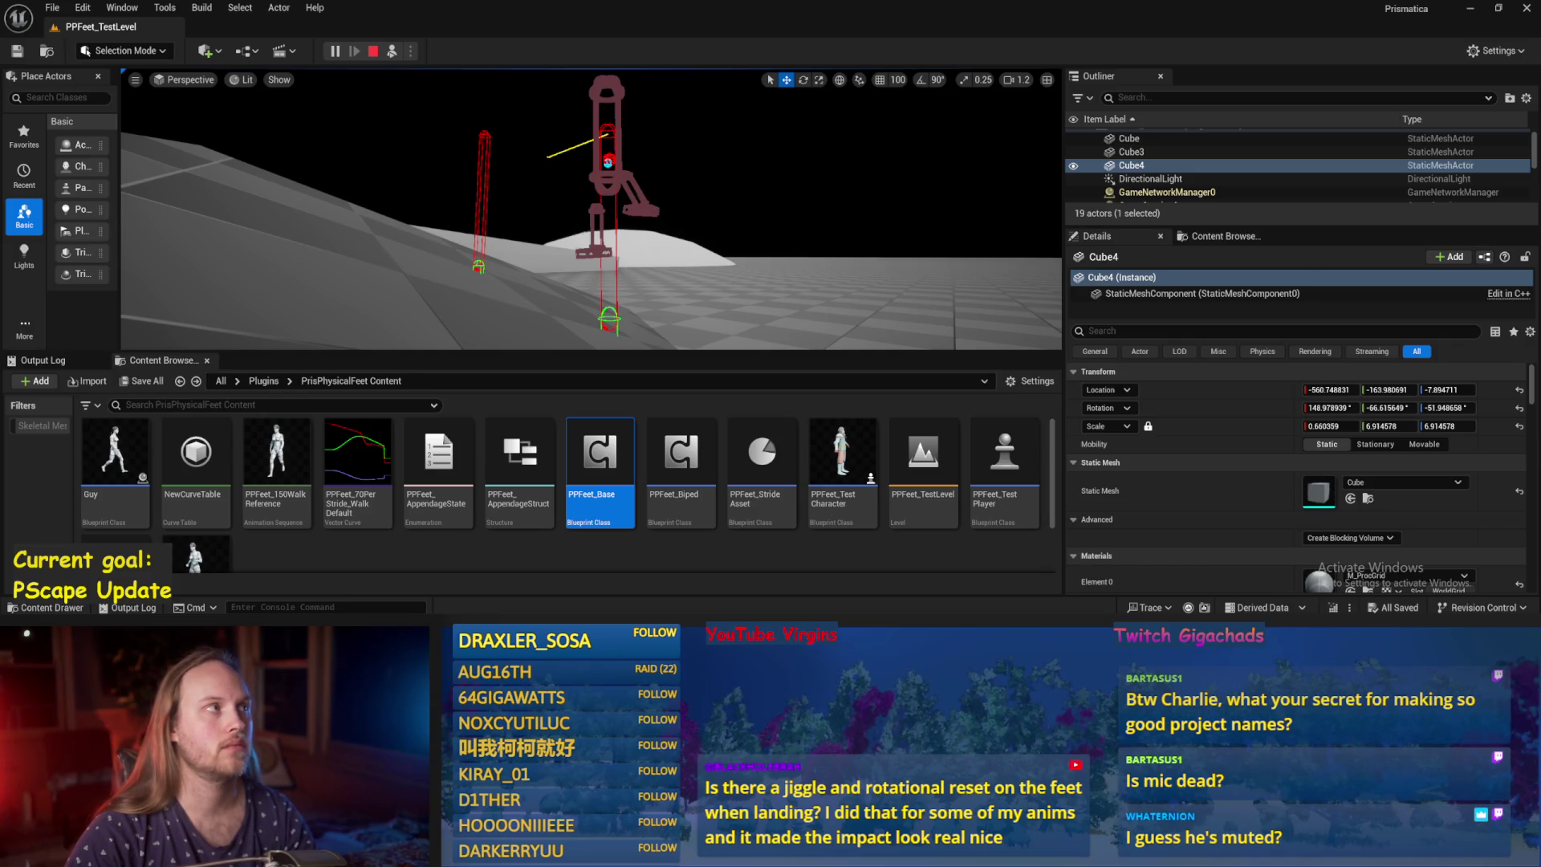
Inspect the character's legs on the slope, select the floor slab, and stop the play session.
left_click_drag(661, 190, 662, 248)
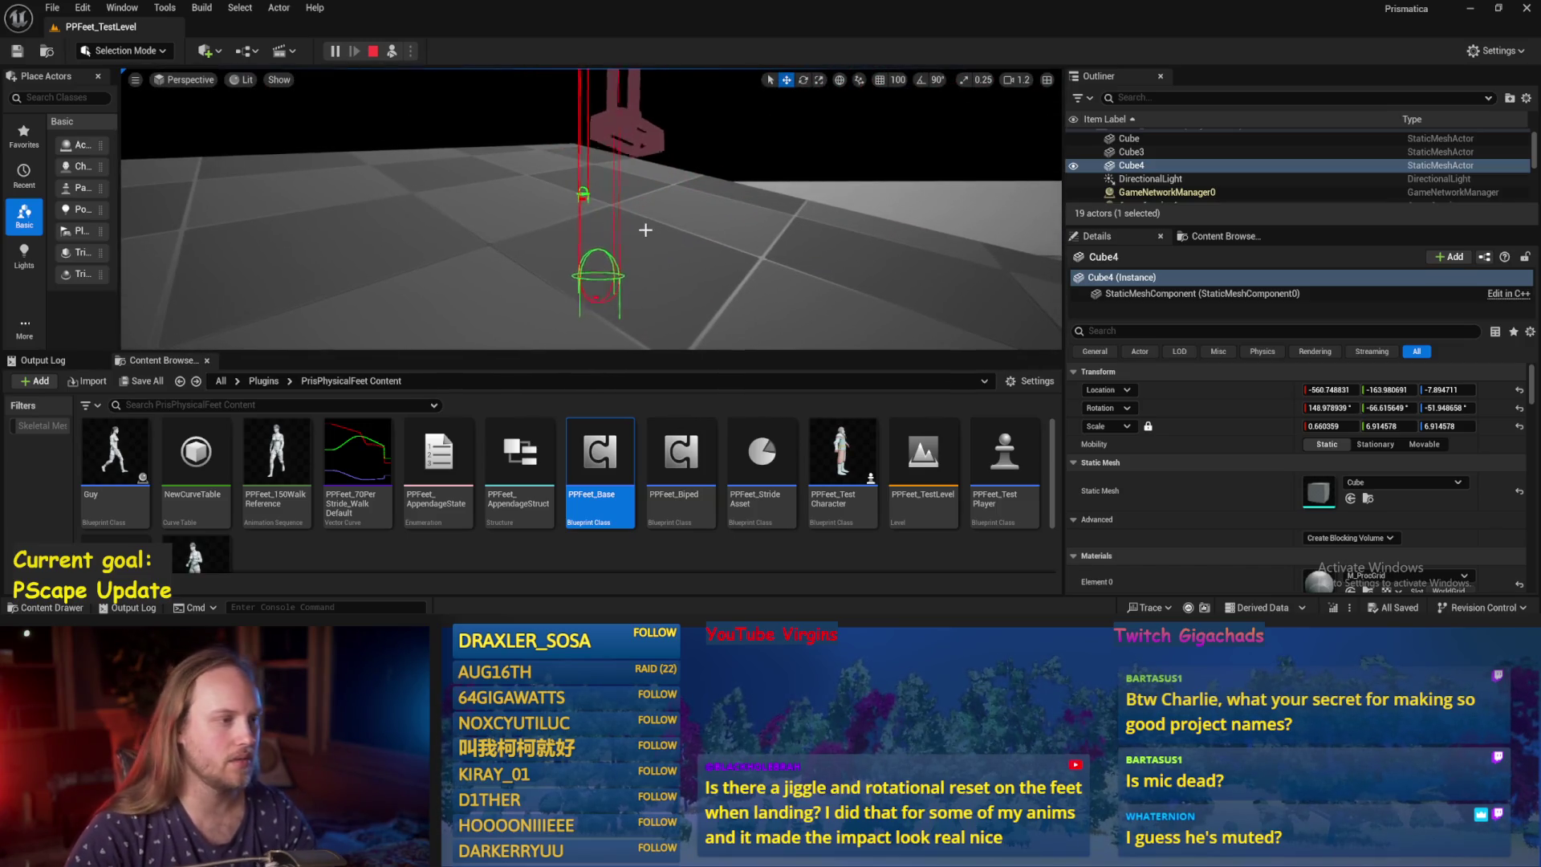
scroll(627, 238, "down", 3)
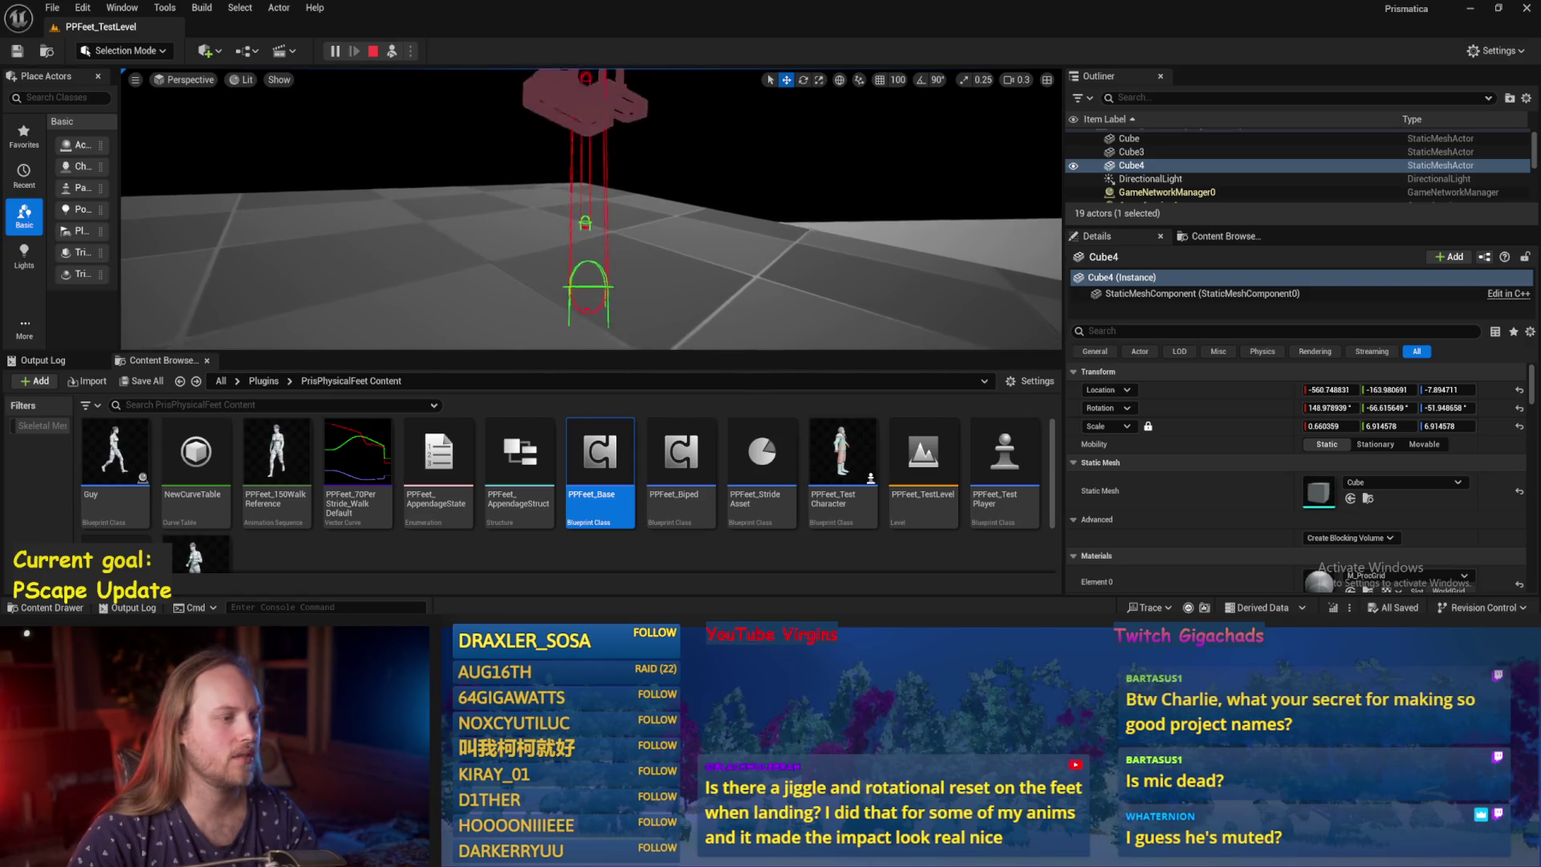
scroll(591, 209, "up", 4)
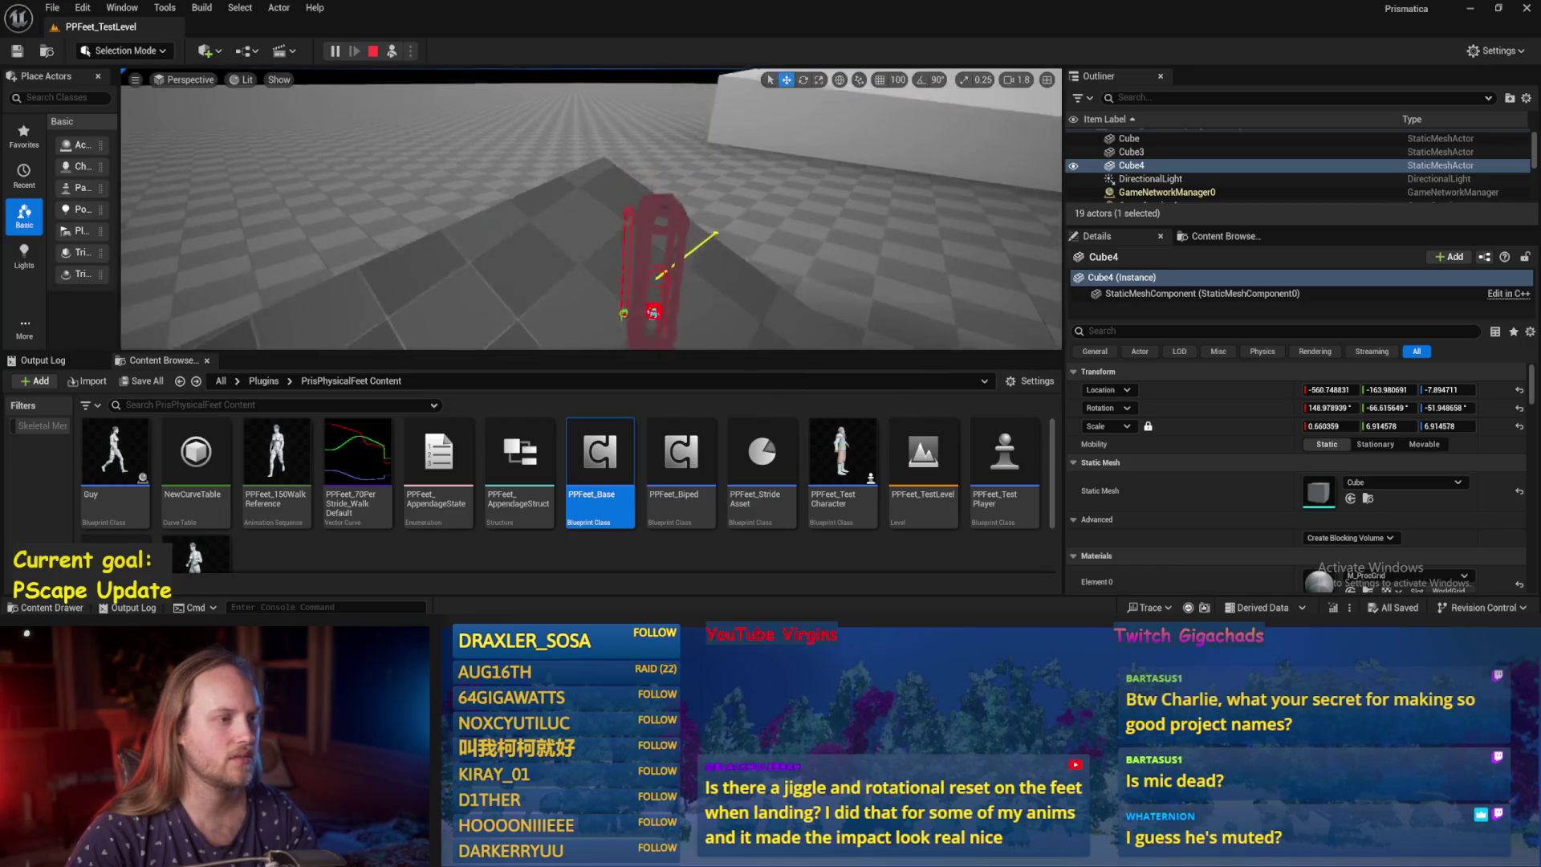
left_click(552, 210)
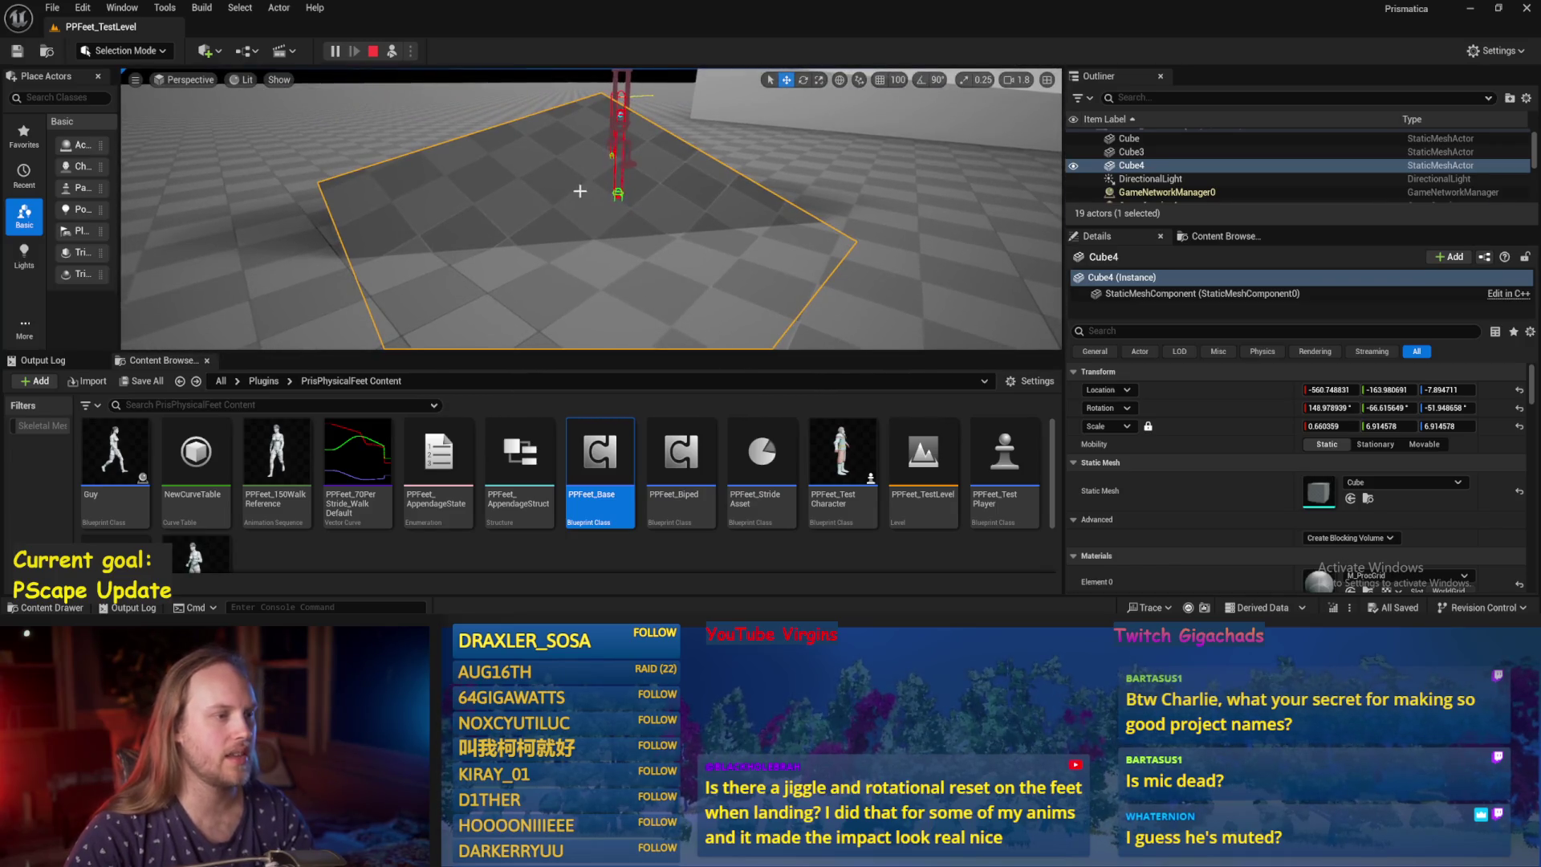
key("Escape")
mouse_move(593, 190)
left_mouse_down()
mouse_move(602, 237)
mouse_move(564, 193)
mouse_move(601, 225)
mouse_move(613, 190)
left_mouse_up()
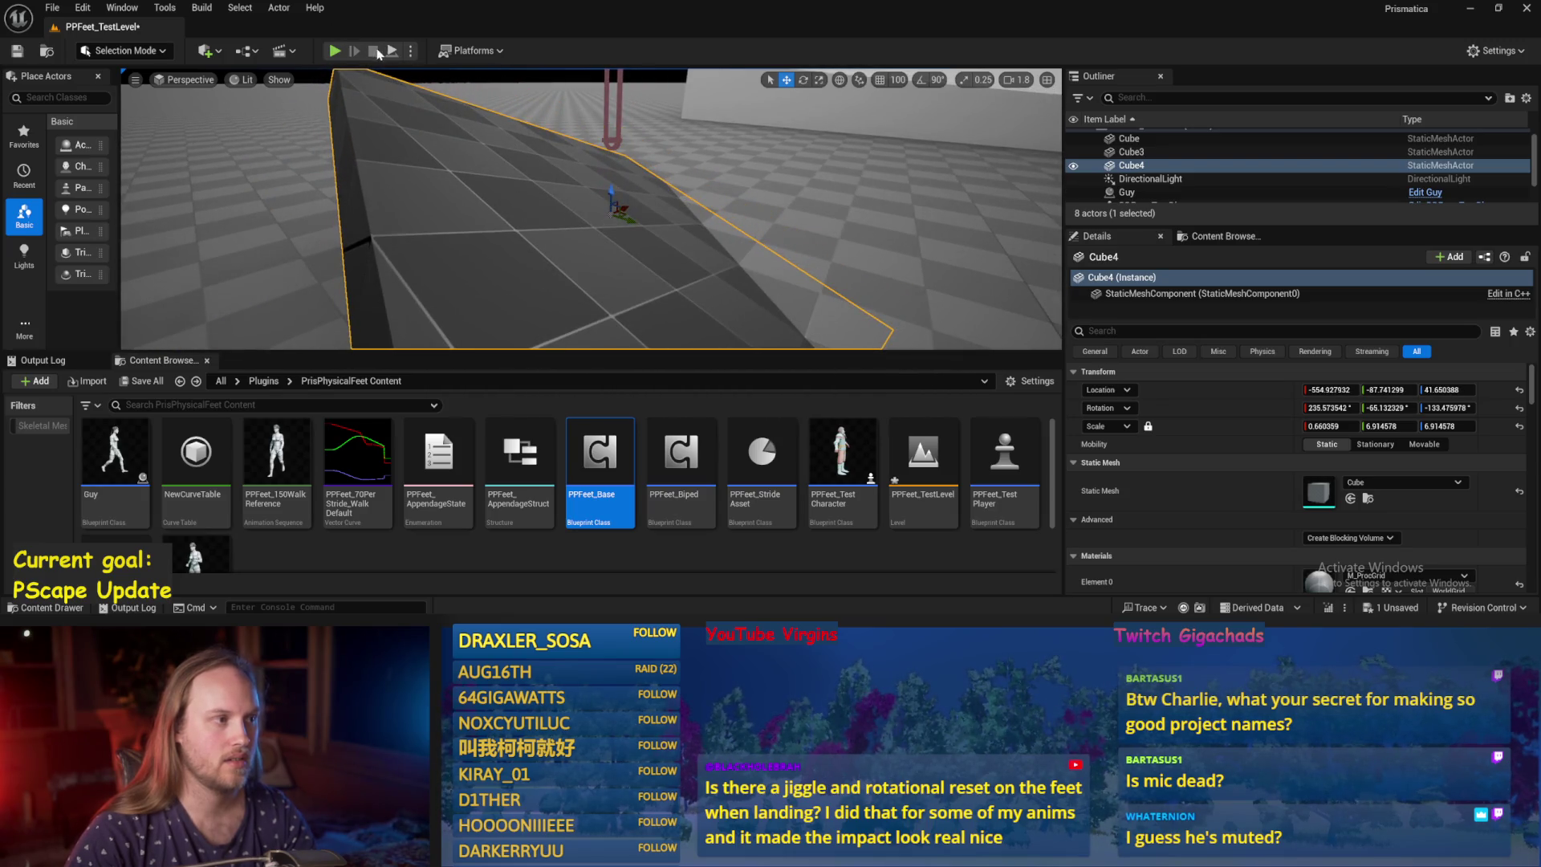
Play-test the character walking across the tilted Cube4 floor, then open PPFeet_Base.
left_click(334, 51)
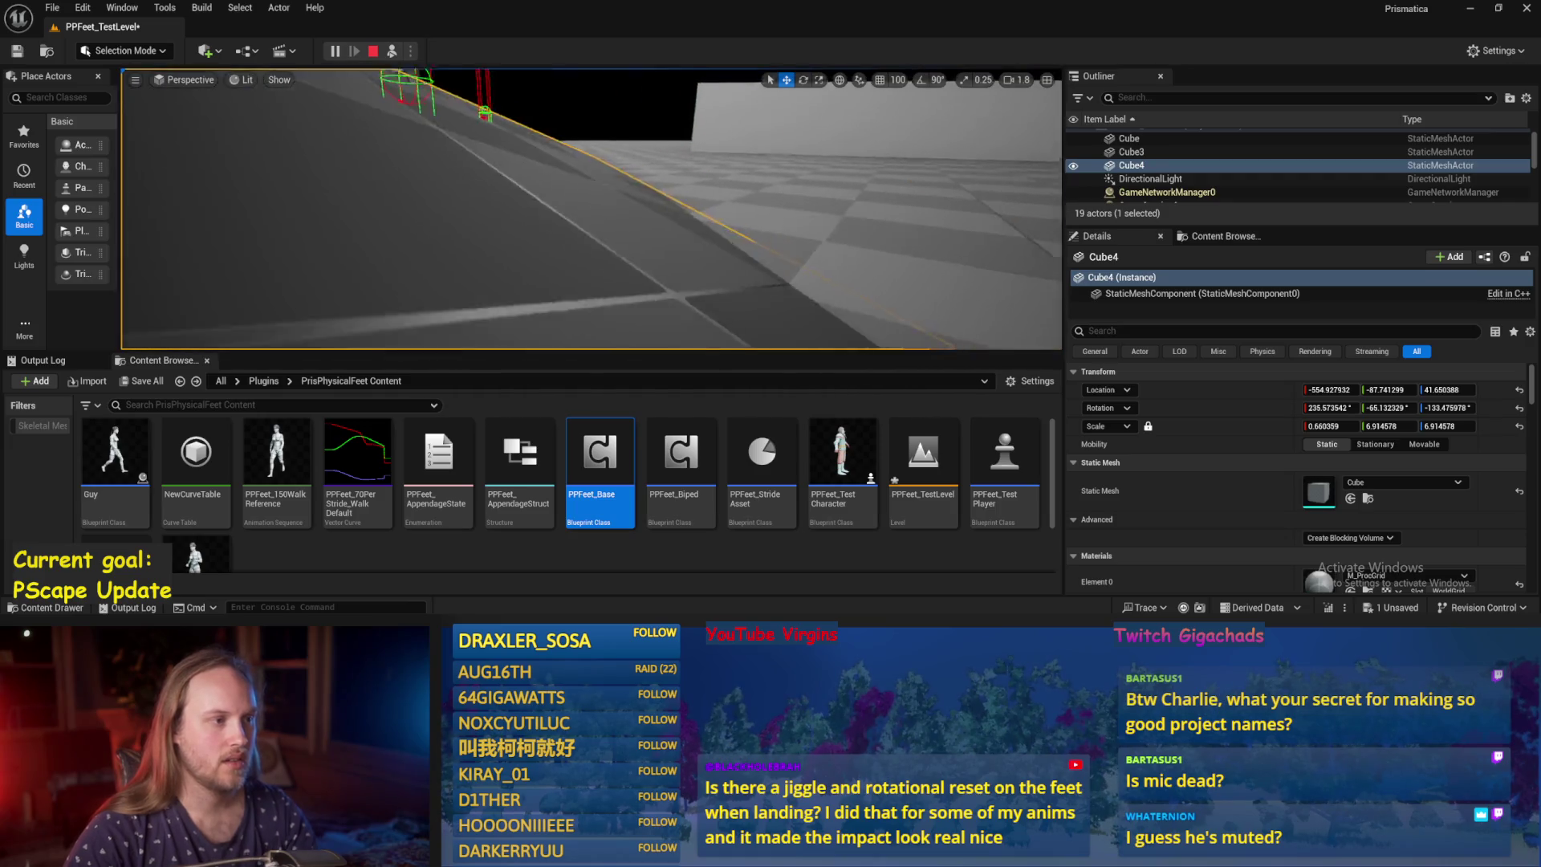
key("w")
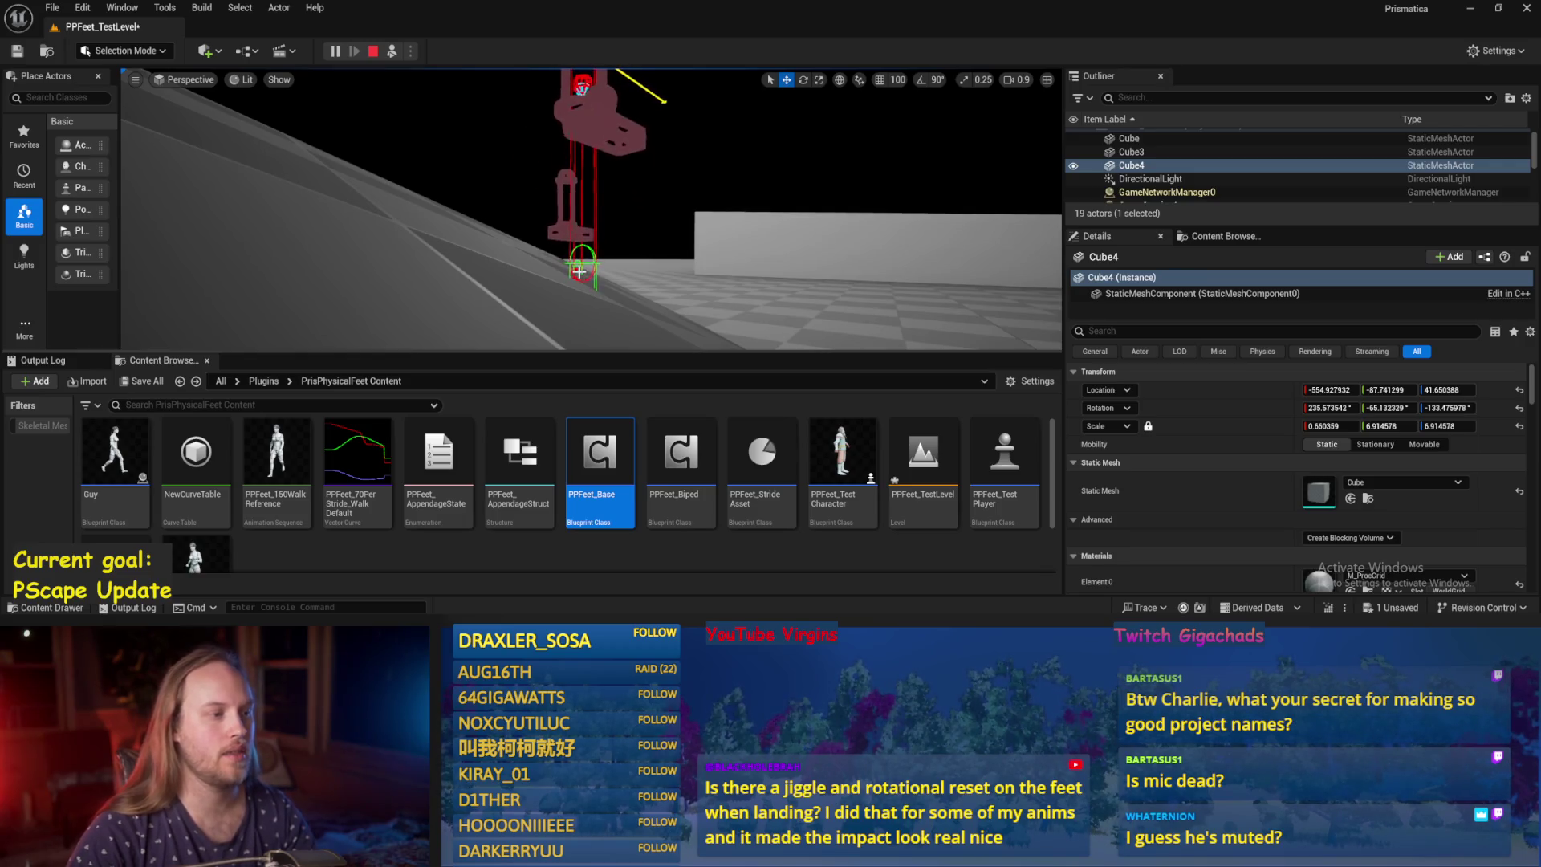
left_click(575, 271)
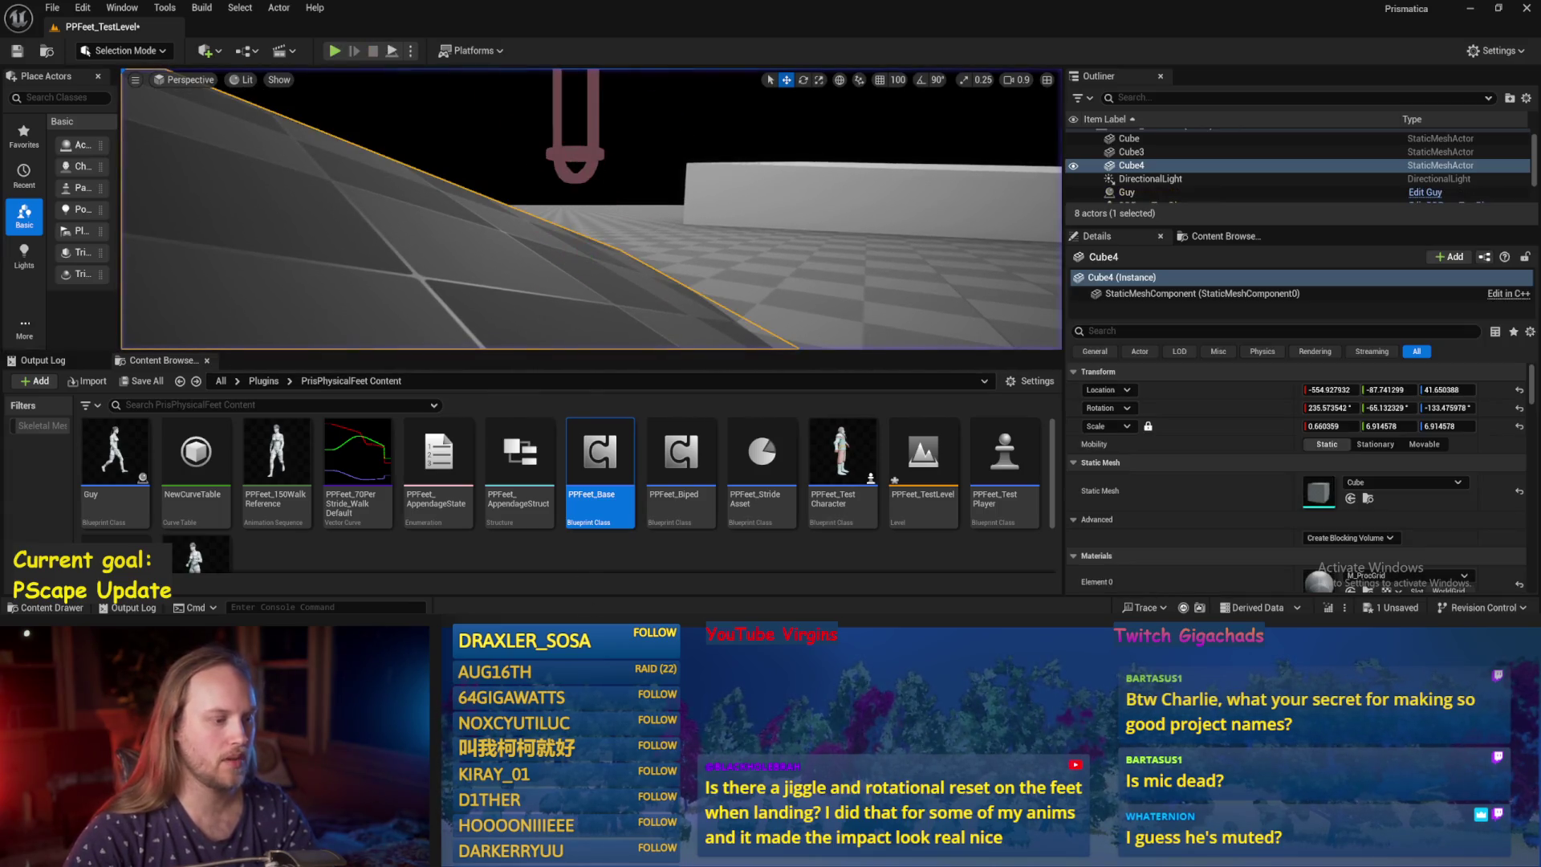
double_click(600, 457)
Move the Normalize node beside the Add node and clear empty graph space.
scroll(817, 404, "down", 4)
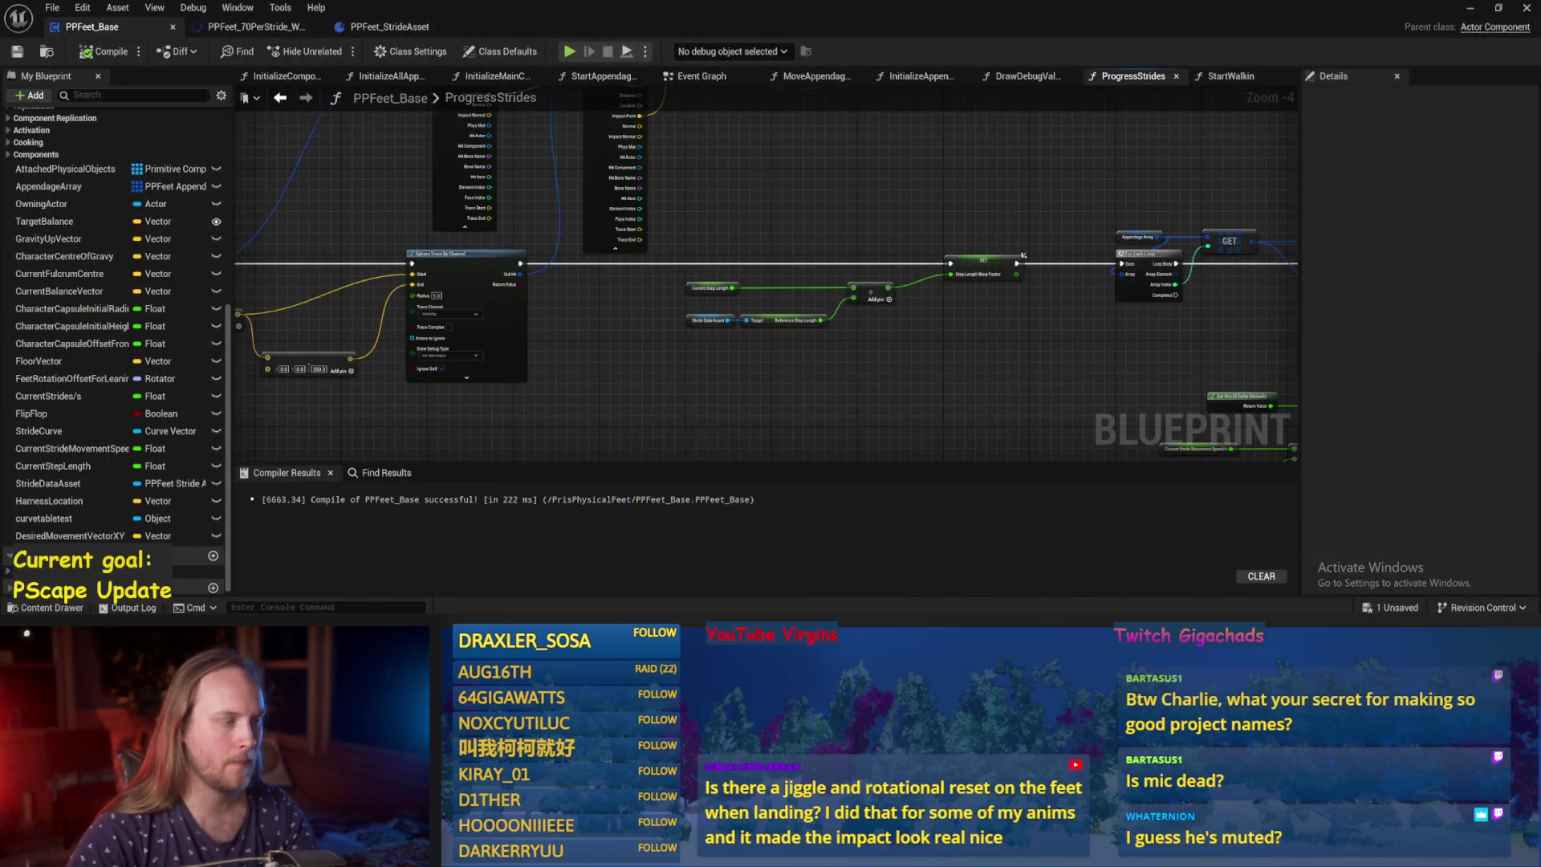
scroll(825, 309, "up", 3)
mouse_move(946, 154)
left_mouse_down()
mouse_move(898, 252)
mouse_move(674, 269)
left_mouse_up()
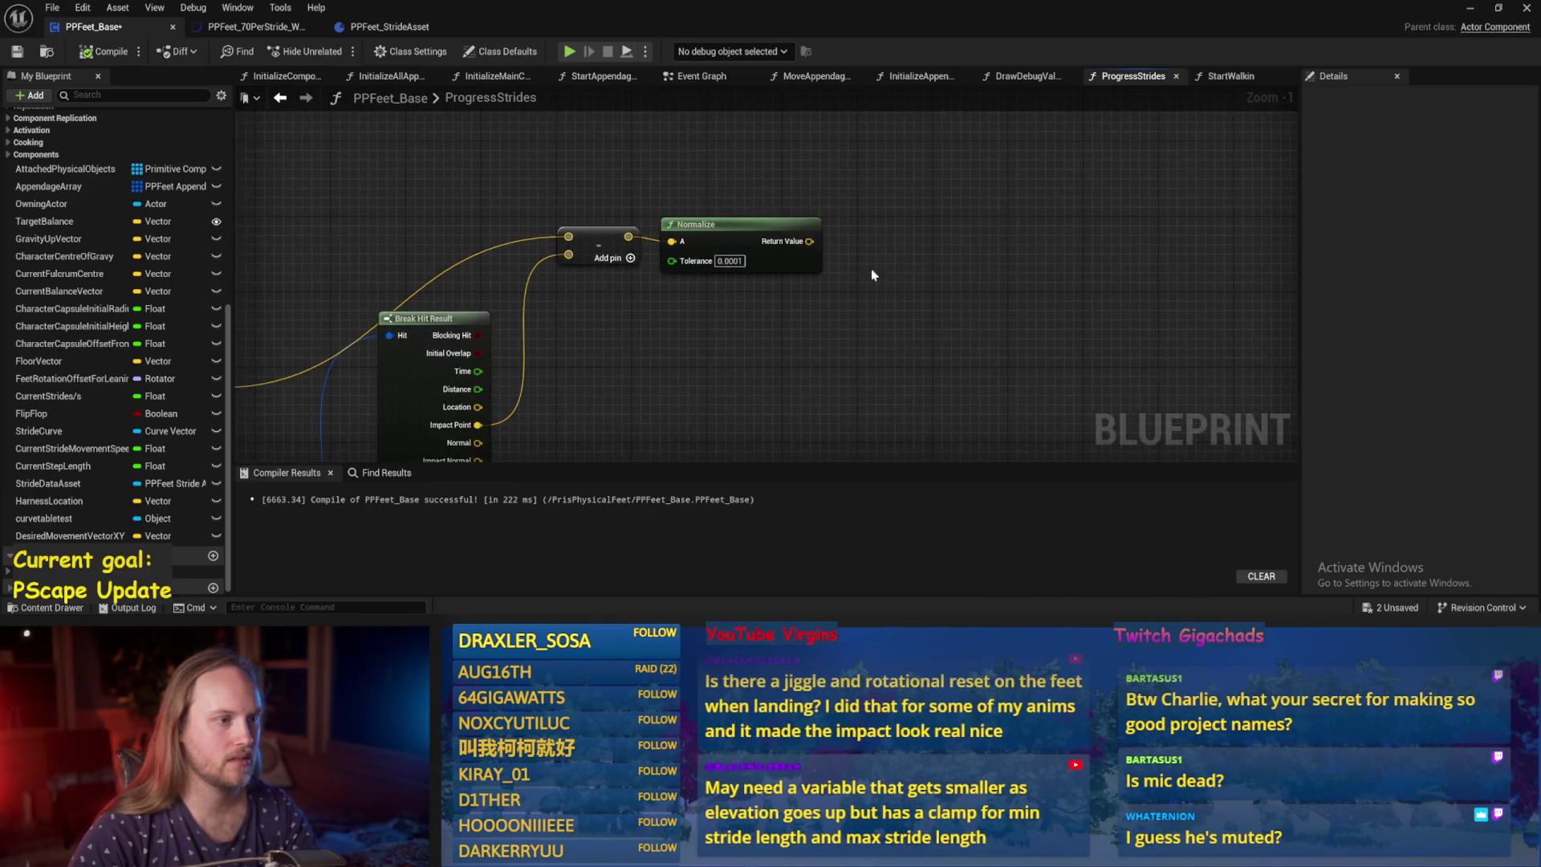
left_click_drag(714, 143, 802, 116)
scroll(849, 220, "down", 3)
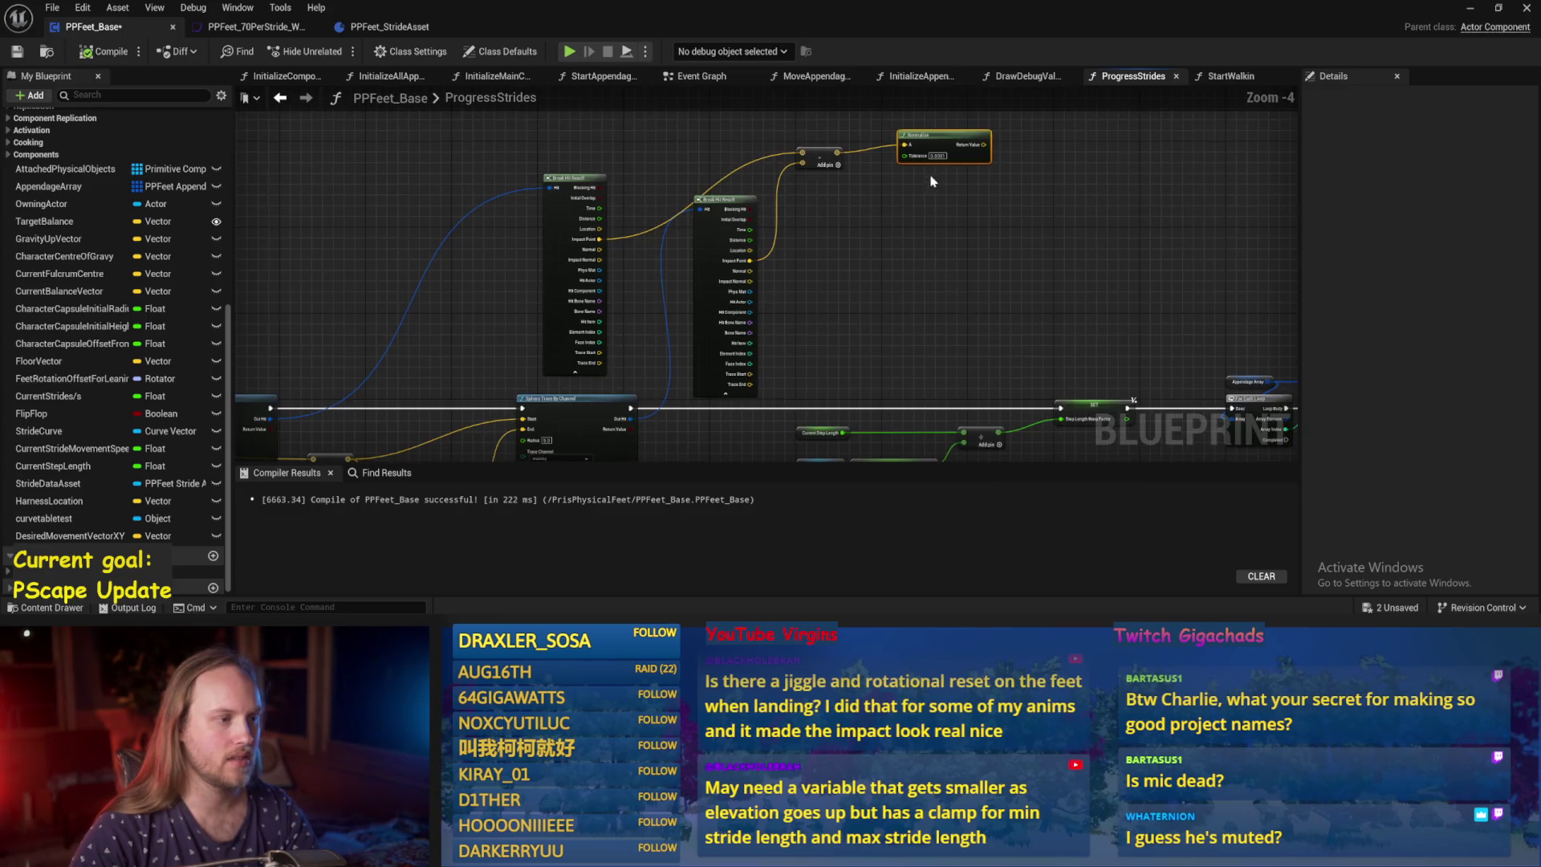
left_click_drag(868, 292, 657, 376)
Place a Get Desired Movement Vector XY node and feed it into a new Cross node.
right_click(702, 305)
type("curr")
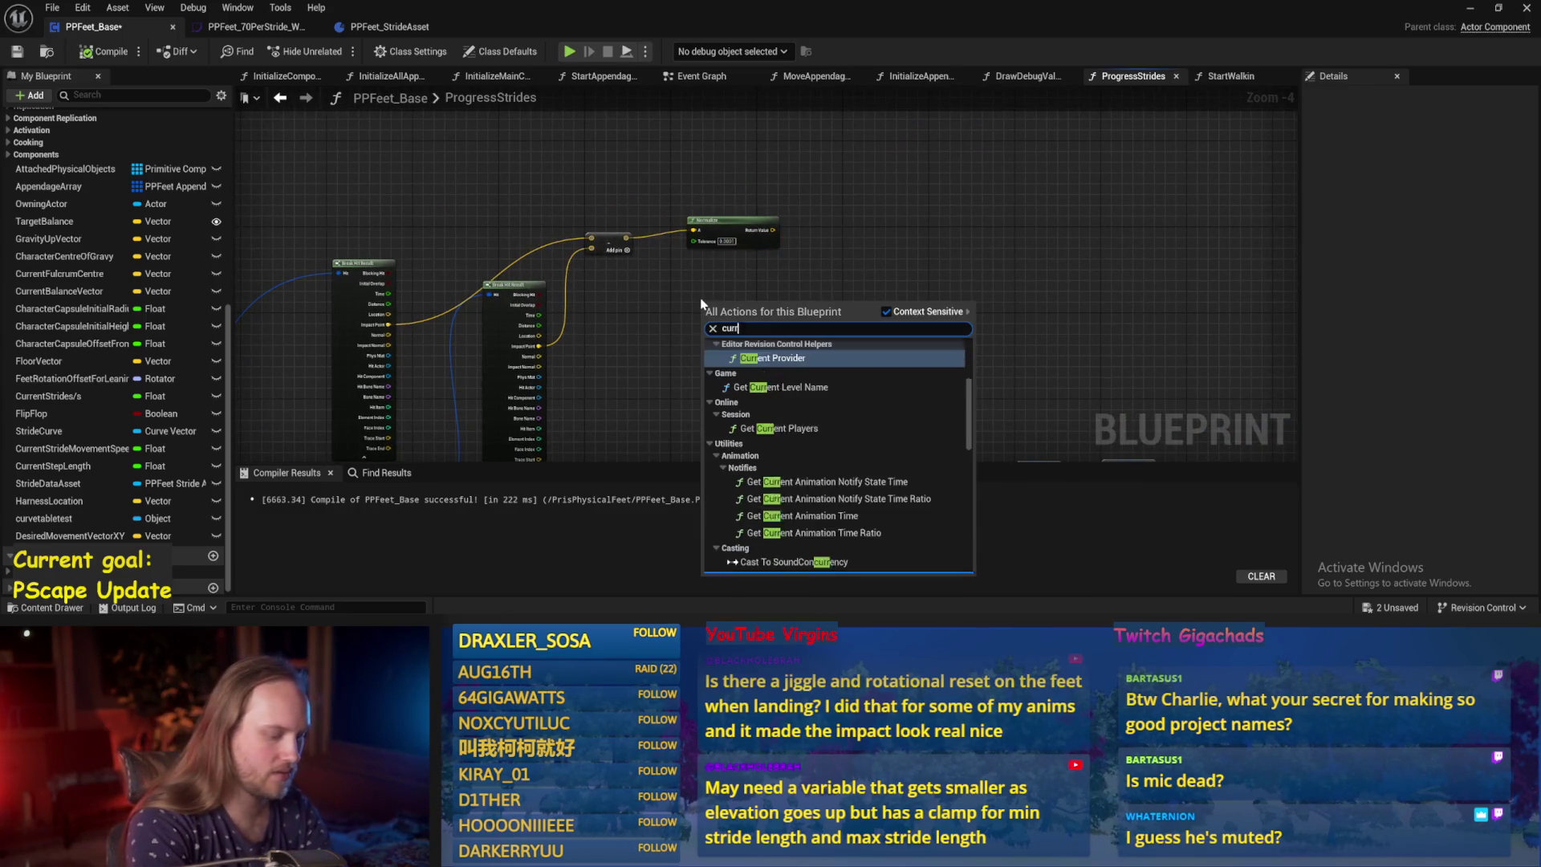
type("ent movenet")
key("BackSpace")
key("BackSpace")
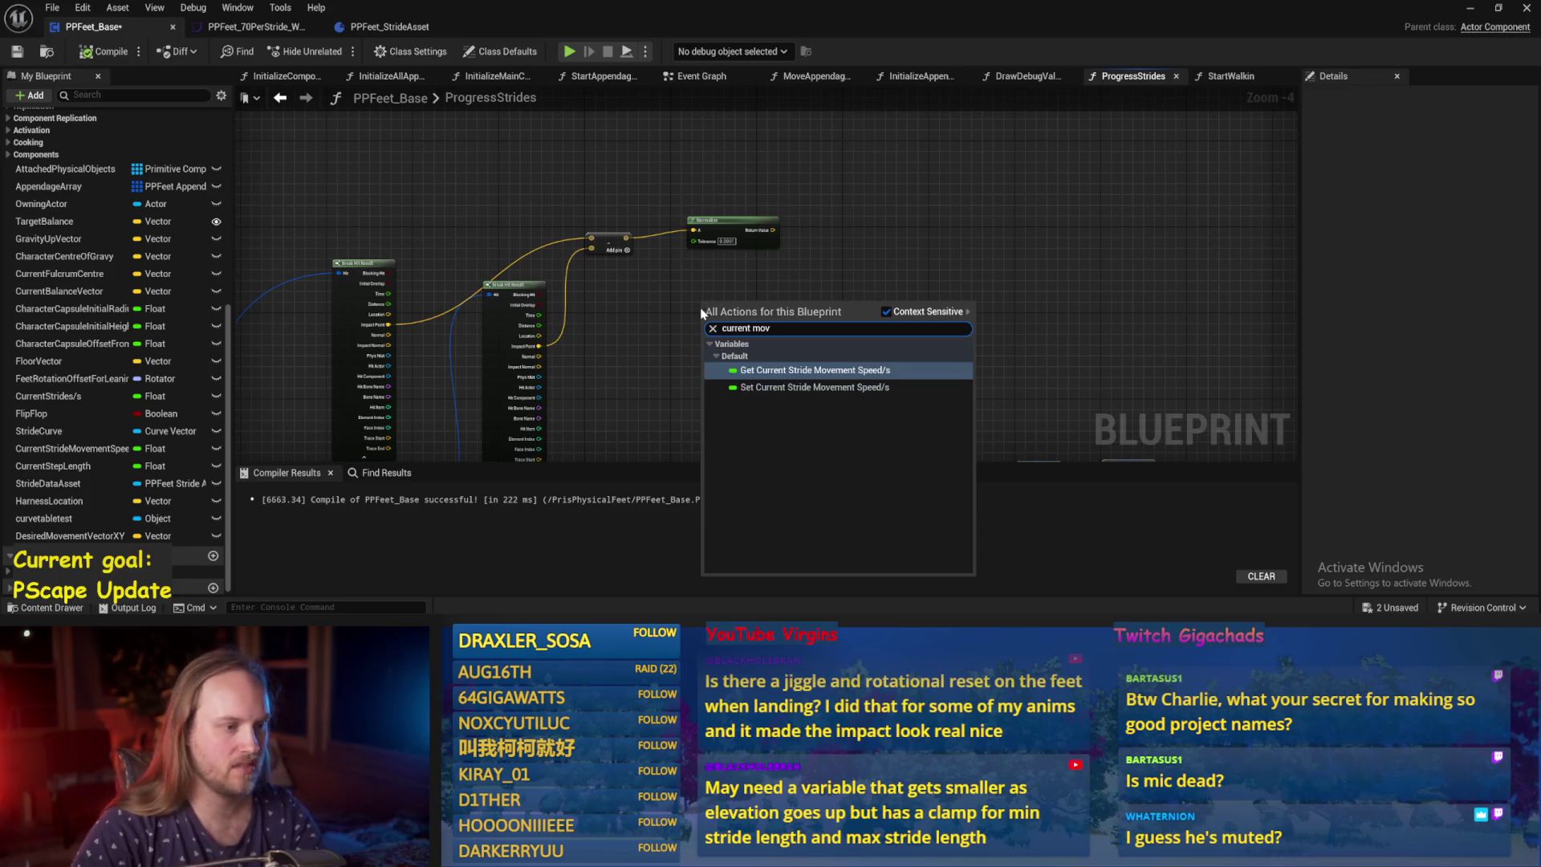
left_click(686, 282)
right_click(698, 269)
type("moveme")
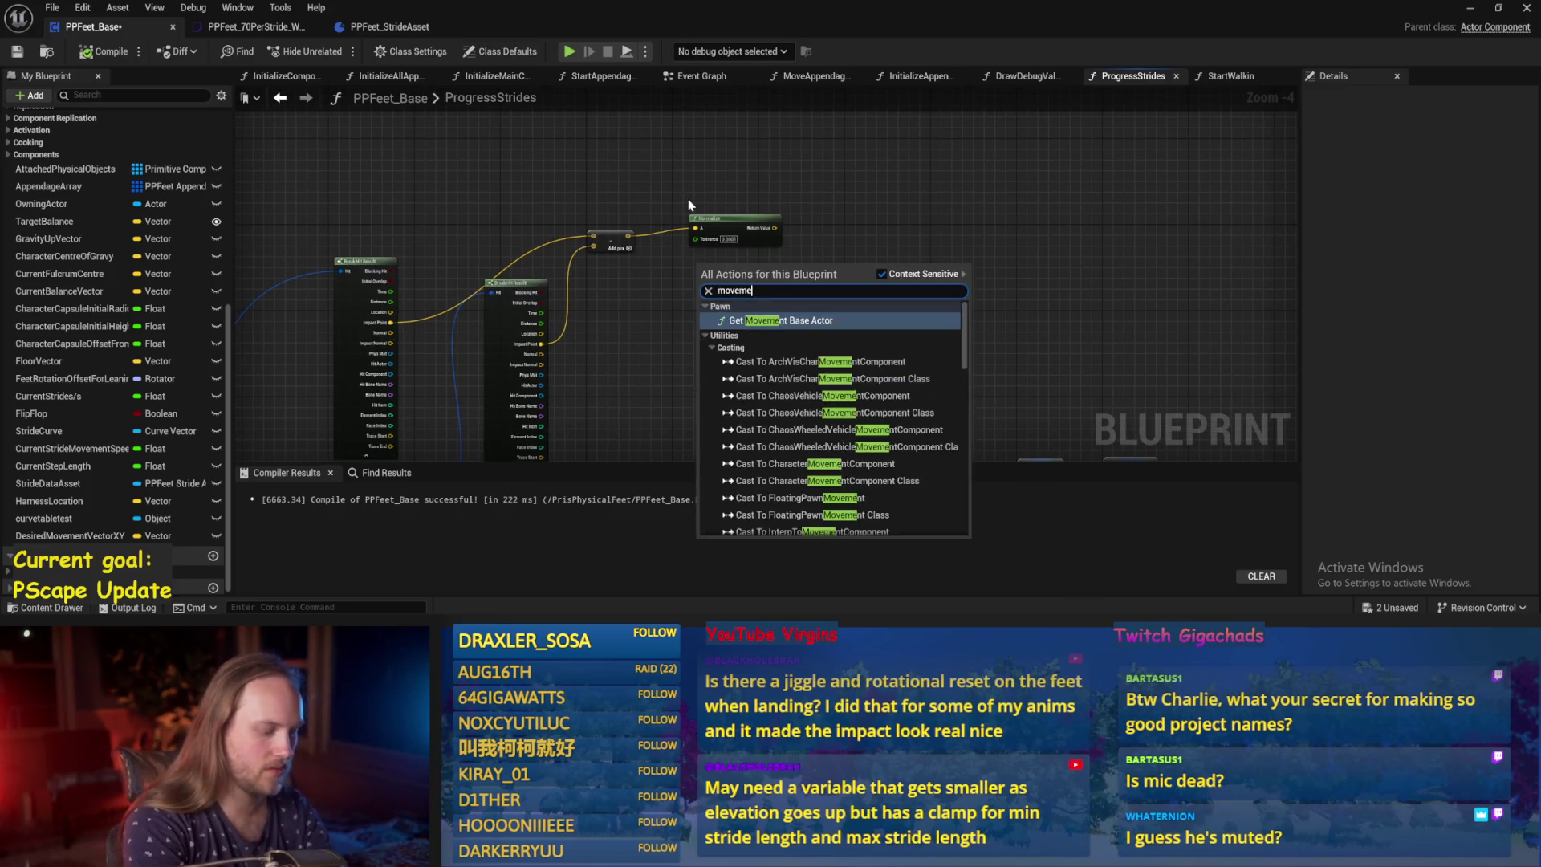
type("nt vec")
key("Return")
scroll(691, 276, "up", 3)
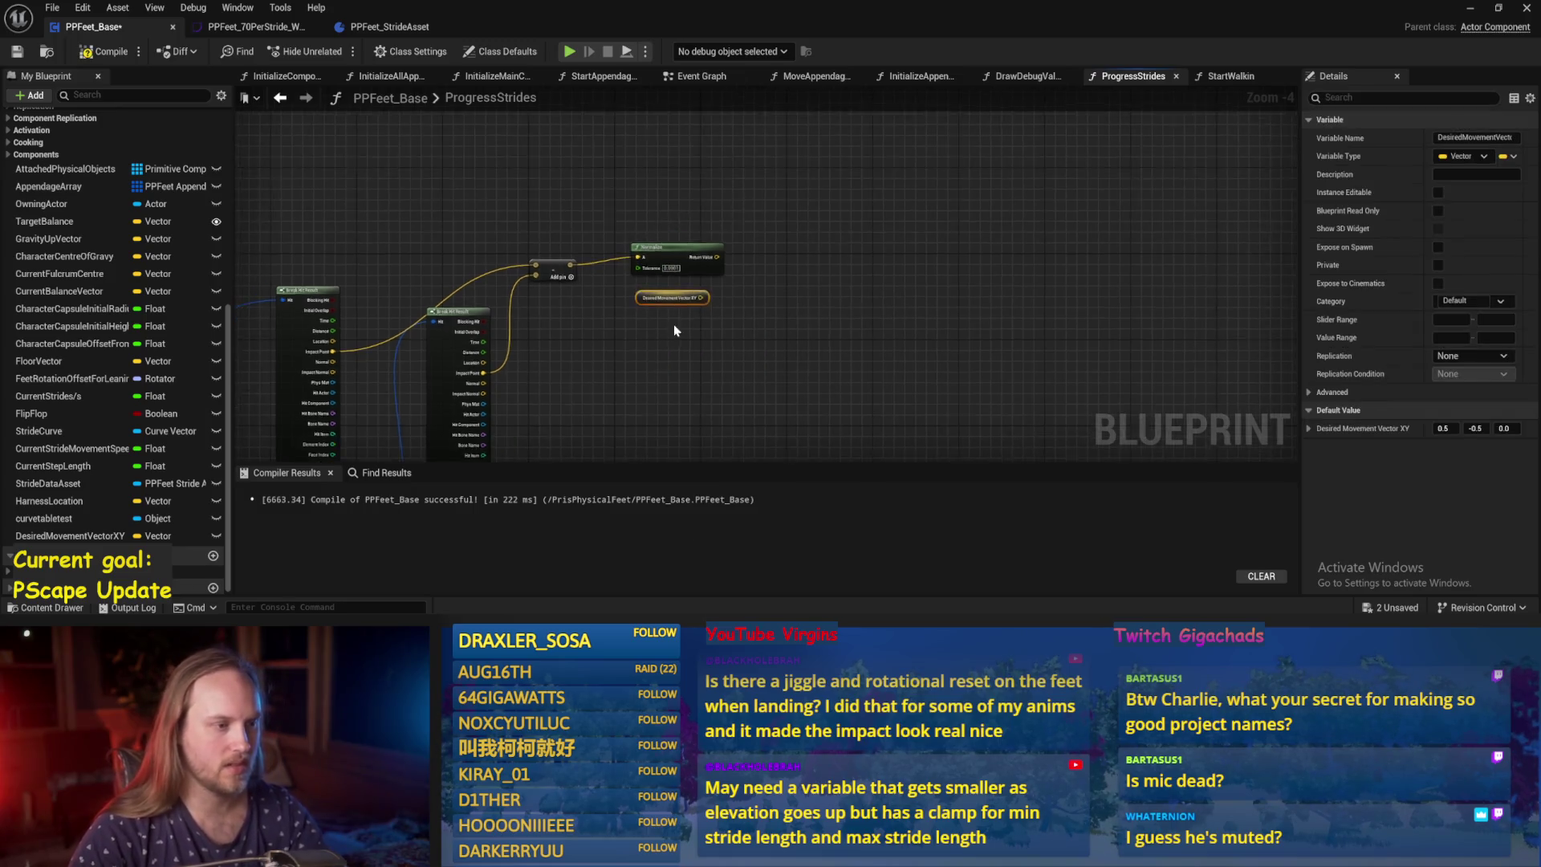
left_click_drag(719, 279, 797, 287)
type("cross")
key("Return")
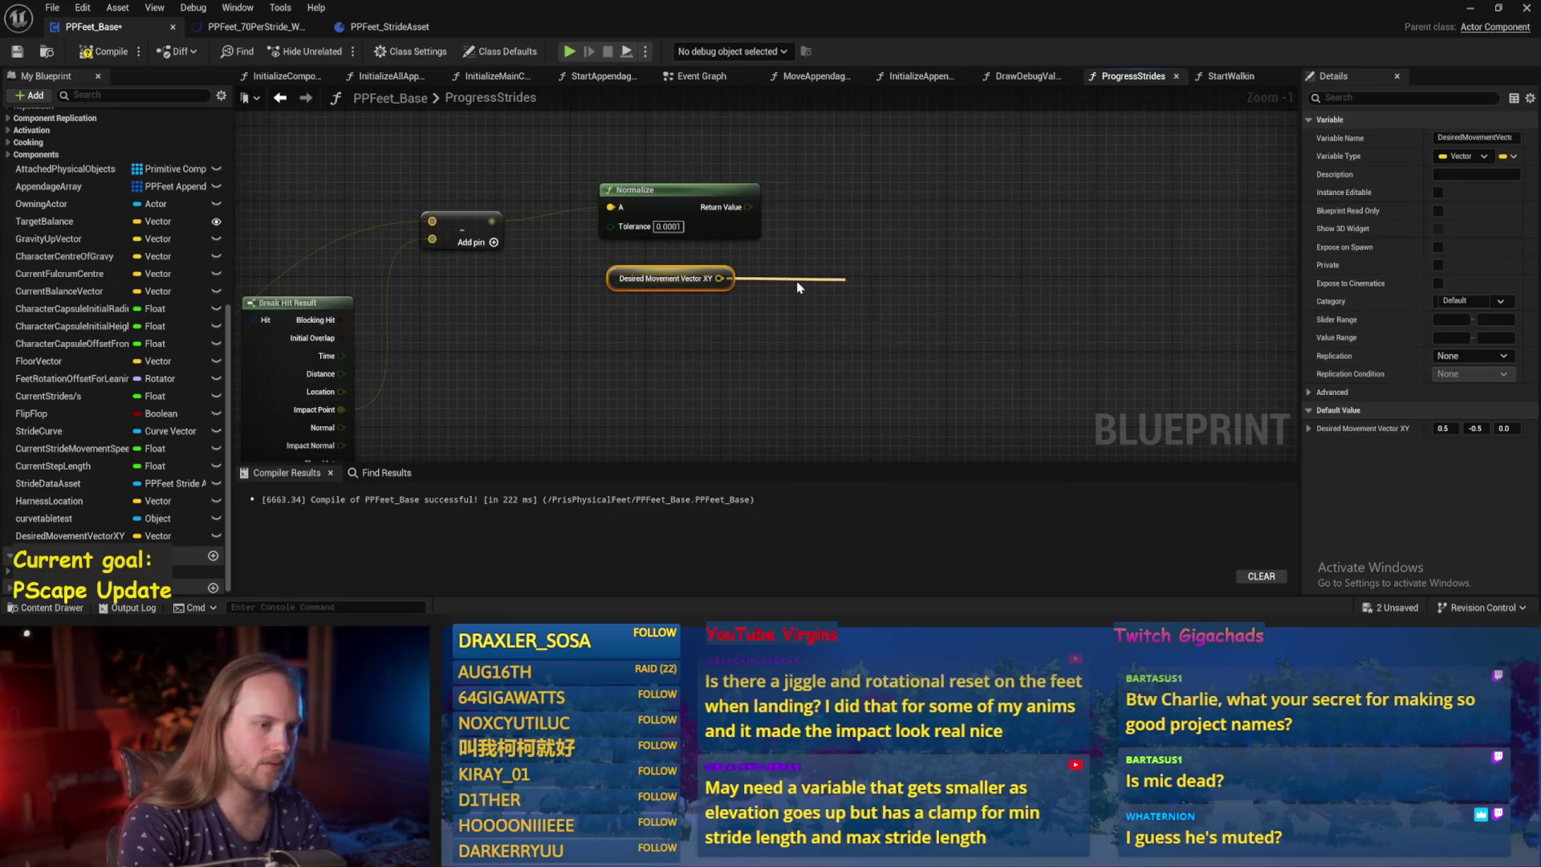
Add a vector Add node summing the Normal pins of both hit results.
scroll(803, 233, "down", 2)
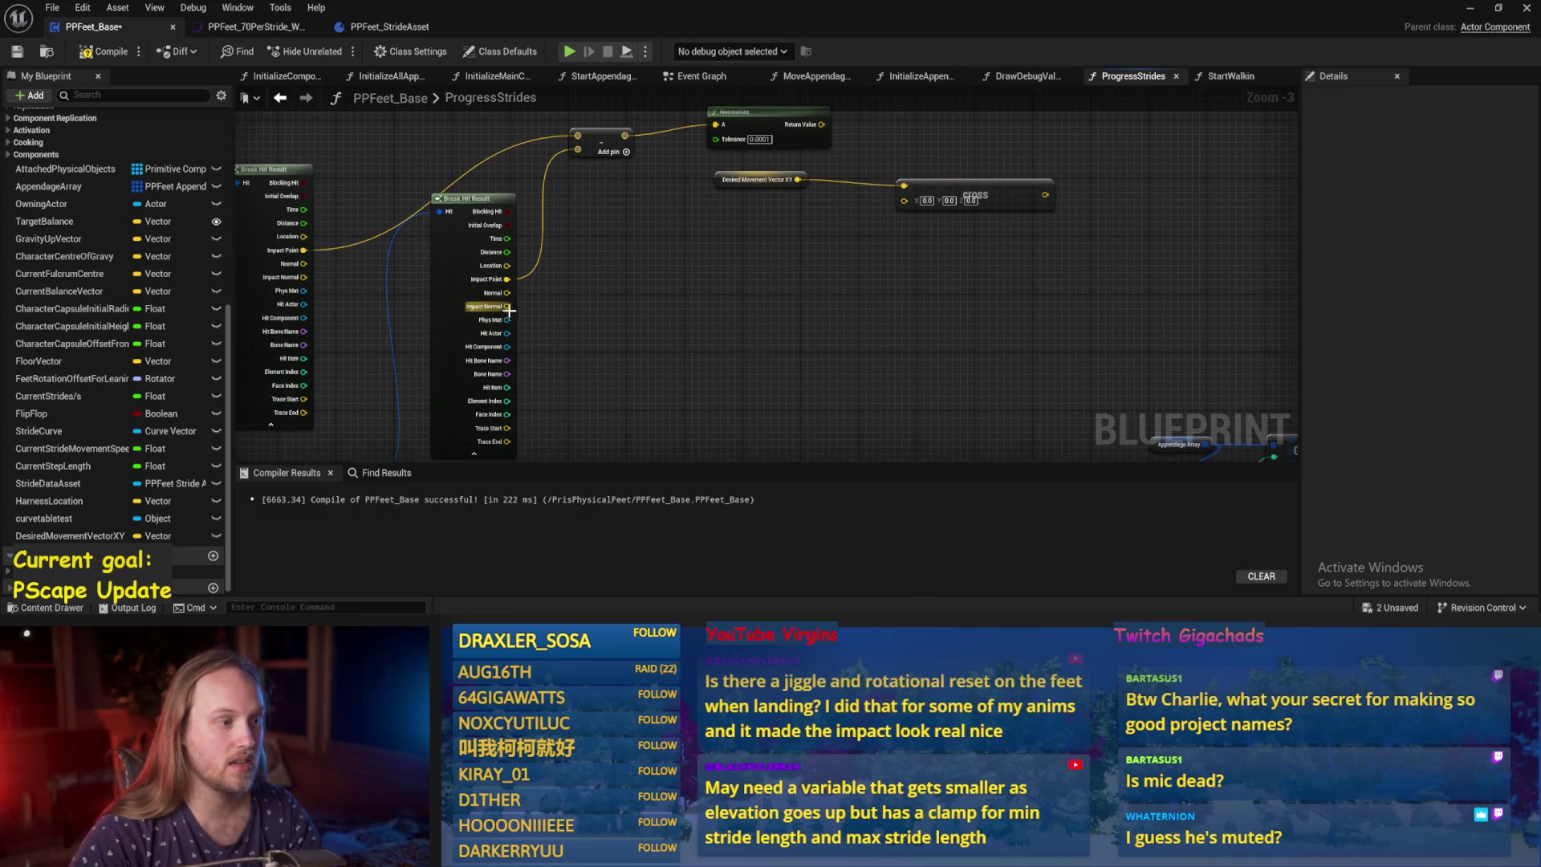
left_click_drag(507, 308, 686, 273)
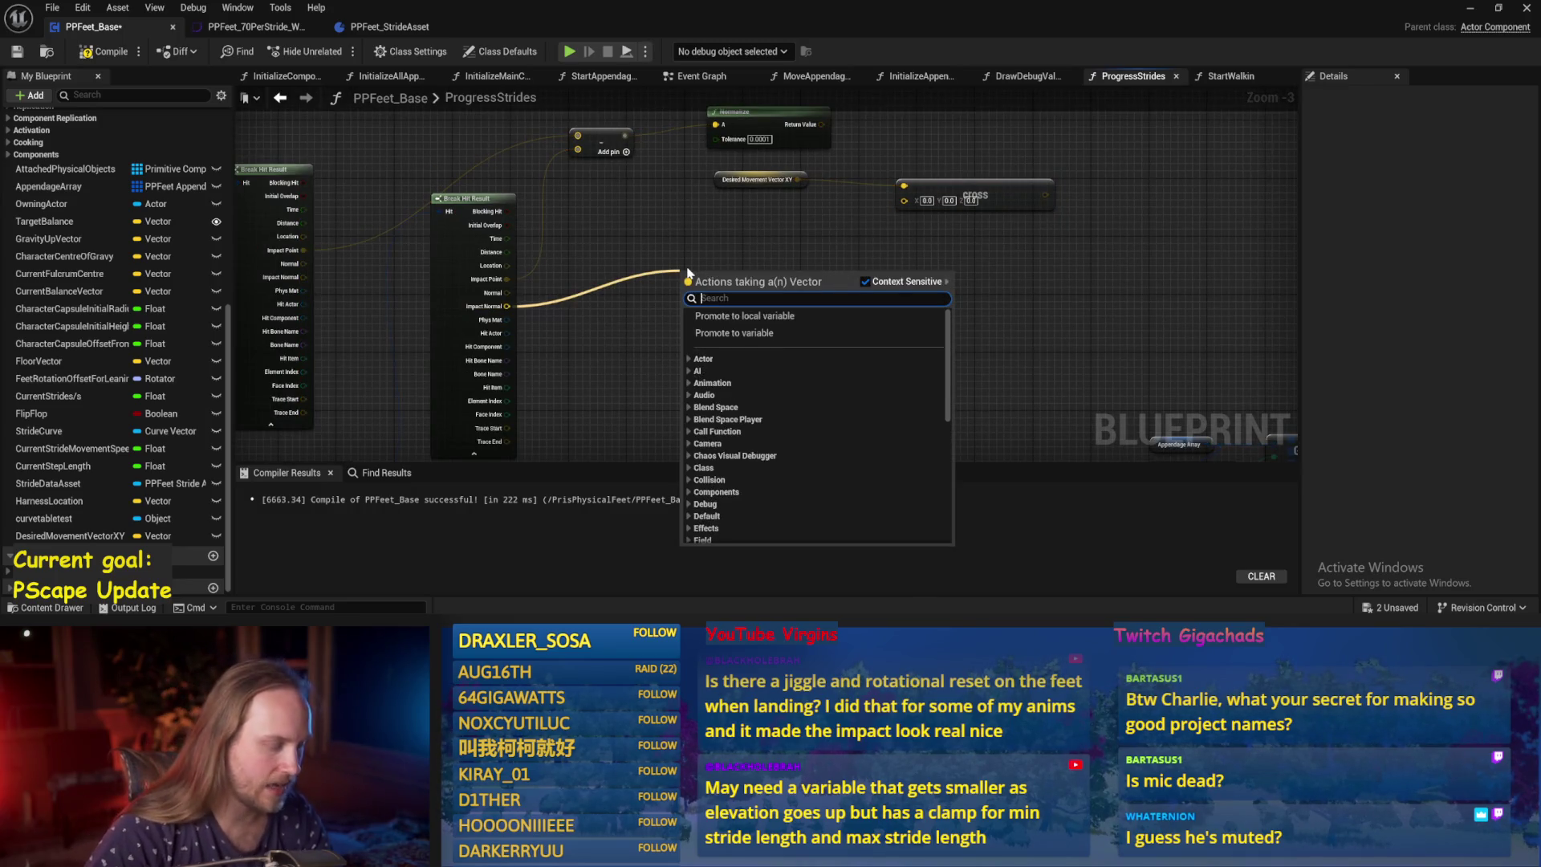
left_click(587, 317)
left_click_drag(507, 292, 677, 281)
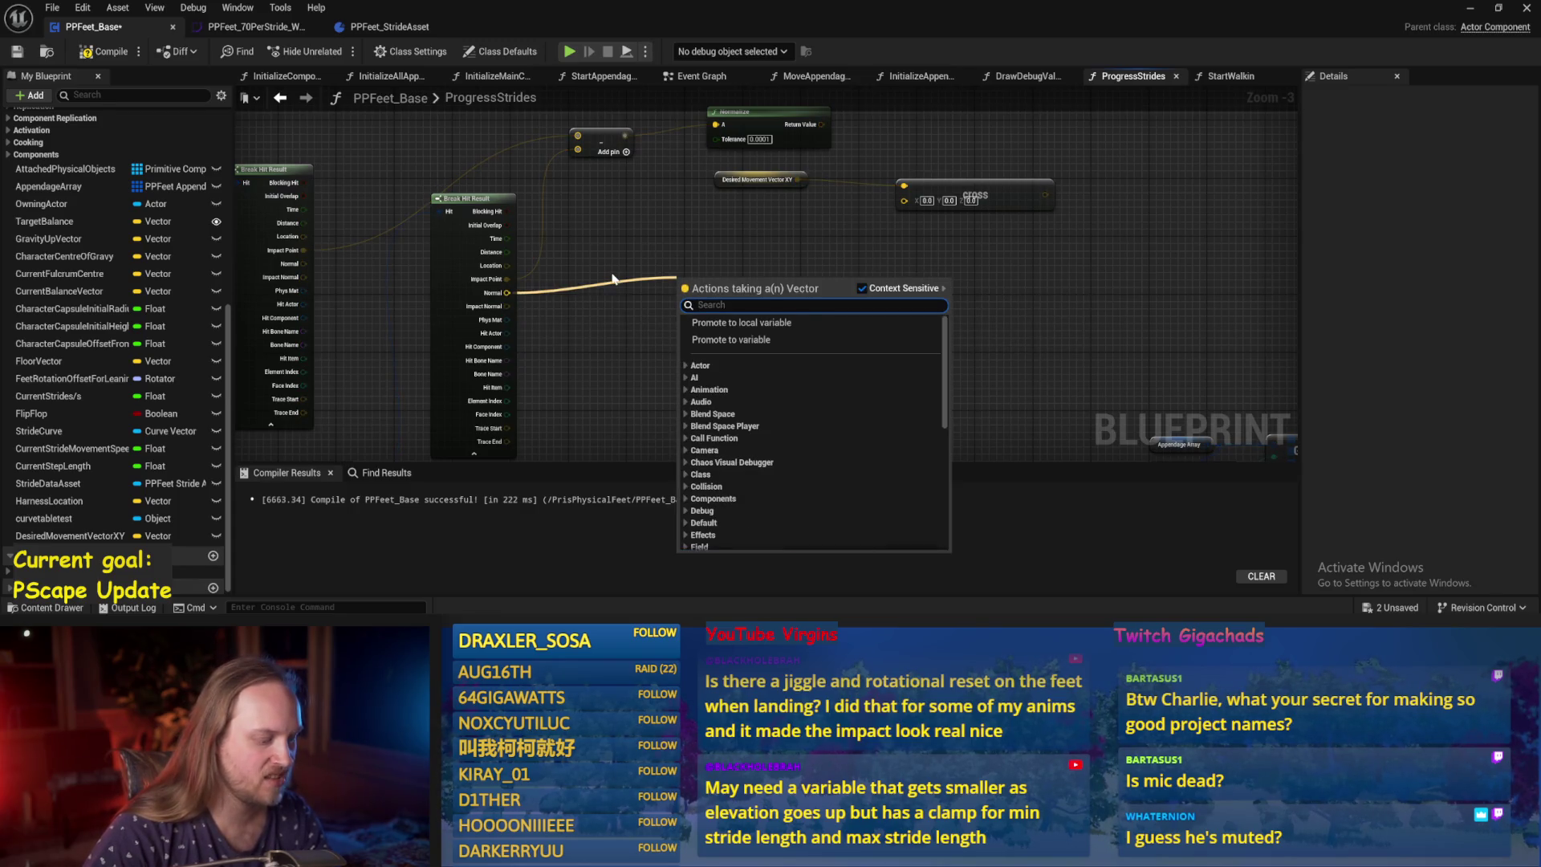
type("add")
key("Return")
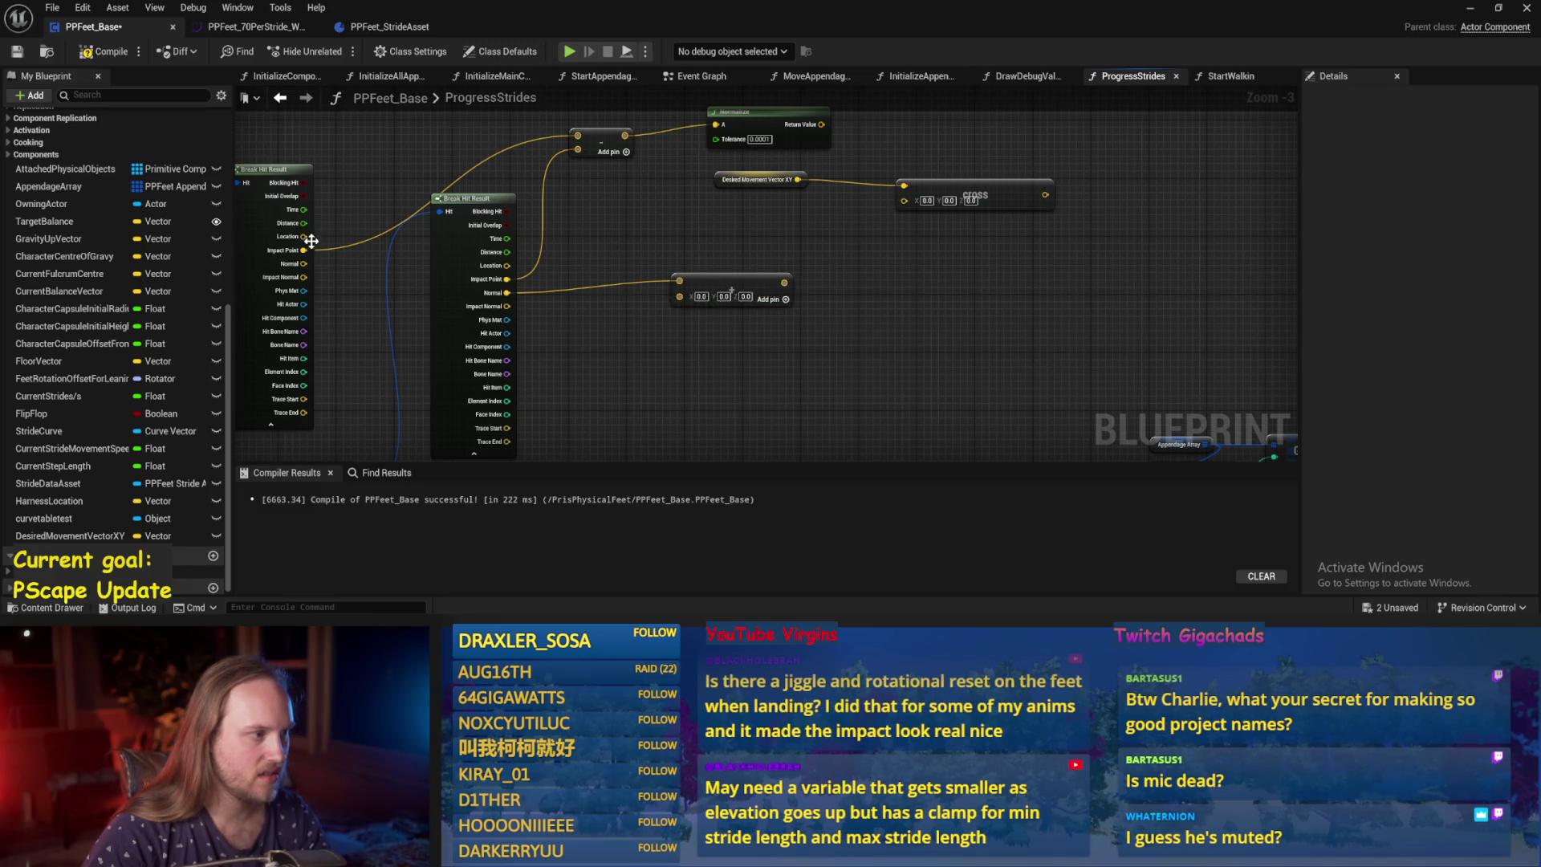
mouse_move(303, 277)
left_mouse_down()
mouse_move(803, 309)
mouse_move(658, 309)
mouse_move(672, 311)
mouse_move(679, 296)
mouse_move(793, 289)
left_mouse_up()
Add a divide node after the summed normals, with its divisor as a single float.
left_click(793, 363)
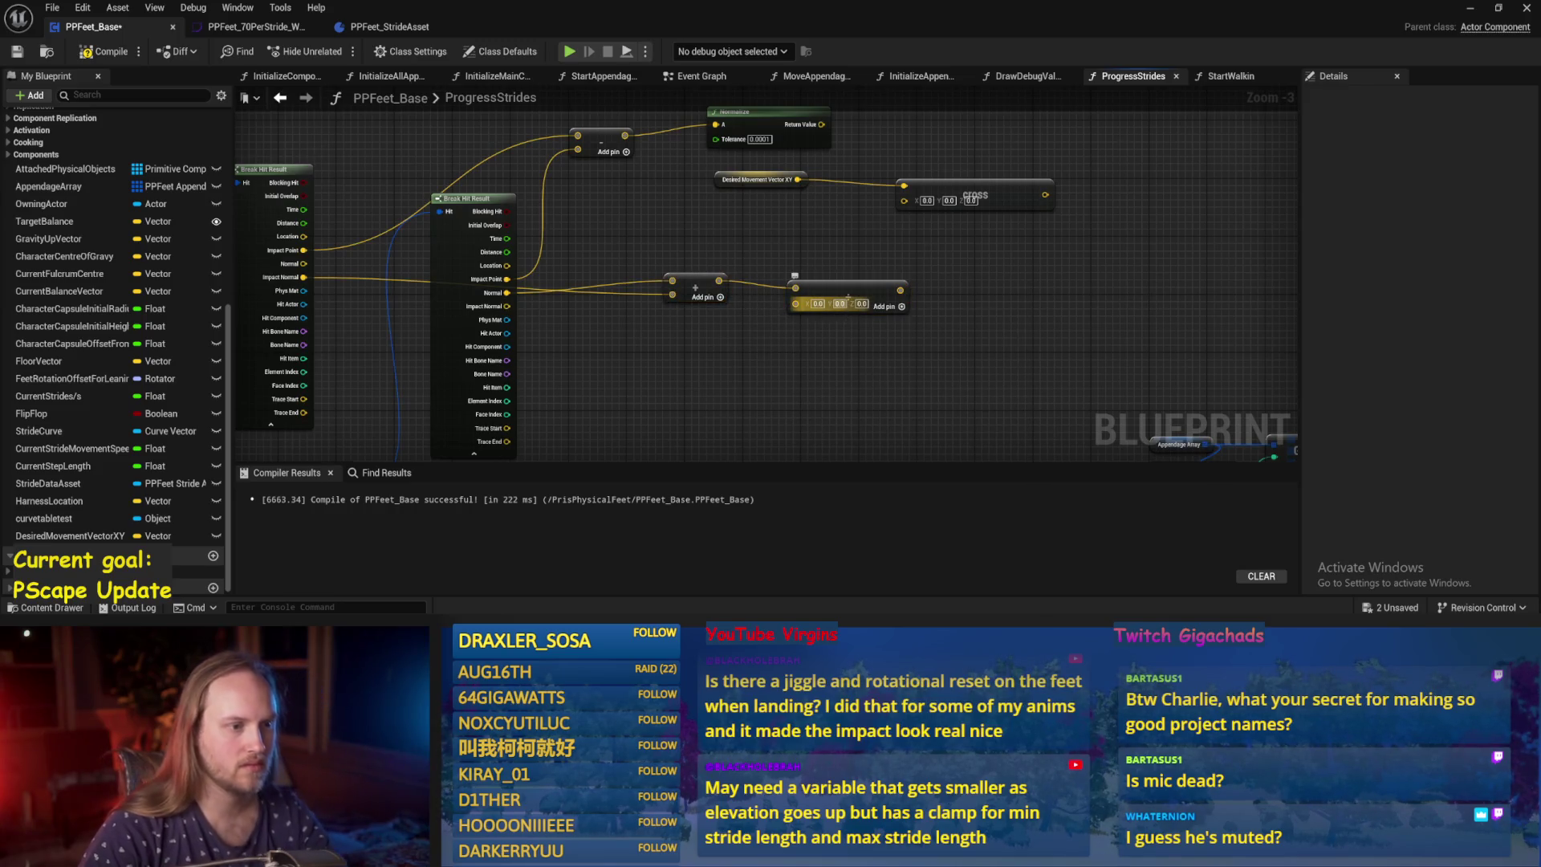
scroll(827, 321, "up", 3)
left_click(808, 294)
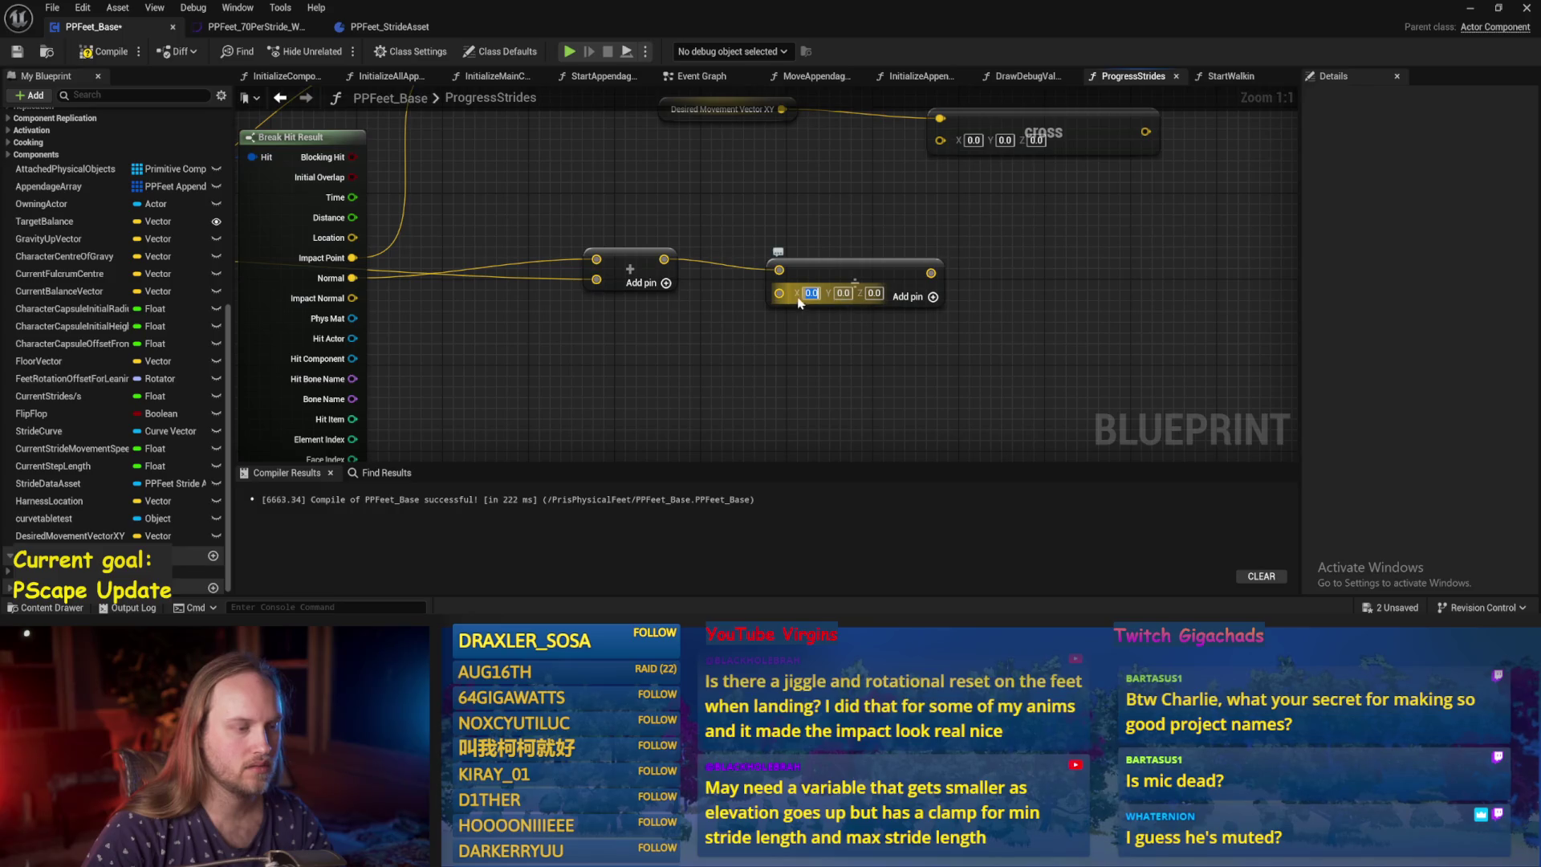
right_click(779, 294)
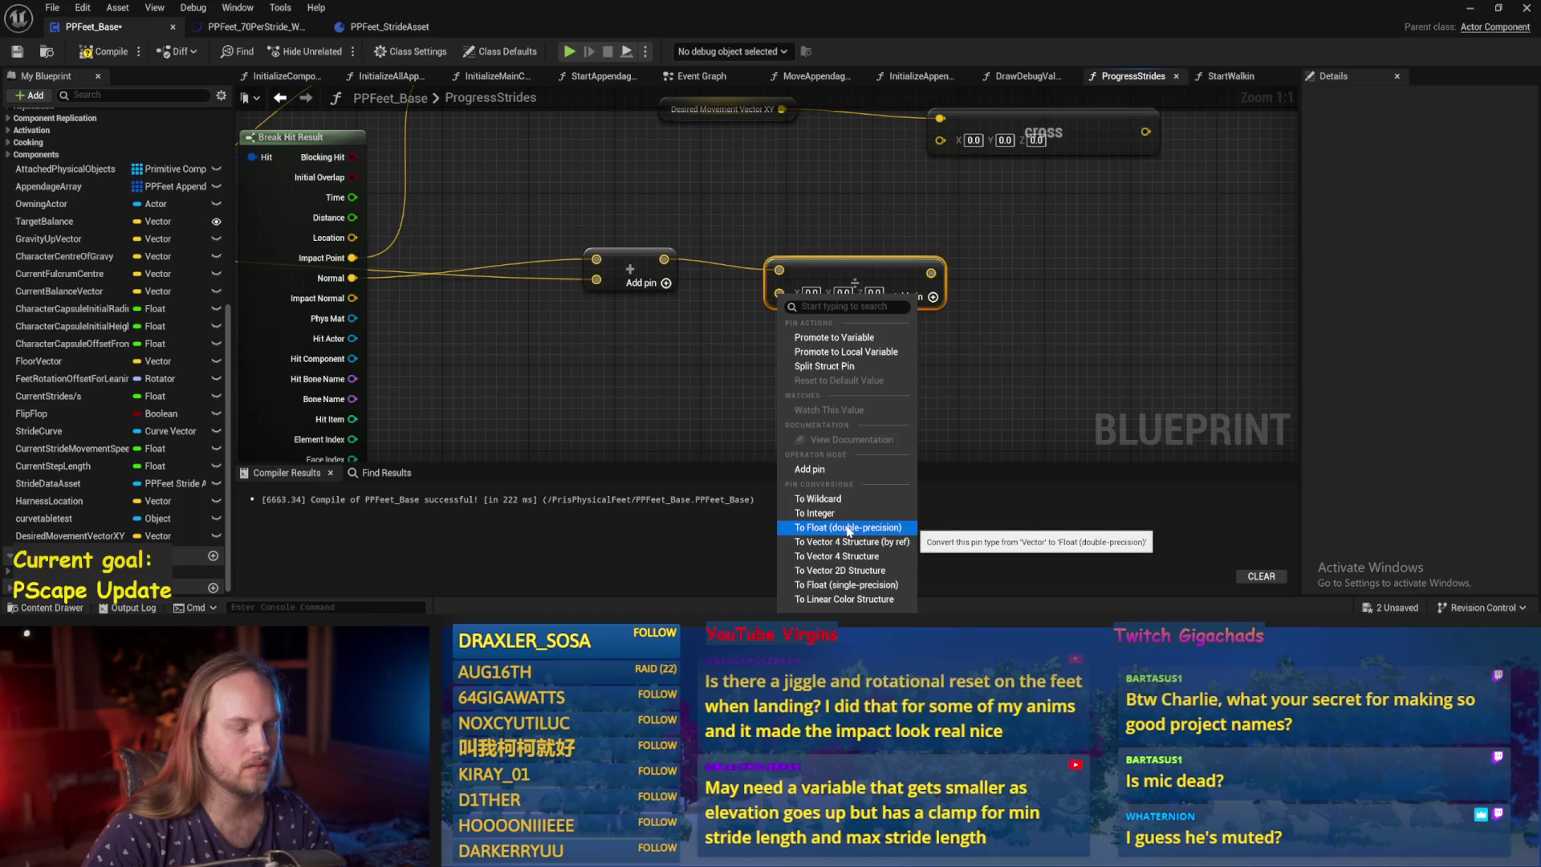
left_click(848, 528)
Normalize the divide result and wire it into the Cross node.
left_click_drag(855, 271, 923, 279)
type("normaliz")
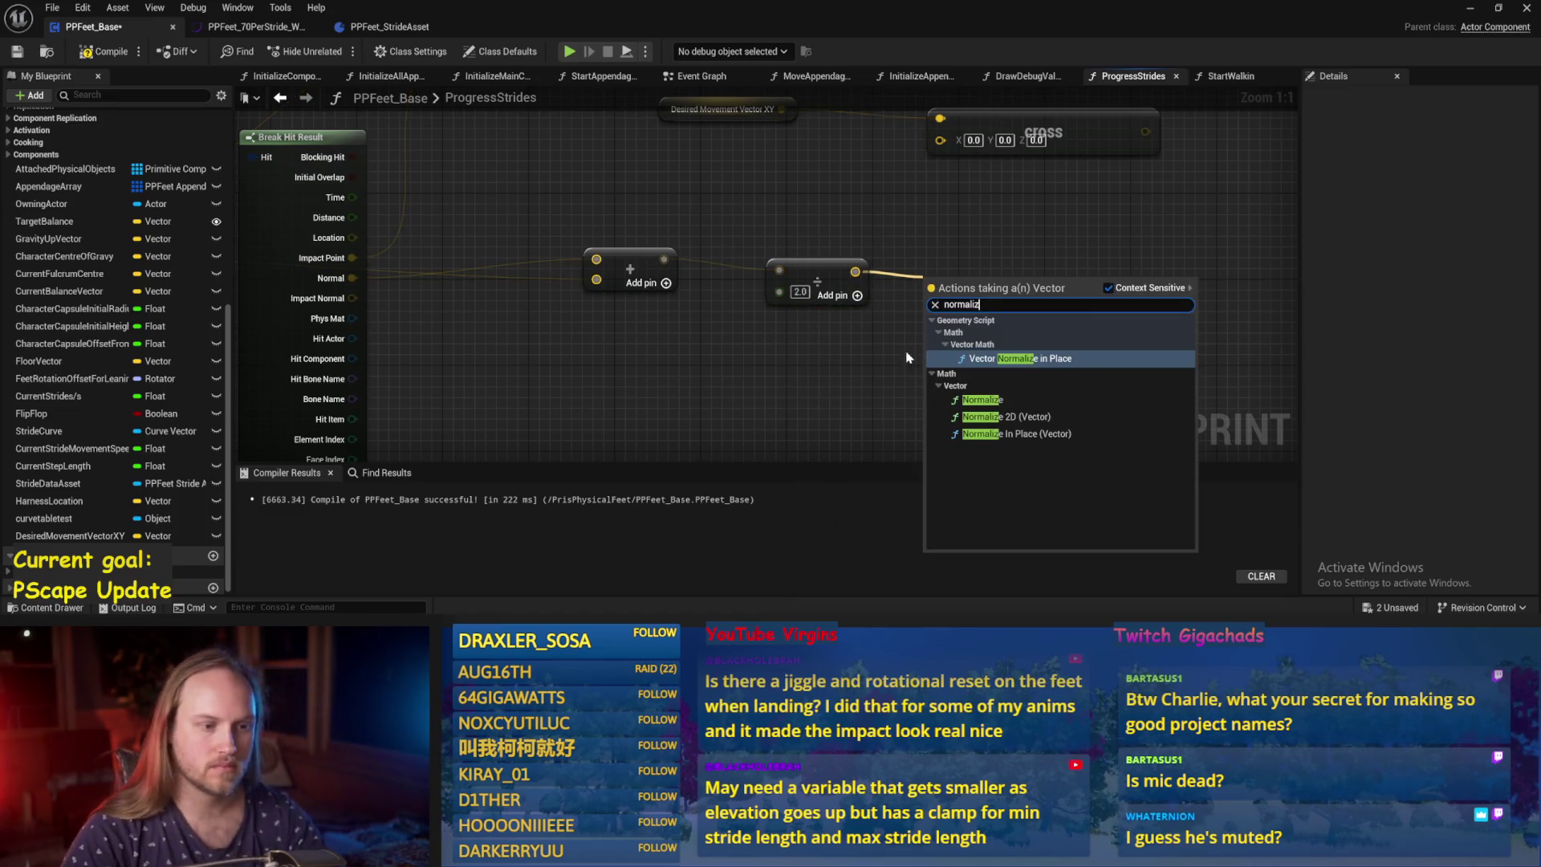
left_click(983, 400)
left_click_drag(993, 333, 851, 178)
scroll(777, 223, "down", 3)
mouse_move(760, 214)
left_mouse_down()
mouse_move(922, 257)
mouse_move(906, 264)
left_mouse_up()
key("Escape")
scroll(722, 217, "down", 2)
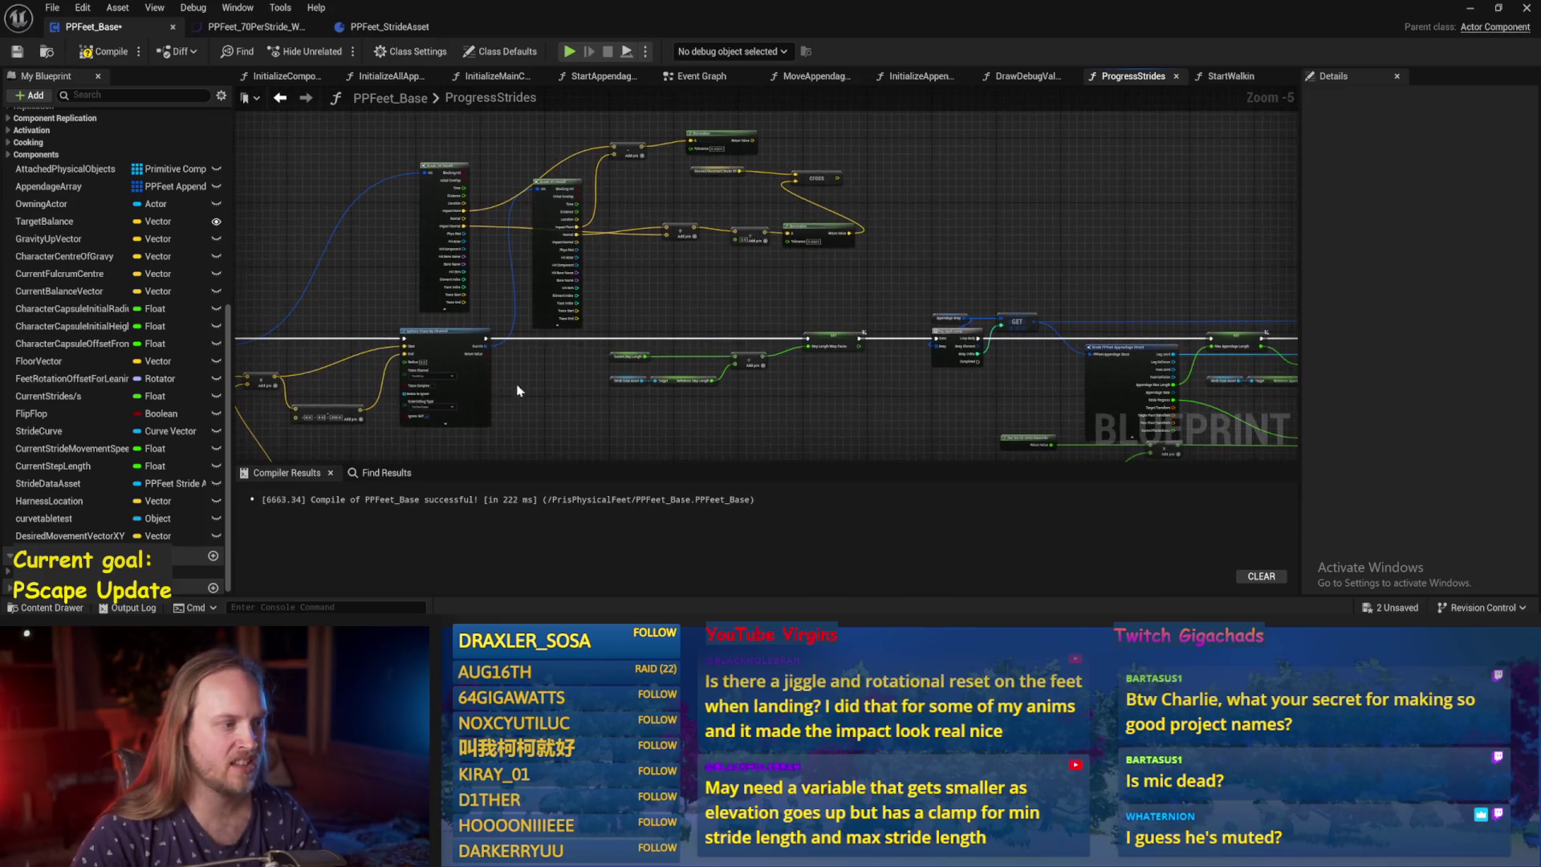
Copy and paste the Sphere Trace By Channel node, then delete the pasted copy.
left_click(470, 361)
key("ctrl+c")
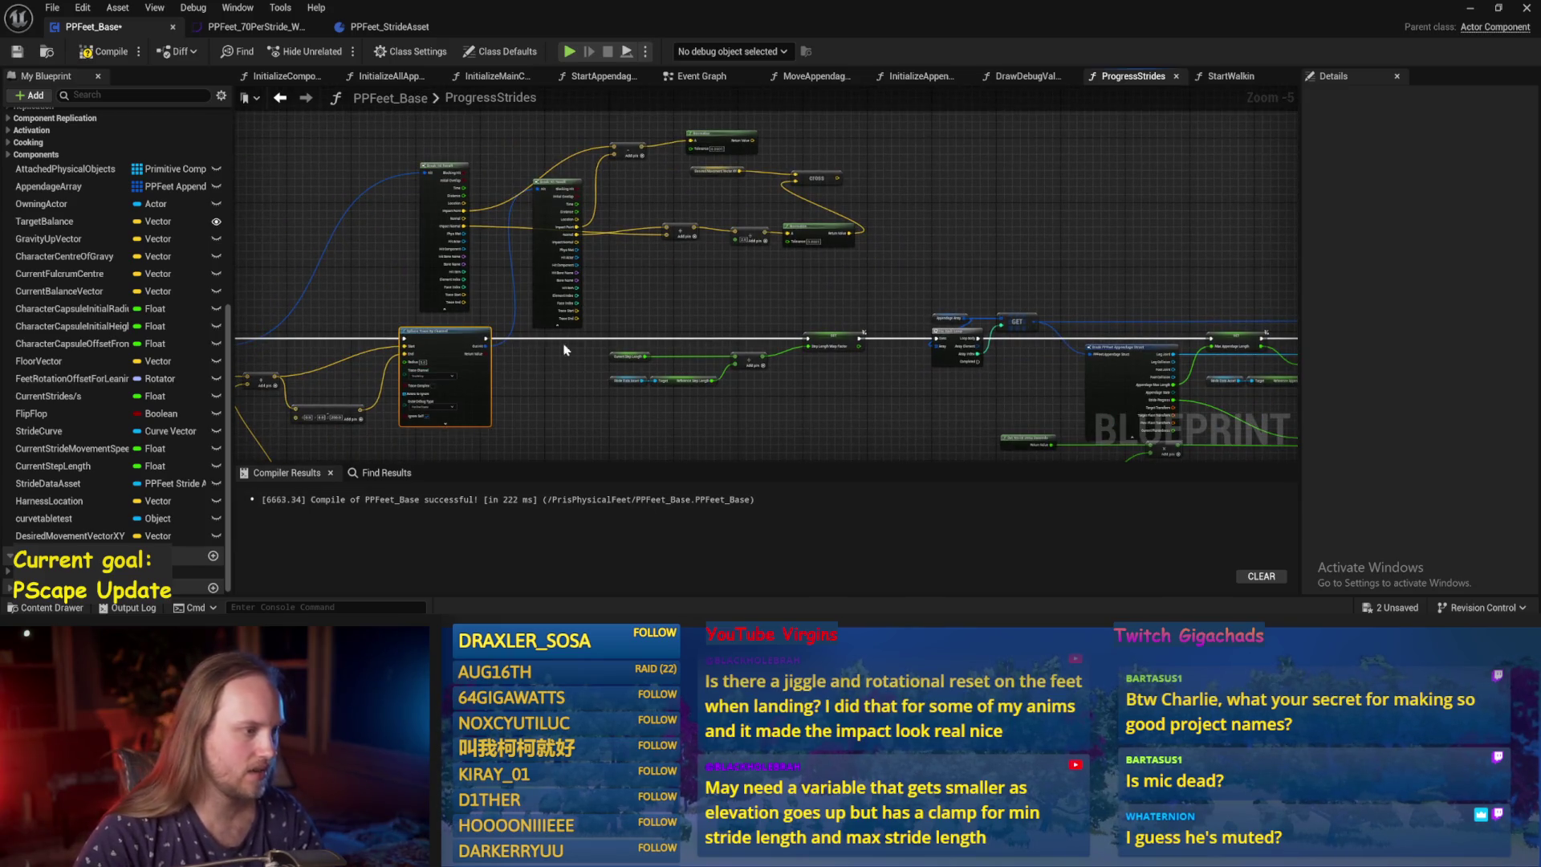
scroll(803, 208, "up", 2)
key("ctrl+v")
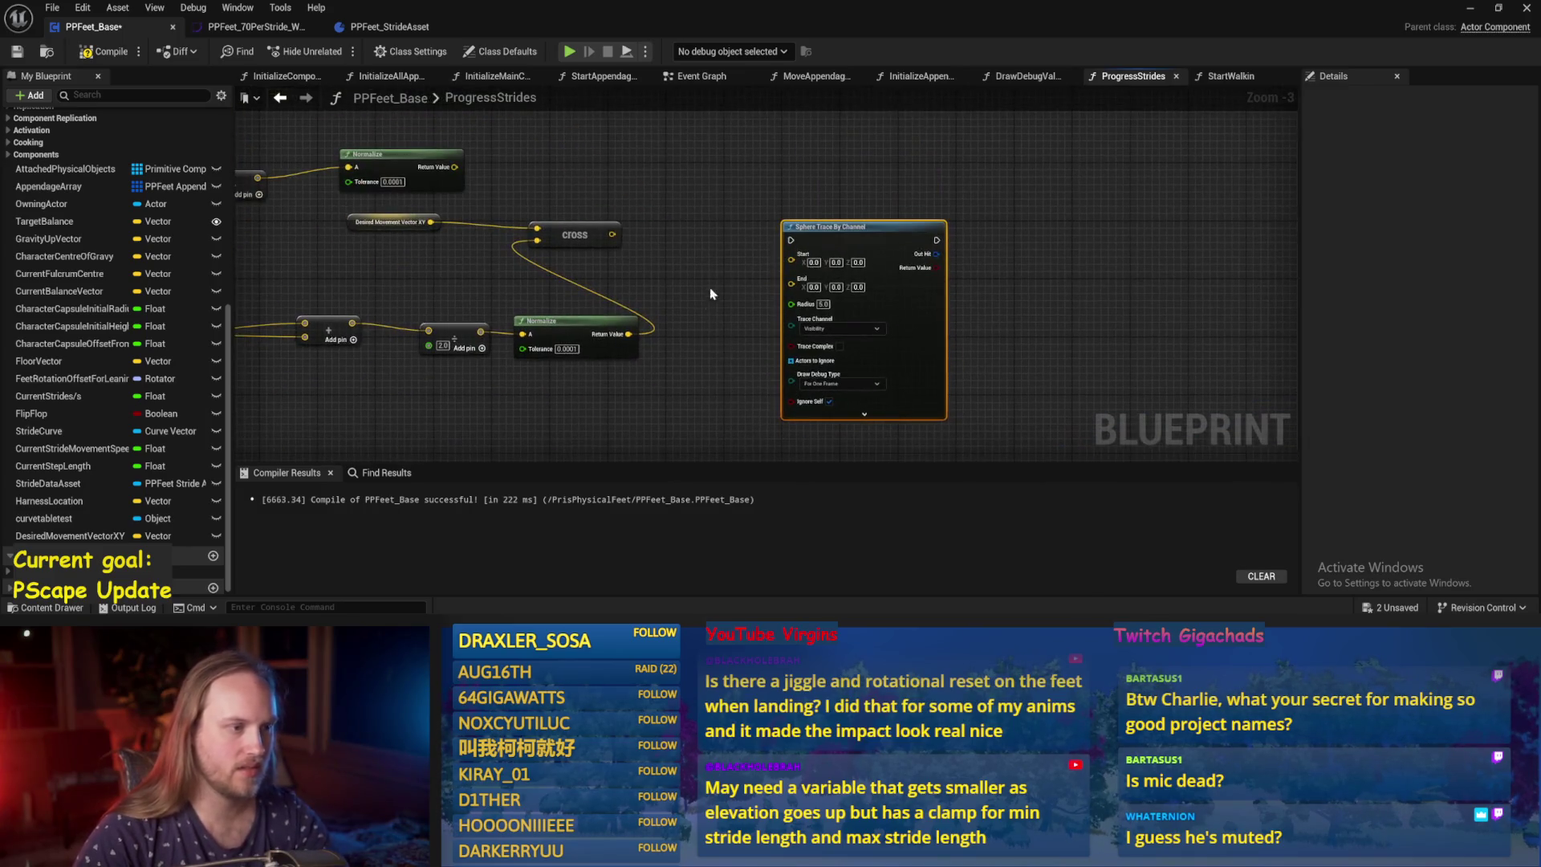
key("Delete")
Place a Draw Debug Arrow node and compile the PPFeet_Base Blueprint.
right_click(733, 242)
type("deubg")
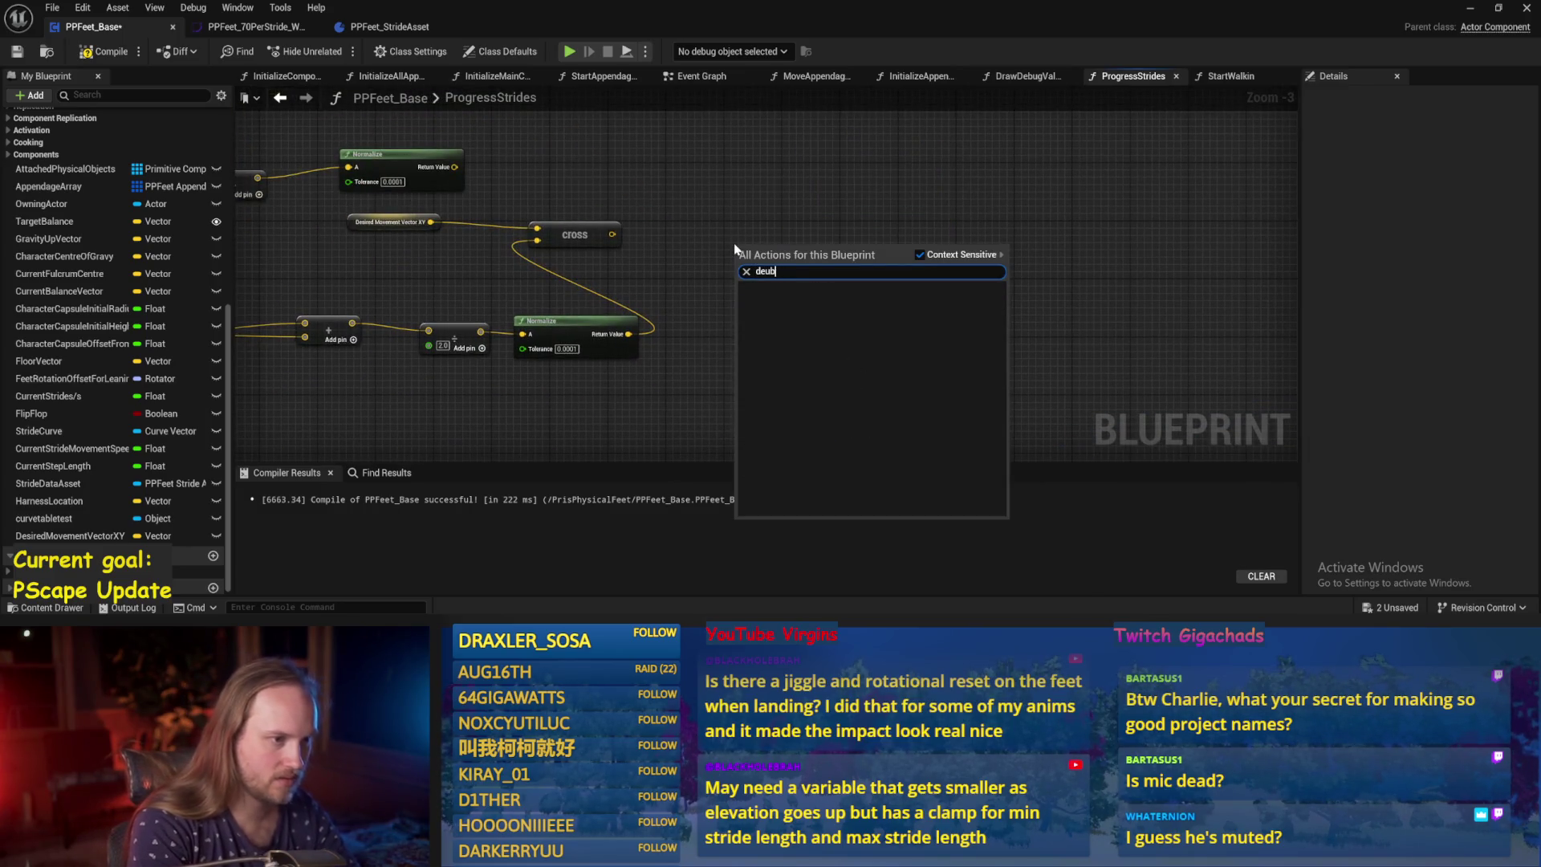
key("BackSpace")
key("BackSpace")
type("bu")
type("rrow")
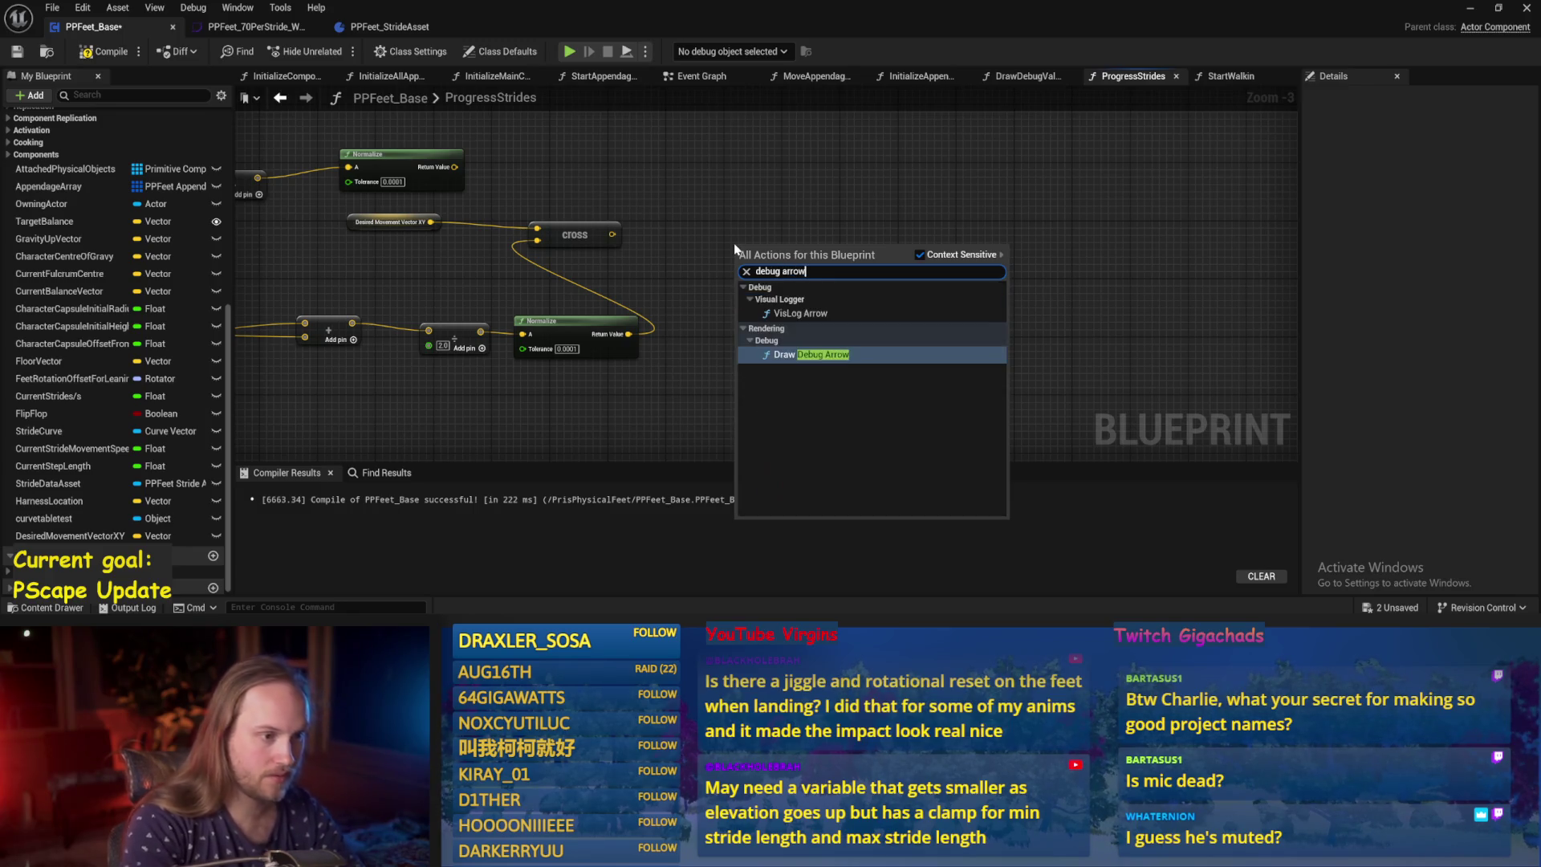
key("Return")
left_click_drag(698, 232, 747, 153)
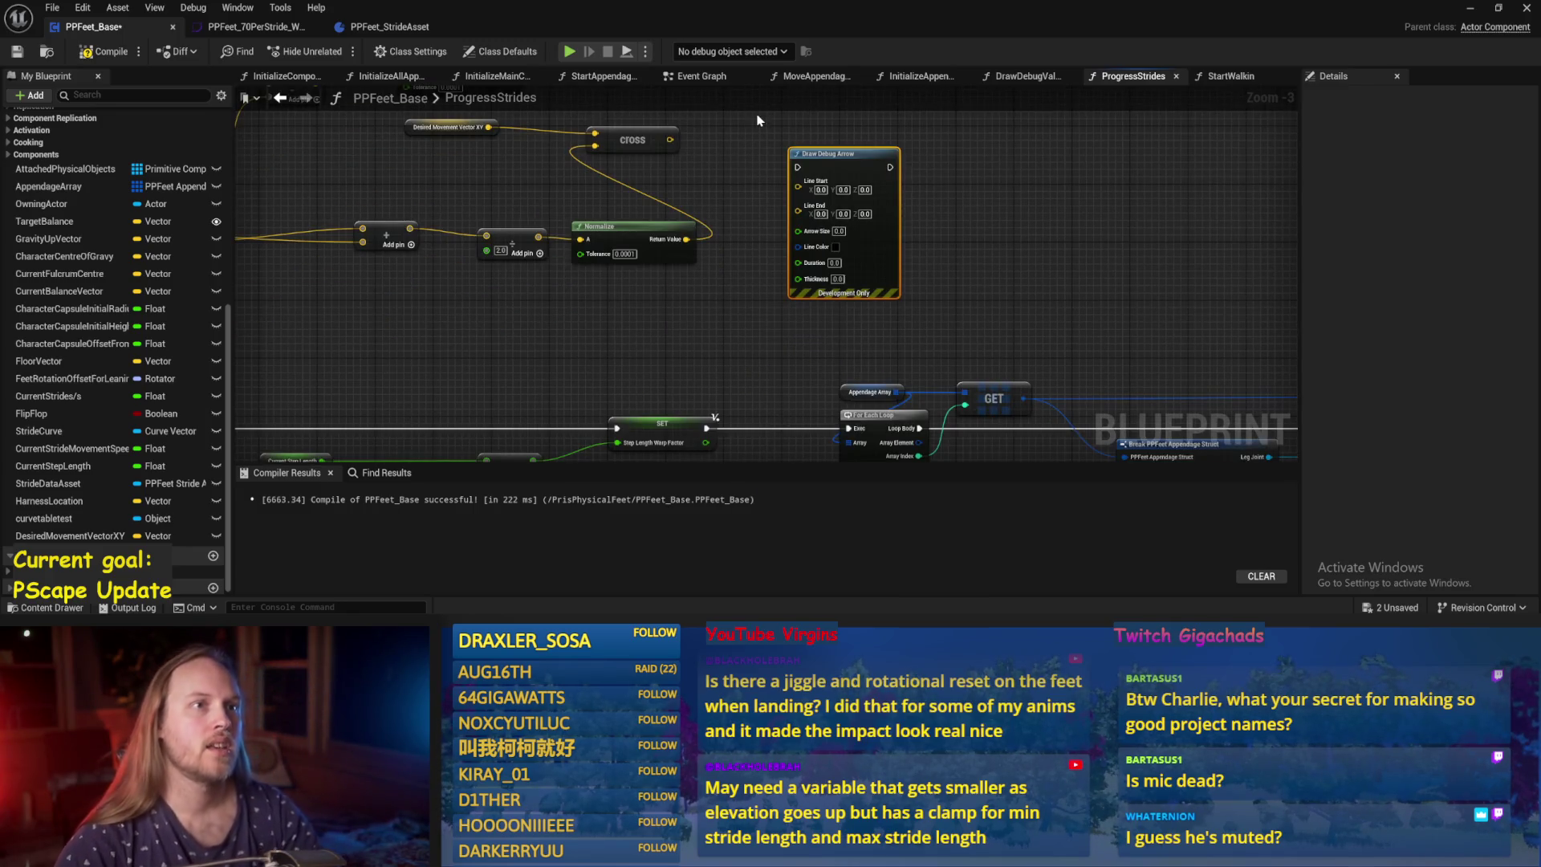
mouse_move(1026, 249)
left_mouse_down()
mouse_move(1028, 189)
mouse_move(978, 244)
left_mouse_up()
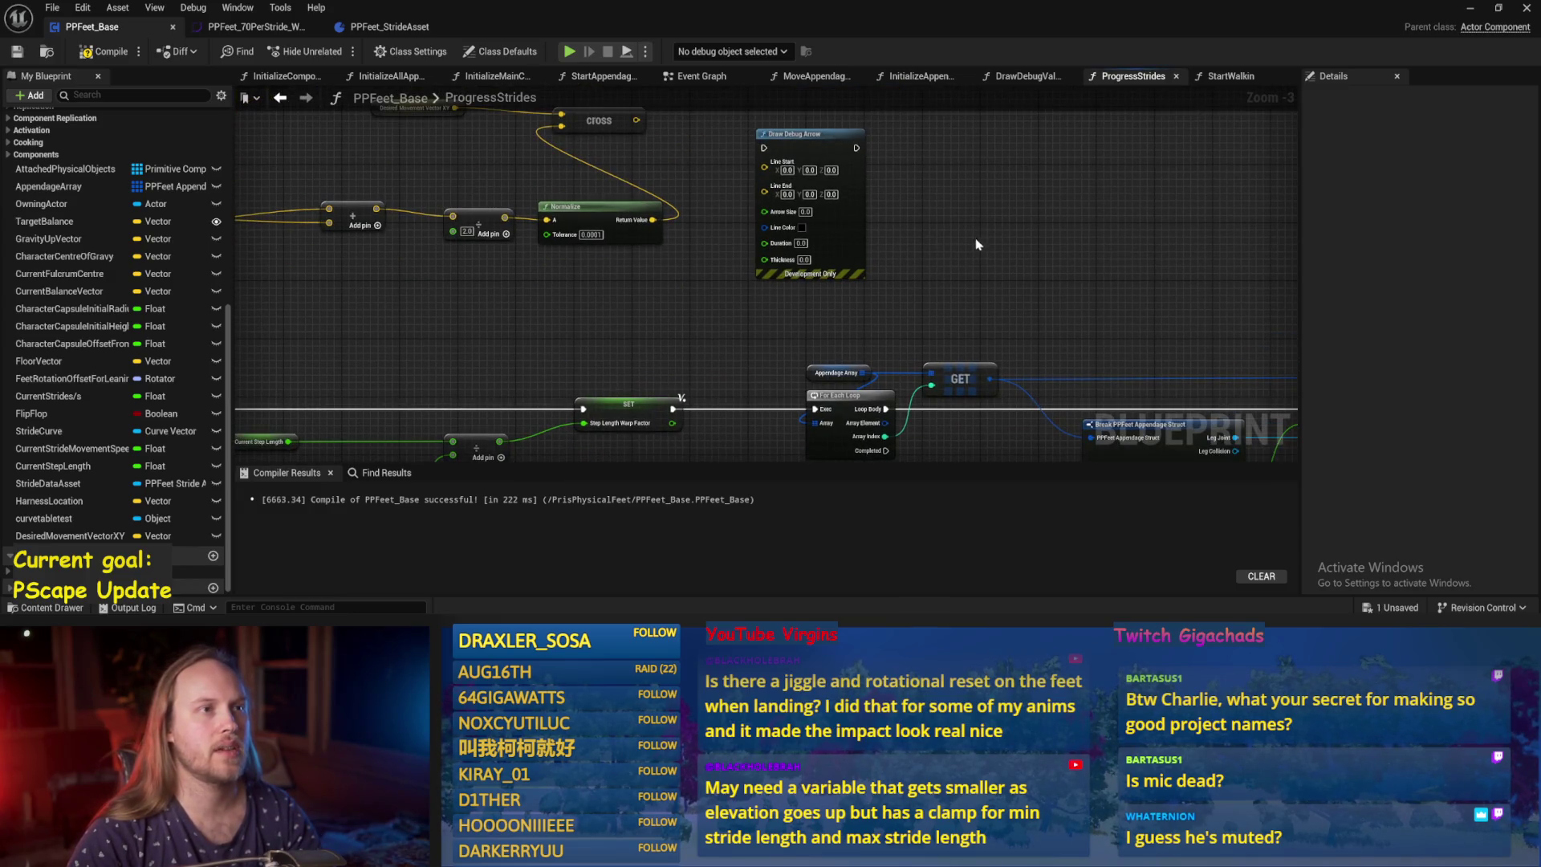
left_click(9, 50)
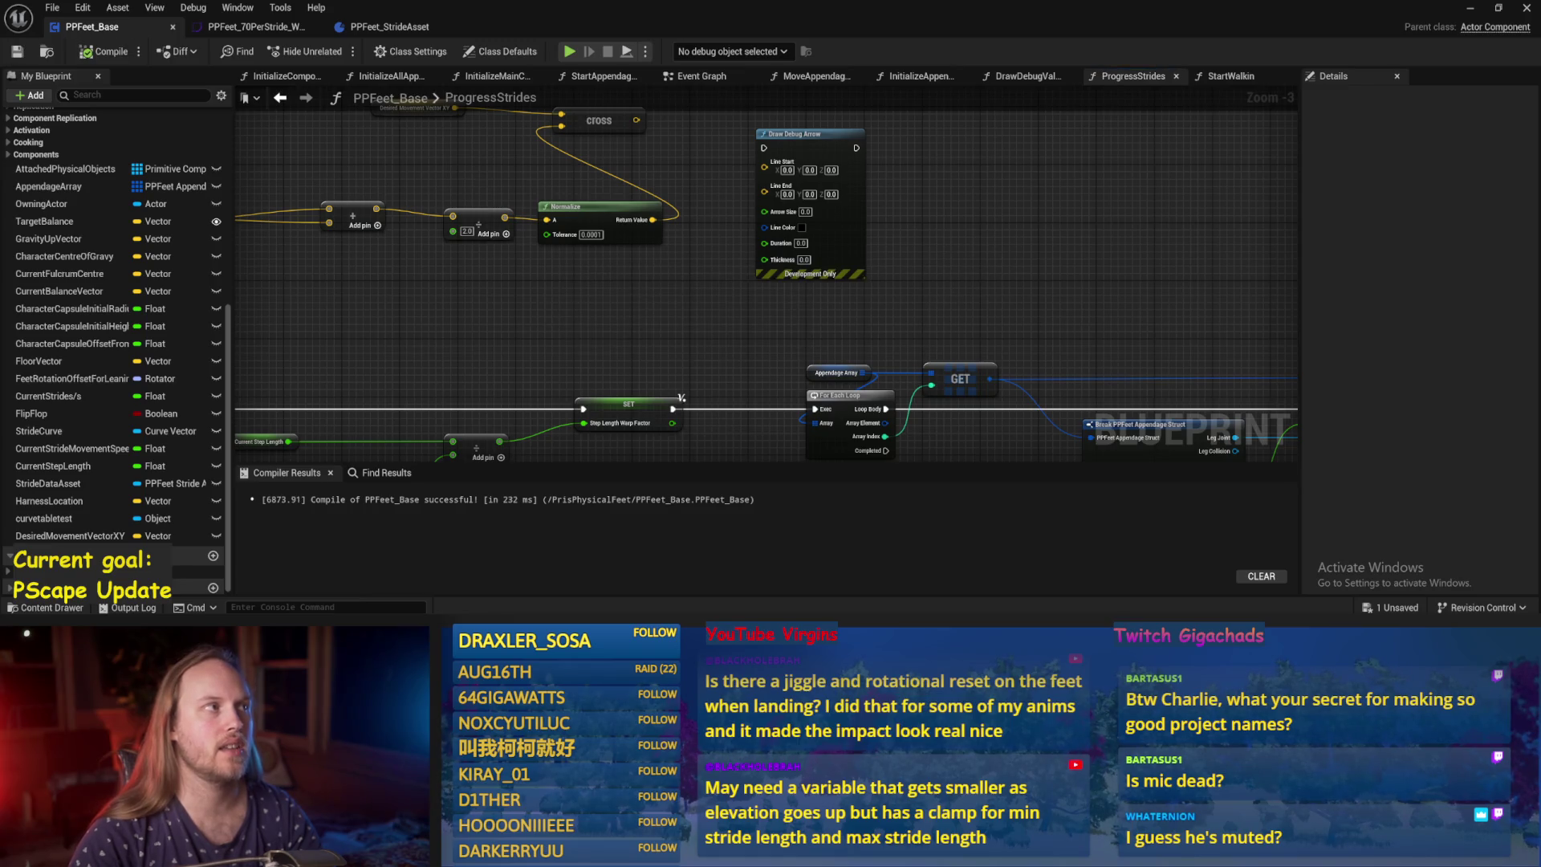
left_click_drag(935, 259, 870, 287)
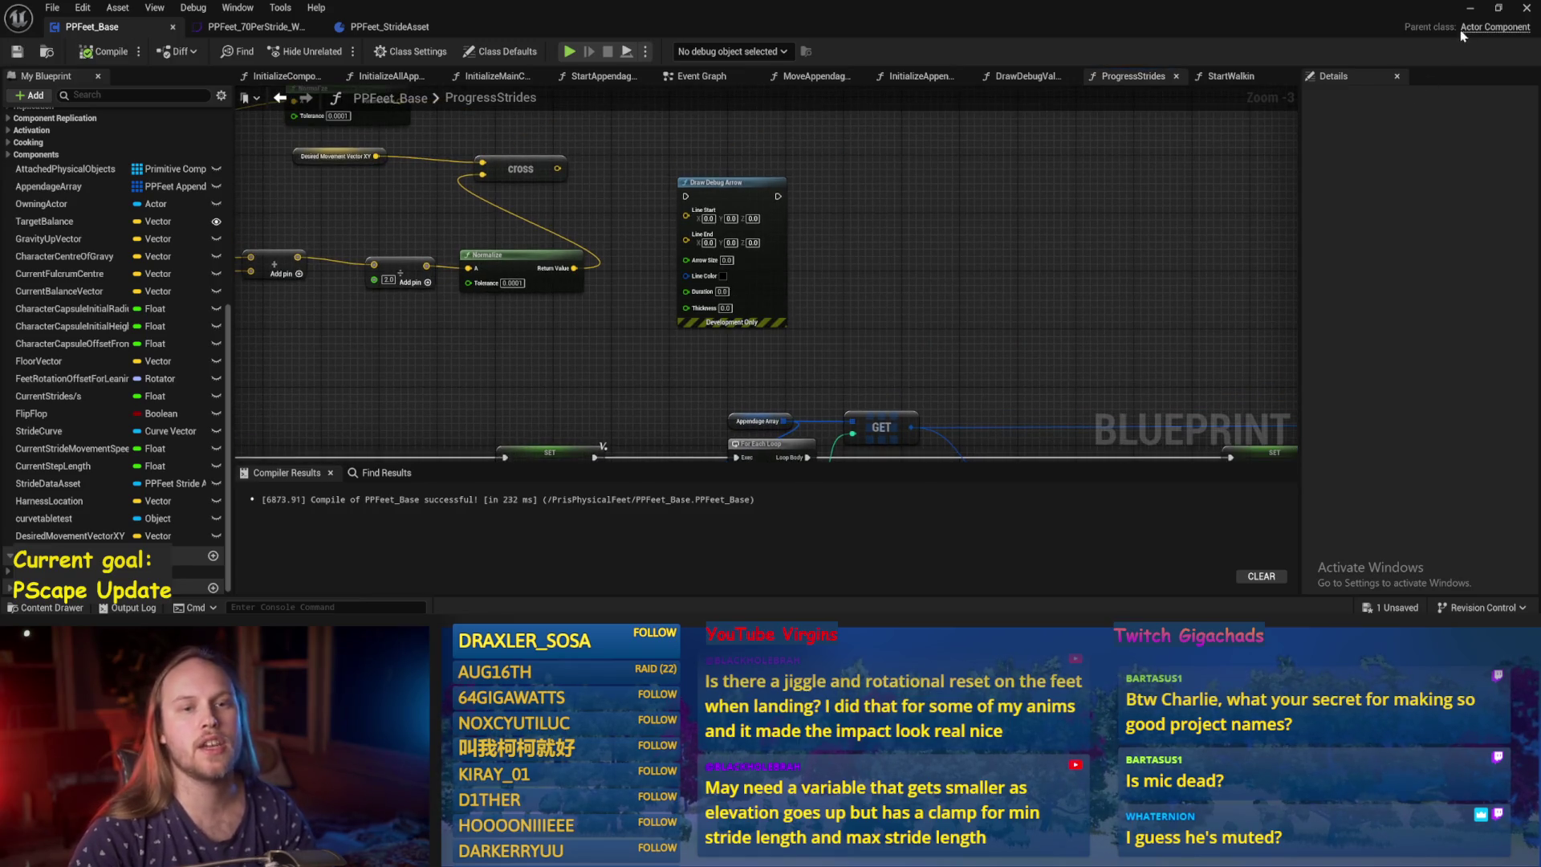
left_click(1470, 9)
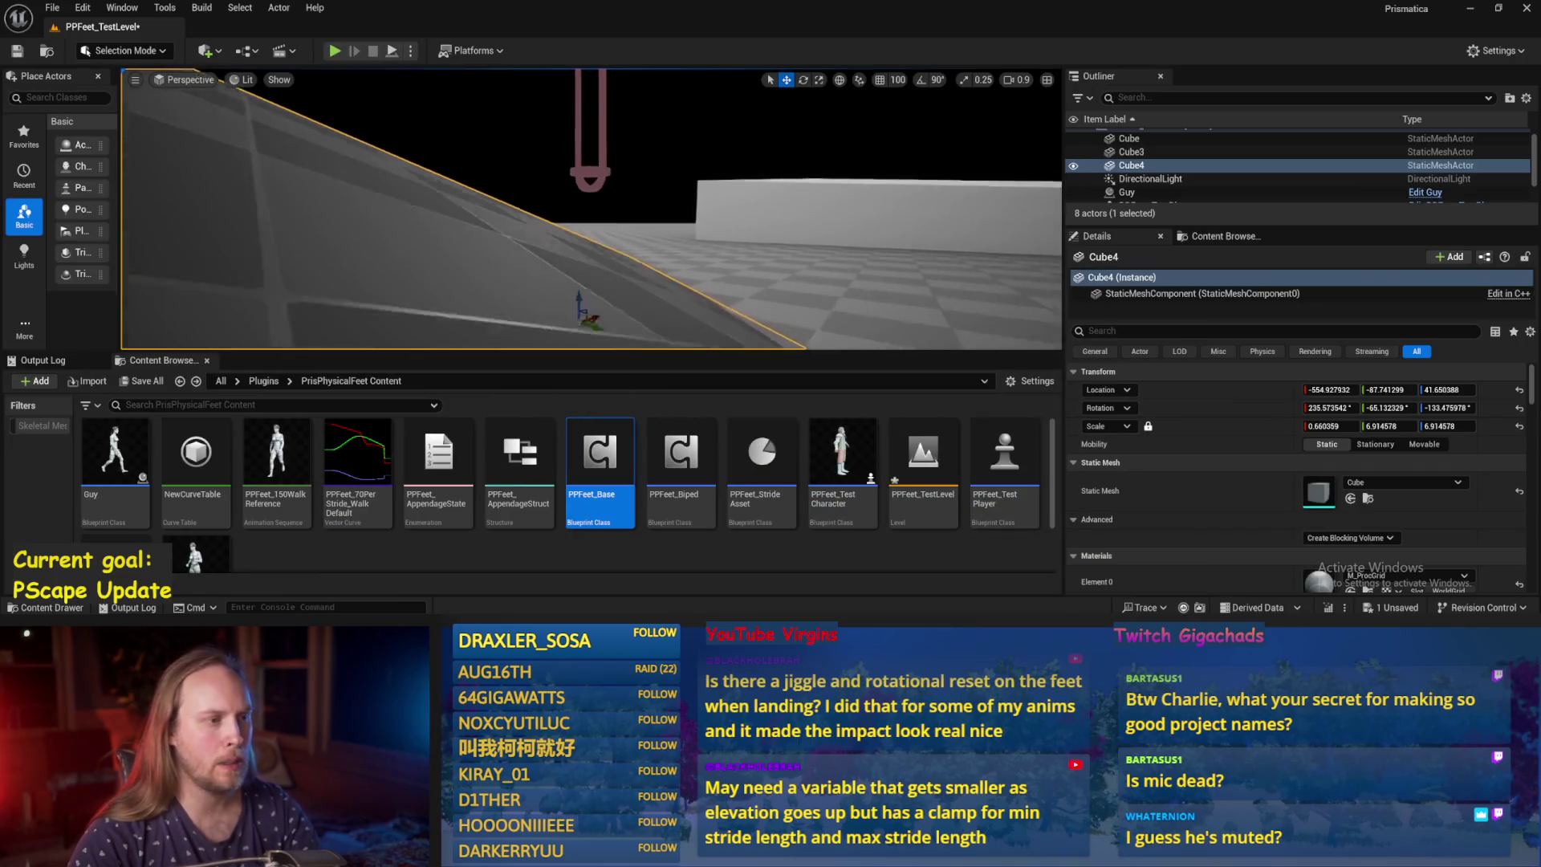
Look around PPFeet_TestLevel's tilted Cube4 slope with the PPFeet_Base asset deselected.
scroll(590, 208, "down", 3)
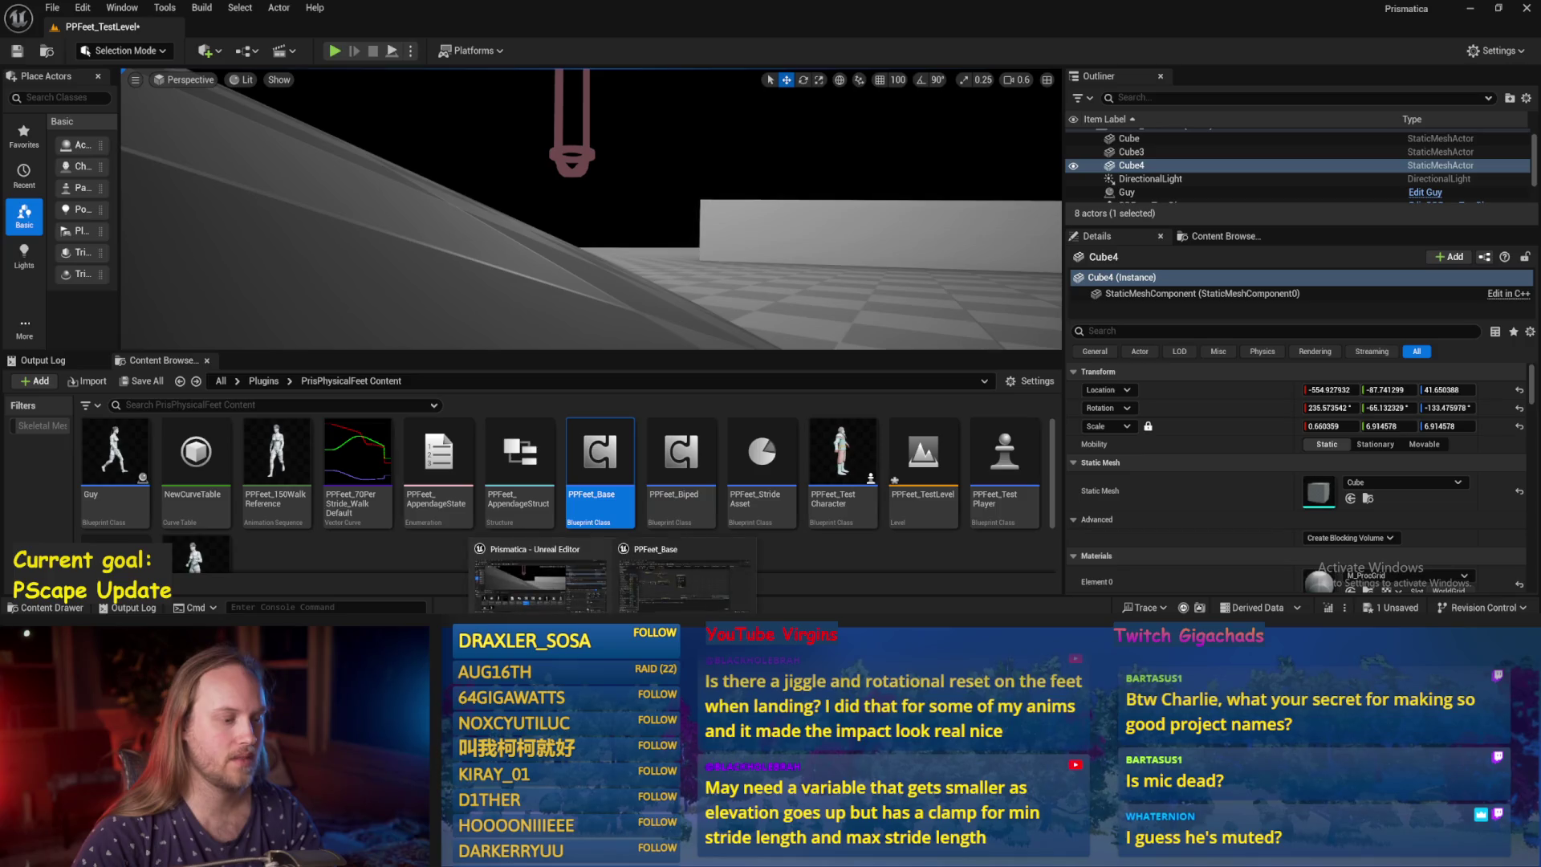
left_click(602, 554)
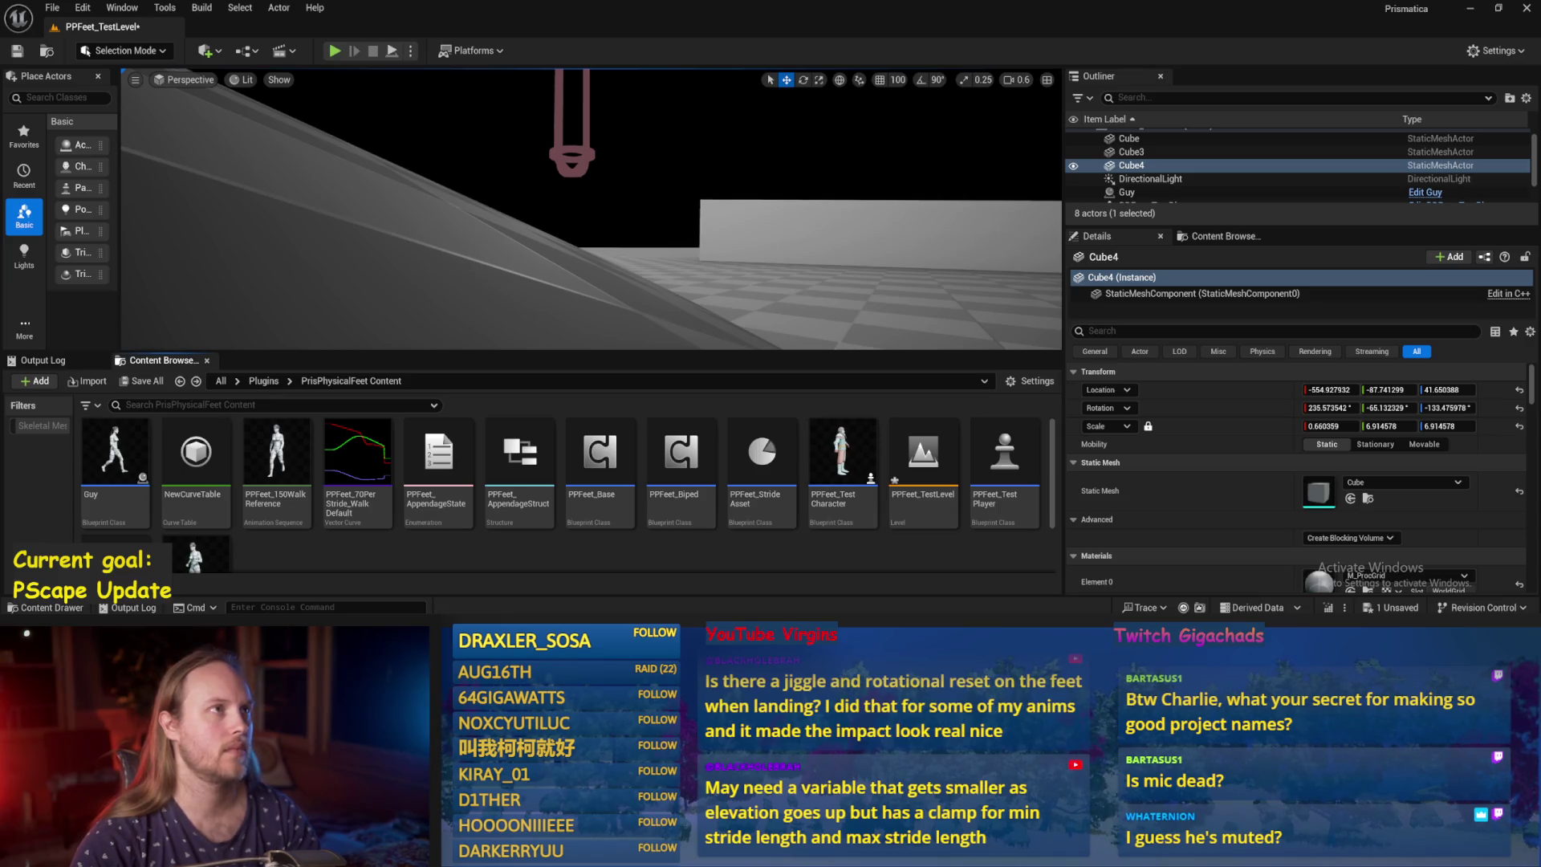
left_click_drag(617, 257, 617, 257)
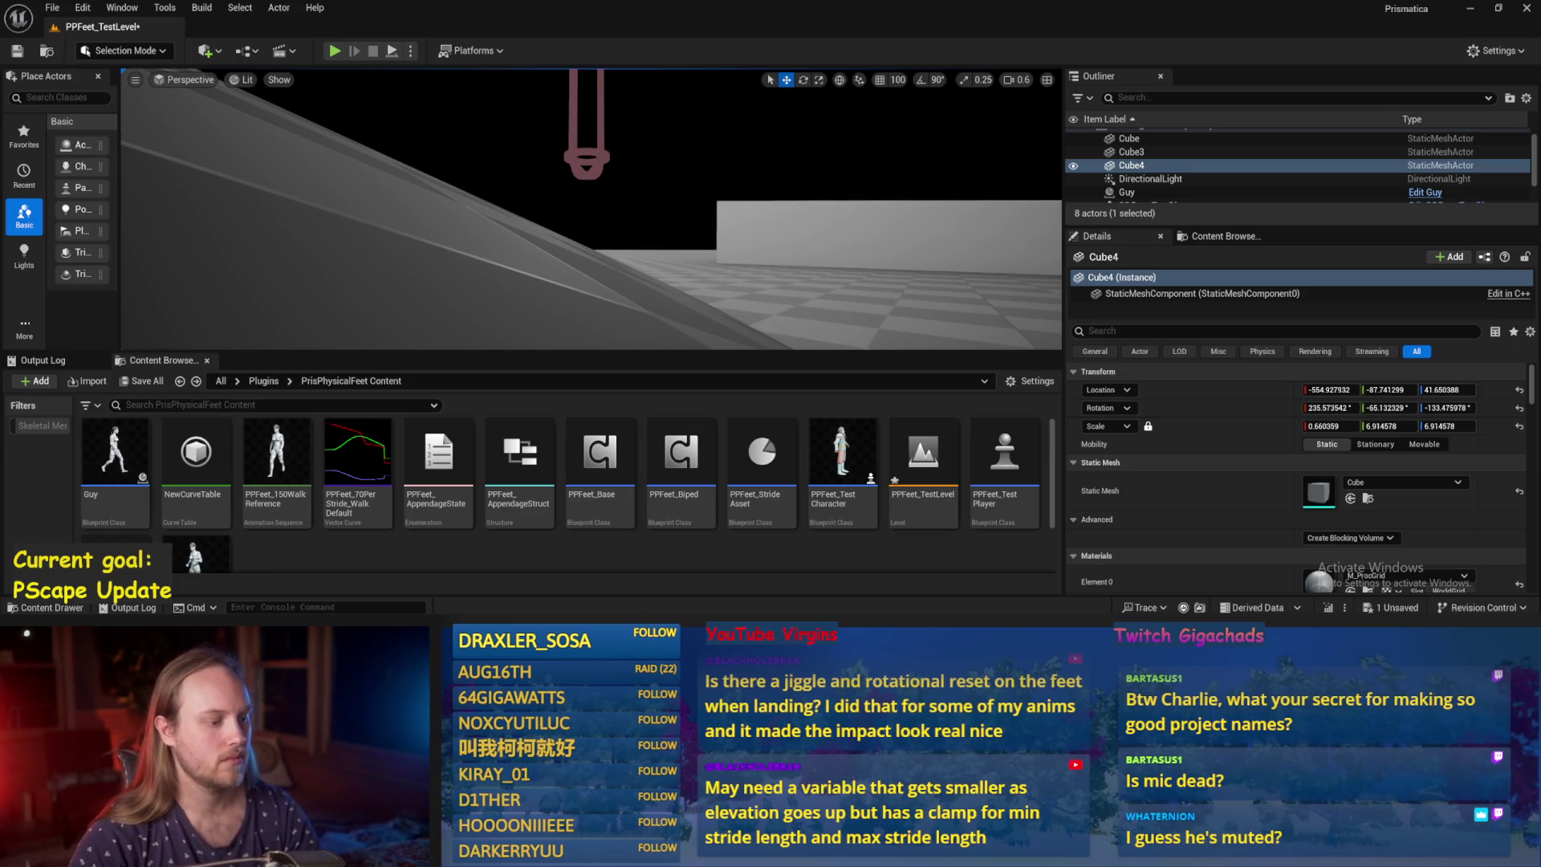
Open PPFeet_Base on ProgressStrides and bring the Break Hit Result nodes into view.
double_click(600, 454)
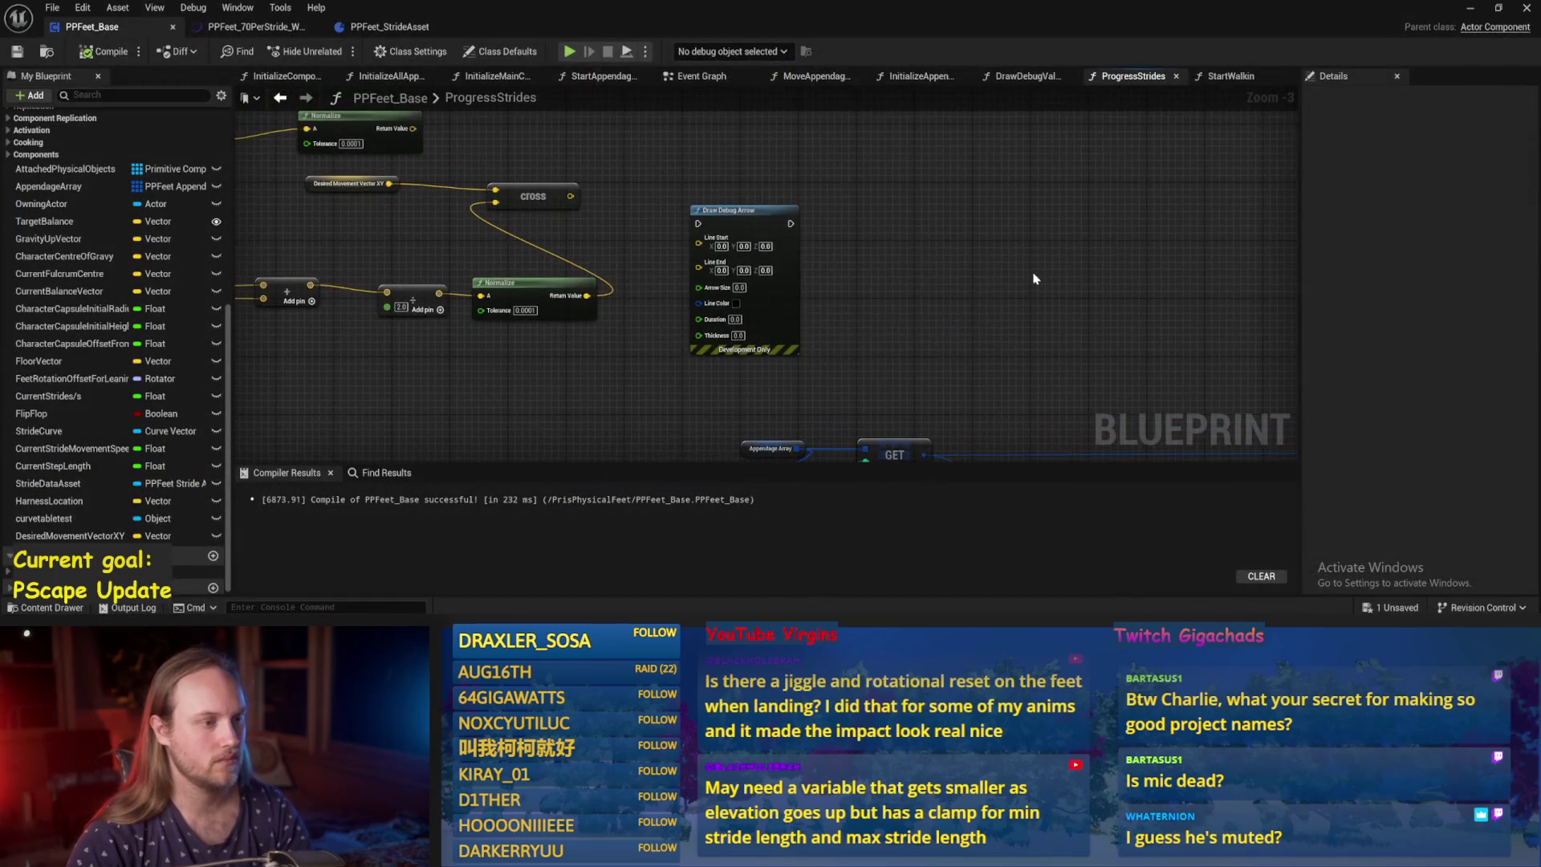
scroll(627, 311, "down", 2)
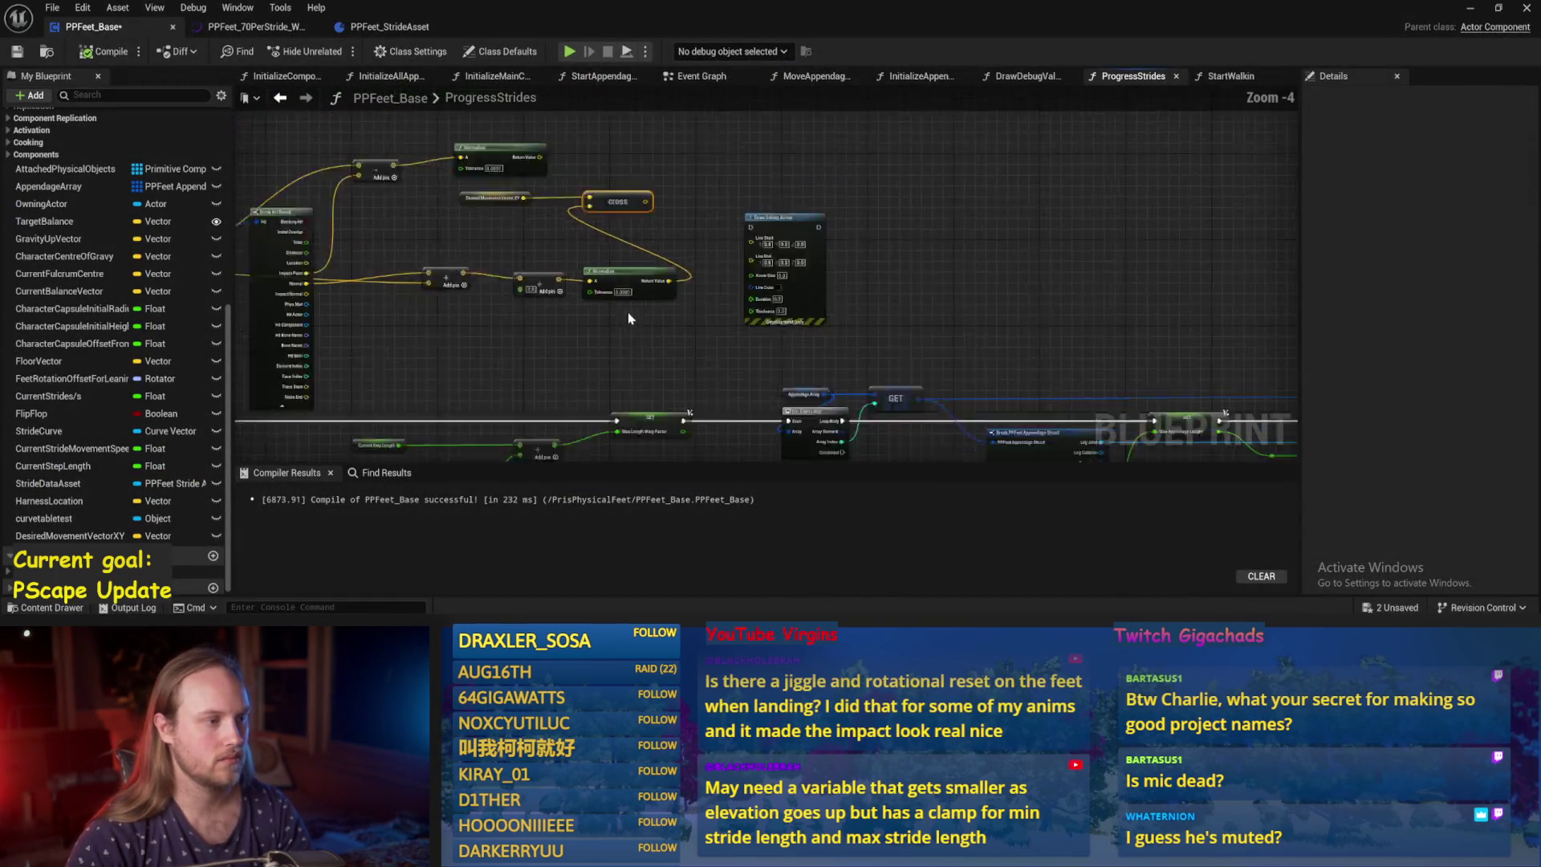
mouse_move(644, 342)
left_mouse_down()
mouse_move(757, 347)
mouse_move(854, 310)
mouse_move(678, 267)
mouse_move(610, 329)
left_mouse_up()
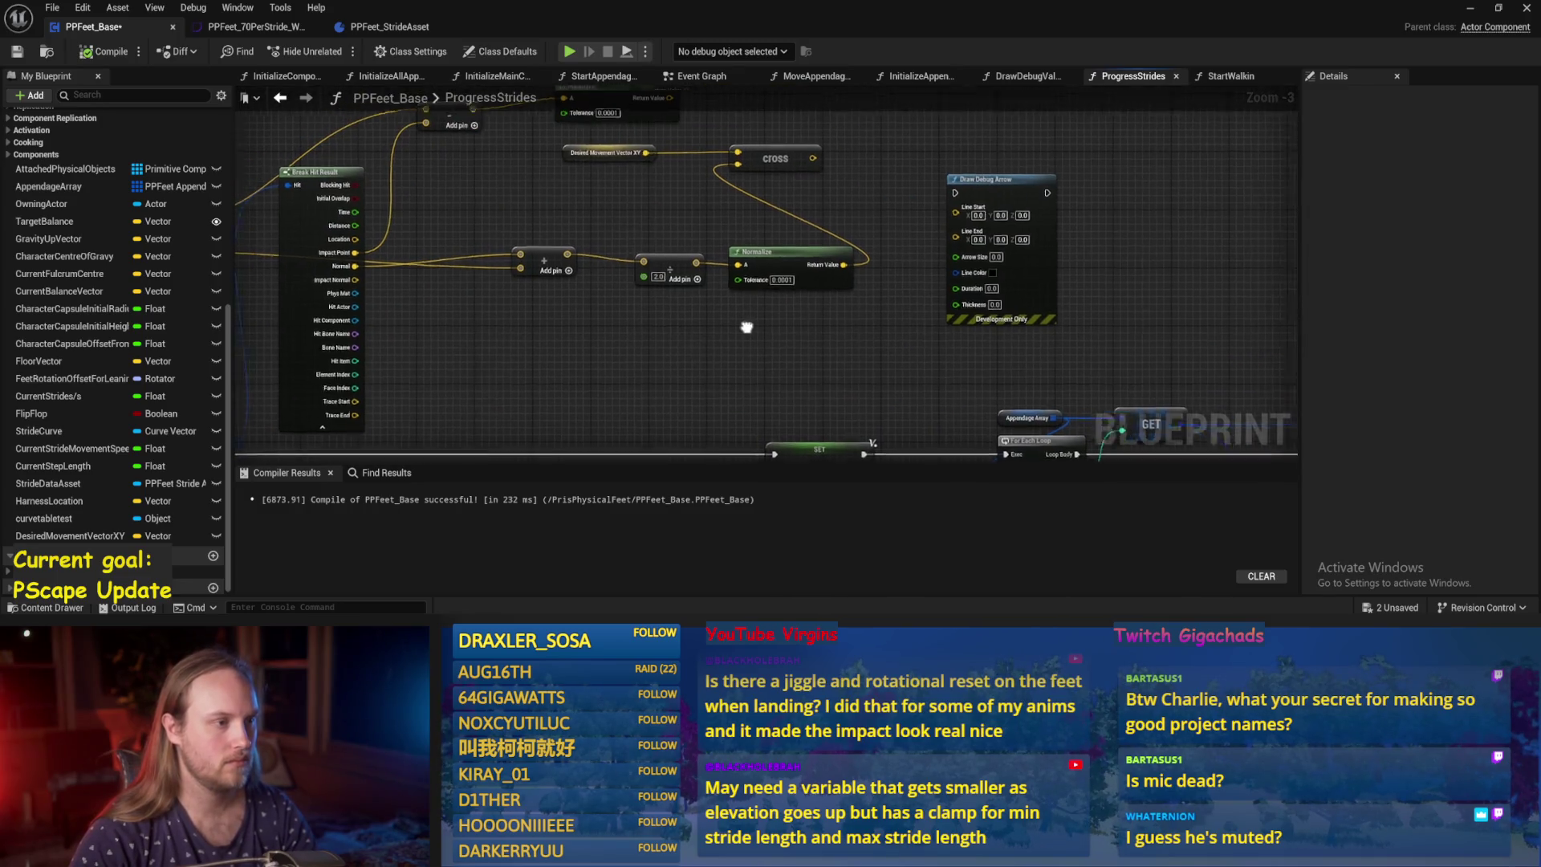
scroll(840, 291, "up", 2)
mouse_move(840, 291)
left_mouse_down()
mouse_move(533, 333)
mouse_move(537, 220)
mouse_move(674, 337)
left_mouse_up()
scroll(522, 313, "up", 1)
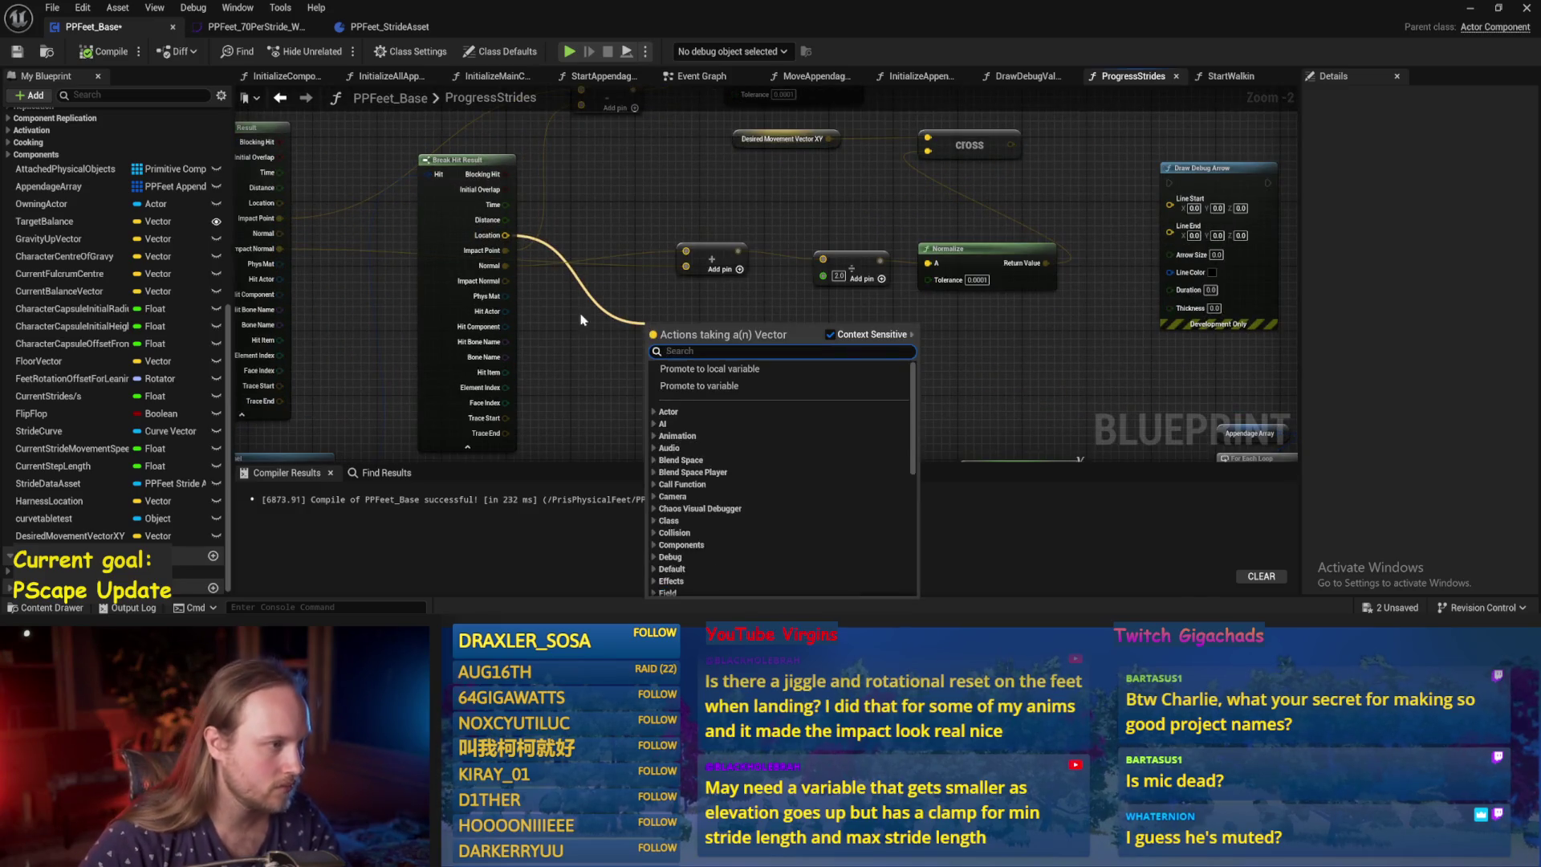
key("Escape")
Create a vector Add node from Normal with Impact Point as its second input.
mouse_move(505, 250)
left_mouse_down()
mouse_move(594, 305)
mouse_move(605, 382)
left_mouse_up()
key("Escape")
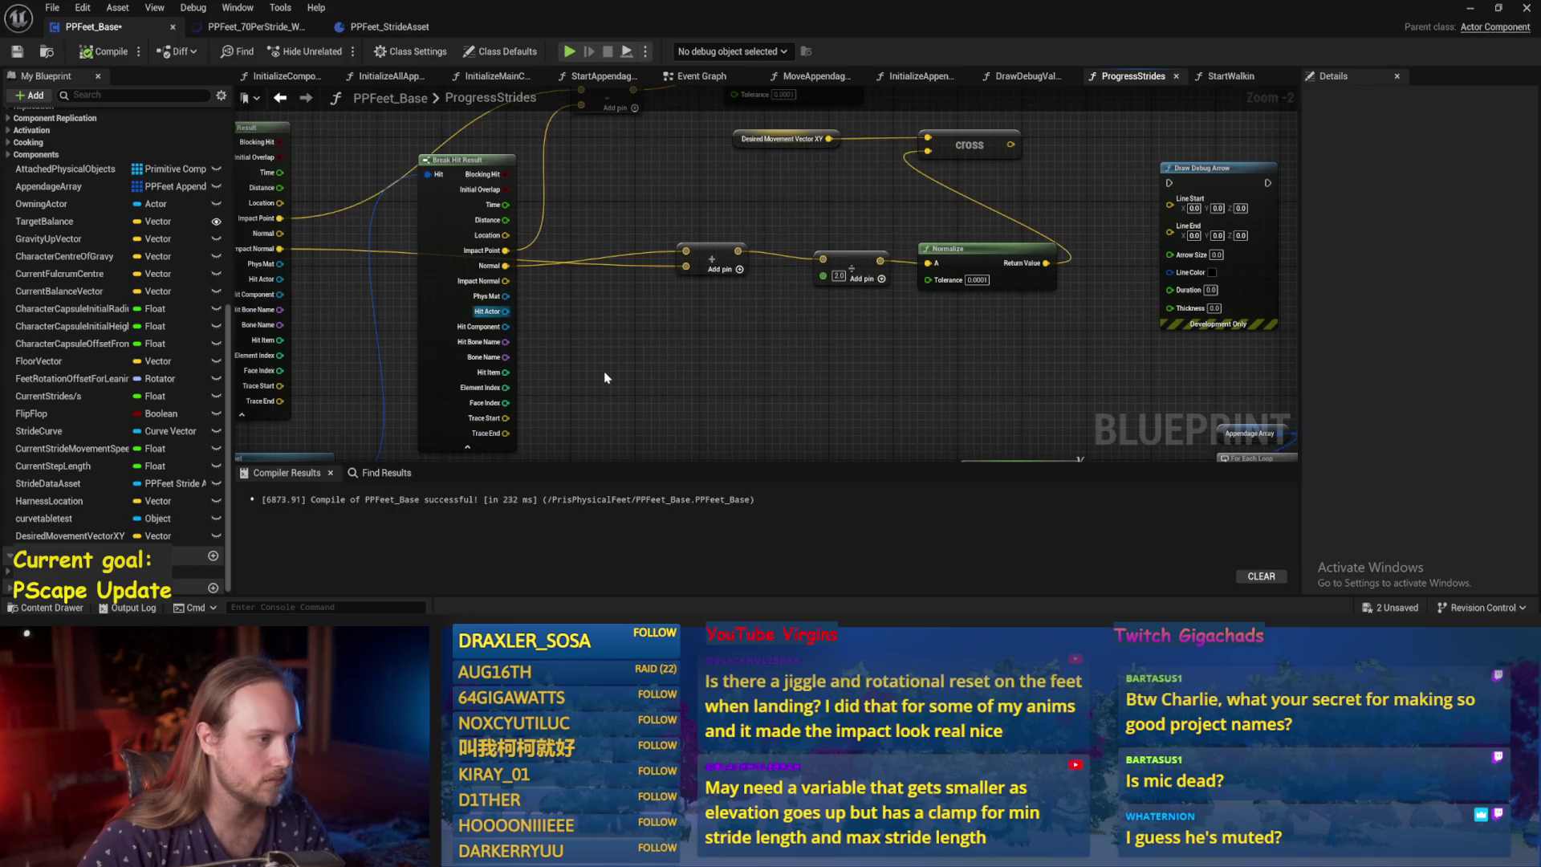
left_click_drag(510, 257, 636, 326)
type("add")
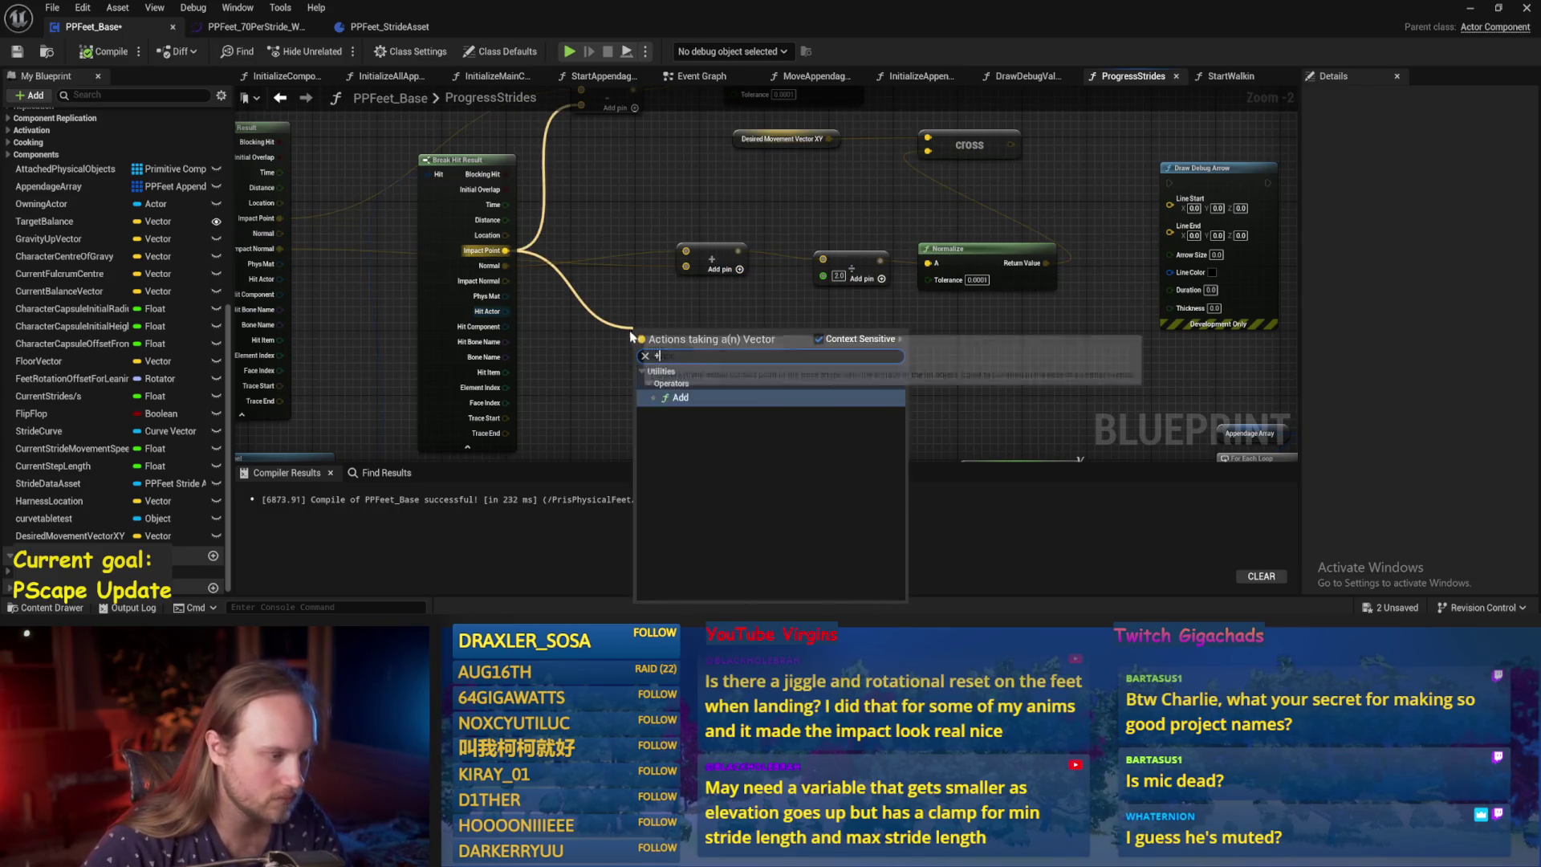
key("Return")
mouse_move(316, 172)
left_mouse_down()
mouse_move(659, 333)
mouse_move(674, 305)
mouse_move(826, 285)
left_mouse_up()
Duplicate the divide node with copy and paste.
left_click(879, 218)
key("ctrl+c")
key("ctrl+v")
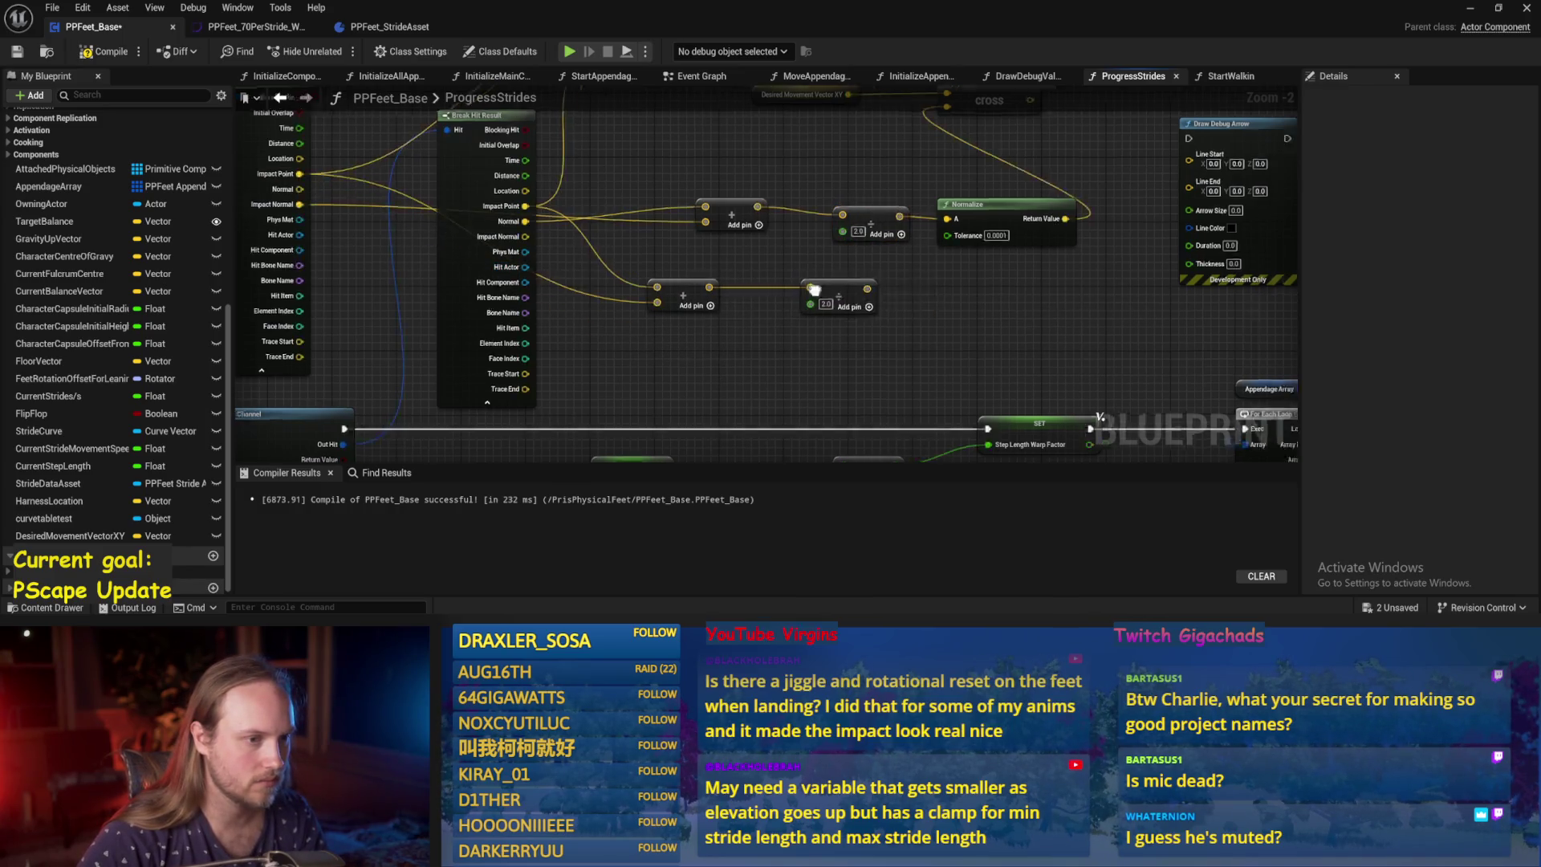
mouse_move(885, 125)
left_mouse_down()
mouse_move(1043, 210)
mouse_move(1008, 166)
mouse_move(757, 200)
mouse_move(859, 256)
mouse_move(821, 246)
left_mouse_up()
key("Escape")
Add an Add node after the Cross output with its second input as float 50.
left_click_drag(583, 396, 690, 410)
mouse_move(706, 206)
left_mouse_down()
mouse_move(790, 145)
mouse_move(730, 174)
mouse_move(857, 164)
left_mouse_up()
type("add")
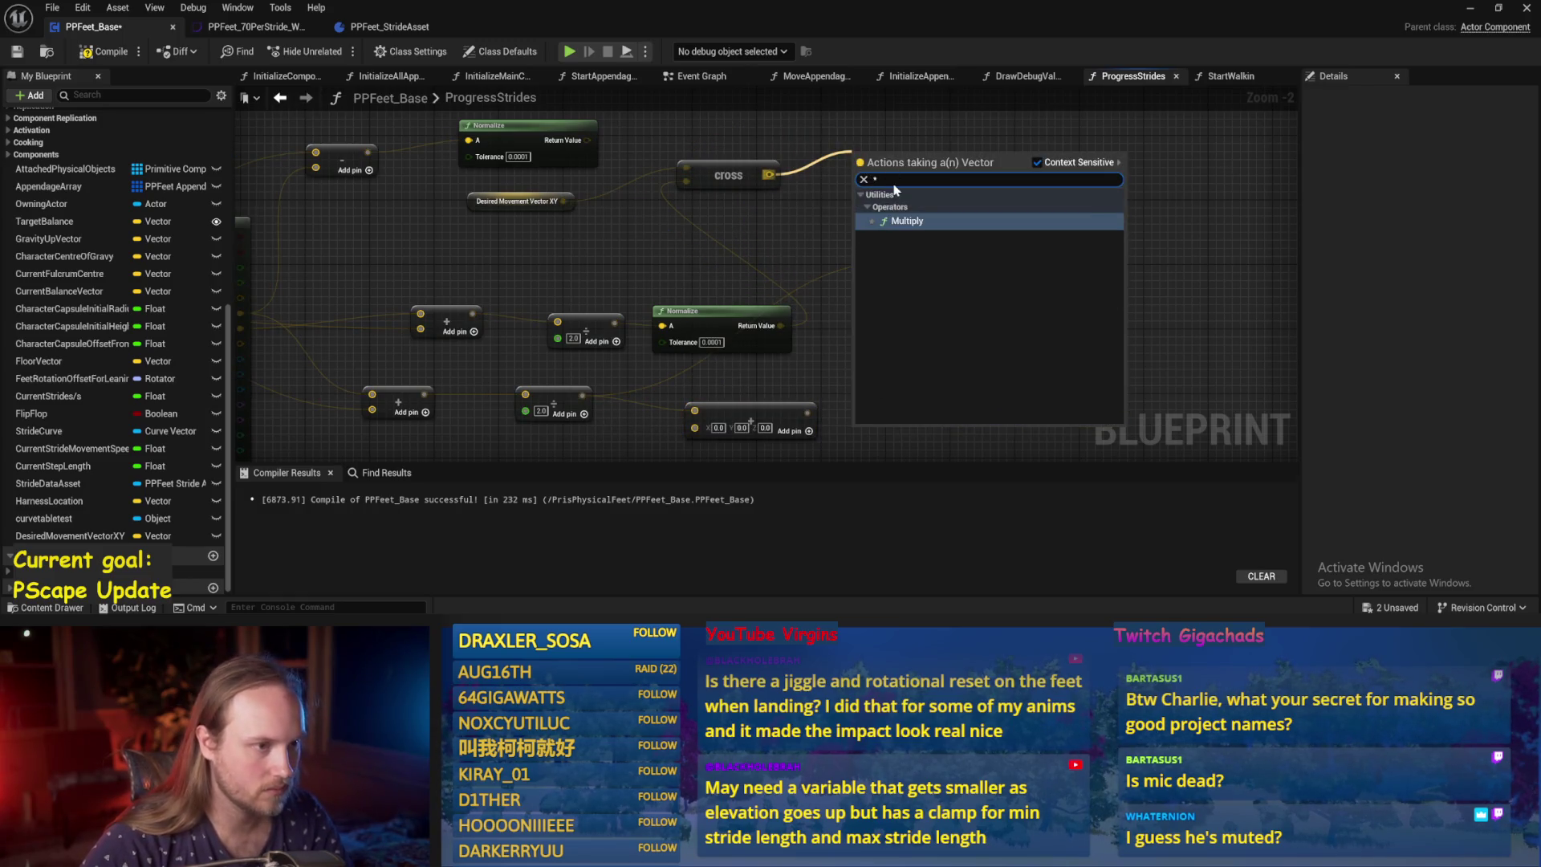
key("Return")
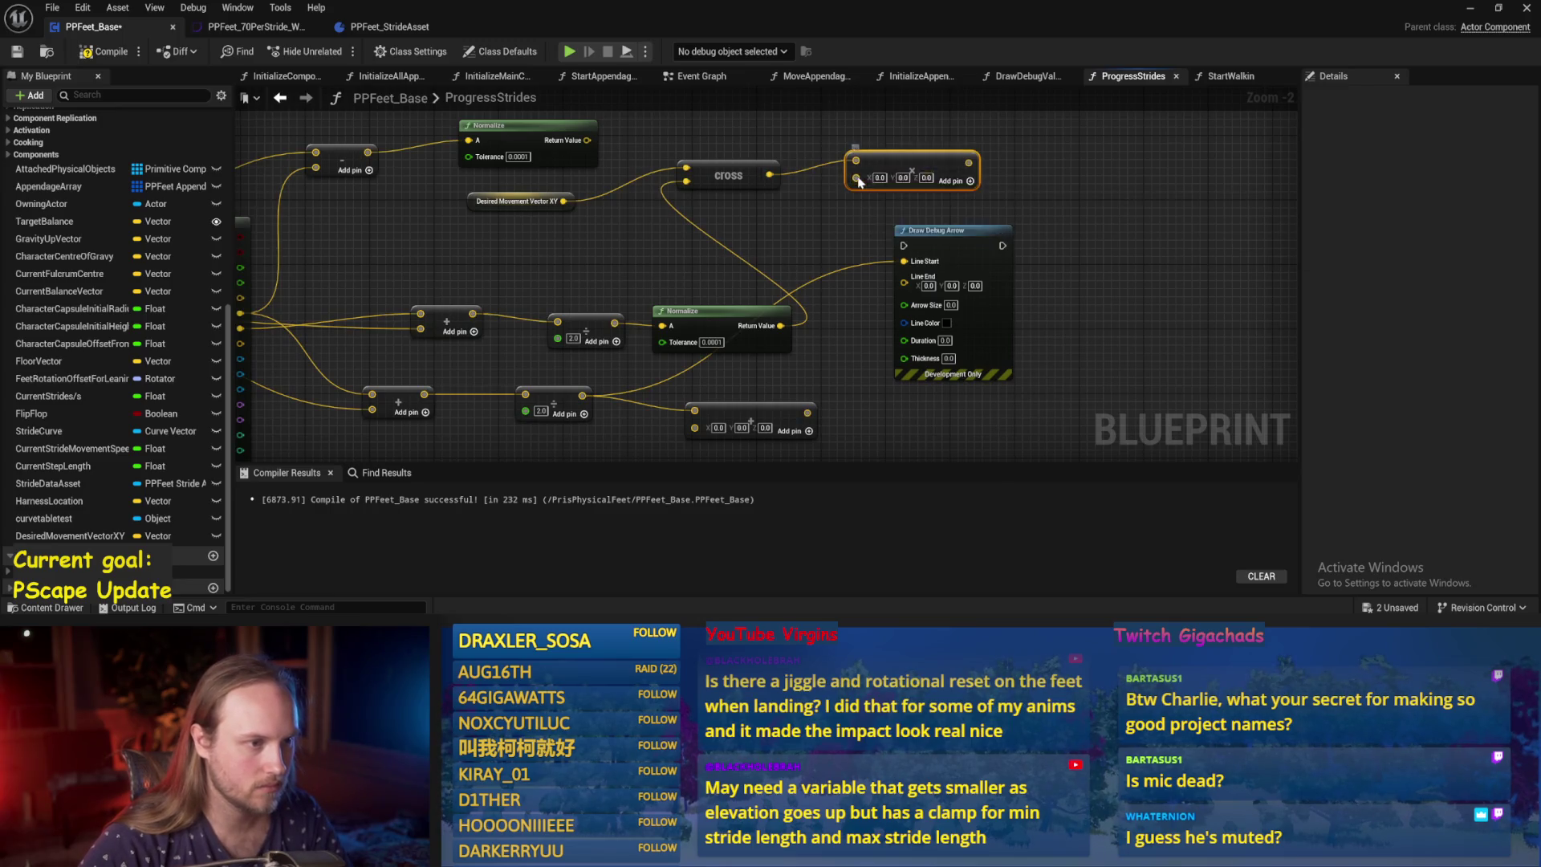
right_click(857, 178)
left_click(910, 396)
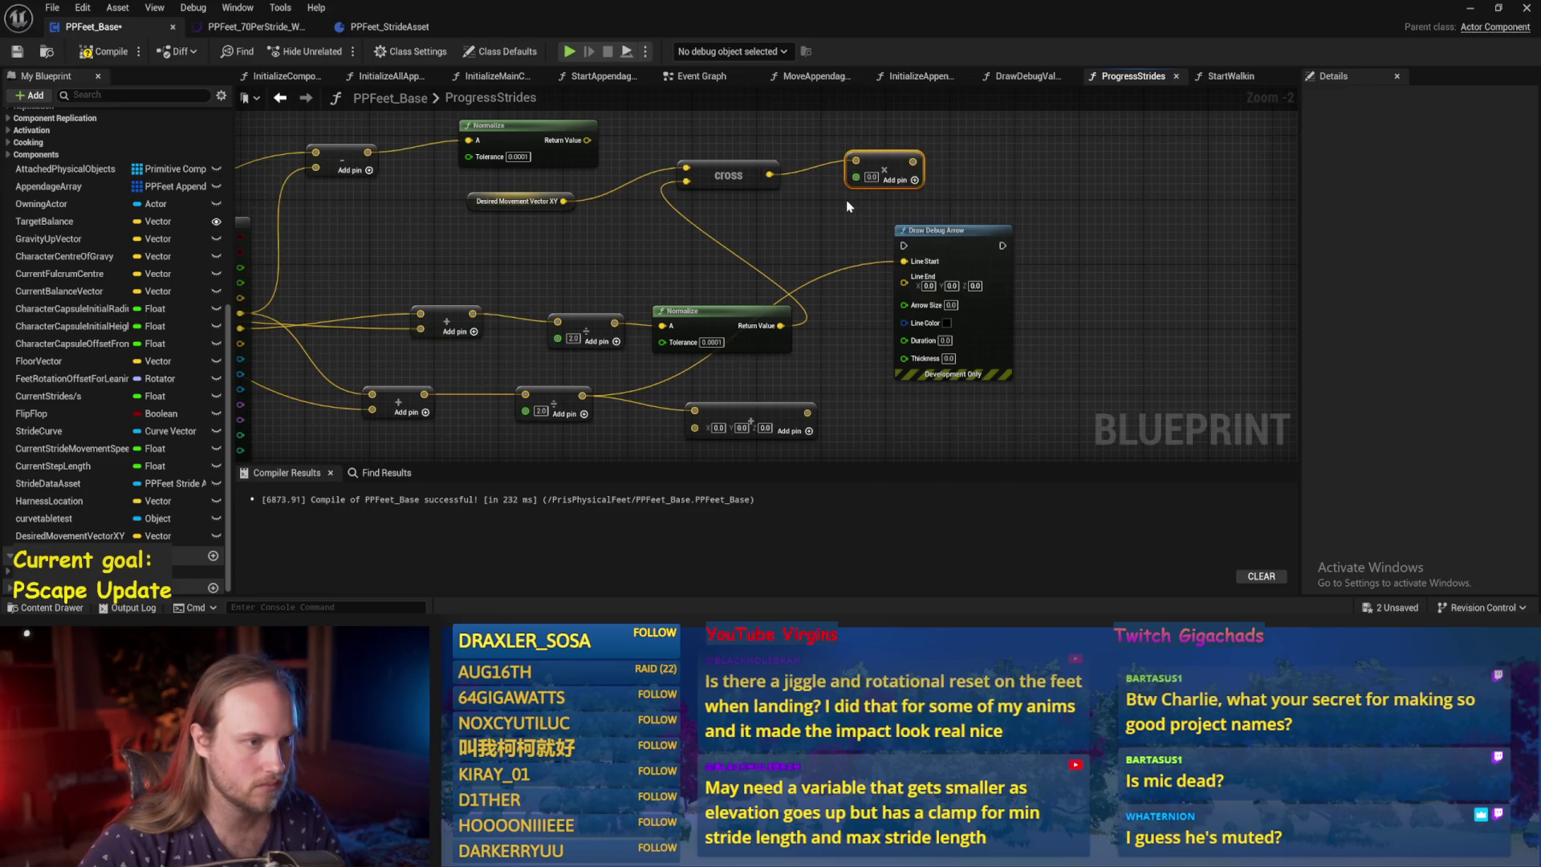
right_click(853, 180)
left_click(899, 393)
right_click(857, 177)
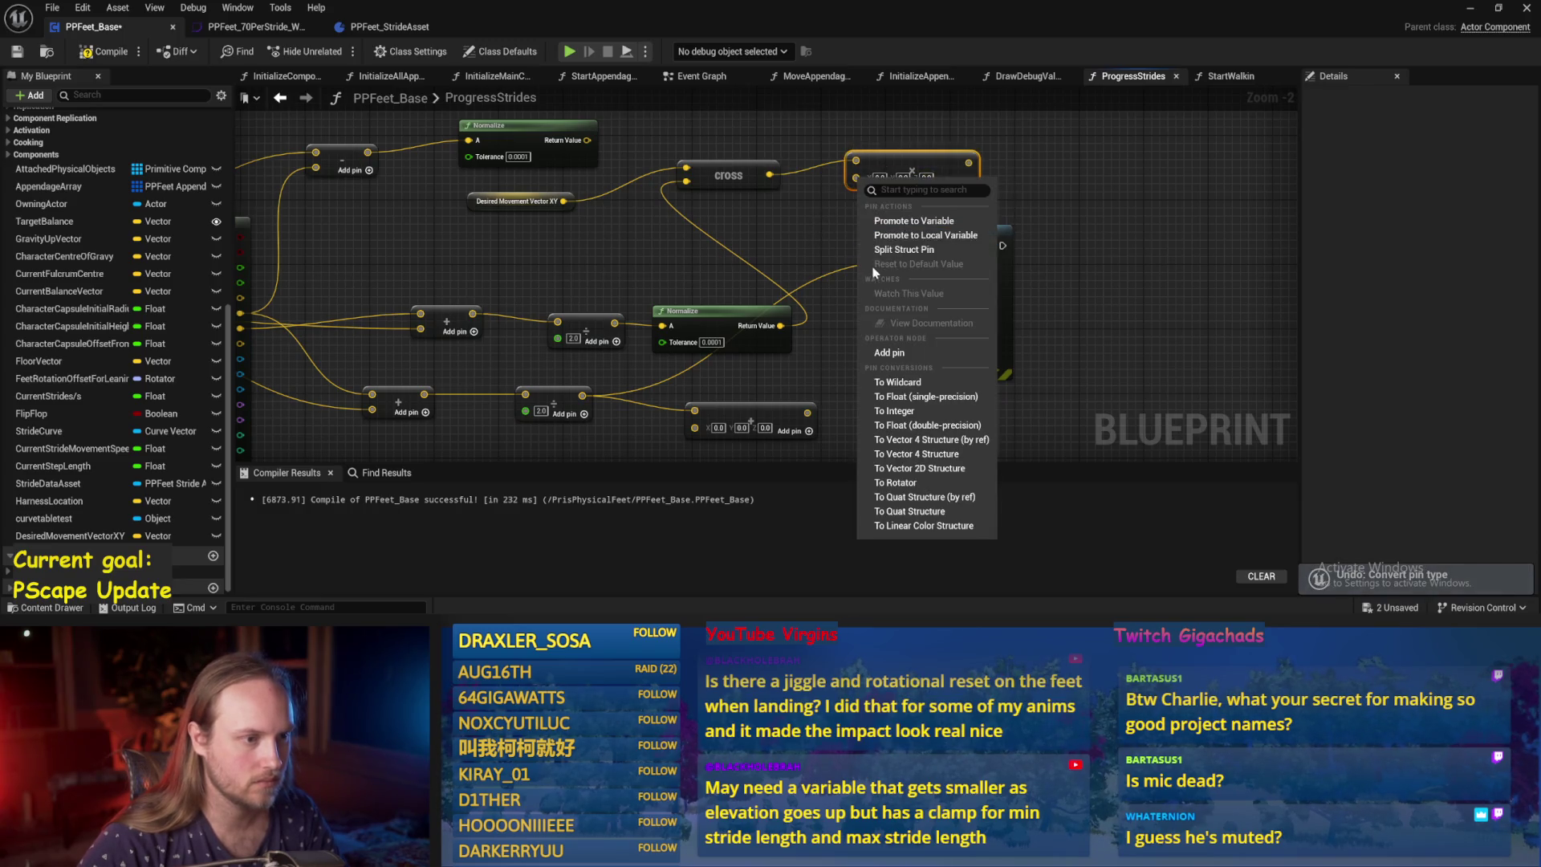
left_click(911, 434)
left_click(870, 177)
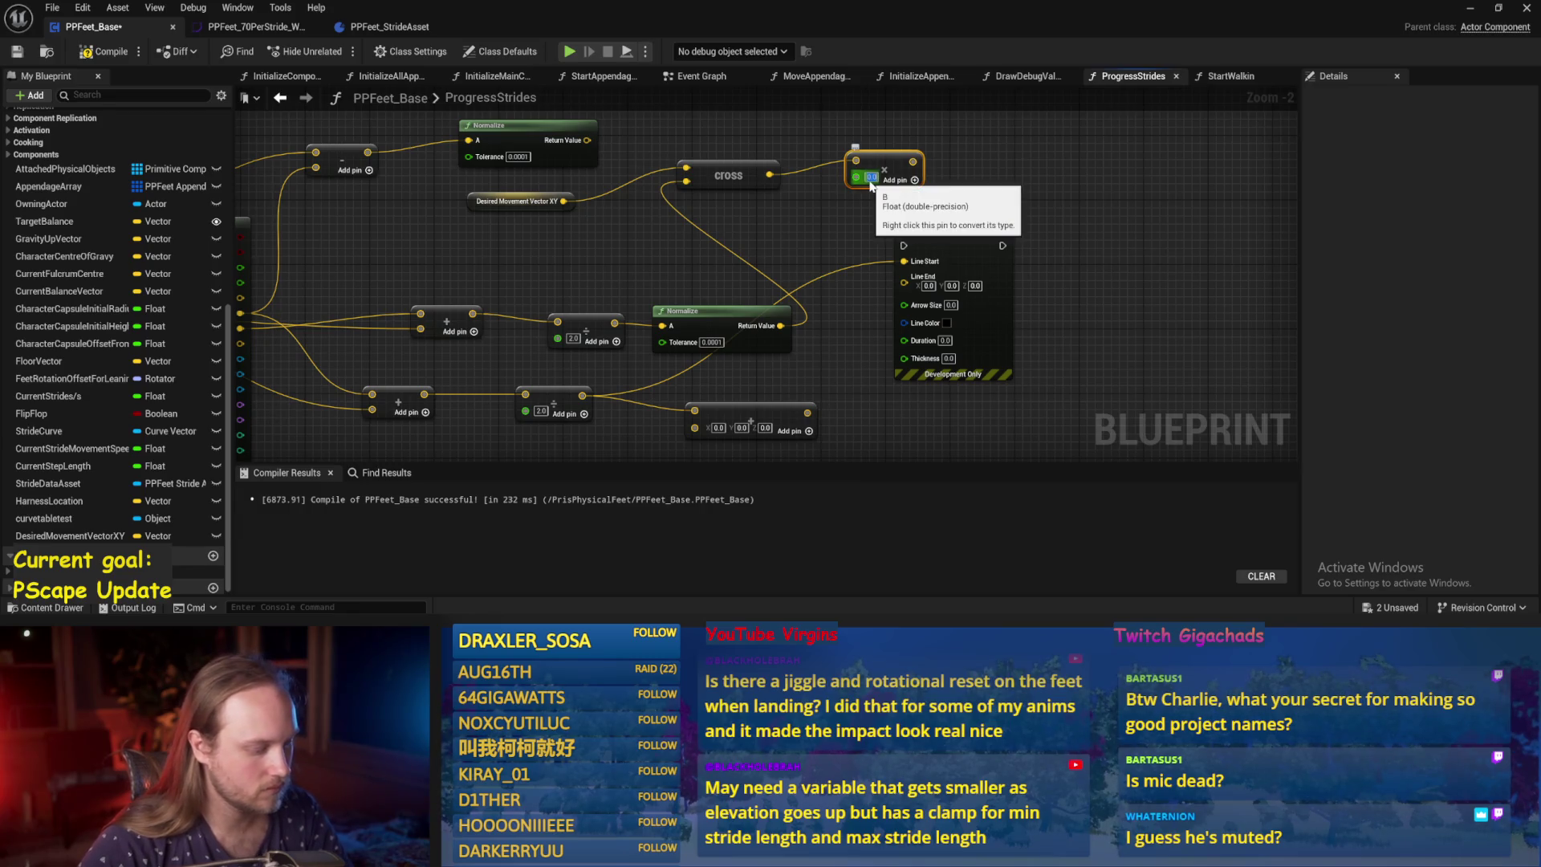
type("50")
Wire the Add result to Line End and run Draw Debug Arrow after SET.
mouse_move(915, 162)
left_mouse_down()
mouse_move(910, 301)
mouse_move(904, 289)
left_mouse_up()
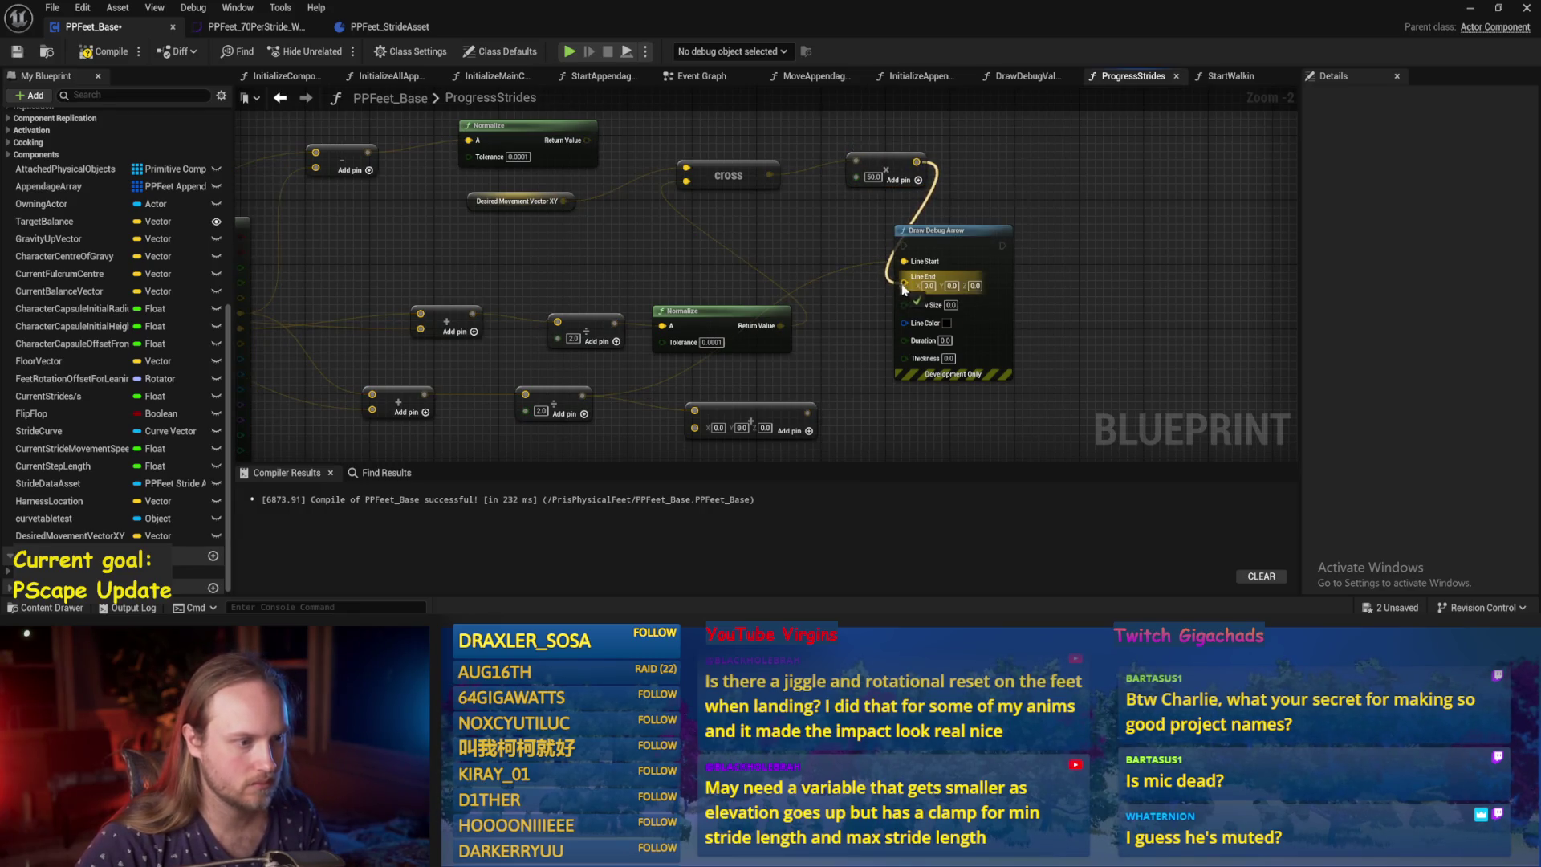
scroll(905, 288, "down", 1)
mouse_move(780, 375)
left_mouse_down()
mouse_move(872, 114)
mouse_move(967, 184)
mouse_move(921, 375)
left_mouse_up()
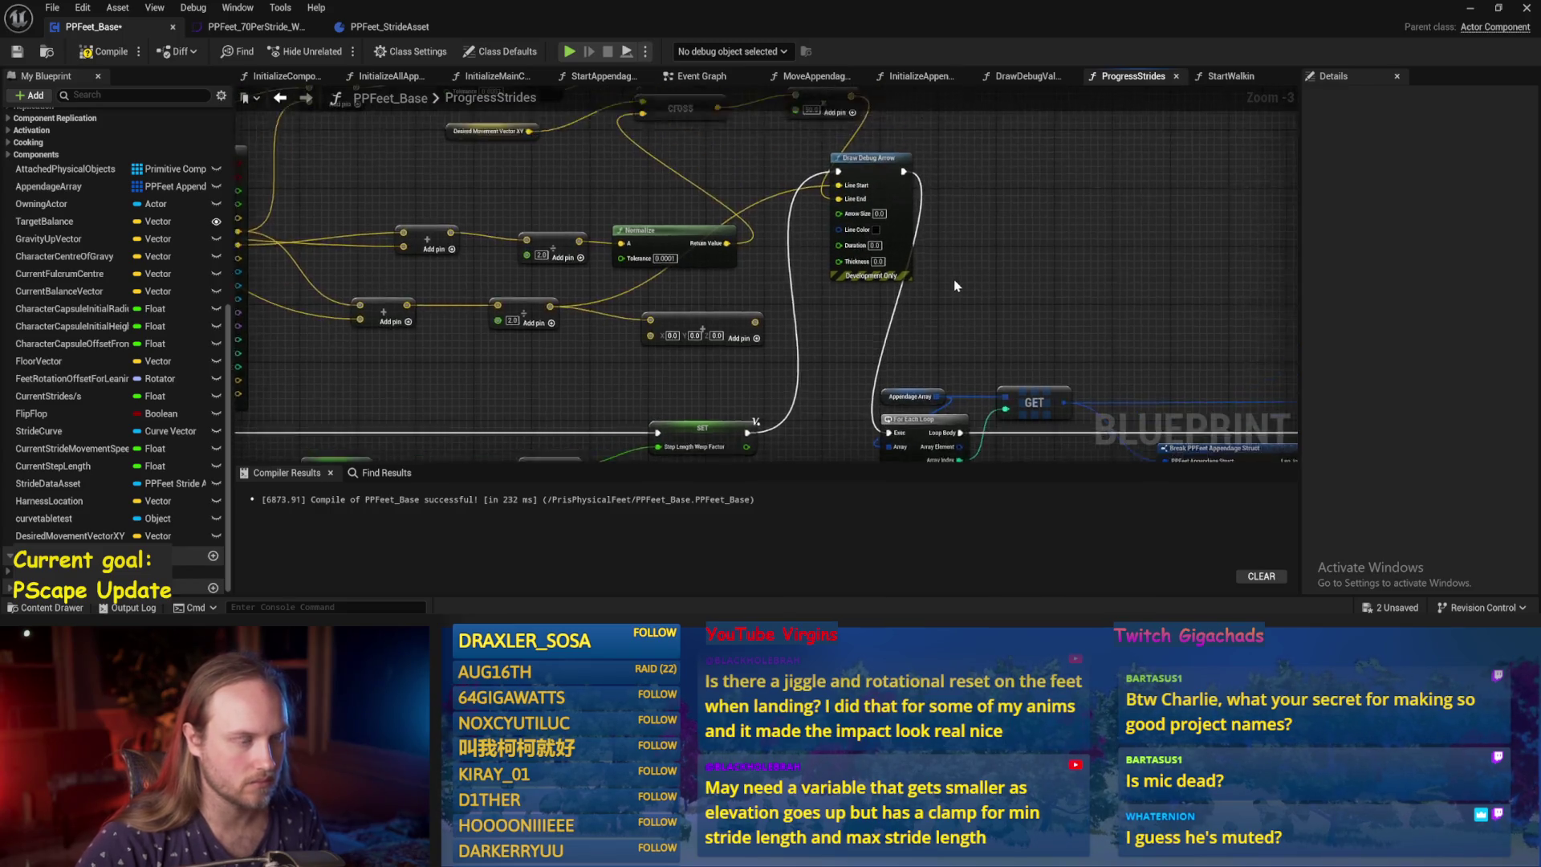
scroll(955, 286, "up", 1)
scroll(955, 286, "up", 1)
Compile, then set Draw Debug Arrow's Thickness to 3 and Arrow Size to 5.
left_click(96, 54)
left_click_drag(806, 317, 831, 269)
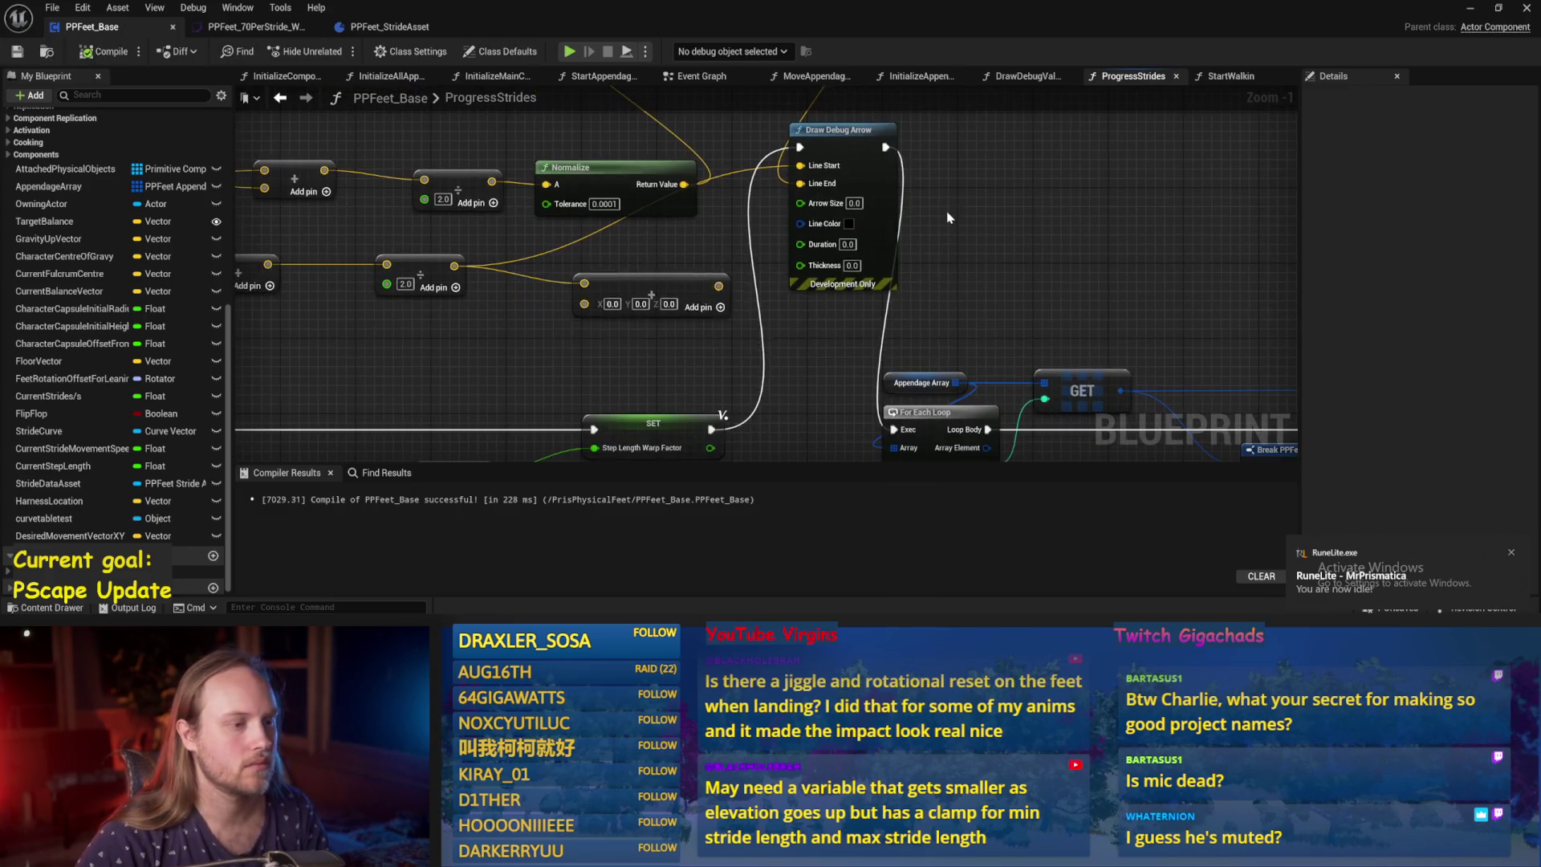
left_click(852, 266)
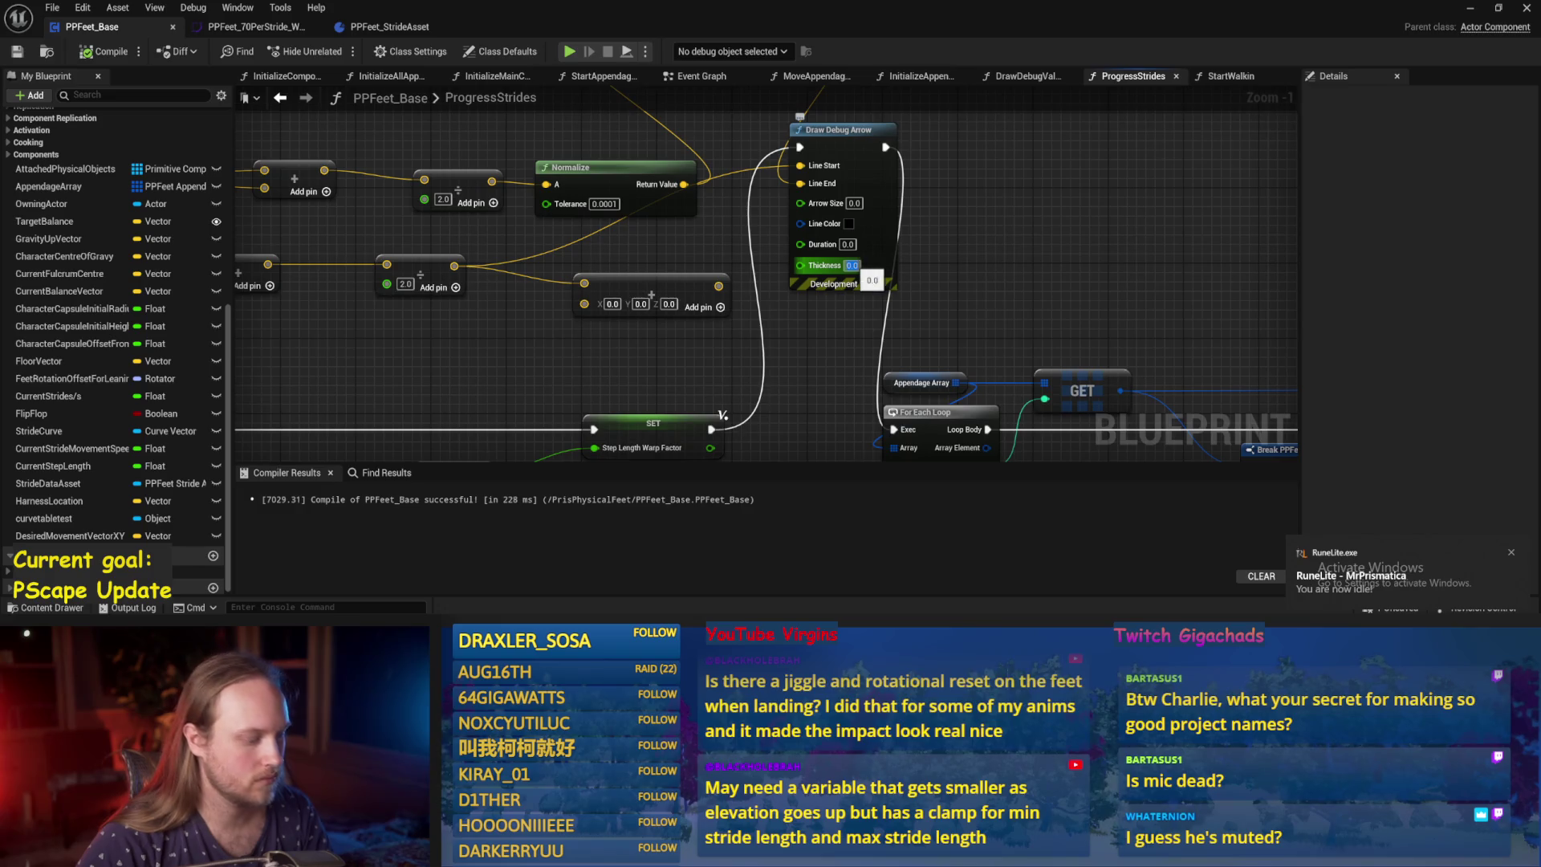
type("3")
left_click(853, 203)
type("5")
left_click(849, 223)
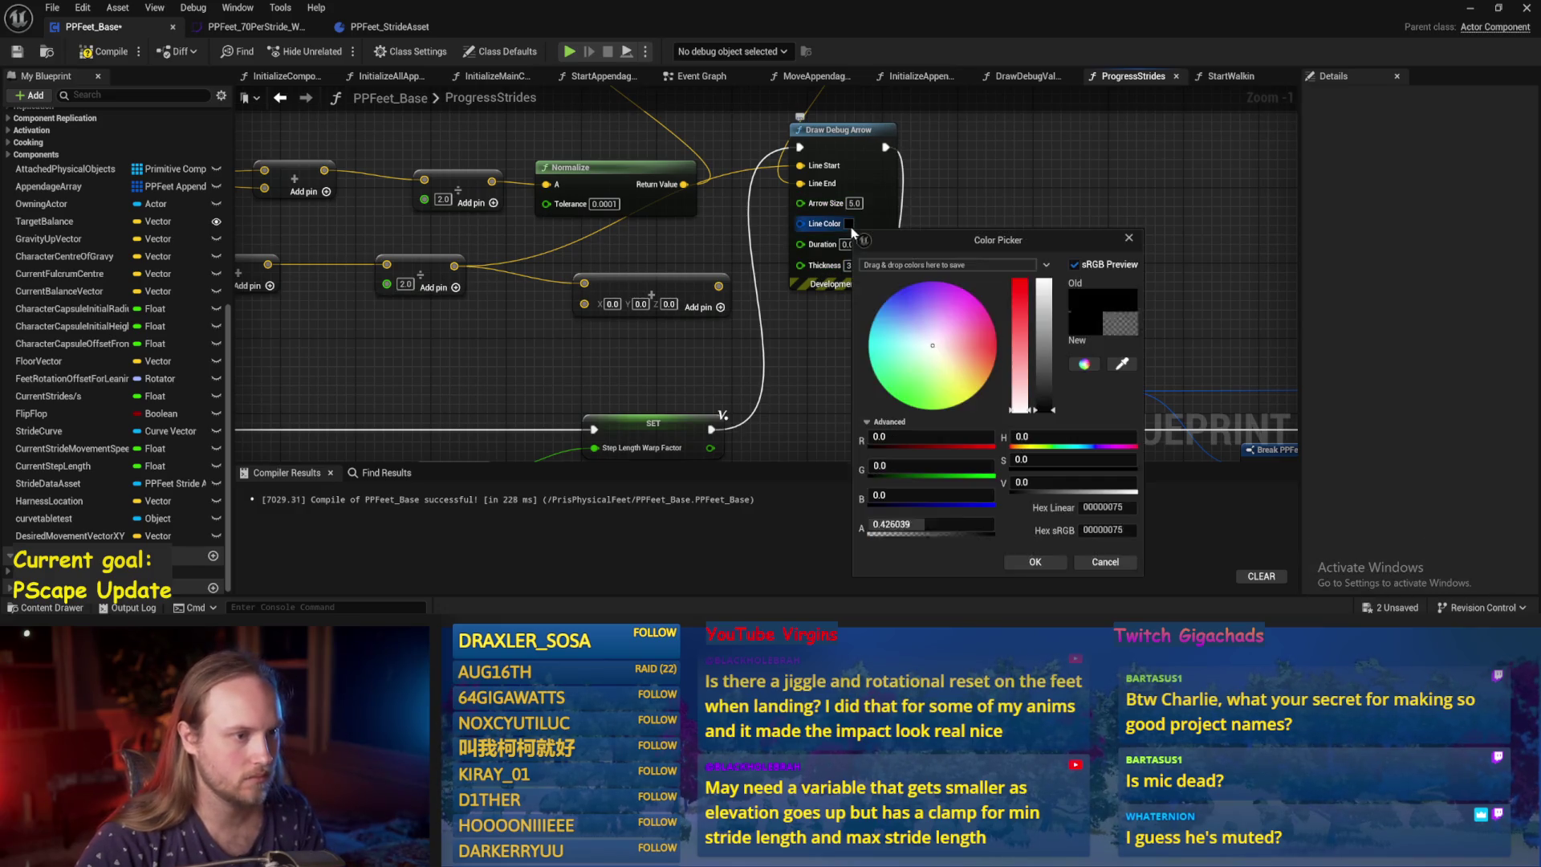
Give the debug arrow a light blue Line Color, then compile and save.
left_click_drag(891, 321, 858, 302)
left_click(1035, 561)
scroll(978, 213, "down", 2)
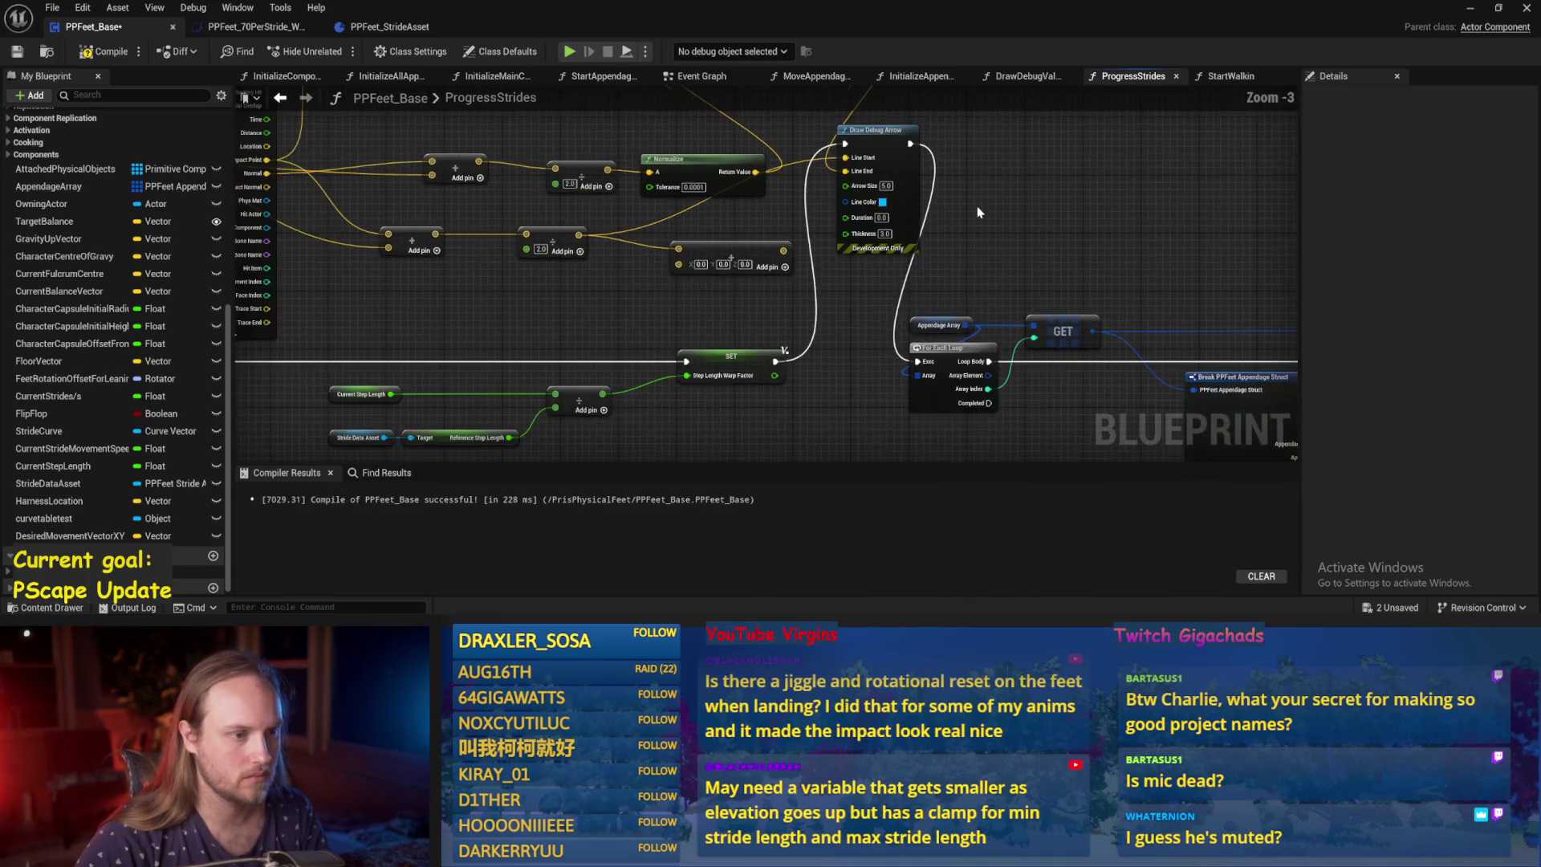
key("F7")
key("ctrl+s")
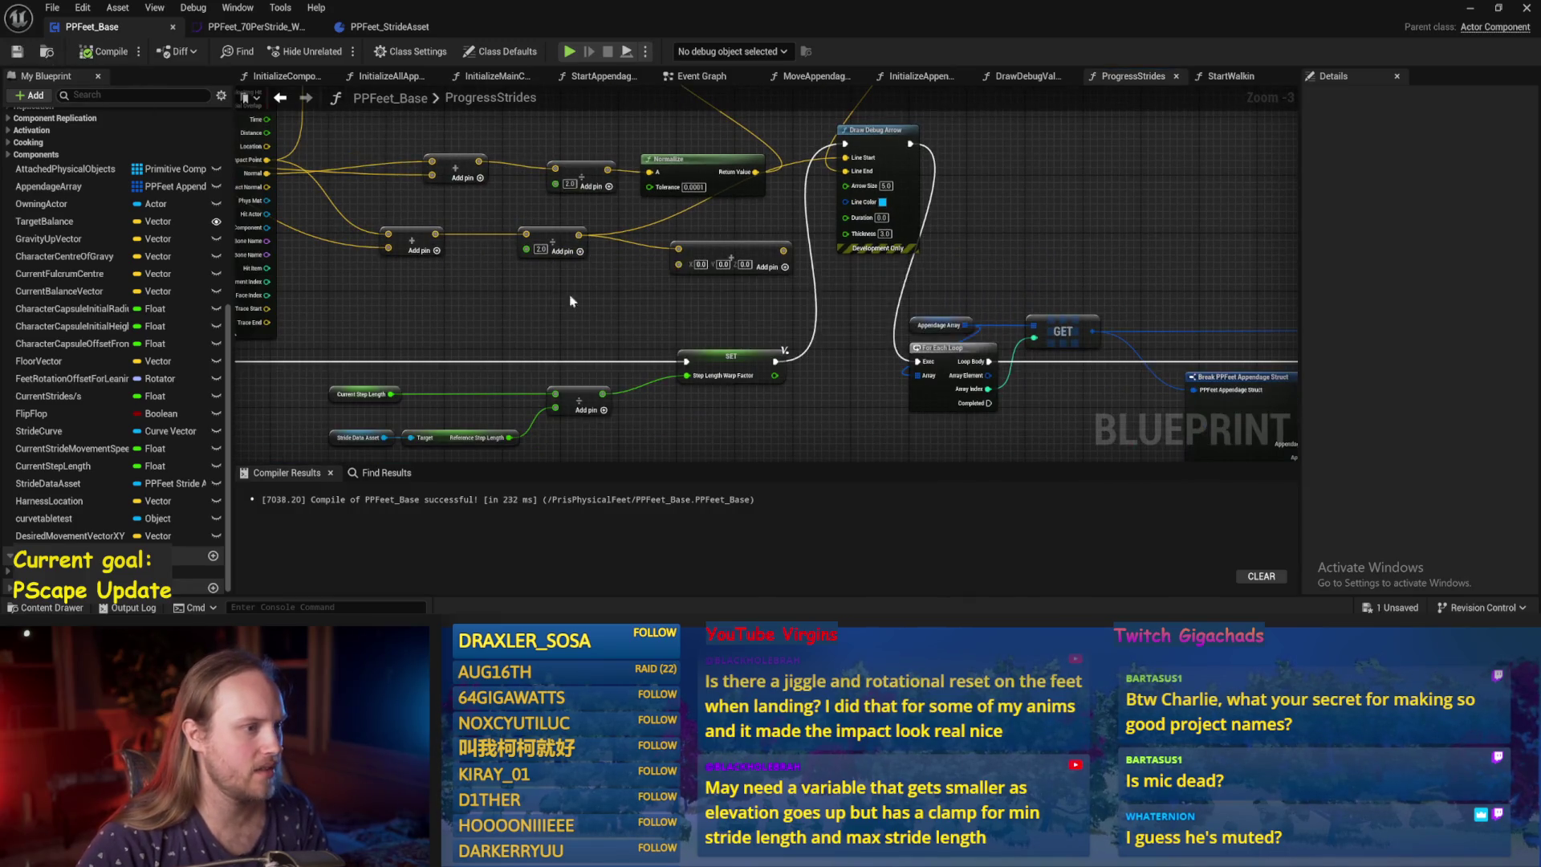
scroll(571, 301, "down", 2)
scroll(634, 350, "up", 2)
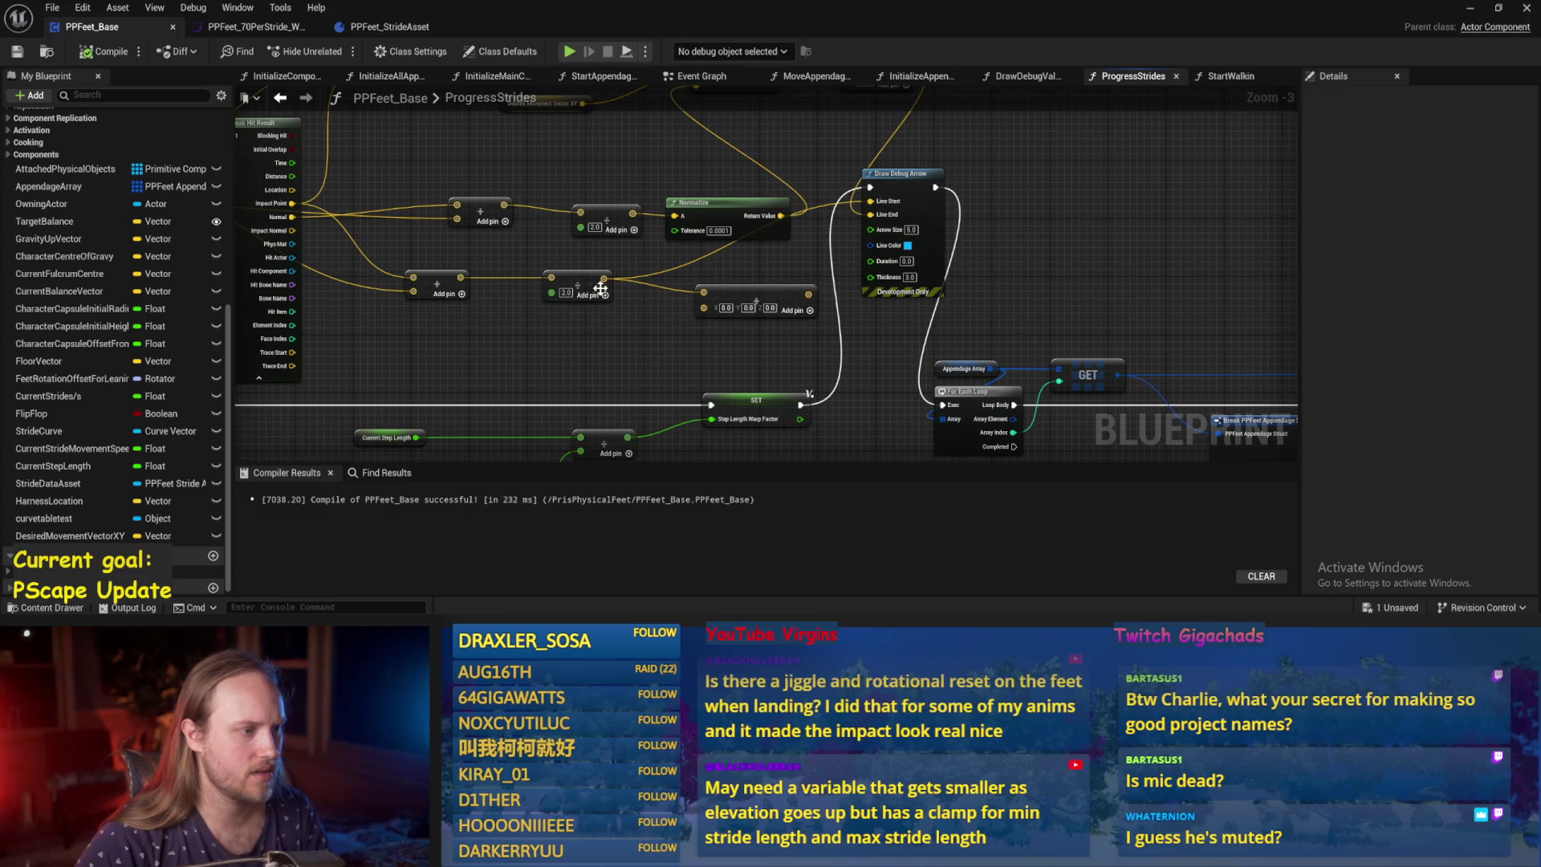
Delete the Make Vector node, then save and recompile the Blueprint.
left_click(754, 299)
key("Delete")
scroll(722, 321, "down", 1)
key("ctrl+s")
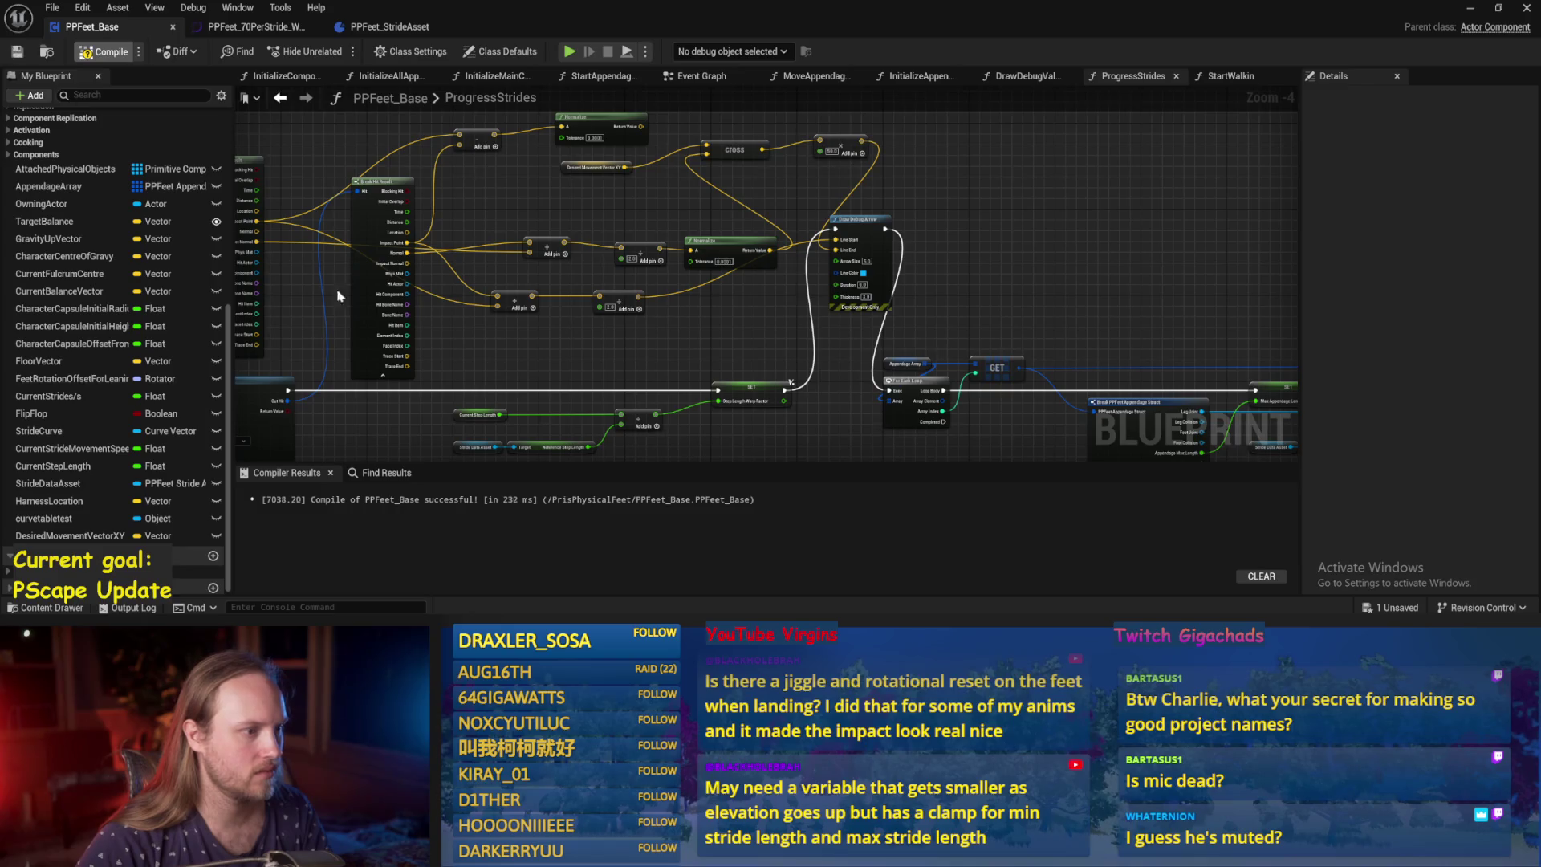
key("F7")
Chain a new Add node into Draw Debug Arrow, compile, and play the test level.
left_click_drag(859, 219, 938, 219)
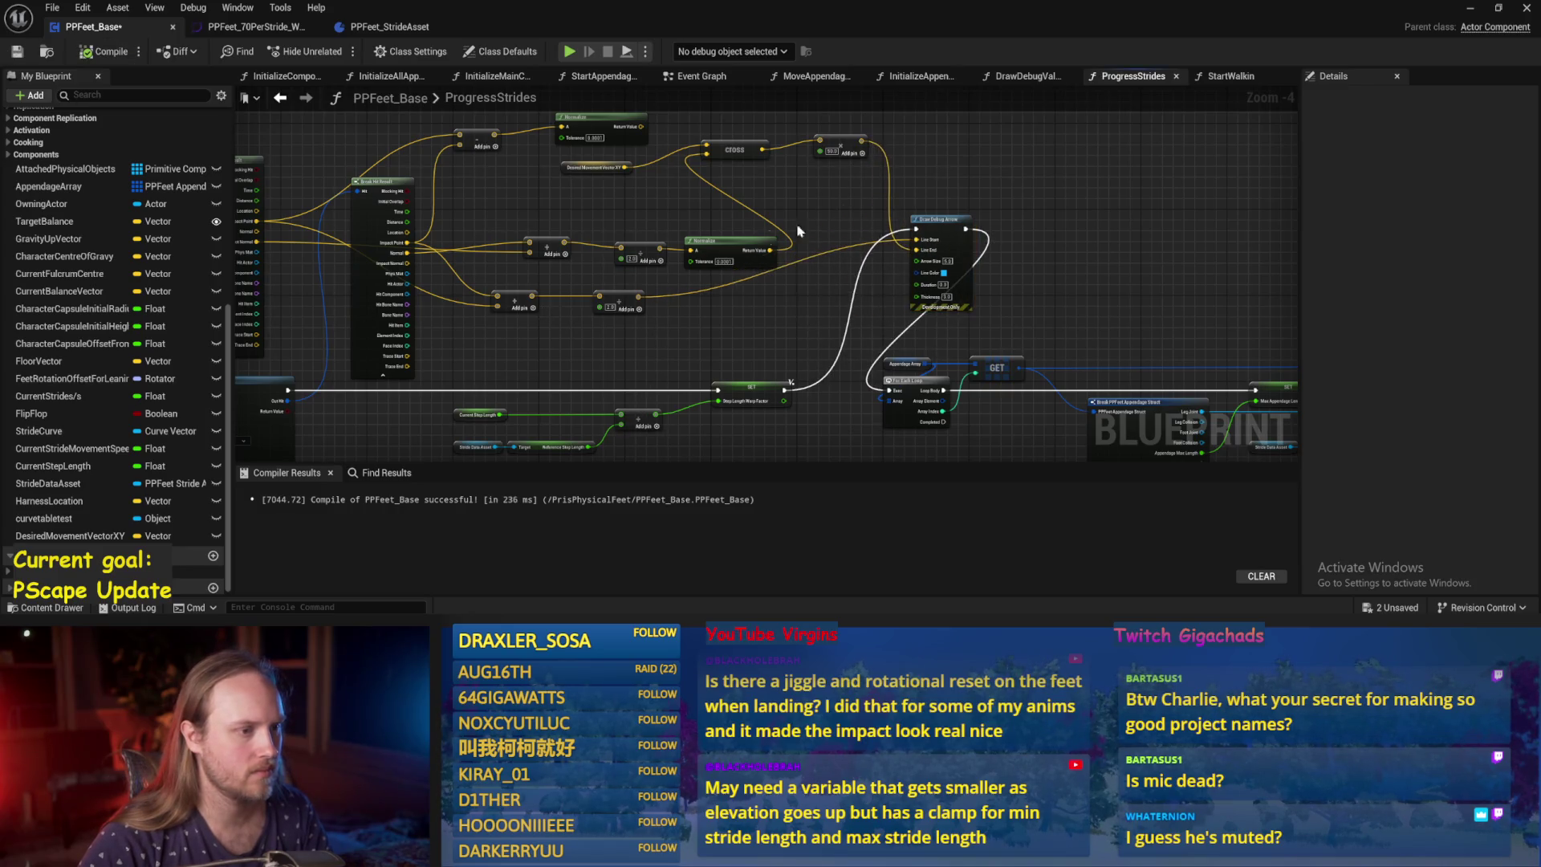
left_click_drag(706, 240, 700, 225)
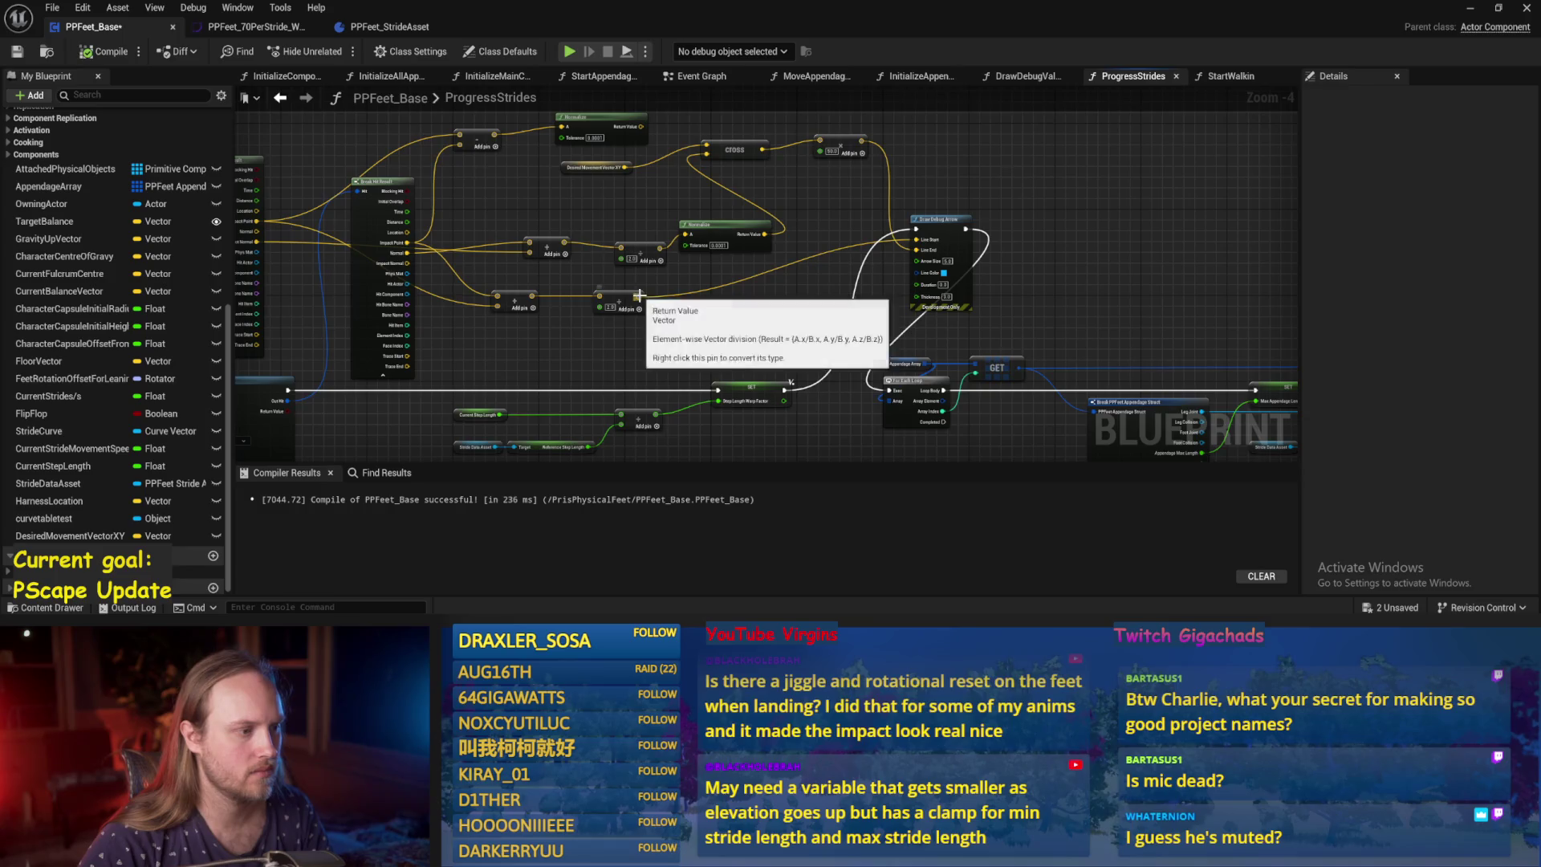
left_click_drag(639, 308, 736, 300)
type("+")
key("Return")
mouse_move(863, 152)
left_mouse_down()
mouse_move(763, 315)
mouse_move(739, 312)
mouse_move(915, 250)
left_mouse_up()
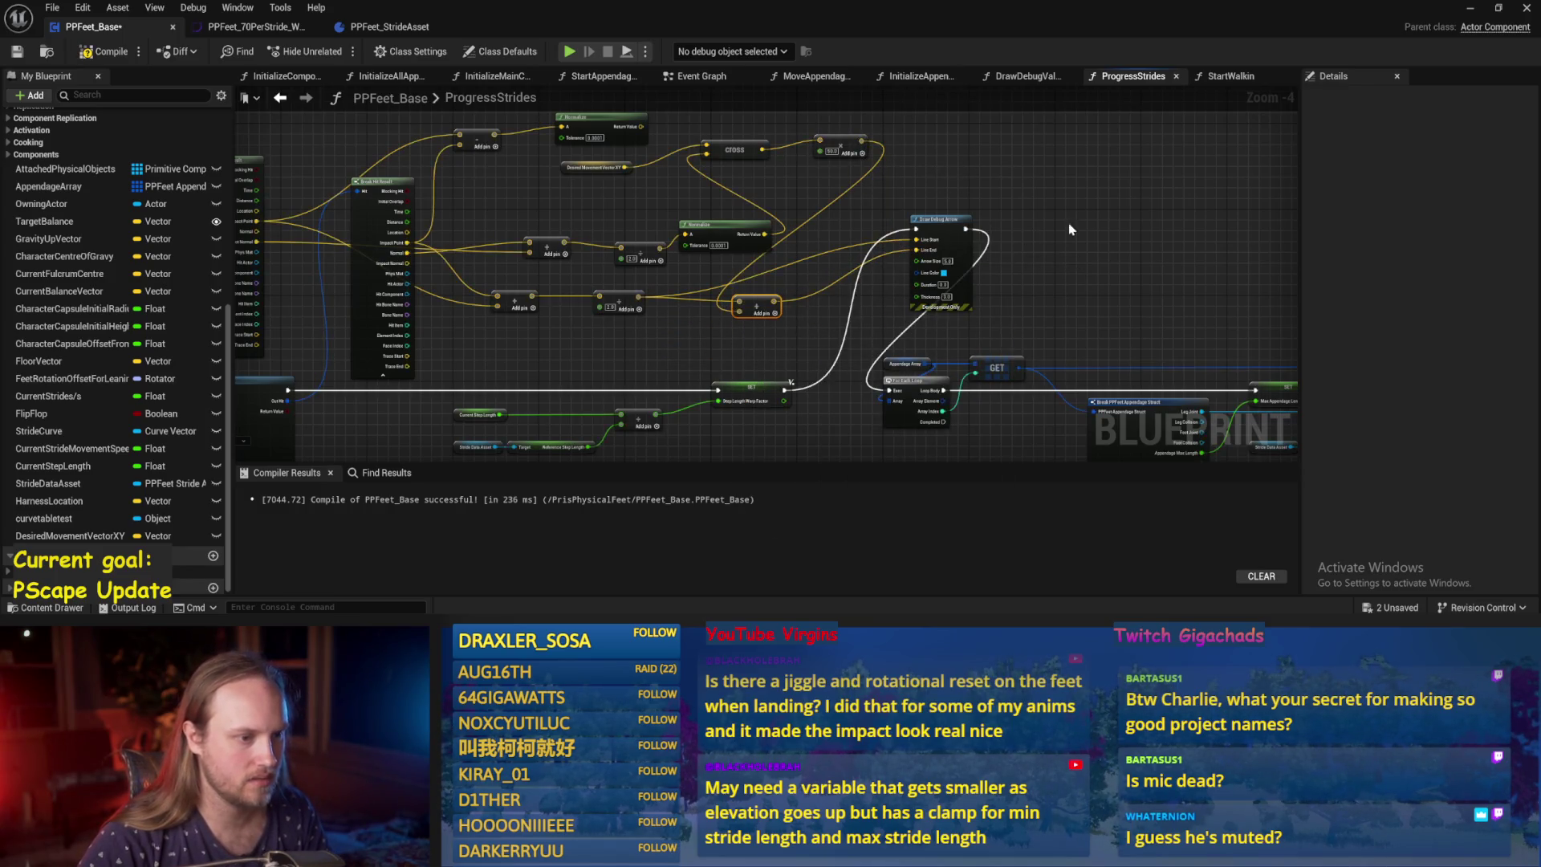
left_click(19, 52)
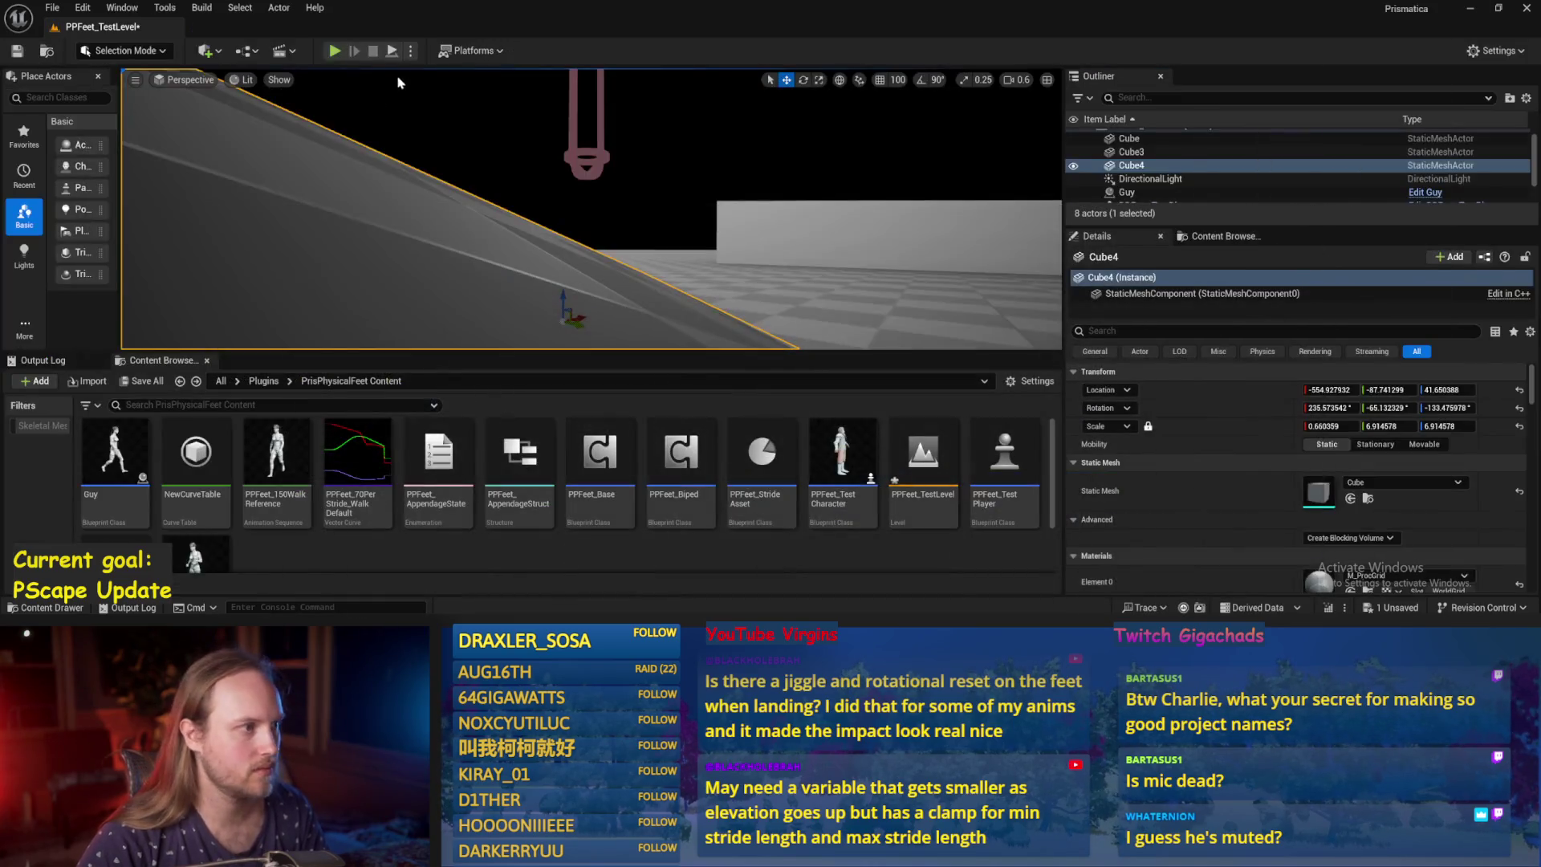
left_click(1472, 10)
left_click(335, 50)
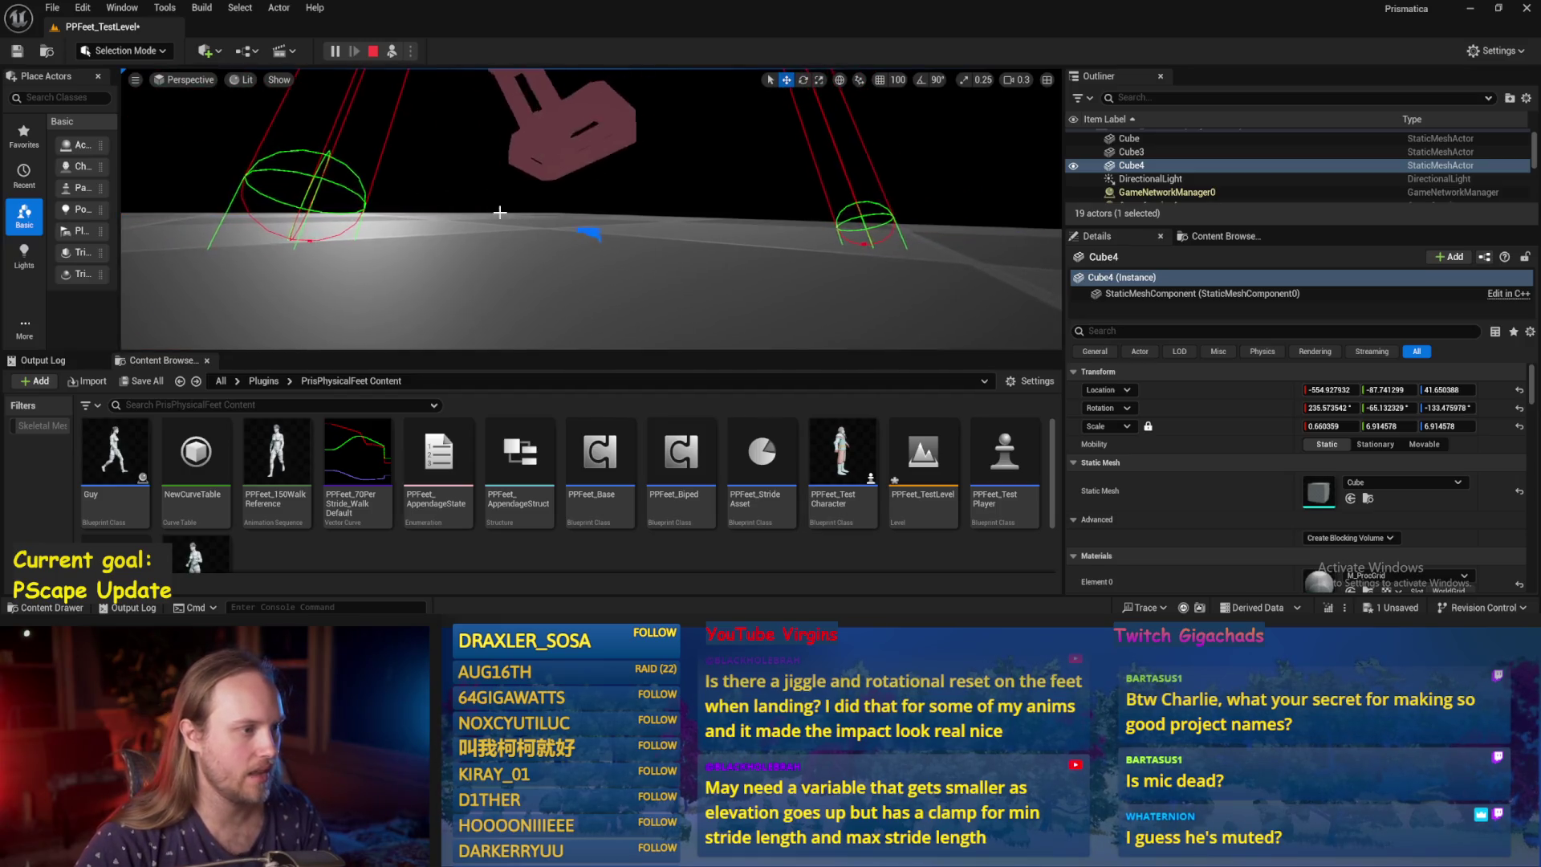
Stop the running play session and set the Cube4 slab's Mobility to Movable.
scroll(612, 282, "up", 3)
left_click_drag(631, 220, 631, 220)
key("Escape")
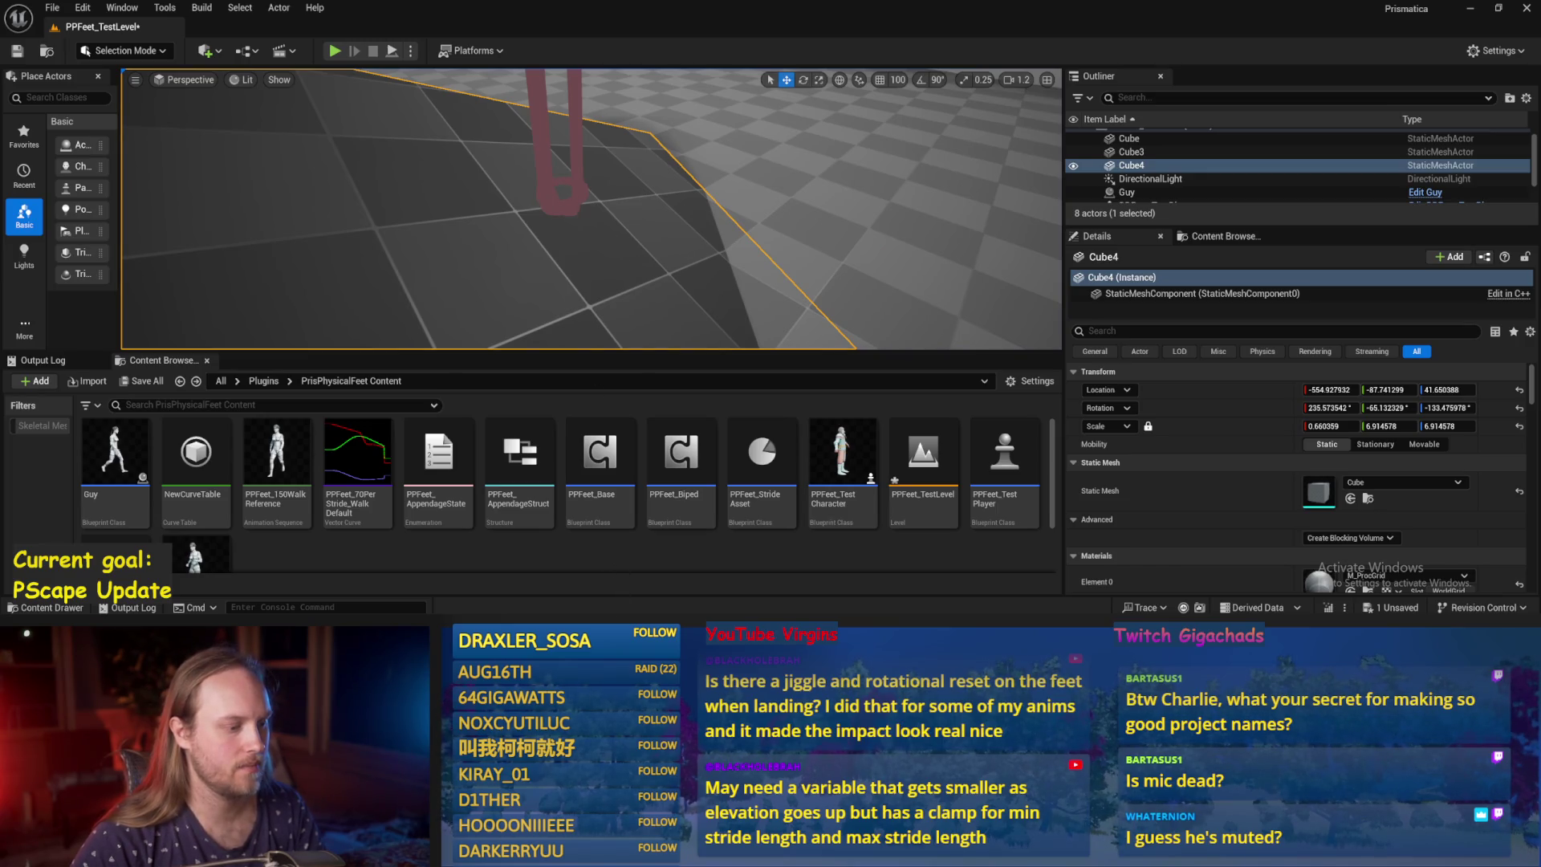
left_click(1424, 444)
While playing, tilt Cube4 with the rotate gizmo, then raise it and shift it sideways.
left_click(335, 50)
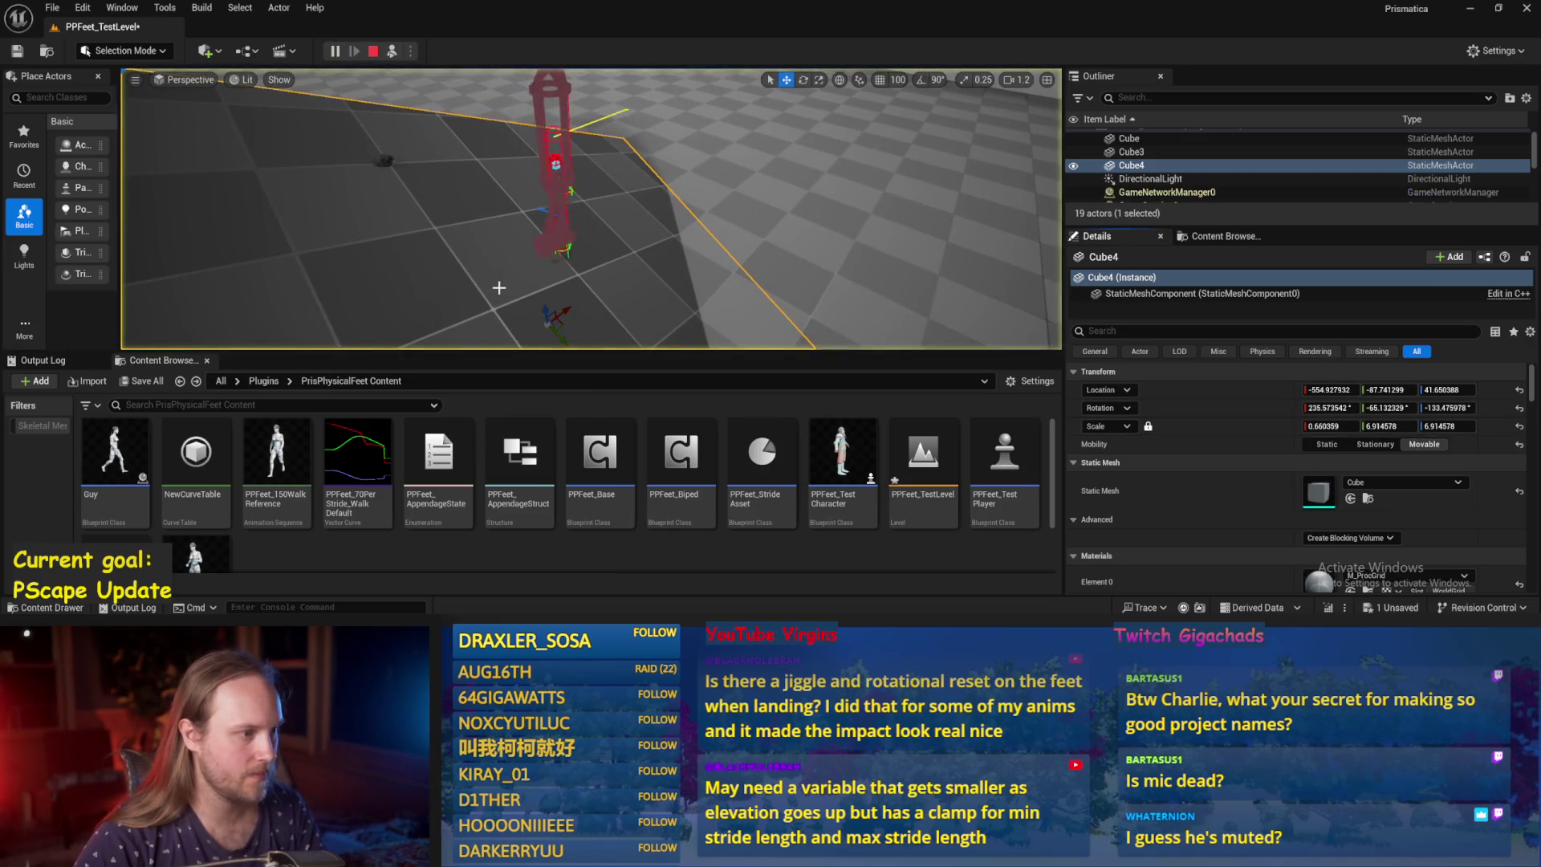
key("e")
mouse_move(613, 293)
left_mouse_down()
mouse_move(626, 321)
mouse_move(616, 304)
left_mouse_up()
key("w")
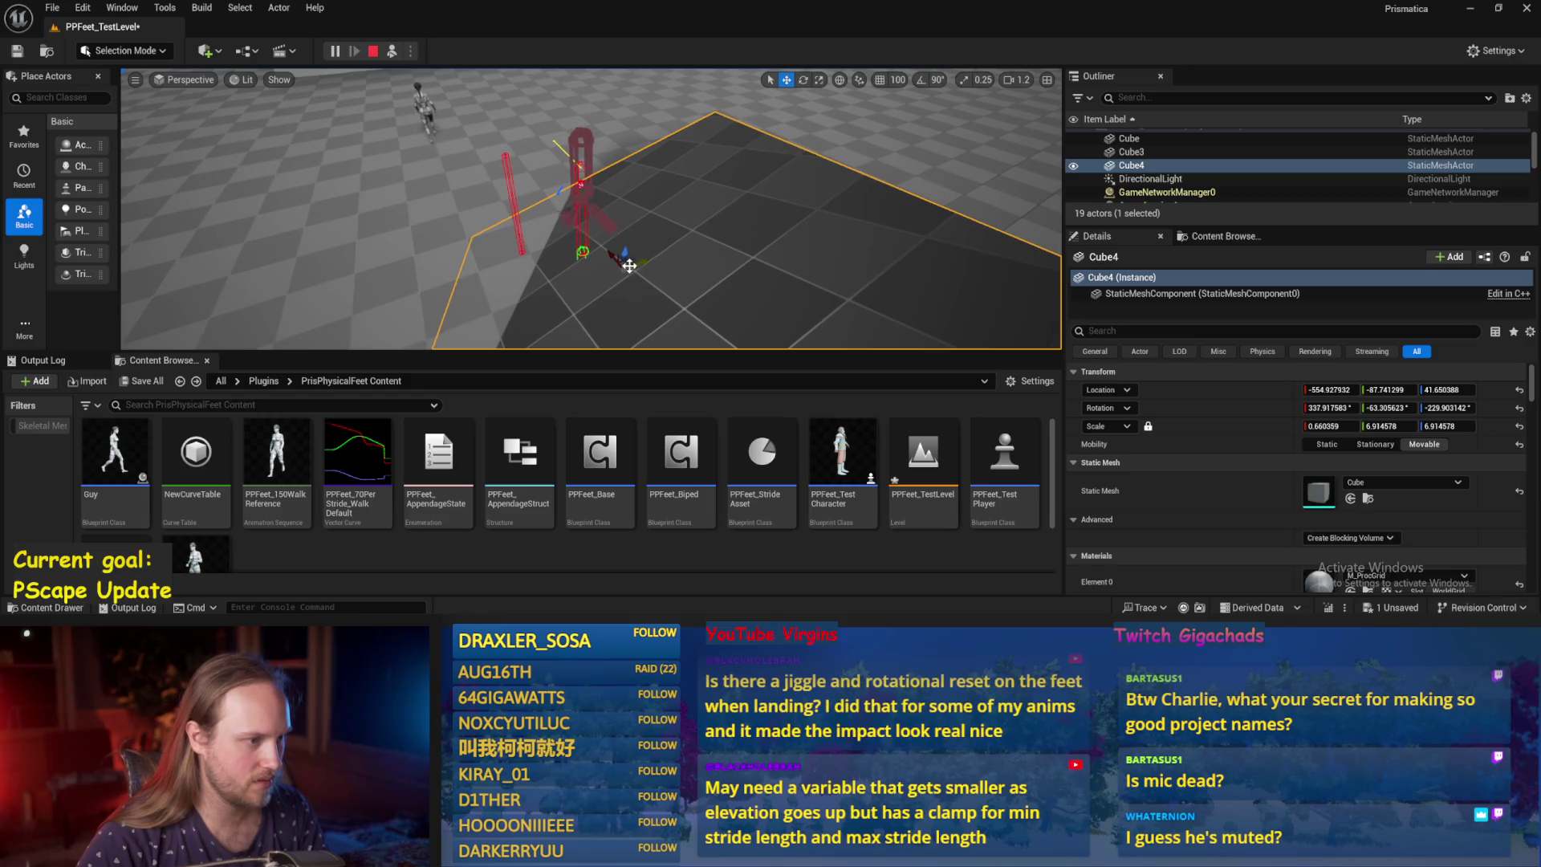
left_click_drag(618, 245, 621, 220)
mouse_move(535, 253)
left_mouse_down()
mouse_move(643, 188)
mouse_move(591, 191)
mouse_move(543, 253)
mouse_move(589, 226)
left_mouse_up()
left_click_drag(488, 224, 385, 210)
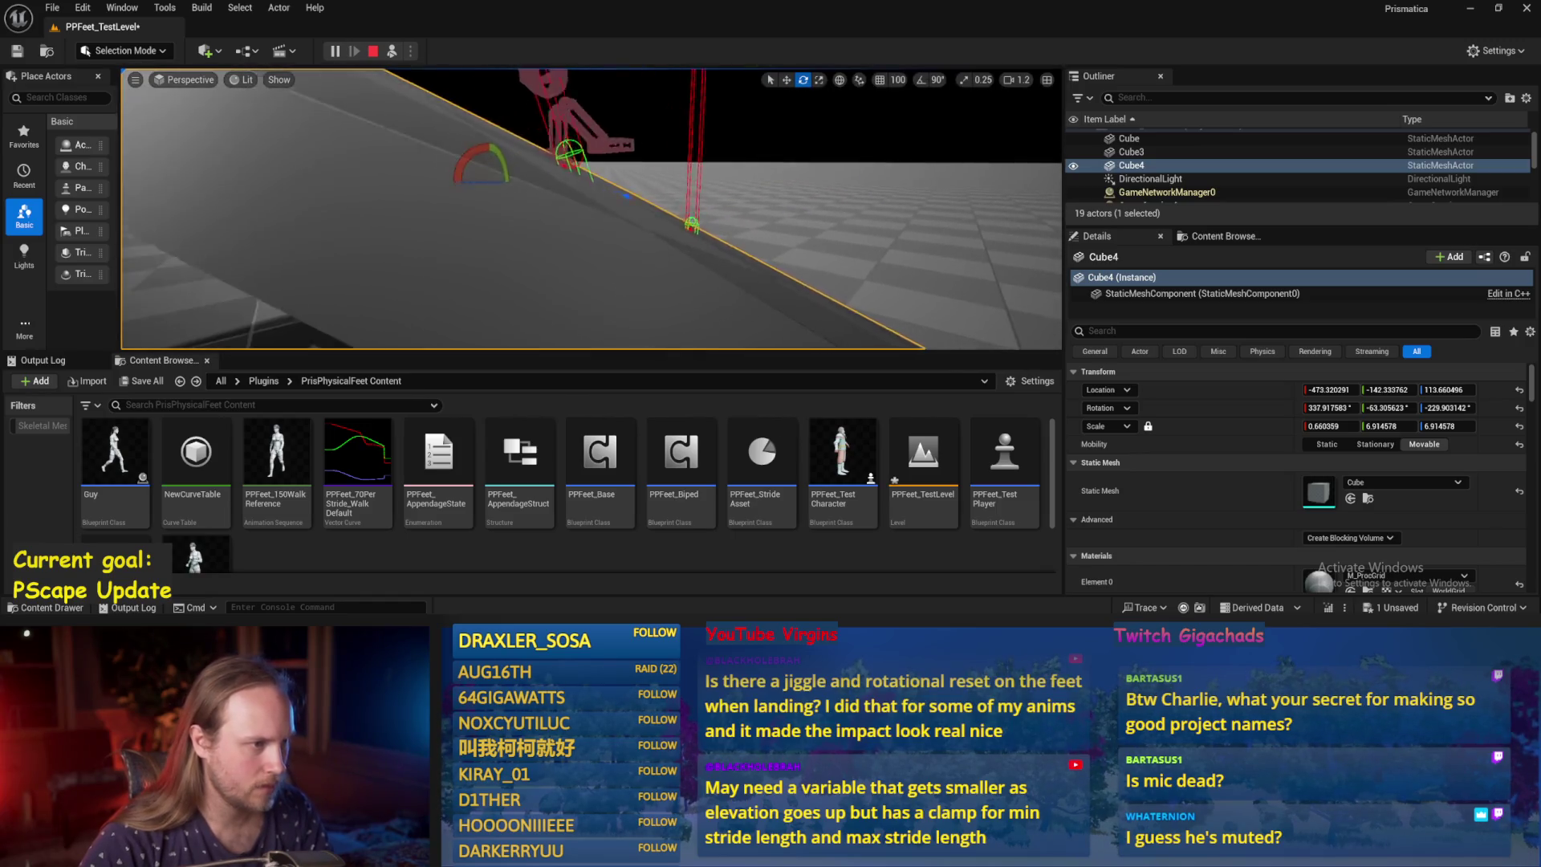
mouse_move(536, 204)
left_mouse_down()
mouse_move(522, 192)
mouse_move(536, 204)
mouse_move(522, 298)
left_mouse_up()
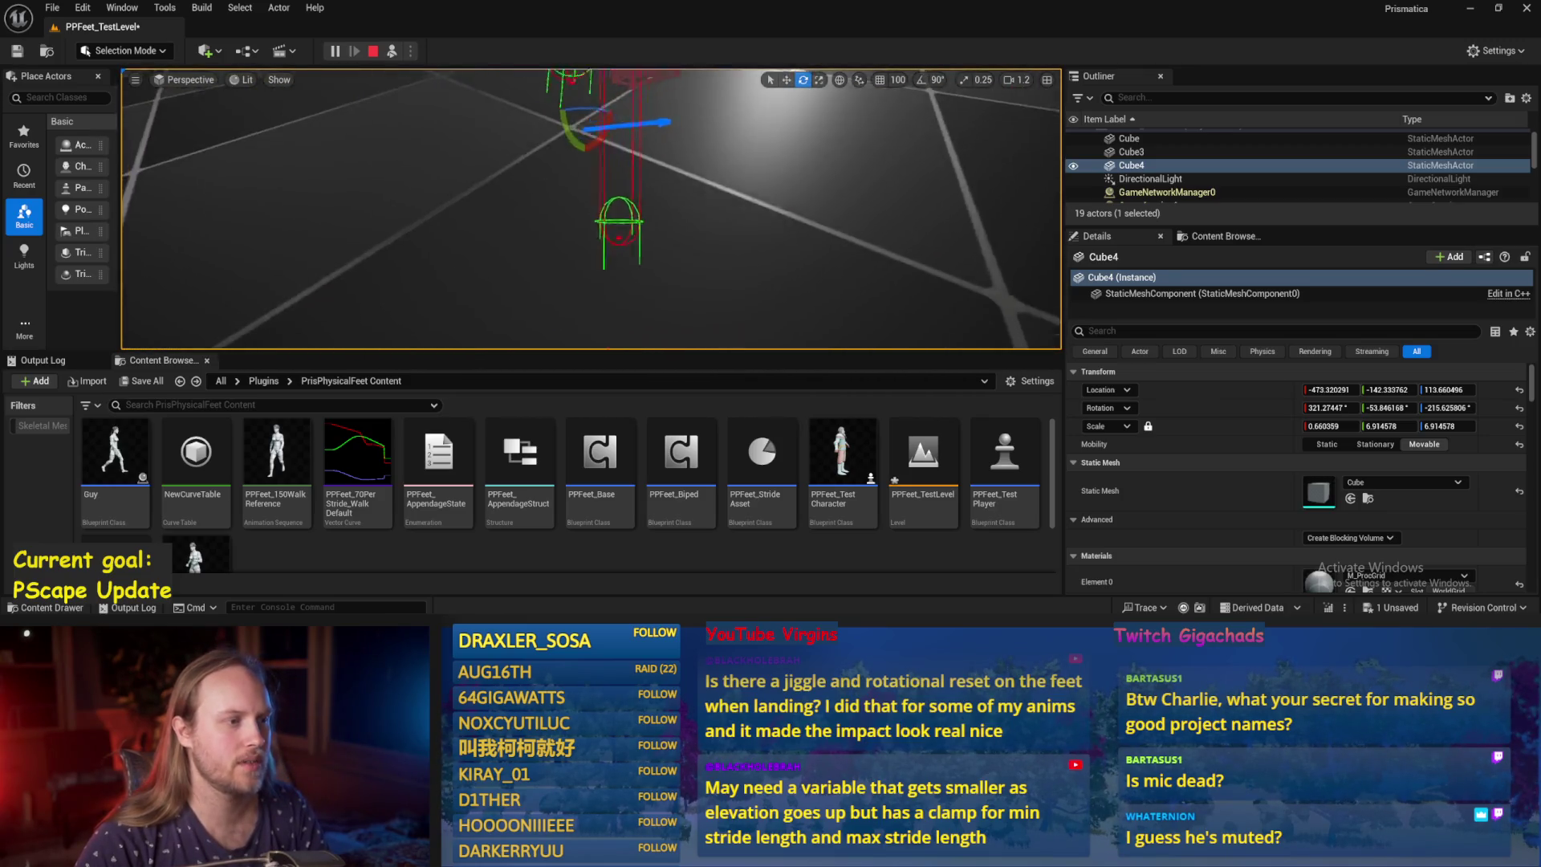
Stop the play session, save all changed packages, and bring the slope and legs into view.
key("Escape")
key("ctrl+s")
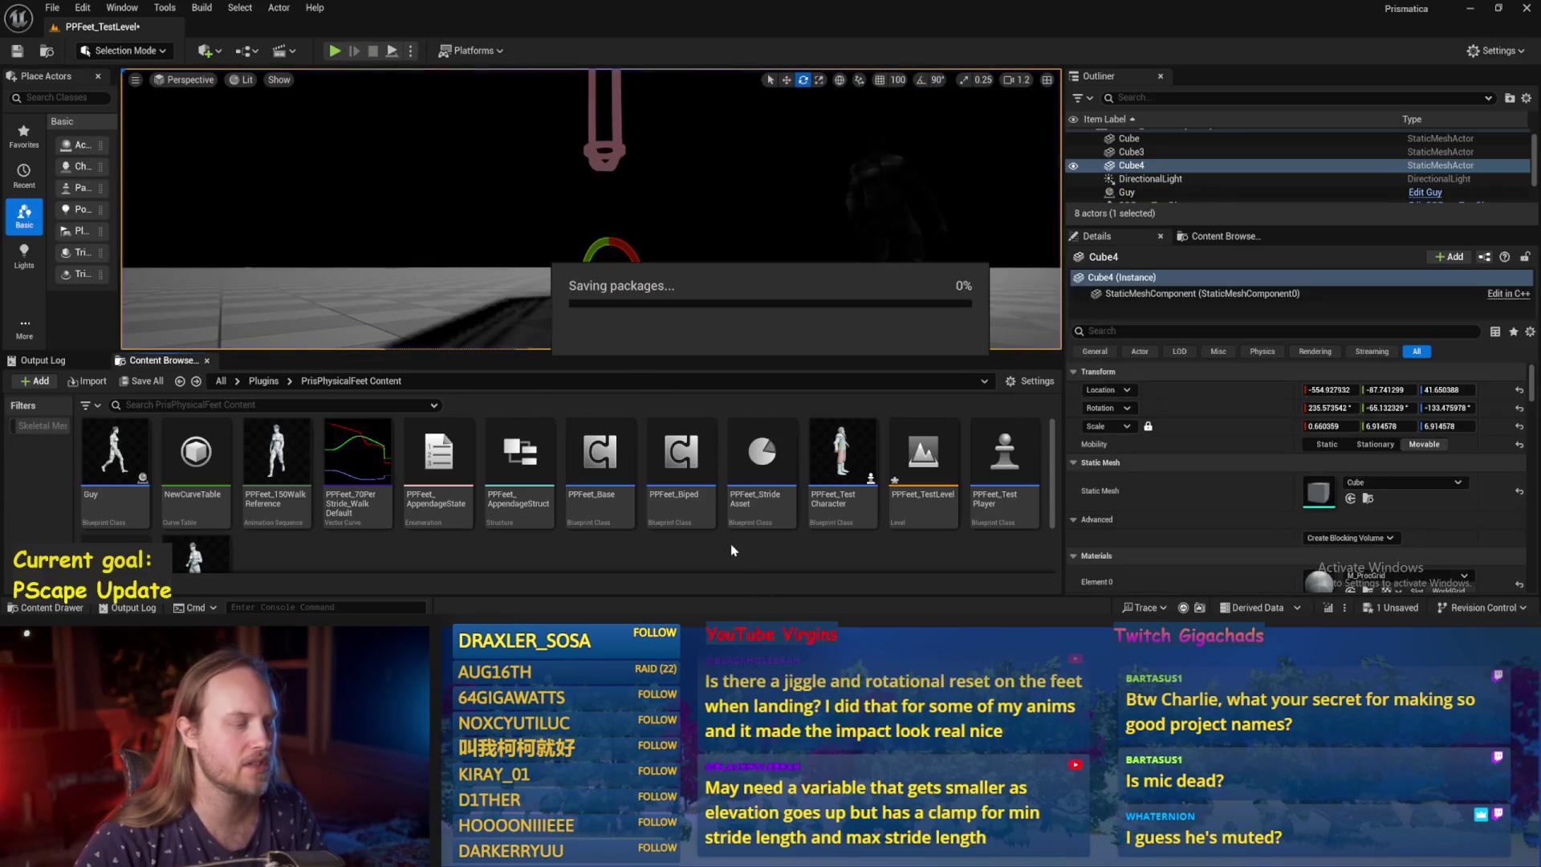
left_click(671, 266)
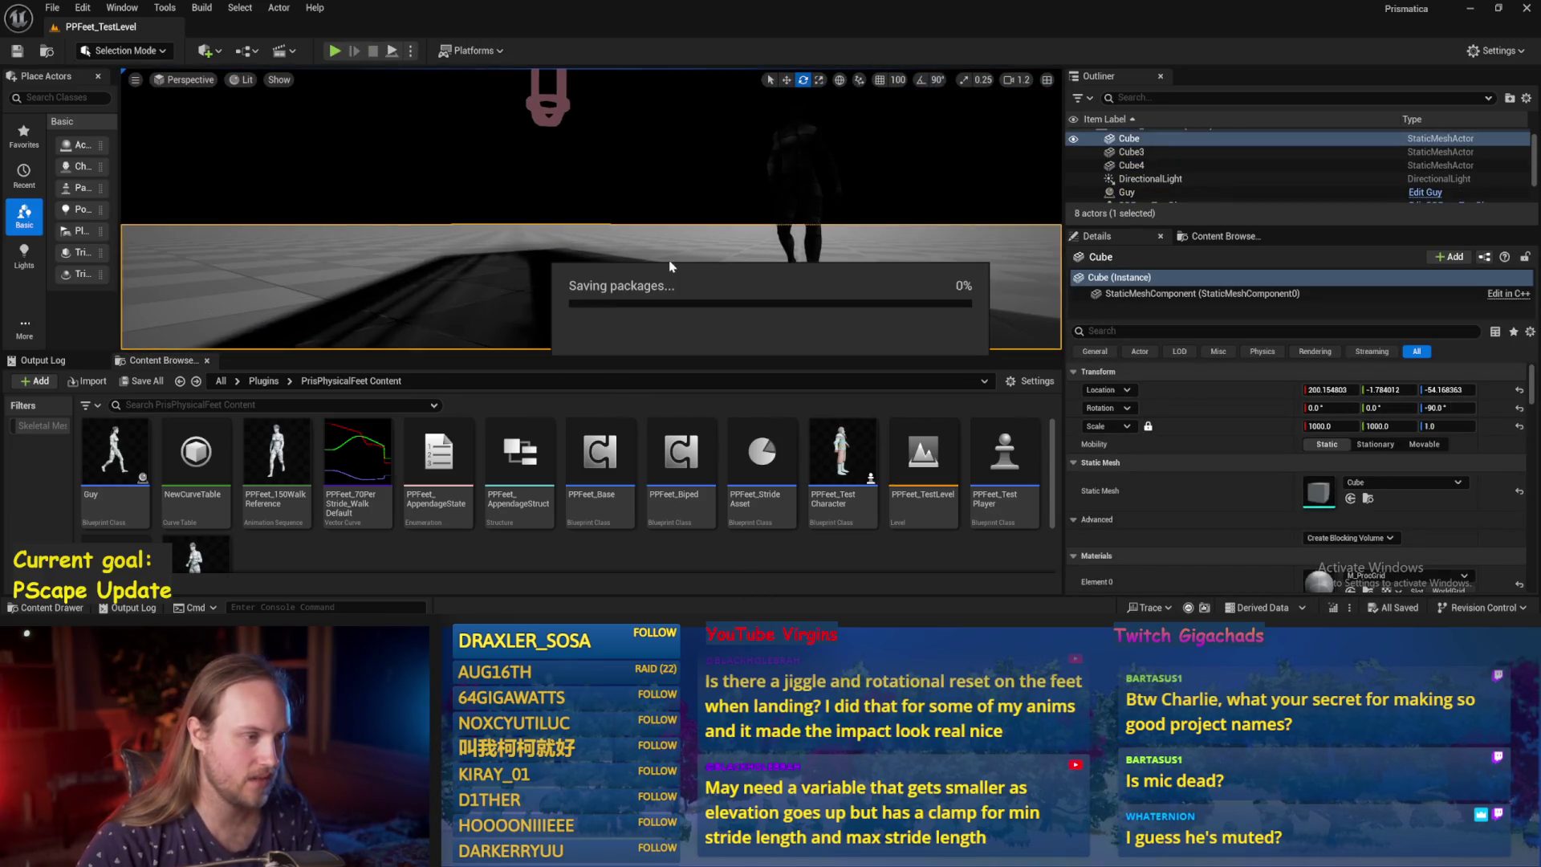
left_click_drag(640, 229, 638, 237)
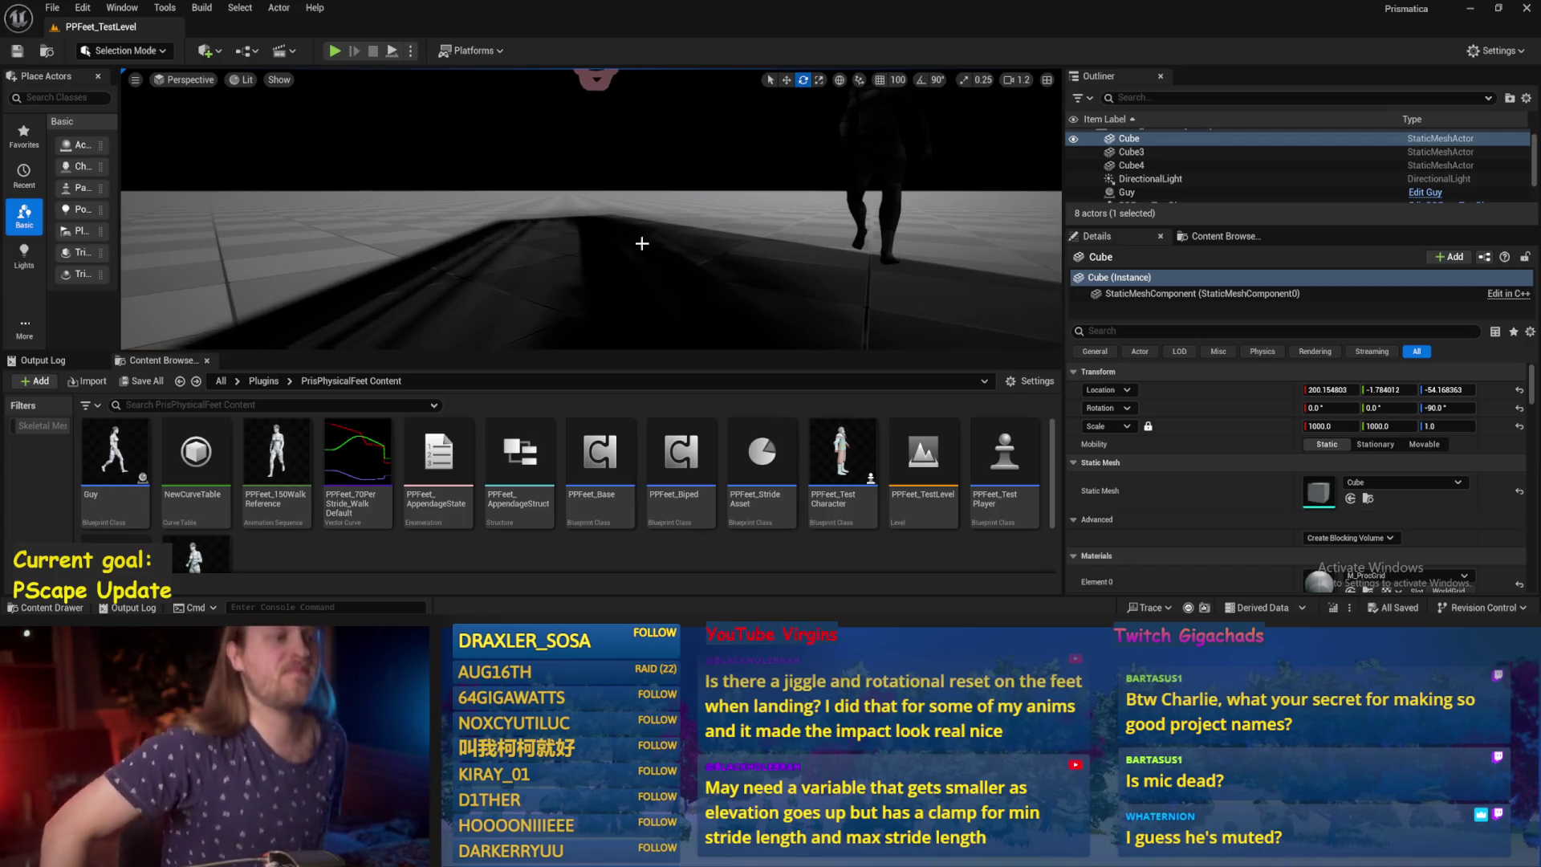
mouse_move(641, 229)
left_mouse_down()
mouse_move(722, 265)
mouse_move(644, 434)
left_mouse_up()
In PPFeet_Base's ProgressStrides graph, shift the Add node up and right, compile-save, then minimize the editor.
double_click(606, 457)
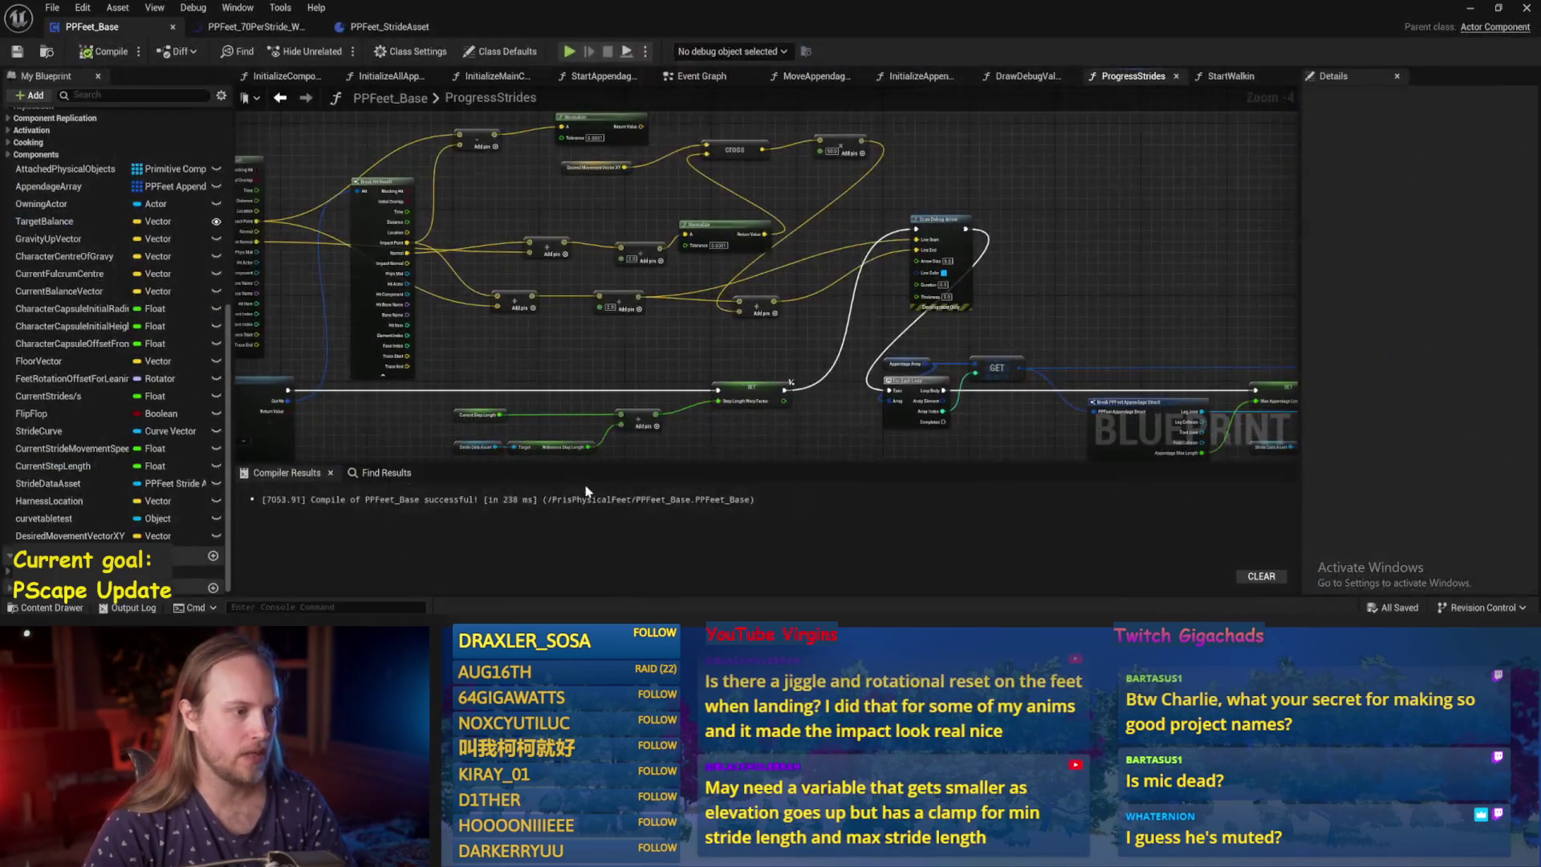
left_click_drag(749, 347, 795, 341)
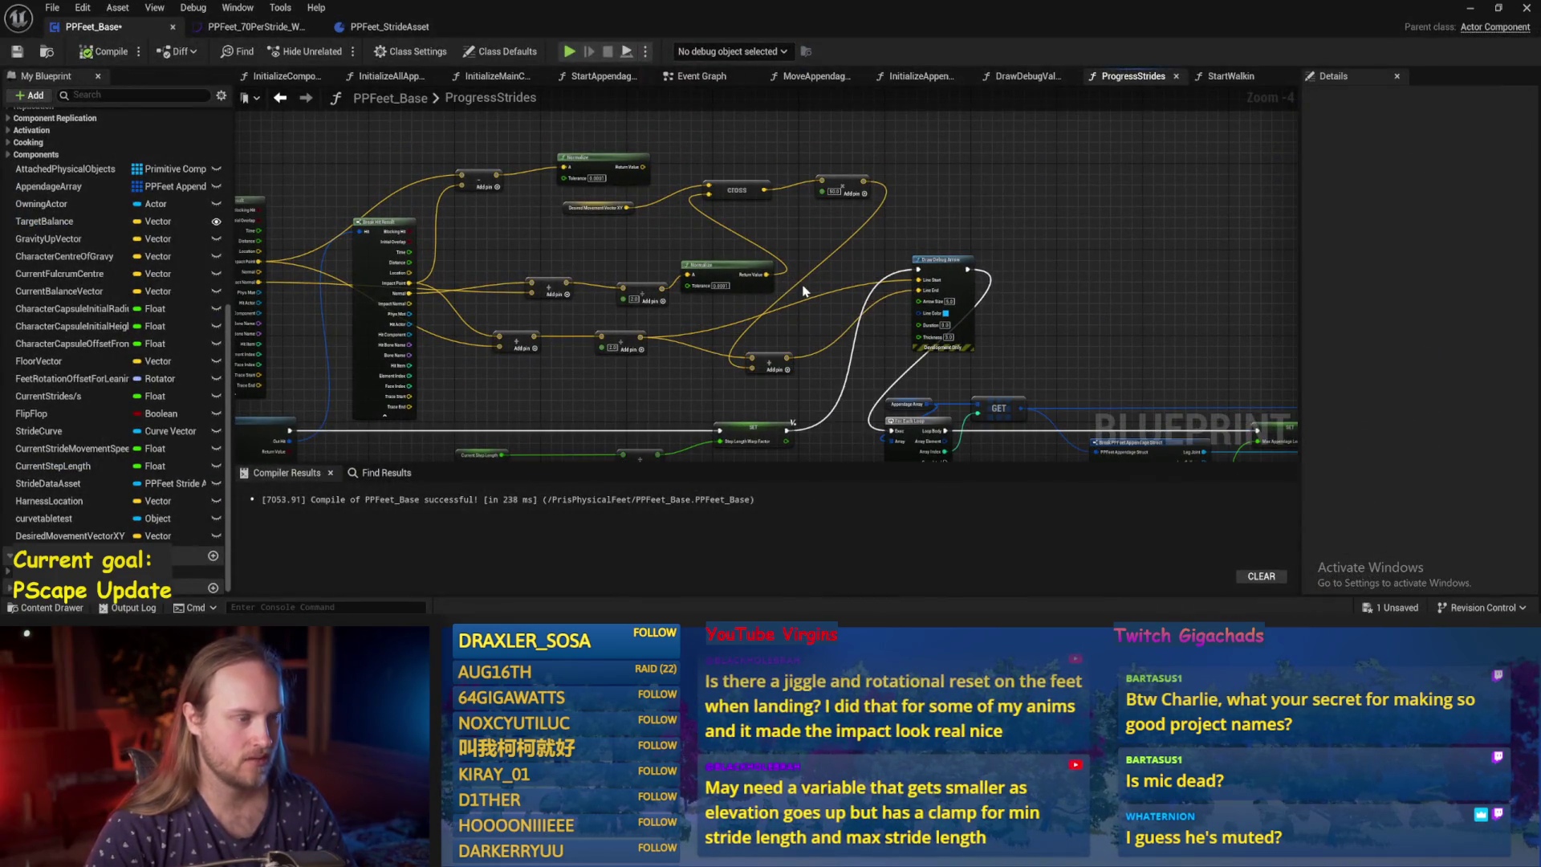
scroll(805, 290, "up", 2)
key("ctrl+s")
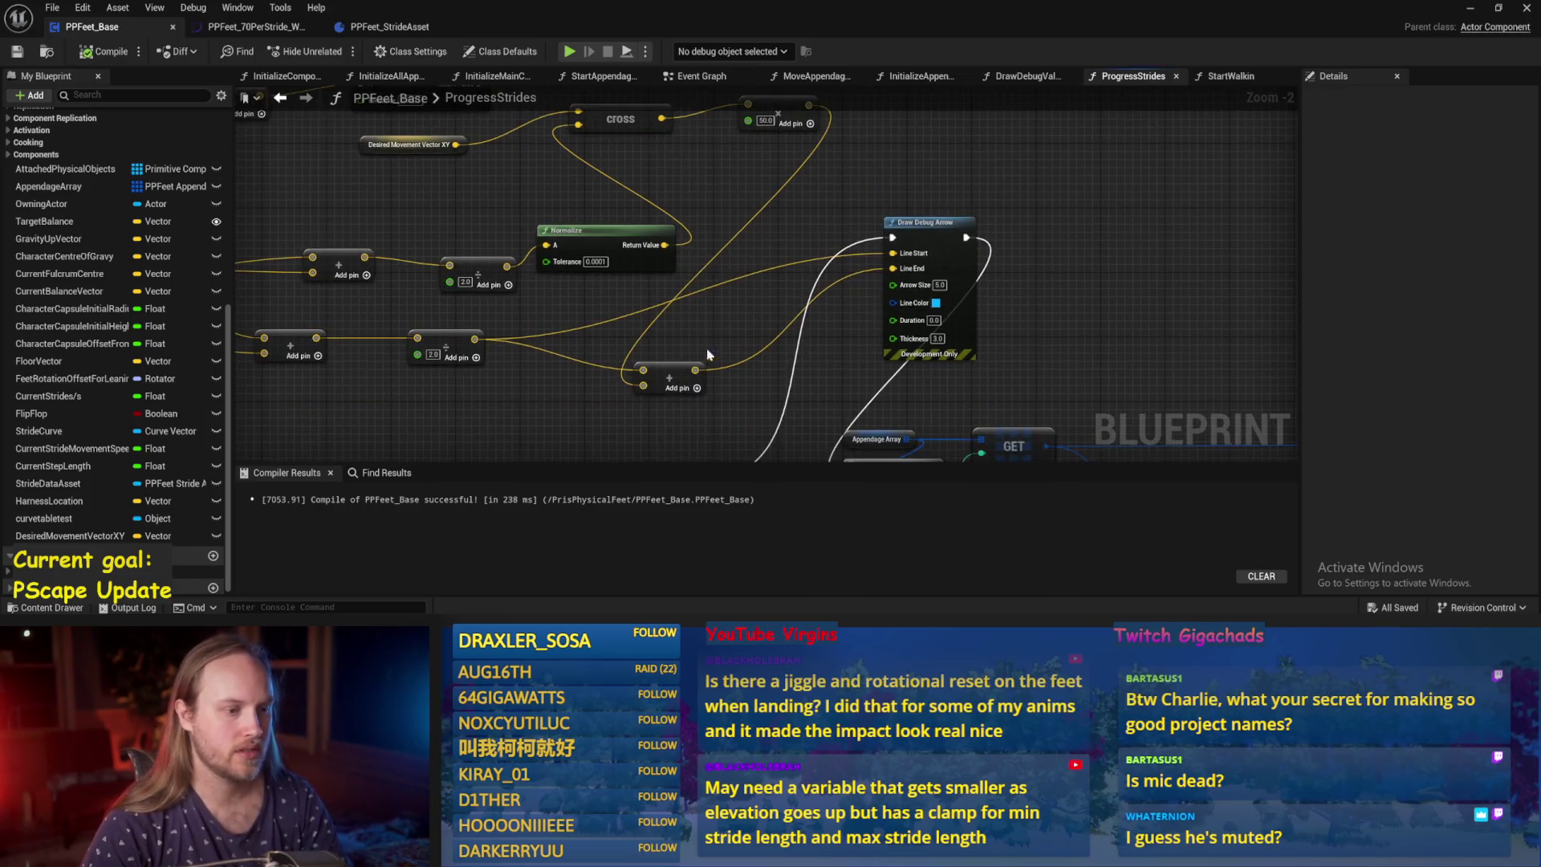
left_click_drag(679, 376, 751, 352)
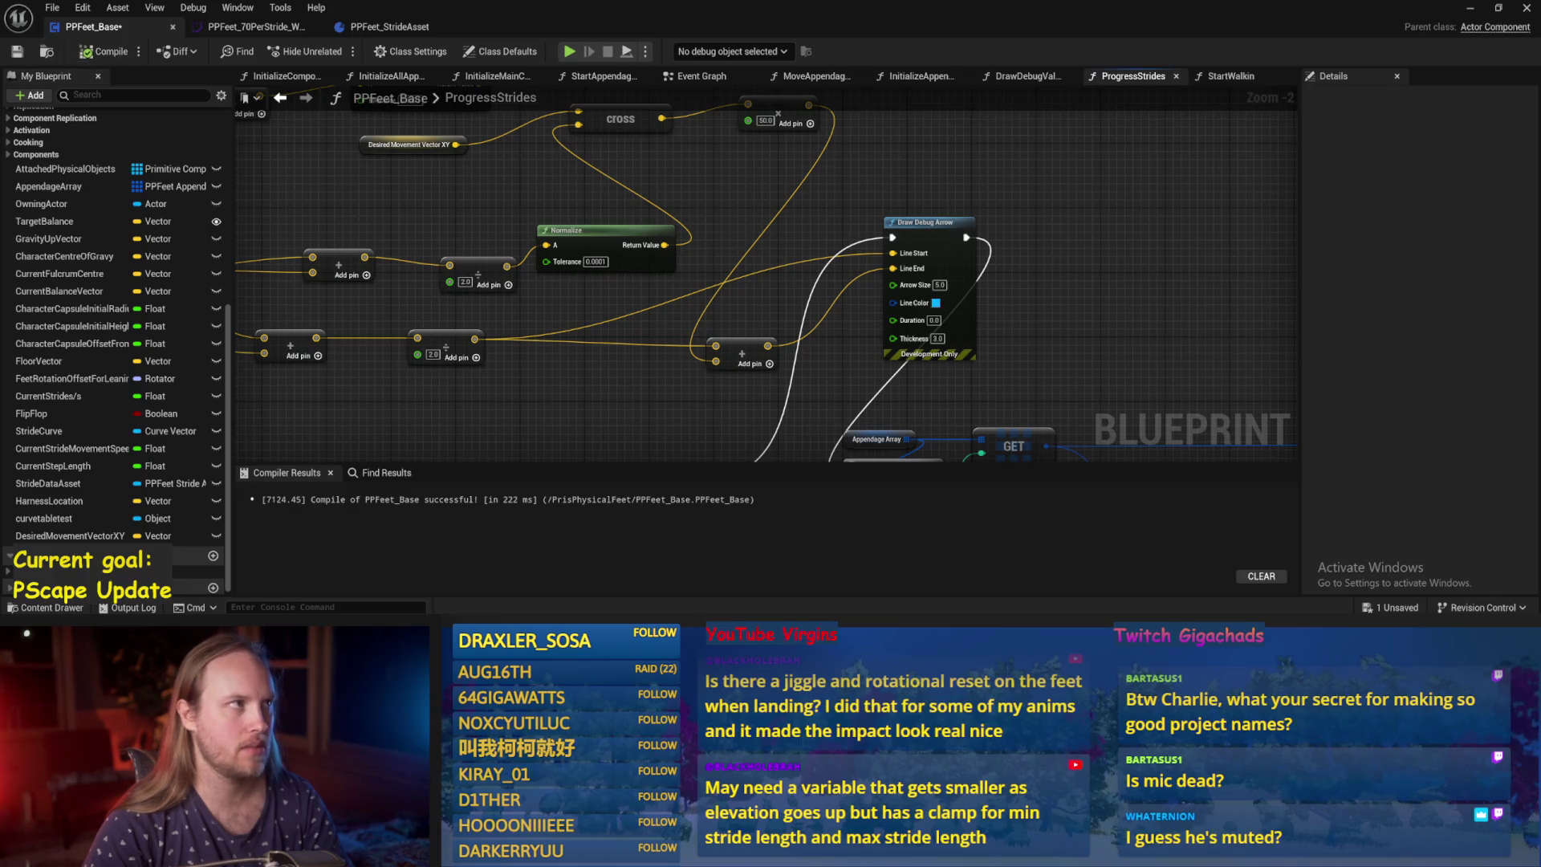
scroll(1060, 215, "up", 1)
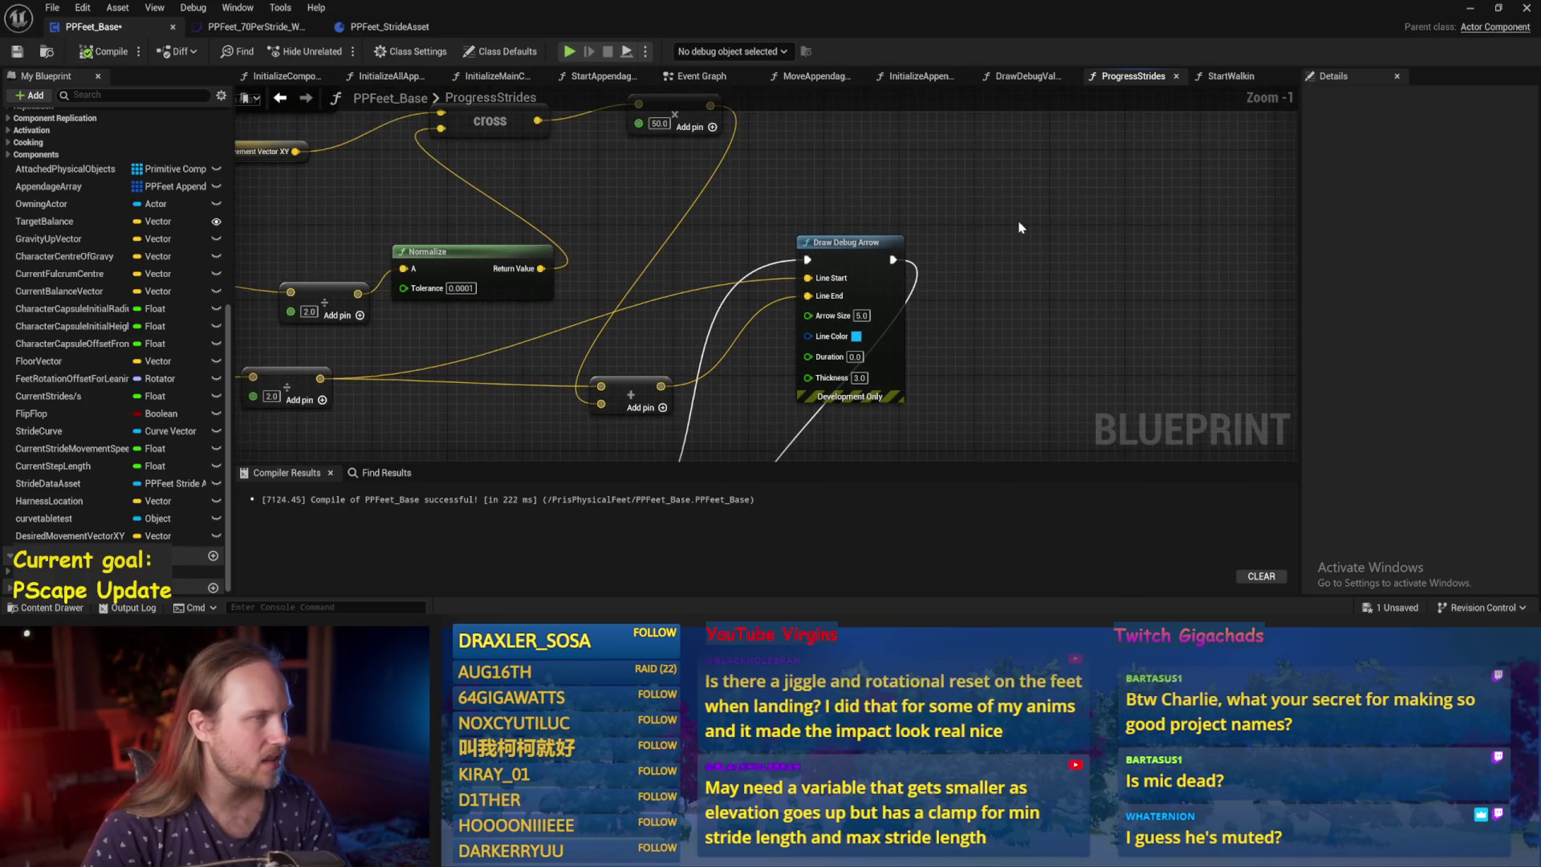
left_click(963, 312)
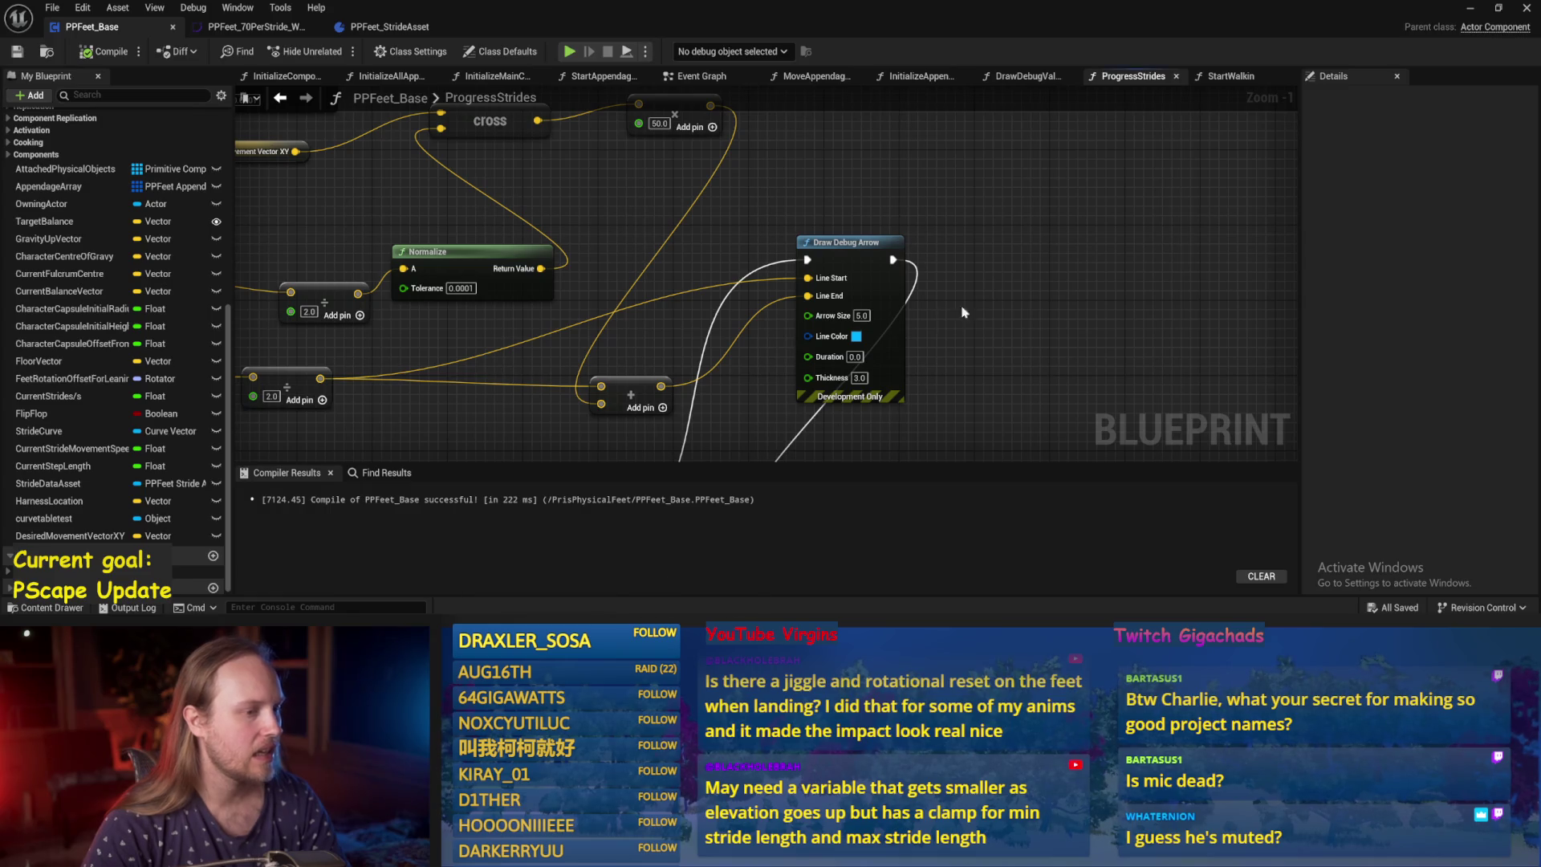
left_click(1469, 8)
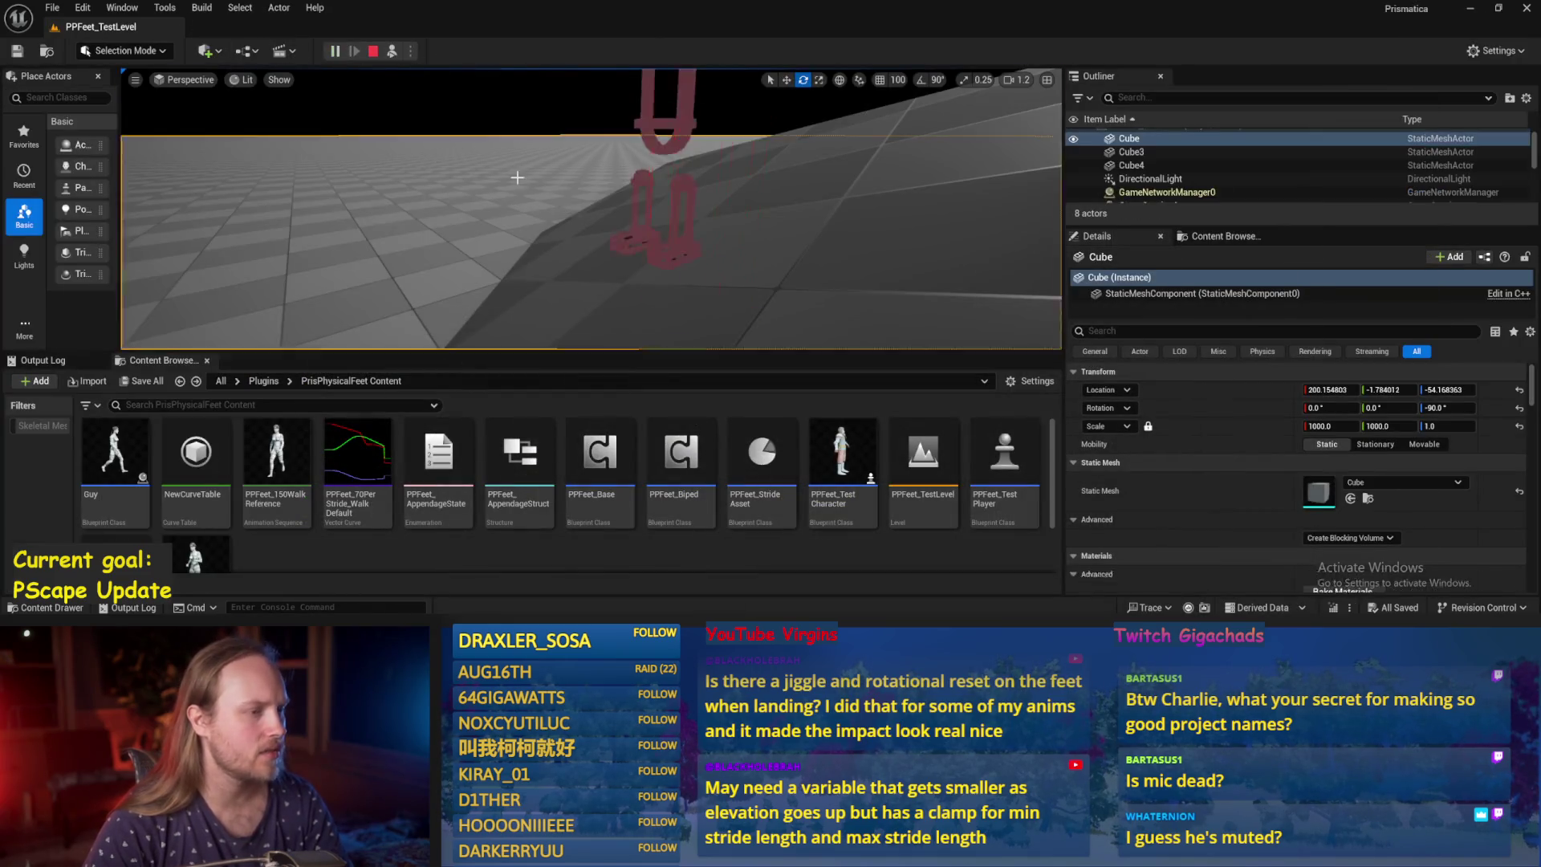
During play, tilt Cube4 to a new angle, eject with F8, and stop the session.
left_click(593, 201)
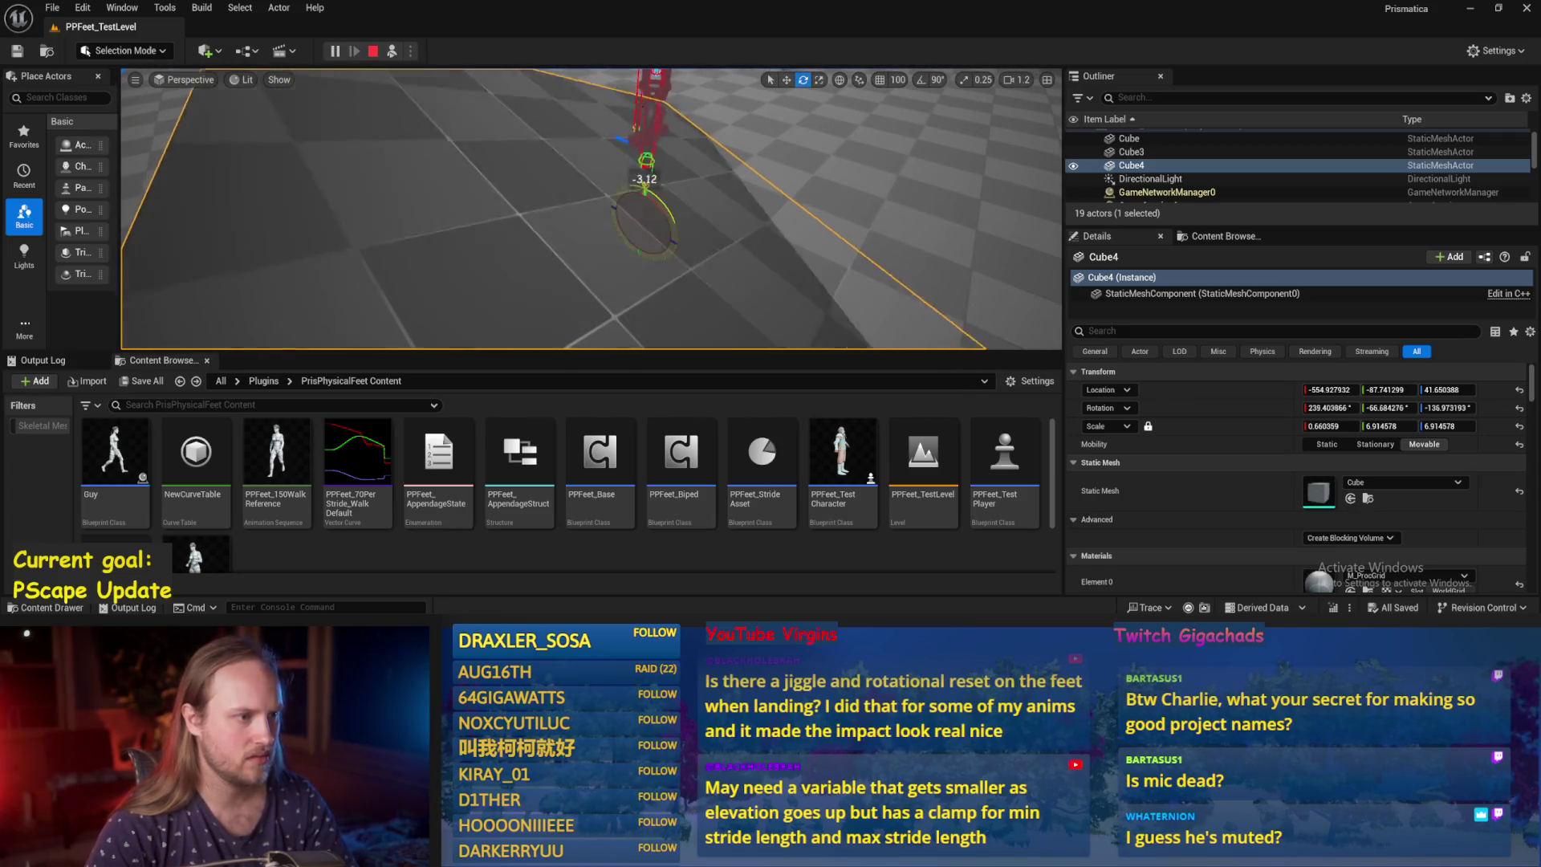
mouse_move(633, 202)
left_mouse_down()
mouse_move(666, 191)
mouse_move(687, 311)
left_mouse_up()
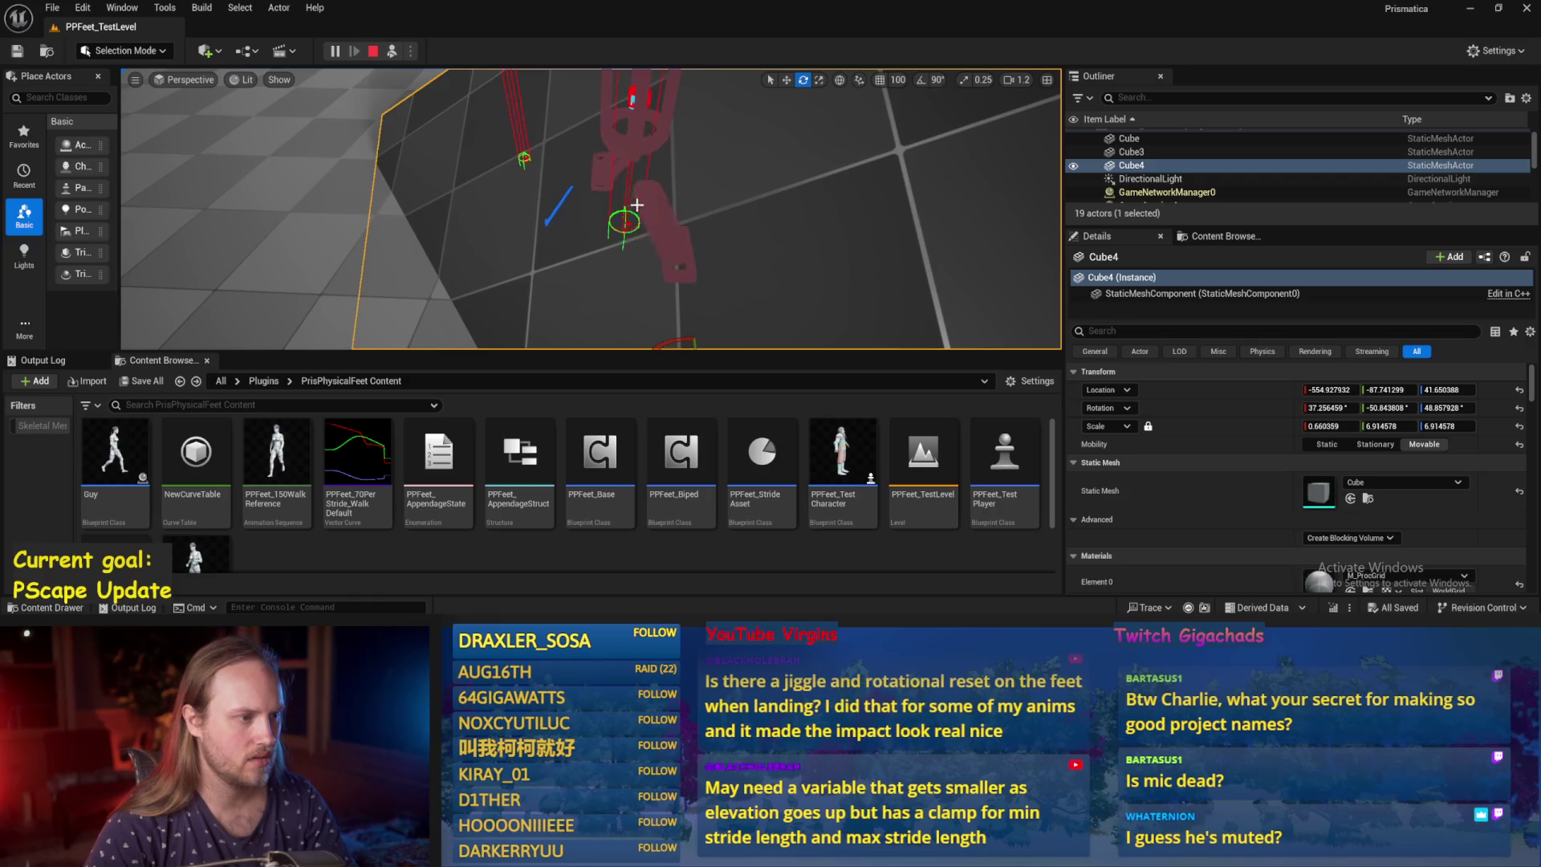
key("F8")
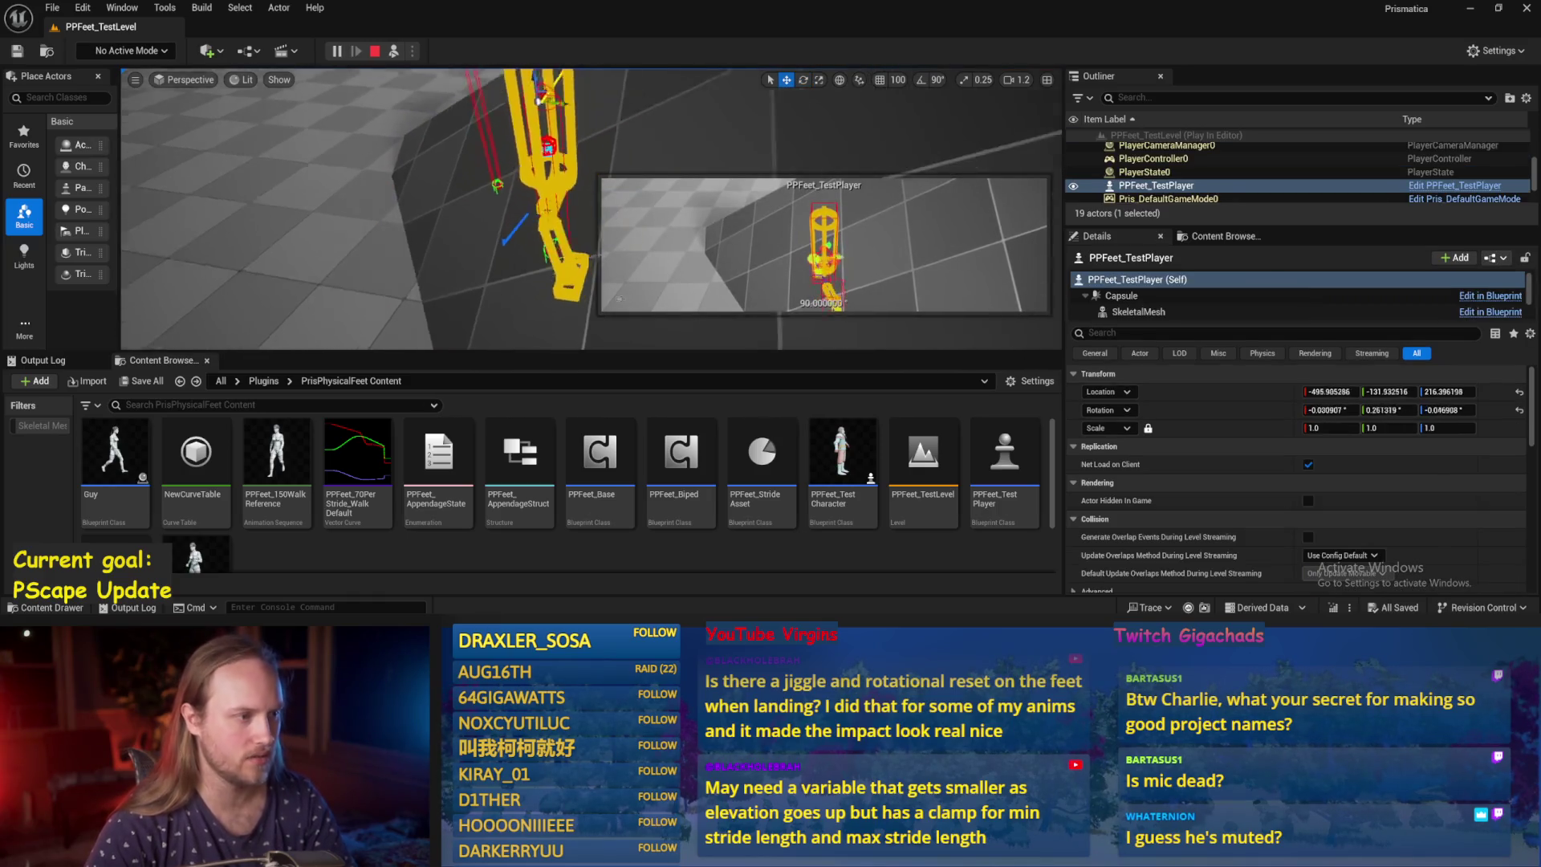
key("Escape")
Check the SET and For Each Loop nodes in PPFeet_Base, then minimize the Blueprint editor.
left_click(682, 577)
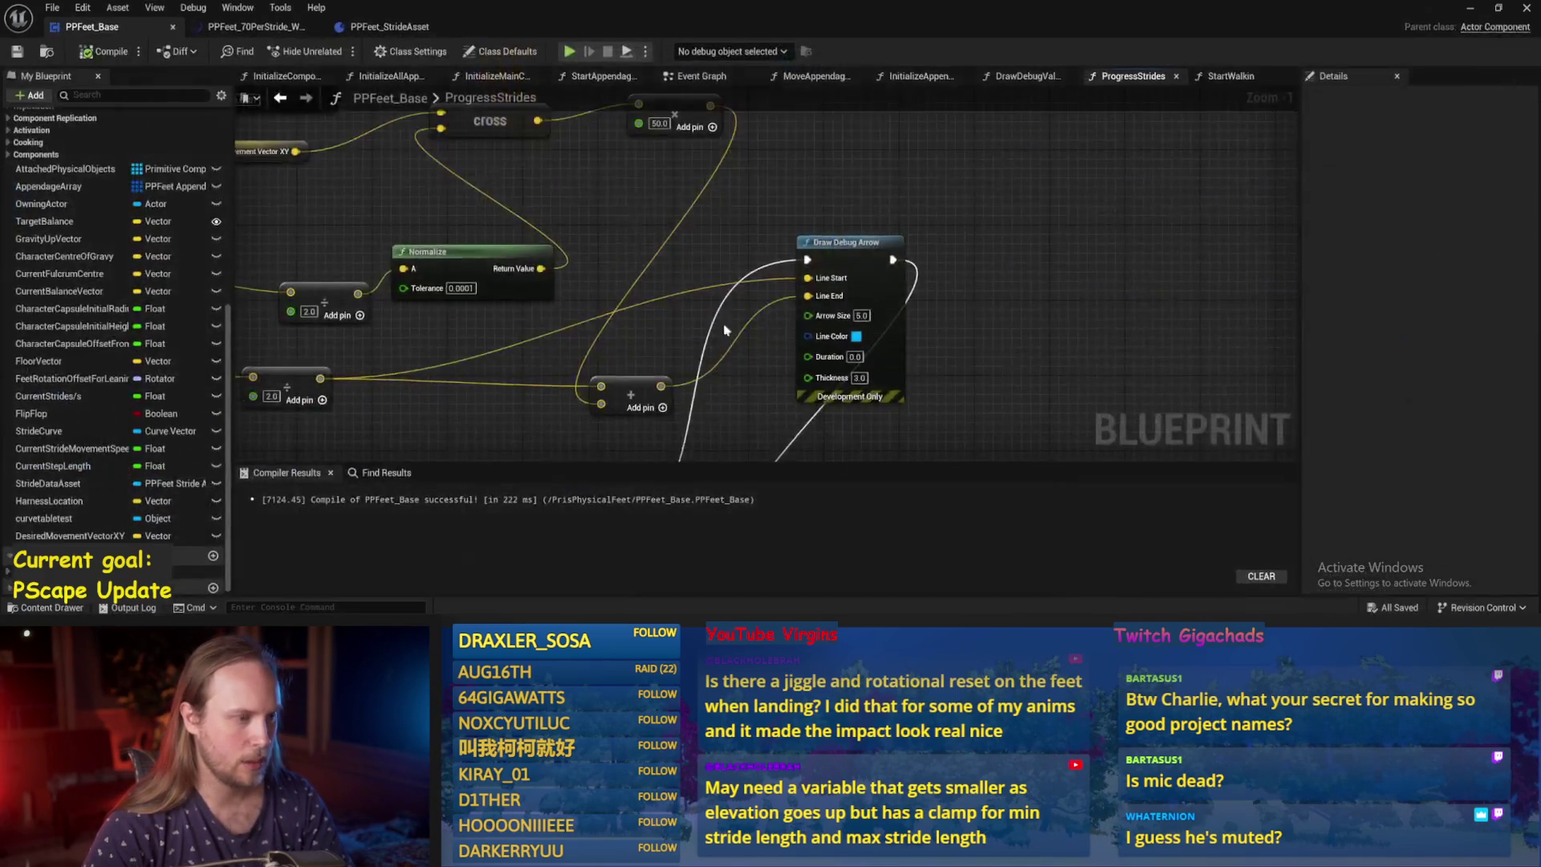
scroll(773, 362, "down", 1)
left_click_drag(773, 363, 608, 211)
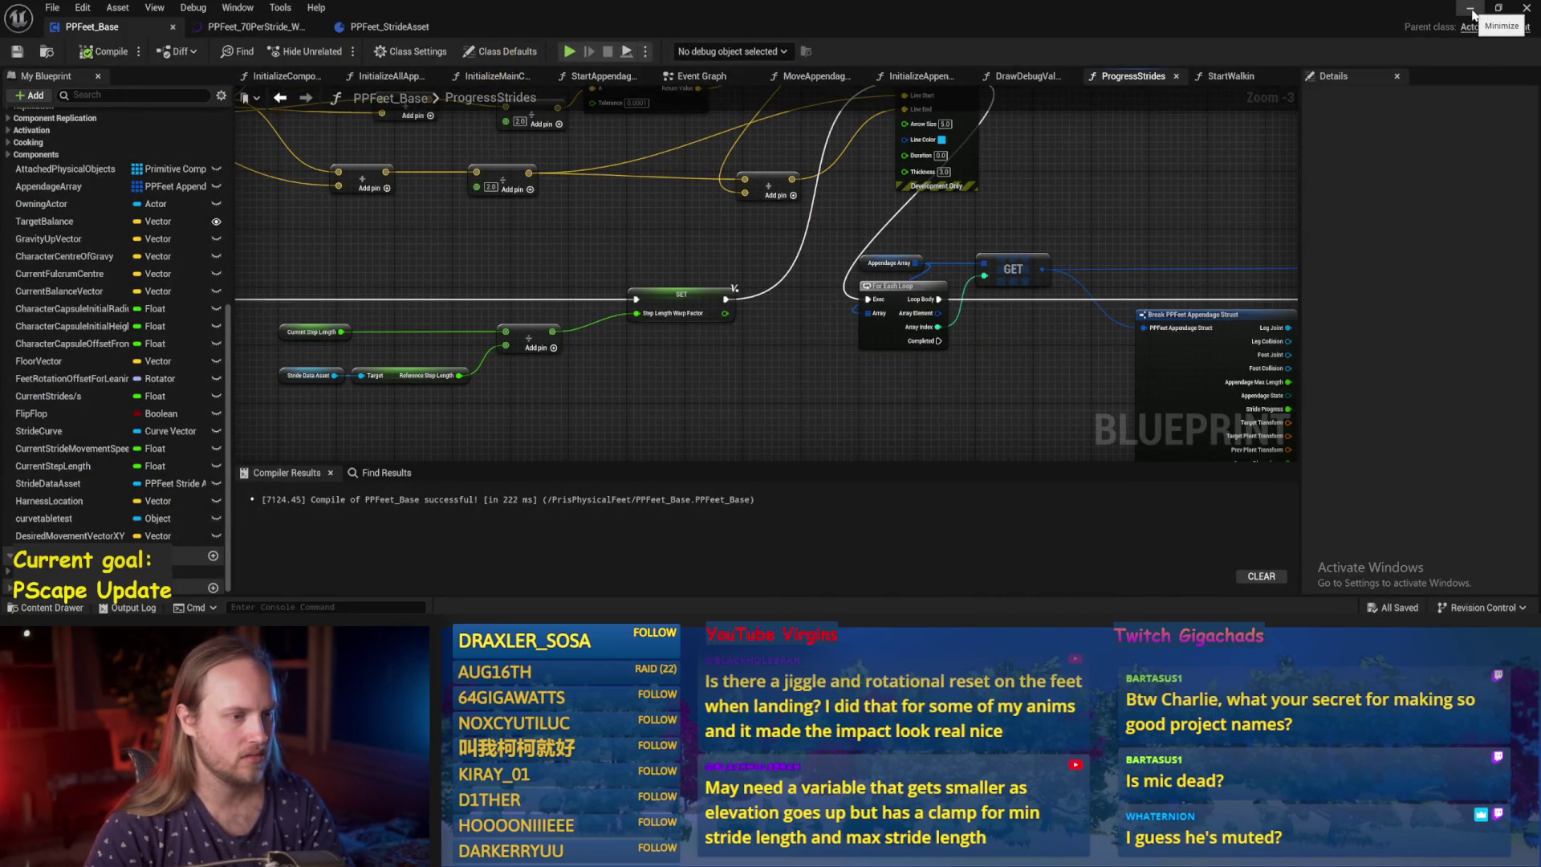
left_click(1470, 10)
Replay the level to rotate PPFeet_TestPlayer, stop, then reopen PPFeet_Base from the Content Browser.
key("alt+p")
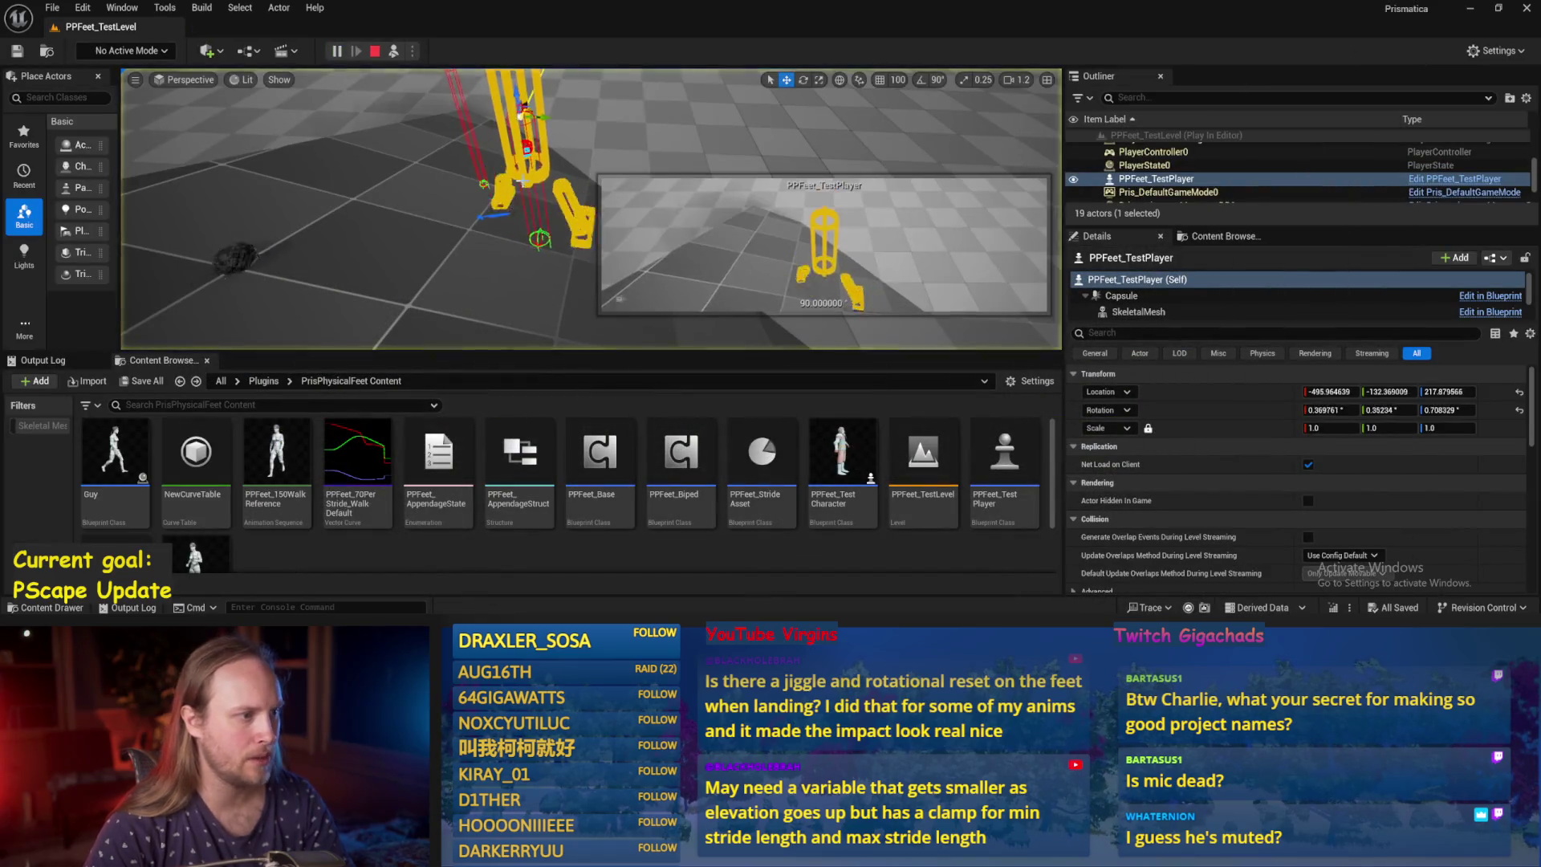
key("e")
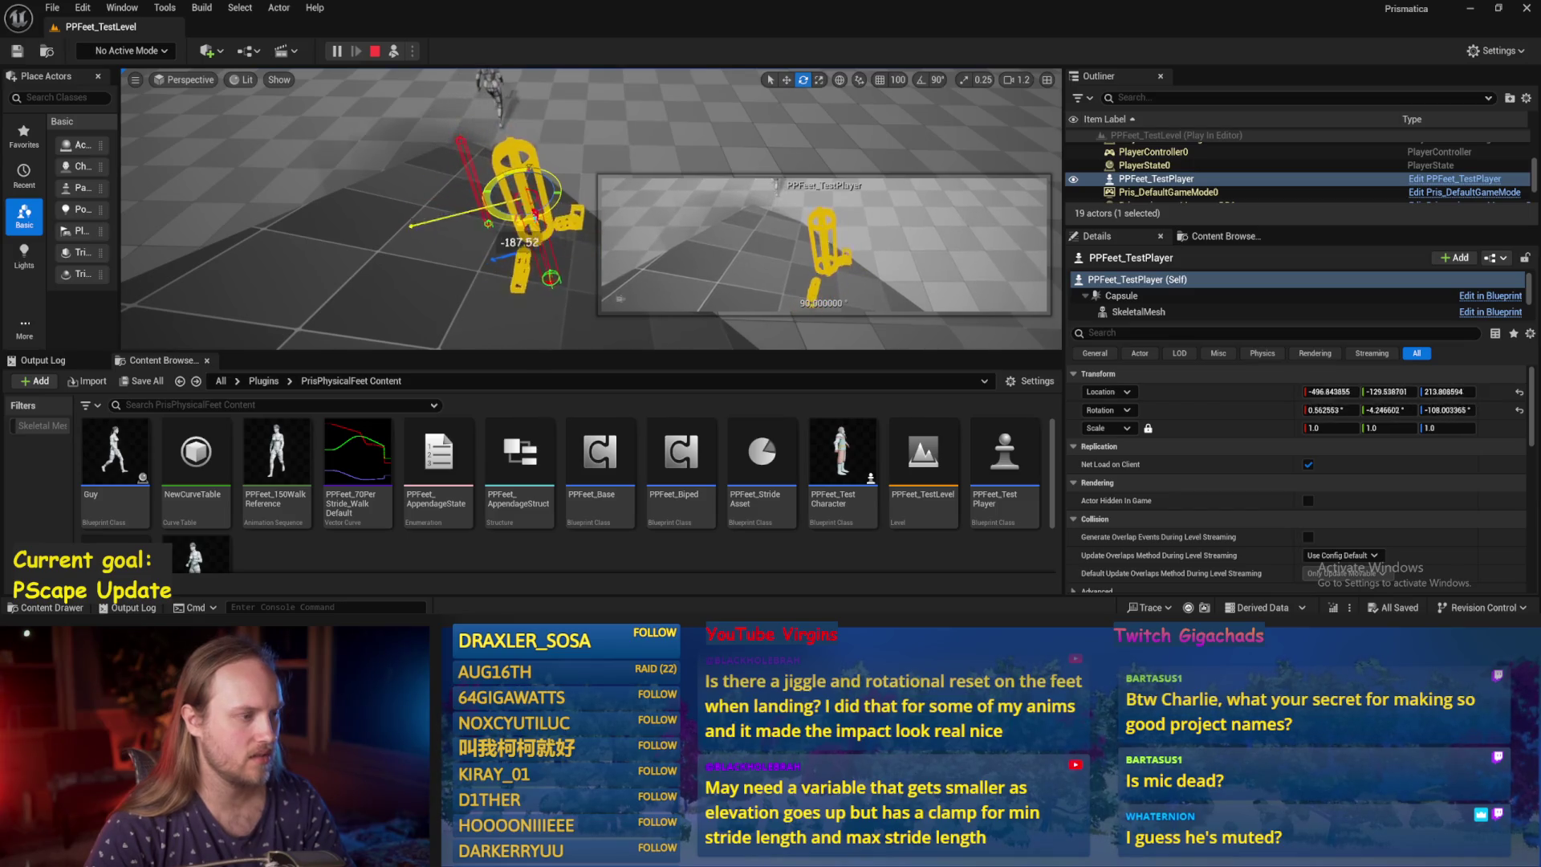
key("Escape")
left_click_drag(474, 278, 530, 259)
left_click(530, 259)
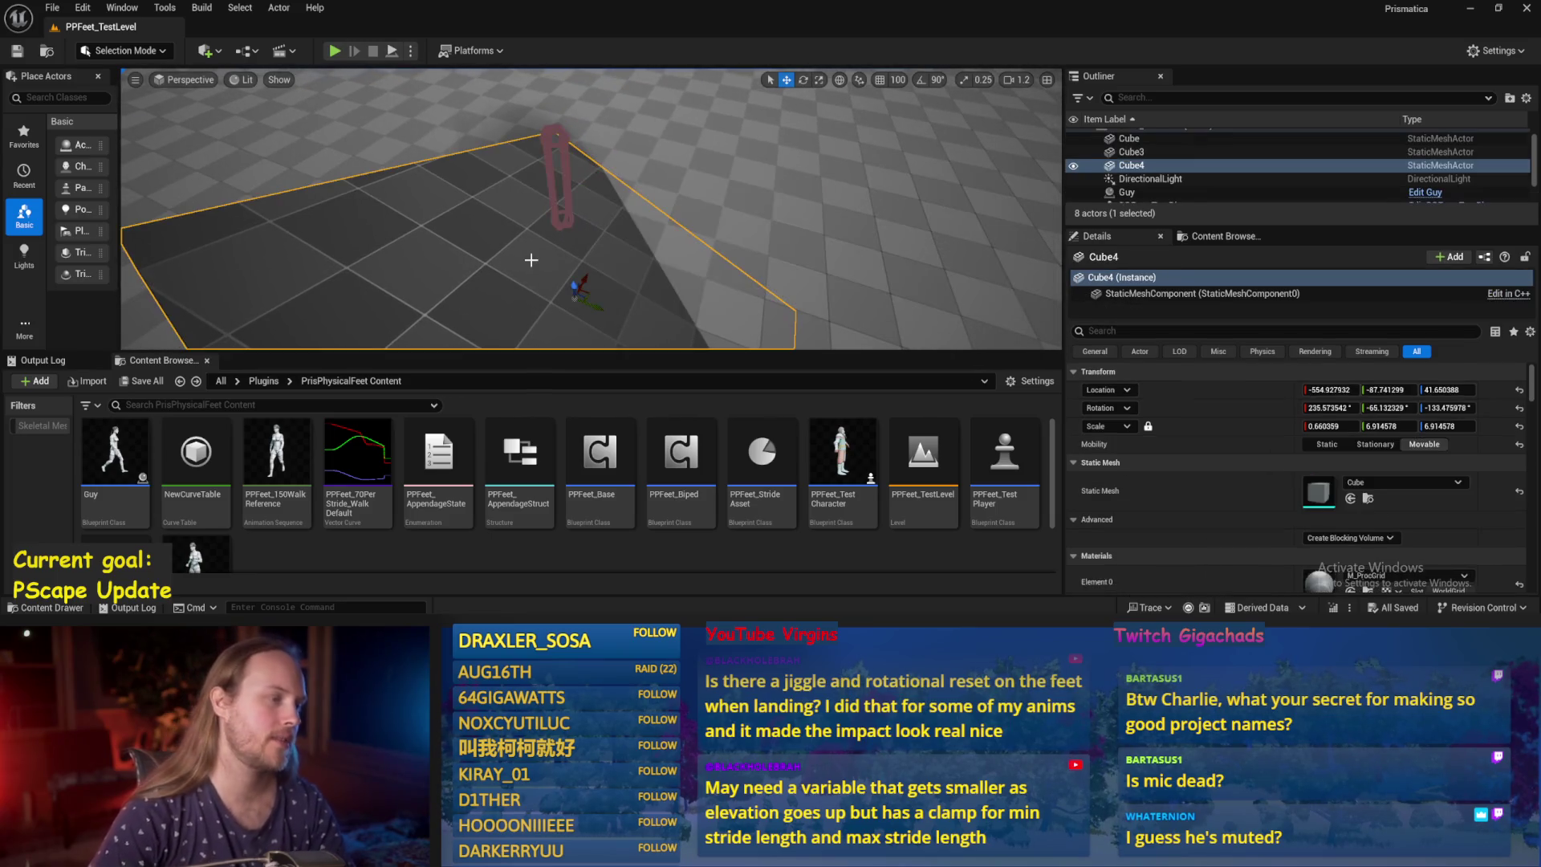
double_click(600, 457)
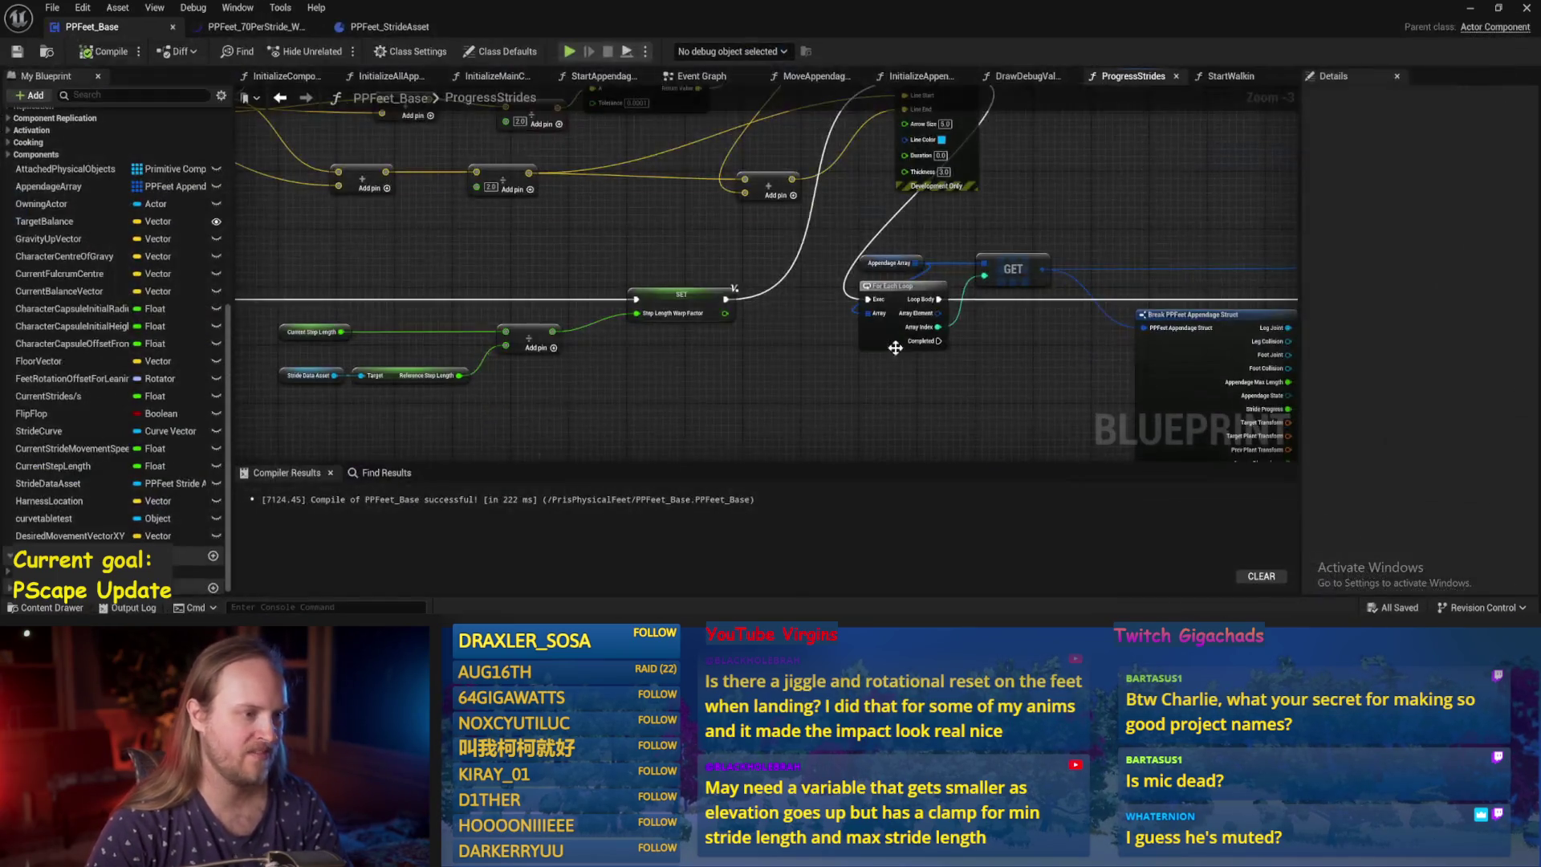
Add a Break Vector node on the cross product output and a Multiply node on its Z.
left_click(790, 310)
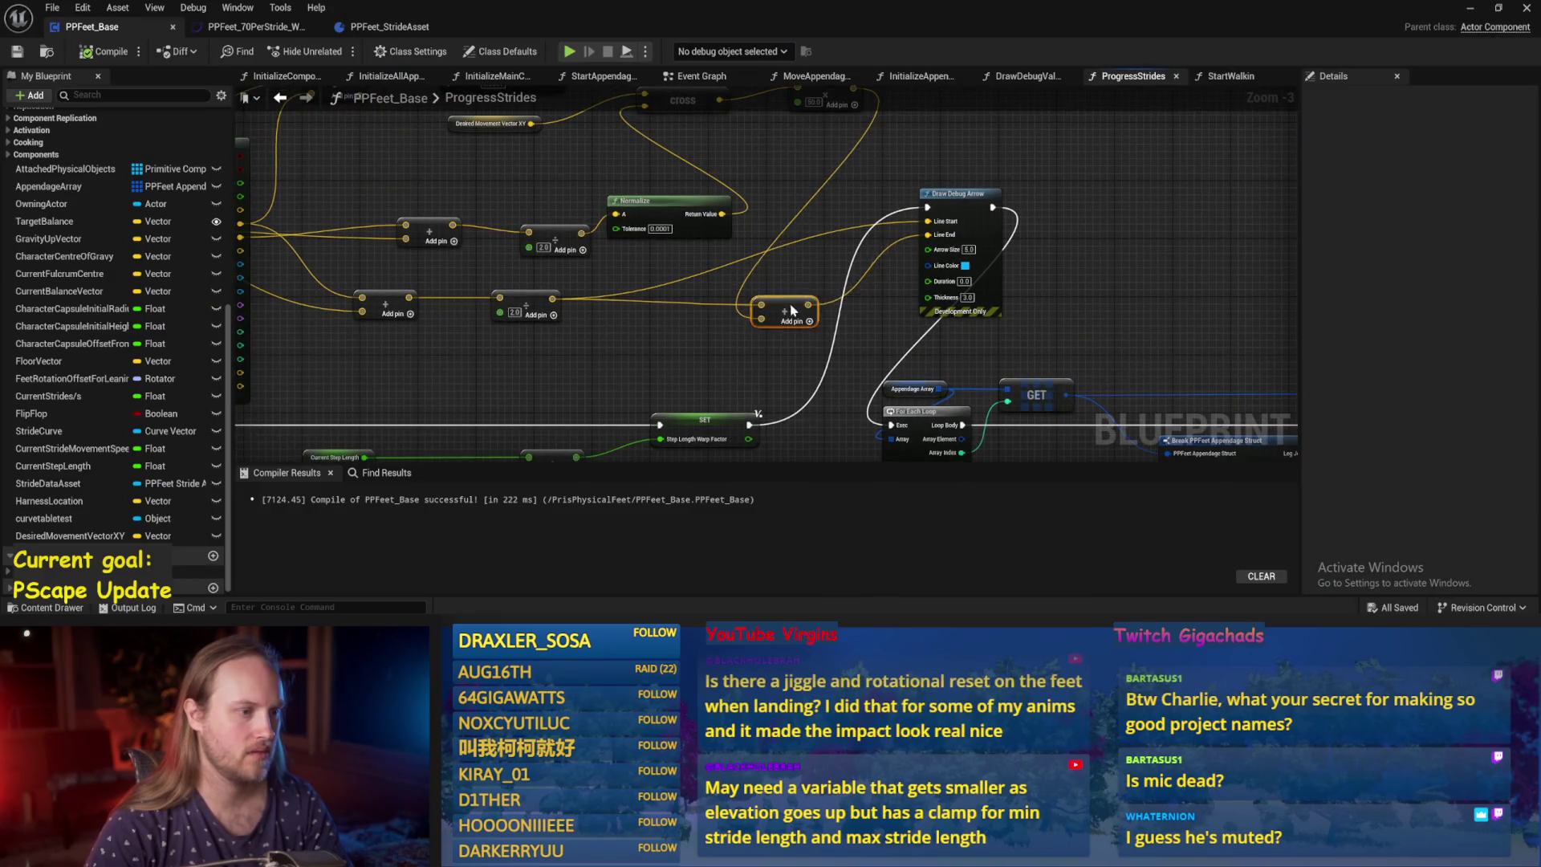
left_click_drag(827, 239, 694, 237)
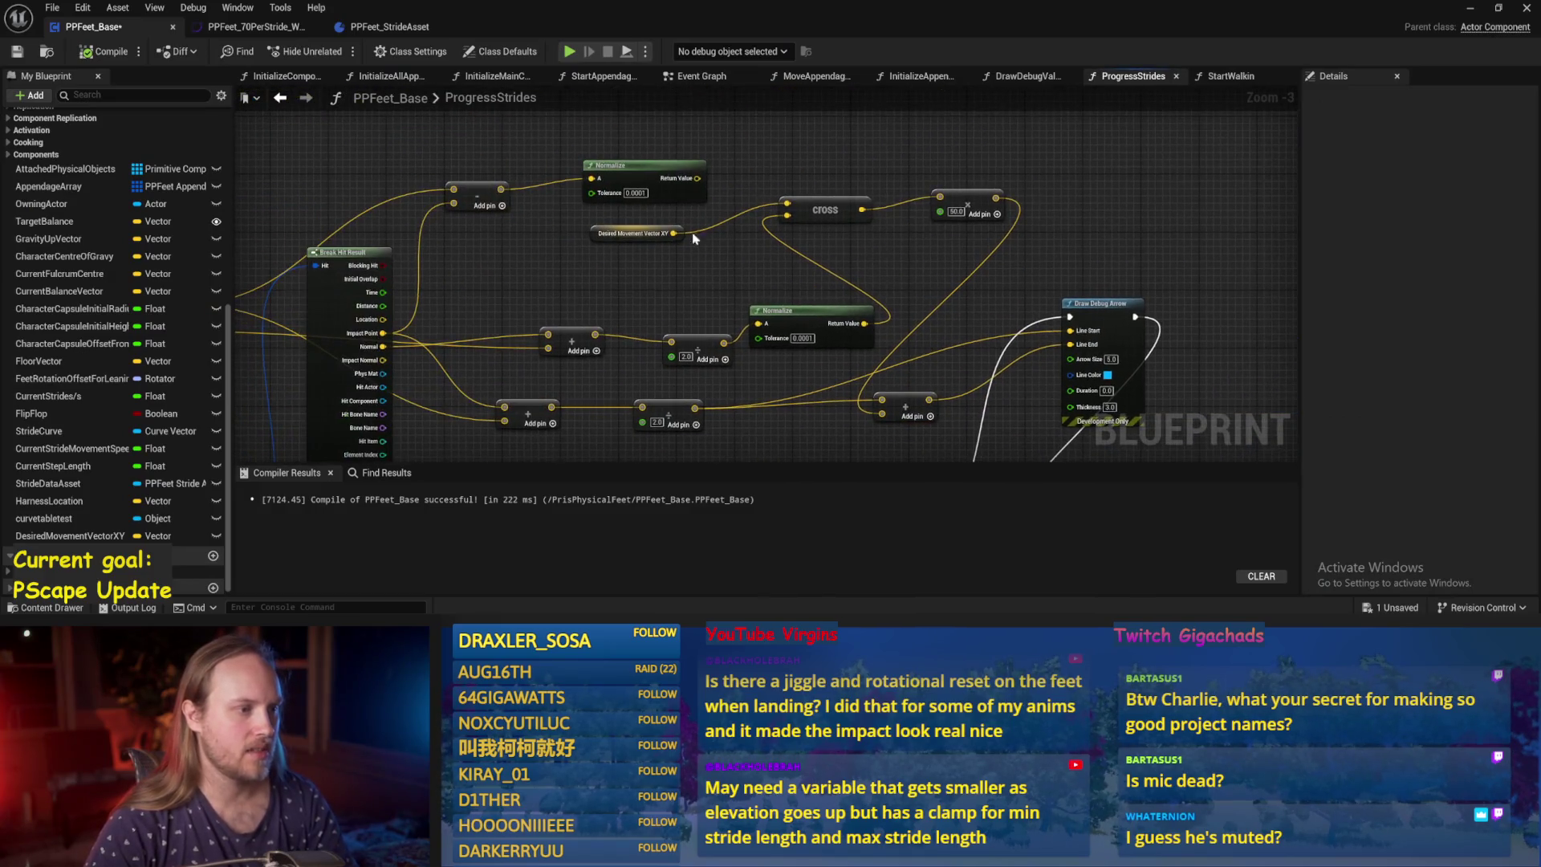
left_click_drag(905, 261, 642, 283)
mouse_move(599, 231)
left_mouse_down()
mouse_move(706, 197)
mouse_move(679, 190)
mouse_move(777, 237)
left_mouse_up()
type("break vec")
key("Return")
scroll(730, 222, "up", 2)
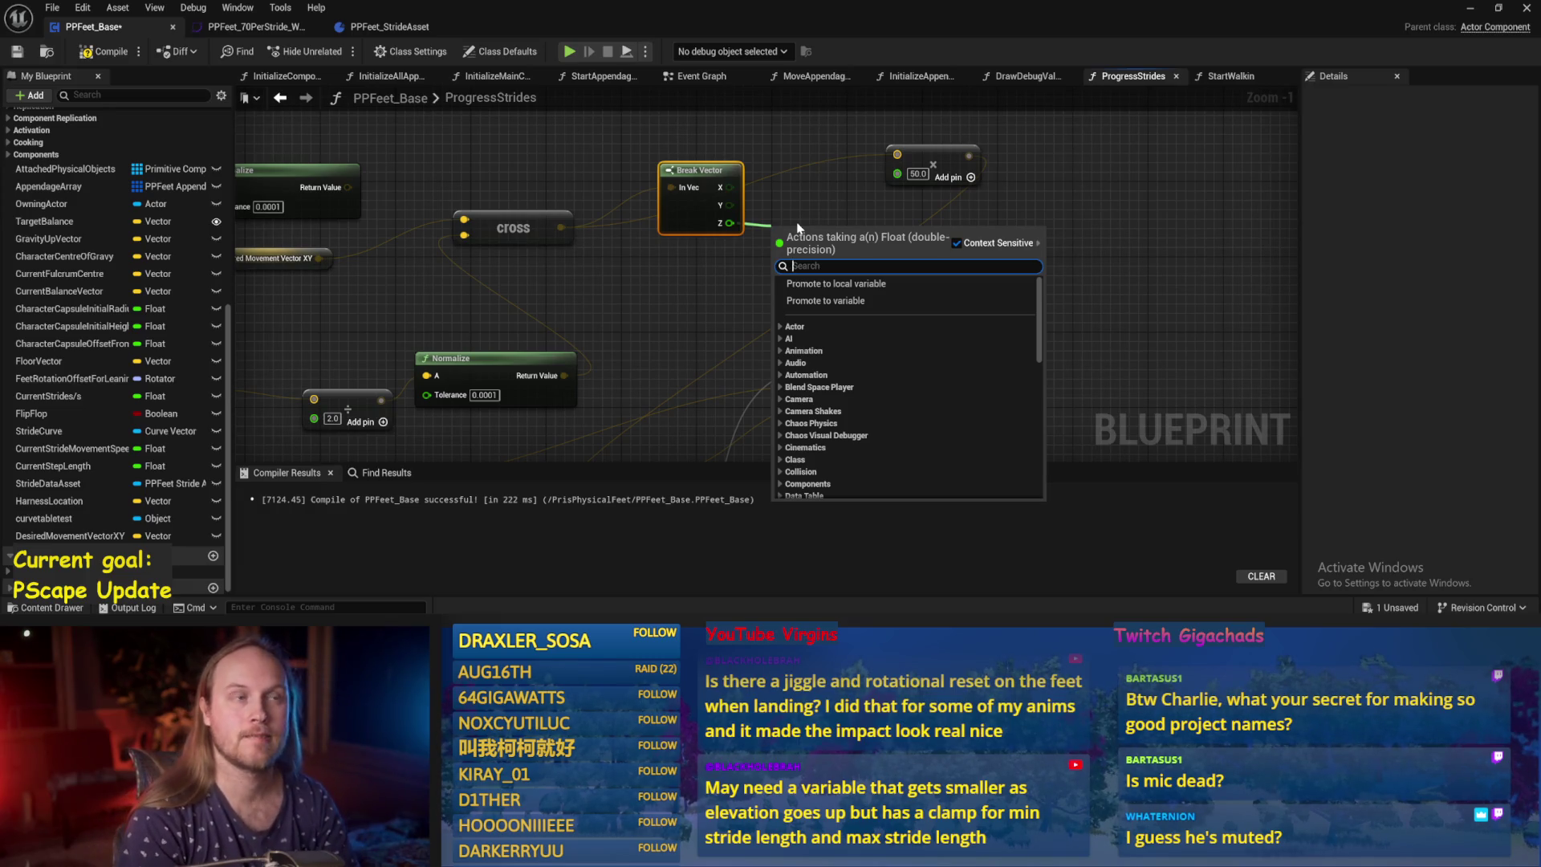
type("multiply")
key("Return")
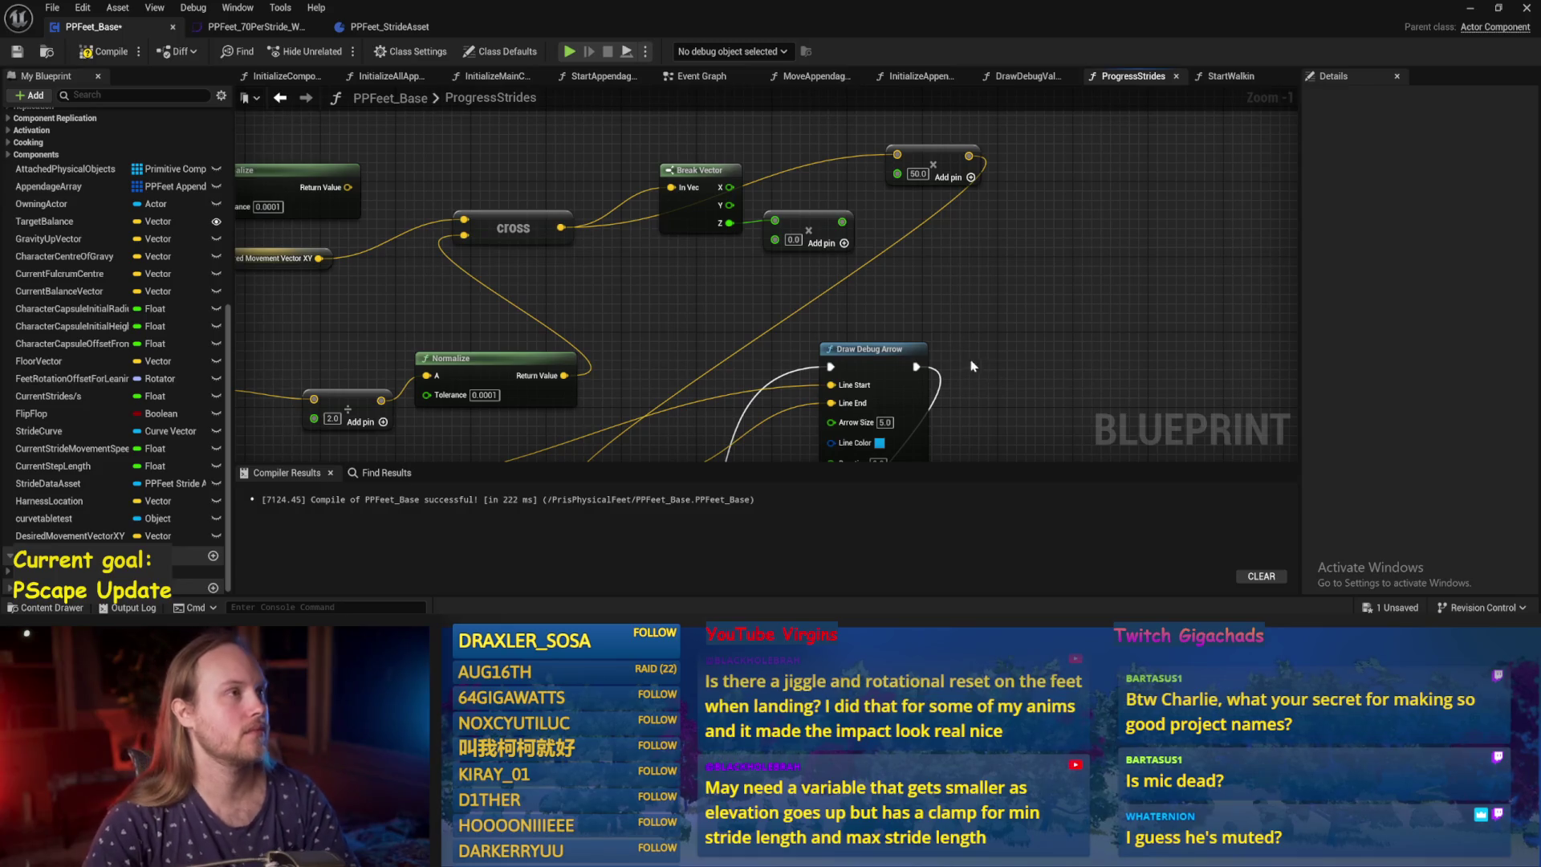
Add a Print String node and place it beside Draw Debug Arrow.
scroll(862, 251, "up", 1)
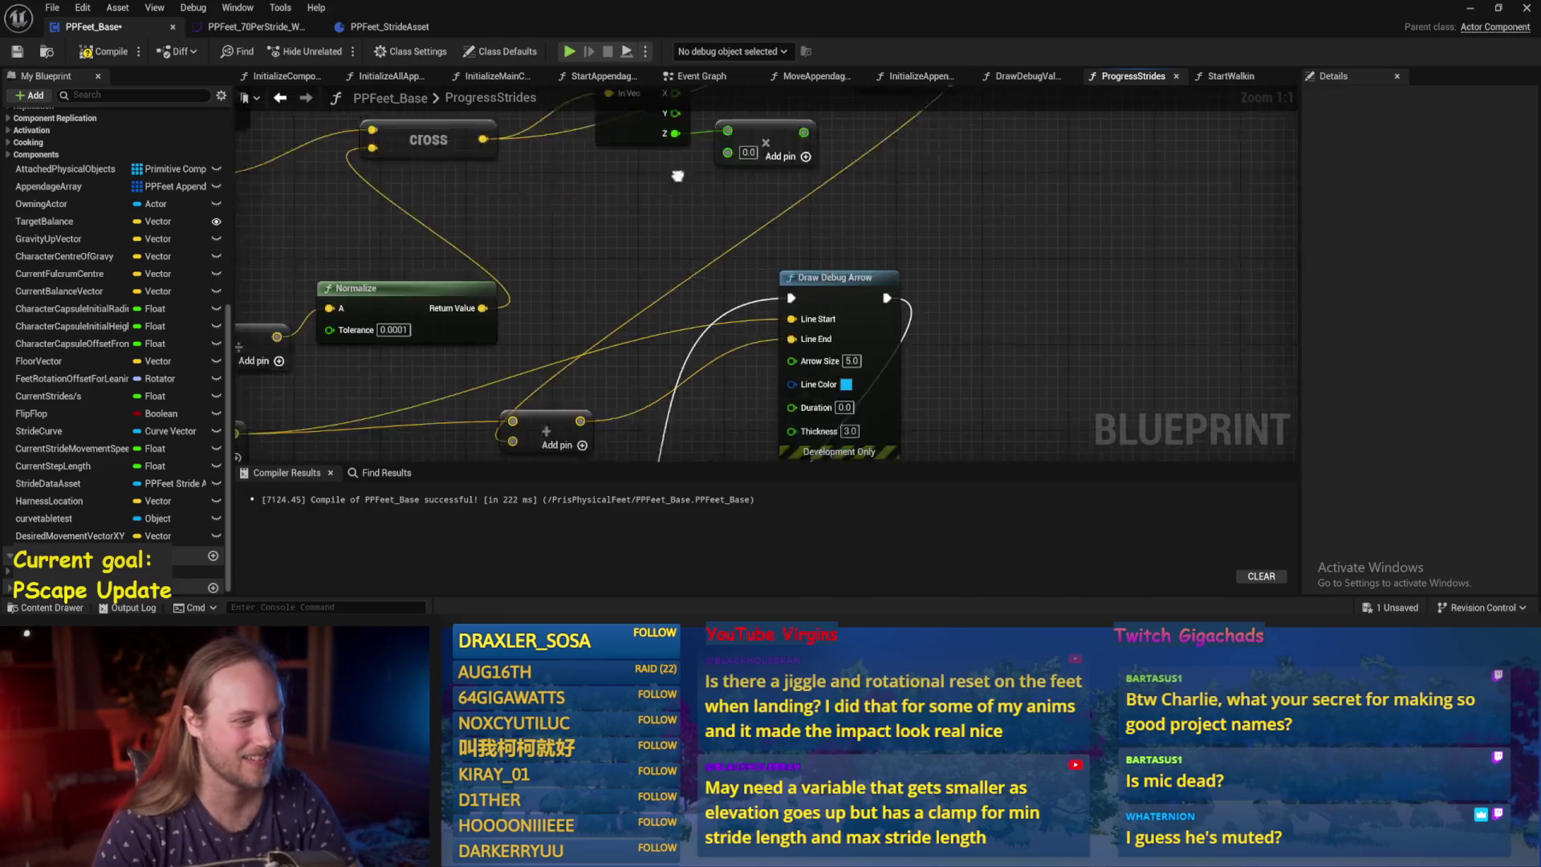
scroll(871, 277, "down", 2)
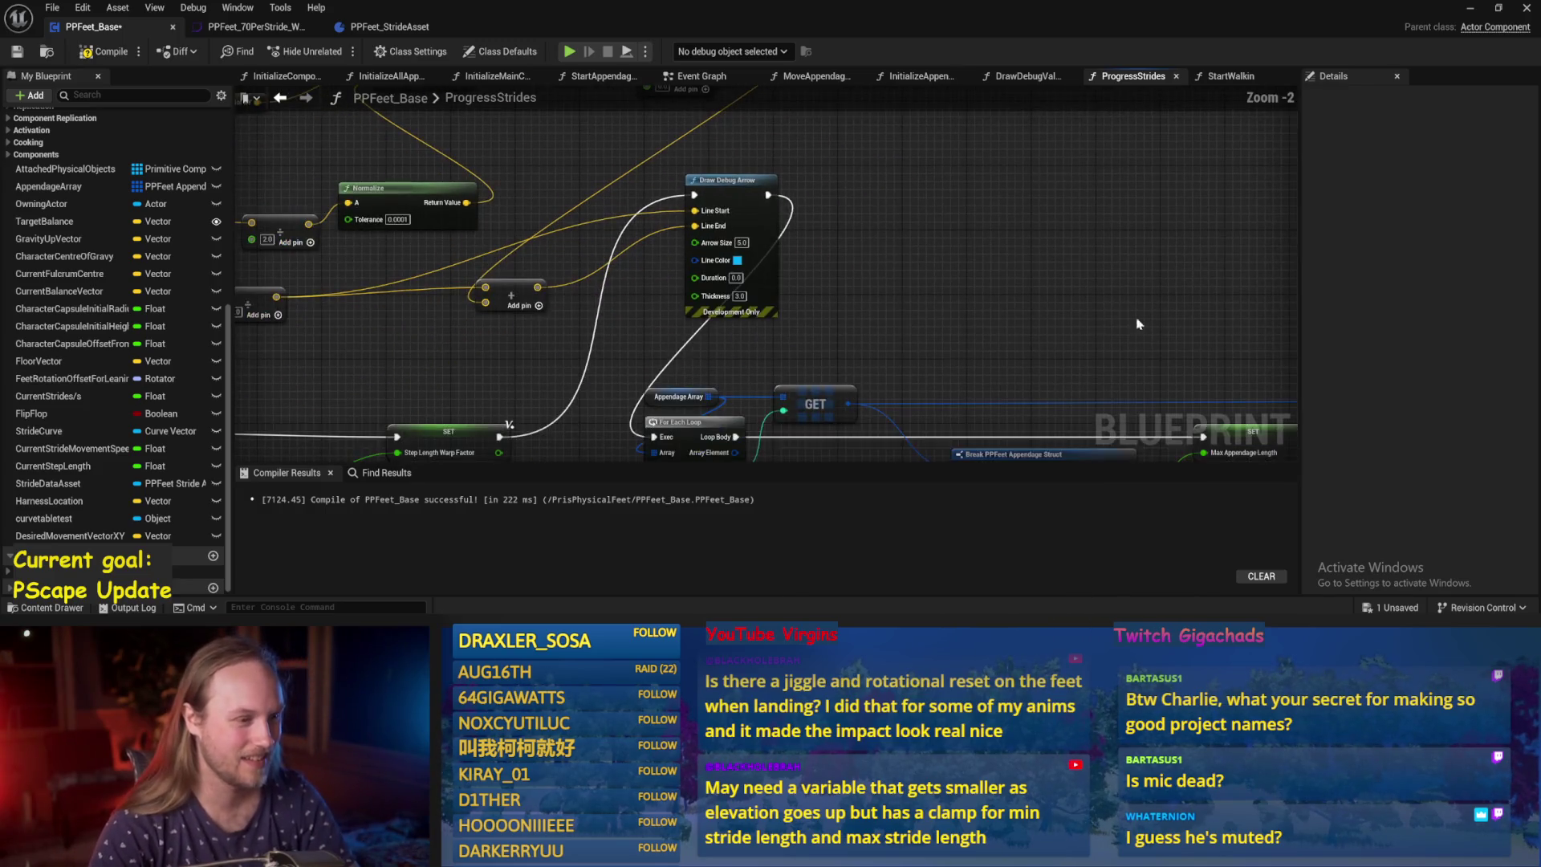
left_click_drag(873, 278, 869, 263)
right_click(861, 258)
type("print")
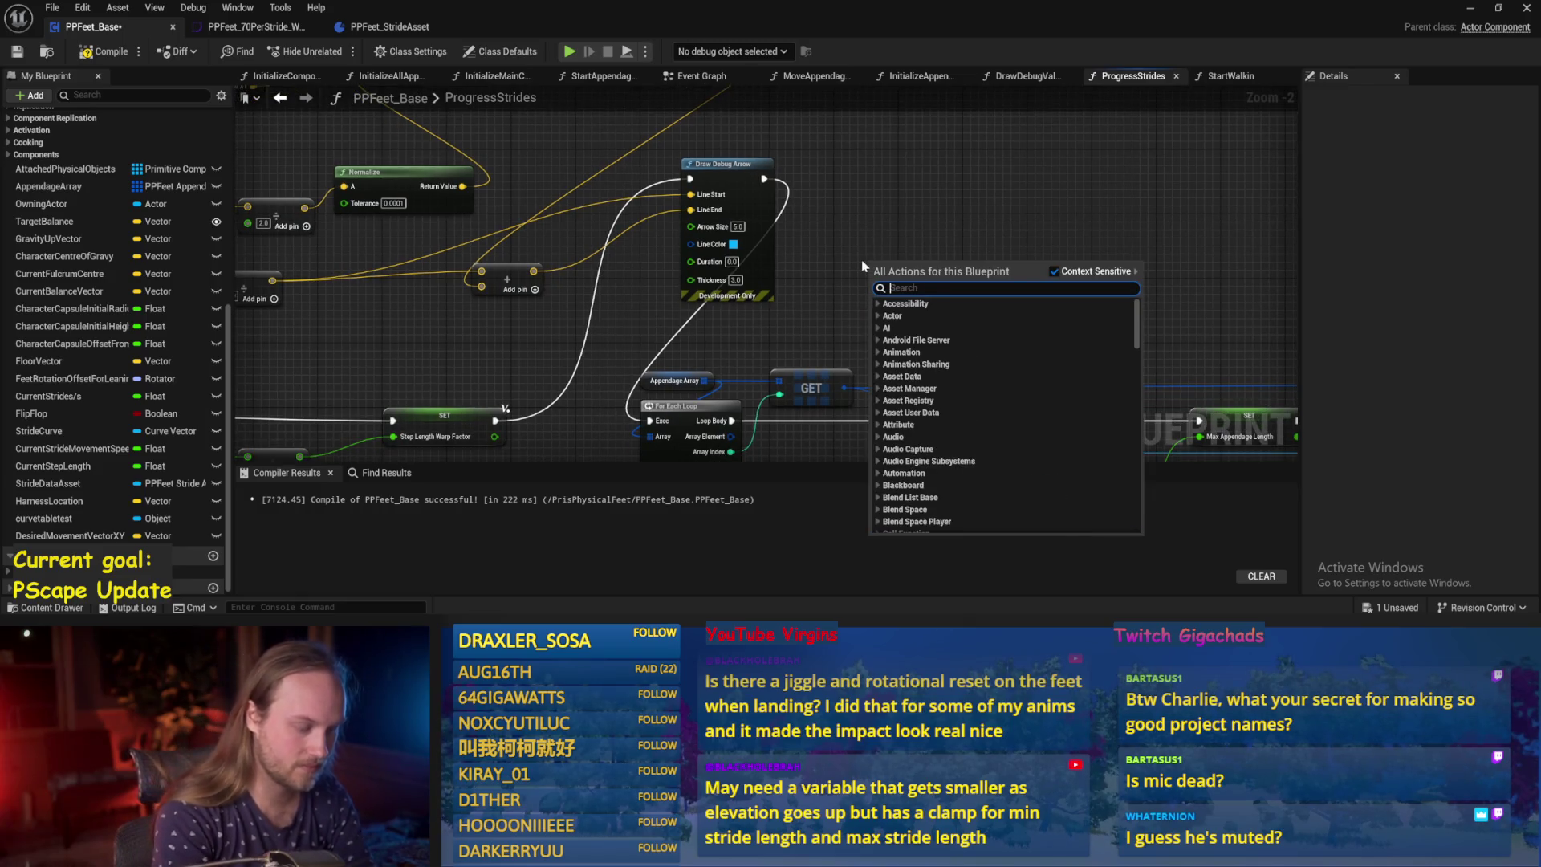
key("Return")
left_click_drag(799, 331, 716, 356)
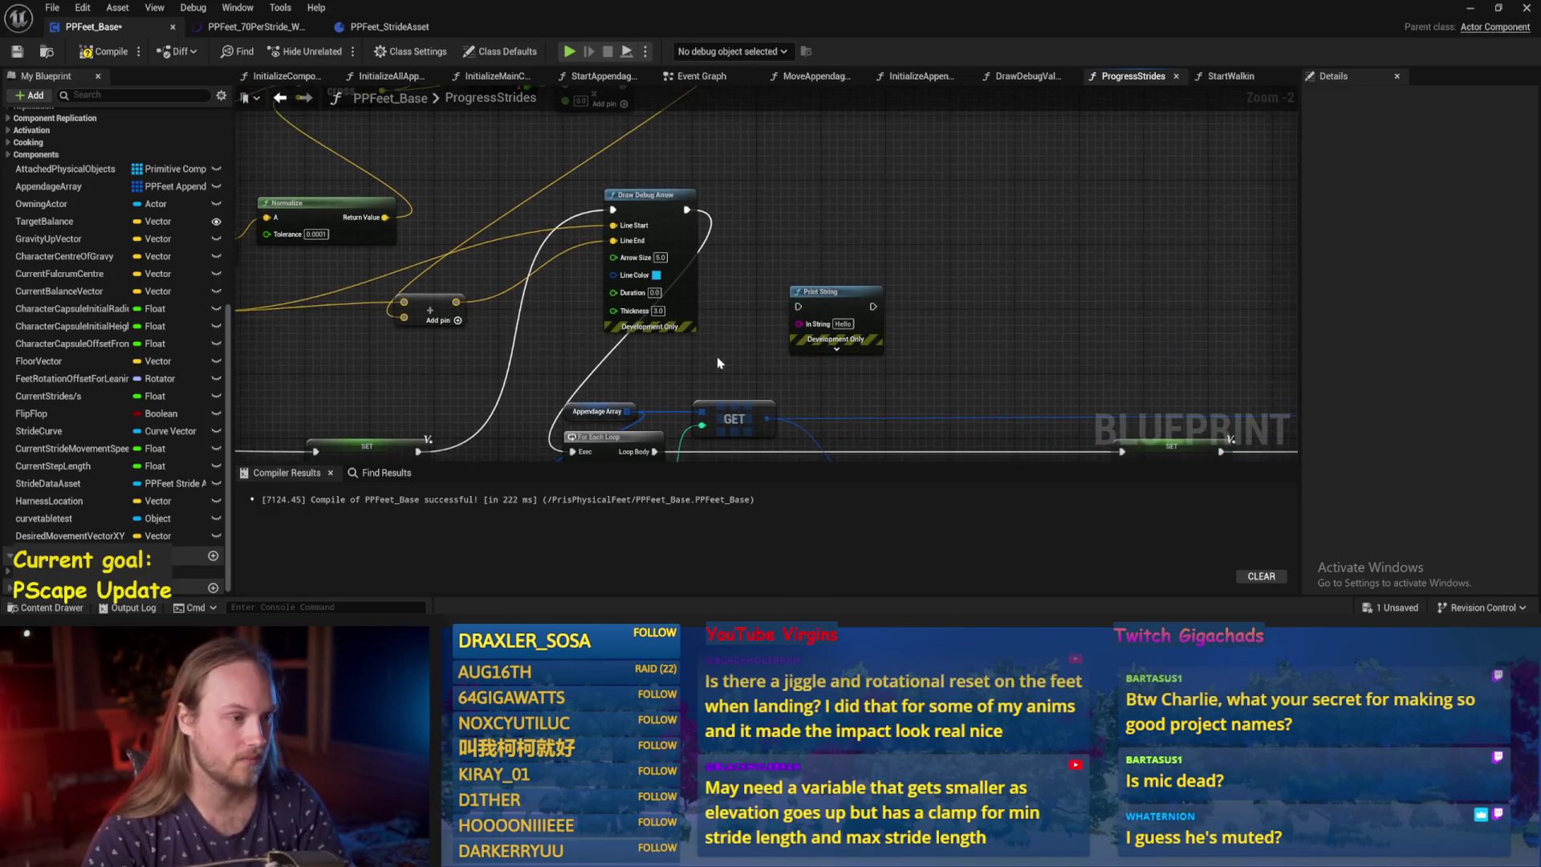
left_click_drag(790, 273, 767, 264)
left_click_drag(693, 224, 597, 224)
left_click_drag(800, 258, 775, 219)
Wire Draw Debug Arrow's execution and Break Vector Z into Print String, then save and compile.
left_click_drag(588, 224, 864, 229)
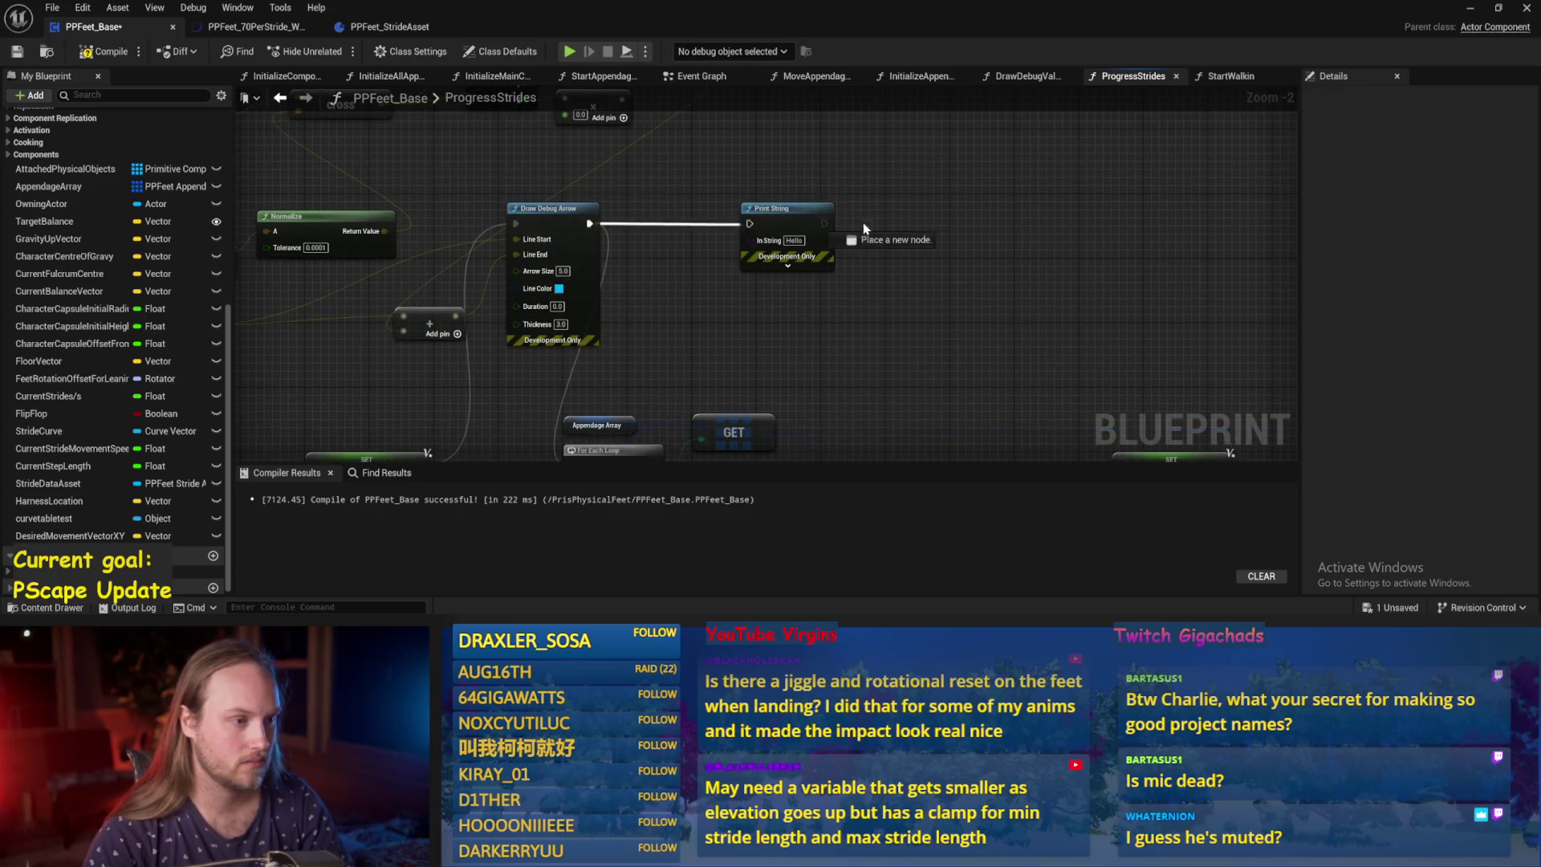
mouse_move(755, 226)
left_mouse_down()
mouse_move(686, 345)
mouse_move(688, 386)
mouse_move(584, 441)
mouse_move(578, 366)
left_mouse_up()
scroll(686, 345, "down", 1)
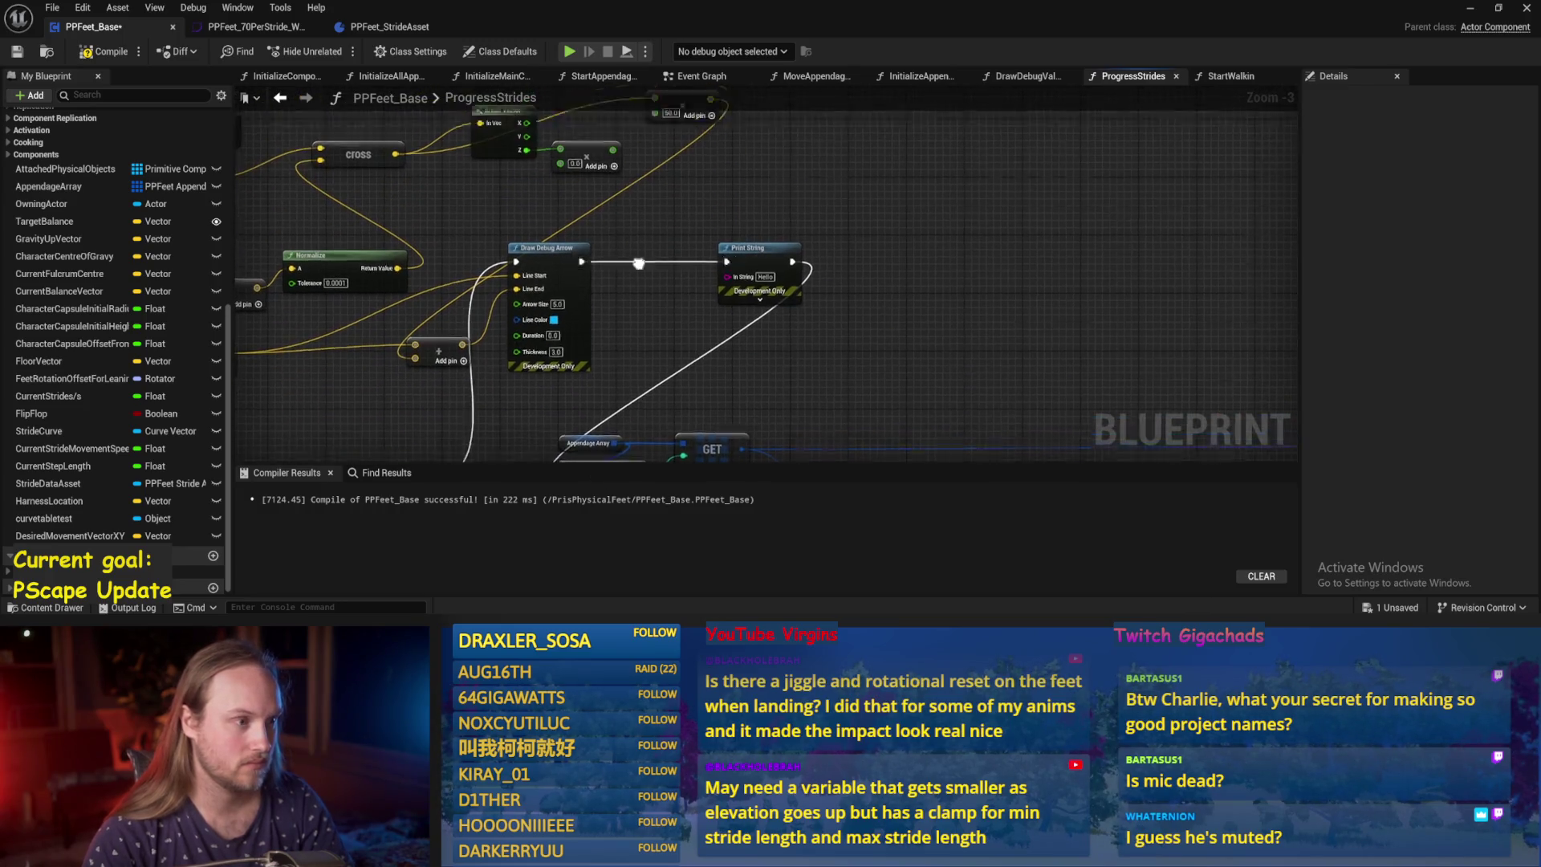
left_click_drag(543, 218, 743, 345)
left_click(17, 51)
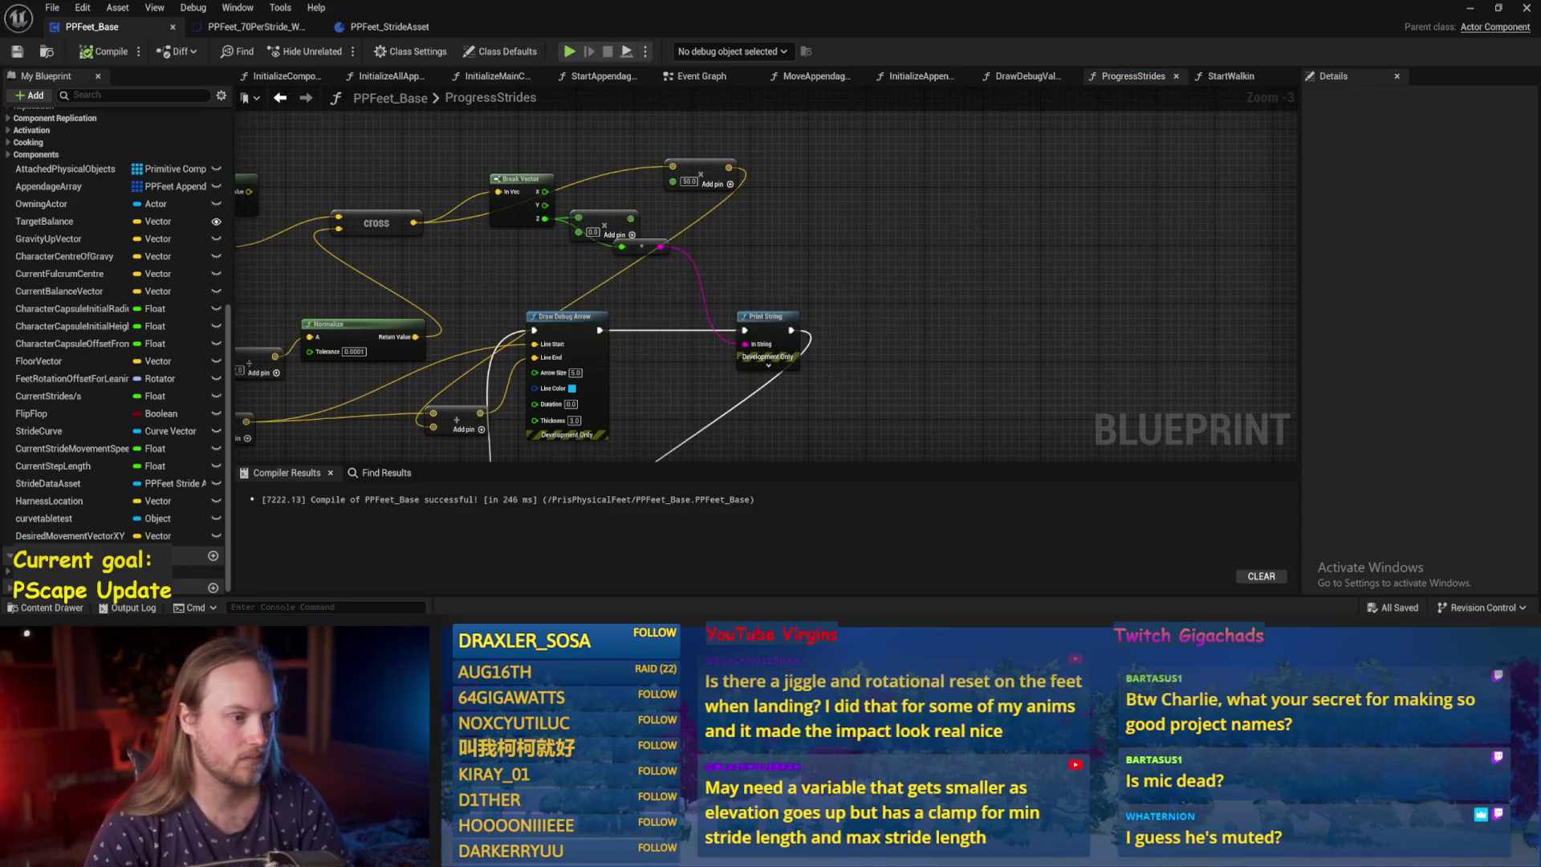
left_click(1467, 10)
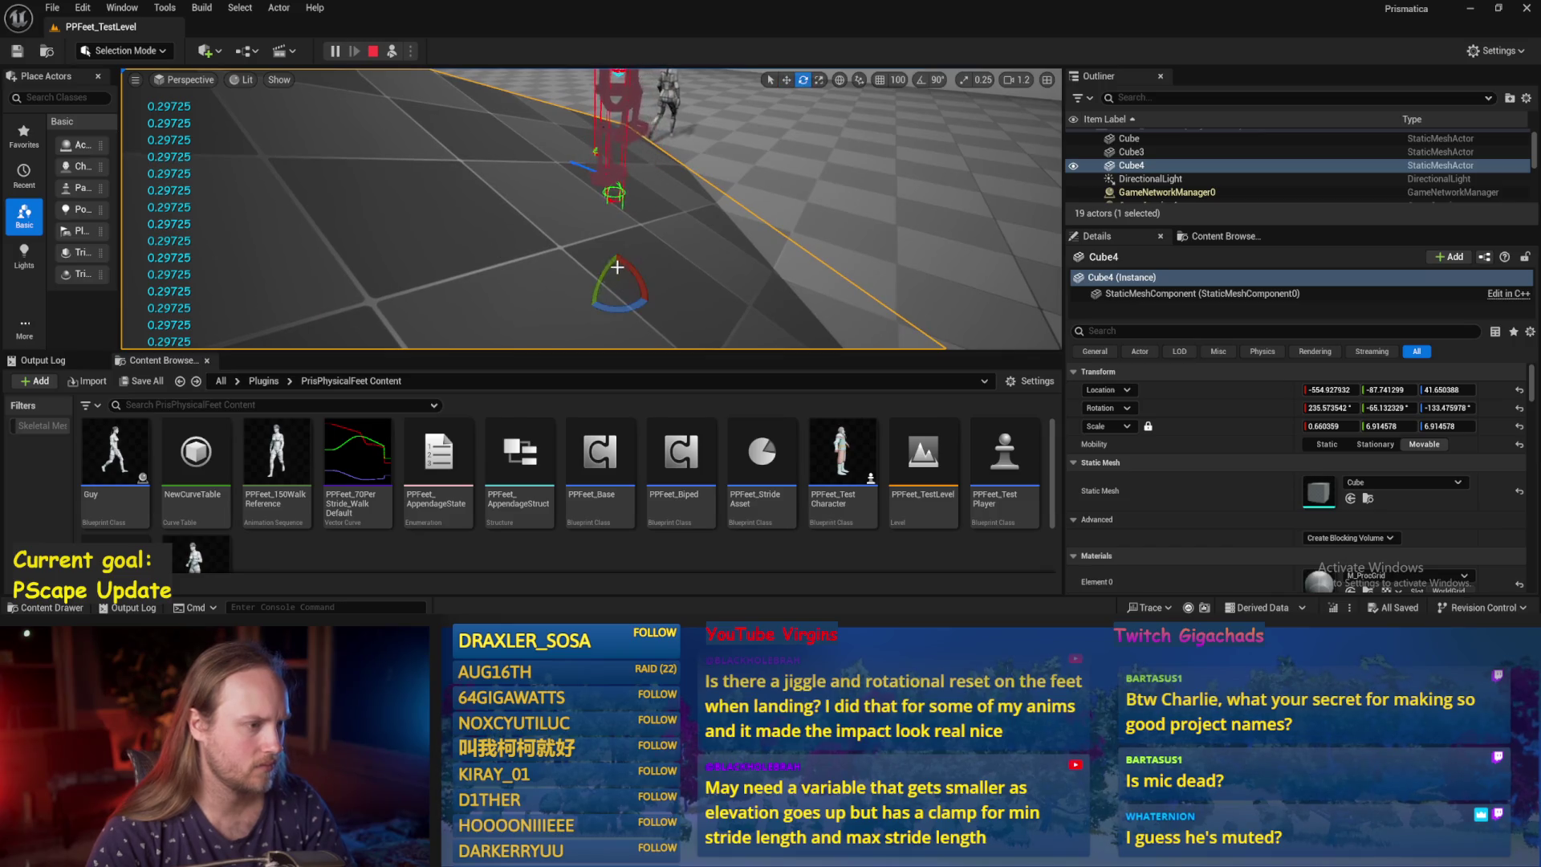
During play, raise and tilt Cube4 to change the floor slope, then stop the session.
mouse_move(617, 261)
left_mouse_down()
mouse_move(673, 185)
mouse_move(597, 219)
mouse_move(628, 223)
mouse_move(621, 176)
left_mouse_up()
key("e")
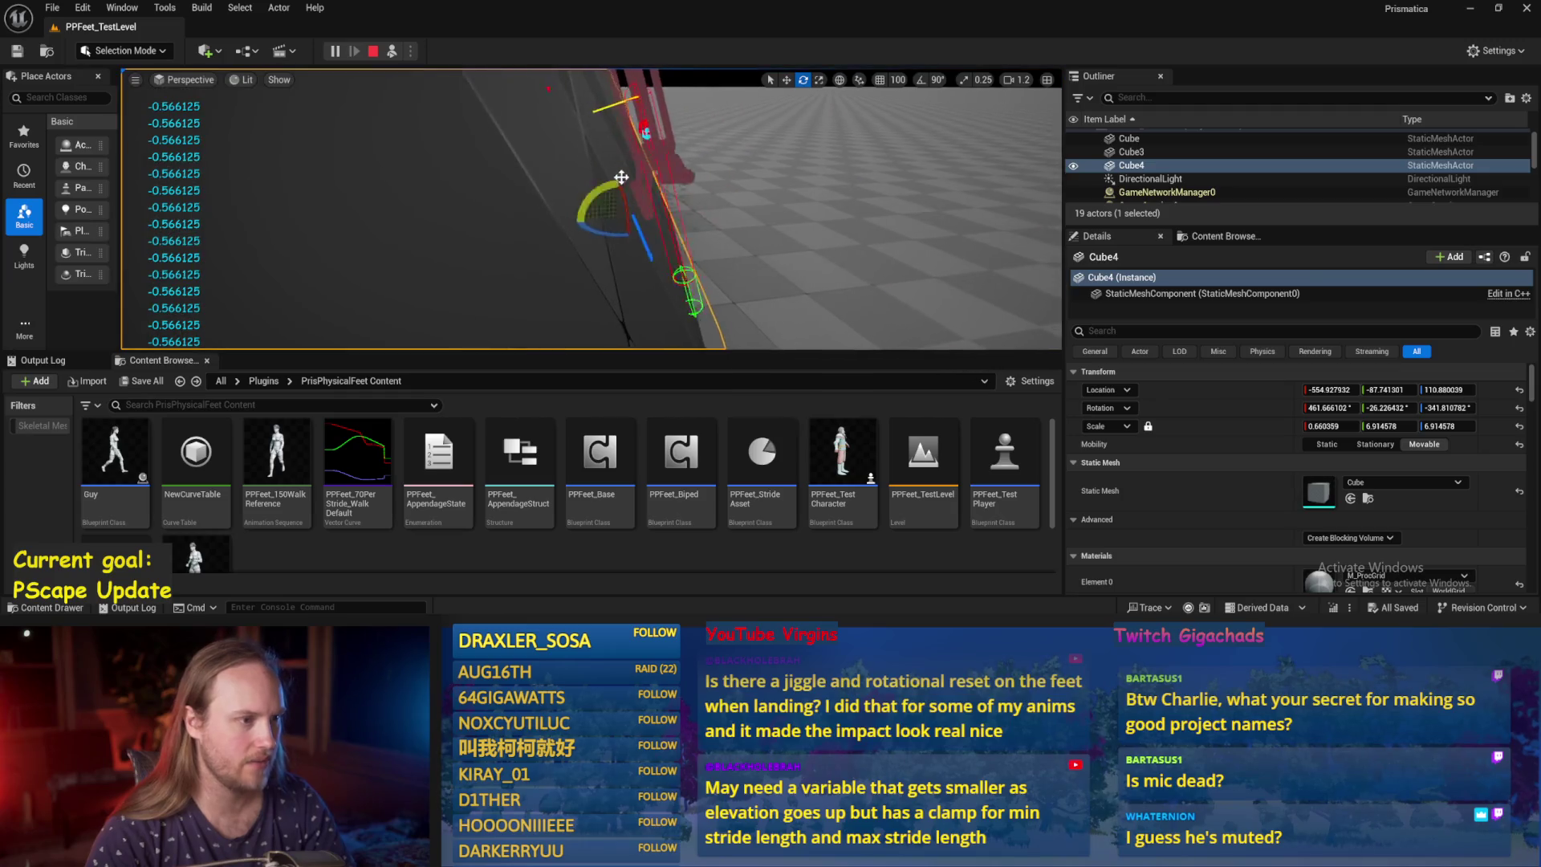
left_click_drag(691, 254, 690, 253)
key("Escape")
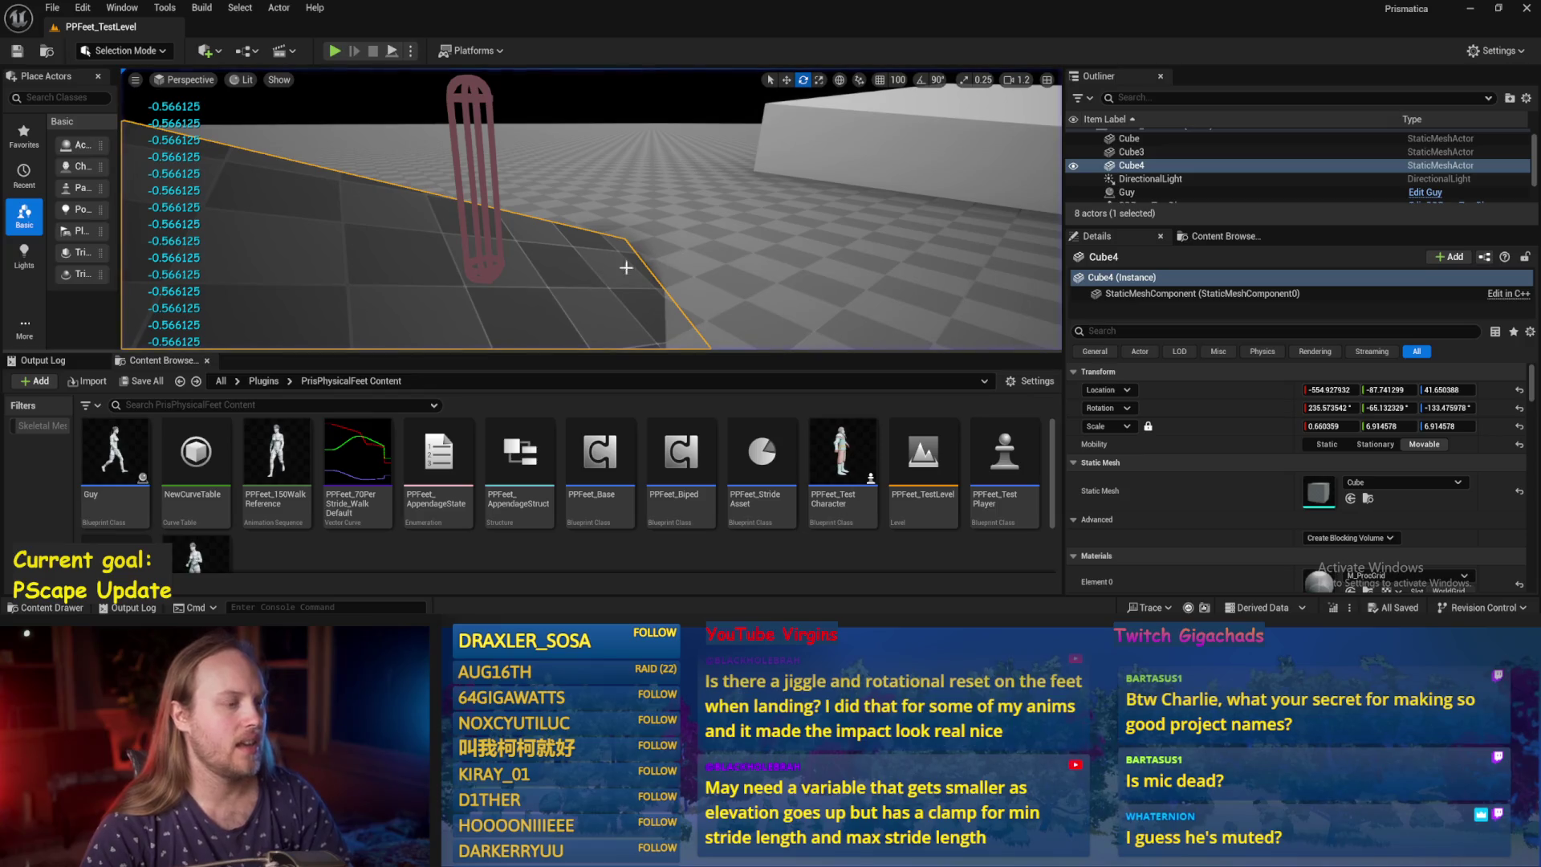
left_click_drag(576, 269, 580, 312)
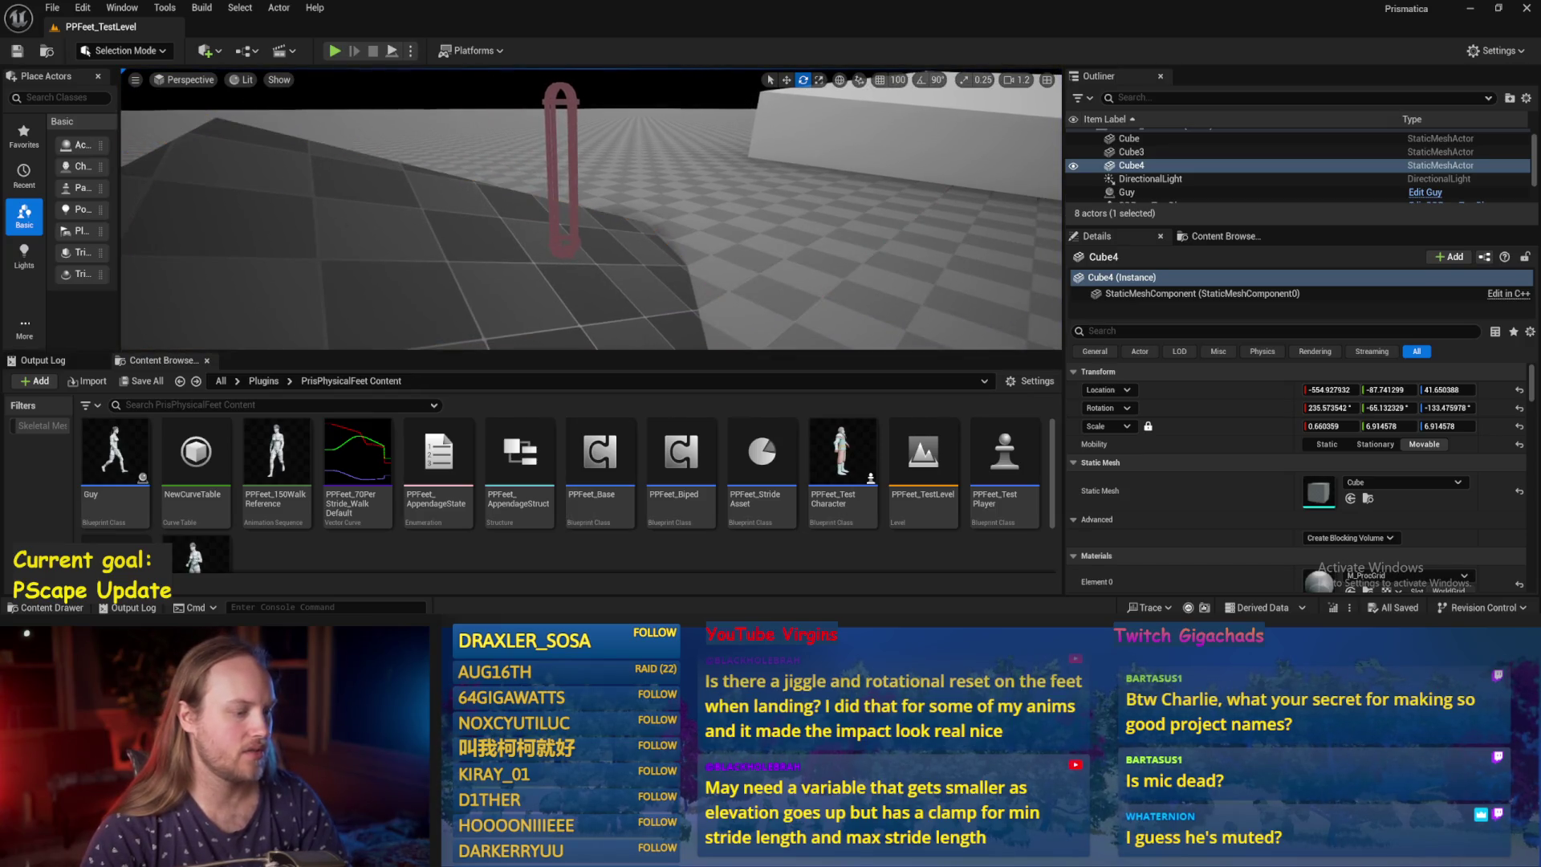
Adjust the multiply node's input wiring in PPFeet_Base and save the Blueprint.
key("alt+Tab")
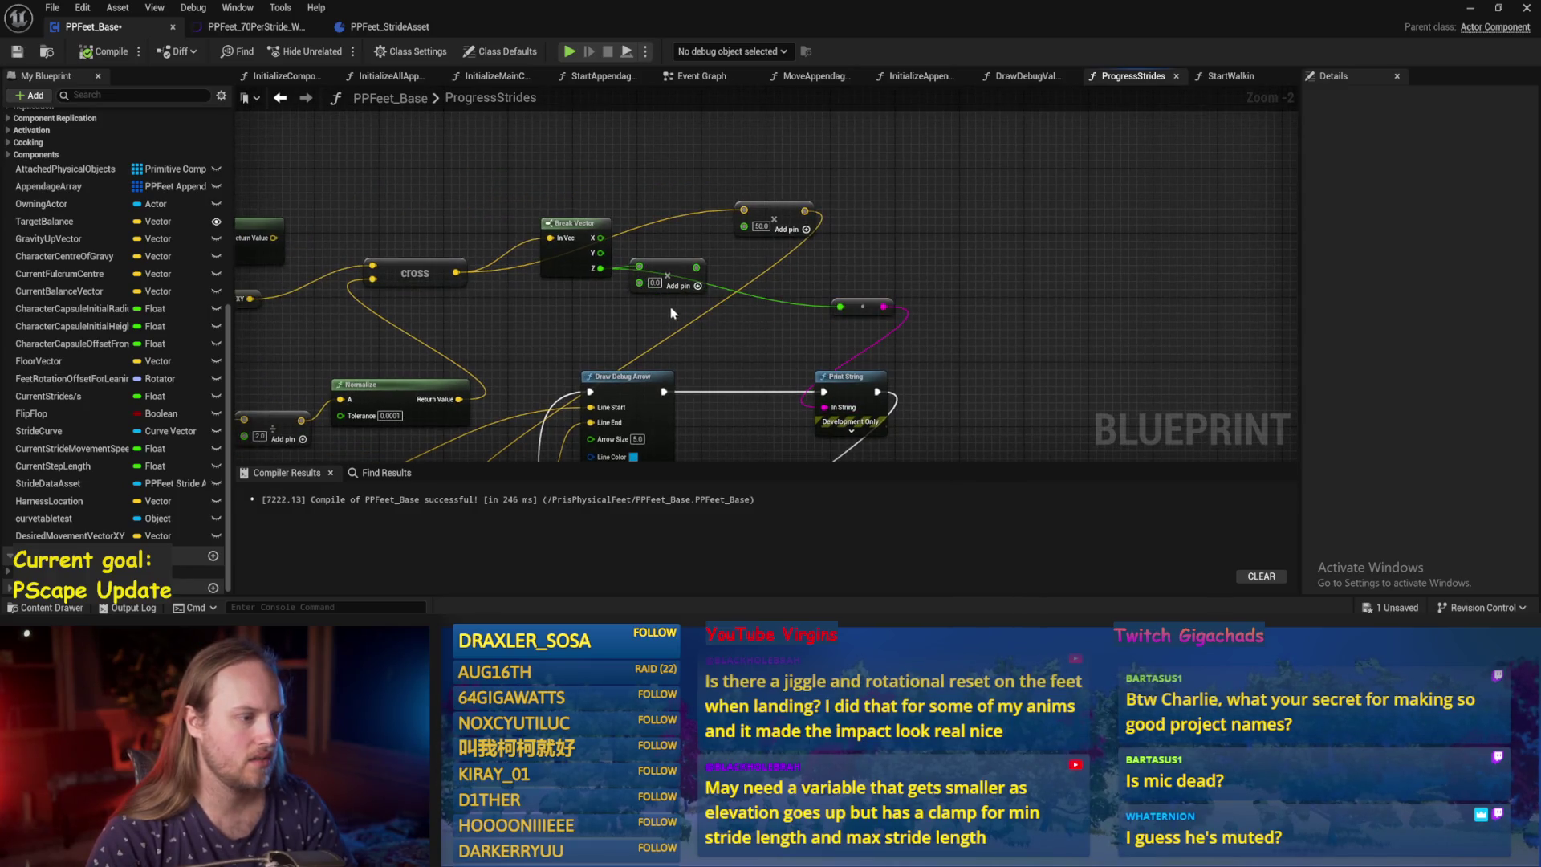
mouse_move(799, 255)
left_mouse_down()
mouse_move(947, 255)
mouse_move(840, 281)
mouse_move(800, 257)
left_mouse_up()
left_click(16, 51)
left_click(1526, 8)
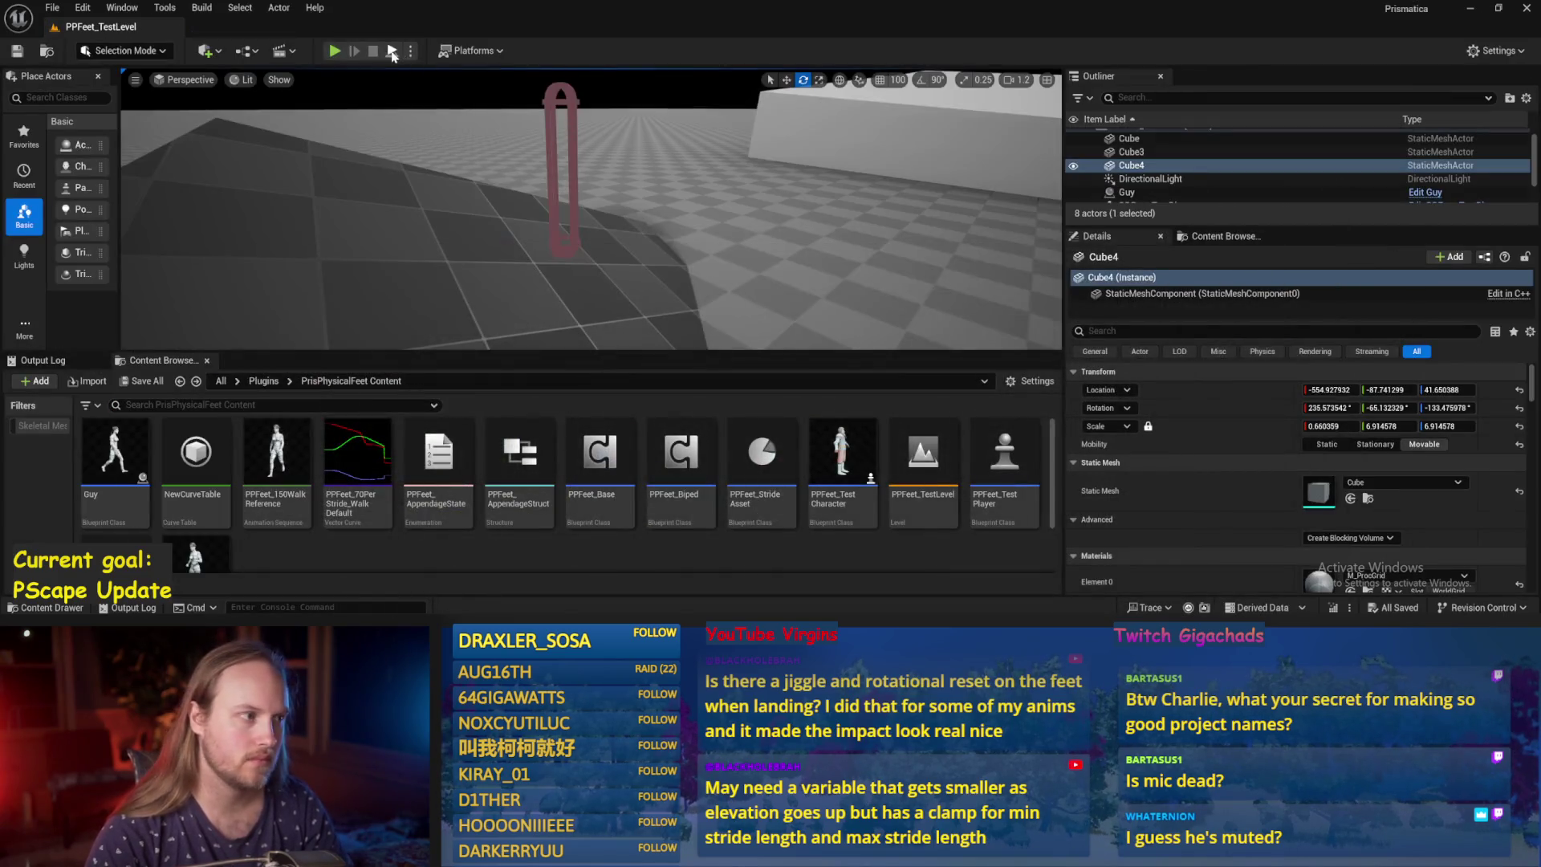
Run two more play sessions to check the printed Z values, then save and recompile PPFeet_Base.
left_click(392, 51)
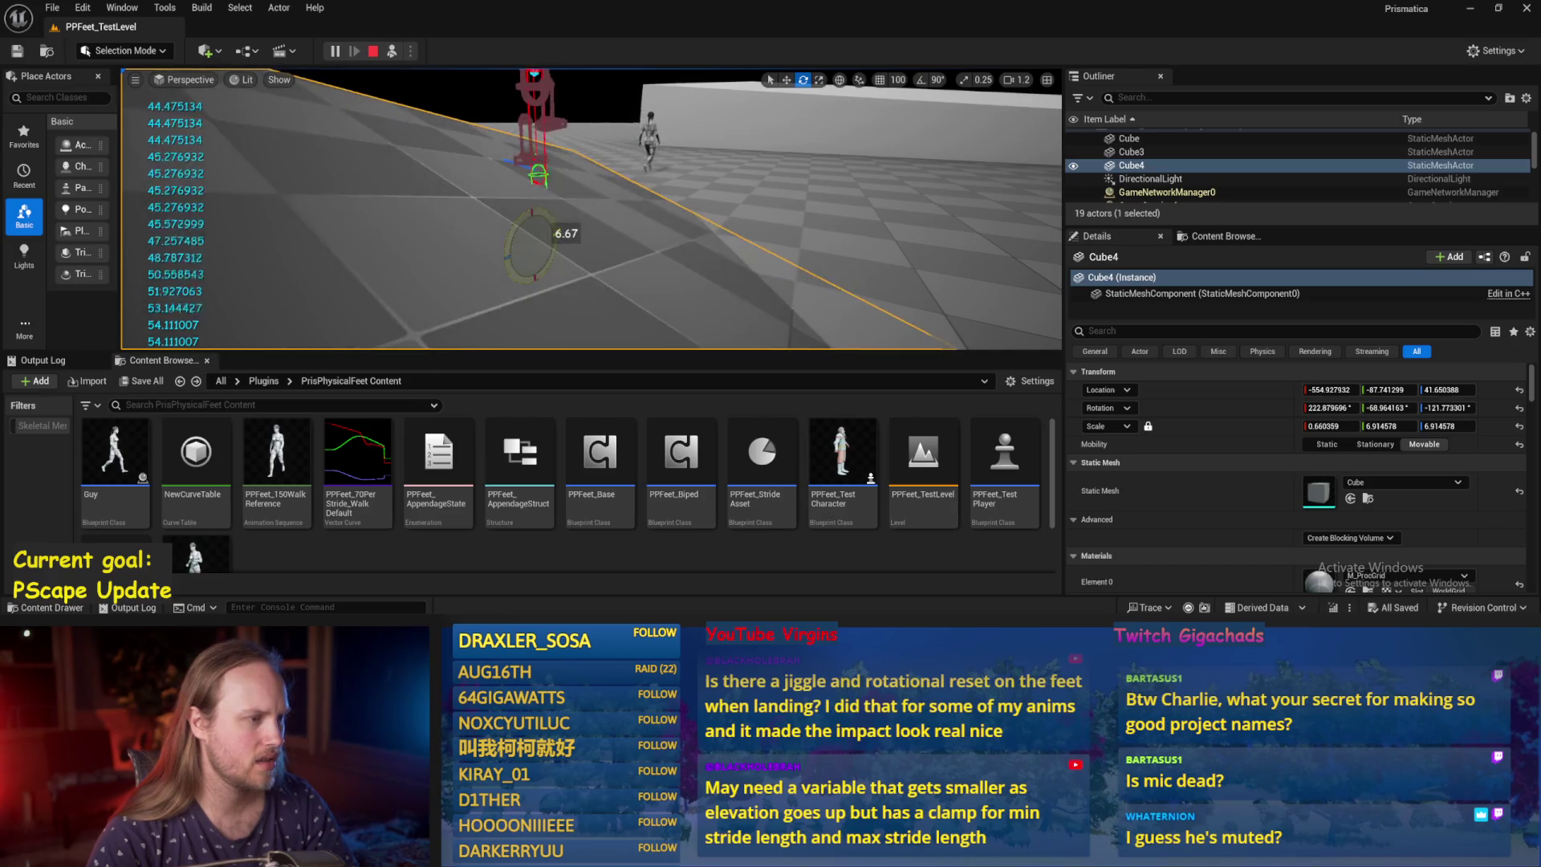
key("Escape")
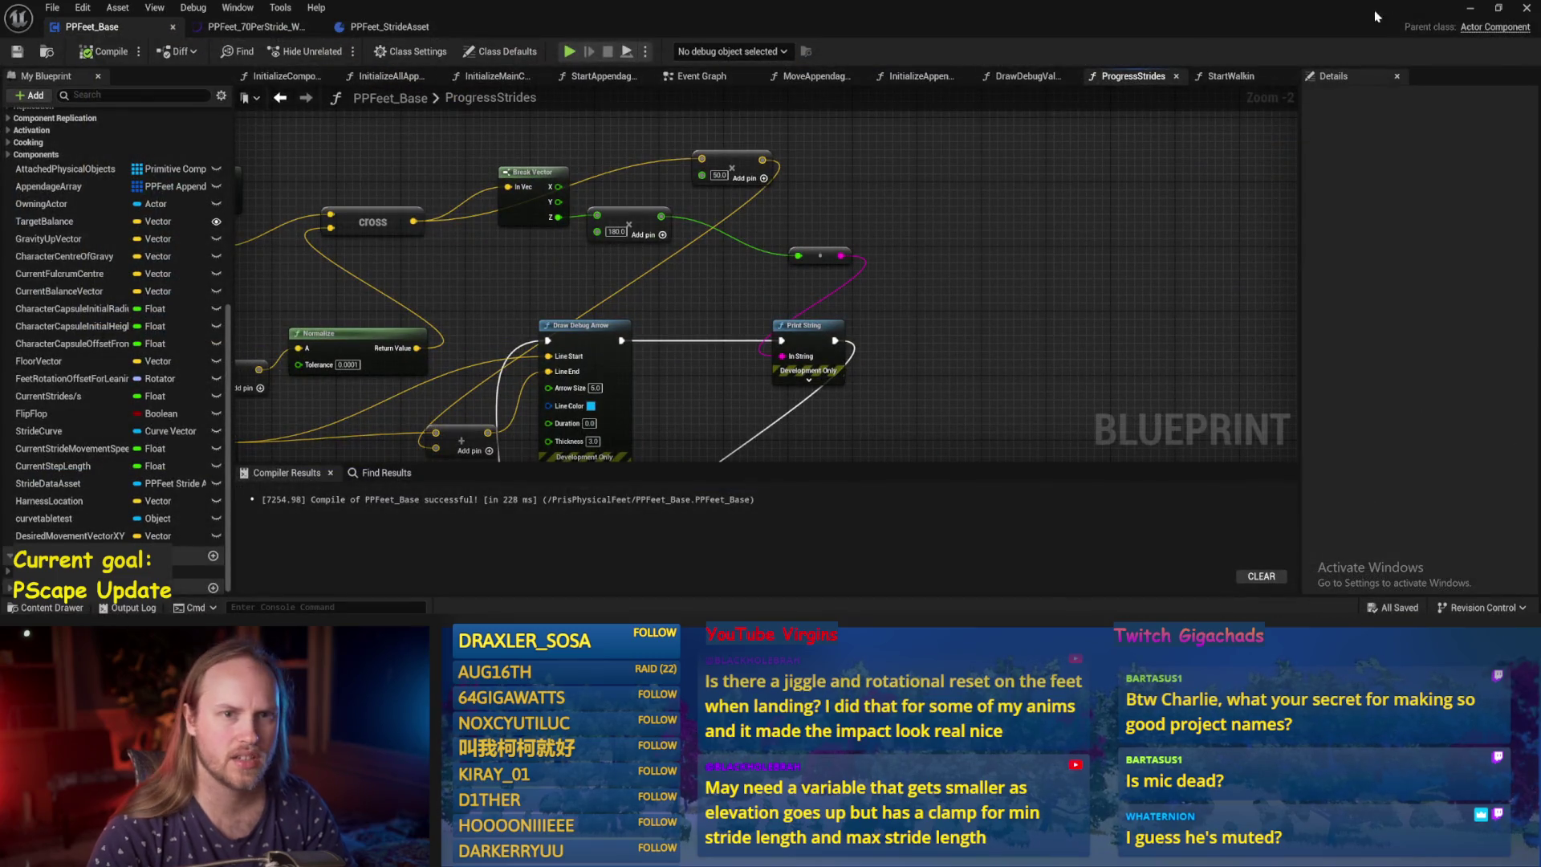
left_click(1470, 8)
mouse_move(611, 620)
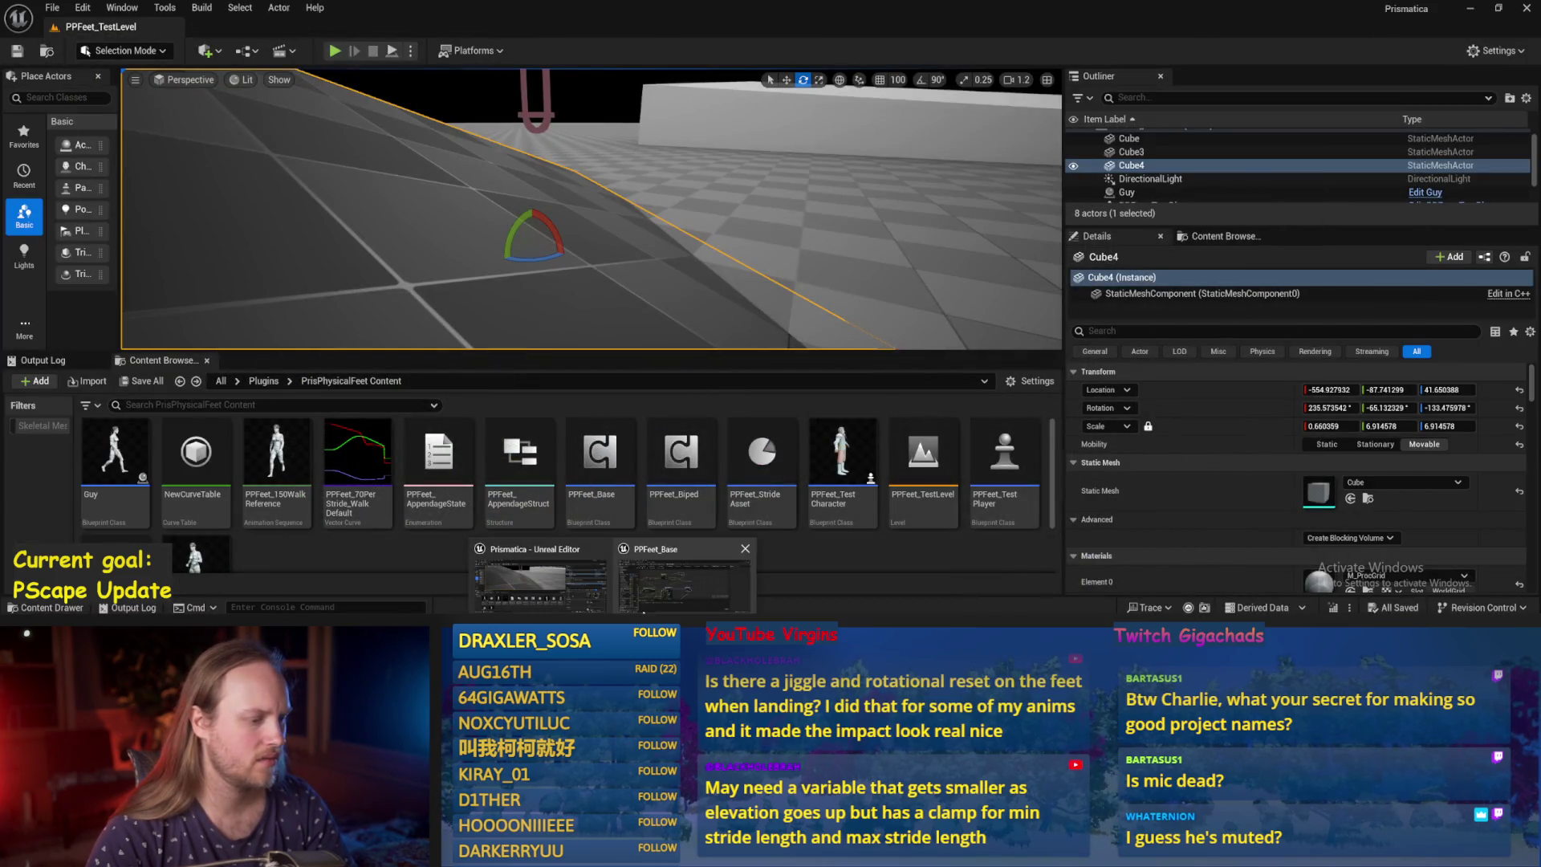
left_click(335, 51)
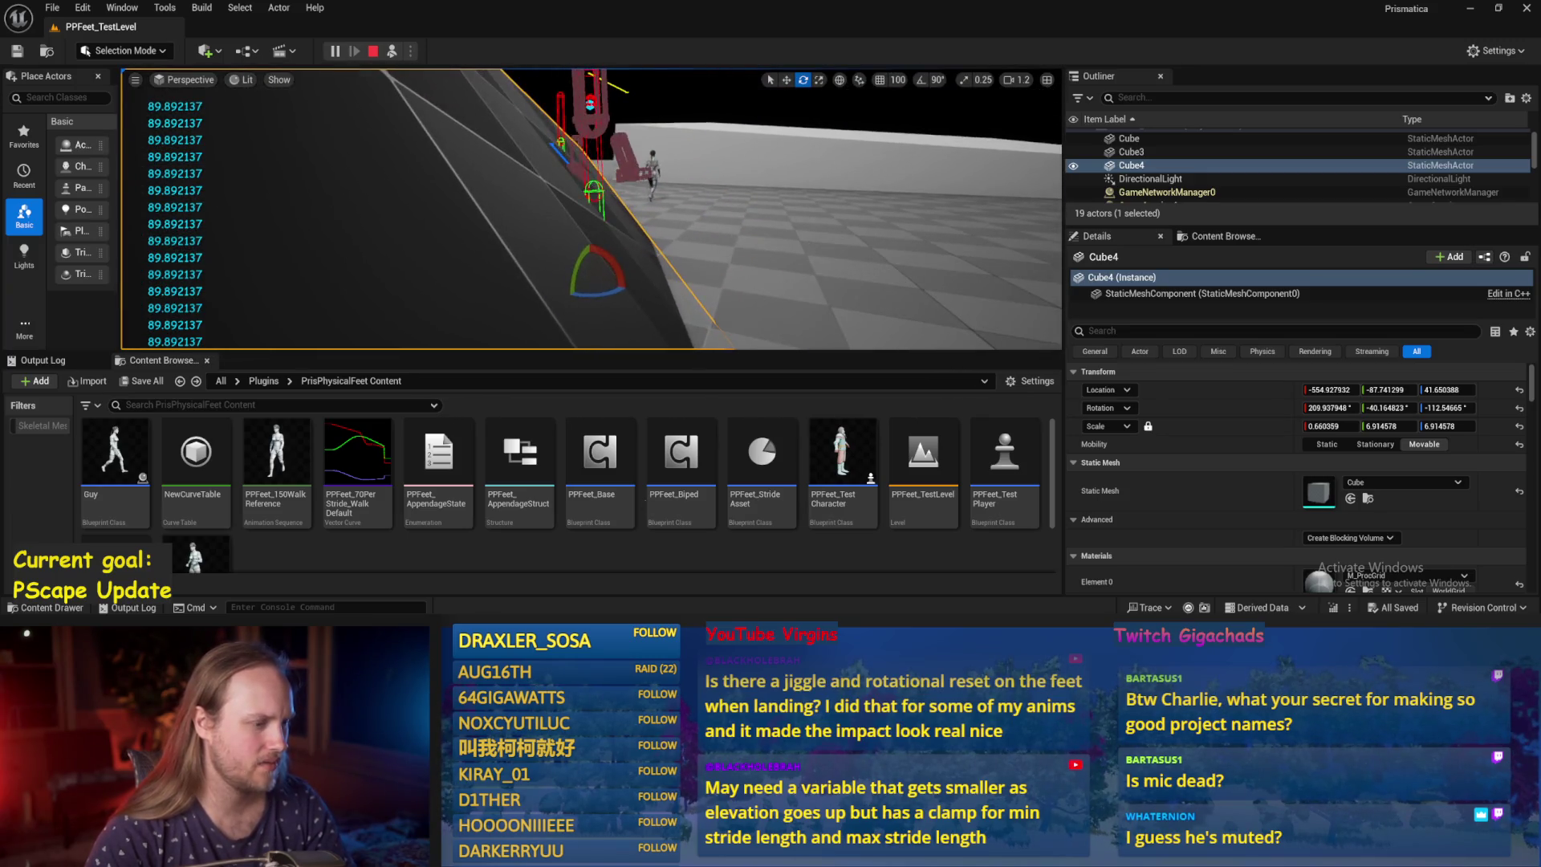
key("Escape")
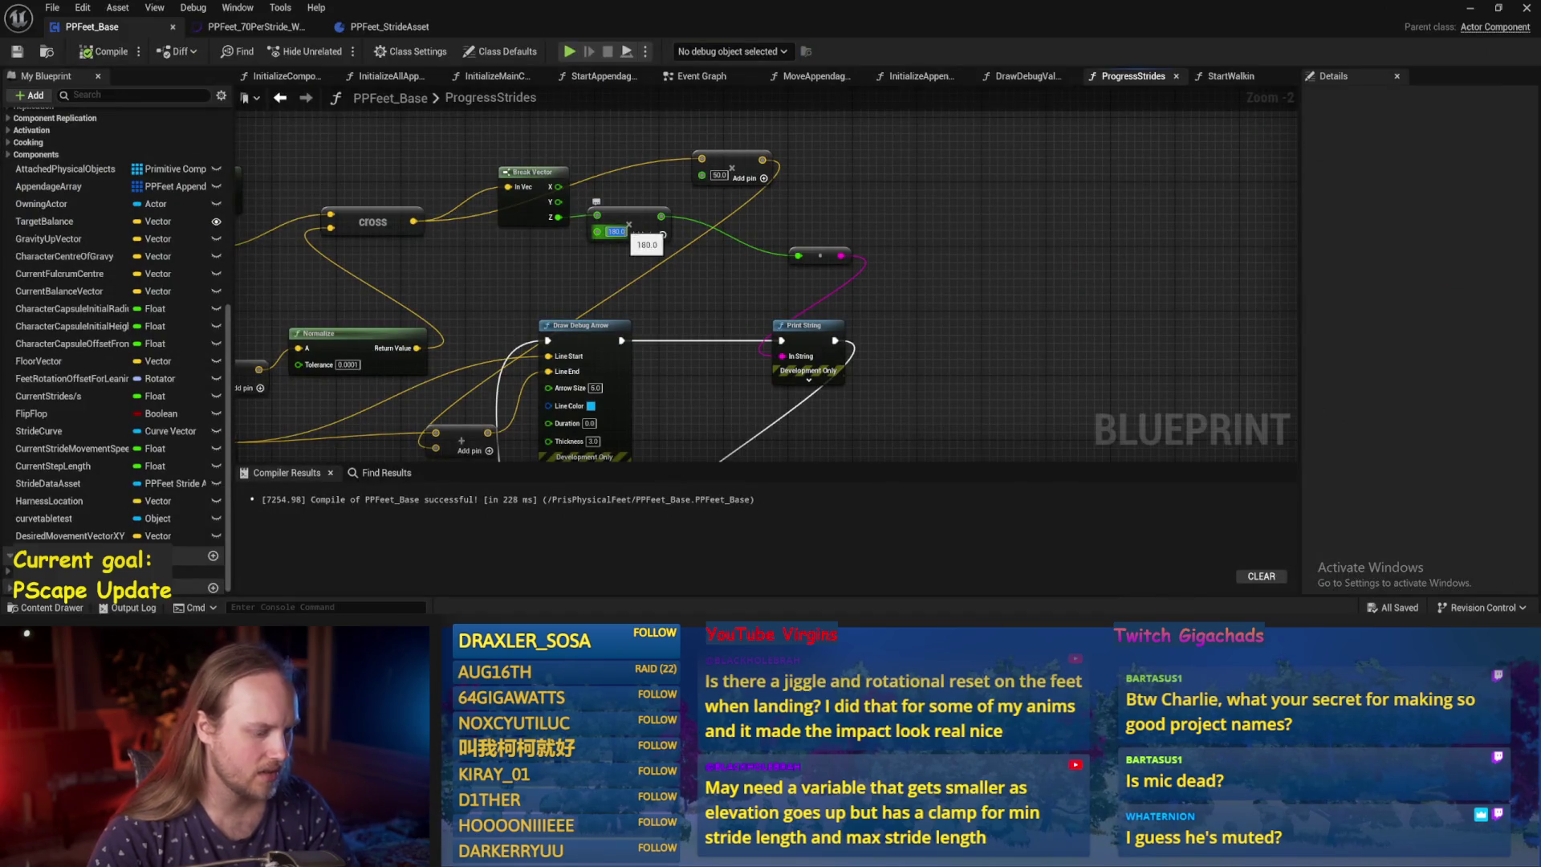
left_click(18, 52)
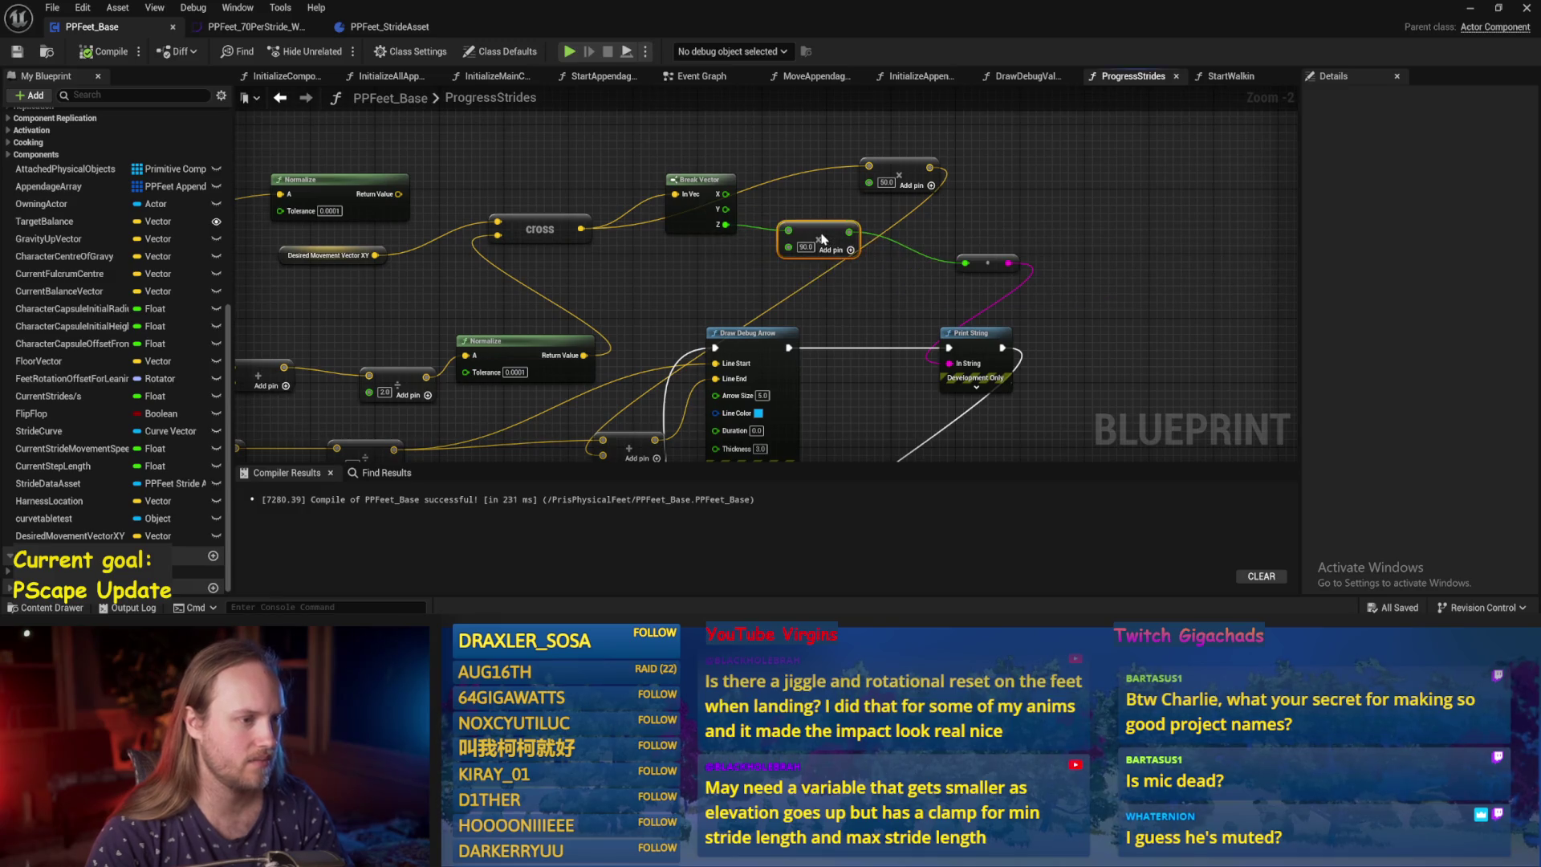
Rearrange the add, 2.0 divide and Normalize nodes beside the Break Hit Result nodes.
mouse_move(823, 295)
left_mouse_down()
mouse_move(732, 348)
mouse_move(639, 321)
left_mouse_up()
mouse_move(488, 244)
left_mouse_down()
mouse_move(771, 321)
mouse_move(705, 245)
left_mouse_up()
left_click_drag(544, 291, 768, 313)
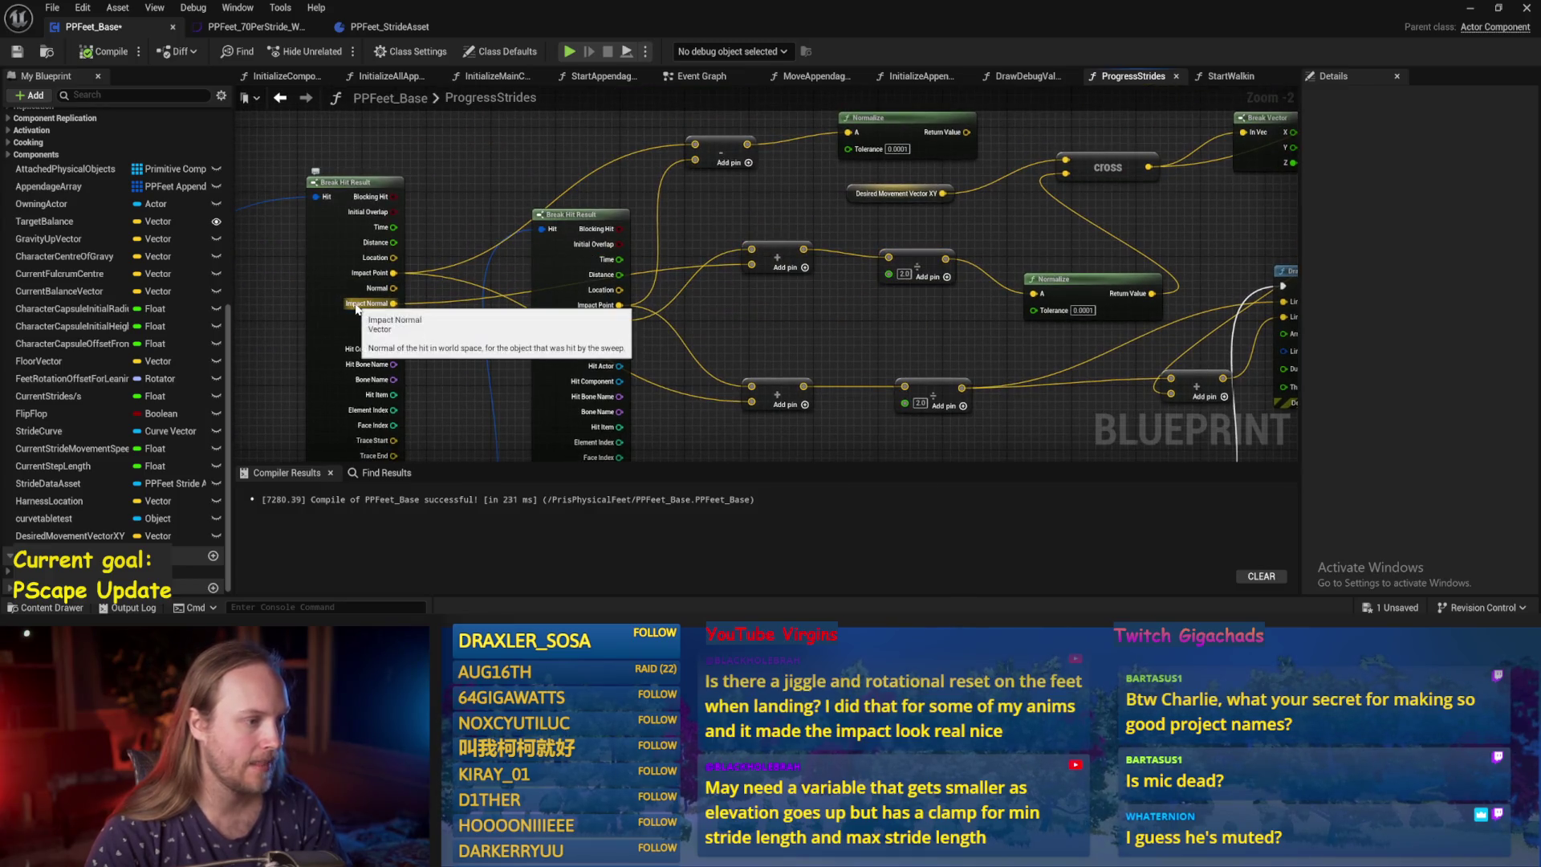
left_click_drag(779, 261, 731, 253)
left_click_drag(813, 320, 617, 334)
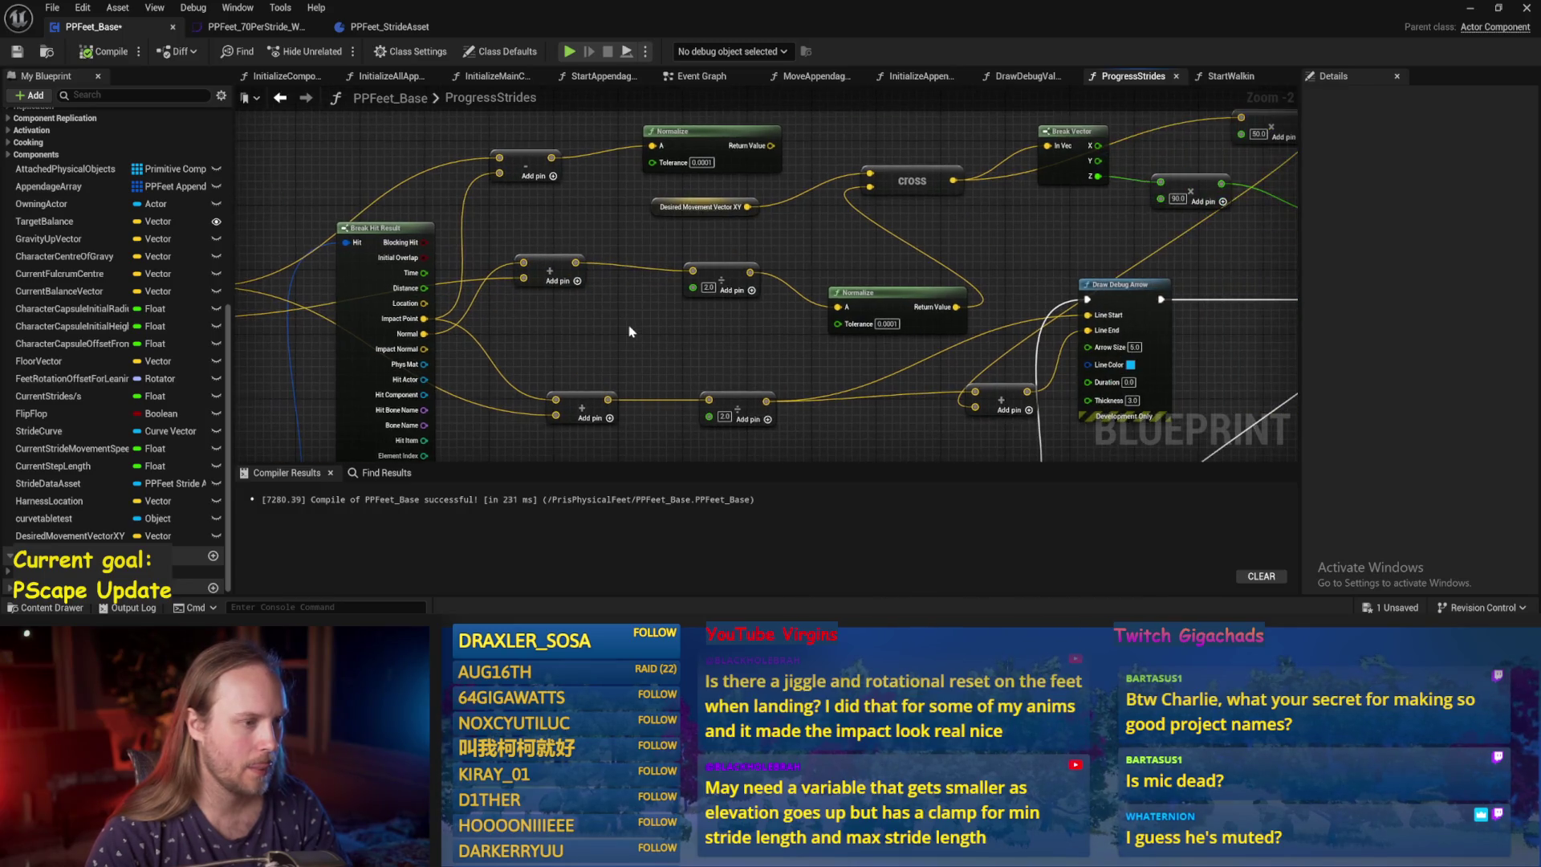
left_click_drag(721, 276, 633, 268)
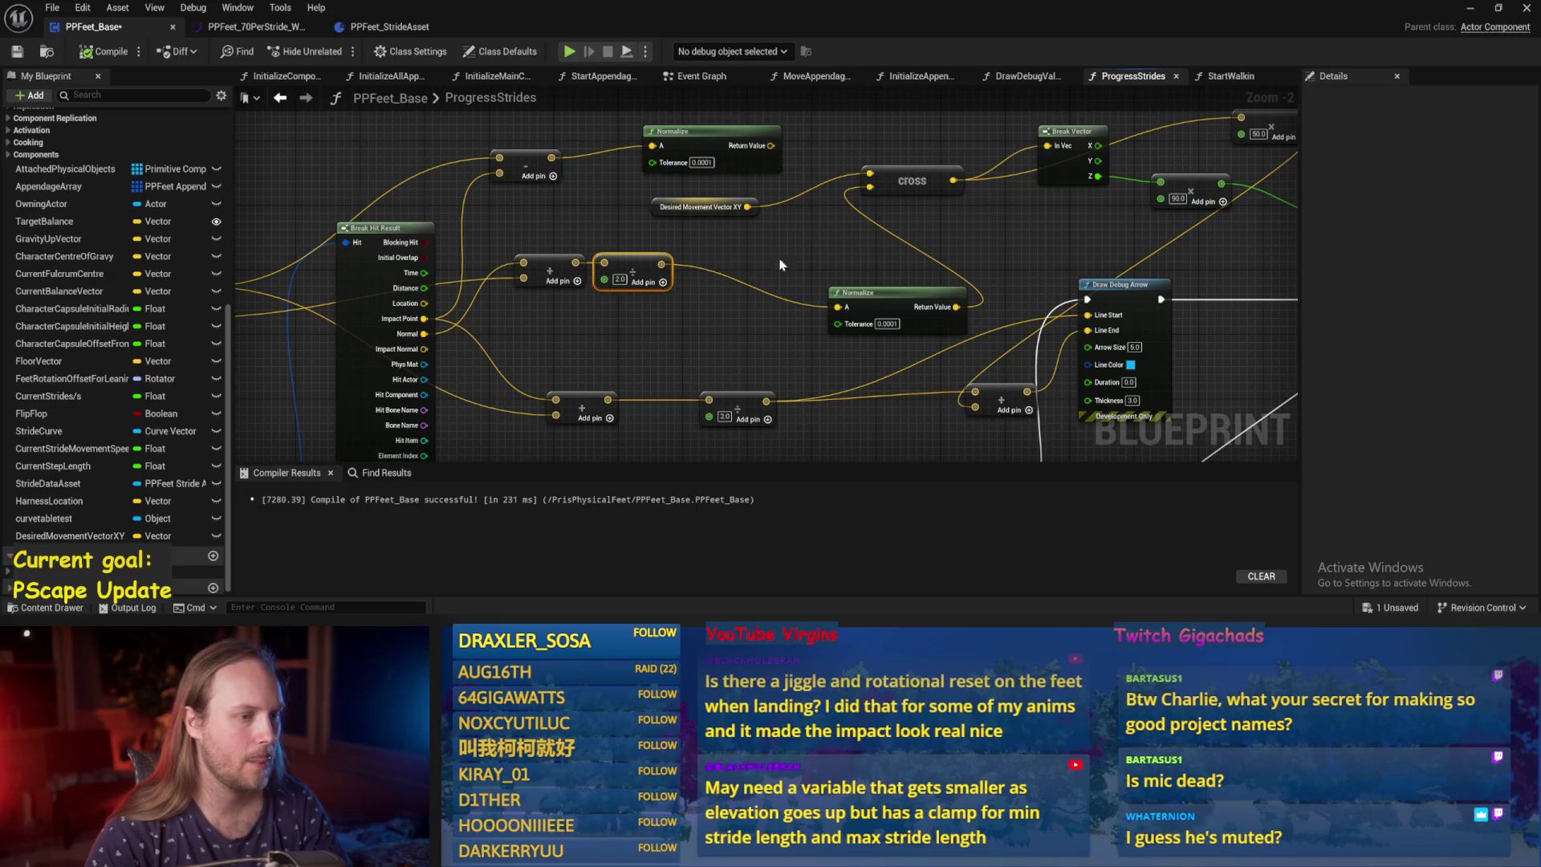
left_click_drag(893, 305, 788, 274)
left_click(589, 326)
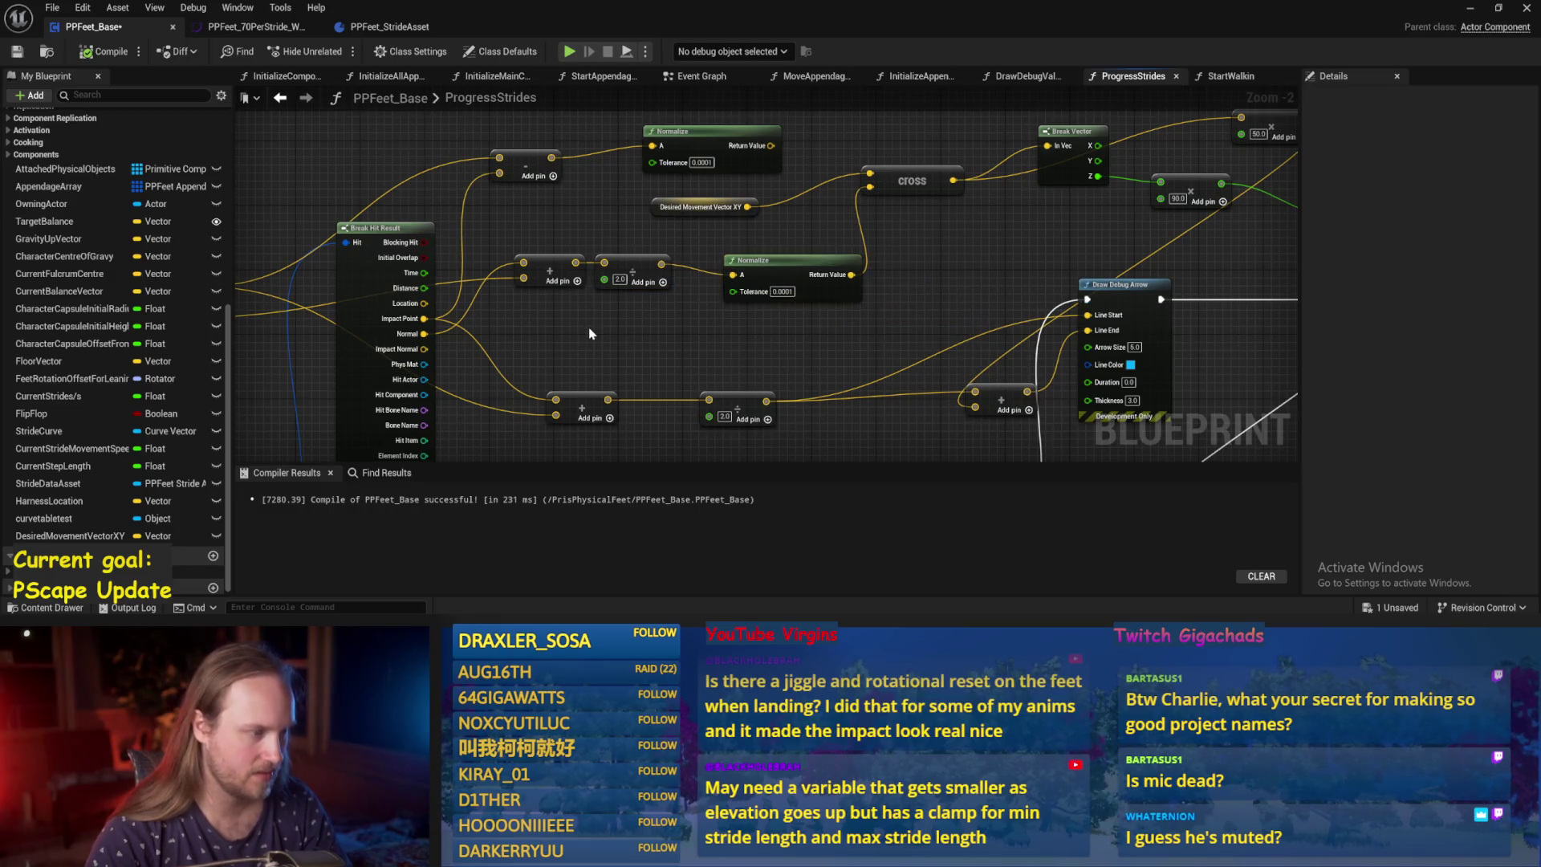
left_click_drag(639, 276, 655, 307)
left_click(600, 240)
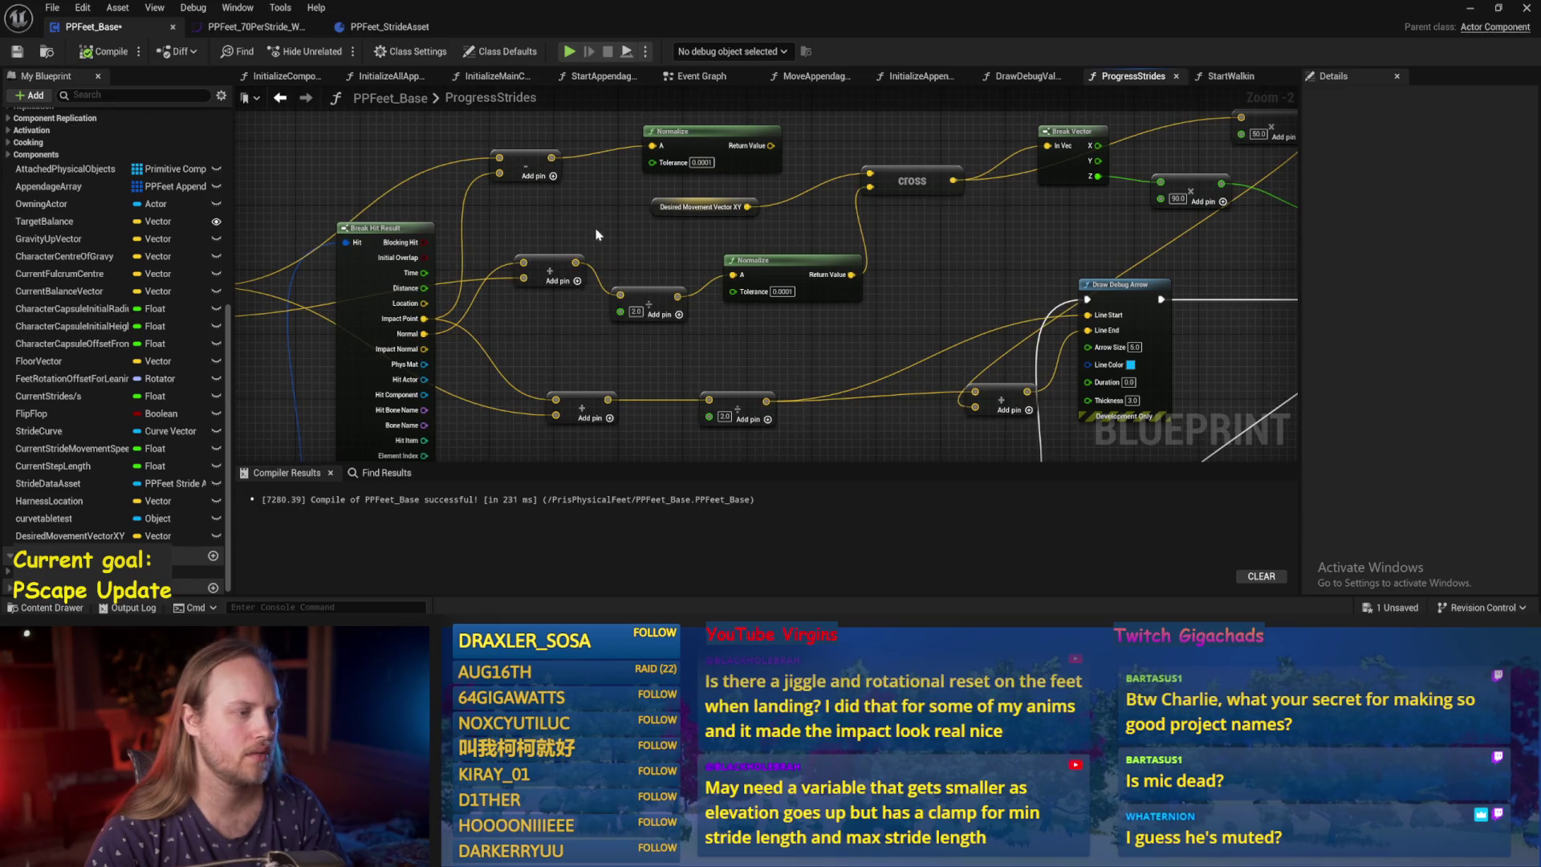
Wire the add result straight into Normalize A, delete the unused 2.0 divide node, and recompile.
scroll(596, 234, "up", 2)
mouse_move(614, 291)
left_mouse_down()
mouse_move(879, 310)
mouse_move(827, 309)
left_mouse_up()
scroll(815, 344, "down", 2)
left_click(597, 267)
key("Delete")
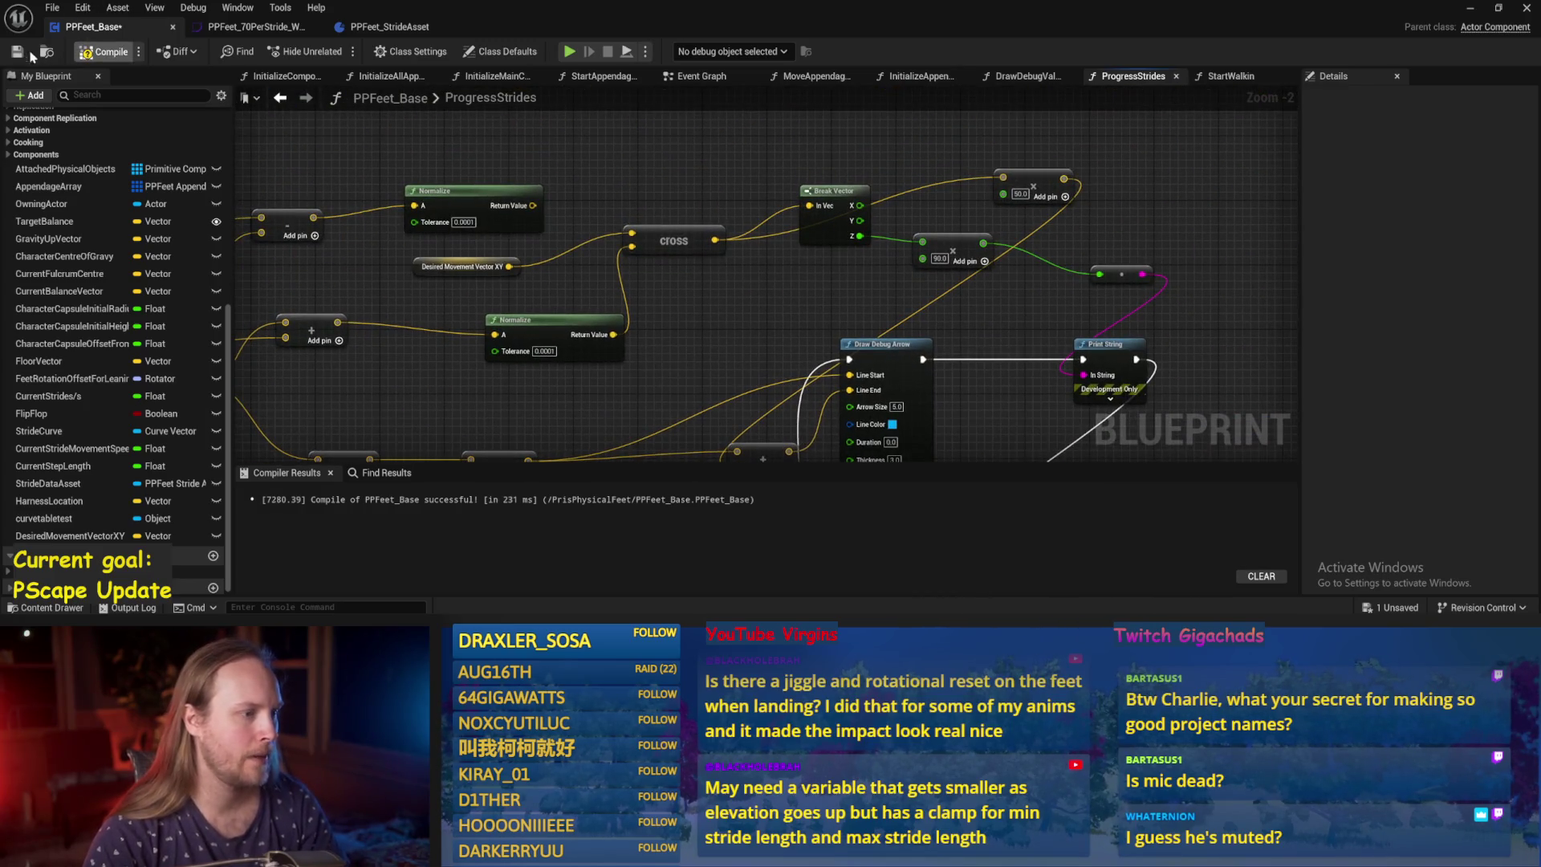
left_click(104, 51)
Create a Break Vector from Normalize's Return Value and wire its Z toward the 90.0 node.
left_click_drag(959, 269, 910, 156)
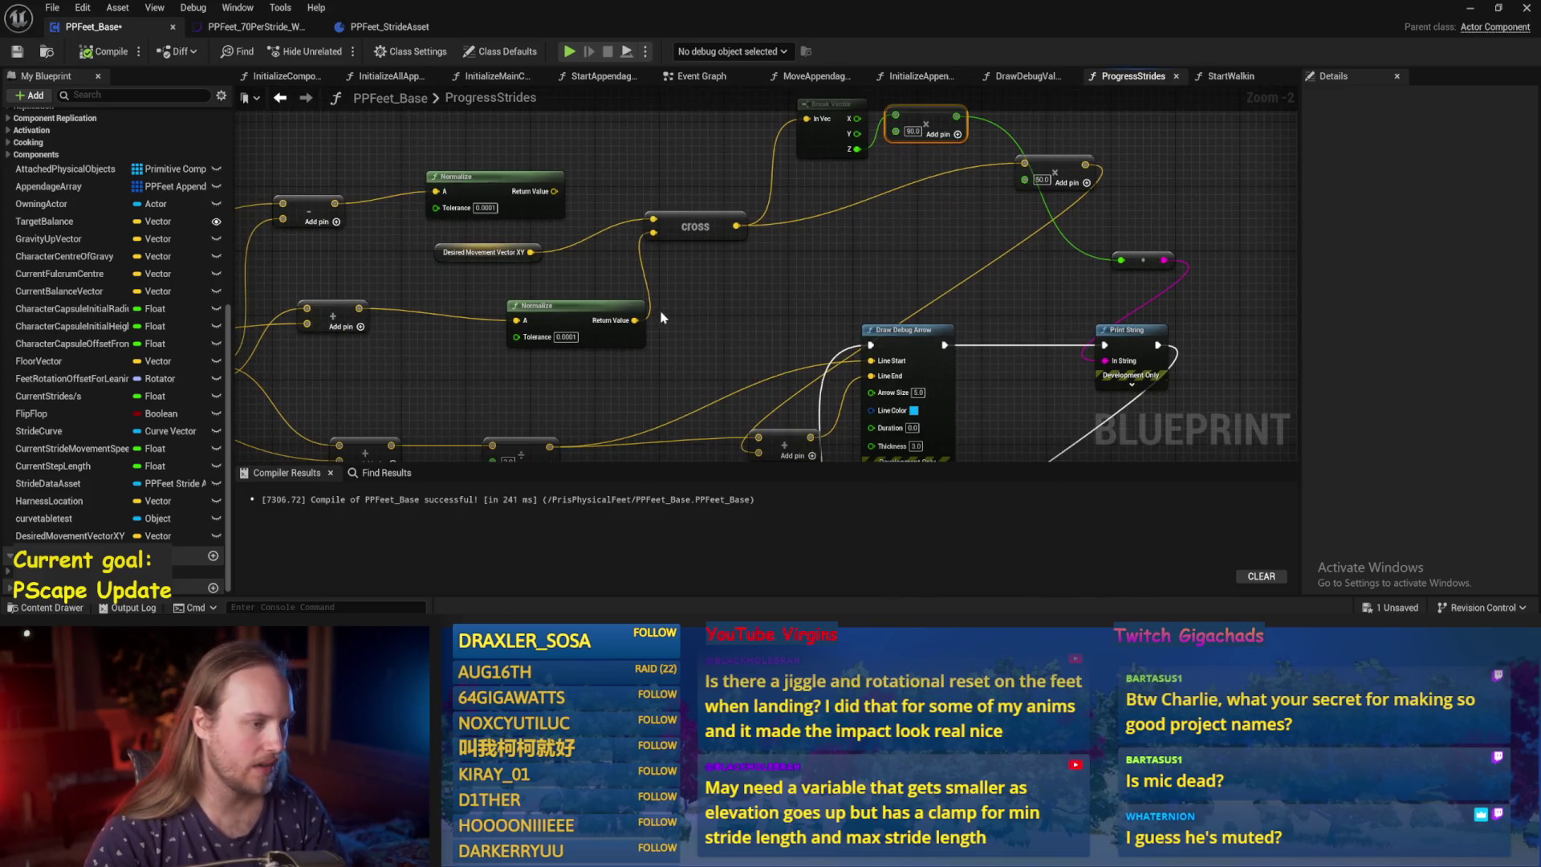
key("ctrl+d")
left_click_drag(634, 321, 691, 321)
type("break")
left_click(748, 361)
mouse_move(748, 361)
left_mouse_down()
mouse_move(742, 280)
mouse_move(778, 255)
mouse_move(747, 216)
left_mouse_up()
left_click_drag(794, 267, 890, 267)
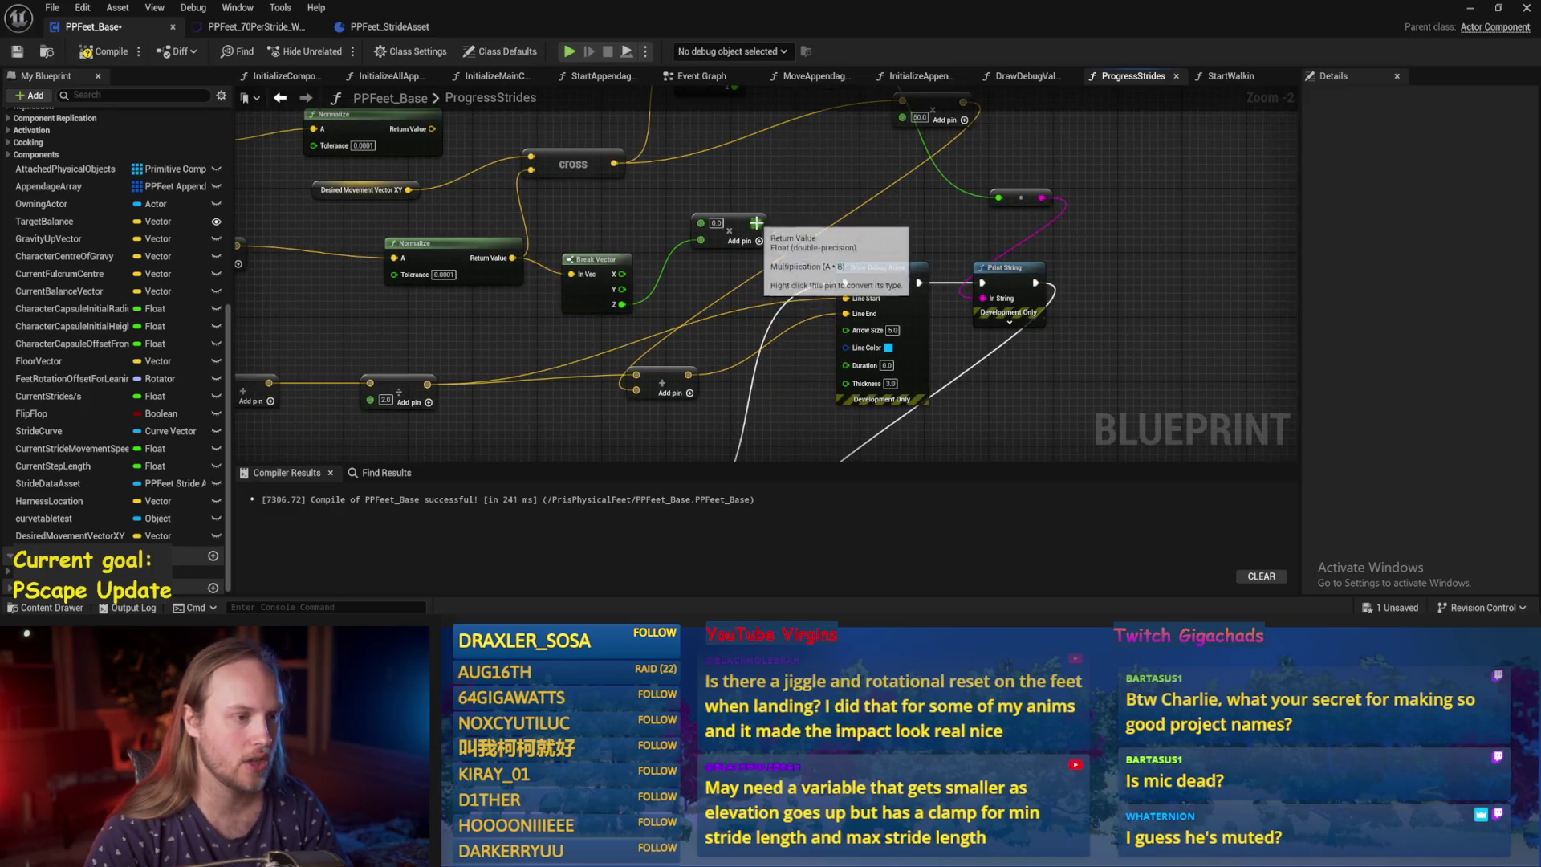
left_click_drag(741, 167, 790, 192)
Rewire Break Vector Z into the multiply's top input, set the multiplier to 90, and save.
right_click(754, 268)
left_click(802, 282)
left_click_drag(677, 332, 755, 267)
left_click(769, 267)
type("90")
key("Return")
mouse_move(844, 227)
left_mouse_down()
mouse_move(739, 250)
mouse_move(717, 223)
left_mouse_up()
key("ctrl+s")
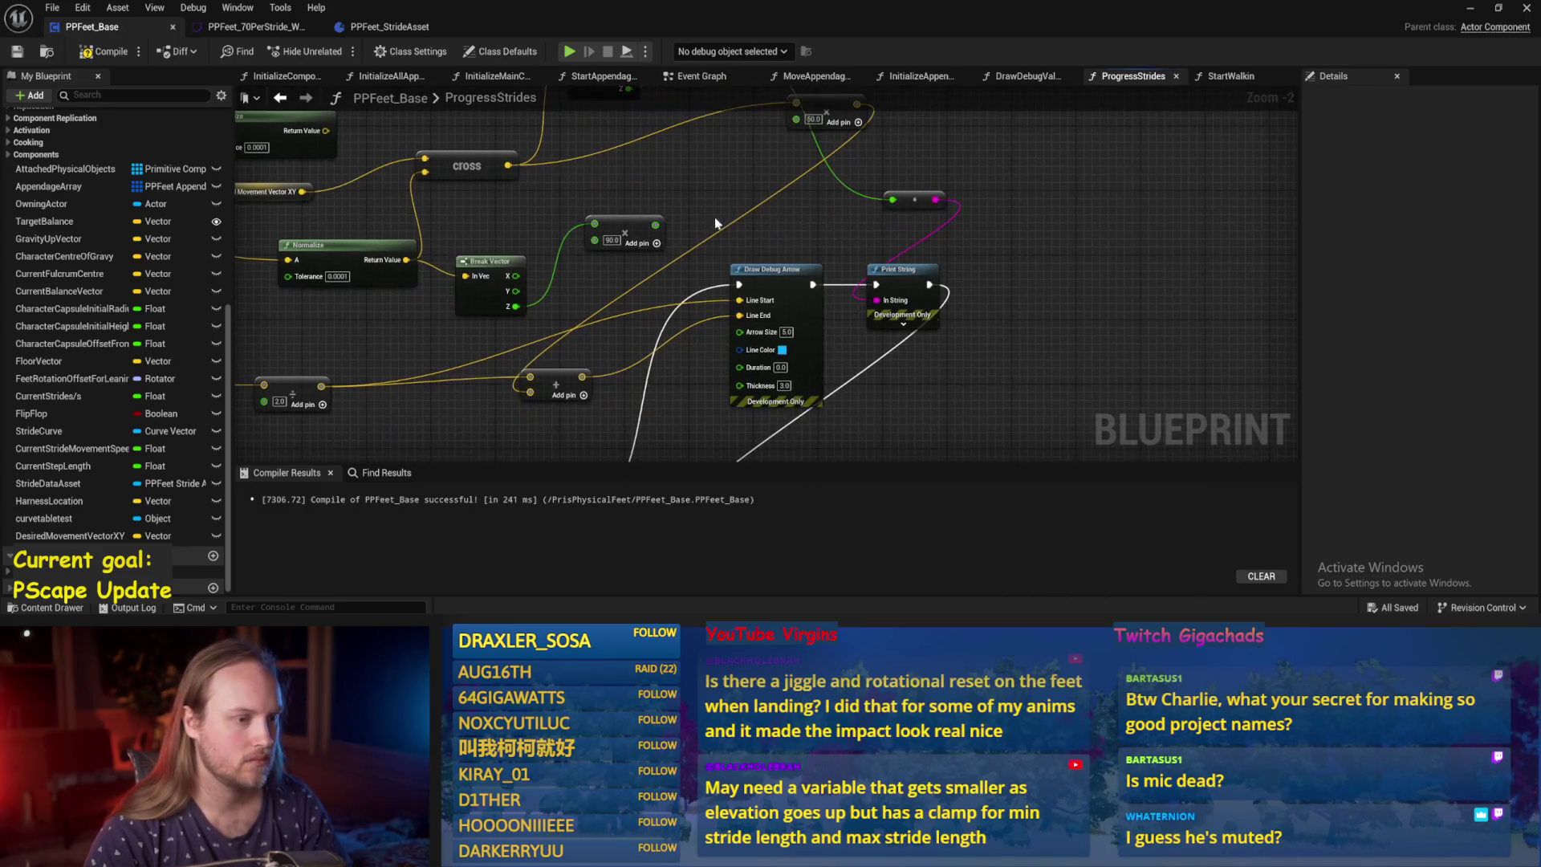
Duplicate the Print String node, chain it after the first, and save the Blueprint.
mouse_move(908, 279)
left_mouse_down()
mouse_move(1036, 271)
mouse_move(991, 286)
left_mouse_up()
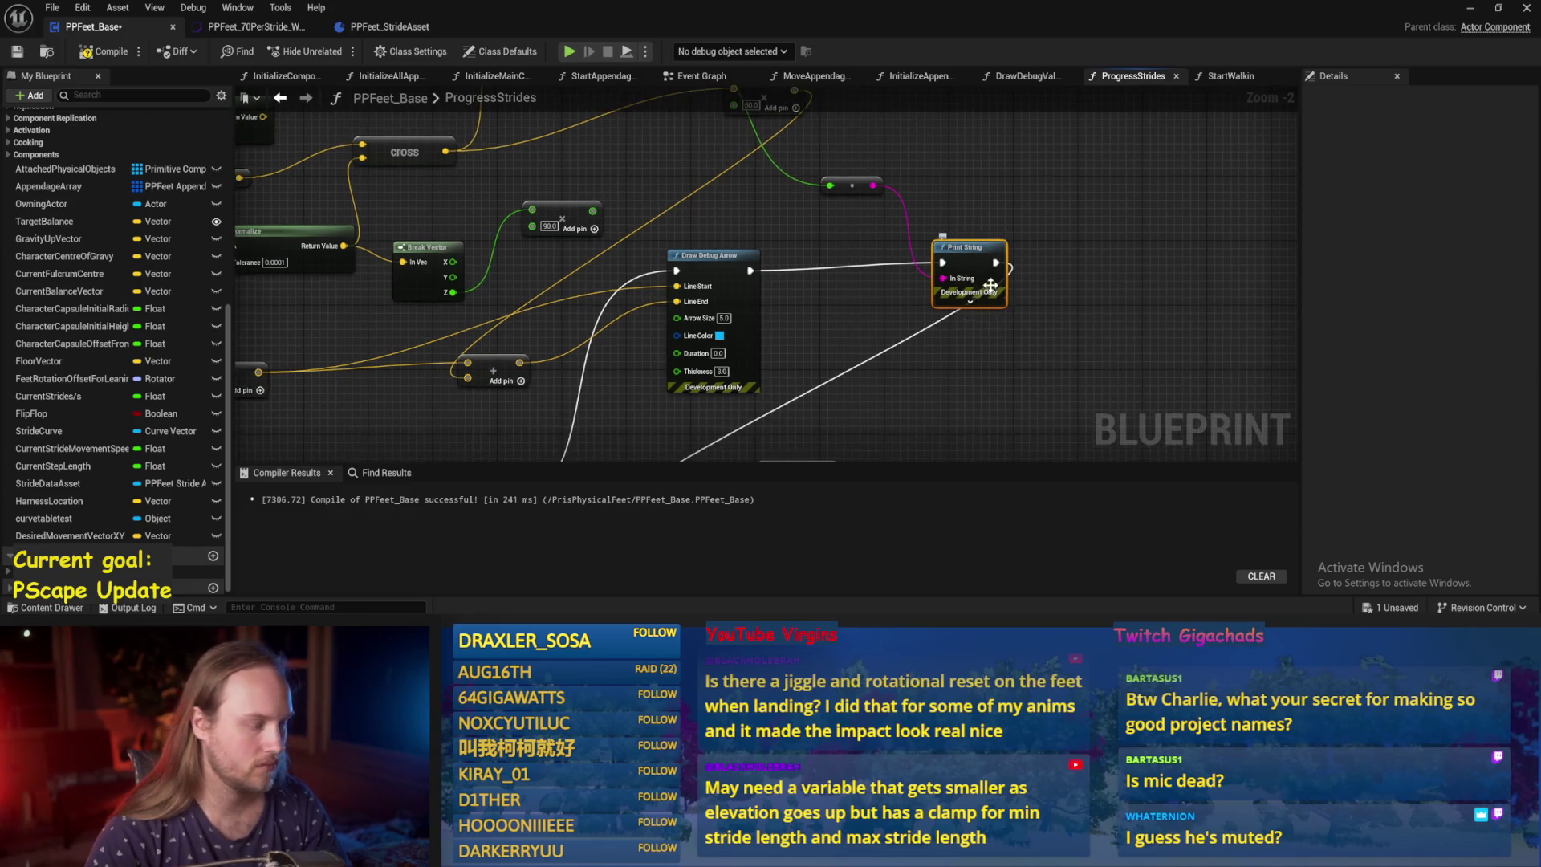
key("ctrl+c")
key("ctrl+v")
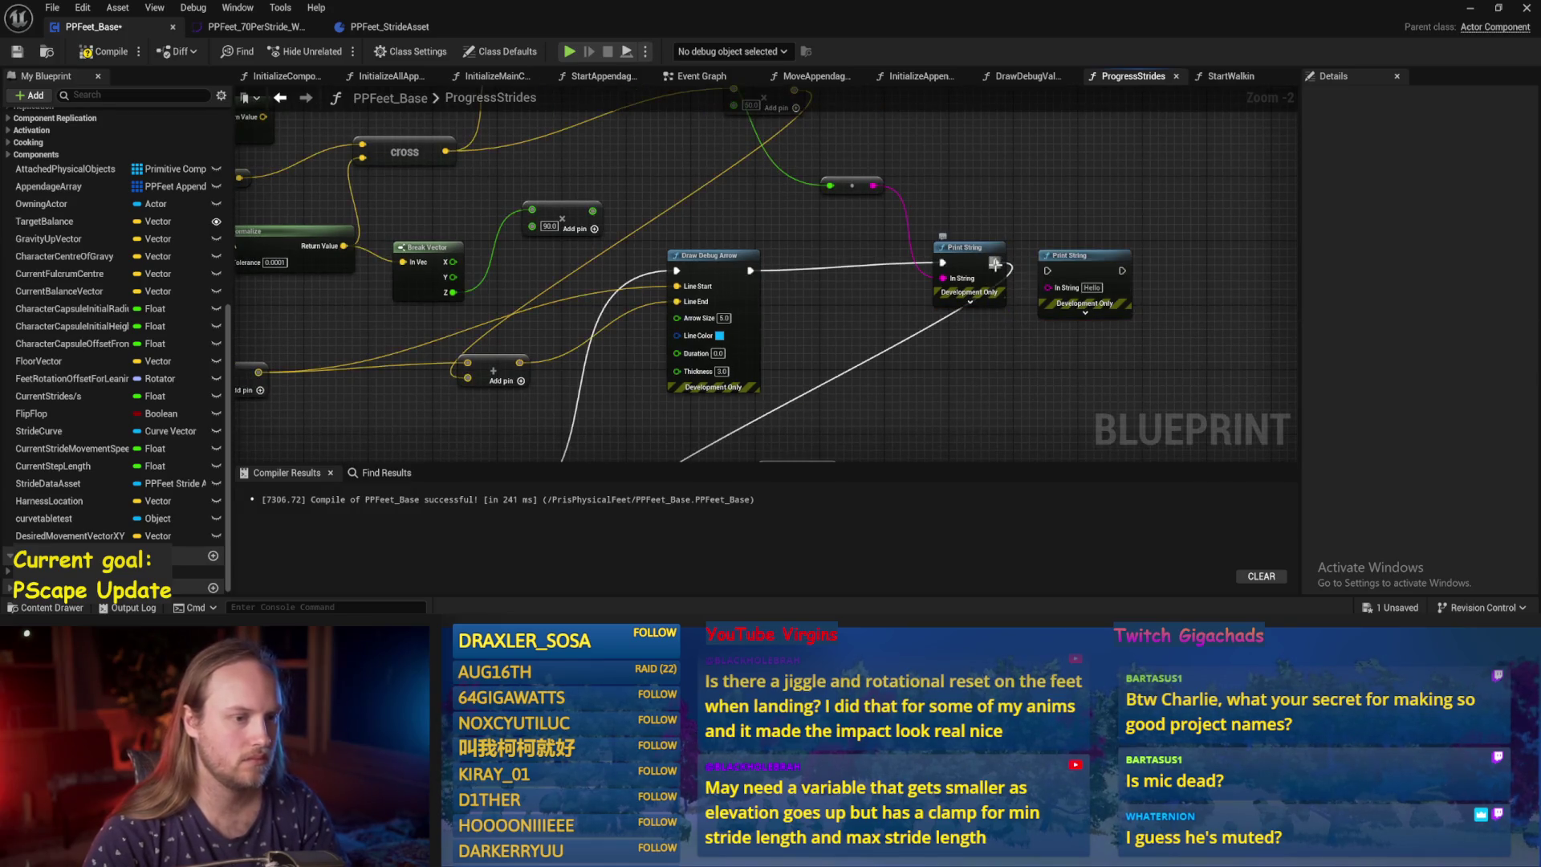
left_click_drag(995, 263, 1047, 263)
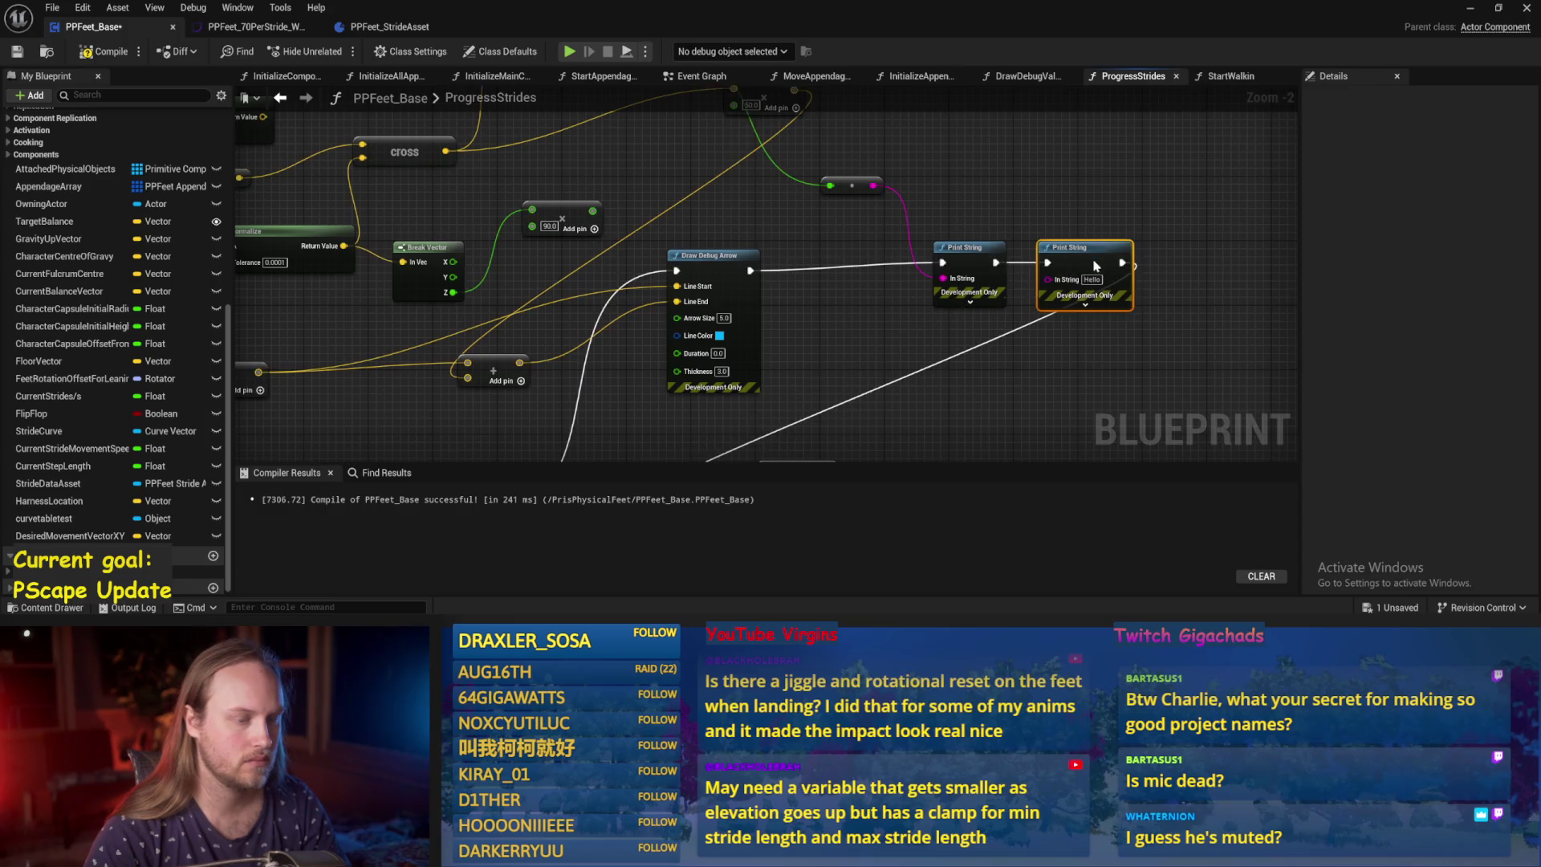
key("ctrl+s")
scroll(894, 386, "down", 2)
mouse_move(894, 387)
left_mouse_down()
mouse_move(893, 202)
mouse_move(944, 393)
mouse_move(903, 340)
mouse_move(995, 319)
mouse_move(981, 312)
left_mouse_up()
scroll(889, 223, "down", 1)
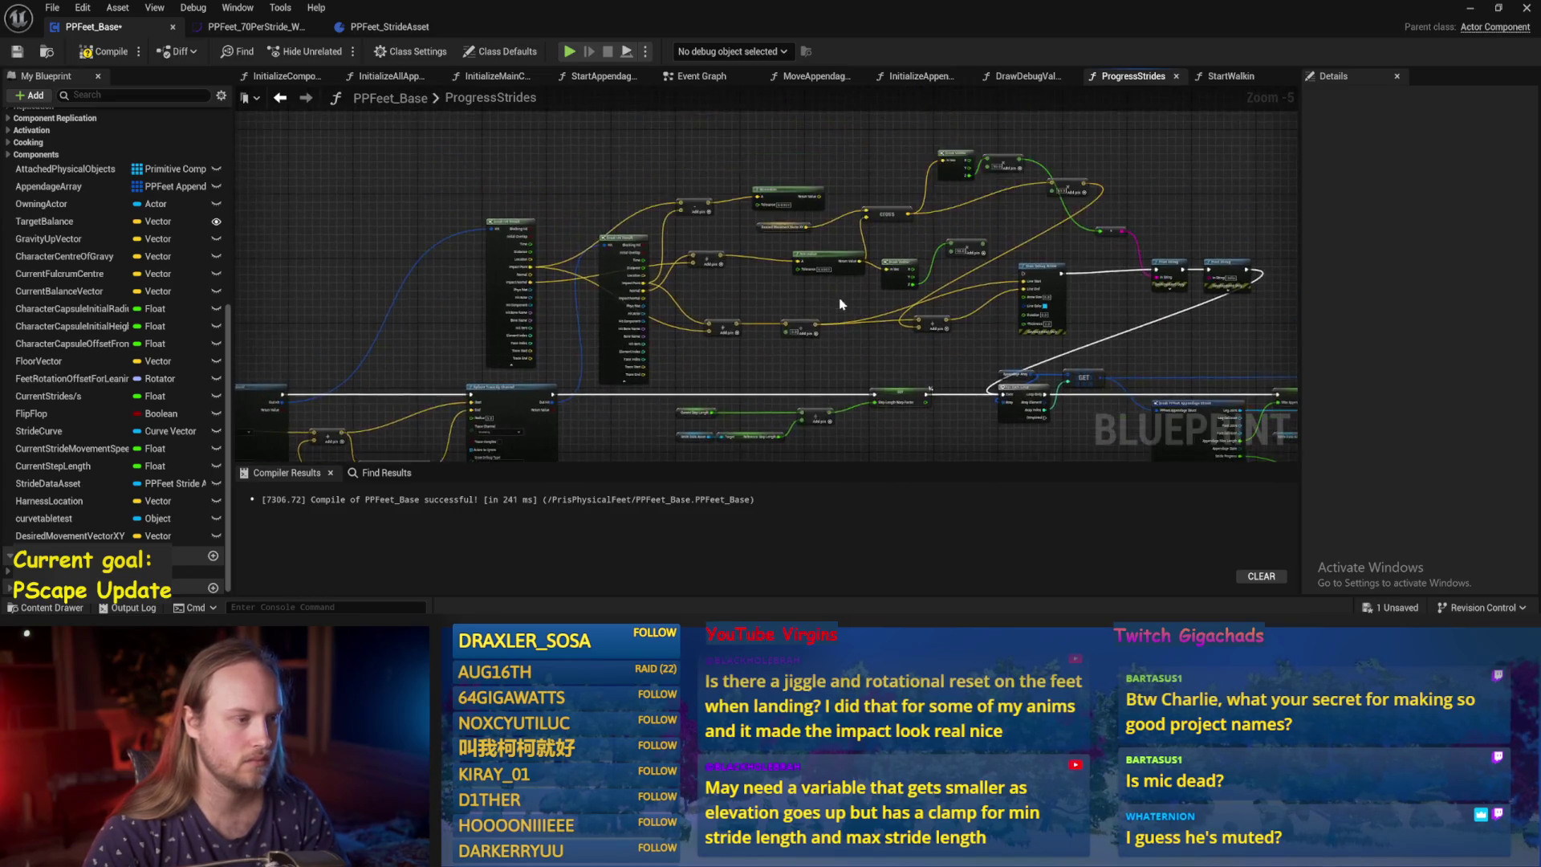
Marquee-select the graph nodes, frame them with F, then save and compile PPFeet_Base.
scroll(883, 297, "down", 1)
mouse_move(356, 183)
left_mouse_down()
mouse_move(746, 432)
mouse_move(741, 444)
left_mouse_up()
key("f")
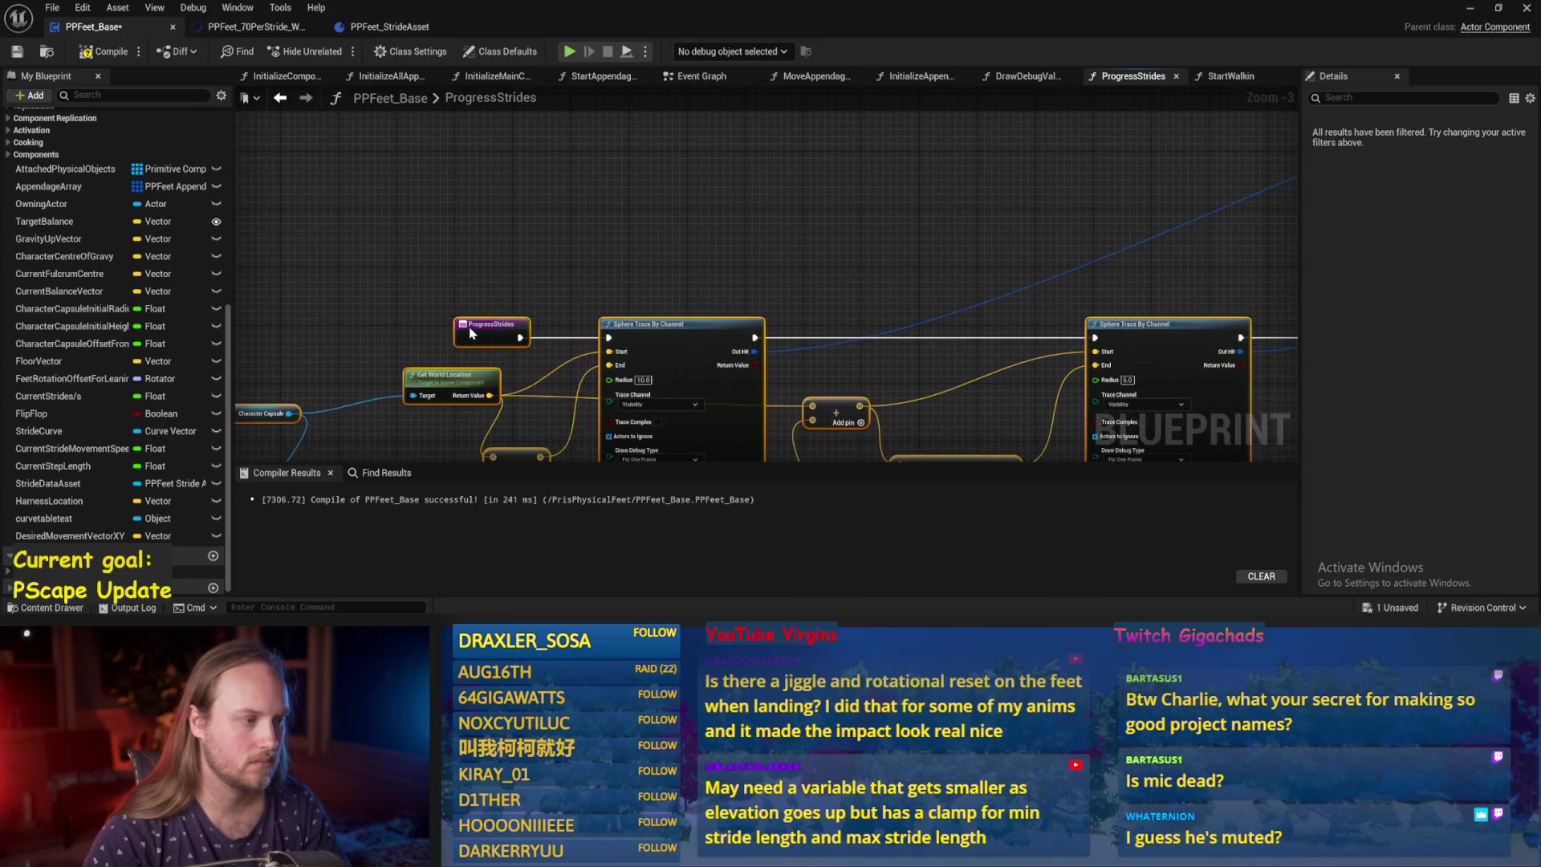
scroll(652, 293, "down", 1)
left_click(10, 55)
left_click(105, 51)
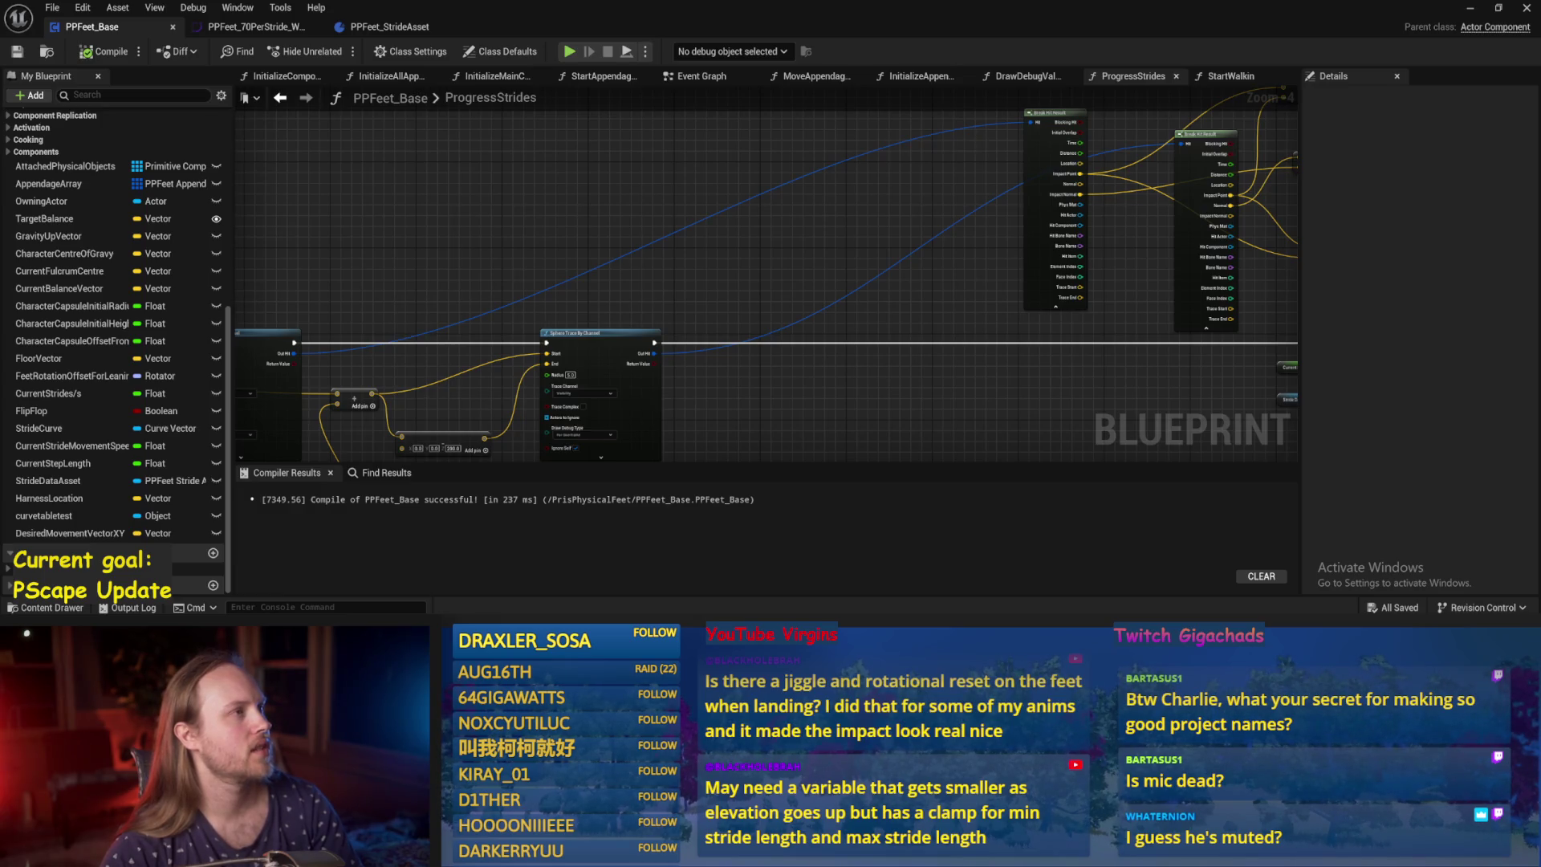
Inspect the trace and hit result nodes, recompile, and return to the level editor.
left_click_drag(628, 138, 547, 179)
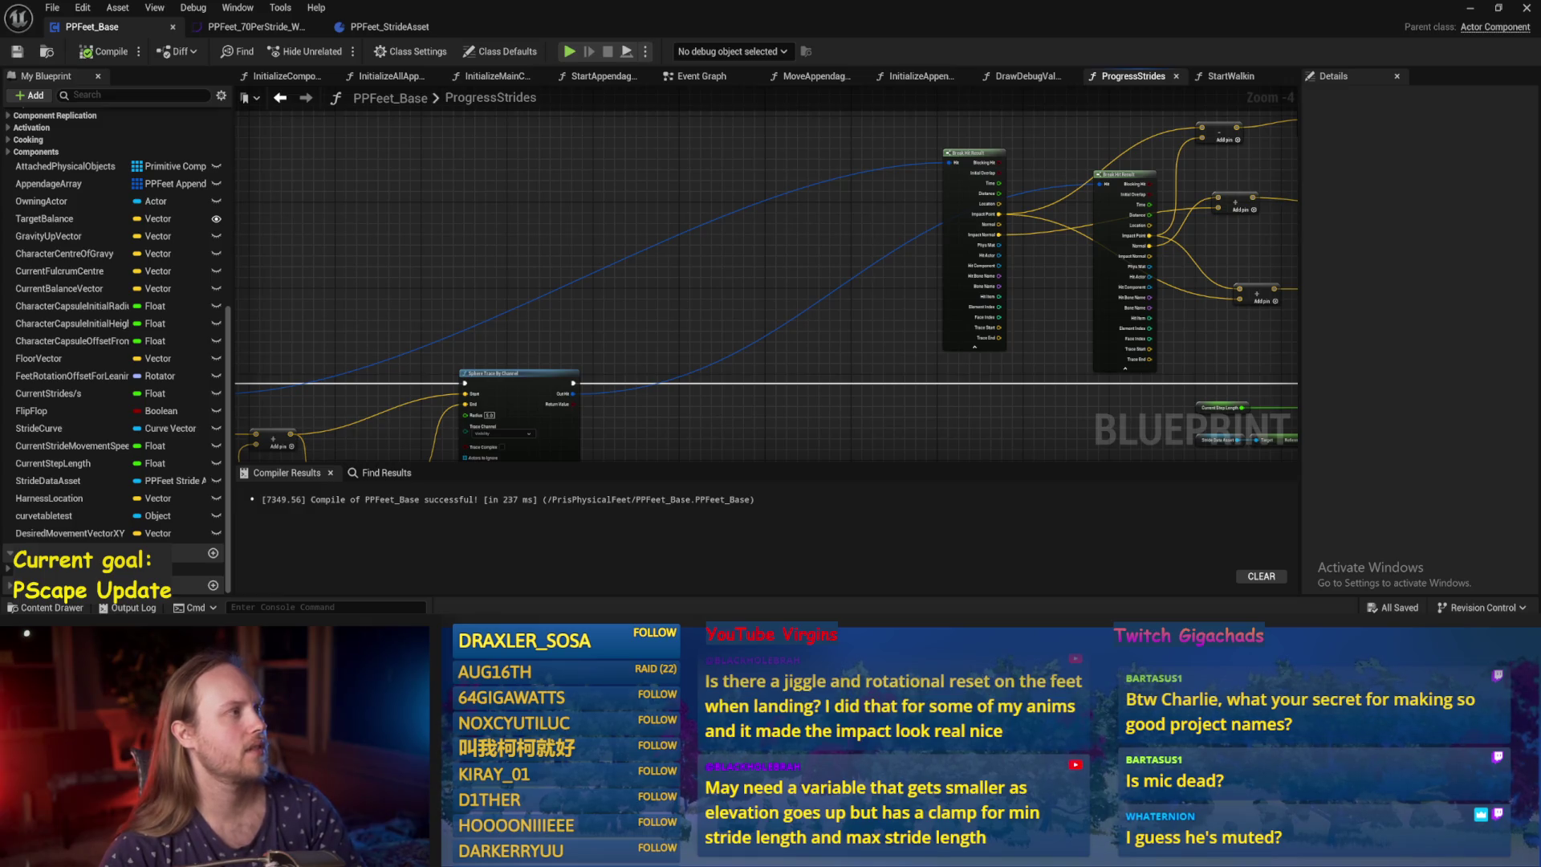
left_click_drag(750, 262, 690, 289)
left_click(104, 52)
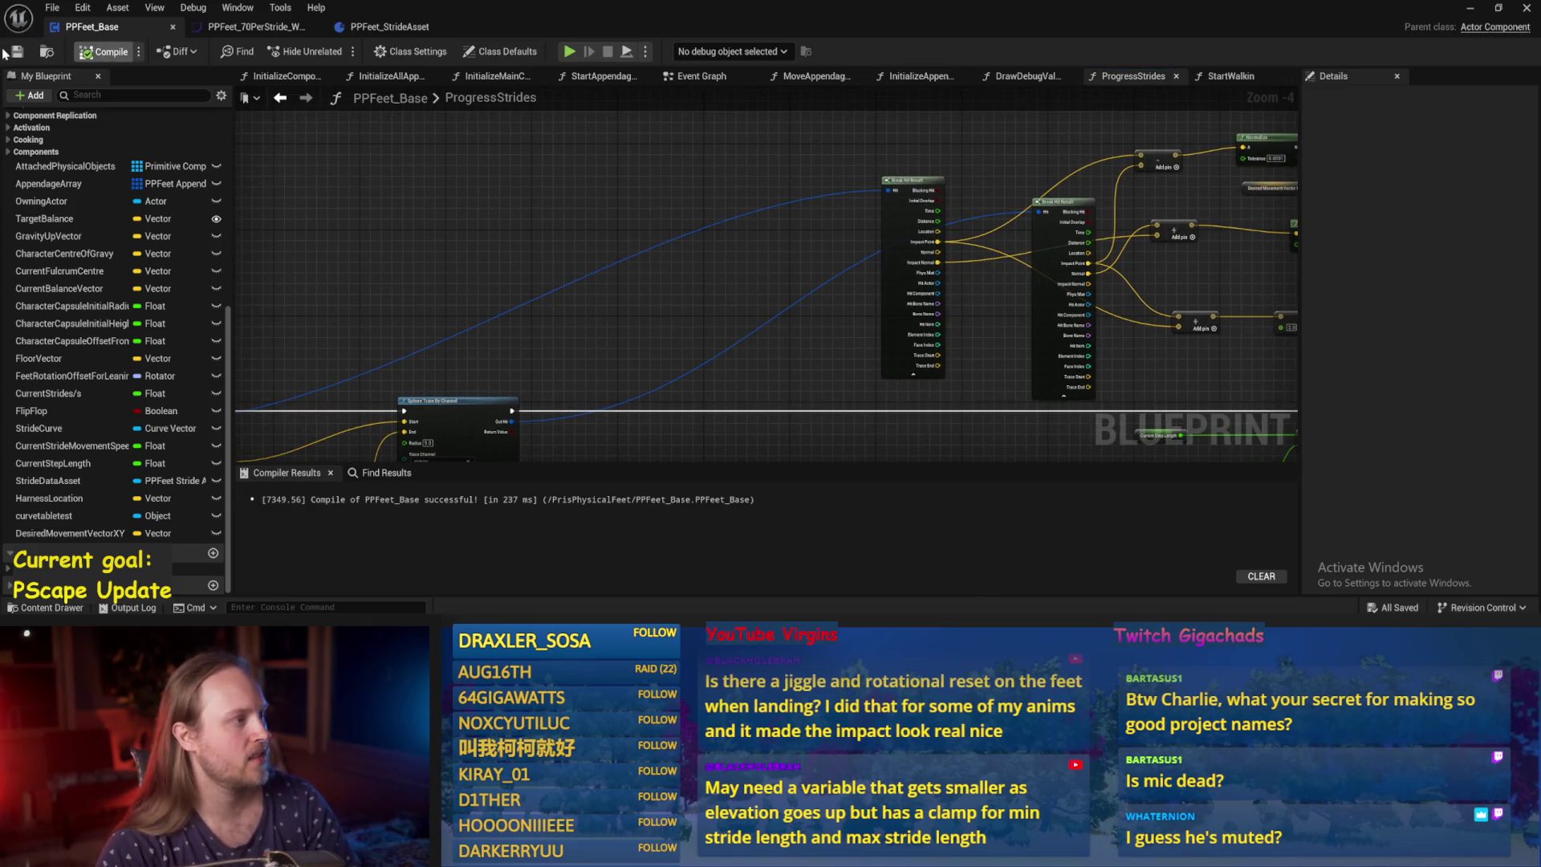
left_click(1470, 8)
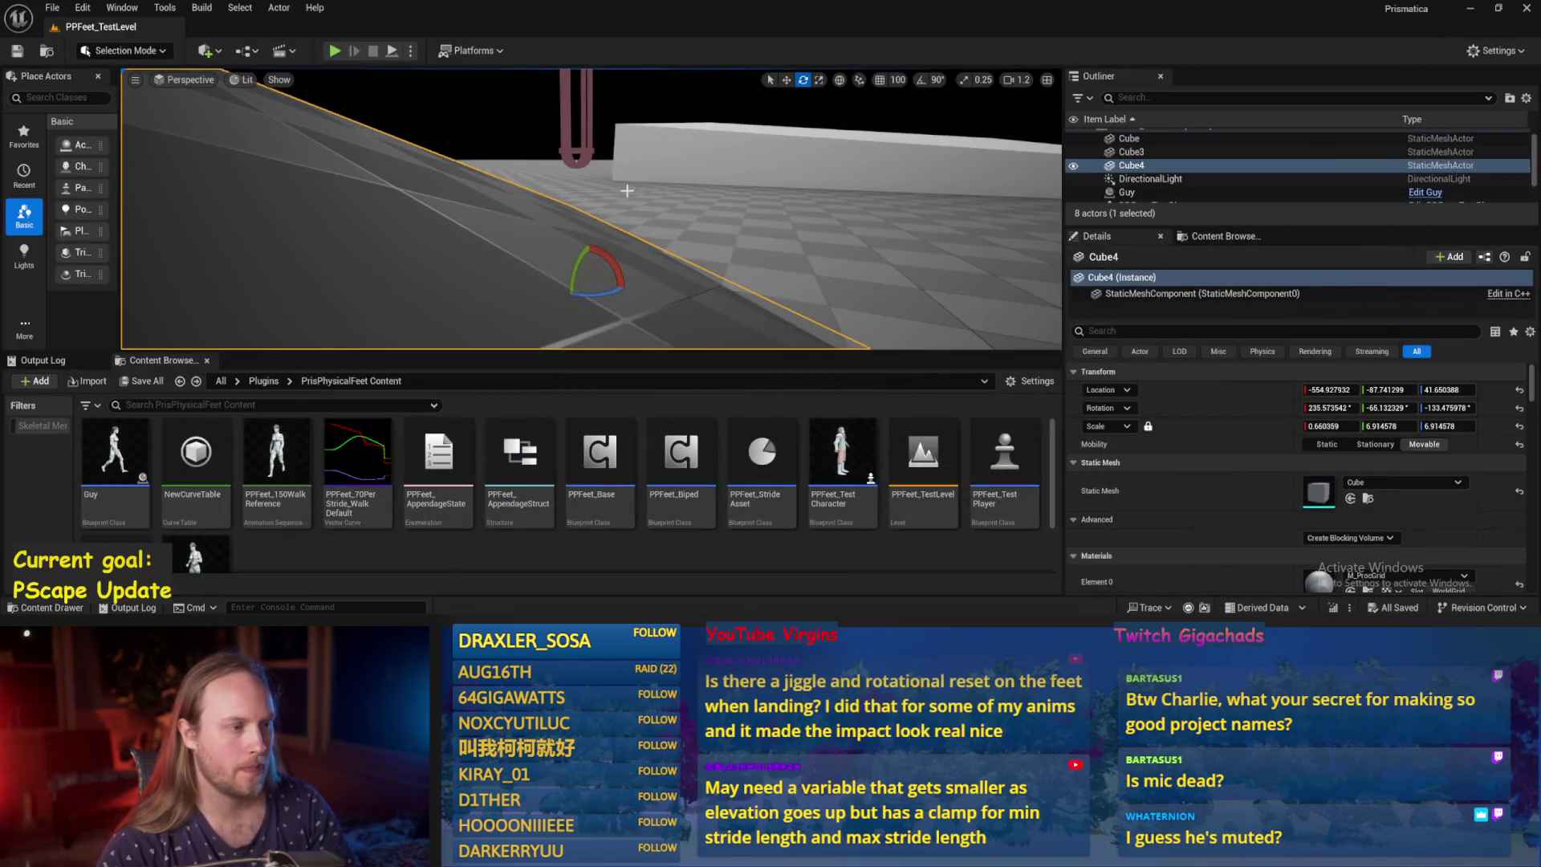
Play the level with Alt+P to watch the character walk, then stop and hide the gizmo.
key("alt+p")
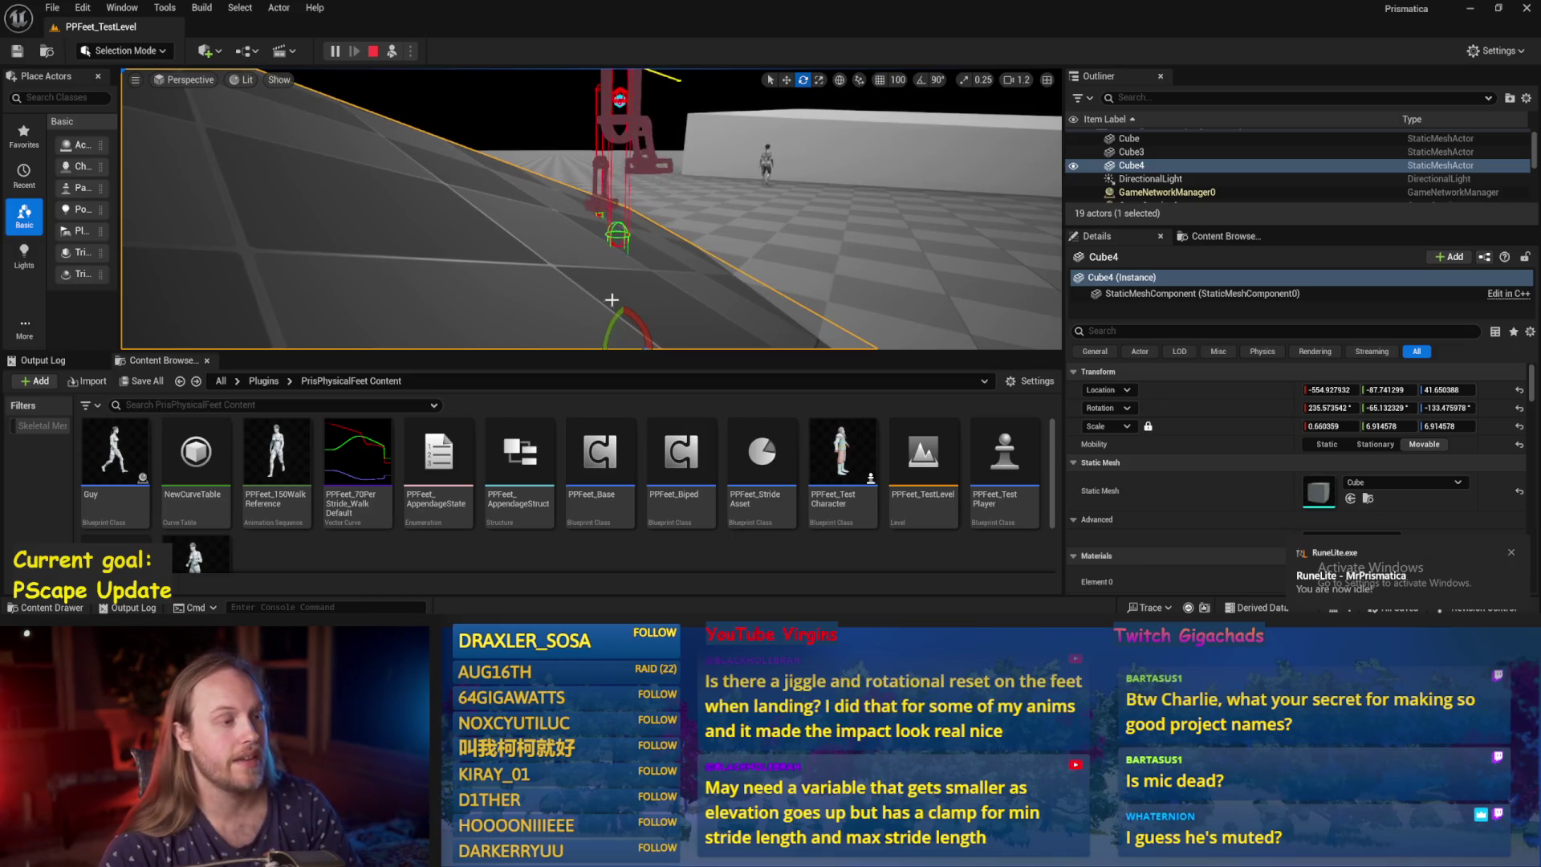
key("Escape")
key("g")
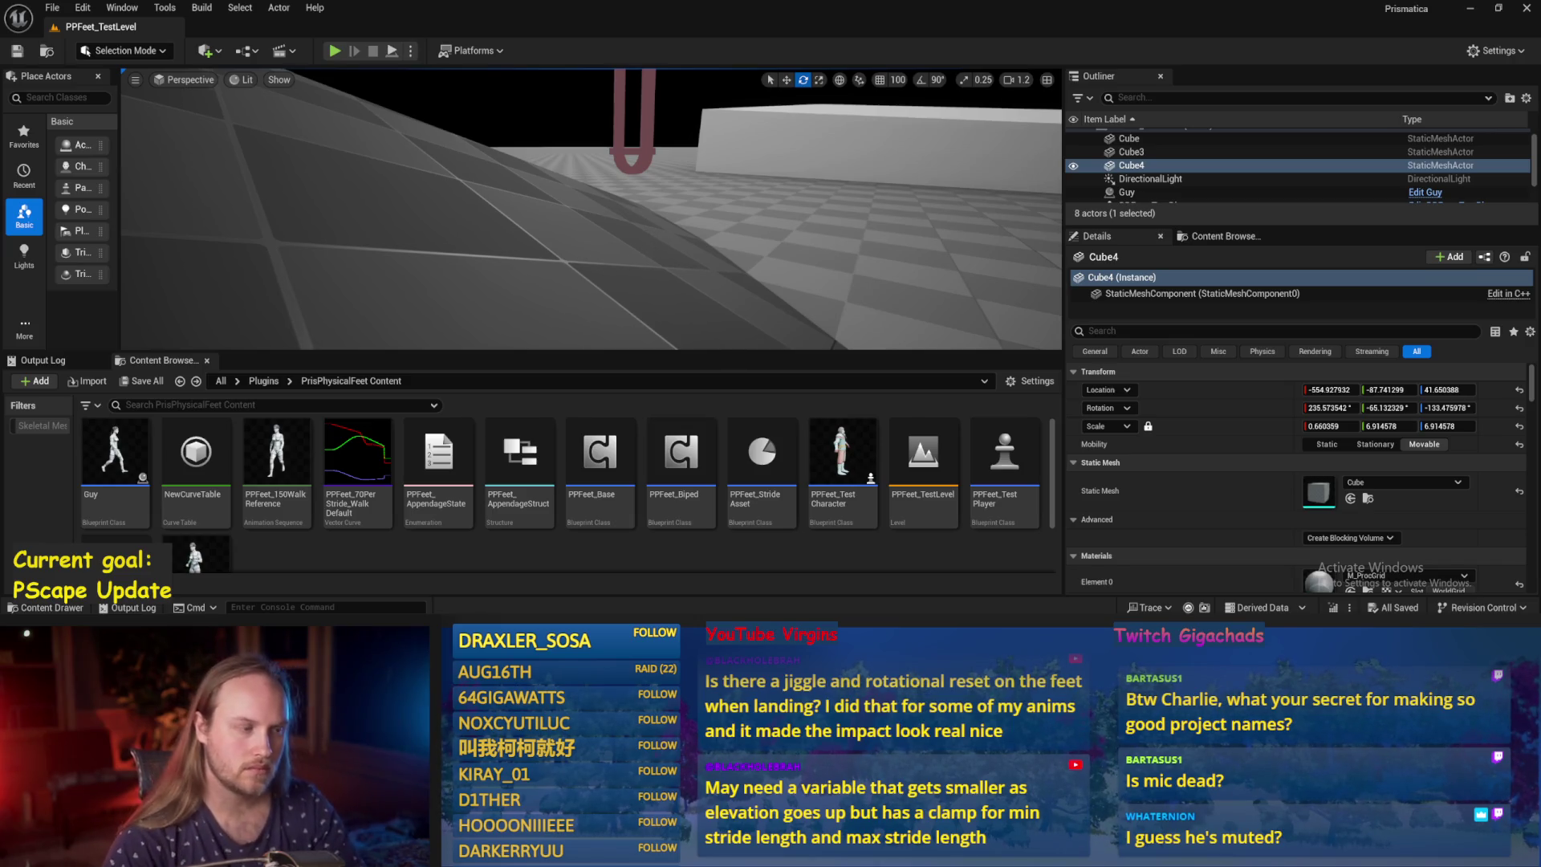
Save PPFeet_TestLevel, then turn the view and select the tilted floor cube.
key("ctrl+s")
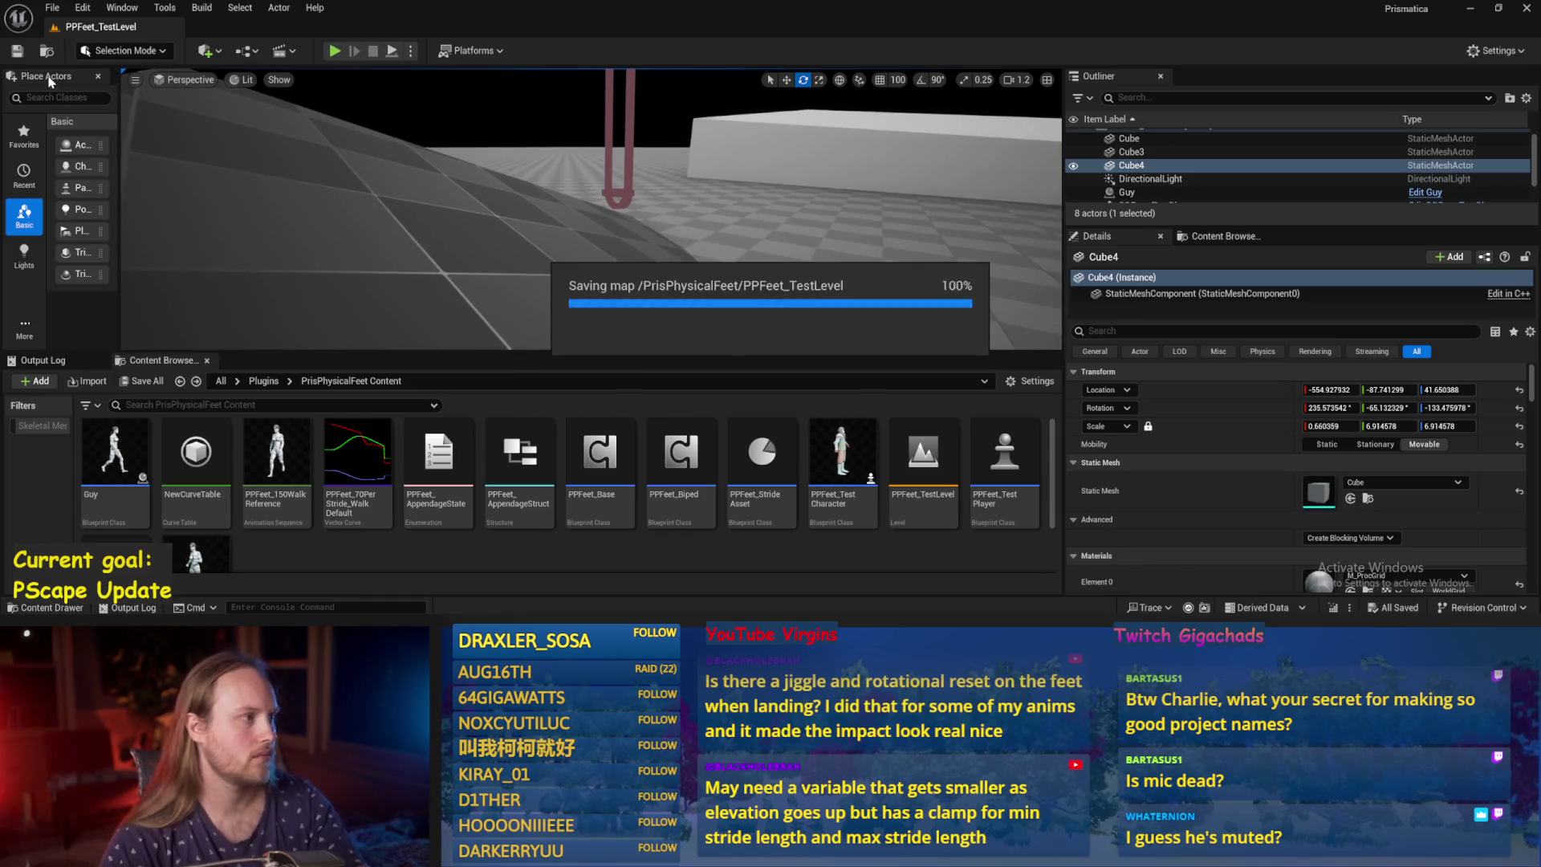
left_click(52, 7)
left_click(489, 240)
mouse_move(488, 241)
left_mouse_down()
mouse_move(533, 256)
mouse_move(515, 245)
left_mouse_up()
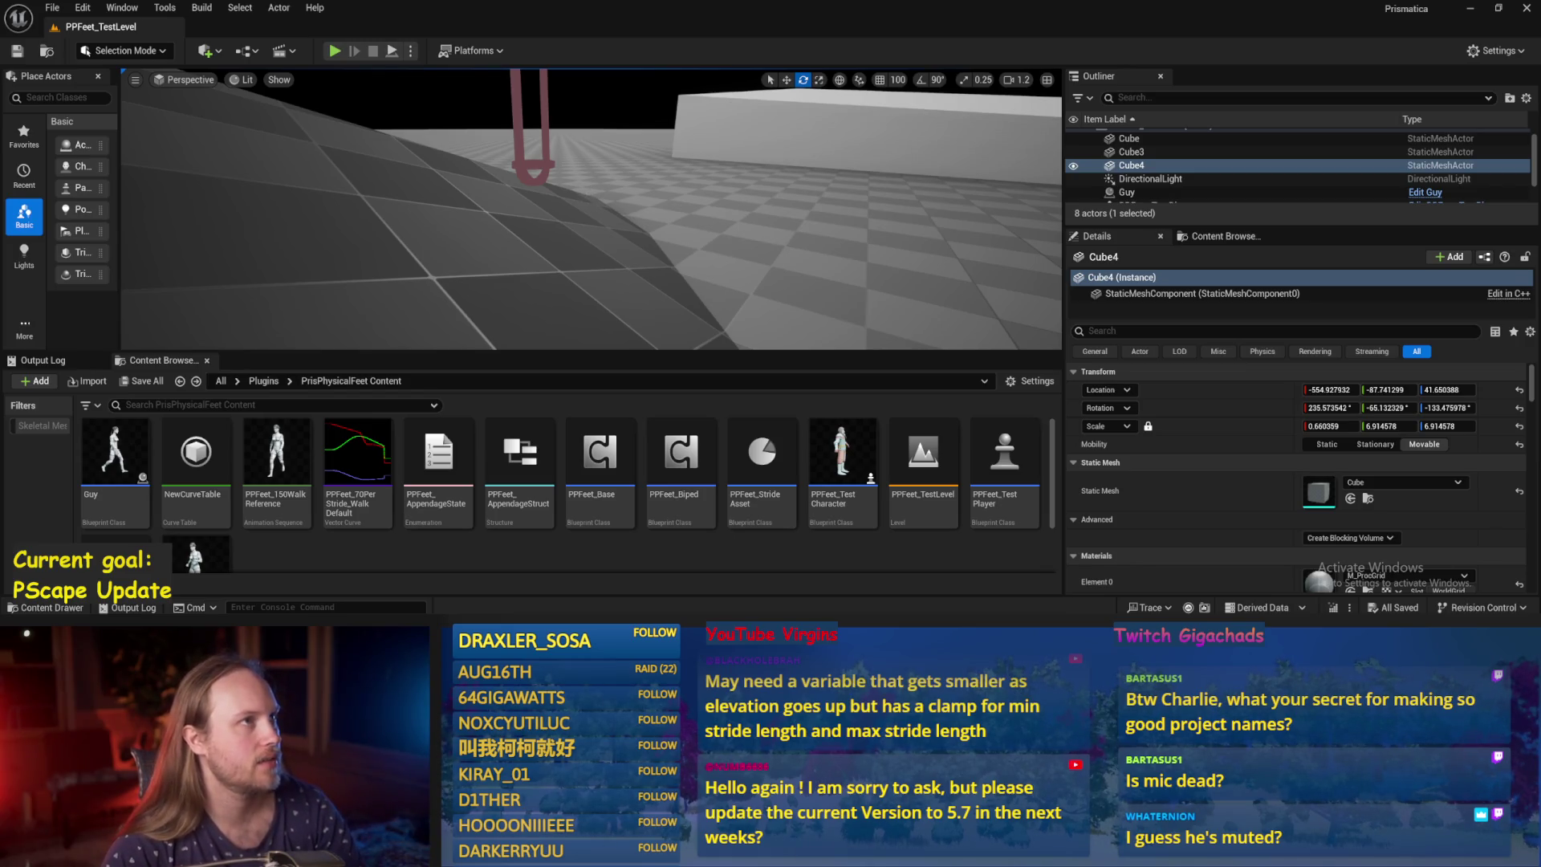
left_click(771, 322)
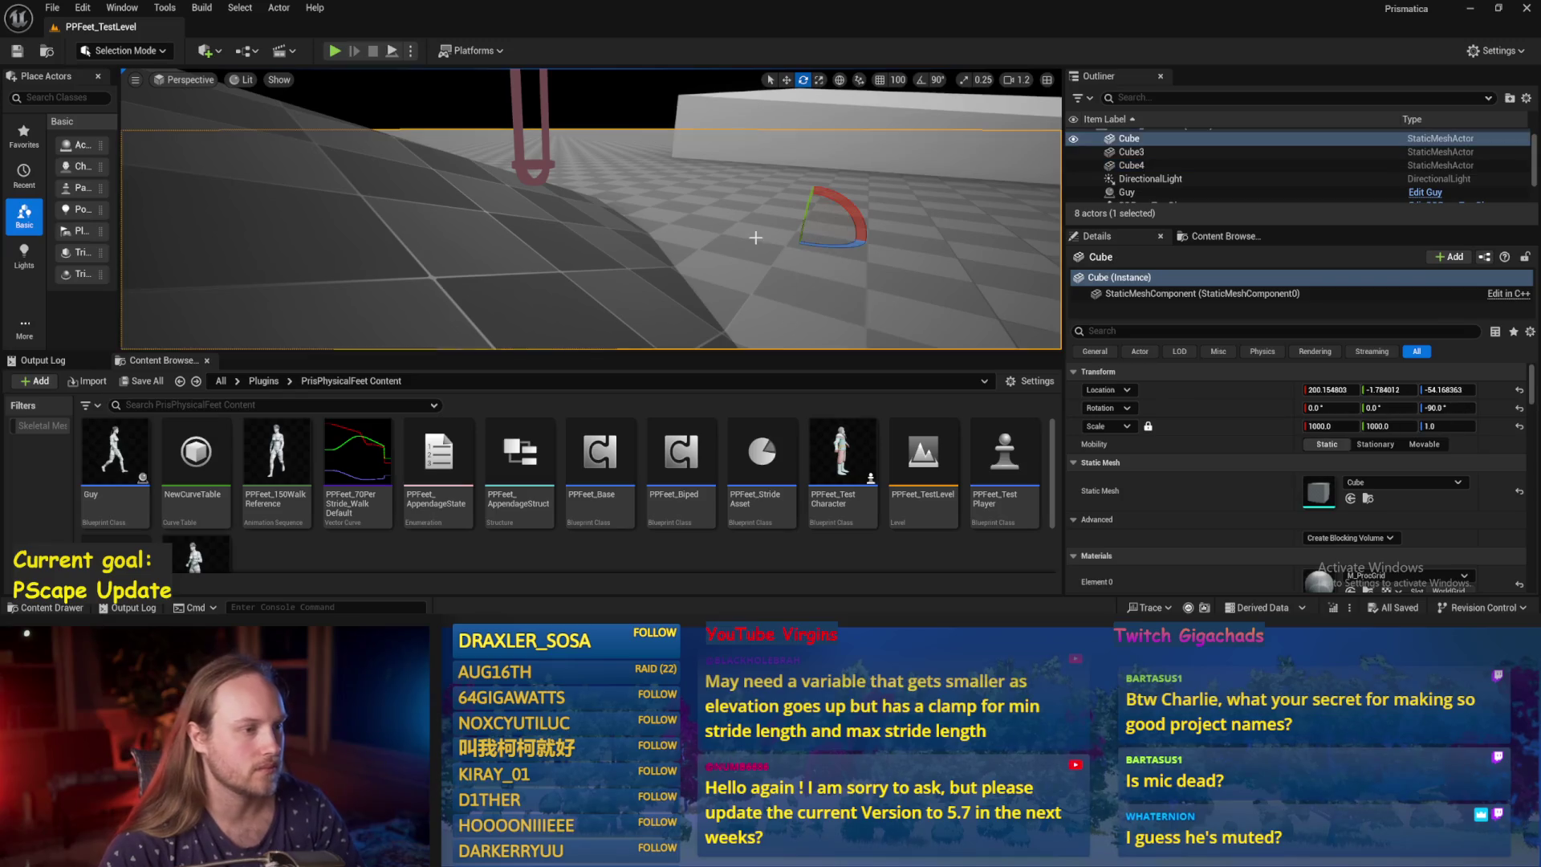
Select the test player and the tilted ramp Cube4, save the level, and frame the slope.
key("ctrl+s")
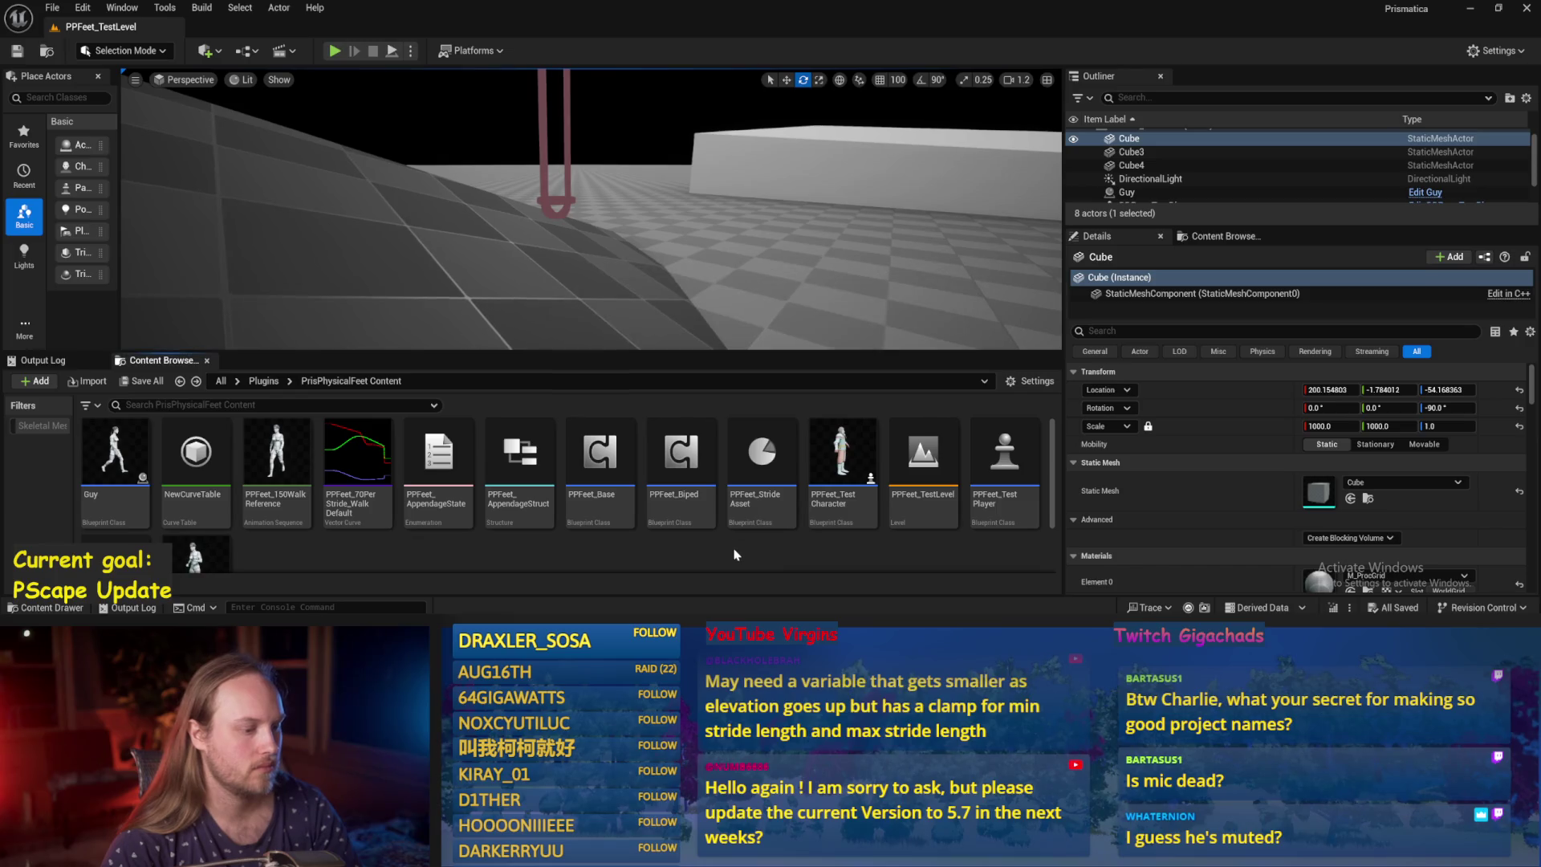
left_click_drag(559, 263, 558, 263)
left_click(594, 240)
key("w")
left_click(498, 242)
key("ctrl+s")
left_click_drag(508, 258, 507, 252)
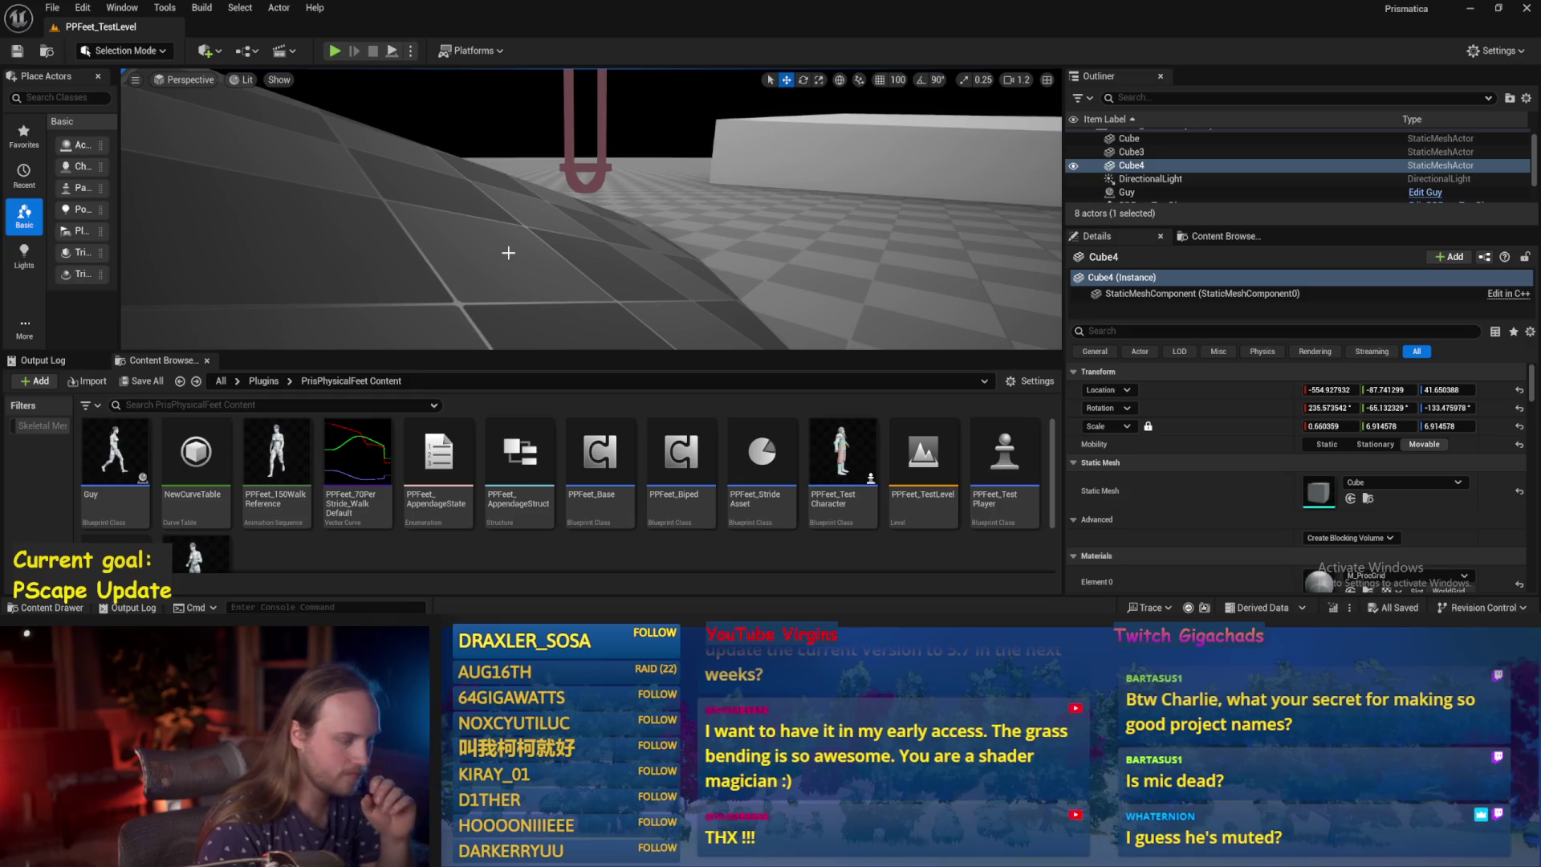
key("w")
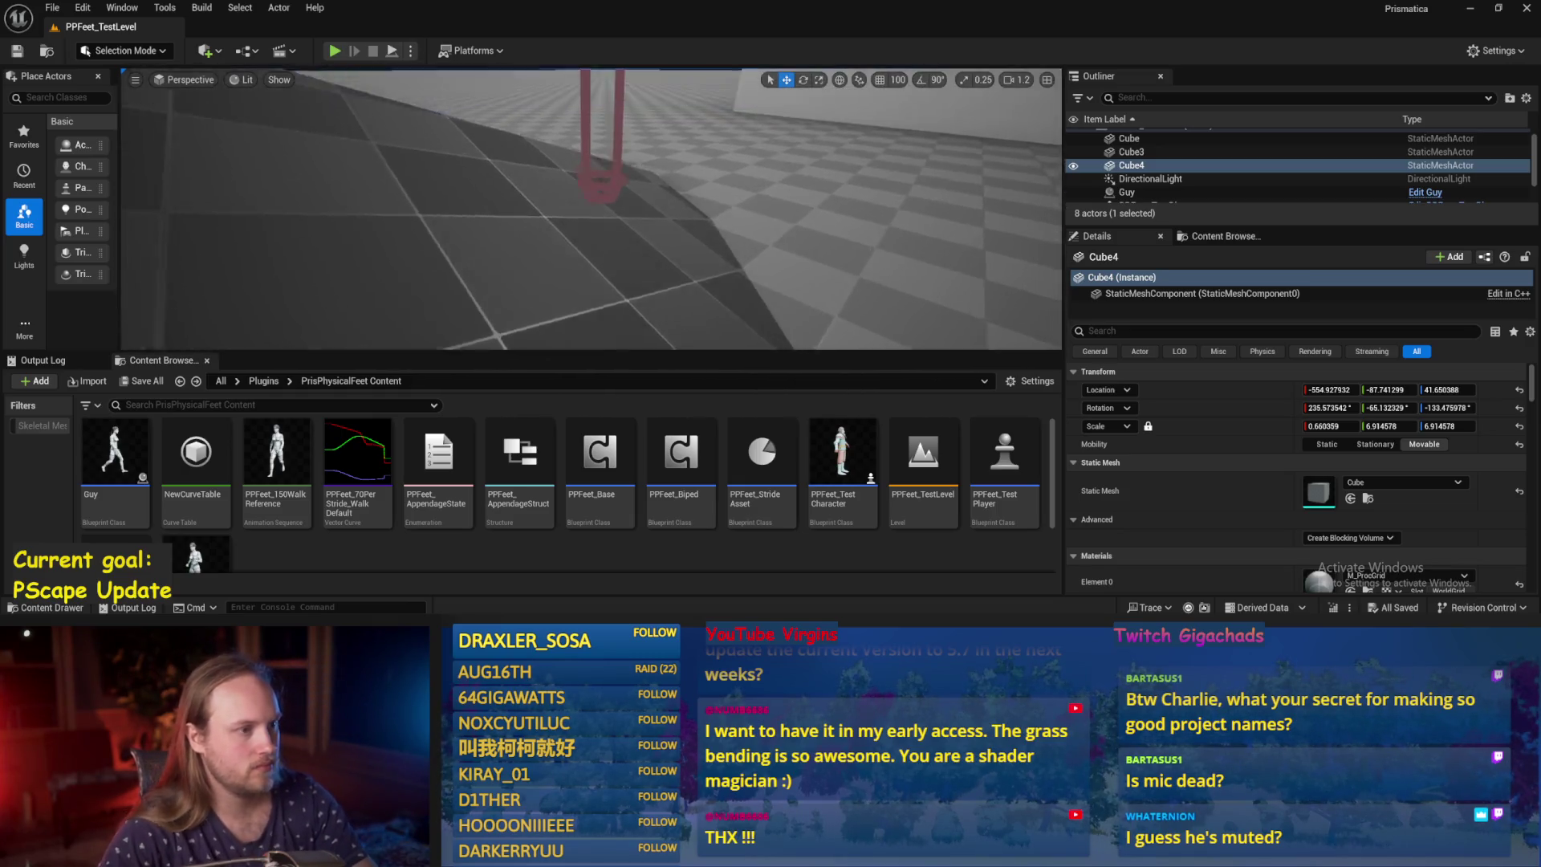
key("s")
Play-test the level again, then Save All and reopen the PPFeet_Base blueprint.
left_click(392, 51)
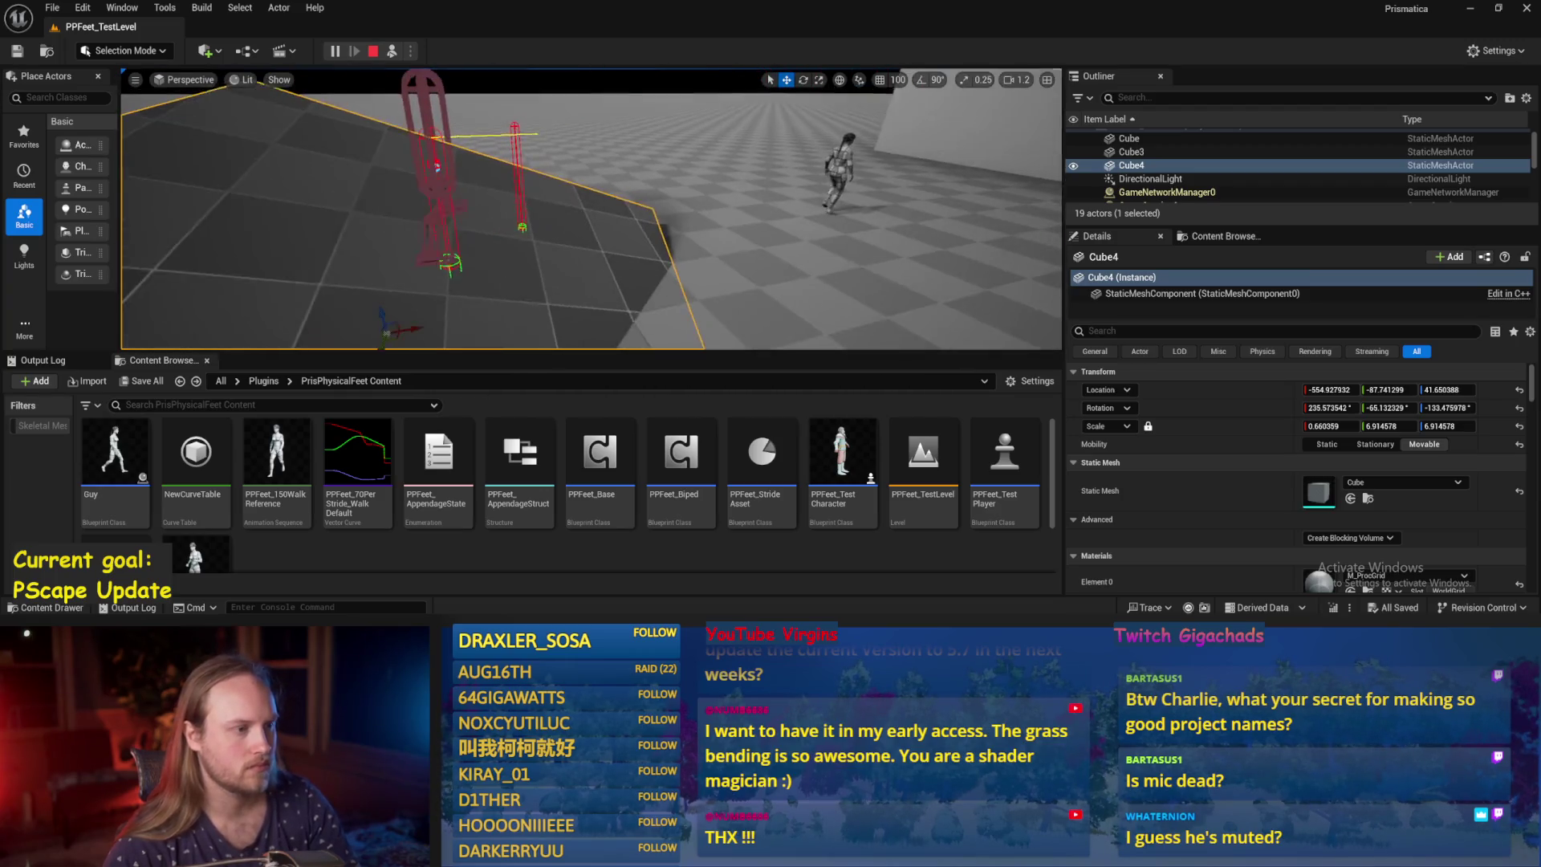
key("Escape")
key("ctrl+s")
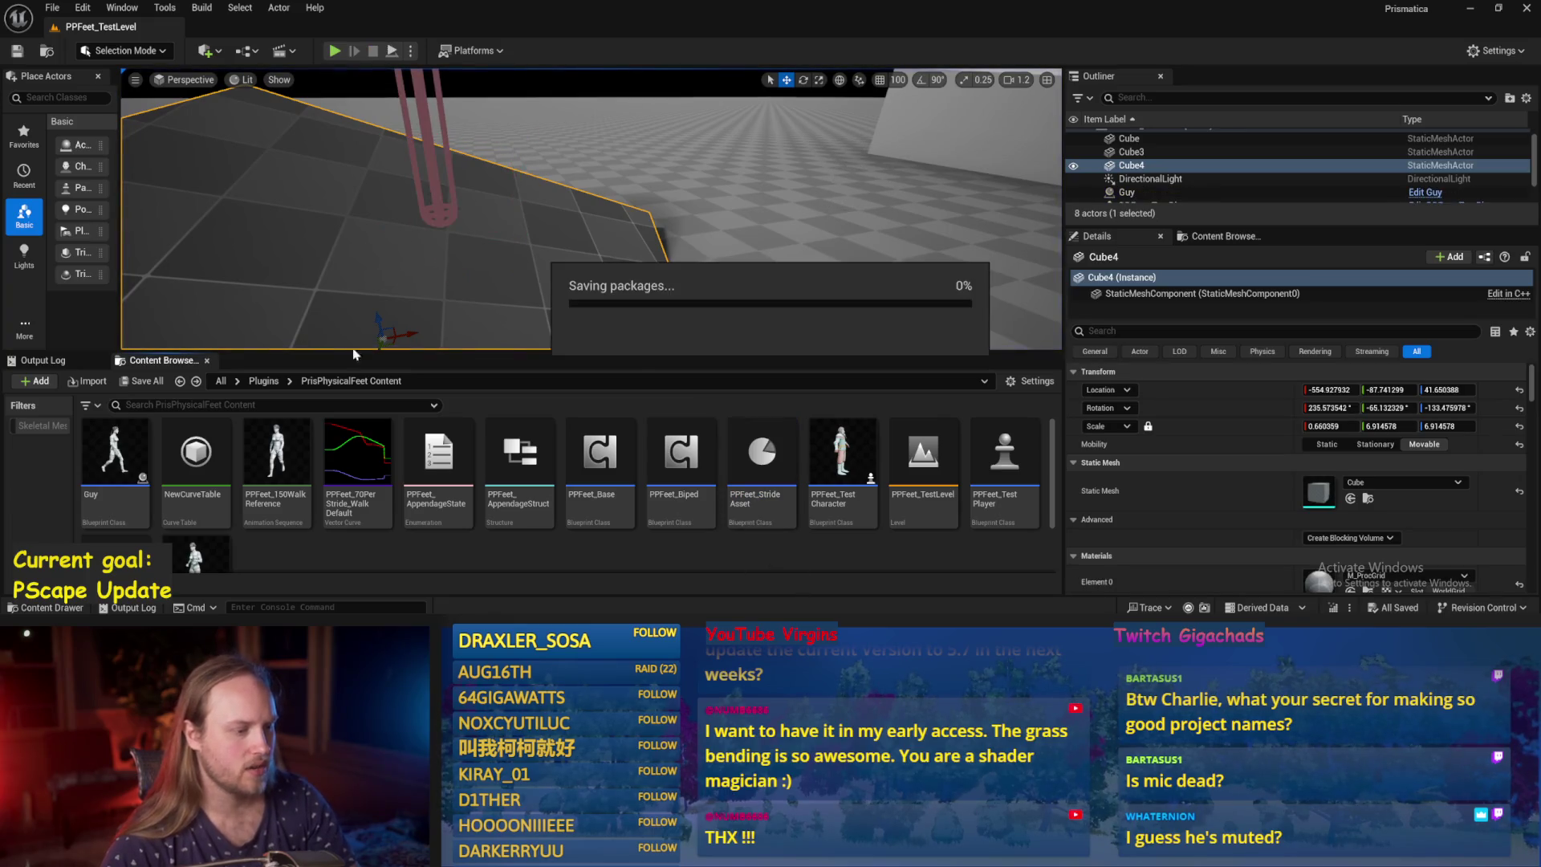
left_click(52, 7)
left_click(95, 202)
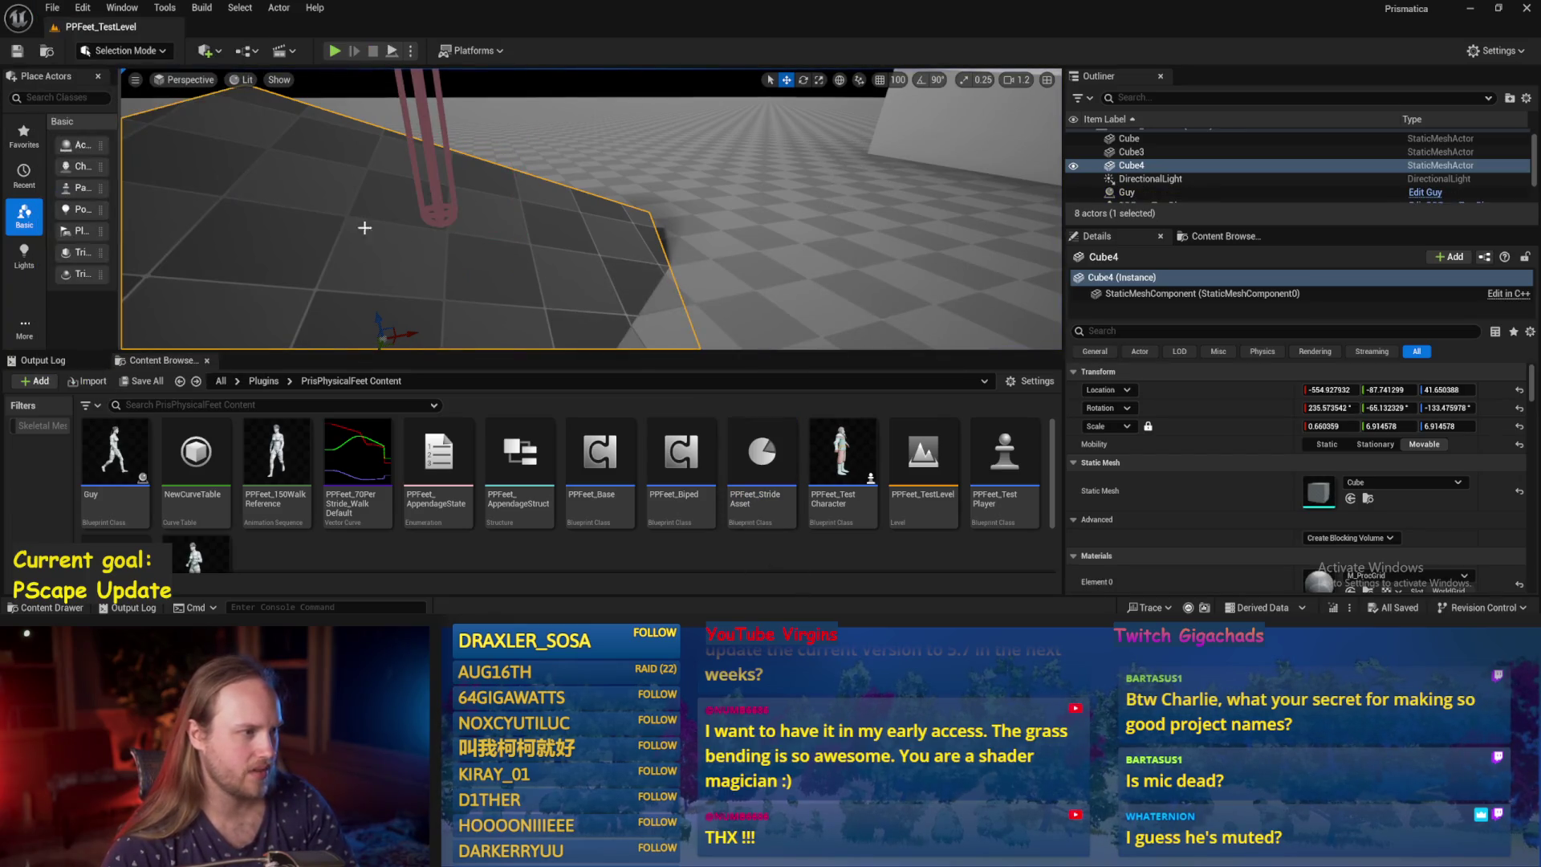
double_click(601, 454)
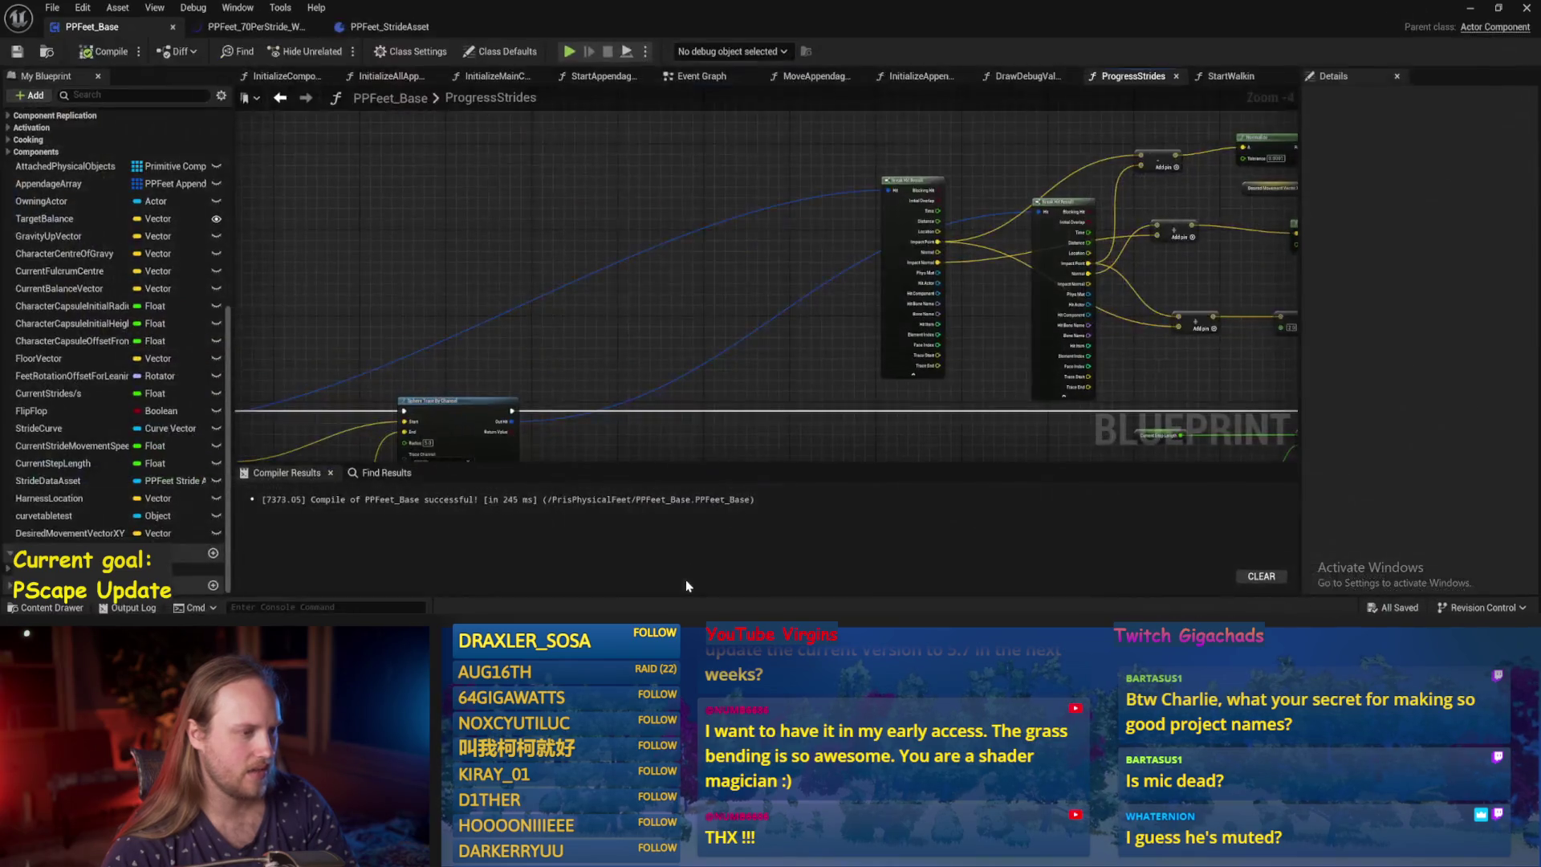
Stack the two Break Hit Result nodes together and collapse their unused pins.
left_click_drag(744, 365, 642, 286)
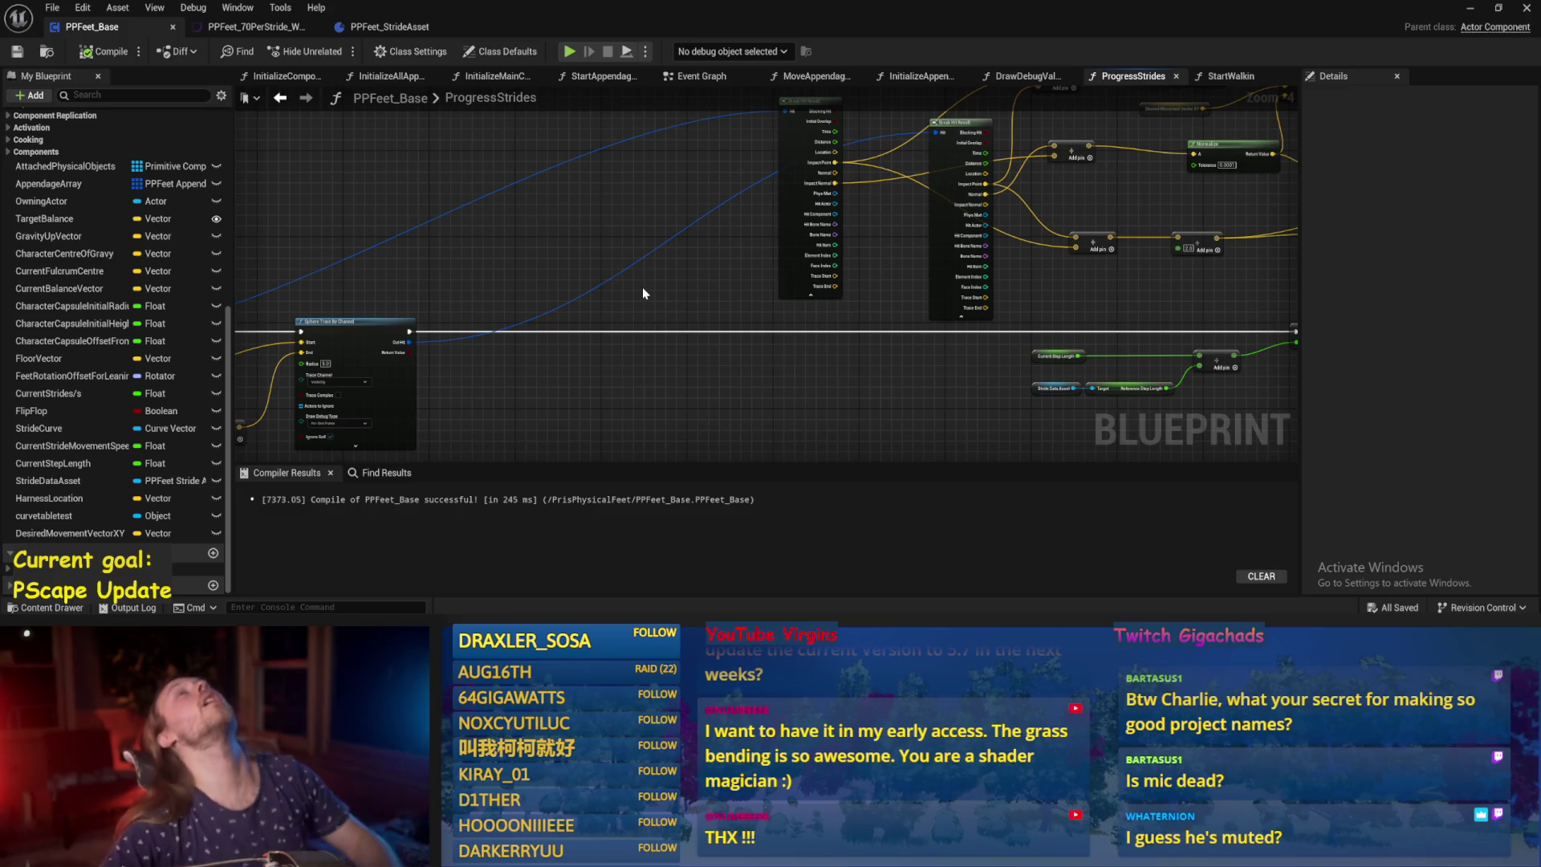
scroll(720, 248, "down", 2)
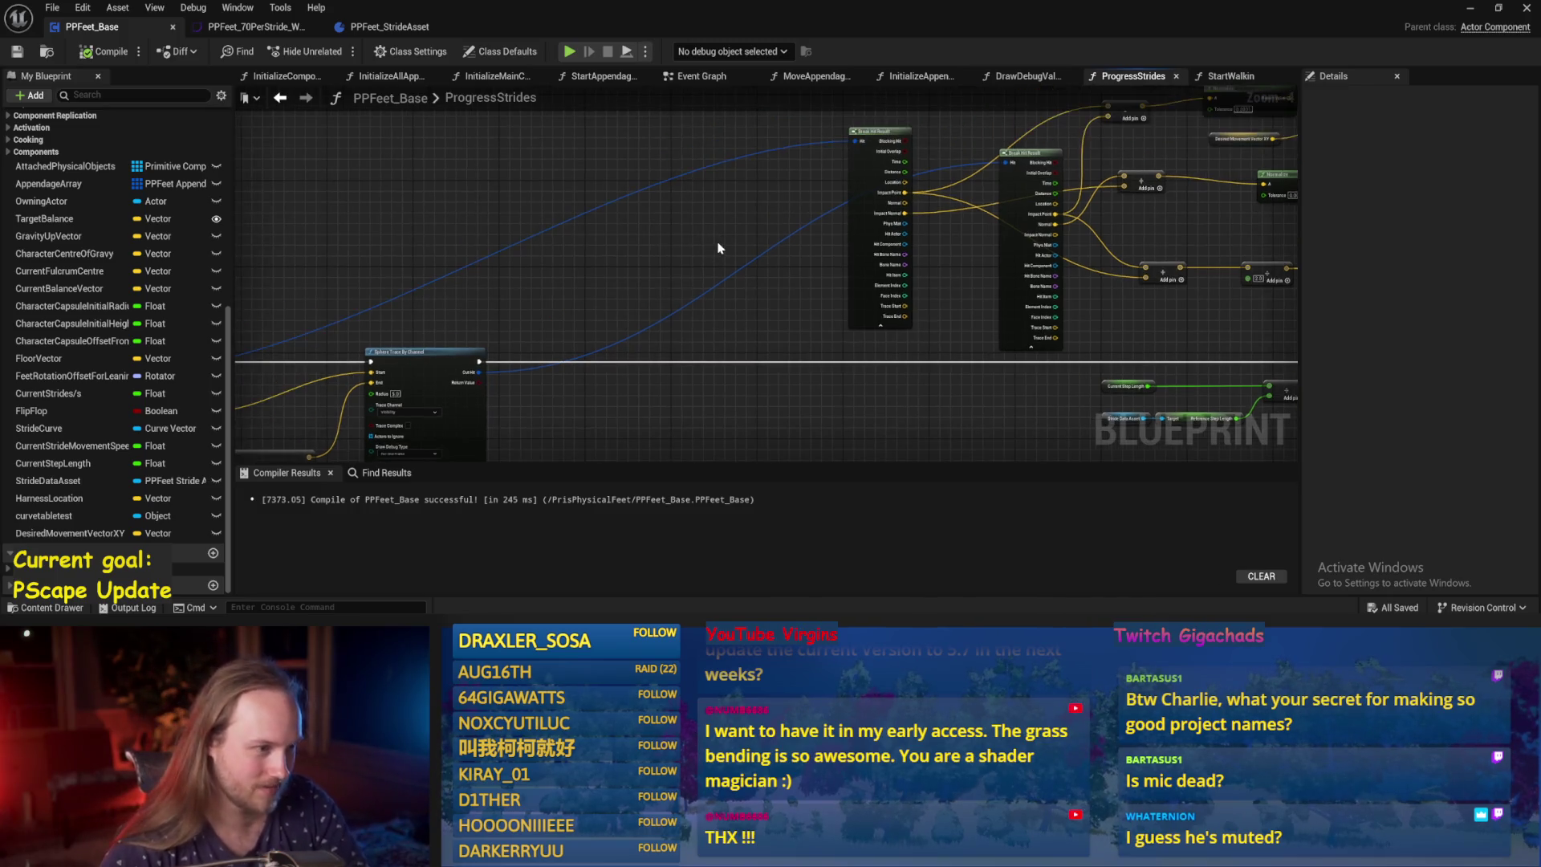
scroll(953, 219, "up", 1)
mouse_move(888, 233)
left_mouse_down()
mouse_move(502, 231)
mouse_move(524, 231)
left_mouse_up()
mouse_move(1004, 305)
left_mouse_down()
mouse_move(733, 258)
mouse_move(579, 285)
mouse_move(604, 283)
left_mouse_up()
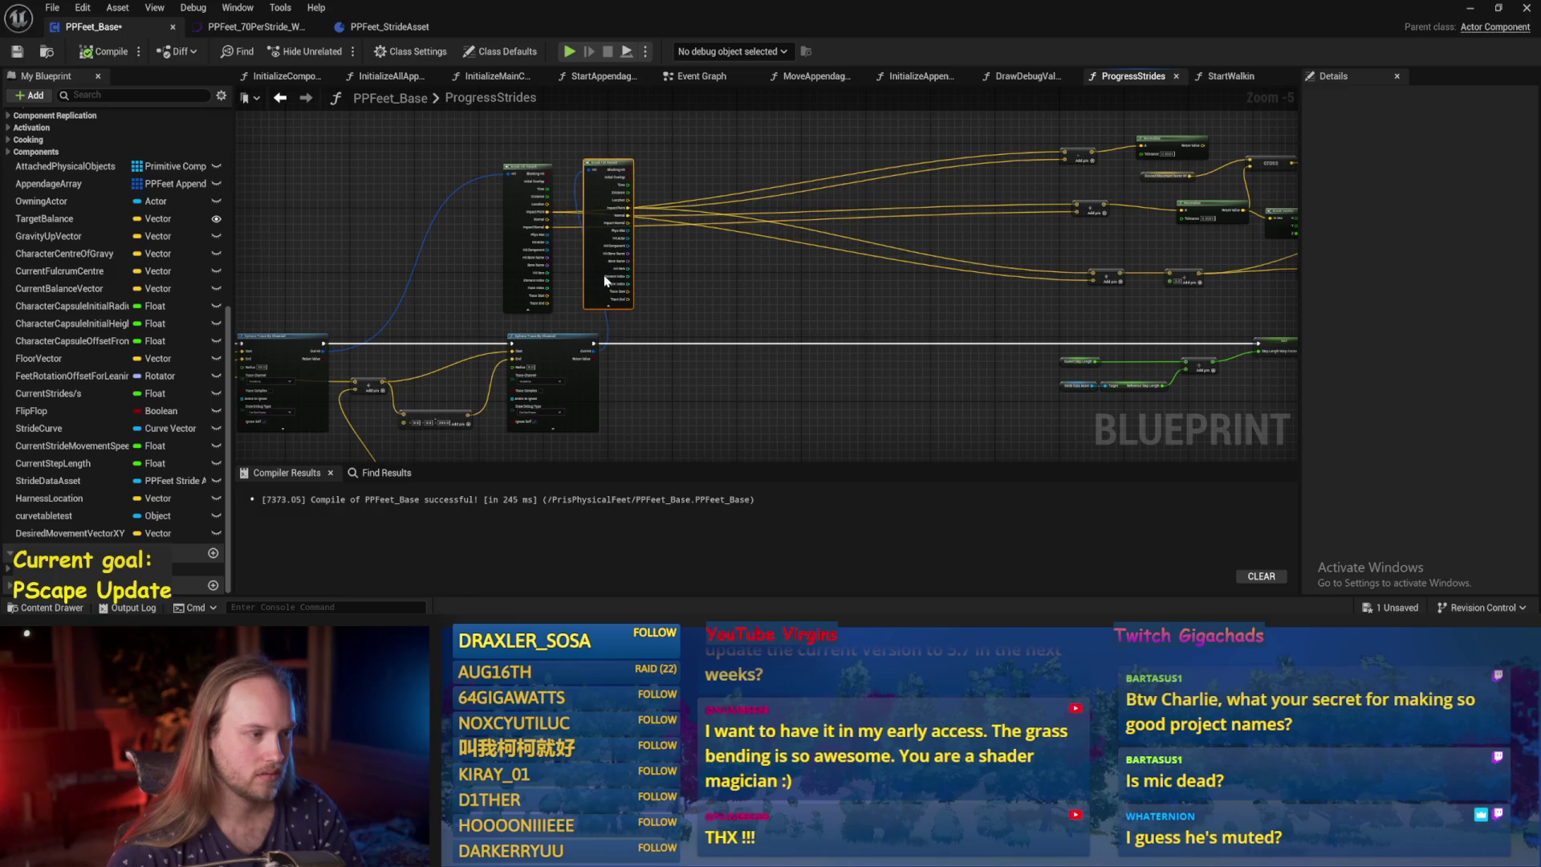
left_click(608, 309)
left_click(527, 311)
left_click_drag(736, 244, 665, 258)
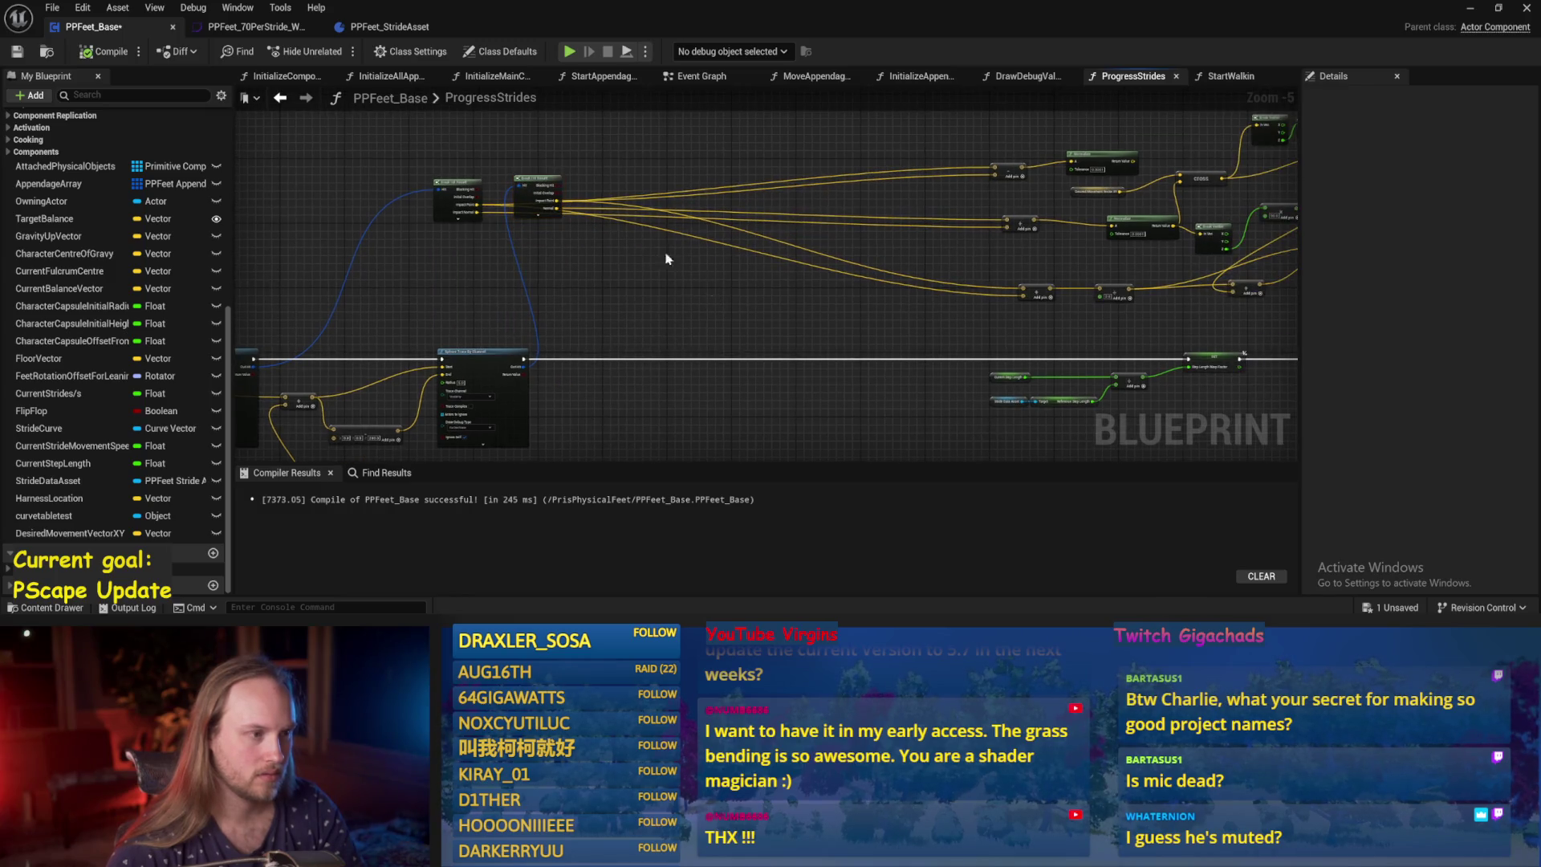
mouse_move(536, 190)
left_mouse_down()
mouse_move(867, 156)
mouse_move(836, 185)
mouse_move(764, 122)
mouse_move(765, 155)
left_mouse_up()
left_click_drag(475, 189, 784, 193)
left_click_drag(768, 251, 898, 283)
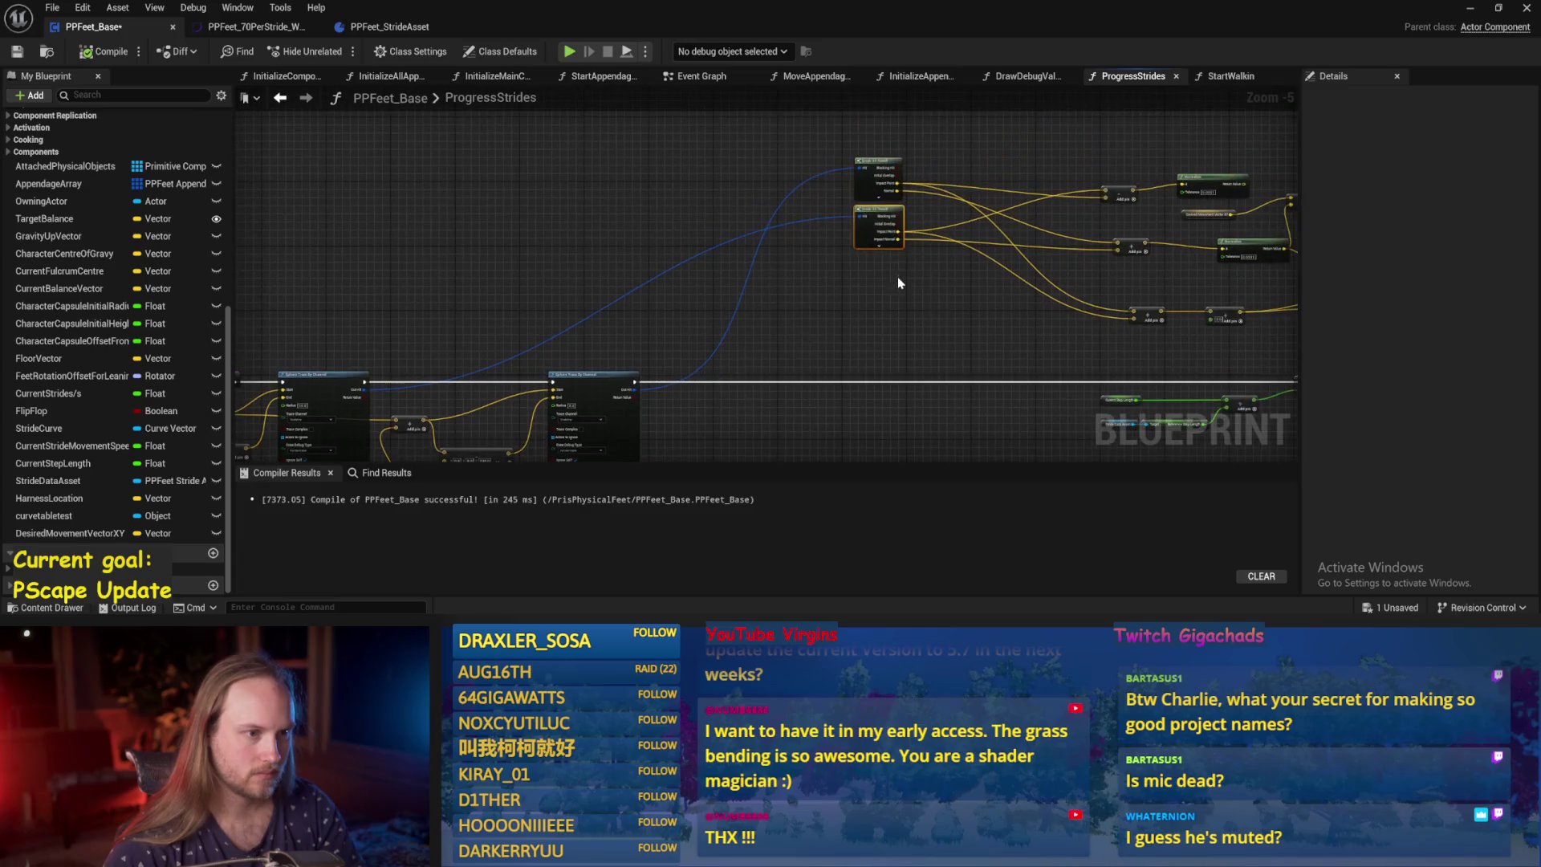
mouse_move(871, 172)
left_mouse_down()
mouse_move(670, 293)
mouse_move(567, 273)
mouse_move(692, 270)
left_mouse_up()
Gather the three Add nodes into a group beside the Break Hit Result nodes.
left_click_drag(895, 313, 638, 293)
mouse_move(827, 140)
left_mouse_down()
mouse_move(913, 309)
mouse_move(549, 351)
mouse_move(501, 311)
left_mouse_up()
scroll(553, 317, "up", 2)
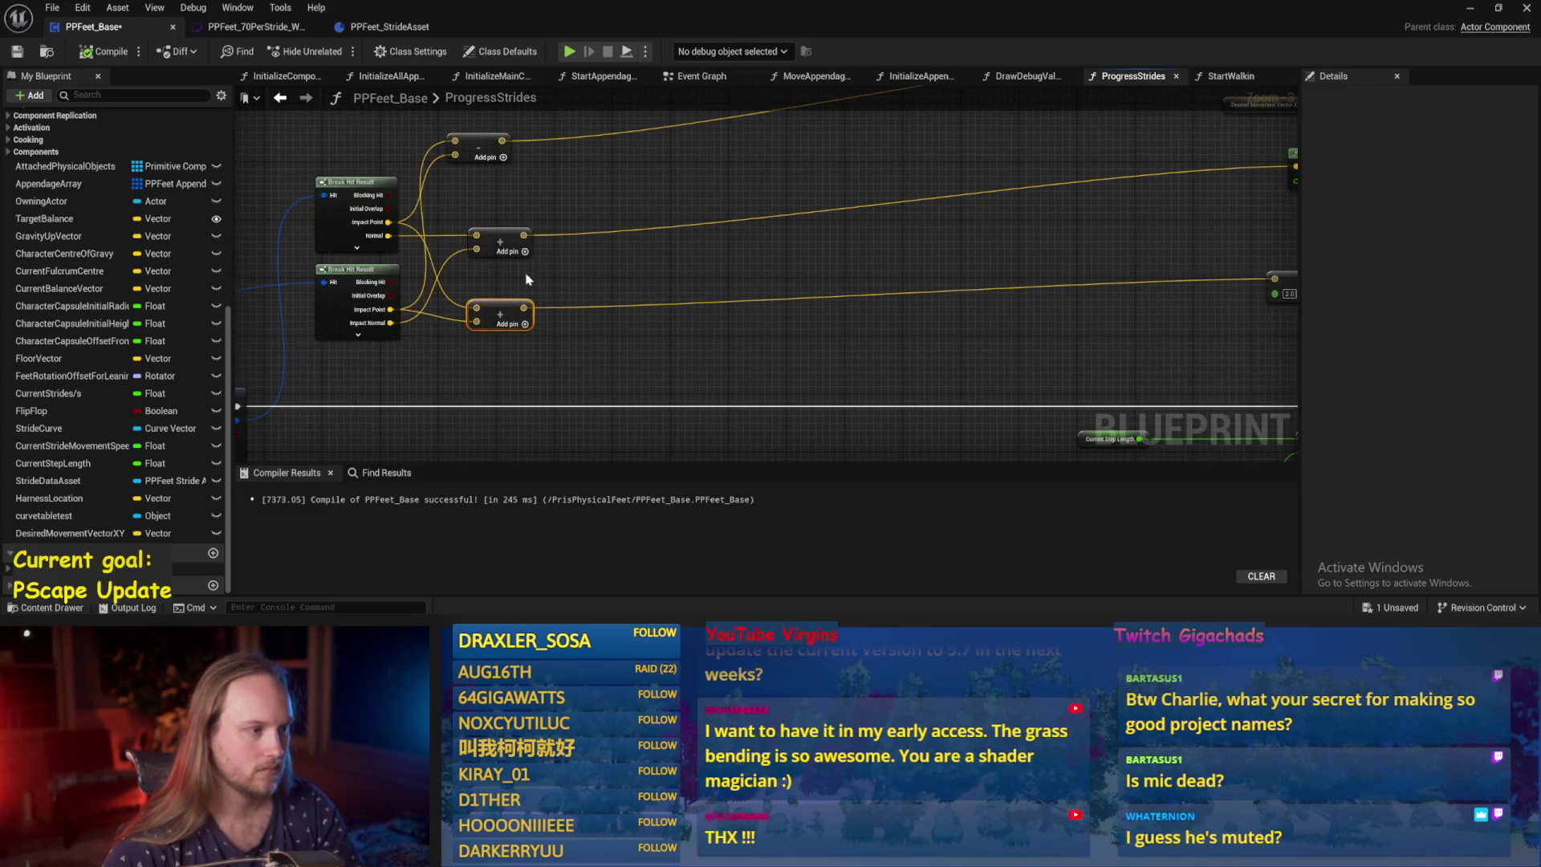
left_click_drag(479, 146, 510, 171)
scroll(560, 188, "down", 3)
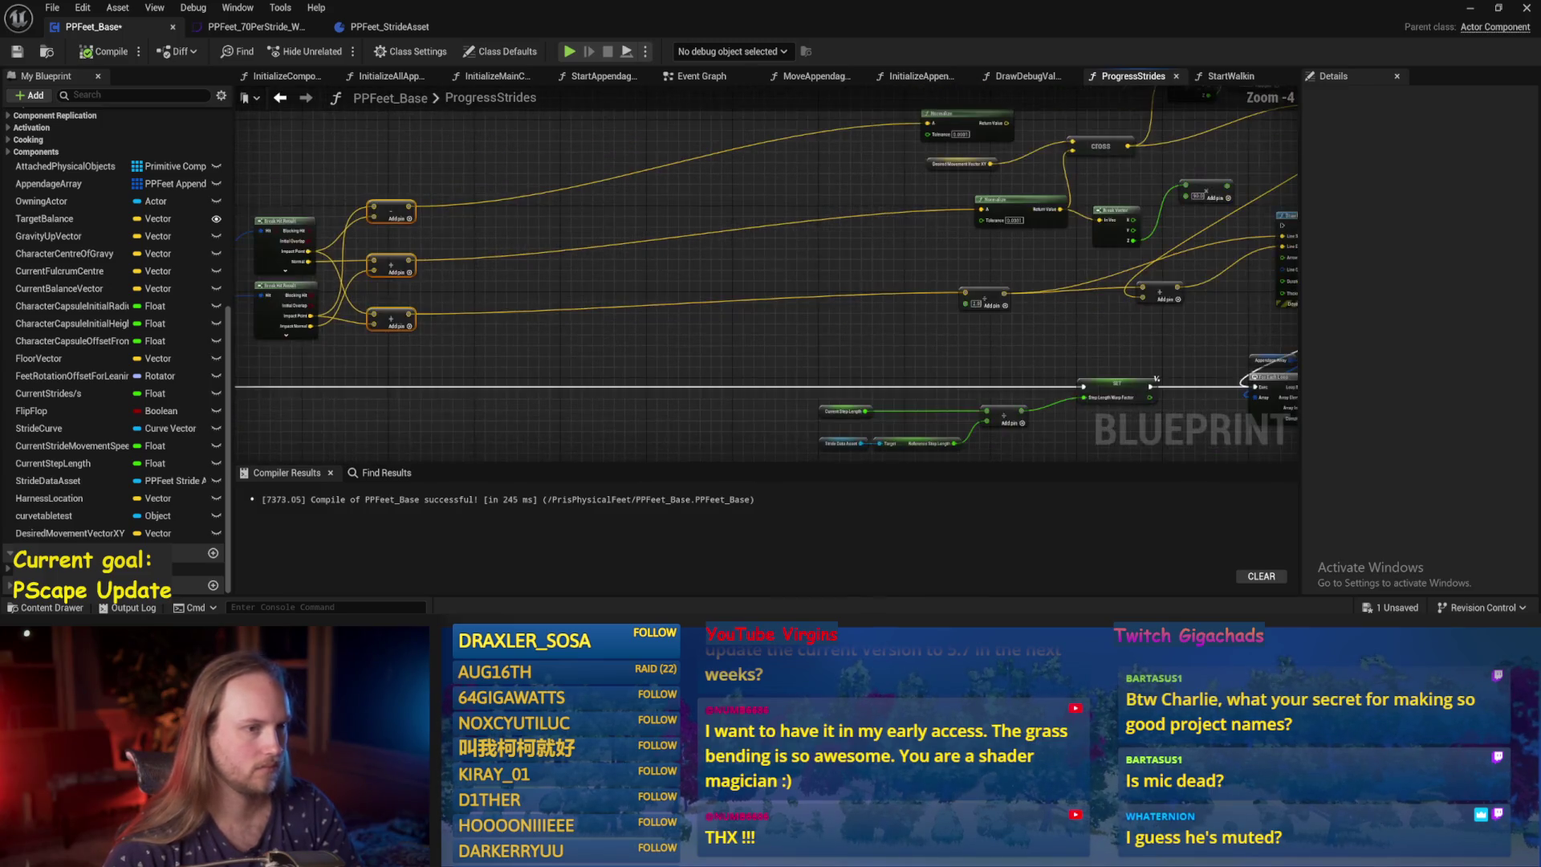
scroll(707, 158, "up", 3)
left_click(706, 158)
scroll(707, 158, "down", 2)
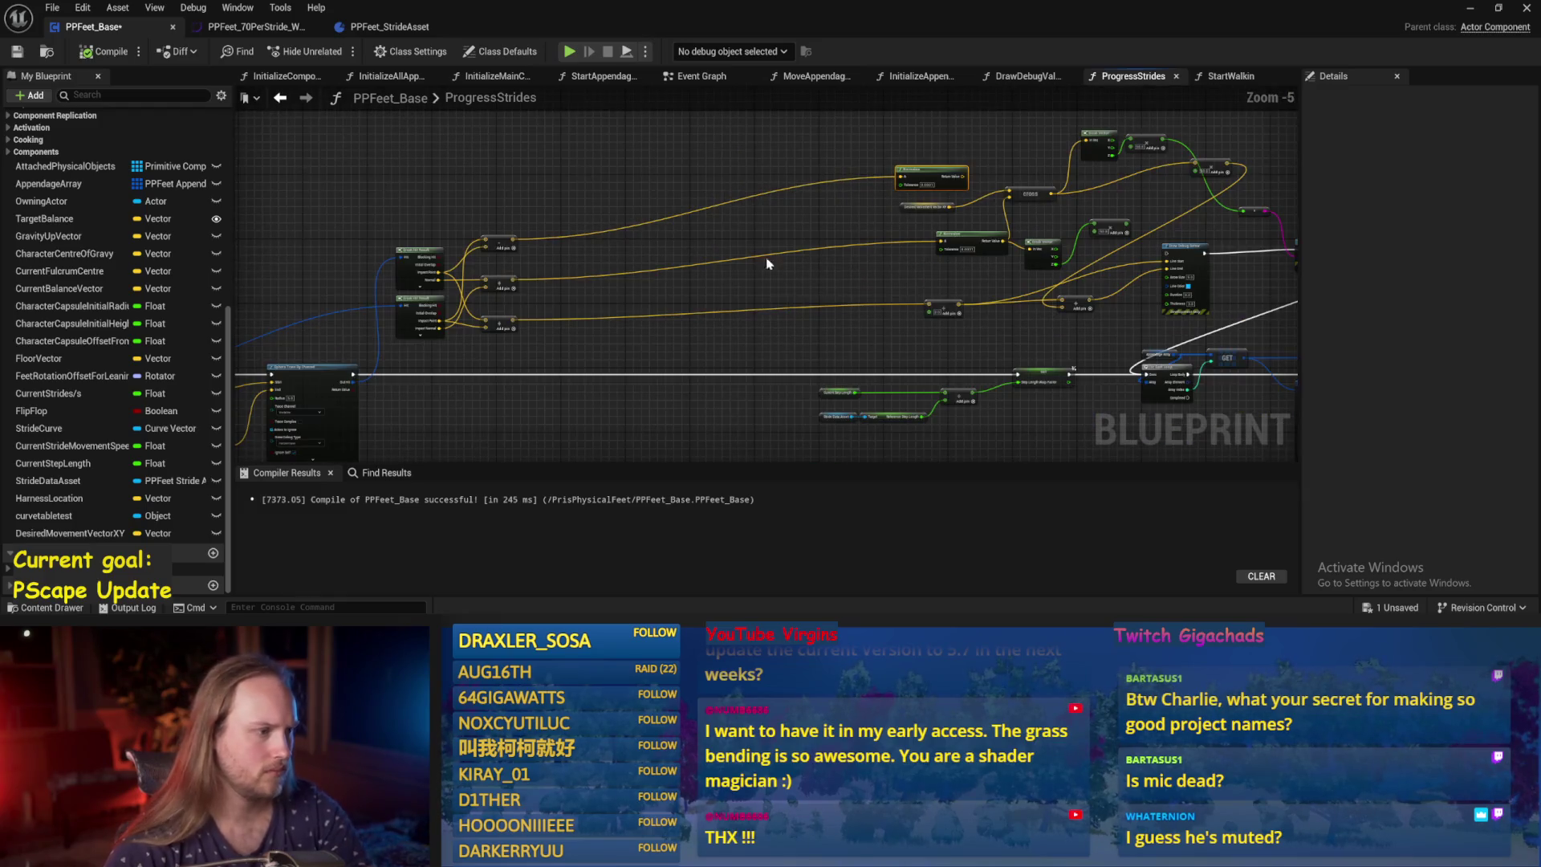
scroll(596, 259, "up", 2)
scroll(595, 259, "down", 2)
scroll(509, 240, "up", 2)
mouse_move(480, 253)
left_mouse_down()
mouse_move(501, 229)
mouse_move(475, 252)
mouse_move(479, 240)
left_mouse_up()
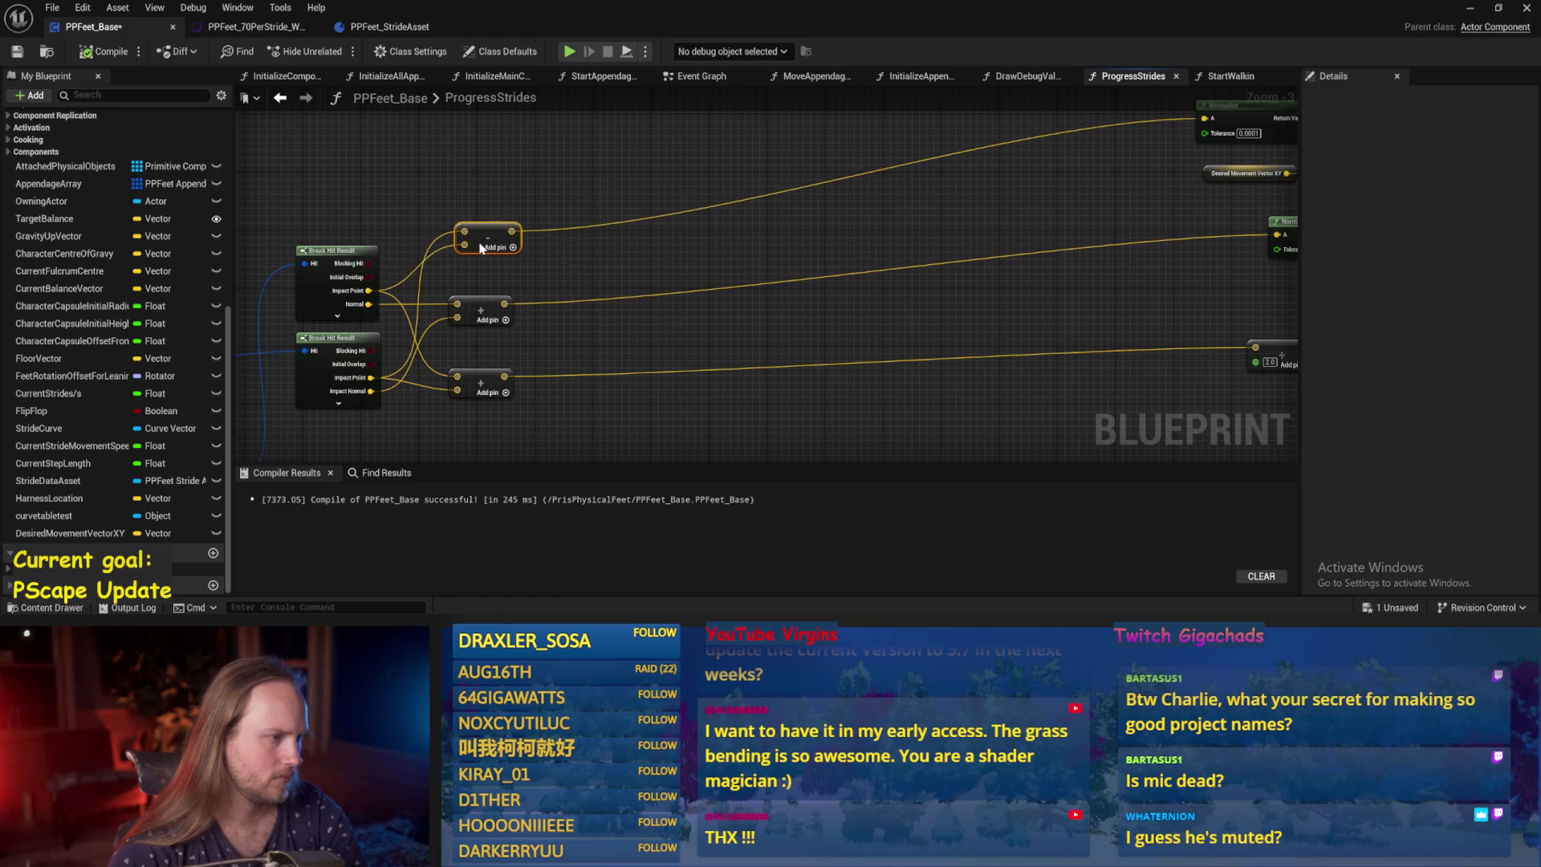
scroll(514, 265, "down", 1)
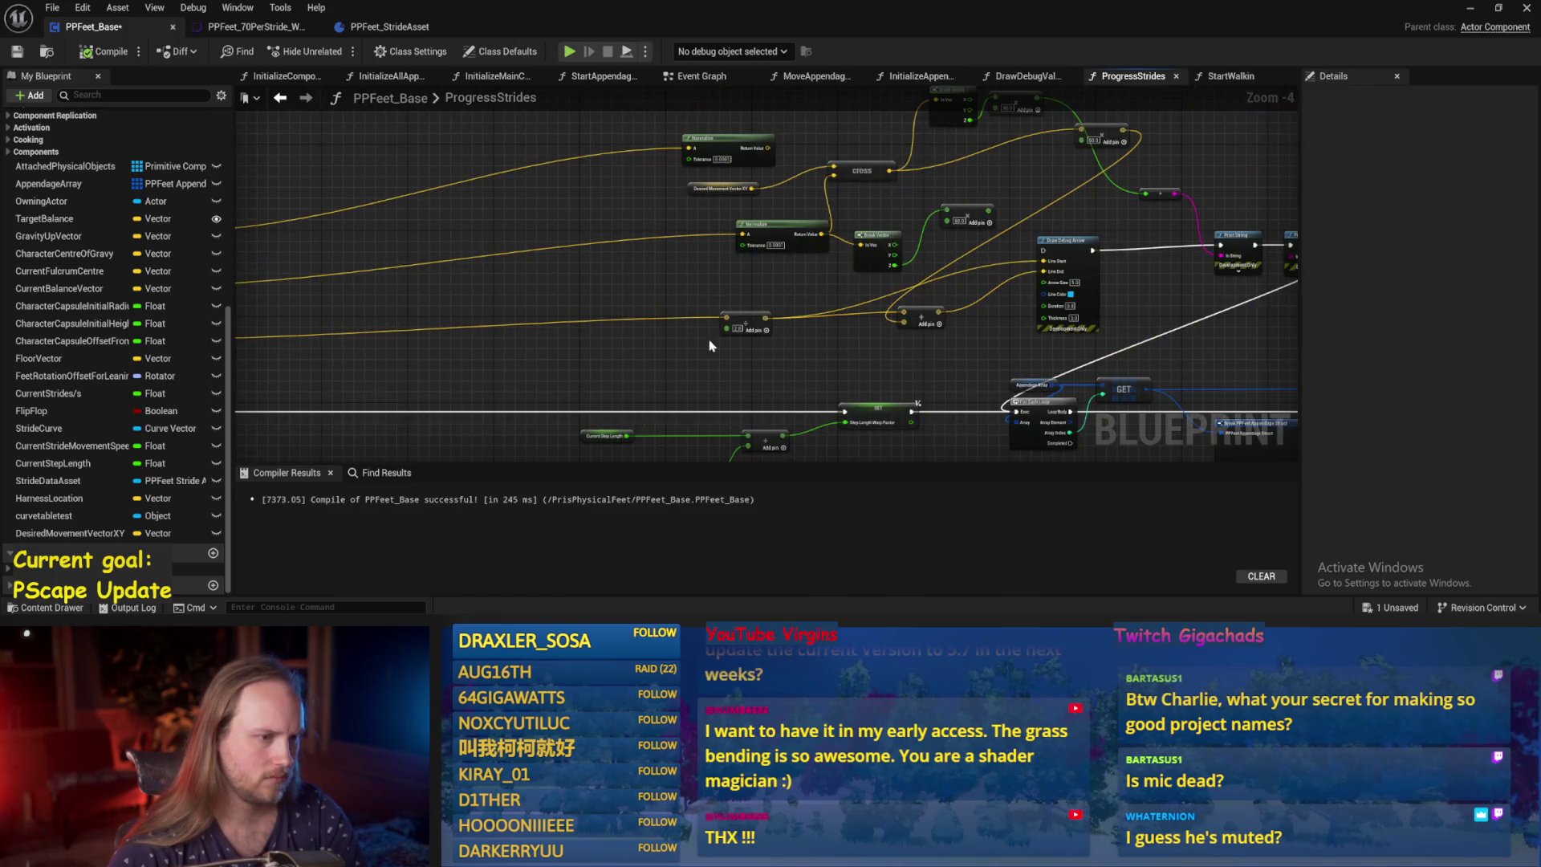
left_click_drag(746, 326, 414, 324)
left_click_drag(414, 324, 627, 323)
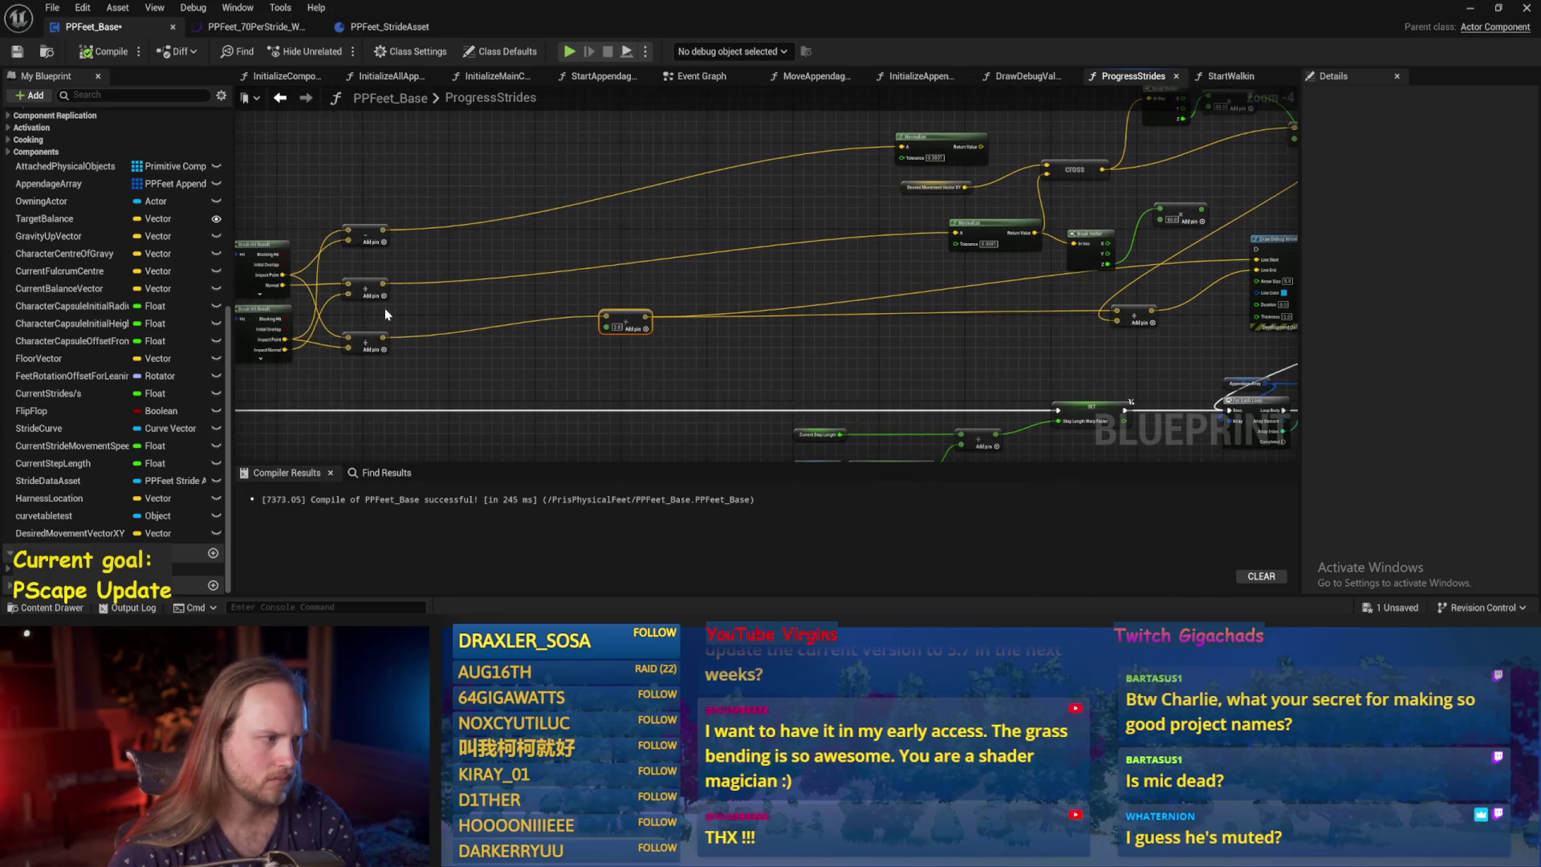
left_click_drag(617, 320, 420, 345)
left_click_drag(1099, 340, 863, 260)
scroll(610, 313, "up", 1)
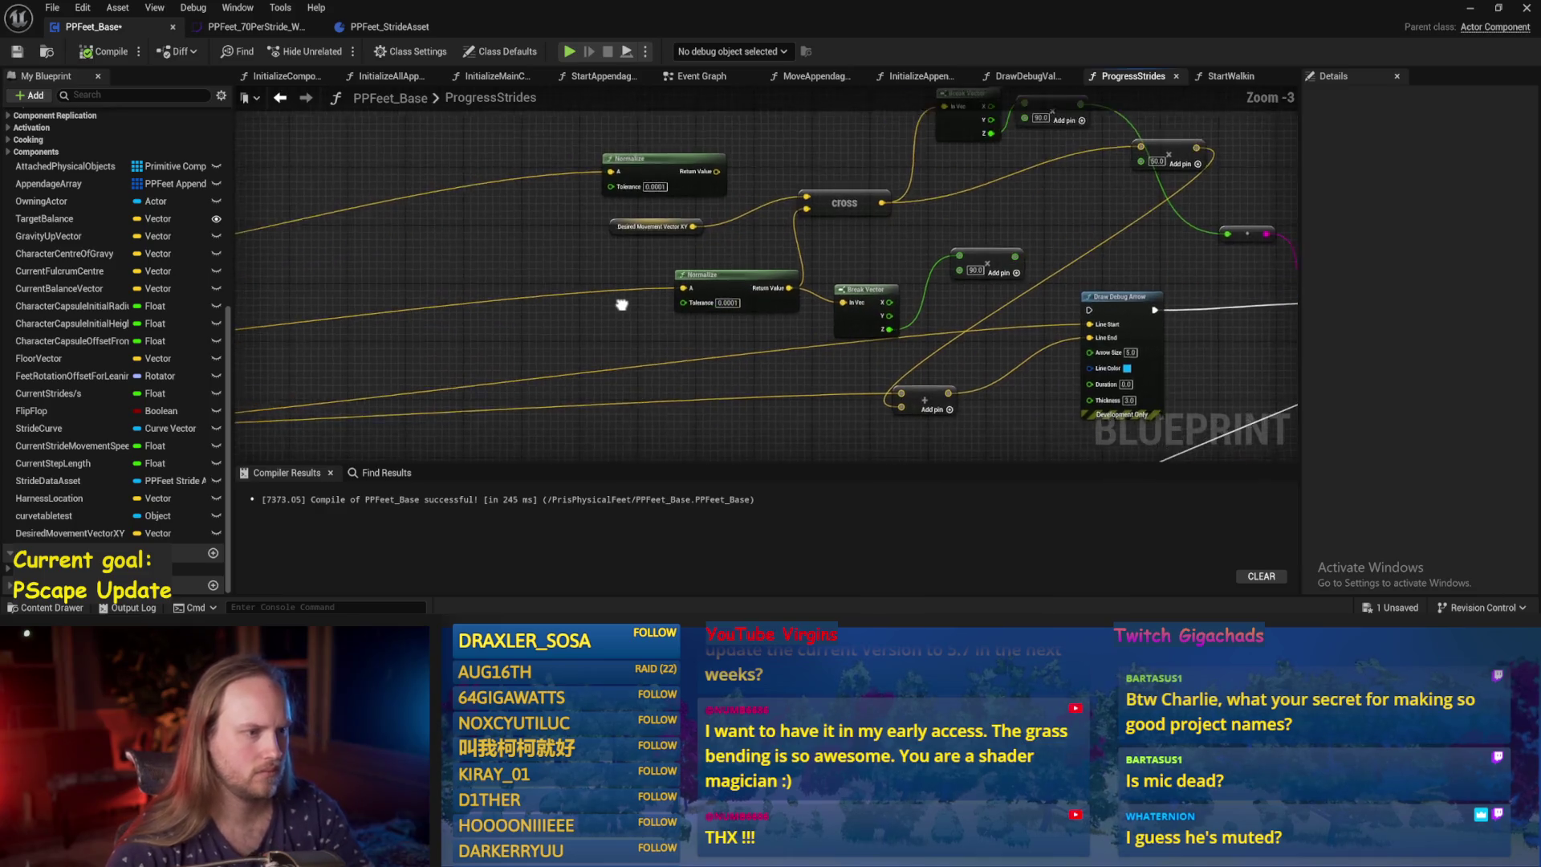
Reposition the Normalize and Break Vector nodes and wire the top Normalize into Break Vector In Vec.
mouse_move(631, 227)
left_mouse_down()
mouse_move(703, 196)
mouse_move(874, 228)
mouse_move(782, 277)
mouse_move(465, 317)
left_mouse_up()
scroll(722, 242, "down", 1)
scroll(465, 317, "up", 1)
scroll(636, 281, "up", 1)
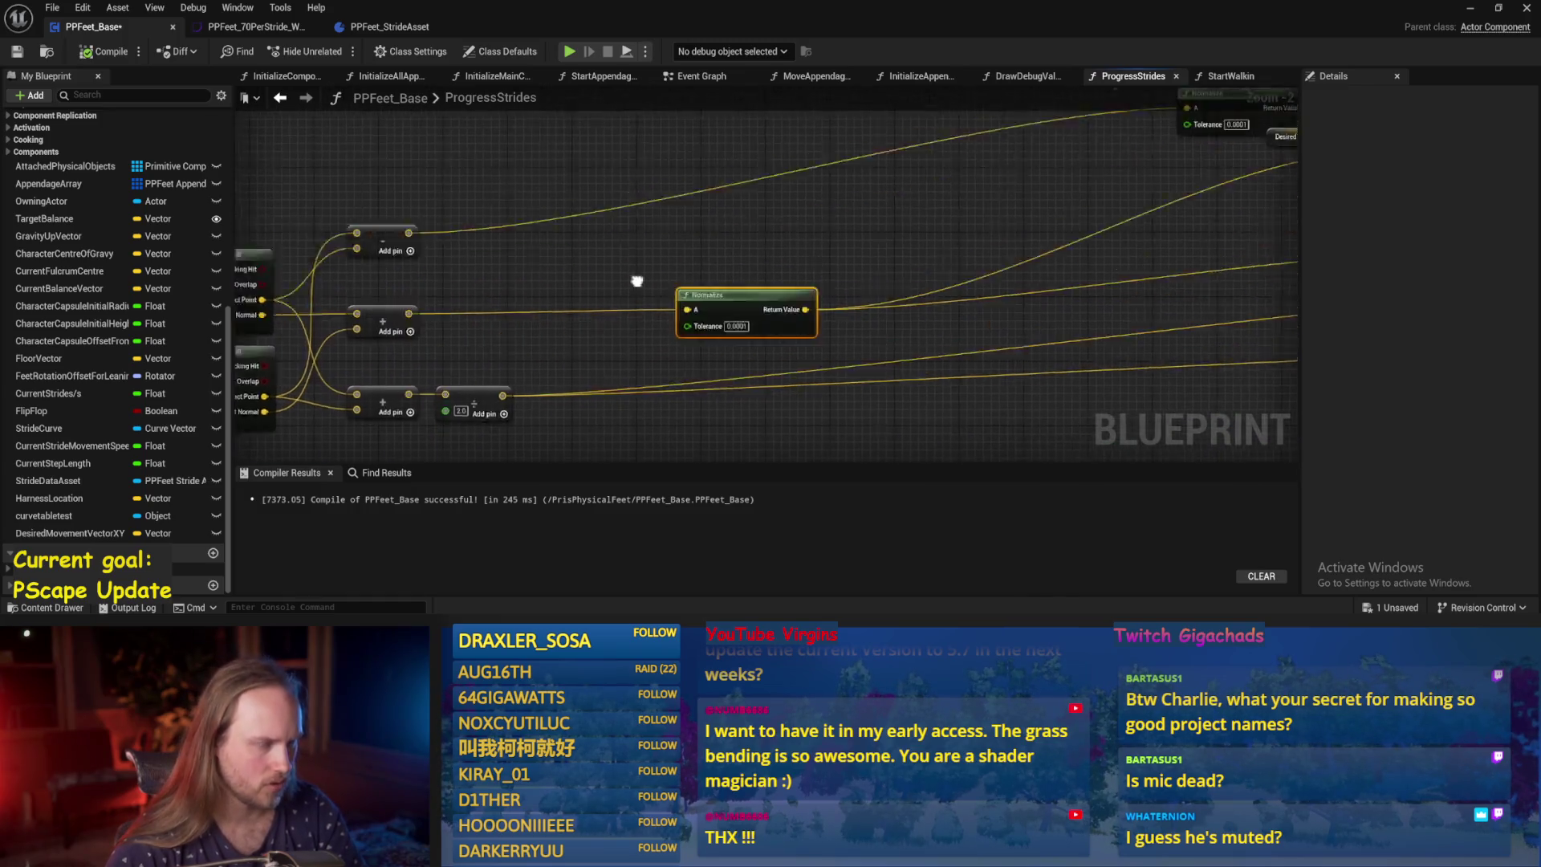
scroll(637, 280, "down", 1)
left_click_drag(584, 292, 498, 293)
left_click_drag(664, 227, 374, 256)
mouse_move(888, 294)
left_mouse_down()
mouse_move(734, 278)
mouse_move(807, 285)
left_mouse_up()
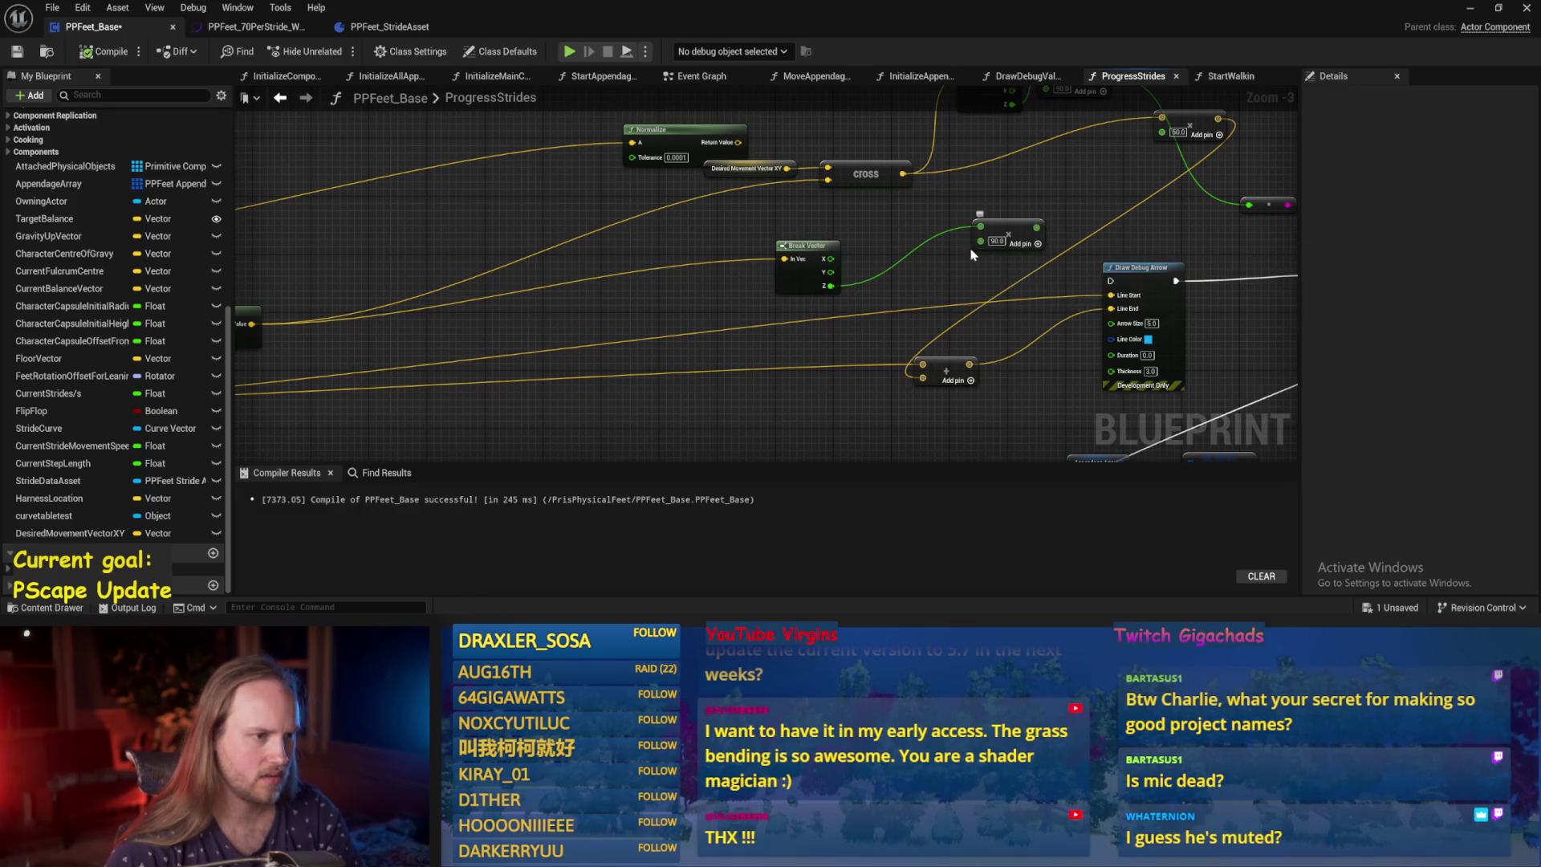
mouse_move(682, 131)
left_mouse_down()
mouse_move(441, 196)
mouse_move(950, 202)
left_mouse_up()
left_click_drag(583, 277, 350, 283)
left_click_drag(772, 219, 1061, 271)
Align the small add node beside Break Vector and tuck both Normalize nodes left.
left_click_drag(955, 315, 666, 305)
left_click_drag(986, 258, 865, 279)
mouse_move(422, 229)
left_mouse_down()
mouse_move(789, 209)
mouse_move(773, 229)
mouse_move(566, 269)
mouse_move(556, 253)
left_mouse_up()
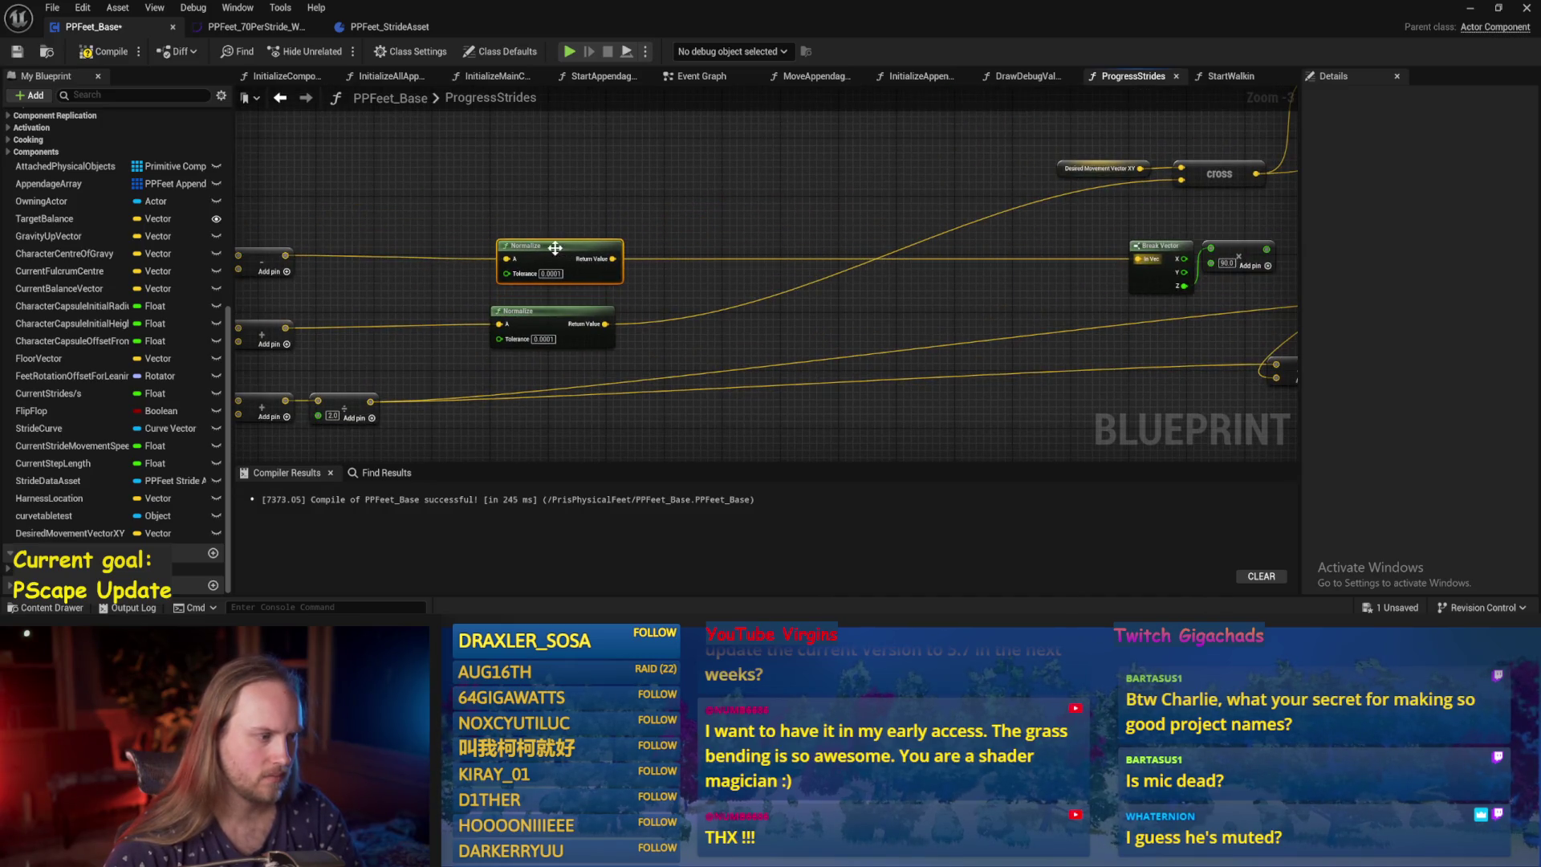
left_click_drag(542, 312, 426, 312)
left_click(445, 220)
left_click_drag(436, 253, 428, 246)
left_click_drag(240, 279, 423, 290)
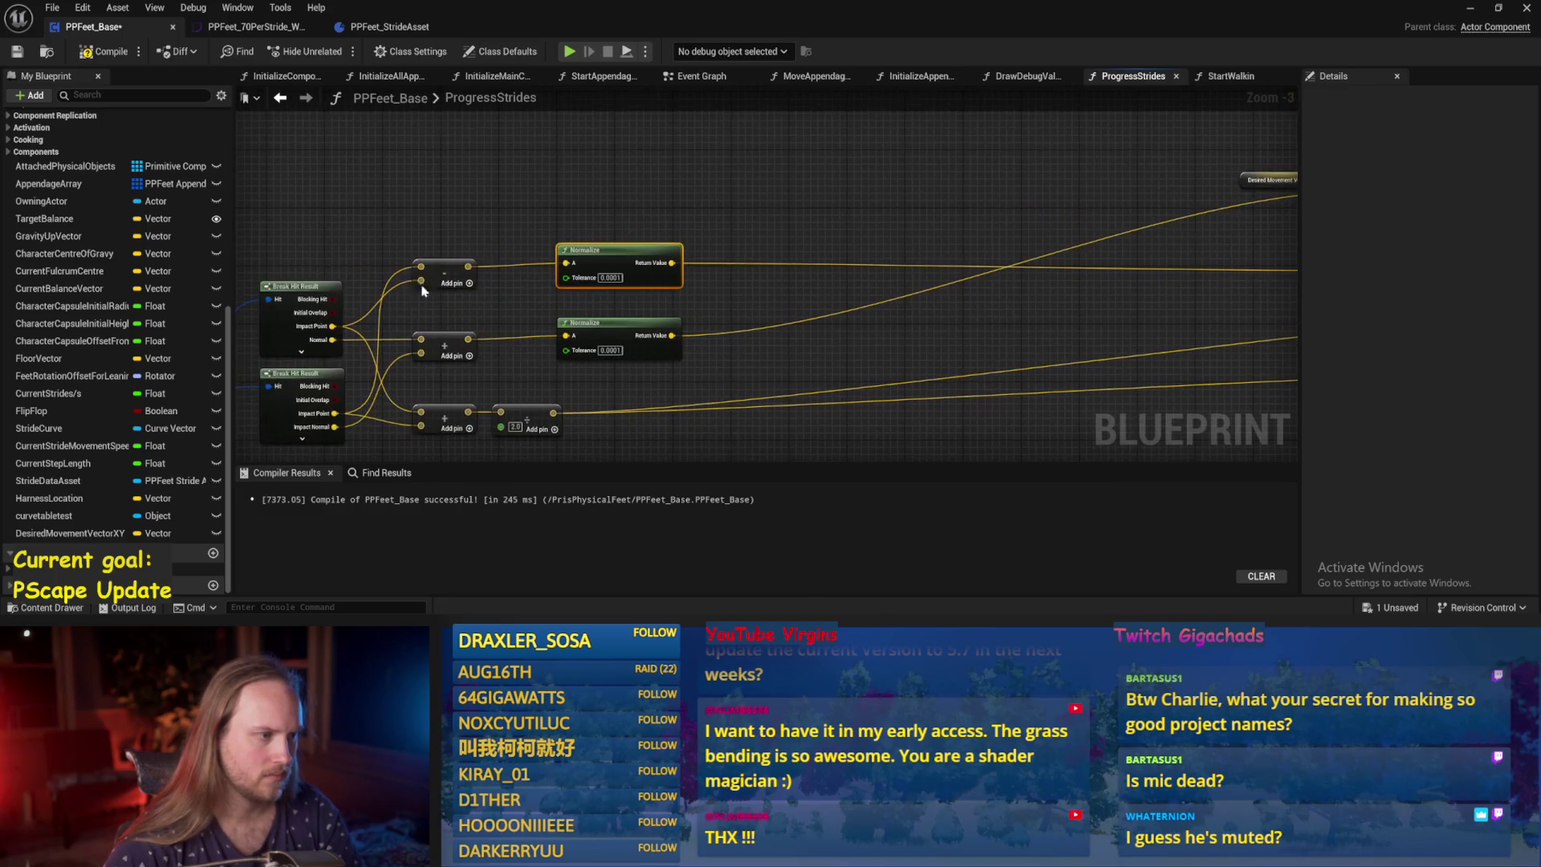
left_click(873, 207)
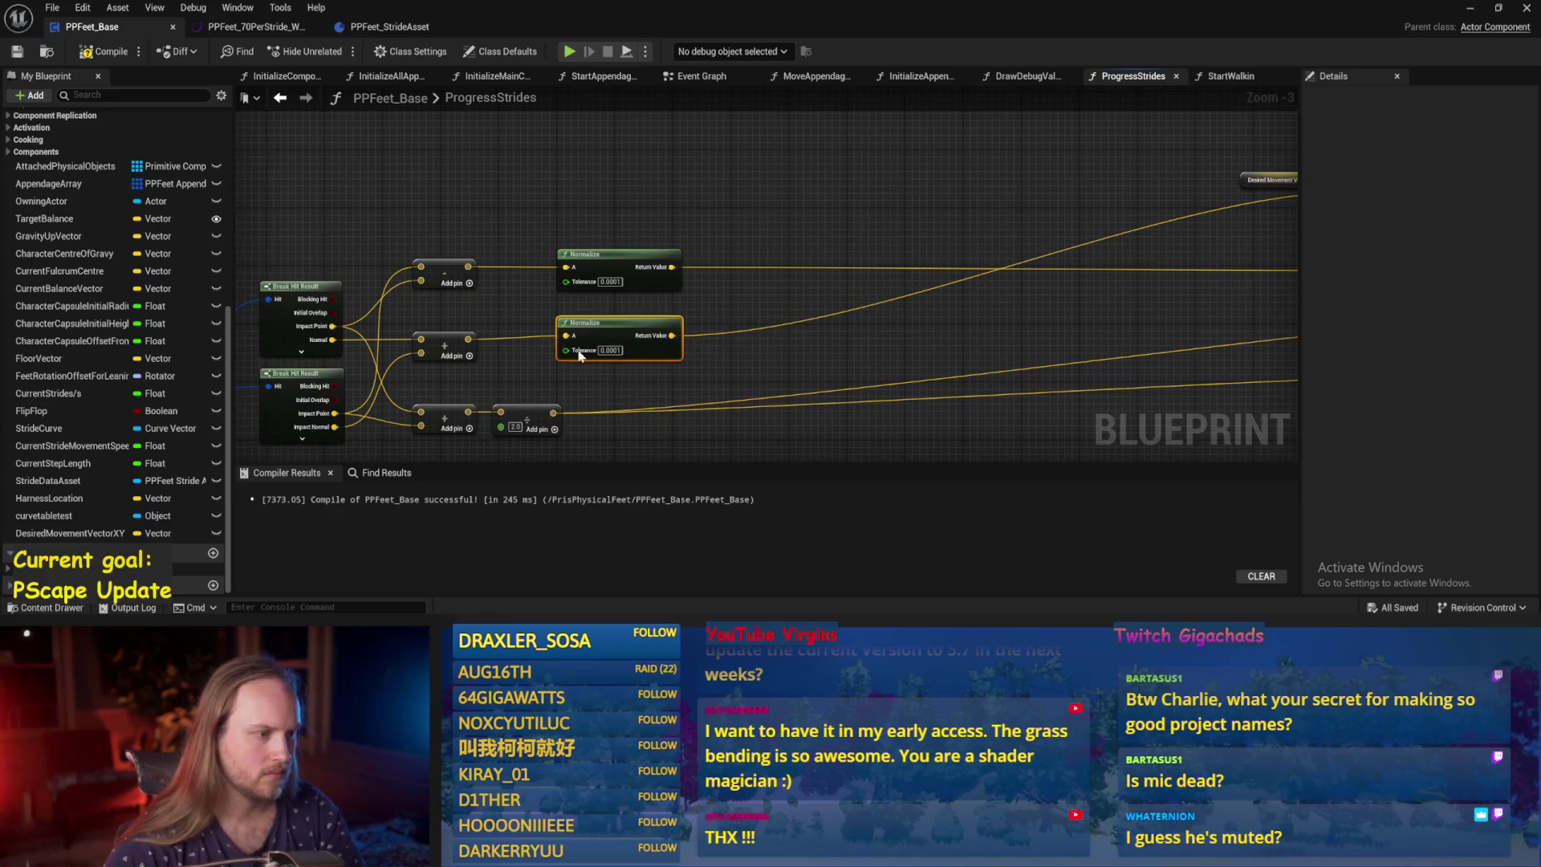
left_click(816, 361)
Move Break Vector and the multiply node beside the top Normalize, then save the Blueprint.
left_click_drag(816, 362, 576, 345)
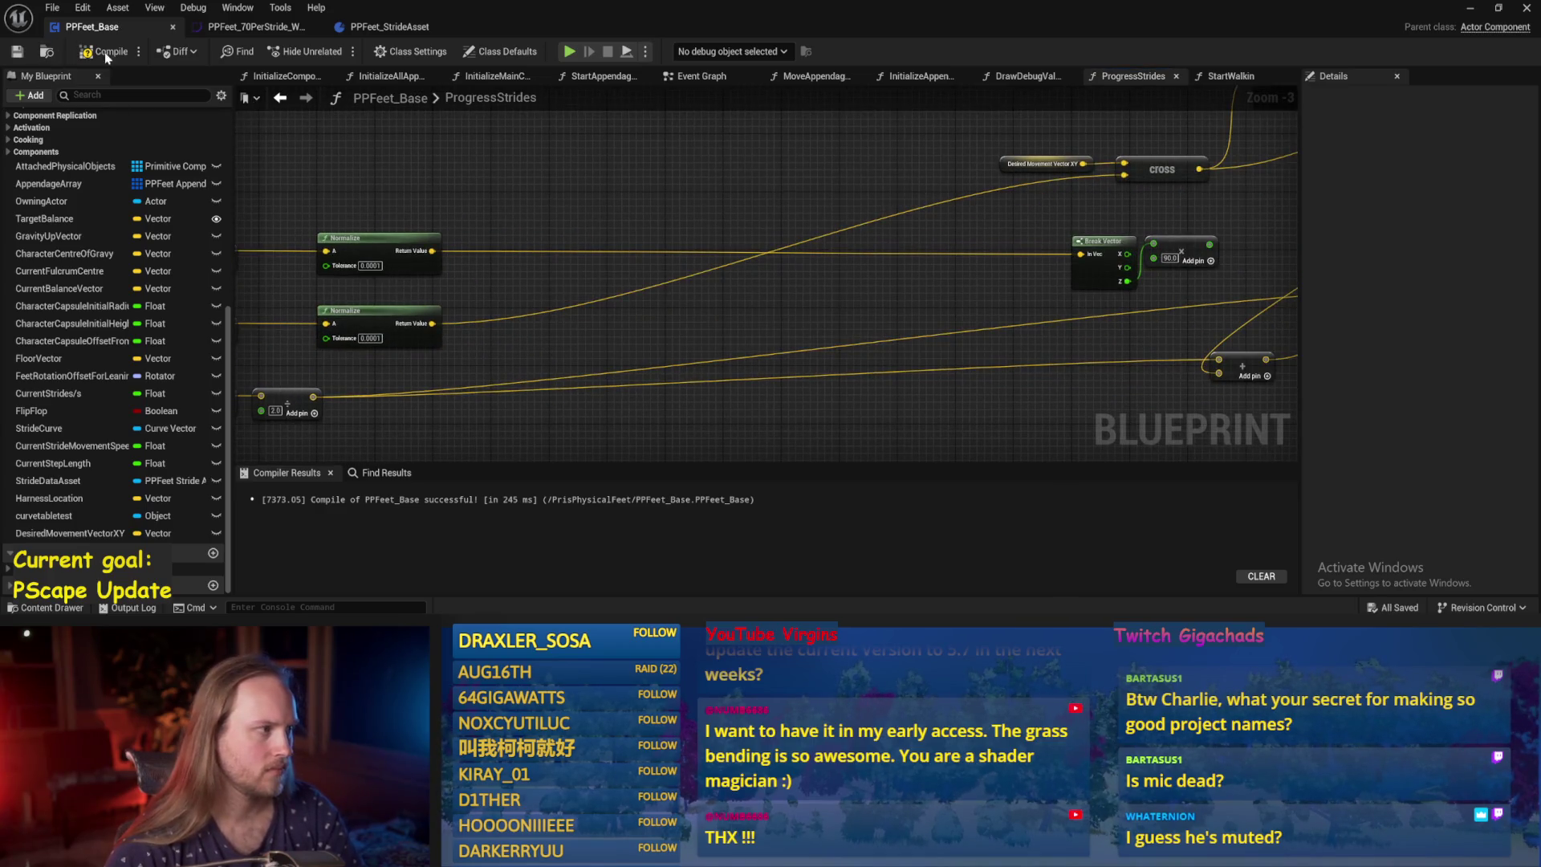
left_click_drag(1176, 244, 600, 246)
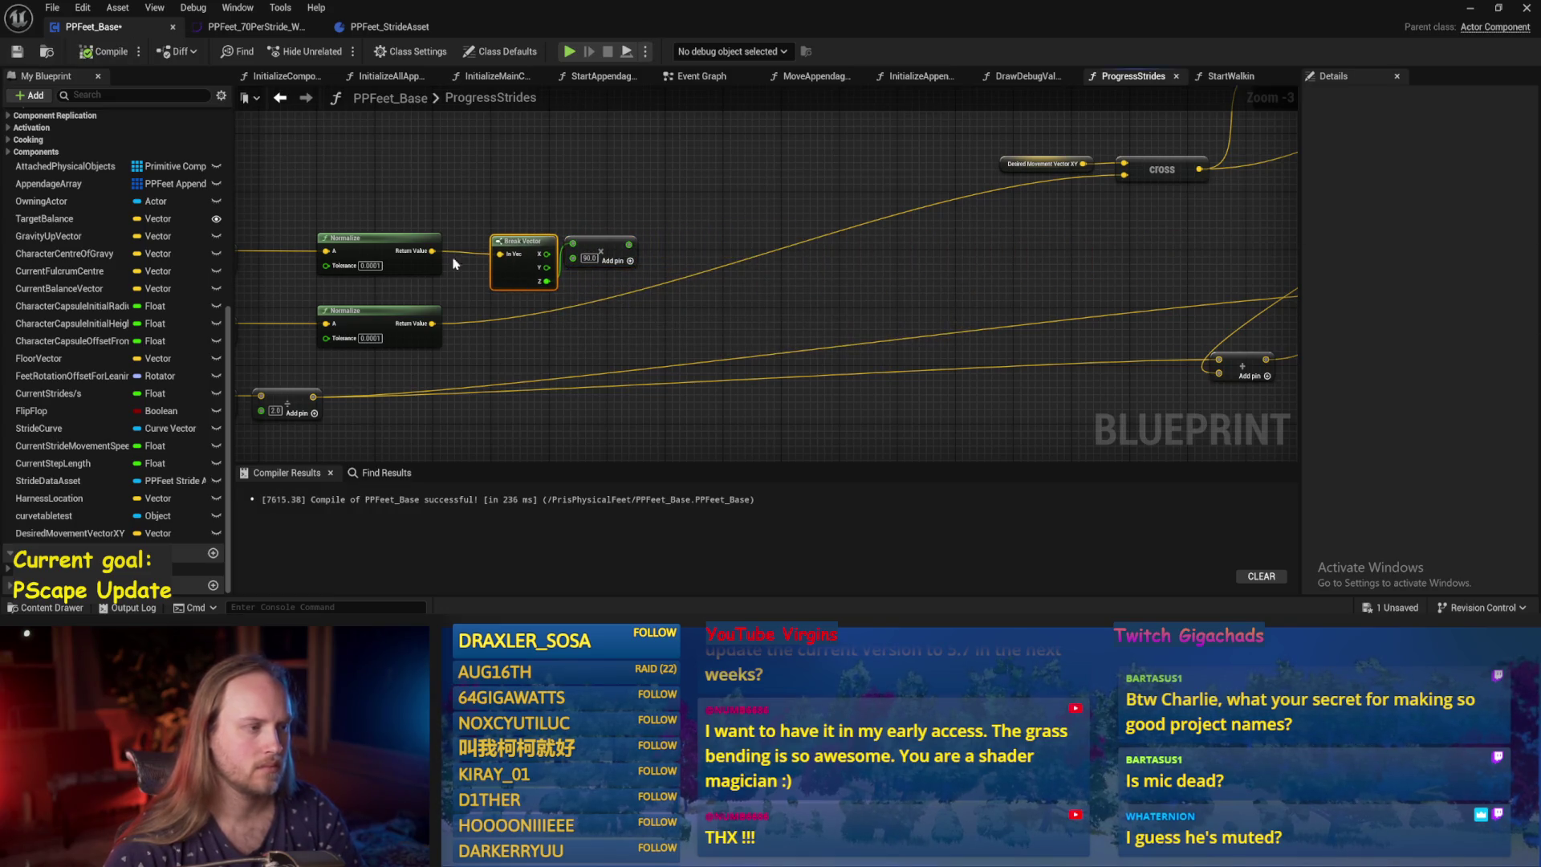
left_click(605, 273)
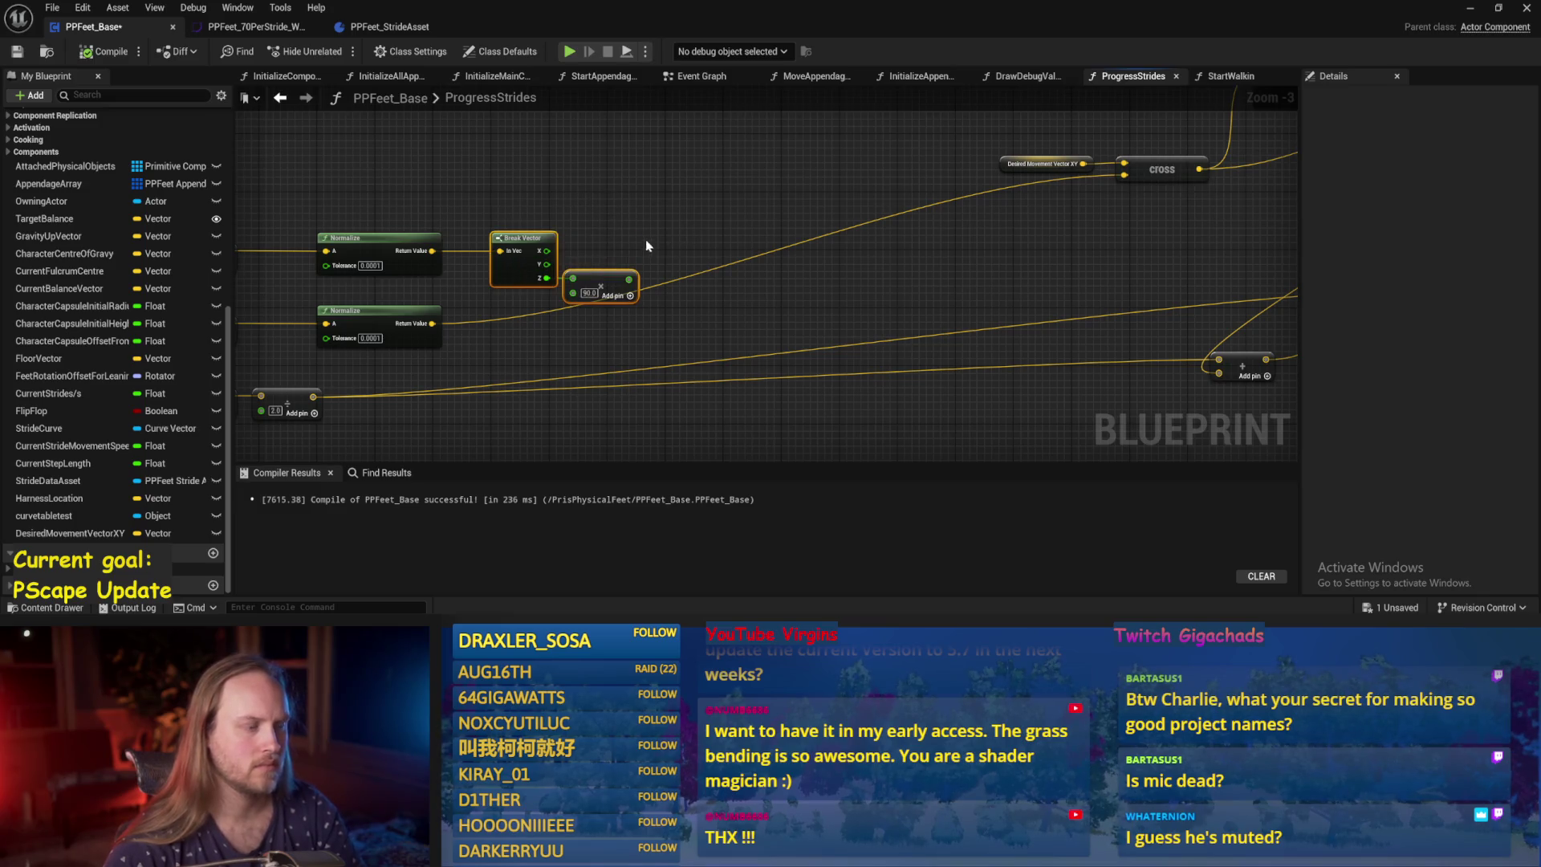
key("ctrl+s")
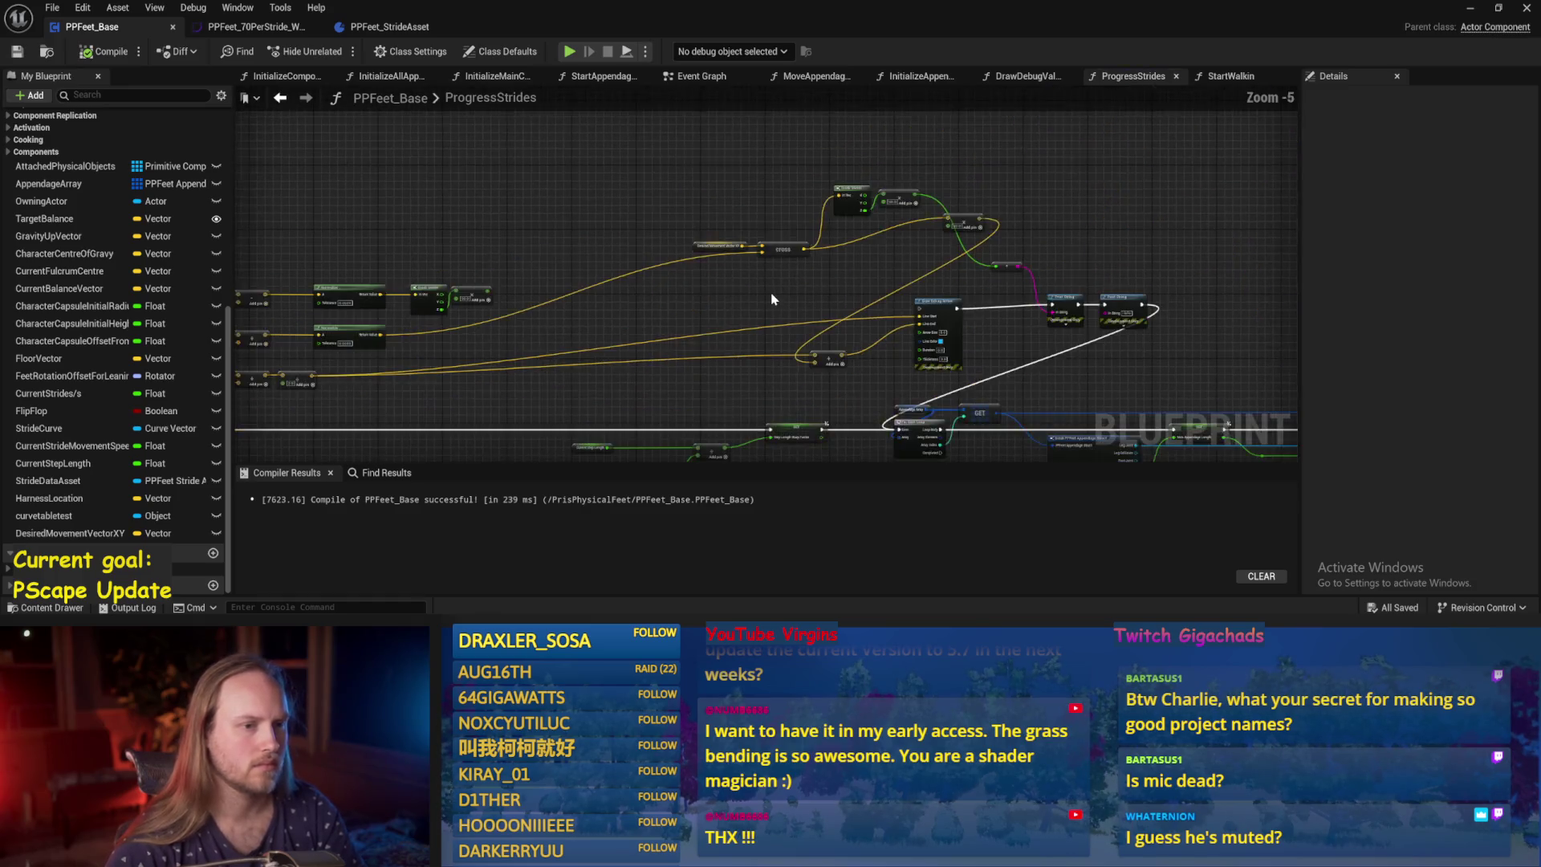
Move the 50.0 Add node beside Cross and delete the two Print String nodes.
left_click_drag(1128, 147, 919, 205)
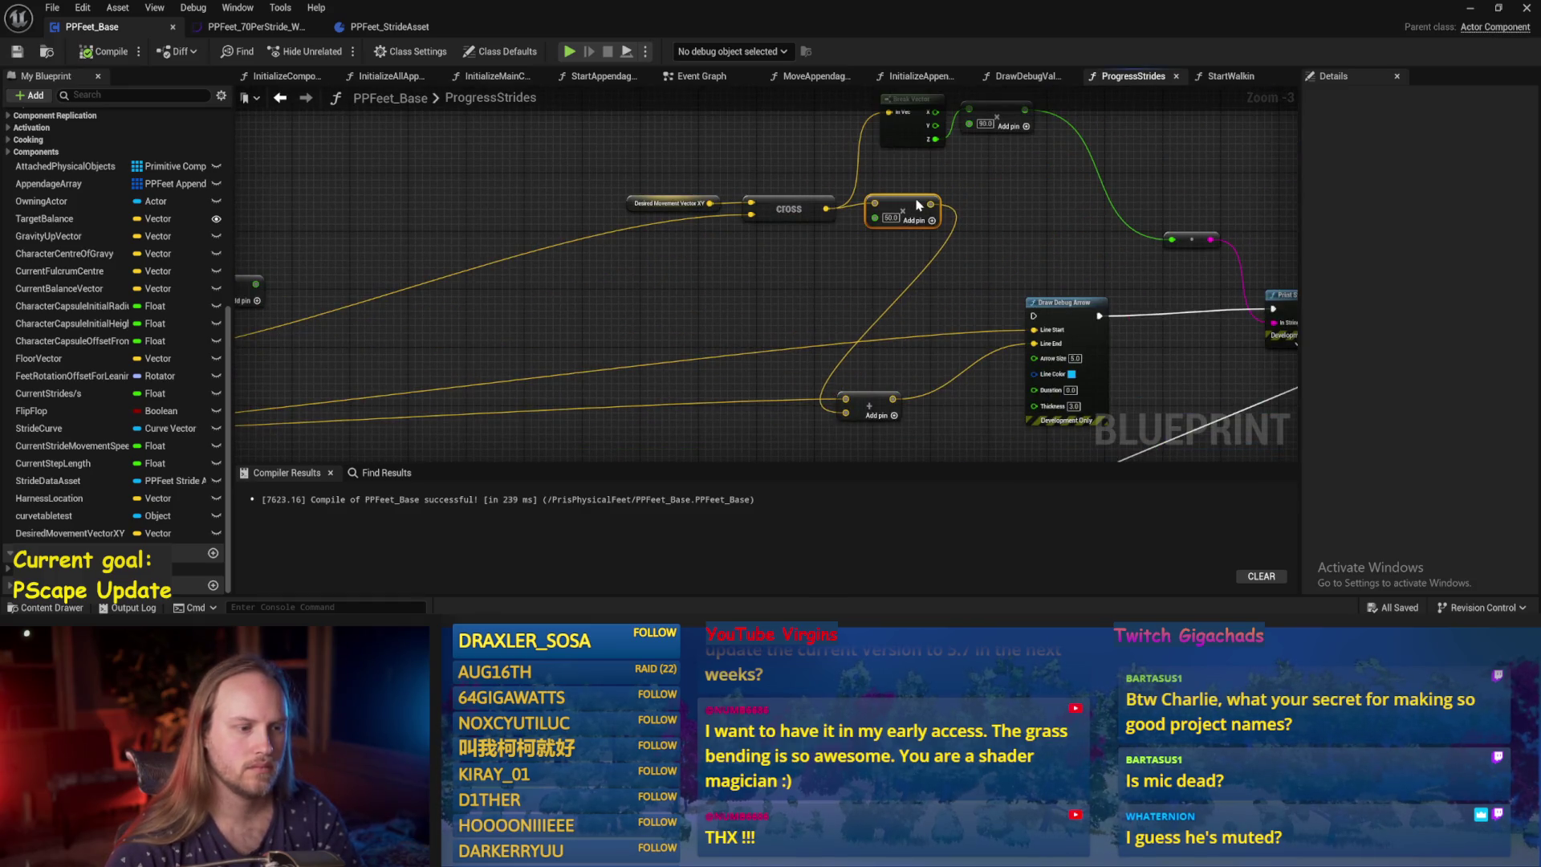
left_click(885, 231)
scroll(922, 206, "down", 2)
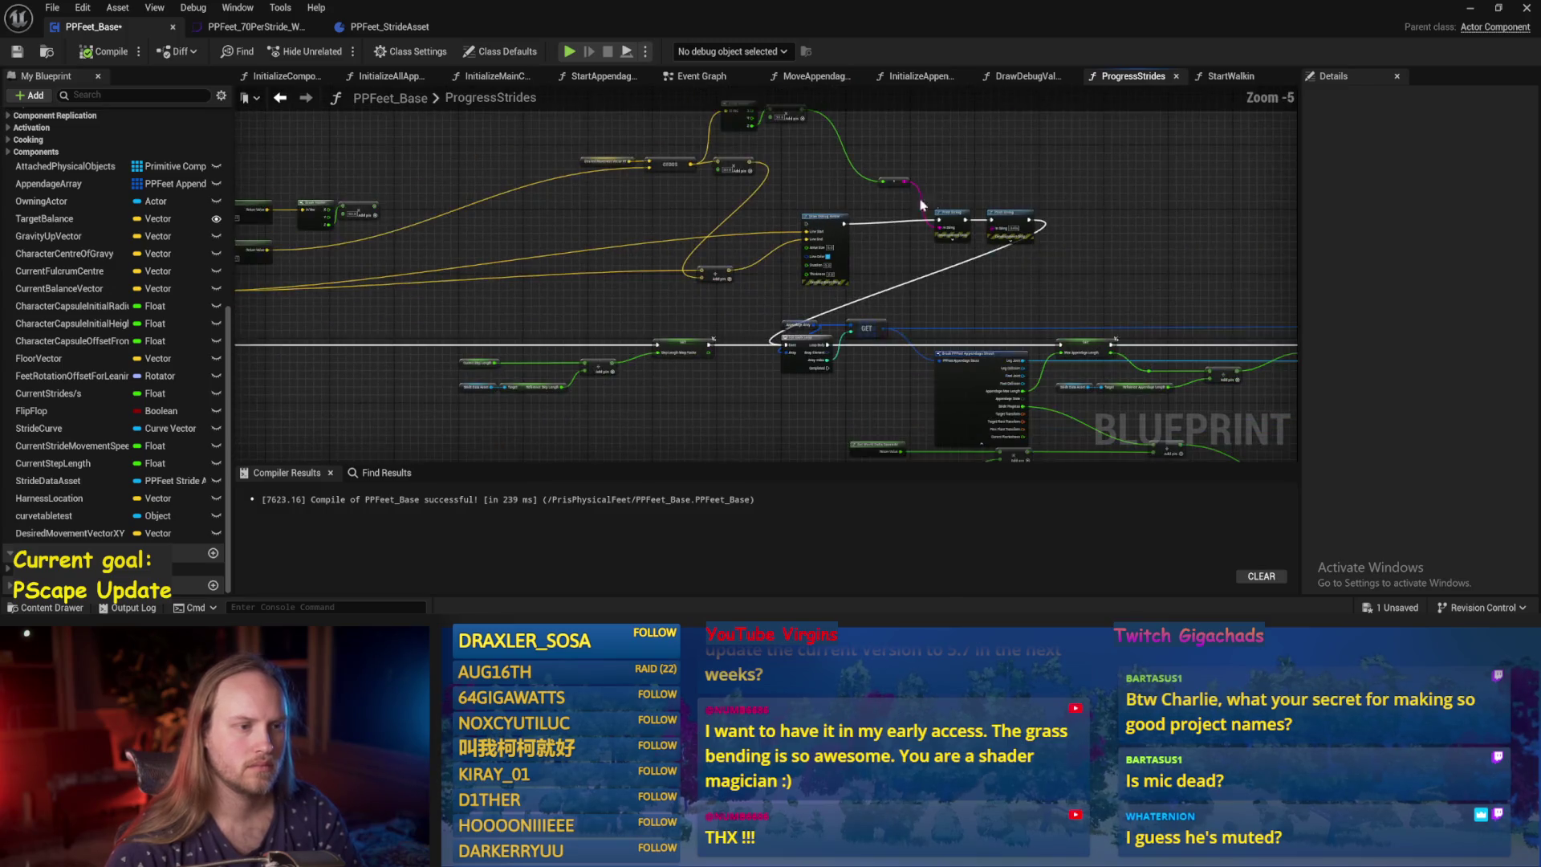
left_click_drag(995, 216, 1107, 293)
key("Delete")
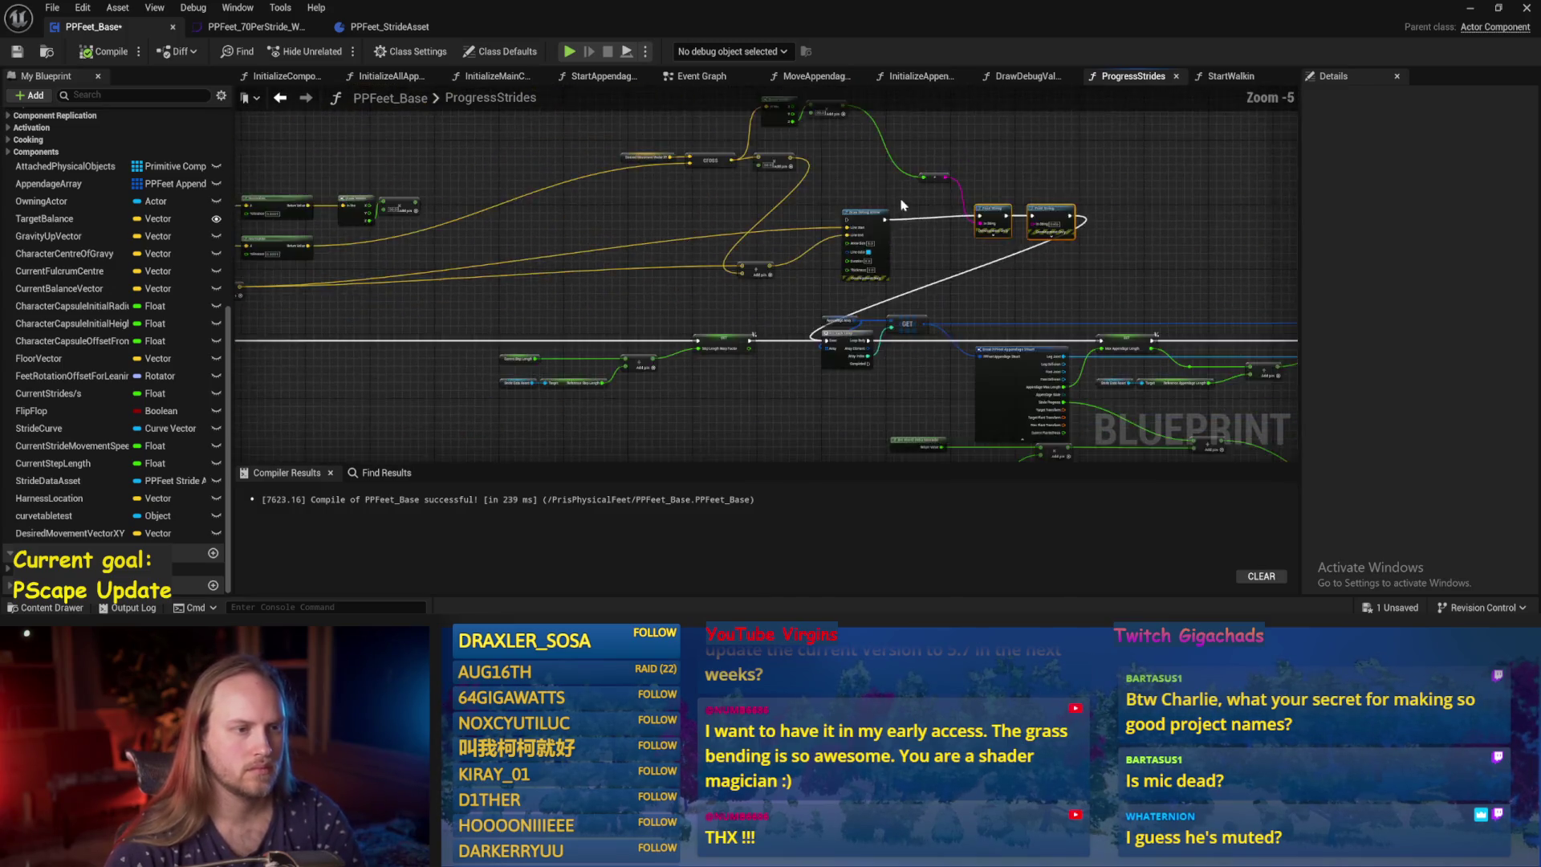
scroll(899, 239, "up", 1)
Place the upper Add node next to the lower one near Break Vector.
left_click_drag(891, 143, 722, 216)
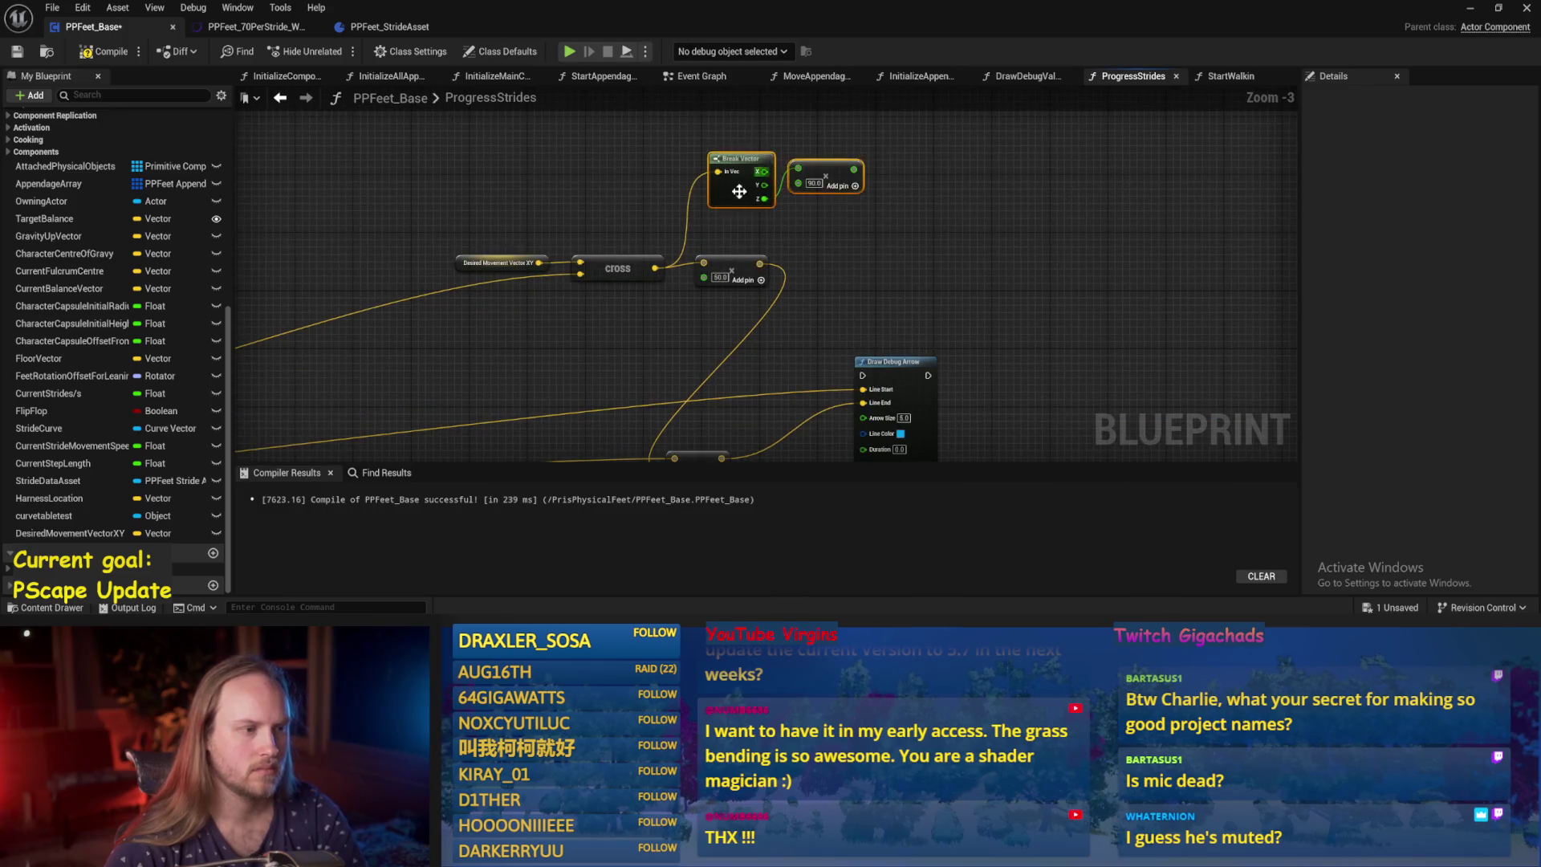
scroll(751, 216, "down", 1)
mouse_move(822, 224)
left_mouse_down()
mouse_move(850, 262)
mouse_move(722, 337)
mouse_move(671, 399)
left_mouse_up()
scroll(849, 261, "up", 2)
scroll(974, 327, "down", 2)
scroll(843, 344, "up", 2)
scroll(585, 325, "down", 1)
scroll(691, 312, "up", 1)
left_click_drag(692, 312, 716, 325)
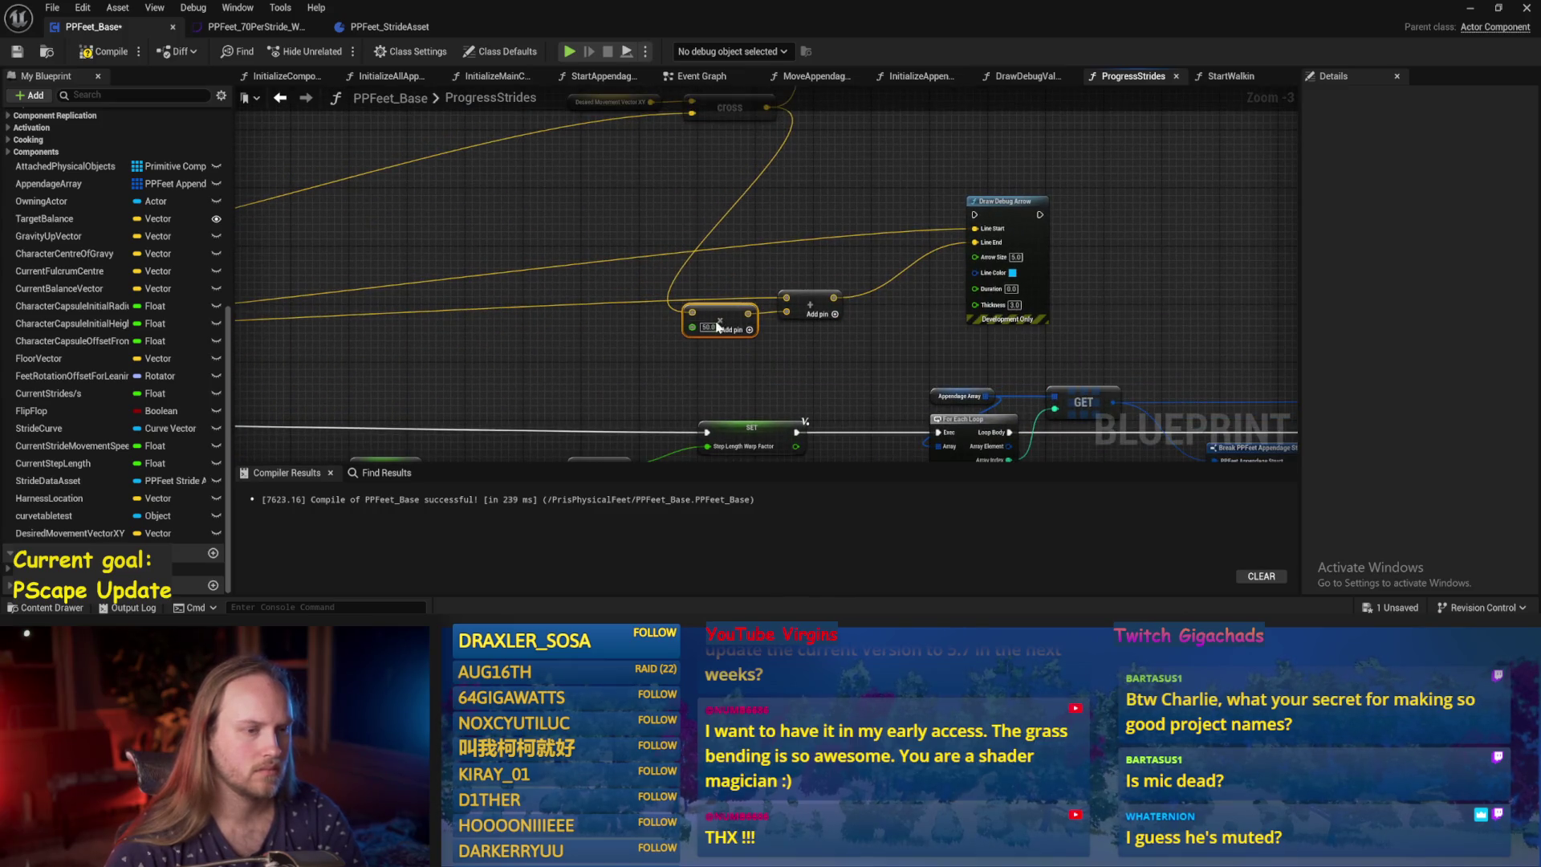
scroll(857, 336, "down", 2)
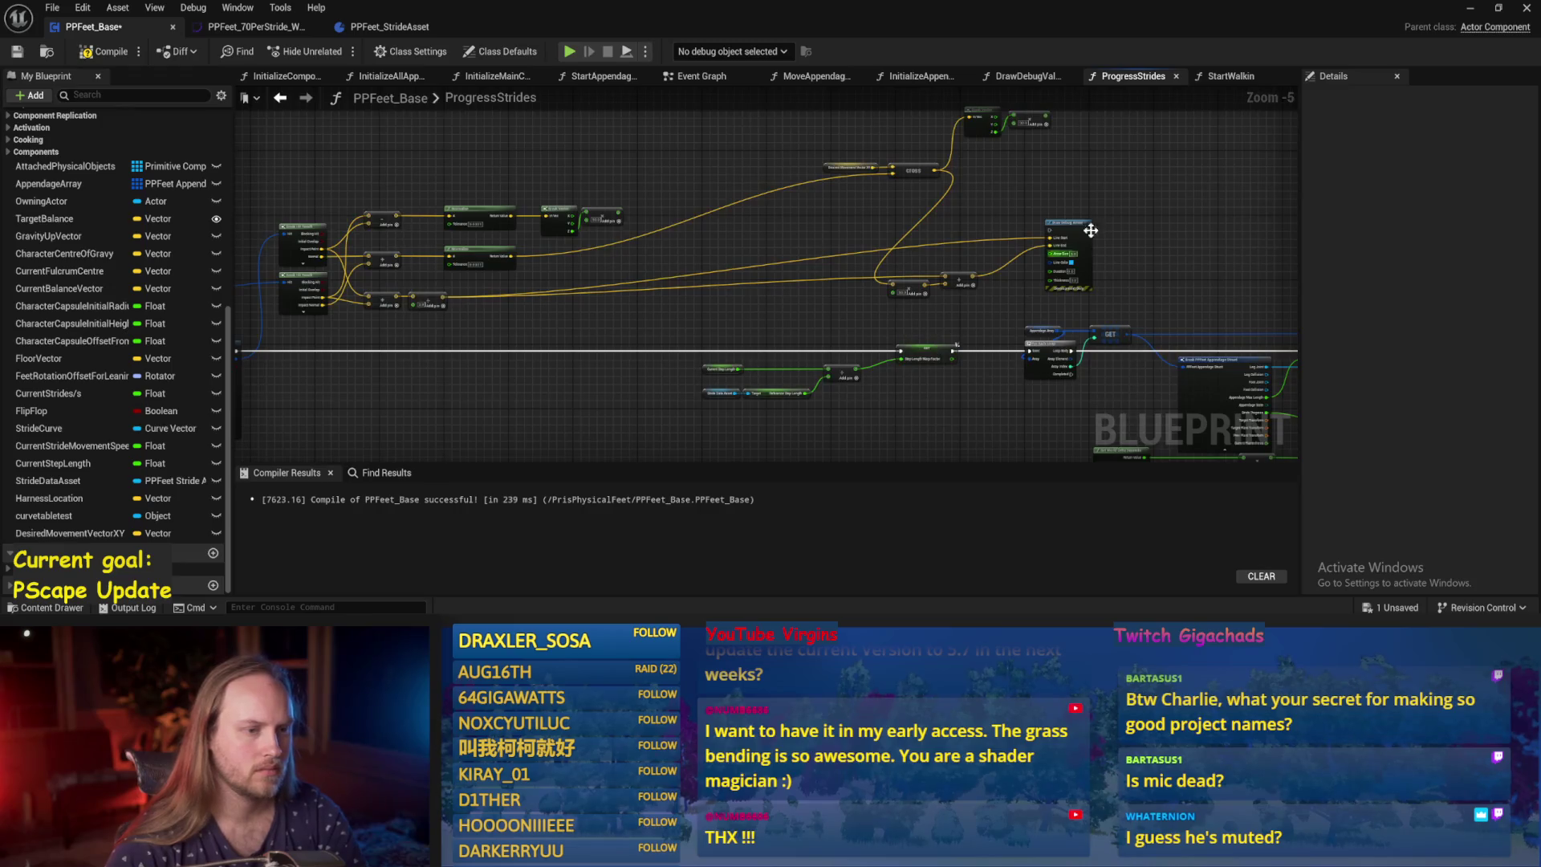
Move the upper node cluster left of Sphere Trace and save the Blueprint.
left_click_drag(1134, 137, 830, 350)
mouse_move(909, 322)
left_mouse_down()
mouse_move(646, 299)
mouse_move(561, 310)
mouse_move(912, 262)
left_mouse_up()
scroll(912, 261, "down", 1)
mouse_move(674, 152)
left_mouse_down()
mouse_move(1028, 276)
mouse_move(1029, 256)
mouse_move(849, 256)
left_mouse_up()
scroll(739, 361, "up", 2)
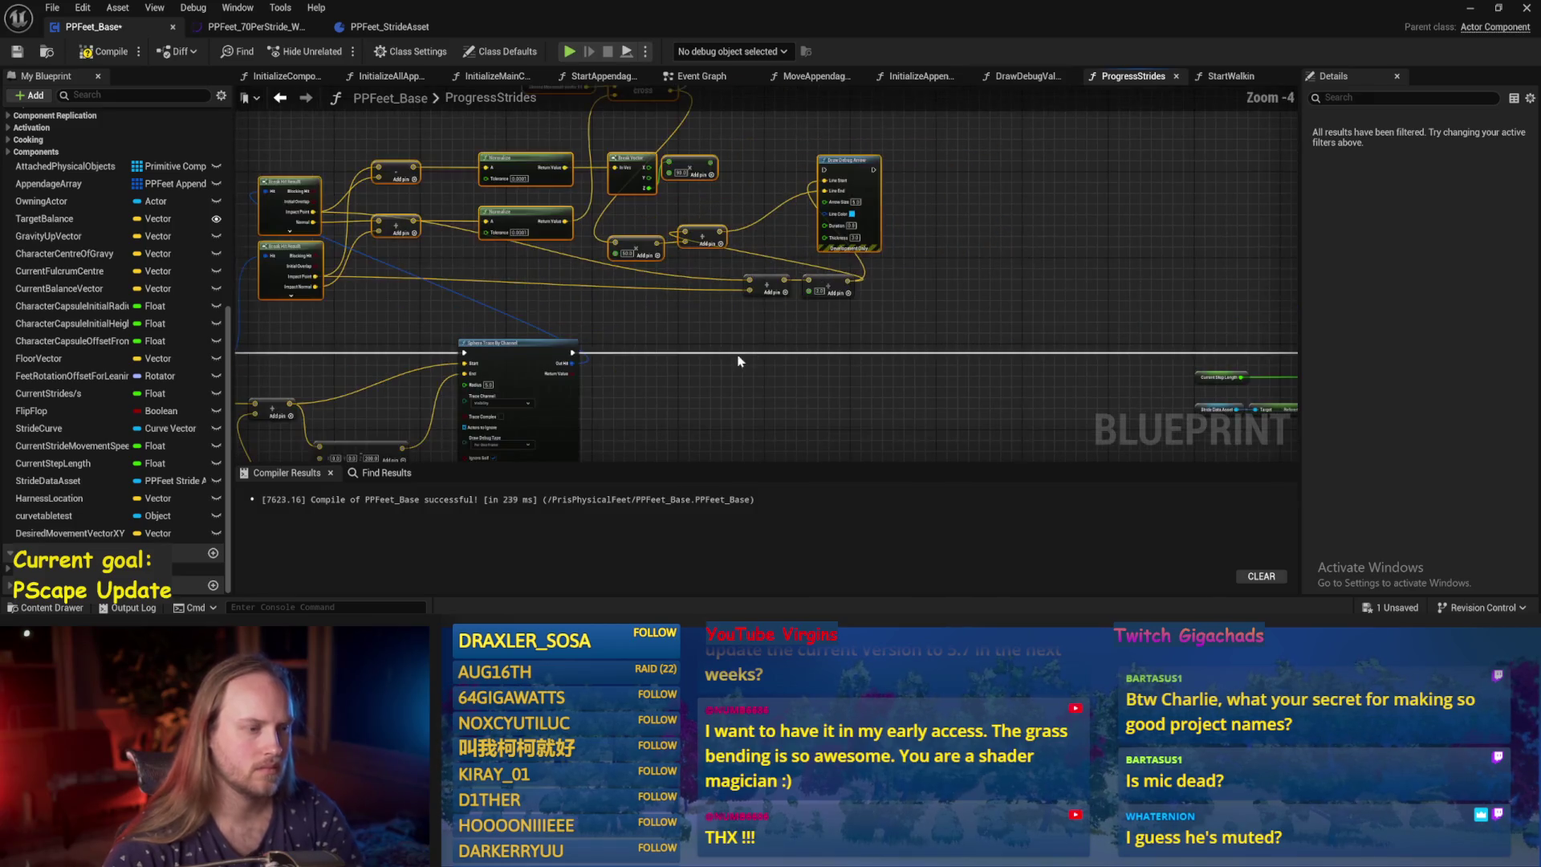
key("ctrl+z")
scroll(746, 329, "down", 2)
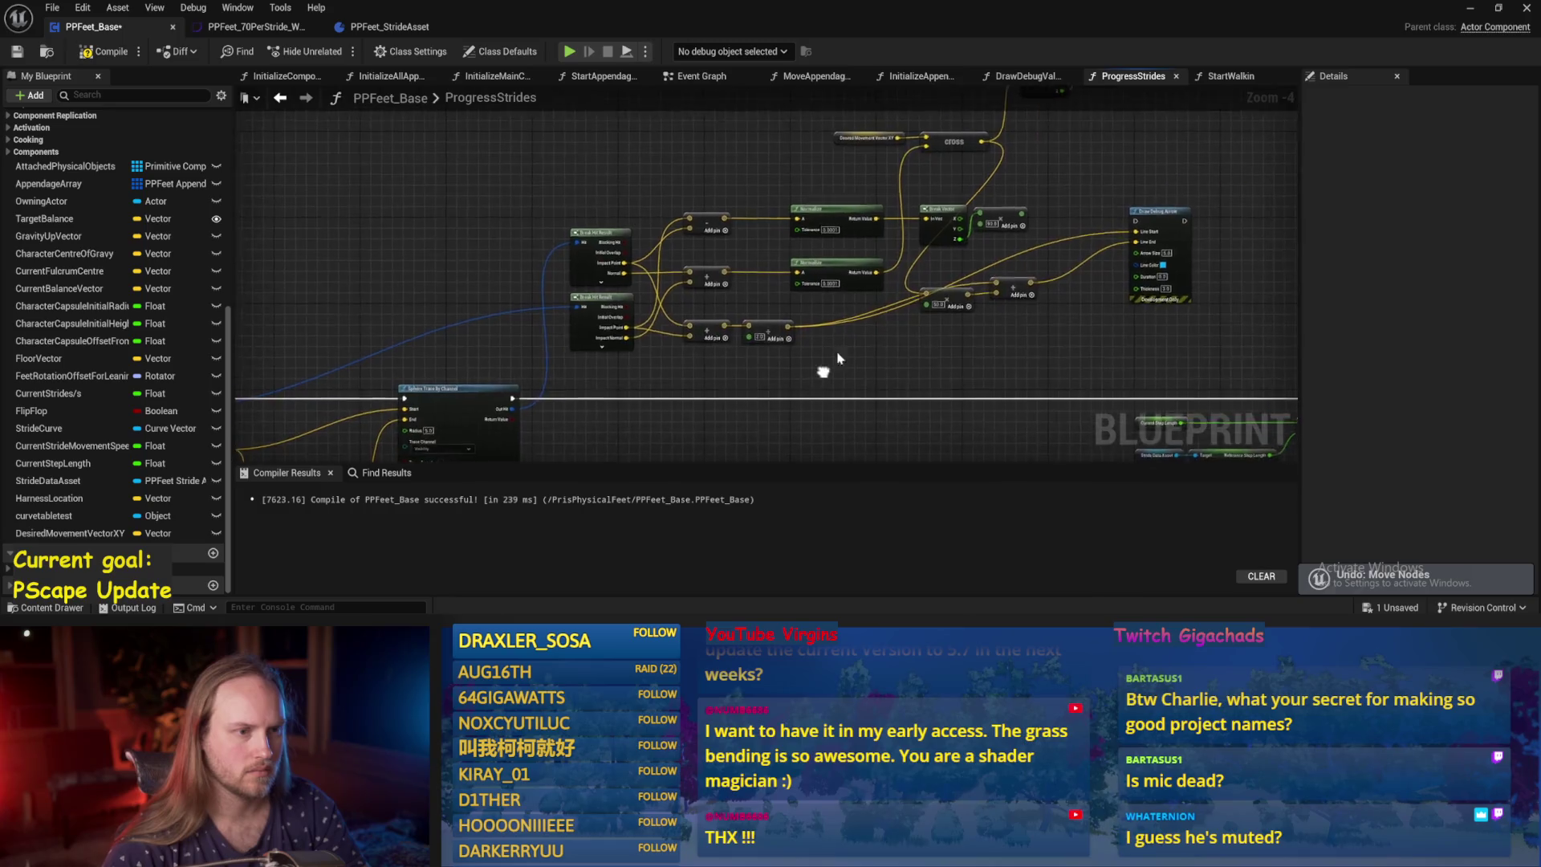
left_click_drag(1100, 116, 764, 305)
scroll(764, 305, "up", 3)
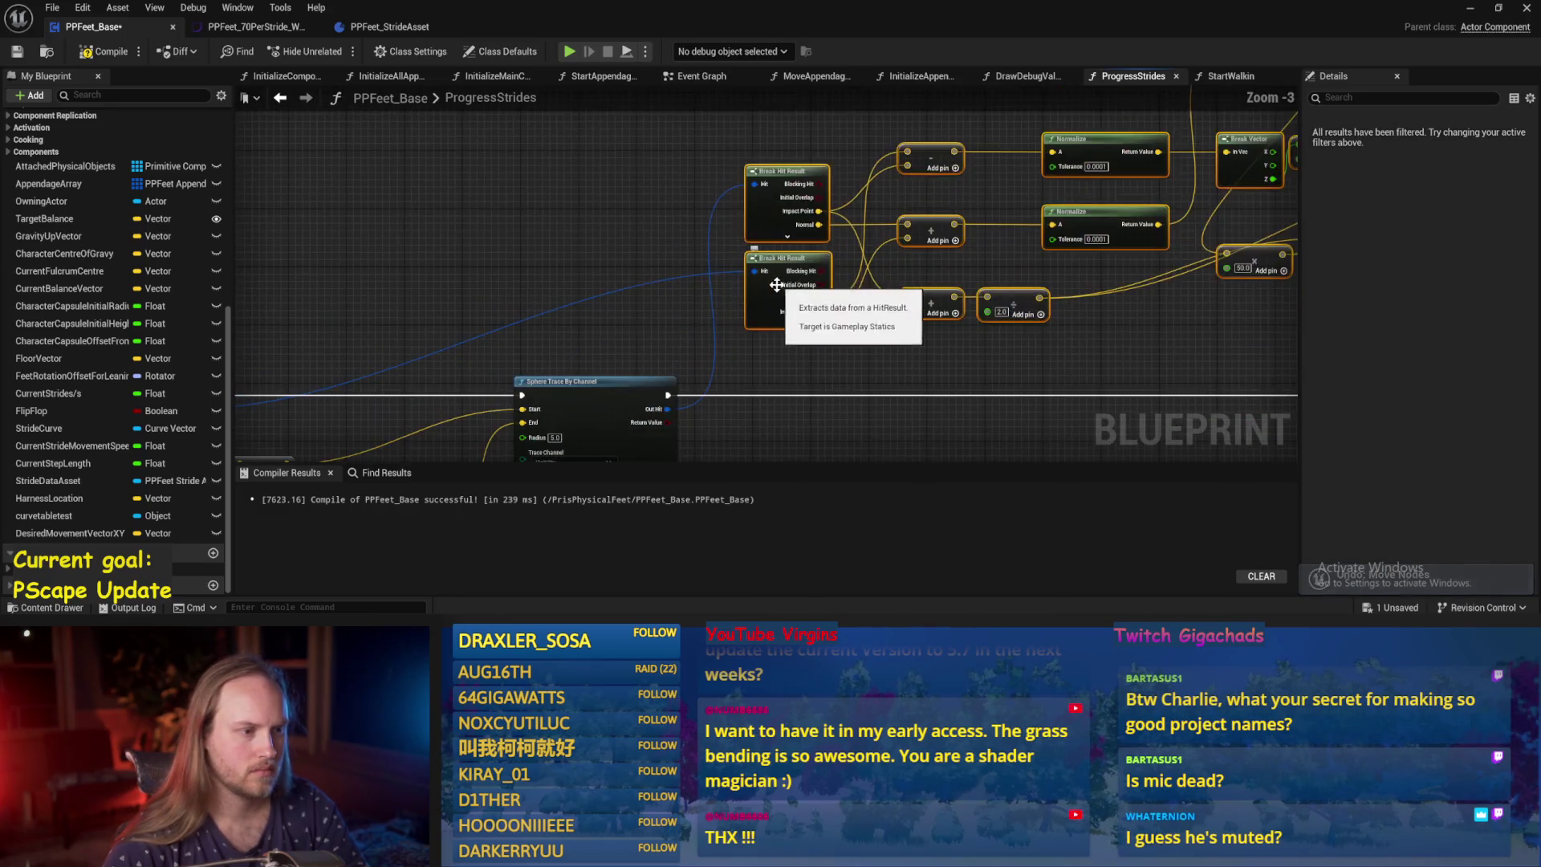
left_click_drag(368, 276, 216, 233)
left_click(912, 326)
key("ctrl+s")
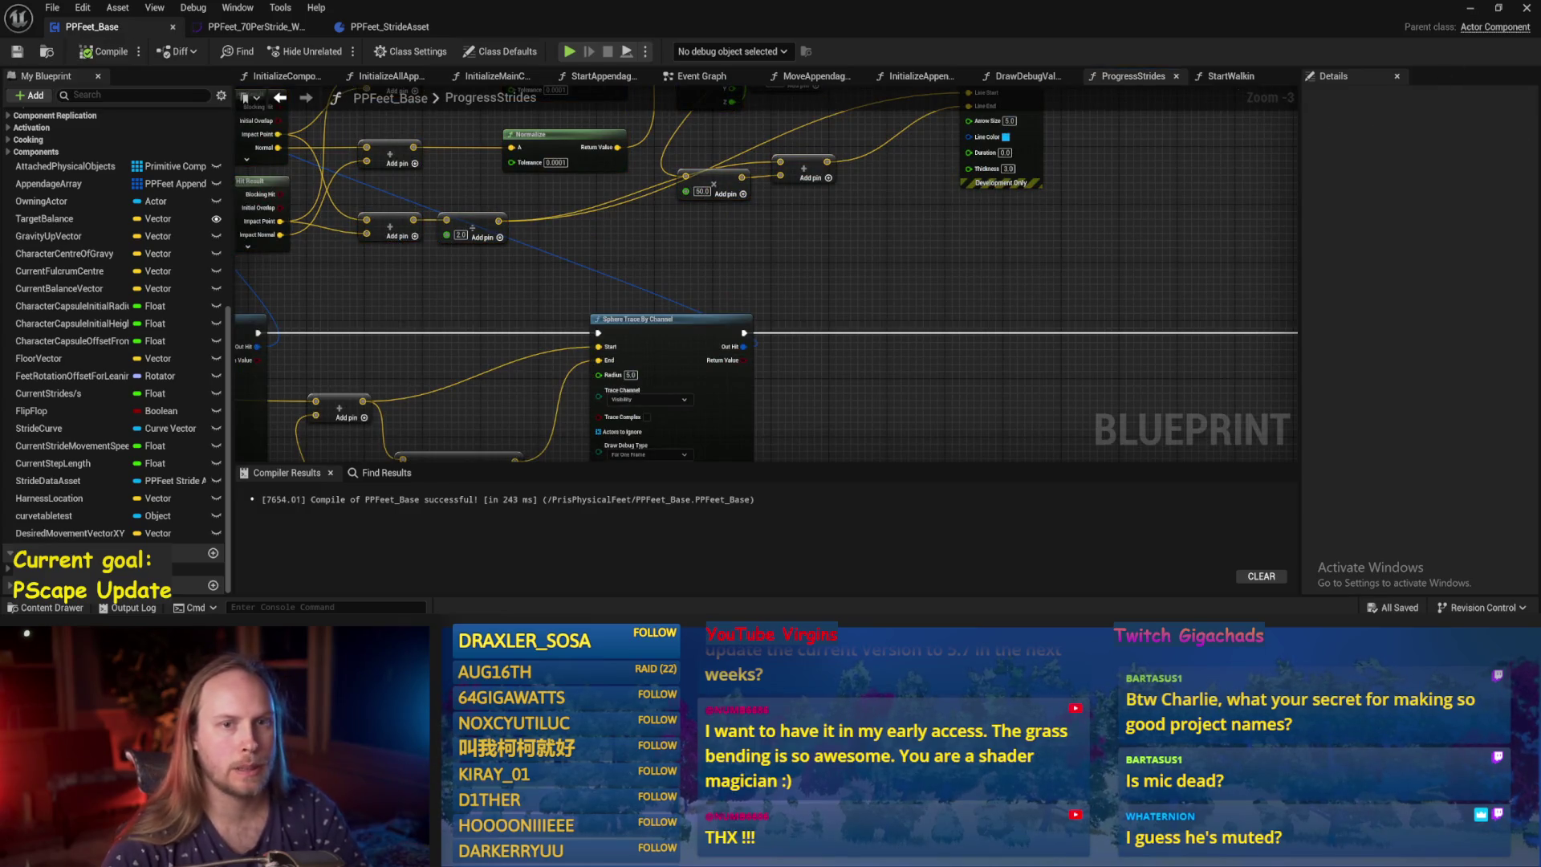
left_click(1465, 10)
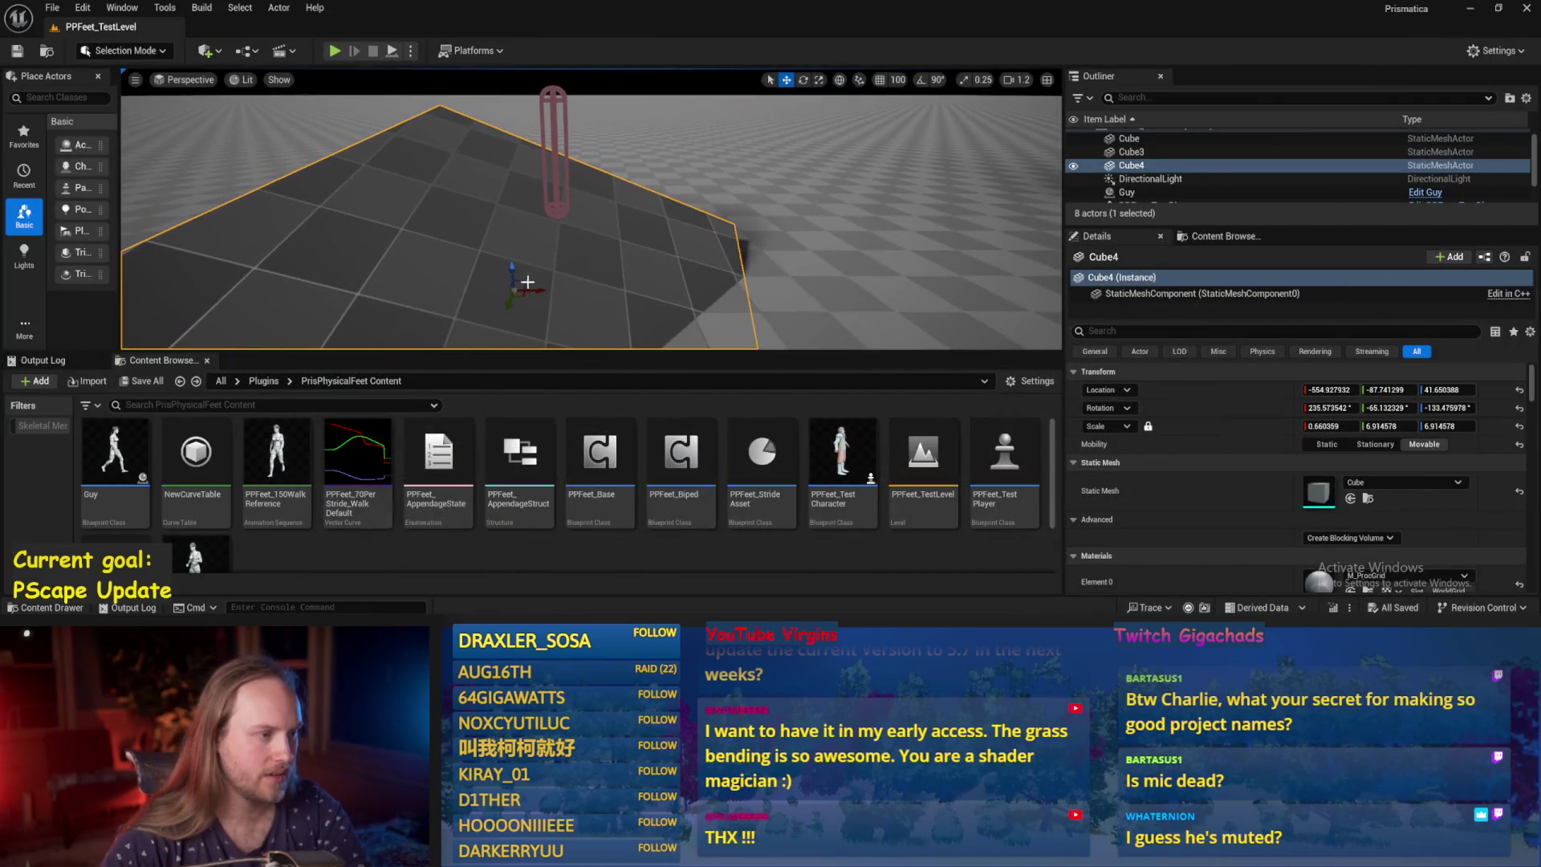
Lower Cube4, drop the PPFeet_TestPlayer capsule to the floor with End, and reopen PPFeet_Base.
left_click_drag(513, 267, 519, 343)
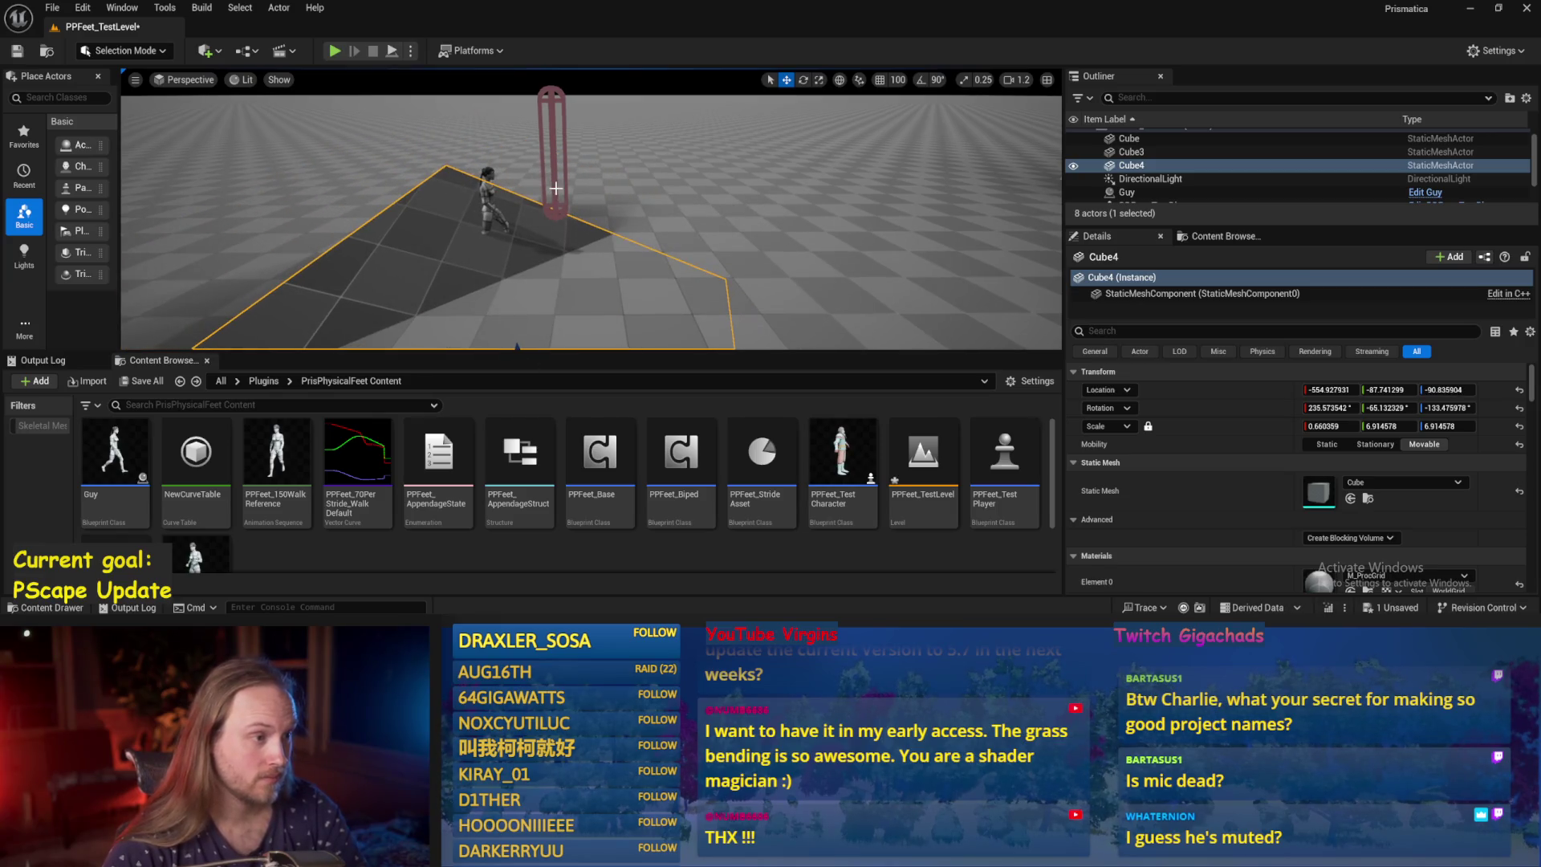
left_click(556, 201)
key("End")
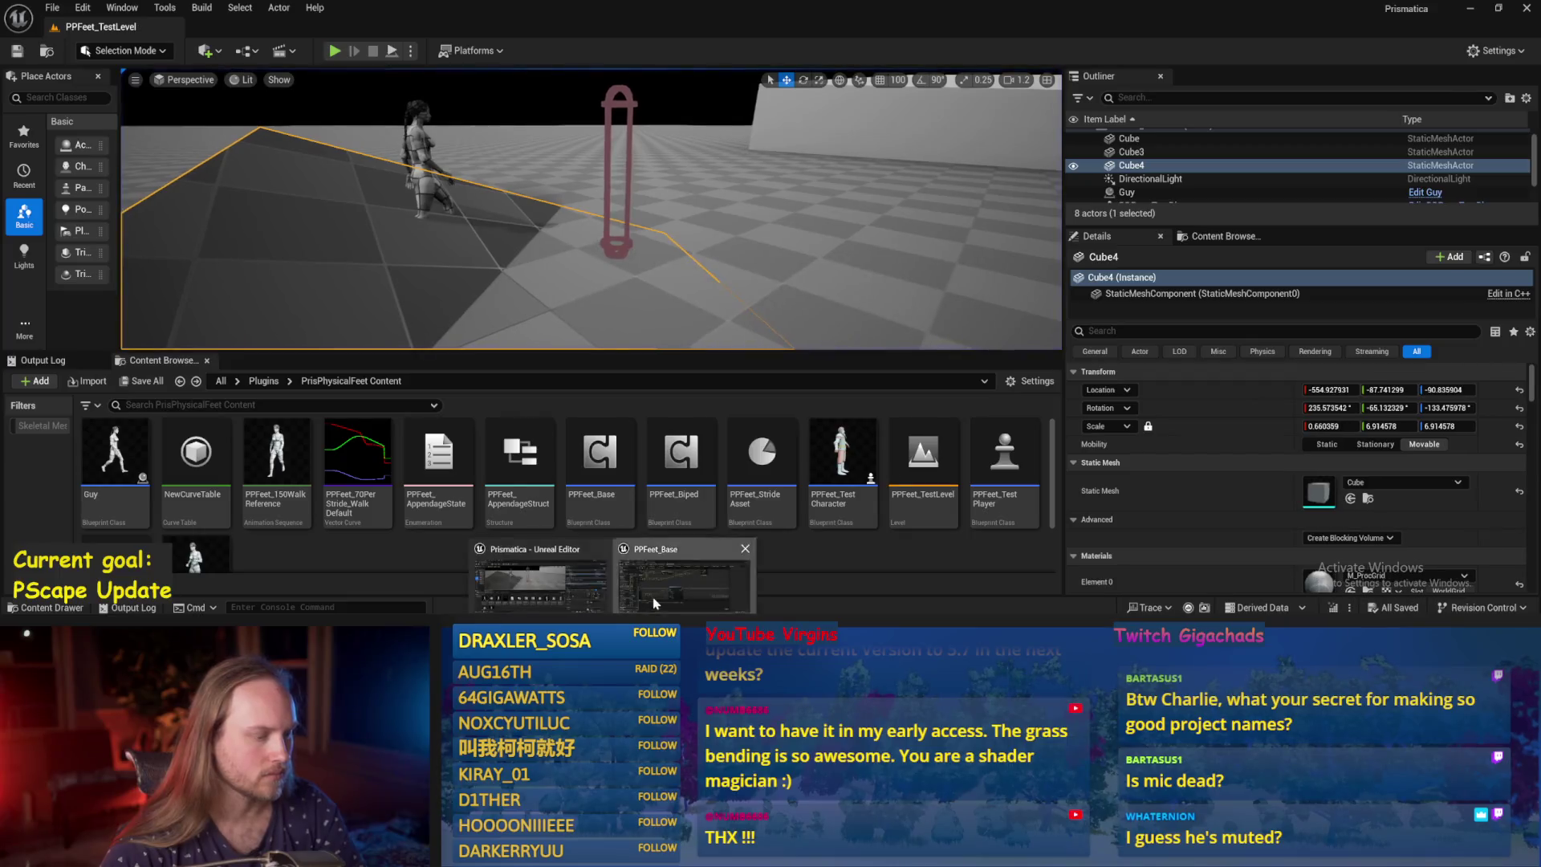
double_click(600, 454)
scroll(809, 300, "down", 1)
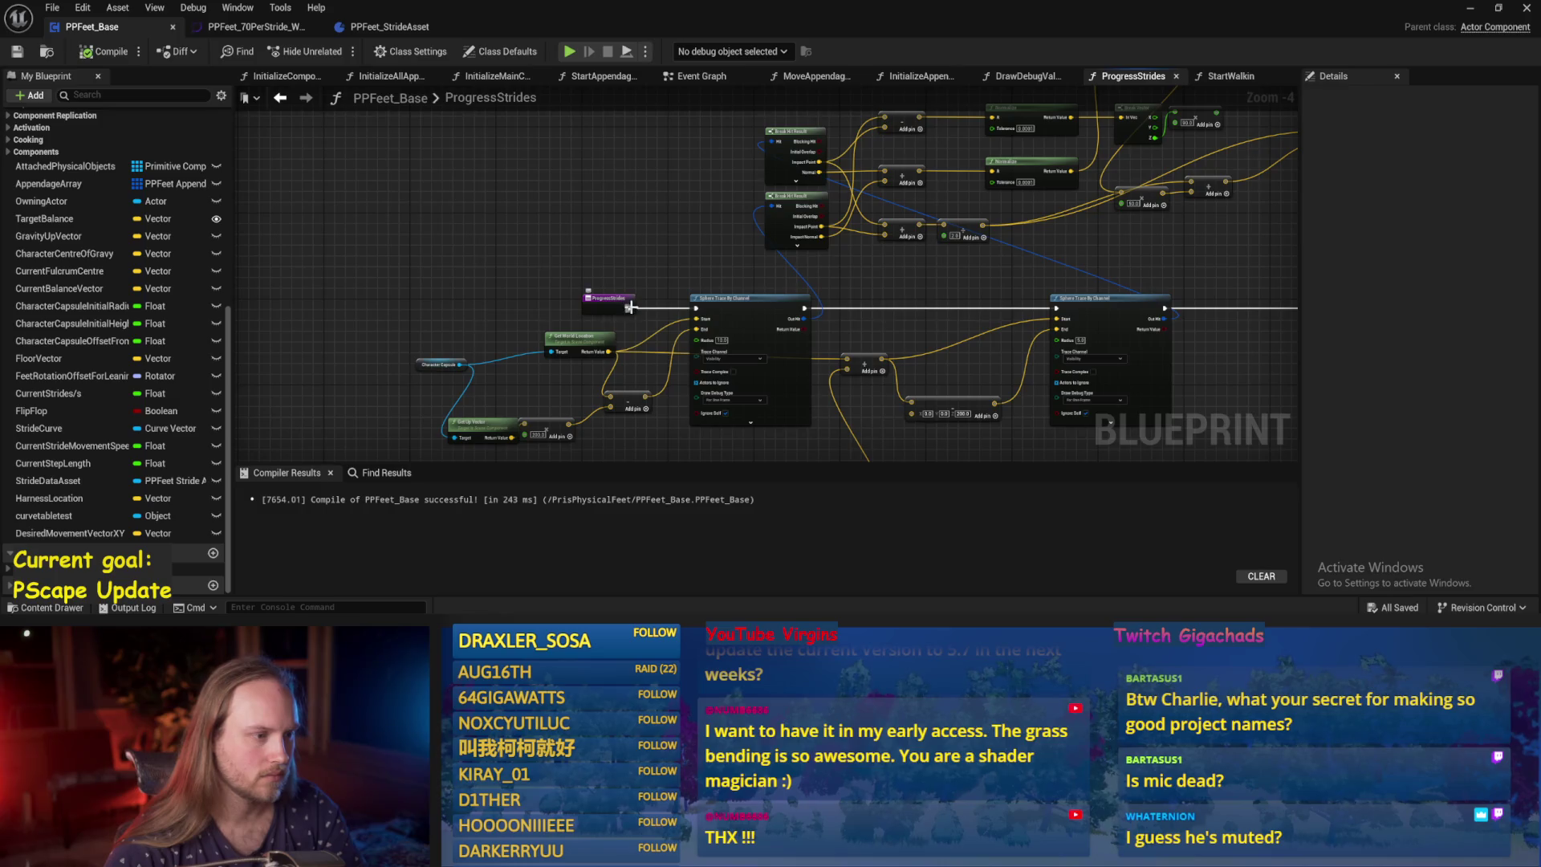
Save and compile PPFeet_Base, then pan the graph over to the Get World Rotation nodes.
left_click(630, 308)
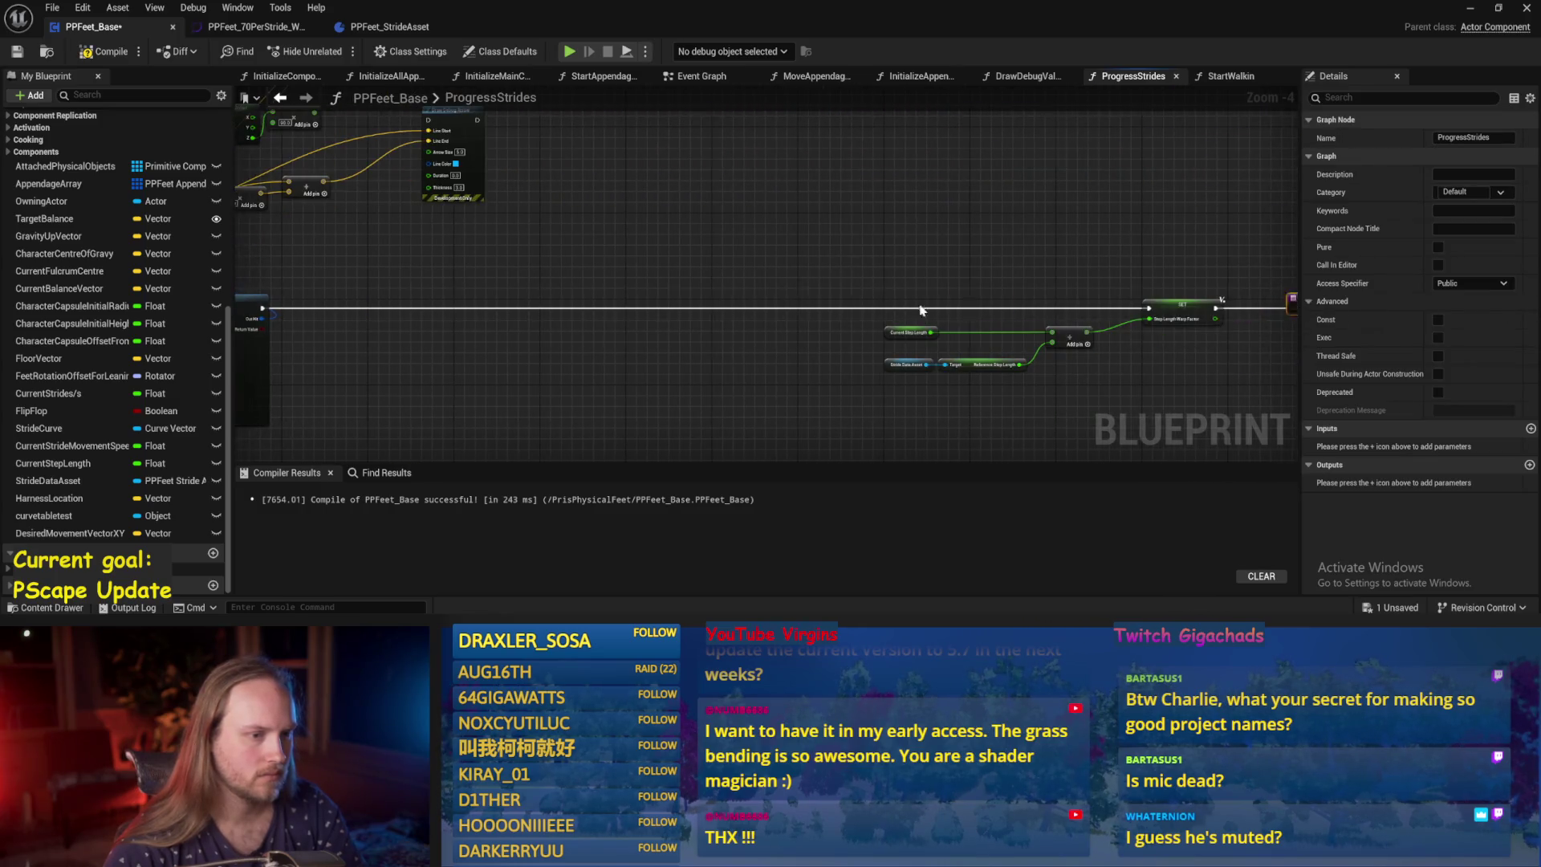
left_click(749, 319)
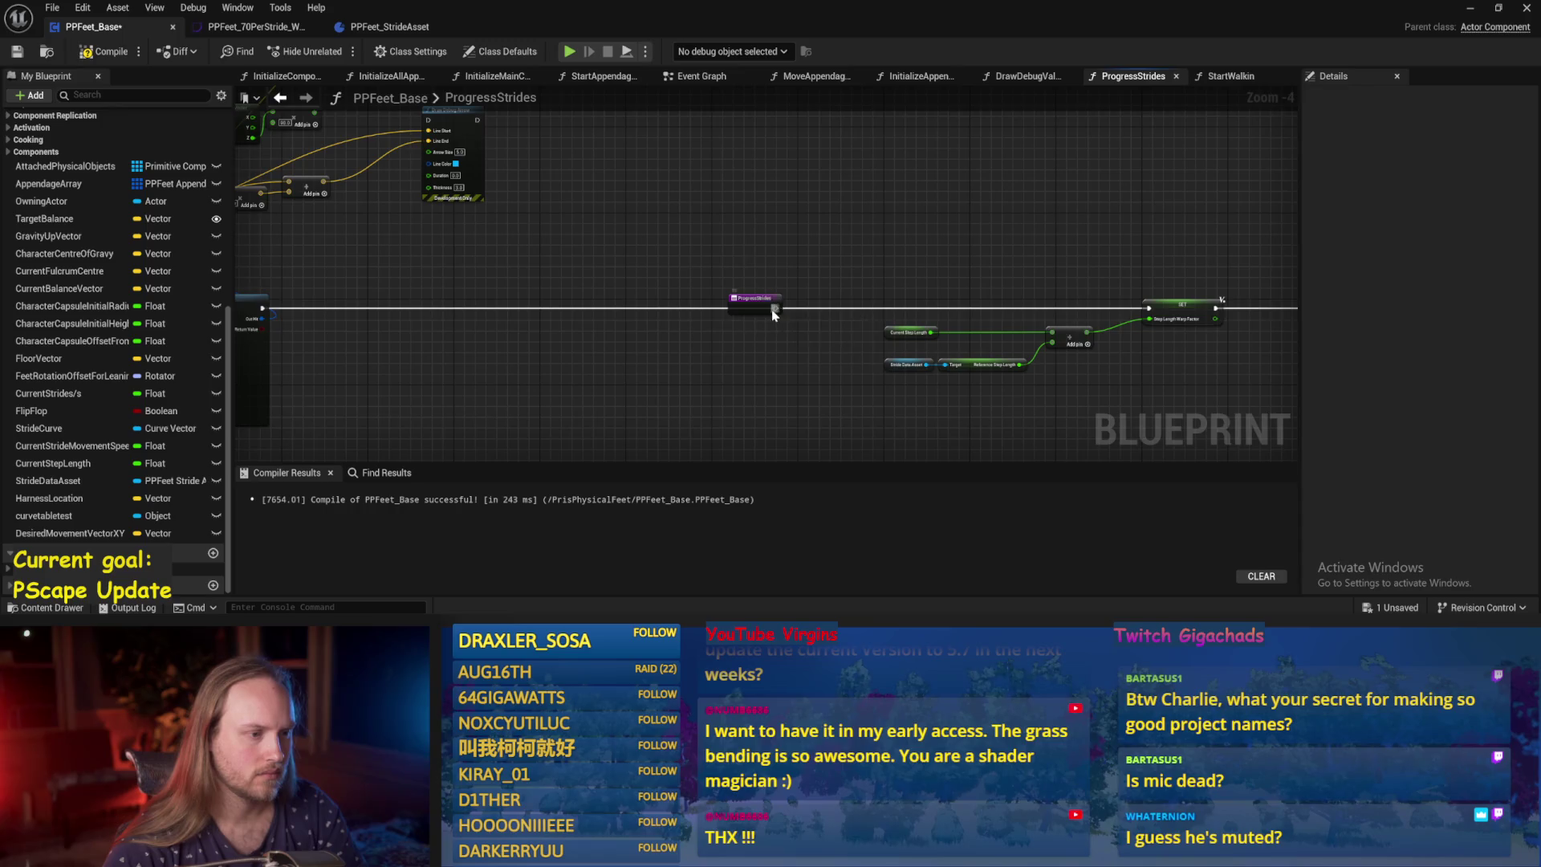
left_click_drag(1163, 296, 845, 255)
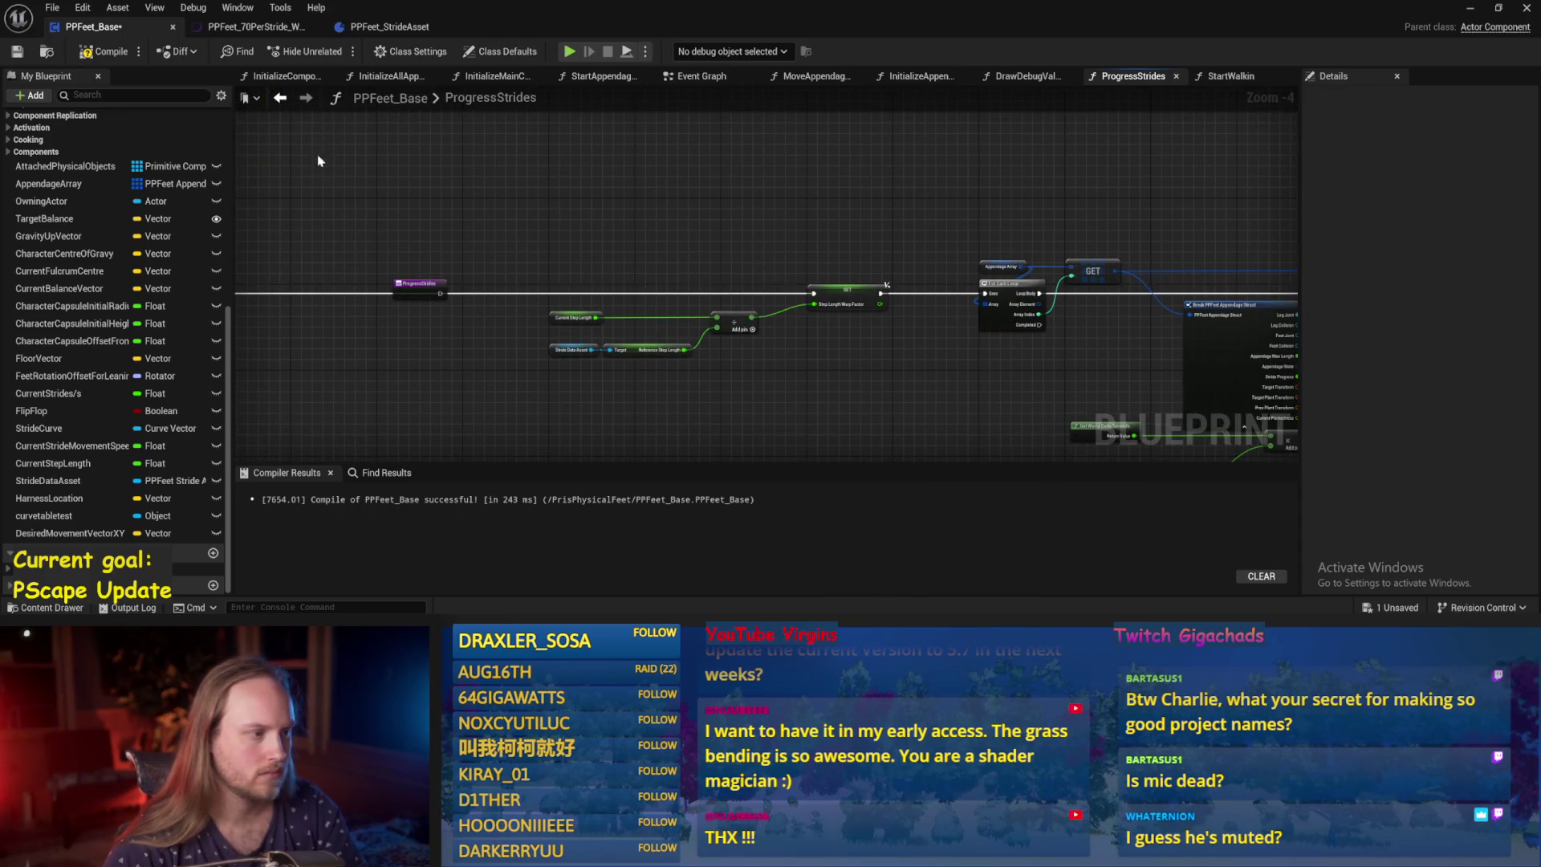
key("ctrl+s")
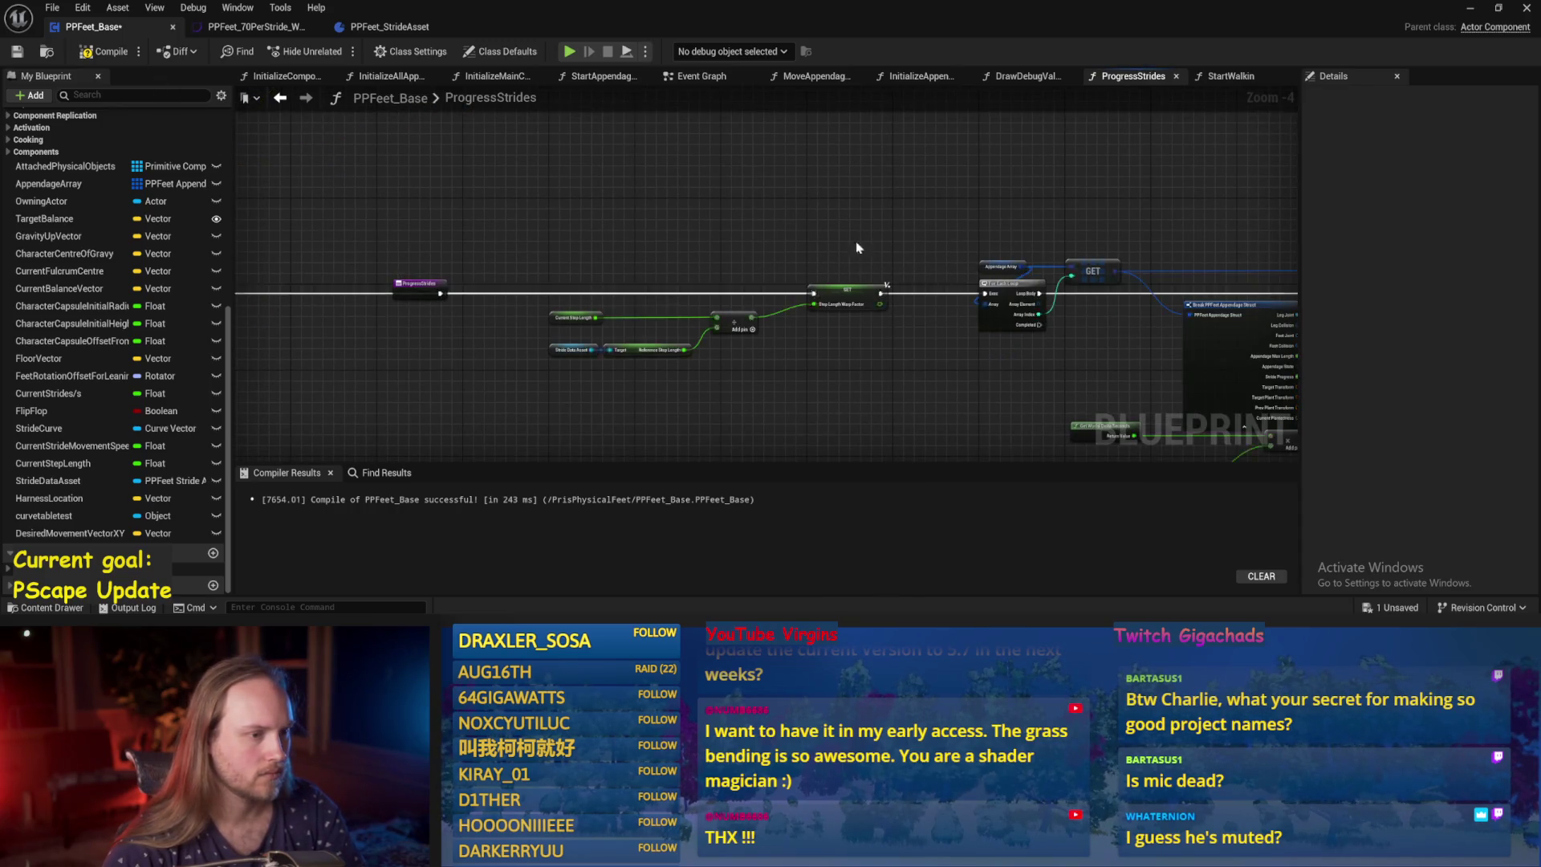
left_click_drag(859, 247, 692, 224)
left_click(112, 51)
scroll(625, 217, "down", 1)
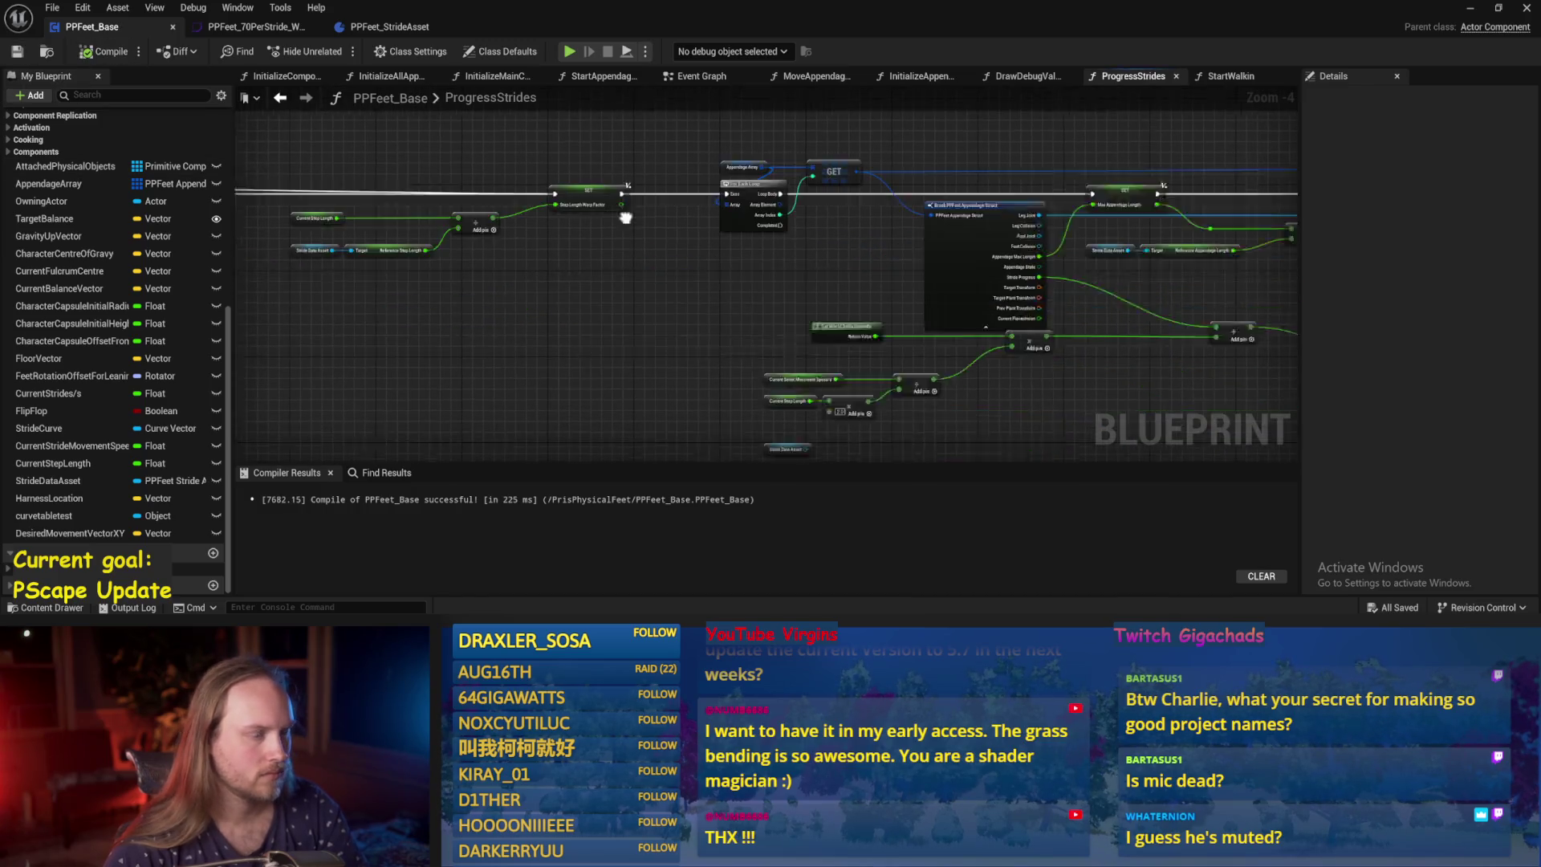
mouse_move(808, 354)
left_mouse_down()
mouse_move(690, 339)
mouse_move(860, 319)
left_mouse_up()
scroll(860, 320, "up", 3)
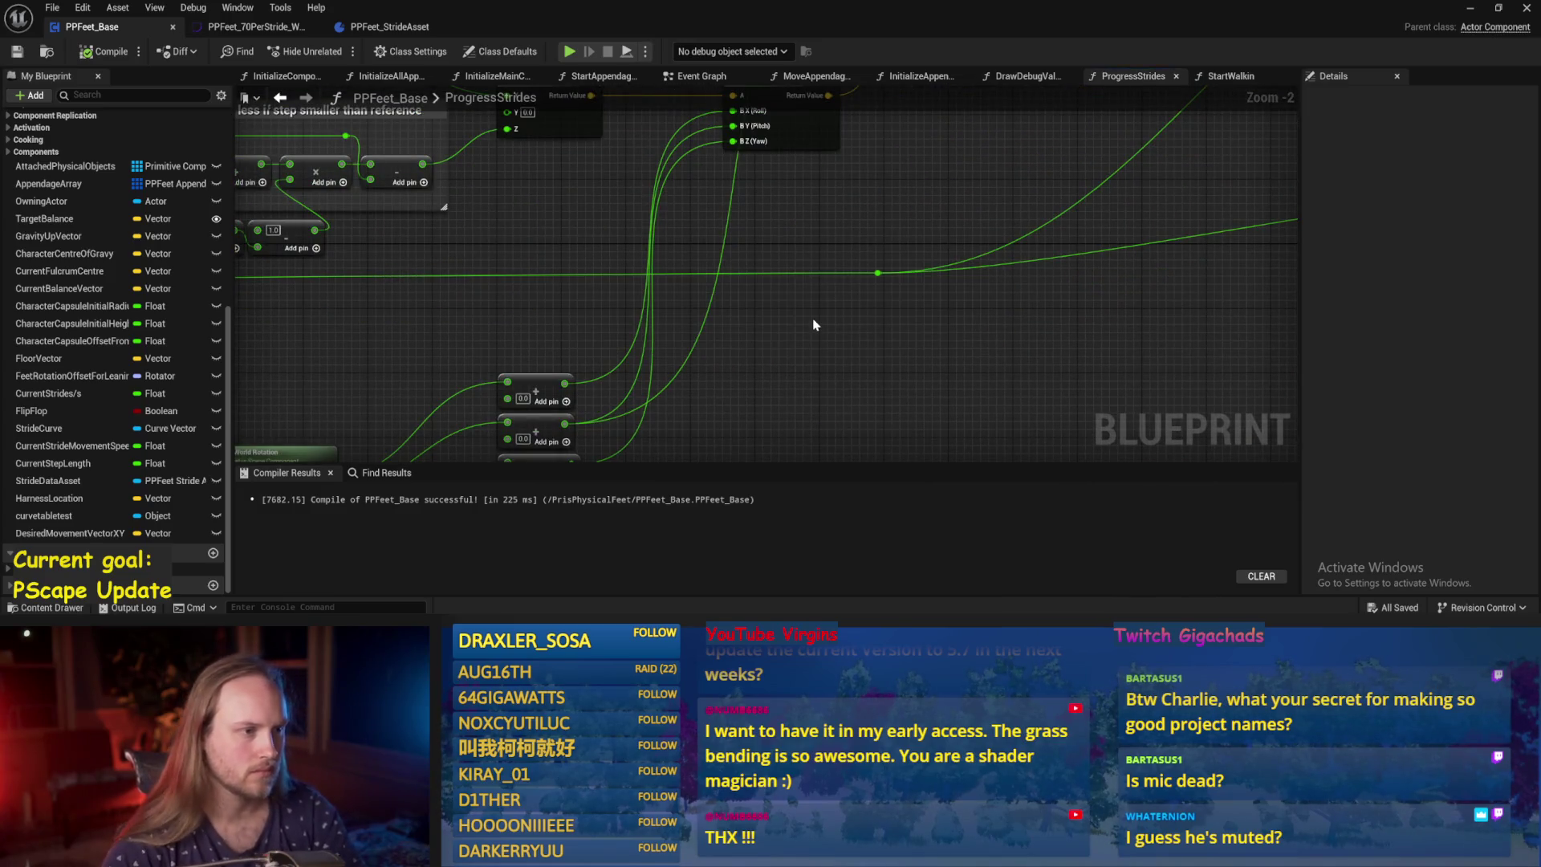
scroll(834, 322, "down", 1)
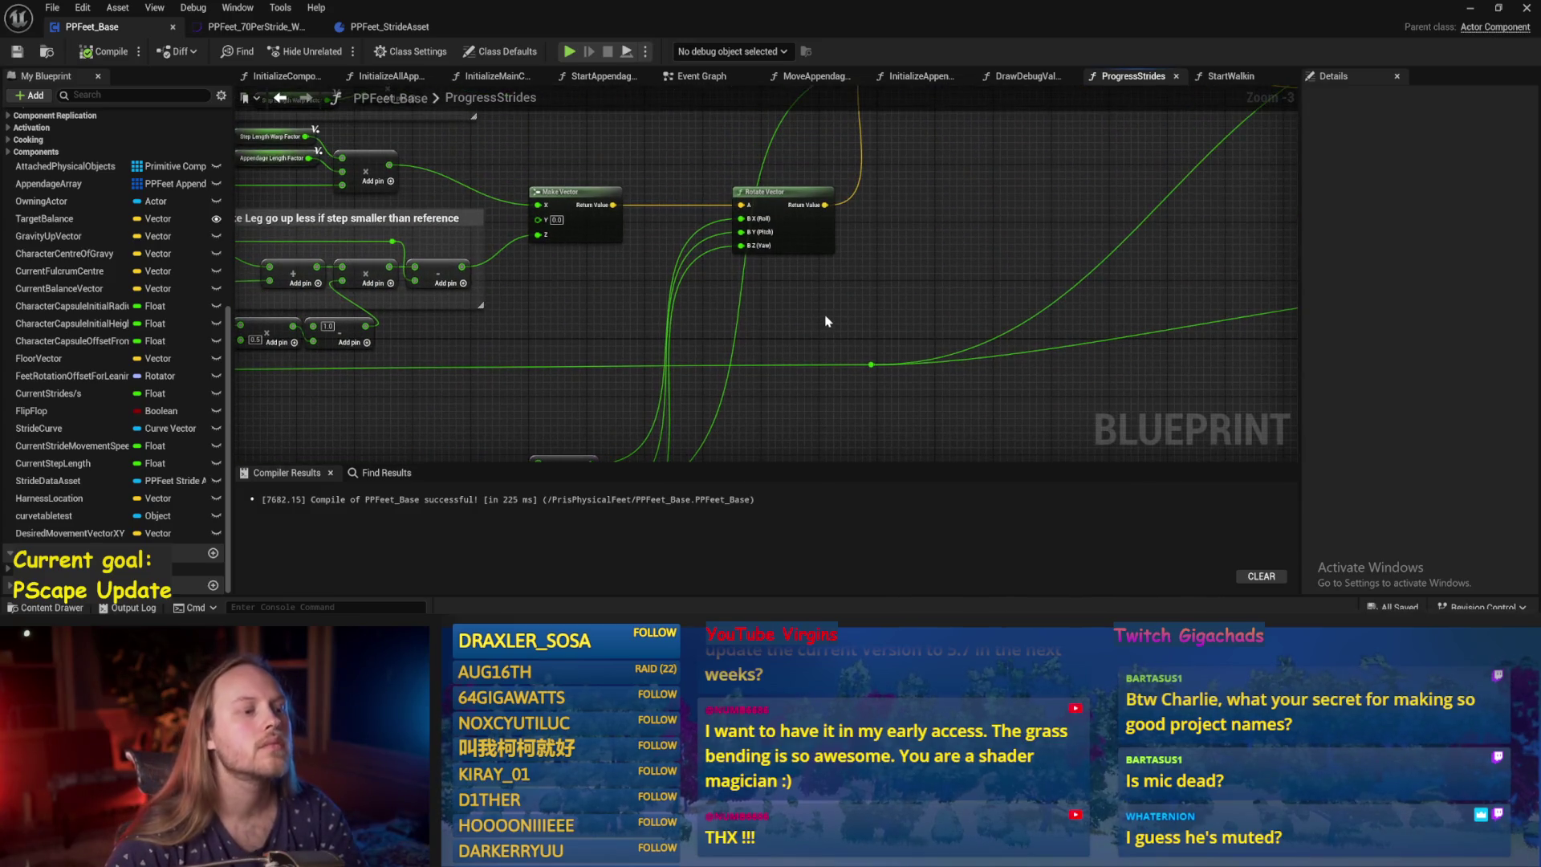
left_click_drag(827, 321, 939, 203)
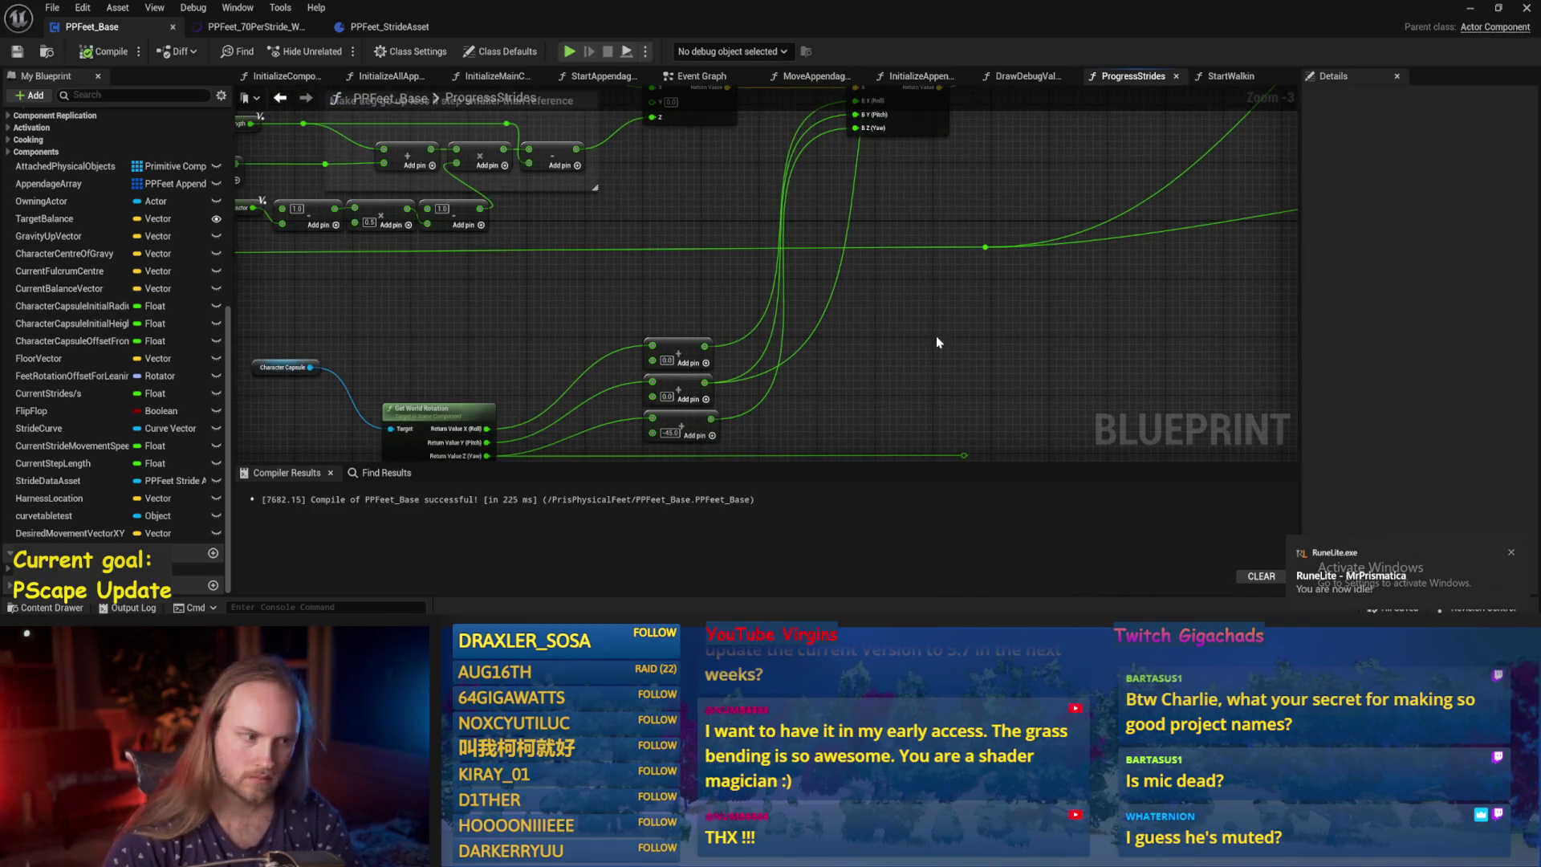
left_click_drag(938, 342, 926, 279)
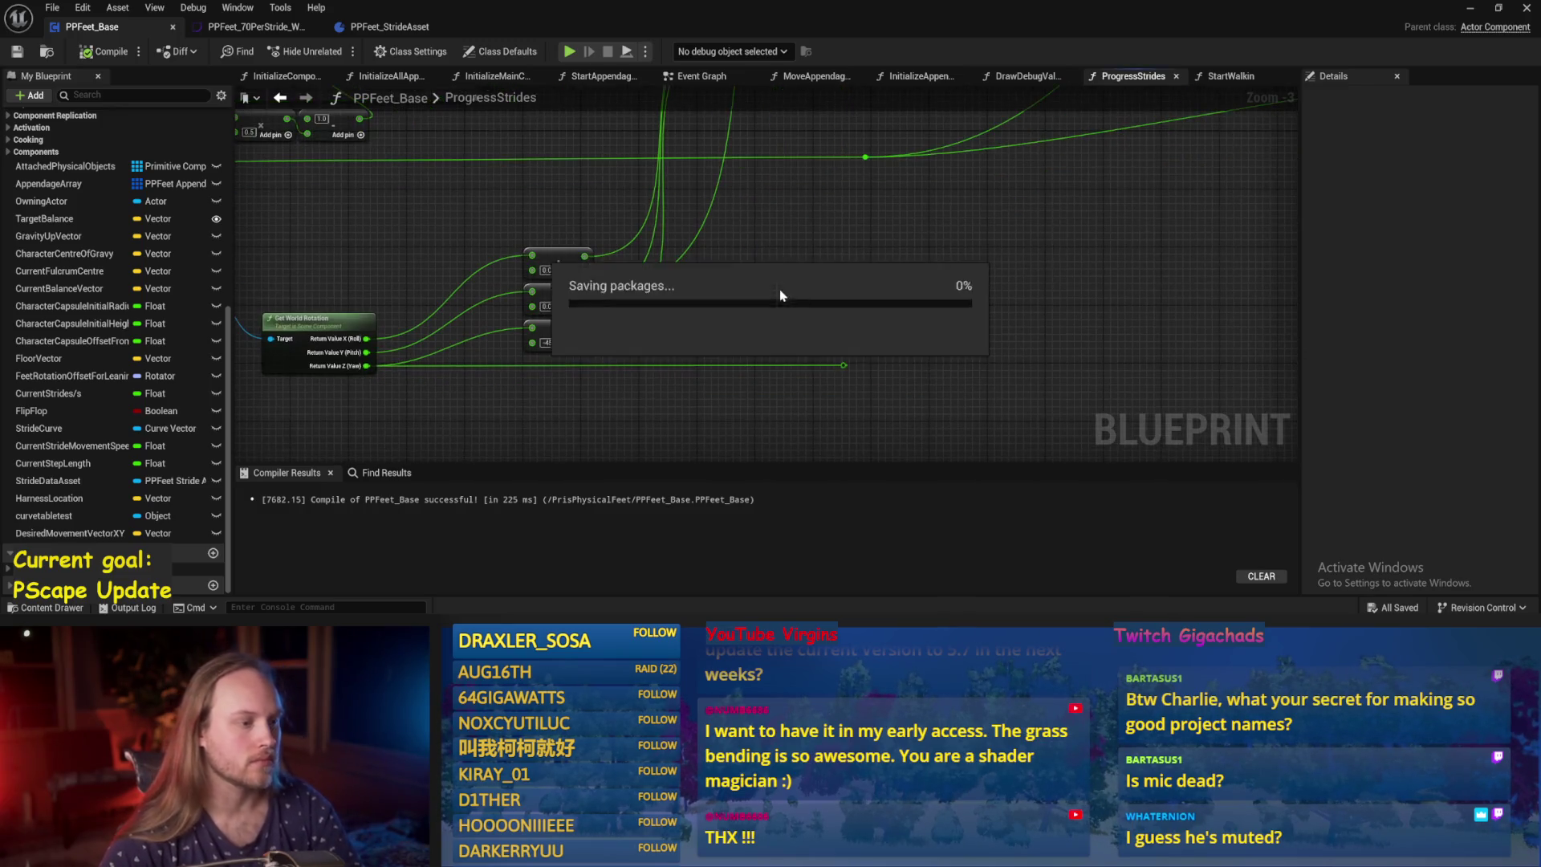
Play-test the level with Alt+P to watch the character walk, then stop.
left_click(1467, 11)
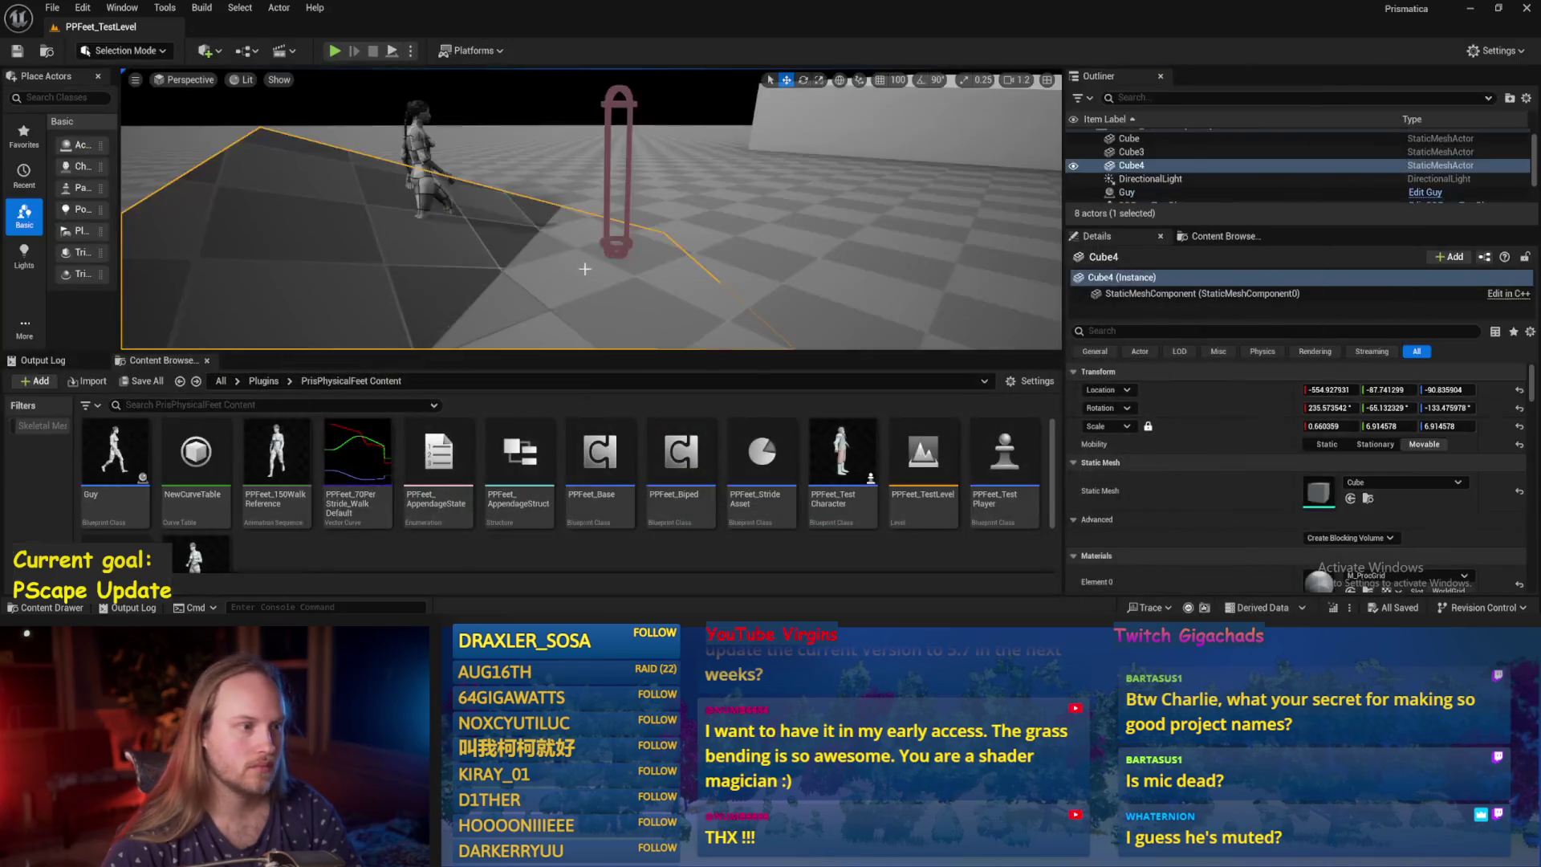
left_click(620, 185)
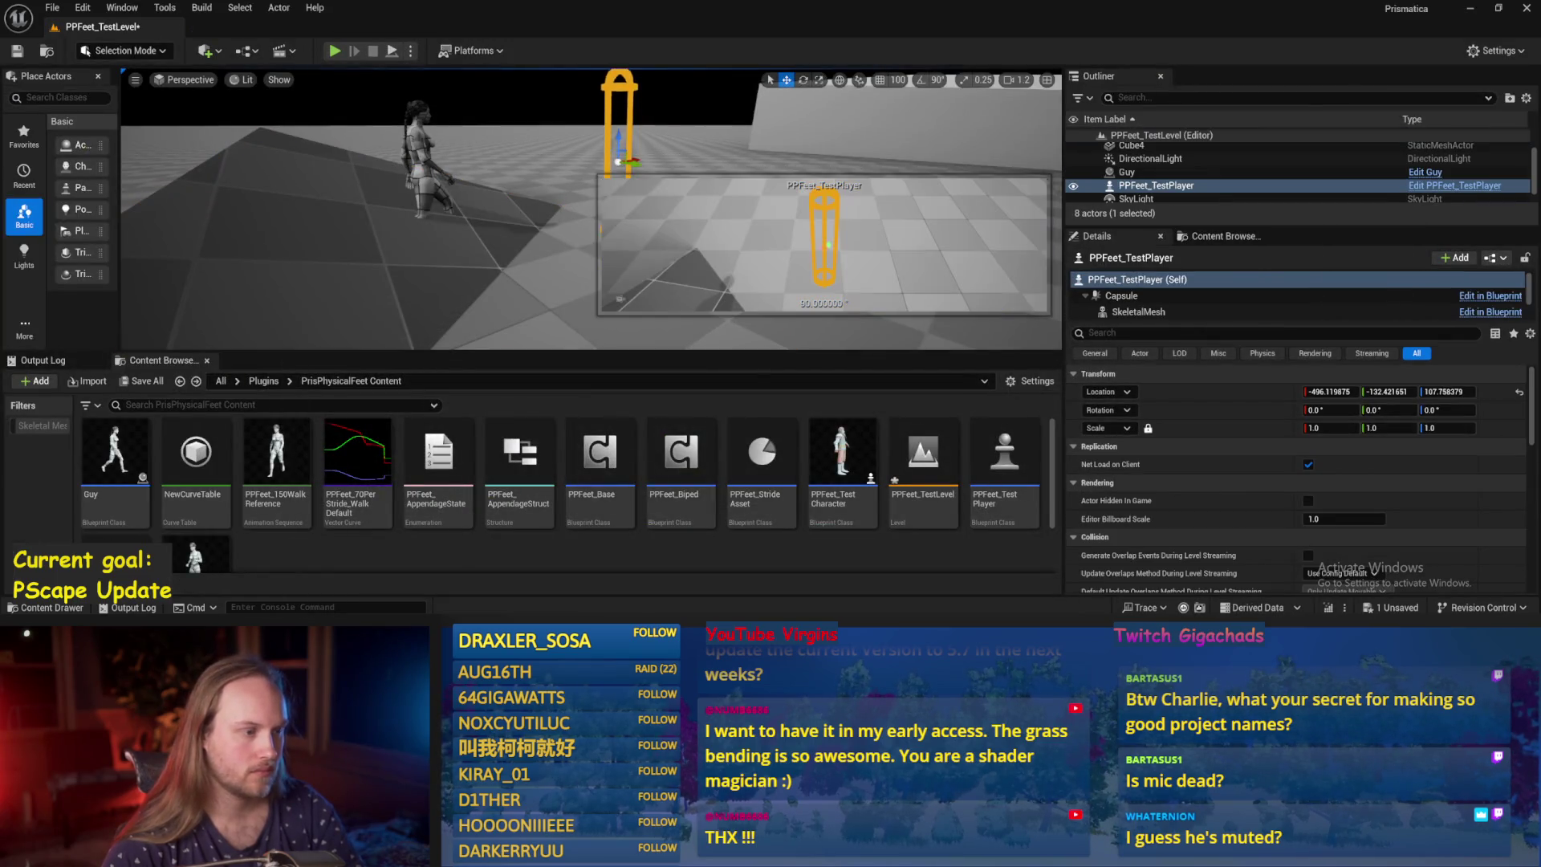
left_click(477, 239)
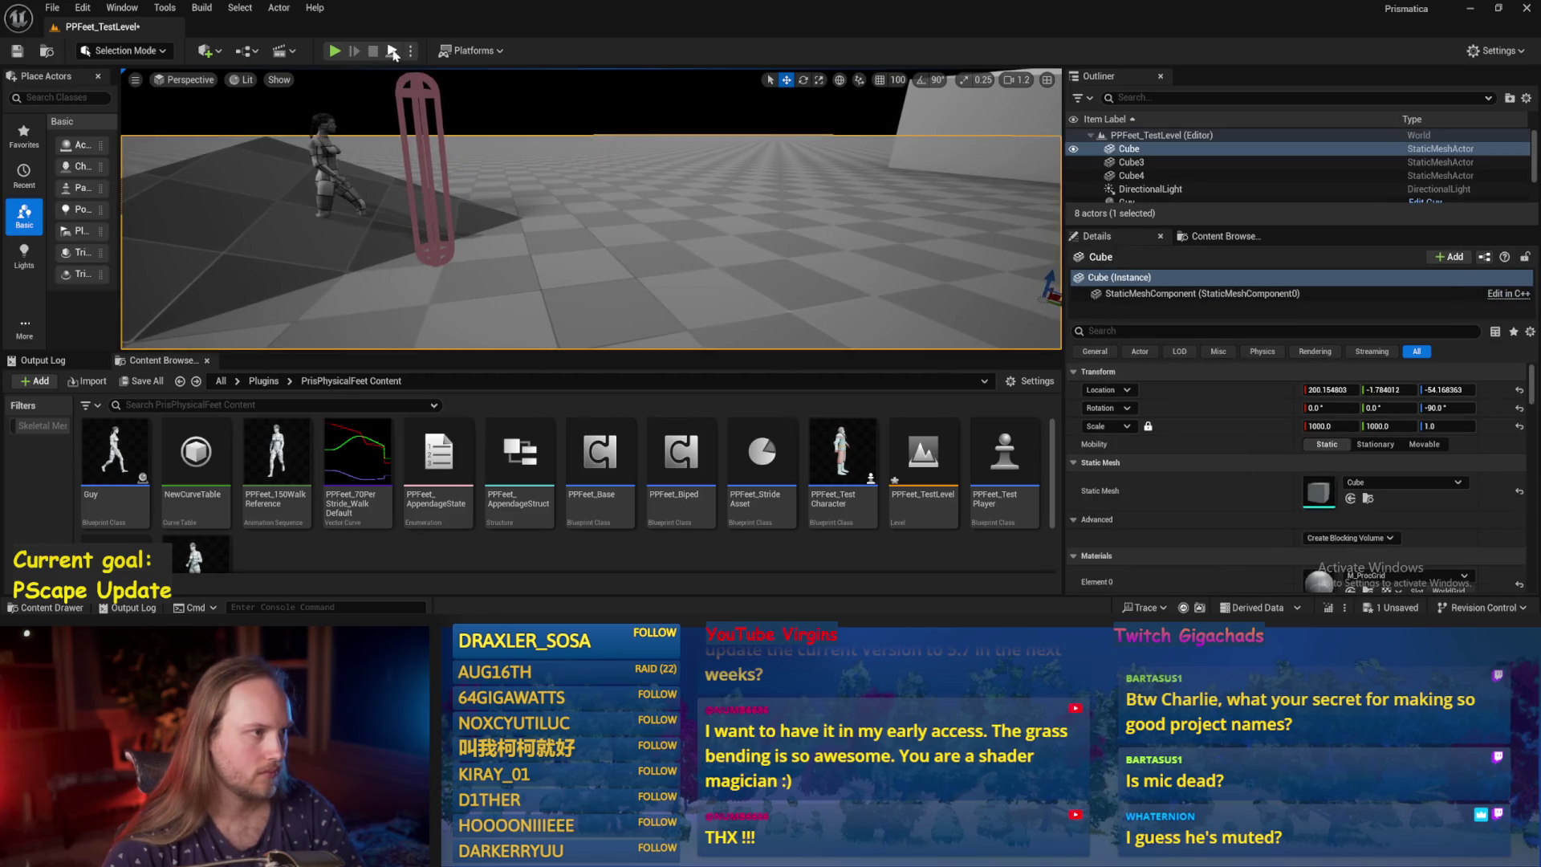
key("alt+p")
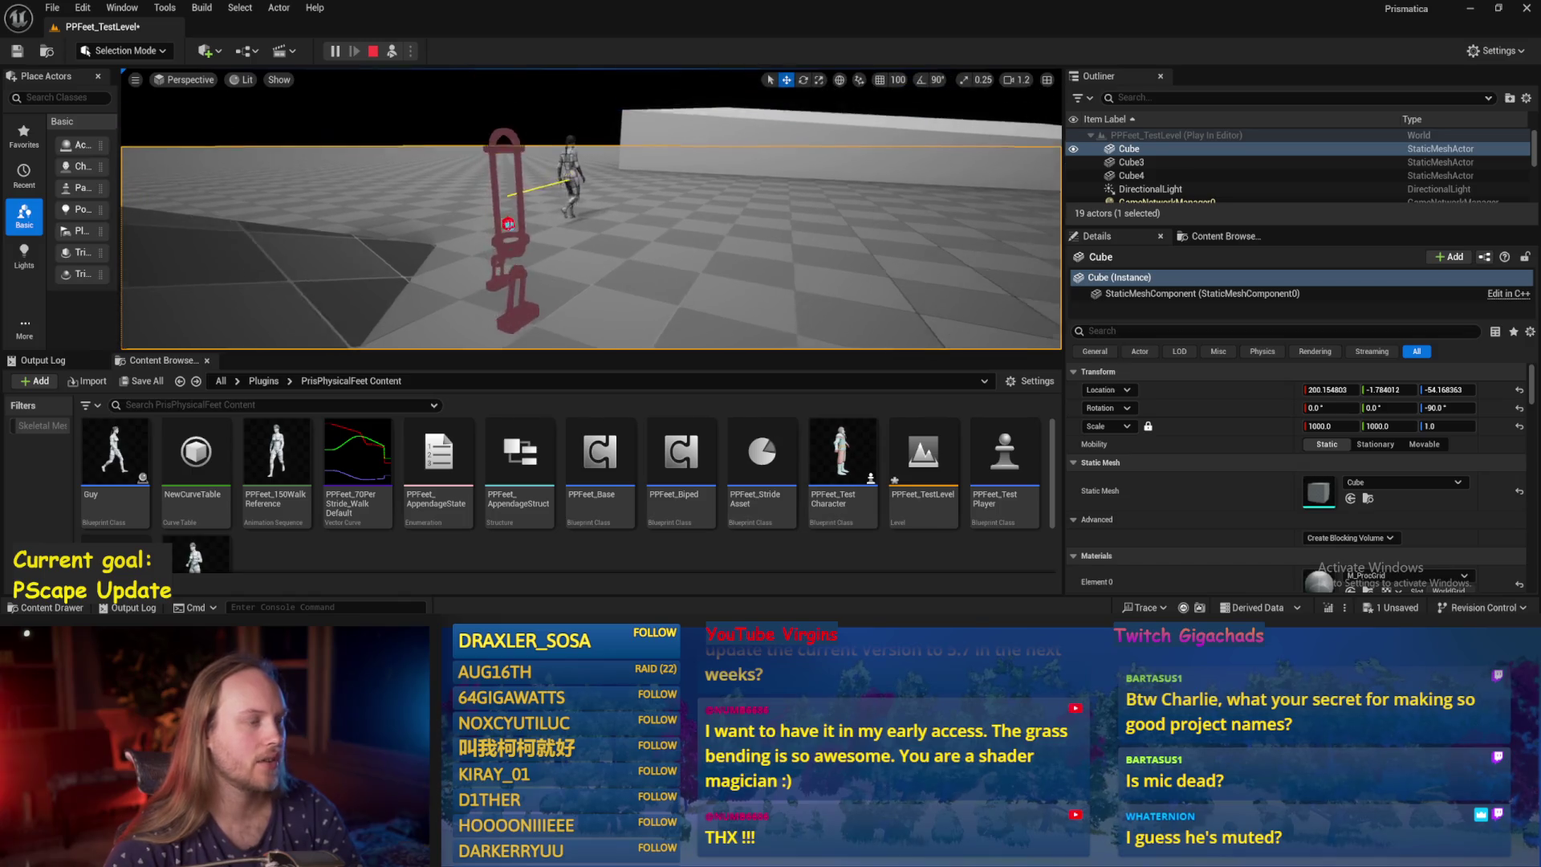
key("Escape")
Edit the -45.0 yaw offset on the Add node in ProgressStrides and recompile.
key("alt+Tab")
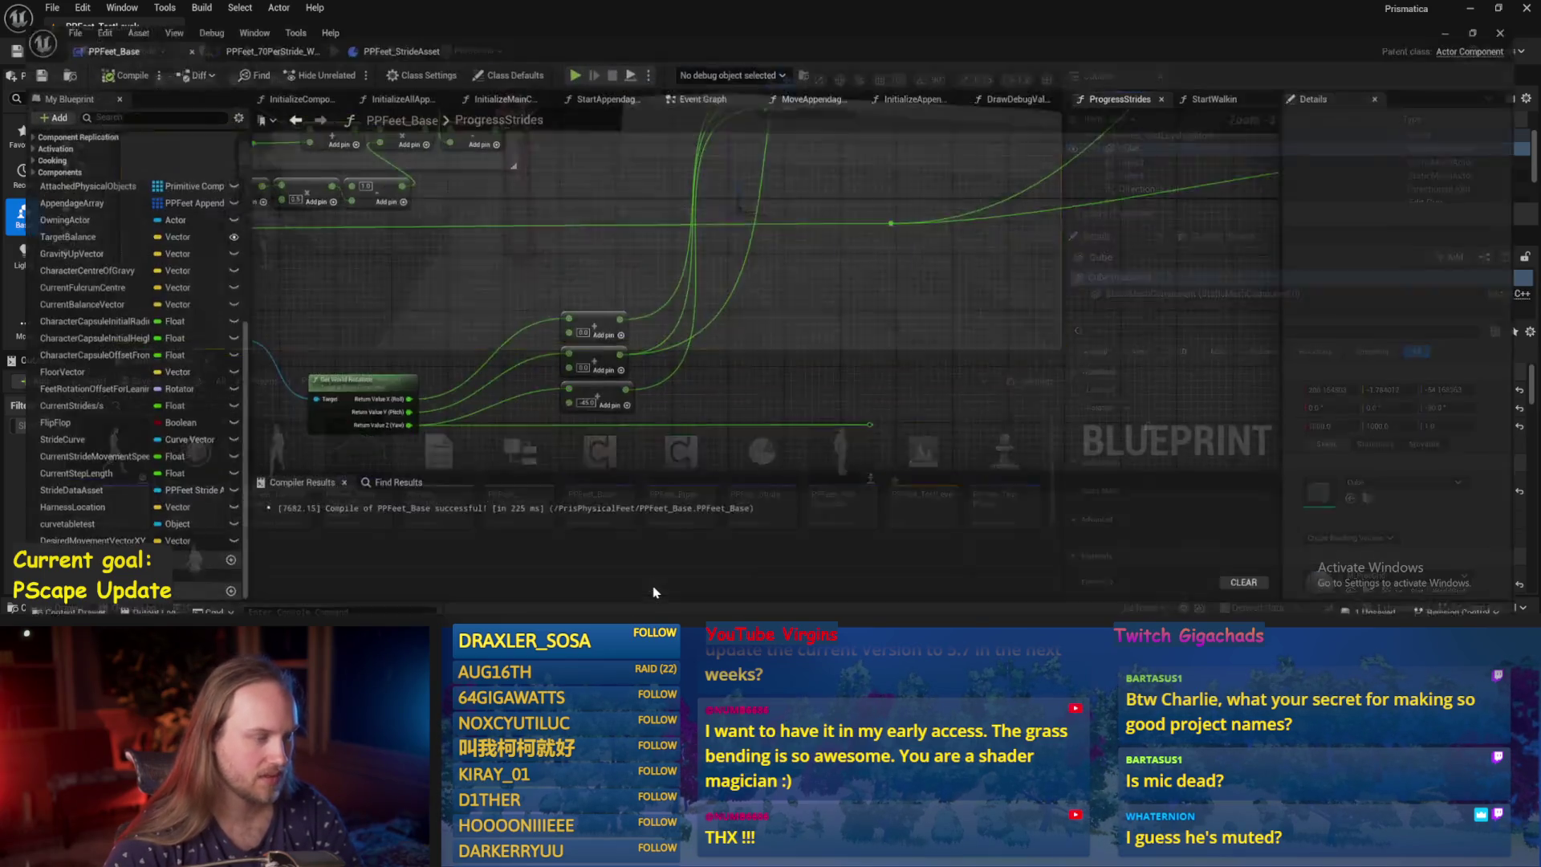
left_click(579, 390)
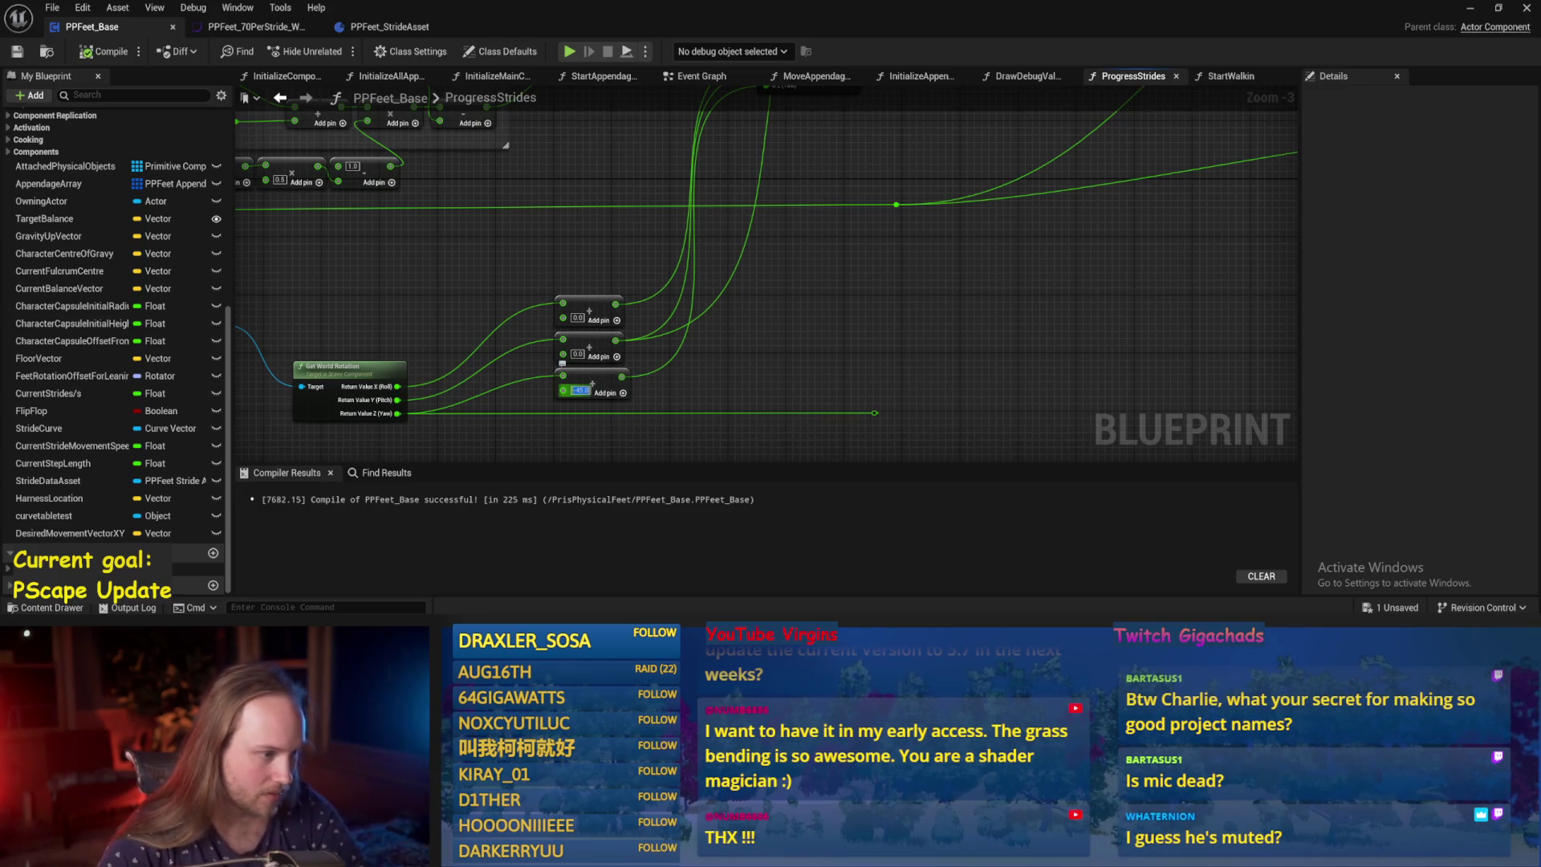
key("Return")
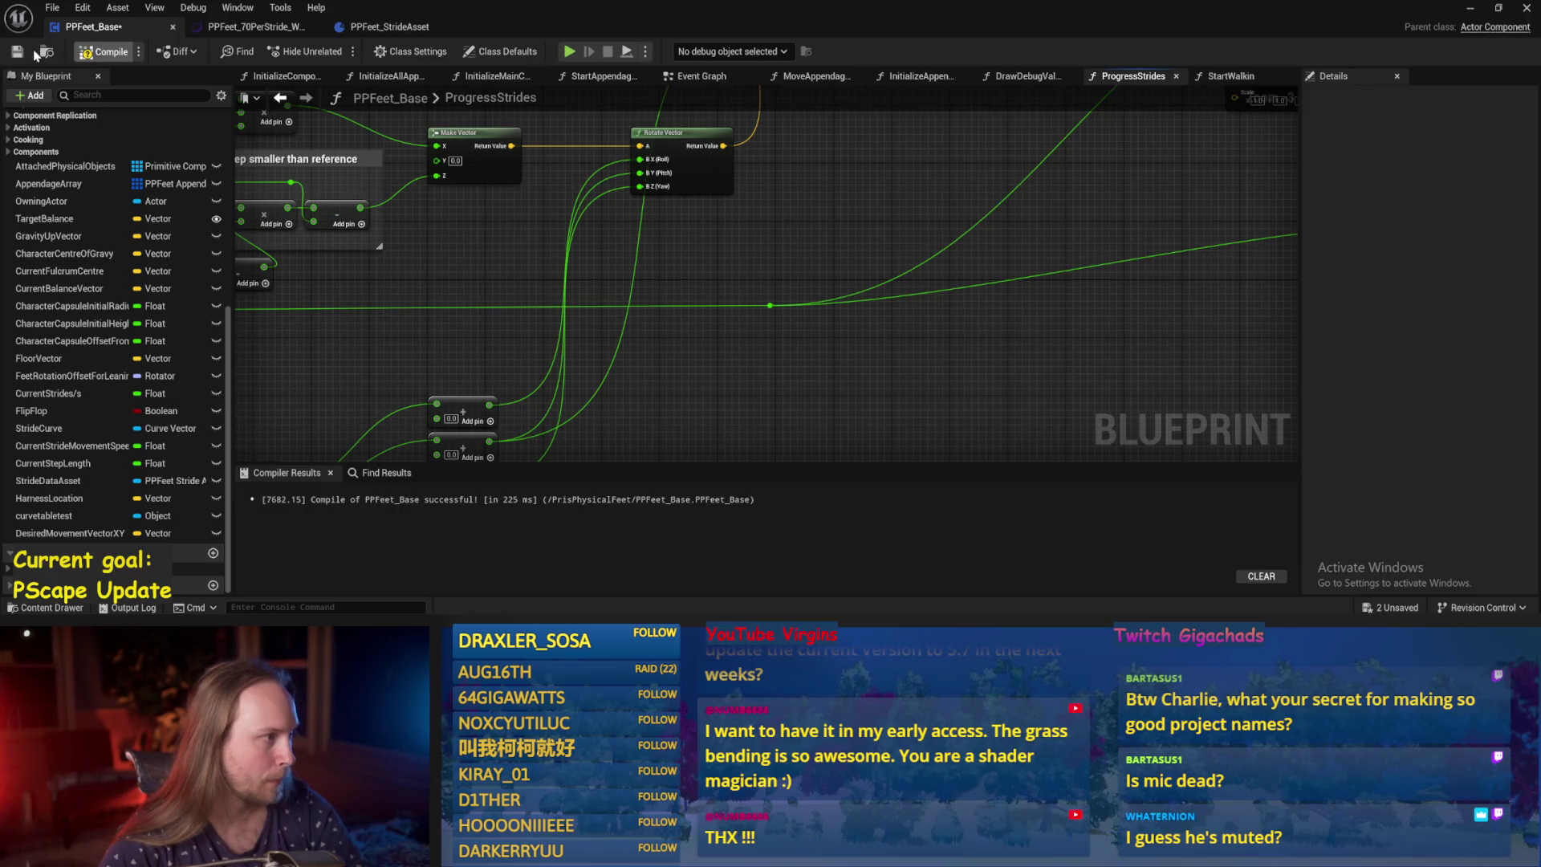
key("ctrl+s")
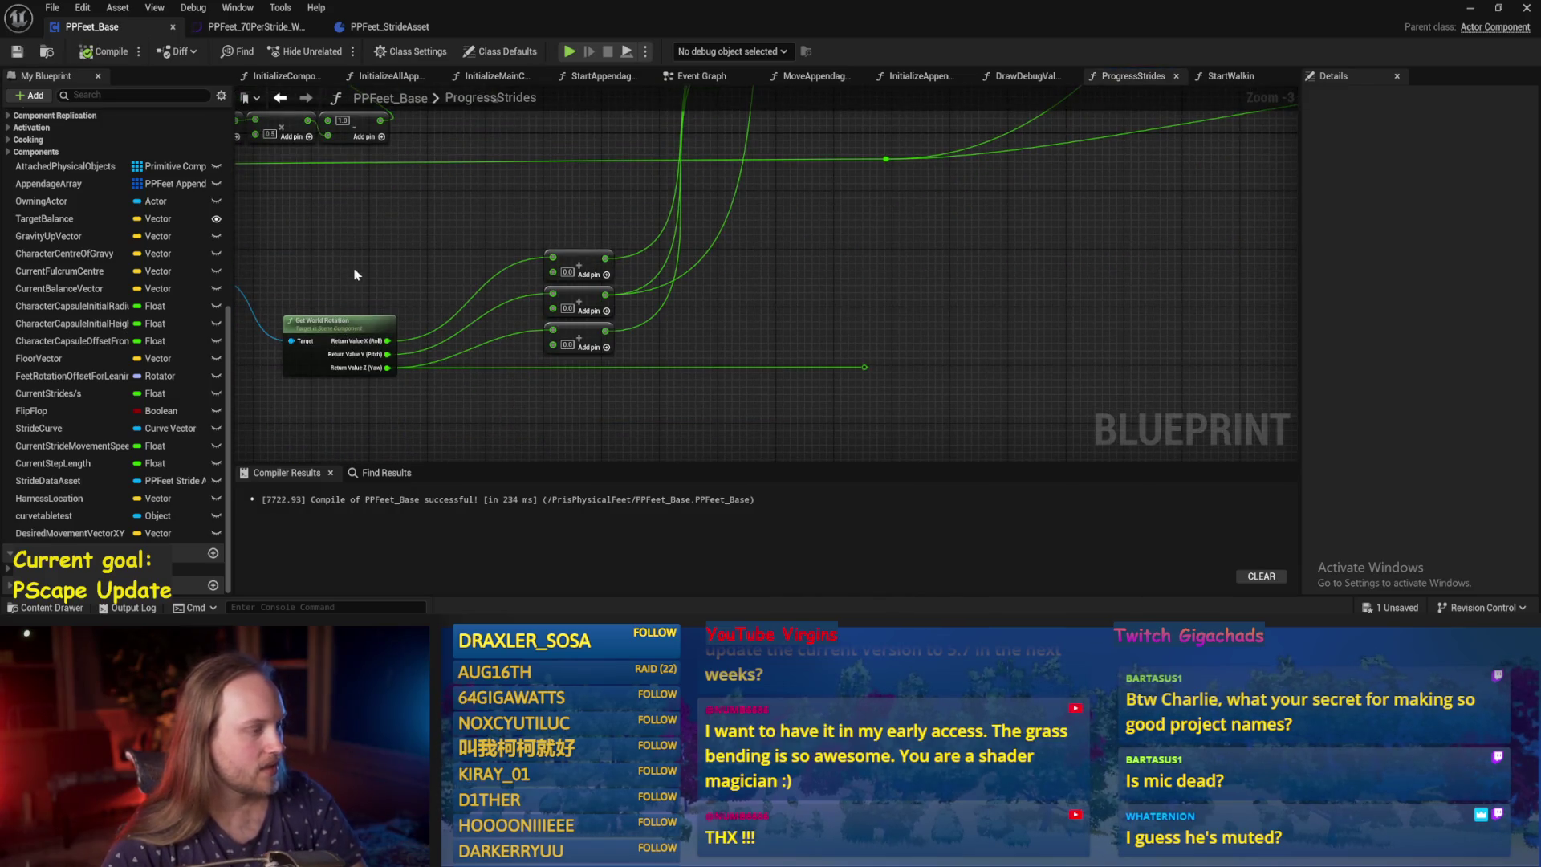
Play-test PPFeet_TestLevel and stop the session with Esc.
mouse_move(357, 274)
left_mouse_down()
mouse_move(502, 281)
mouse_move(485, 320)
mouse_move(546, 276)
mouse_move(464, 320)
left_mouse_up()
scroll(690, 386, "down", 1)
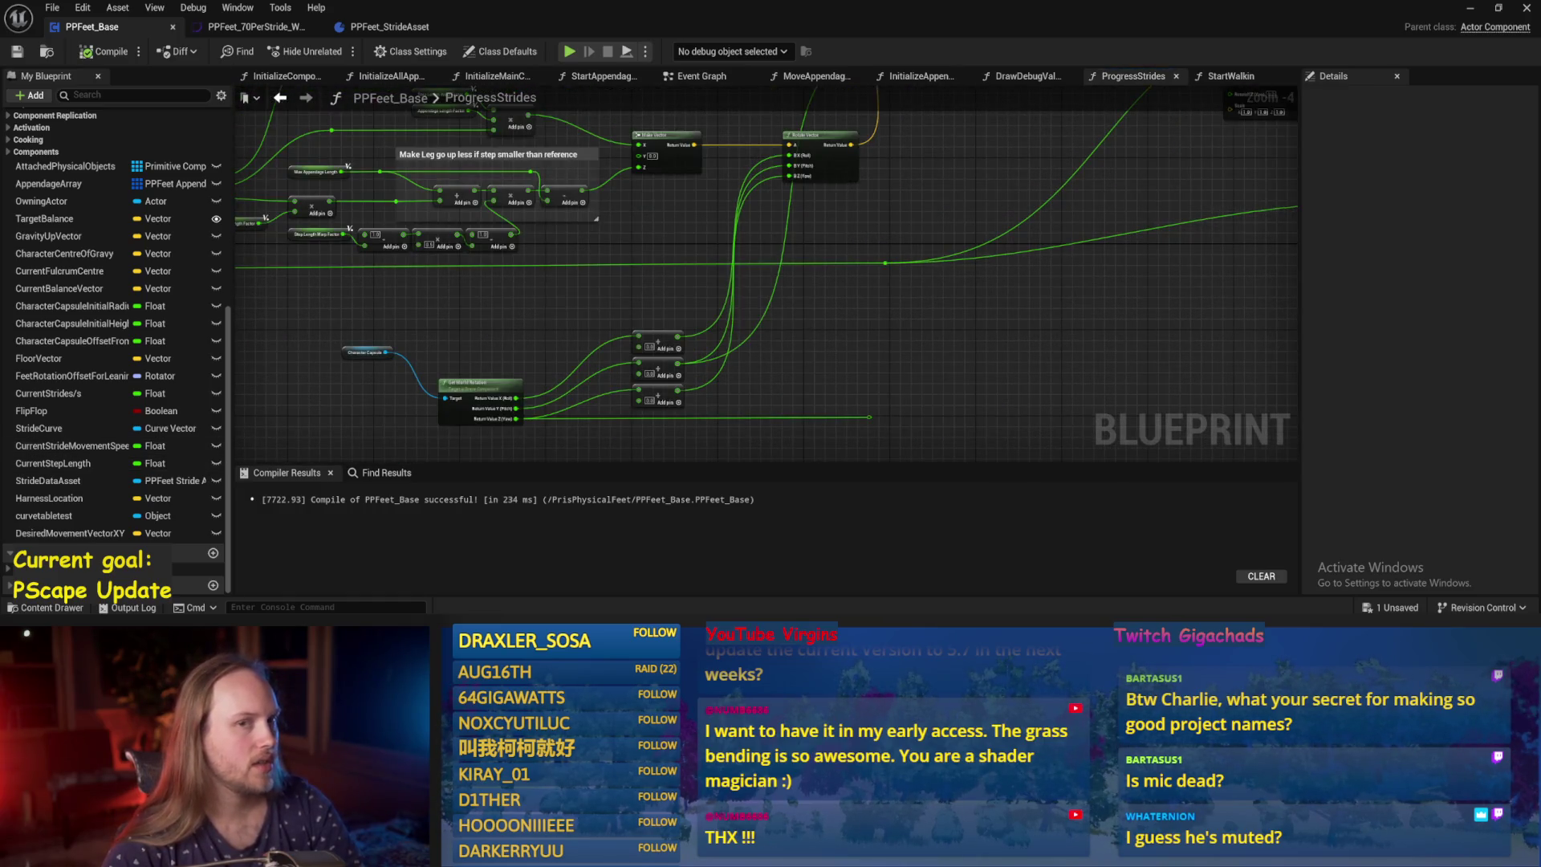
left_click(1470, 11)
left_click(391, 53)
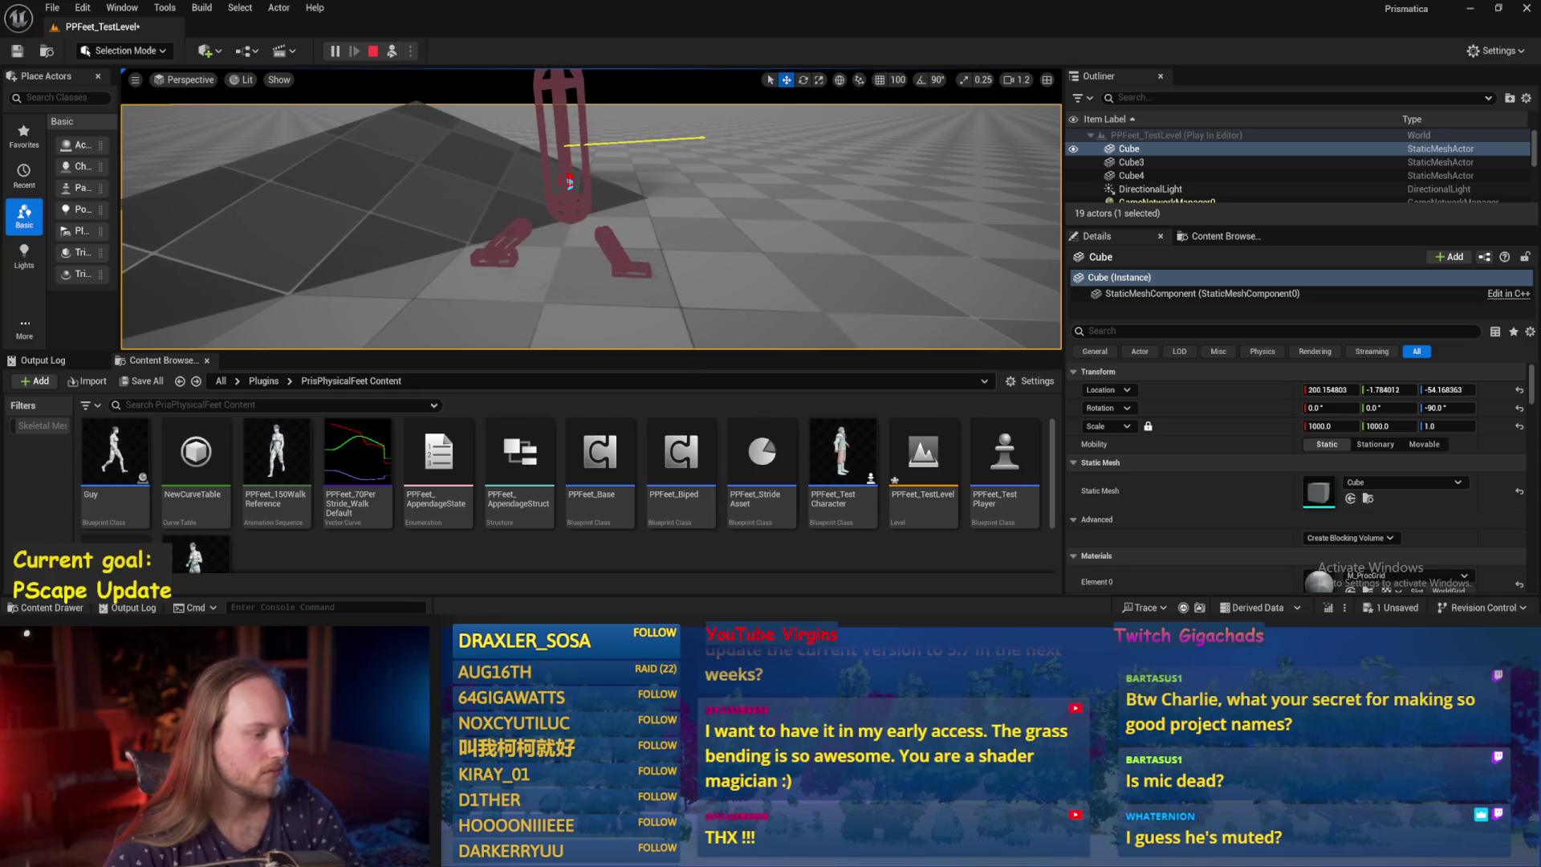
key("Escape")
Recompile PPFeet_Base and select the reroute node in the ProgressStrides graph.
scroll(677, 439, "up", 2)
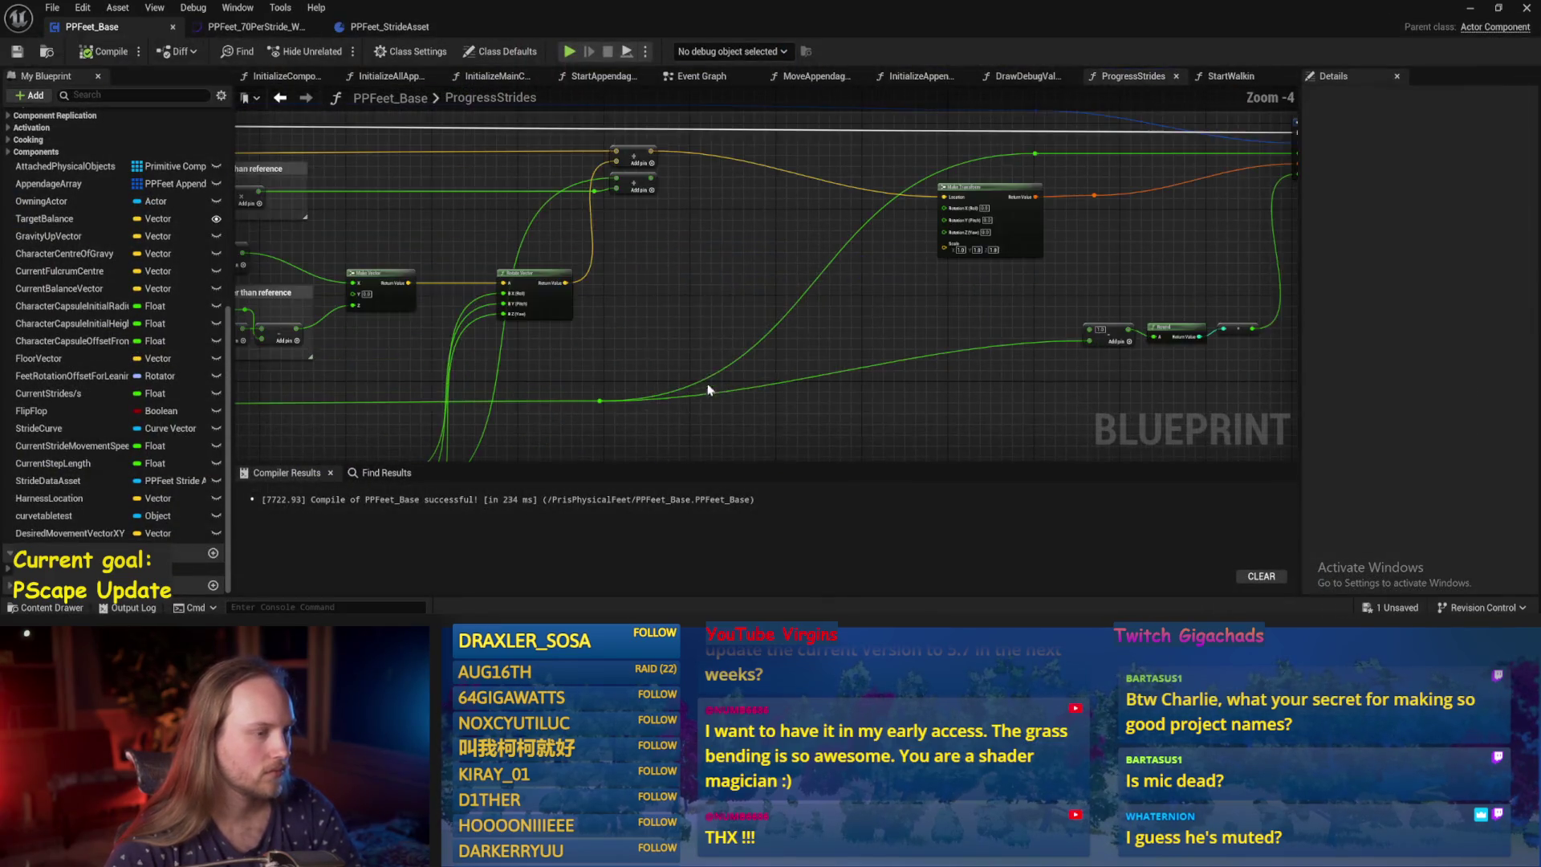
left_click(17, 53)
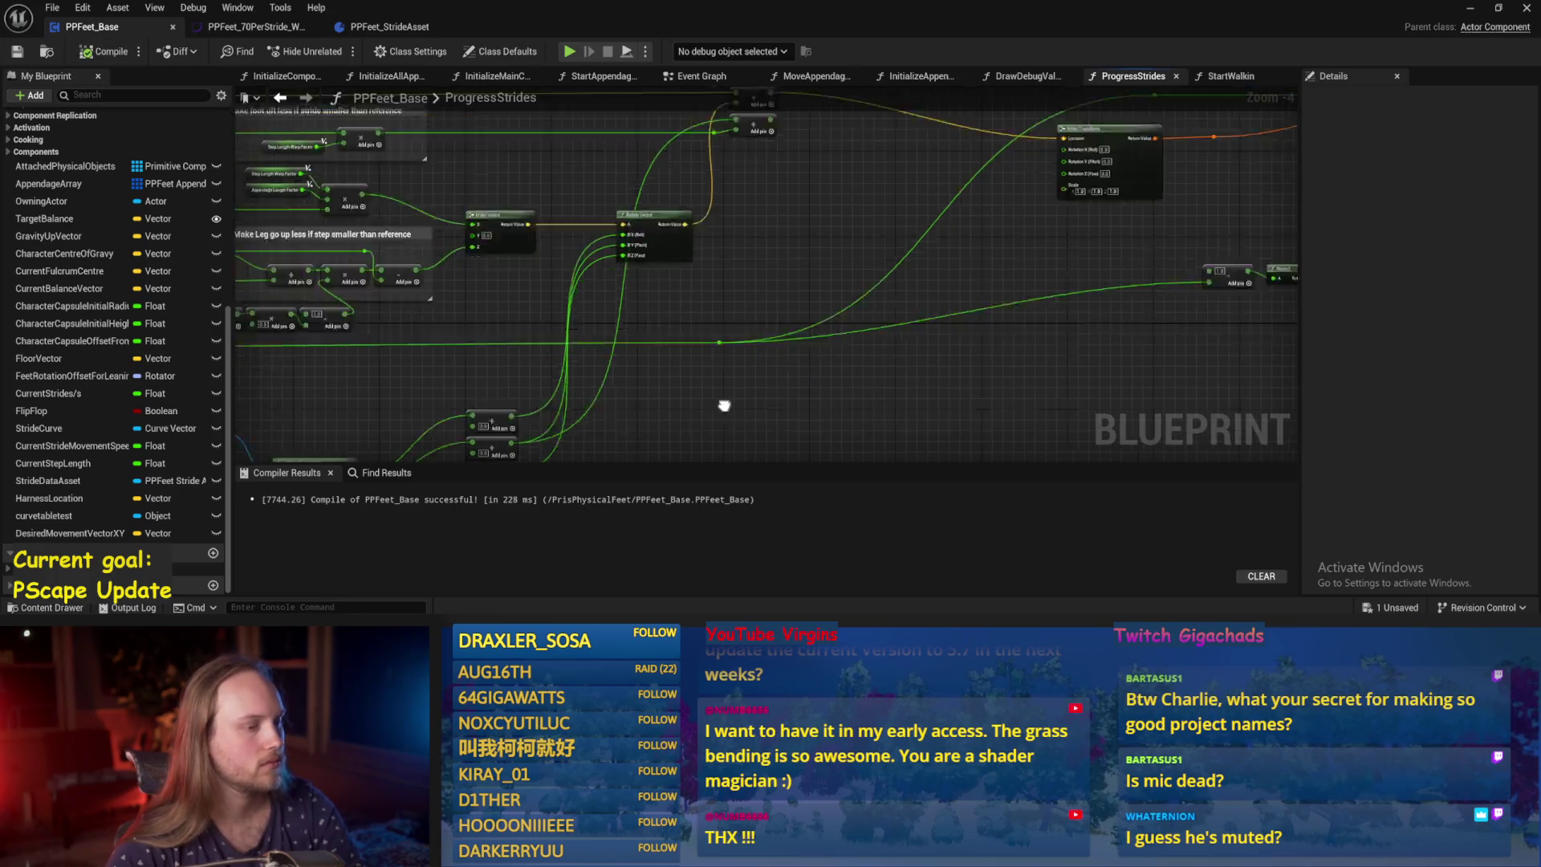
scroll(707, 370, "up", 1)
scroll(708, 371, "down", 1)
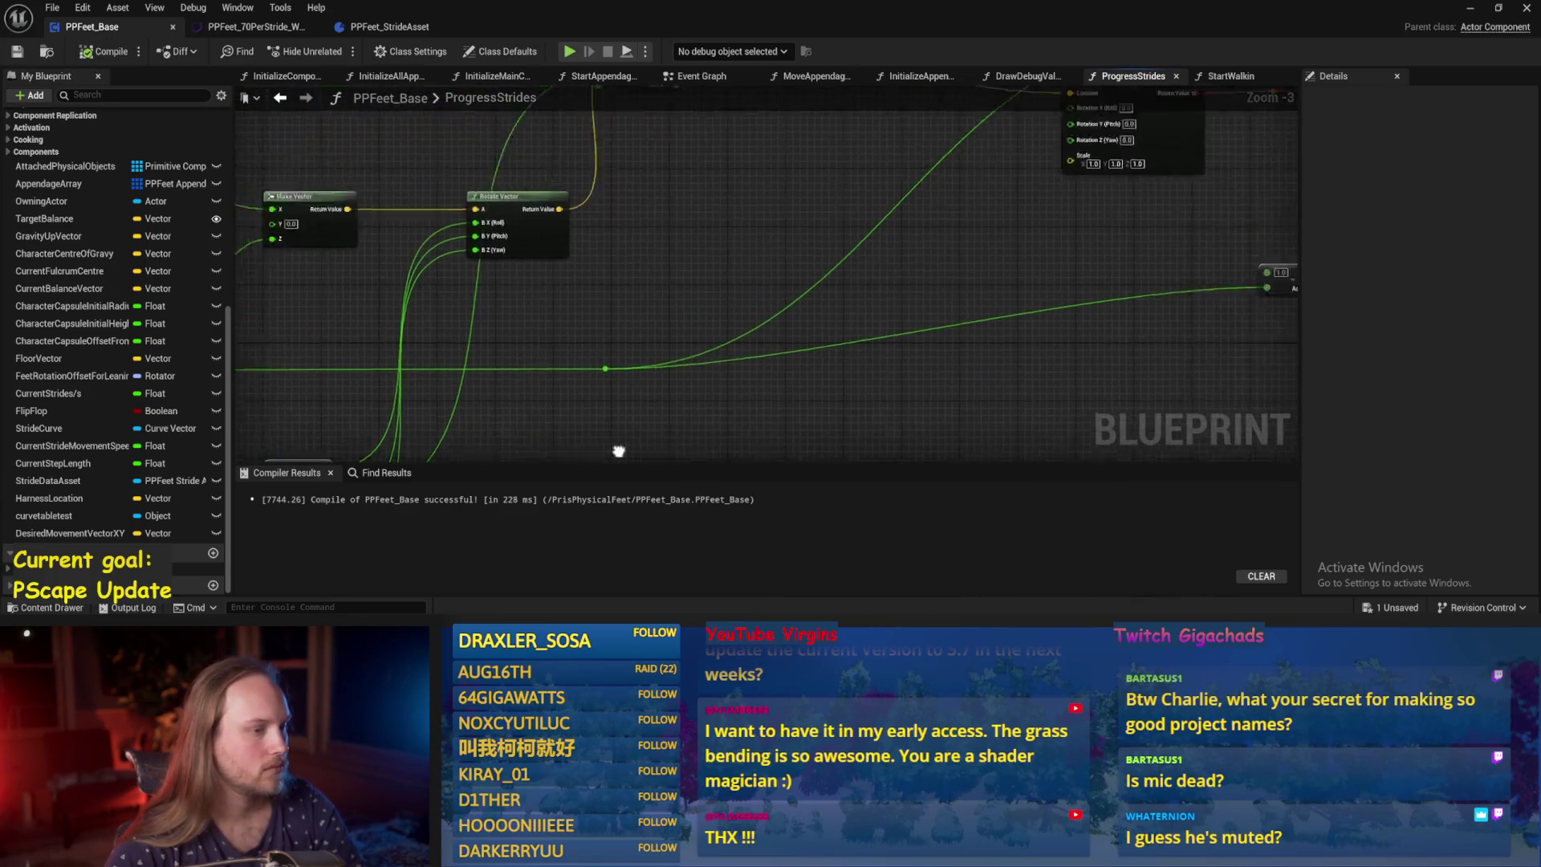
mouse_move(797, 317)
left_mouse_down()
mouse_move(751, 240)
mouse_move(688, 344)
left_mouse_up()
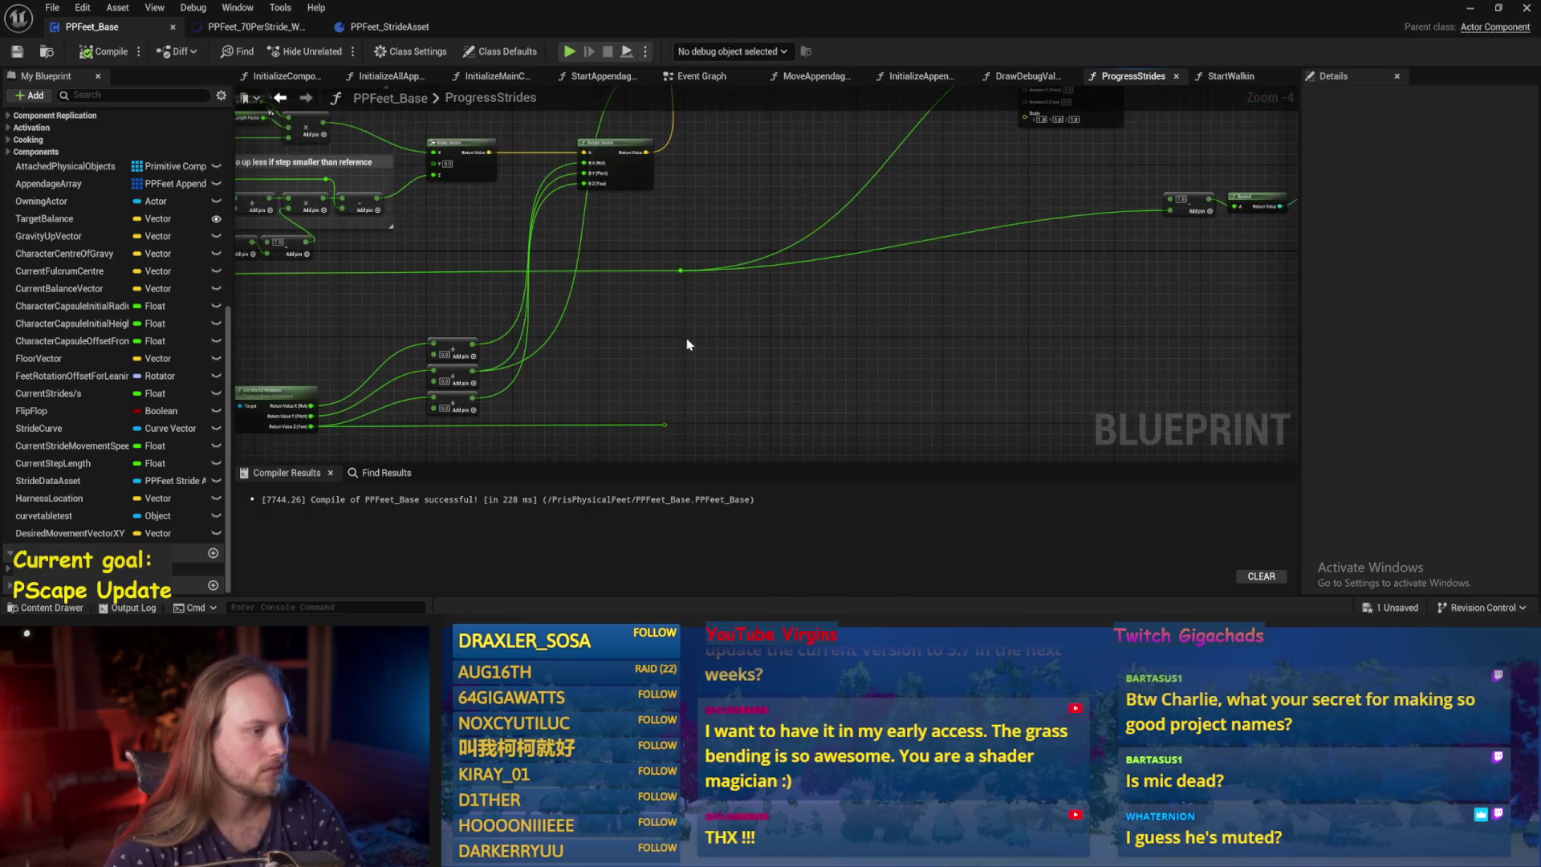
left_click(667, 425)
Save and recompile PPFeet_Base, then return to the PPFeet_TestLevel level editor.
scroll(633, 339, "up", 1)
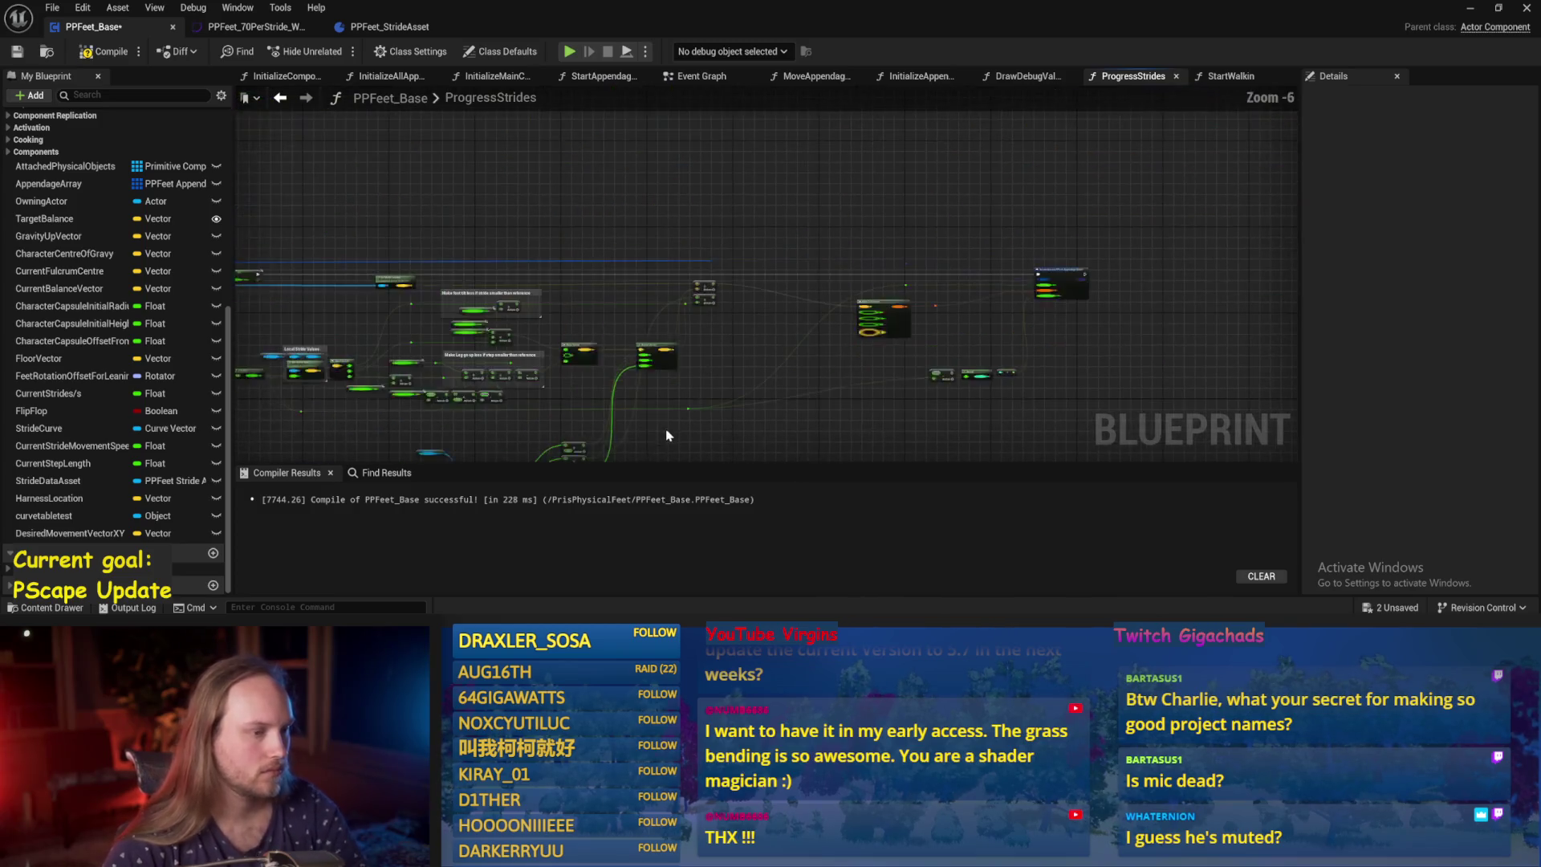
key("ctrl+s")
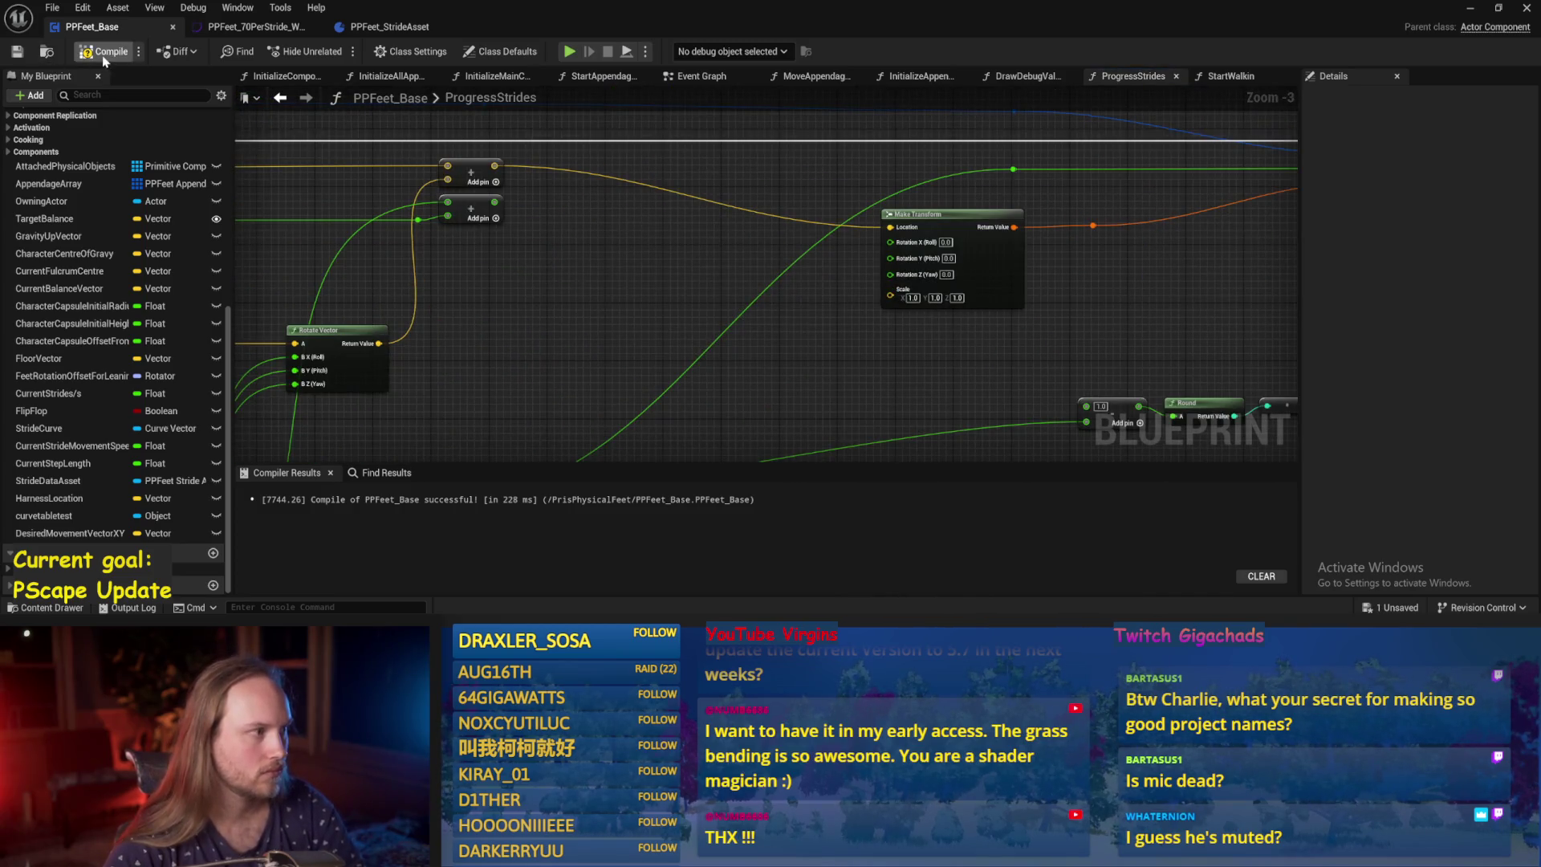
left_click(104, 51)
left_click_drag(677, 418, 677, 329)
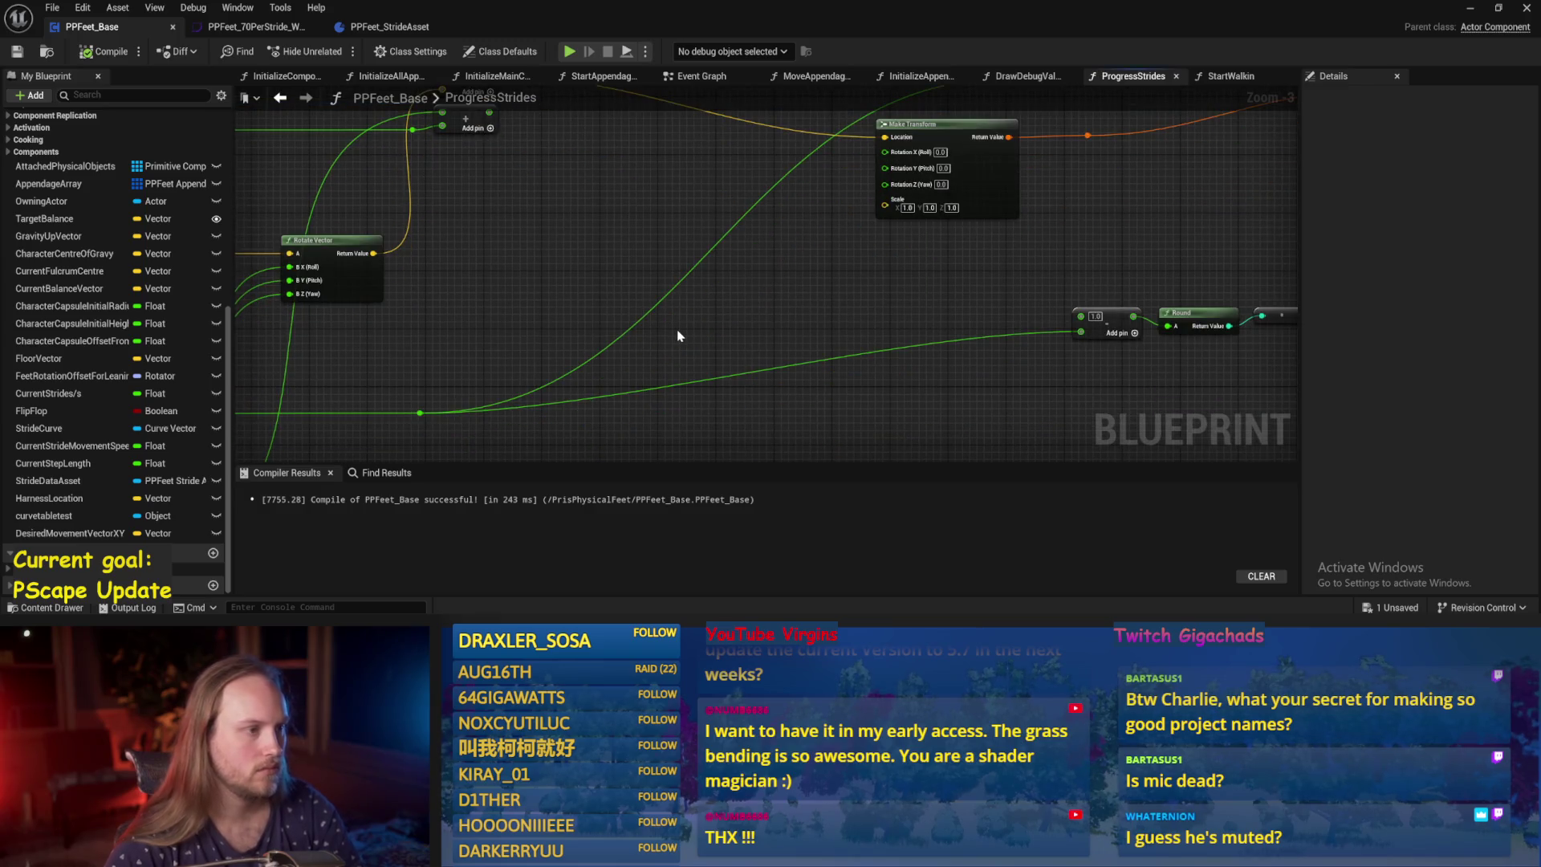
left_click_drag(547, 260, 609, 295)
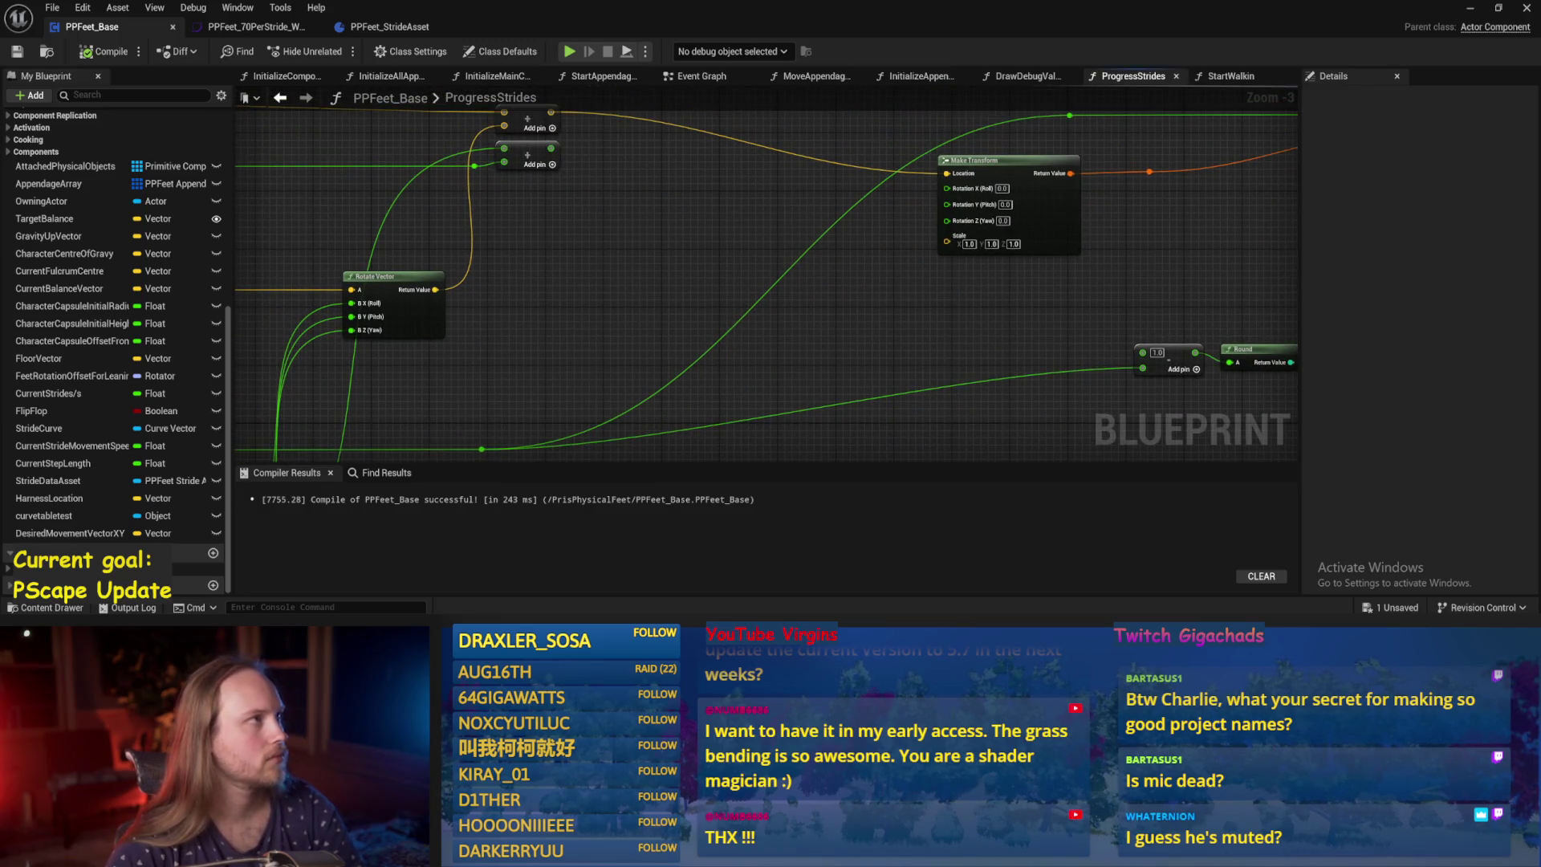
left_click(1470, 7)
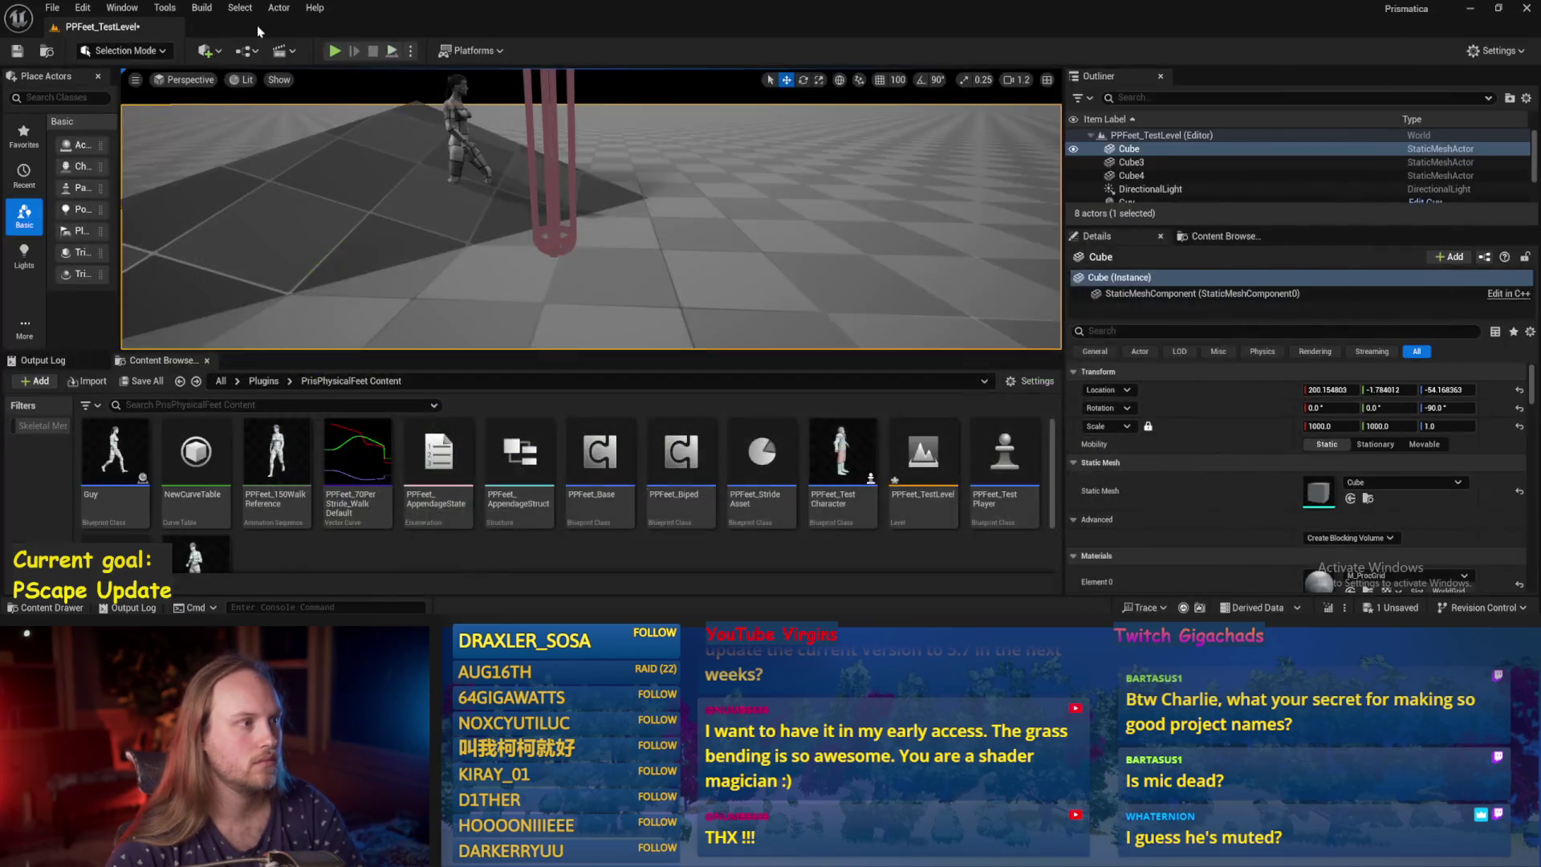
Start a play test and tilt the player capsule steeply with the rotate gizmo.
left_click(334, 50)
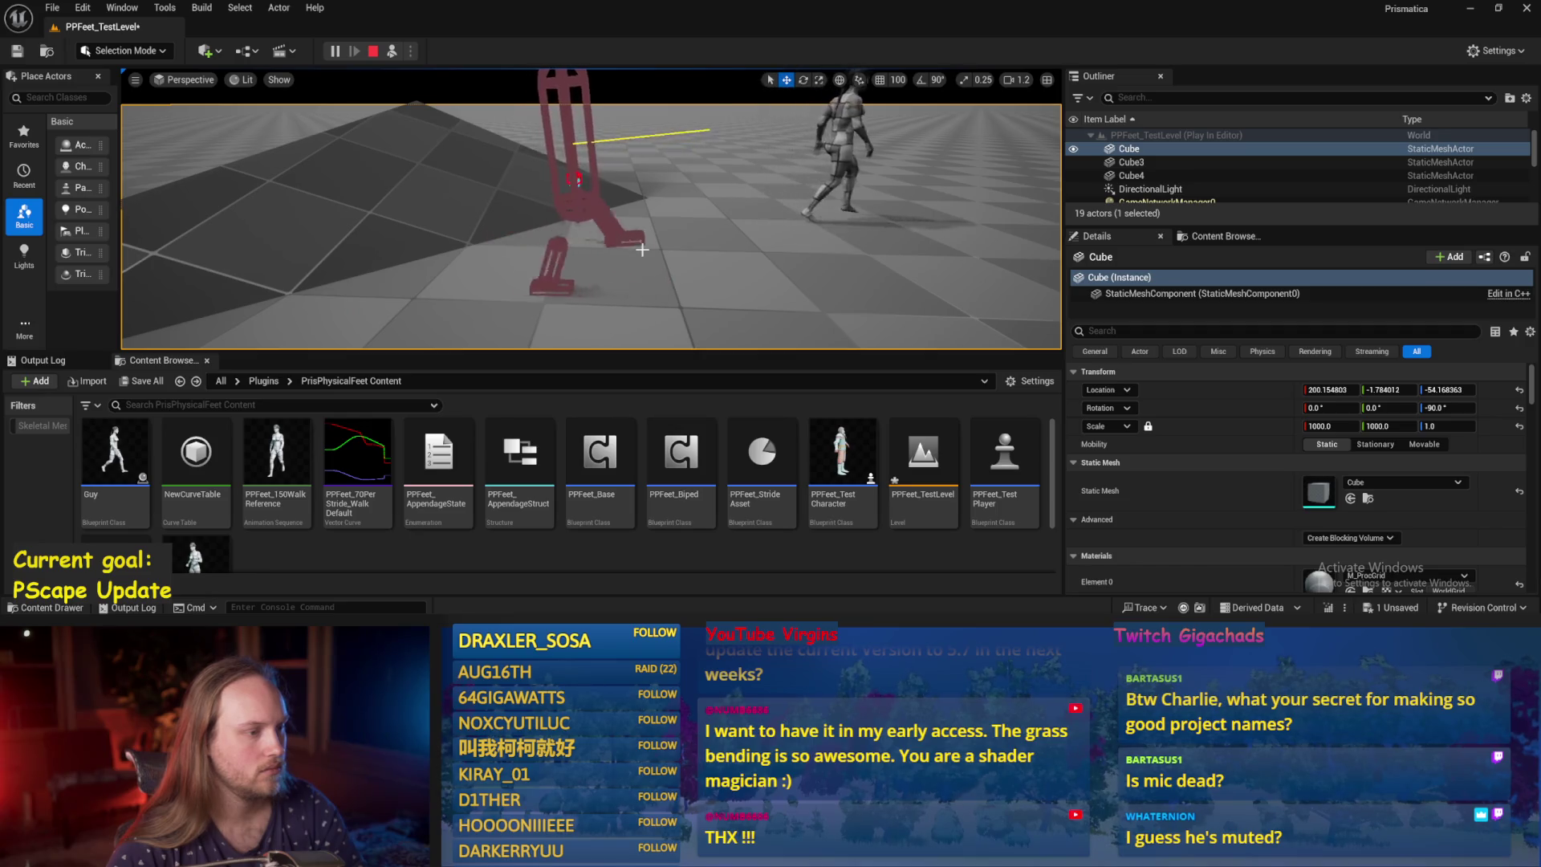
left_click(583, 147)
key("e")
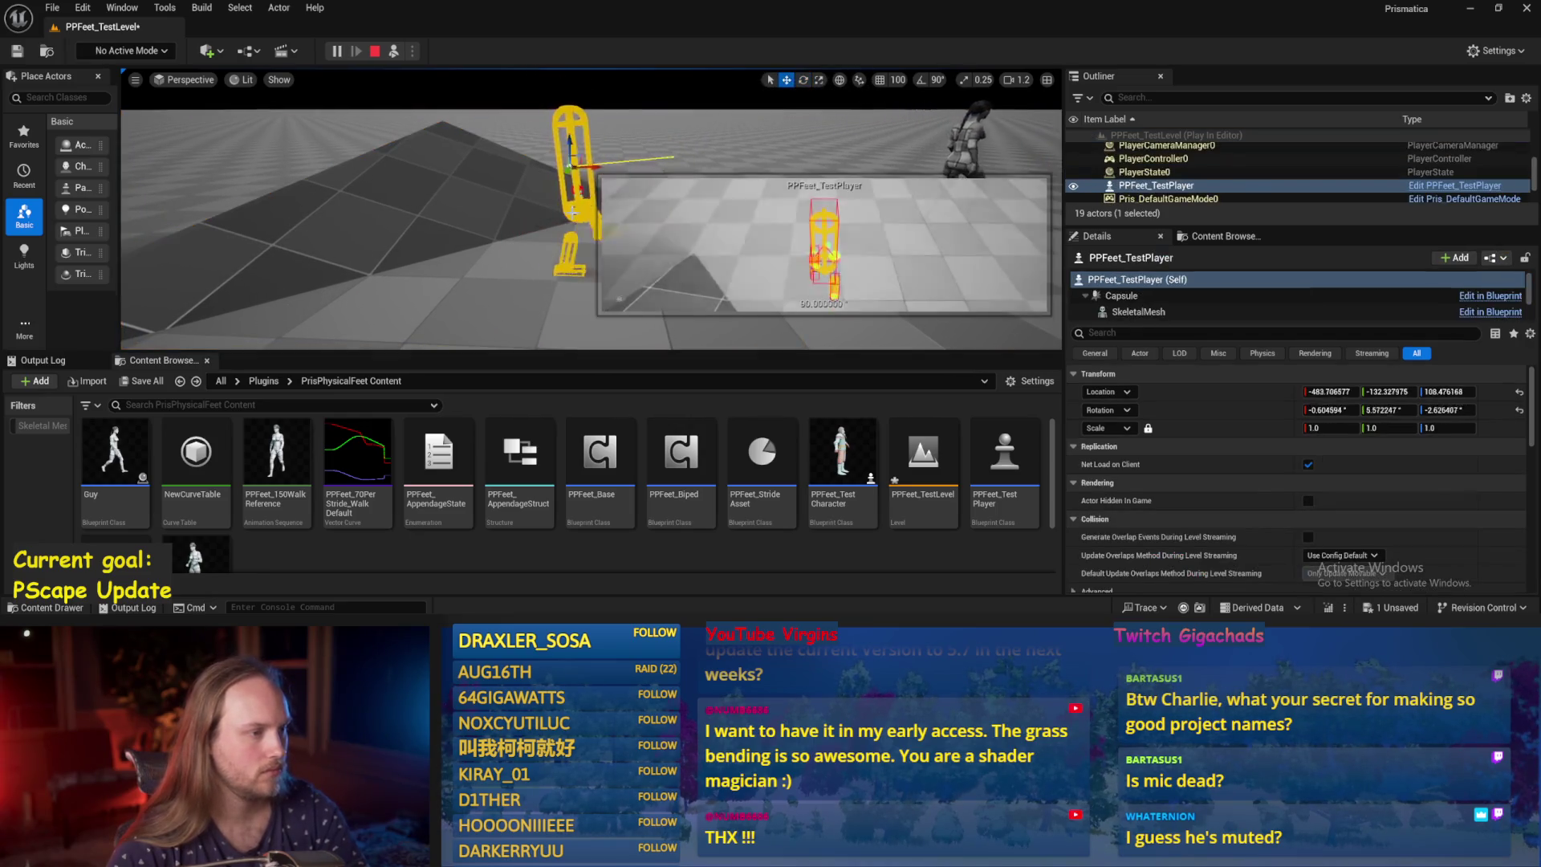
mouse_move(572, 190)
left_mouse_down()
mouse_move(548, 220)
mouse_move(527, 217)
left_mouse_up()
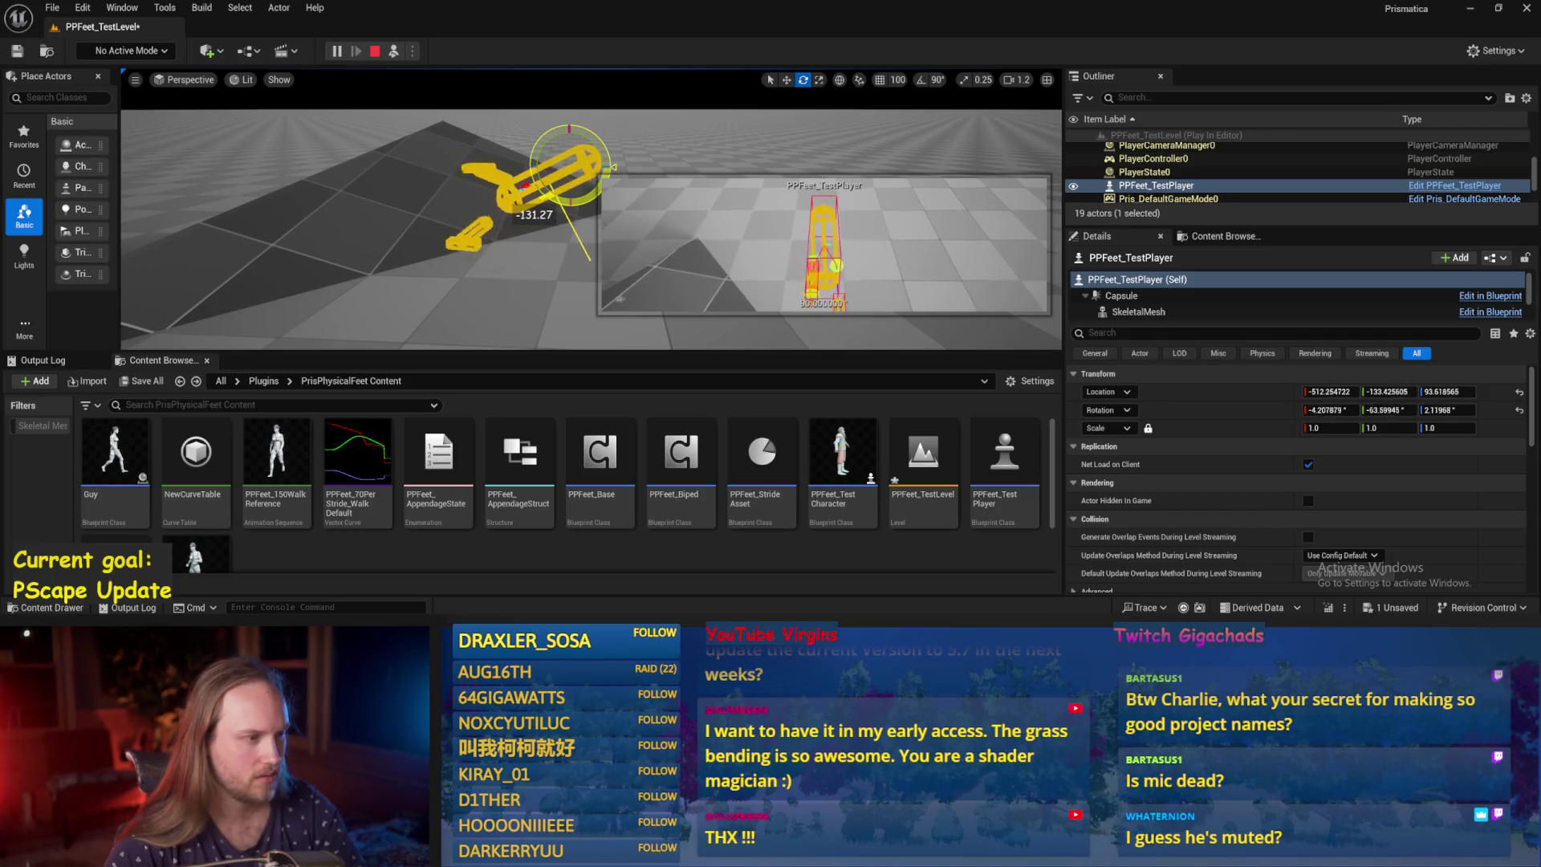
Tilt the player capsule further over, then select the floor cube and end the play session.
left_click(578, 171)
key("w")
key("e")
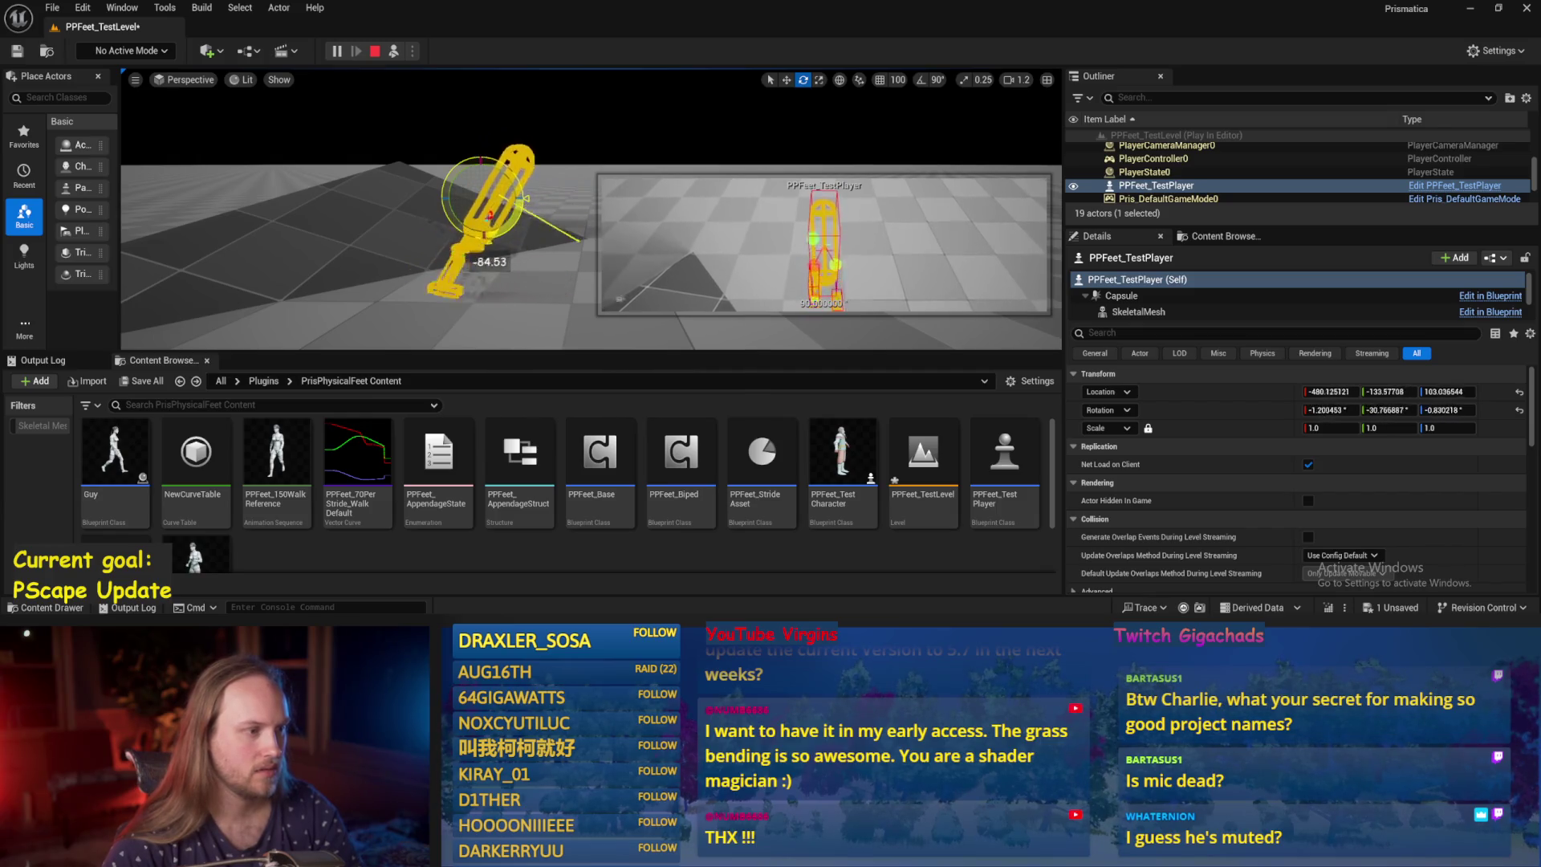
left_click_drag(577, 239, 561, 259)
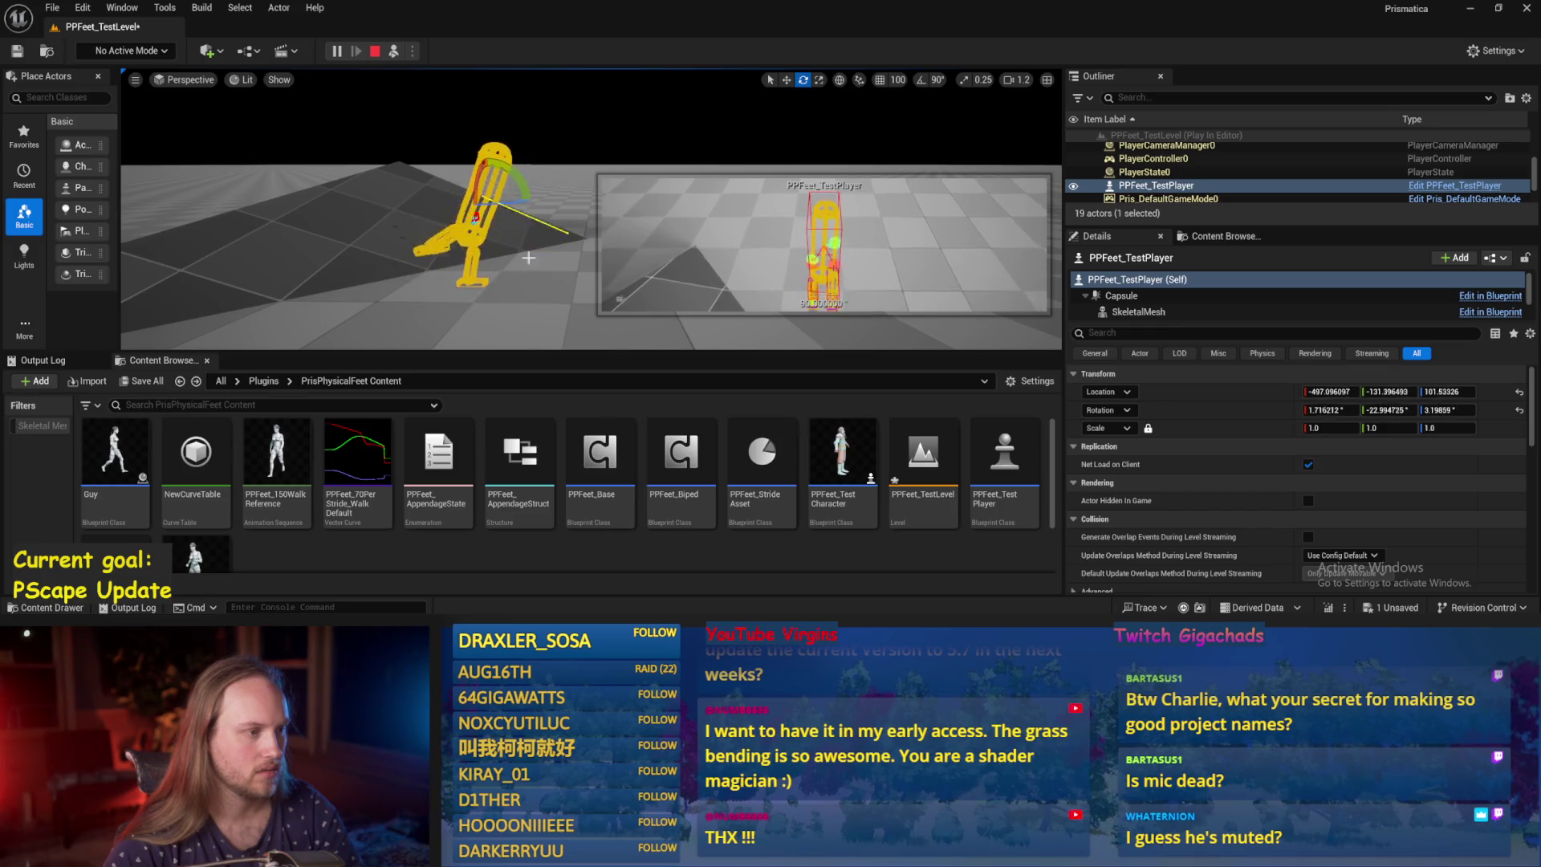
left_click(529, 334)
key("Escape")
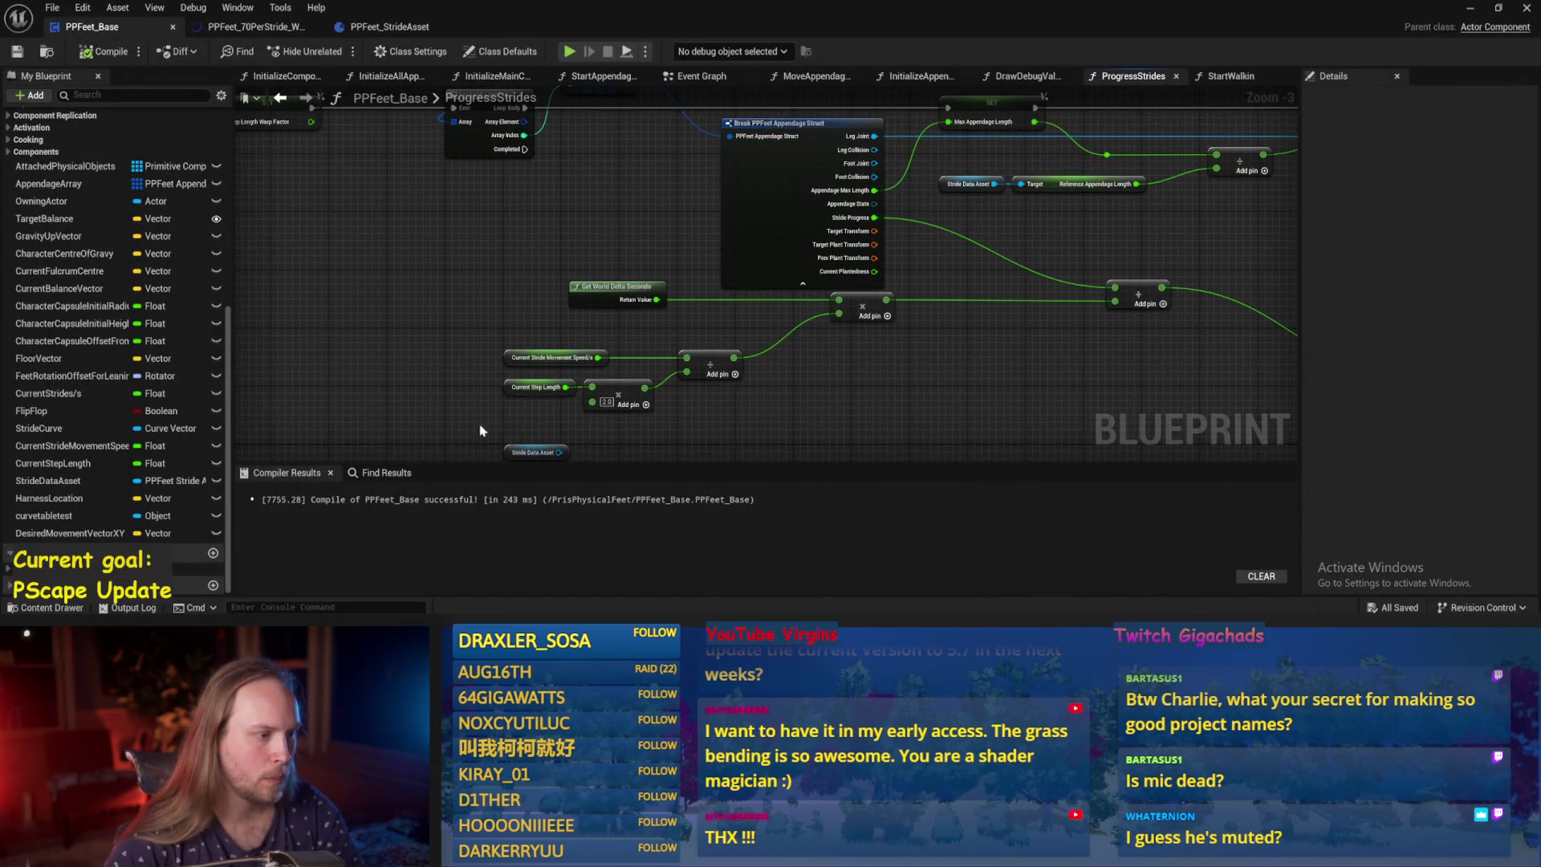
Set Current Step Length's default value to 80 and save PPFeet_Base.
left_click(536, 386)
type("80")
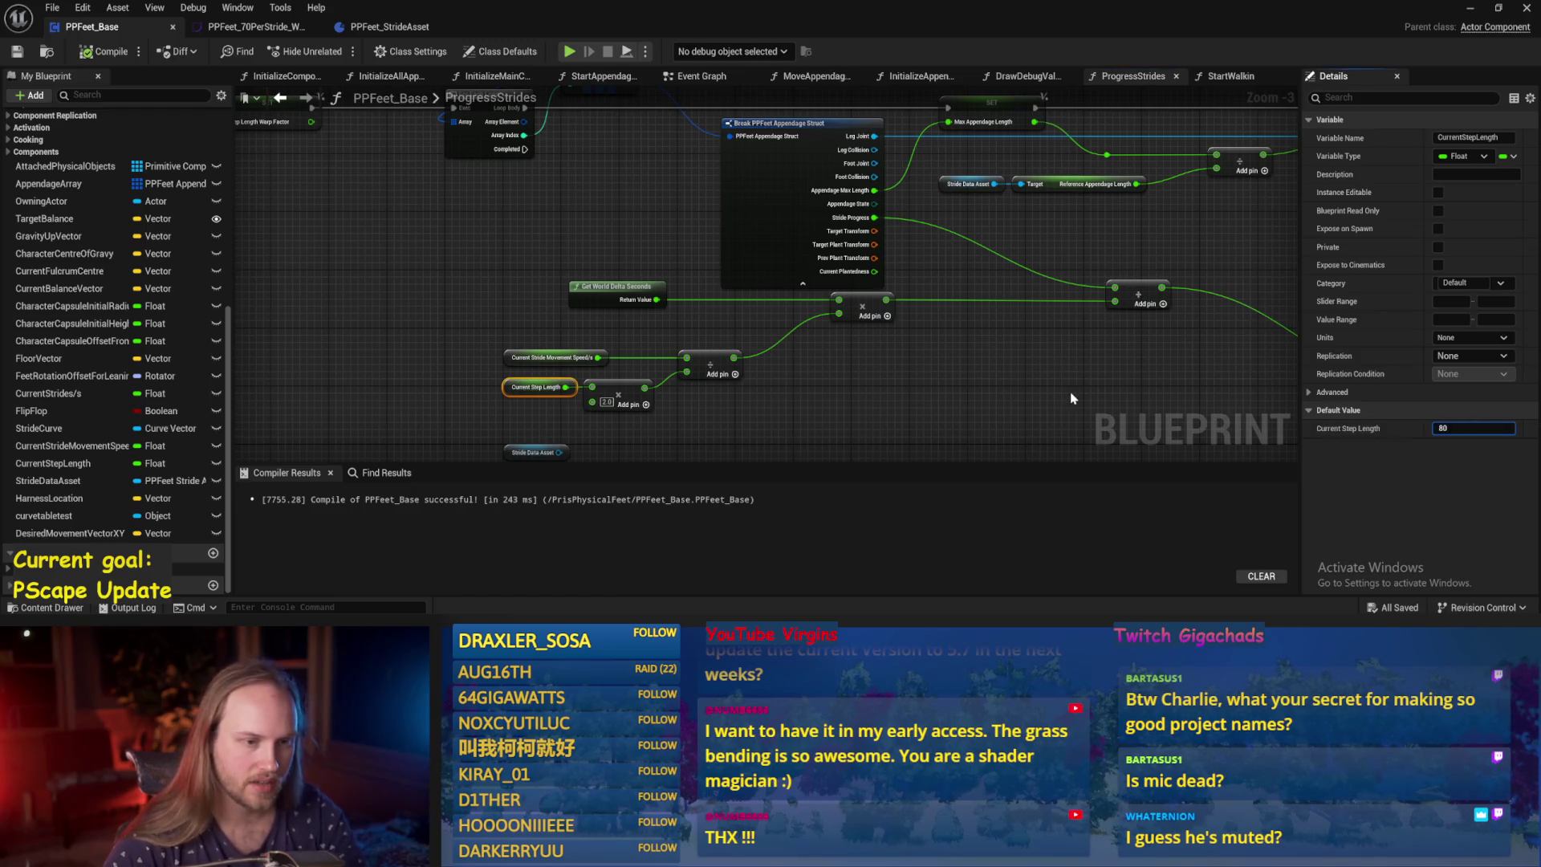
left_click(1071, 398)
left_click(14, 53)
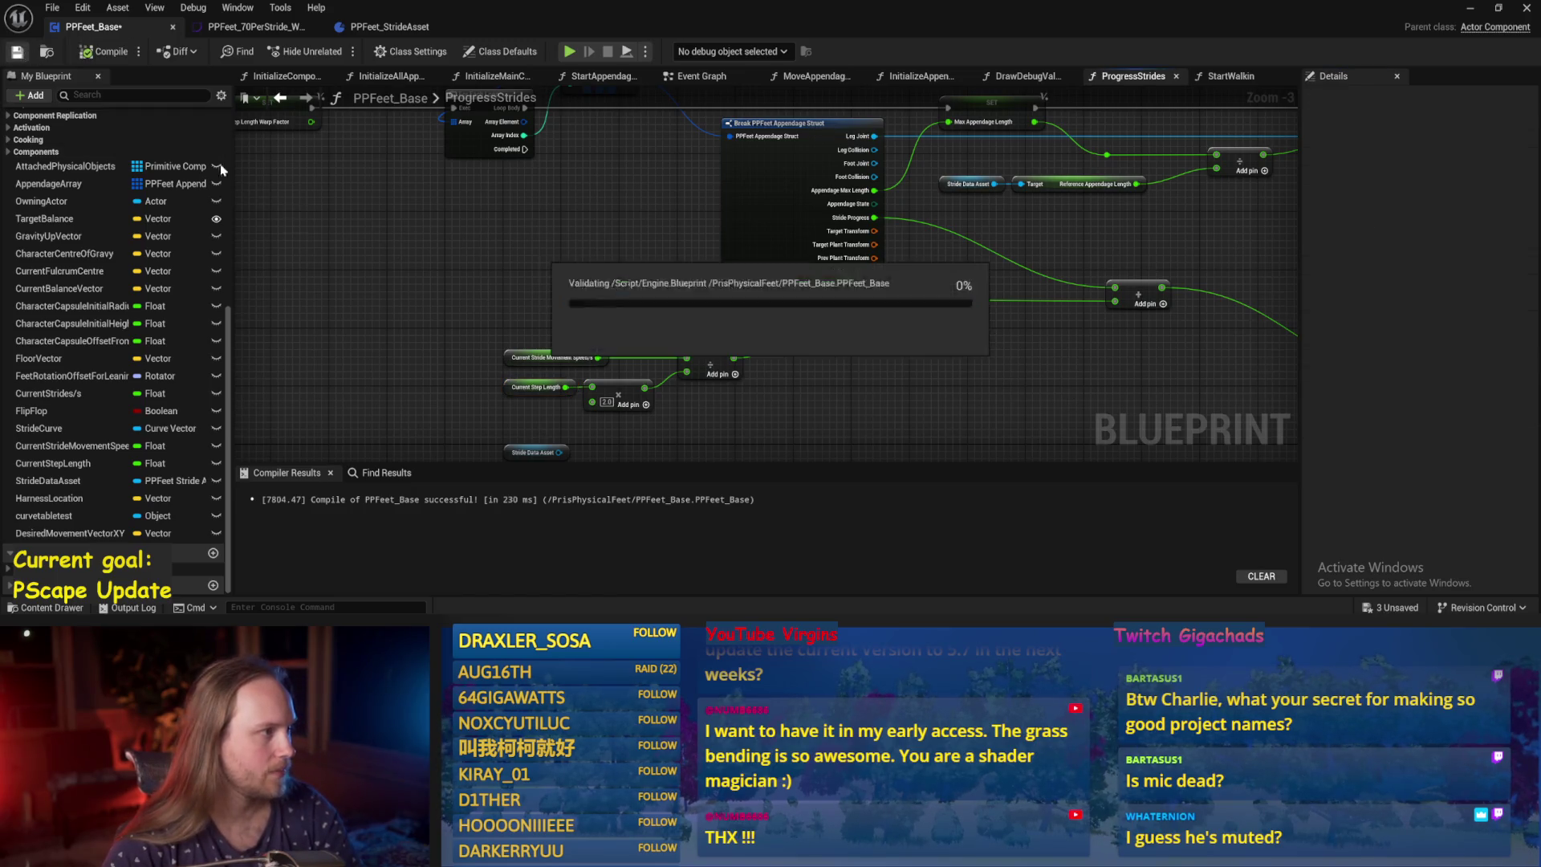
key("Home")
Play-test, reopen PPFeet_Base on ProgressStrides, move the entry node off the exec line and recompile.
left_click(1470, 8)
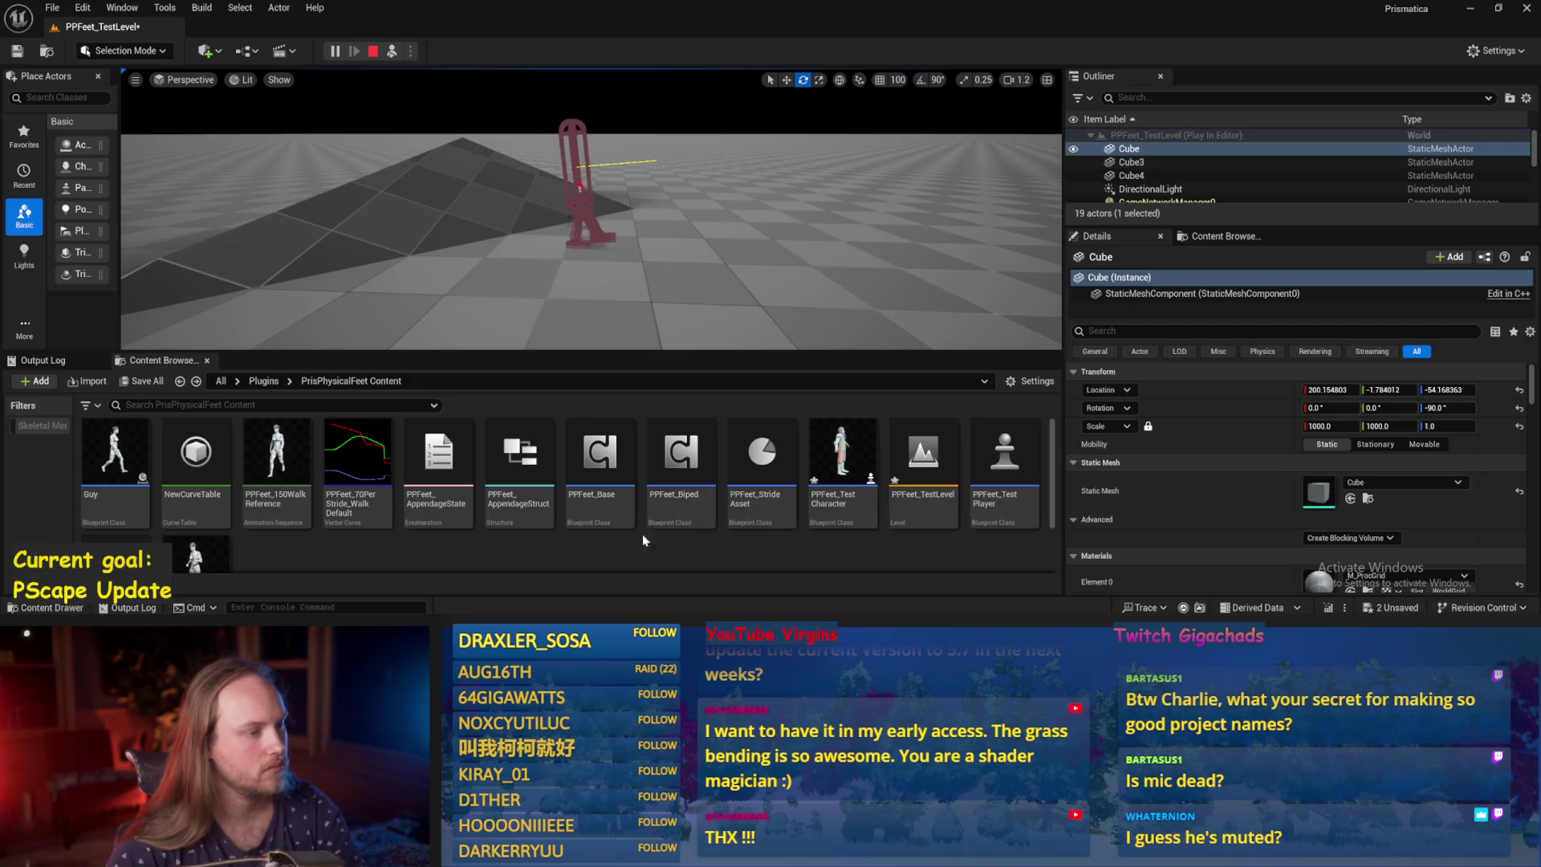
double_click(606, 470)
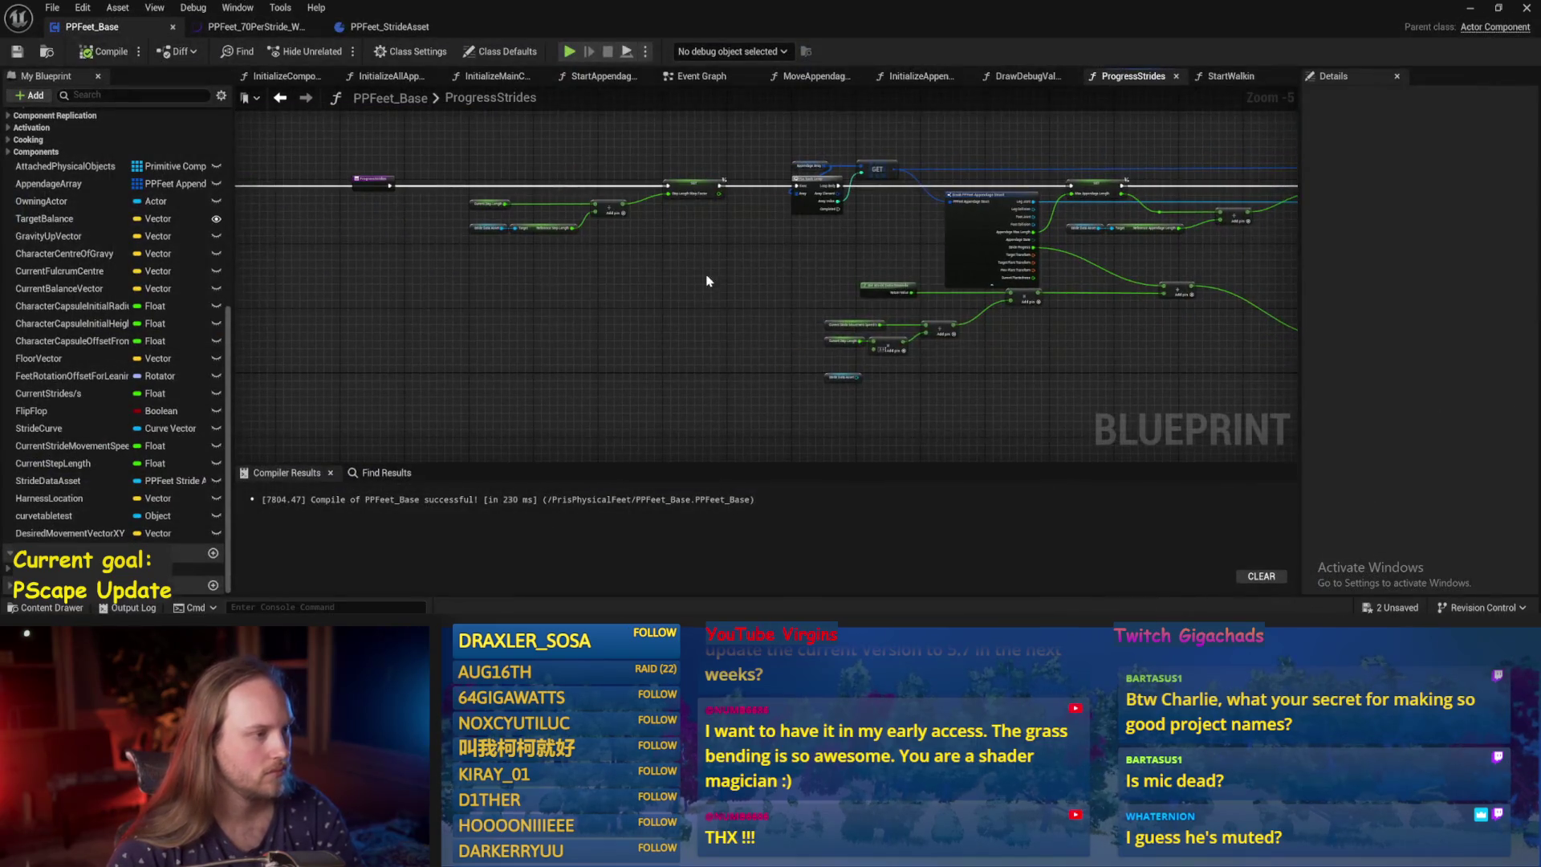
left_click_drag(373, 269, 756, 190)
scroll(893, 239, "up", 2)
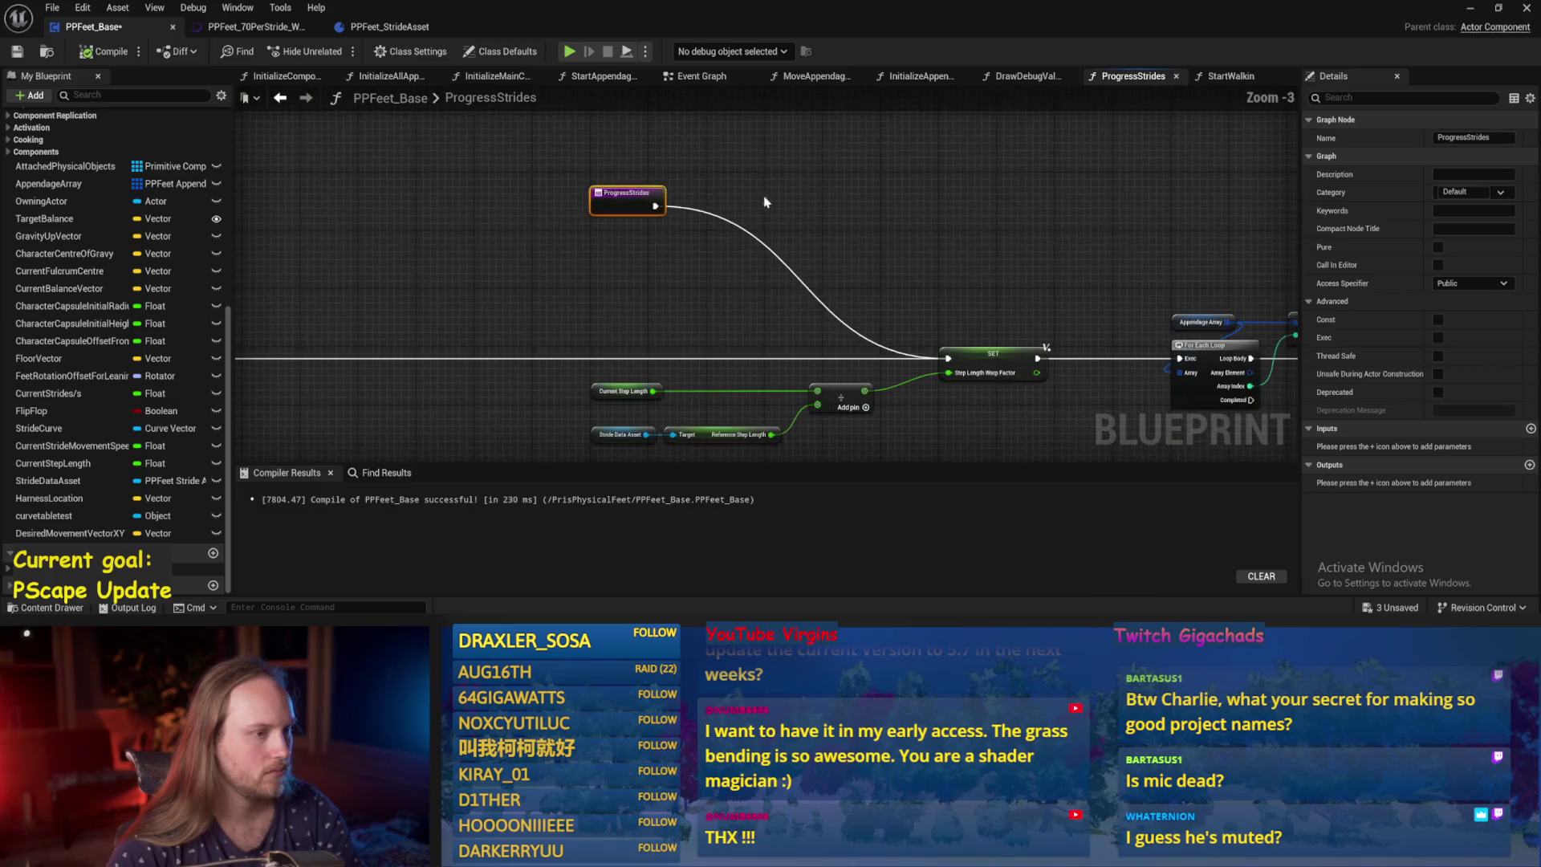
left_click(84, 54)
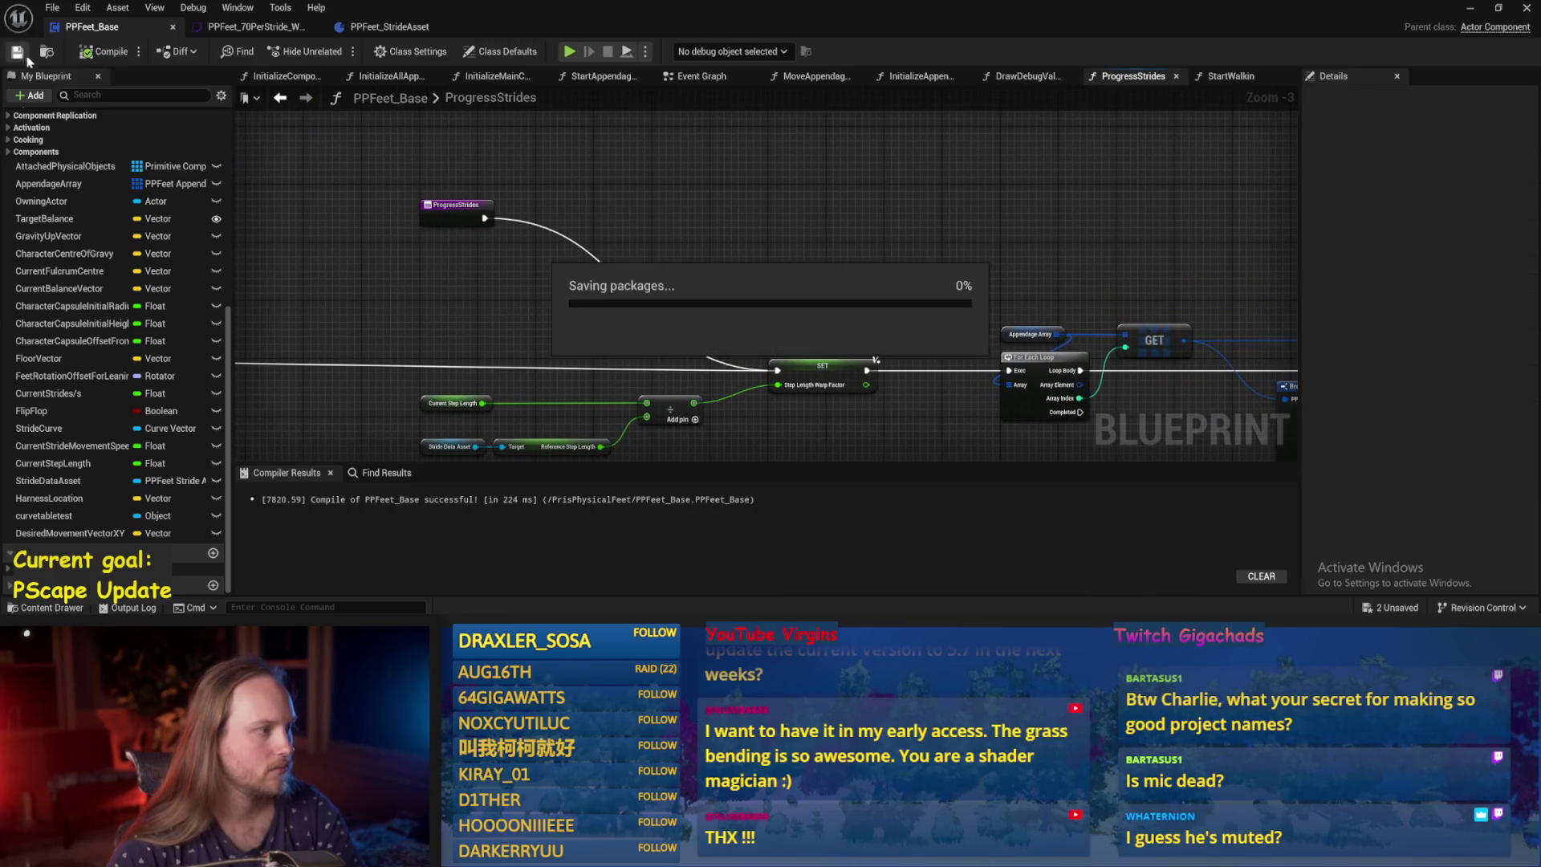
scroll(162, 223, "up", 5)
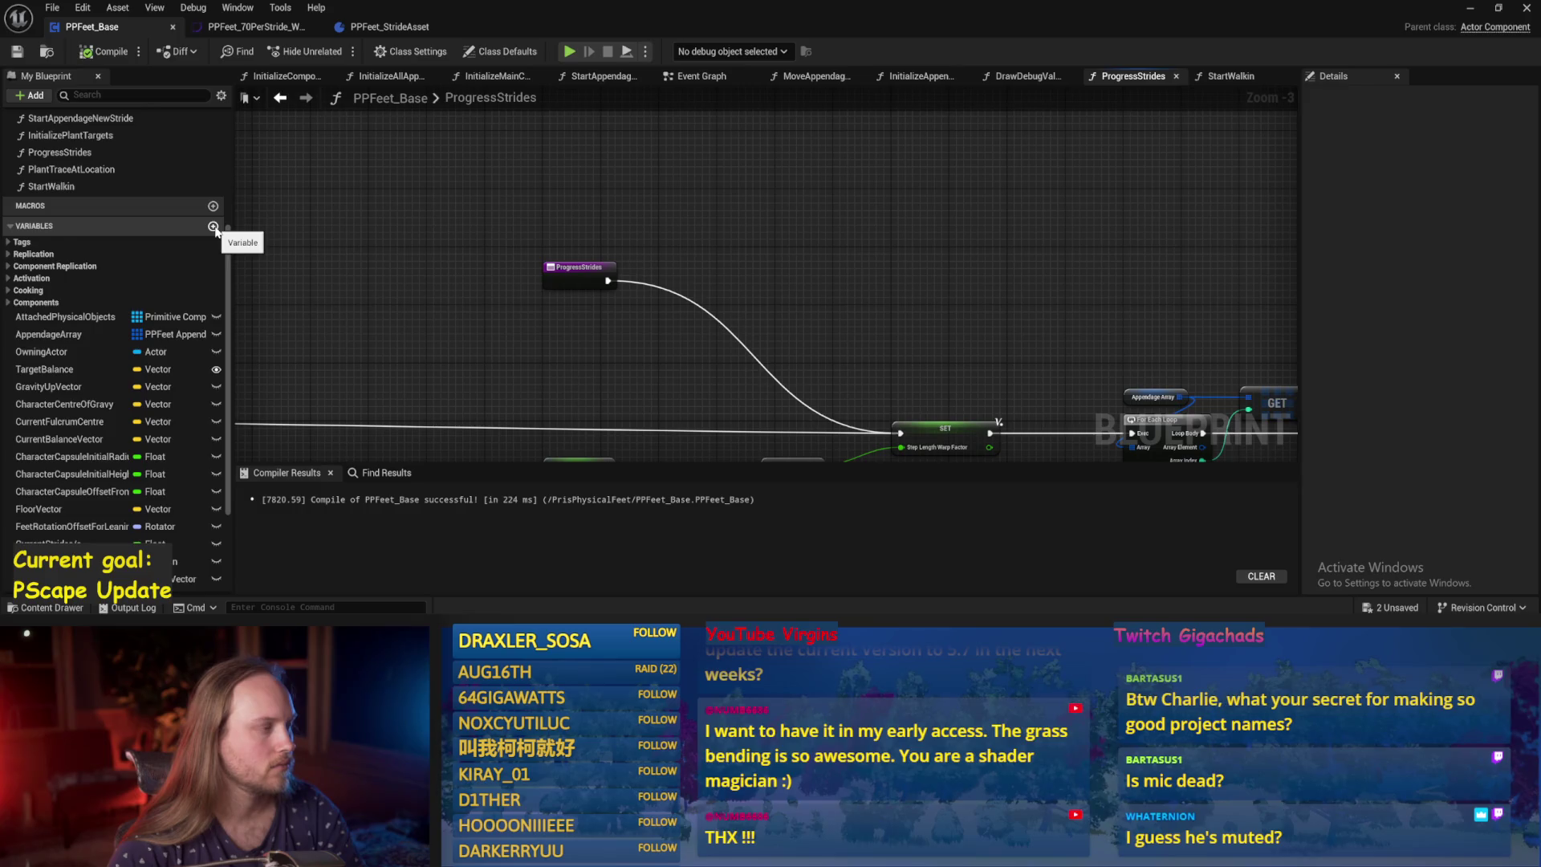
Create a new function named Balance Maybe.
scroll(215, 232, "up", 5)
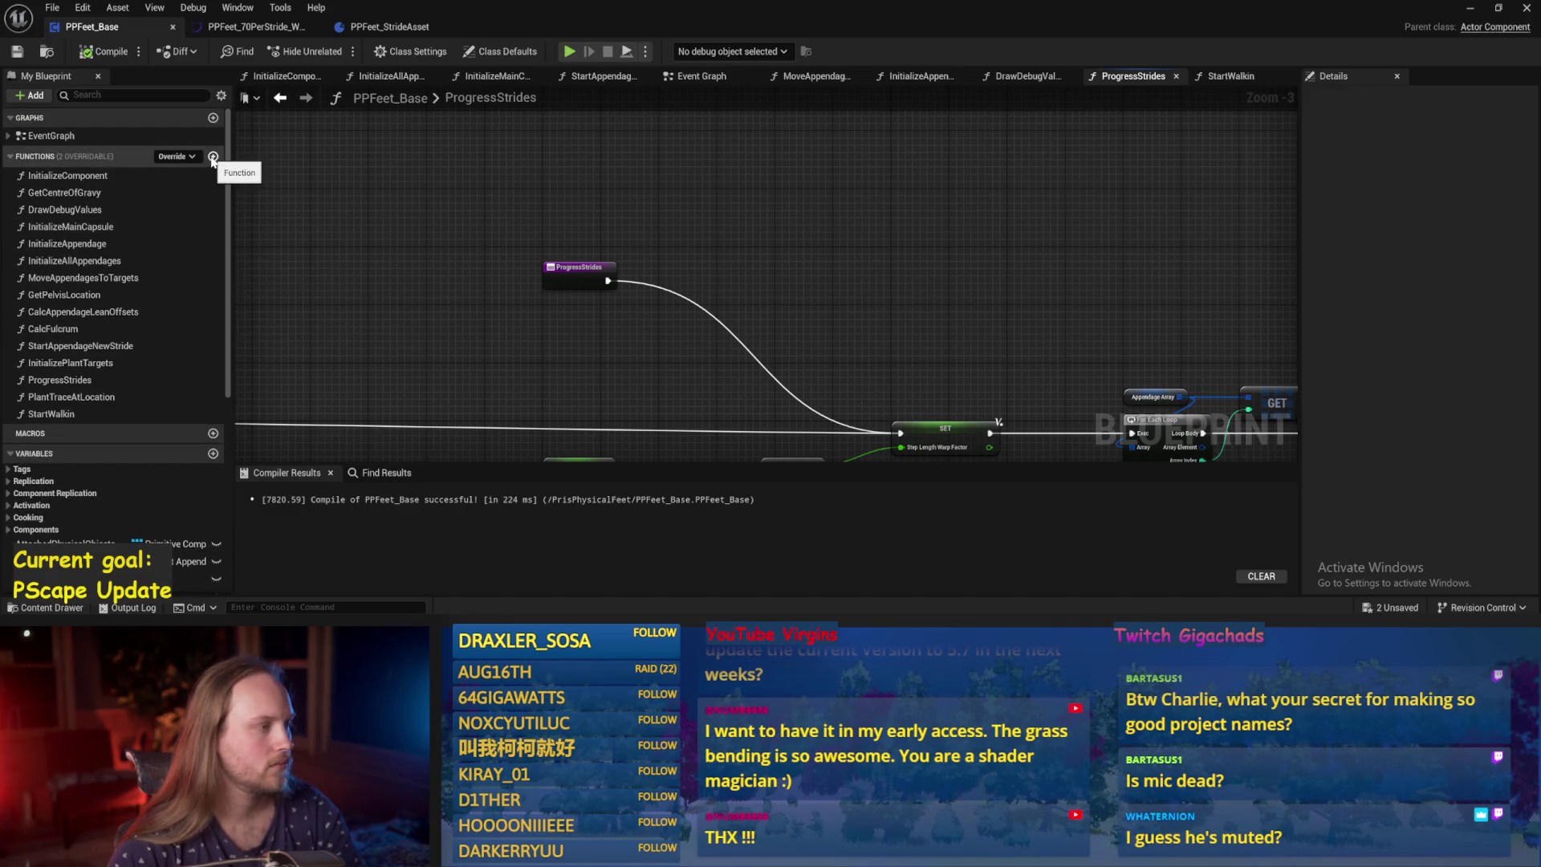
left_click(213, 157)
type("Balance Maye")
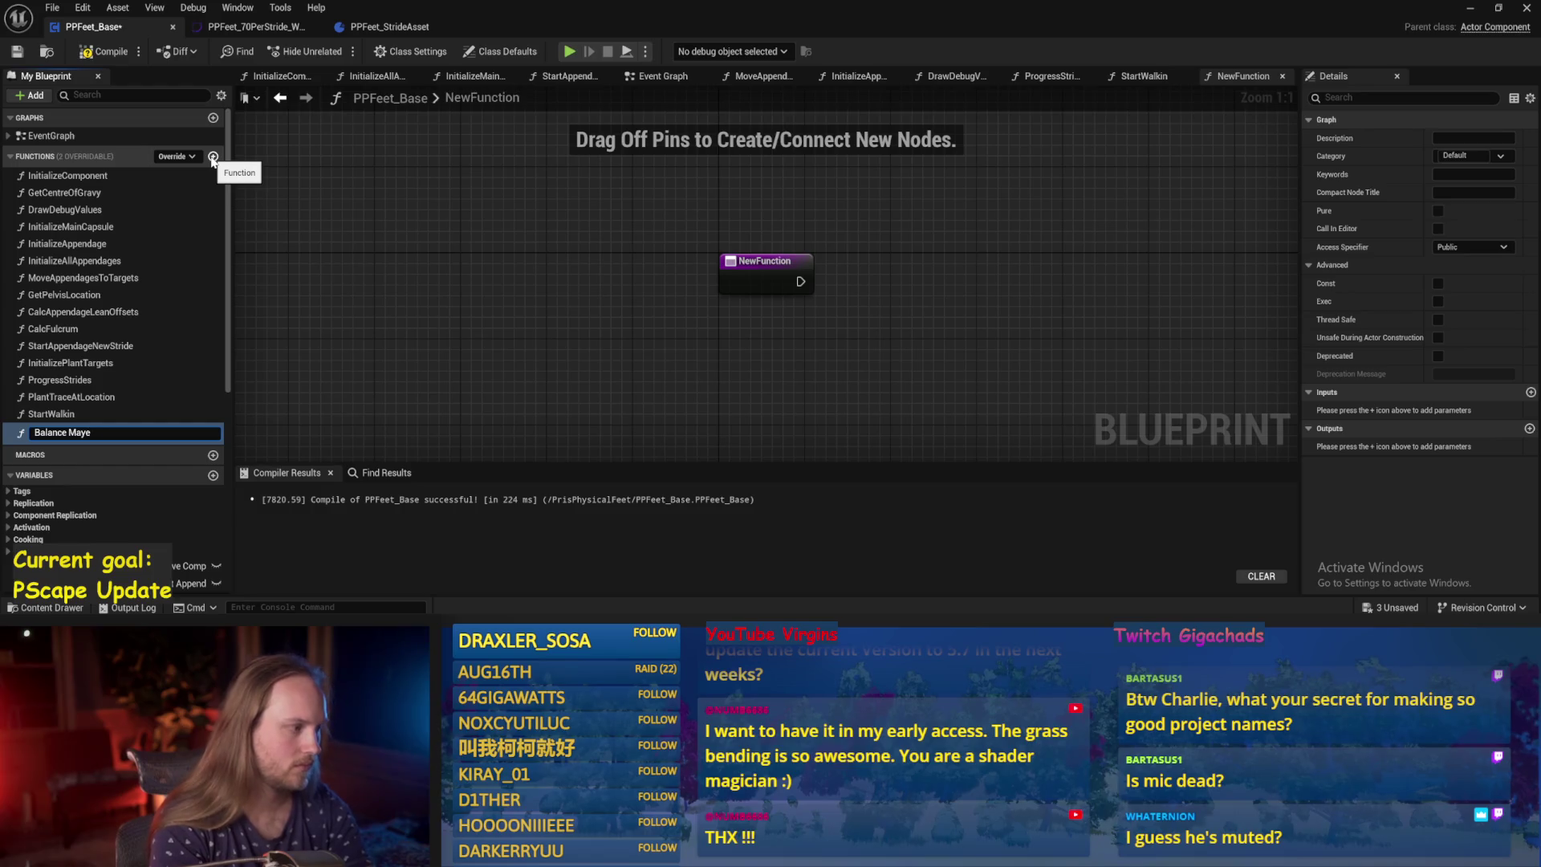
type("b")
key("Return")
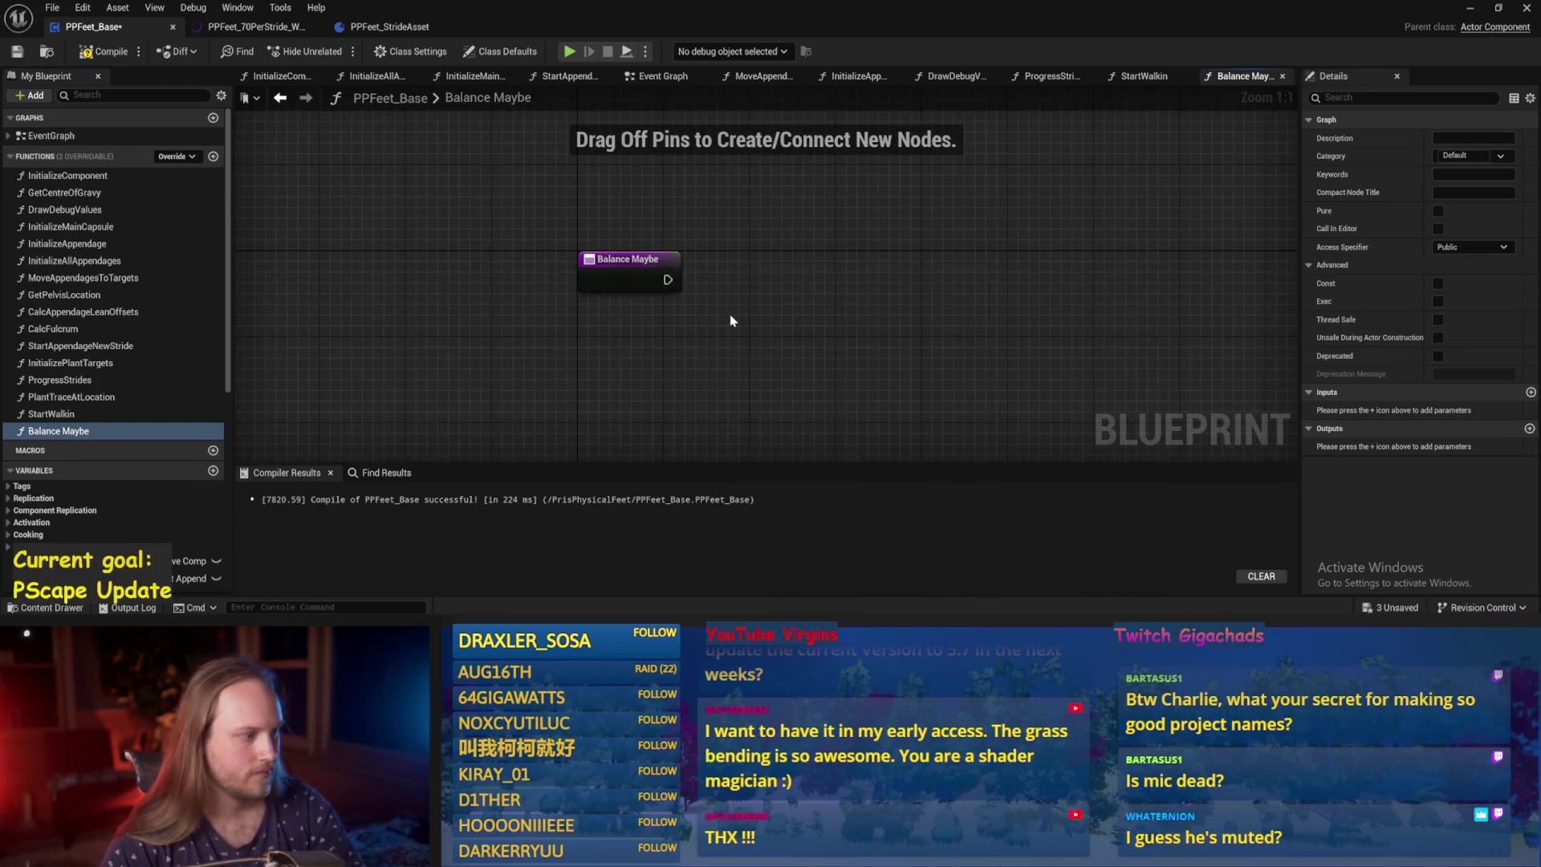
Place the Character Capsule node below Balance Maybe and recompile.
right_click(747, 270)
type("capsule")
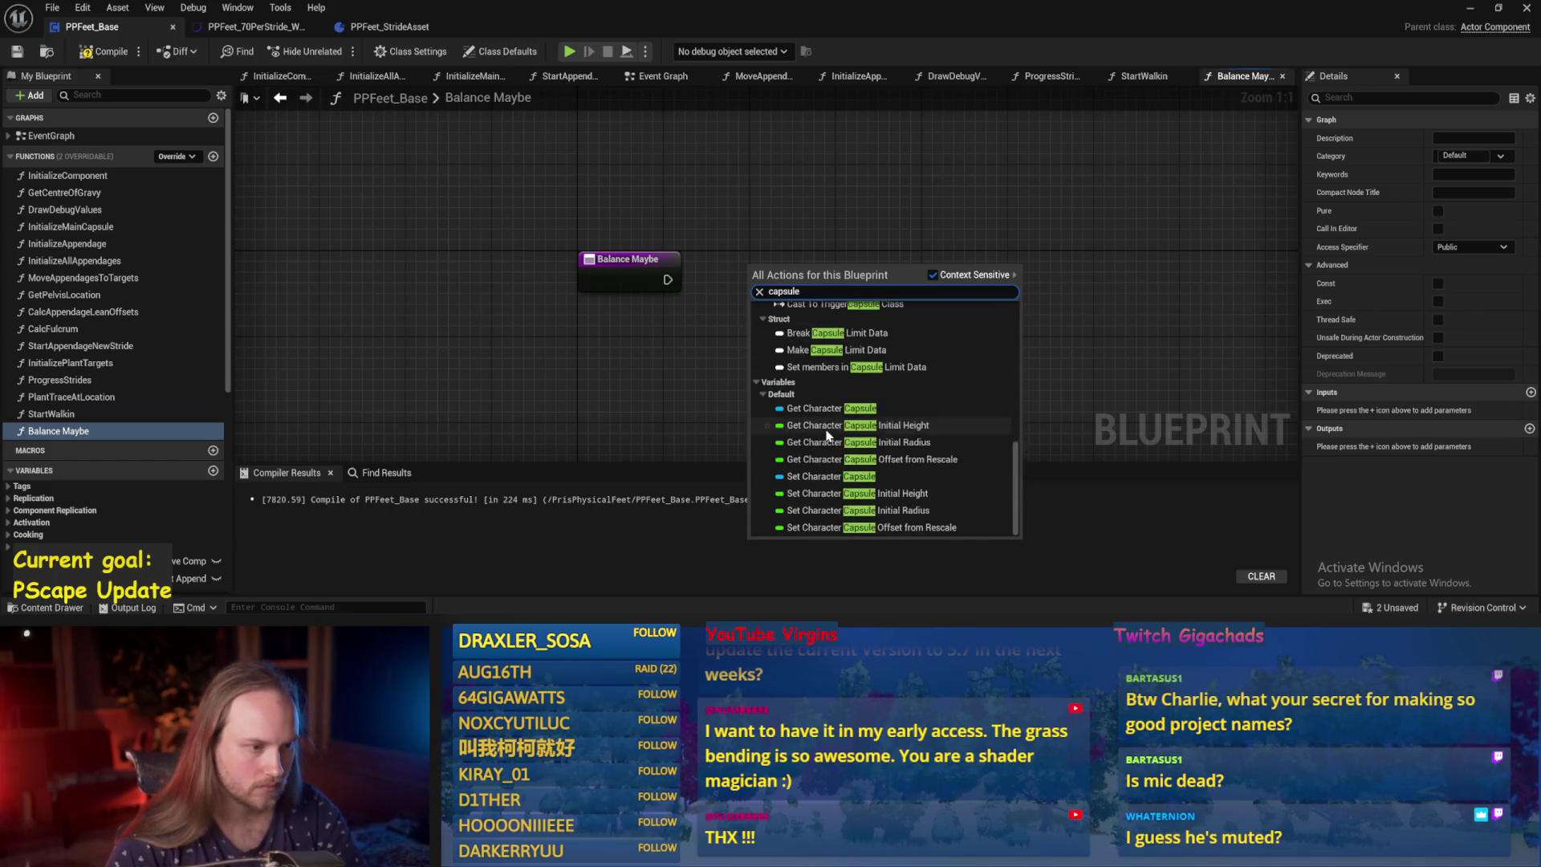
key("Escape")
left_click_drag(775, 341, 610, 437)
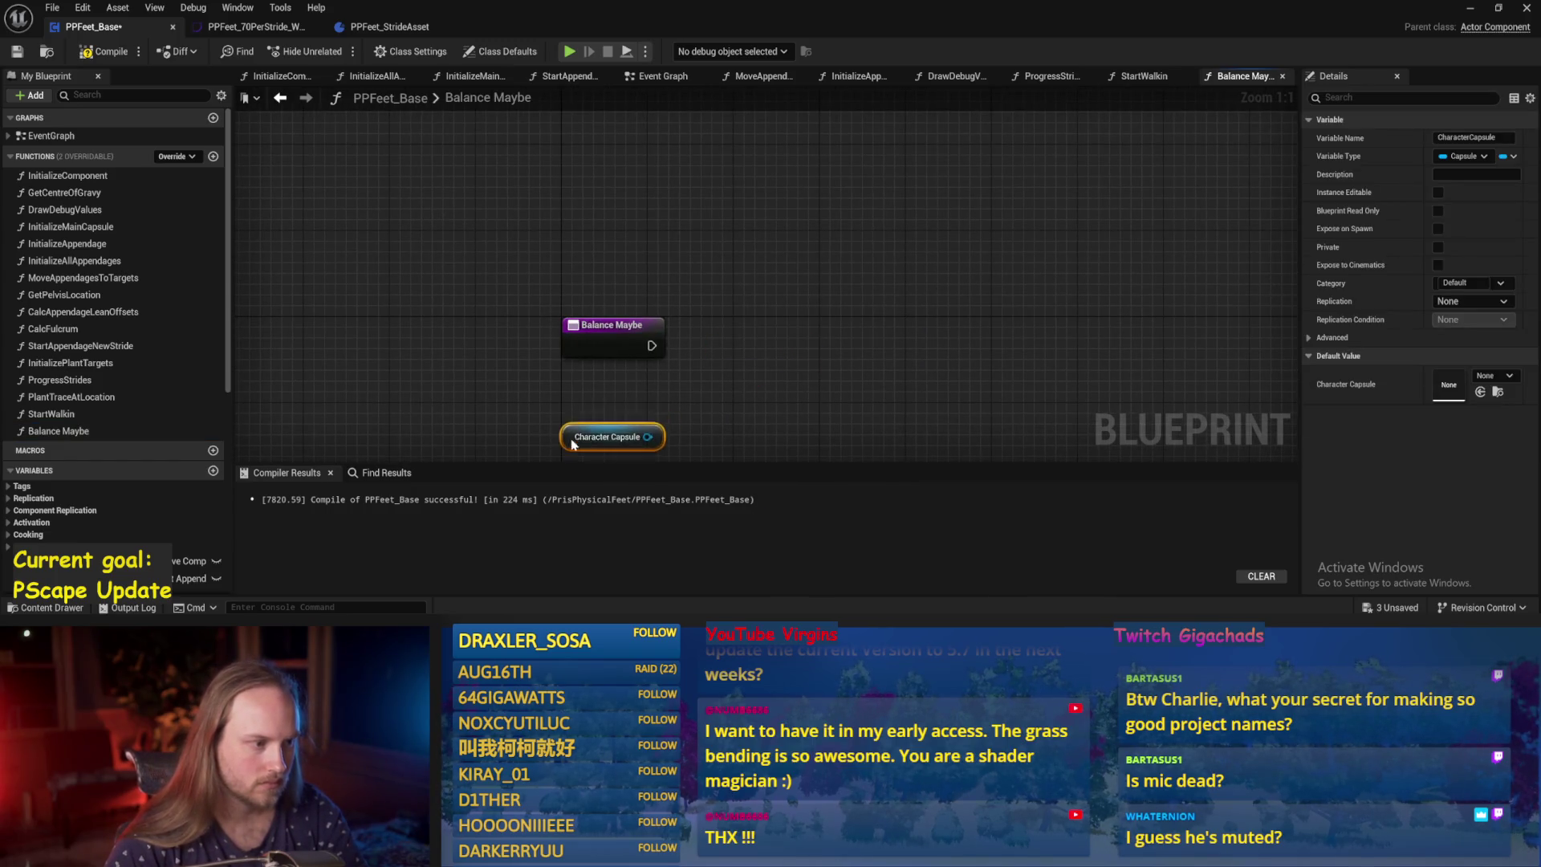
left_click(80, 53)
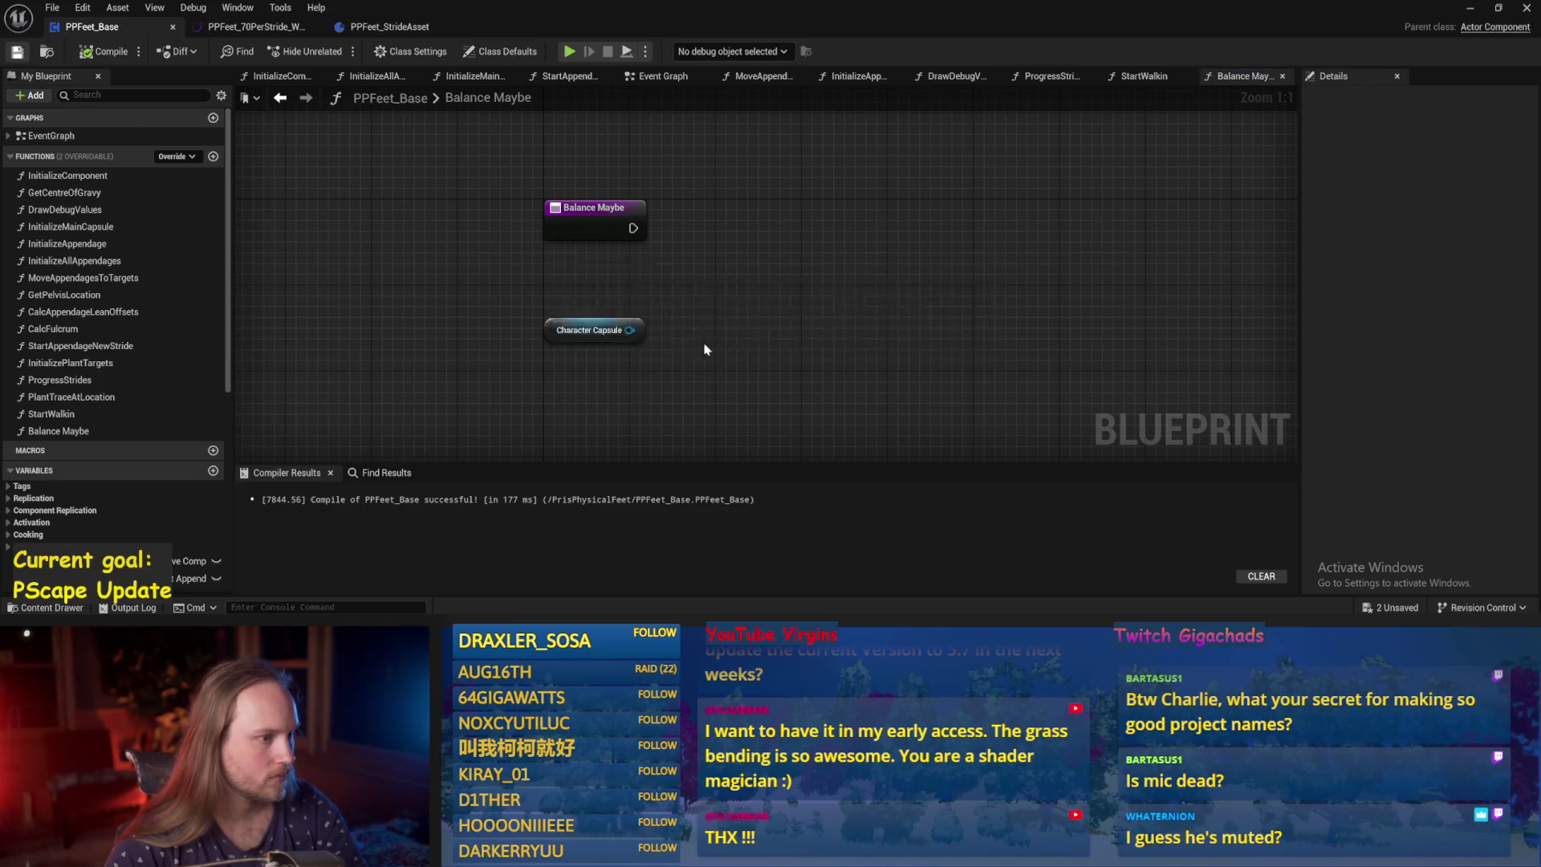
Pull Get Up Vector from Character Capsule and add a multiply node from its output.
mouse_move(628, 330)
left_mouse_down()
mouse_move(768, 345)
mouse_move(659, 324)
left_mouse_up()
type("up vector")
key("Return")
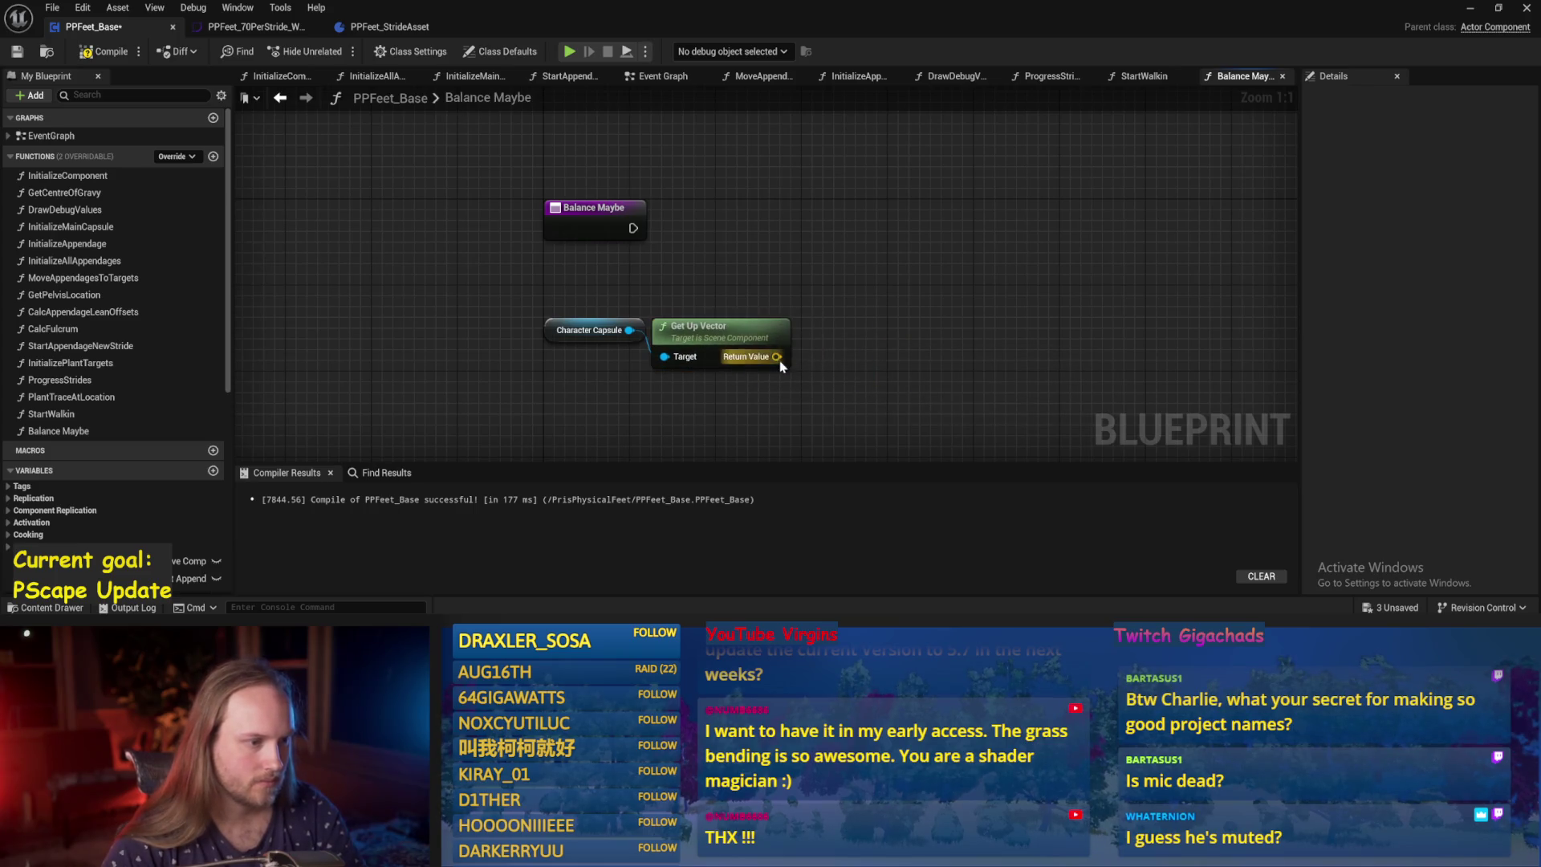
left_click_drag(777, 356, 892, 359)
left_click_drag(812, 241, 738, 191)
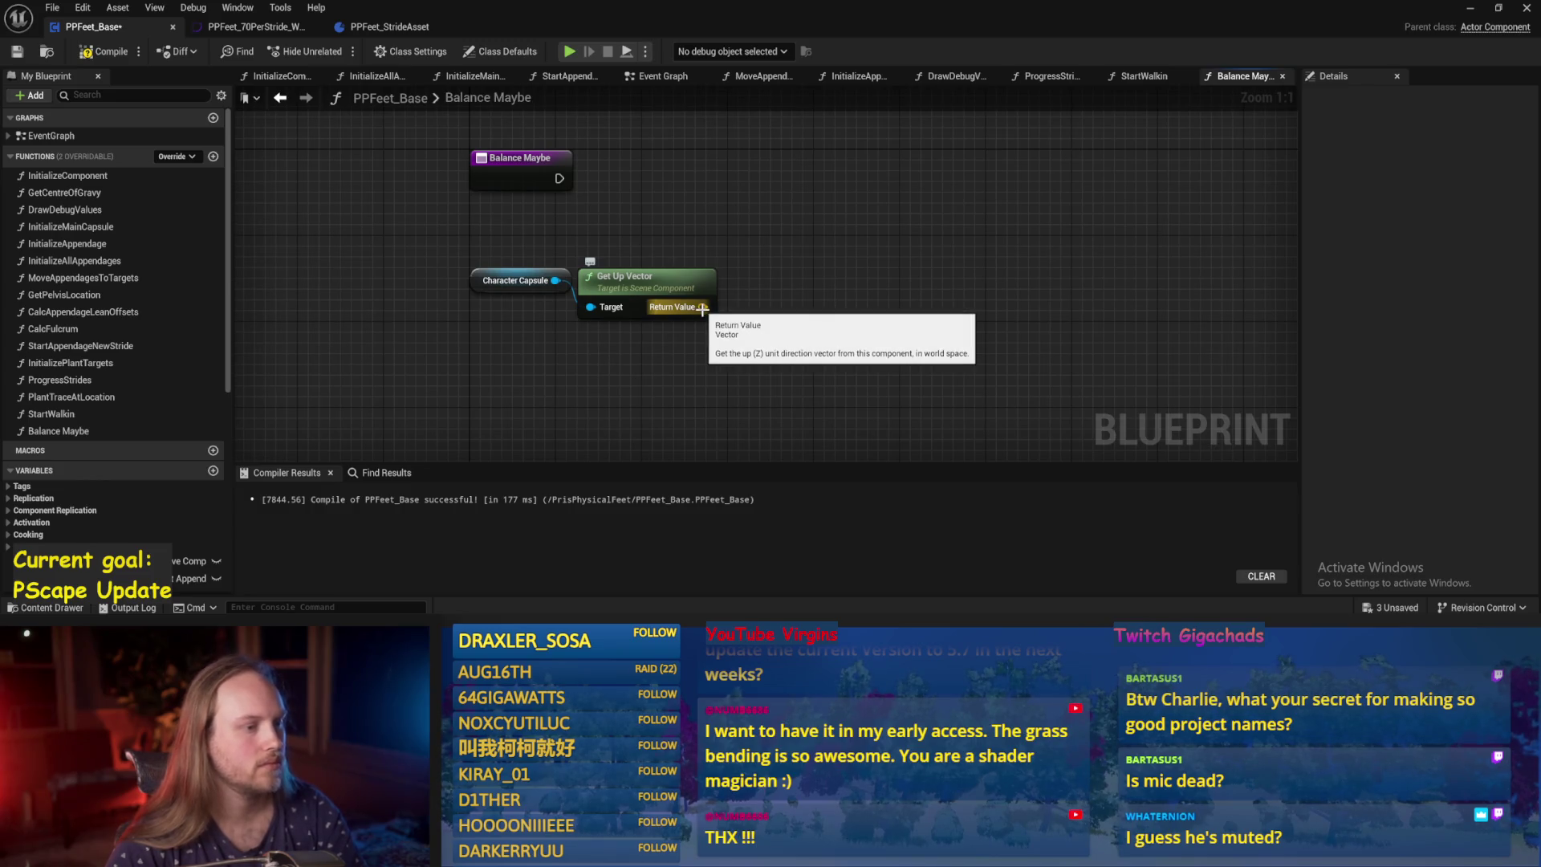
mouse_move(703, 308)
left_mouse_down()
mouse_move(887, 261)
mouse_move(689, 273)
left_mouse_up()
type("multiply")
key("Return")
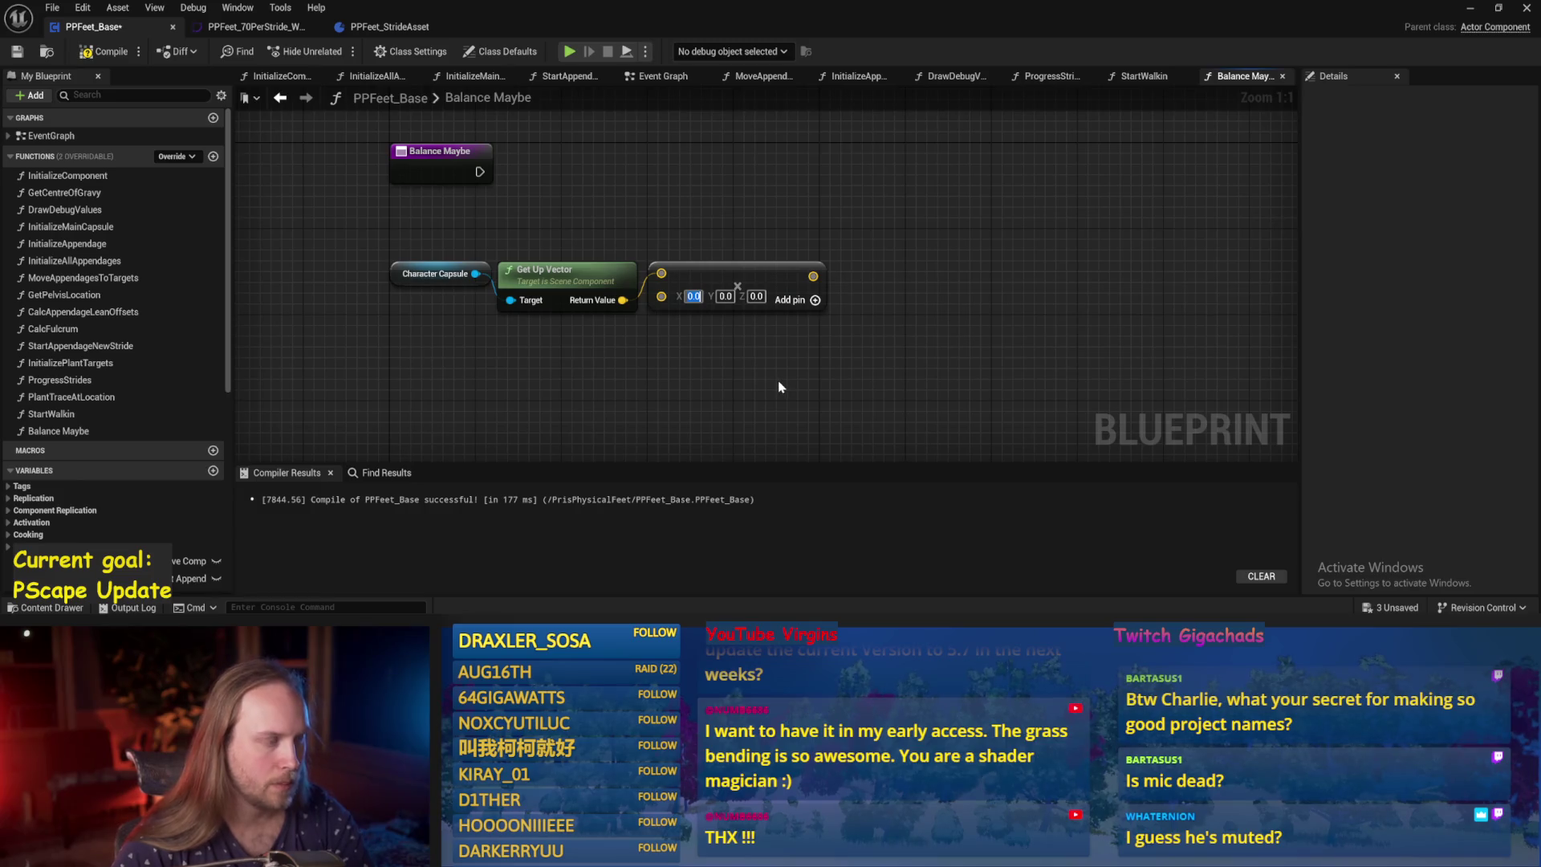
Enter 90 for the multiply node's X and Y values and compile.
type("1")
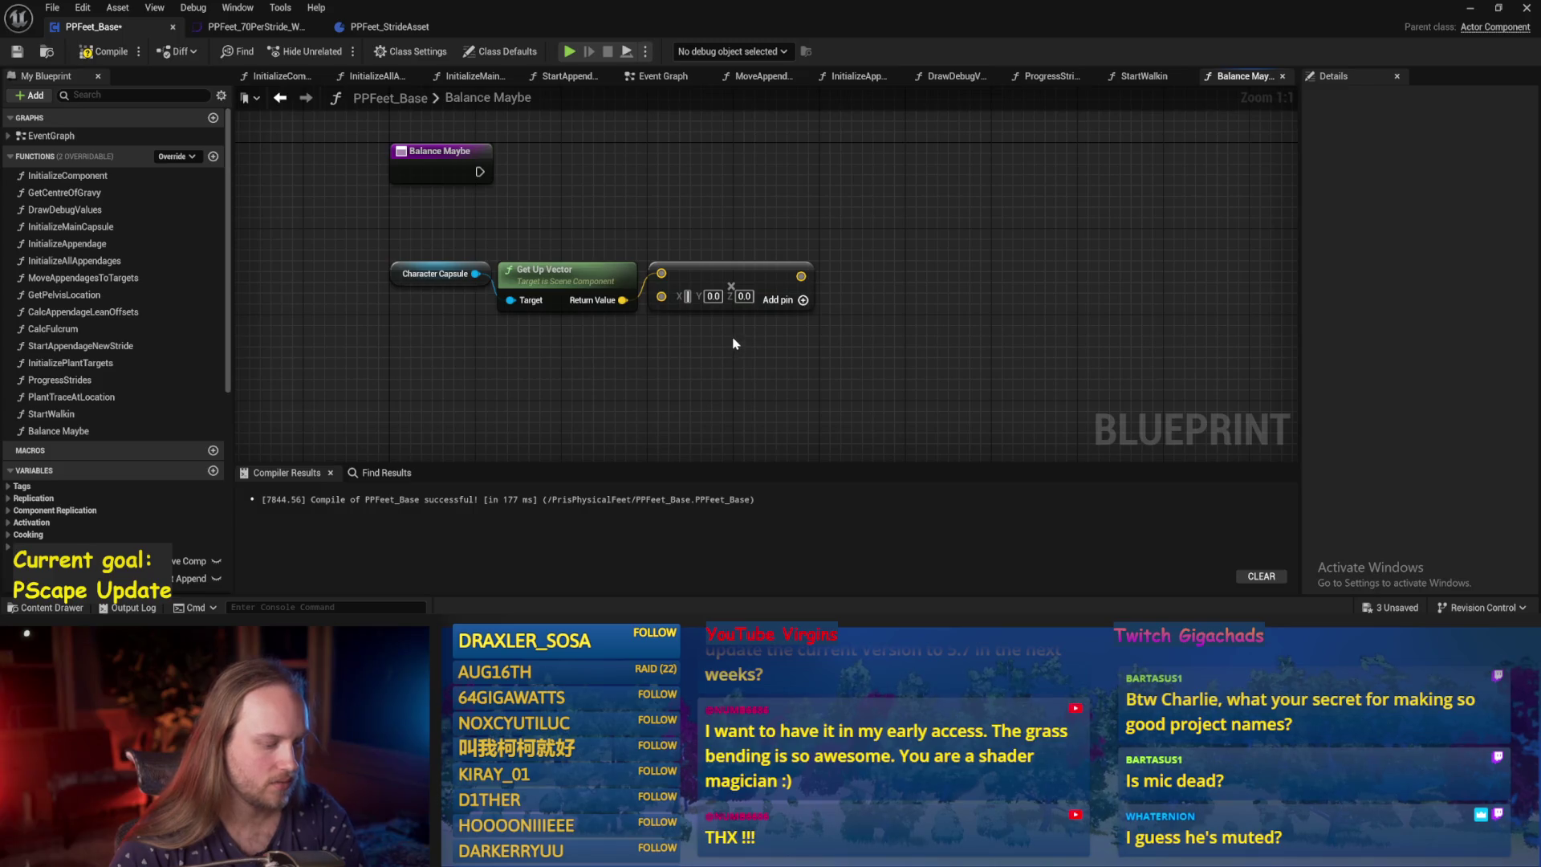
type("90")
key("Tab")
type("90")
key("Return")
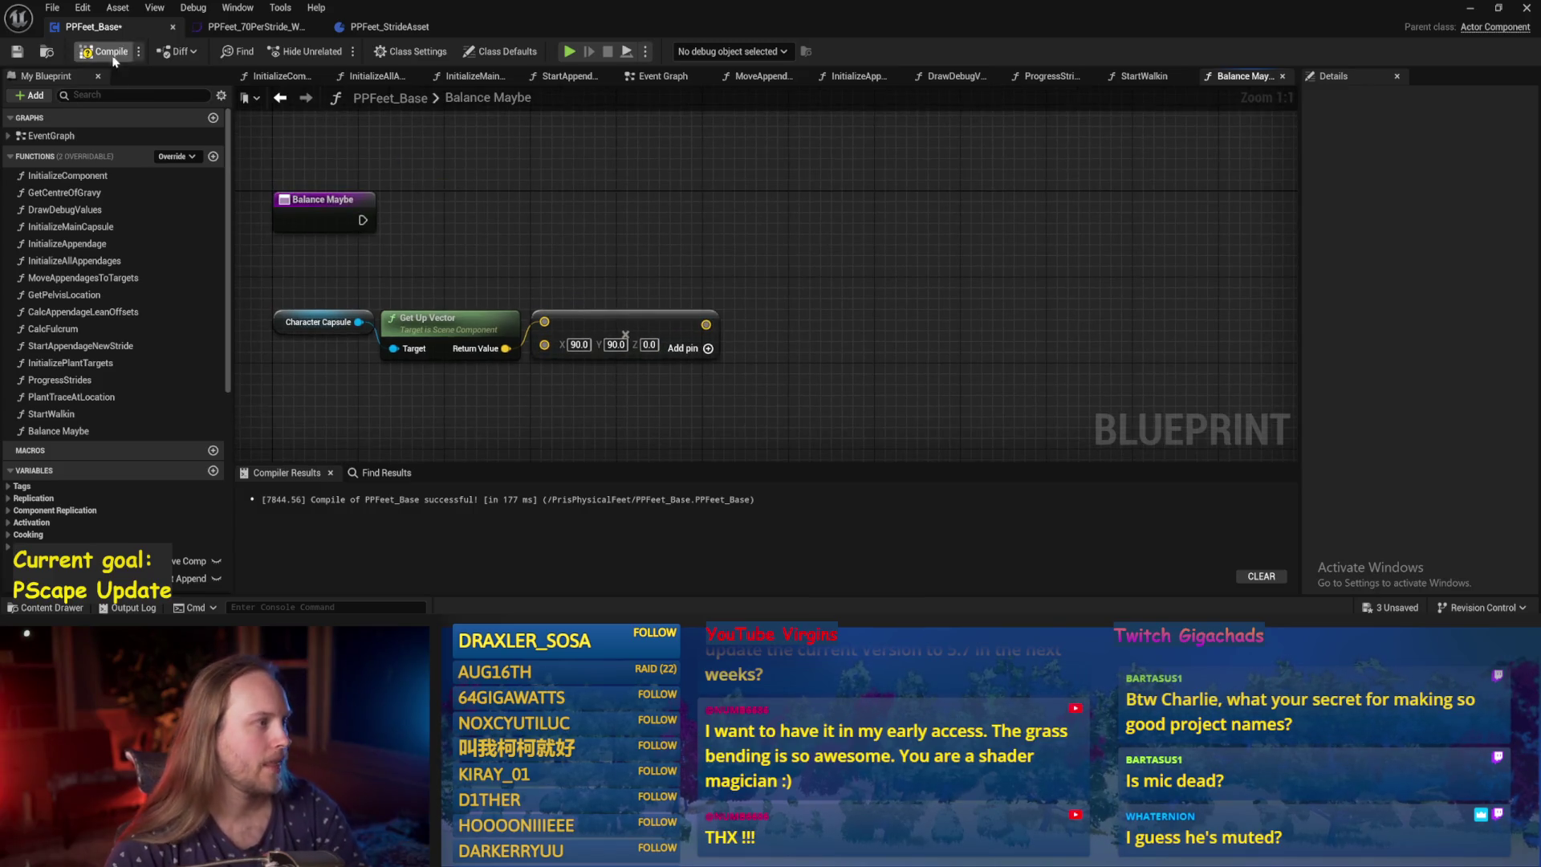
left_click(106, 51)
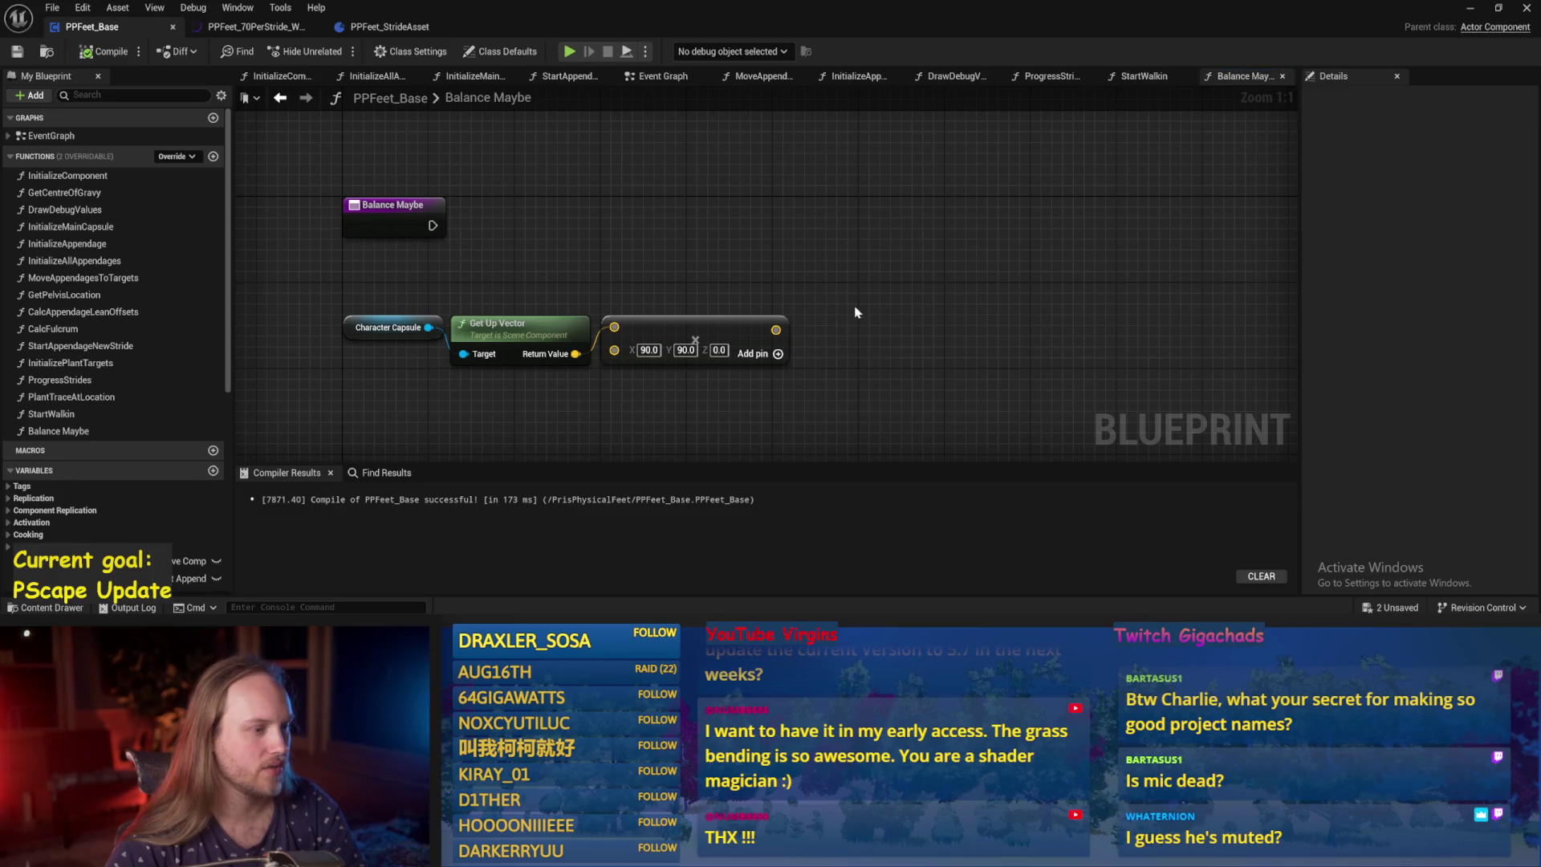
Try a Vector Length node off the product, then delete it and recompile.
left_click_drag(855, 312, 402, 366)
left_click_drag(483, 330, 472, 385)
key("ctrl+z")
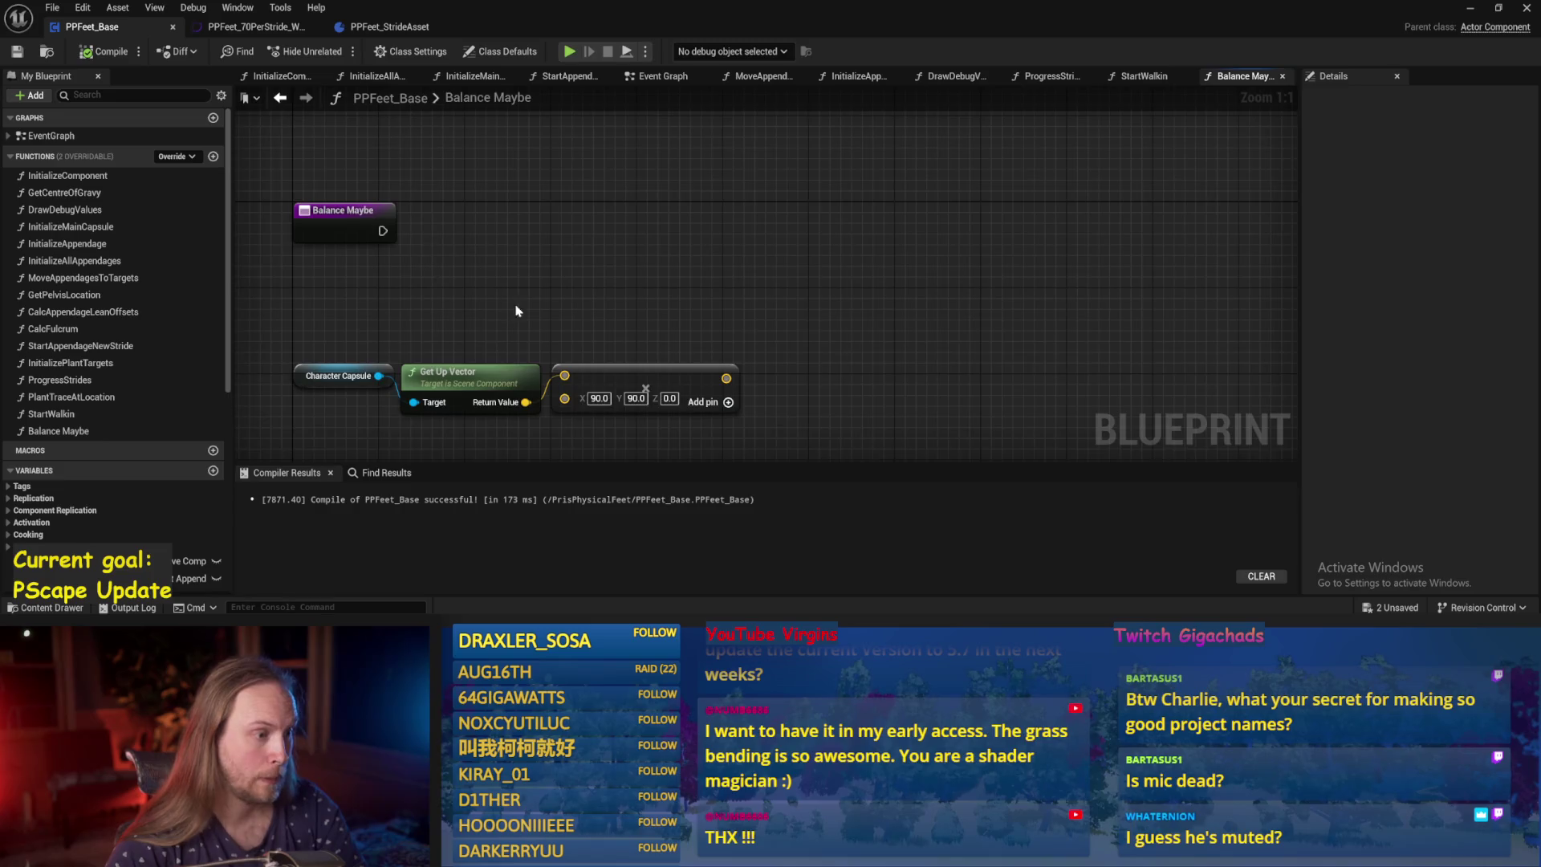
mouse_move(696, 327)
left_mouse_down()
mouse_move(860, 290)
mouse_move(768, 323)
left_mouse_up()
type("length")
key("Return")
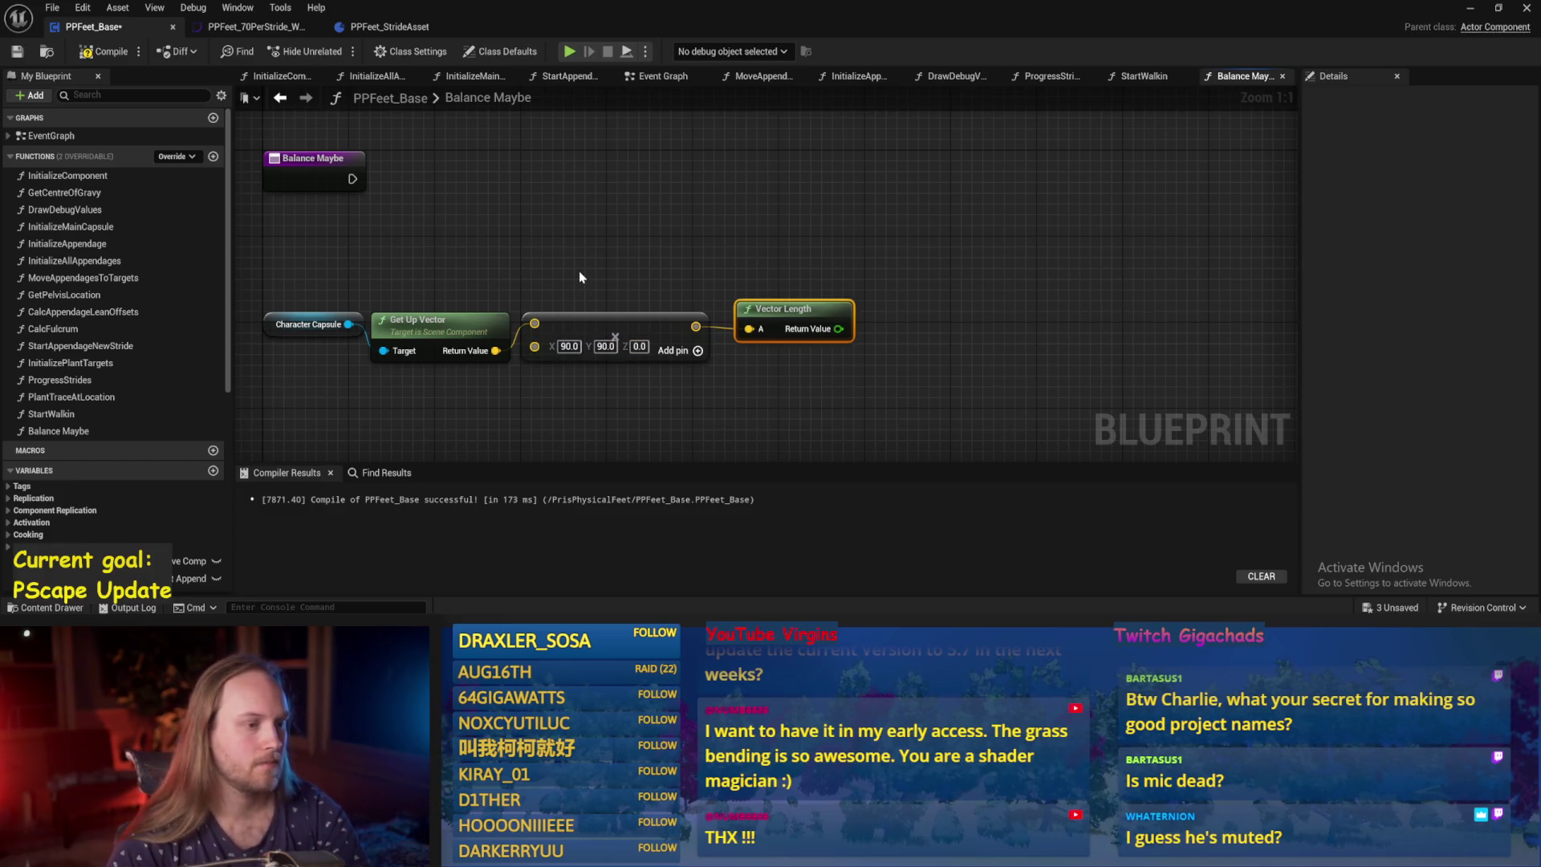
key("Delete")
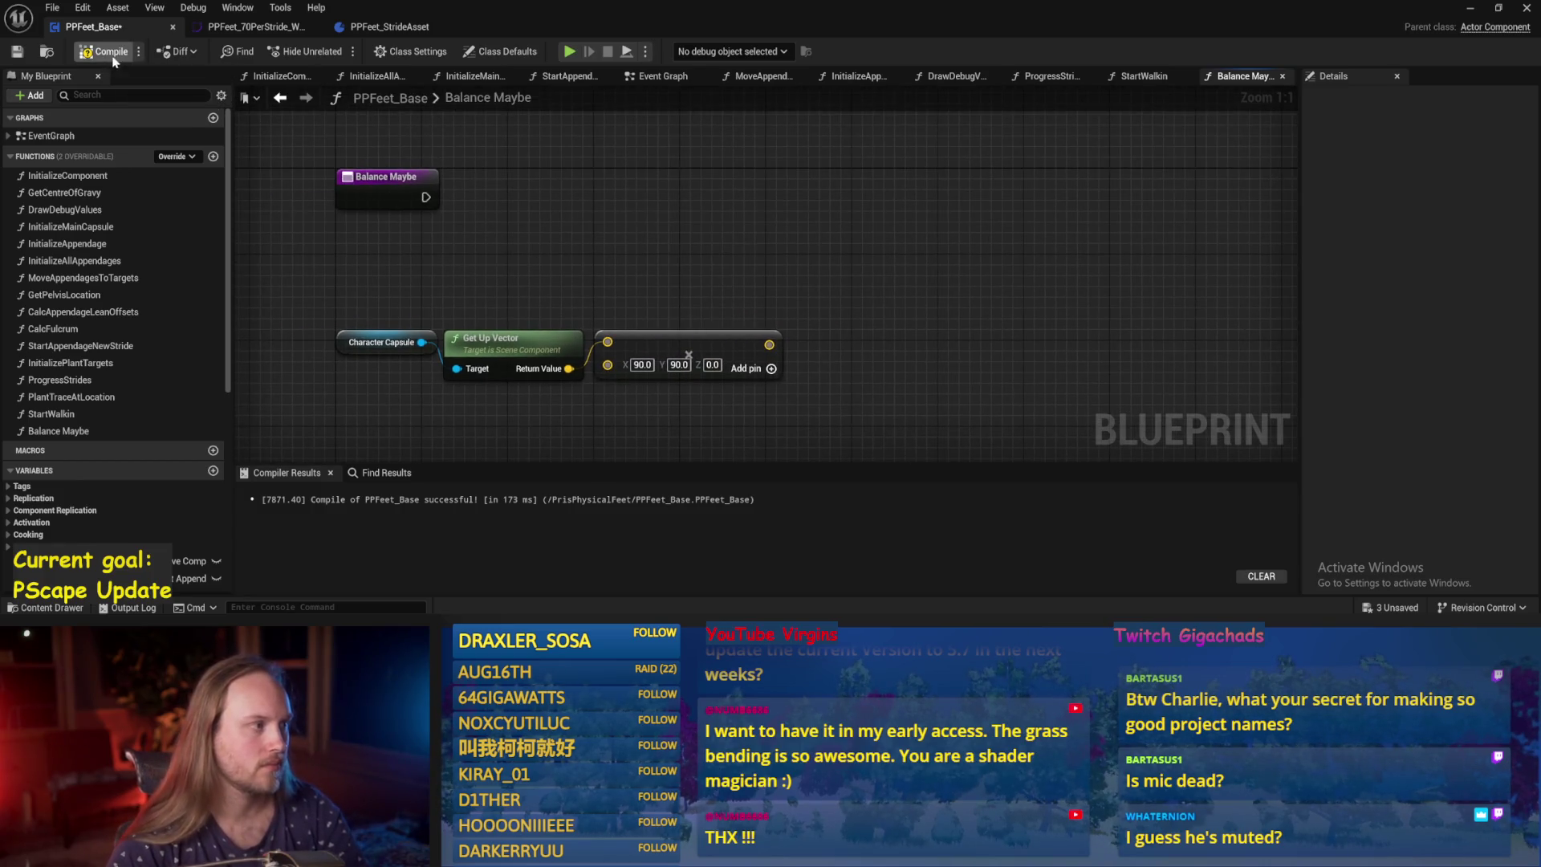
left_click(111, 52)
Wire a Vector Length node to the multiply node's output and arrange it.
mouse_move(821, 286)
left_mouse_down()
mouse_move(726, 299)
mouse_move(763, 257)
left_mouse_up()
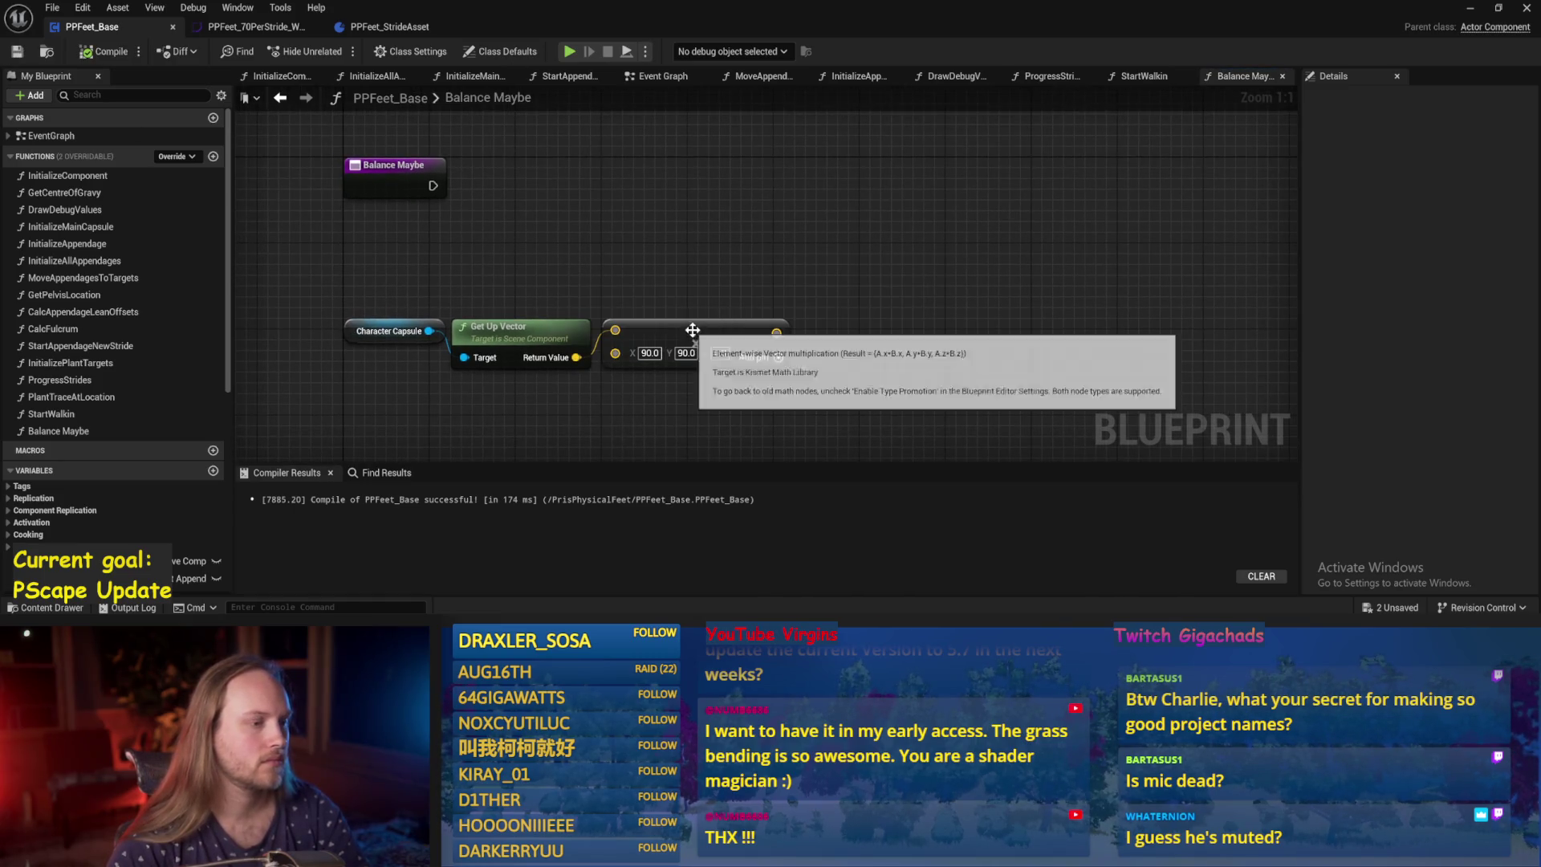
mouse_move(650, 325)
left_mouse_down()
mouse_move(886, 315)
mouse_move(638, 325)
left_mouse_up()
left_click_drag(776, 332, 831, 310)
type("length")
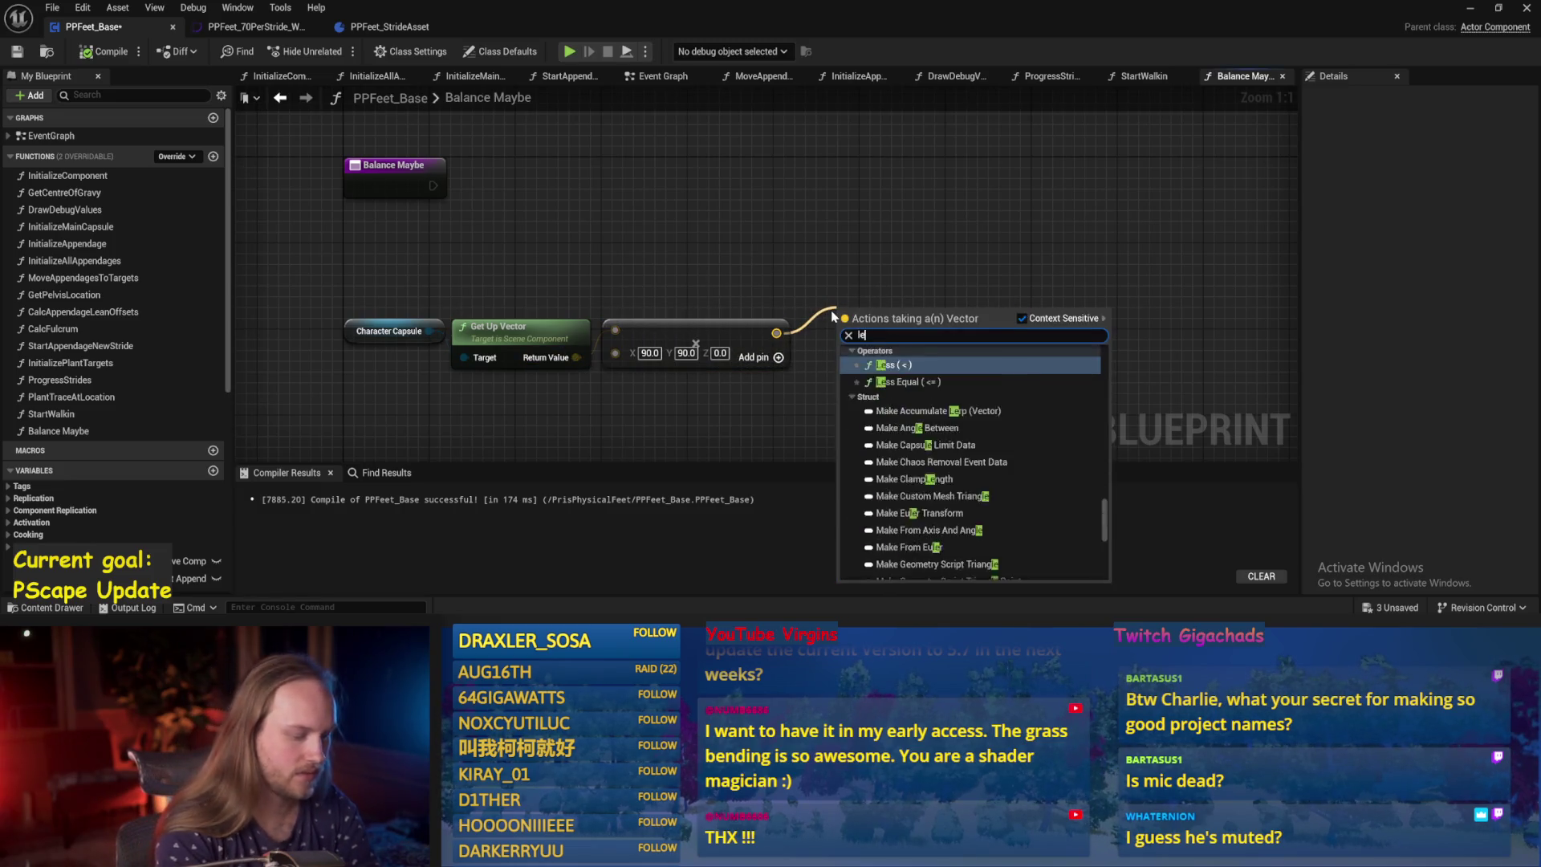
key("Return")
mouse_move(930, 234)
left_mouse_down()
mouse_move(727, 248)
mouse_move(754, 239)
left_mouse_up()
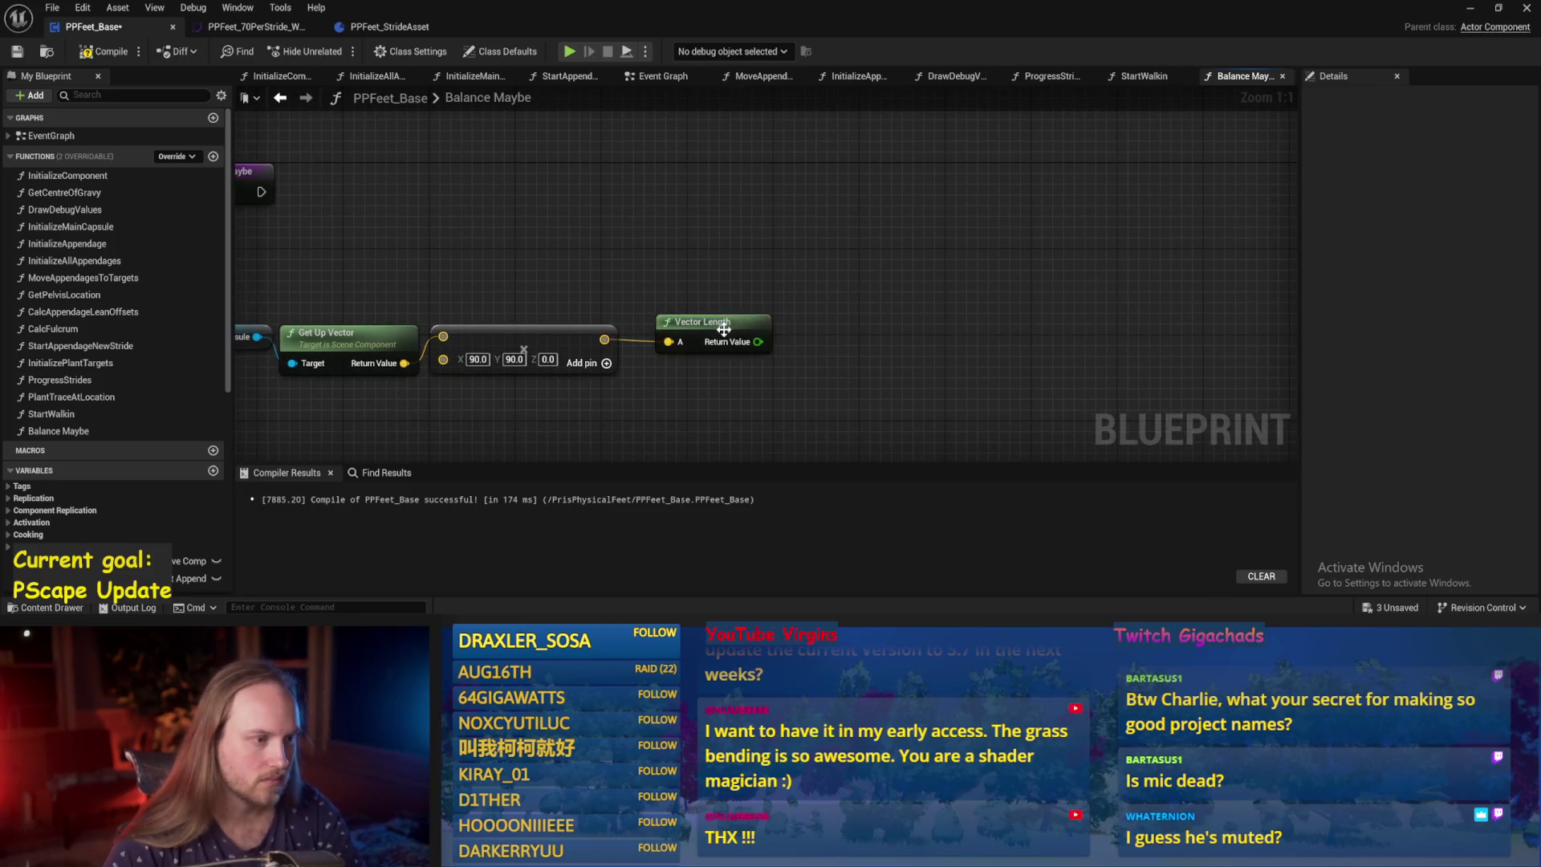
left_click_drag(708, 322, 676, 322)
scroll(943, 356, "down", 2)
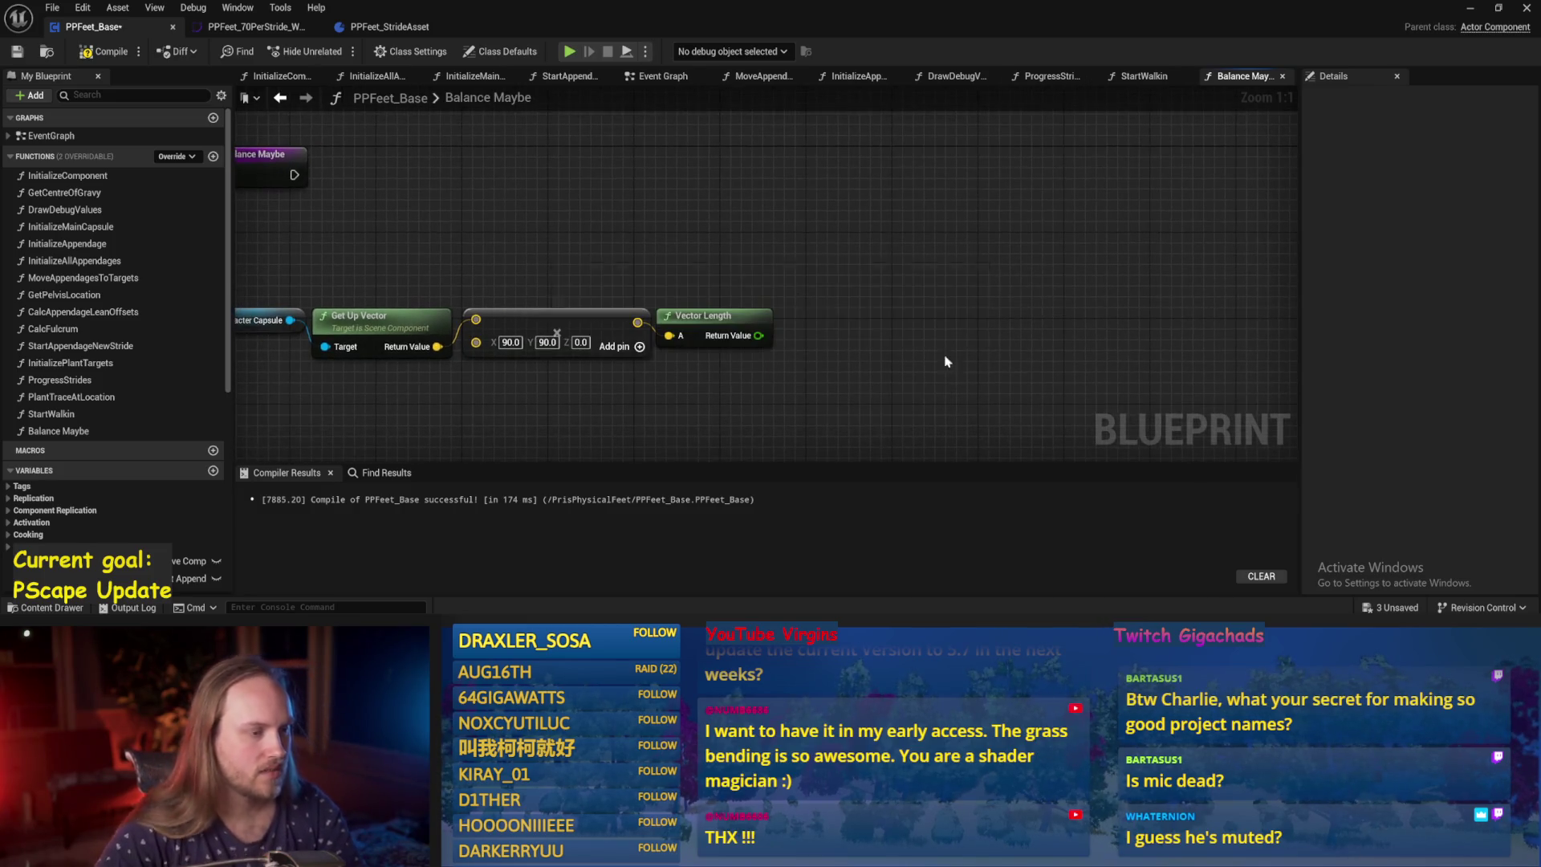
scroll(935, 350, "up", 2)
left_click_drag(693, 368, 762, 299)
right_click(634, 287)
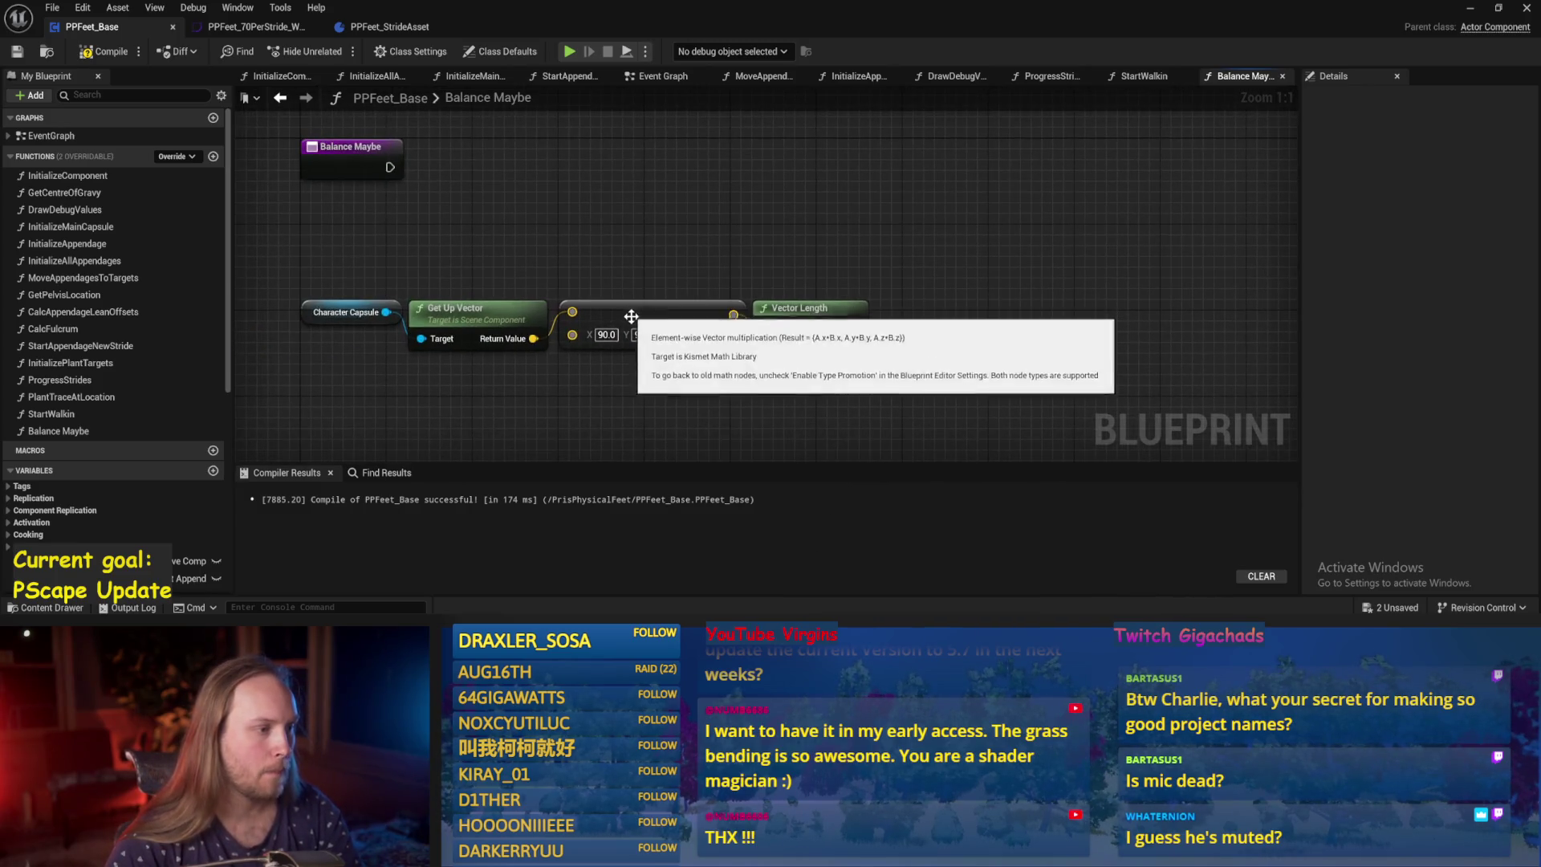
Set the multiply node's X and Y to 1.0, scaling by (1,1,0), and compile.
left_click(658, 317)
left_click(605, 324)
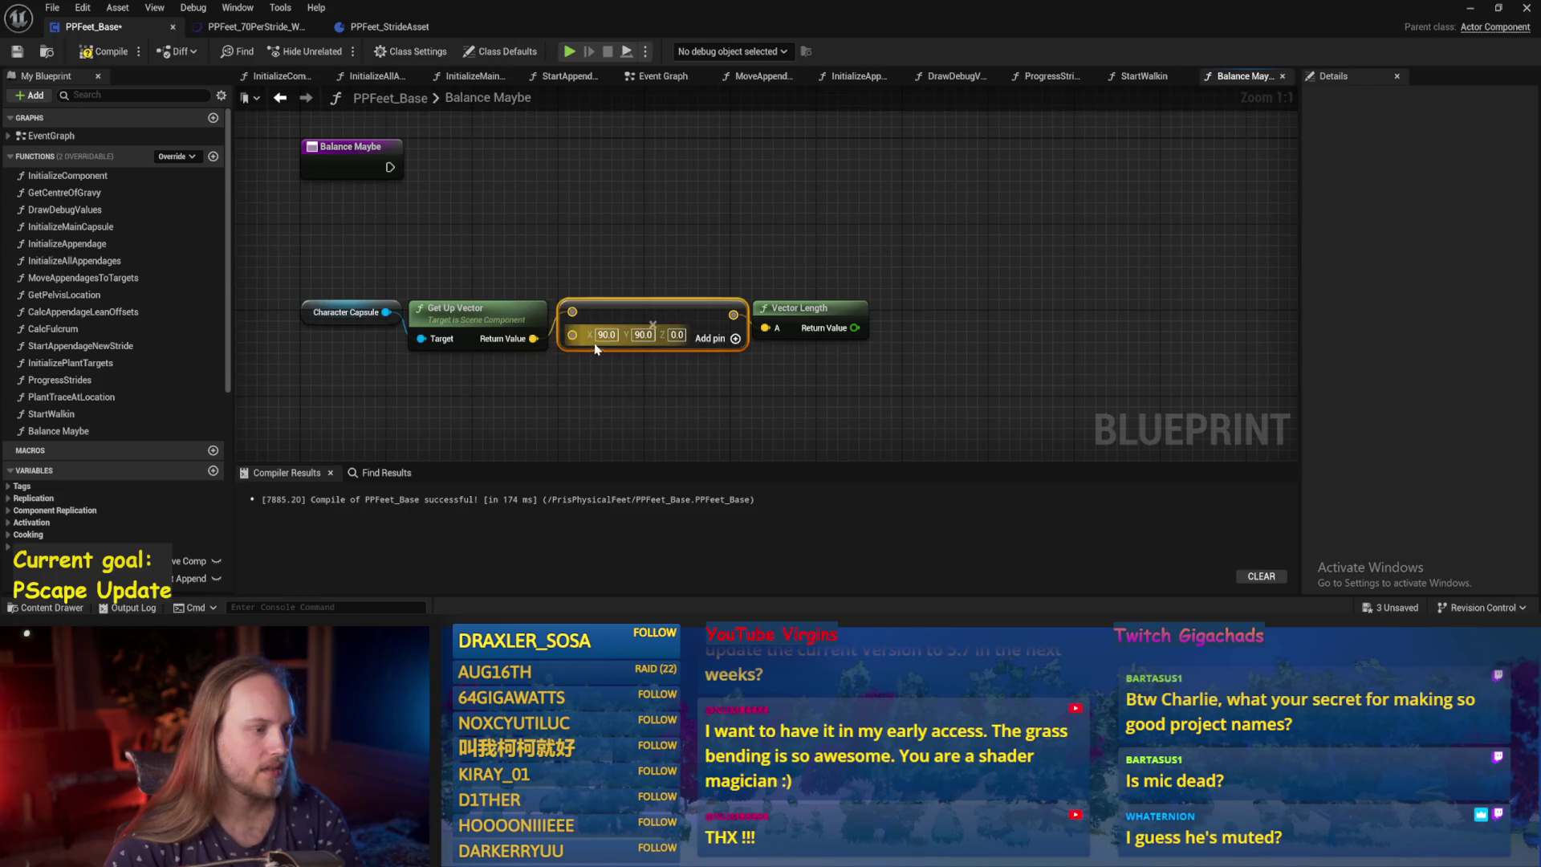
type("1")
left_click(627, 356)
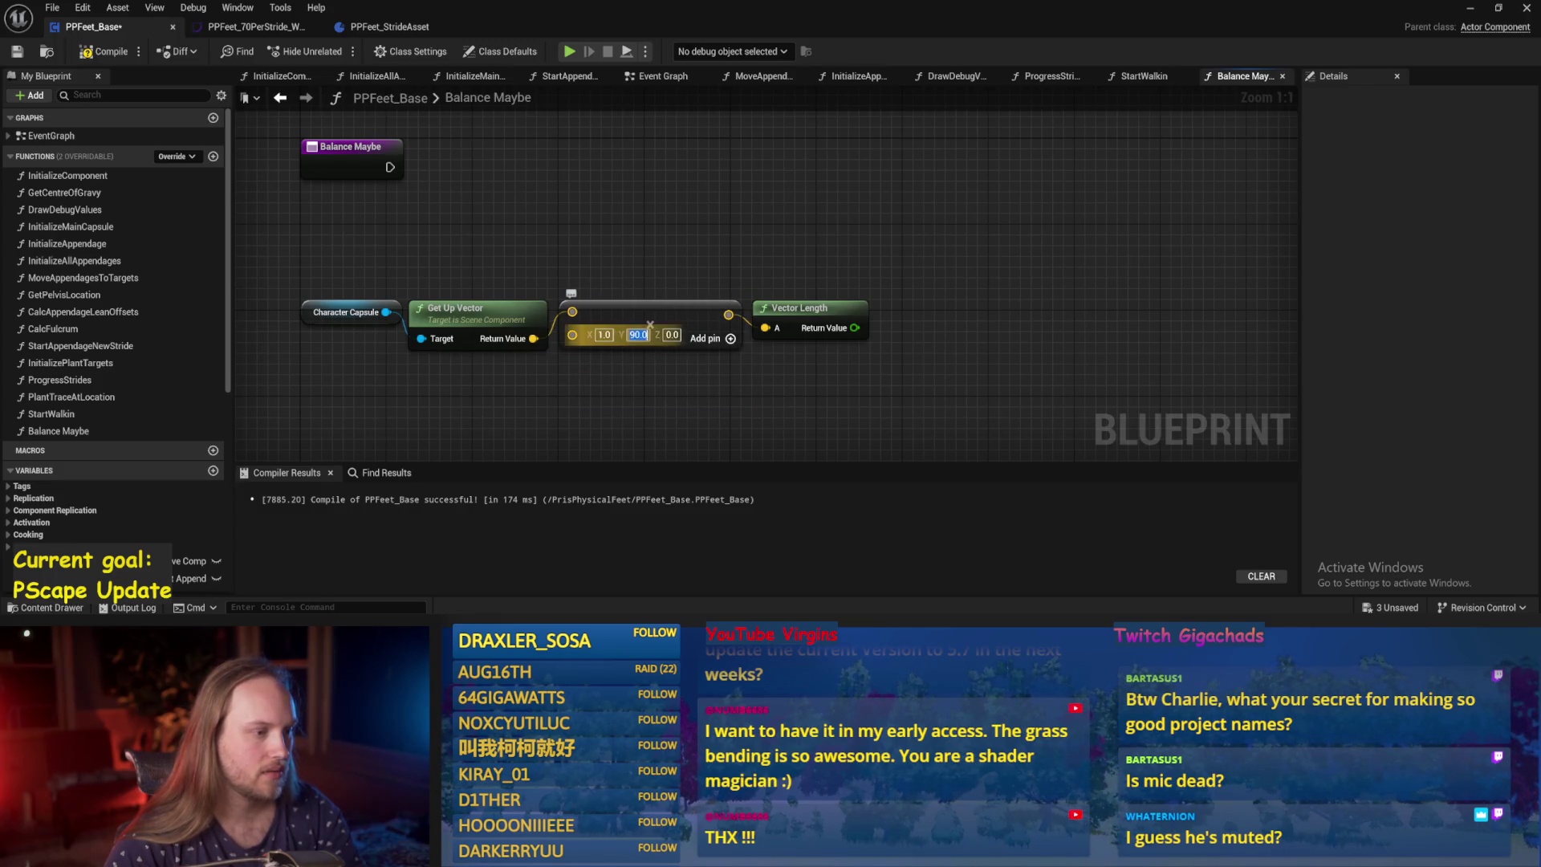
type("1")
left_click(104, 51)
left_click(17, 51)
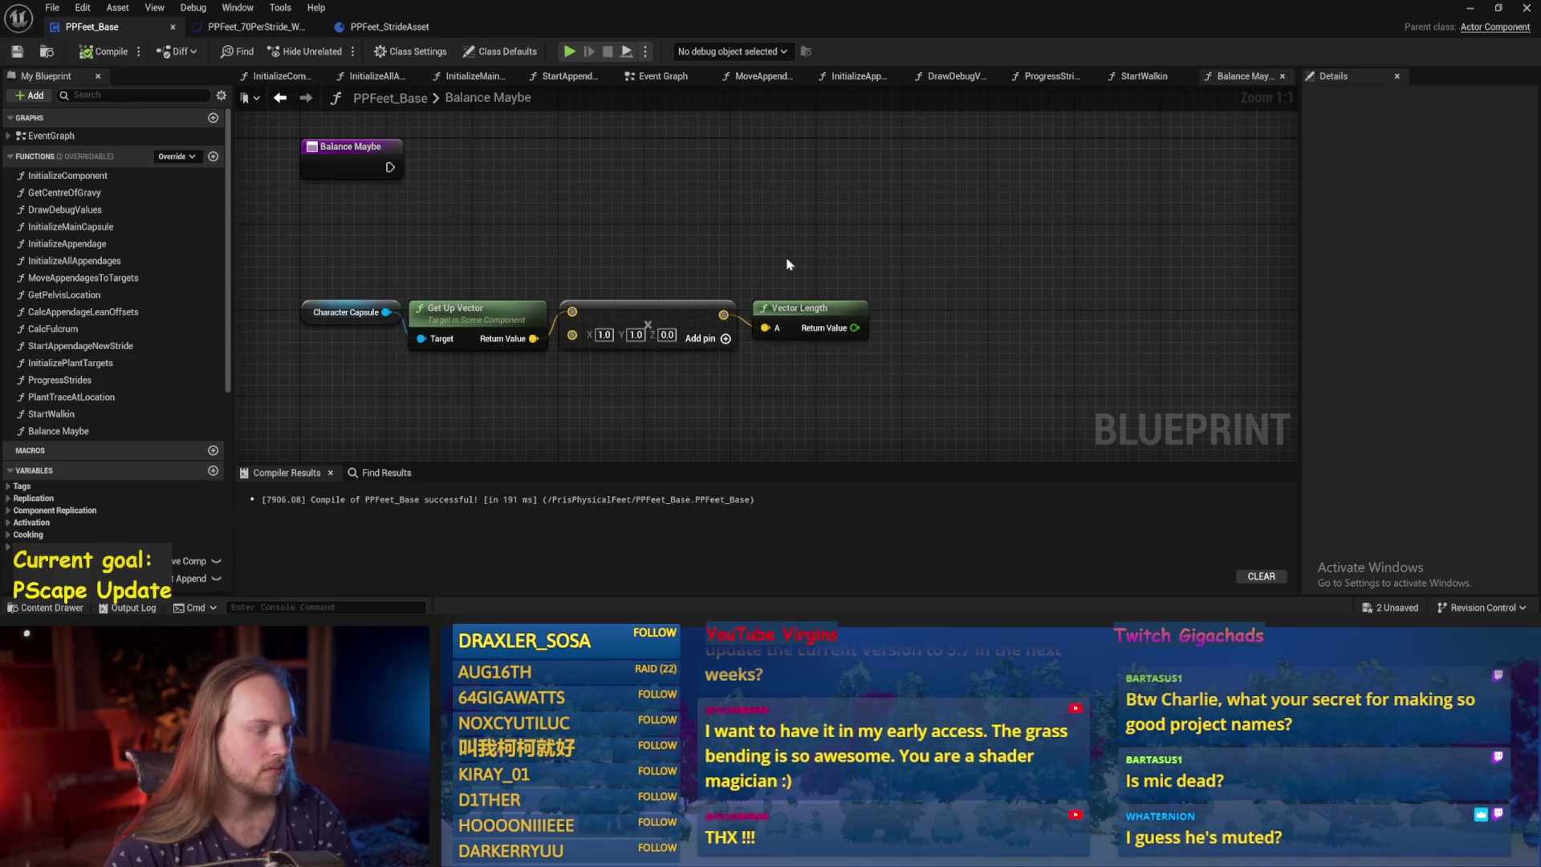
mouse_move(786, 264)
left_mouse_down()
mouse_move(670, 264)
mouse_move(827, 309)
left_mouse_up()
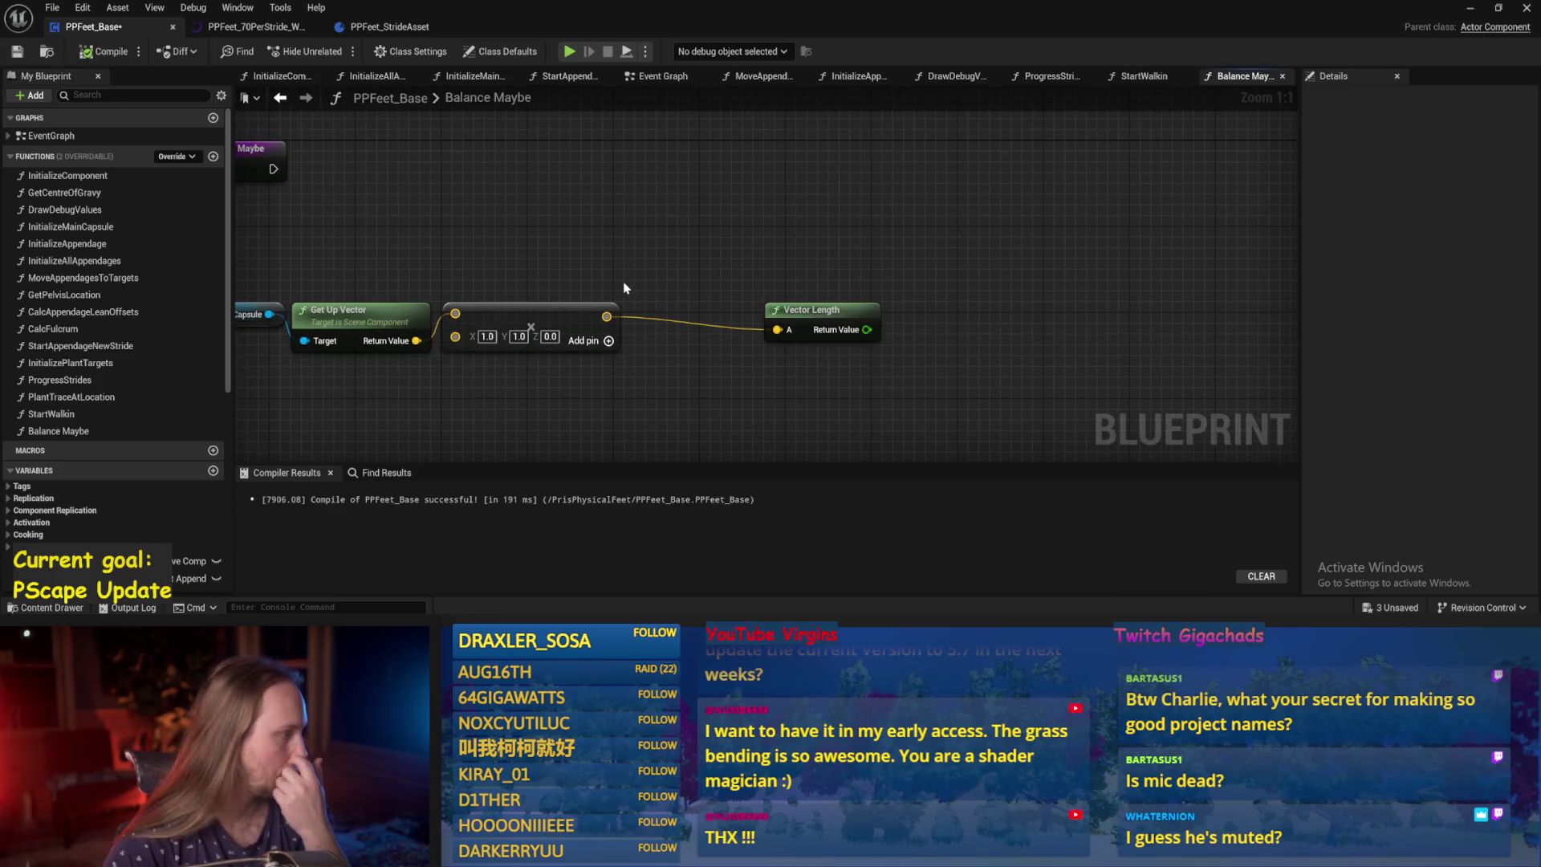
mouse_move(621, 278)
left_mouse_down()
mouse_move(704, 264)
mouse_move(690, 298)
mouse_move(739, 248)
mouse_move(712, 255)
mouse_move(762, 247)
mouse_move(762, 233)
left_mouse_up()
Add a vector Add node after the multiply, discarding a trial Clamp node.
type("+")
key("Return")
left_click(541, 244)
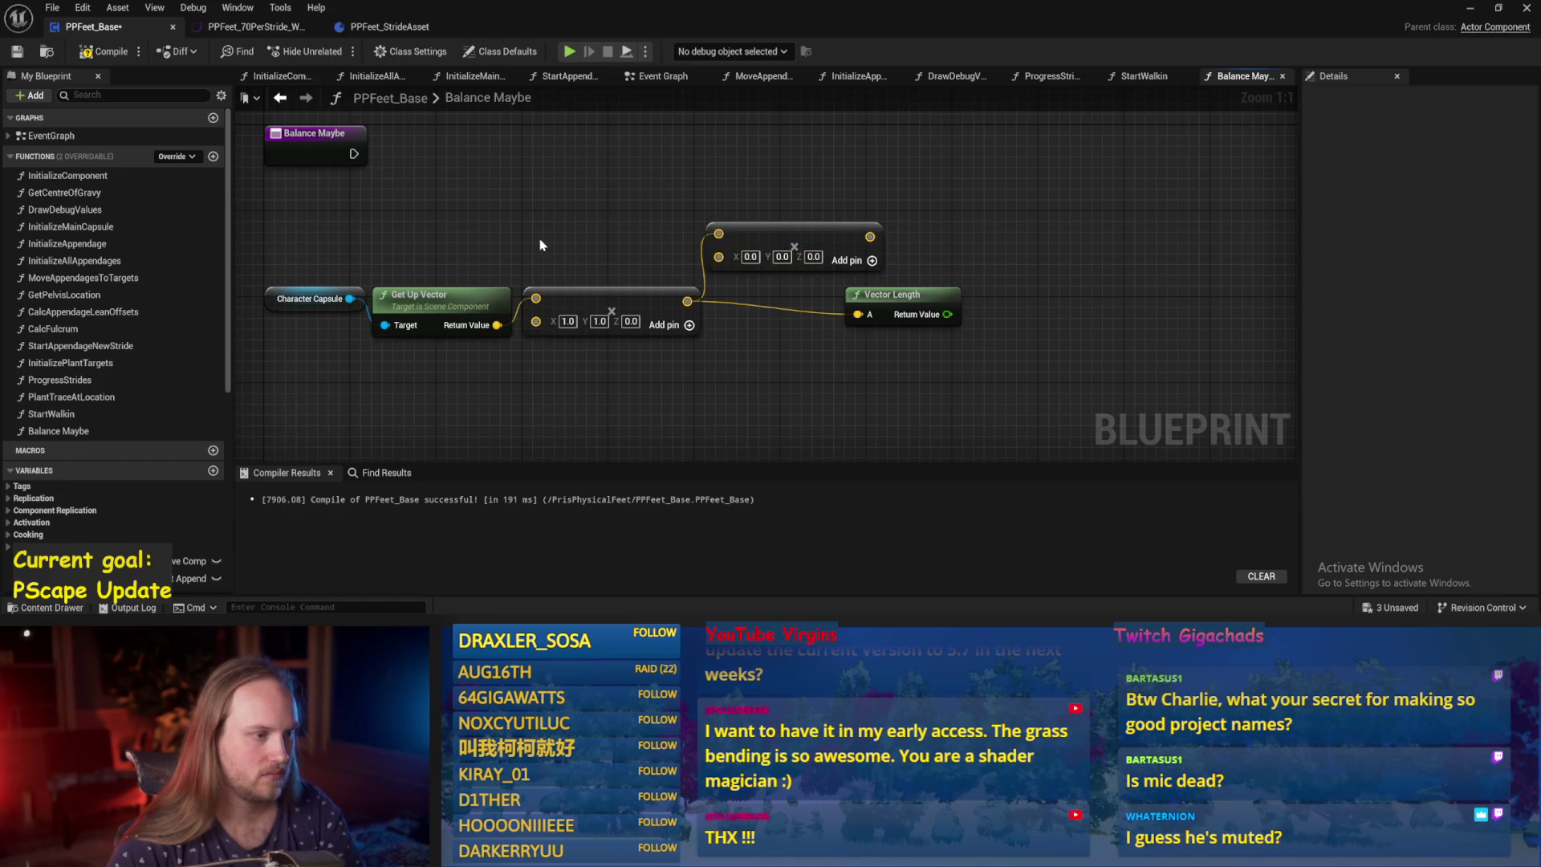
right_click(547, 245)
type("clamp")
key("Return")
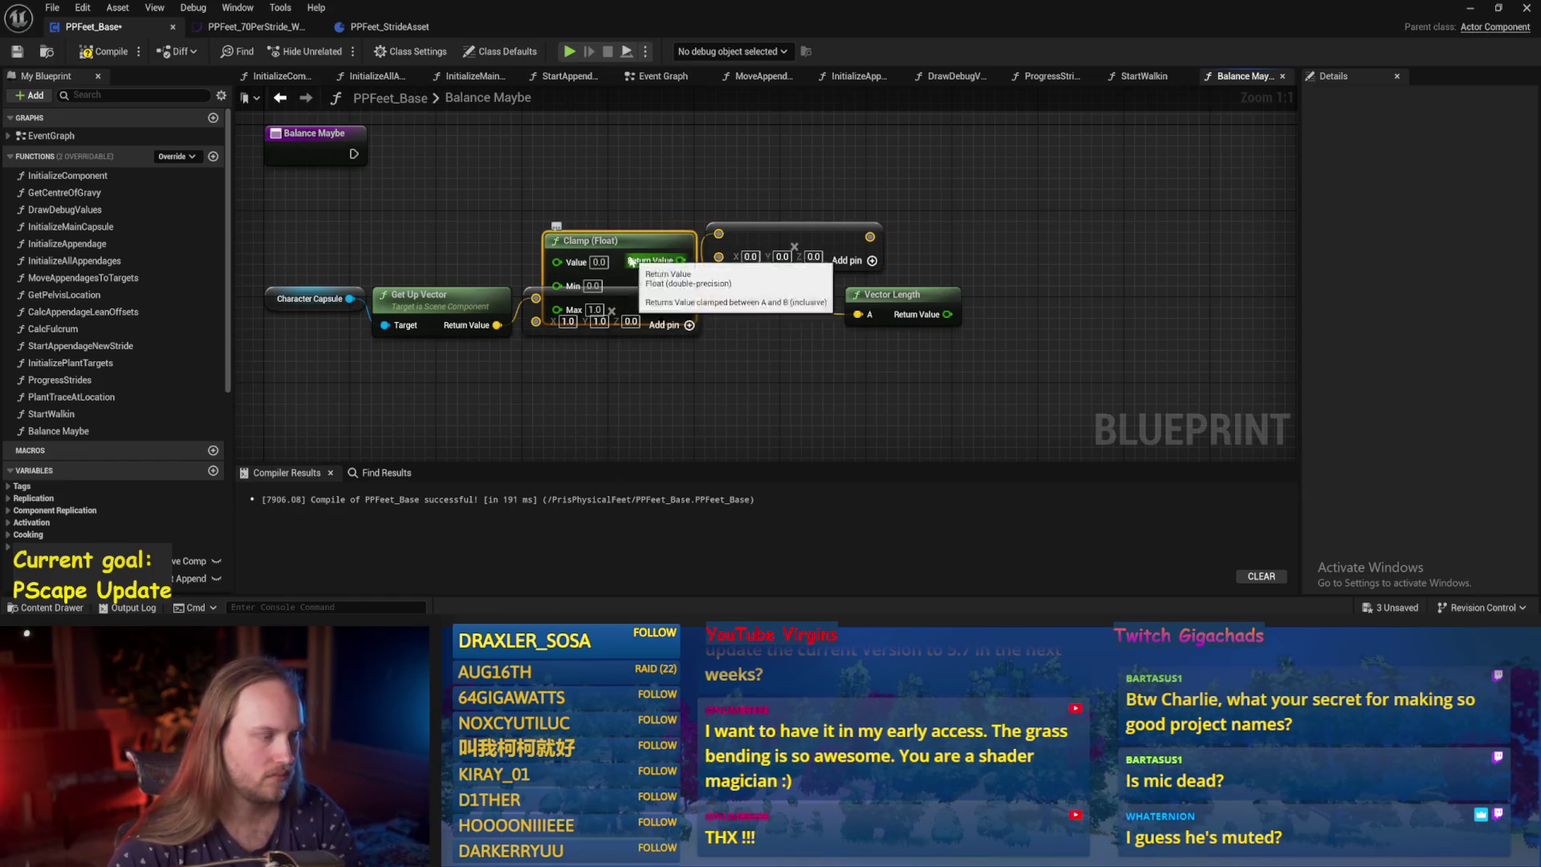
key("Delete")
Convert the Add node's second input to a float and compile.
right_click(714, 255)
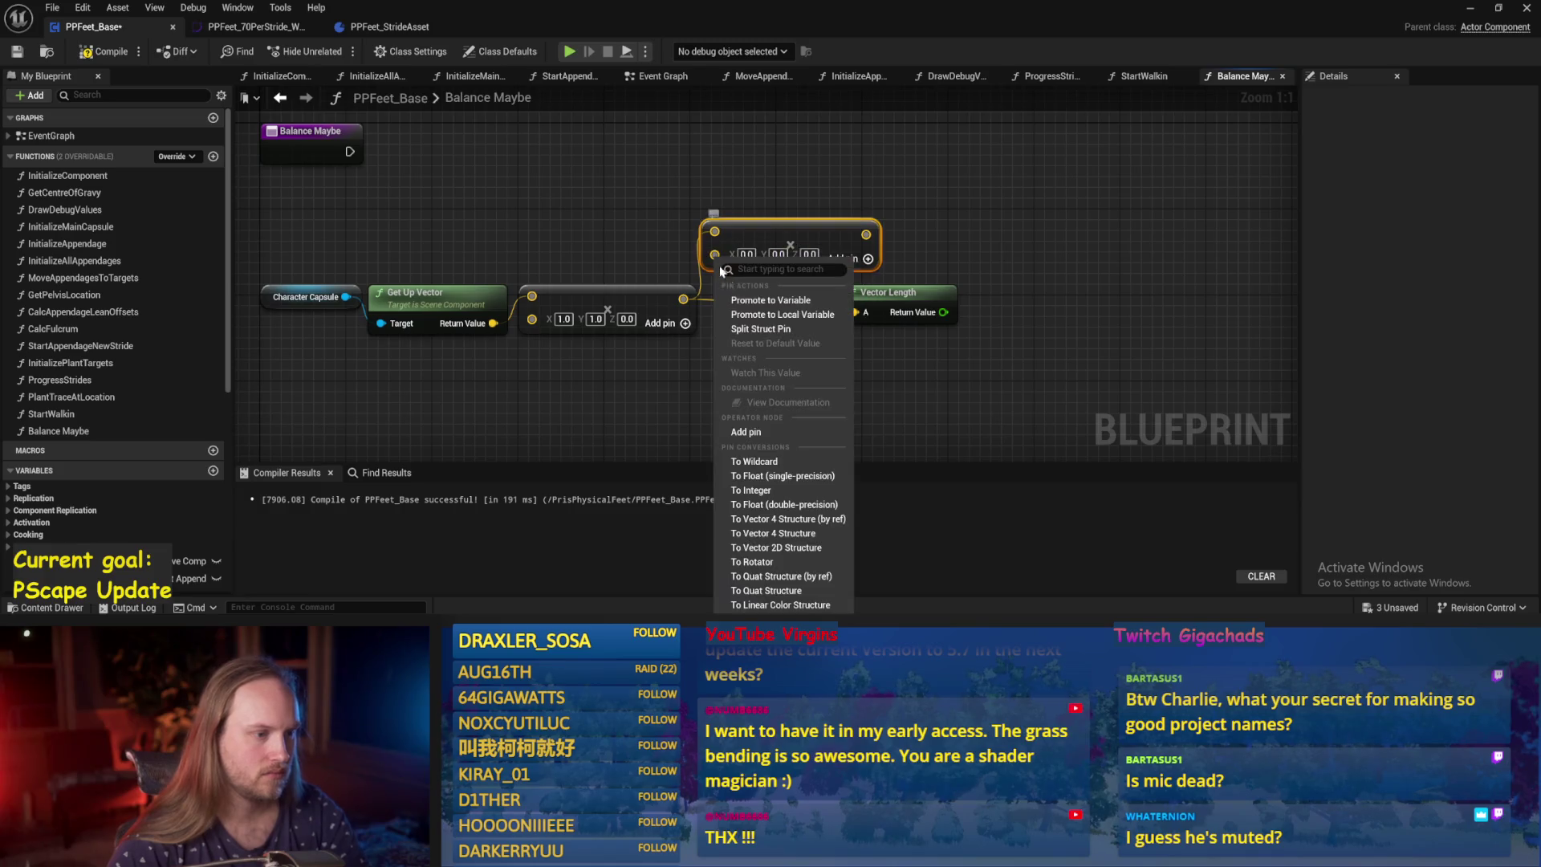
left_click(766, 504)
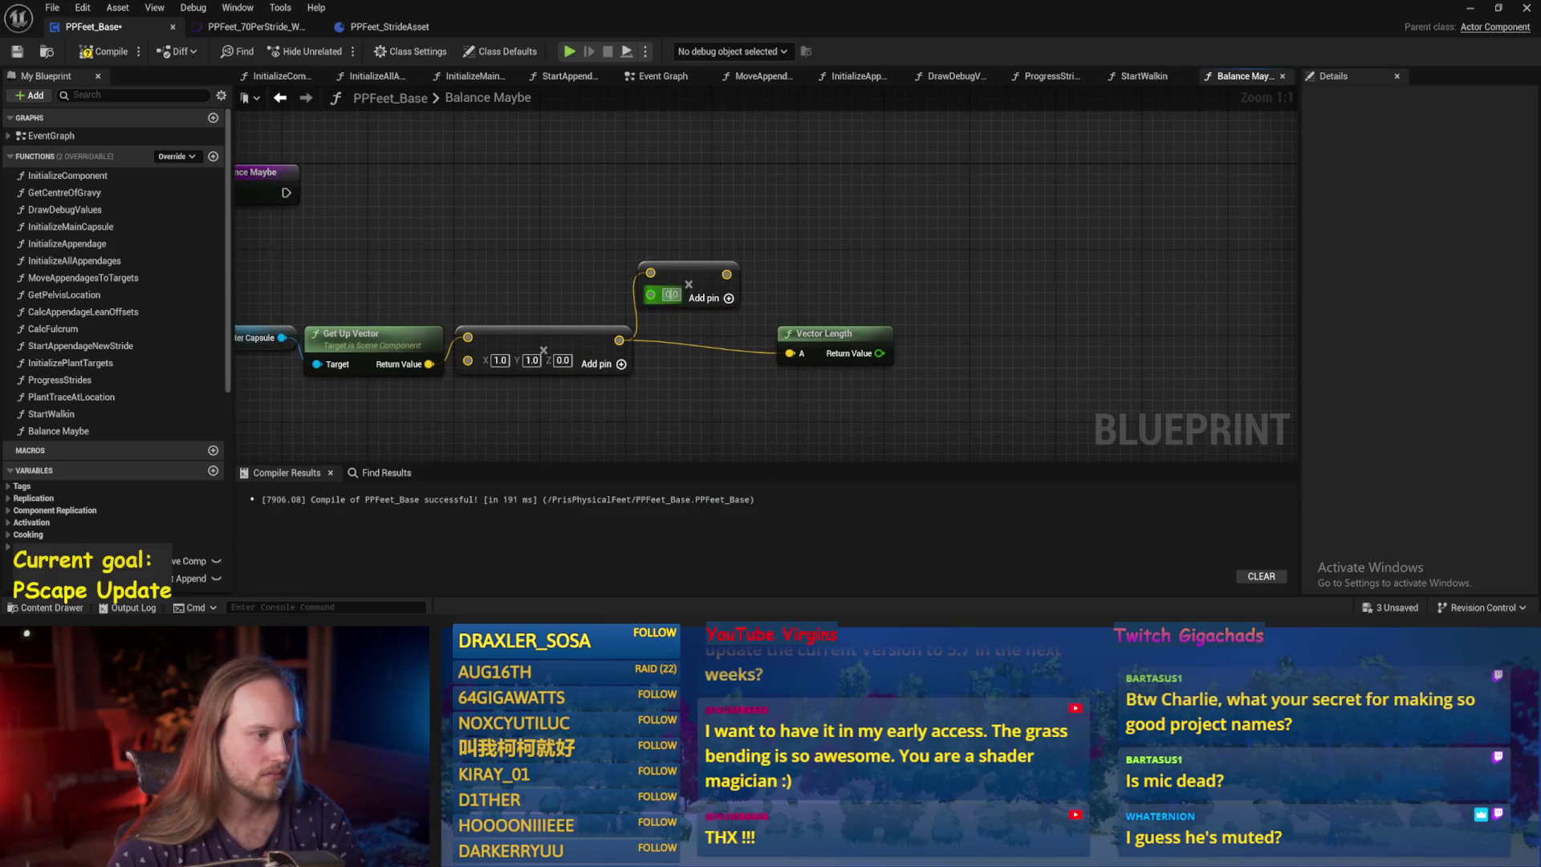
type("50")
left_click_drag(696, 276, 768, 266)
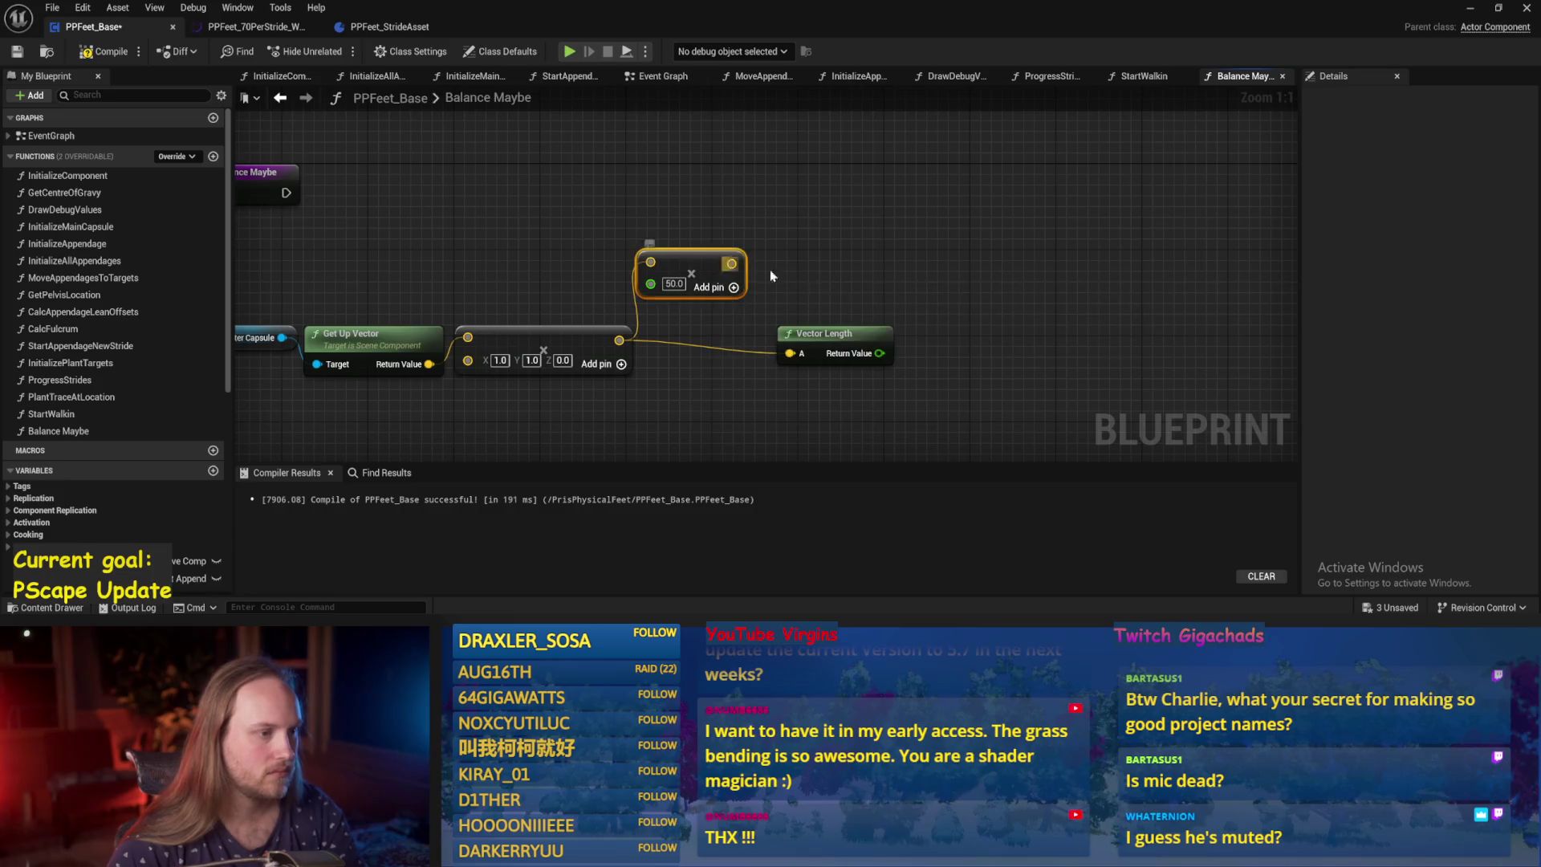
left_click(16, 50)
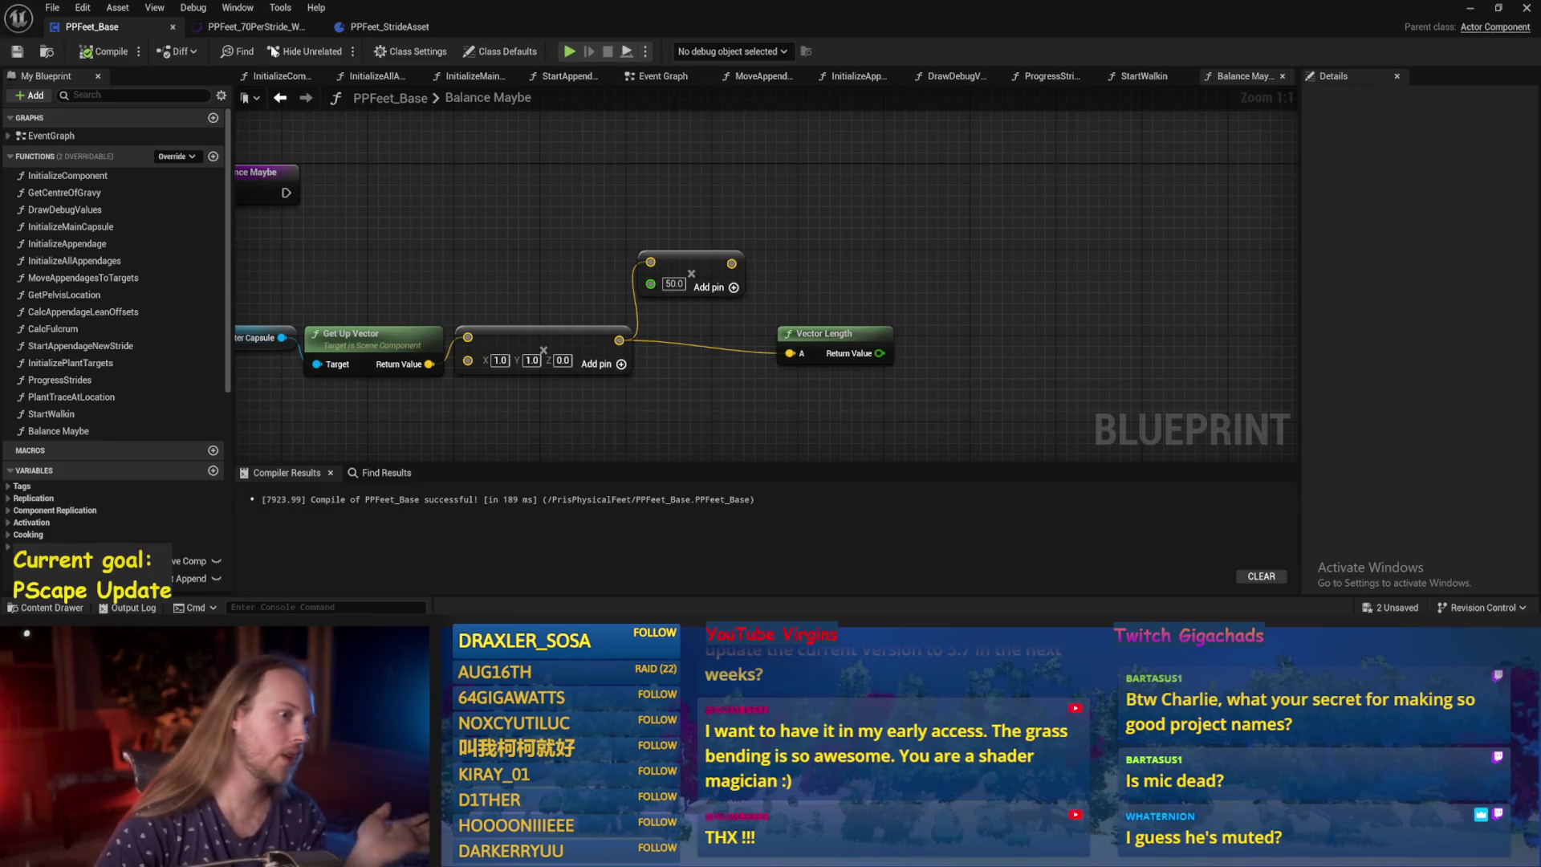
Set the Add node's float value to 400.0 and compile with F7.
type("1")
key("Return")
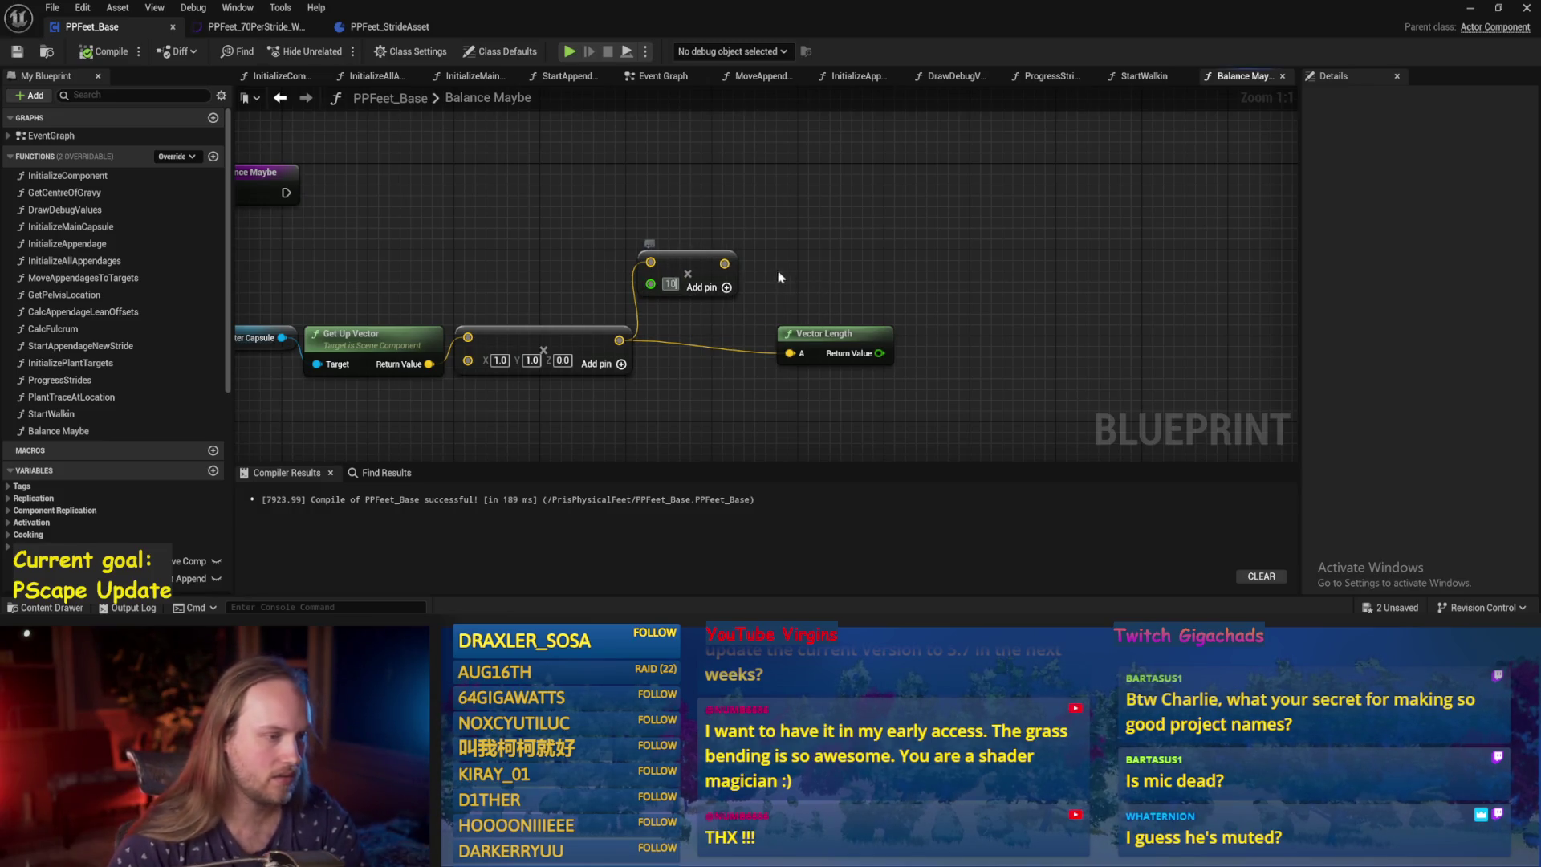
type("0.0")
left_click(675, 284)
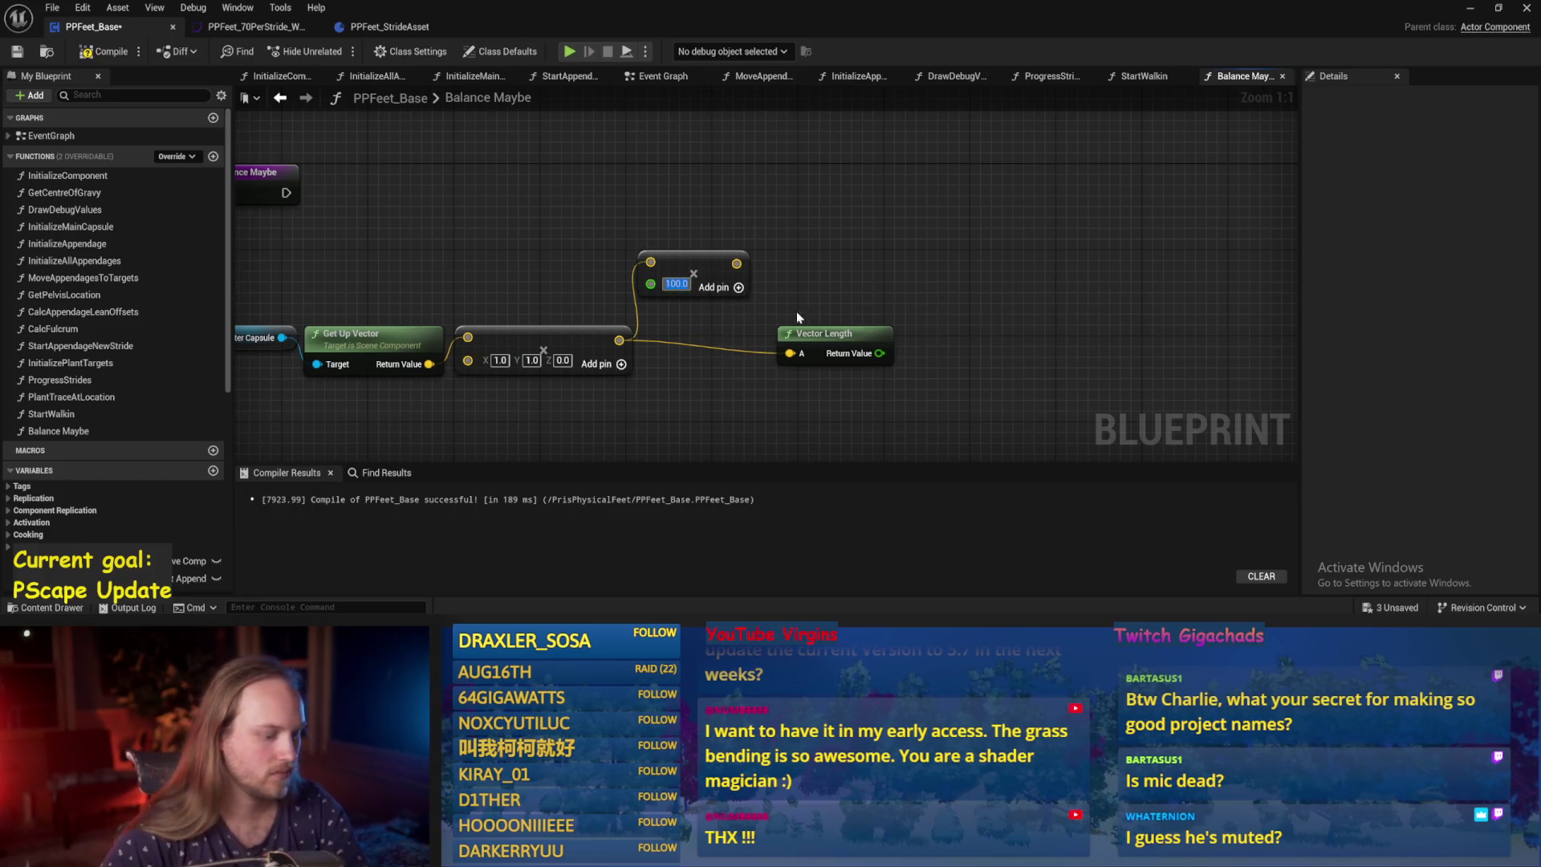
key("BackSpace")
type("00")
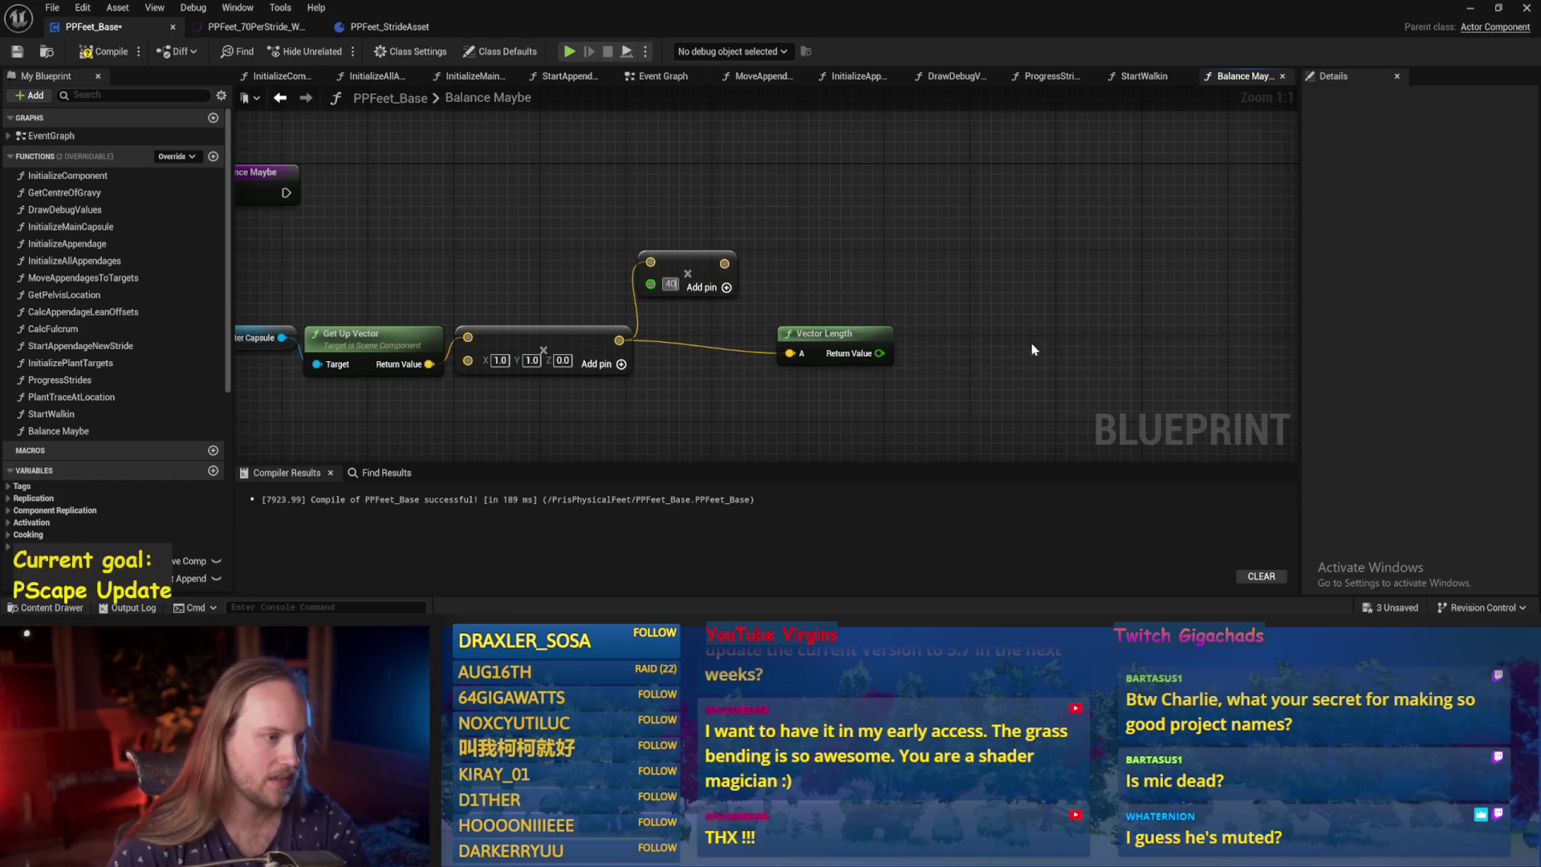
key("Return")
key("F7")
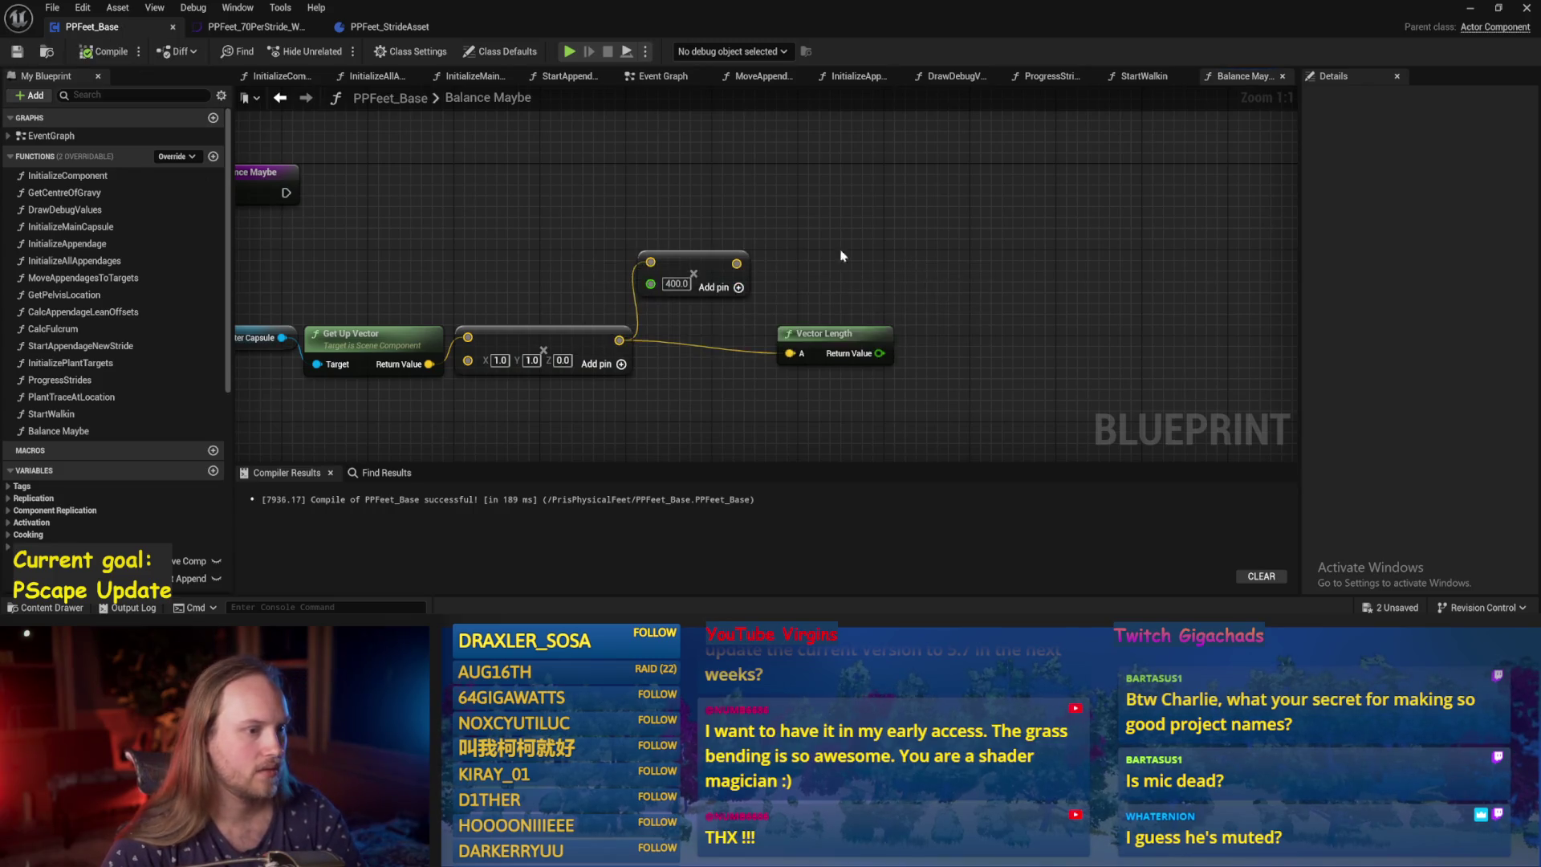
left_click_drag(841, 255, 758, 284)
left_click_drag(605, 255, 617, 255)
scroll(783, 220, "down", 1)
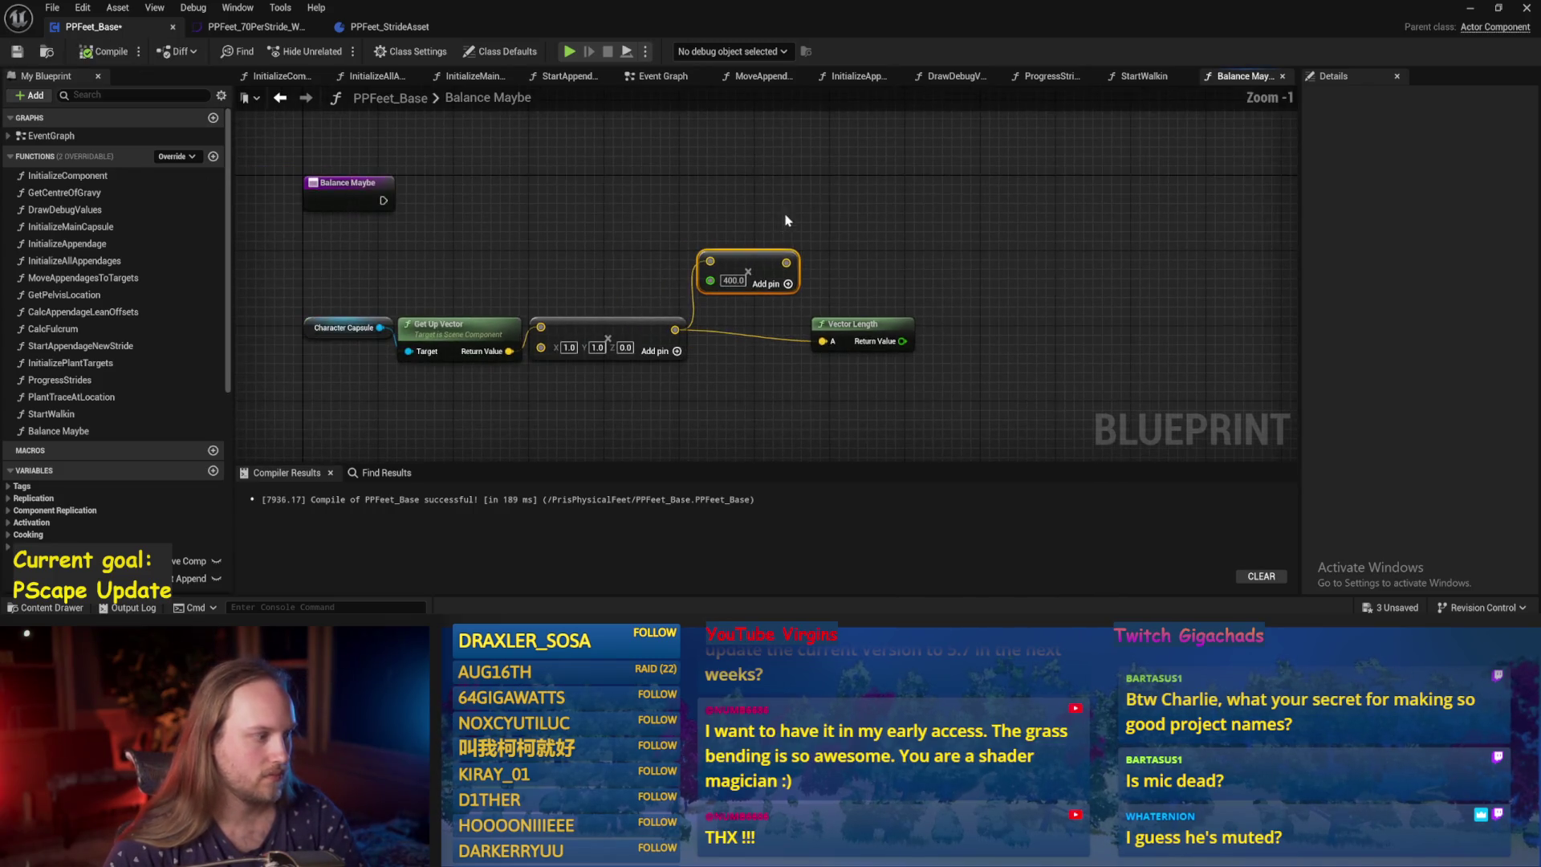
scroll(137, 440, "down", 8)
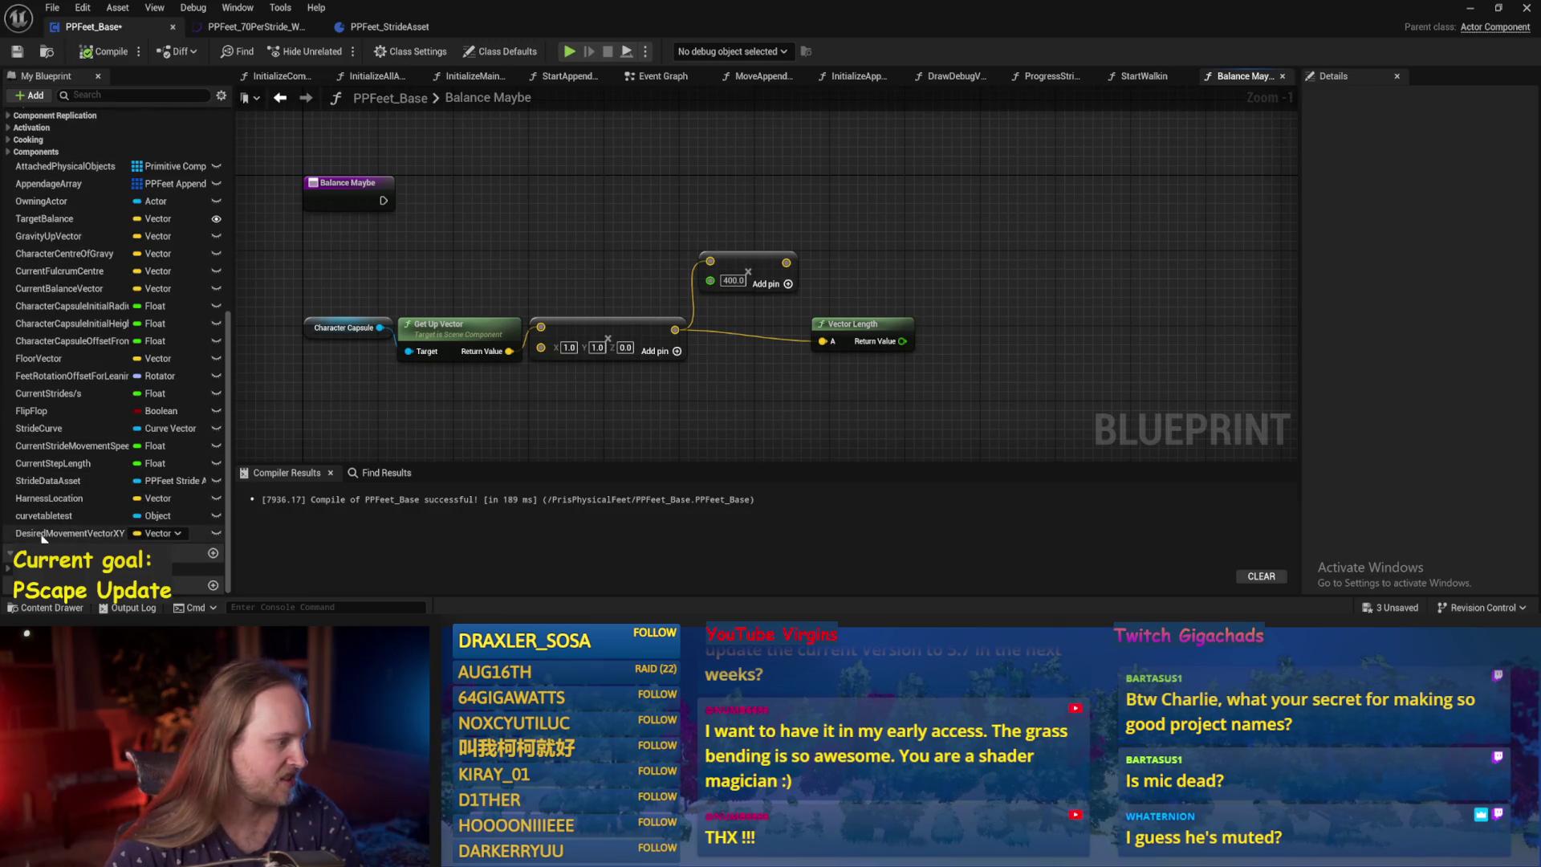
Place a Desired Movement Vector XY getter in Balance Maybe.
mouse_move(69, 533)
left_mouse_down()
mouse_move(723, 155)
mouse_move(754, 180)
left_mouse_up()
left_click(755, 181)
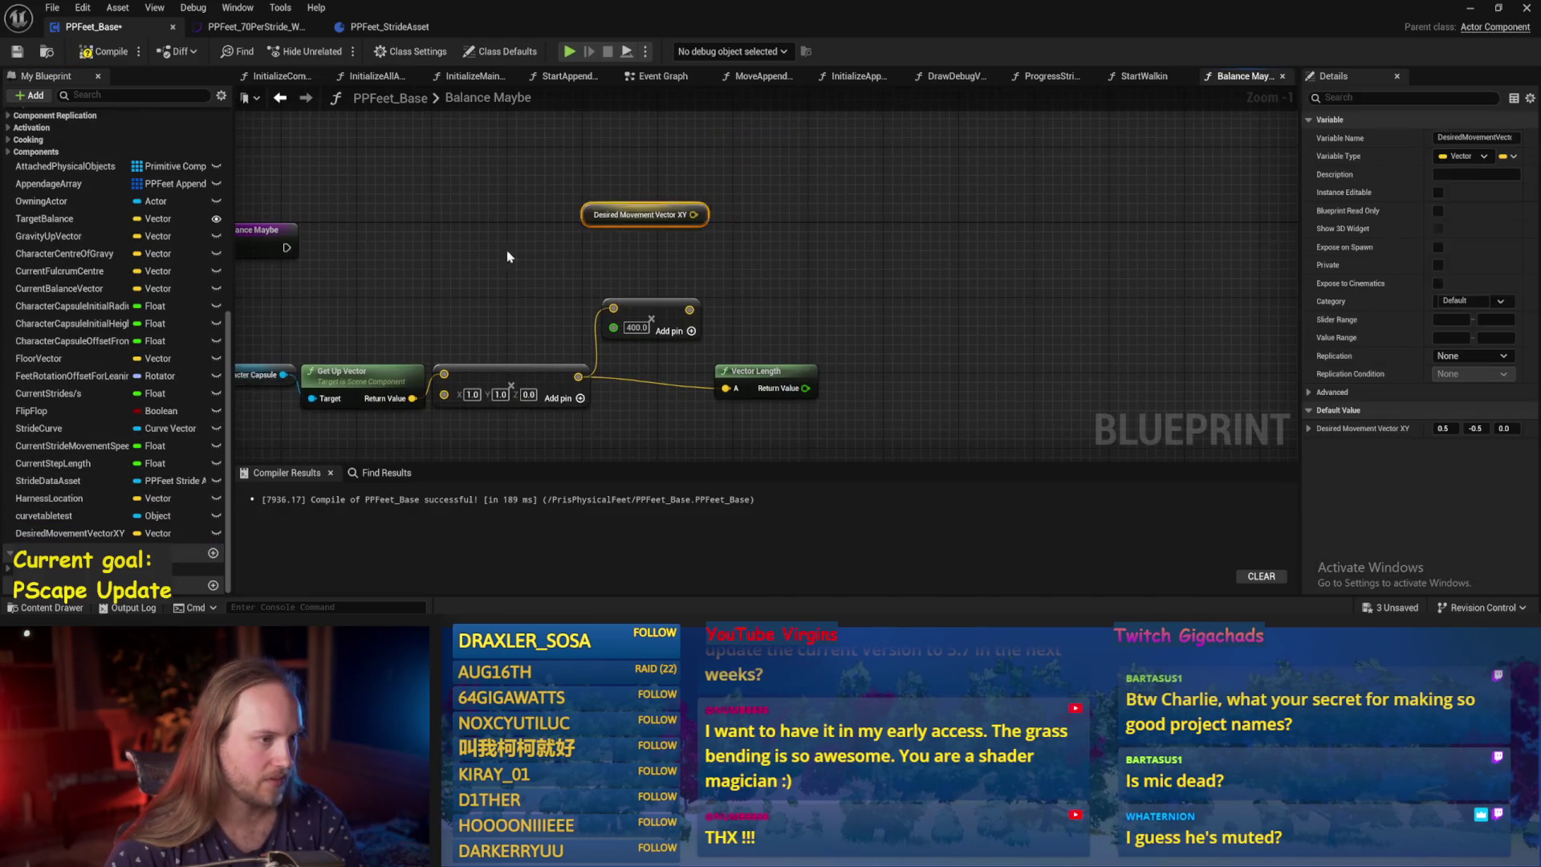
mouse_move(634, 213)
left_mouse_down()
mouse_move(490, 299)
mouse_move(798, 241)
left_mouse_up()
left_click(529, 299)
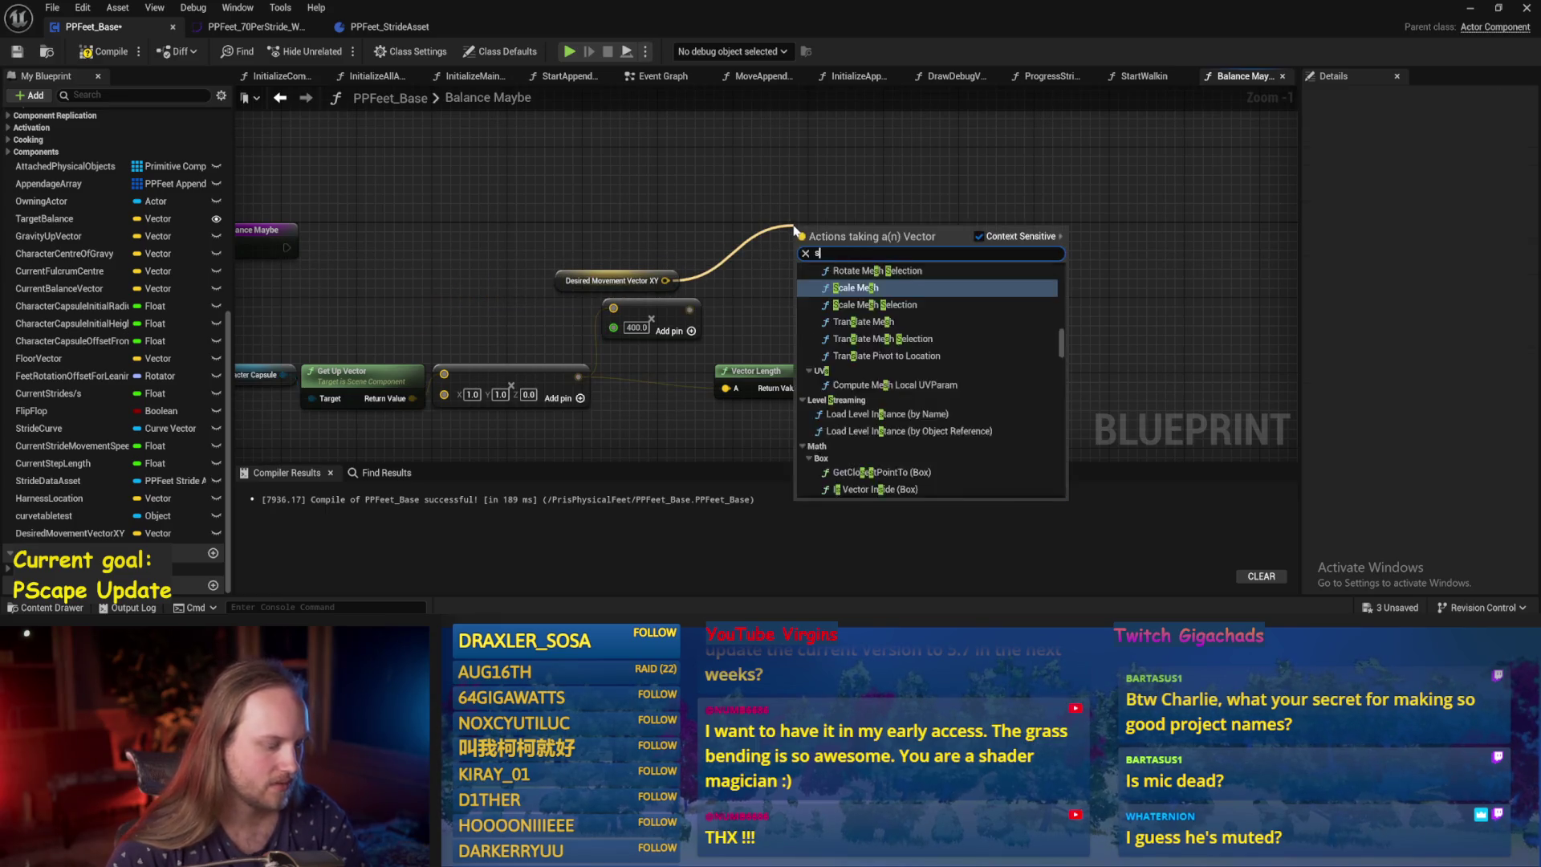
left_click(604, 241)
Add a SET Desired Movement Vector XY on the entry exec line, fed by the scaled vector.
left_click_drag(161, 533, 692, 196)
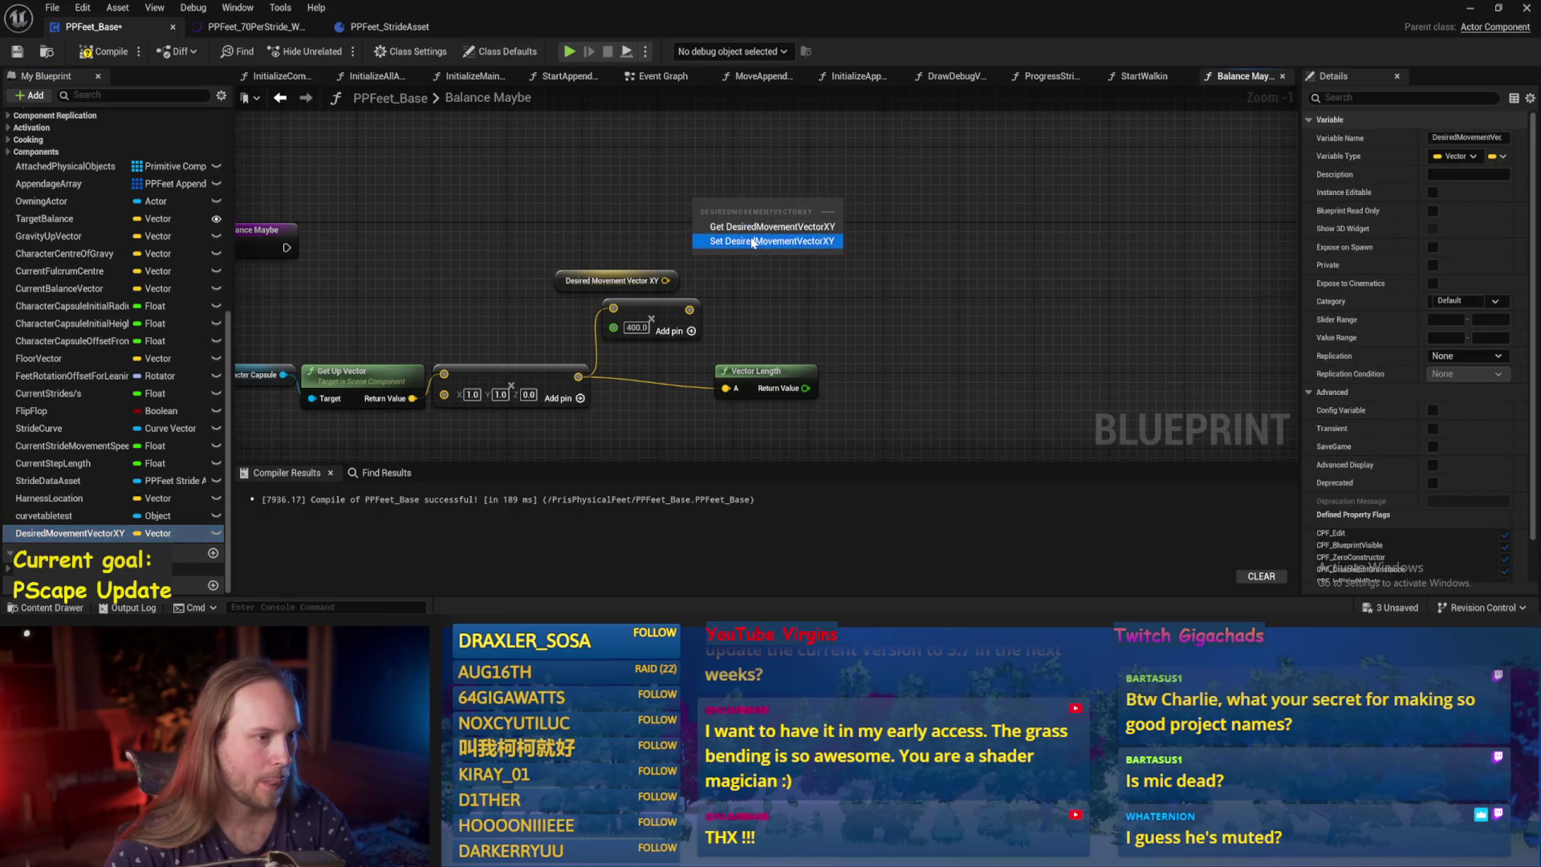
left_click(727, 242)
mouse_move(288, 252)
left_mouse_down()
mouse_move(698, 211)
mouse_move(834, 236)
left_mouse_up()
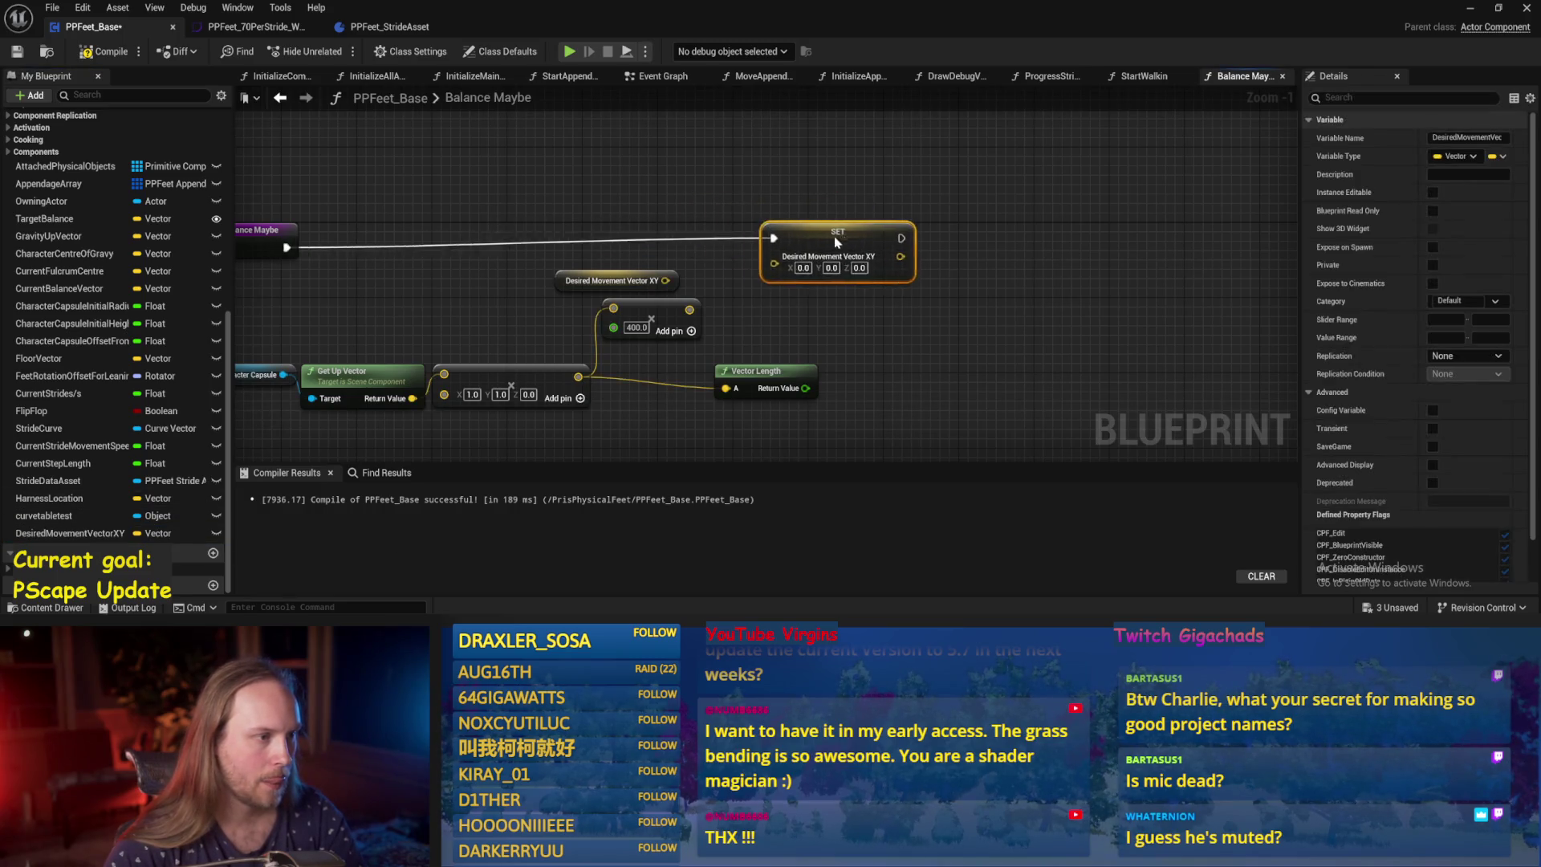
left_click_drag(718, 357, 821, 375)
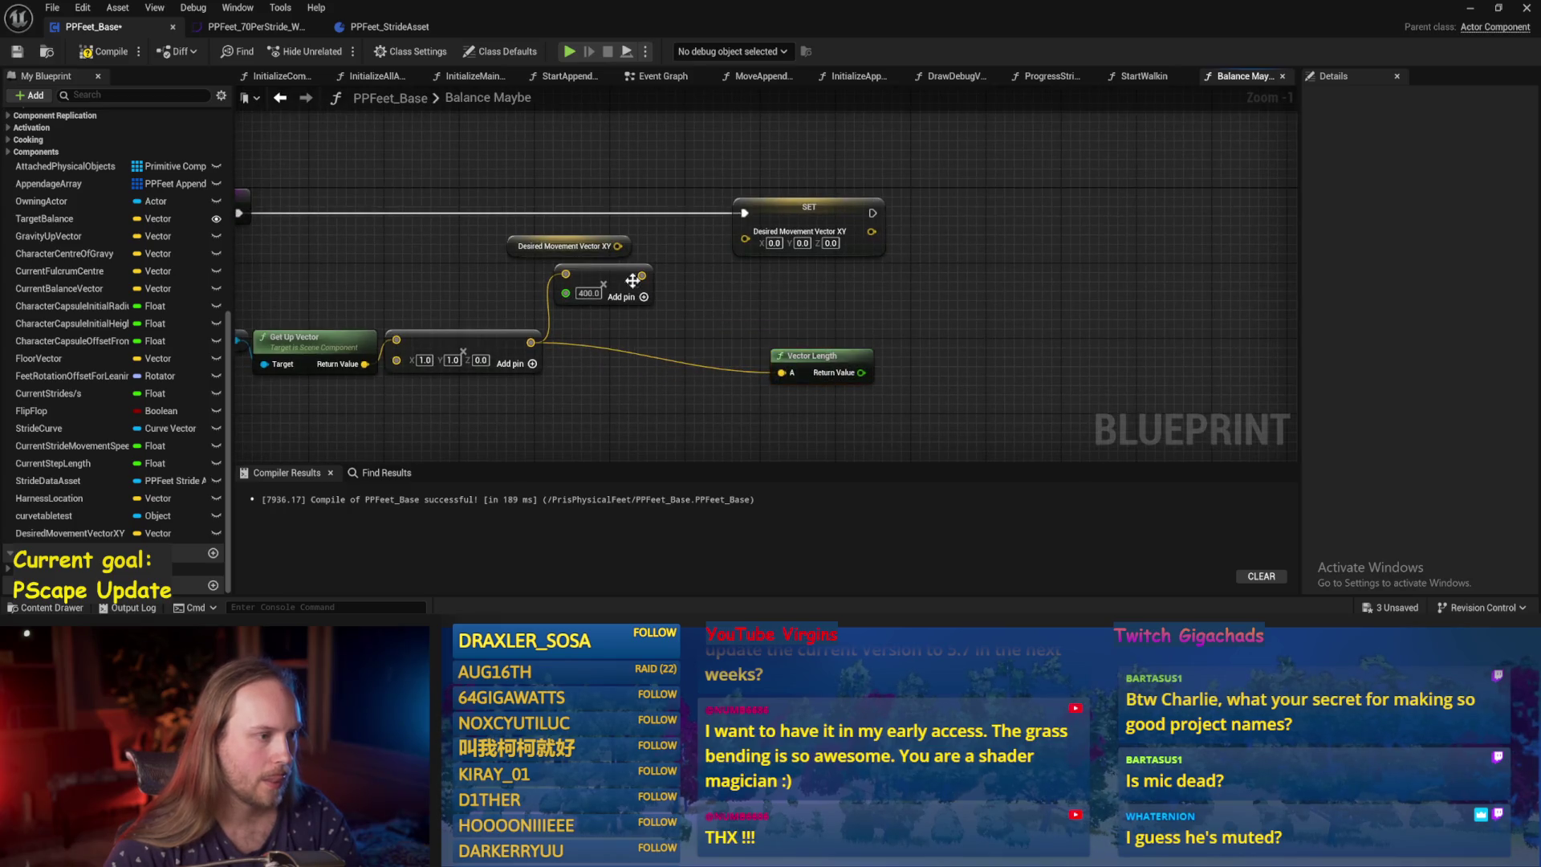
left_click_drag(641, 275, 759, 245)
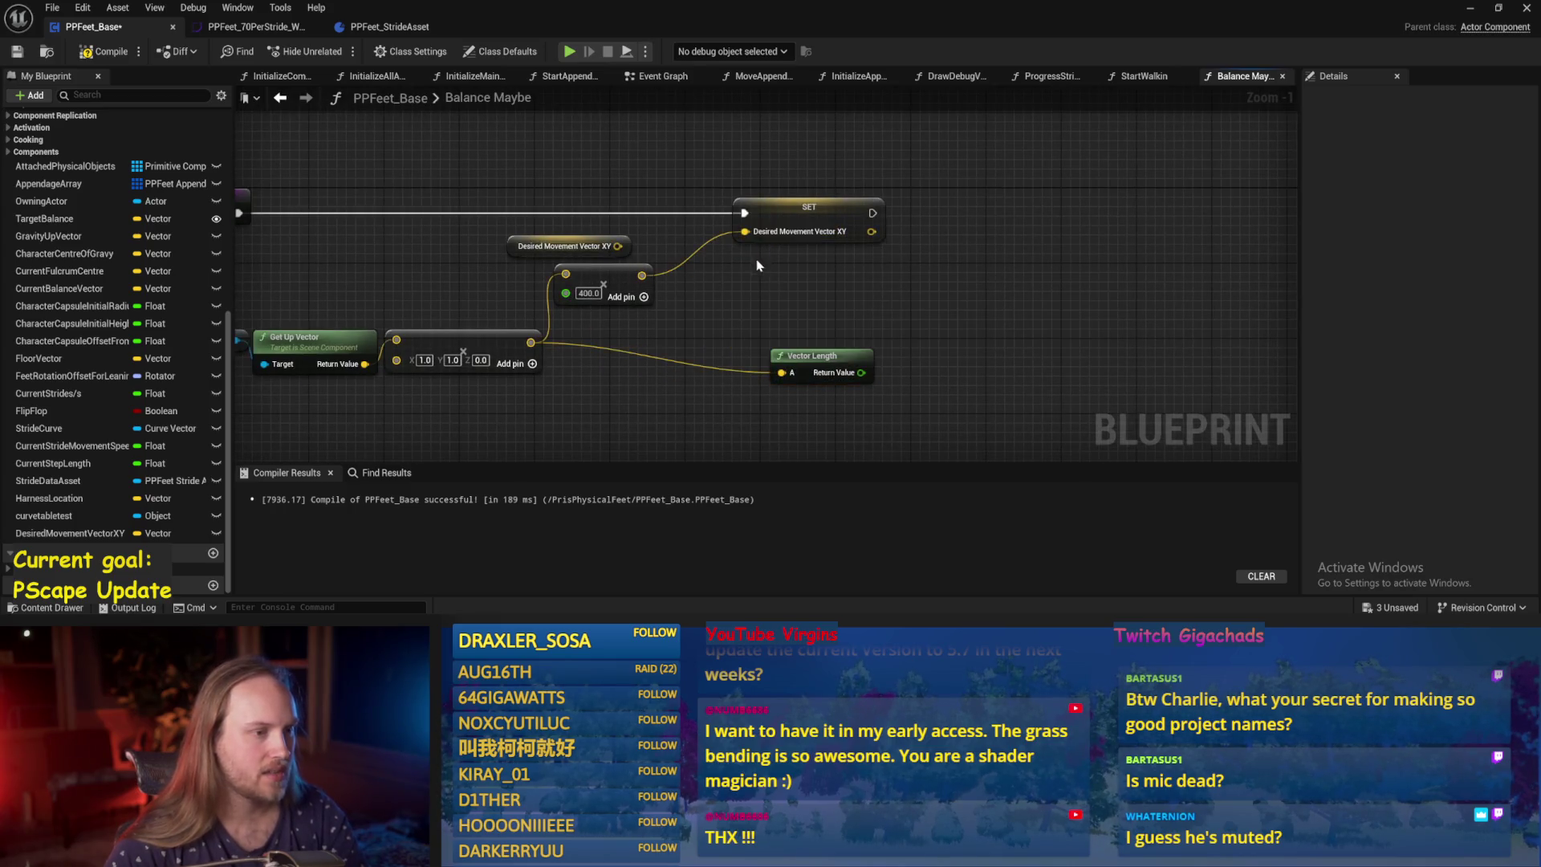
left_click_drag(562, 258, 598, 136)
left_click(782, 226)
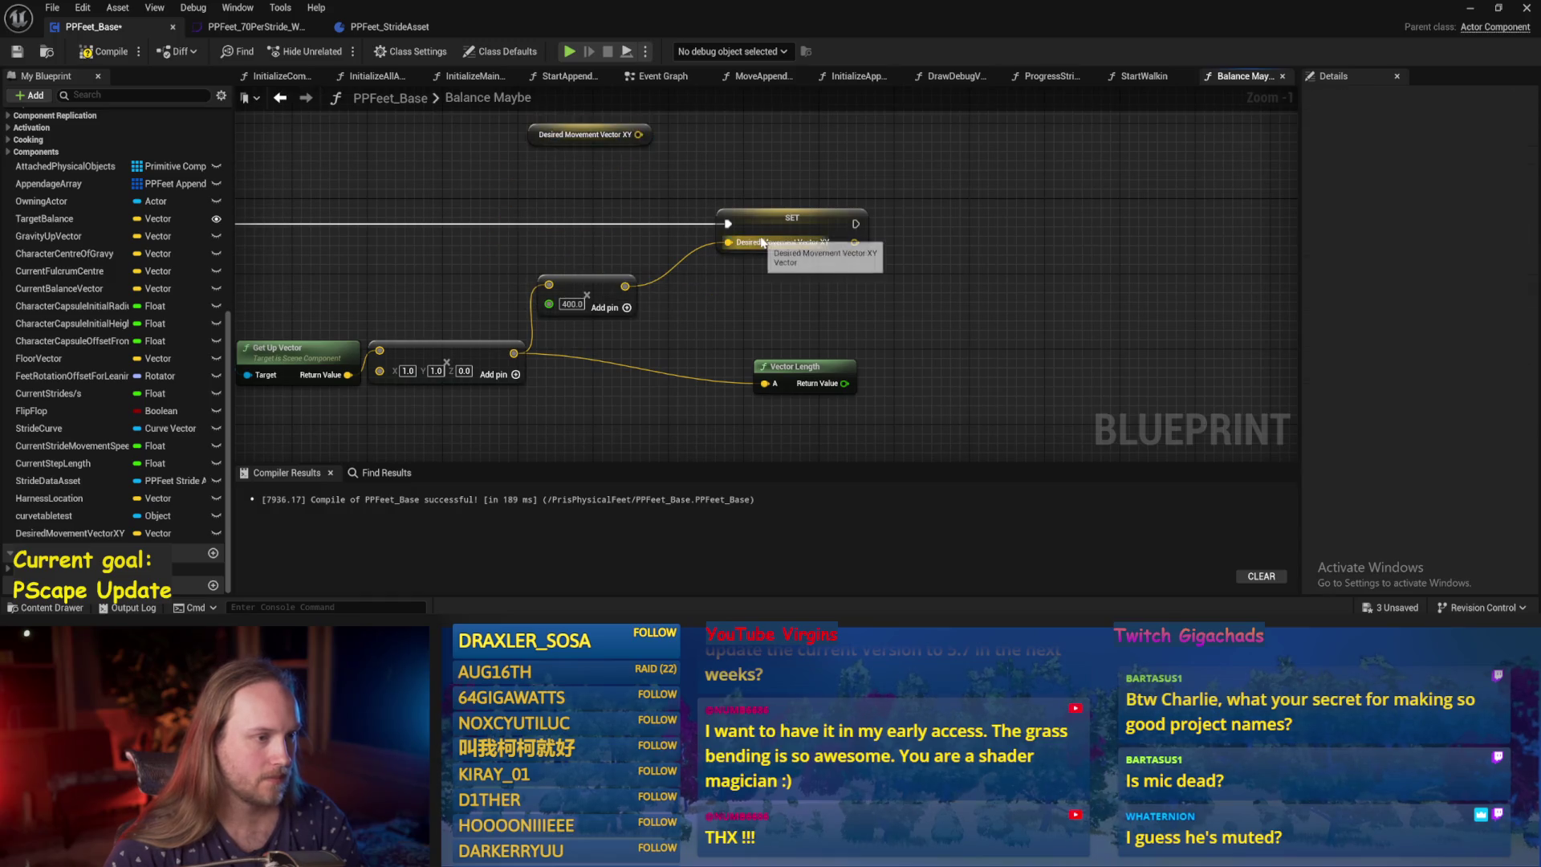
left_click(600, 313)
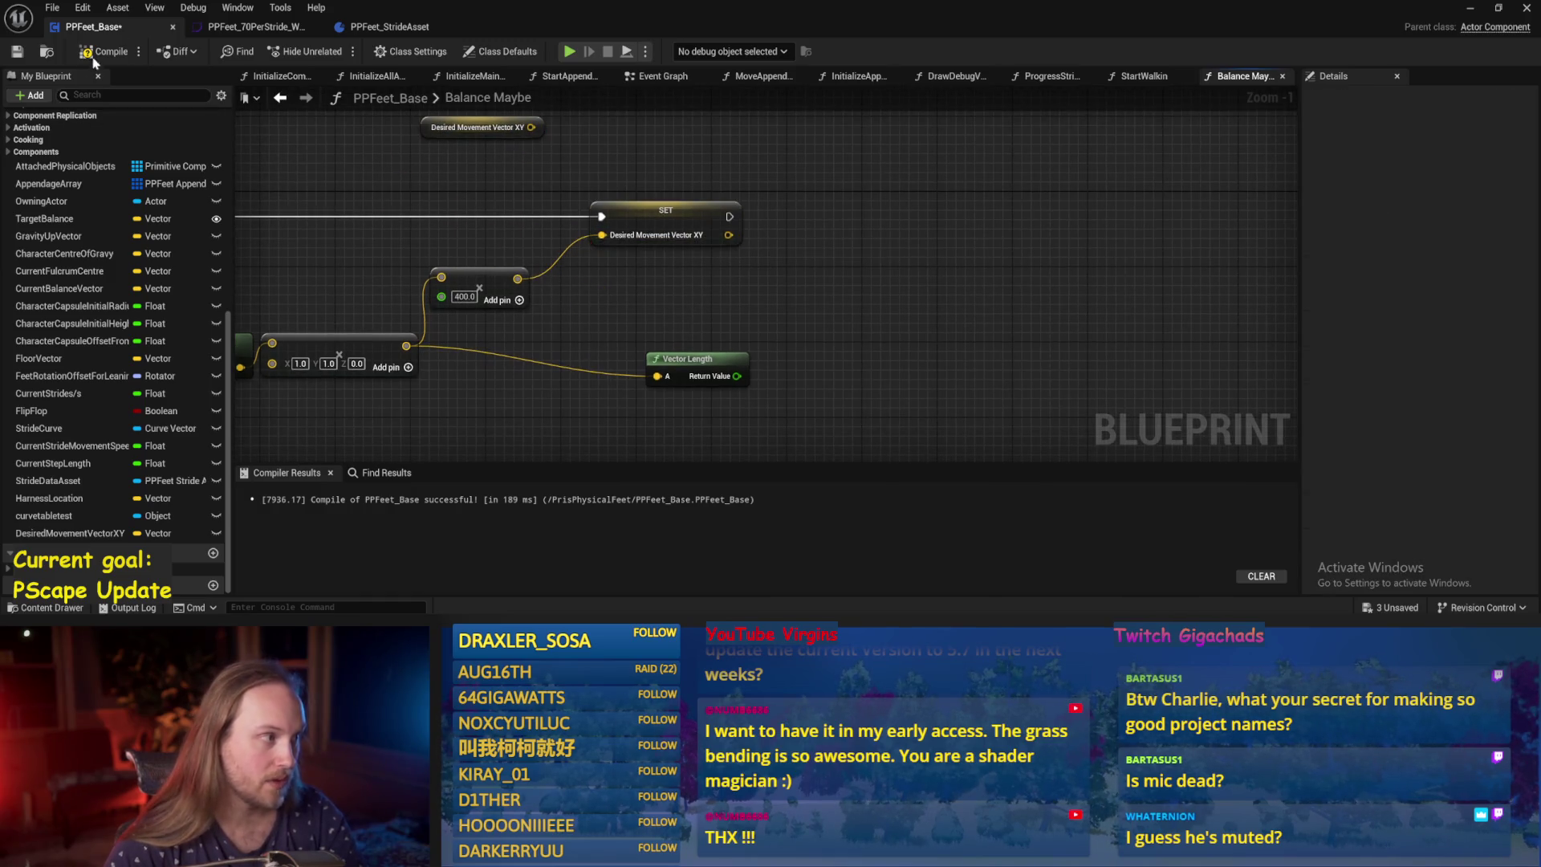
Add a Vector Length node fed by the Desired Movement Vector XY setter's output.
left_click(16, 53)
left_click_drag(662, 255, 774, 301)
type("vector length")
key("Return")
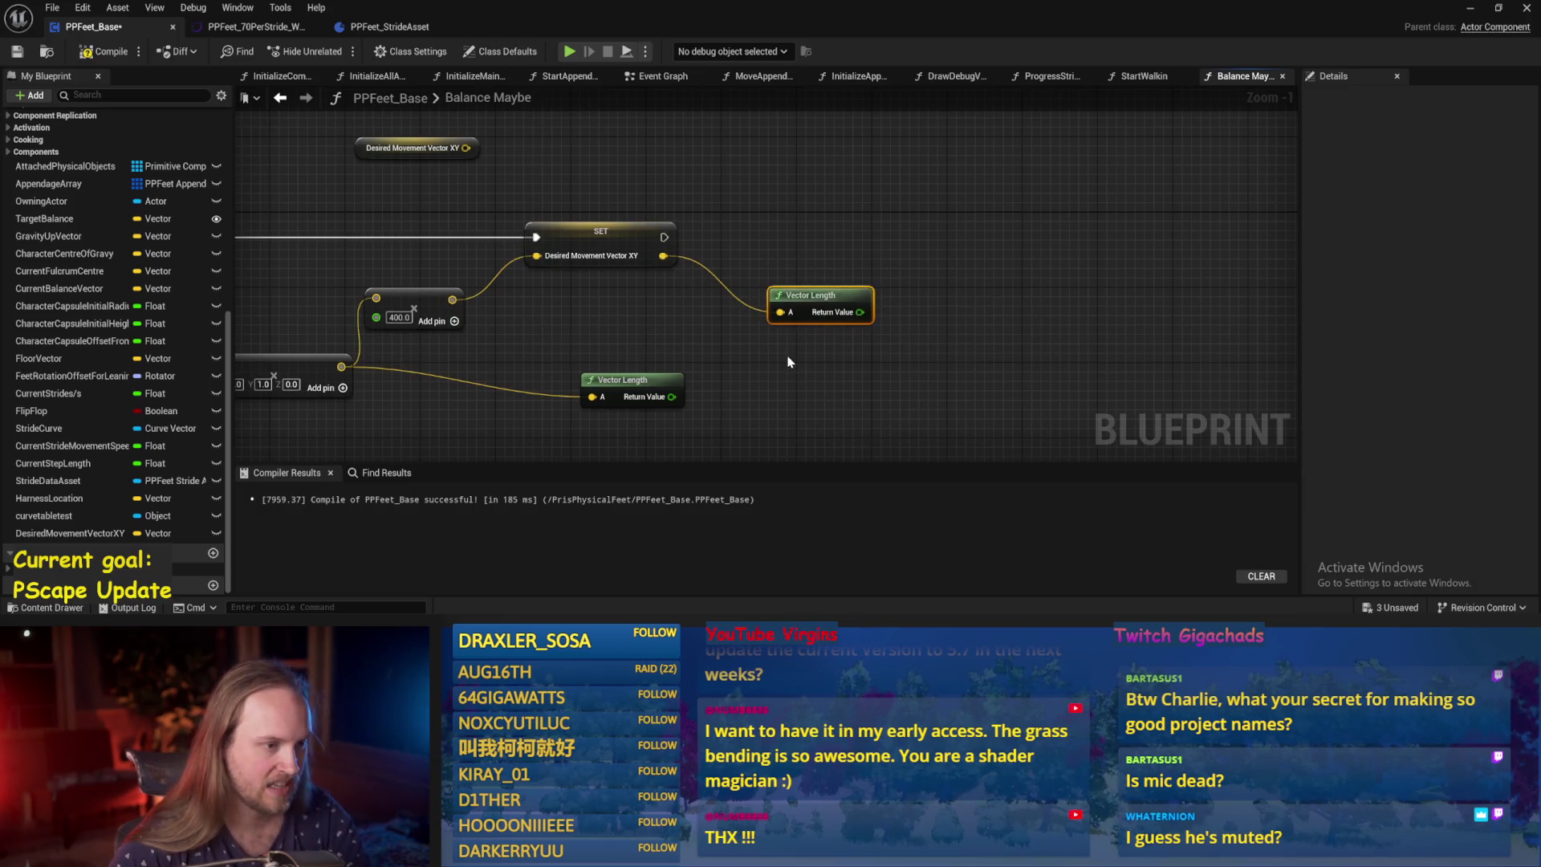
left_click(765, 254)
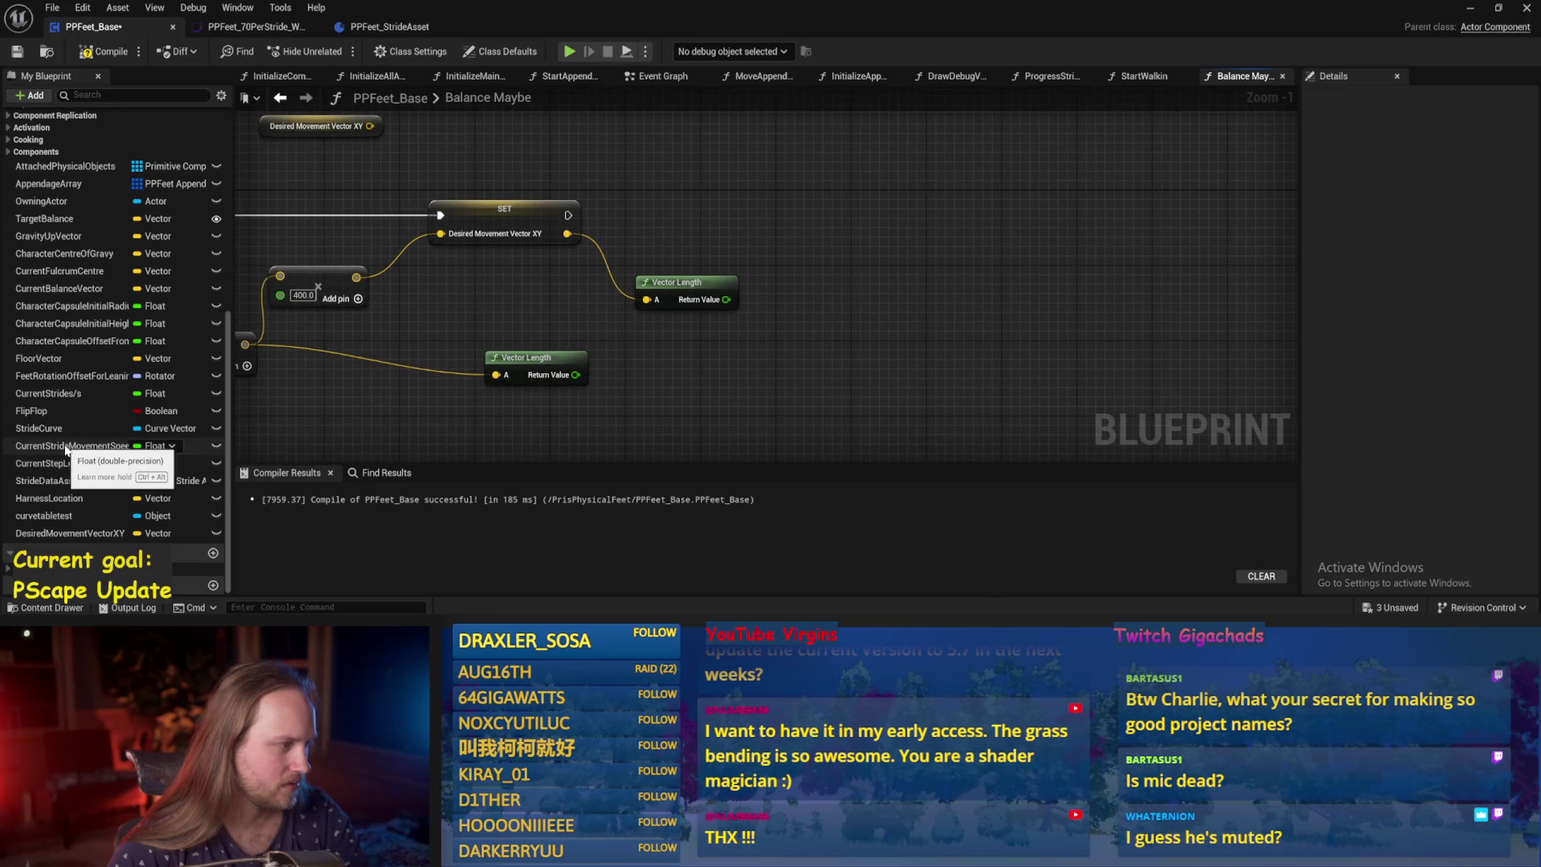
Add a Current Stride Movement Speed/s setter, chain its execution, feed it the vector length, and compile.
left_click_drag(65, 447, 710, 359)
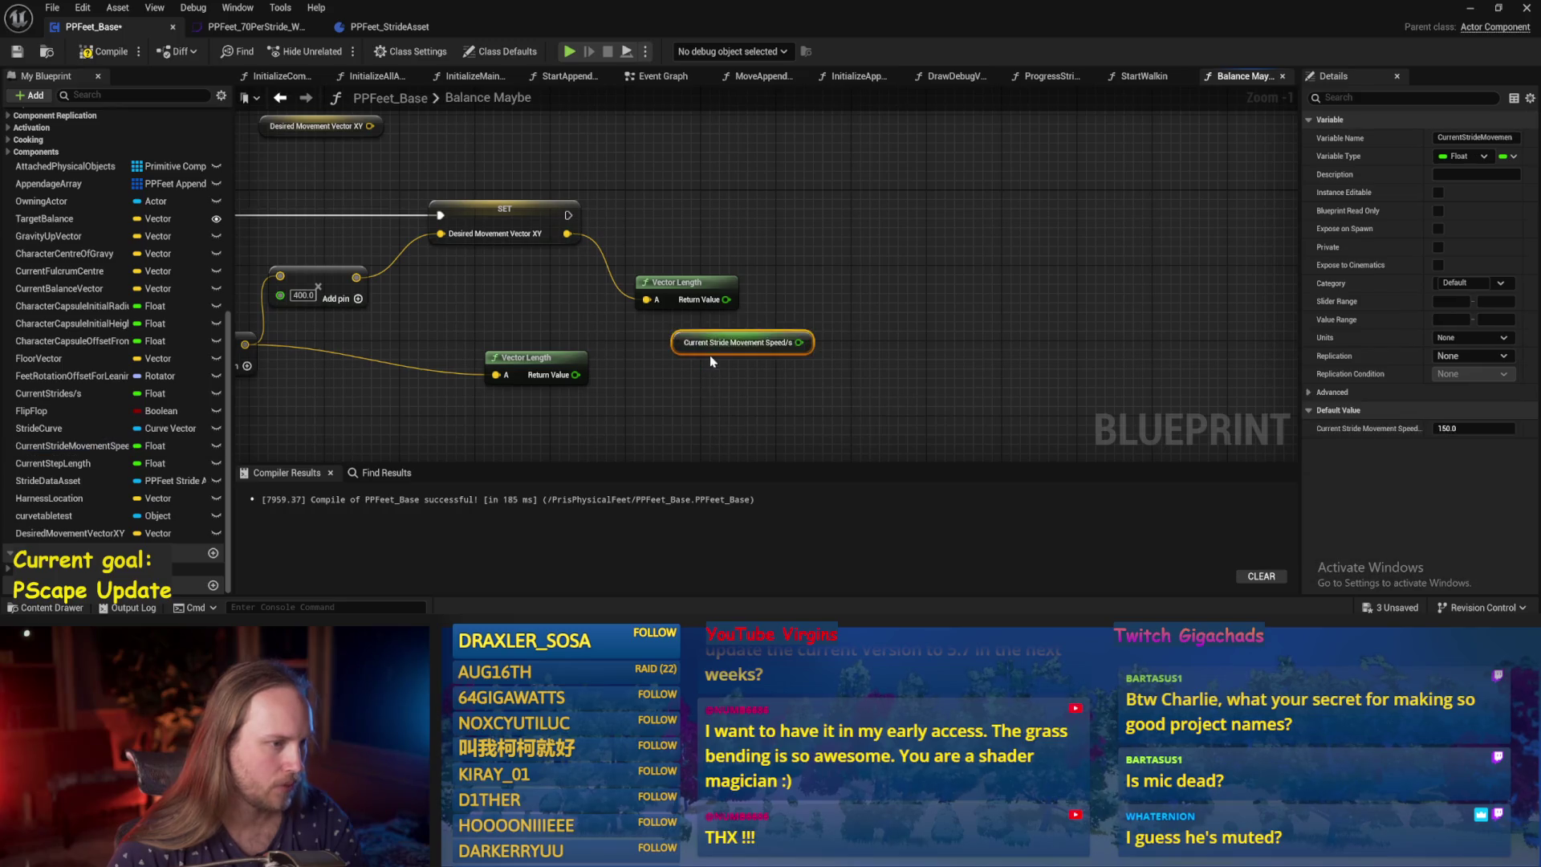
key("Delete")
mouse_move(68, 446)
left_mouse_down()
mouse_move(225, 445)
mouse_move(802, 196)
left_mouse_up()
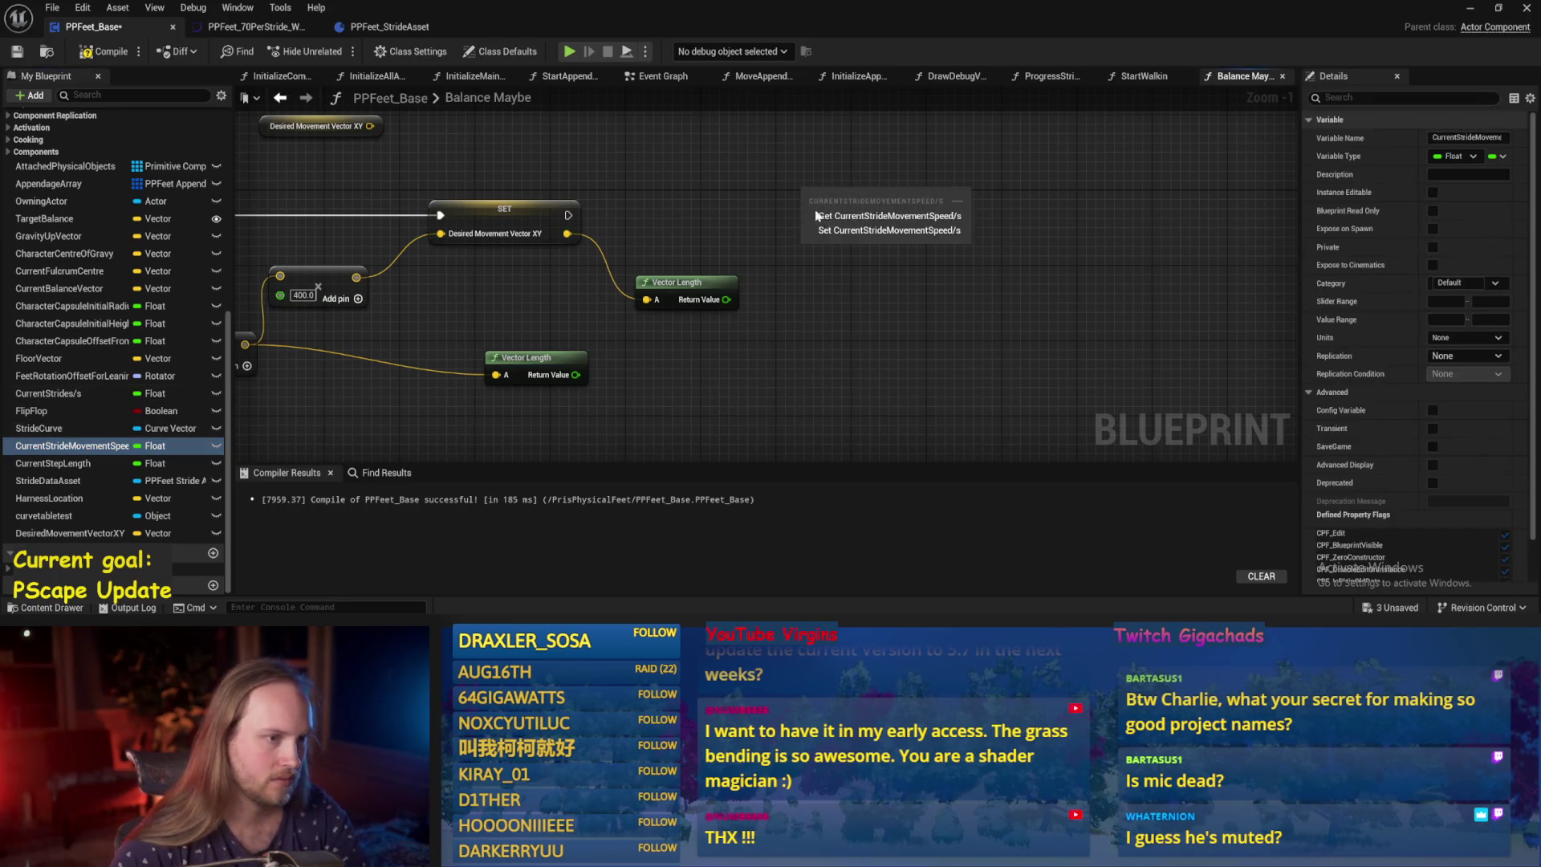
mouse_move(568, 215)
left_mouse_down()
mouse_move(791, 211)
mouse_move(807, 196)
mouse_move(855, 214)
left_mouse_up()
left_click_drag(726, 299, 807, 239)
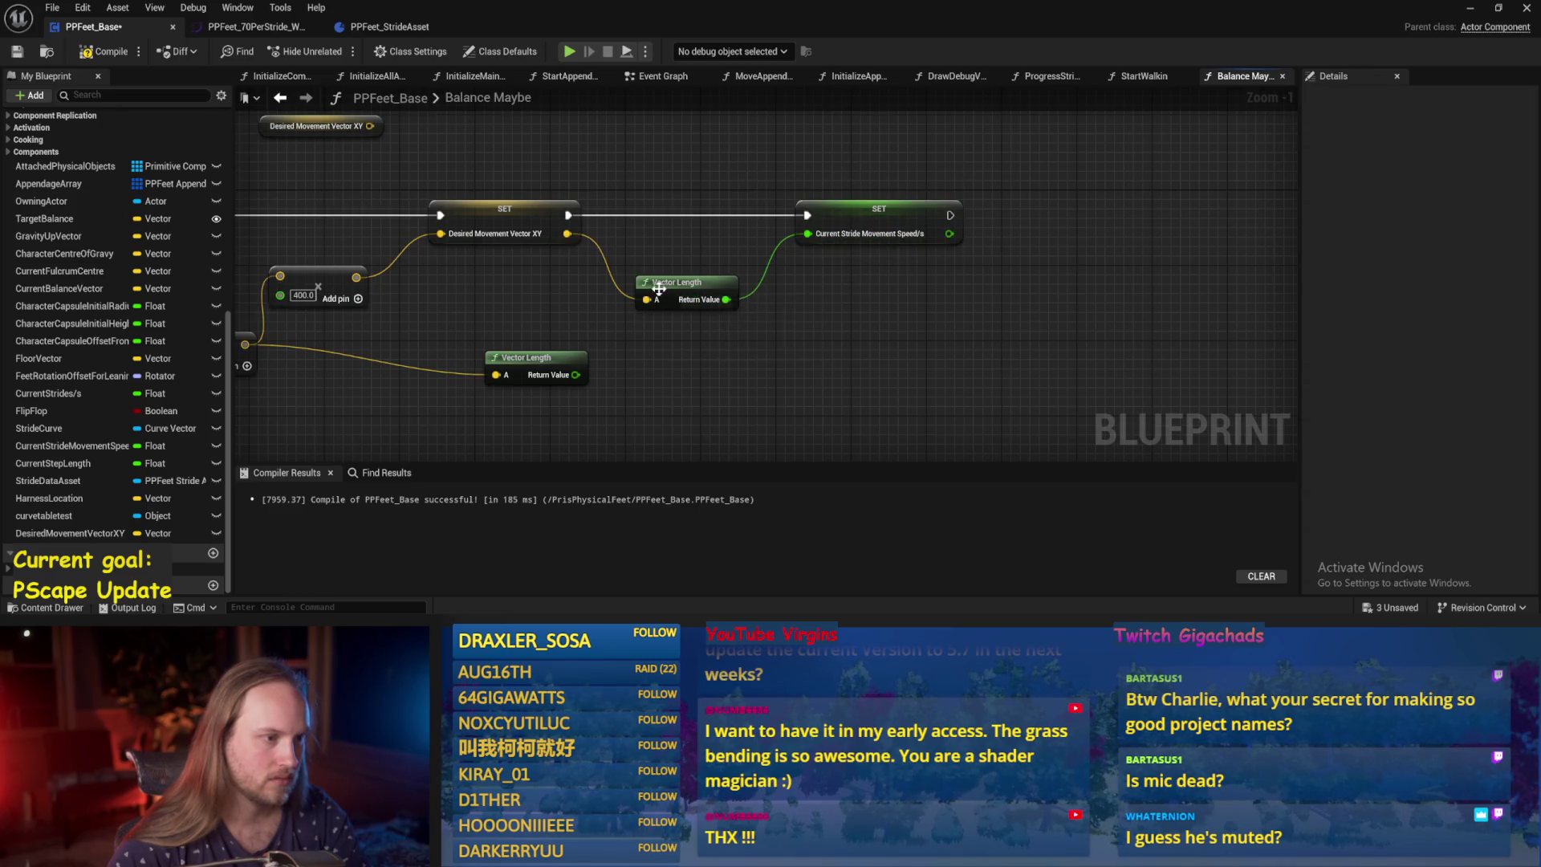
left_click(96, 53)
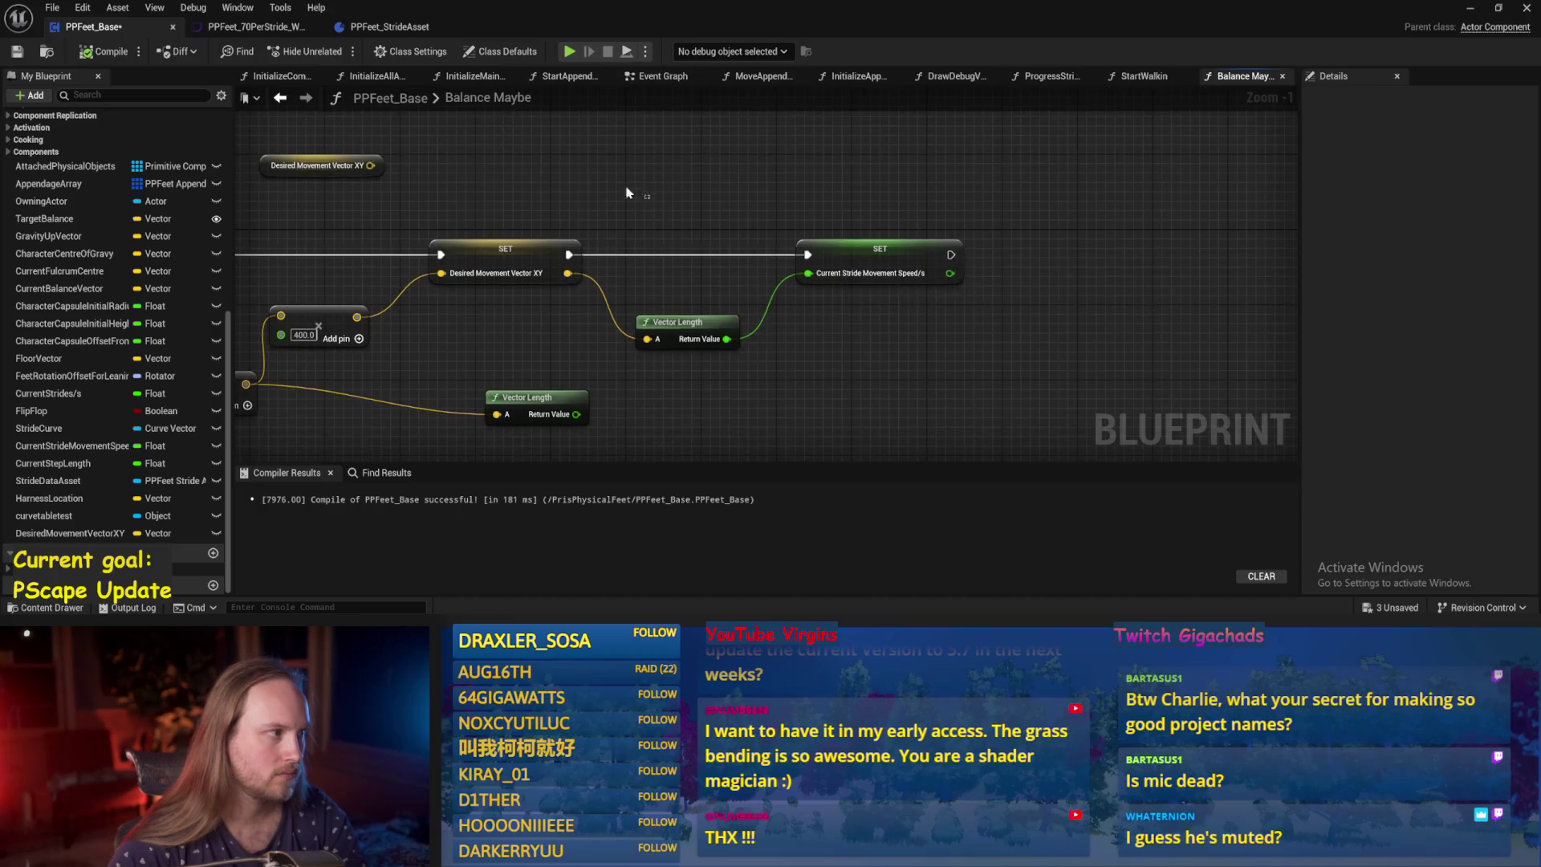
Move the lower Vector Length node to the right, then compile and save.
left_click_drag(863, 251, 786, 239)
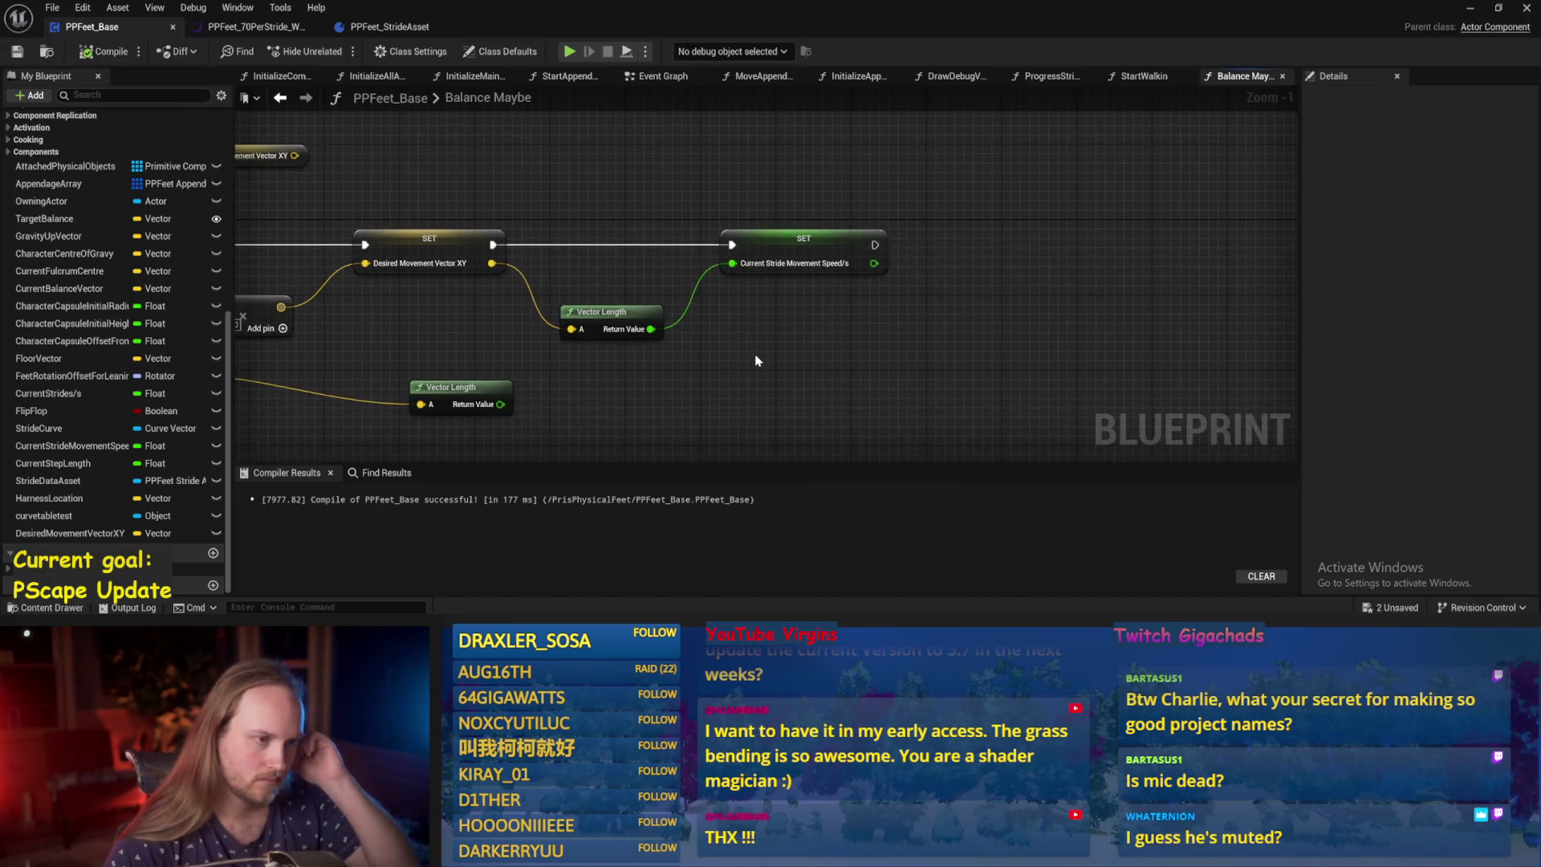
left_click(786, 240)
scroll(770, 309, "down", 1)
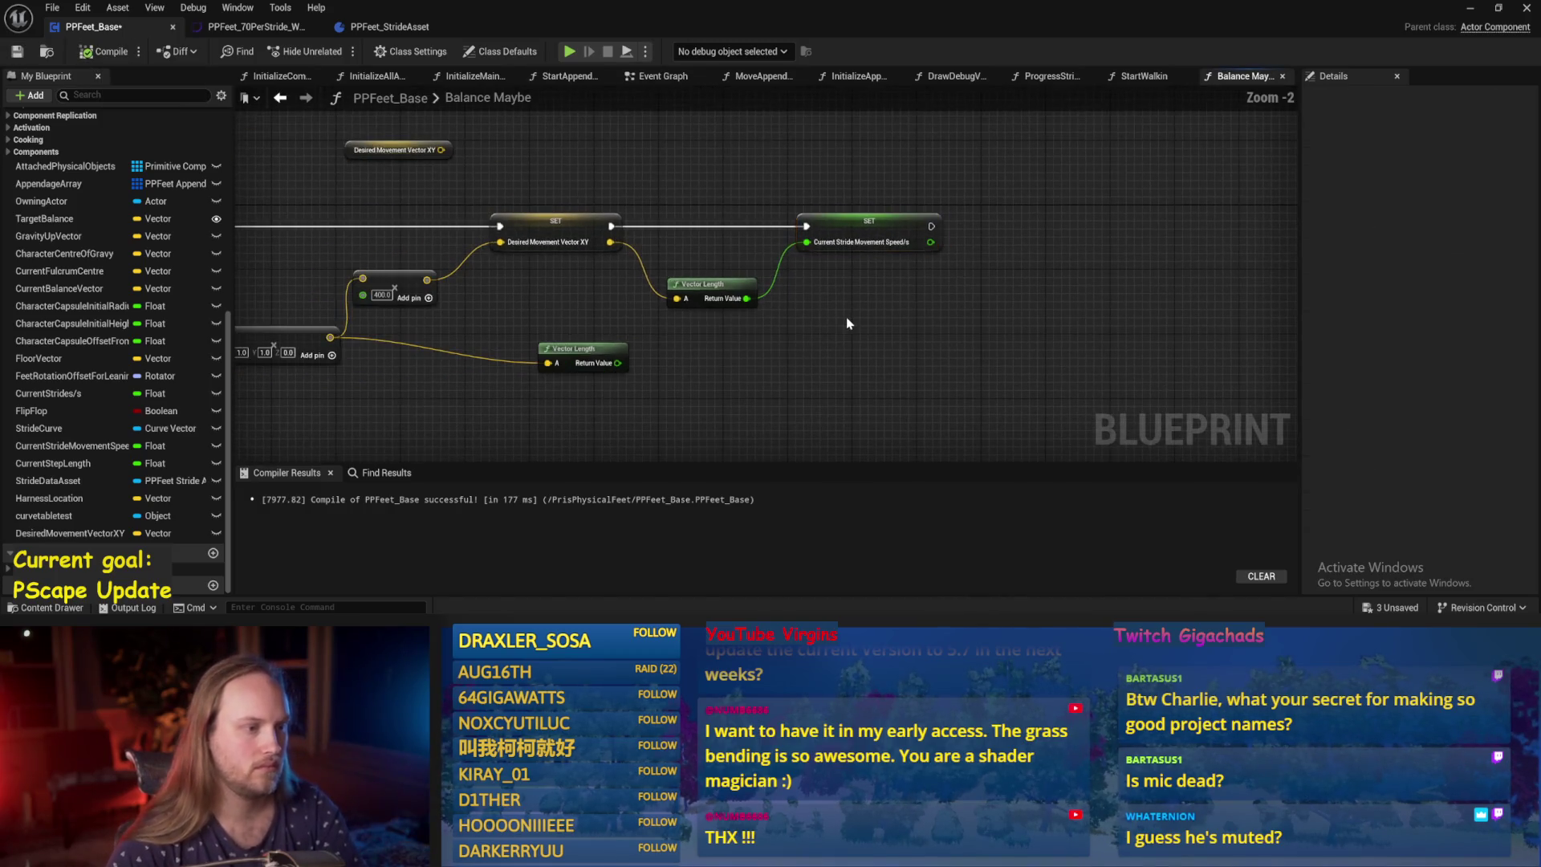
mouse_move(590, 353)
left_mouse_down()
mouse_move(942, 316)
mouse_move(893, 354)
mouse_move(629, 409)
left_mouse_up()
scroll(629, 409, "up", 1)
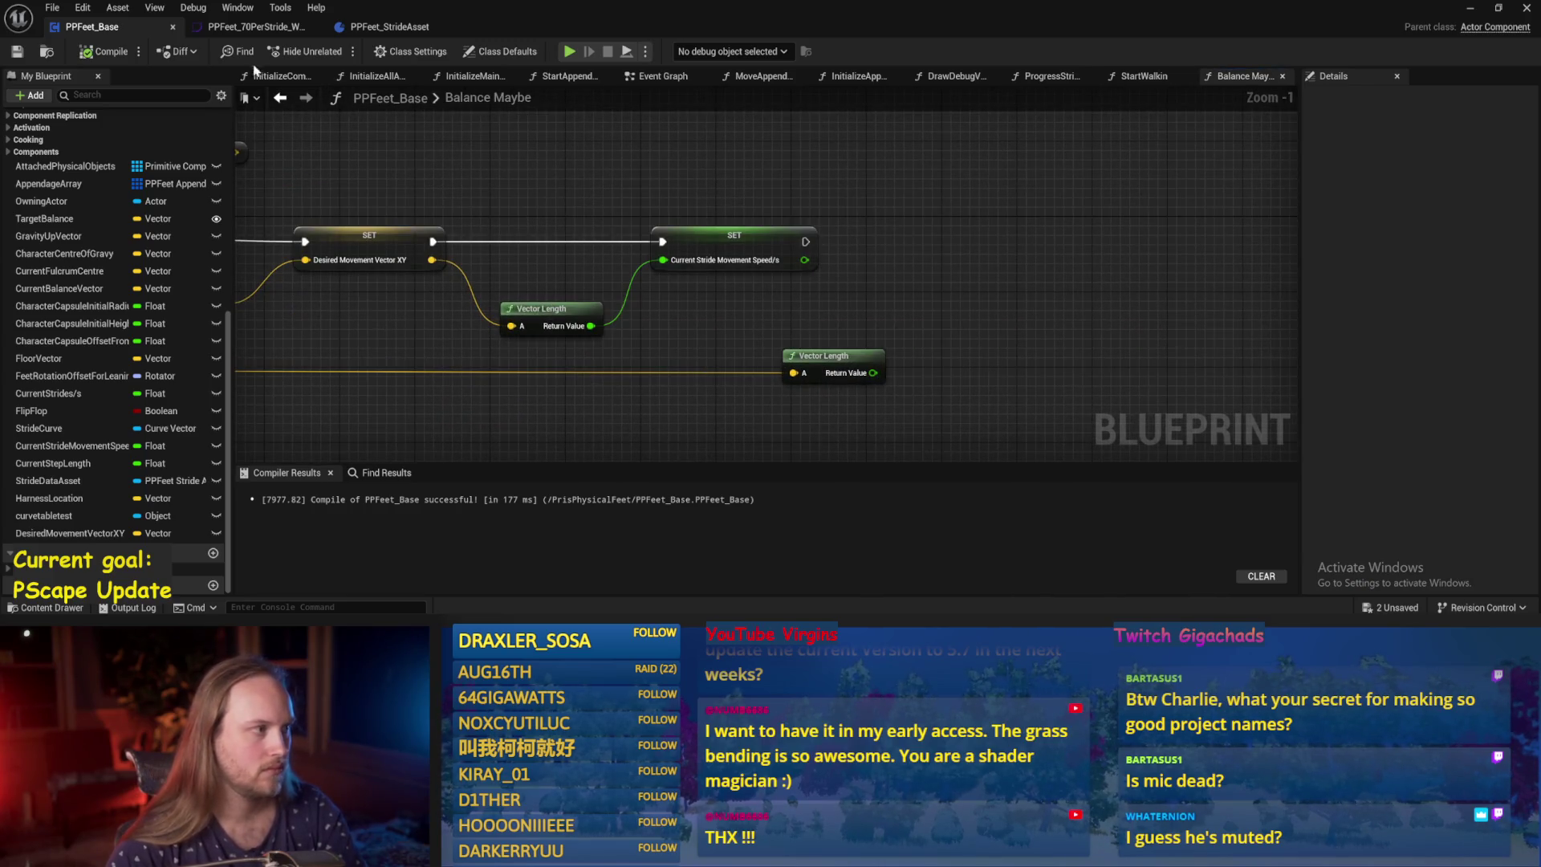
left_click(17, 53)
scroll(805, 214, "down", 2)
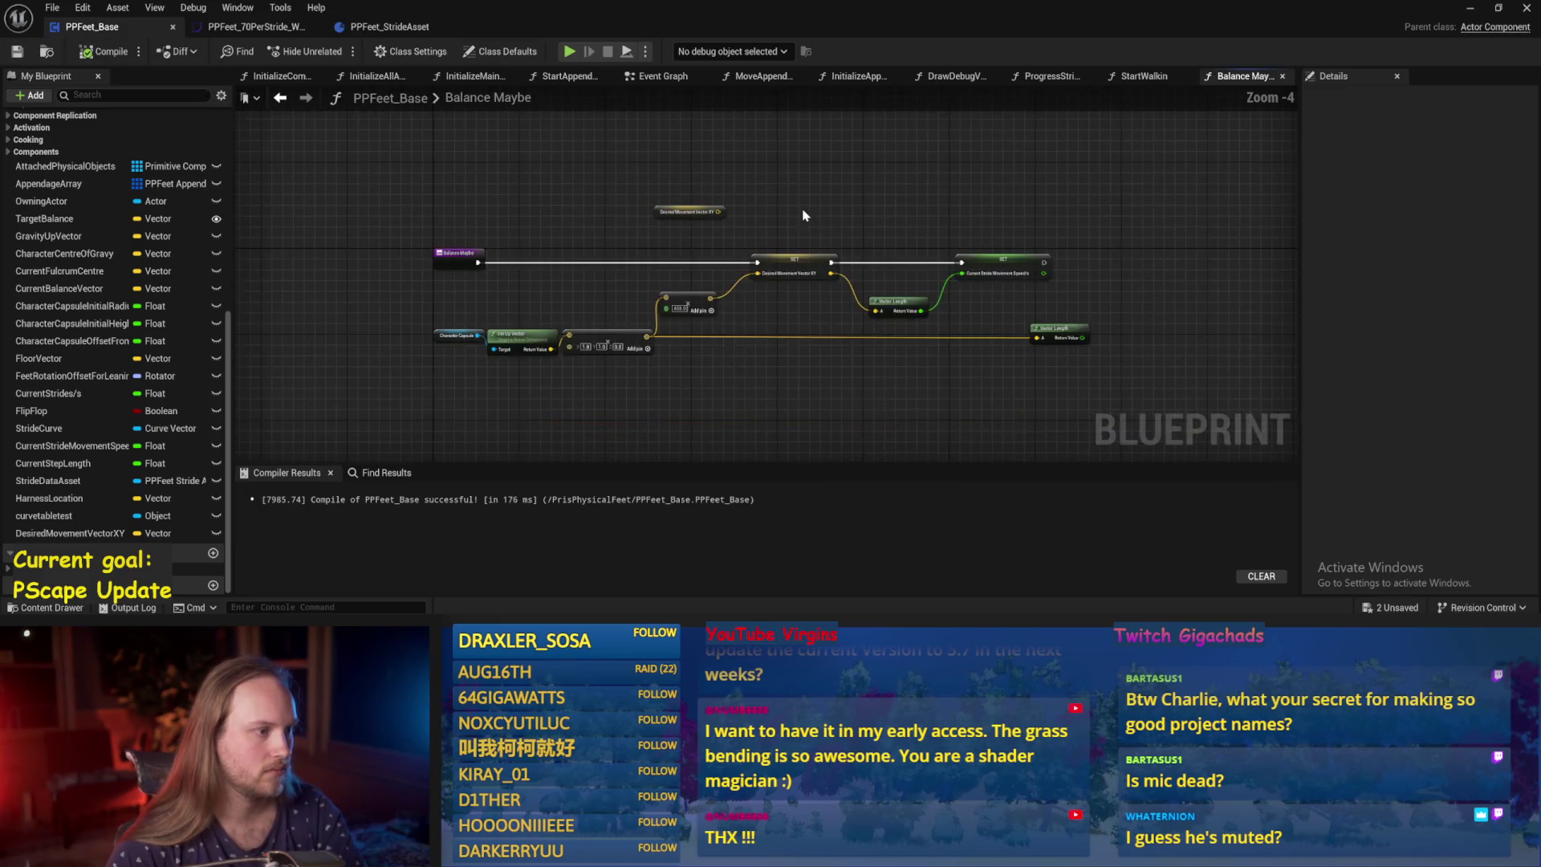
In the Event Graph, find the Progress Strides call and delete the selection to make room.
scroll(805, 213, "up", 1)
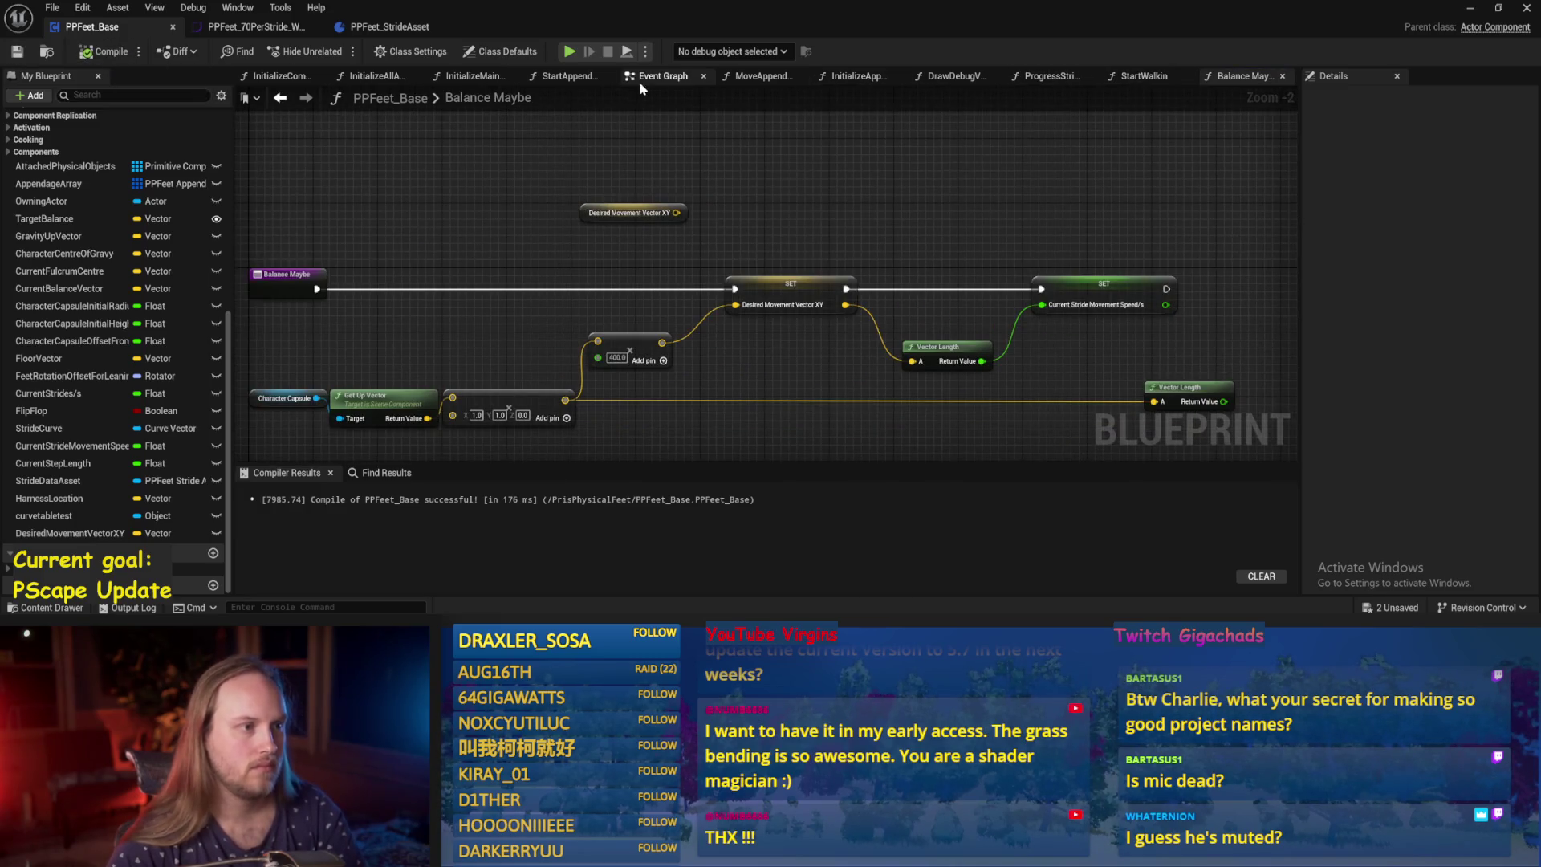
left_click(668, 80)
scroll(955, 355, "down", 1)
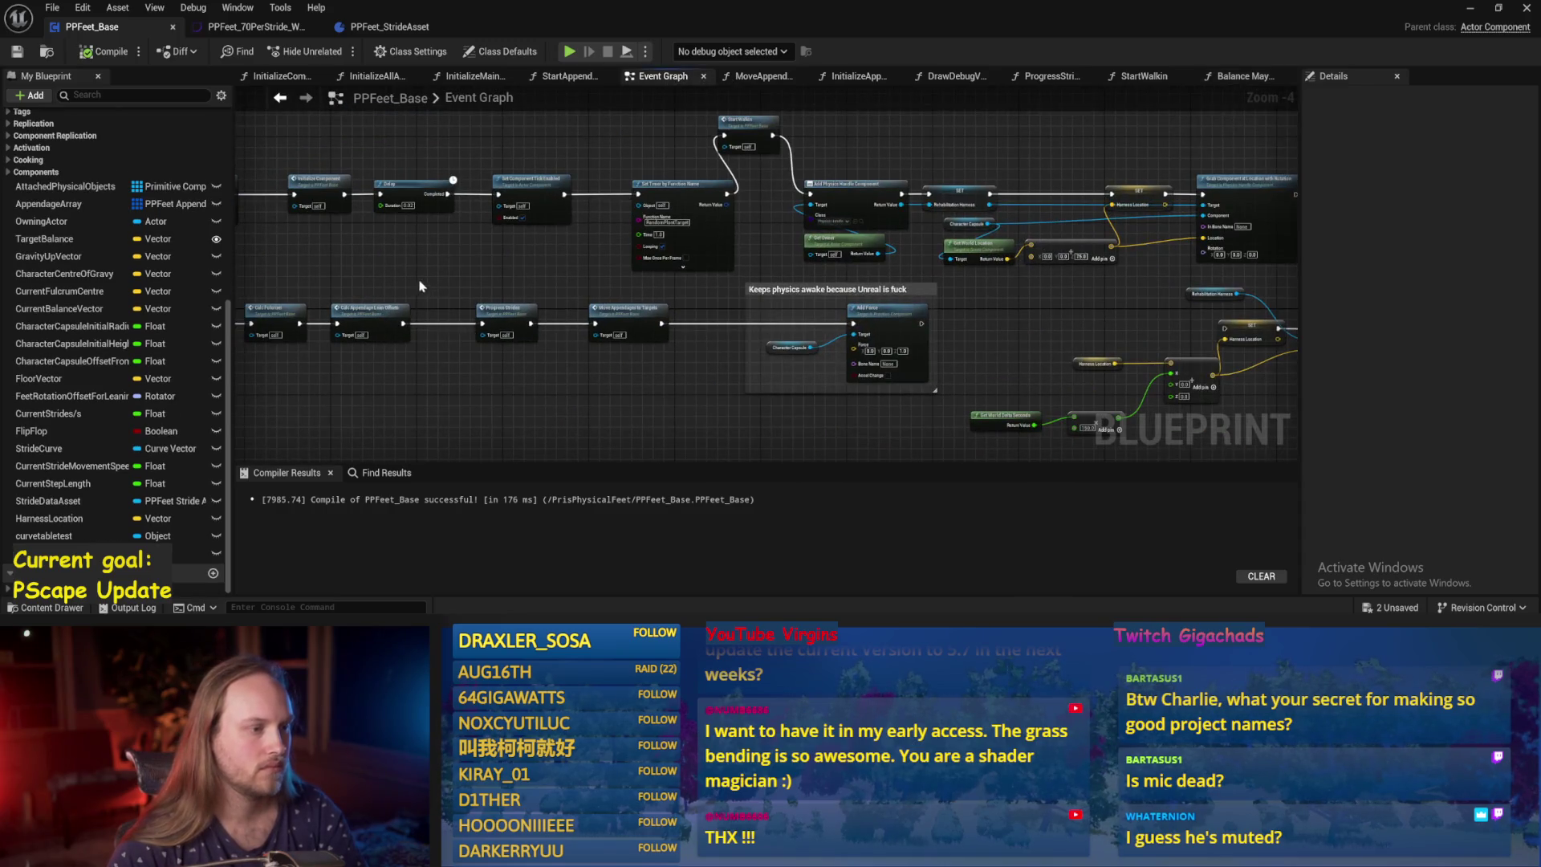
left_click_drag(420, 286, 627, 239)
scroll(644, 248, "up", 2)
left_click(842, 285)
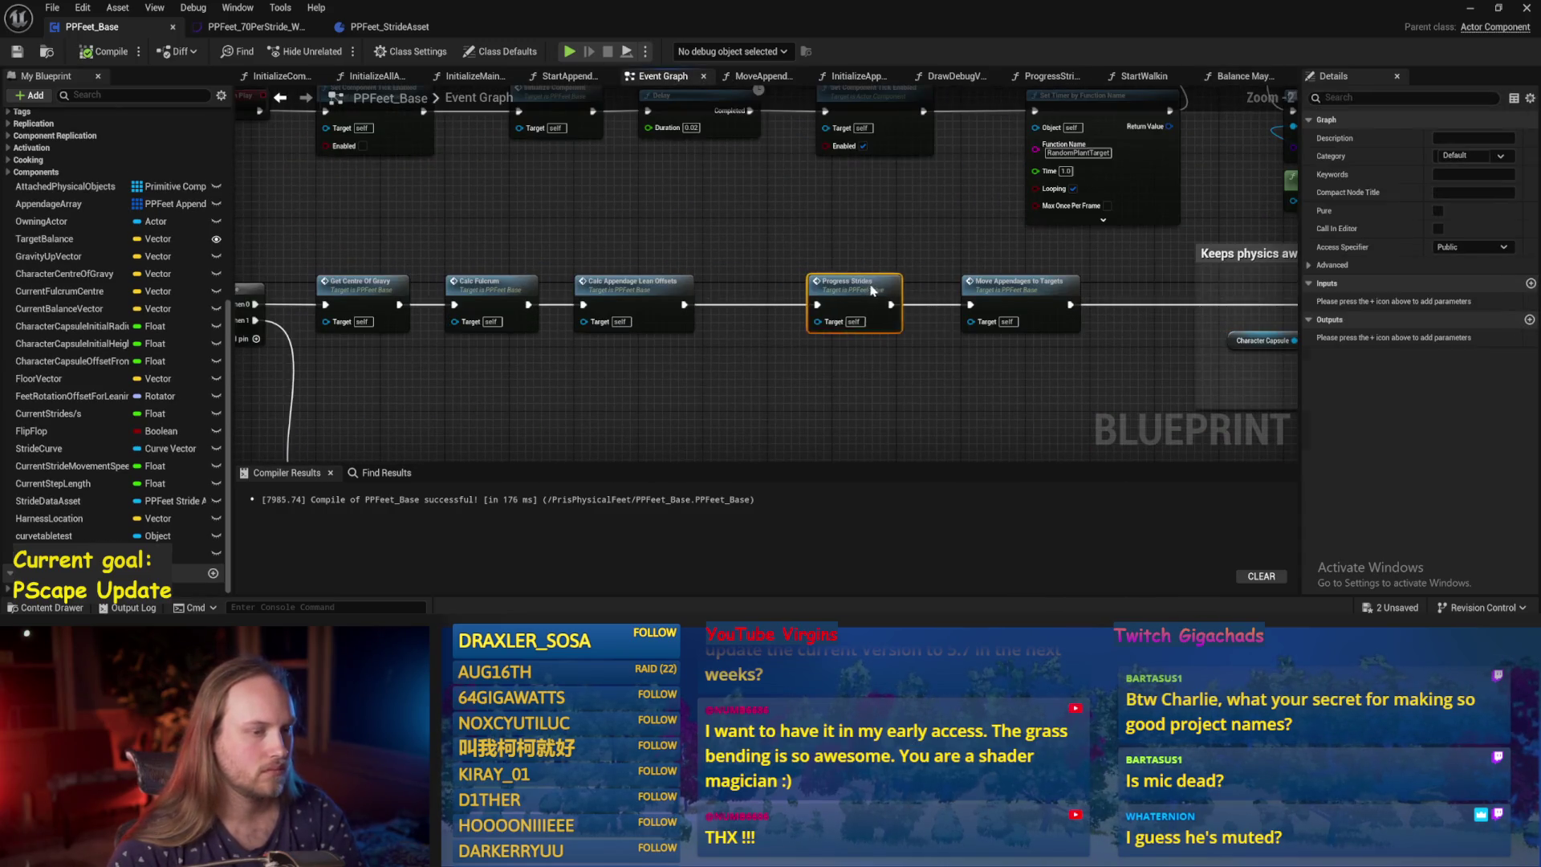
key("Delete")
Insert a Balance Maybe call before Progress Strides, then open ProgressStrides and save.
right_click(793, 252)
type("balance")
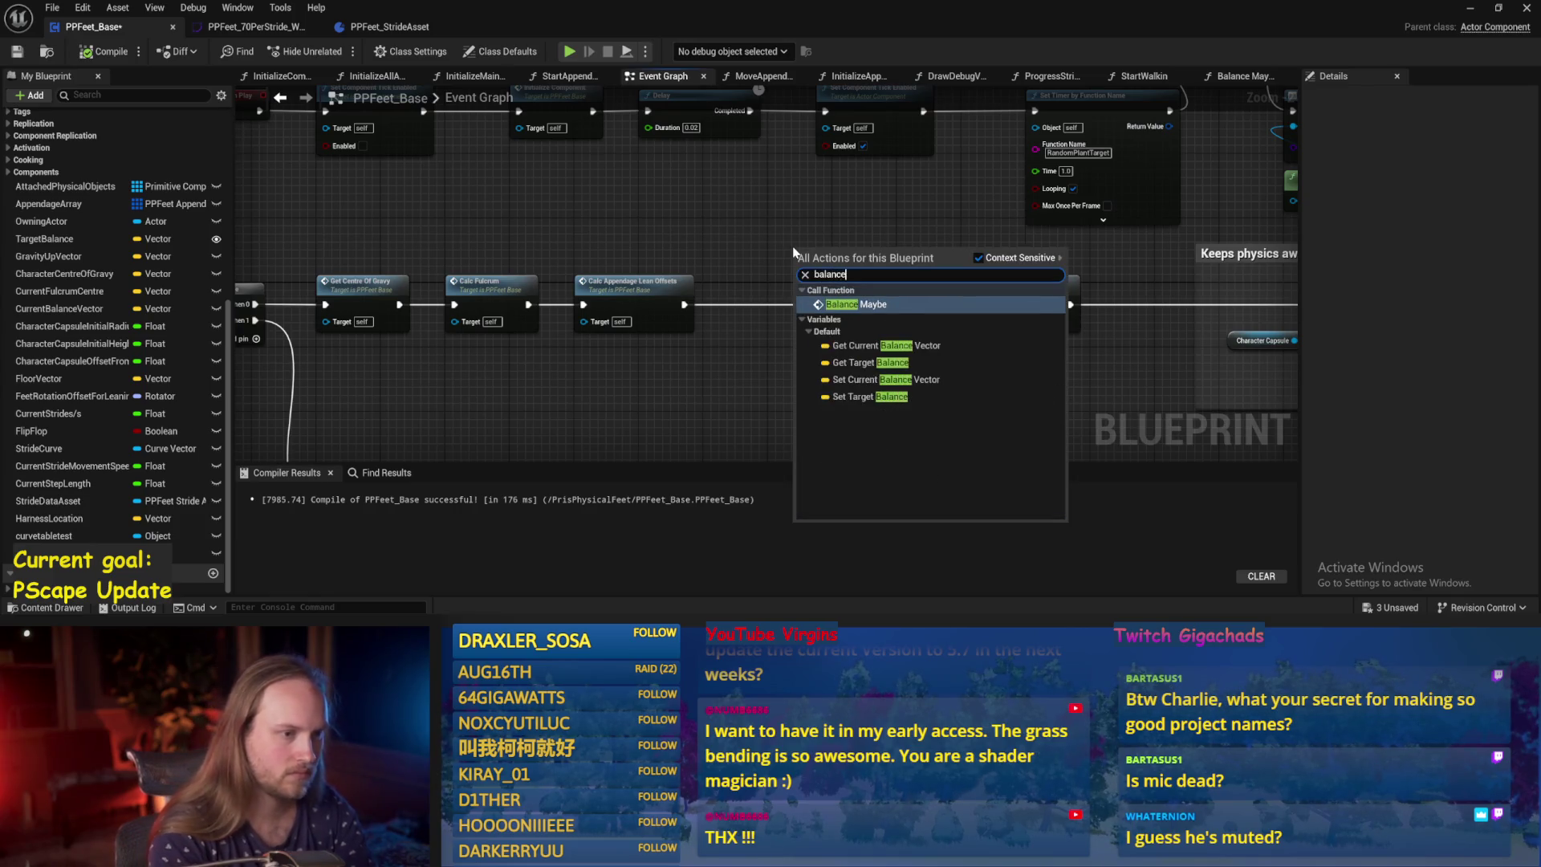
key("Return")
mouse_move(829, 271)
left_mouse_down()
mouse_move(735, 304)
mouse_move(849, 304)
left_mouse_up()
double_click(883, 282)
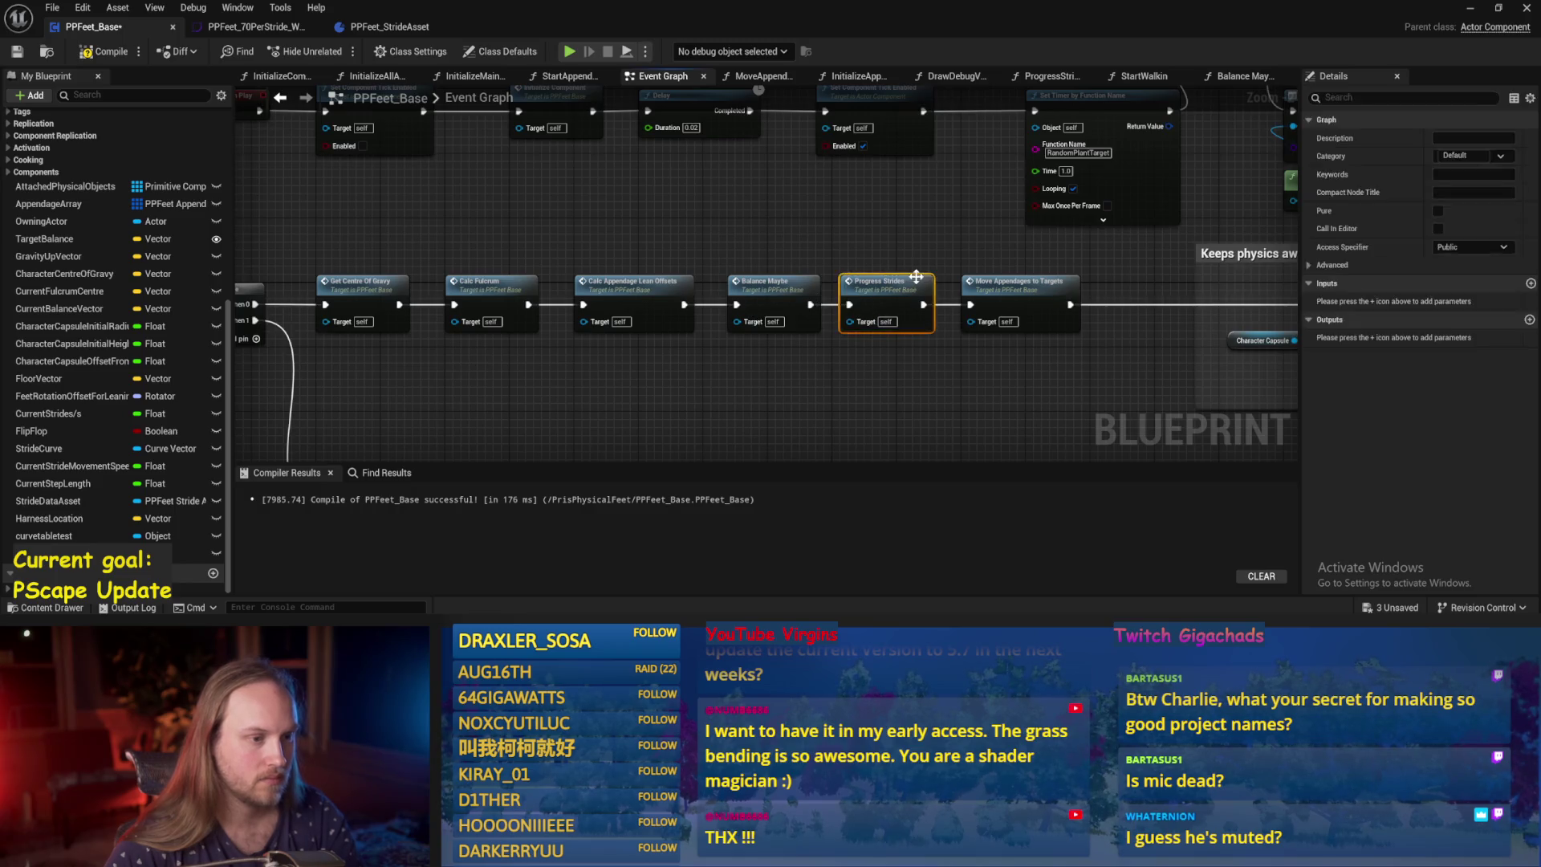
key("ctrl+s")
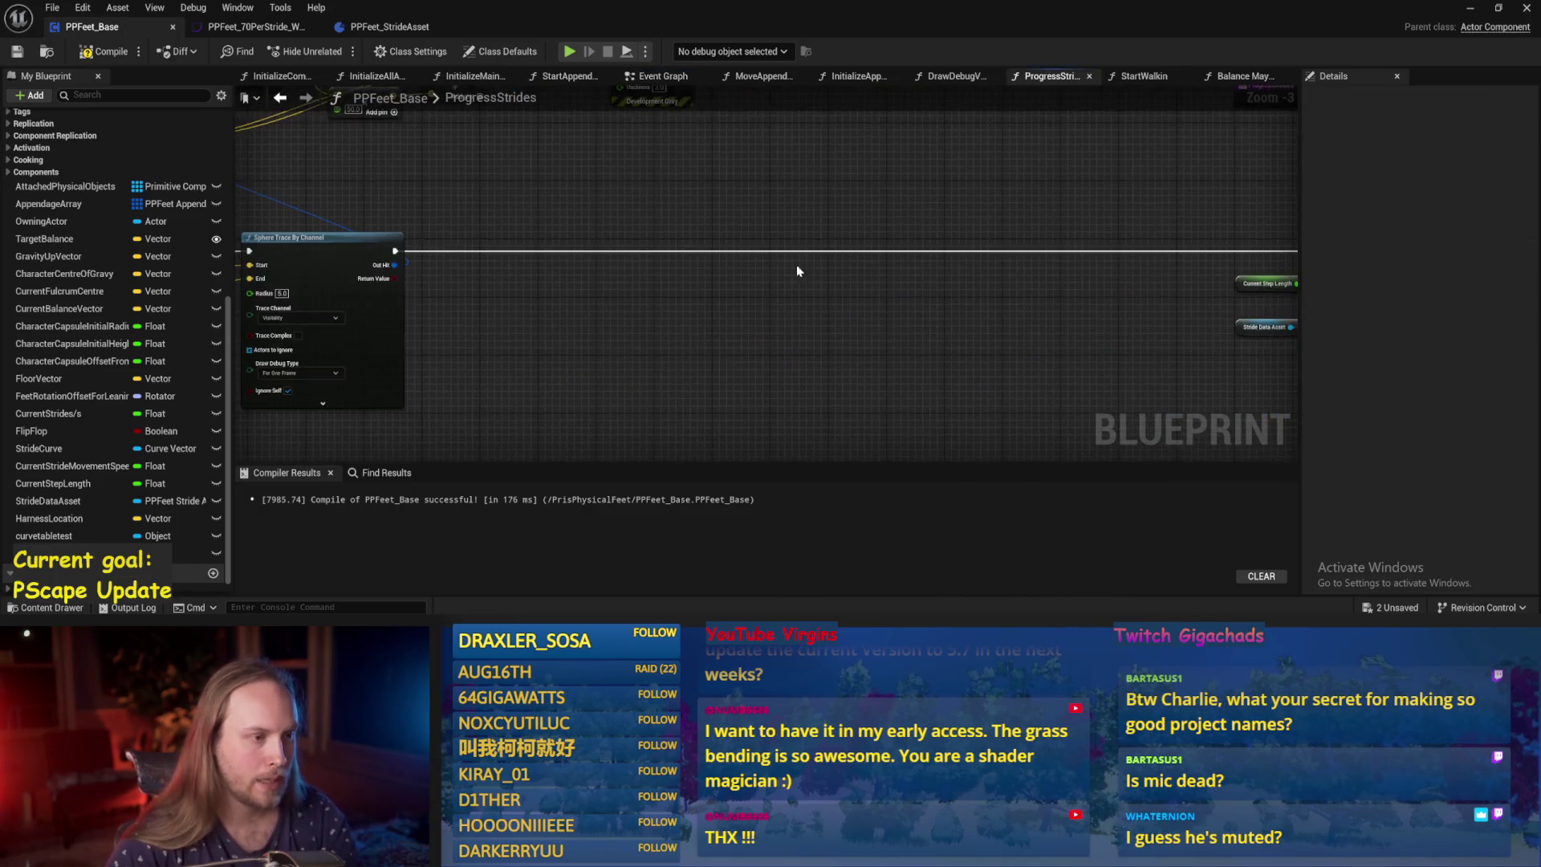
Look over the ProgressStrides graph up to the Step Length Warp Factor setter and recompile.
left_click_drag(796, 263, 457, 277)
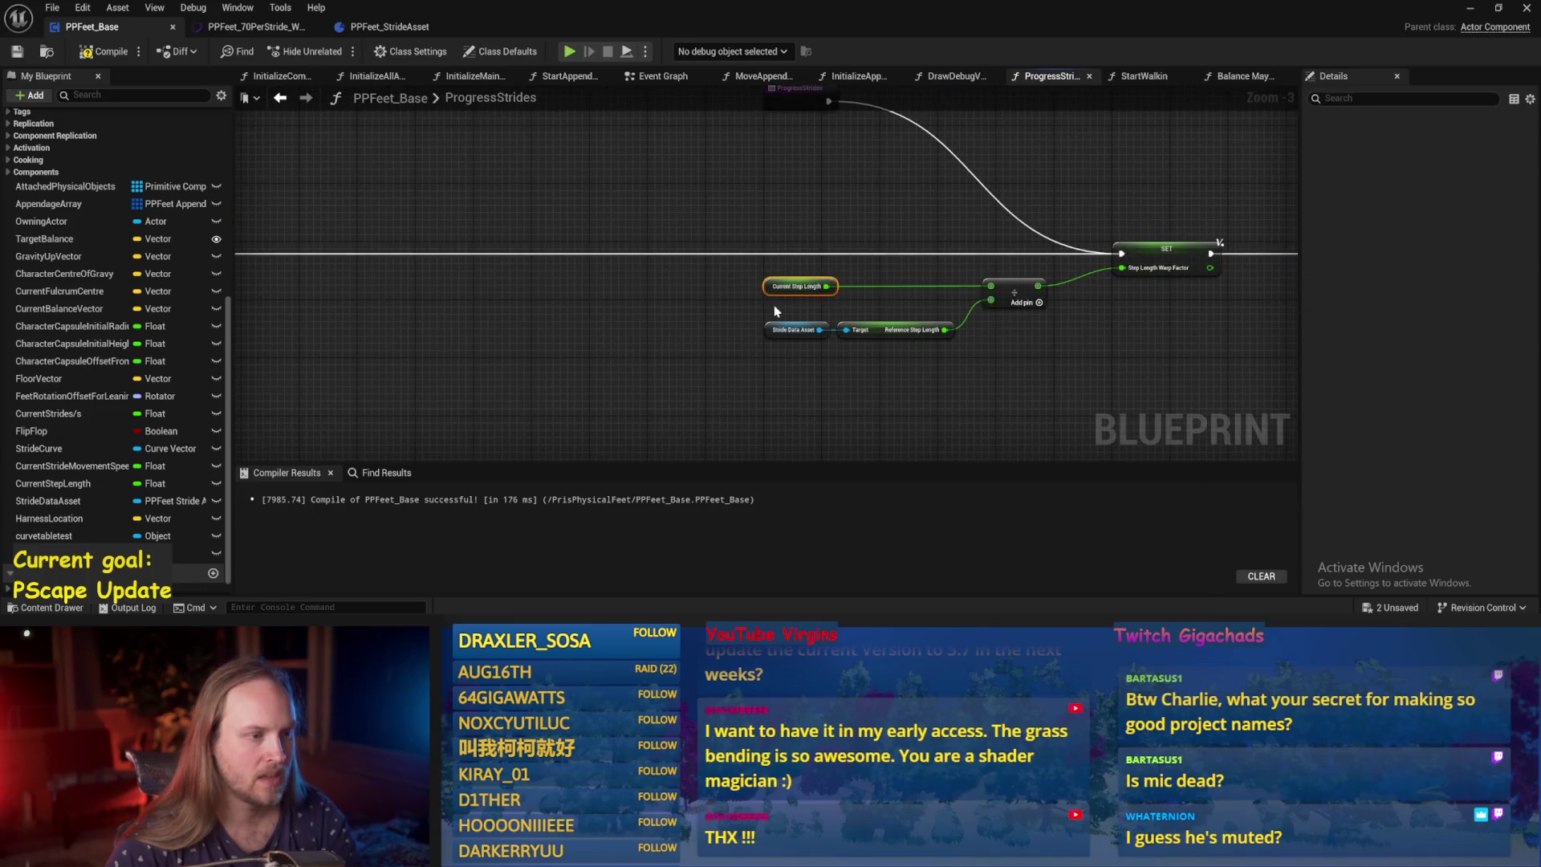
left_click_drag(655, 182, 305, 194)
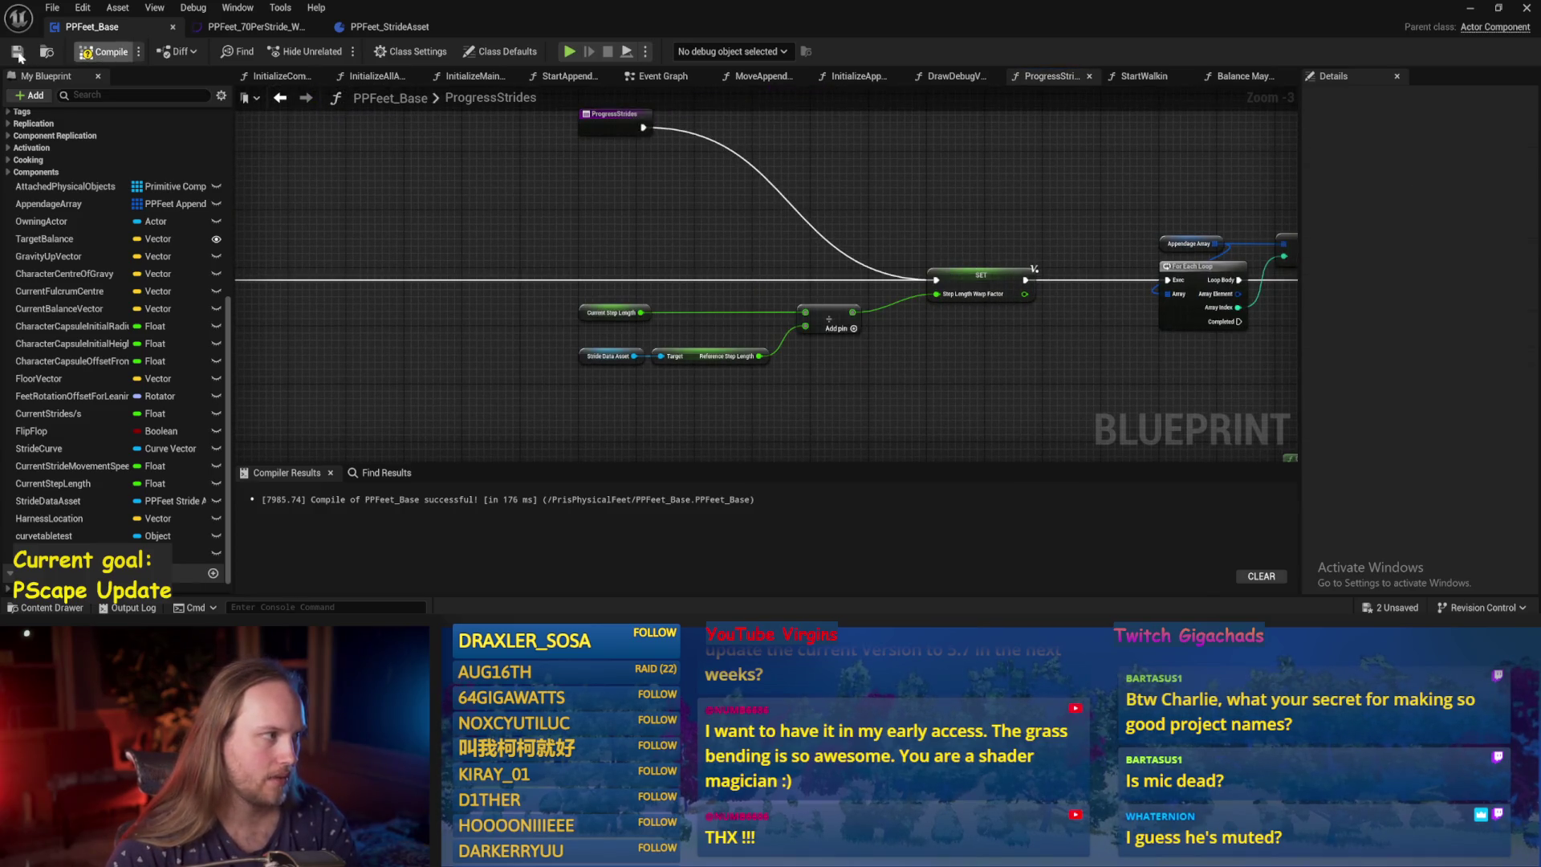
key("F7")
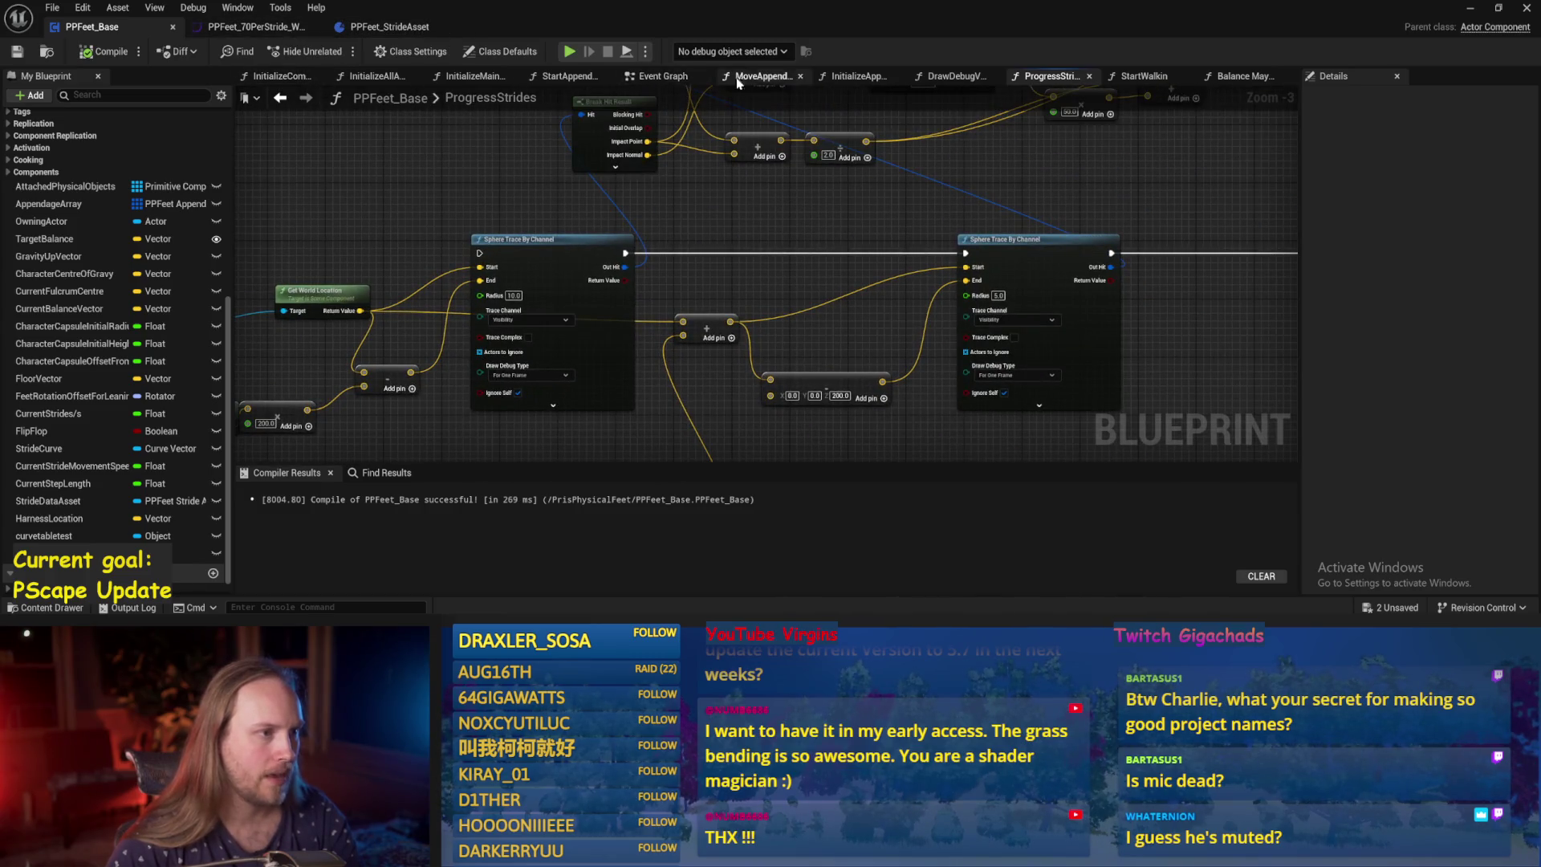
Return to Balance Maybe, frame its whole node chain, and recompile.
left_click(1226, 78)
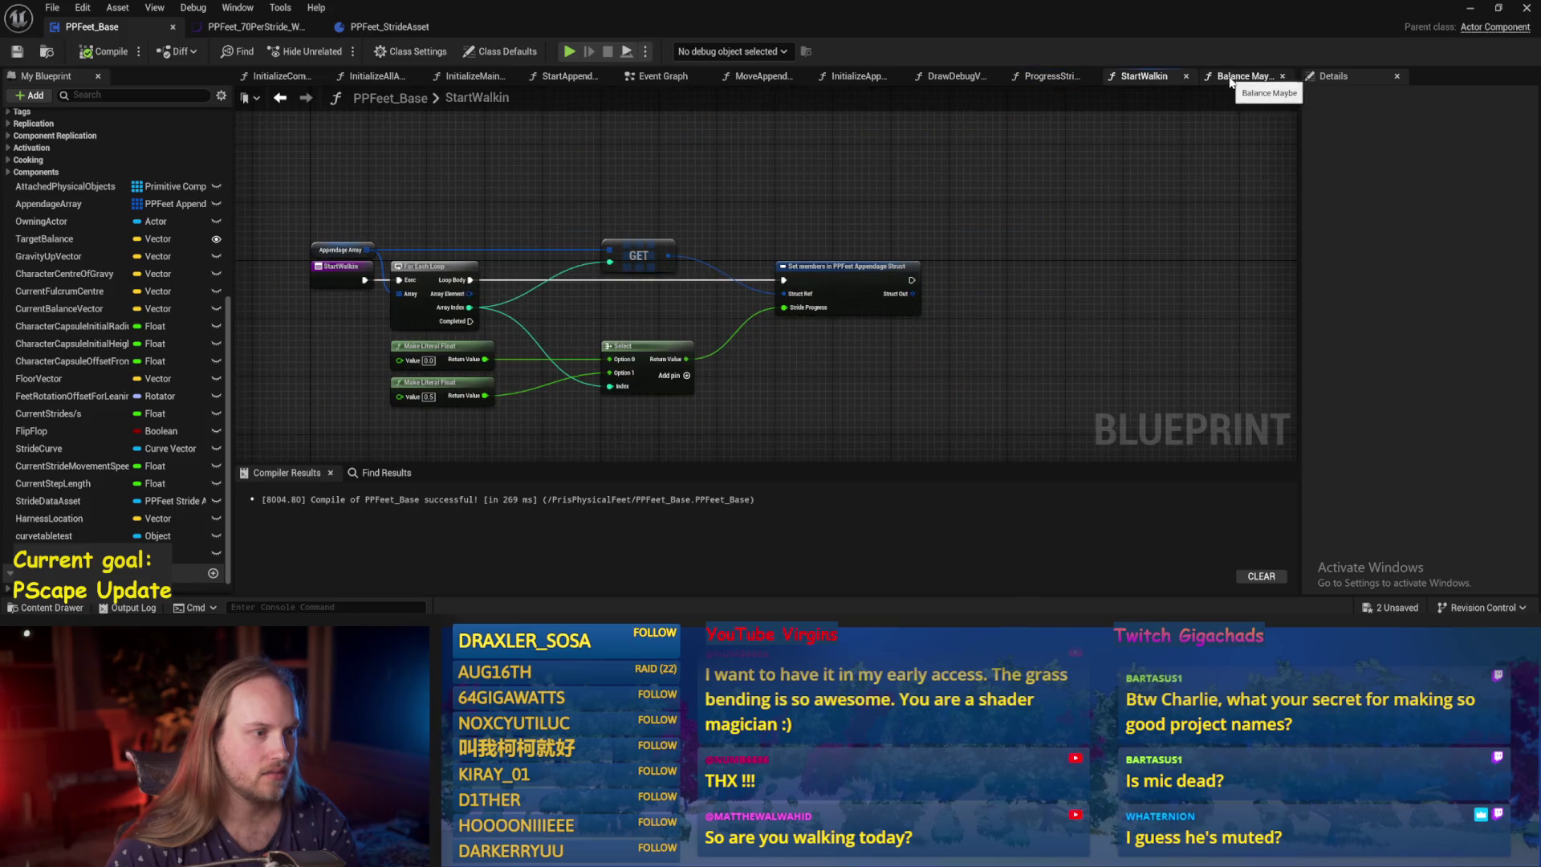
scroll(906, 298, "up", 1)
left_click_drag(817, 247, 633, 229)
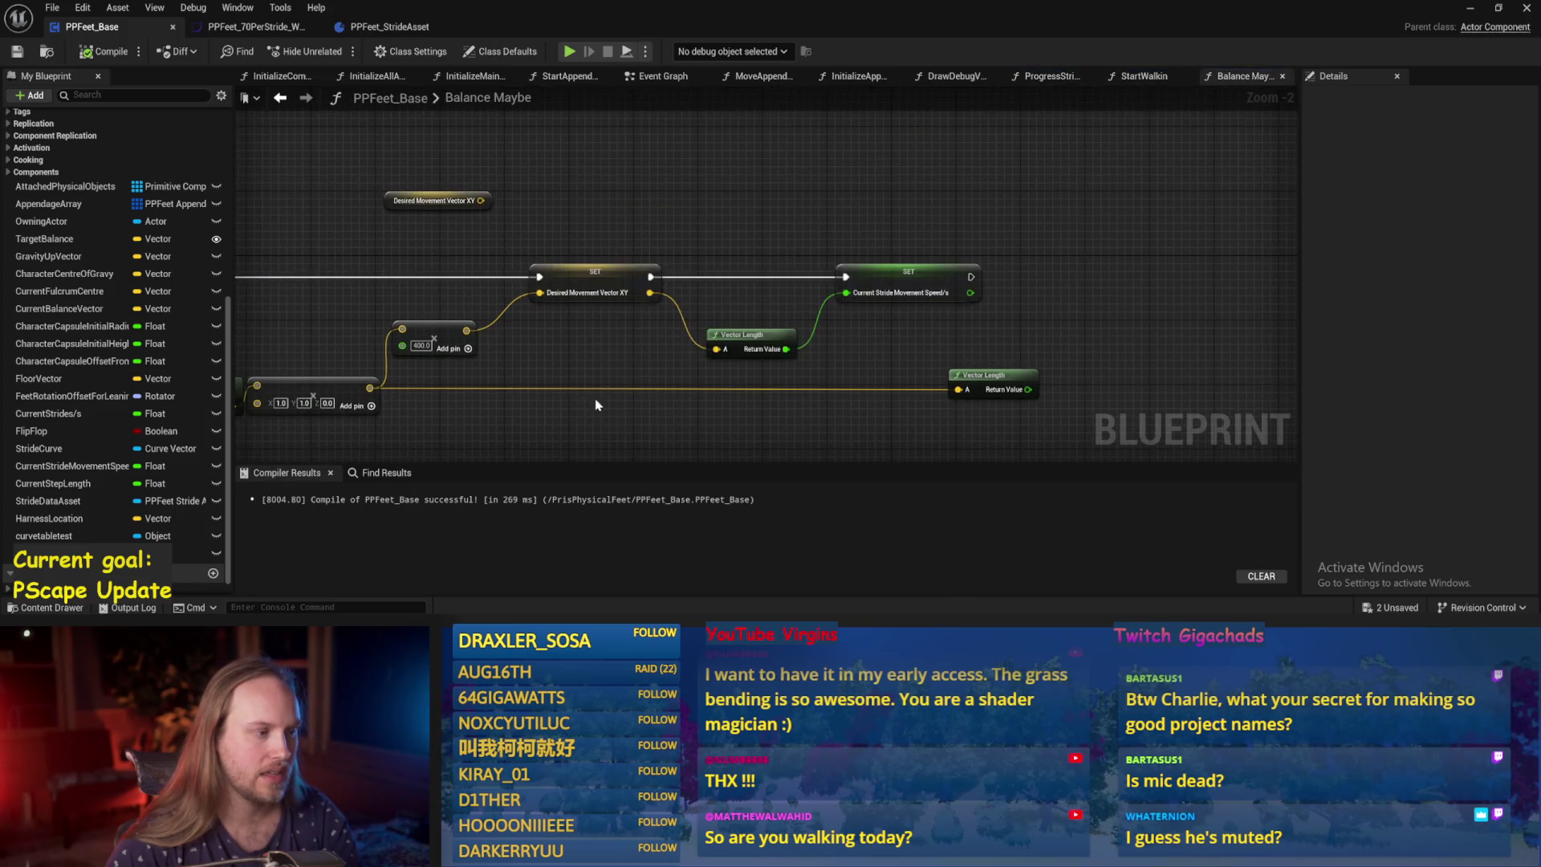
mouse_move(597, 405)
left_mouse_down()
mouse_move(678, 317)
mouse_move(775, 329)
mouse_move(710, 336)
left_mouse_up()
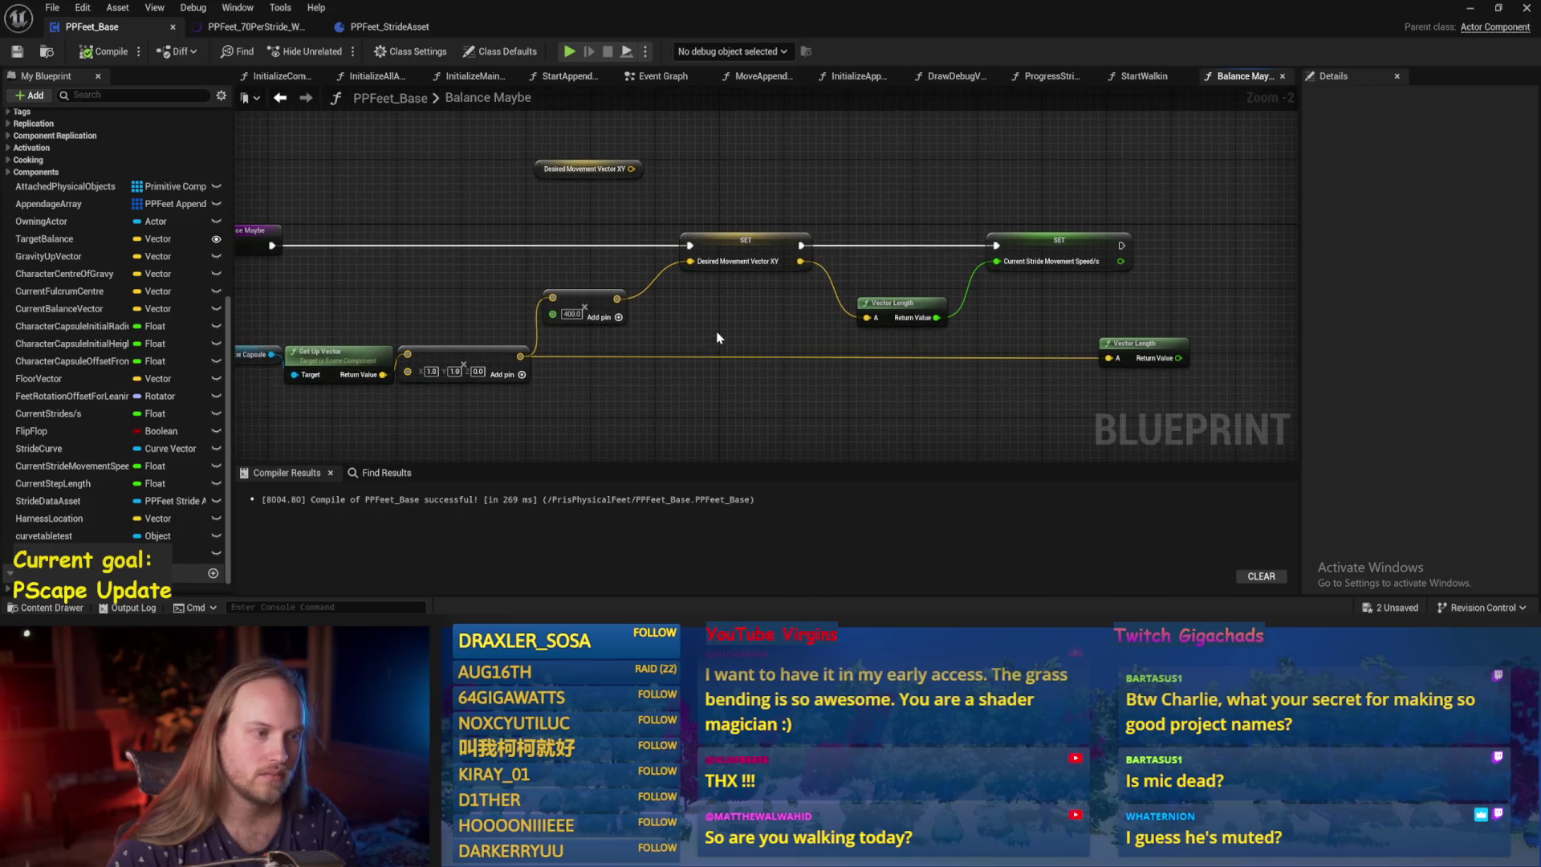
mouse_move(761, 312)
left_mouse_down()
mouse_move(526, 344)
mouse_move(776, 303)
left_mouse_up()
left_click(105, 51)
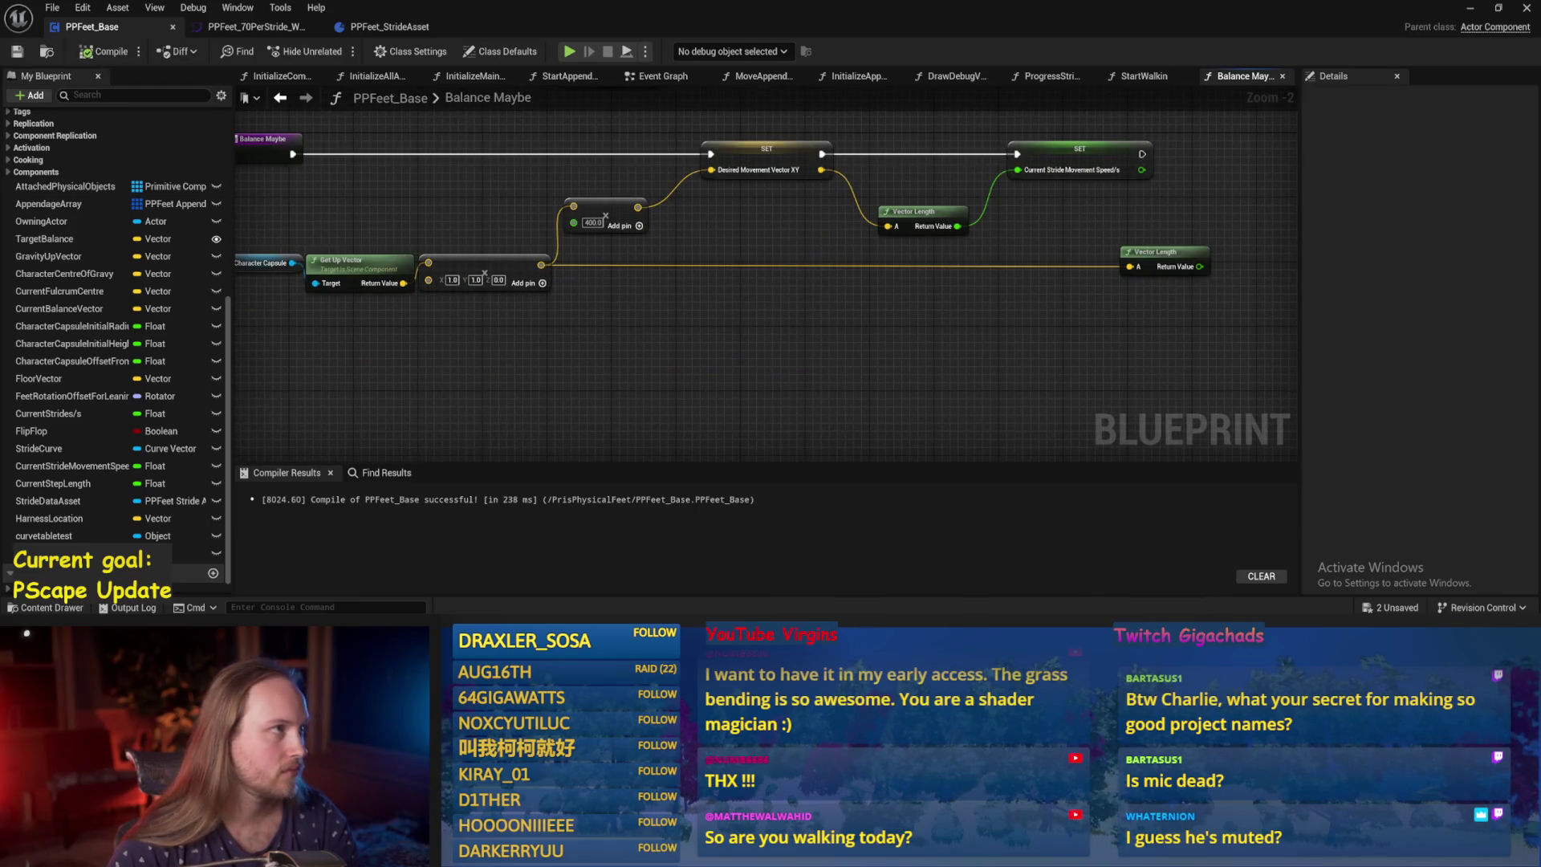
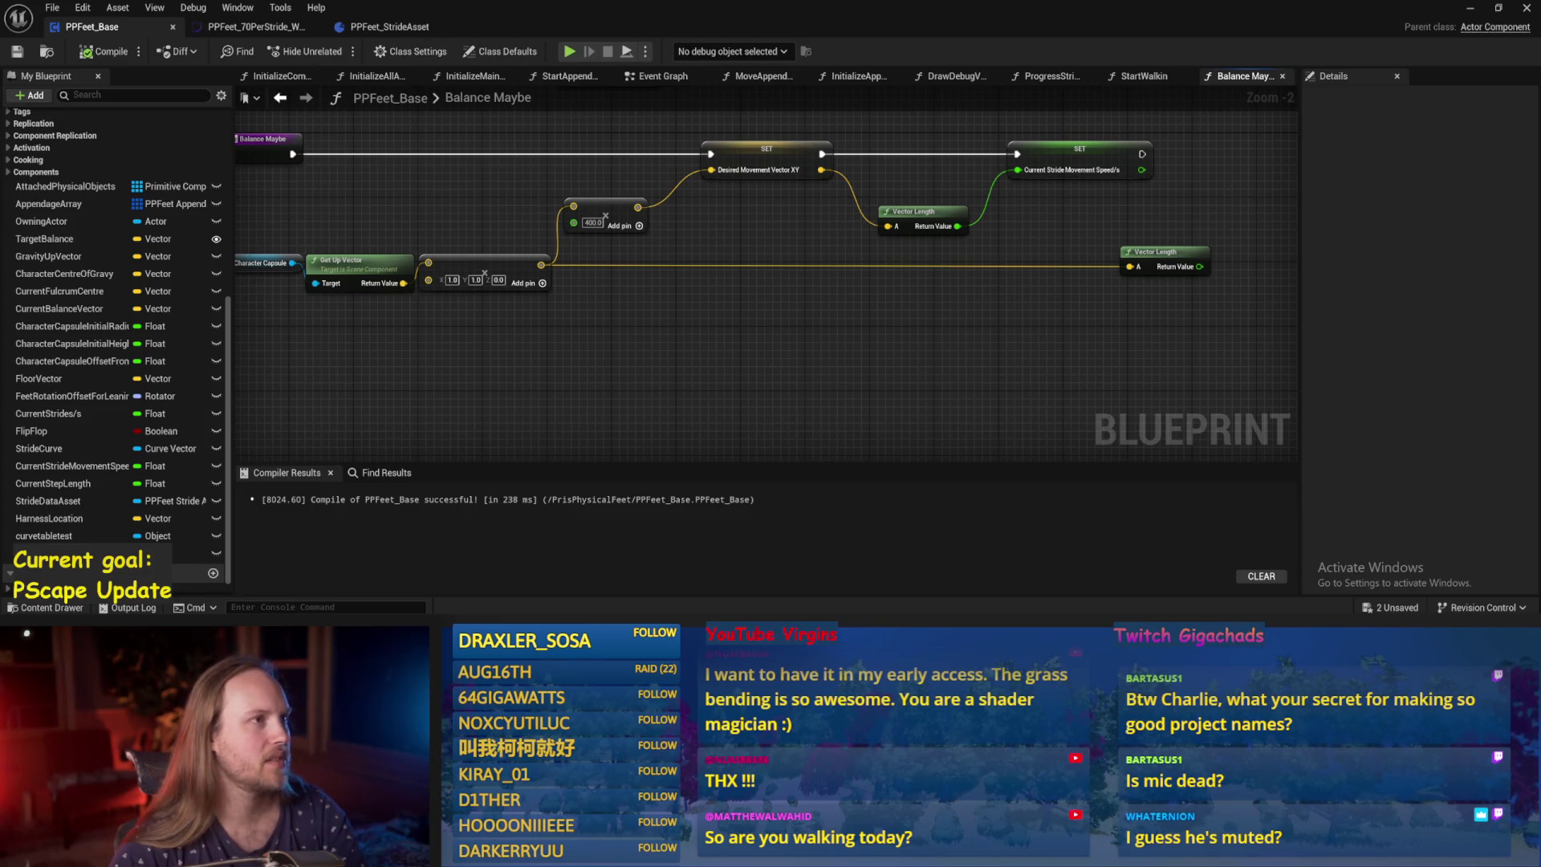
Wire Current Stride Movement Speed into a new Map Range Clamped node found via a 'remaprange' search.
mouse_move(885, 374)
left_mouse_down()
mouse_move(973, 251)
mouse_move(648, 268)
mouse_move(795, 263)
left_mouse_up()
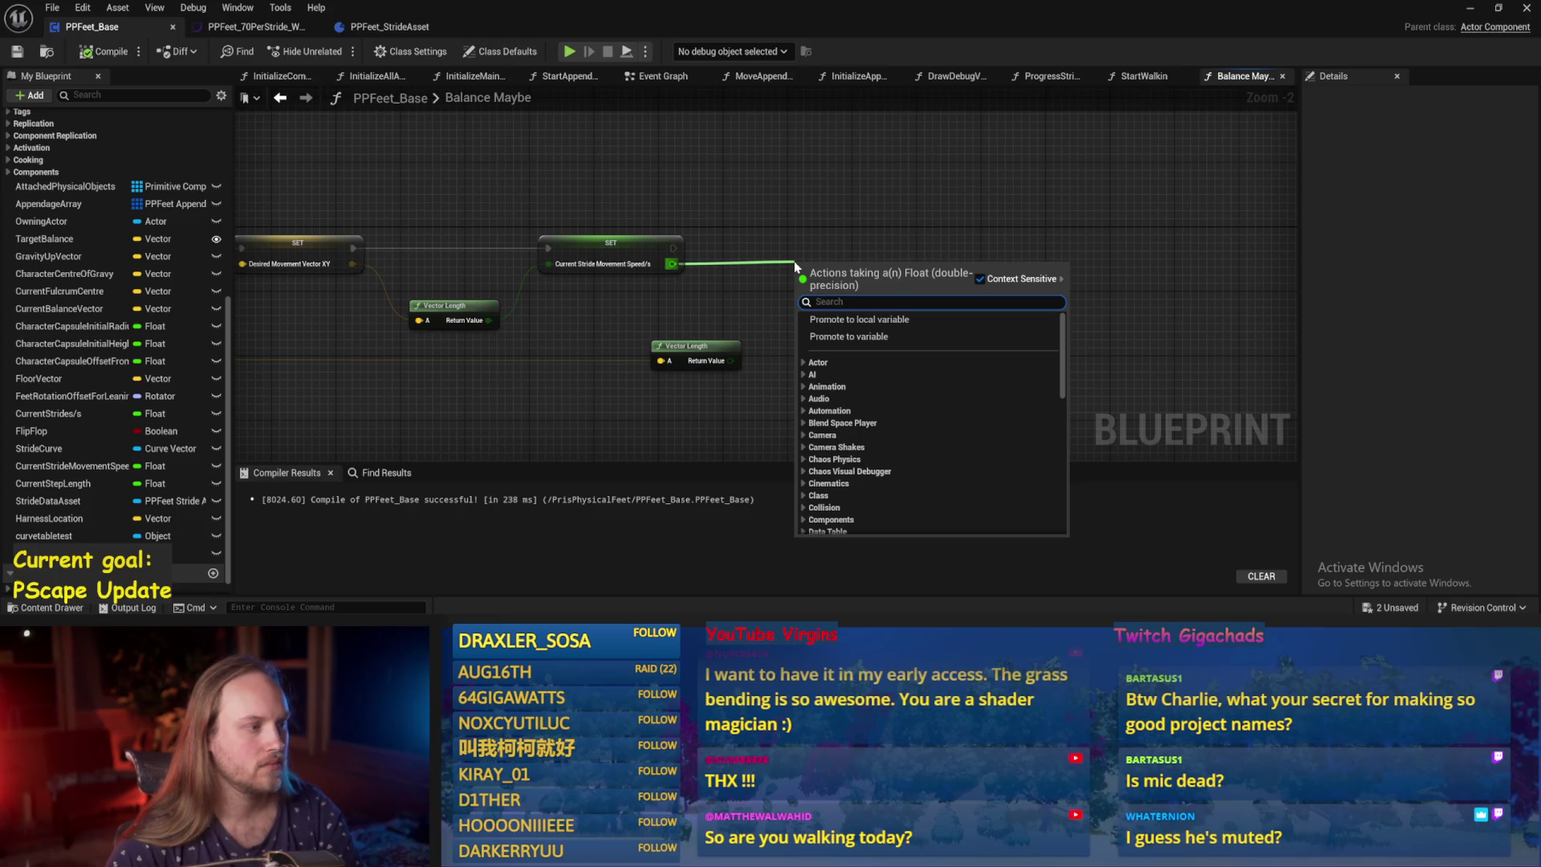
left_click(629, 157)
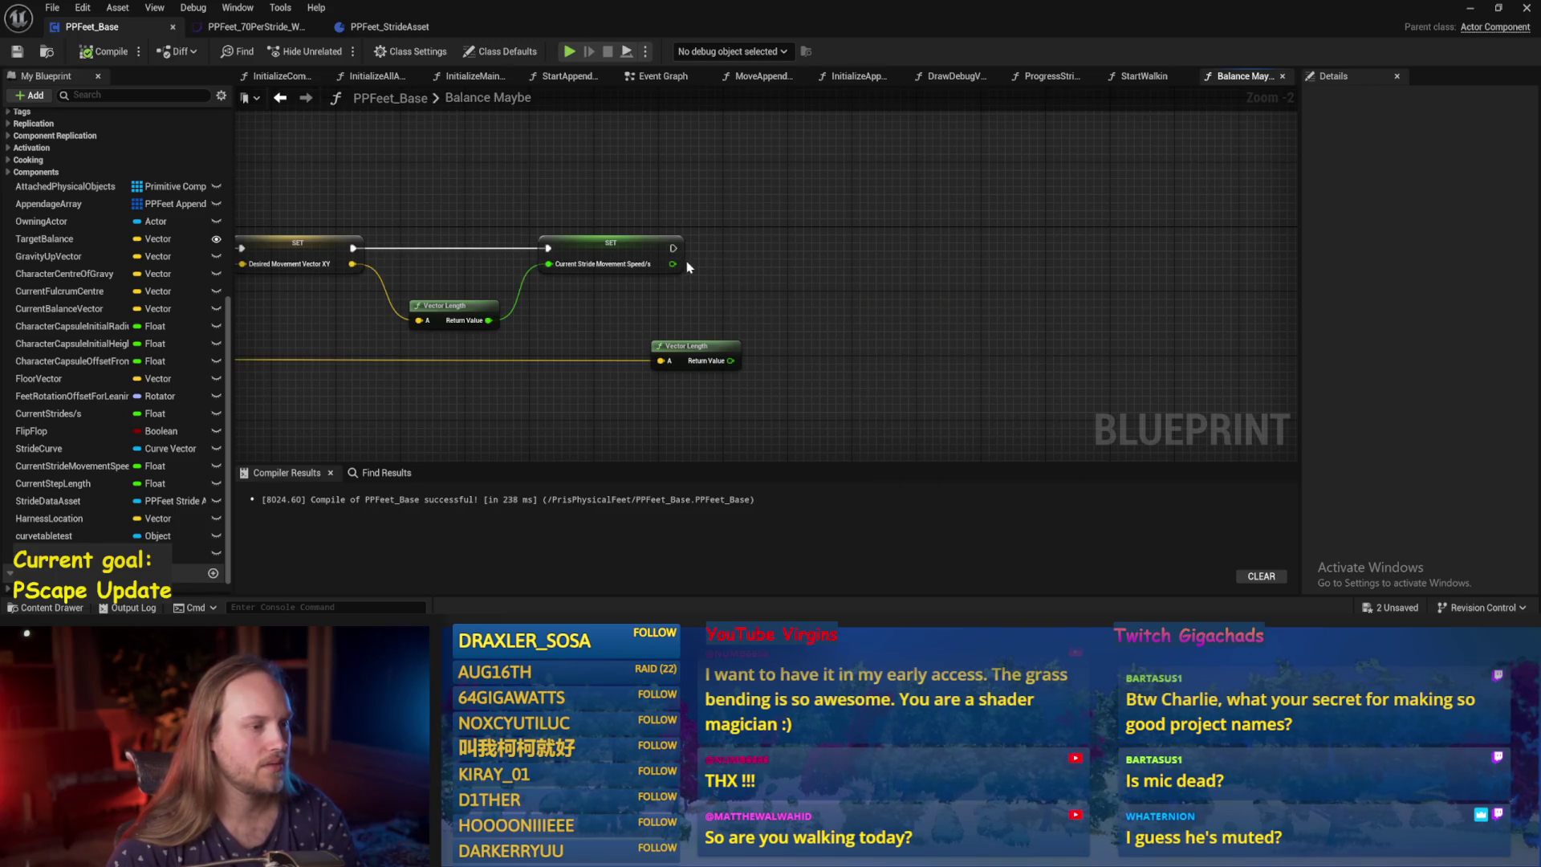
left_click_drag(673, 264, 854, 275)
type("remap")
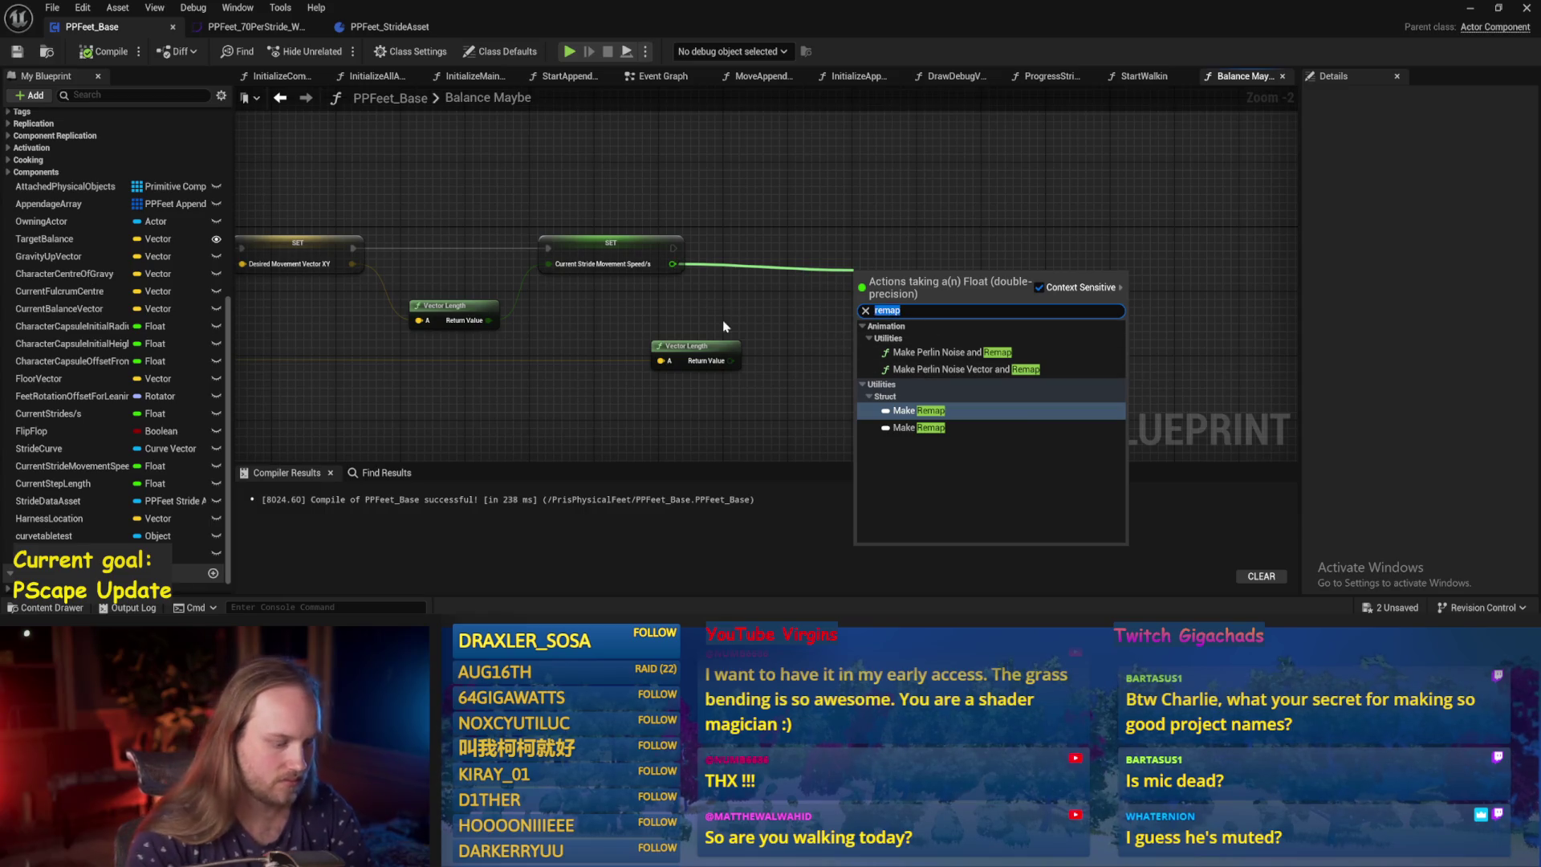
type("range")
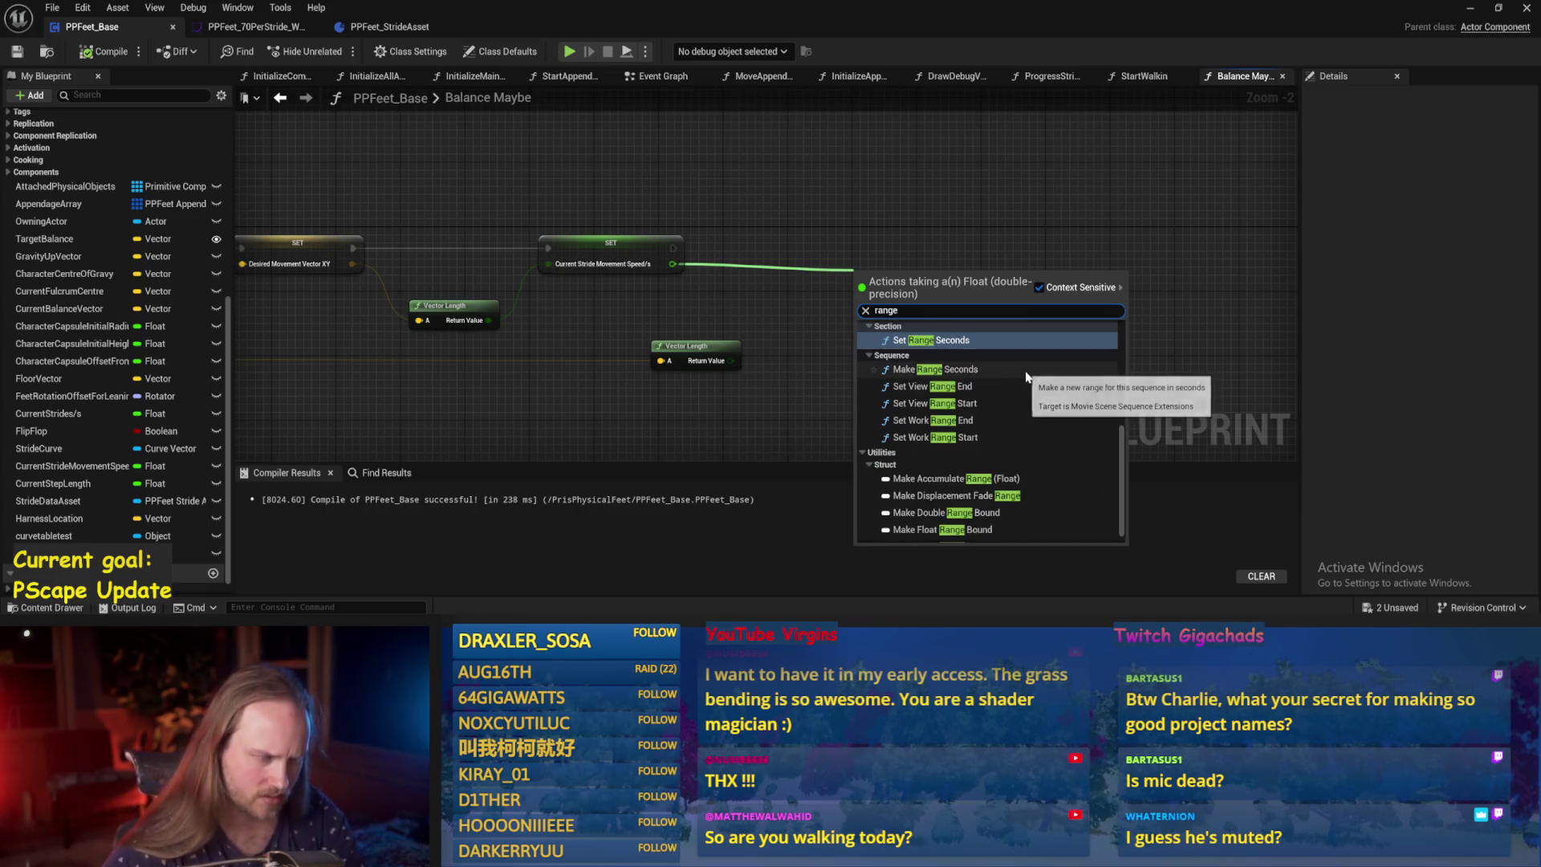
scroll(1026, 379, "up", 5)
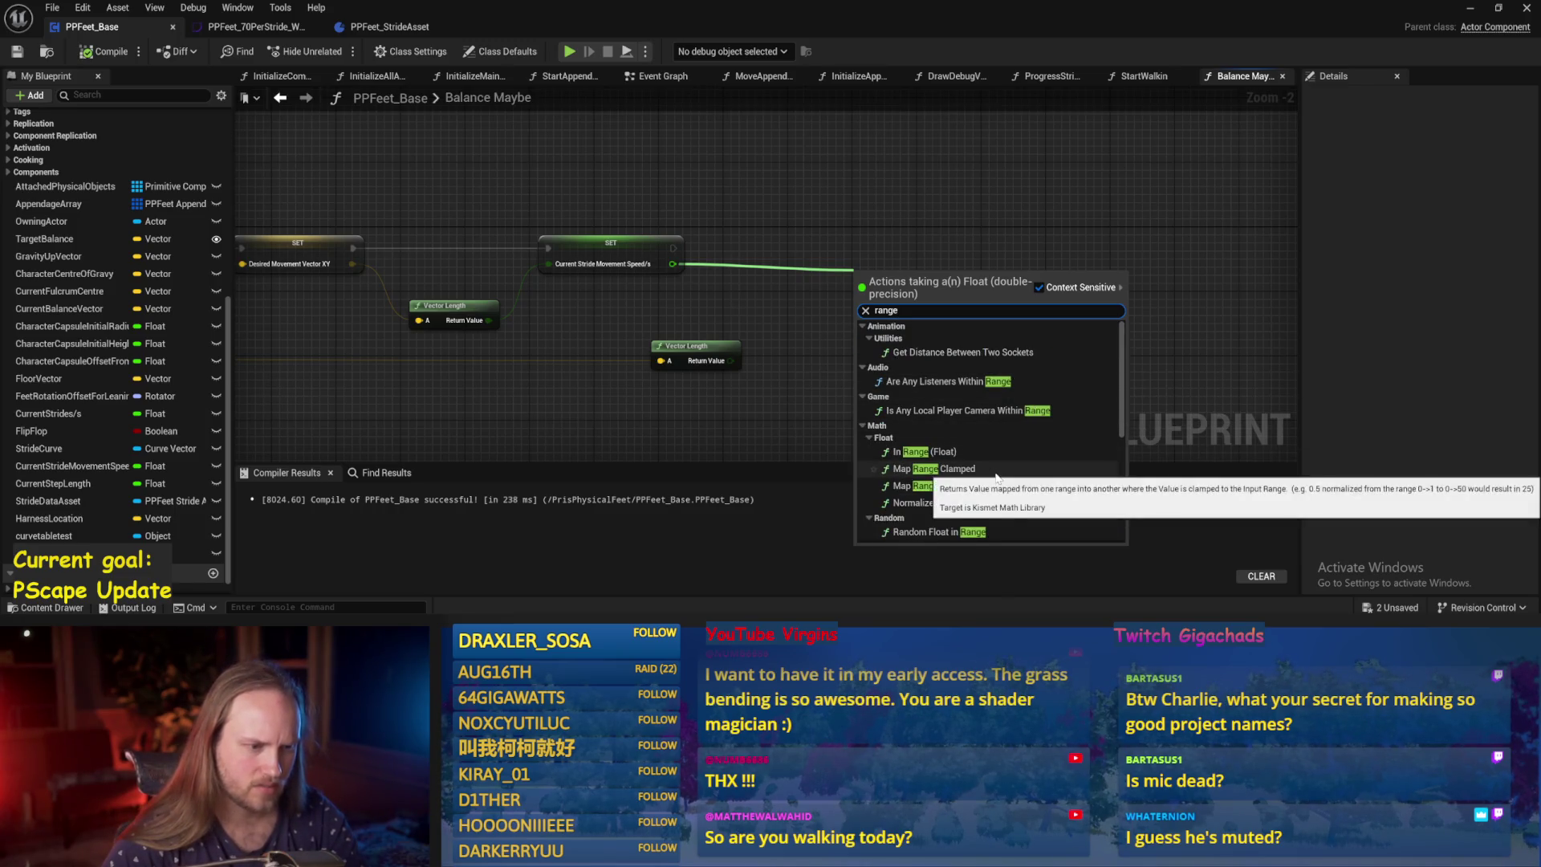
key("Escape")
scroll(807, 380, "up", 1)
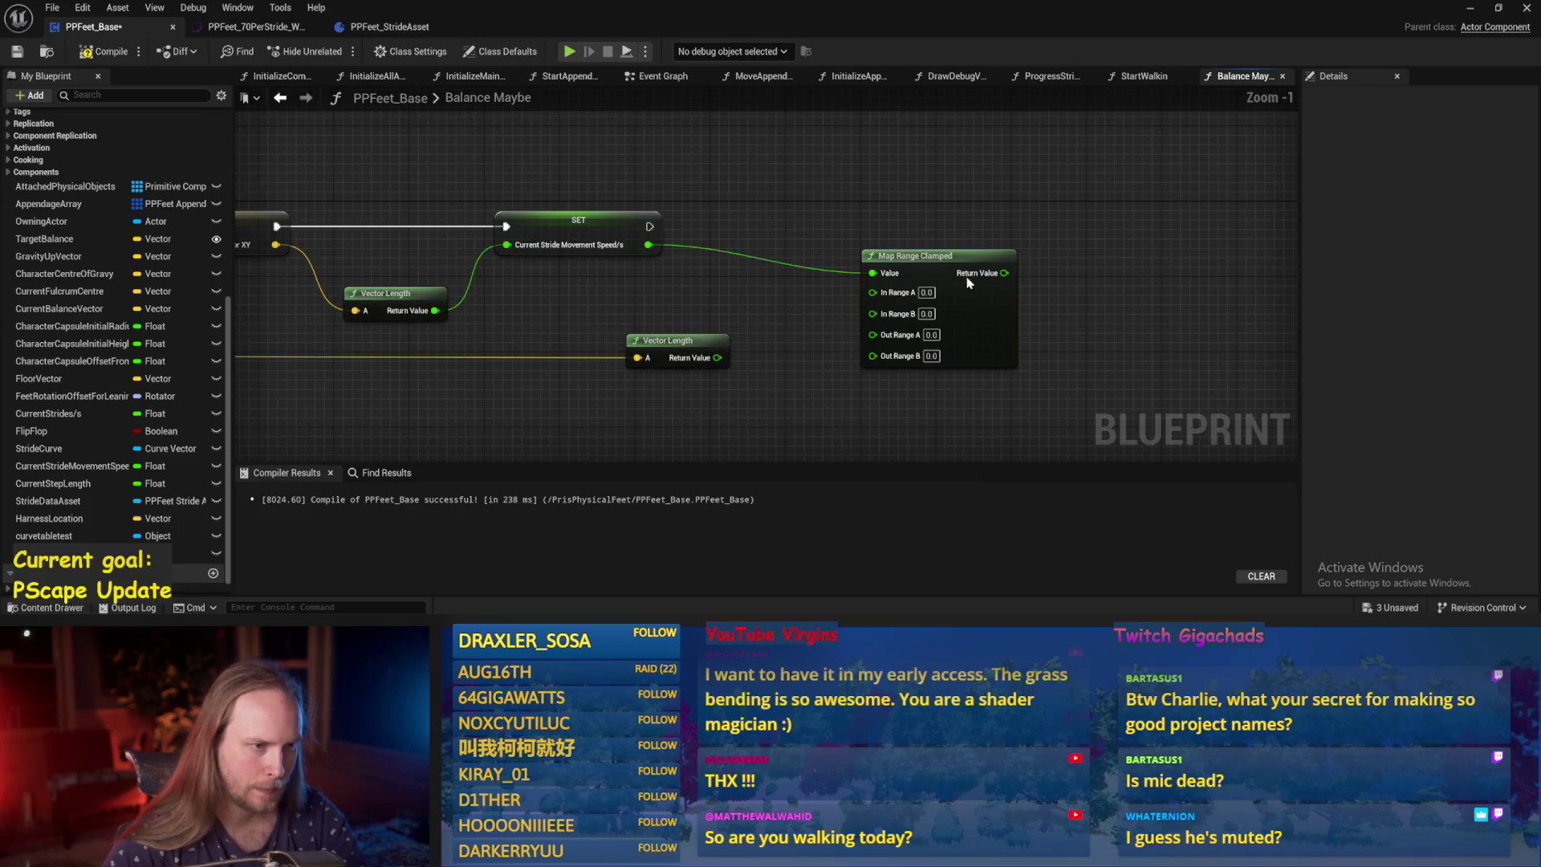
Set Map Range Clamped's In Range A to 0 and In Range B to 400.
left_click_drag(886, 257, 868, 215)
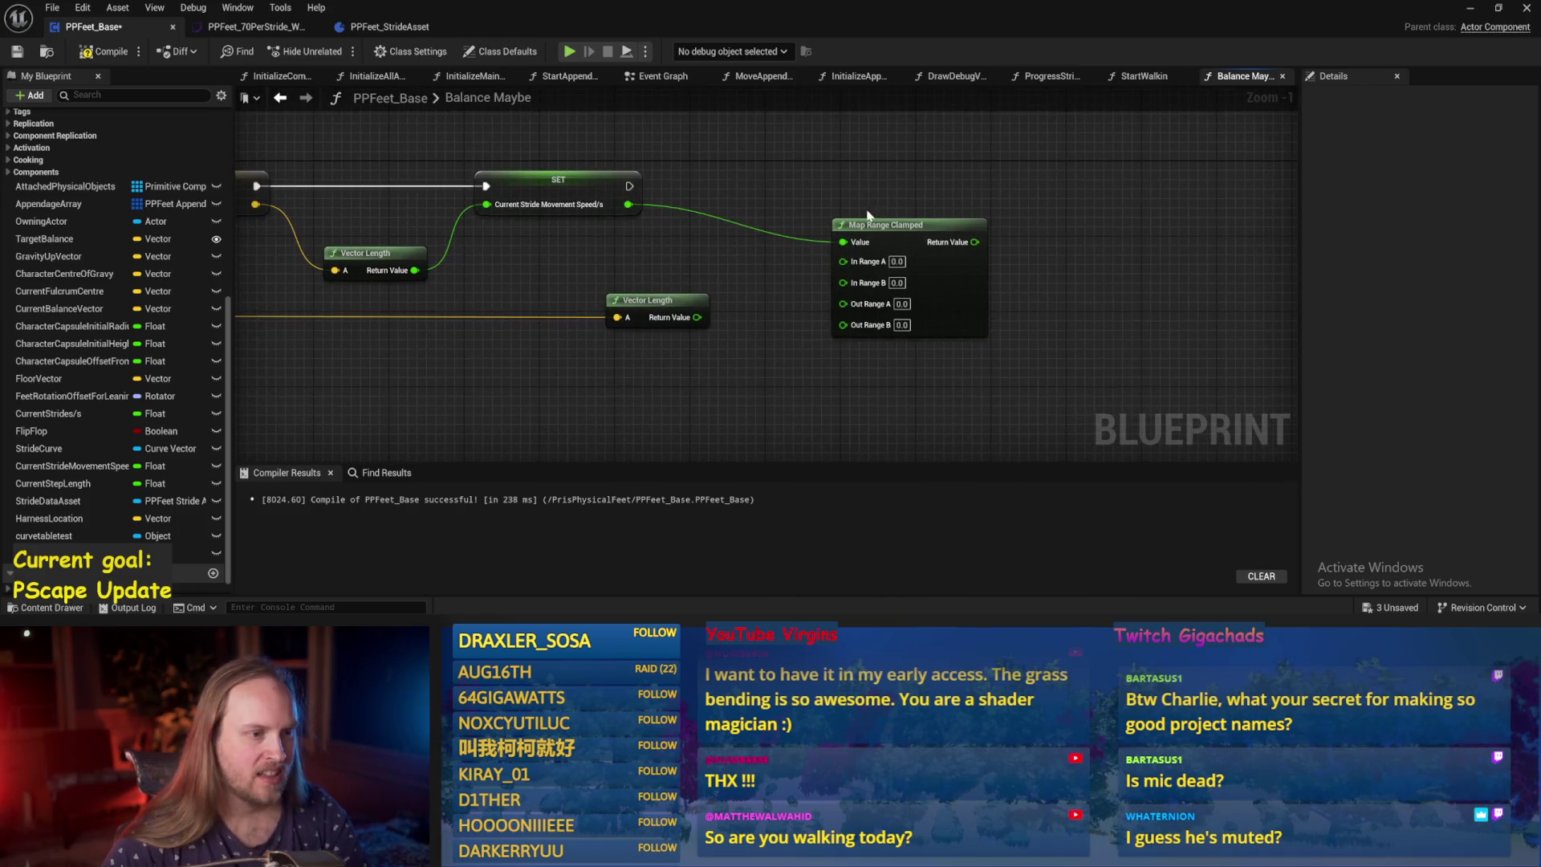
left_click(897, 261)
type("10")
key("Return")
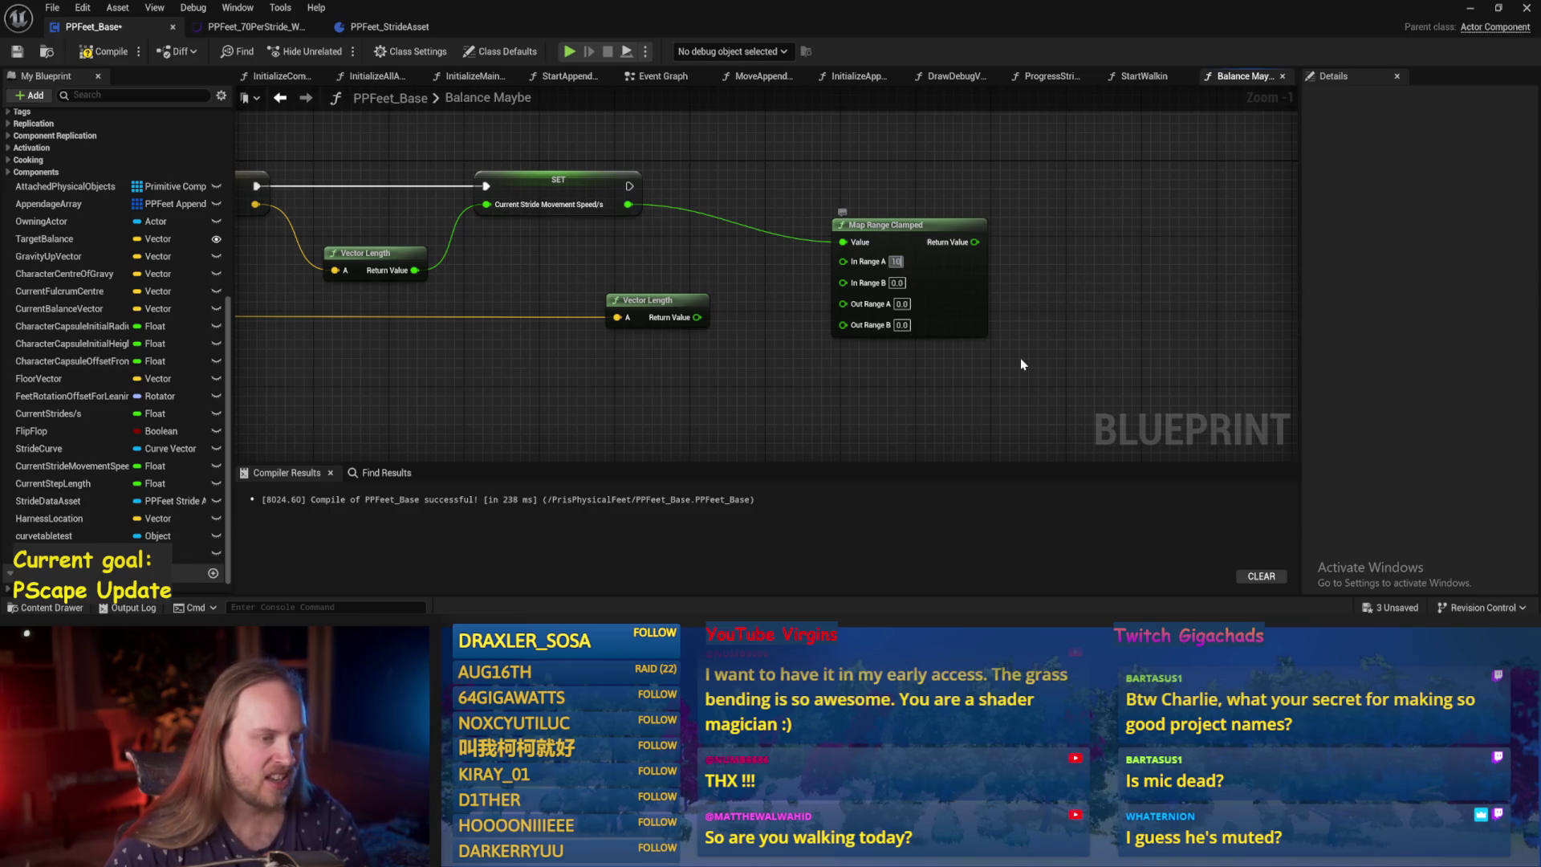
key("ctrl+z")
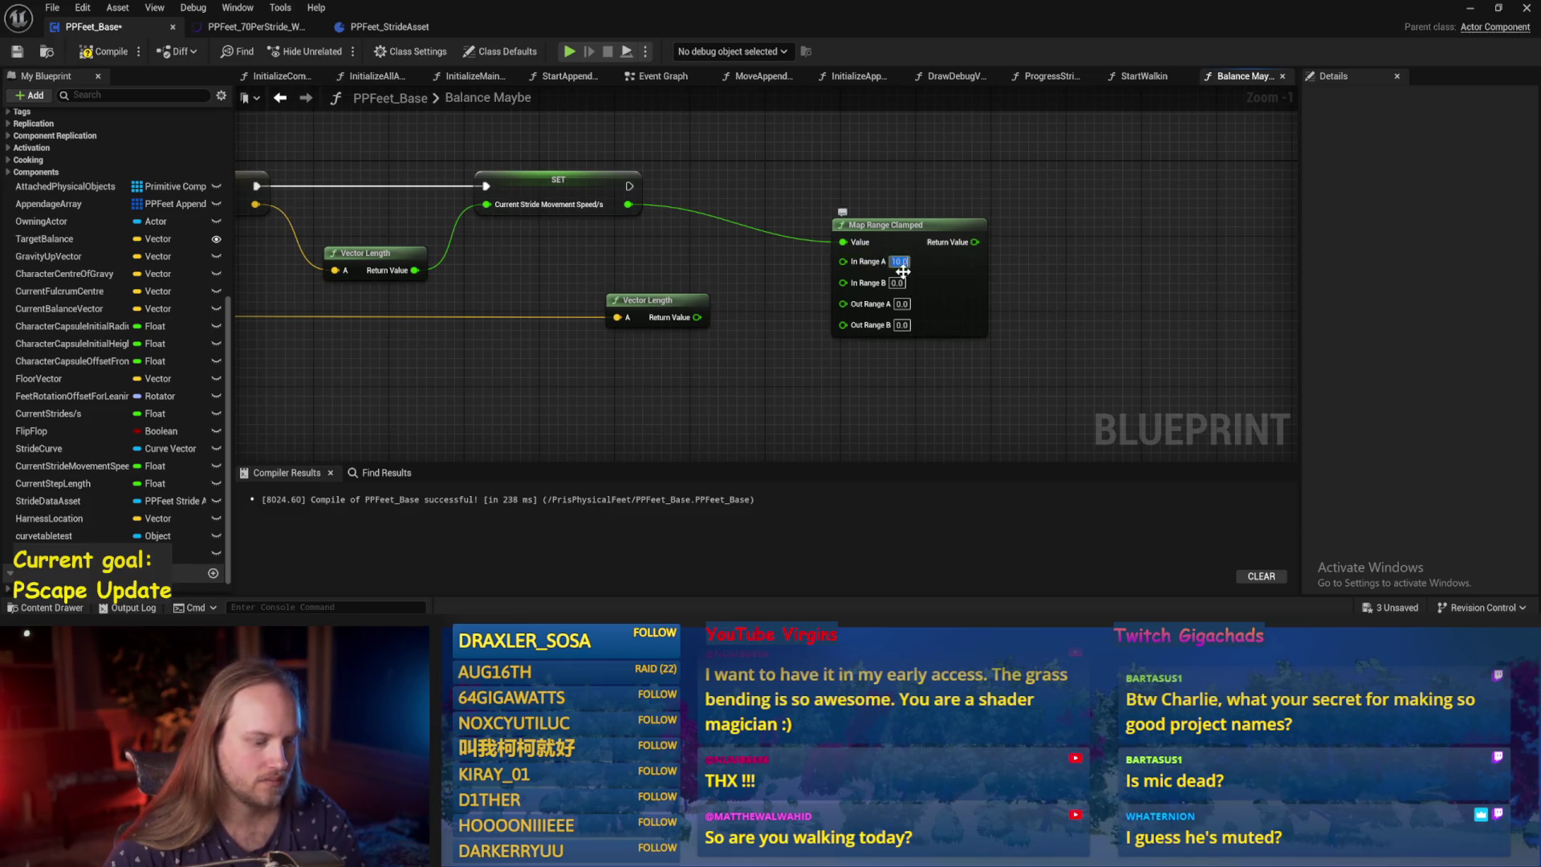
left_click(897, 282)
type("00")
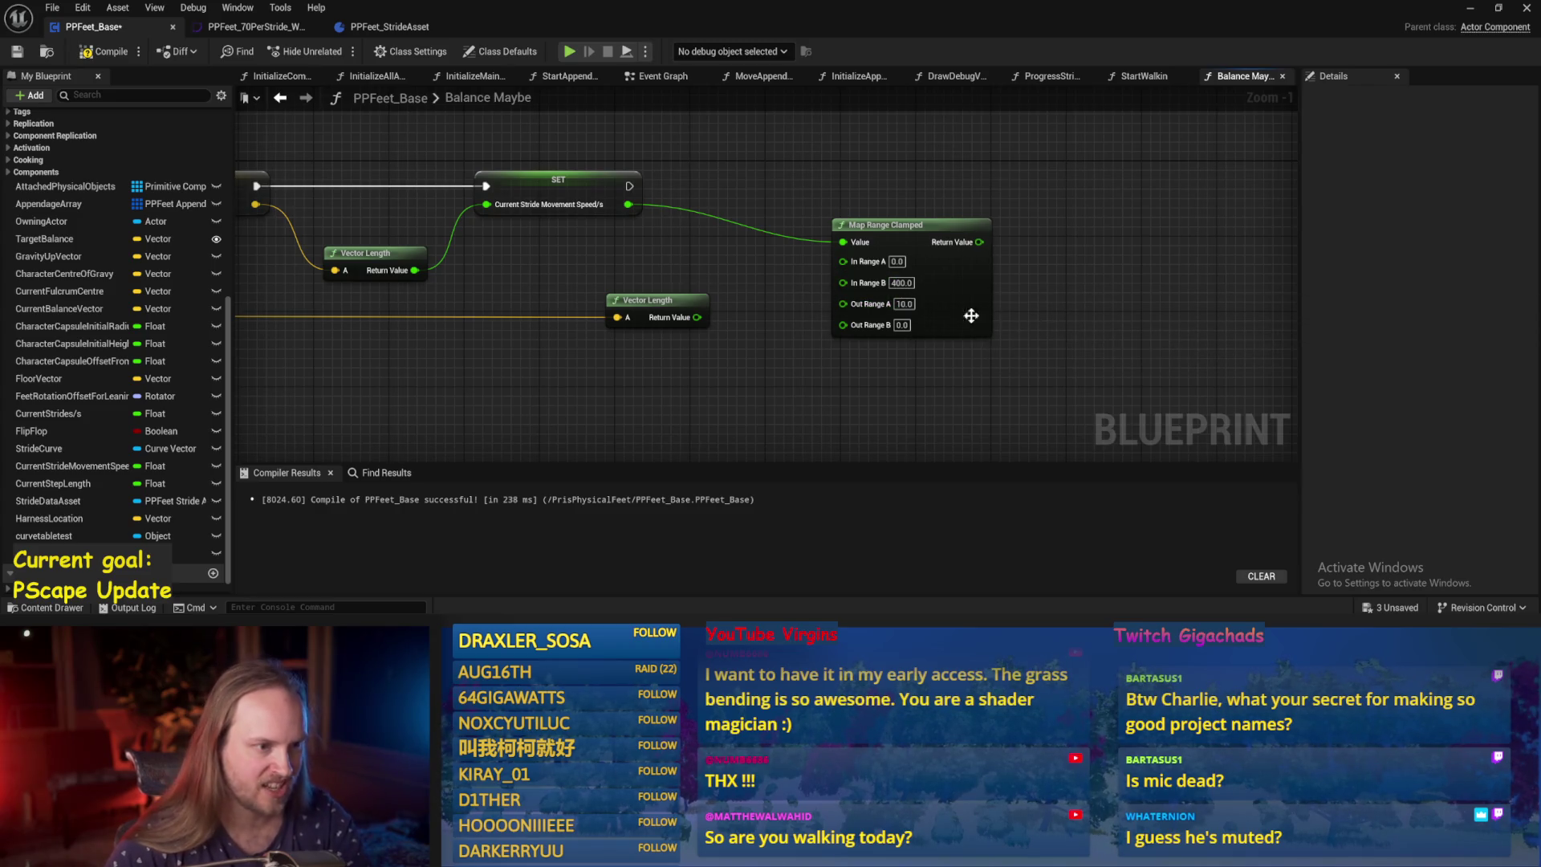
Set Out Range A to 10 and Out Range B to 80, then reposition the node.
left_click(902, 325)
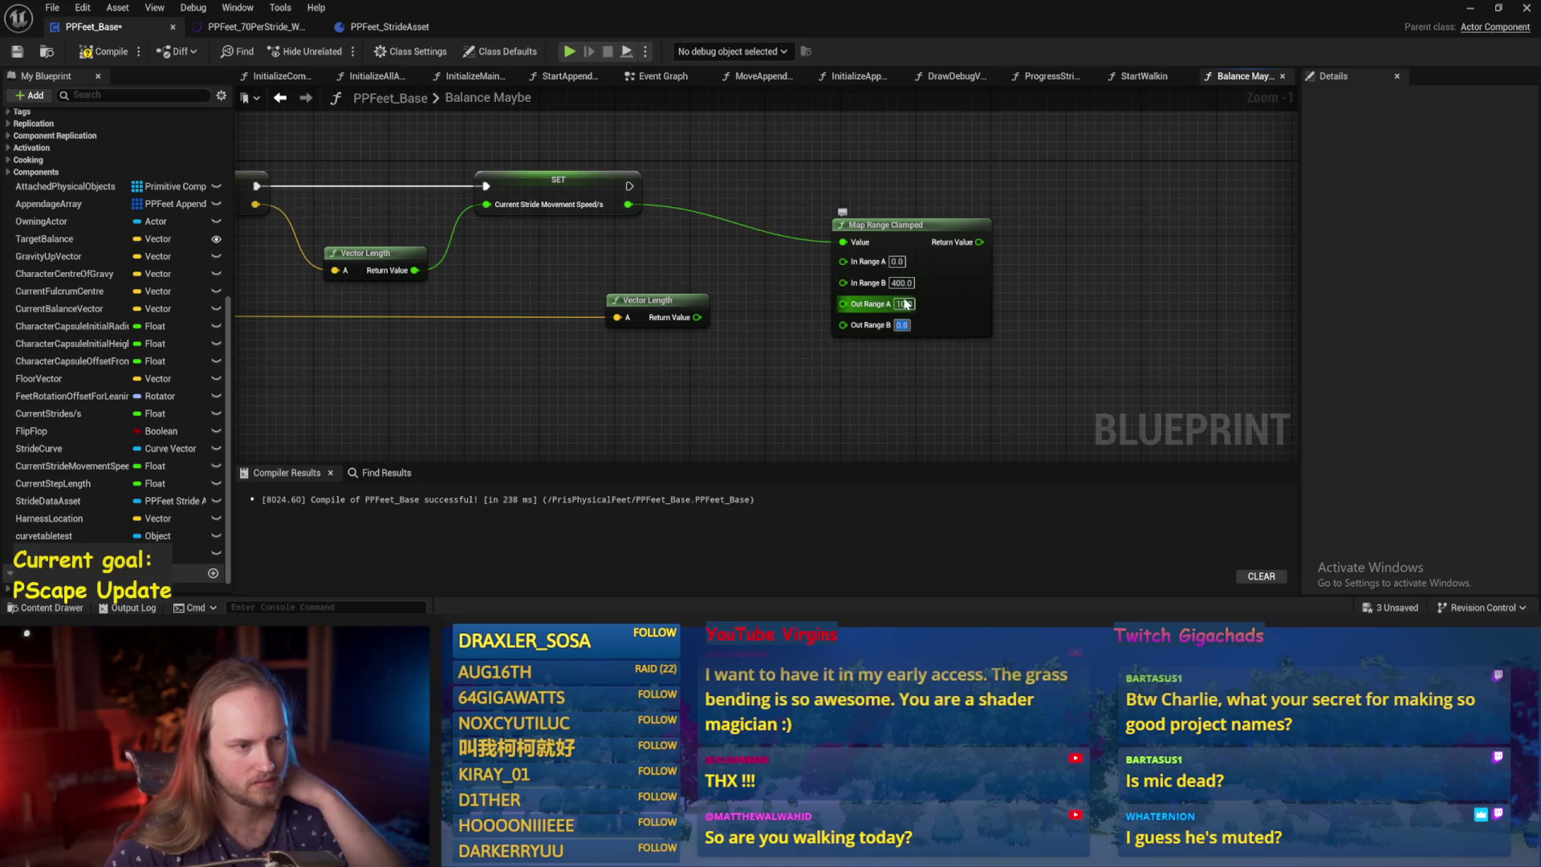
left_click(903, 304)
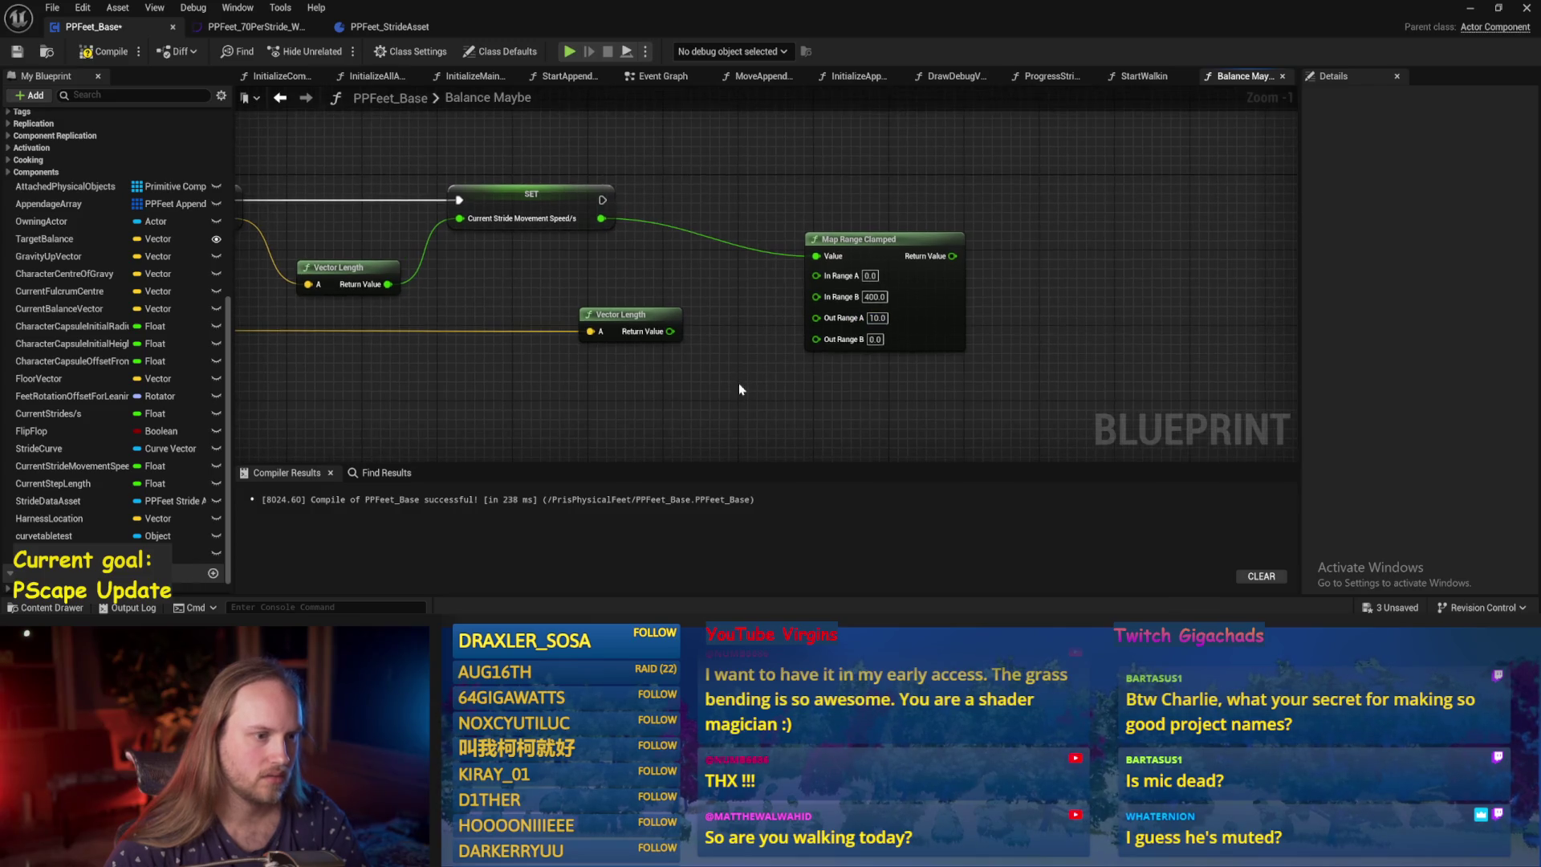
left_click(874, 339)
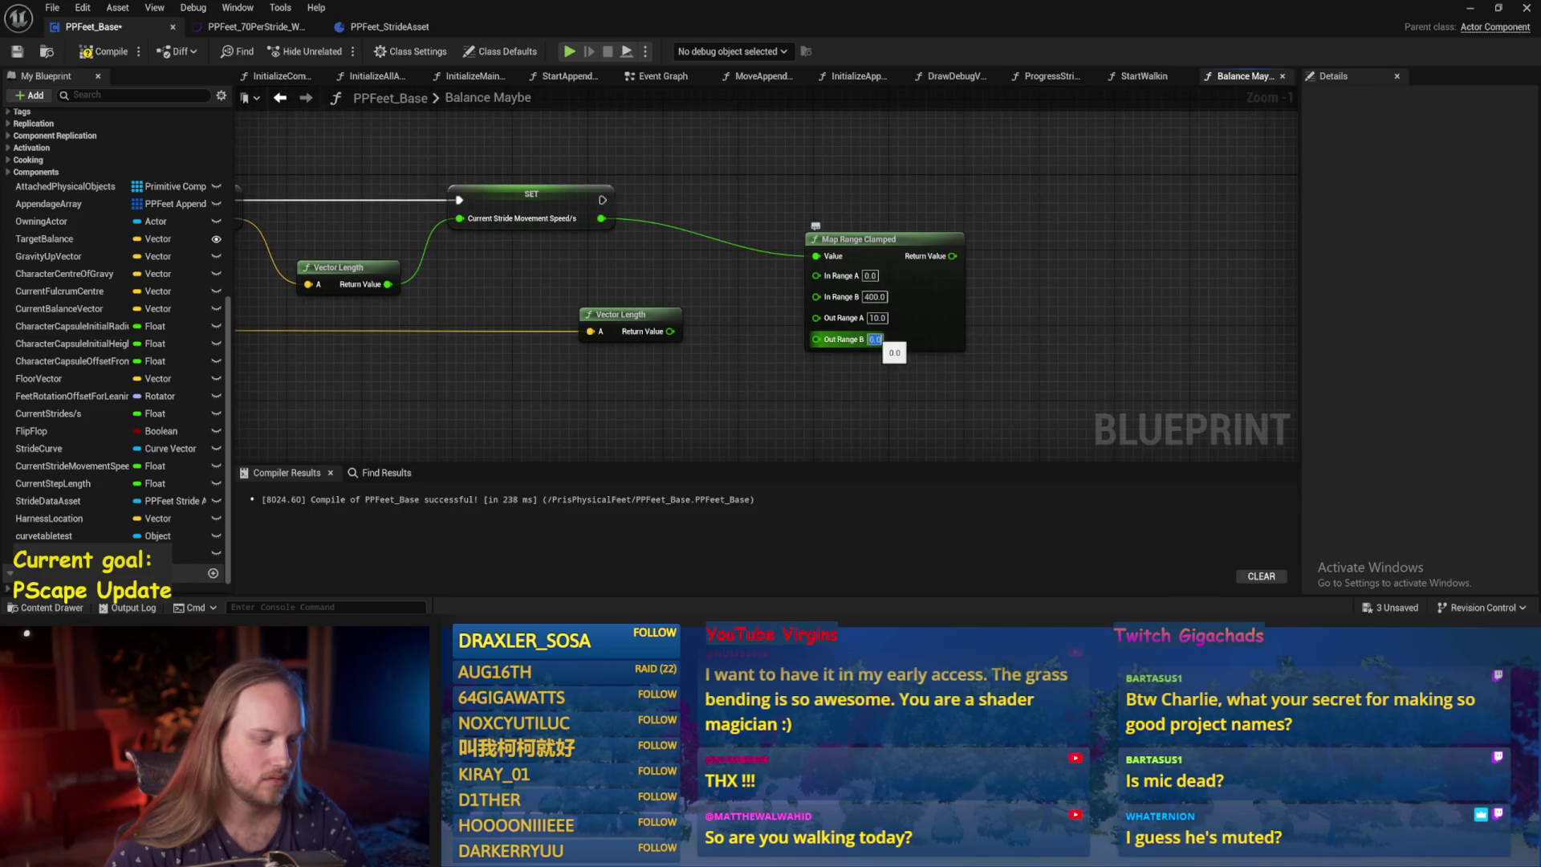
type("8")
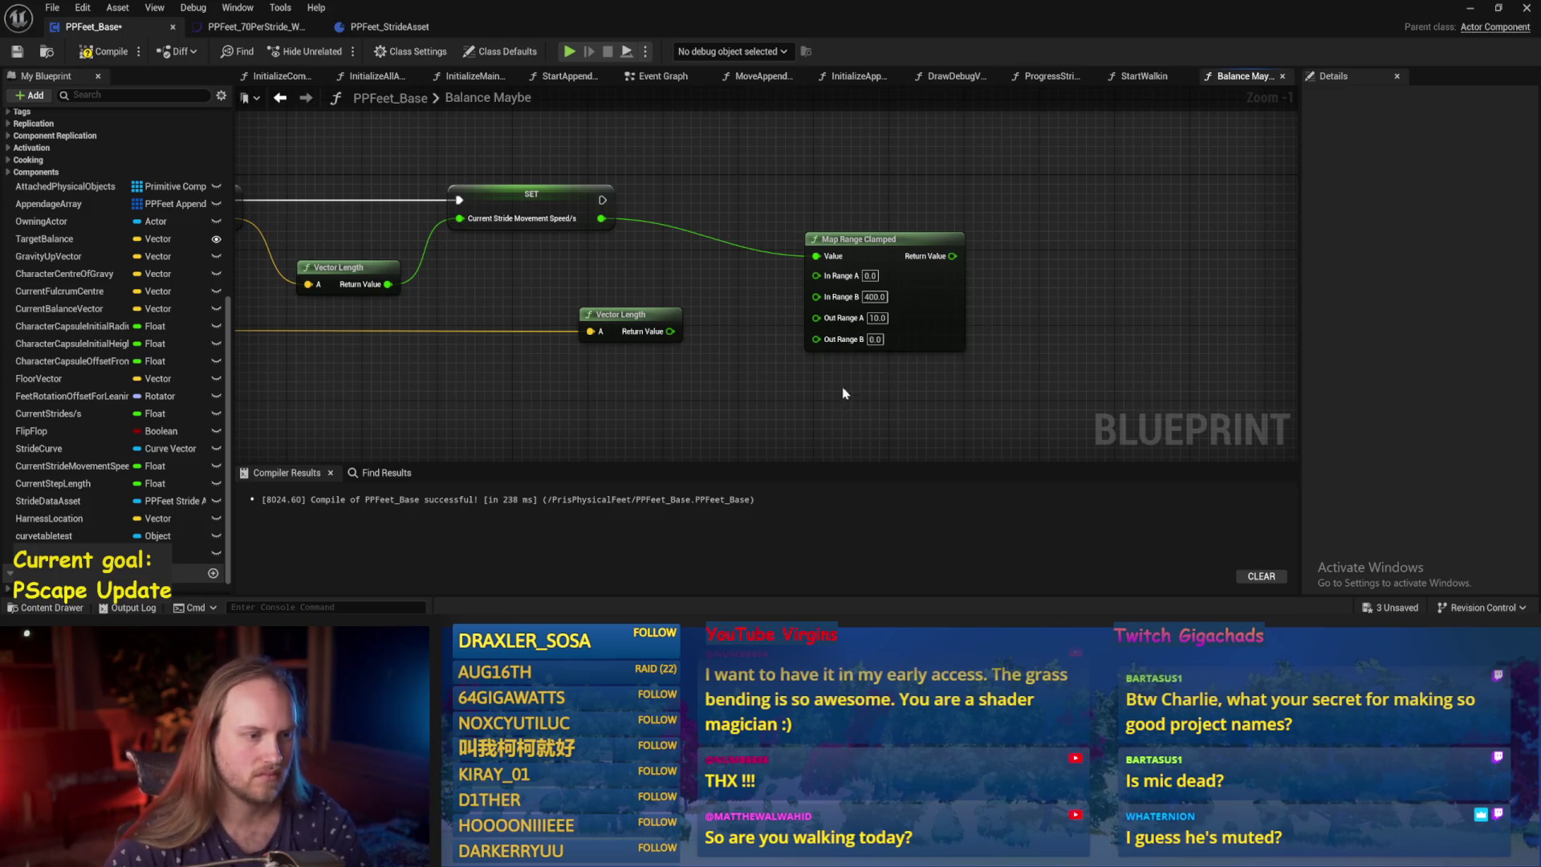
key("Escape")
type("0")
left_click_drag(955, 351, 909, 379)
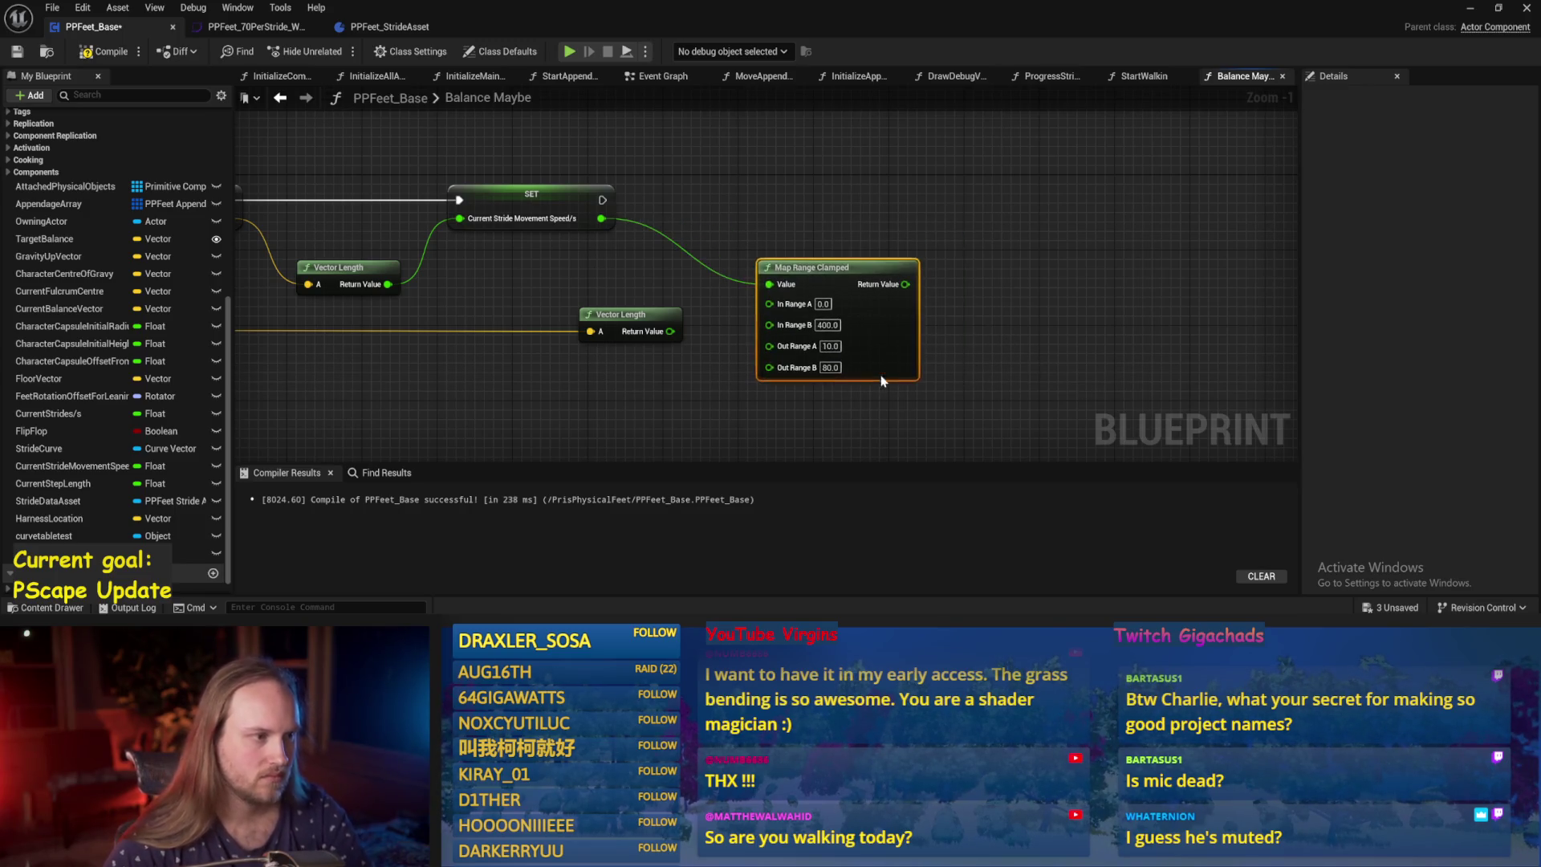
Add a Current Step Length setter after the speed setter, fed by Map Range Clamped's Return Value.
left_click_drag(53, 483, 851, 183)
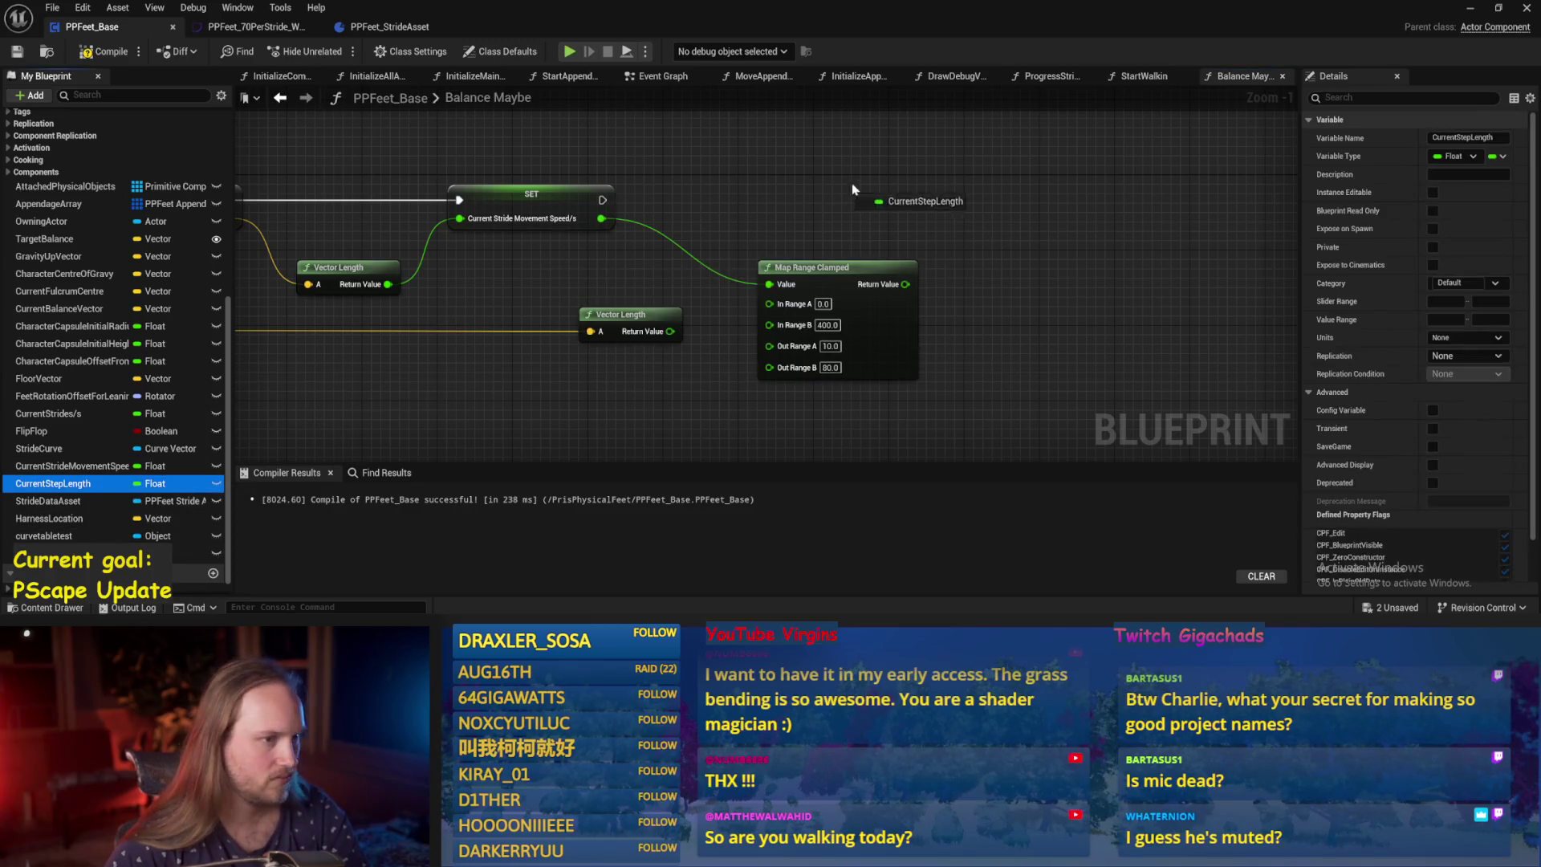
left_click(915, 207)
mouse_move(603, 199)
left_mouse_down()
mouse_move(886, 178)
mouse_move(1046, 193)
left_mouse_up()
left_click_drag(905, 284, 987, 219)
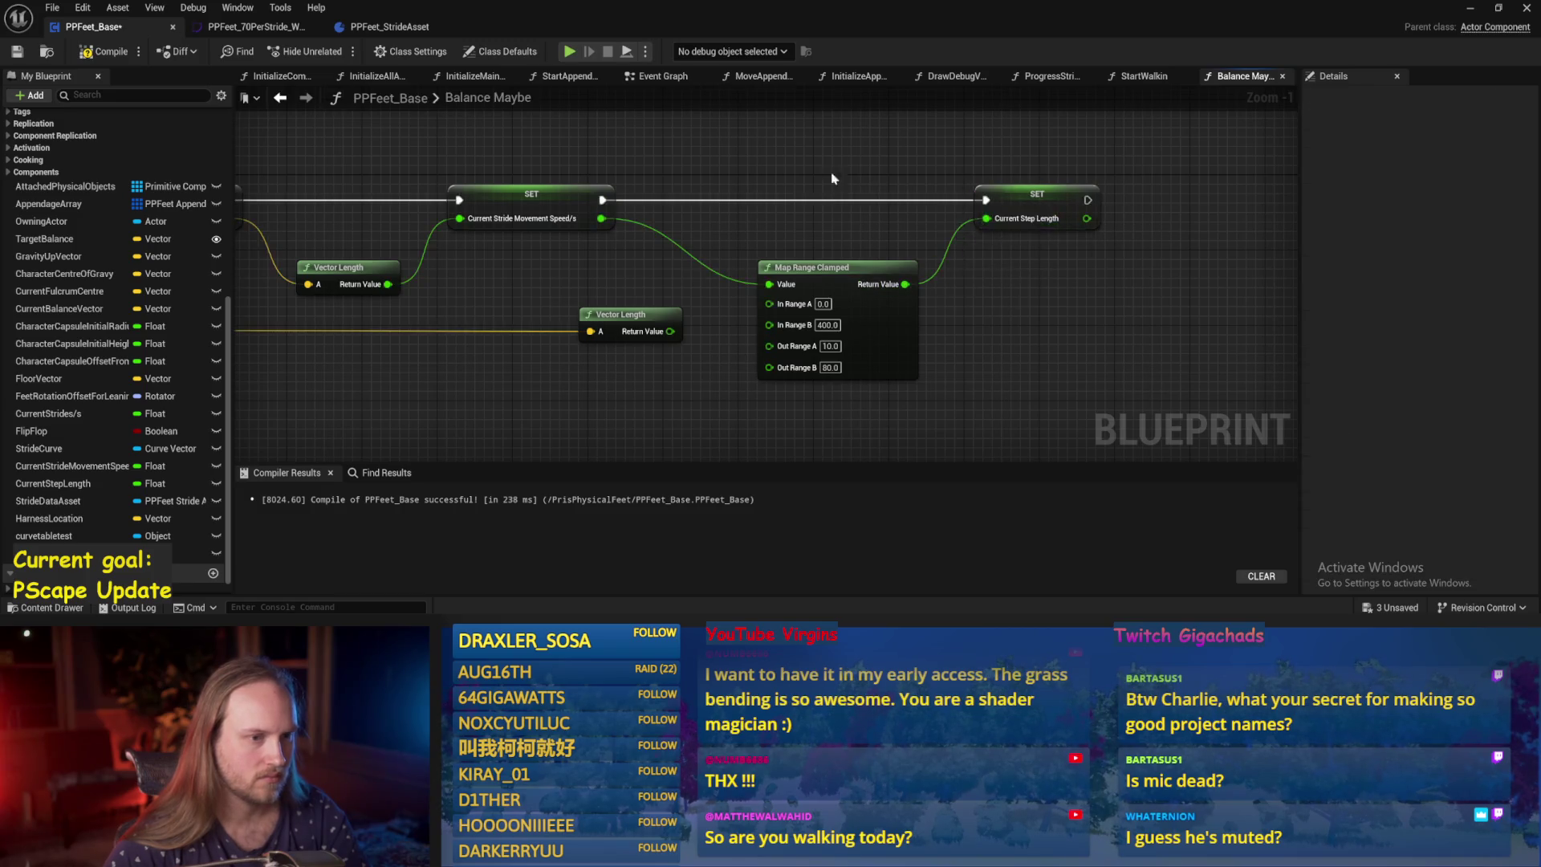
Compile PPFeet_Base and minimize the Blueprint editor to reach the test level.
left_click(119, 51)
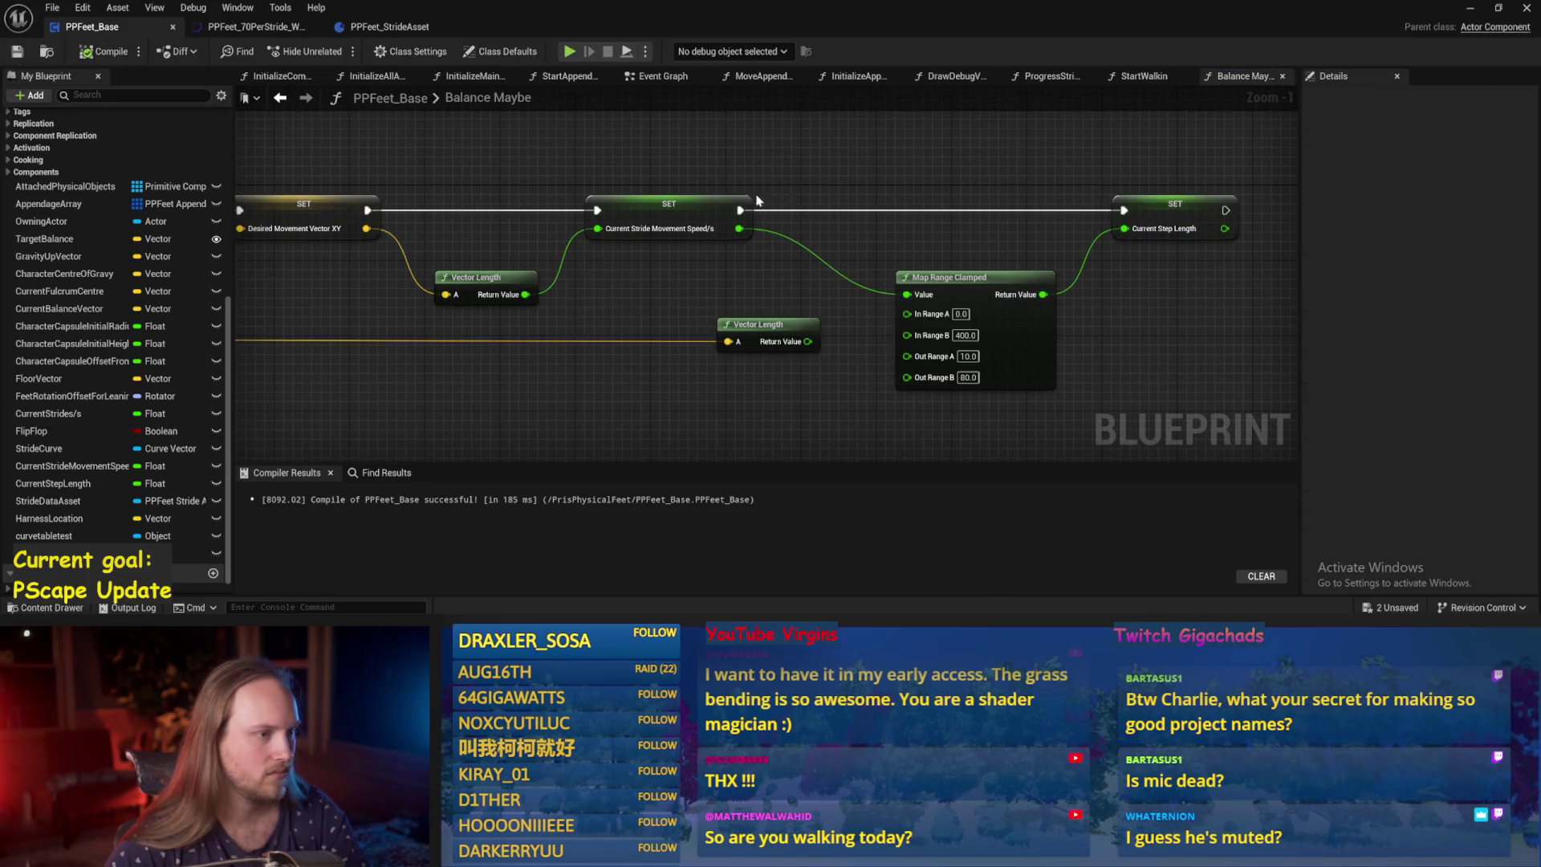
scroll(679, 197, "down", 1)
scroll(729, 197, "down", 2)
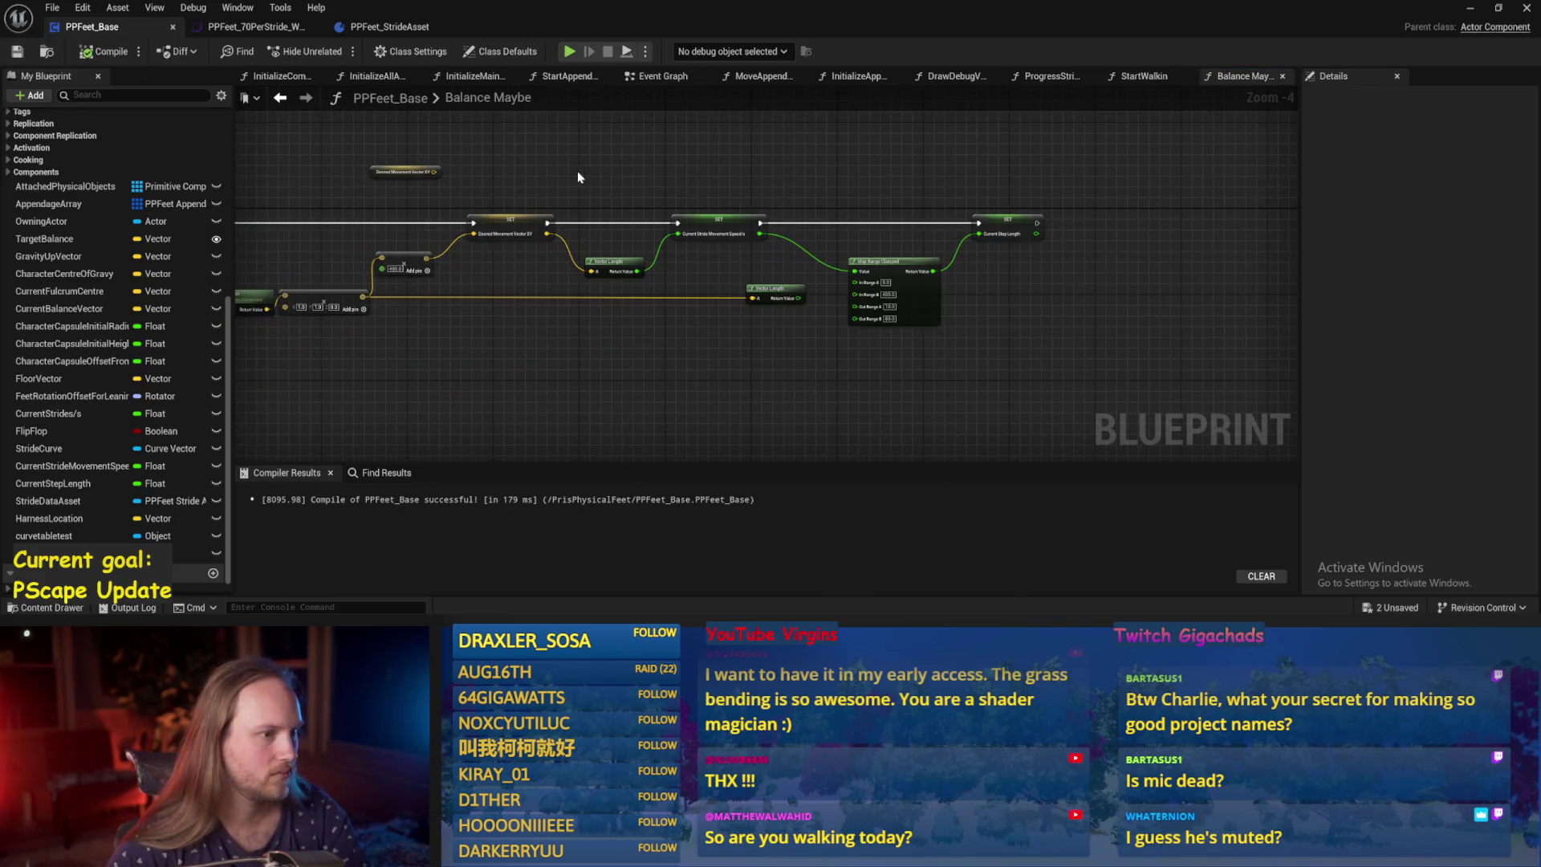
key("Home")
left_click(1472, 10)
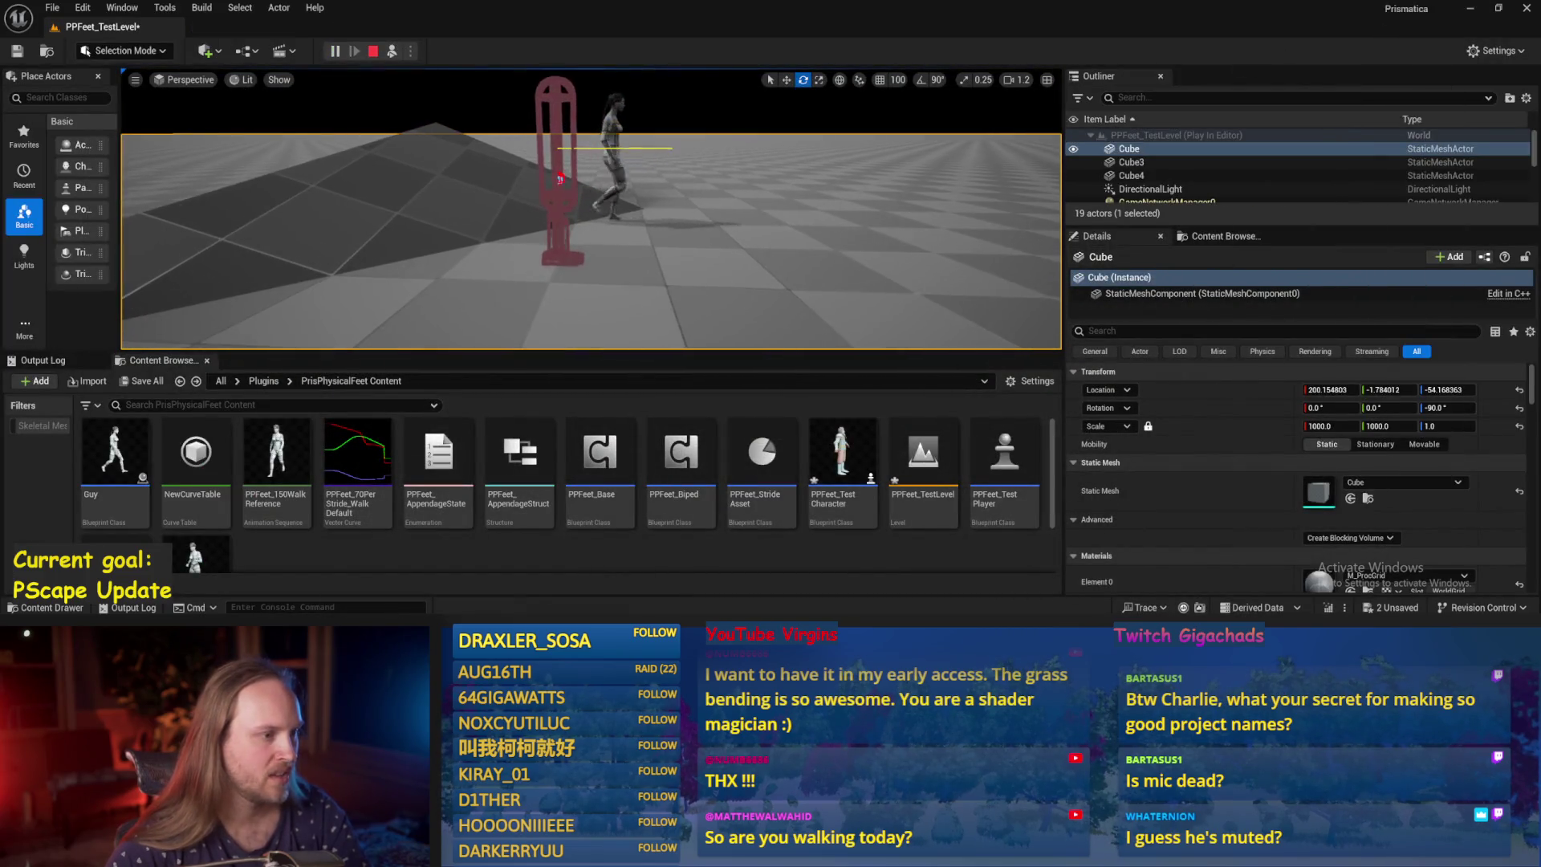
Select PPFeet_TestPlayer in the running level, rotate it off balance, and stop play.
left_click(553, 251)
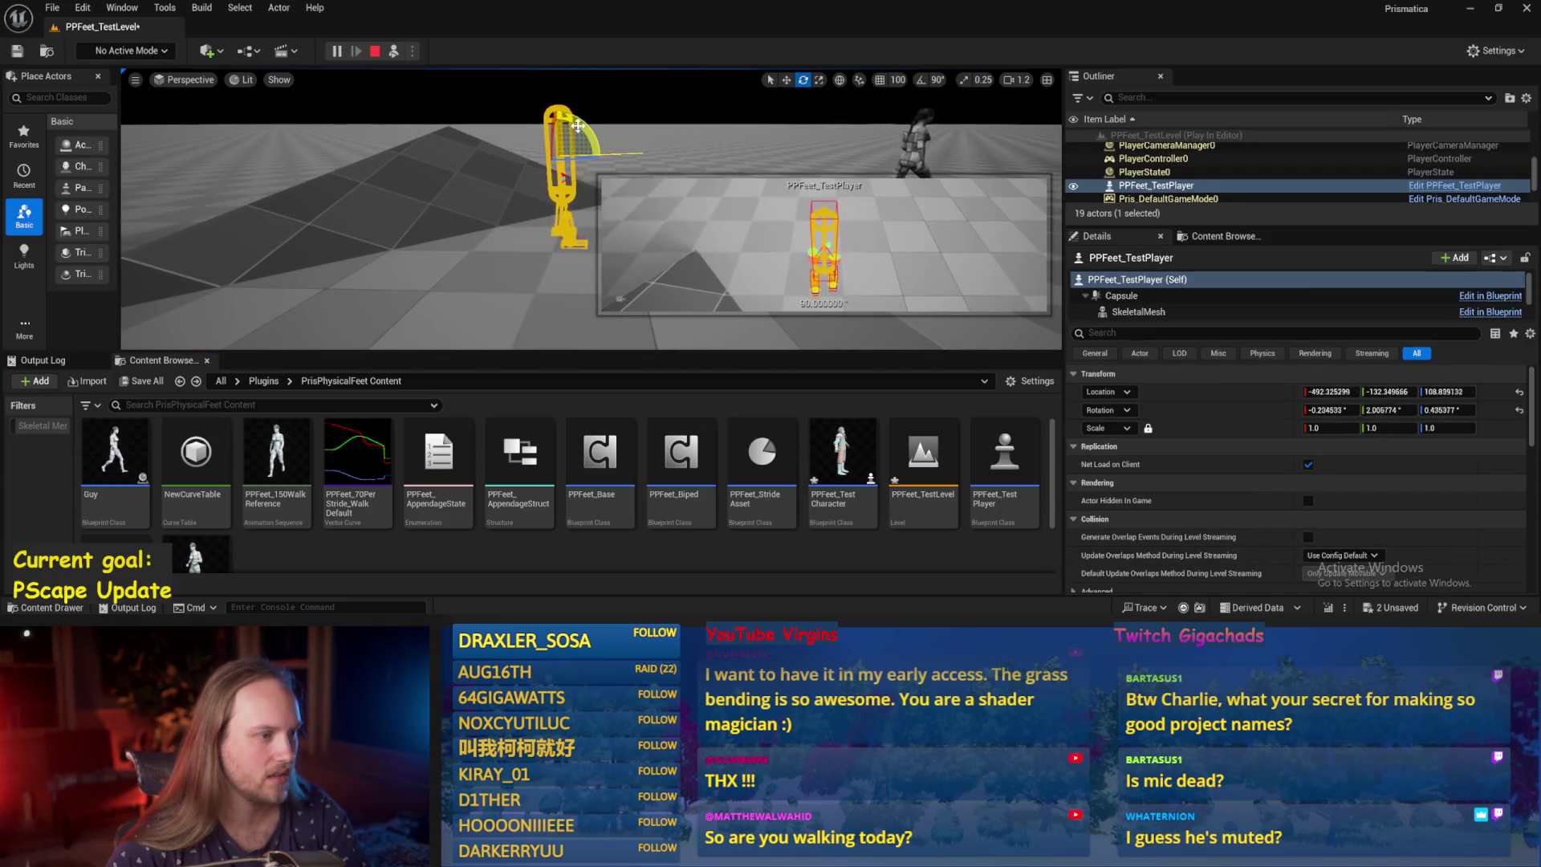
mouse_move(577, 127)
left_mouse_down()
mouse_move(593, 192)
mouse_move(598, 108)
mouse_move(501, 136)
mouse_move(416, 213)
mouse_move(461, 200)
left_mouse_up()
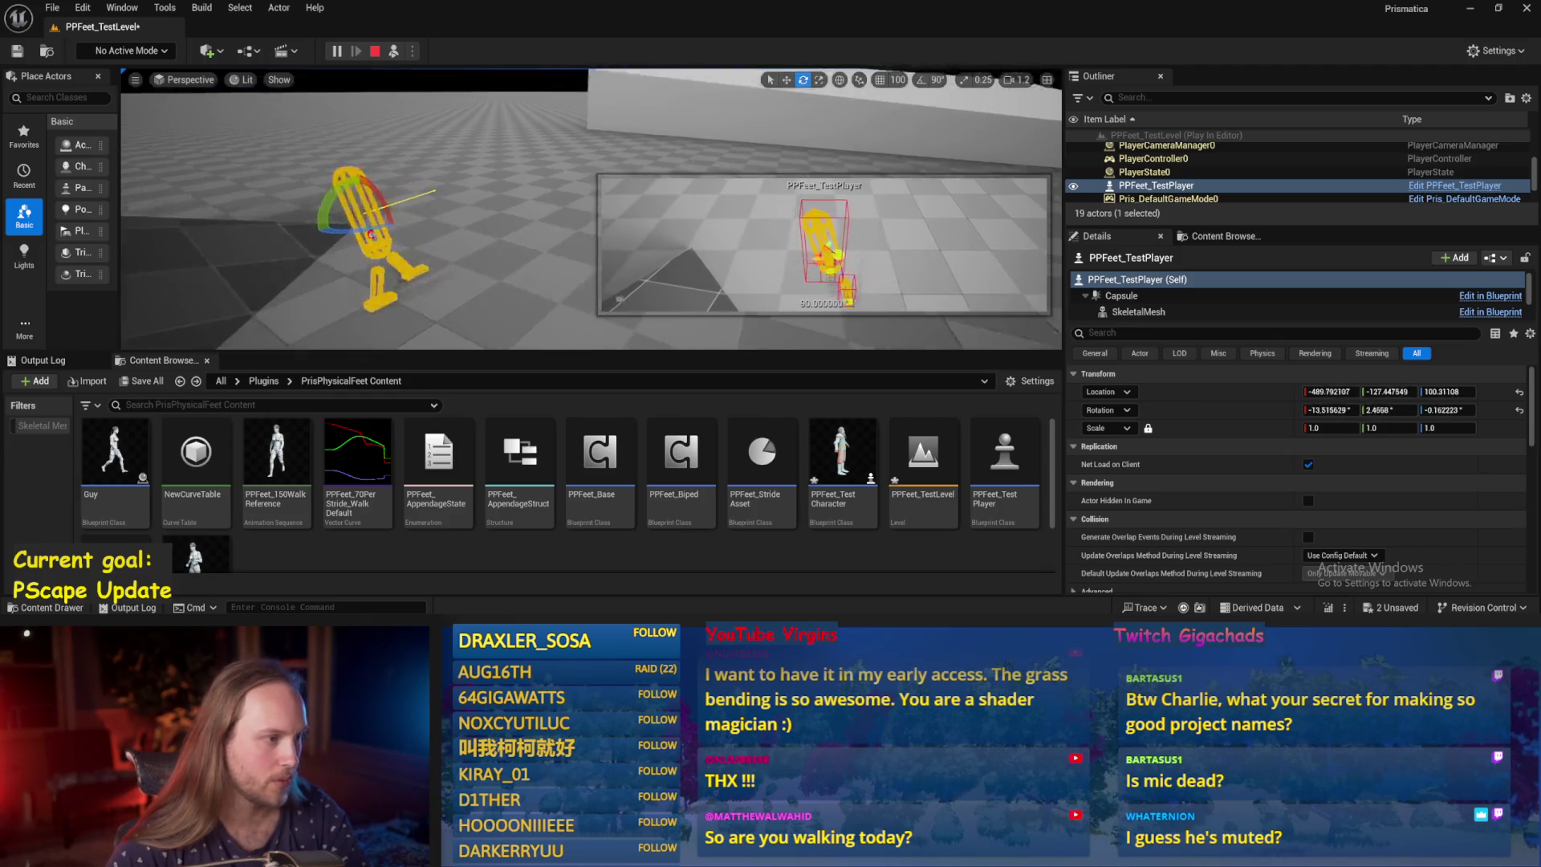
key("Escape")
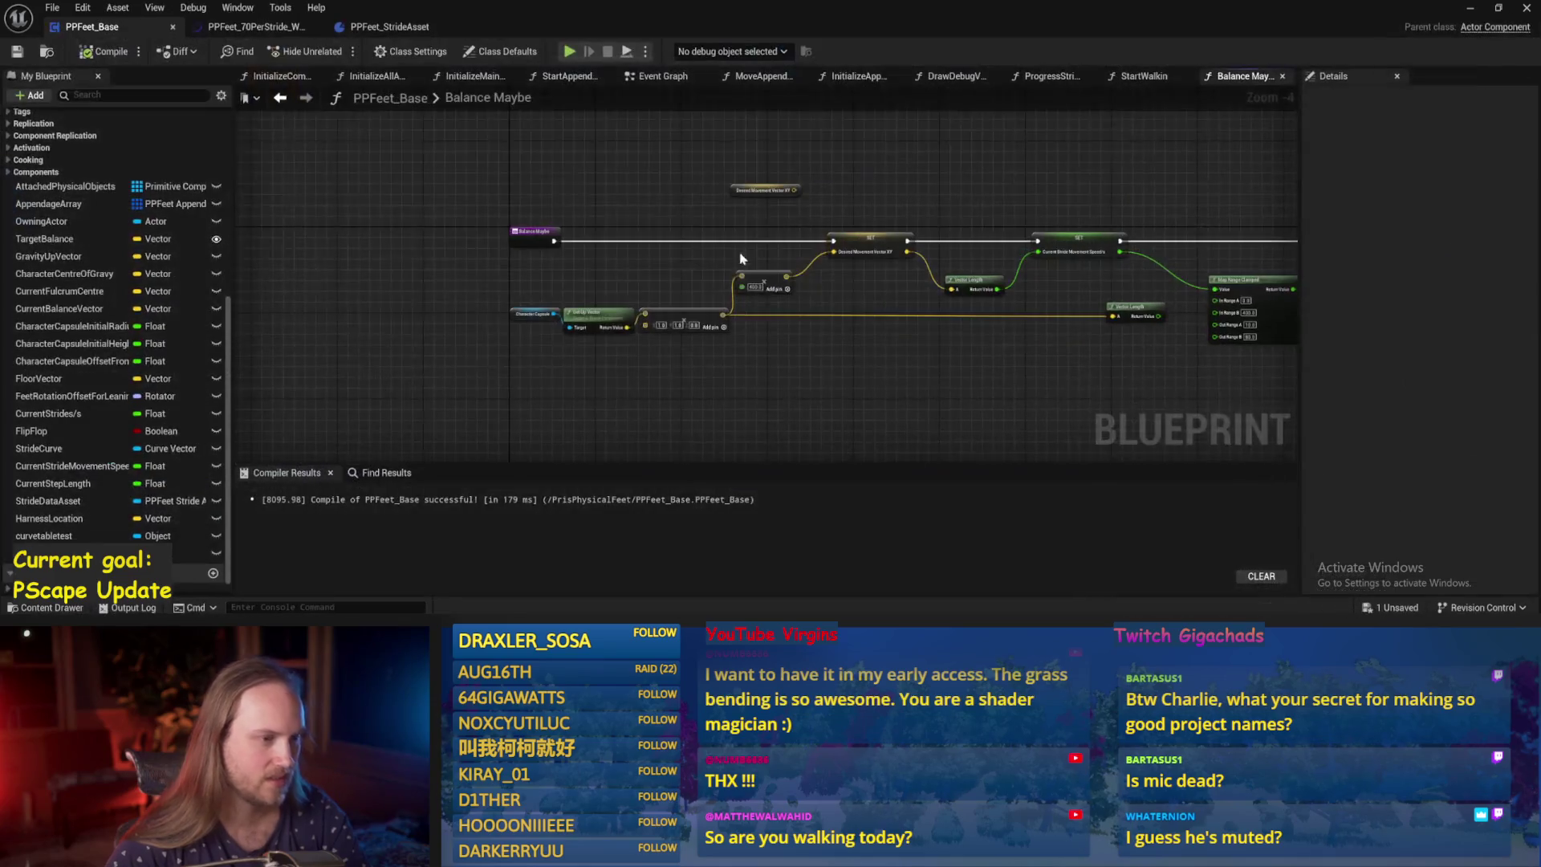
Open ProgressStrides, raise its Get World Rotation node, and drag in Desired Movement Vector XY.
left_click_drag(553, 374, 525, 374)
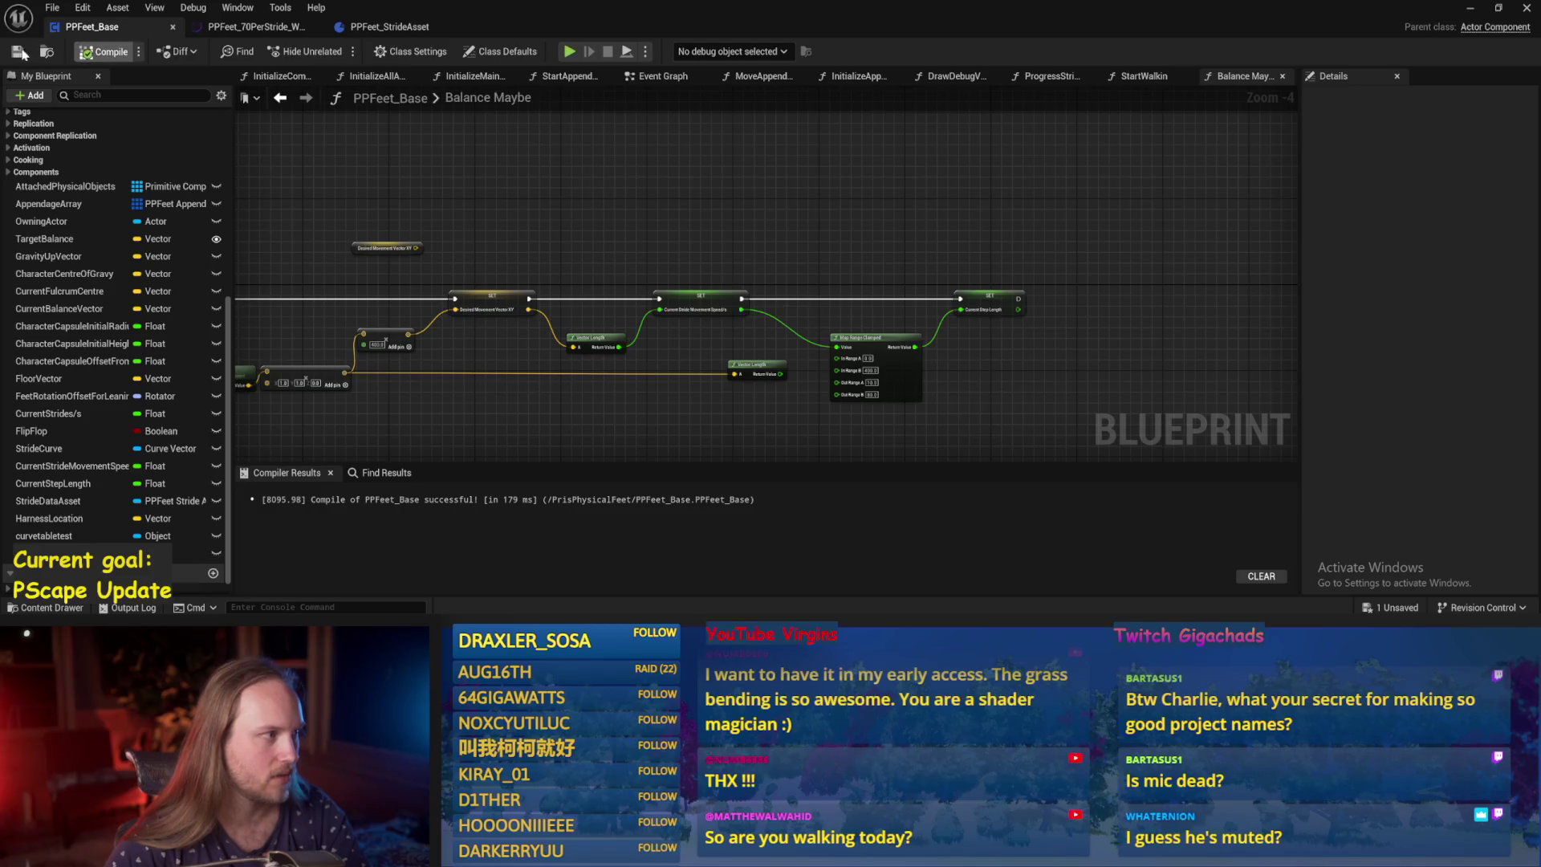
left_click(1153, 77)
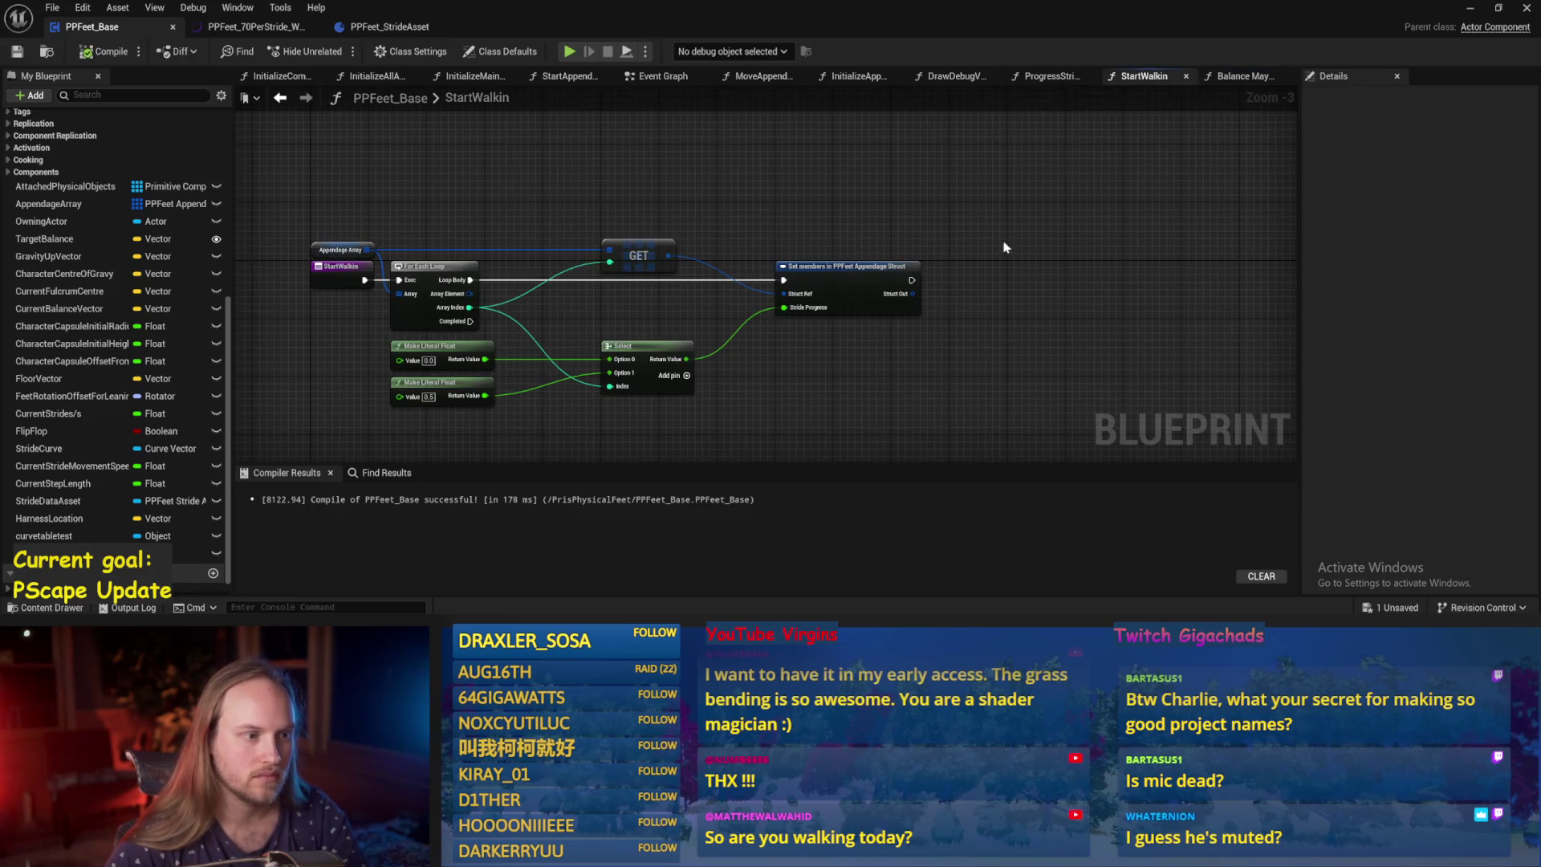
left_click_drag(1143, 76, 1008, 80)
left_click(1147, 76)
scroll(1072, 229, "down", 2)
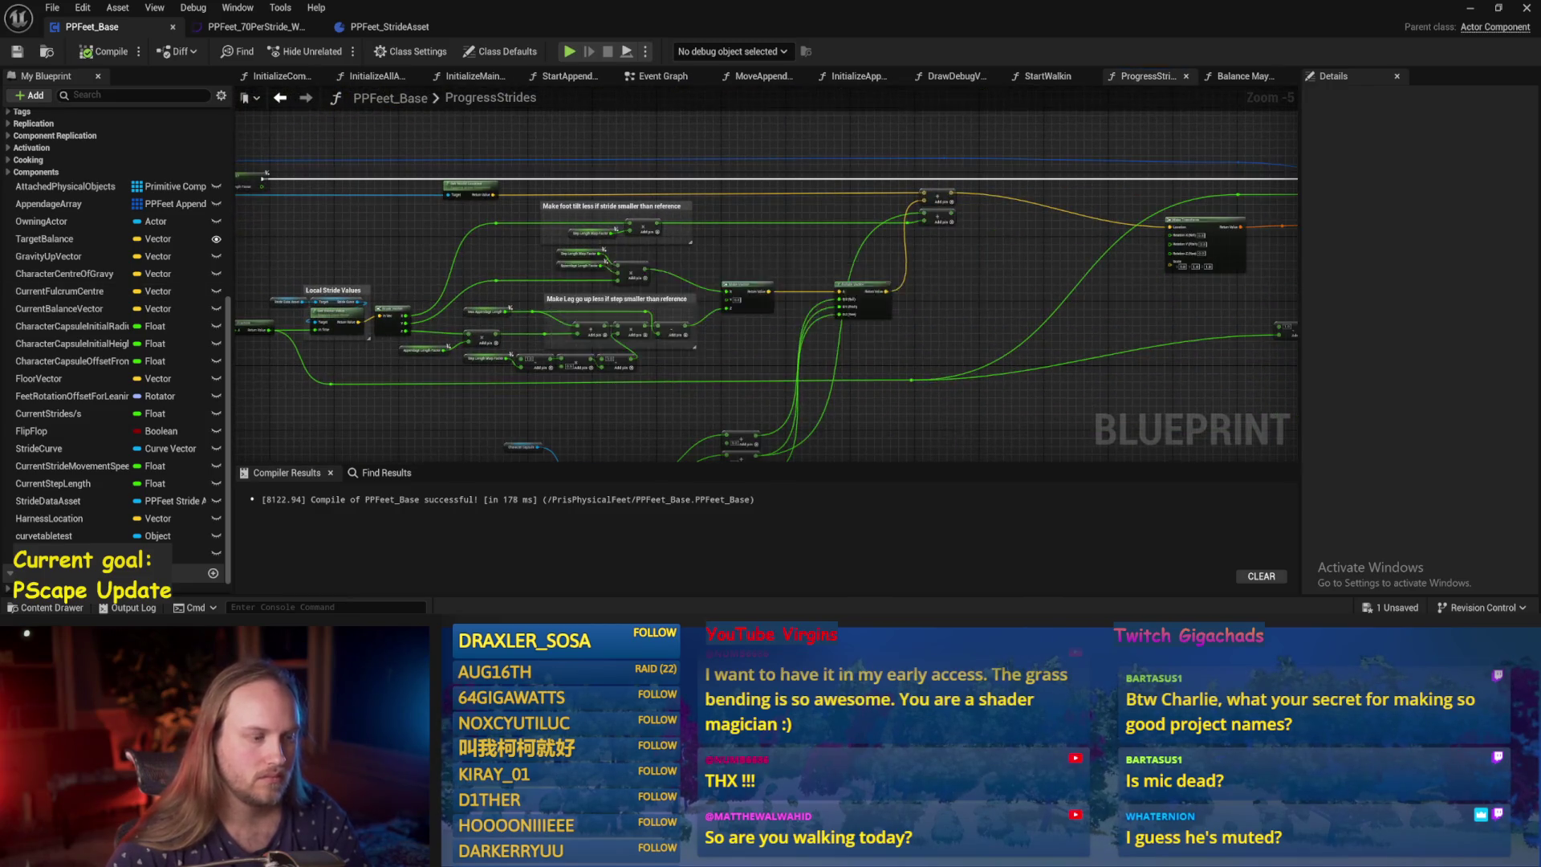
scroll(922, 316, "up", 2)
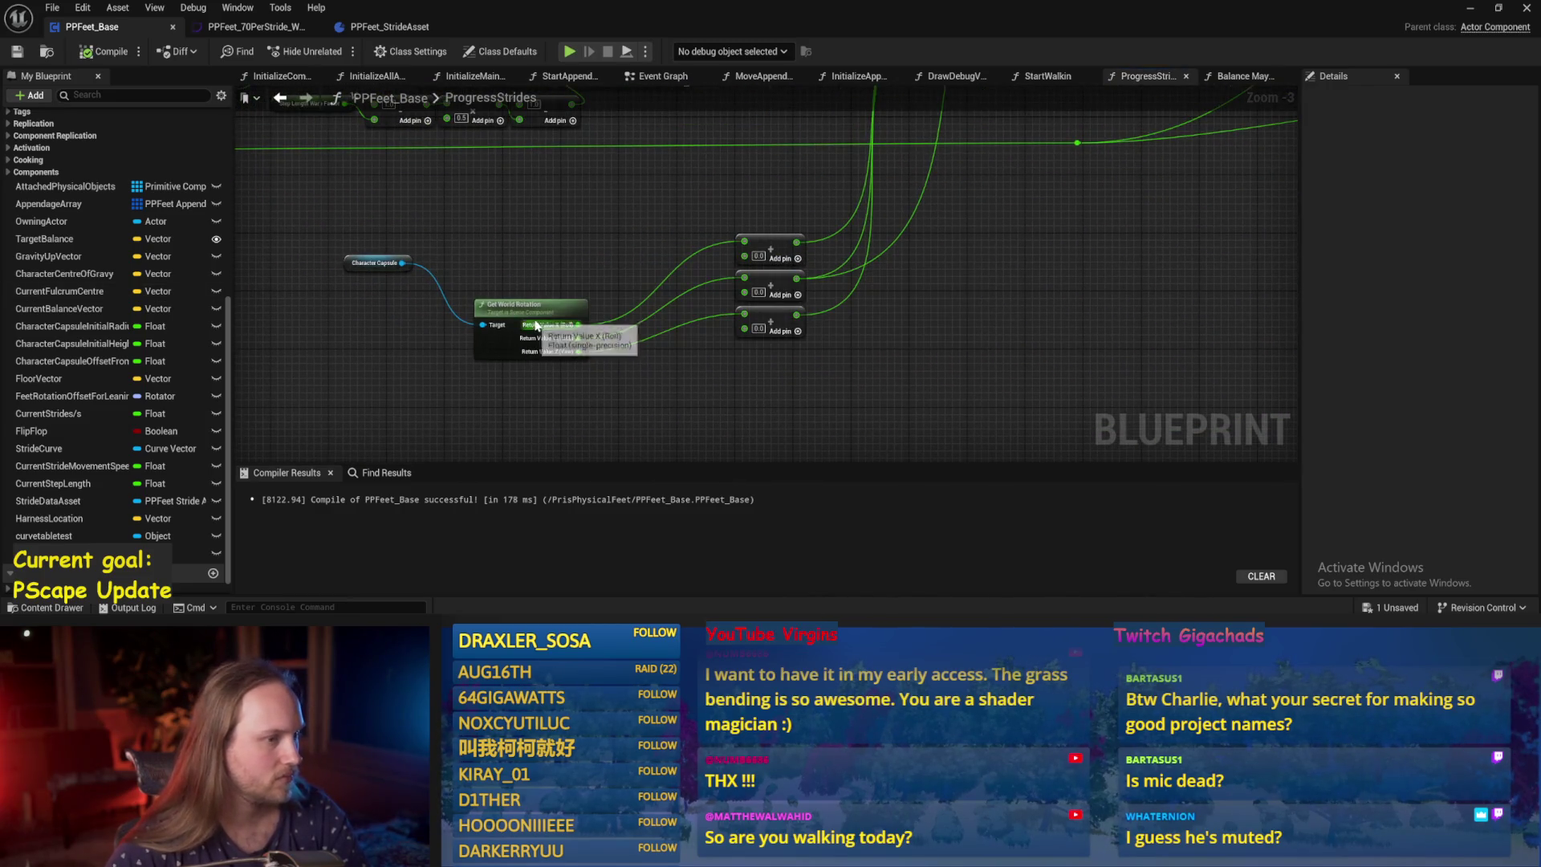
left_click_drag(535, 325, 523, 261)
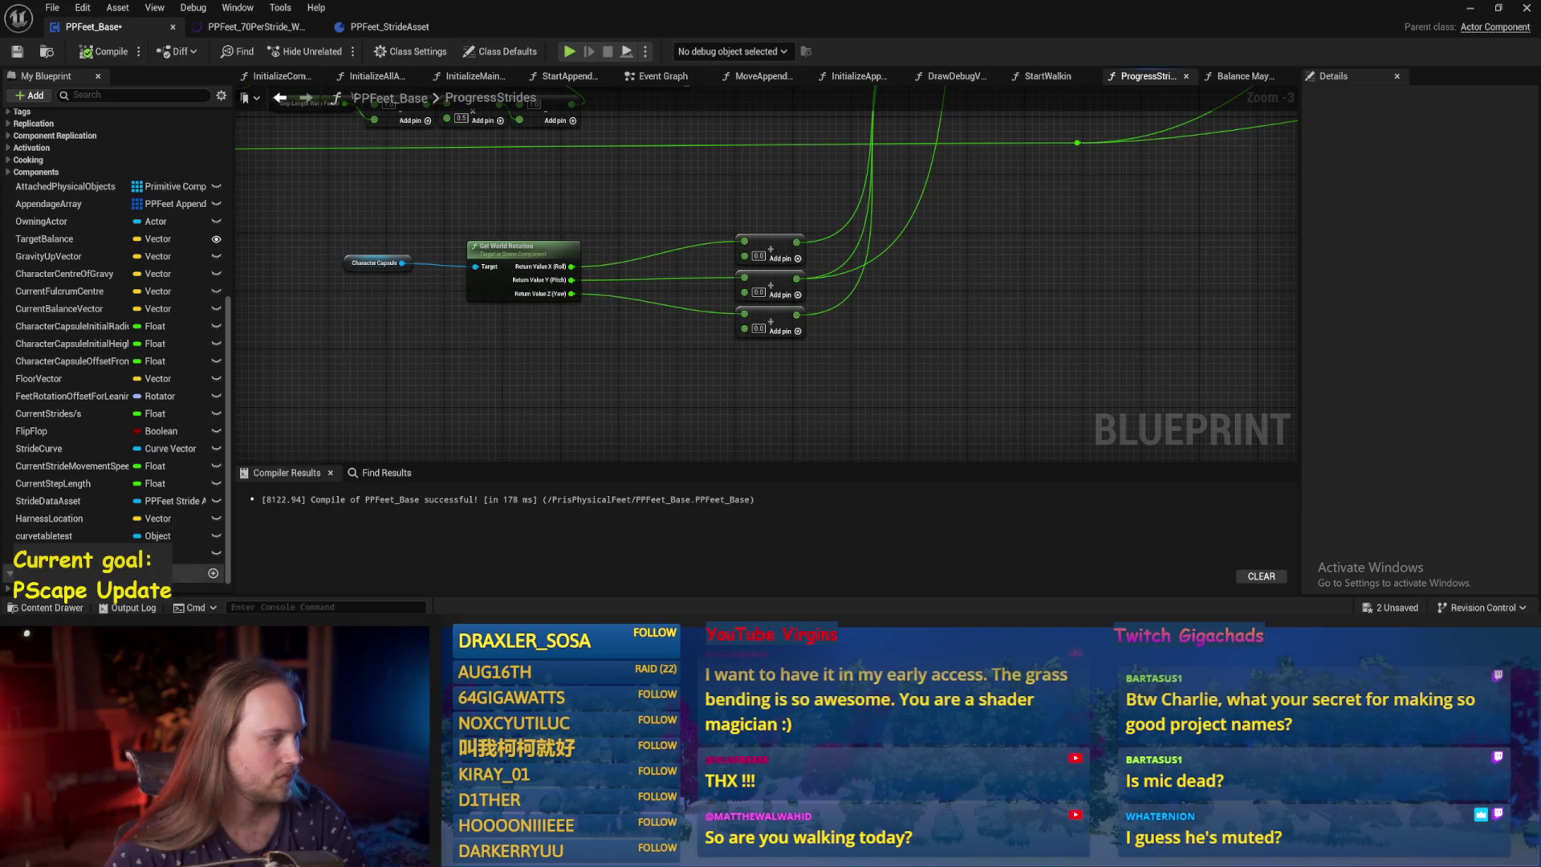
left_click_drag(48, 553, 498, 402)
Place a Desired Movement Vector XY getter and convert it with a Make Rot from X node.
left_click(530, 429)
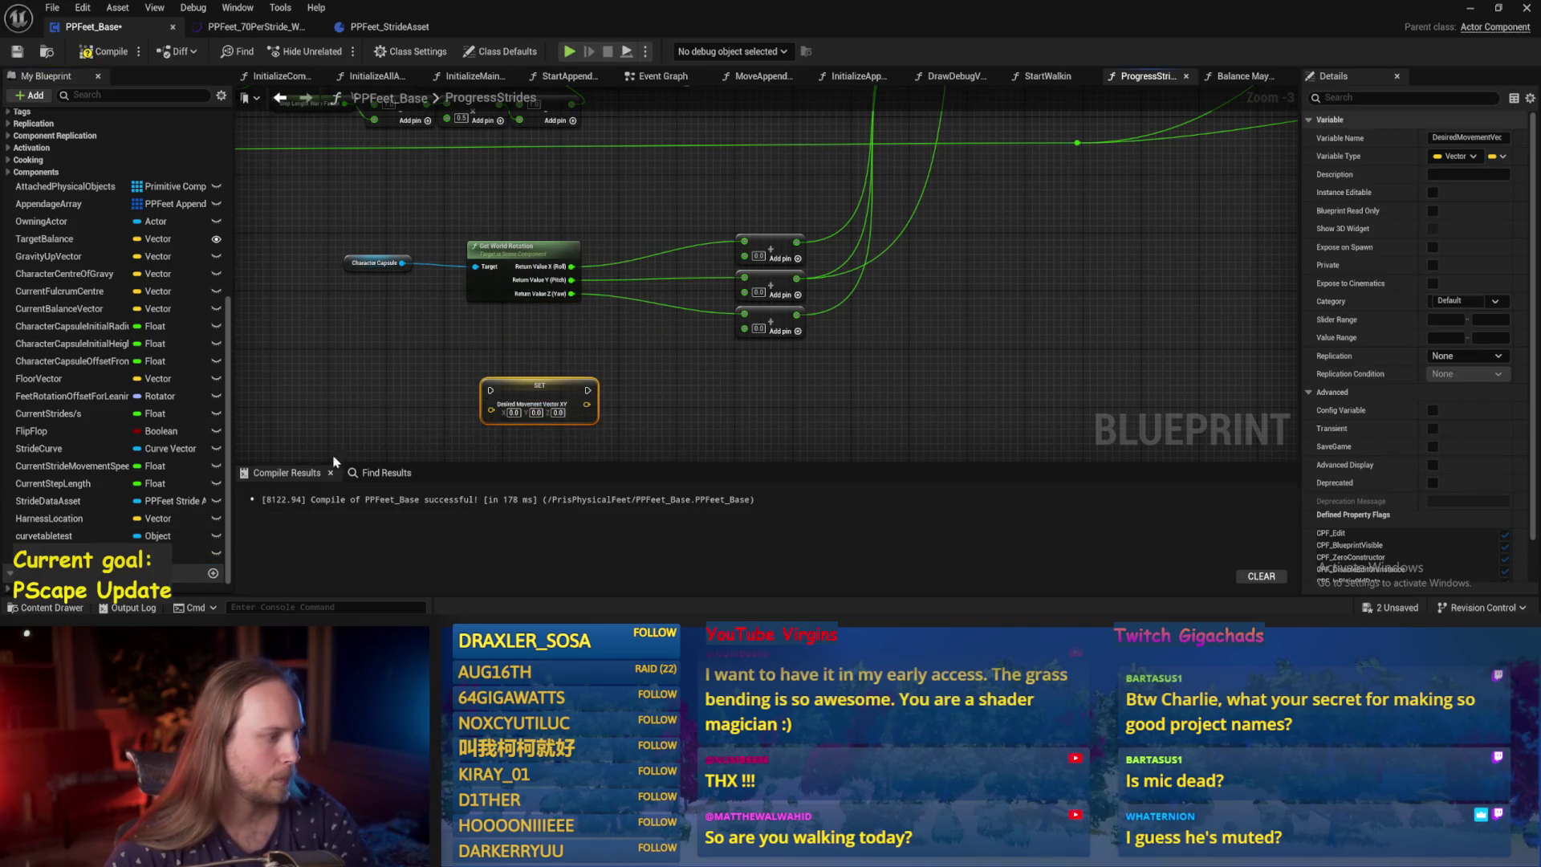
key("Delete")
left_click_drag(48, 553, 405, 375)
left_click(449, 390)
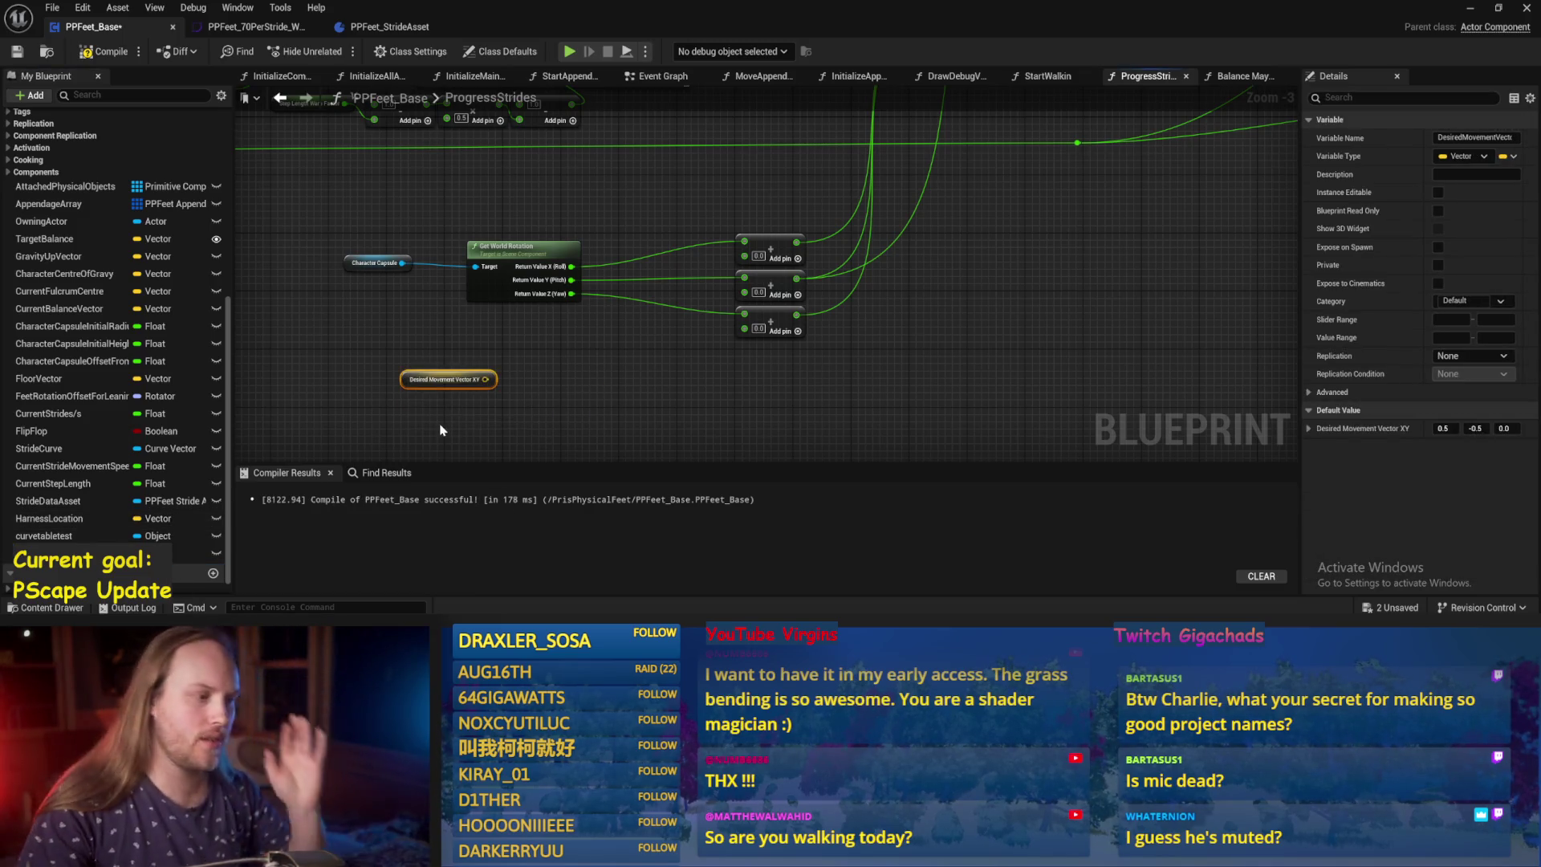
scroll(562, 410, "up", 3)
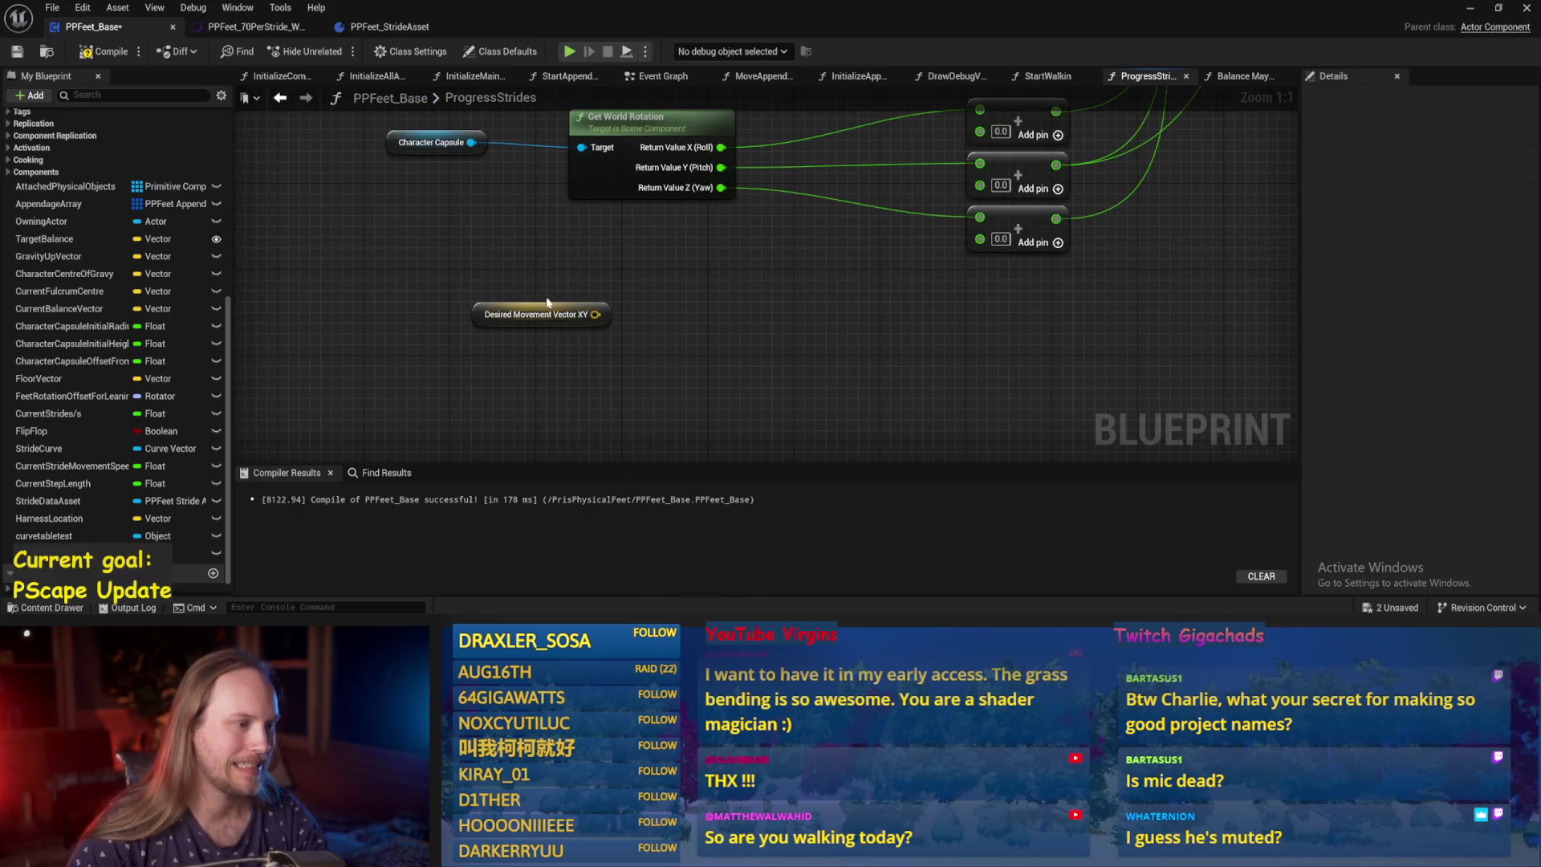
left_click_drag(595, 314, 662, 319)
type("rot from")
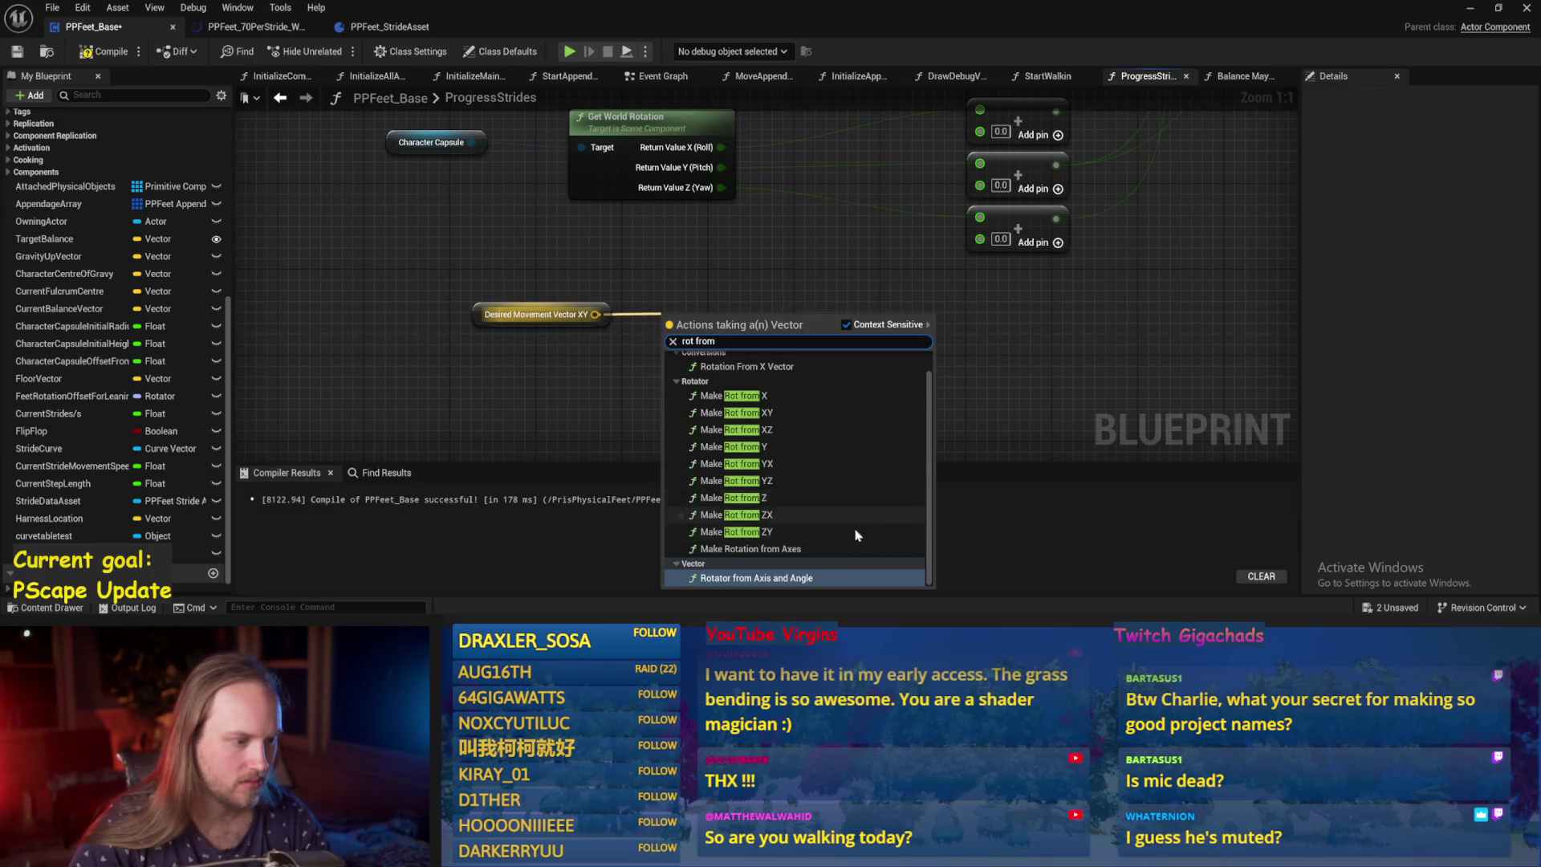
scroll(853, 532, "up", 1)
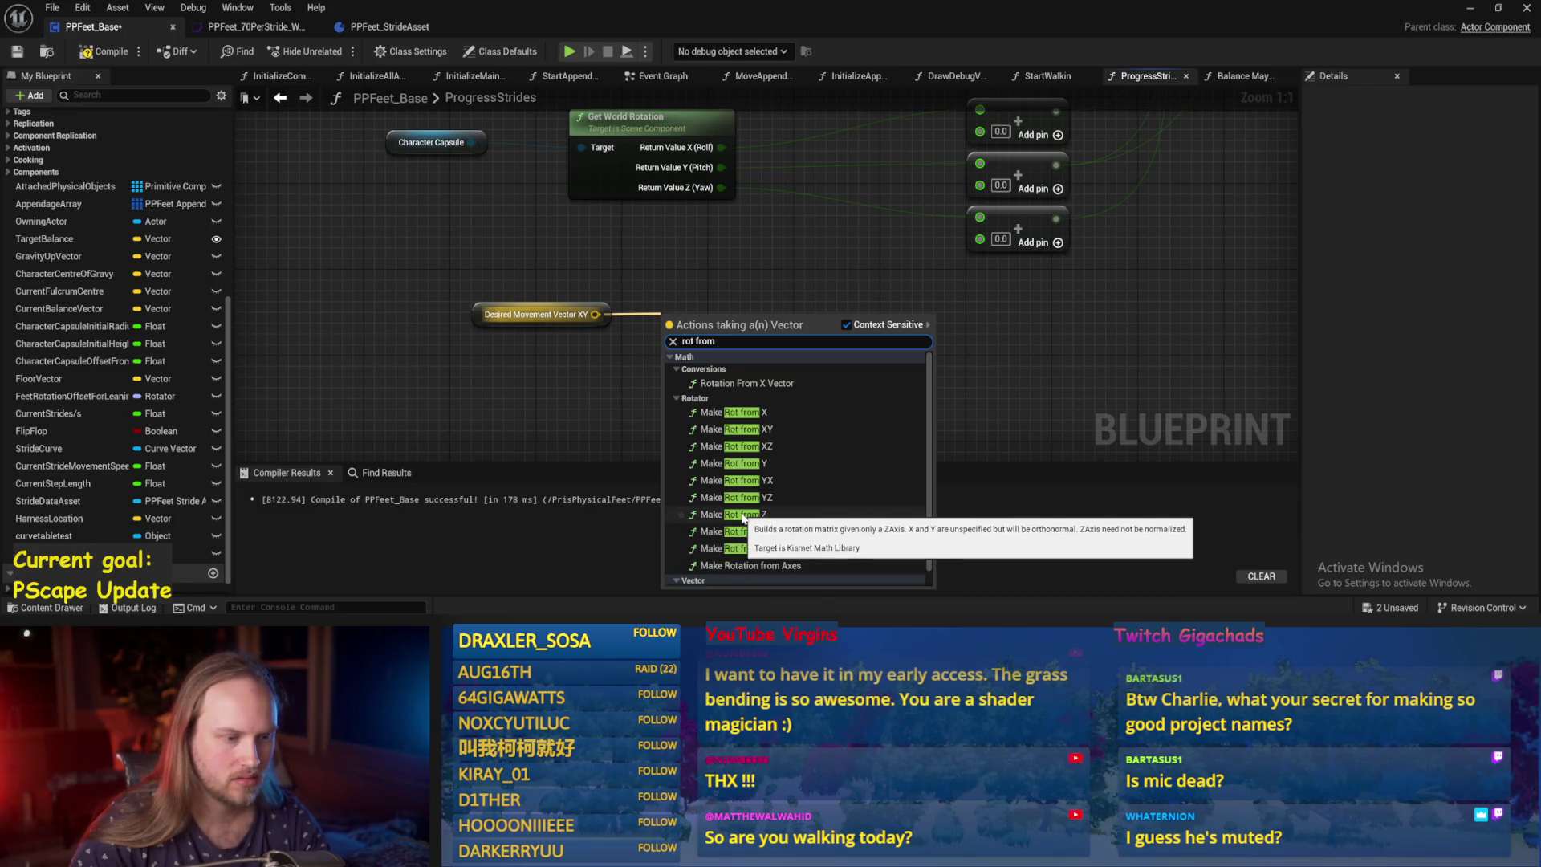
left_click(739, 412)
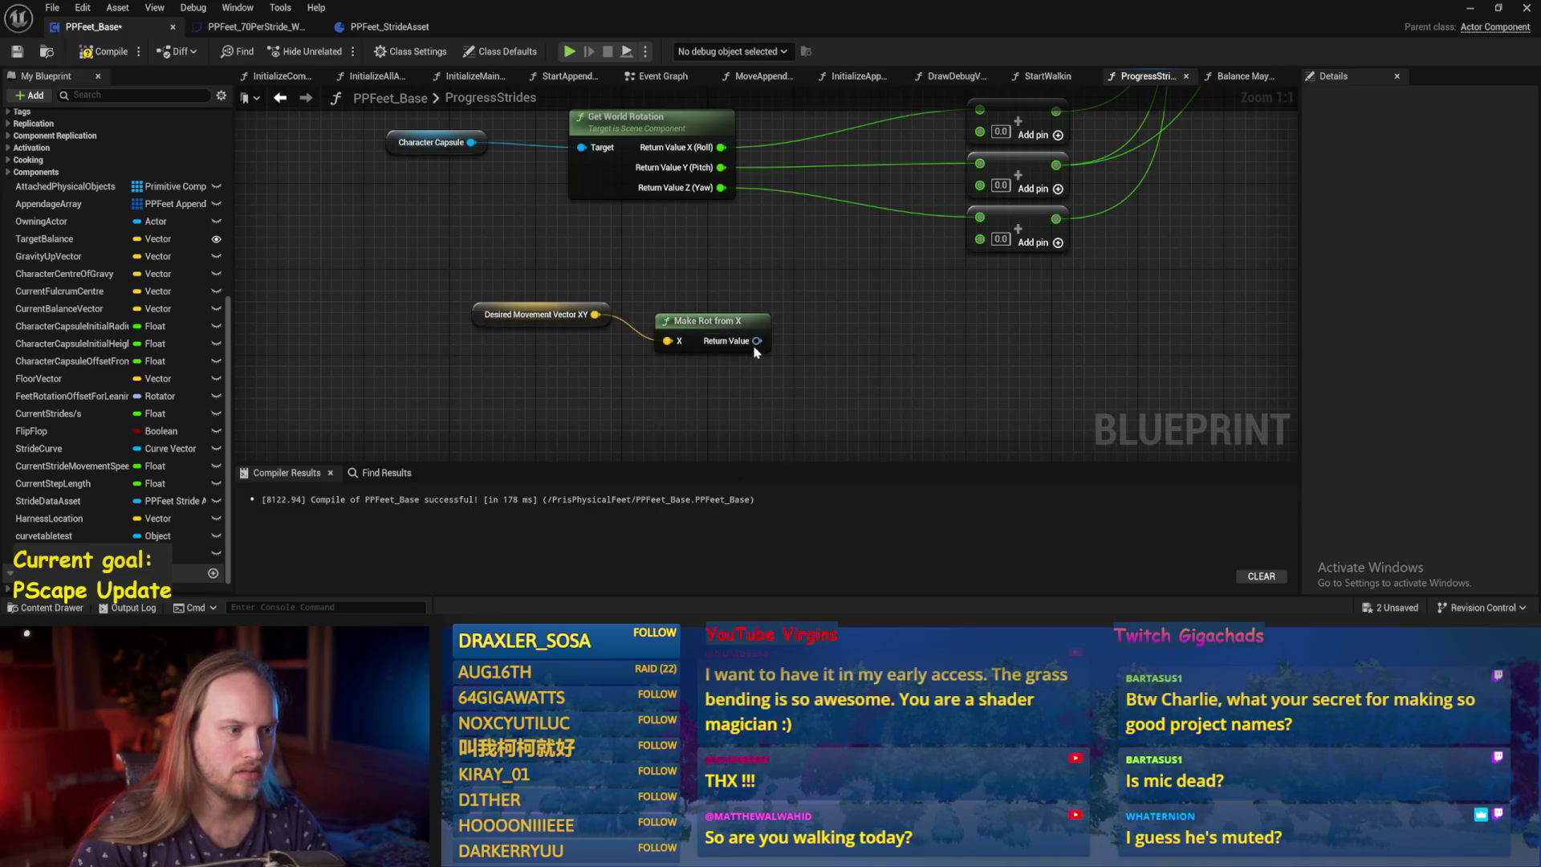
Feed the rotator through a reroute into Break Rot Into Axes, then compile and save.
mouse_move(756, 341)
left_mouse_down()
mouse_move(860, 316)
mouse_move(842, 321)
left_mouse_up()
type("b")
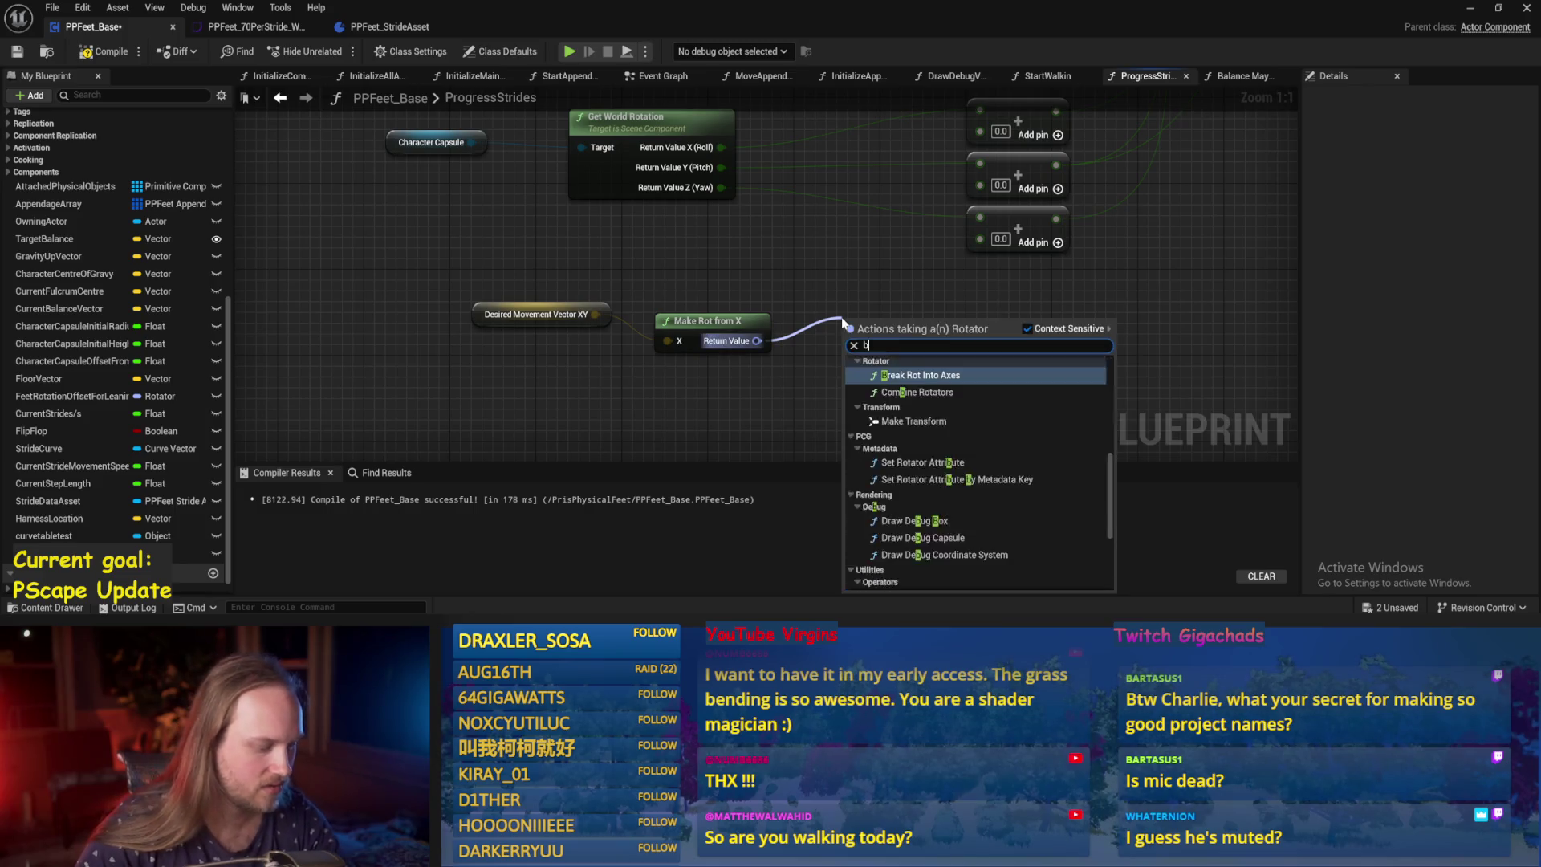
type("reak")
key("Return")
scroll(868, 296, "down", 1)
left_click_drag(726, 361, 700, 80)
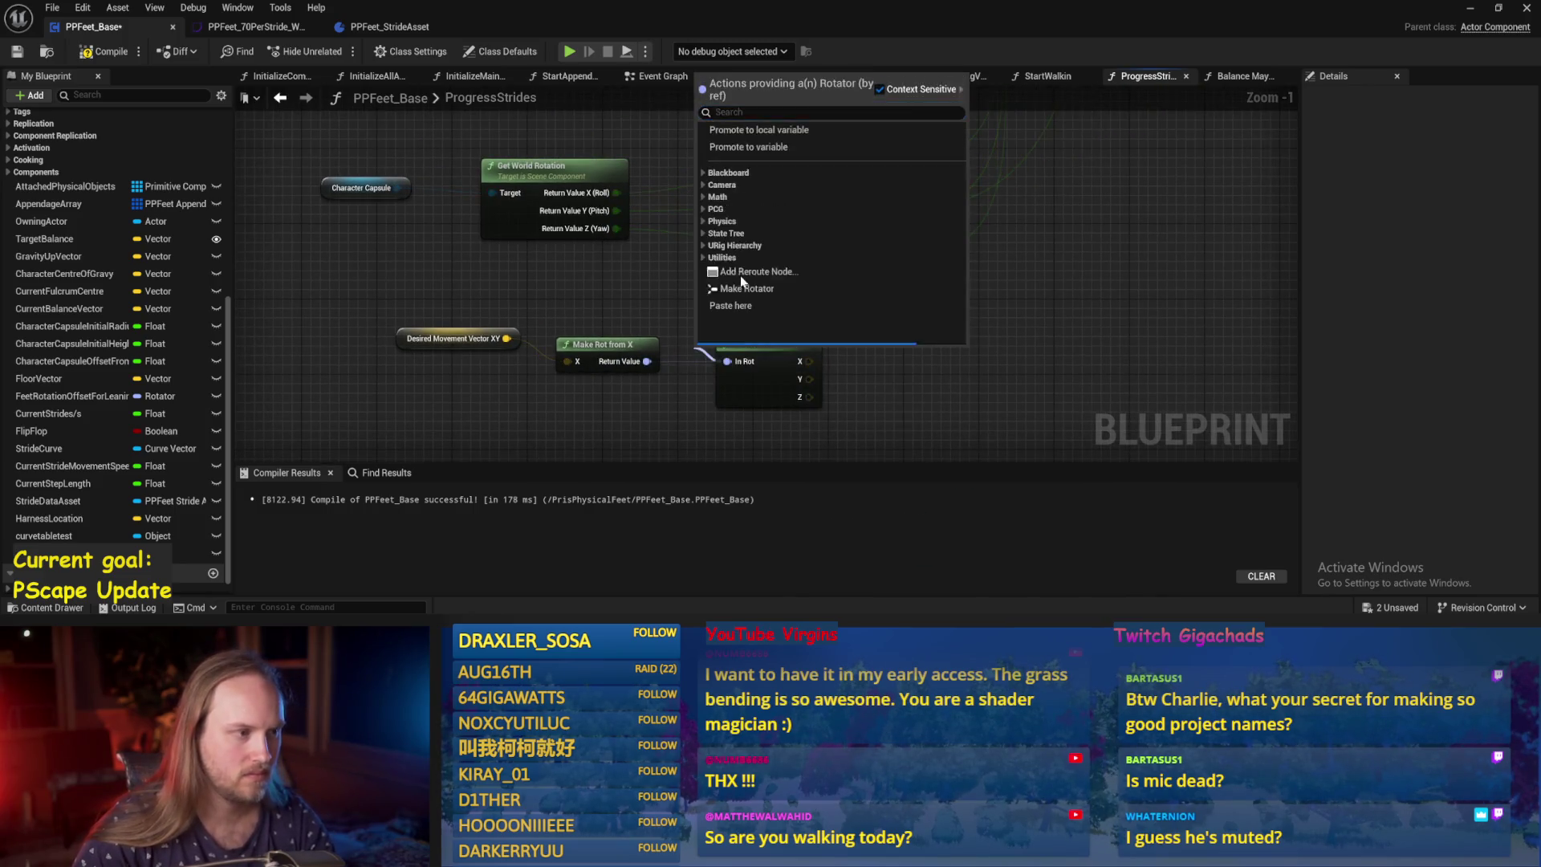
left_click(739, 273)
left_click_drag(704, 301, 646, 323)
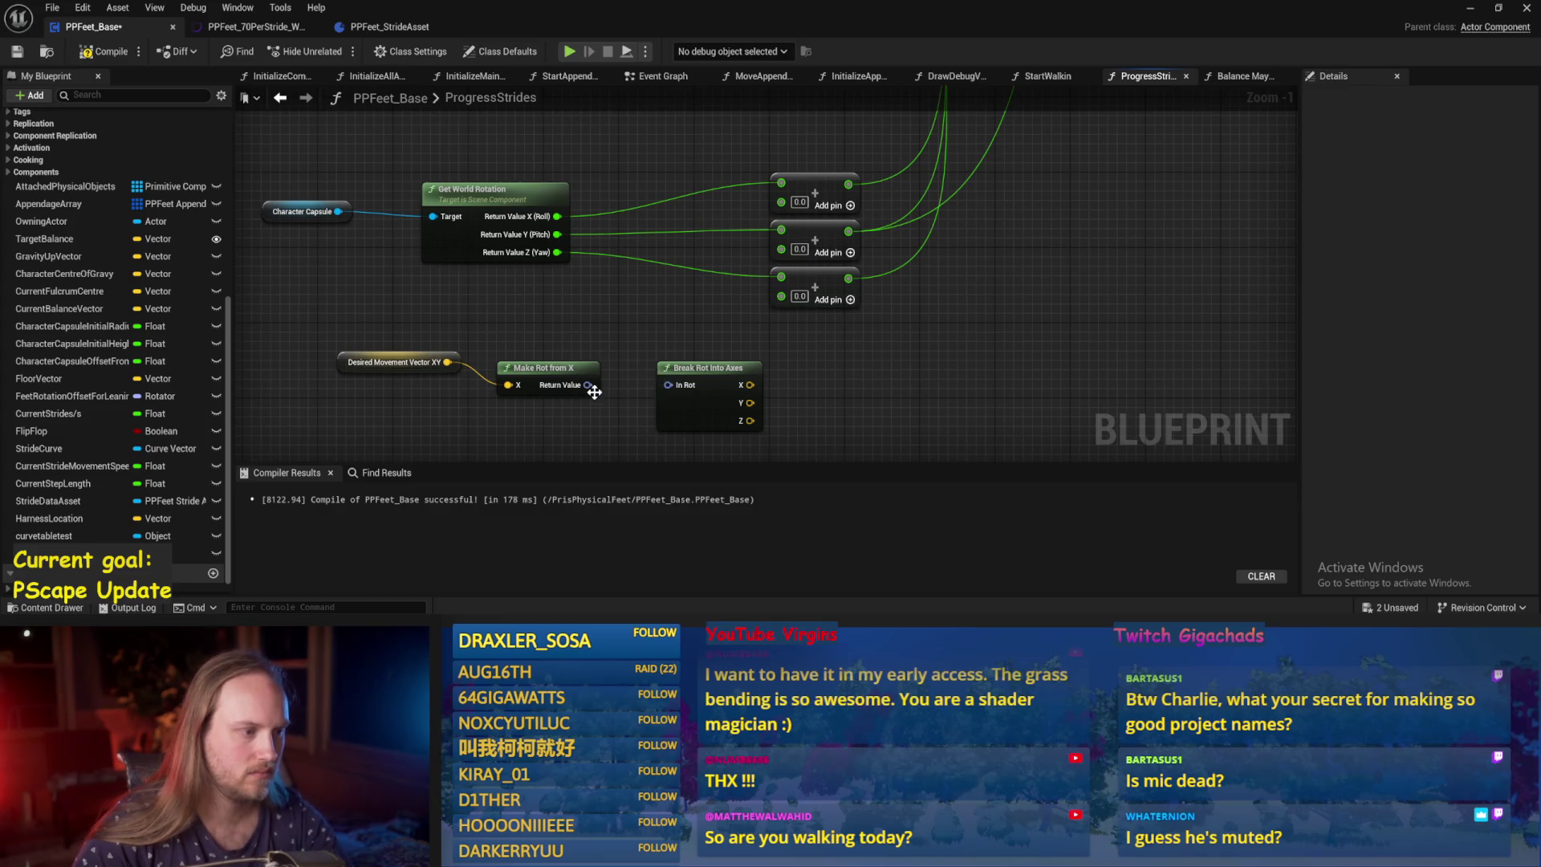
mouse_move(593, 391)
left_mouse_down()
mouse_move(667, 385)
mouse_move(658, 374)
left_mouse_up()
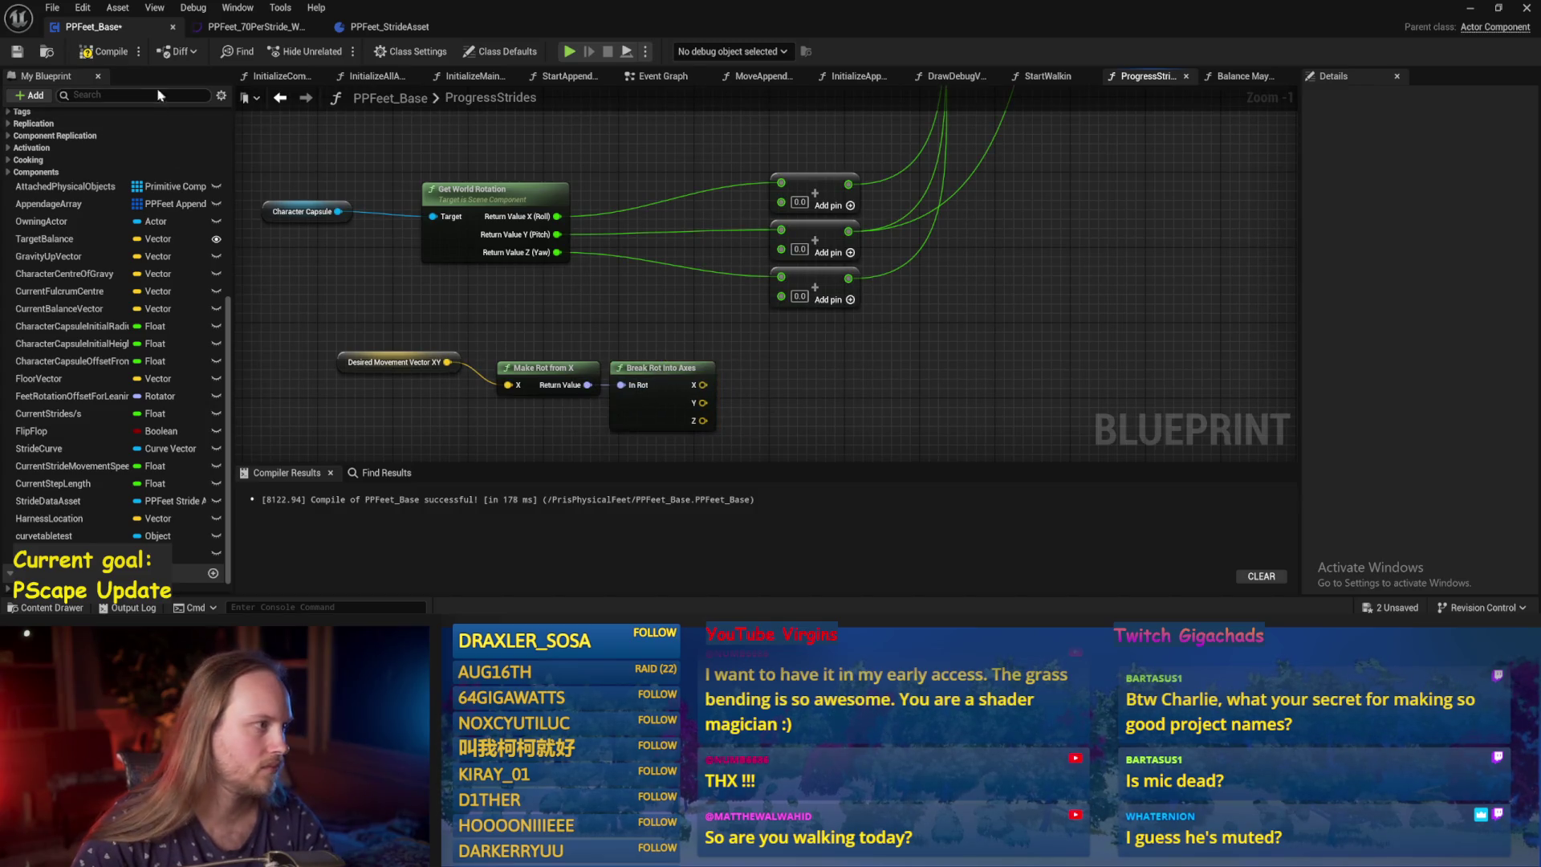
left_click(84, 54)
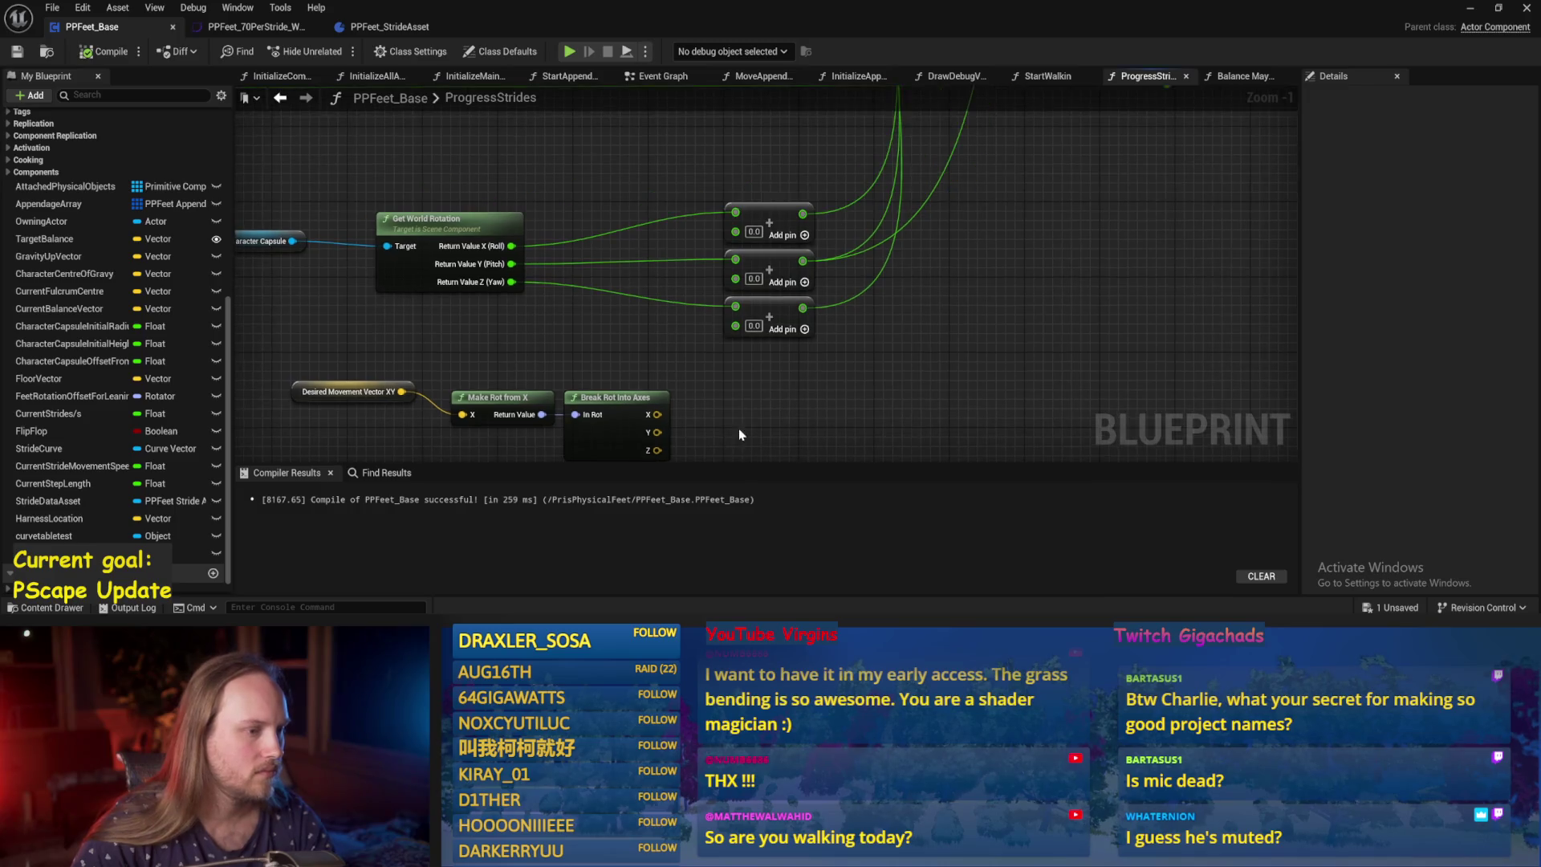
Replace Break Rot Into Axes with Break Rotator and wire its Z (Yaw) into the third Add node.
scroll(708, 377, "down", 1)
mouse_move(646, 410)
left_mouse_down()
mouse_move(707, 350)
mouse_move(773, 413)
mouse_move(629, 337)
mouse_move(685, 314)
left_mouse_up()
scroll(629, 337, "up", 3)
key("Delete")
type("ro")
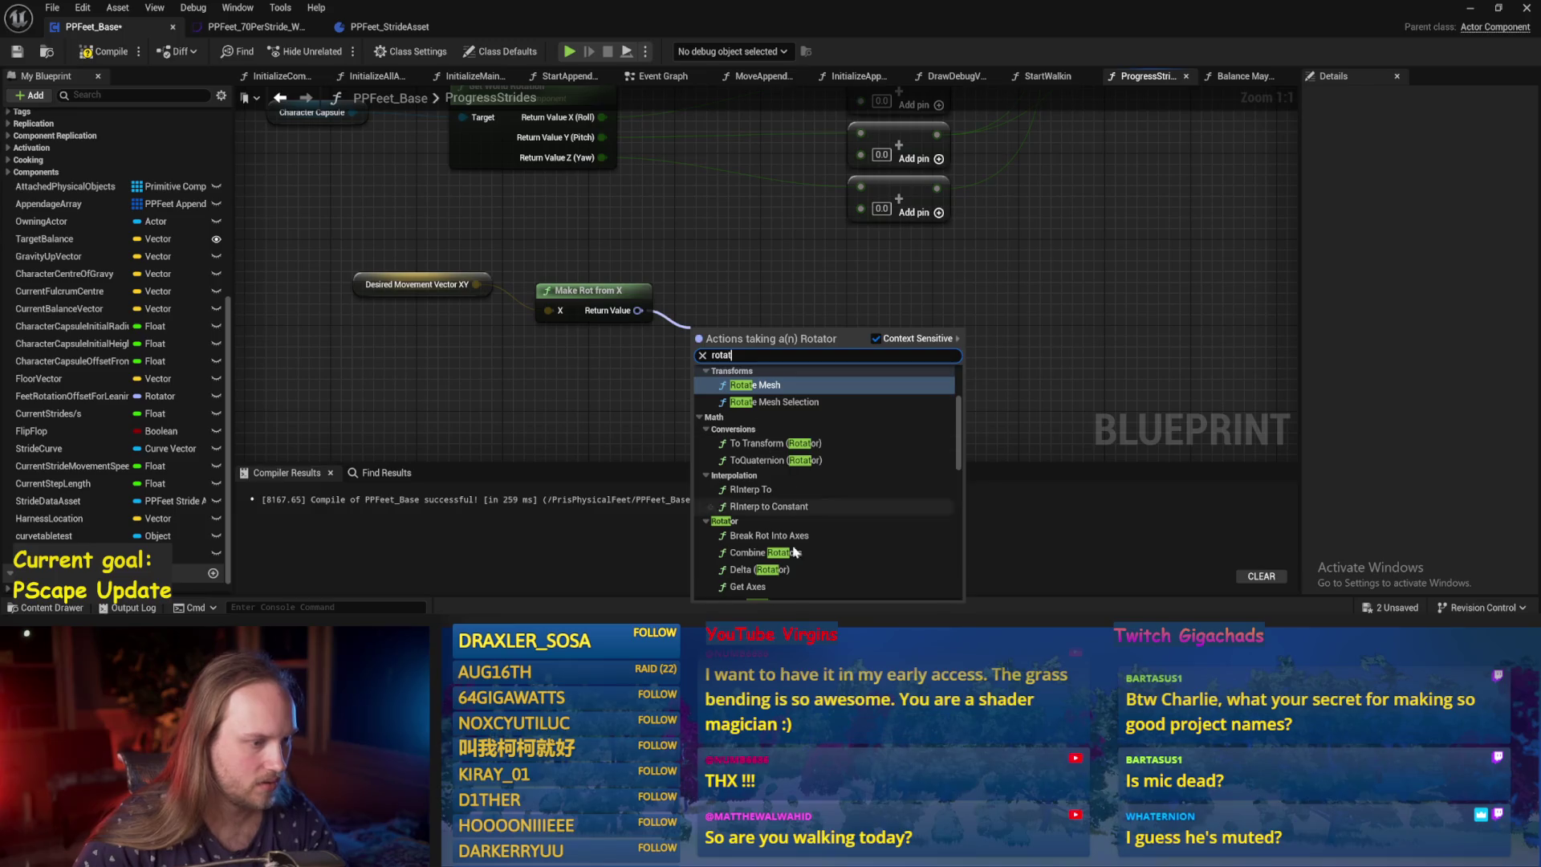
type("tat")
scroll(782, 562, "down", 5)
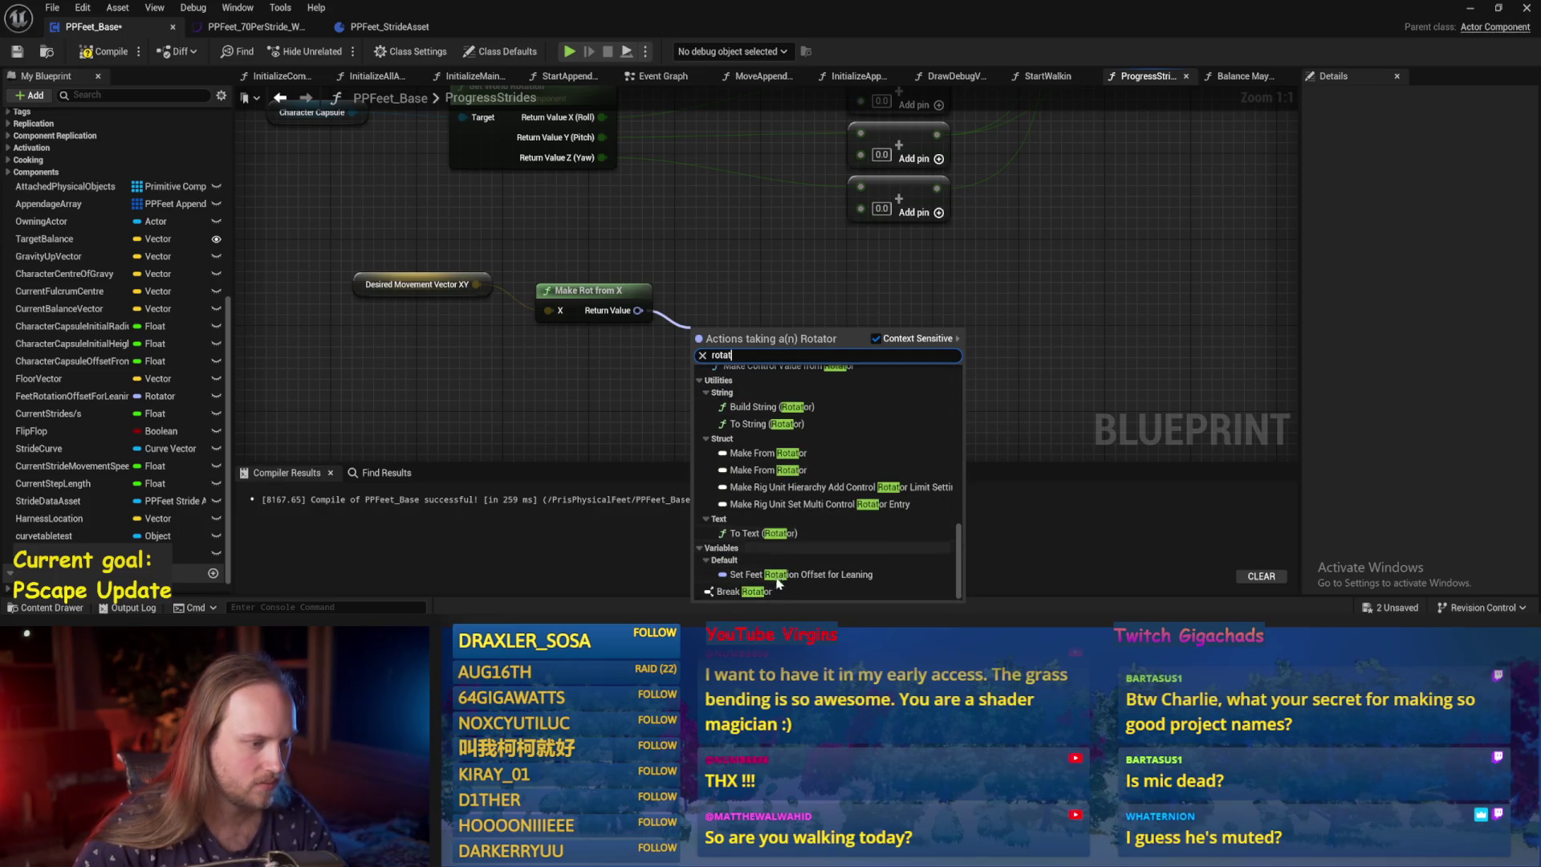
left_click(767, 591)
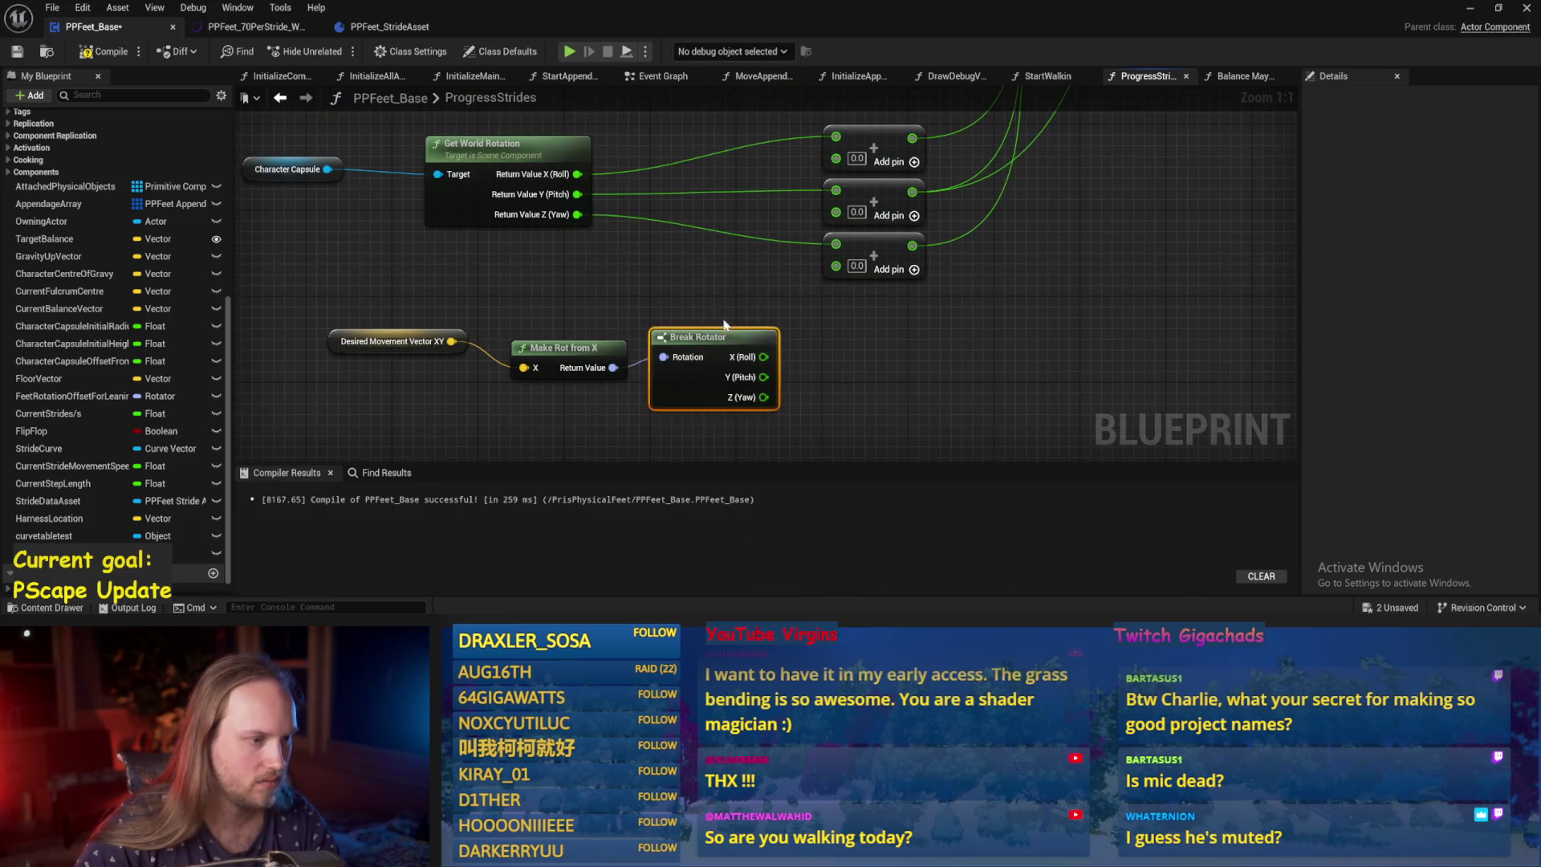
mouse_move(763, 397)
left_mouse_down()
mouse_move(791, 410)
mouse_move(835, 266)
left_mouse_up()
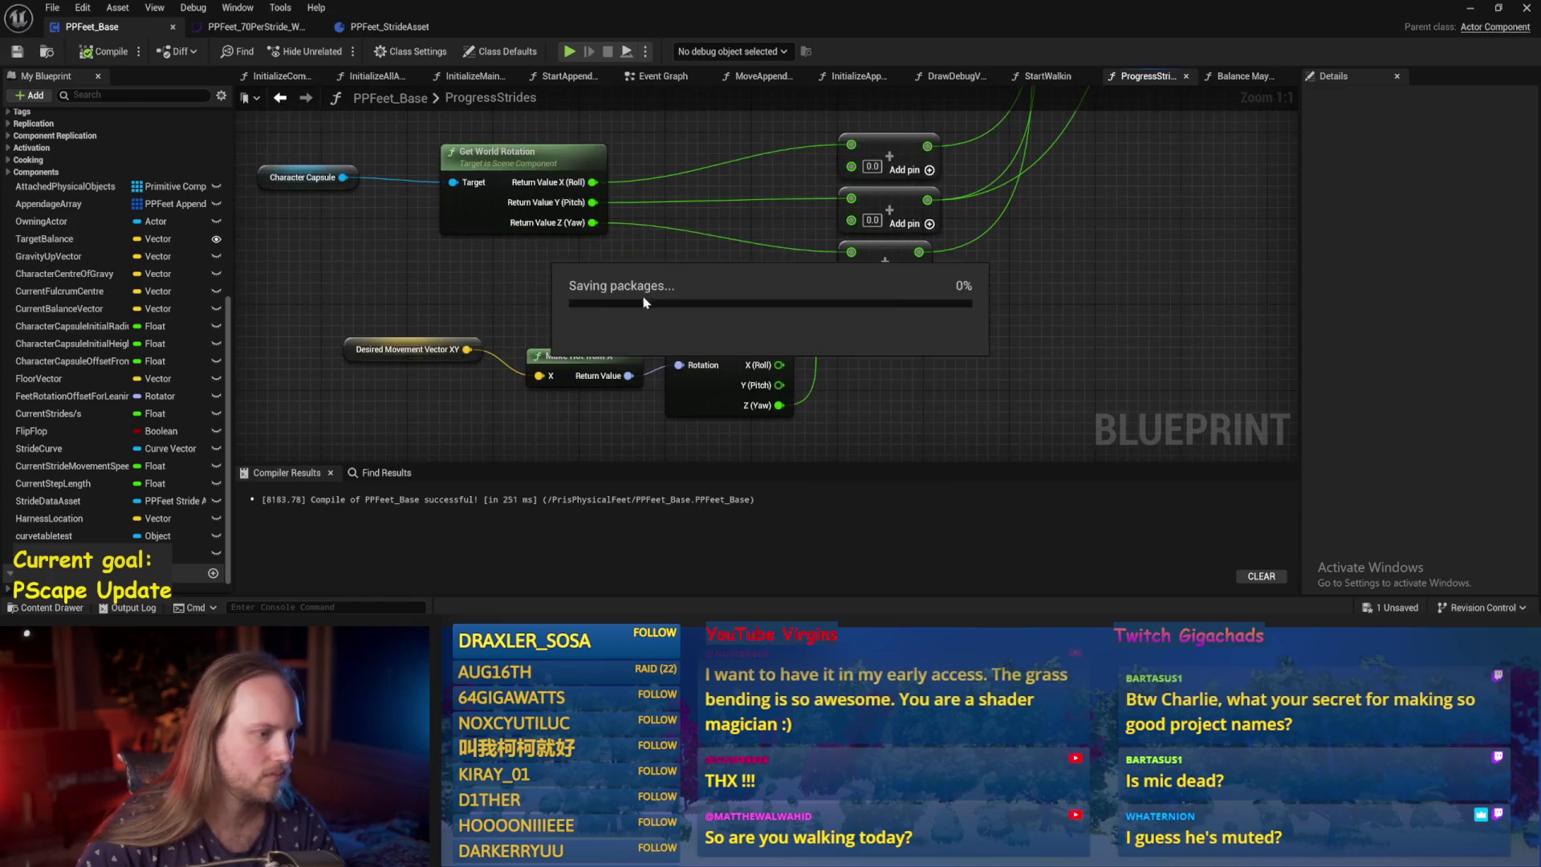
key("alt+Tab")
Play the test level and tilt PPFeet_TestPlayer over twice with the rotate gizmo to test righting.
left_click(395, 51)
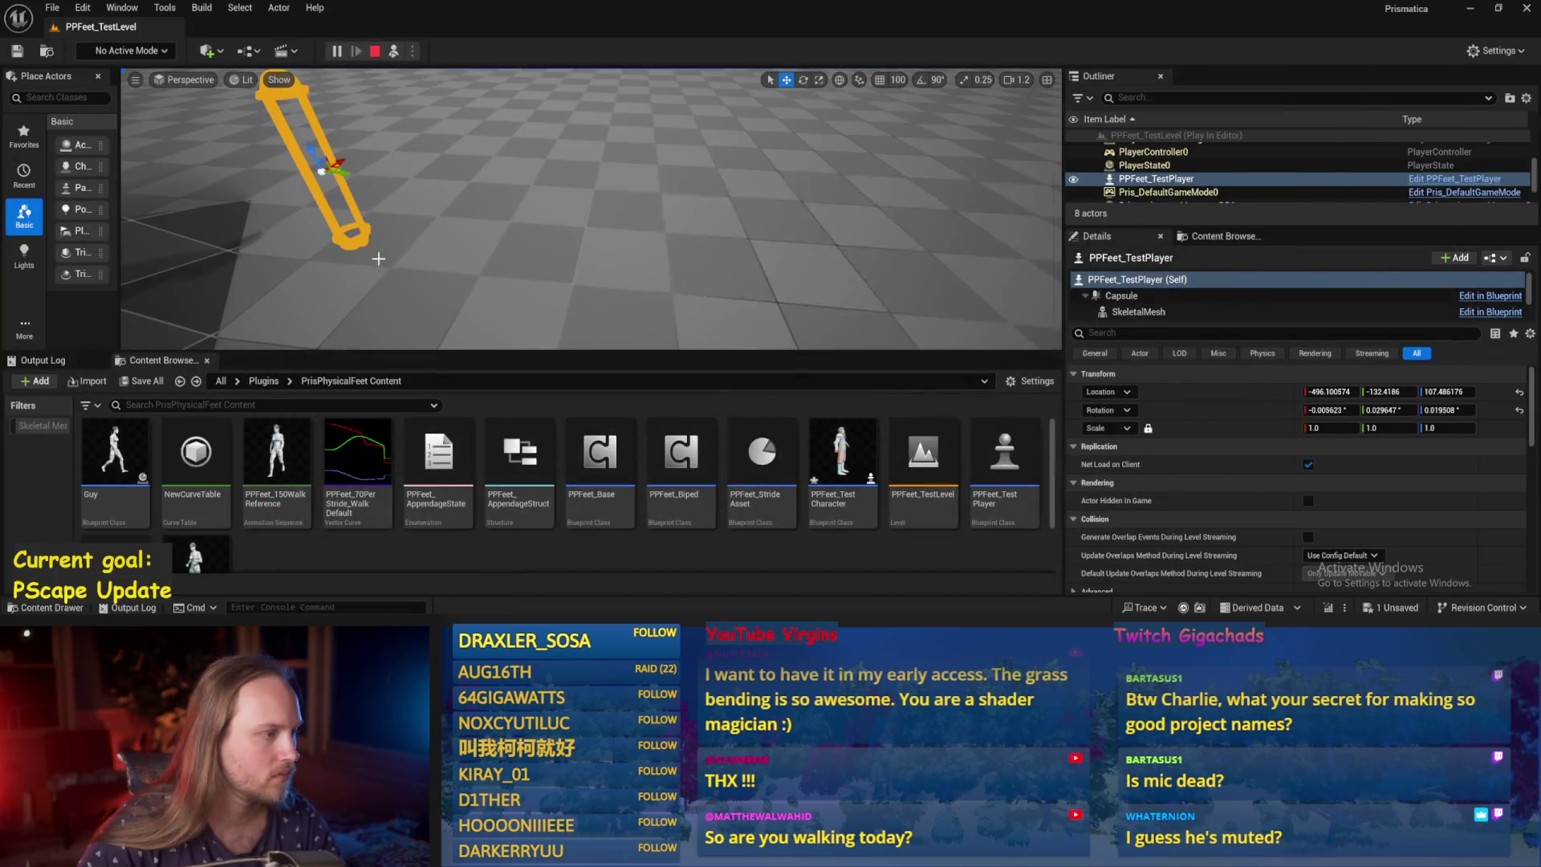
left_click(485, 161)
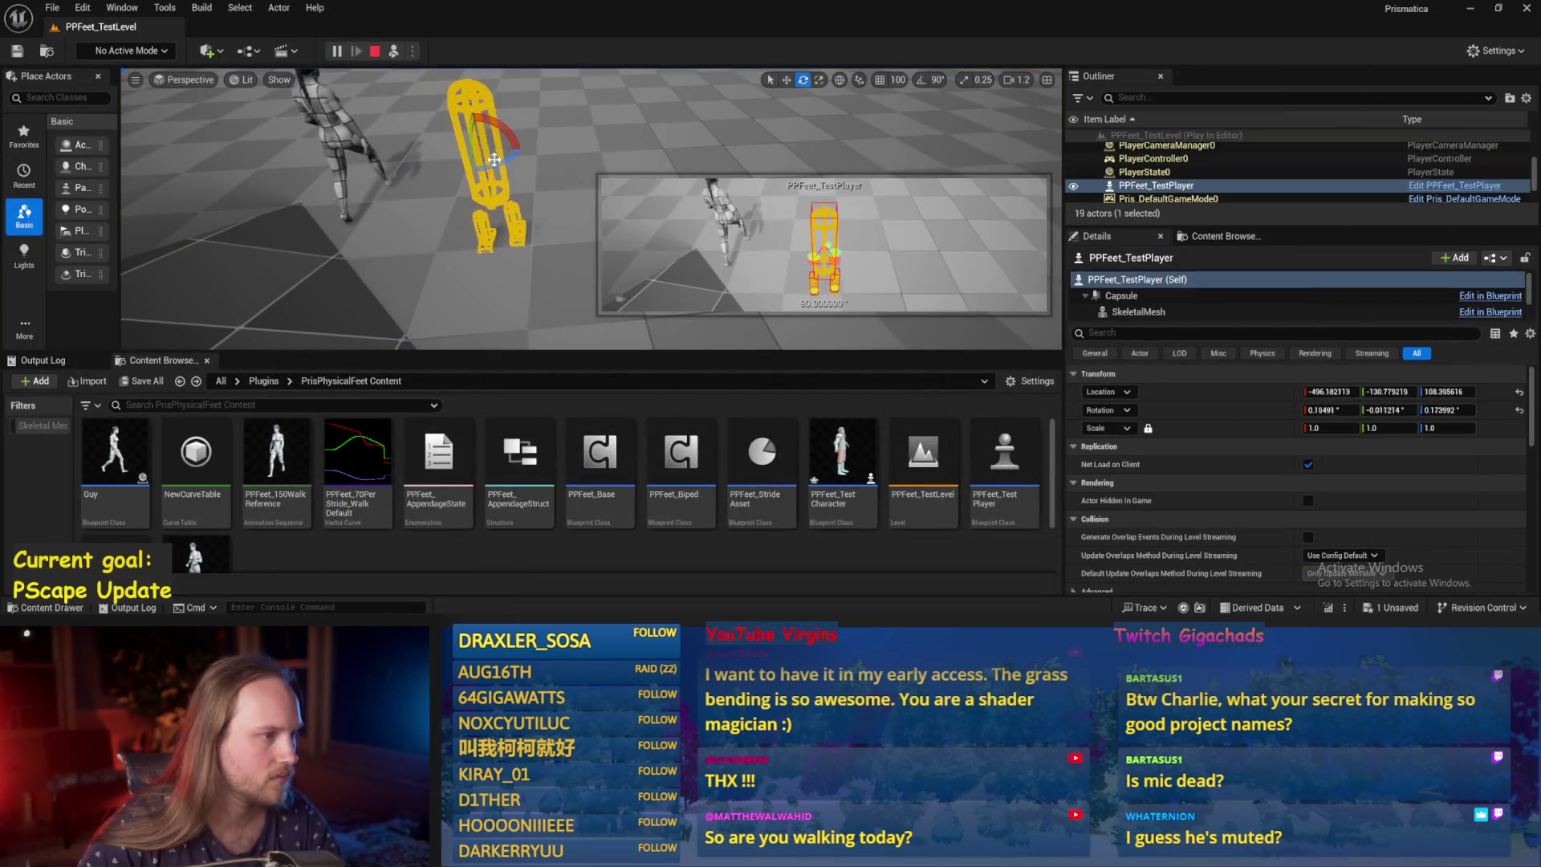
key("e")
mouse_move(502, 116)
left_mouse_down()
mouse_move(461, 113)
mouse_move(441, 133)
mouse_move(425, 235)
left_mouse_up()
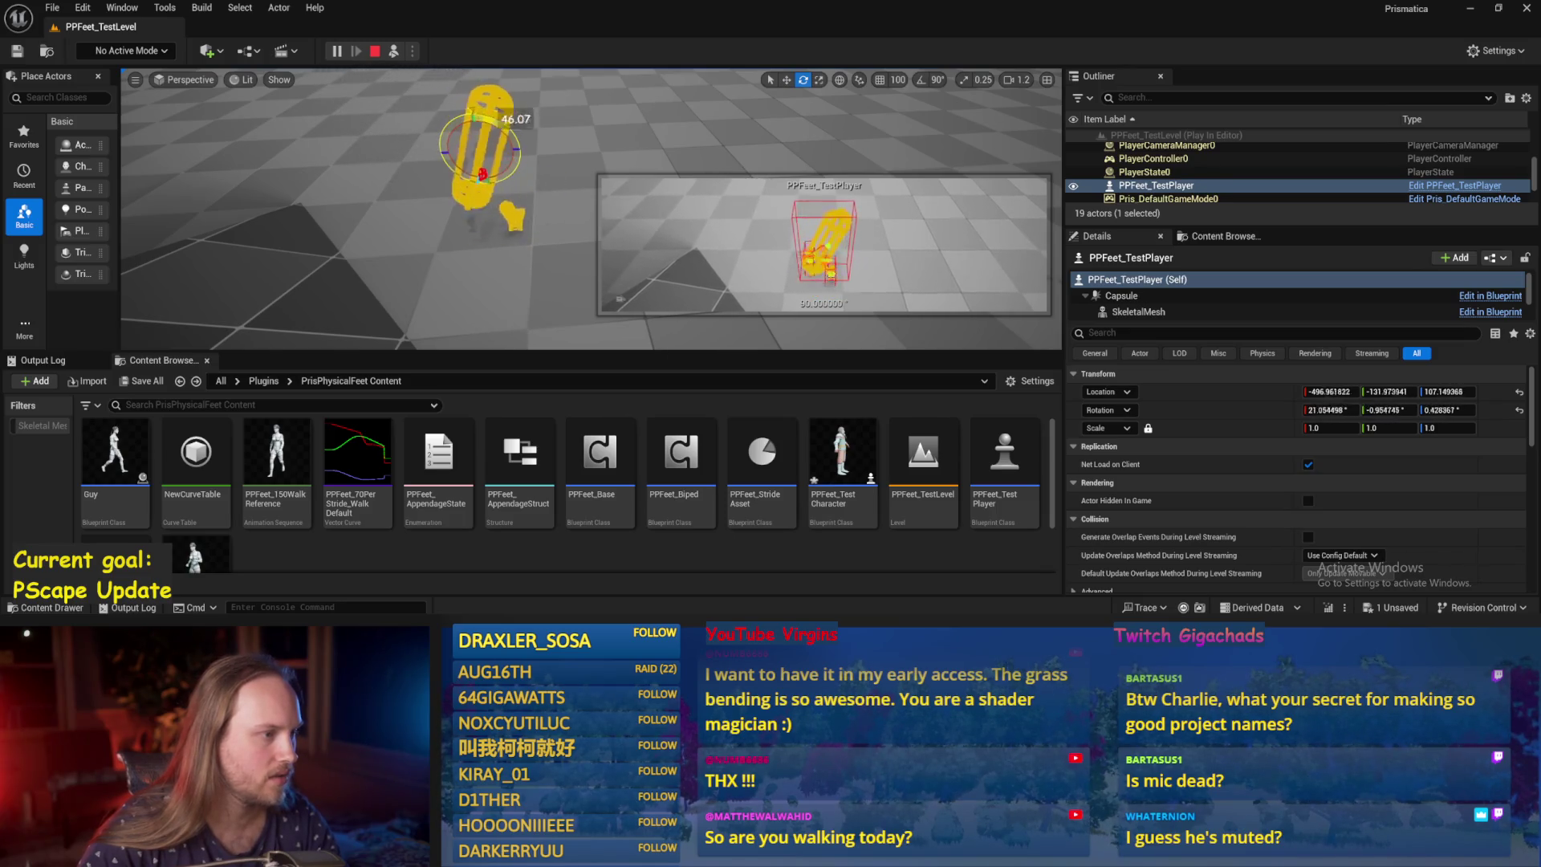
key("f")
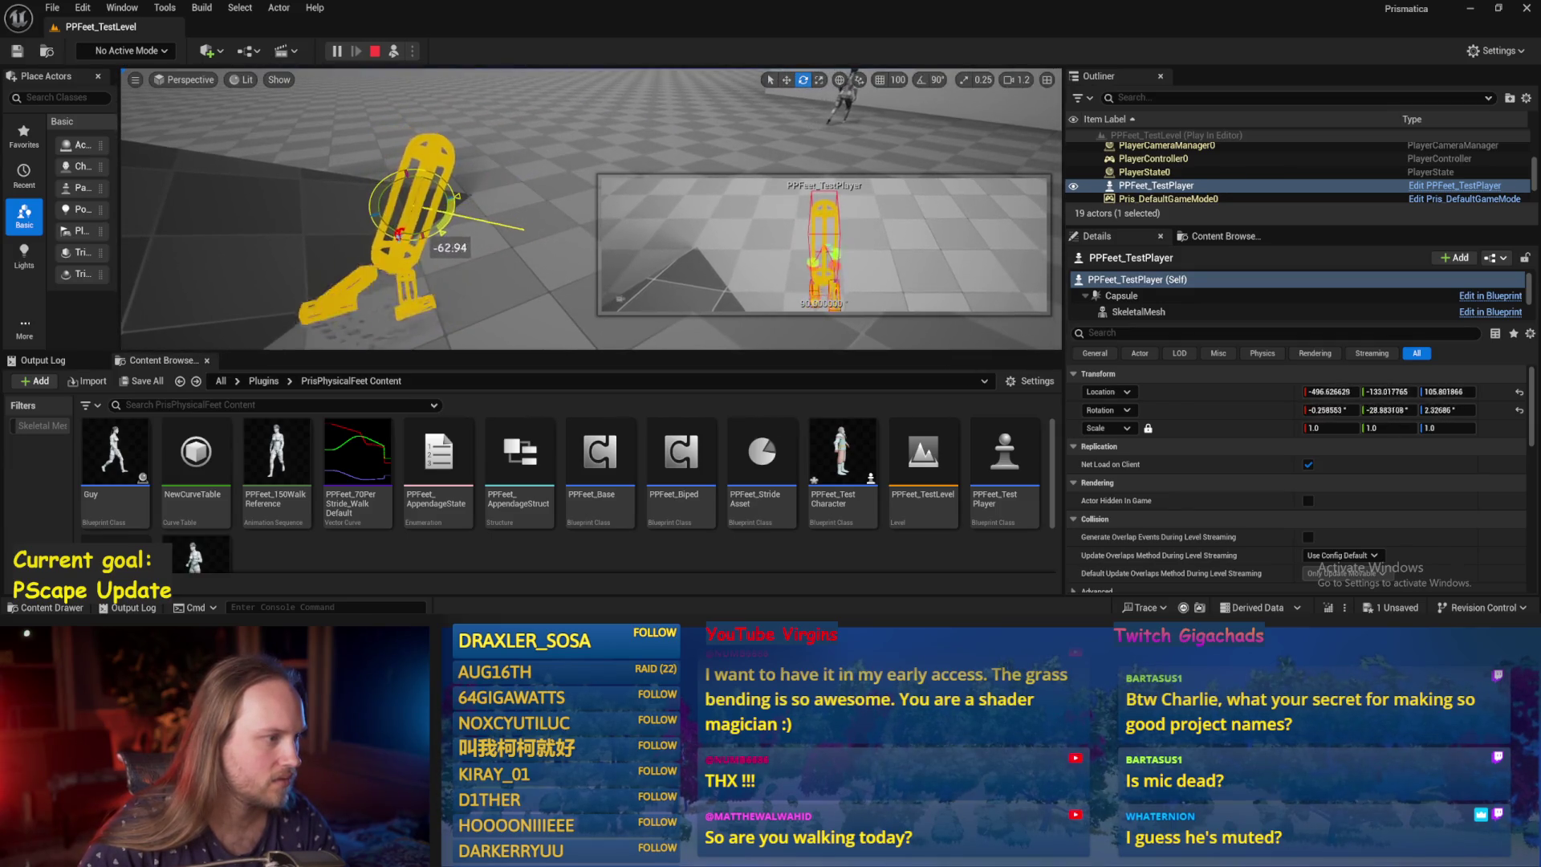
mouse_move(399, 233)
left_mouse_down()
mouse_move(462, 183)
mouse_move(437, 203)
left_mouse_up()
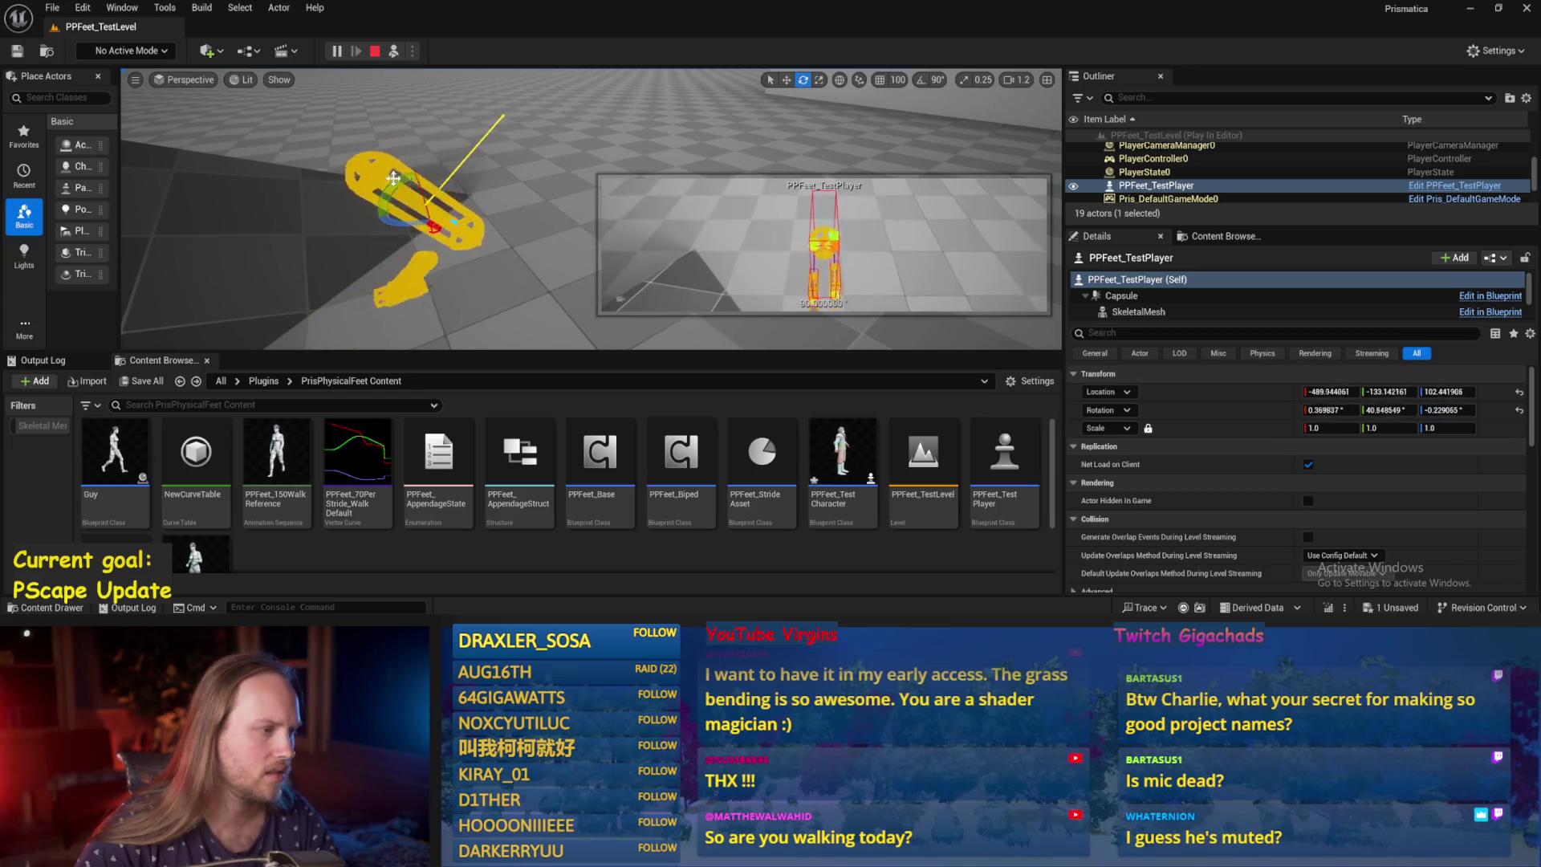
key("alt+Tab")
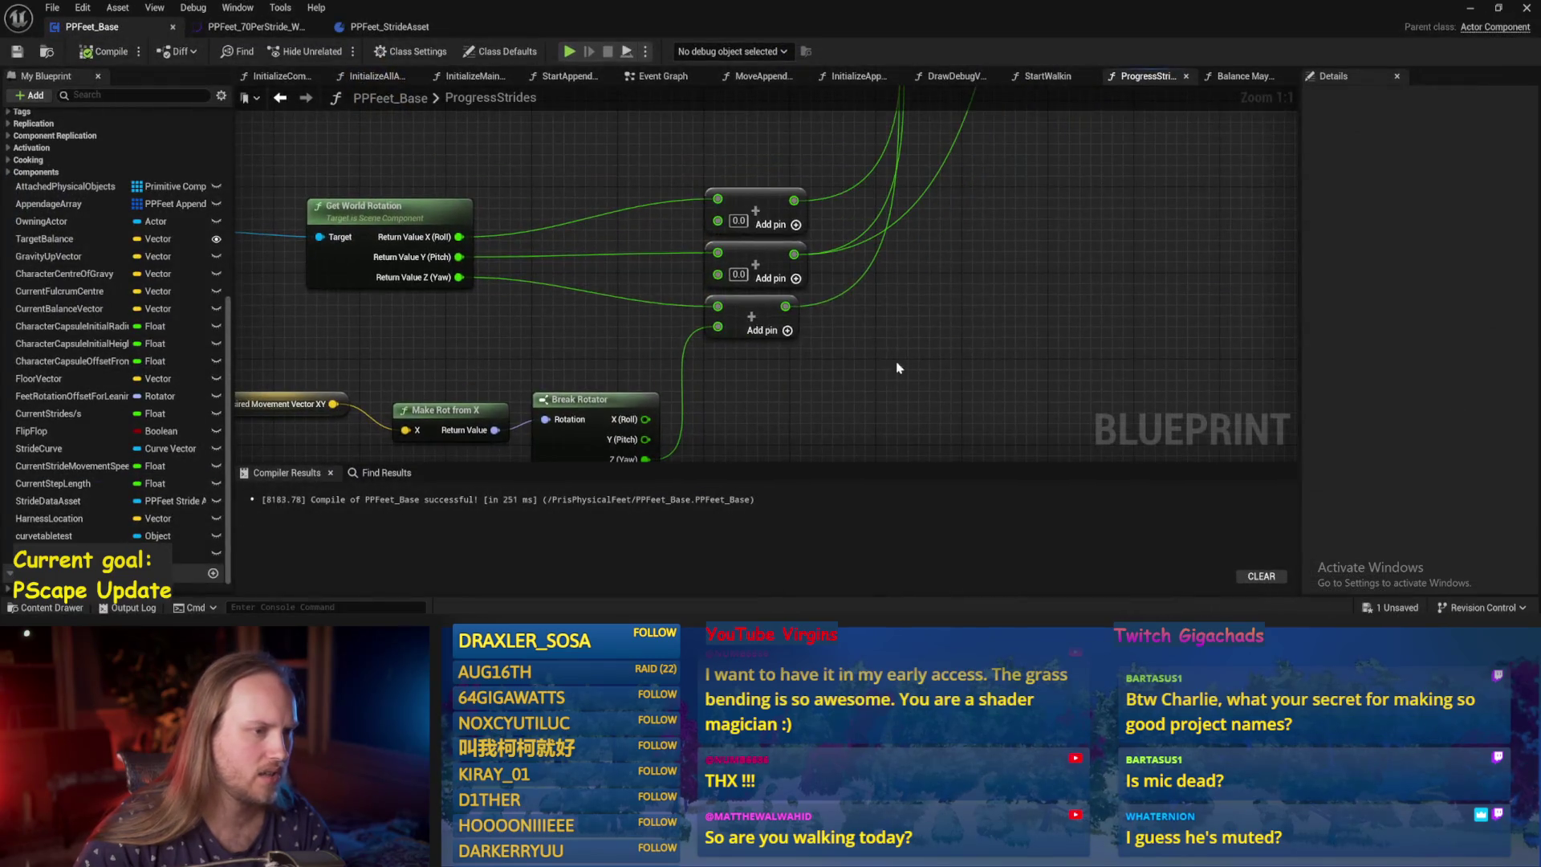
Move the third Add node beside the others and save the blueprint.
scroll(620, 330, "down", 2)
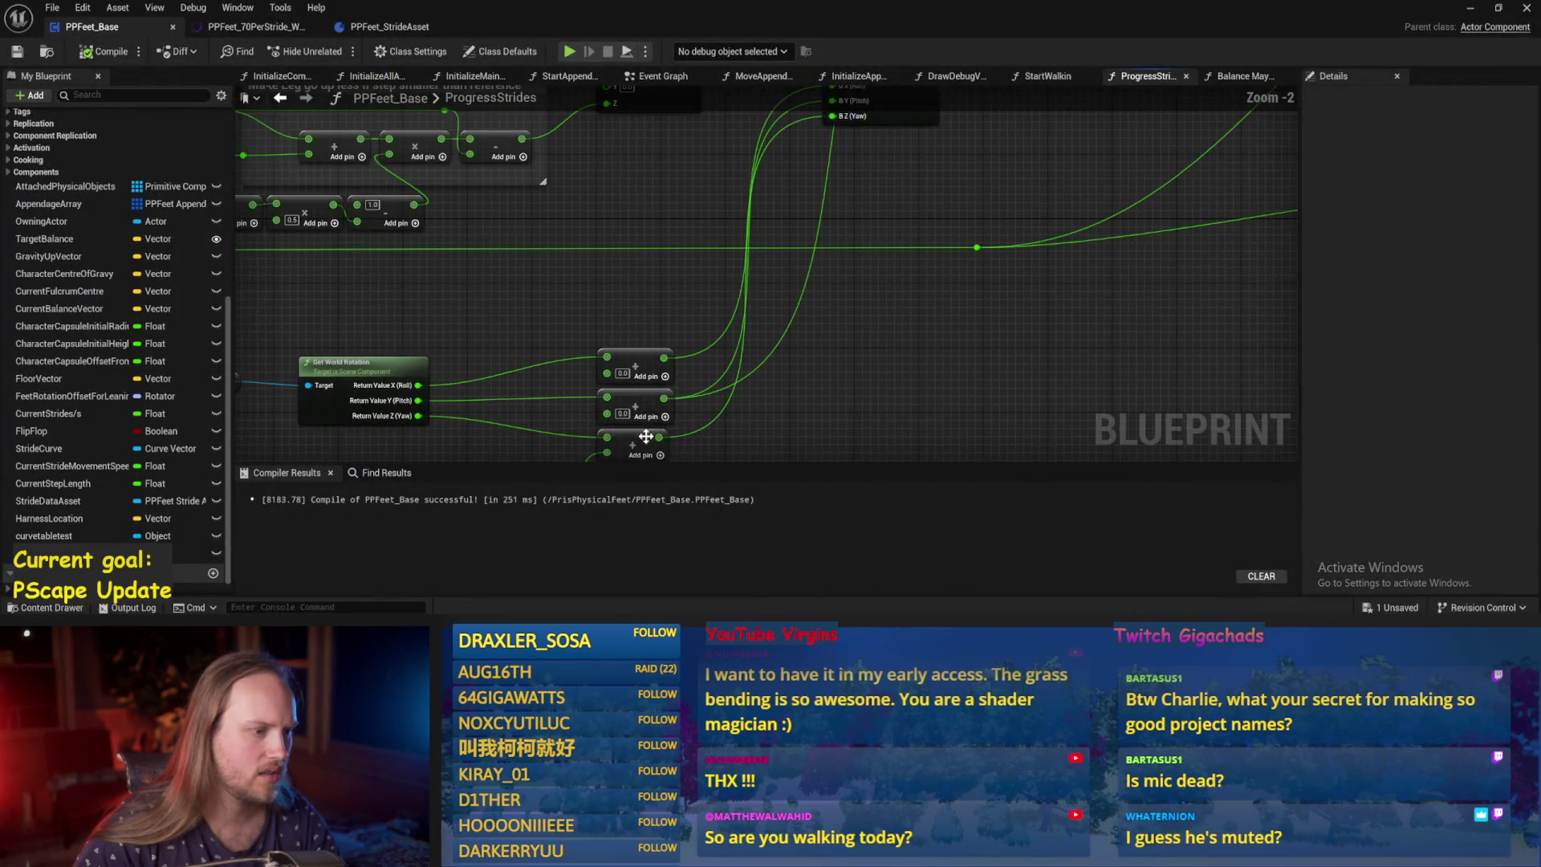
left_click_drag(634, 437, 859, 440)
left_click_drag(947, 330, 927, 216)
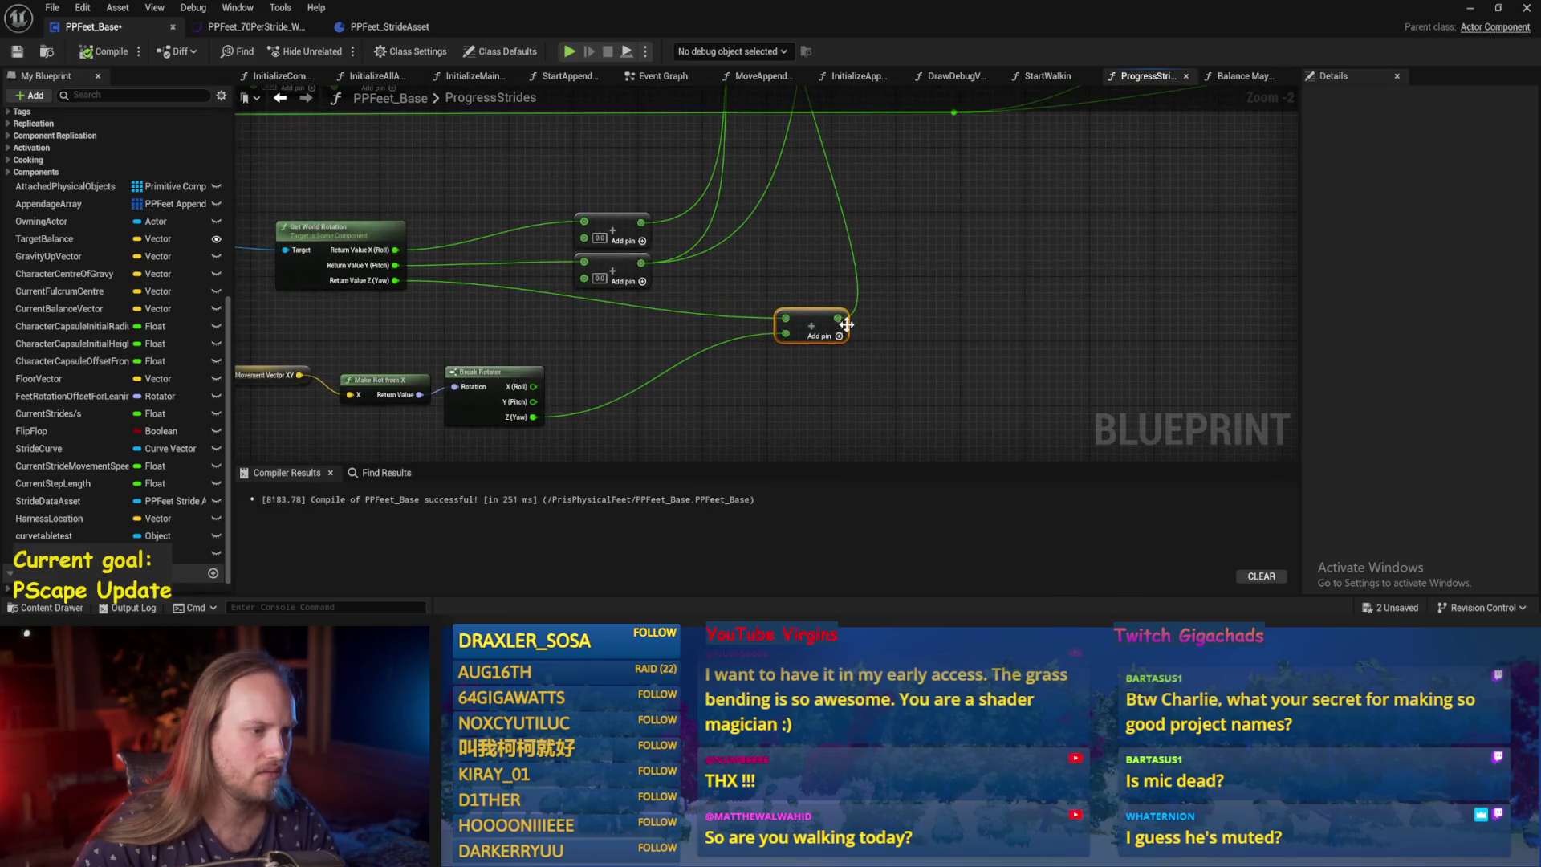
mouse_move(814, 317)
left_mouse_down()
mouse_move(617, 310)
mouse_move(812, 385)
mouse_move(785, 282)
mouse_move(944, 214)
mouse_move(913, 221)
left_mouse_up()
key("ctrl+s")
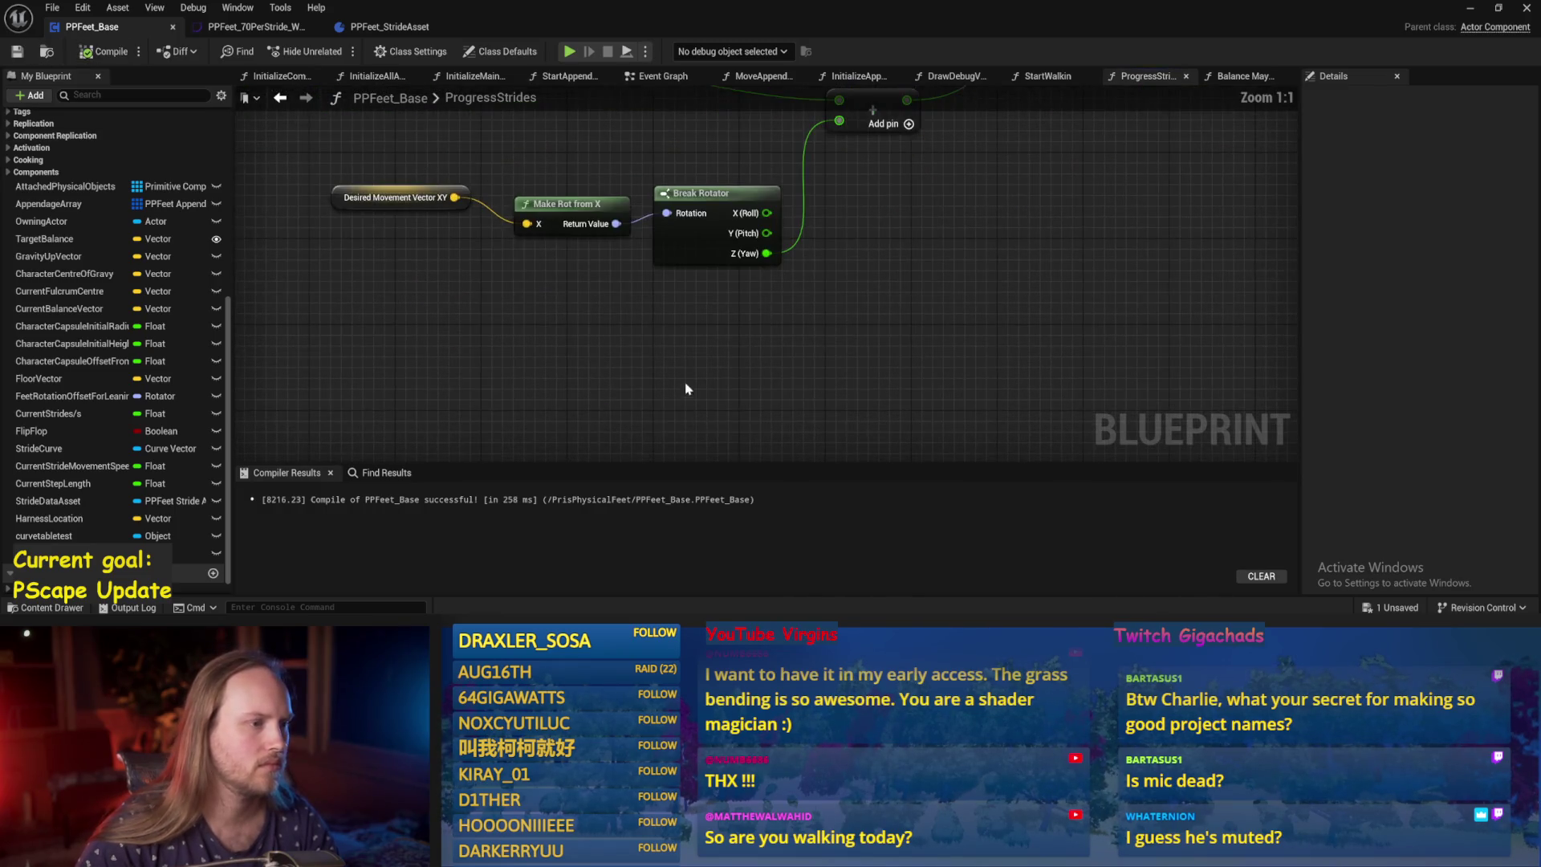
Delete the Make Rot from X node, briefly re-add and remove it, then compile and save.
left_click(572, 213)
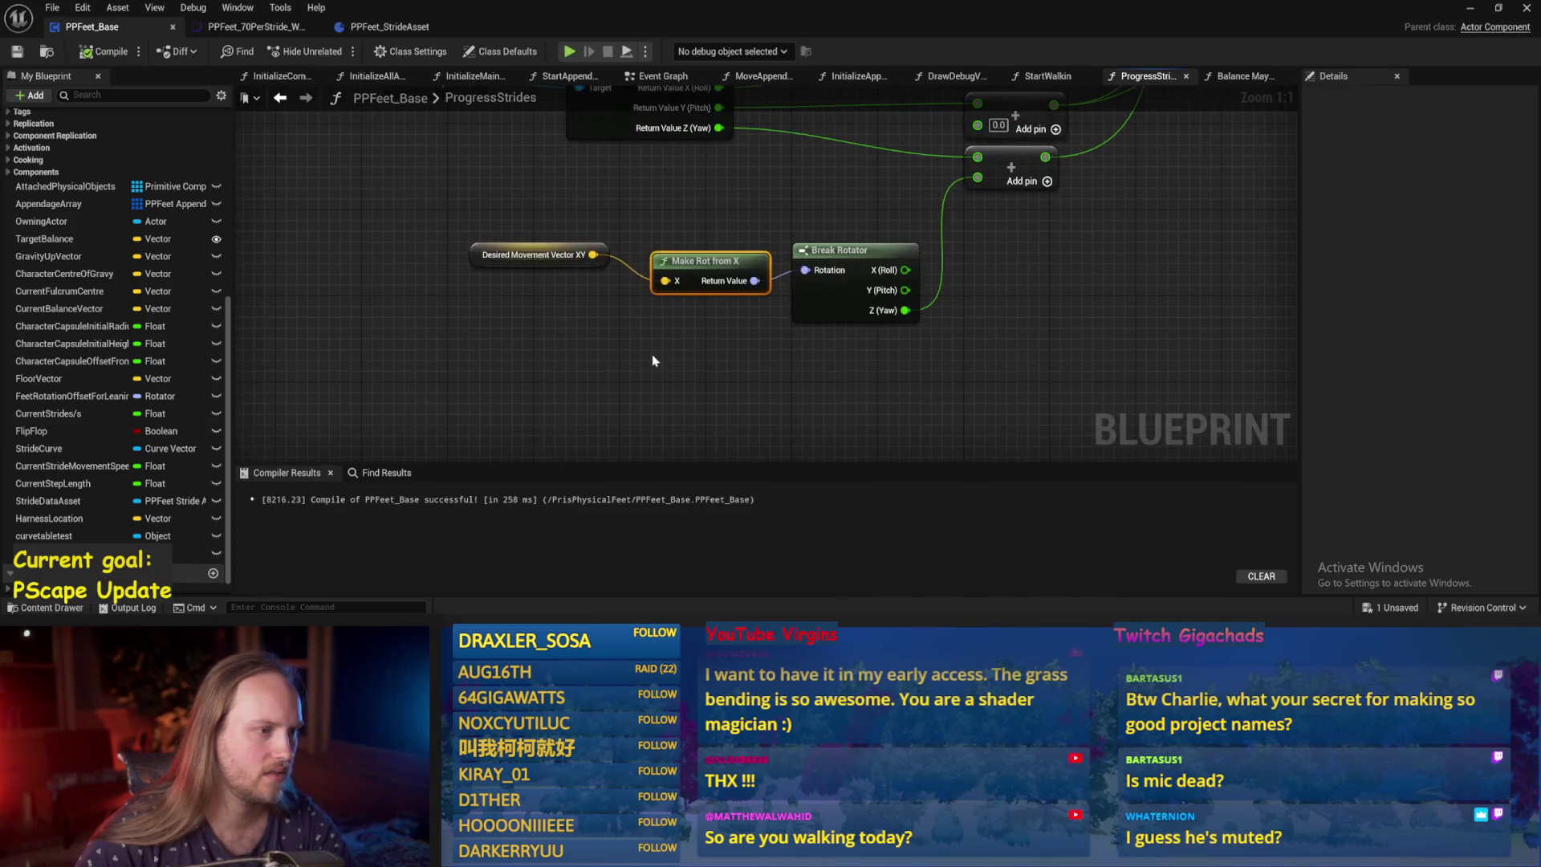
key("Delete")
left_click_drag(592, 254, 622, 312)
type("make rot")
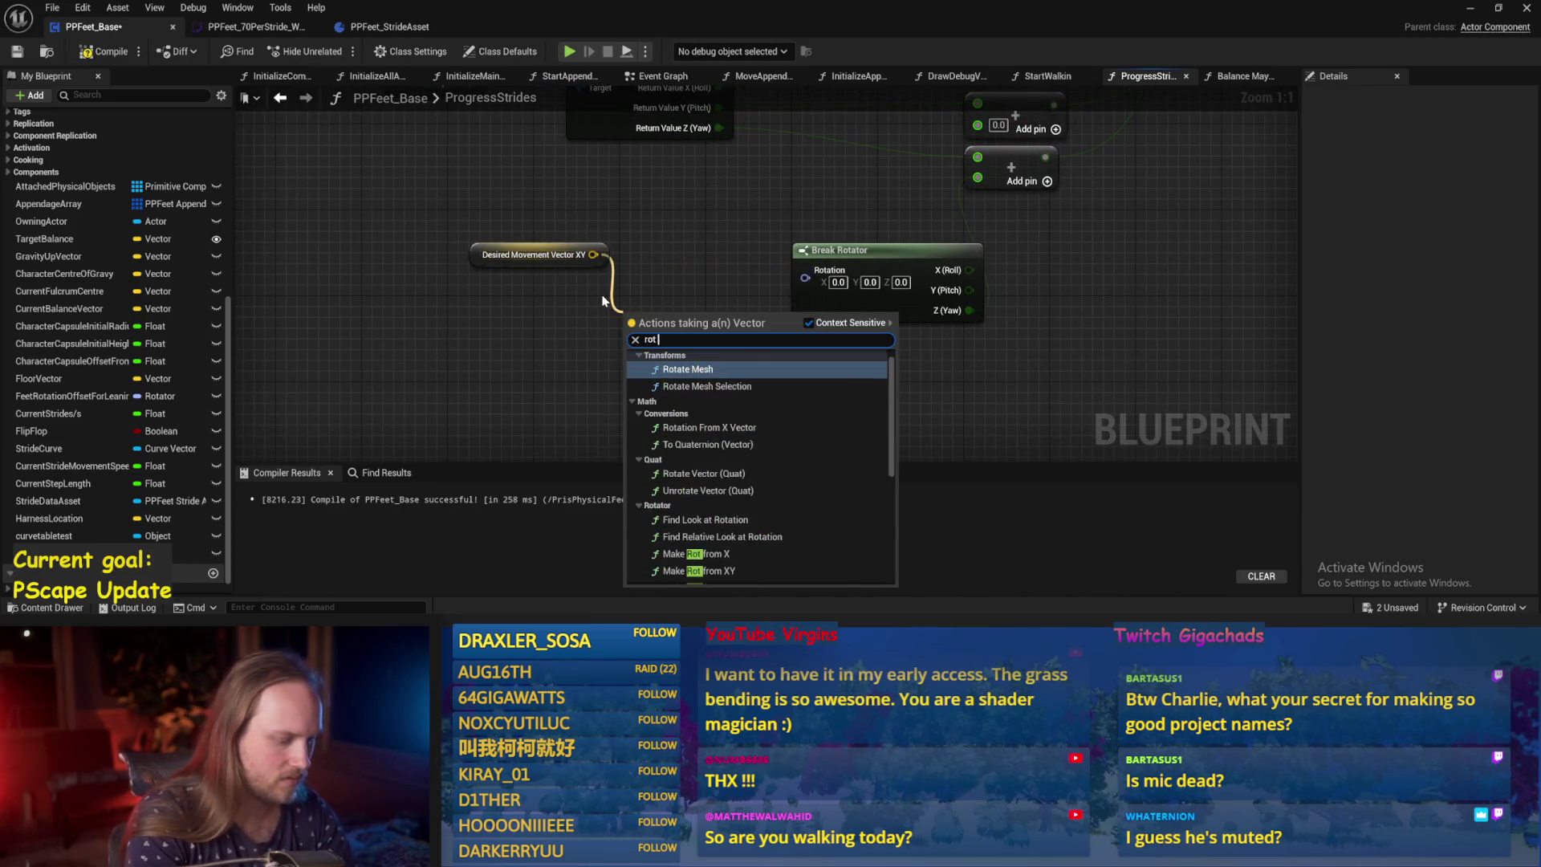
key("Return")
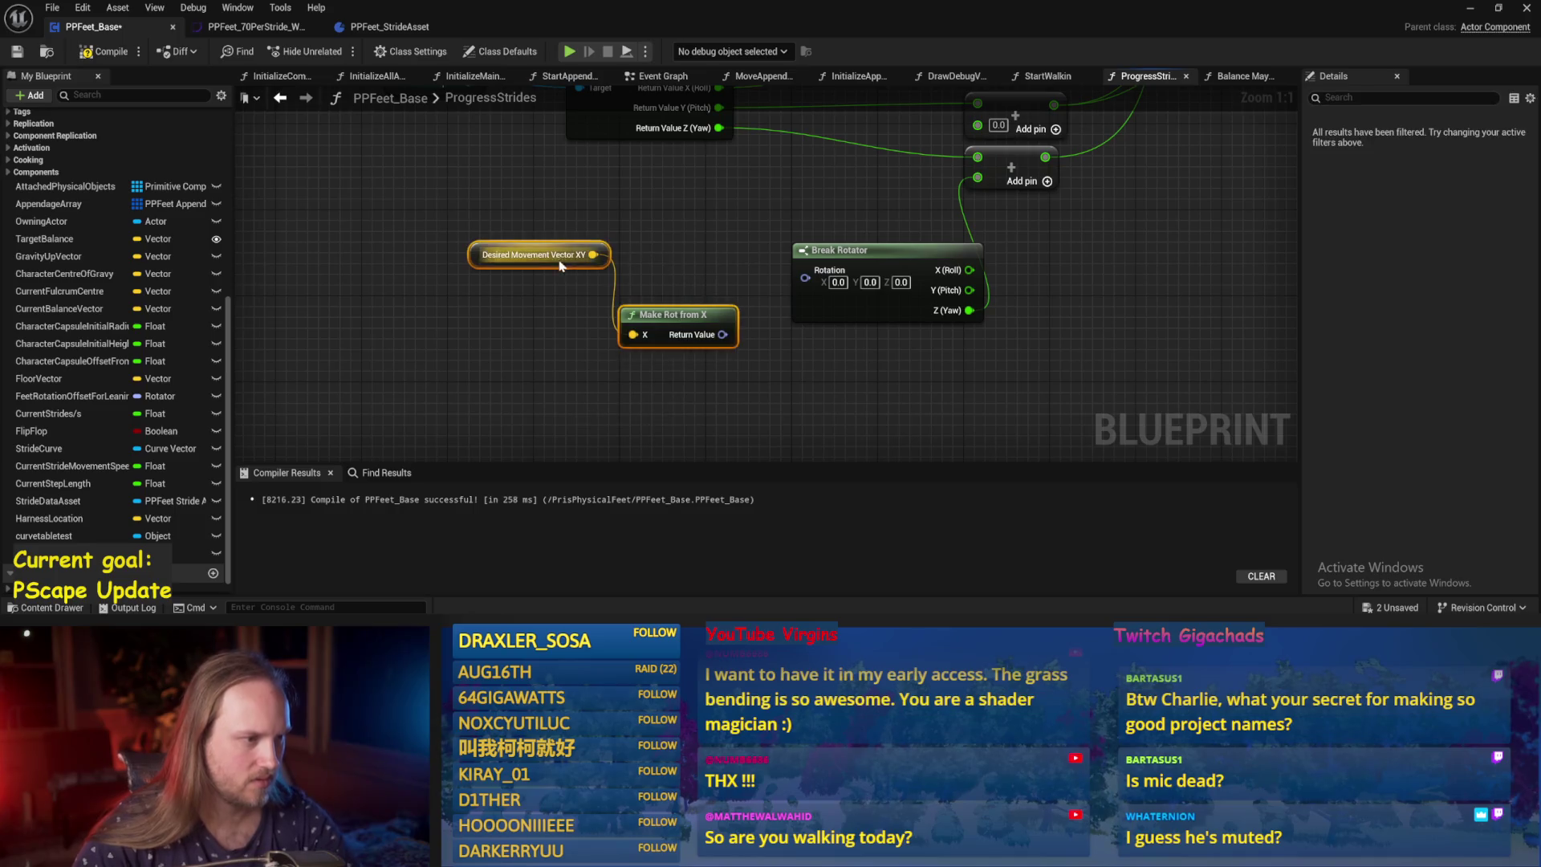
key("Delete")
left_click(104, 52)
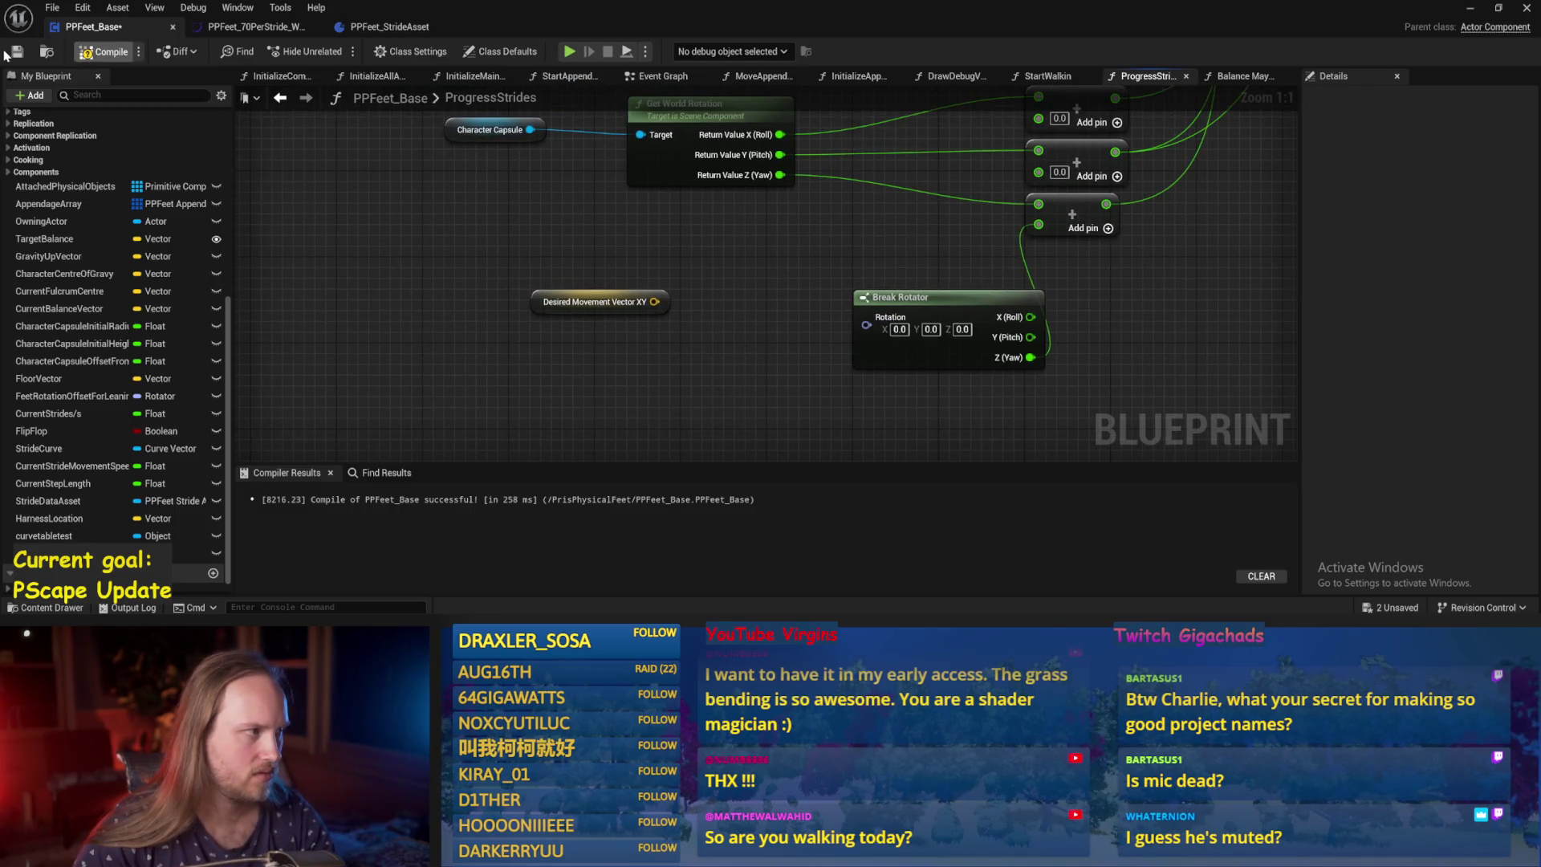
left_click(17, 51)
Try a Find Look at Rotation node on the movement vector, then delete it.
mouse_move(538, 309)
left_mouse_down()
mouse_move(407, 299)
mouse_move(593, 305)
left_mouse_up()
left_click(560, 222)
type("rot")
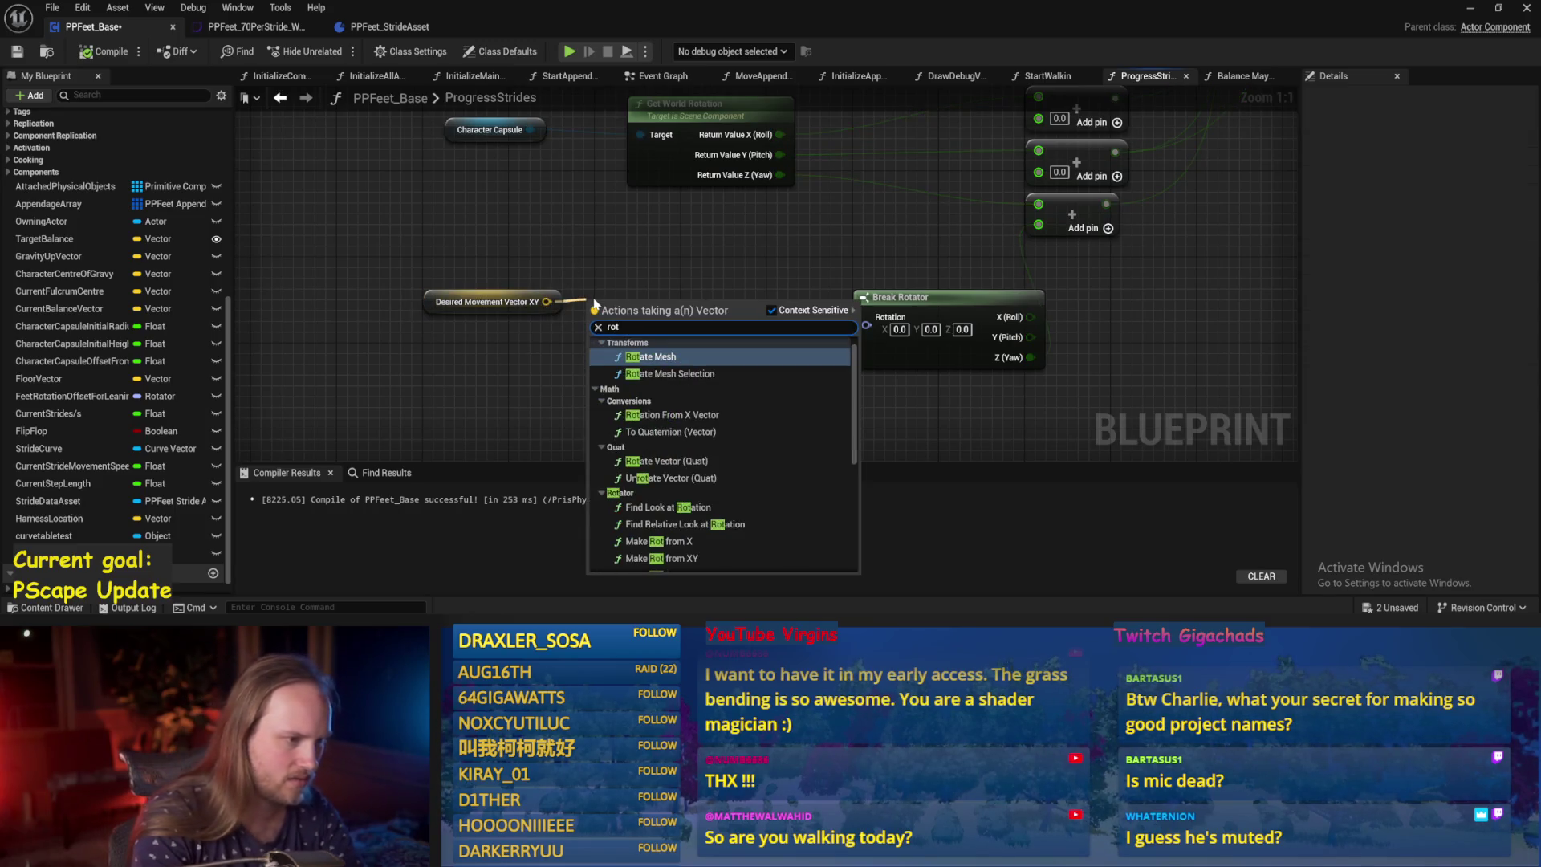
left_click(654, 507)
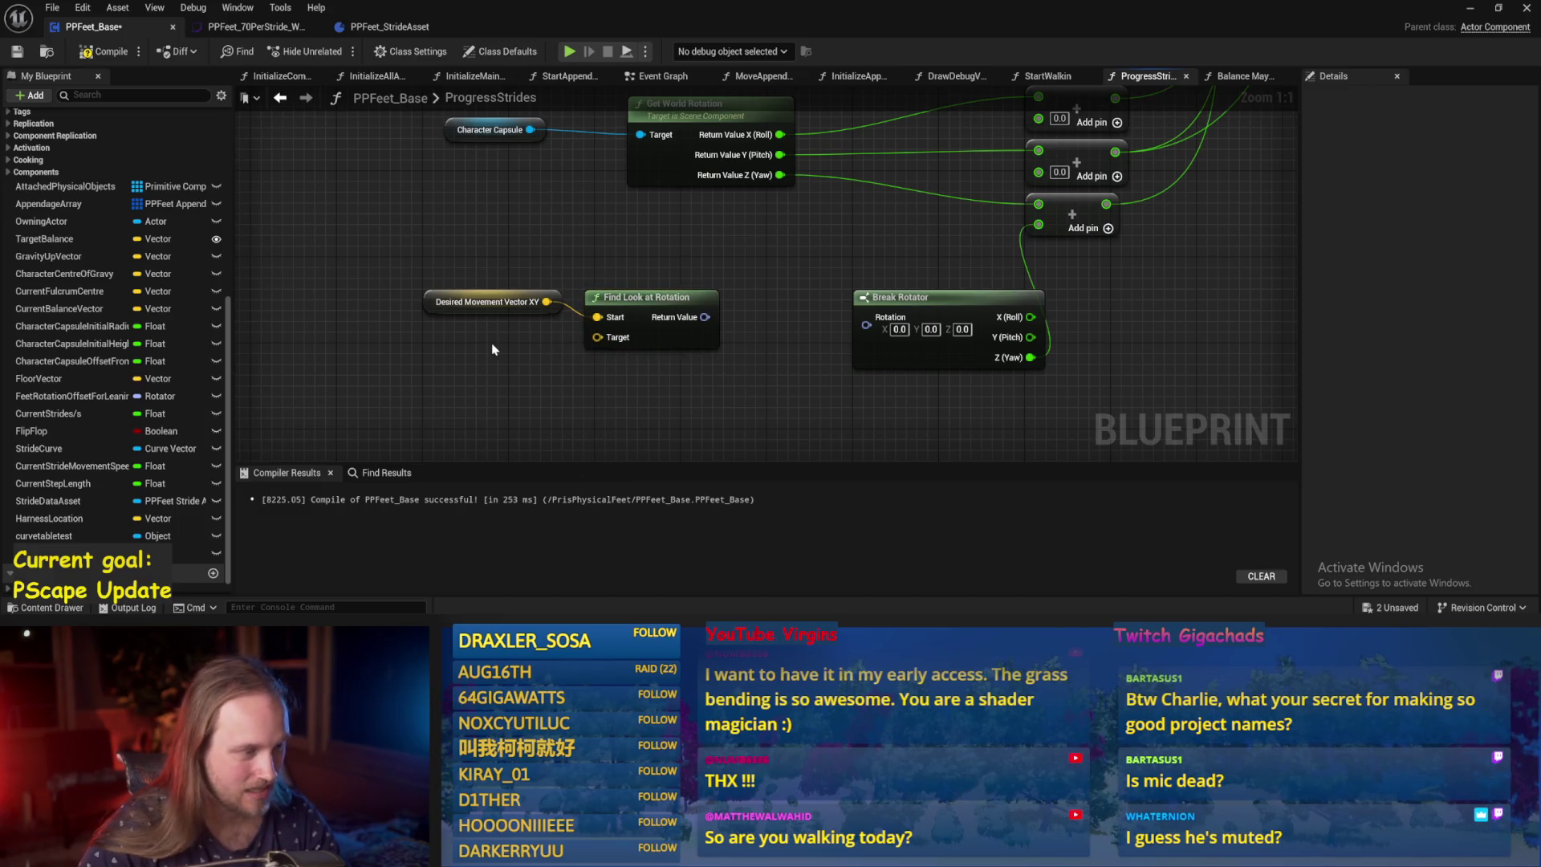
left_click_drag(492, 343, 567, 331)
key("Delete")
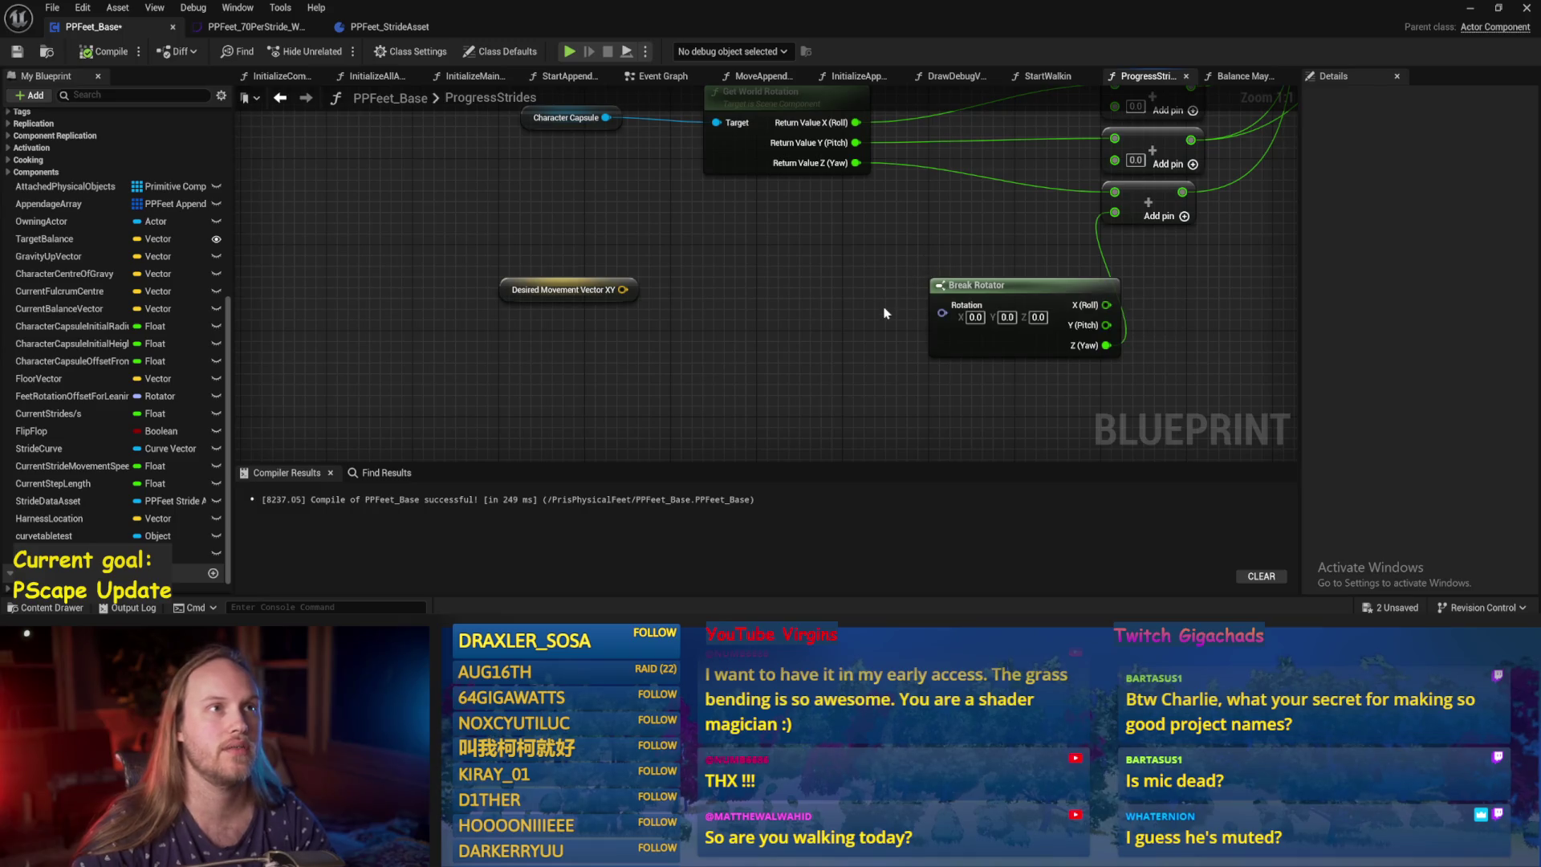
mouse_move(820, 307)
left_mouse_down()
mouse_move(754, 258)
mouse_move(880, 348)
mouse_move(907, 251)
mouse_move(842, 325)
mouse_move(754, 321)
left_mouse_up()
Add an Atan2 (Radians) node via an 'ata' search and position it.
right_click(762, 301)
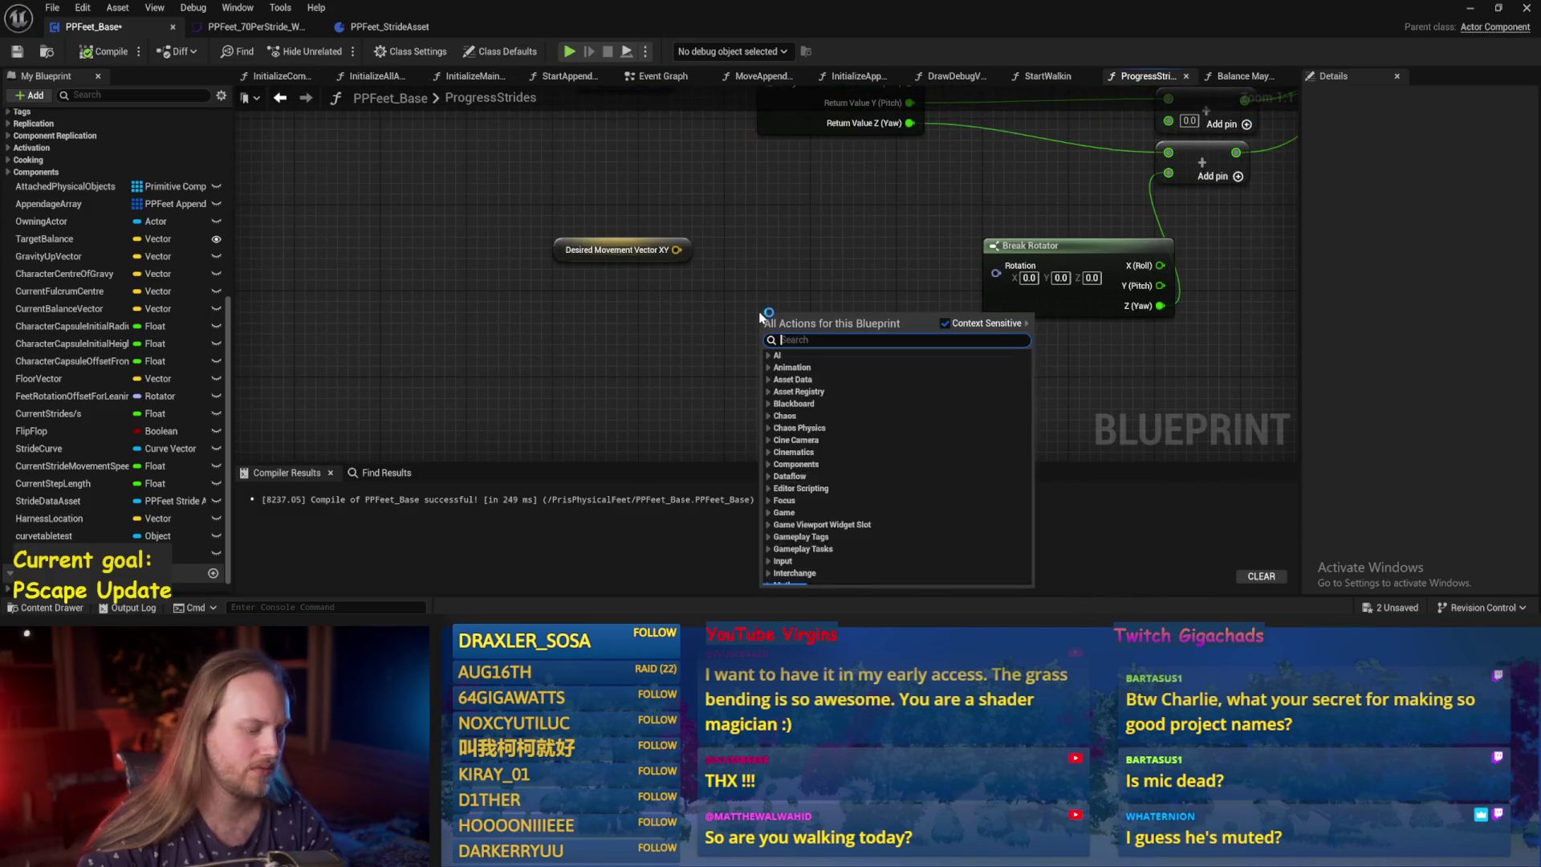
type("ata")
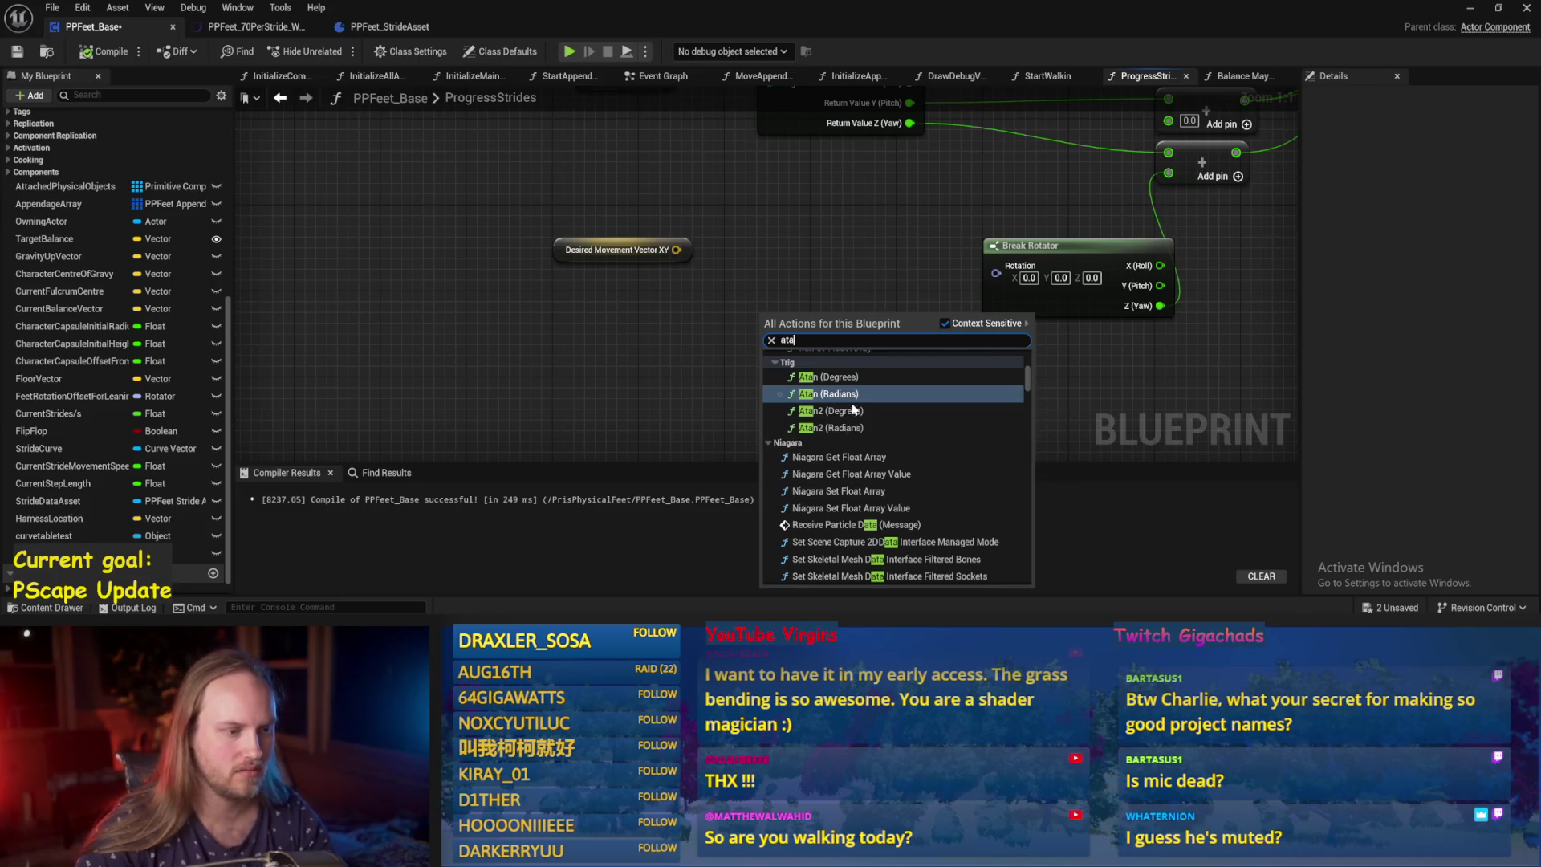
left_click(857, 427)
left_click_drag(850, 350, 872, 306)
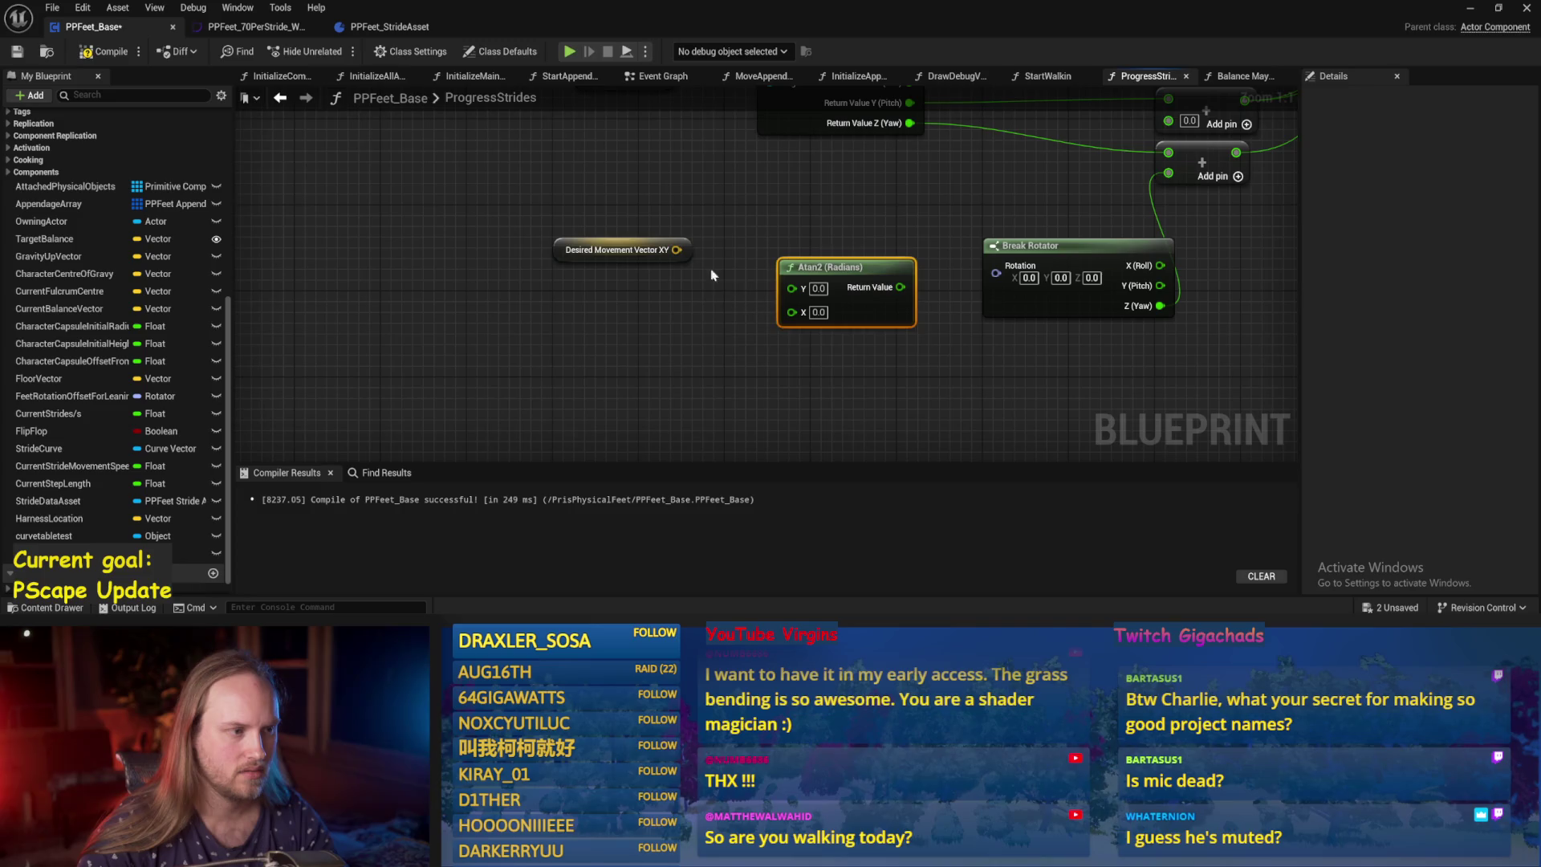
Split Desired Movement Vector XY, wire its X and Y into Atan2, and minimize the editor.
right_click(676, 250)
left_click(698, 321)
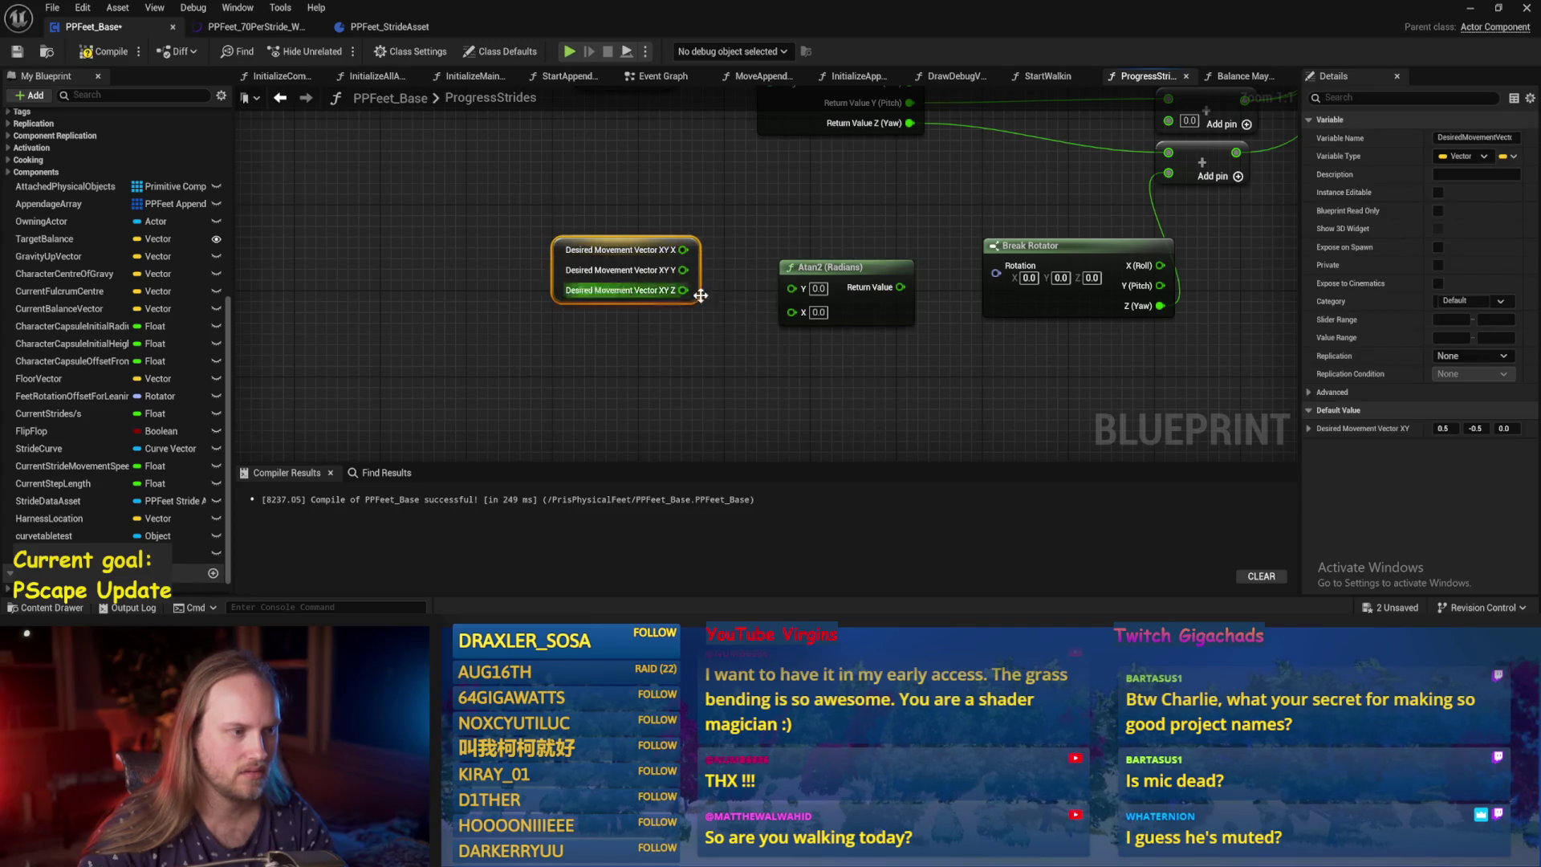
left_click_drag(683, 250, 791, 288)
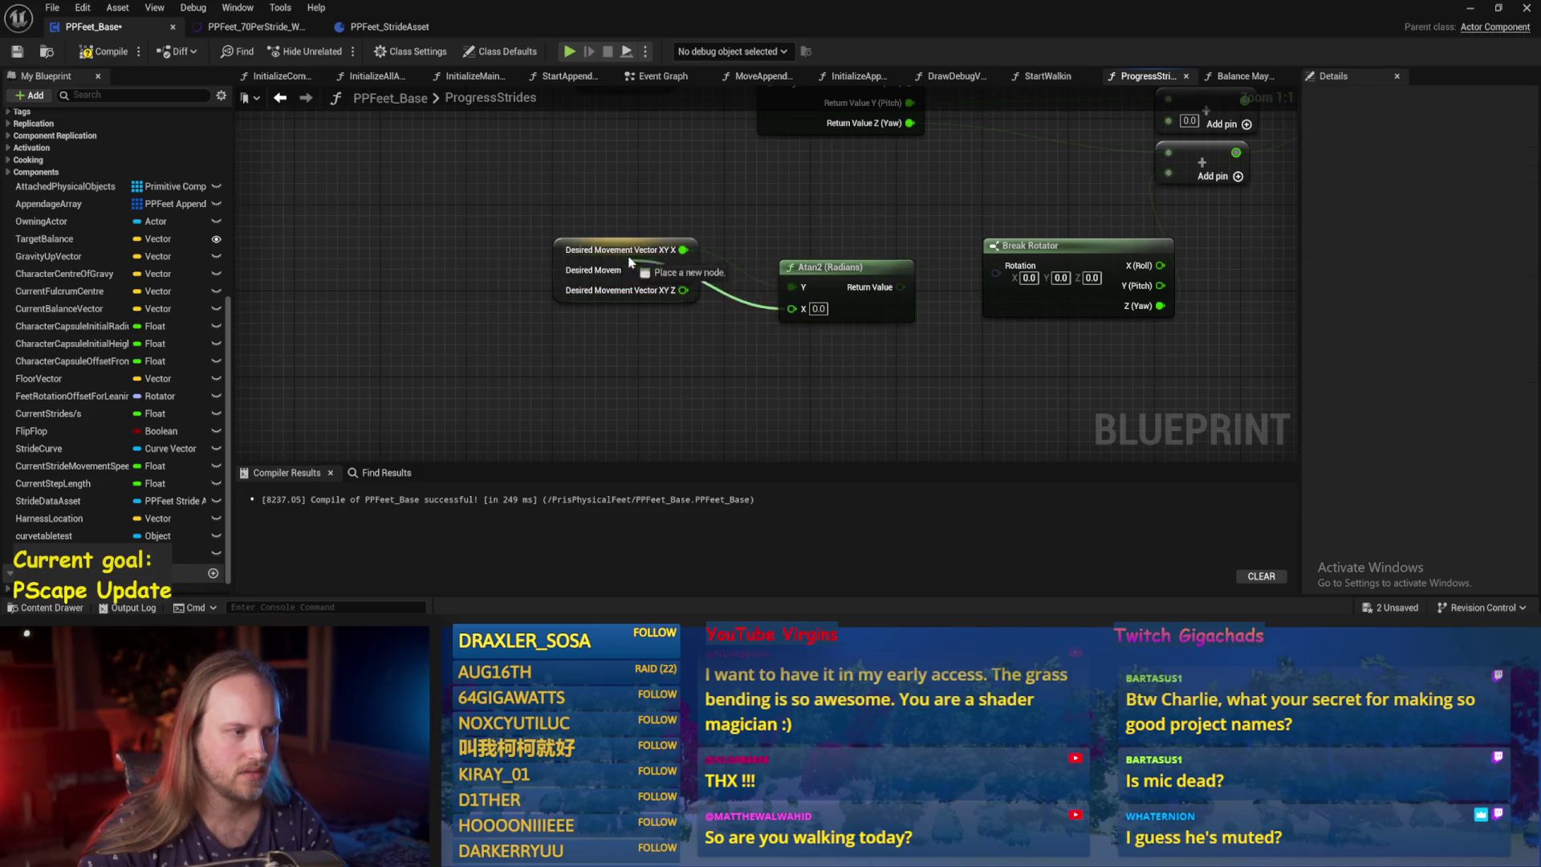
left_click_drag(683, 270, 791, 312)
mouse_move(904, 258)
left_mouse_down()
mouse_move(775, 267)
mouse_move(798, 300)
mouse_move(1039, 180)
left_mouse_up()
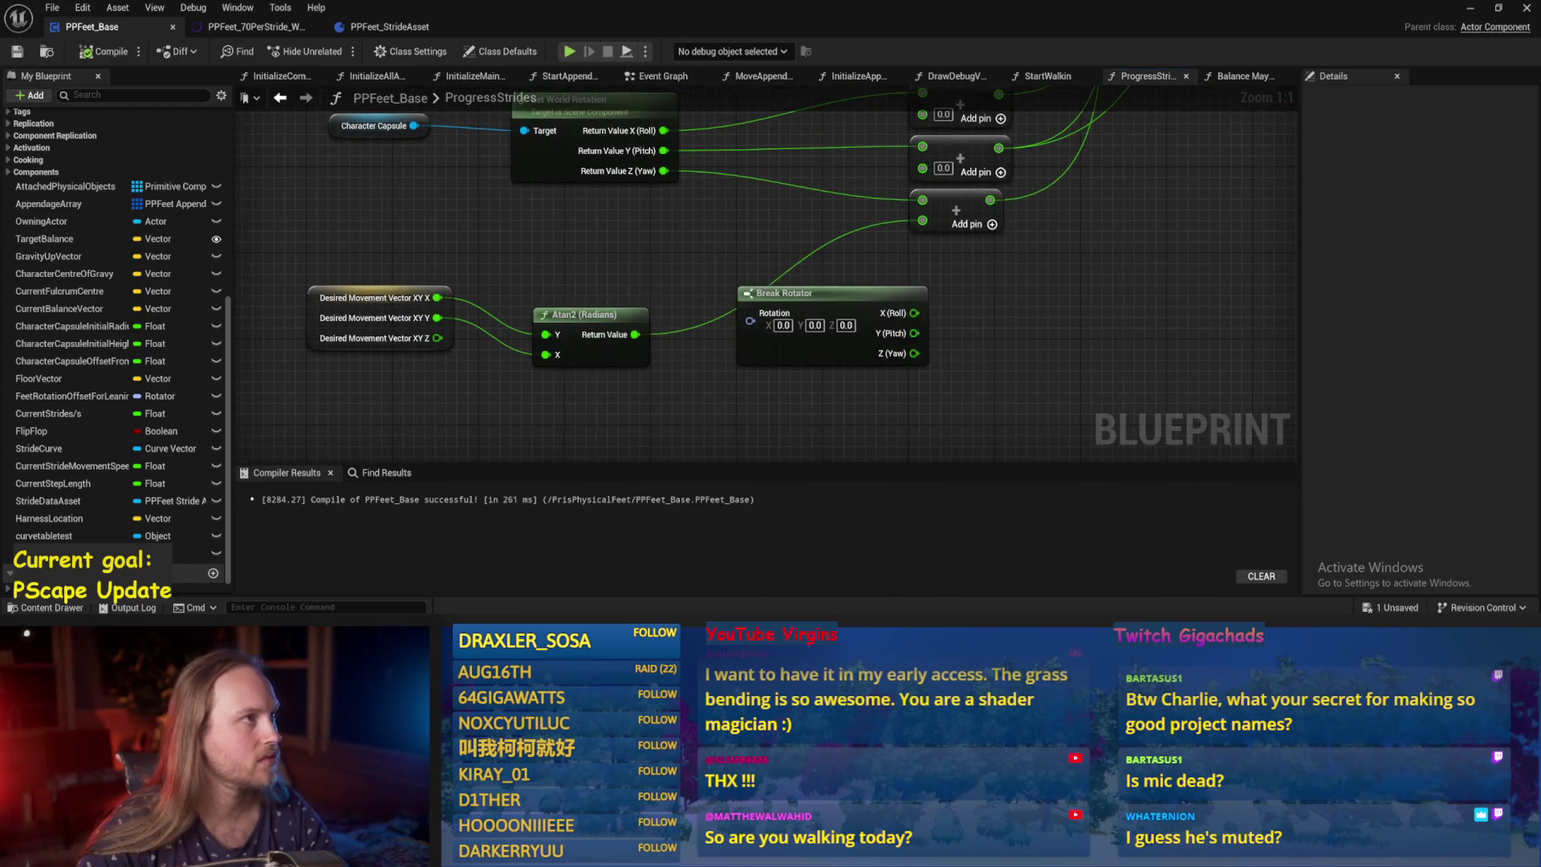
left_click(1470, 9)
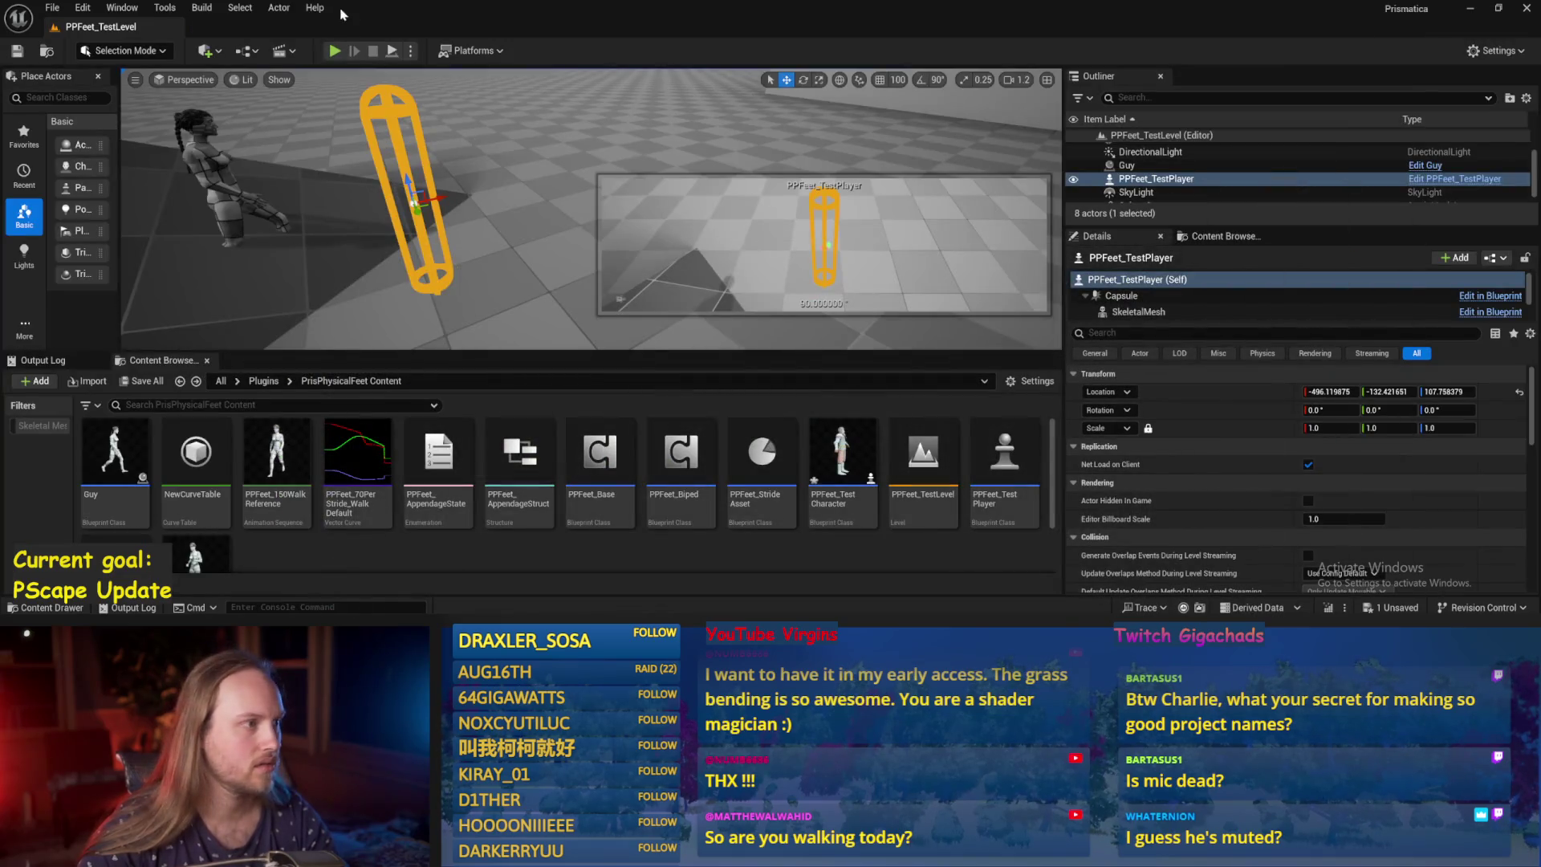
Playtest by tipping PPFeet_TestPlayer over, then reopen PPFeet_Base from the Content Browser.
left_click(393, 50)
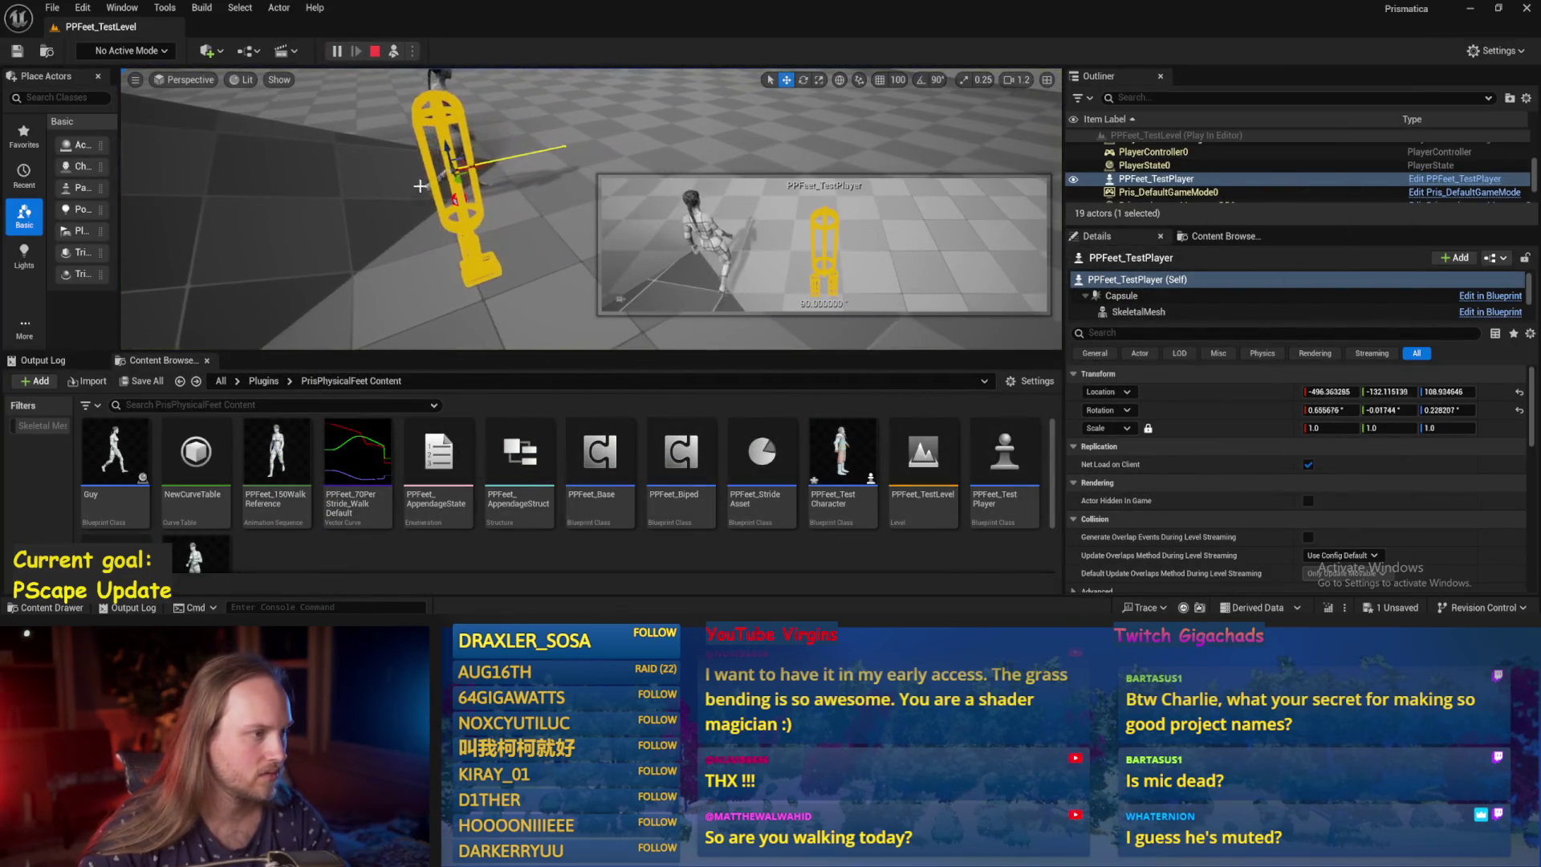
left_click_drag(402, 152, 382, 186)
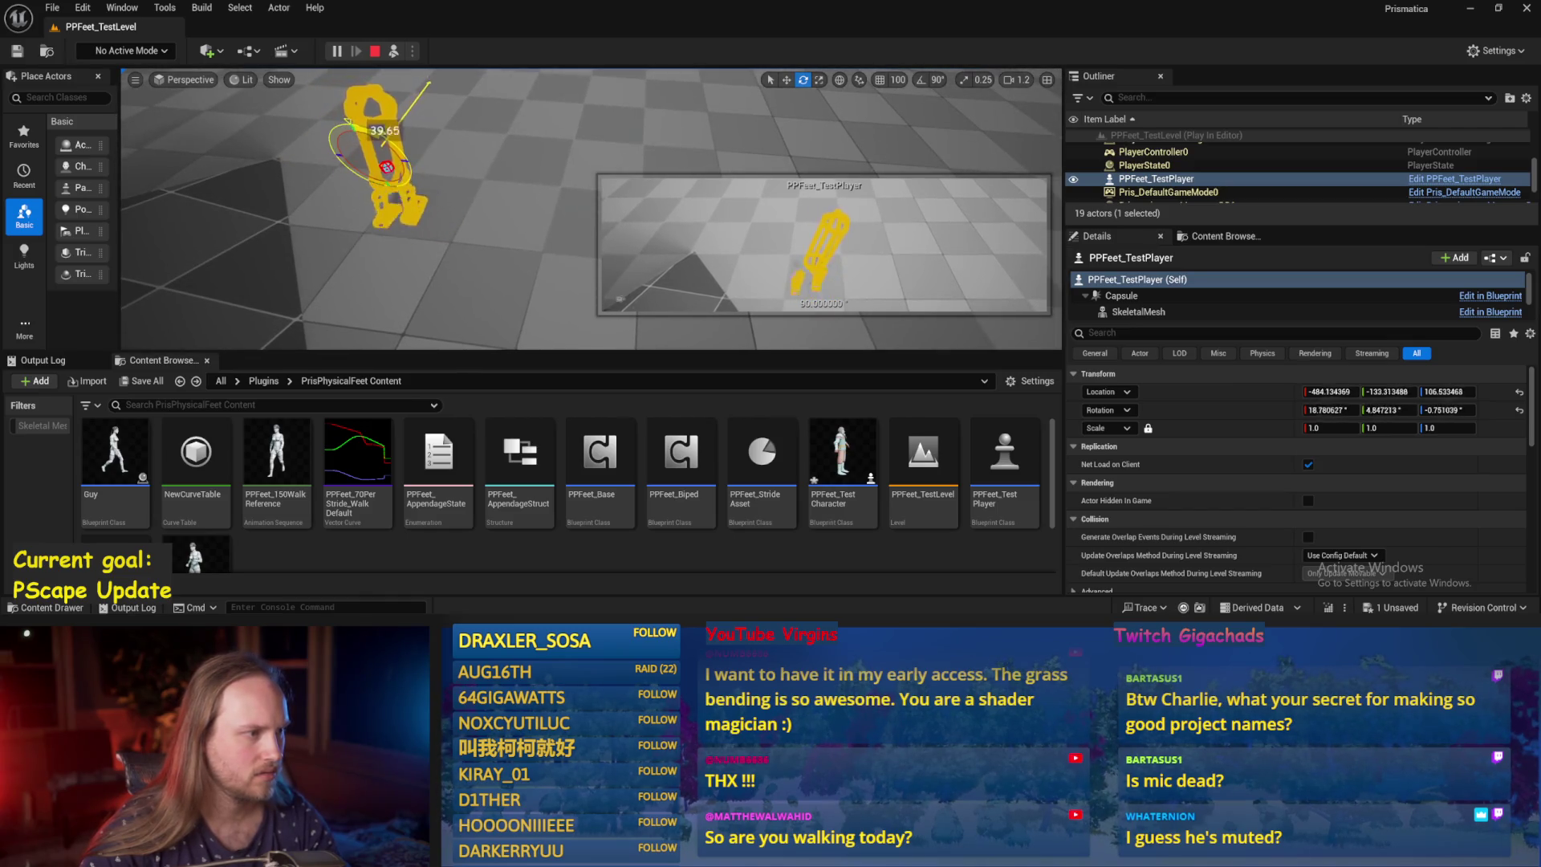
left_click_drag(345, 133, 487, 292)
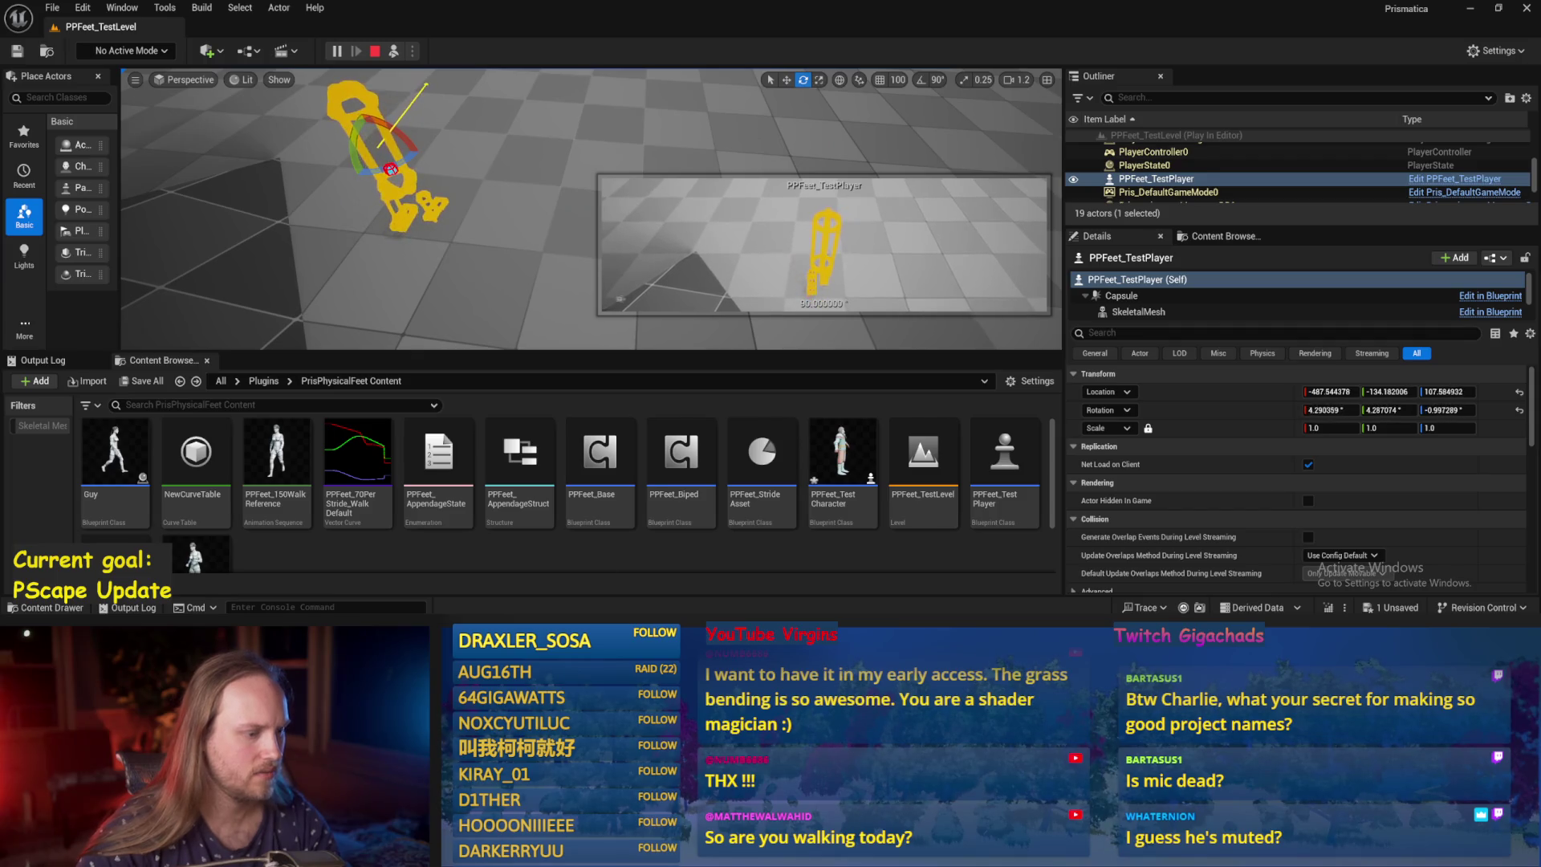
double_click(600, 465)
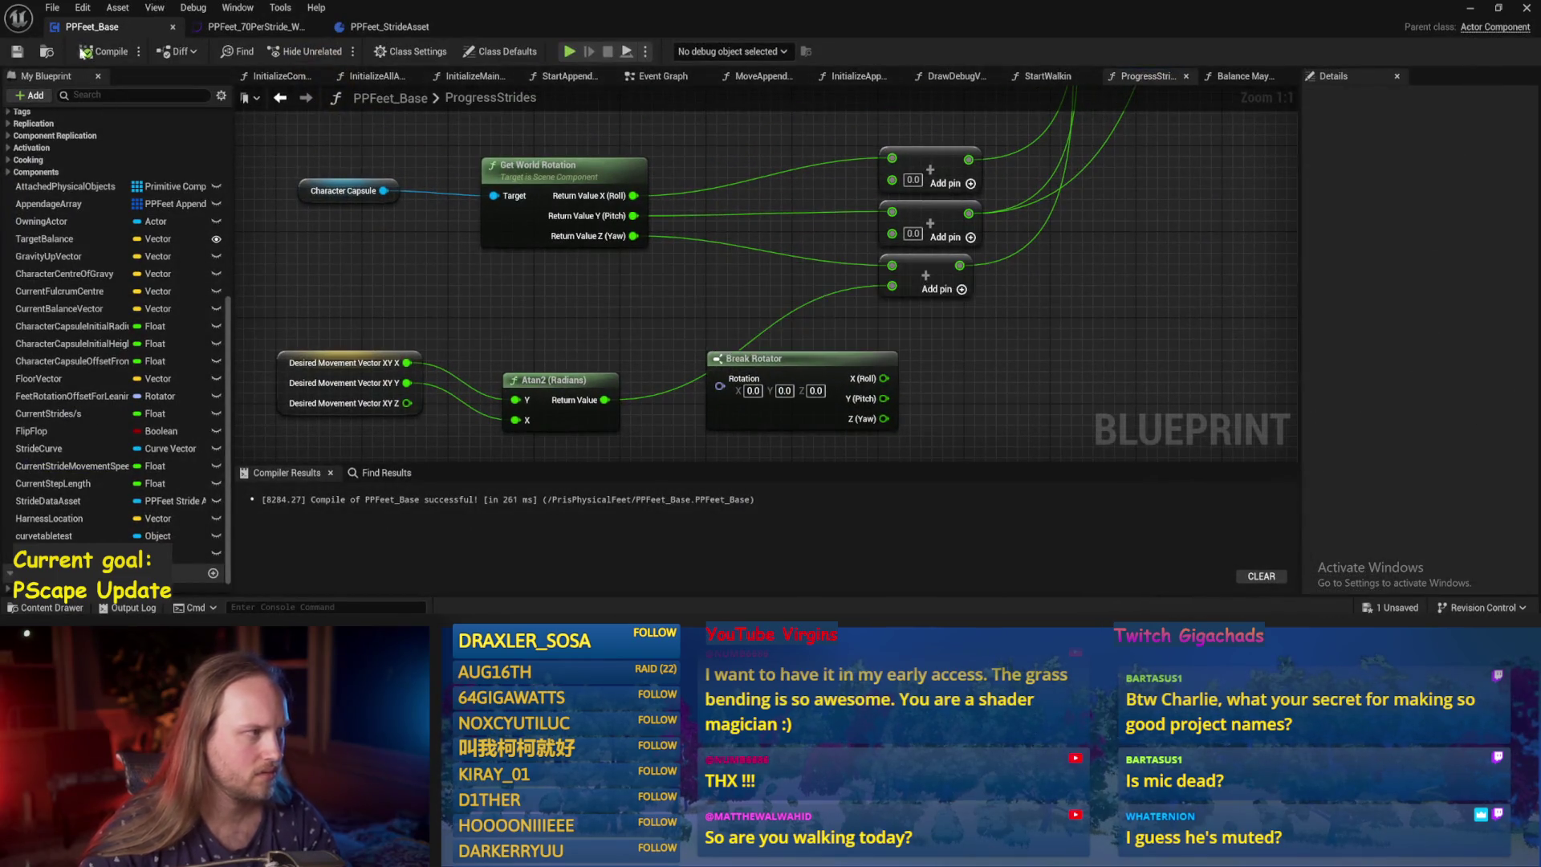
Recompile PPFeet_Base, nudge the Atan2 node up, and start a new play-in-editor test.
left_click(83, 52)
left_click_drag(593, 350, 607, 297)
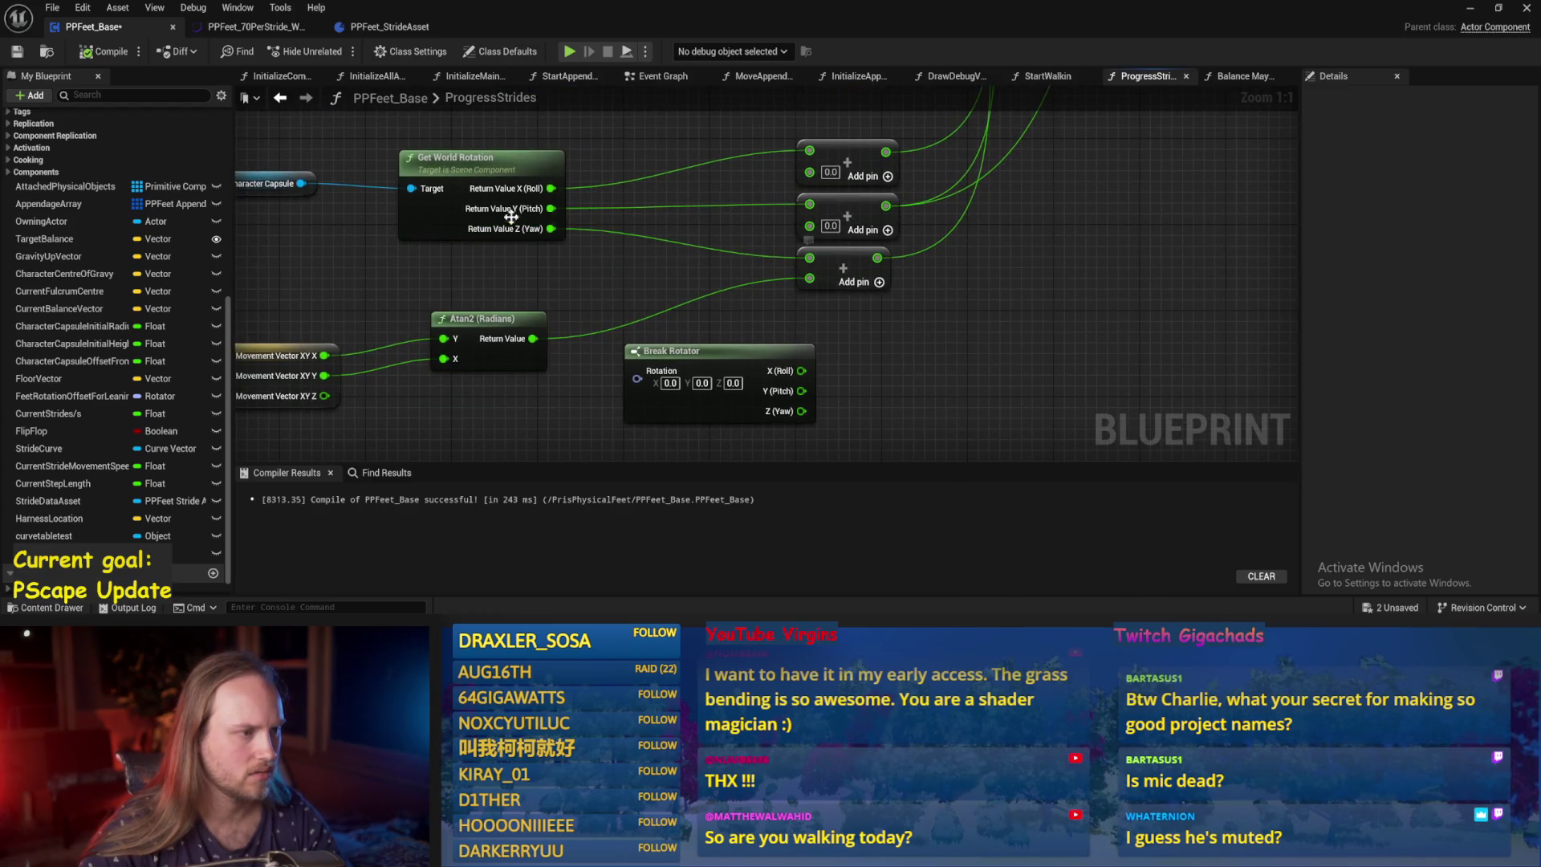
left_click(1470, 8)
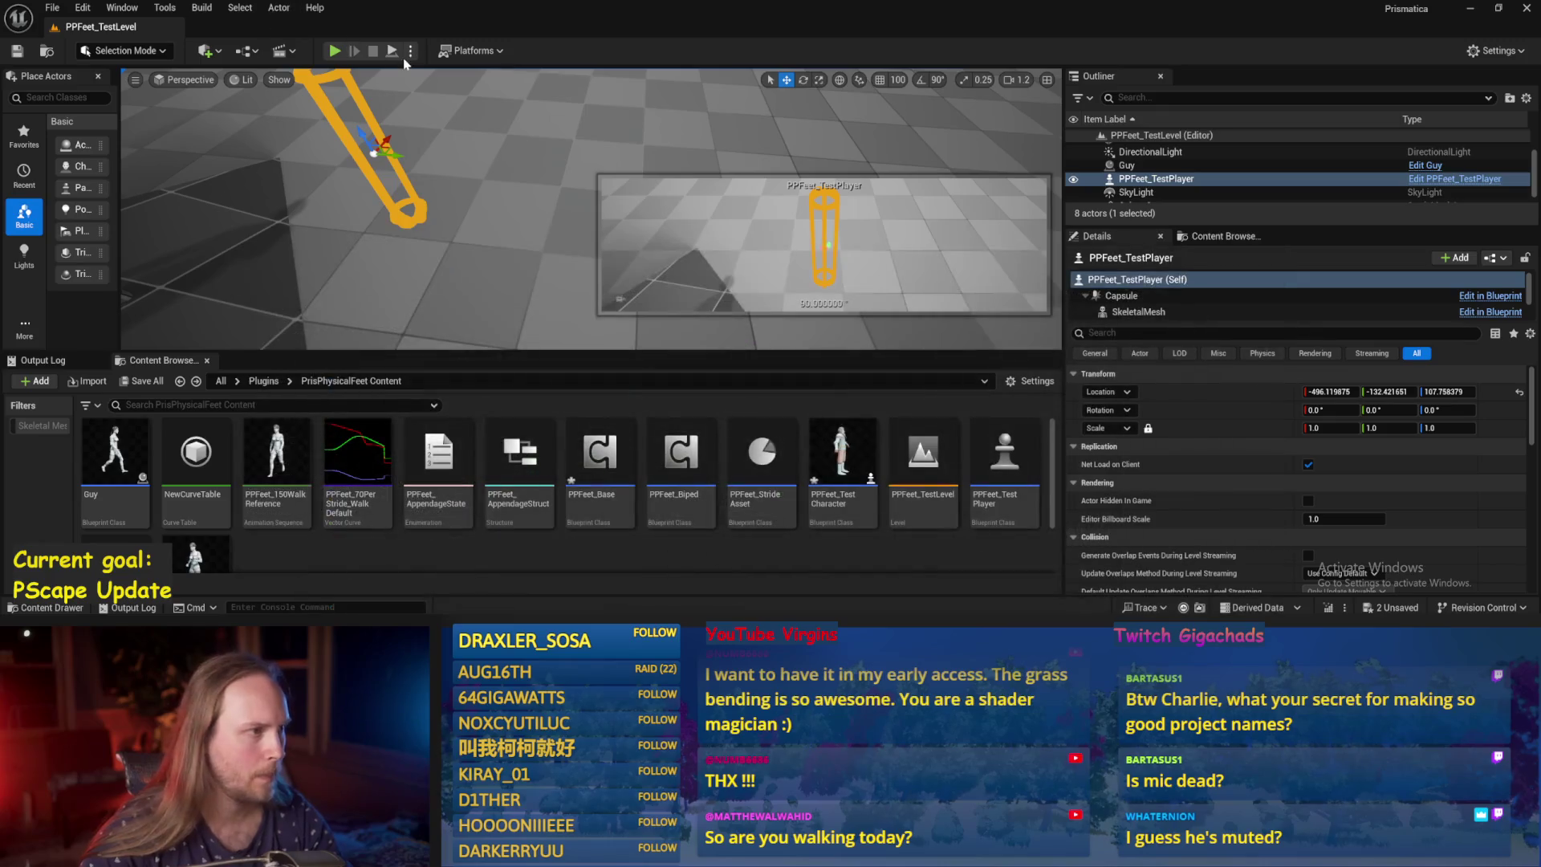
key("alt+p")
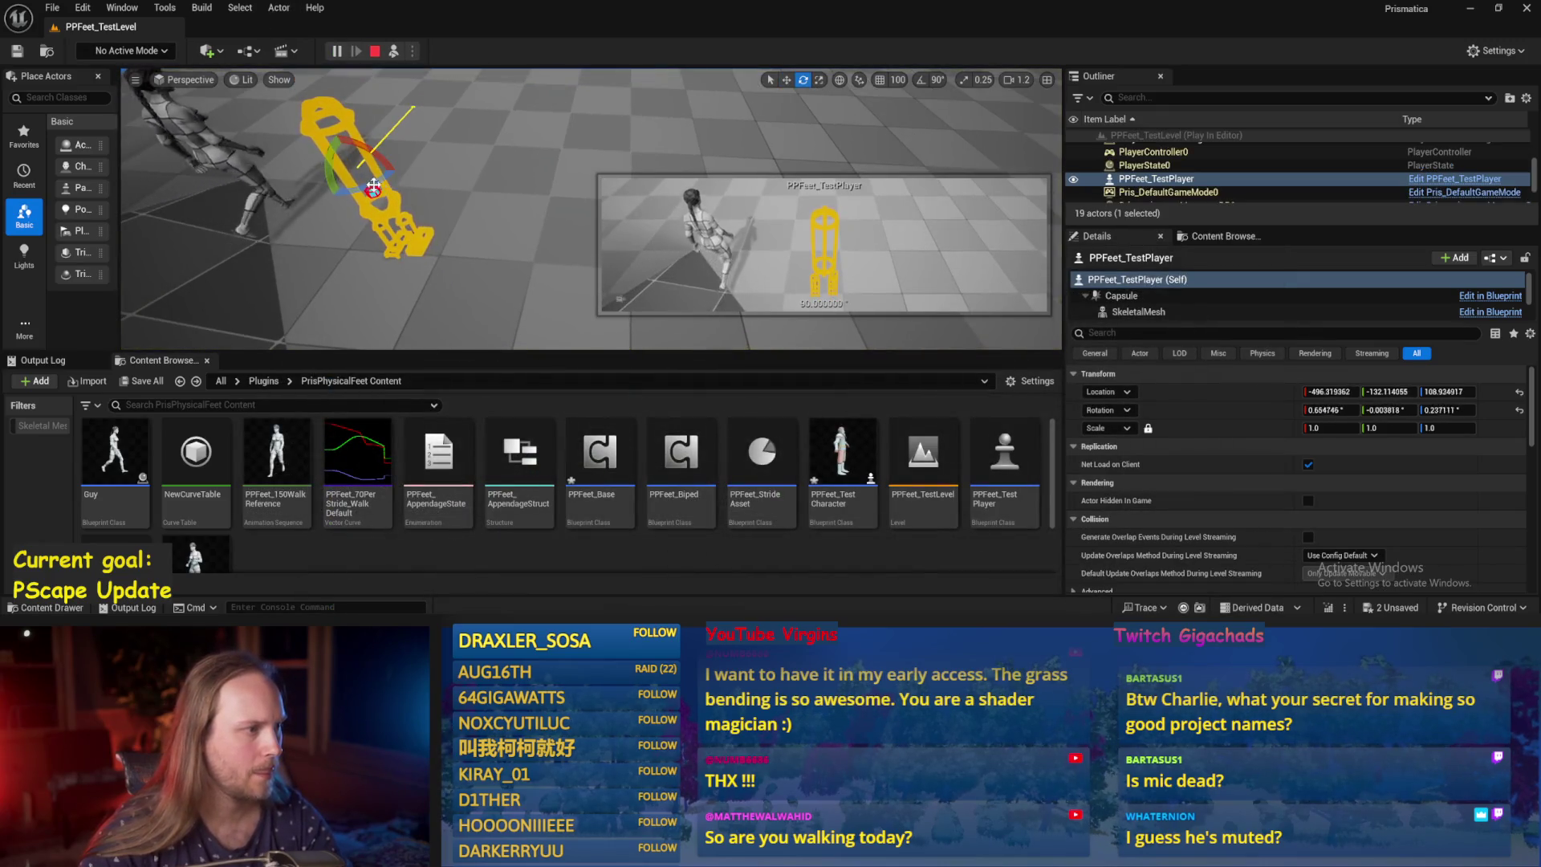
Tip the character over to check its recovery, stop play, and reopen PPFeet_Base.
mouse_move(351, 150)
left_mouse_down()
mouse_move(331, 214)
mouse_move(405, 166)
mouse_move(297, 146)
left_mouse_up()
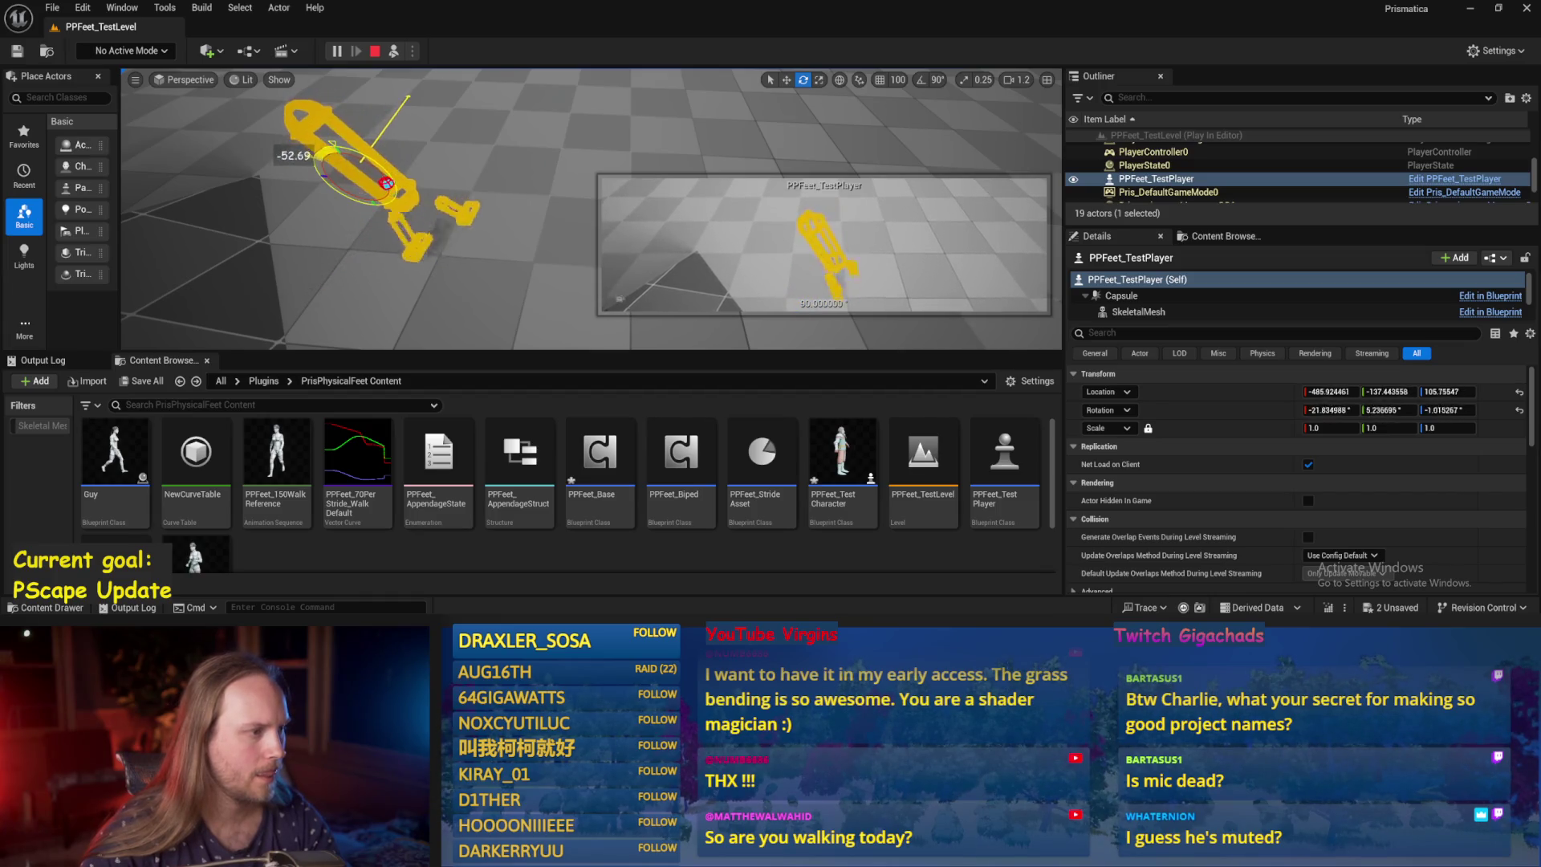
key("Escape")
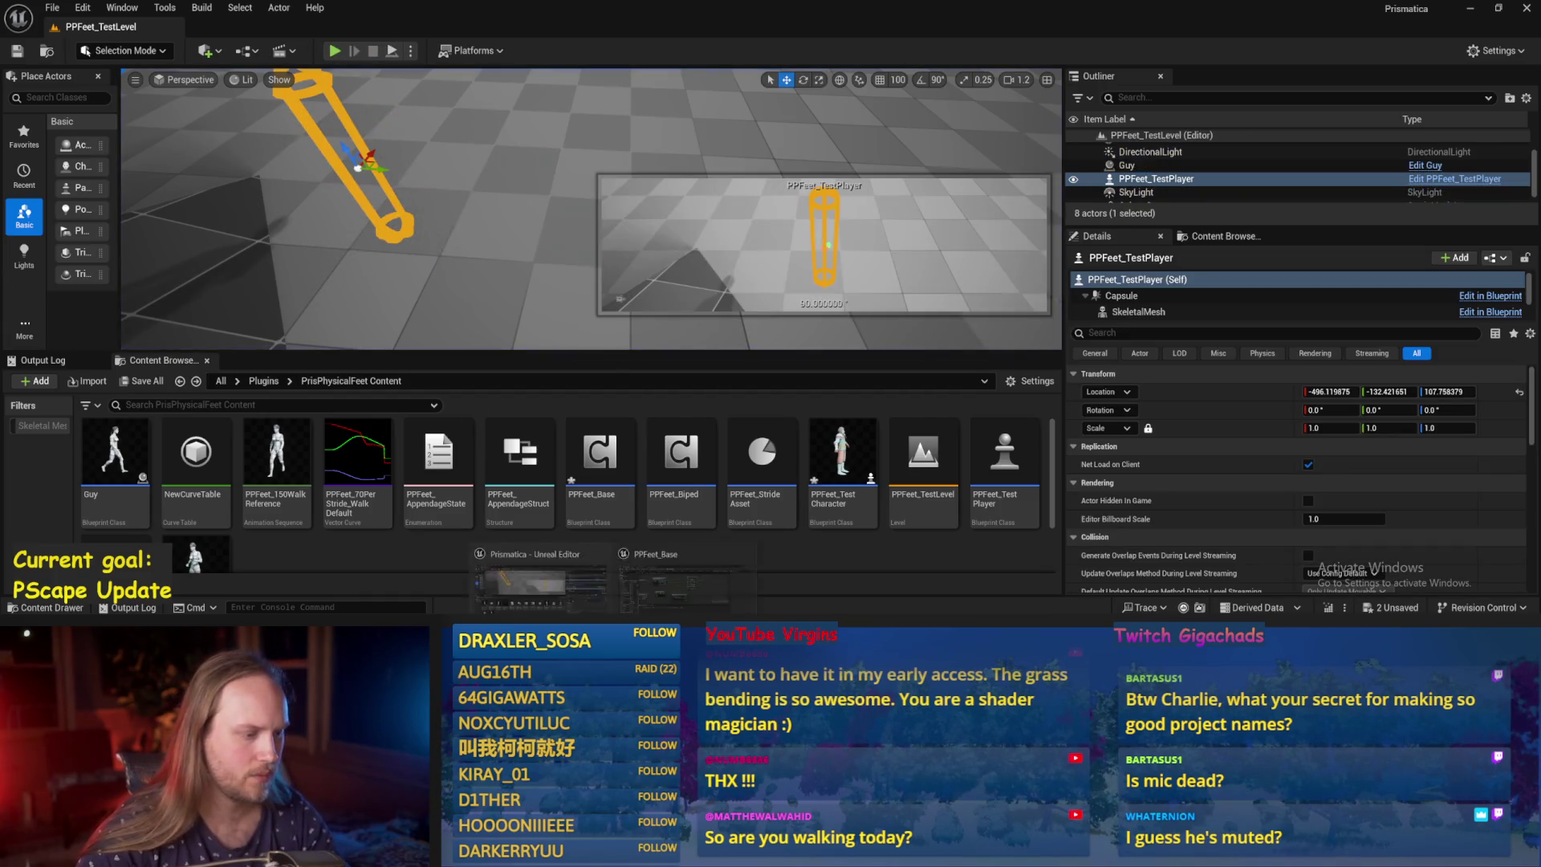
double_click(600, 458)
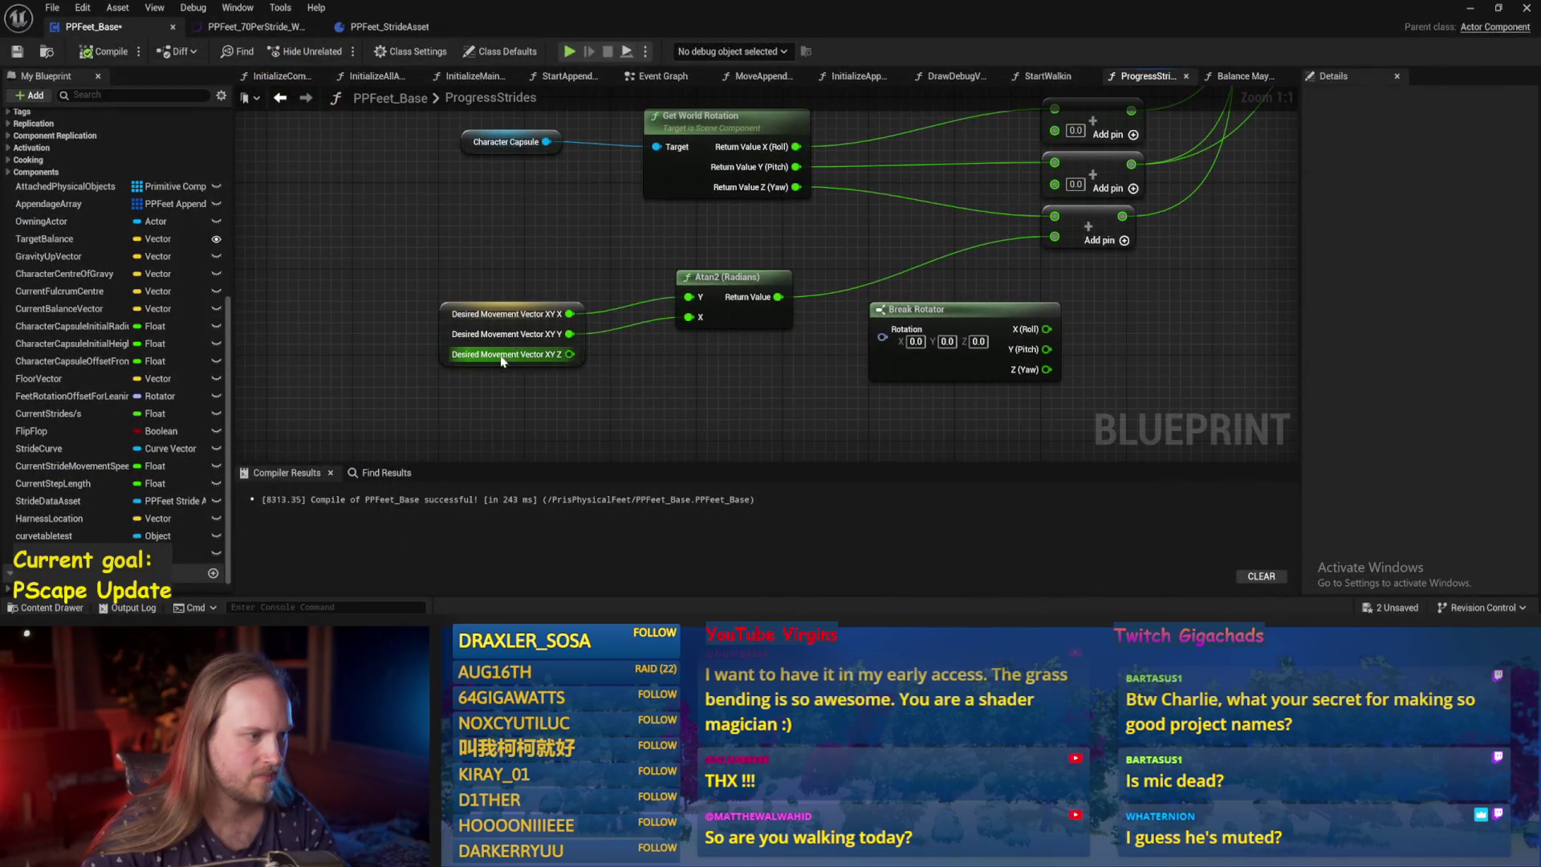
Reposition the Atan2 and Desired Movement Vector XY nodes and paste a second Desired Movement Vector XY node.
left_click_drag(733, 356, 742, 419)
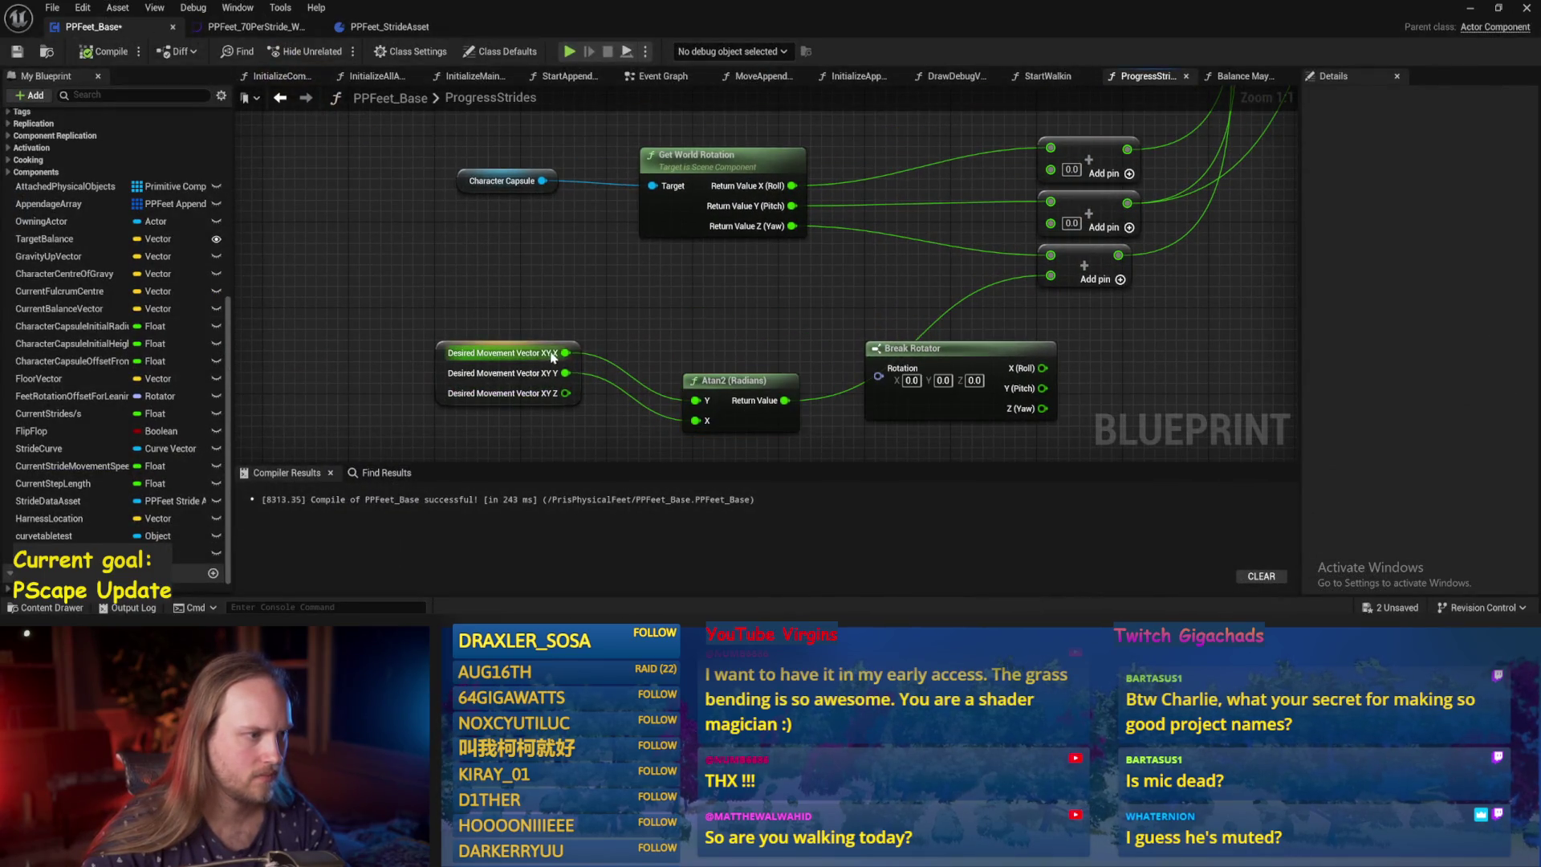
left_click_drag(576, 341, 446, 319)
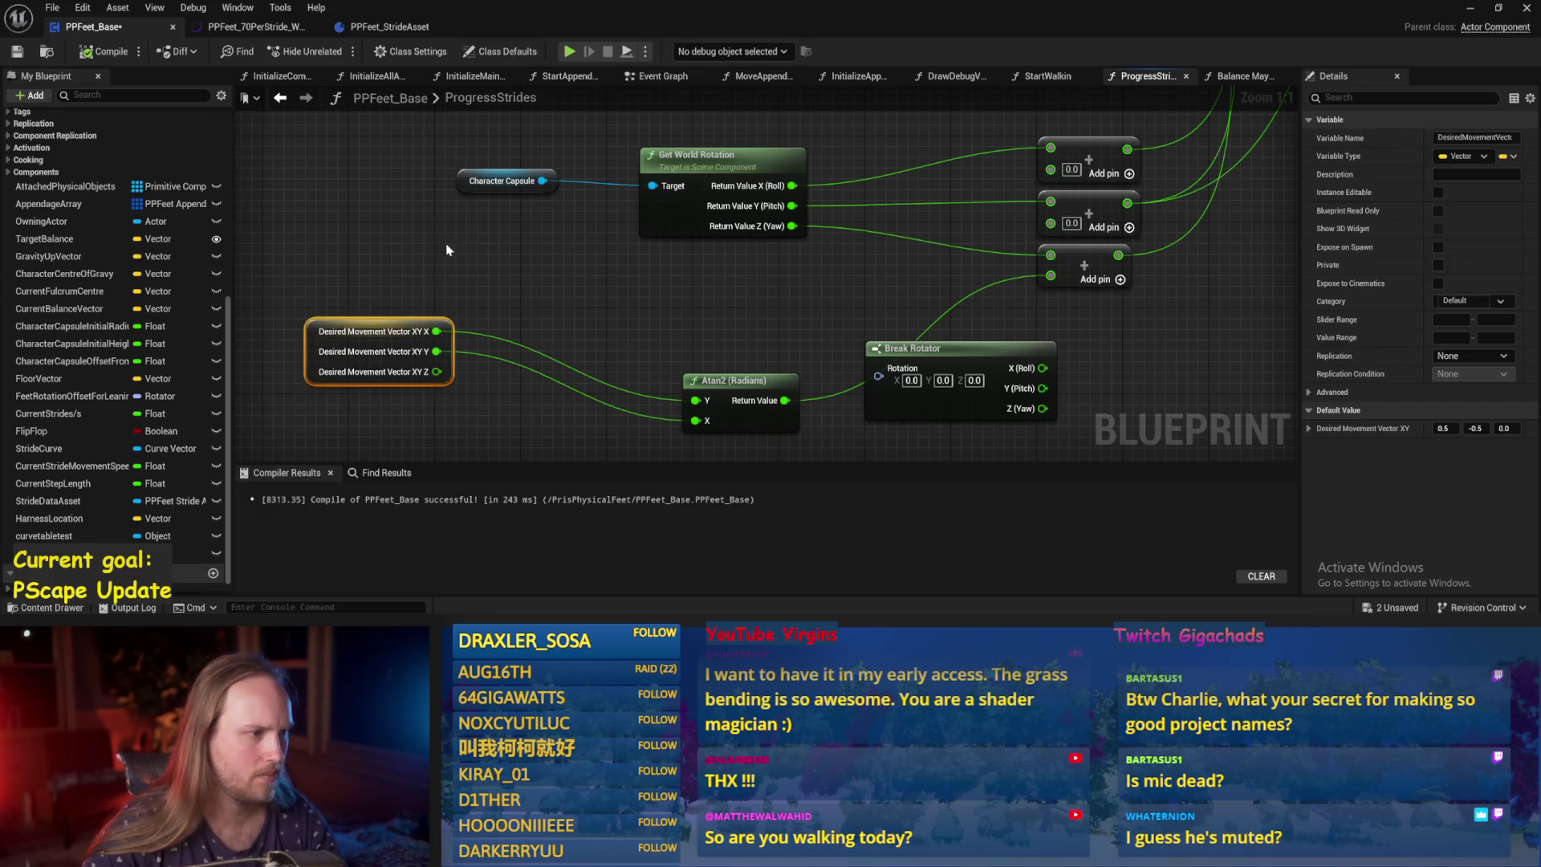
key("ctrl+v")
left_click(640, 341)
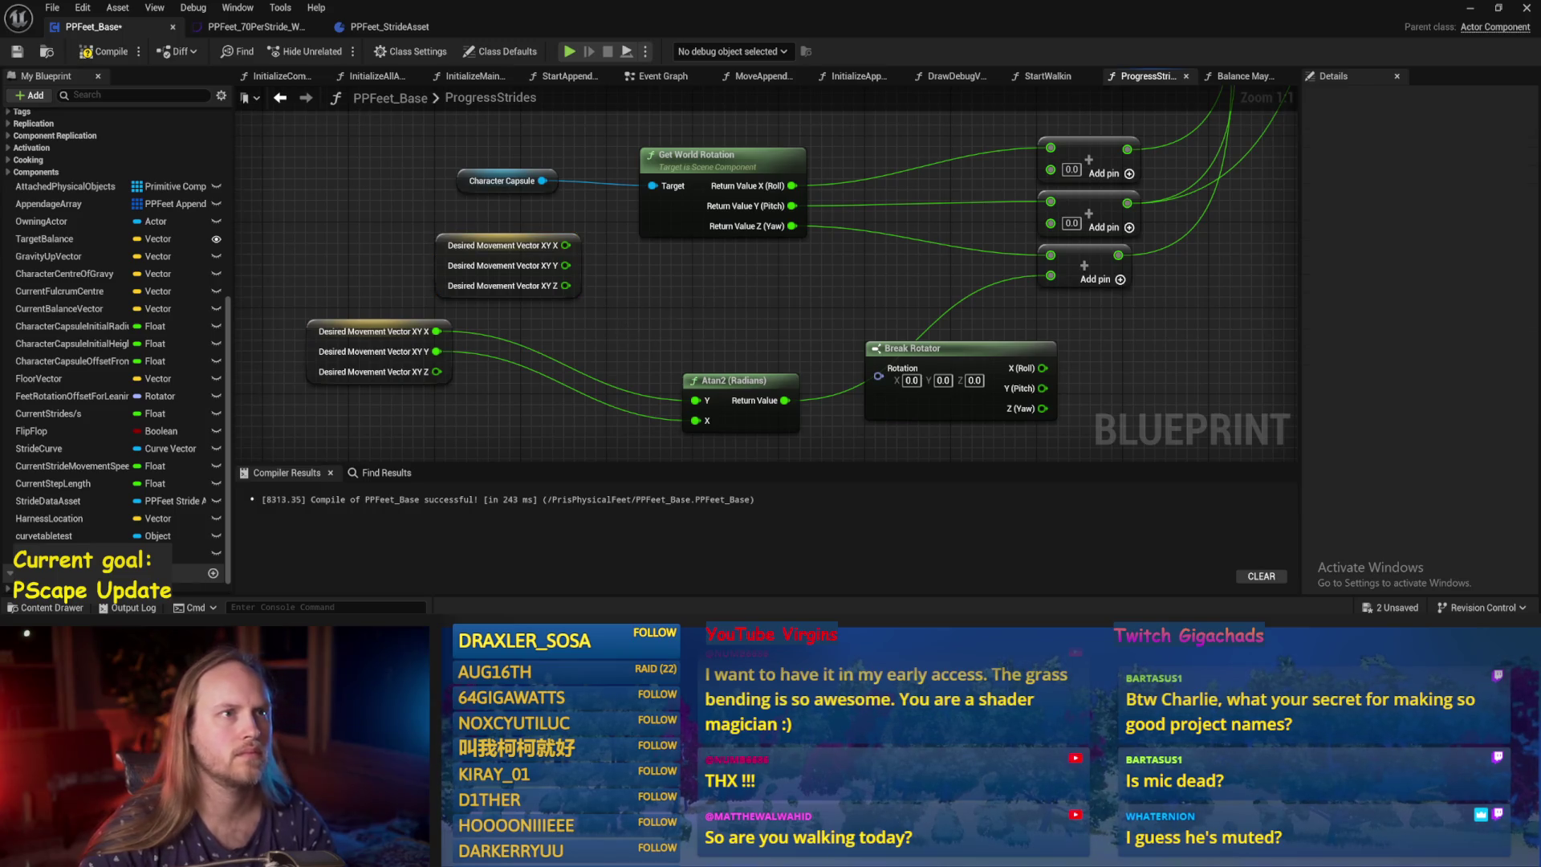
scroll(940, 307, "down", 1)
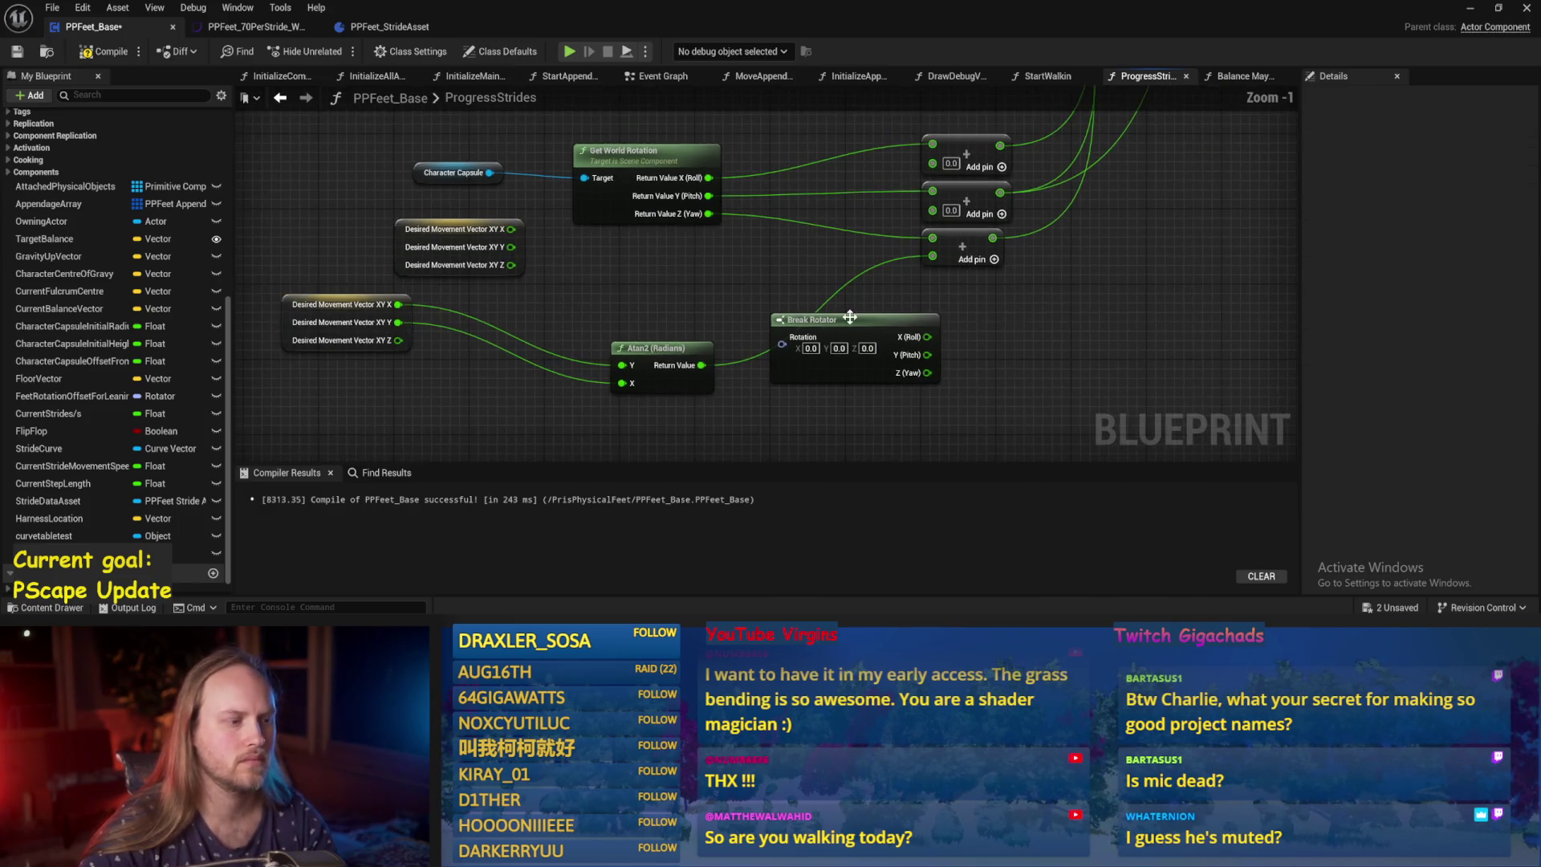
left_click_drag(802, 321, 1130, 348)
left_click_drag(661, 343, 651, 297)
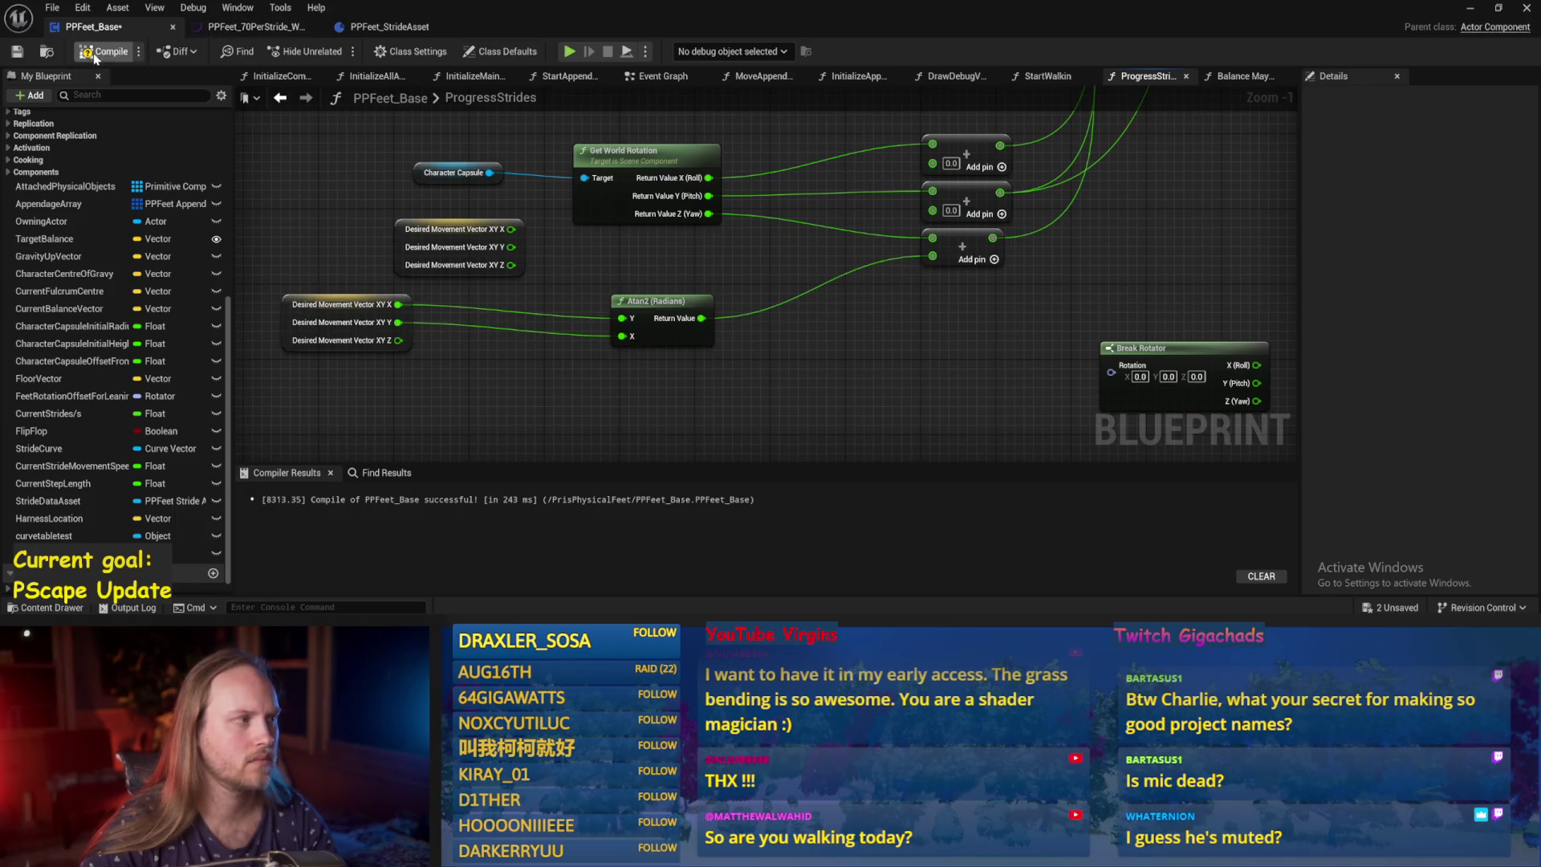
left_click_drag(533, 410, 601, 395)
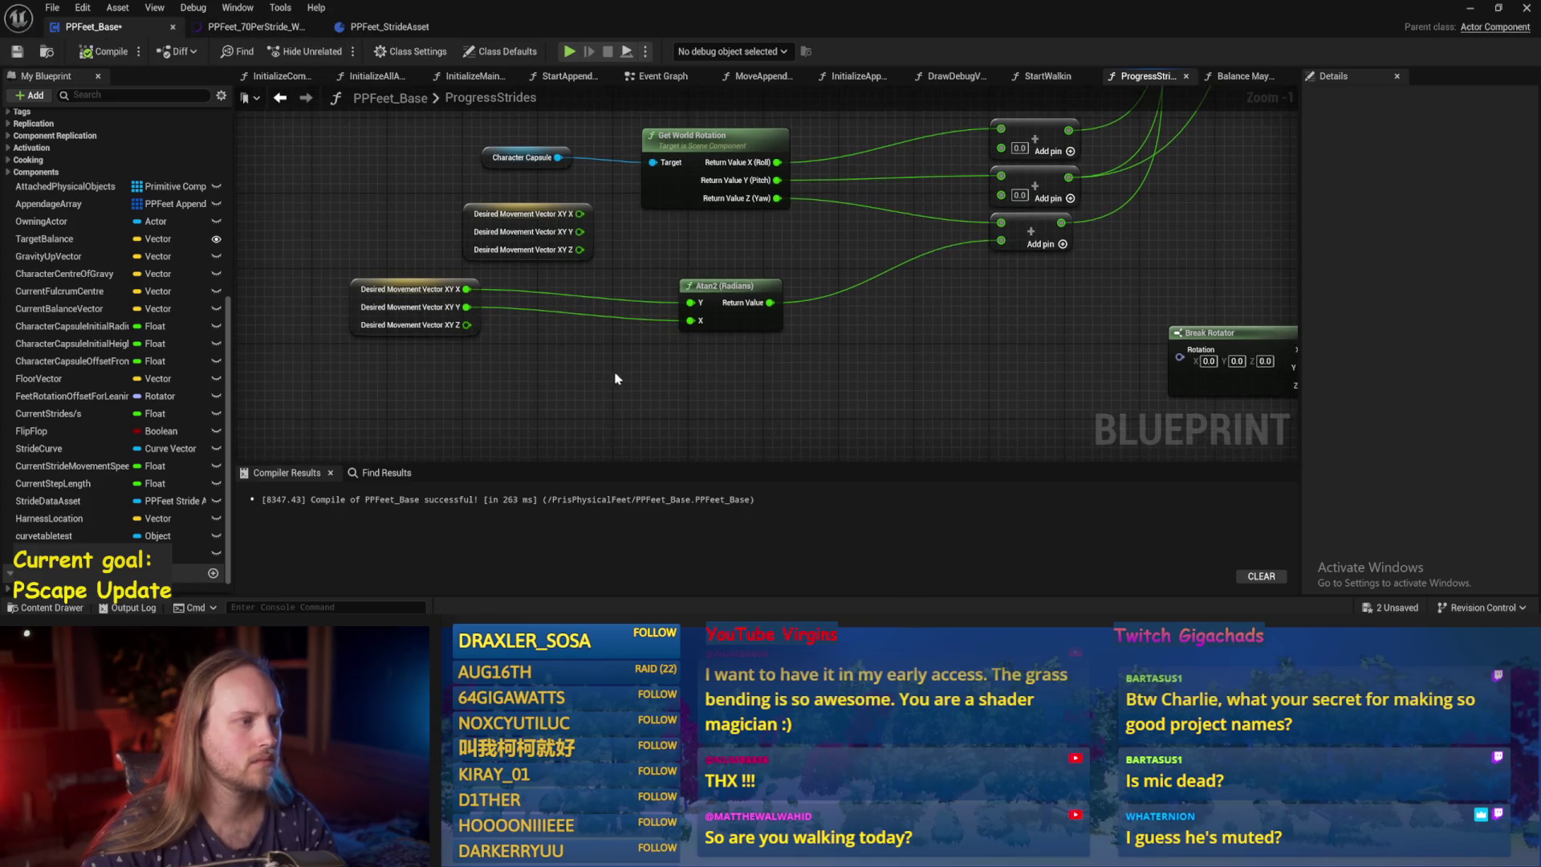
Add an Atan2 (Degrees) node below the radians version.
right_click(654, 273)
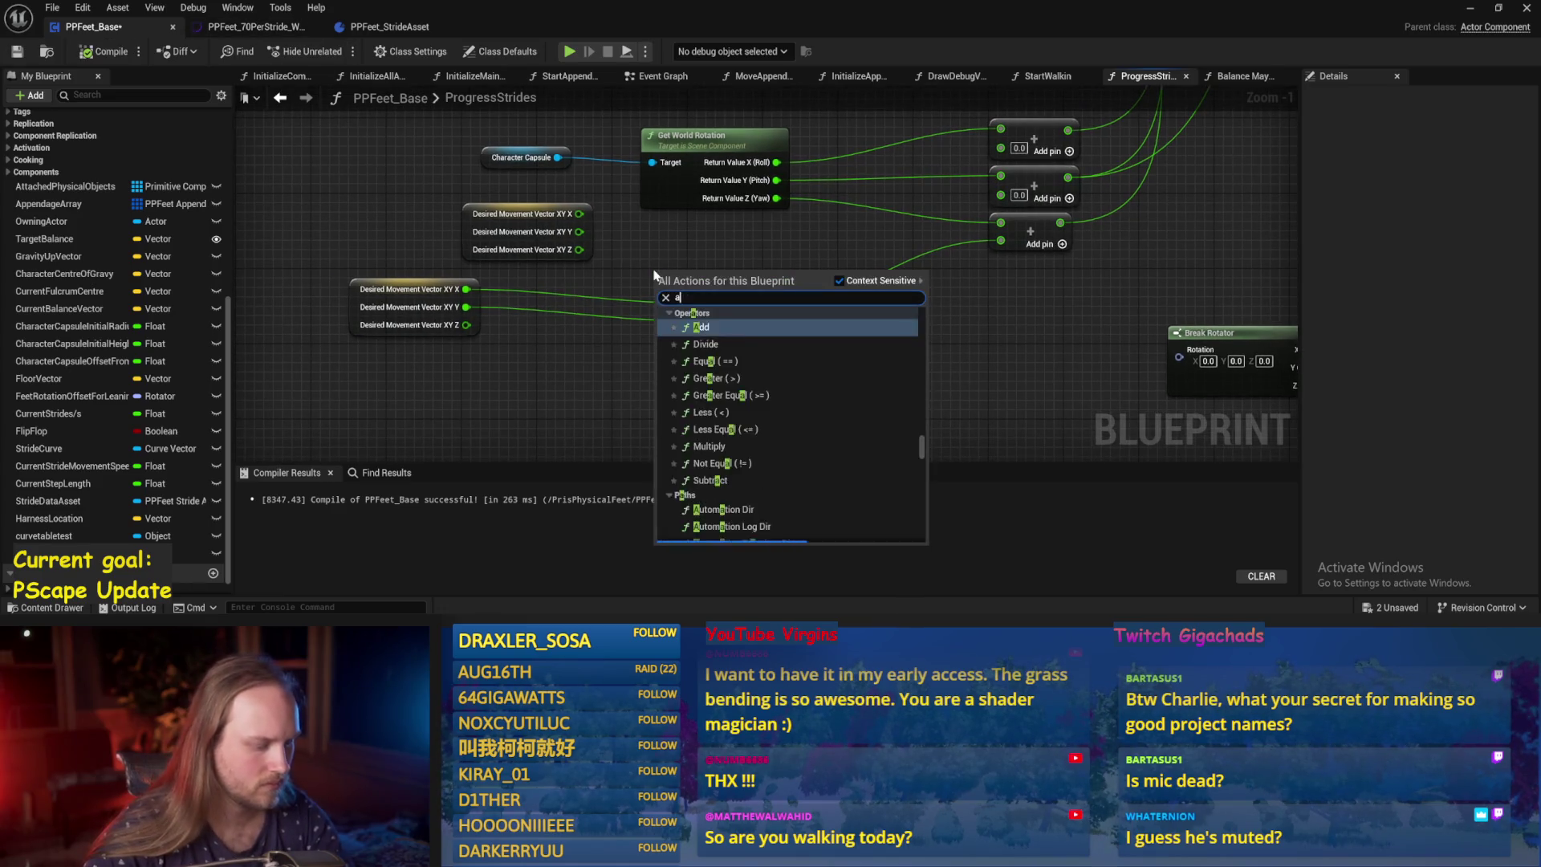
type("atan2")
left_click(728, 338)
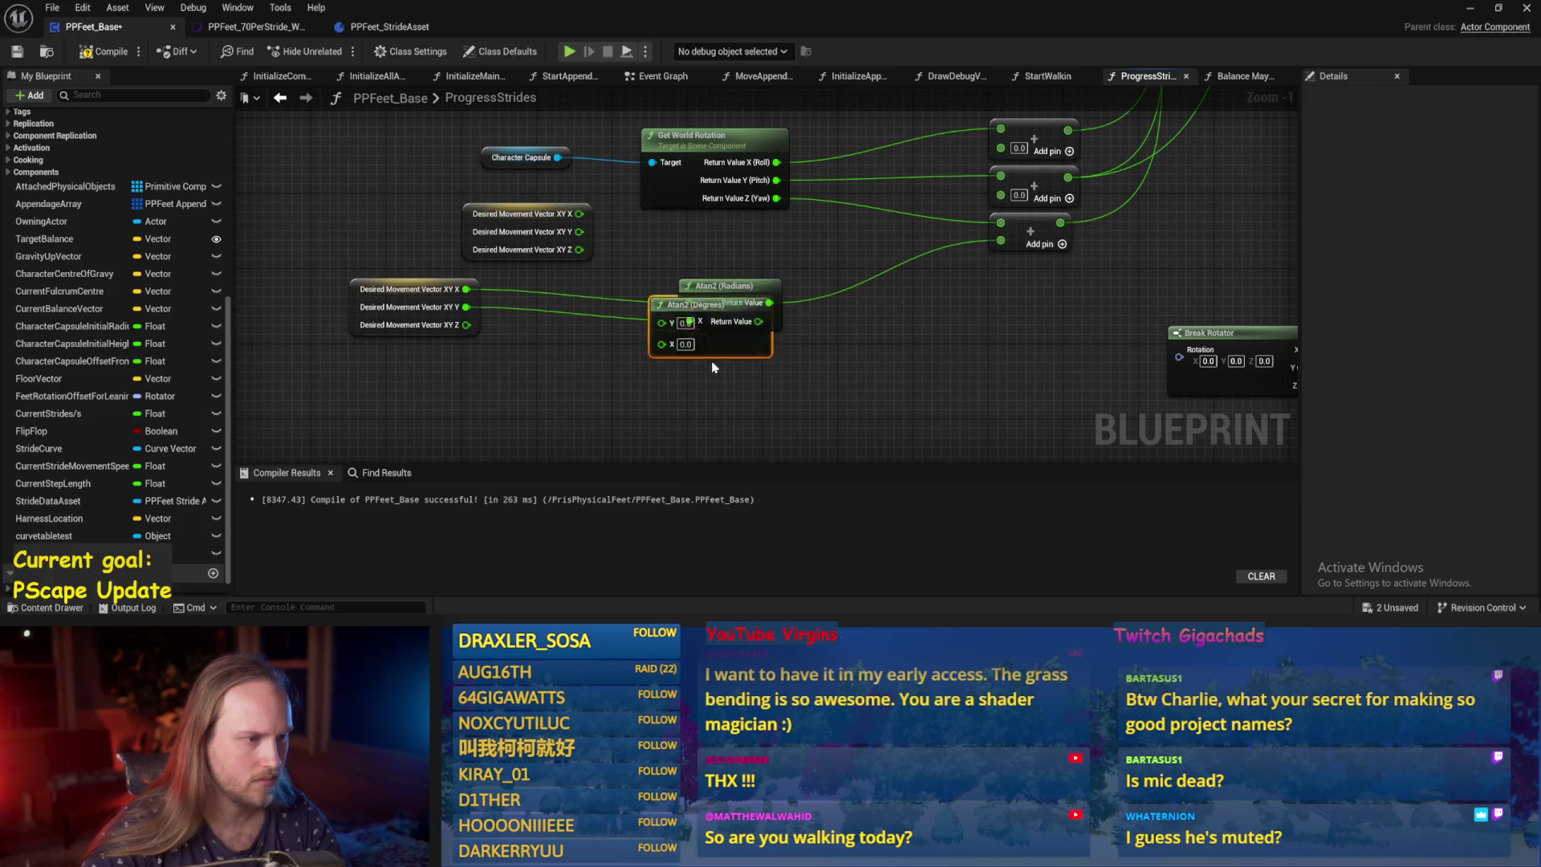
left_click_drag(695, 276, 641, 356)
scroll(641, 356, "up", 1)
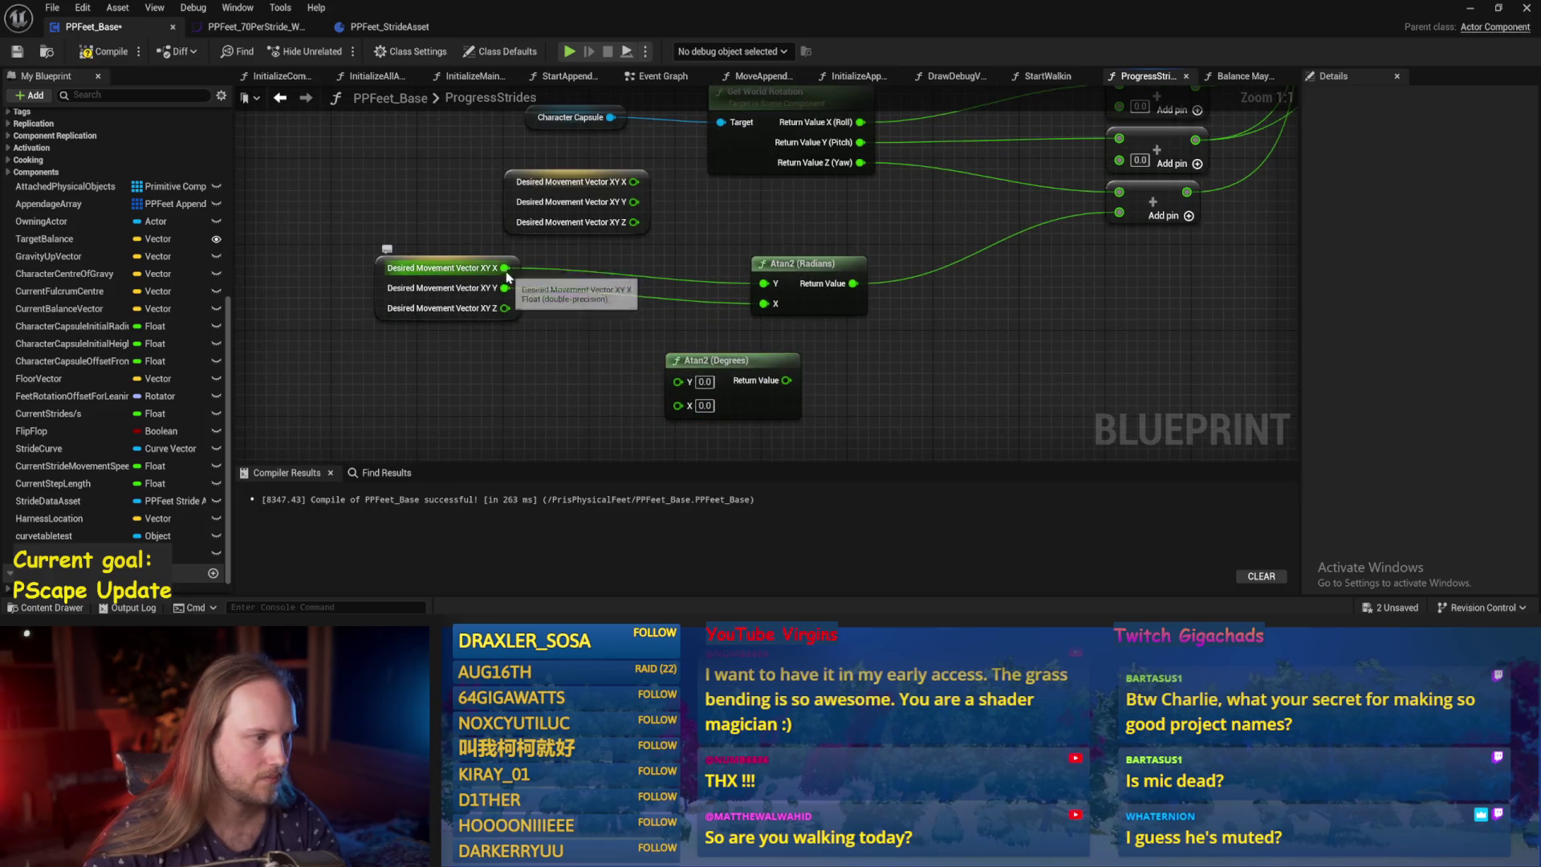
Multiply the movement vector output by 90 and arrange it beside Atan2 (Degrees).
mouse_move(504, 267)
left_mouse_down()
mouse_move(653, 303)
mouse_move(607, 282)
mouse_move(684, 358)
mouse_move(678, 381)
mouse_move(797, 360)
left_mouse_up()
type("*")
key("Return")
type("90")
key("Return")
left_click_drag(654, 293, 642, 379)
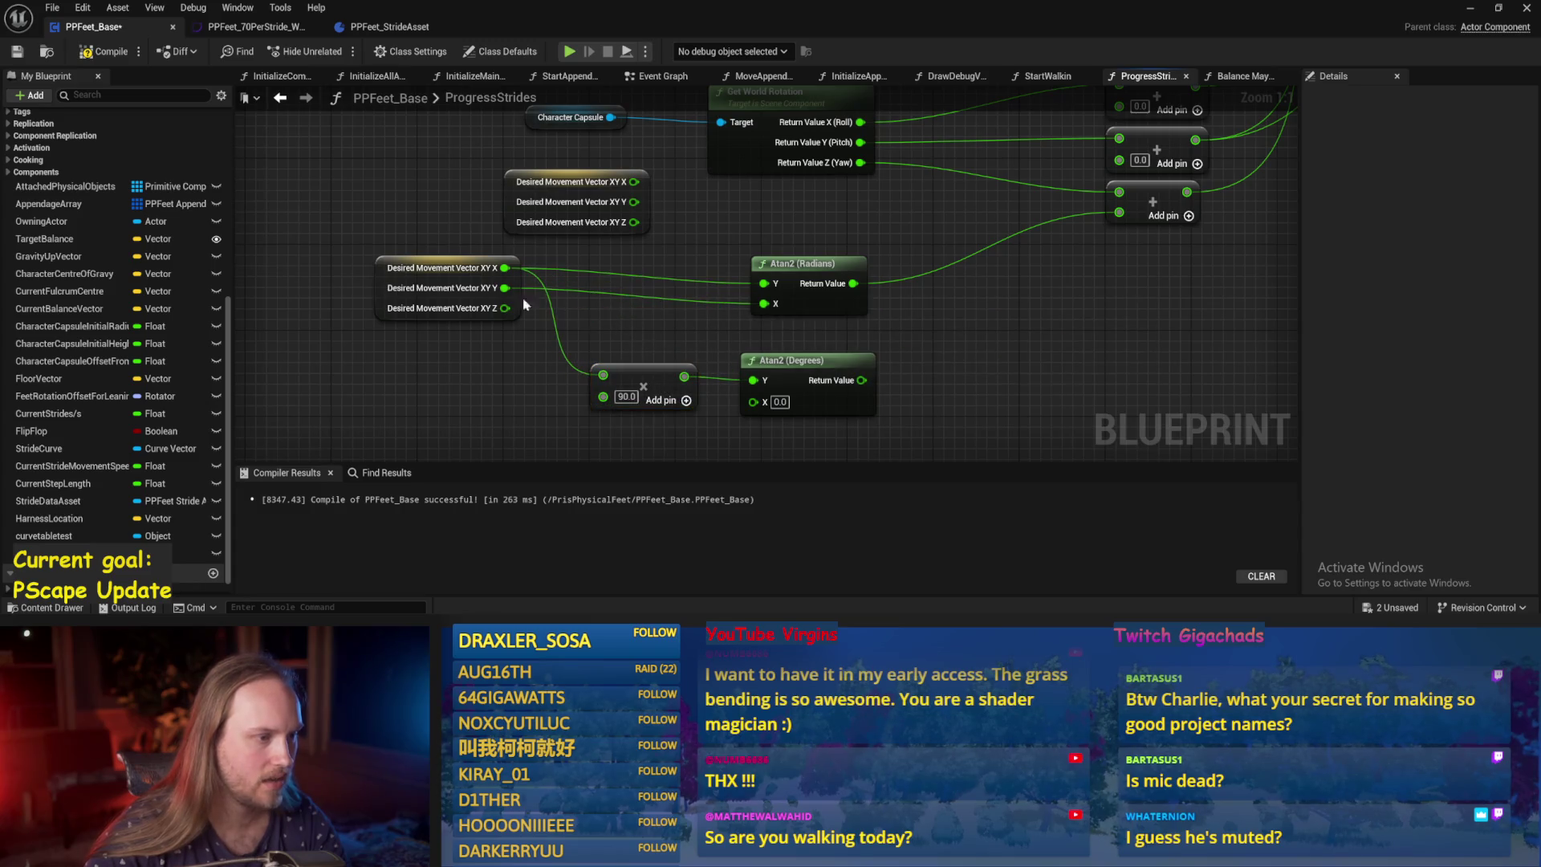
mouse_move(513, 291)
left_mouse_down()
mouse_move(532, 293)
mouse_move(507, 281)
left_mouse_up()
left_click(553, 337)
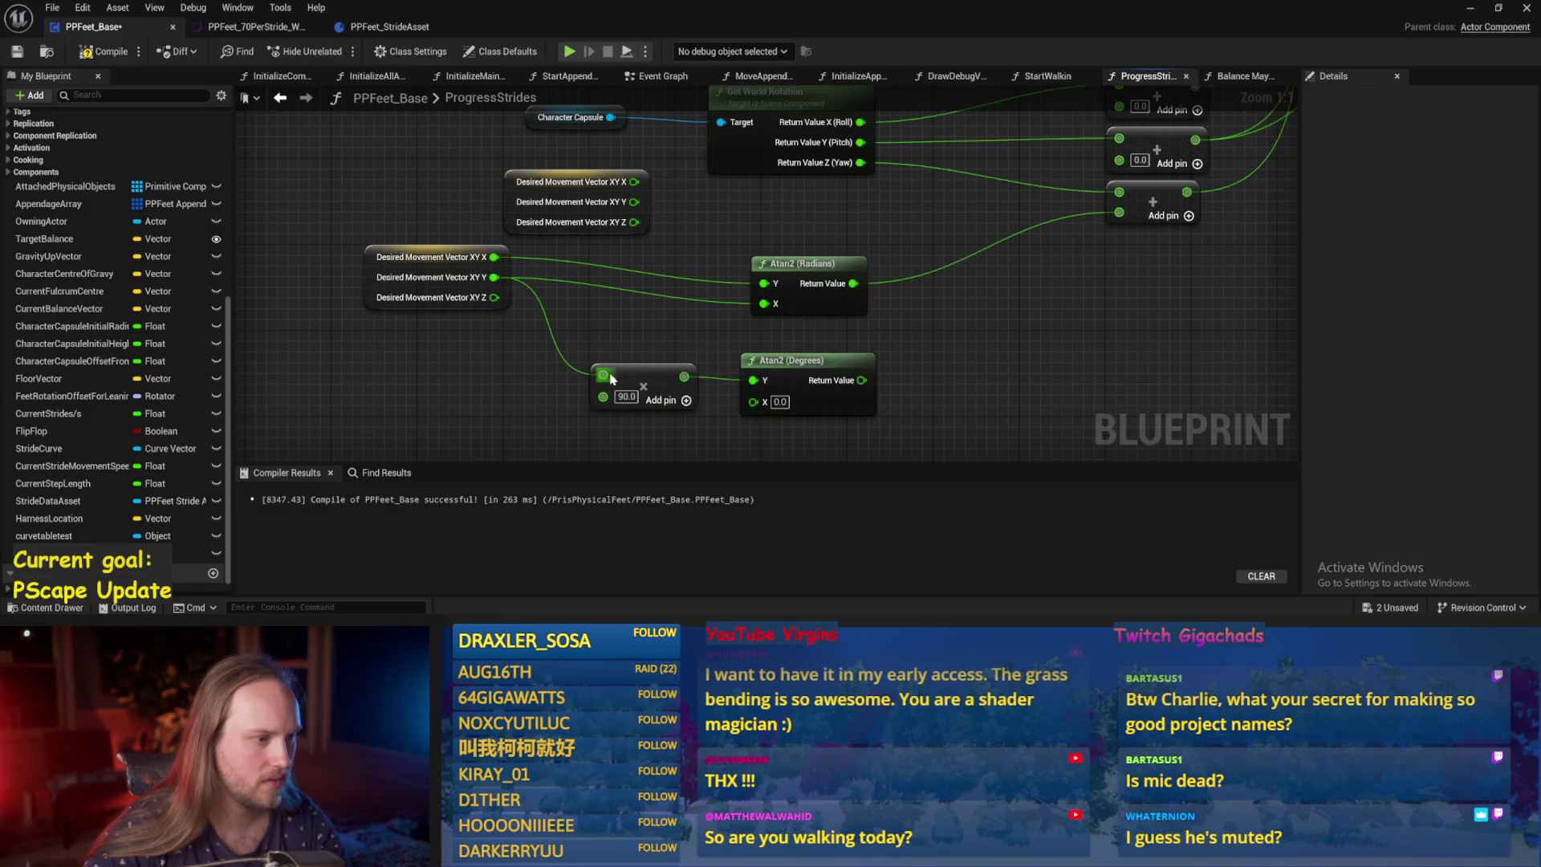
left_click_drag(650, 375, 629, 408)
Duplicate the multiply-by-90 node for movement X and feed it into Atan2 (Degrees) X.
key("ctrl+v")
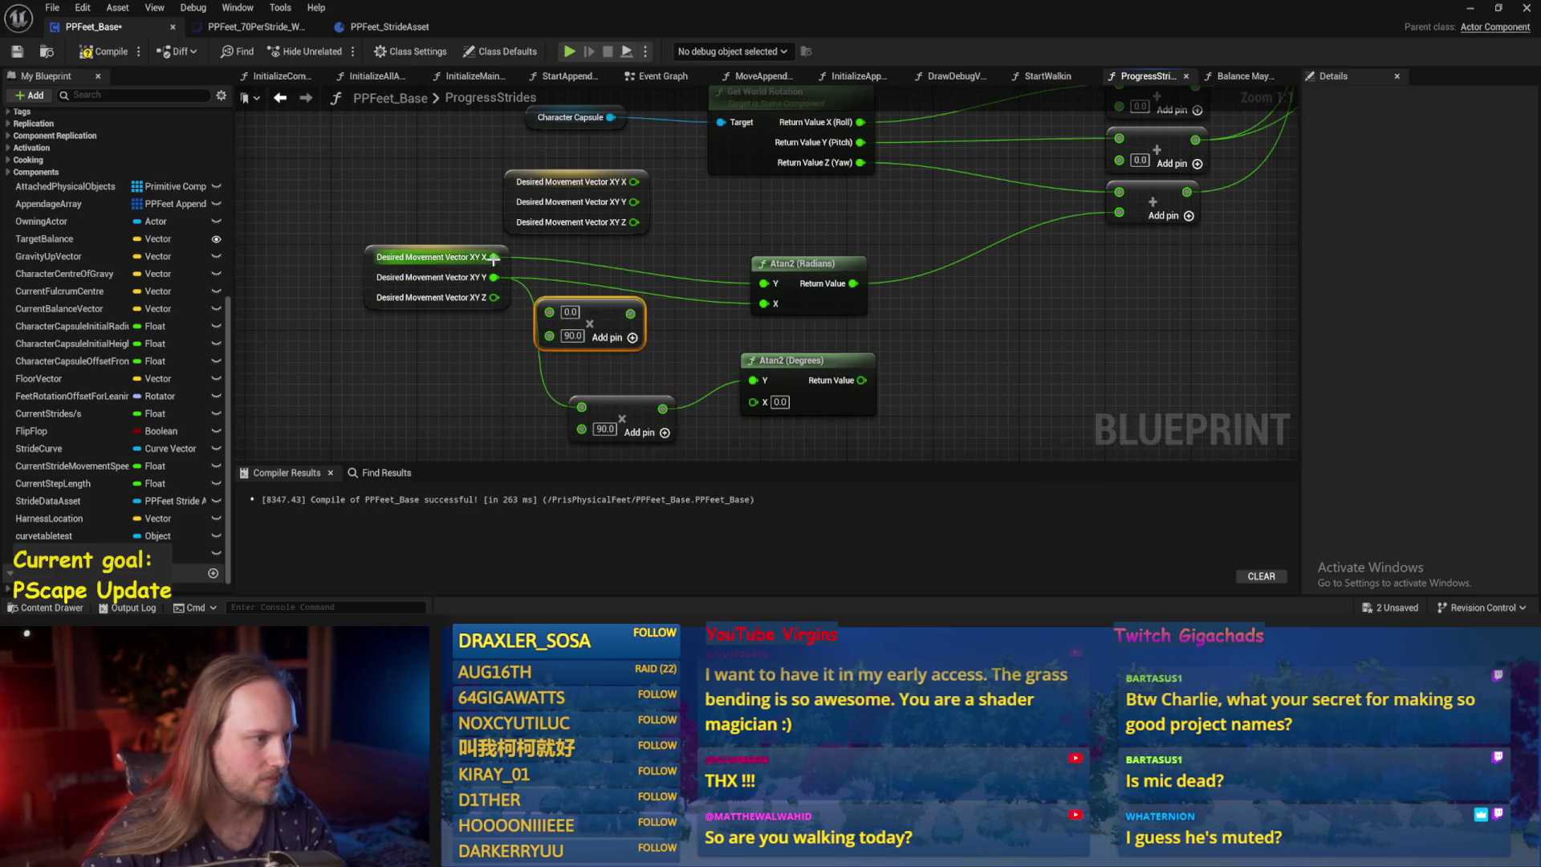
mouse_move(493, 257)
left_mouse_down()
mouse_move(548, 321)
mouse_move(763, 384)
mouse_move(752, 401)
left_mouse_up()
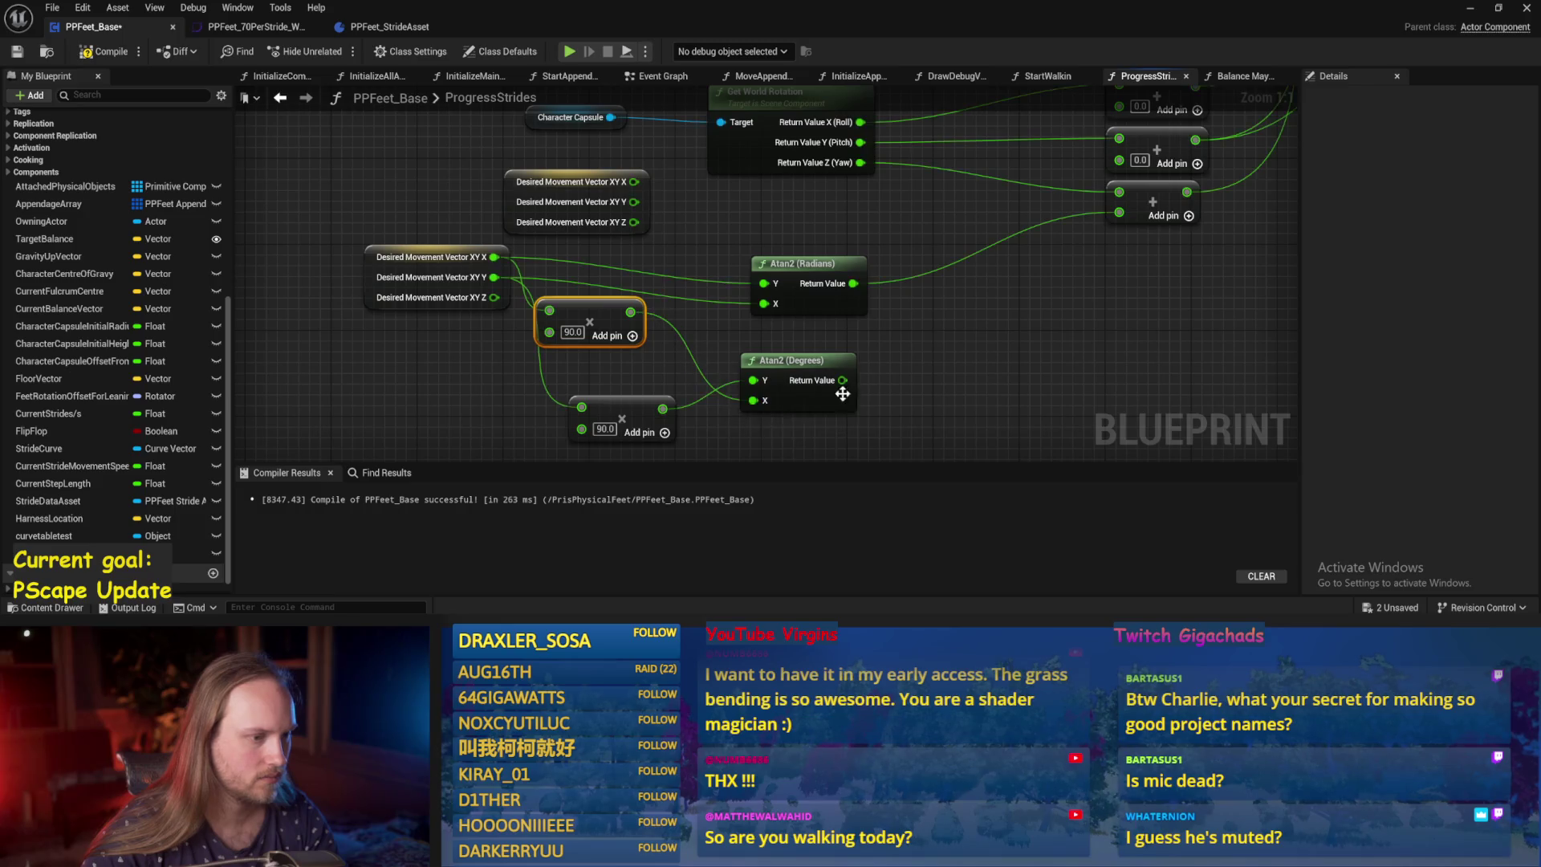
left_click_drag(842, 379, 1119, 212)
scroll(1119, 212, "down", 2)
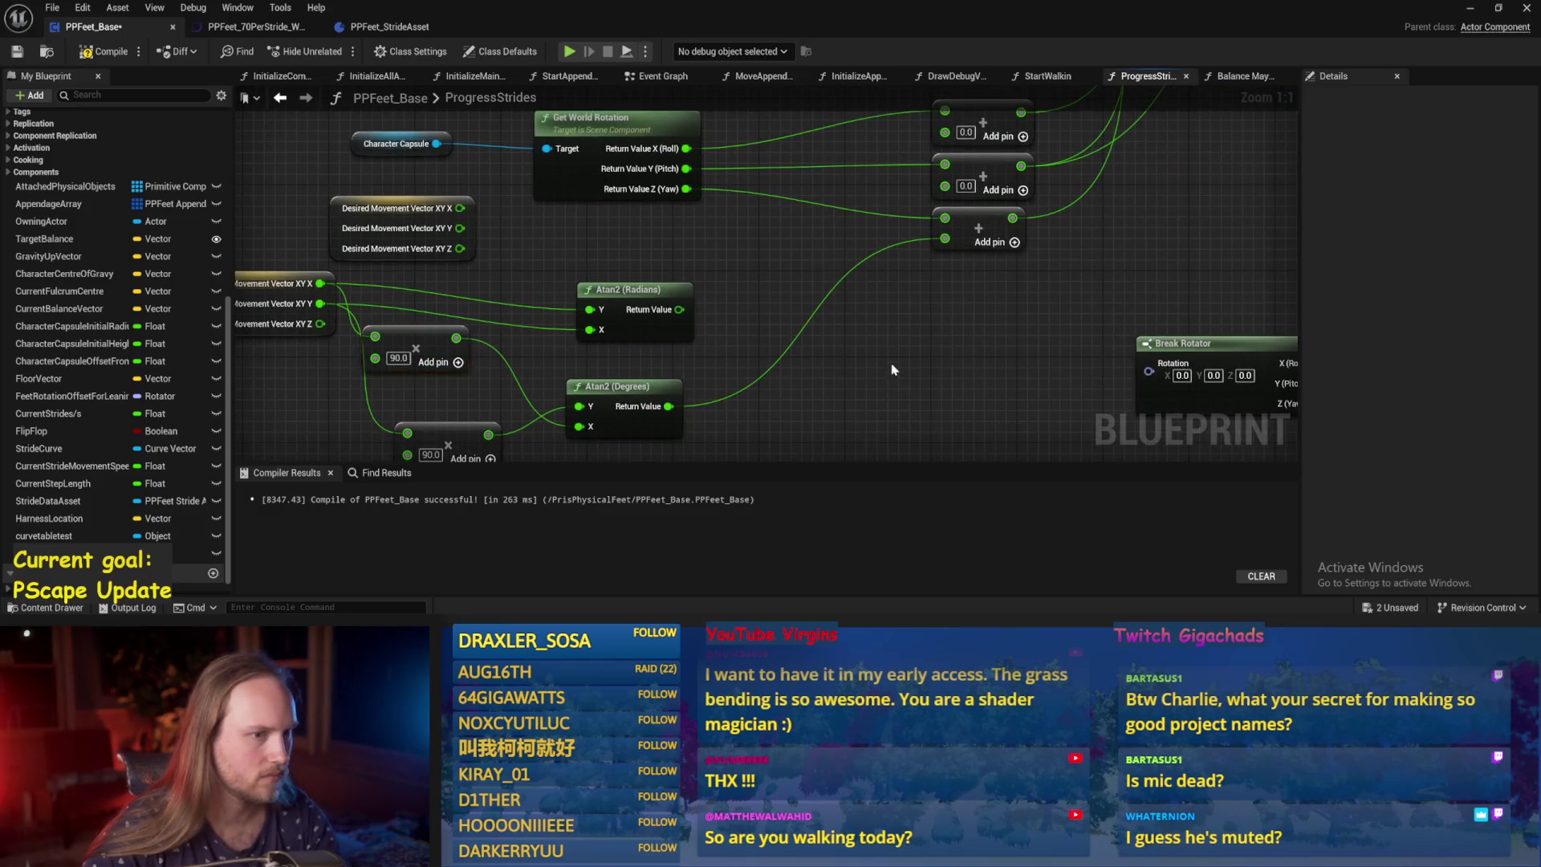
scroll(737, 403, "down", 1)
Save and compile PPFeet_Base, then start a play-in-editor test.
key("ctrl+s")
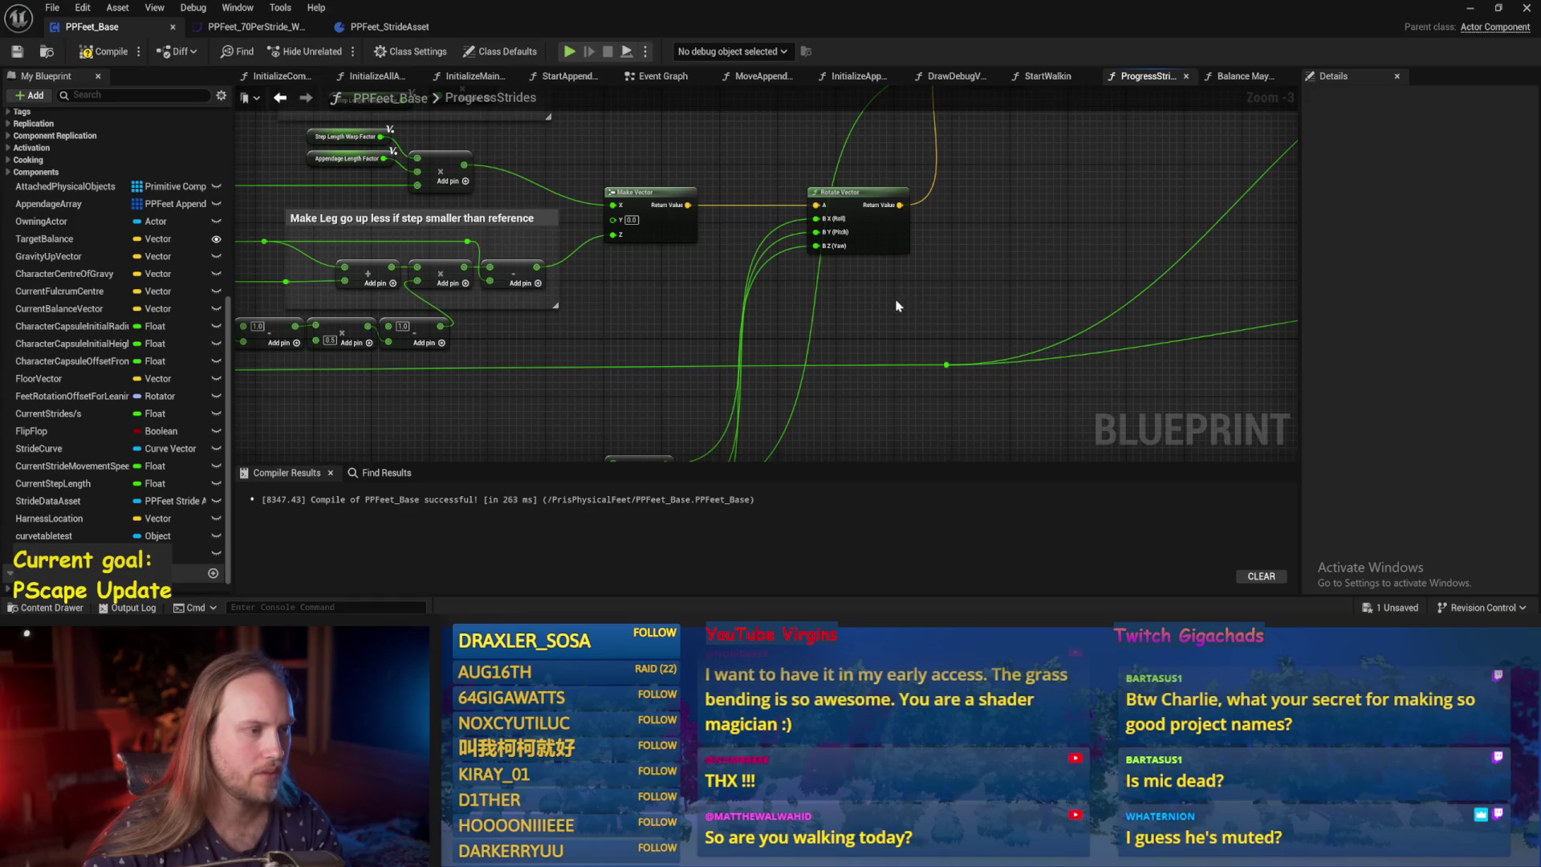
left_click(855, 241)
left_click(908, 302)
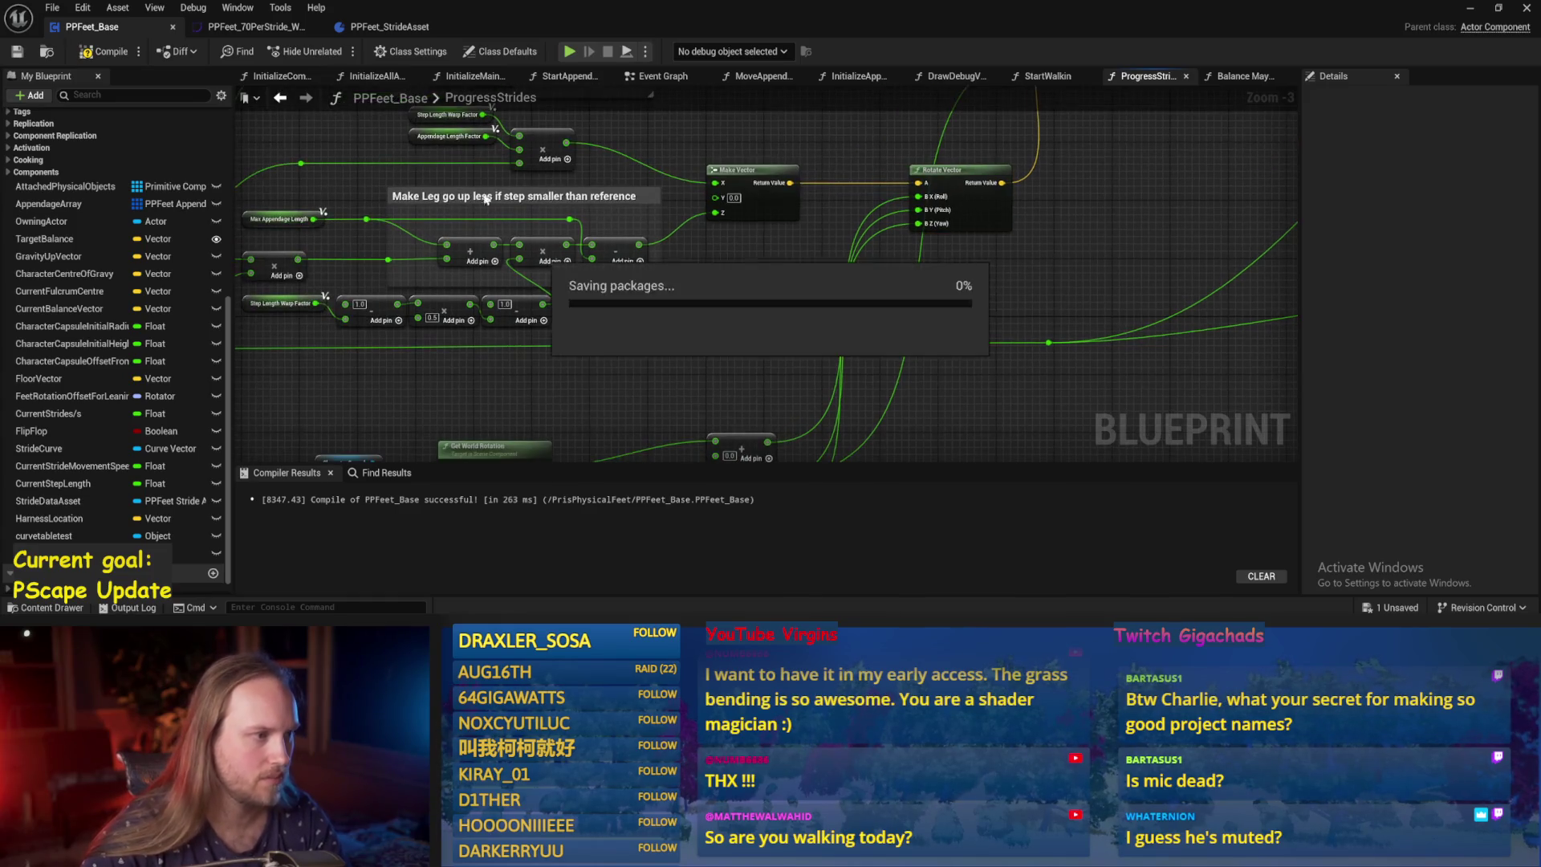
left_click(17, 54)
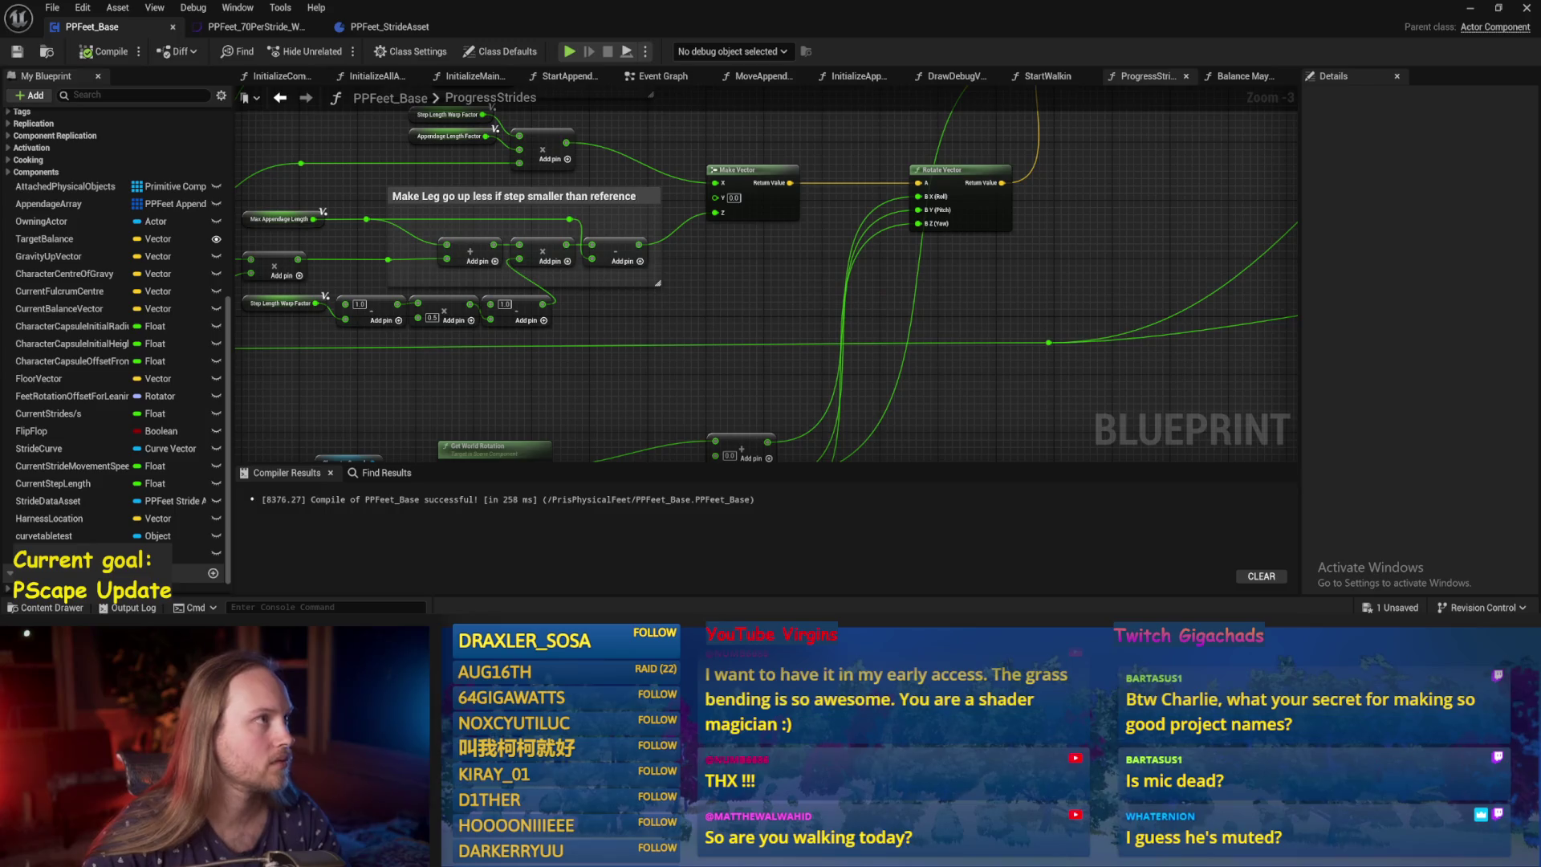
left_click(1471, 10)
key("alt+p")
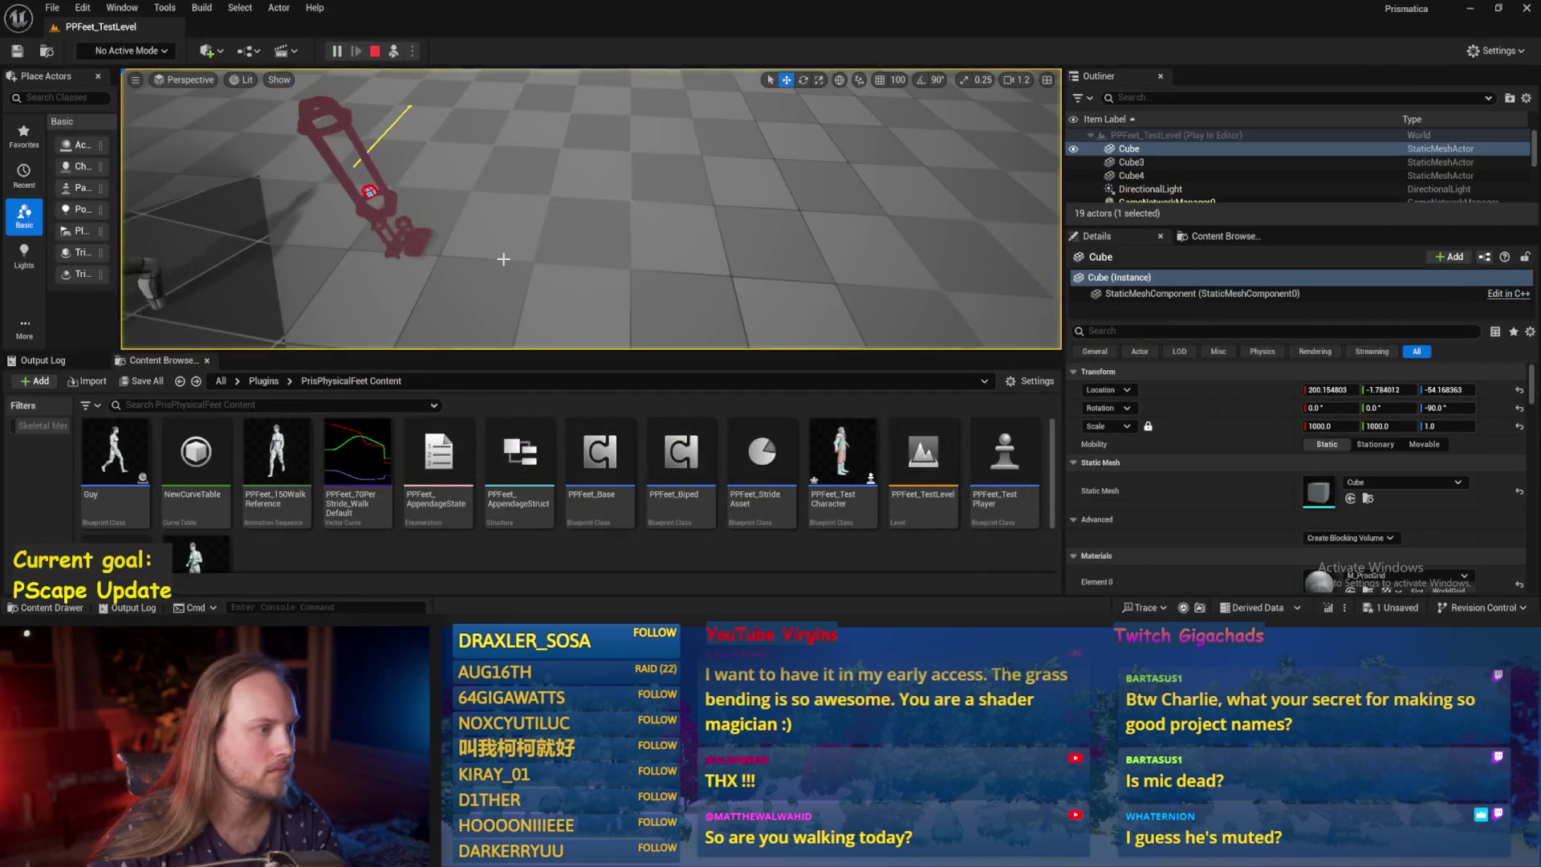
Knock PPFeet_TestPlayer over repeatedly with the rotate gizmo to test righting, then stop play.
key("e")
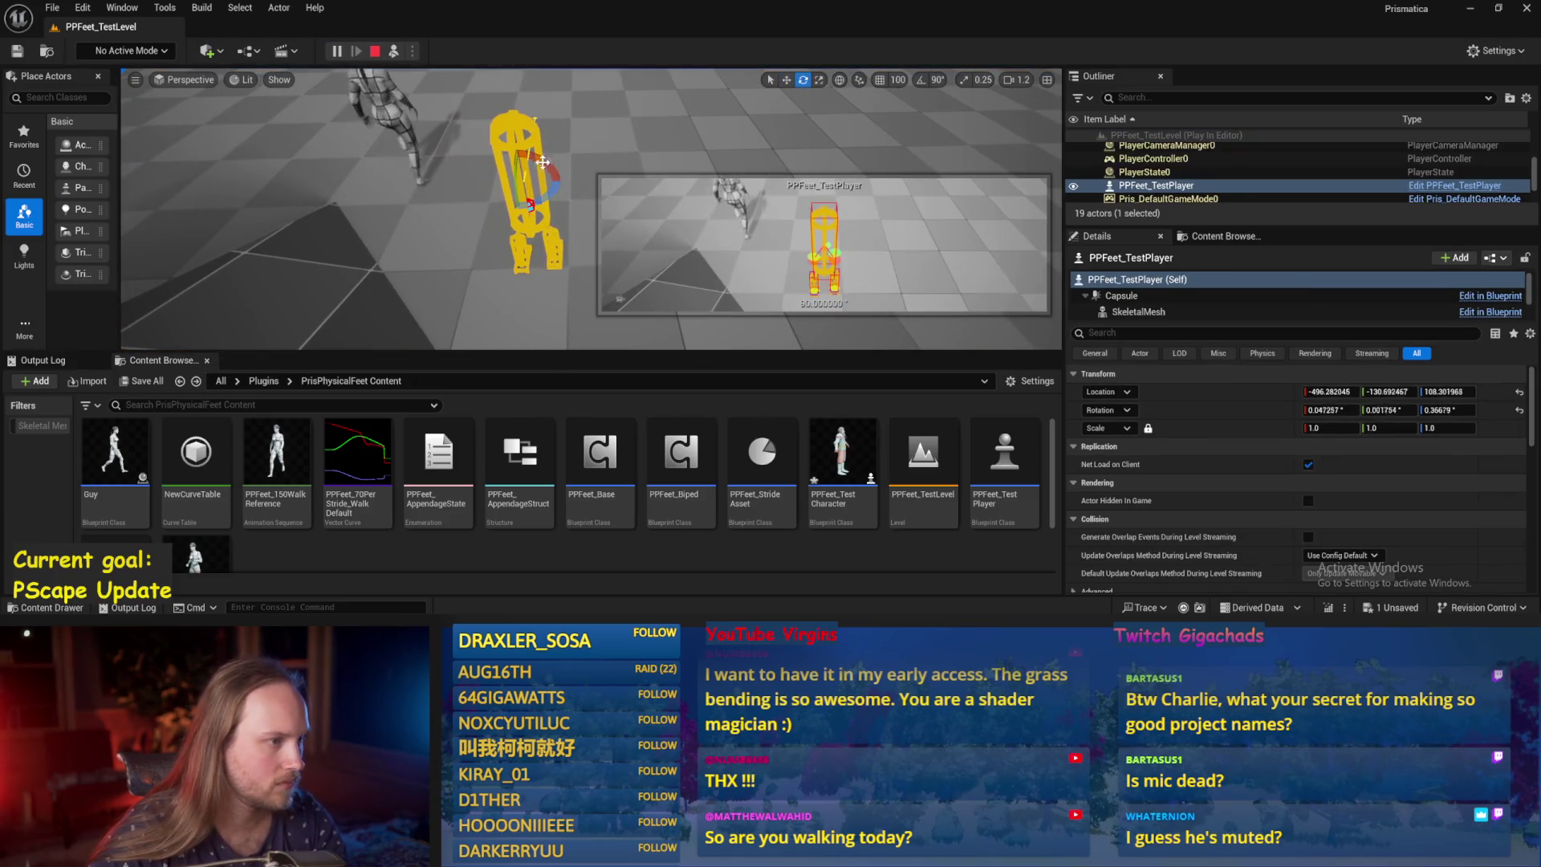
left_click_drag(550, 191, 539, 202)
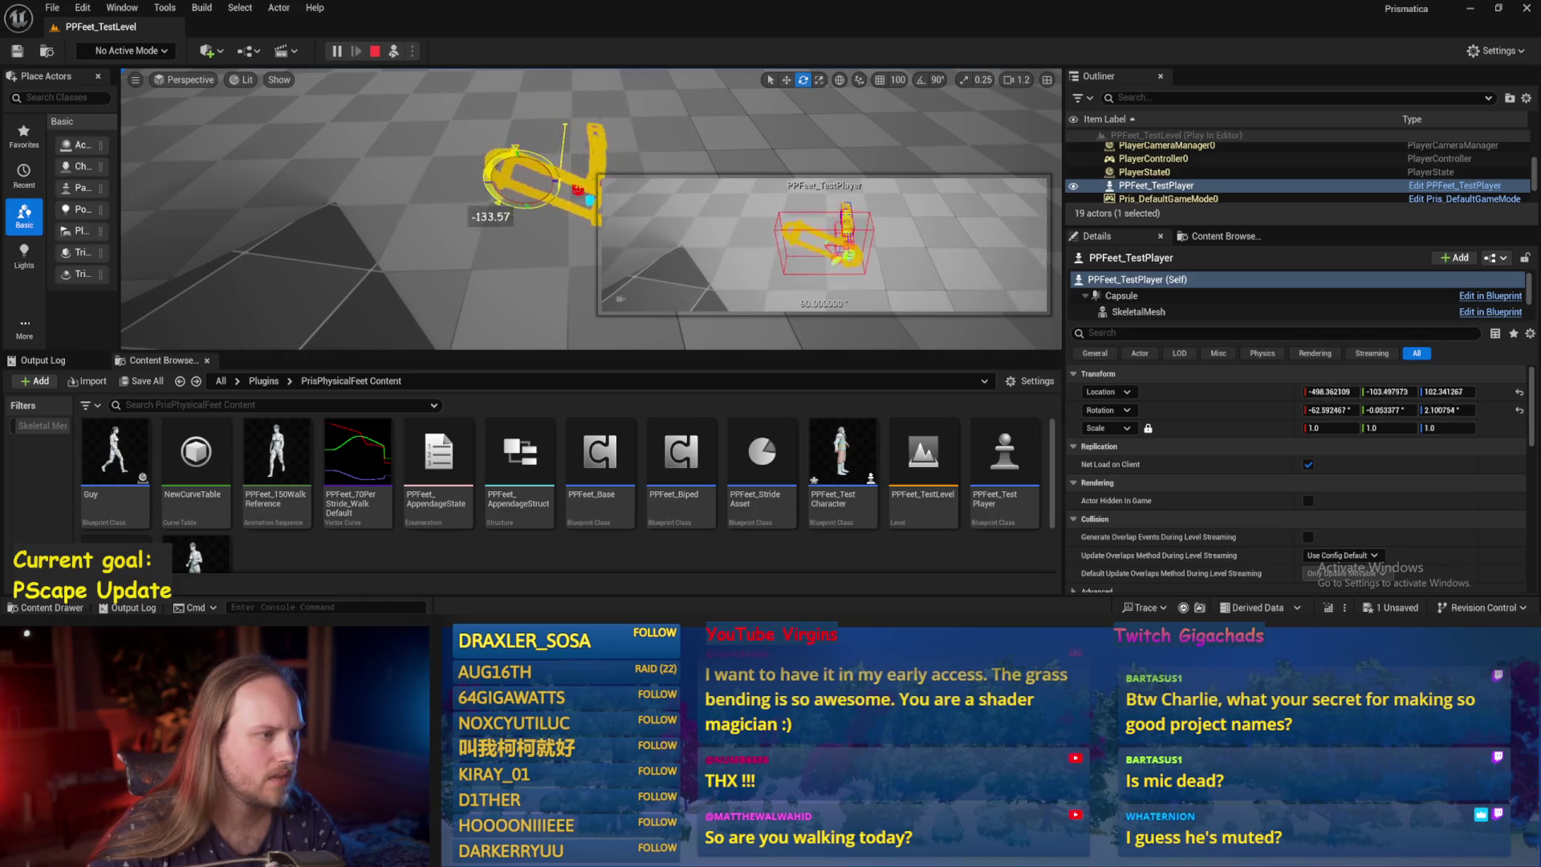
left_click_drag(514, 204, 554, 207)
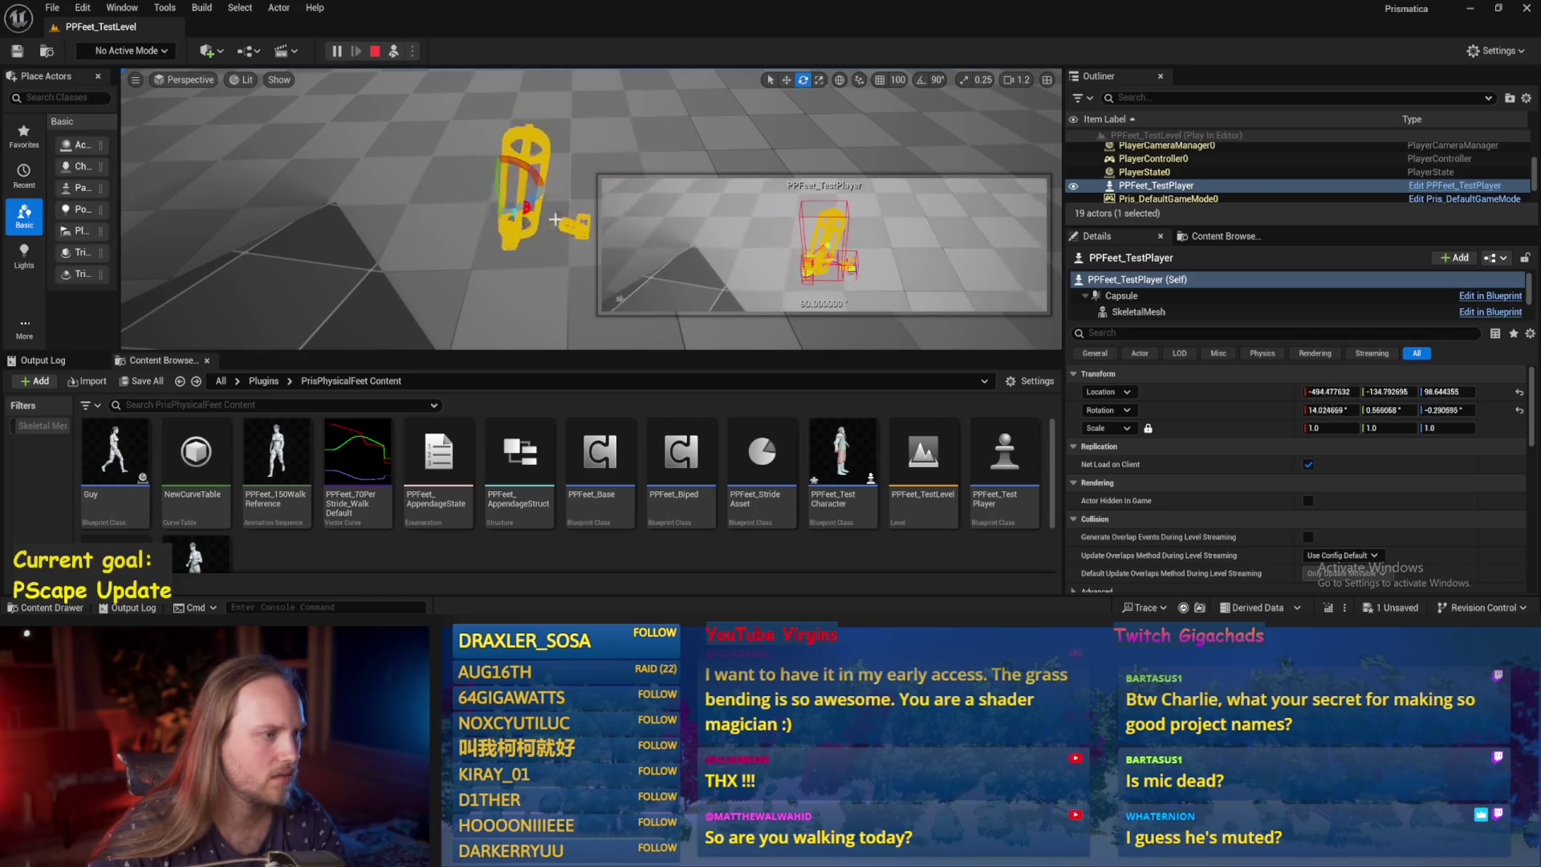
key("f")
left_click_drag(503, 142, 520, 126)
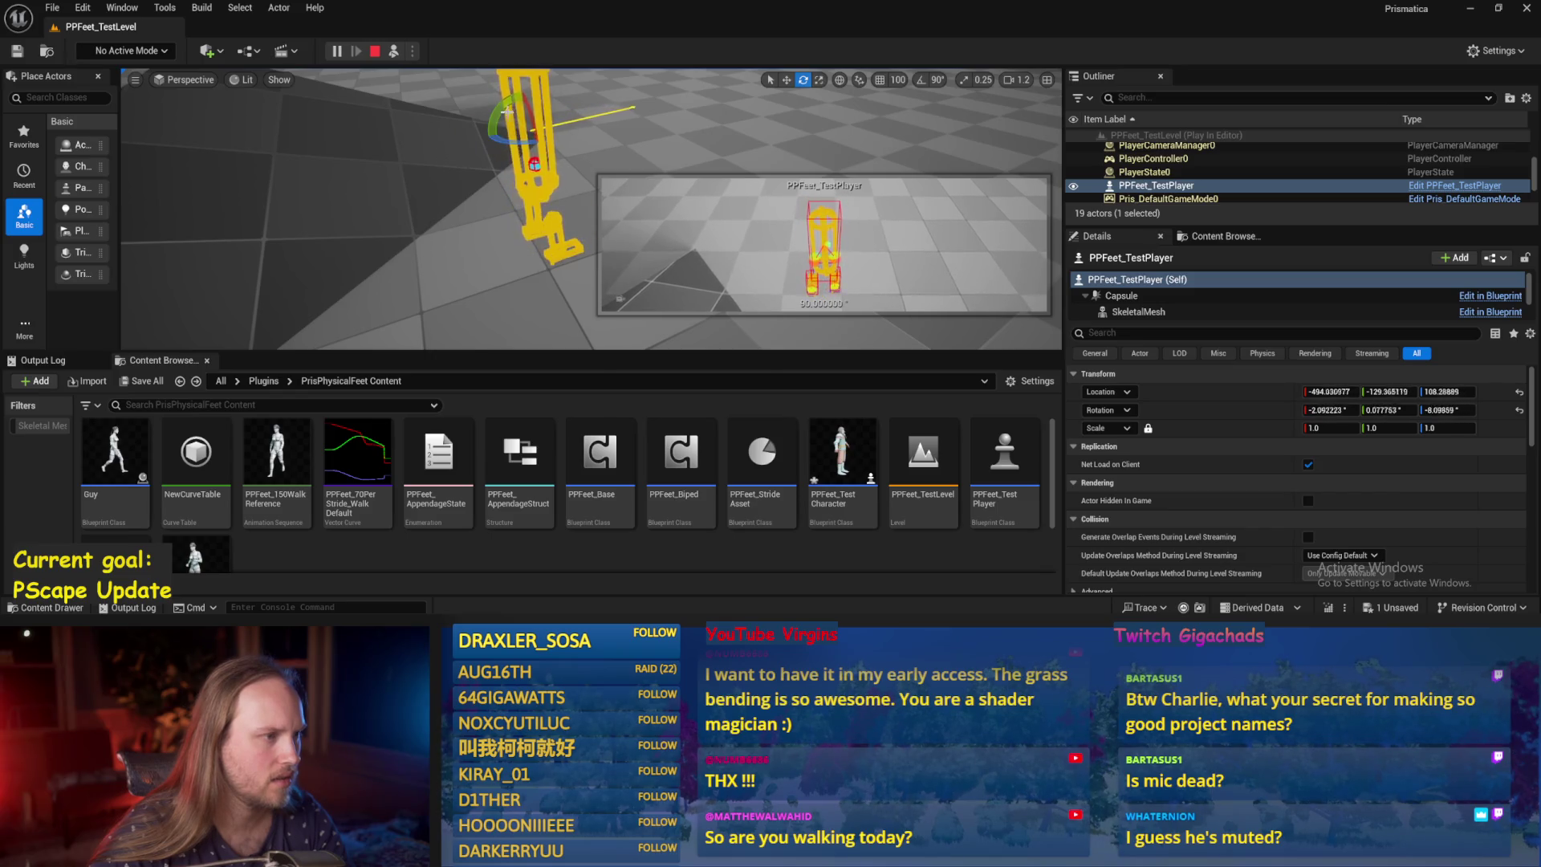
mouse_move(522, 164)
left_mouse_down()
mouse_move(539, 159)
mouse_move(489, 173)
left_mouse_up()
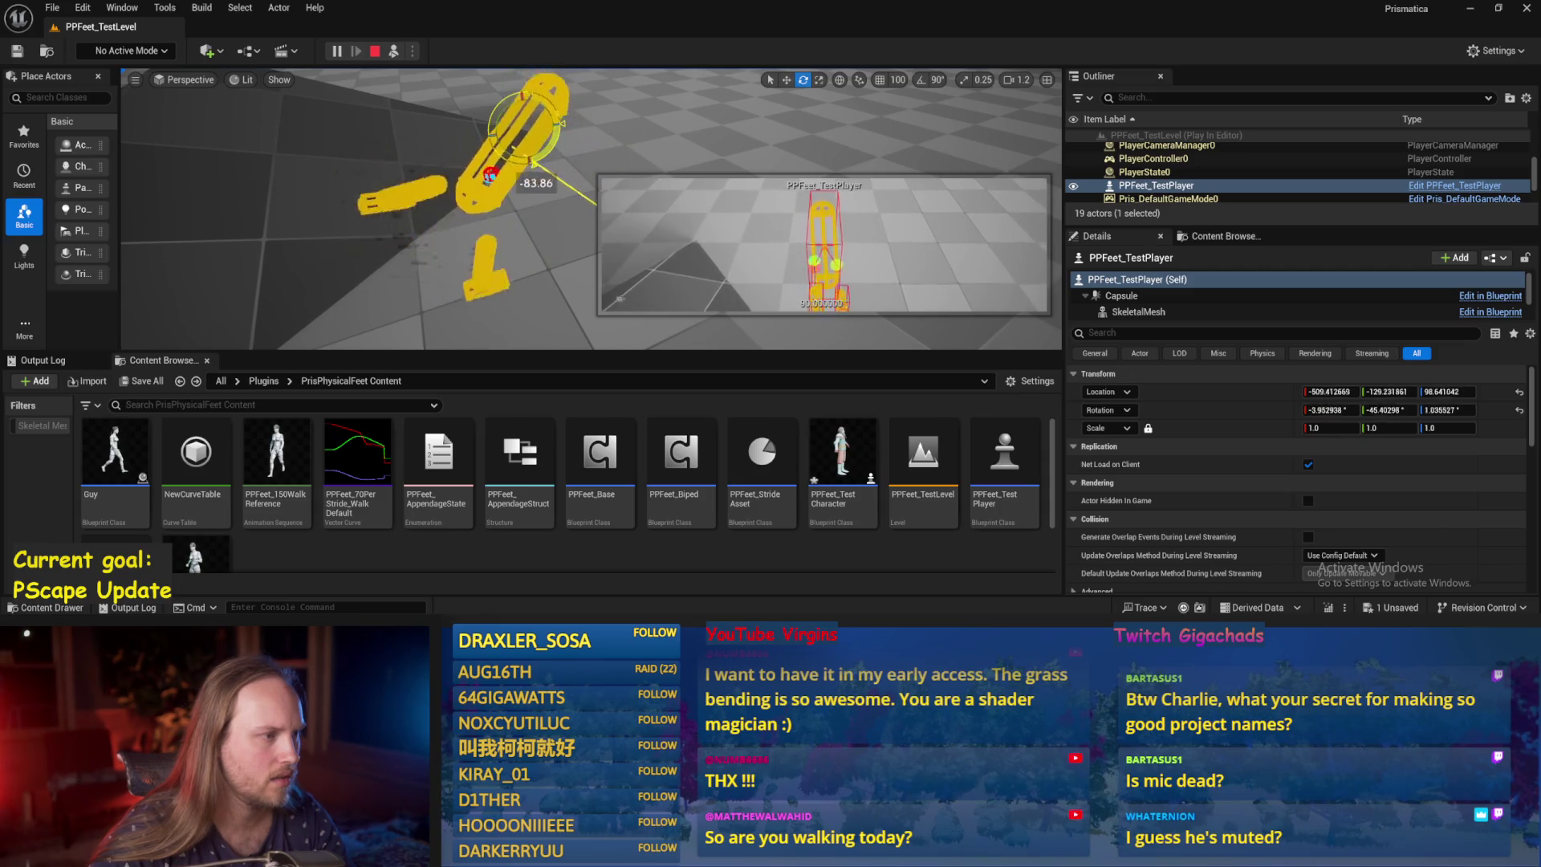
key("Escape")
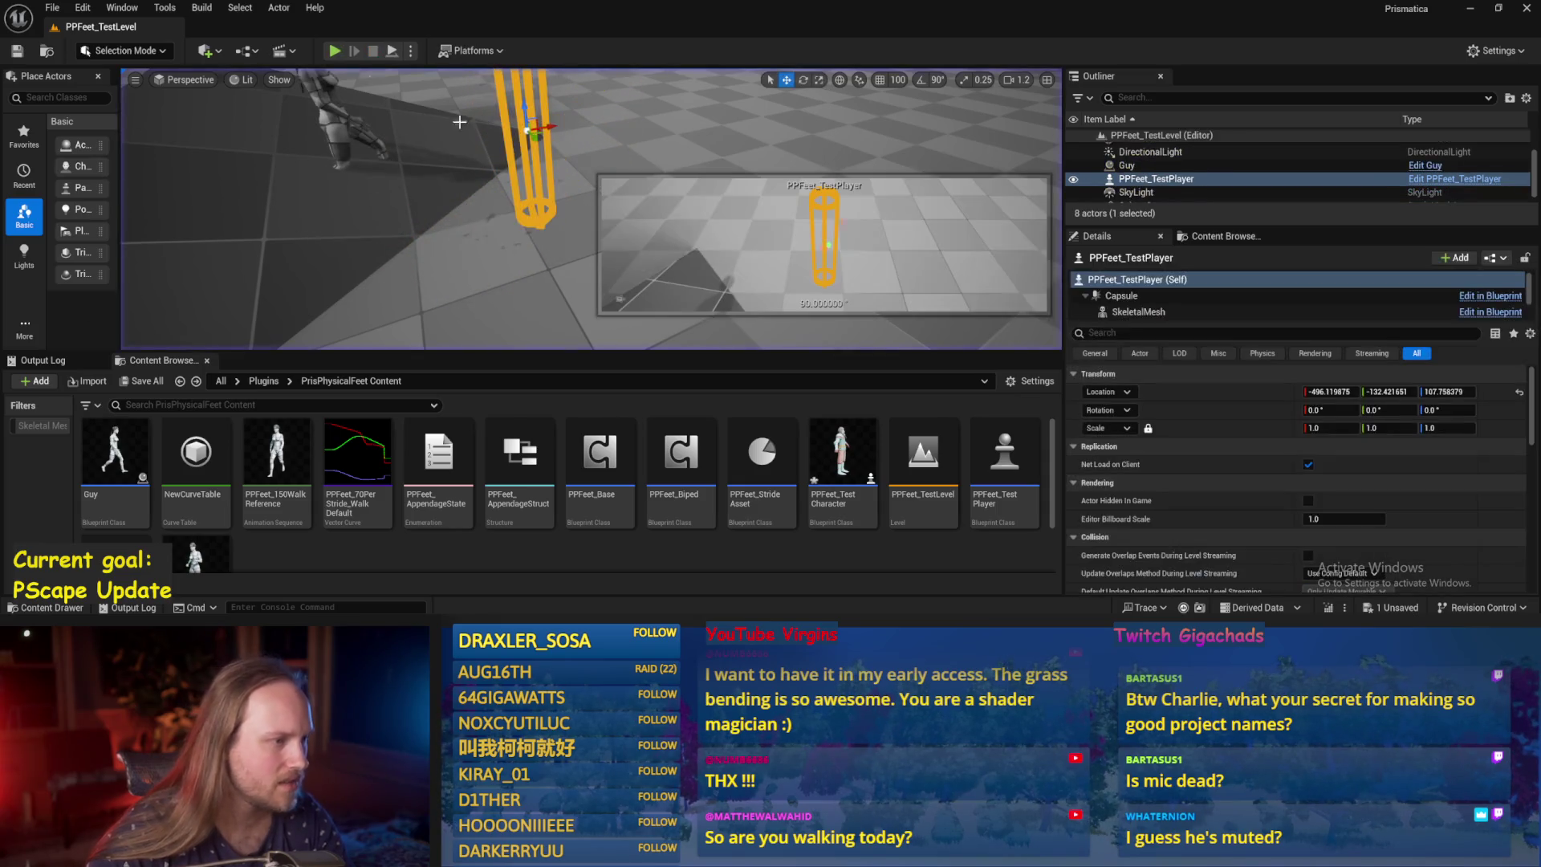
Reopen PPFeet_Base, move the pitch-fed Add node upward, and recompile.
double_click(600, 457)
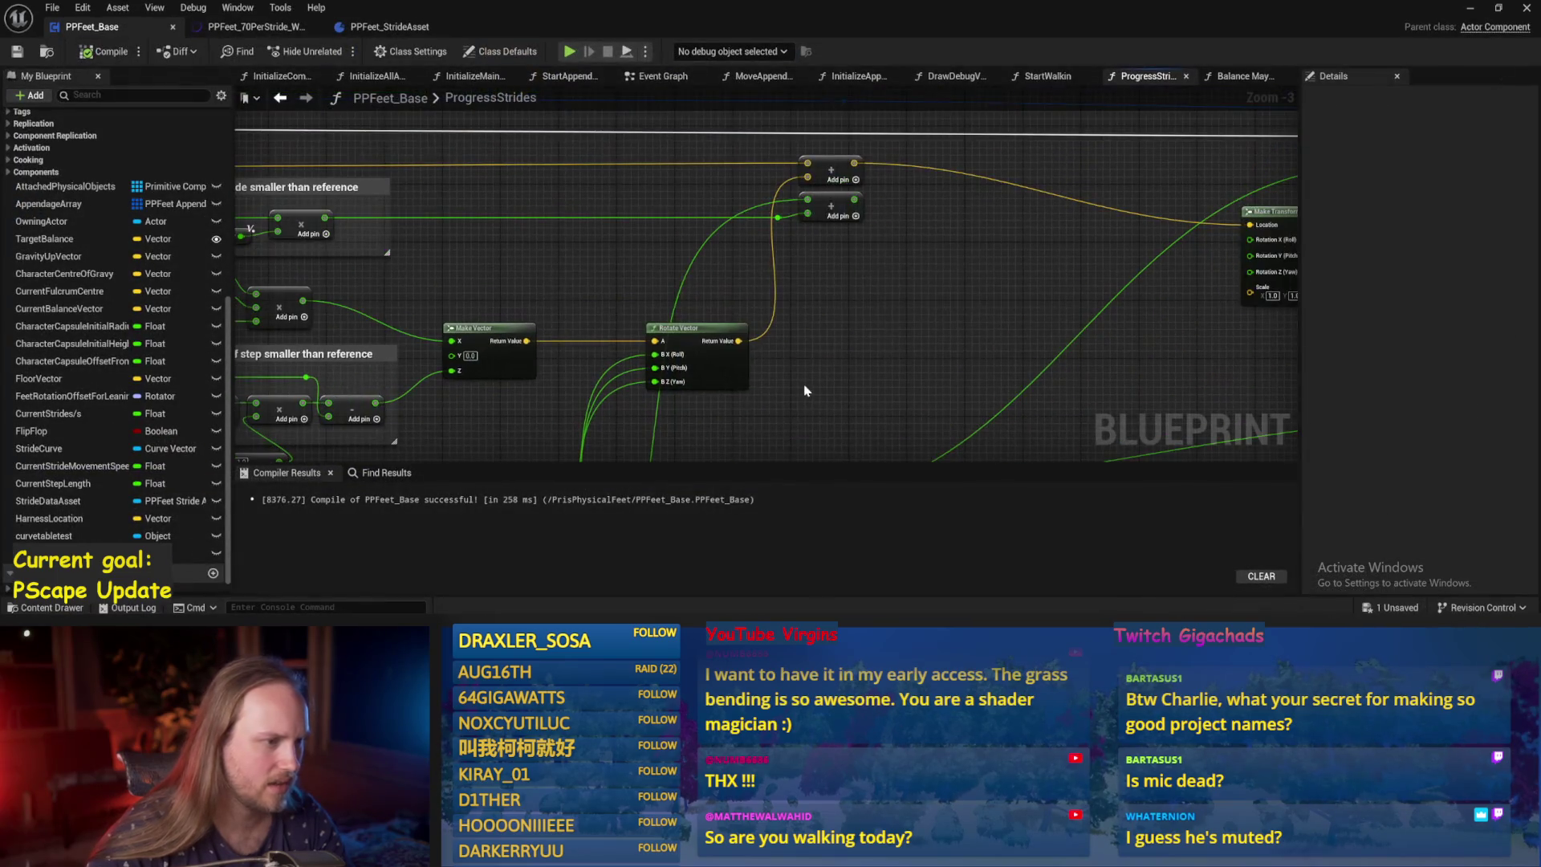
scroll(896, 182, "down", 1)
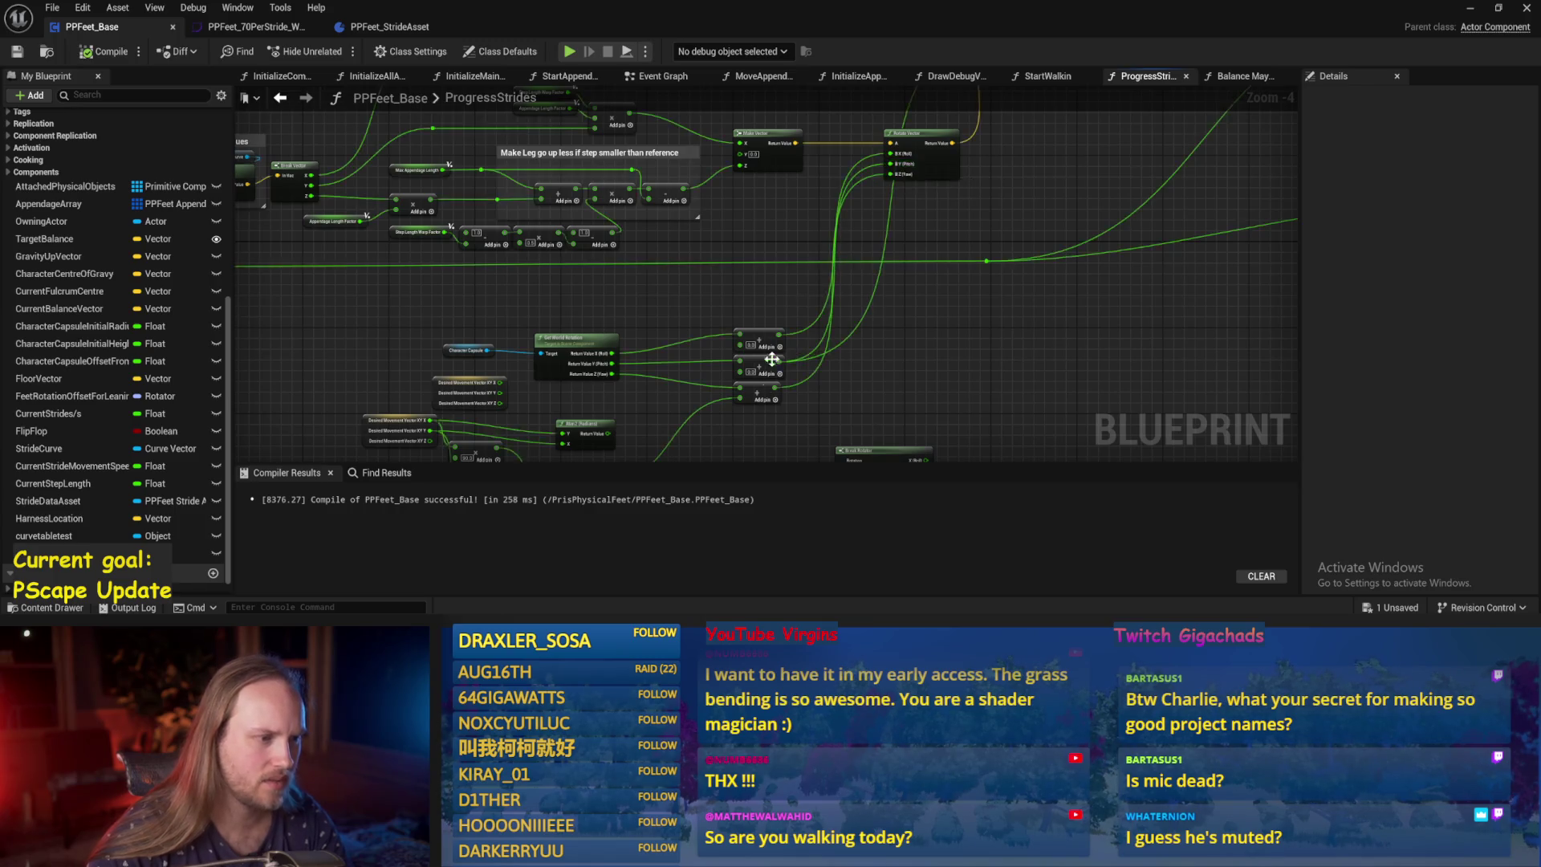
scroll(773, 390, "up", 1)
left_click_drag(758, 361, 746, 255)
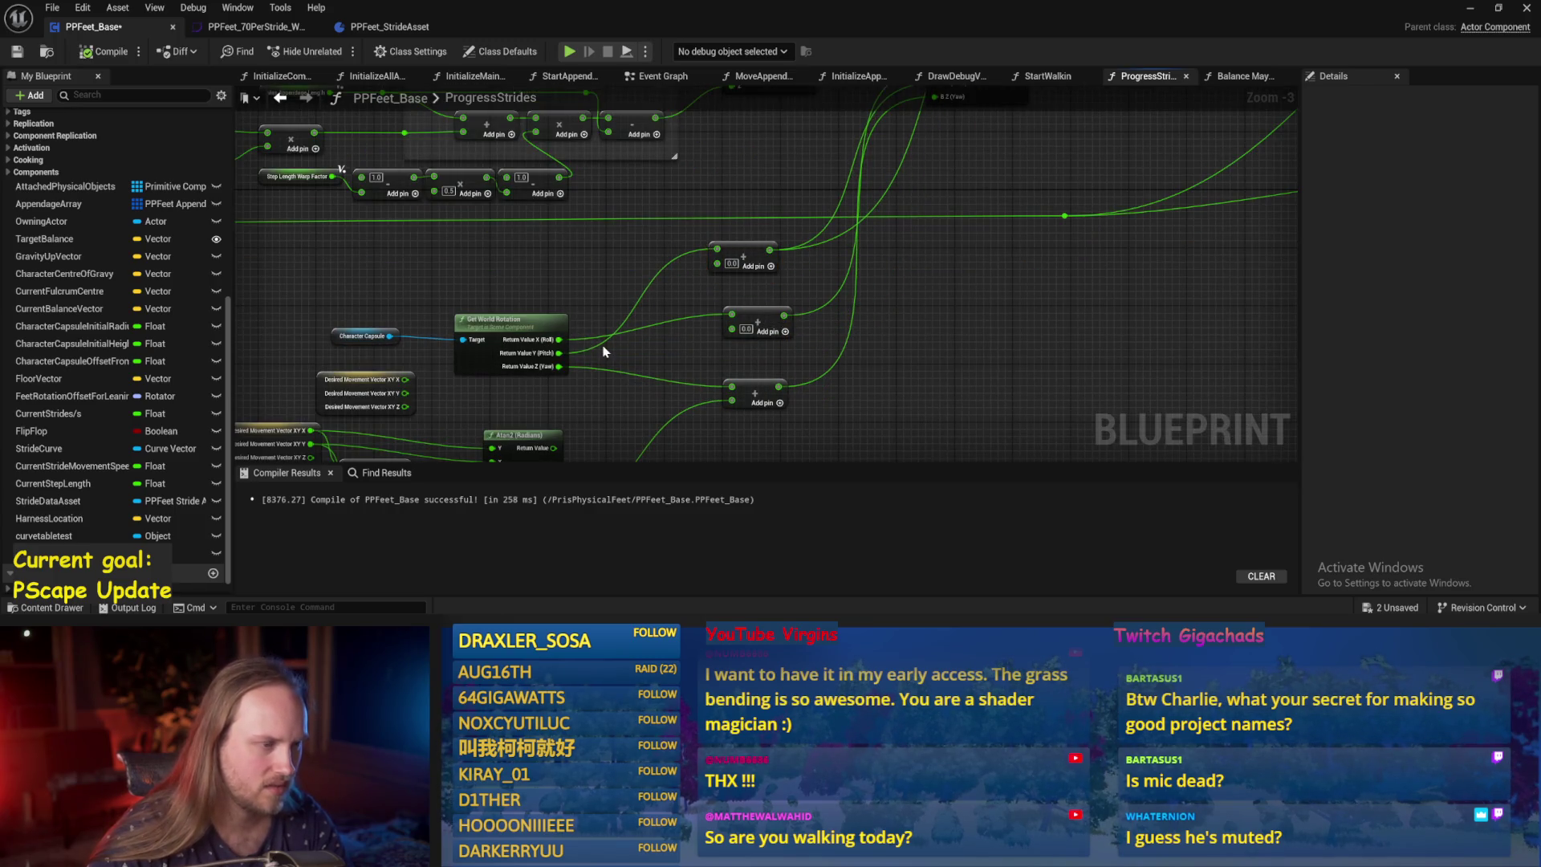
left_click_drag(569, 312, 636, 290)
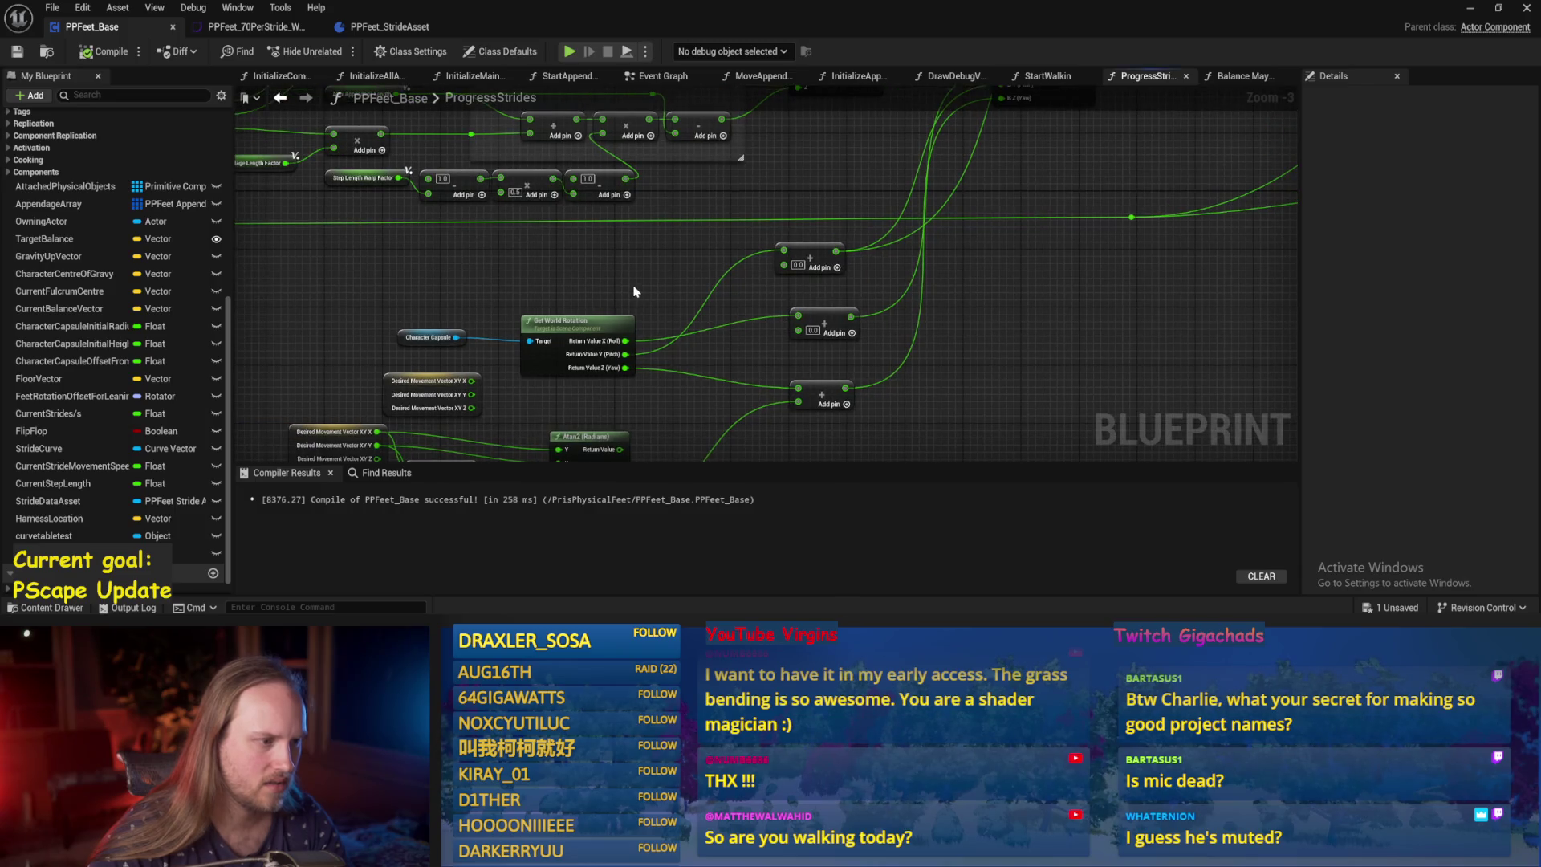
left_click(104, 51)
Reposition the Get World Rotation node, save, and recompile after checking the rotation nodes.
left_click_drag(1152, 358, 1076, 382)
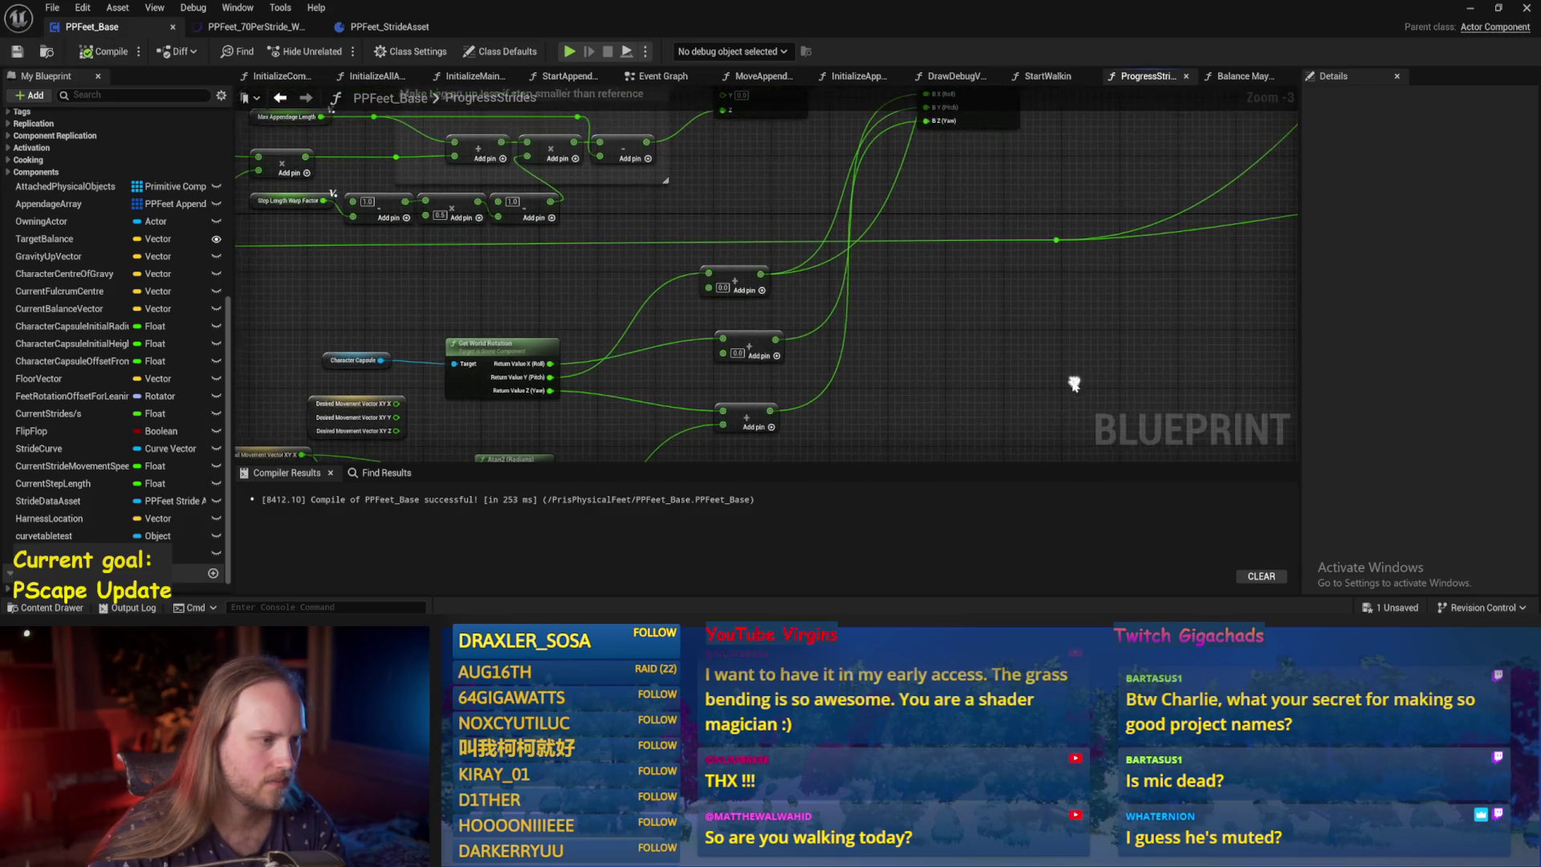
mouse_move(551, 353)
left_mouse_down()
mouse_move(613, 351)
mouse_move(546, 353)
mouse_move(582, 309)
mouse_move(540, 320)
mouse_move(546, 332)
mouse_move(584, 264)
mouse_move(645, 228)
left_mouse_up()
left_click(534, 285)
key("ctrl+s")
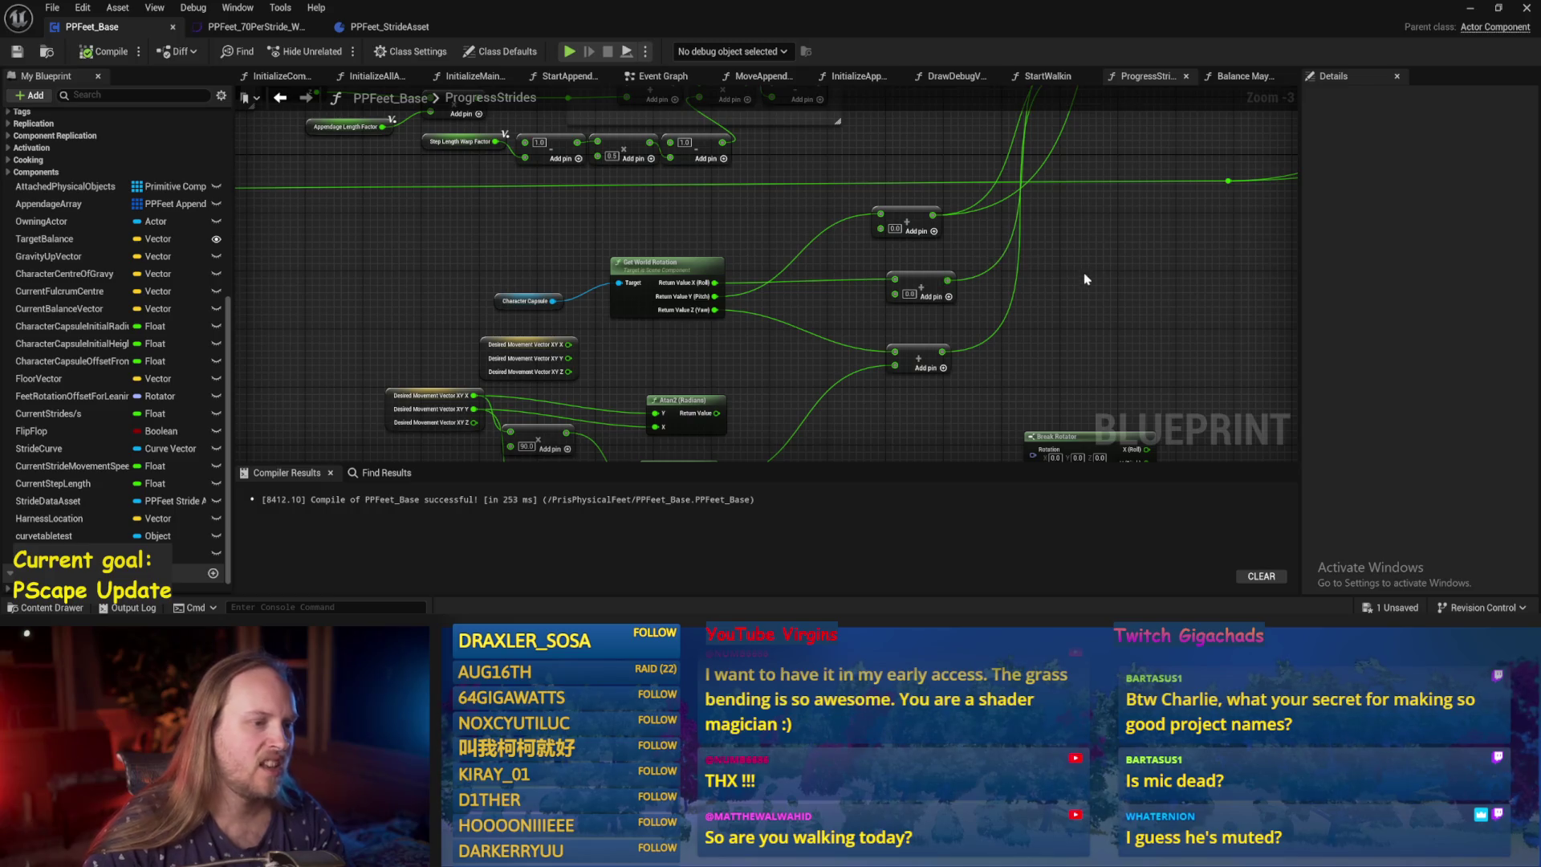
mouse_move(1085, 278)
left_mouse_down()
mouse_move(907, 291)
mouse_move(897, 352)
mouse_move(901, 282)
mouse_move(921, 335)
left_mouse_up()
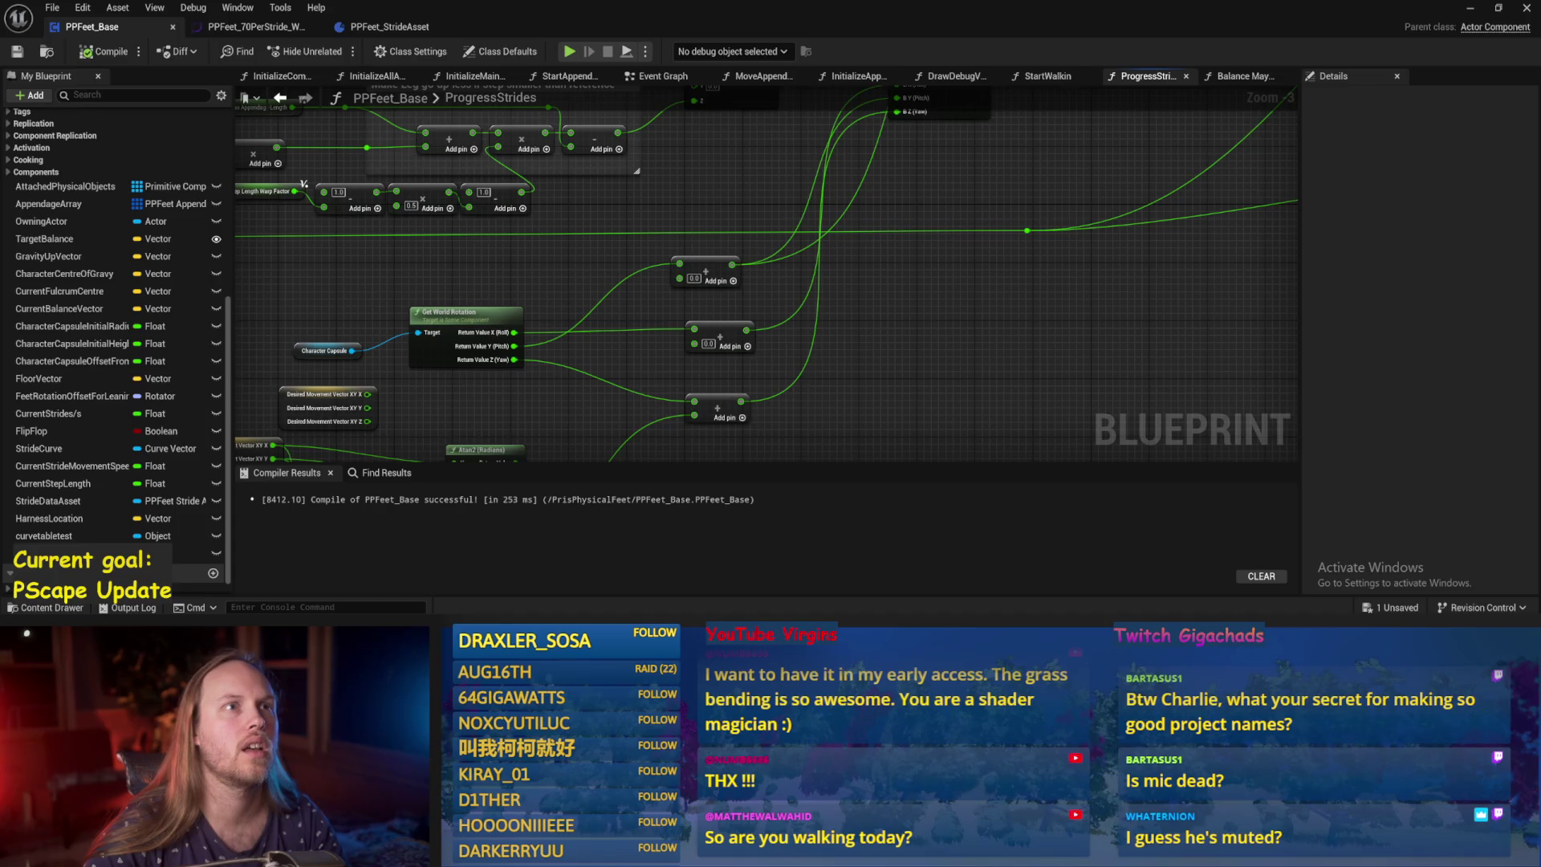
left_click_drag(1027, 452, 1056, 342)
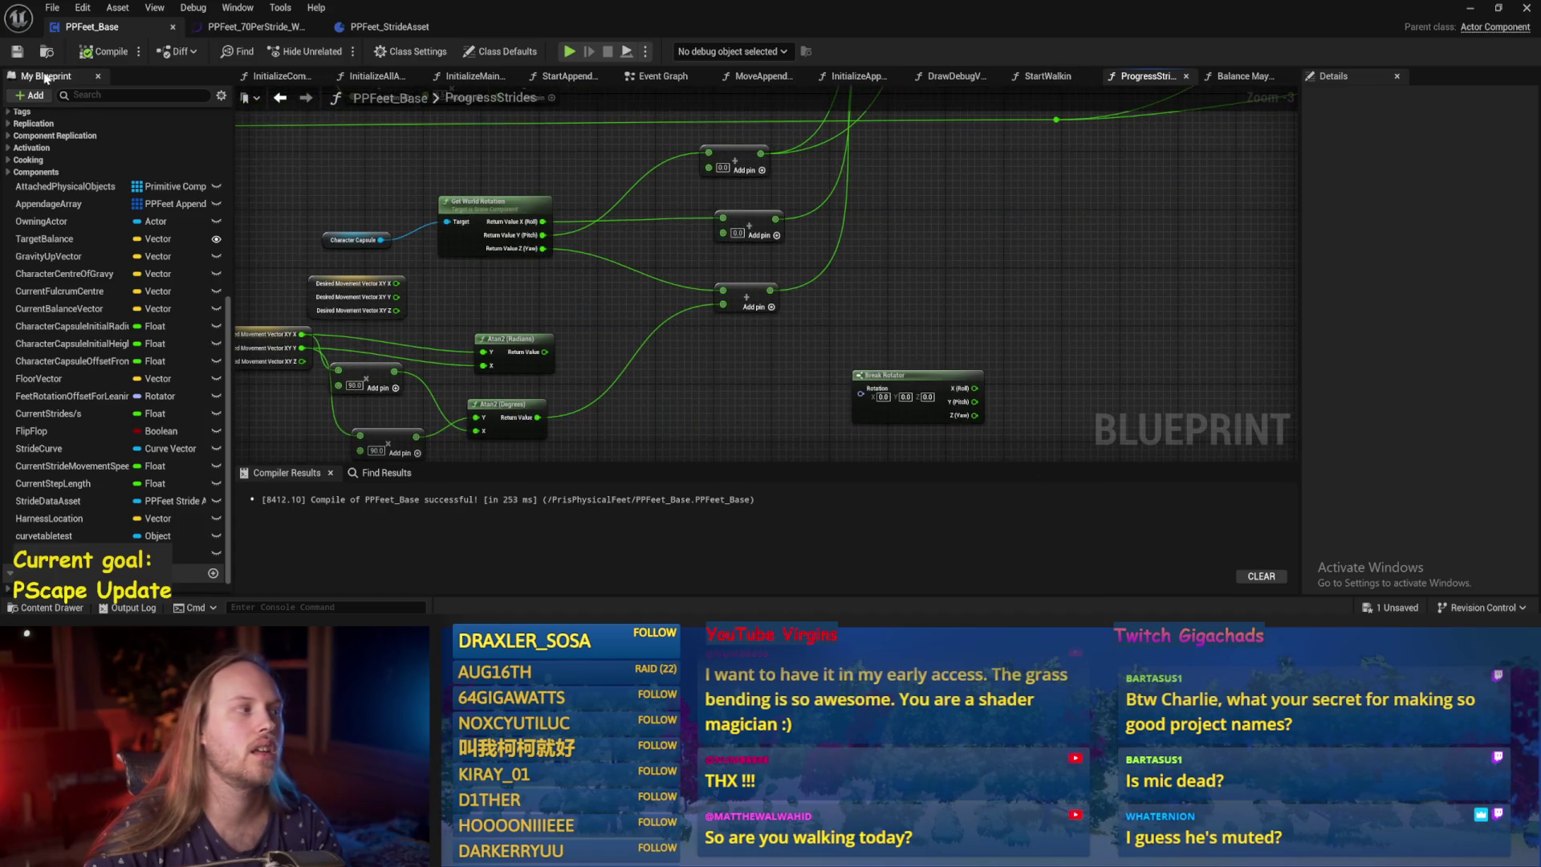
left_click(105, 51)
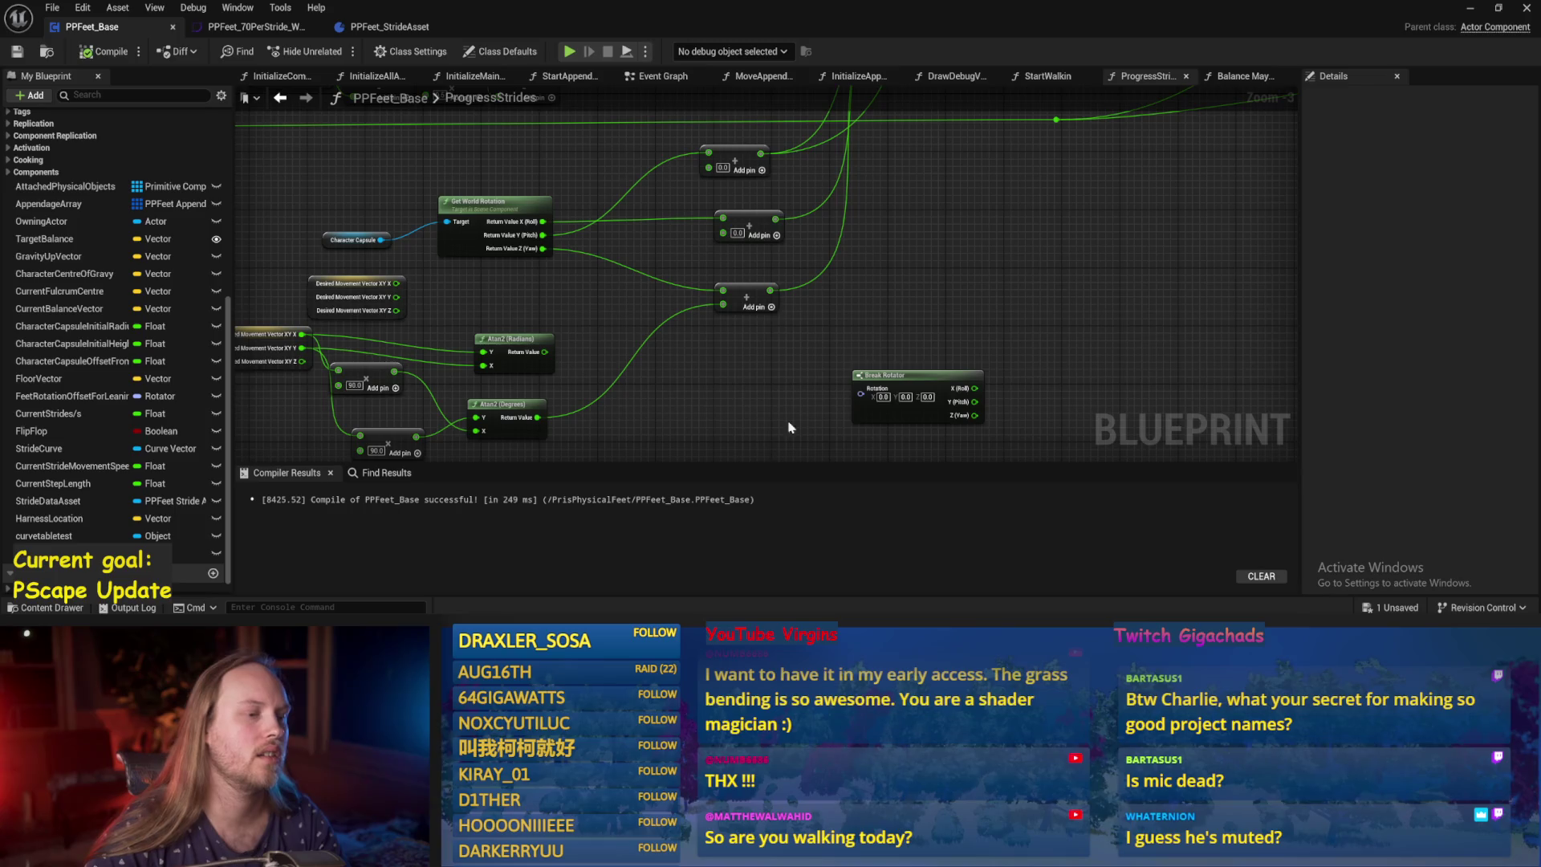
Review the Add nodes in ProgressStrides, then start a play-in-editor test.
scroll(791, 427, "up", 1)
left_click(791, 341)
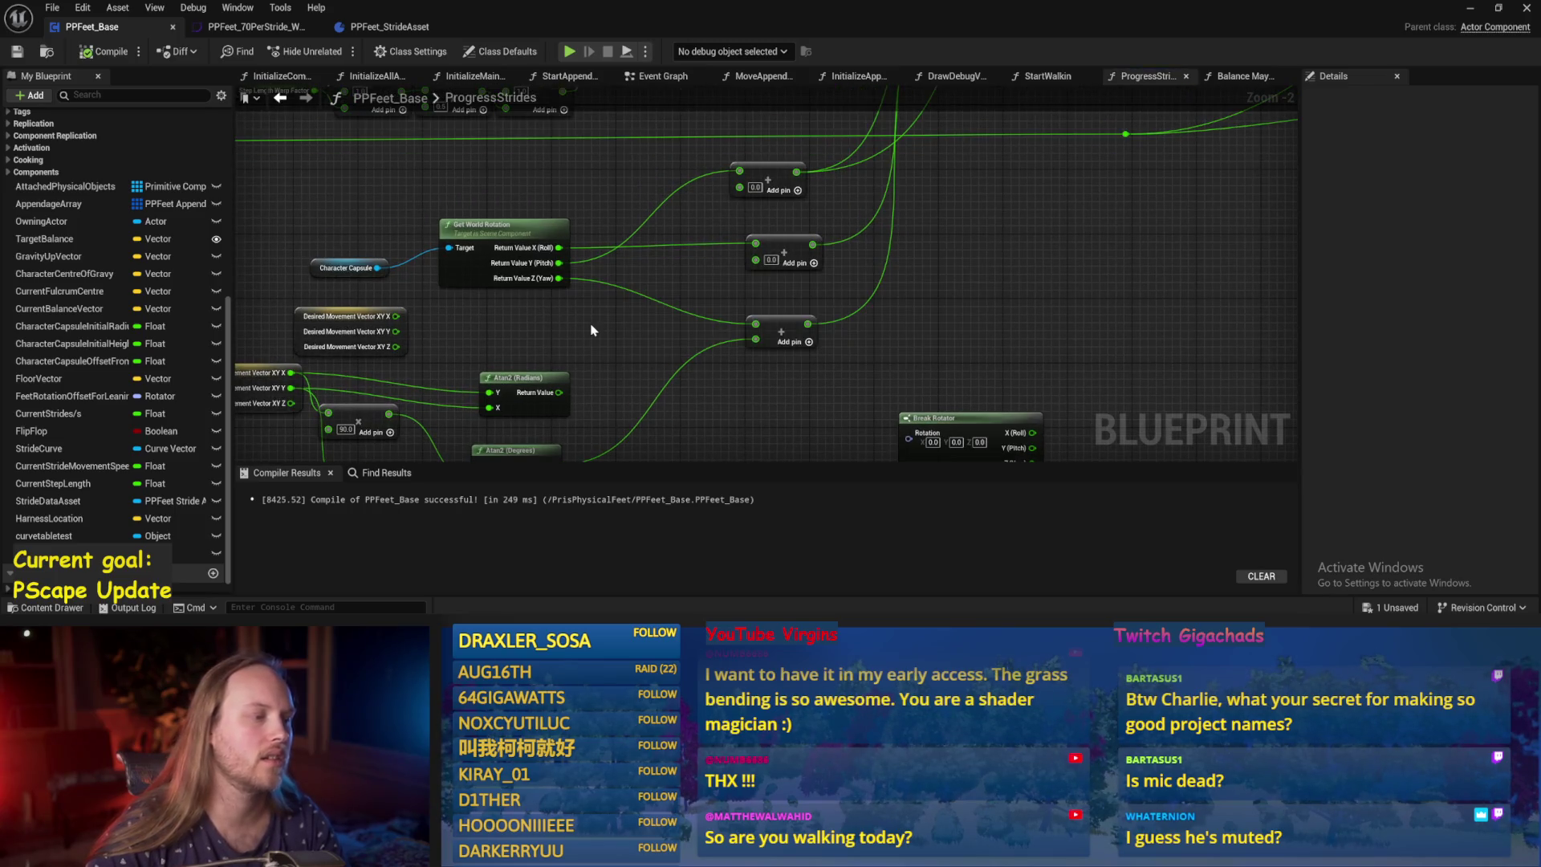
mouse_move(591, 329)
left_mouse_down()
mouse_move(666, 325)
mouse_move(561, 430)
mouse_move(533, 416)
left_mouse_up()
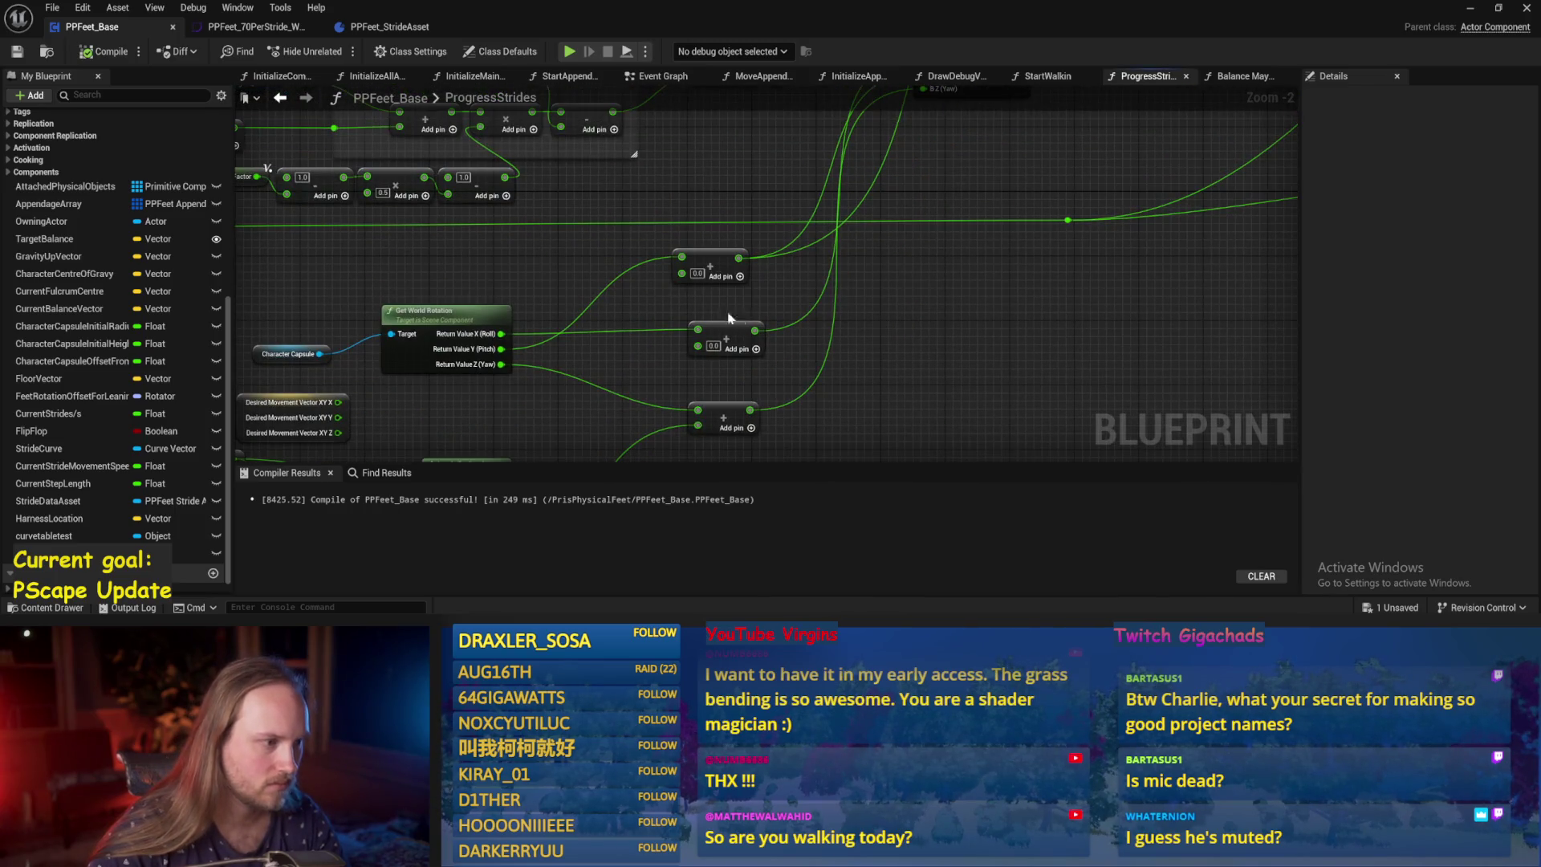
mouse_move(729, 318)
left_mouse_down()
mouse_move(677, 294)
mouse_move(684, 320)
mouse_move(656, 259)
left_mouse_up()
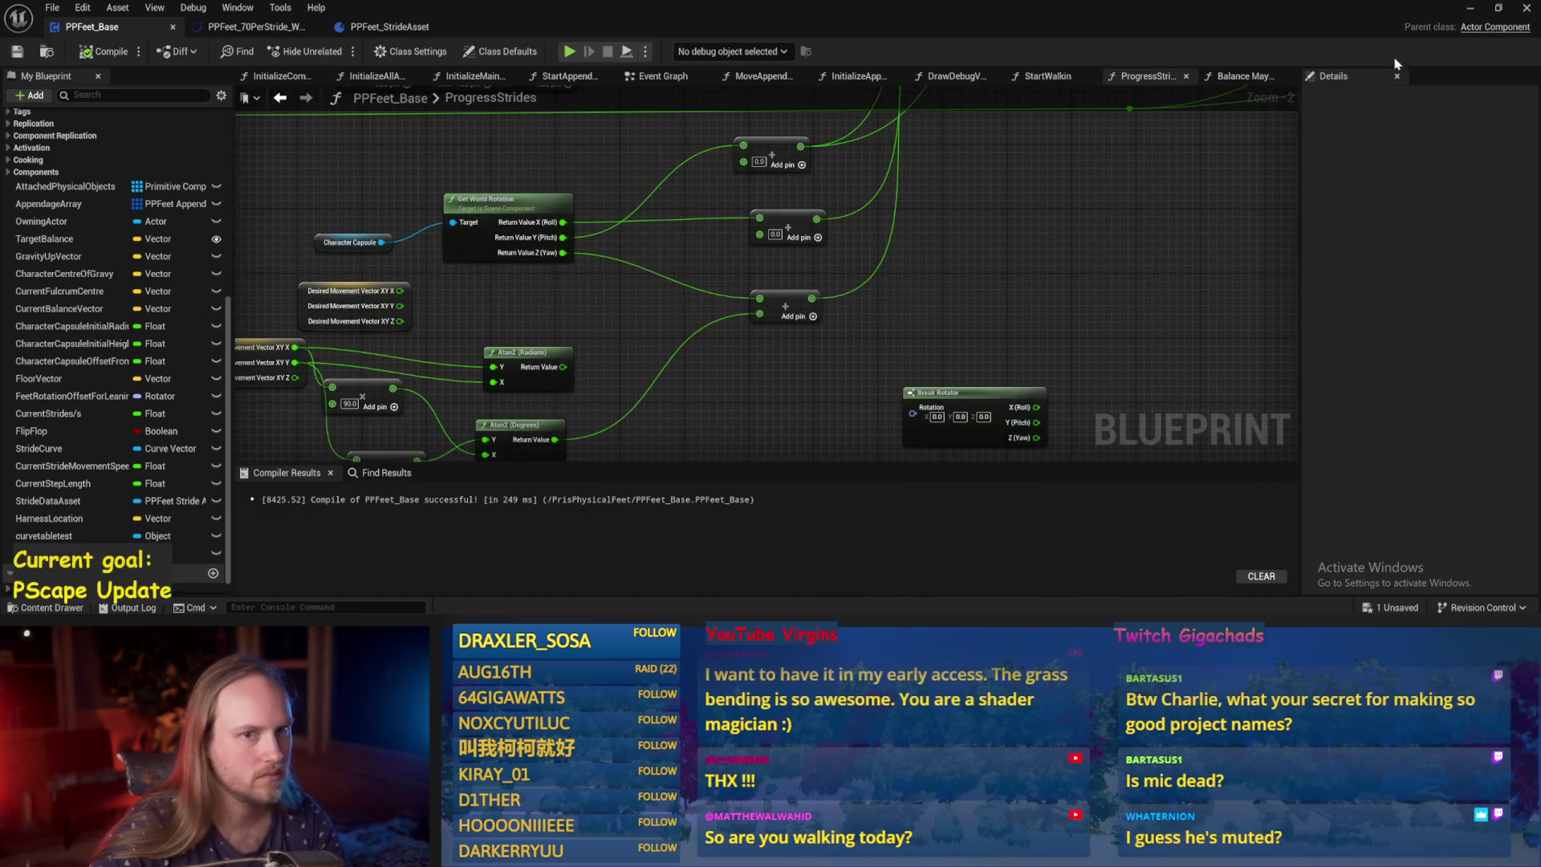
left_click(1470, 10)
left_click(390, 53)
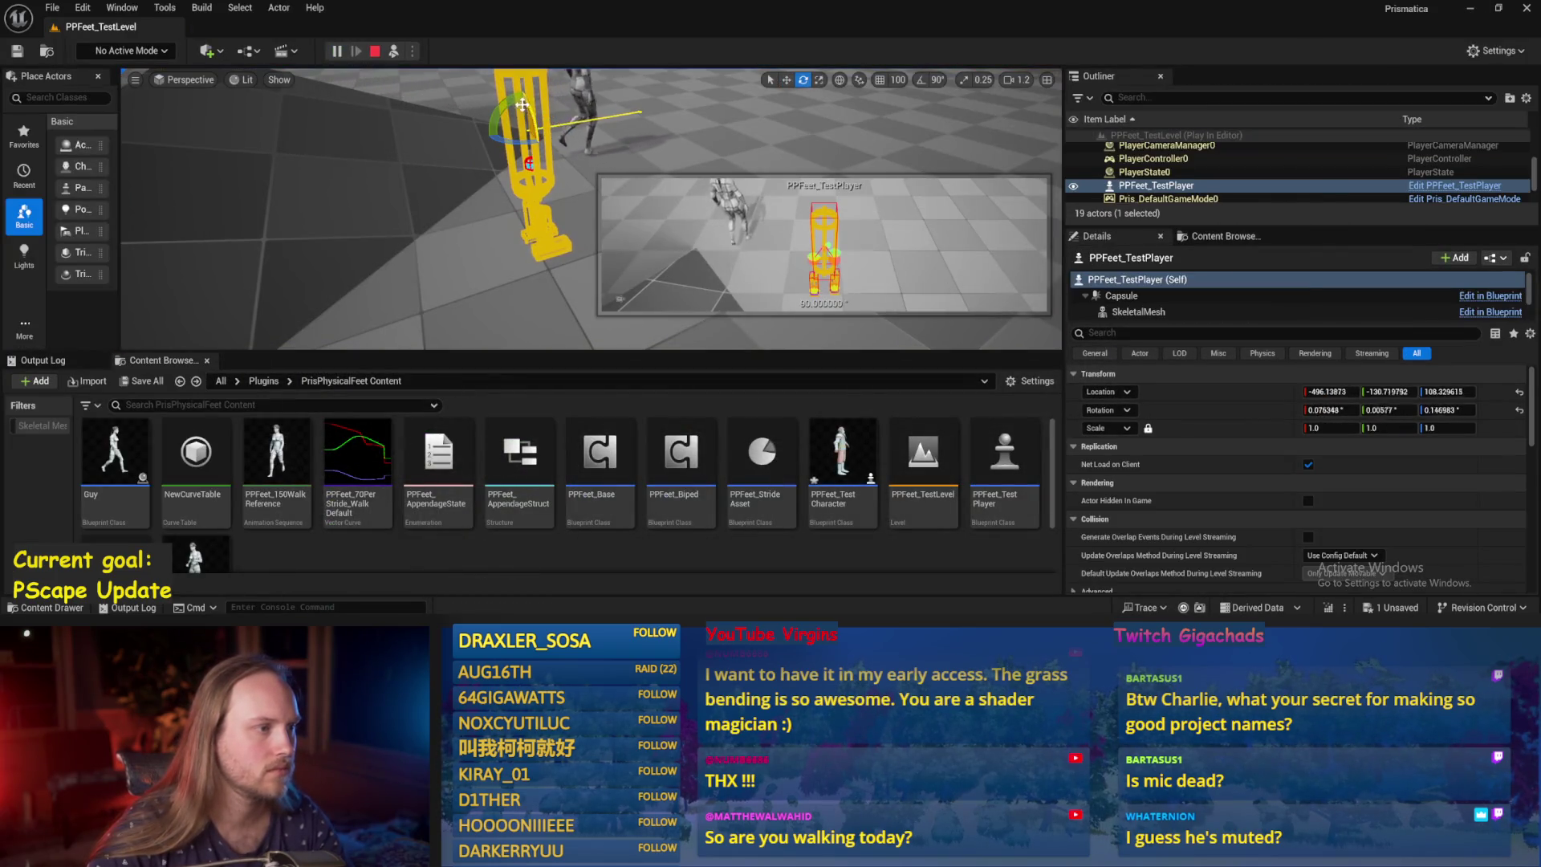
Tip the test player over with the rotate gizmo, stop play, and return to PPFeet_Base.
key("e")
mouse_move(562, 121)
left_mouse_down()
mouse_move(545, 164)
mouse_move(565, 161)
mouse_move(574, 141)
mouse_move(526, 181)
left_mouse_up()
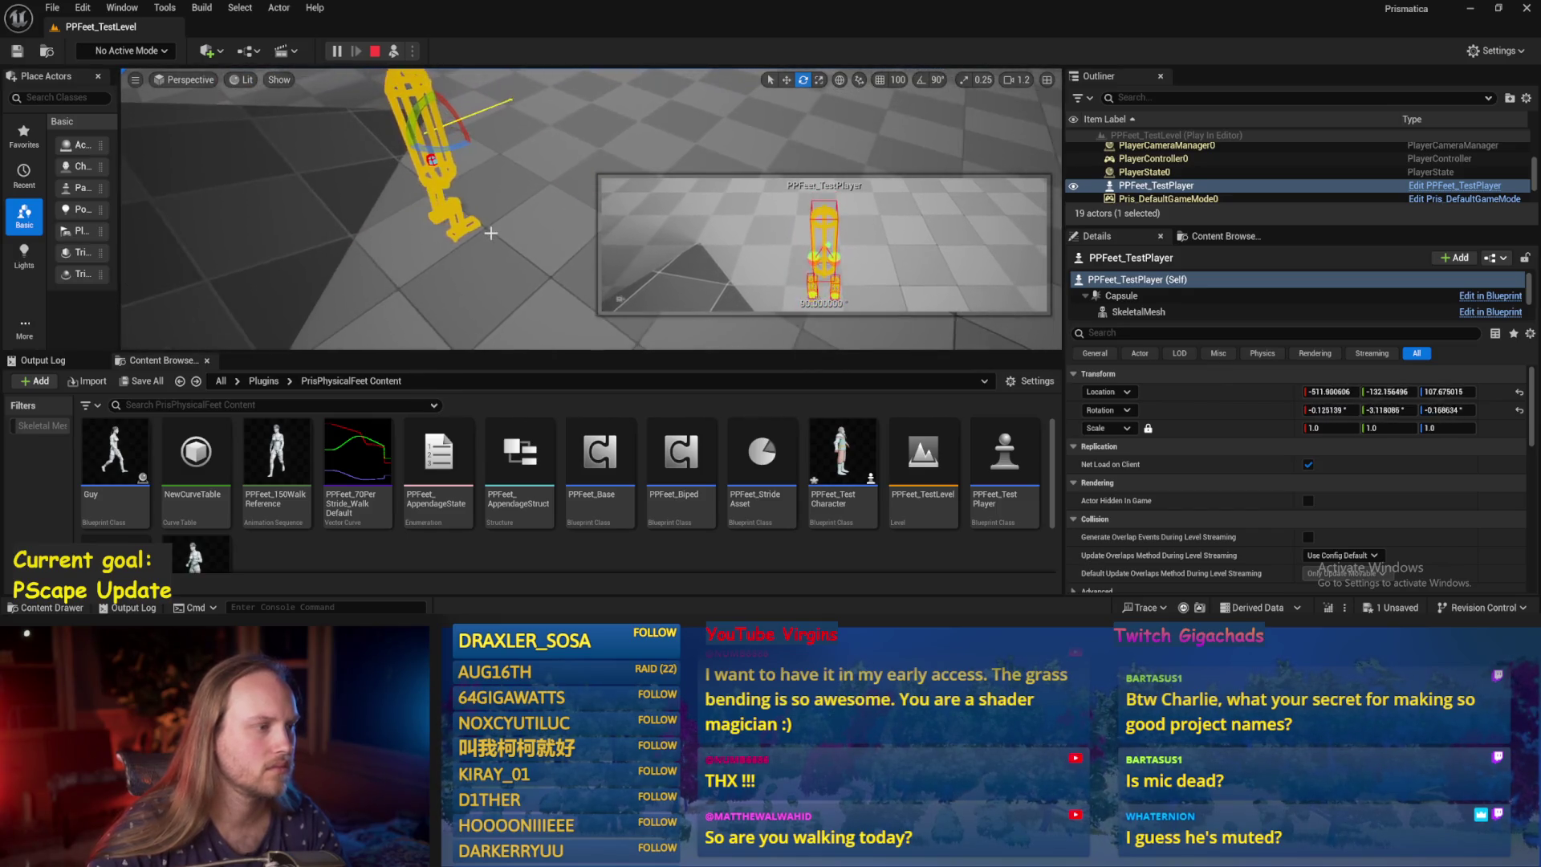
key("Escape")
left_click(653, 604)
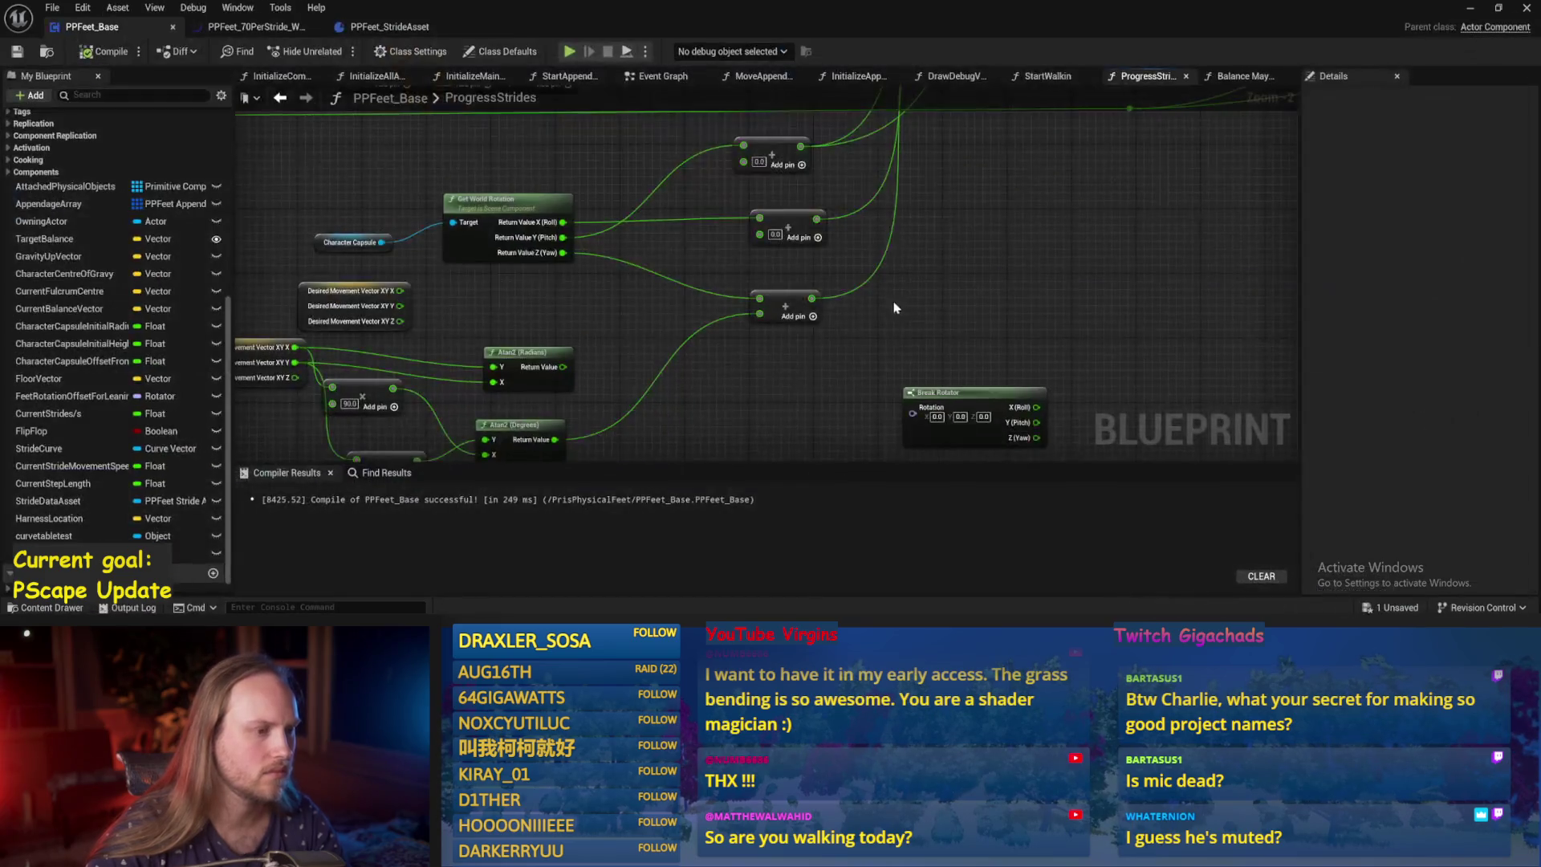
Unlink the Get World Rotation outputs, wire Pitch into the middle Add node, and save.
left_click(100, 53)
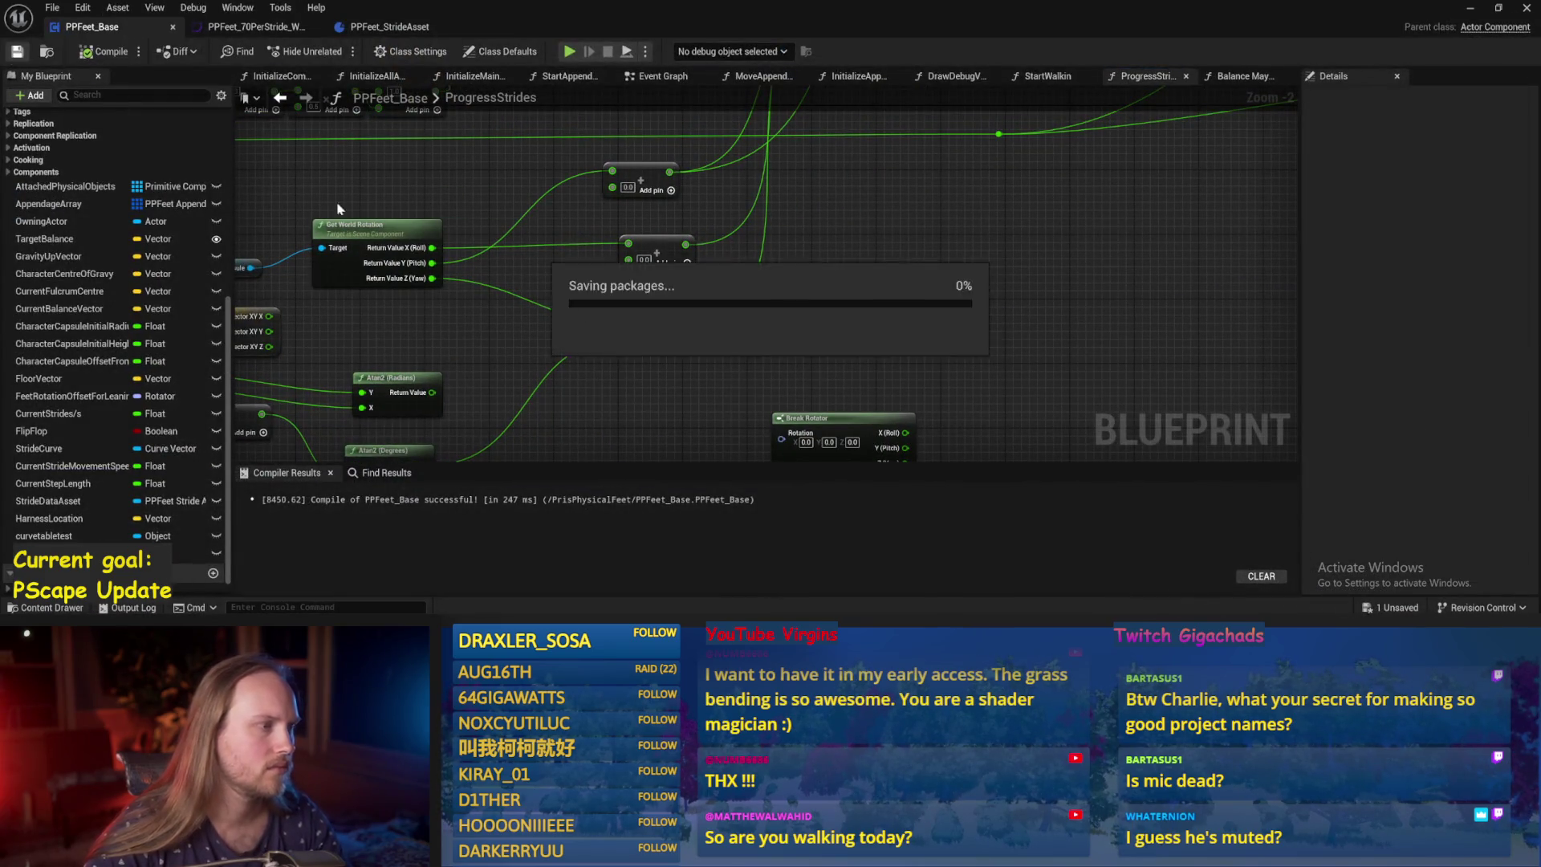
scroll(495, 328, "down", 1)
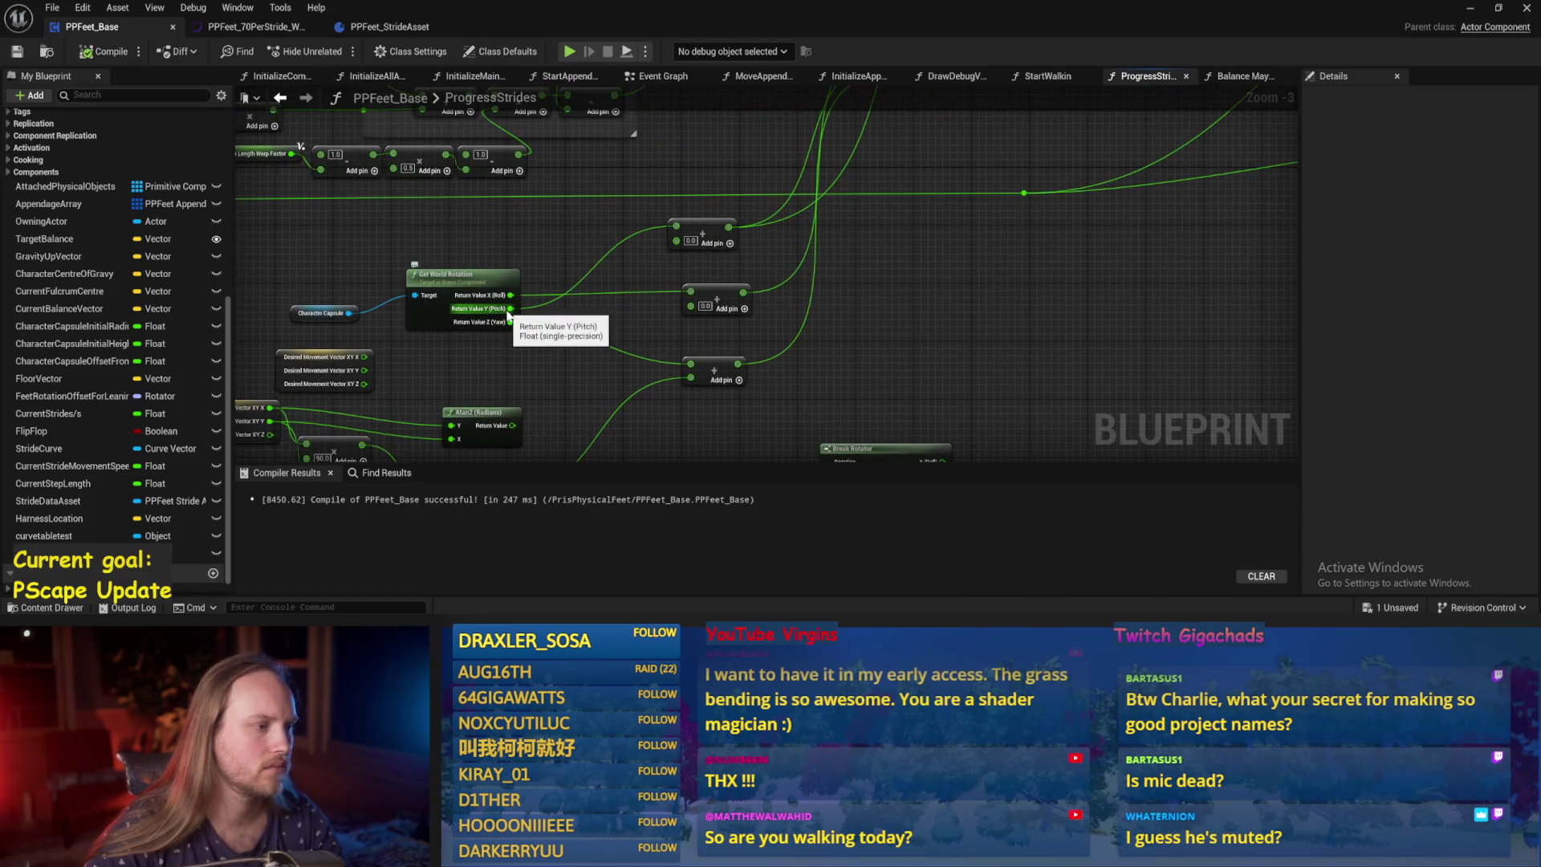
left_click(510, 308, "alt")
left_click(510, 295, "alt")
scroll(566, 282, "up", 1)
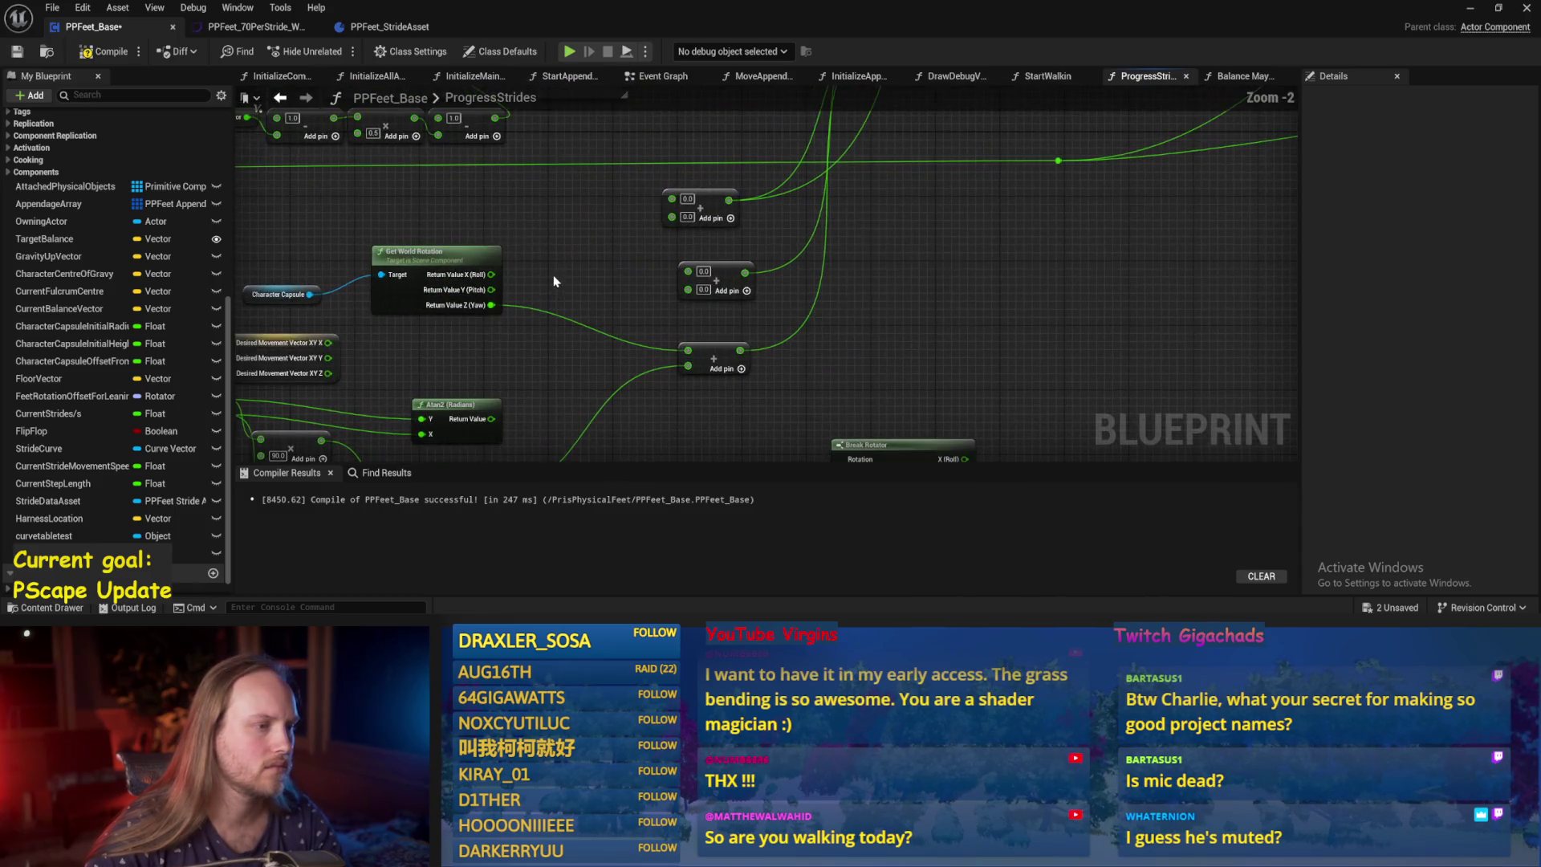
mouse_move(497, 288)
left_mouse_down()
mouse_move(678, 201)
mouse_move(706, 337)
mouse_move(722, 278)
mouse_move(710, 271)
left_mouse_up()
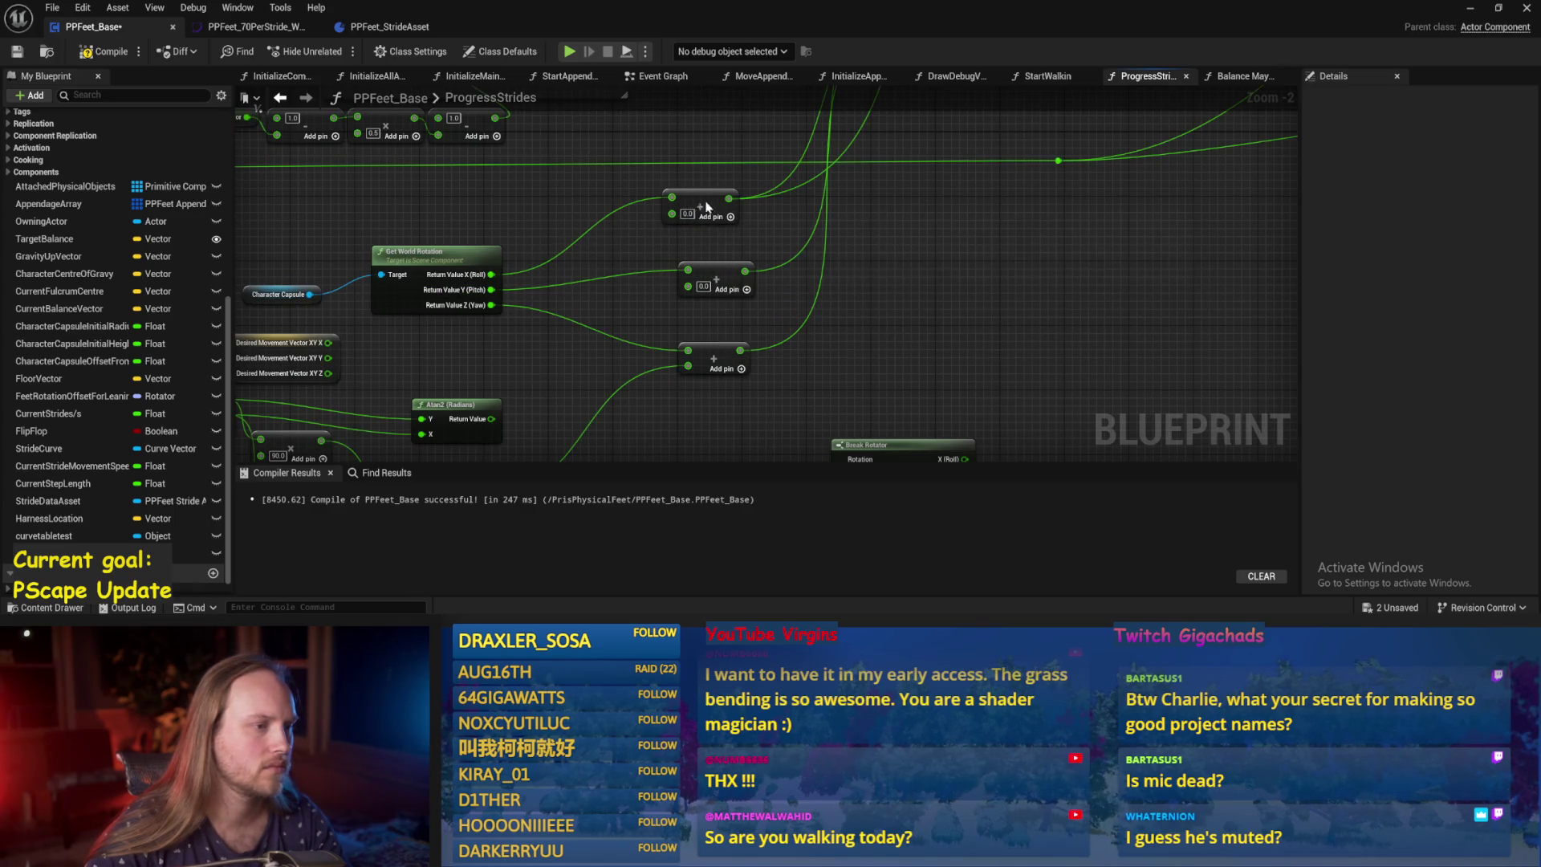
mouse_move(706, 207)
left_mouse_down()
mouse_move(945, 316)
mouse_move(936, 254)
mouse_move(1027, 421)
mouse_move(905, 275)
left_mouse_up()
key("ctrl+s")
left_click(17, 52)
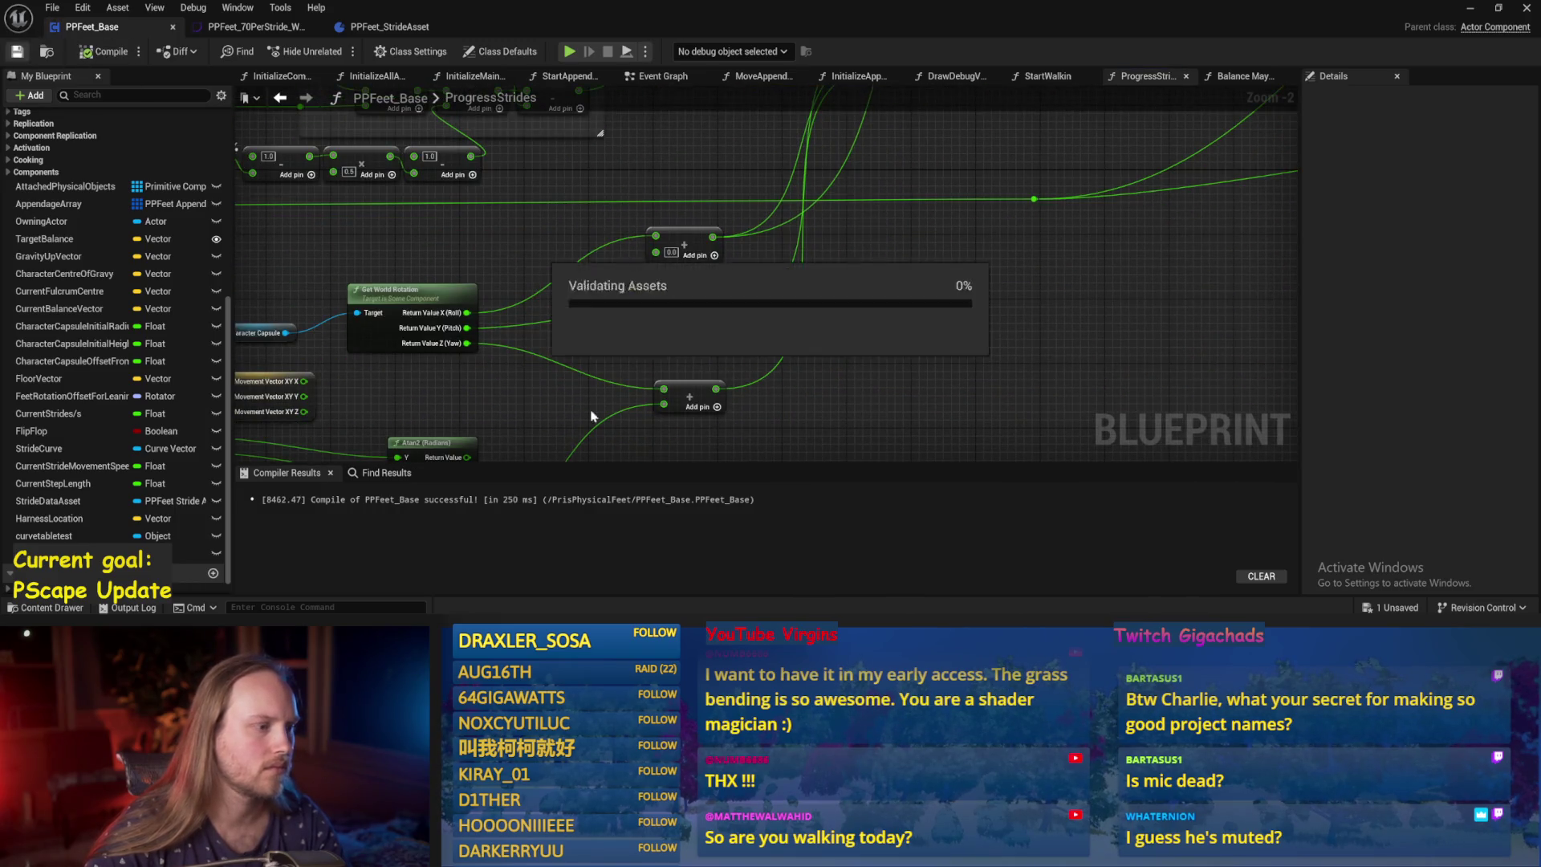
Review the Atan2, Break Rotator and stride length nodes, recompile, and switch to the Event Graph.
mouse_move(514, 399)
left_mouse_down()
mouse_move(610, 295)
mouse_move(714, 242)
mouse_move(673, 335)
left_mouse_up()
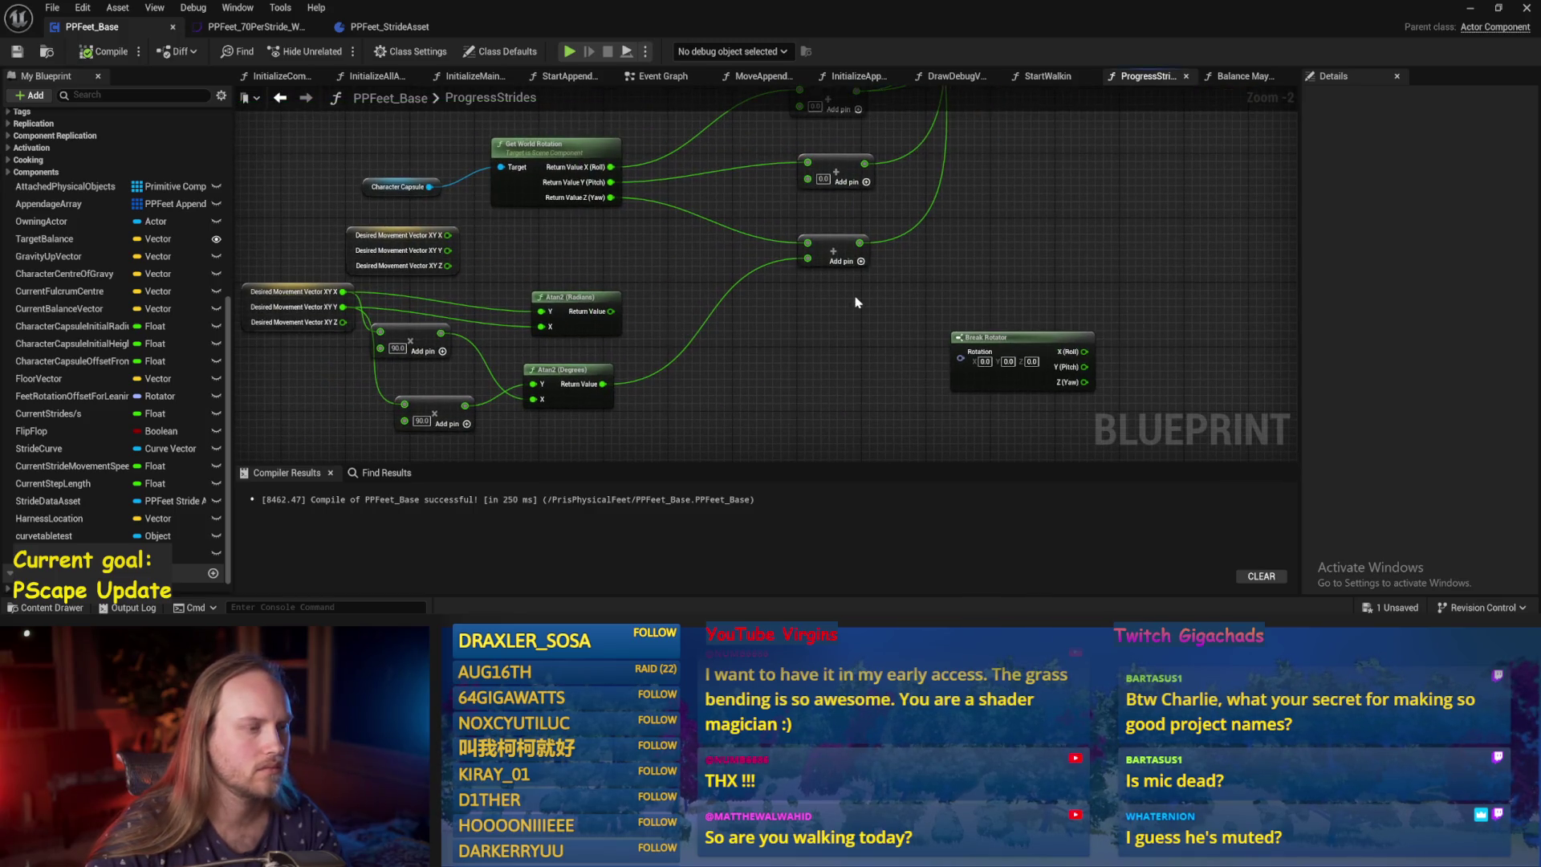
left_click_drag(833, 302, 772, 340)
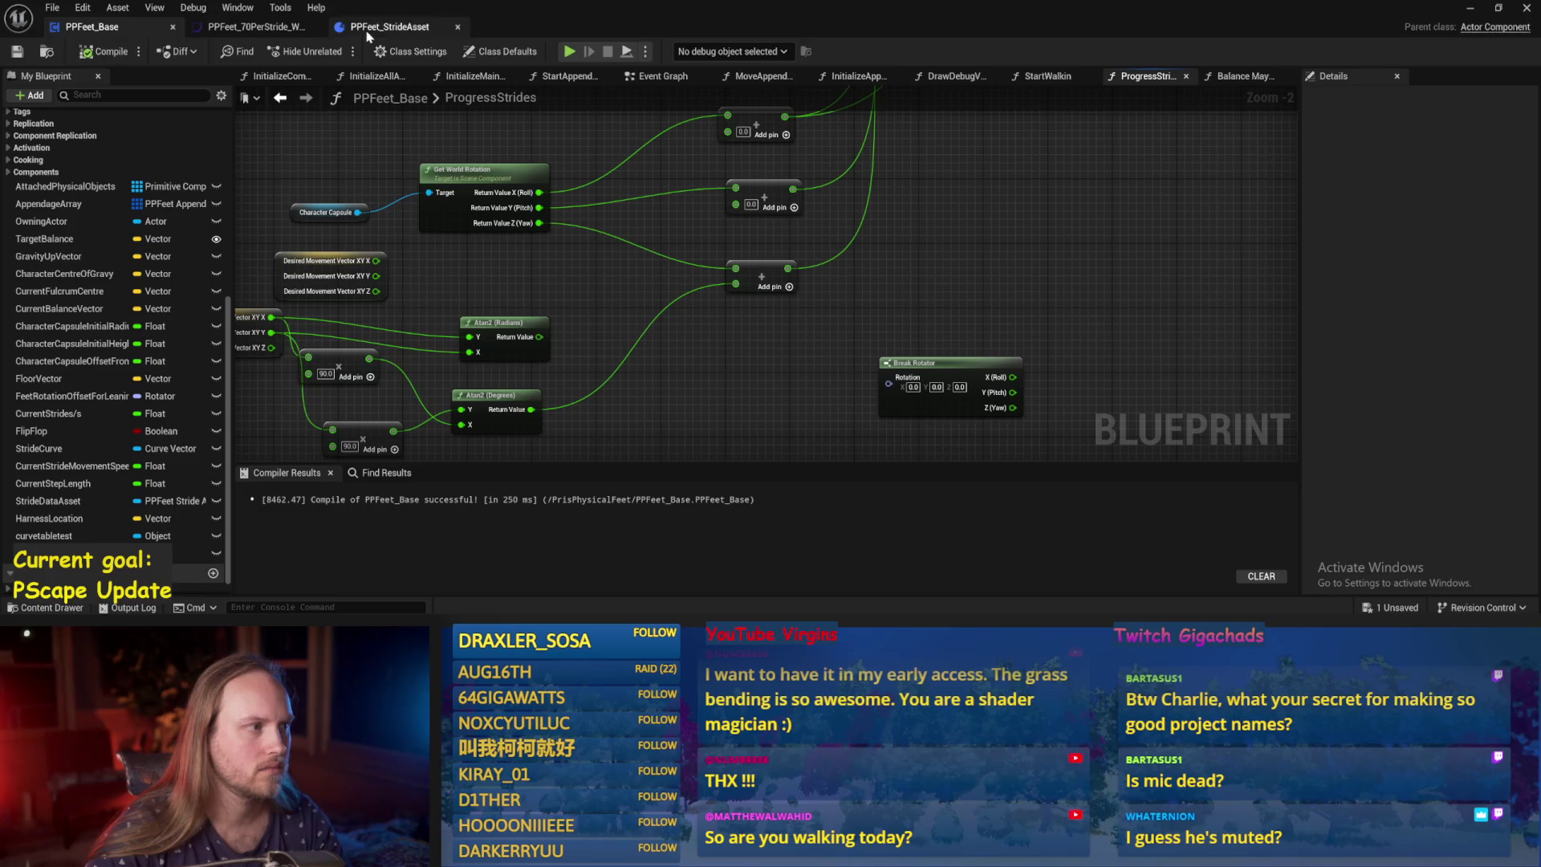
mouse_move(405, 165)
left_mouse_down()
mouse_move(506, 226)
mouse_move(564, 315)
left_mouse_up()
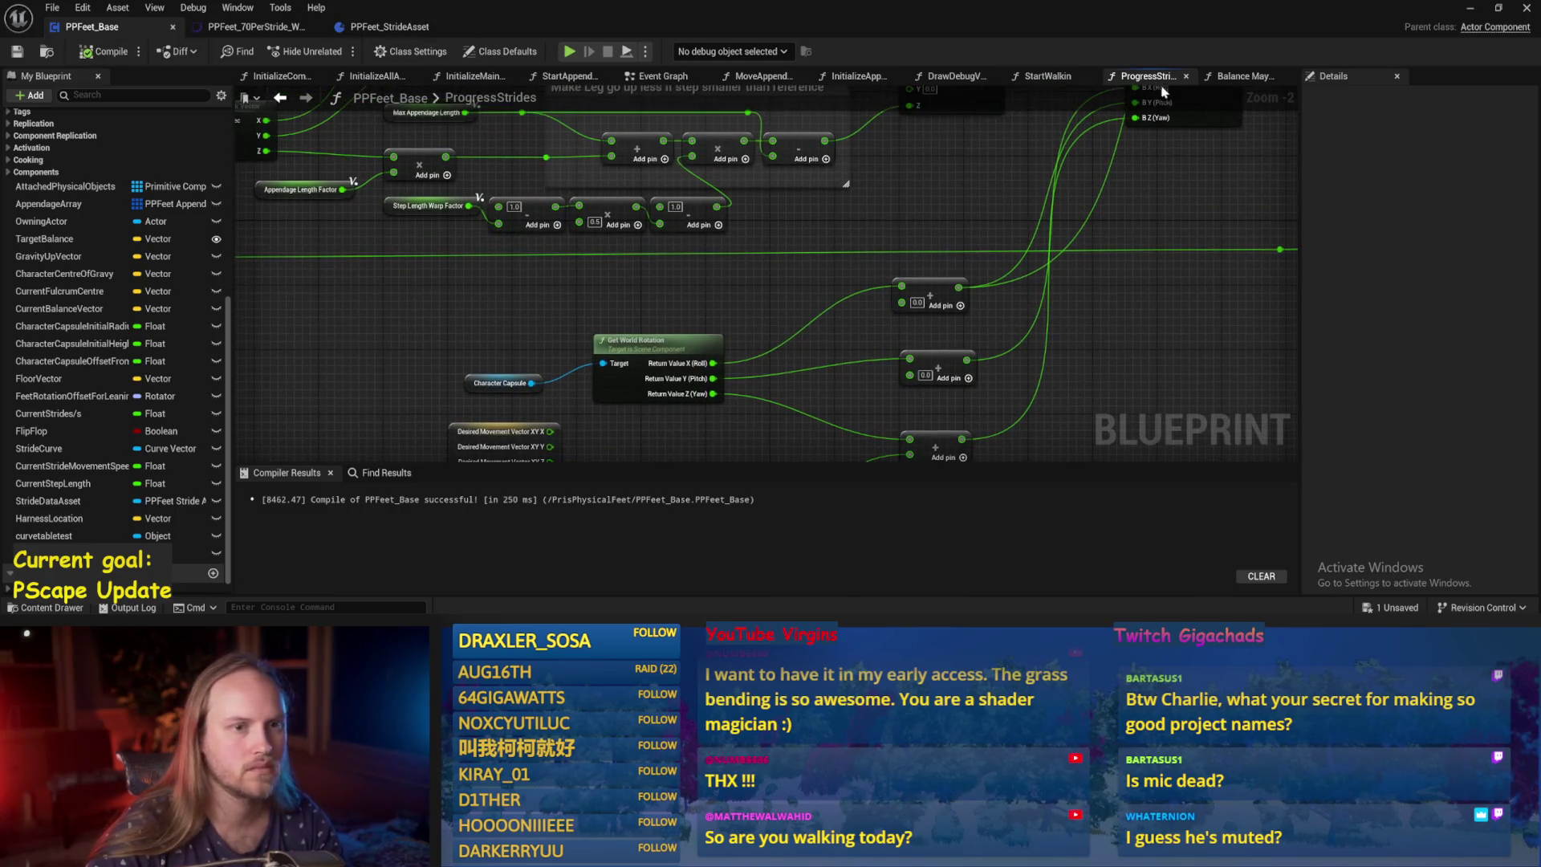
mouse_move(761, 213)
left_mouse_down()
mouse_move(802, 241)
mouse_move(835, 217)
mouse_move(835, 154)
mouse_move(912, 374)
mouse_move(866, 304)
mouse_move(848, 339)
left_mouse_up()
mouse_move(776, 373)
left_mouse_down()
mouse_move(770, 388)
mouse_move(794, 343)
mouse_move(709, 283)
mouse_move(688, 350)
left_mouse_up()
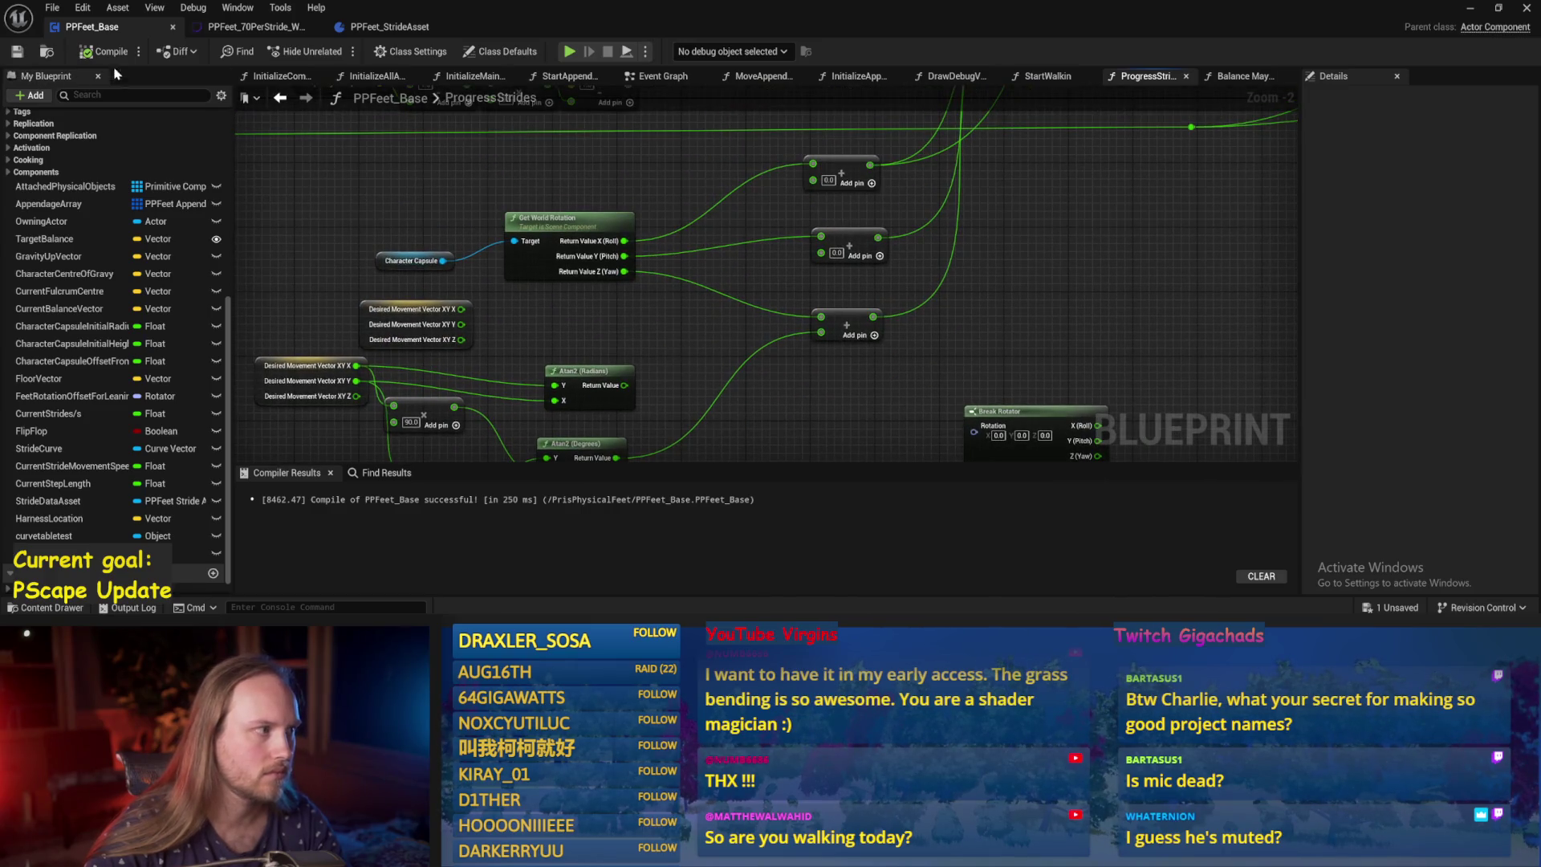
left_click(17, 53)
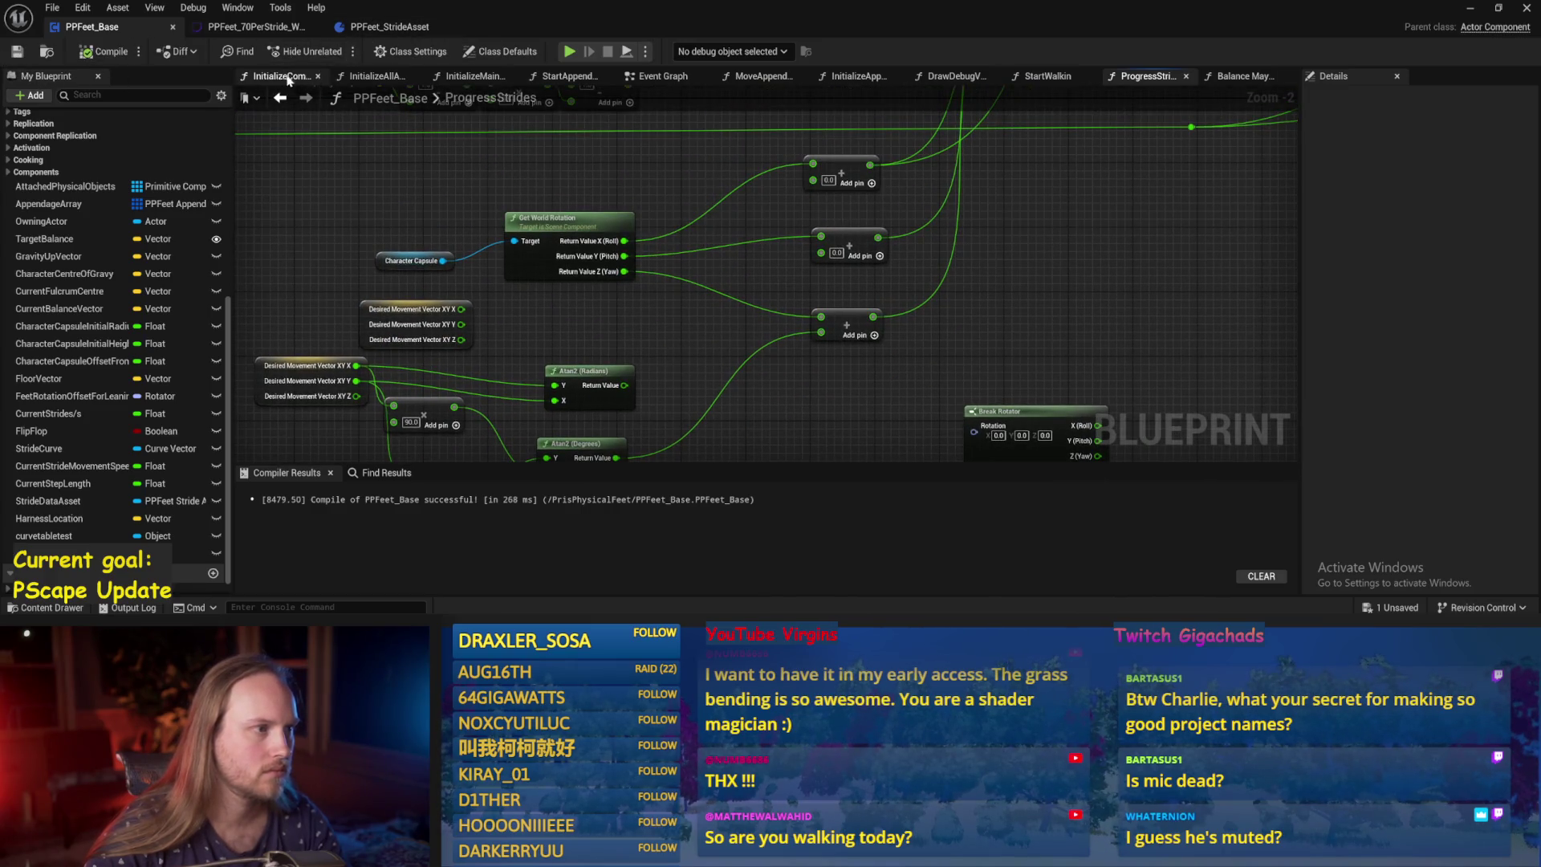
left_click(656, 75)
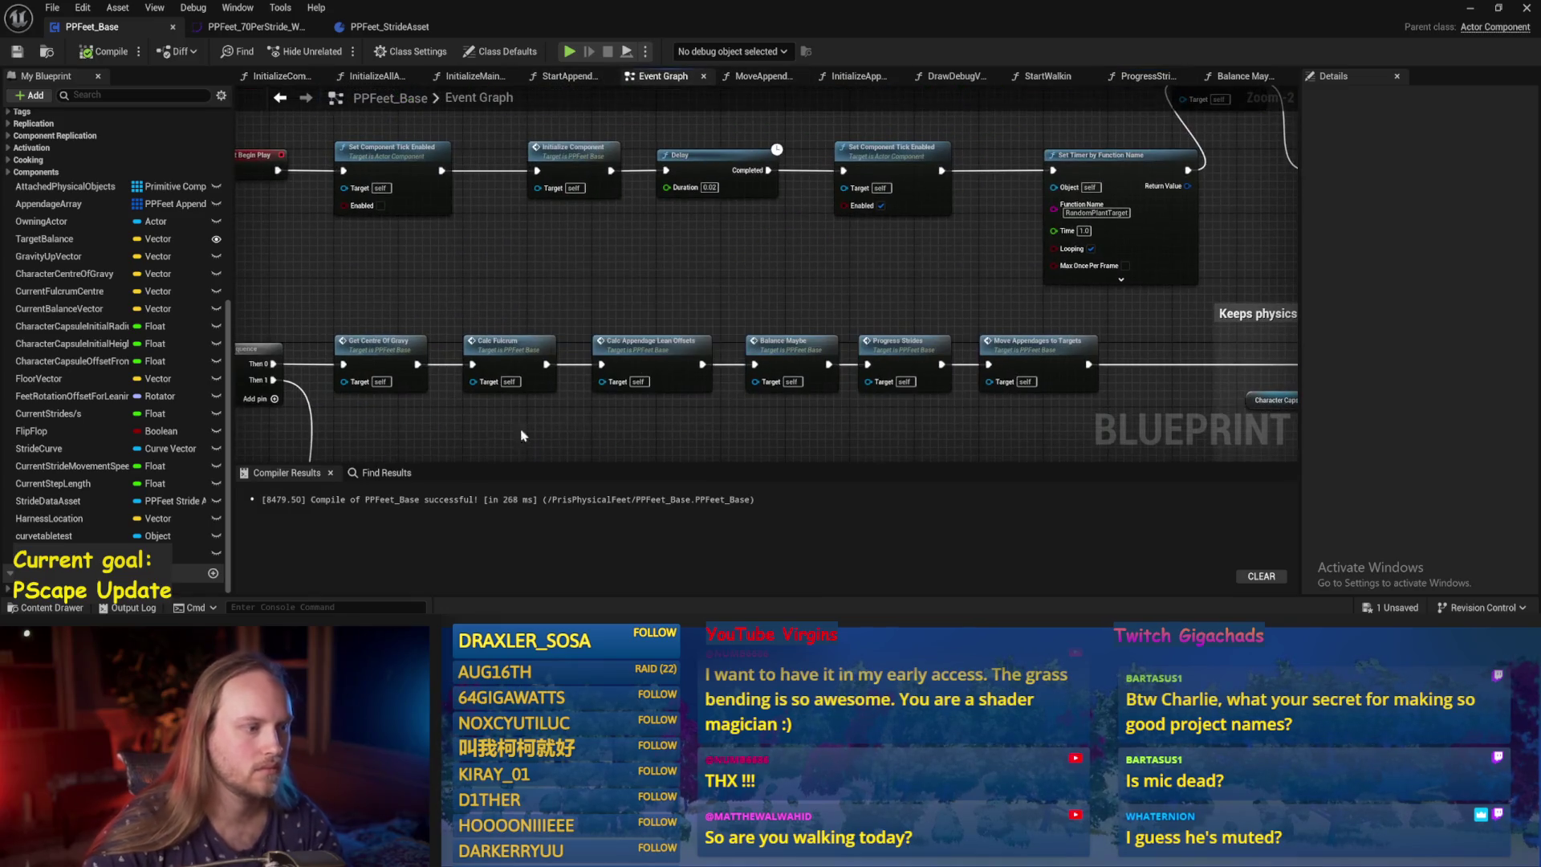
Pan the Event Graph across Draw Debug Values, Add Physics Handle, Start Walkin and Add Force logic.
left_click_drag(565, 366, 641, 343)
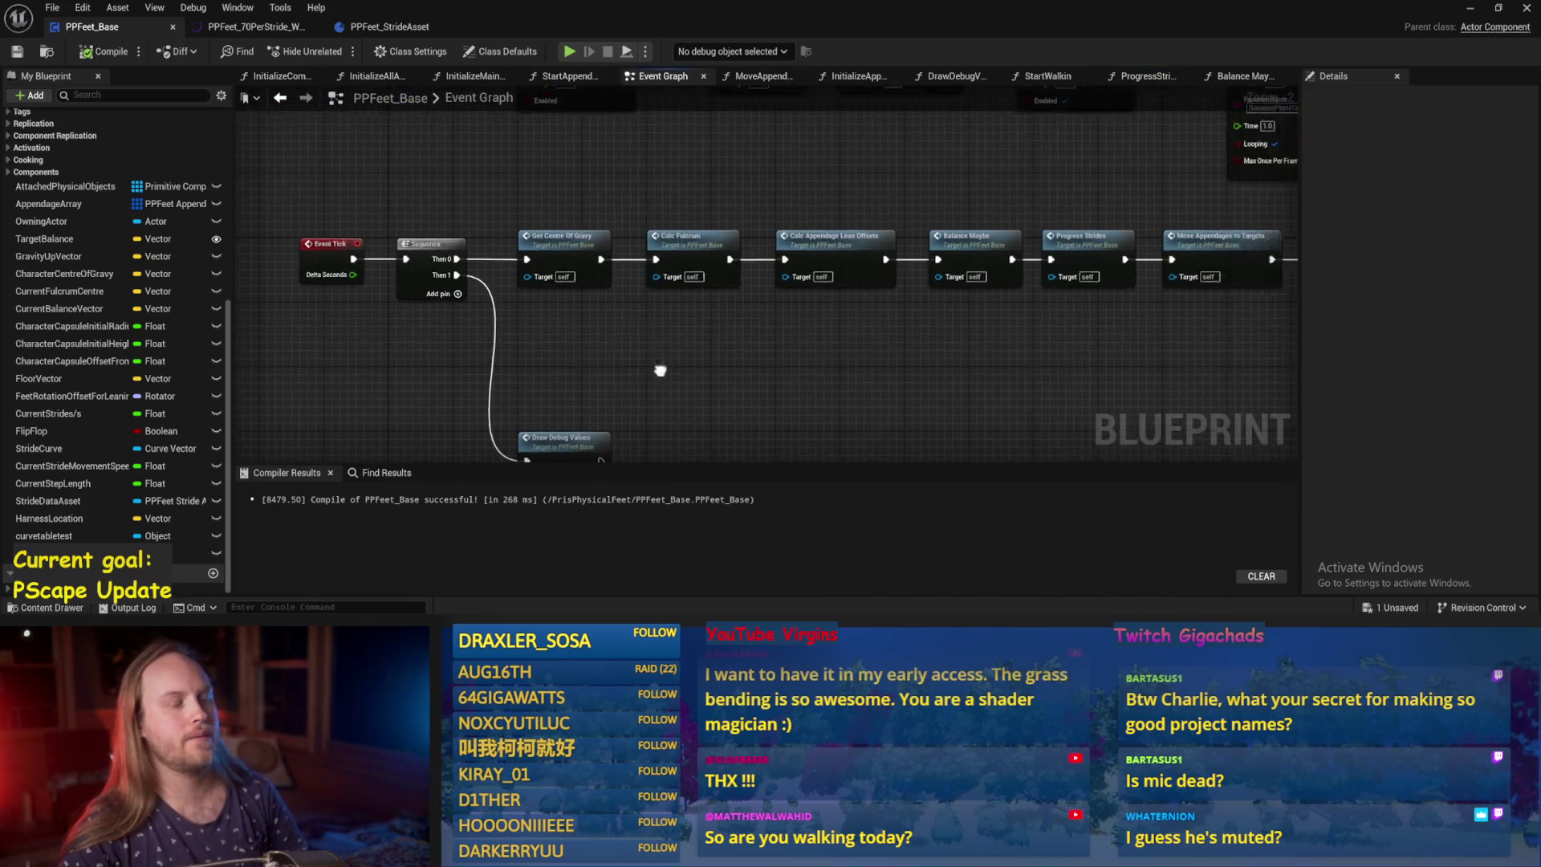
left_click_drag(1259, 370, 542, 377)
mouse_move(997, 325)
left_mouse_down()
mouse_move(770, 312)
mouse_move(909, 309)
mouse_move(650, 385)
mouse_move(939, 454)
left_mouse_up()
mouse_move(689, 239)
left_mouse_down()
mouse_move(688, 179)
mouse_move(657, 198)
left_mouse_up()
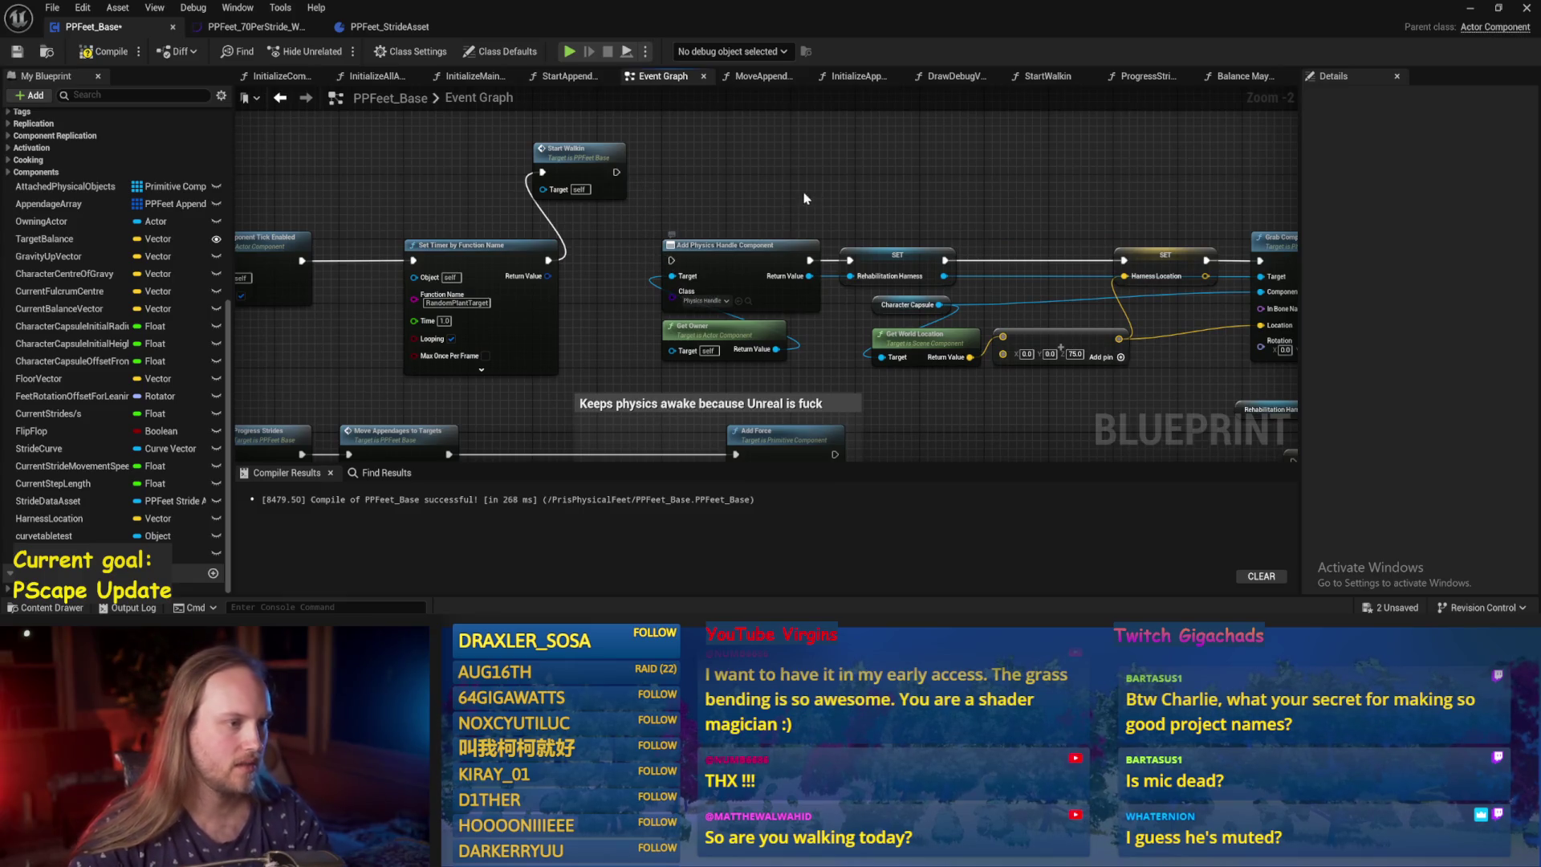
left_click_drag(805, 199, 759, 181)
mouse_move(799, 352)
left_mouse_down()
mouse_move(614, 317)
mouse_move(612, 279)
left_mouse_up()
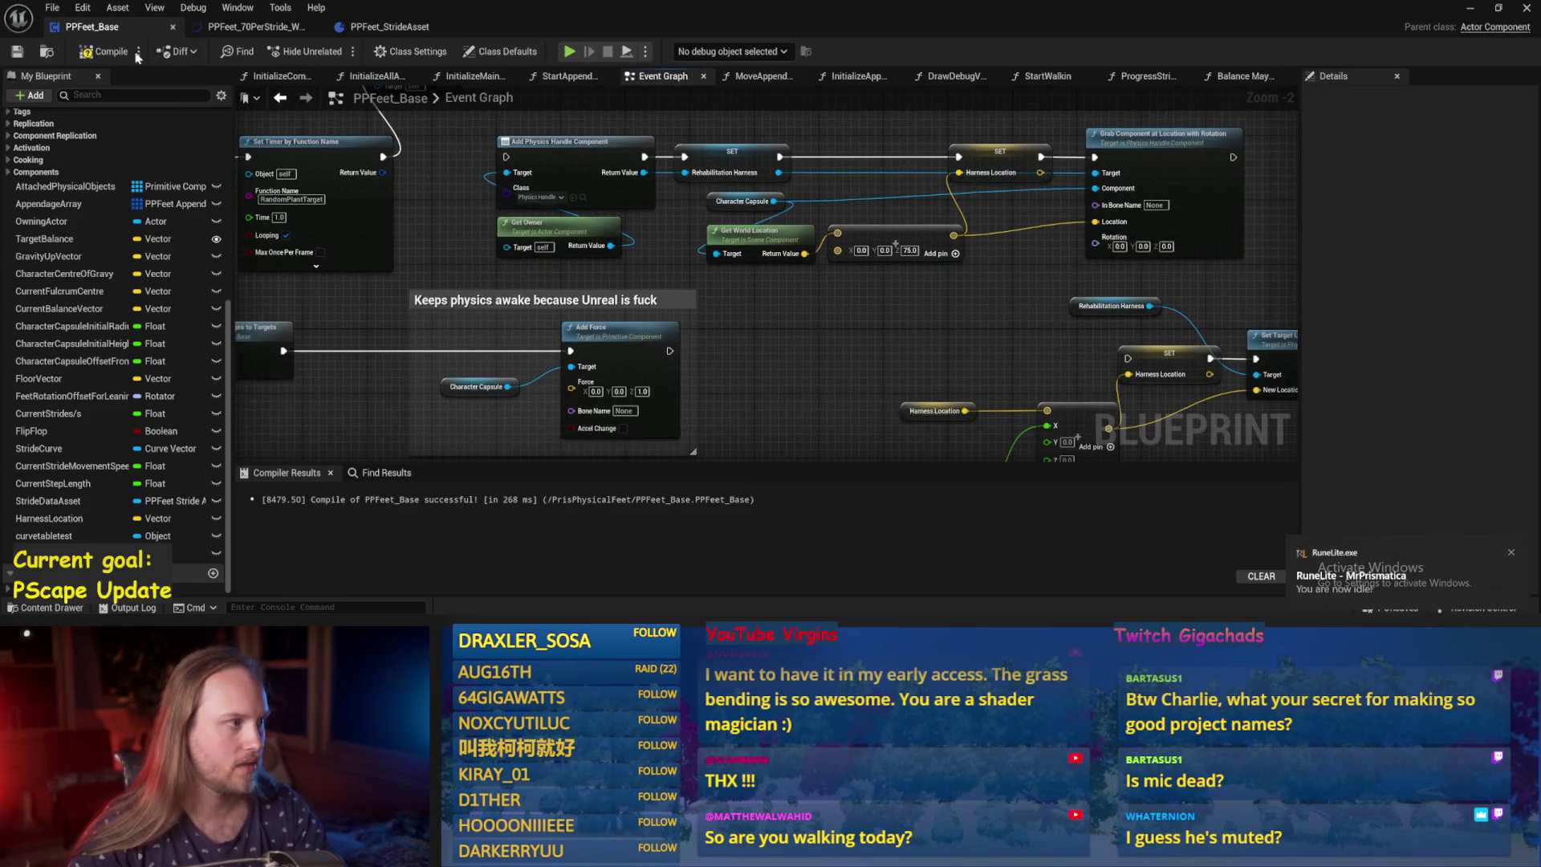
left_click_drag(872, 371, 629, 207)
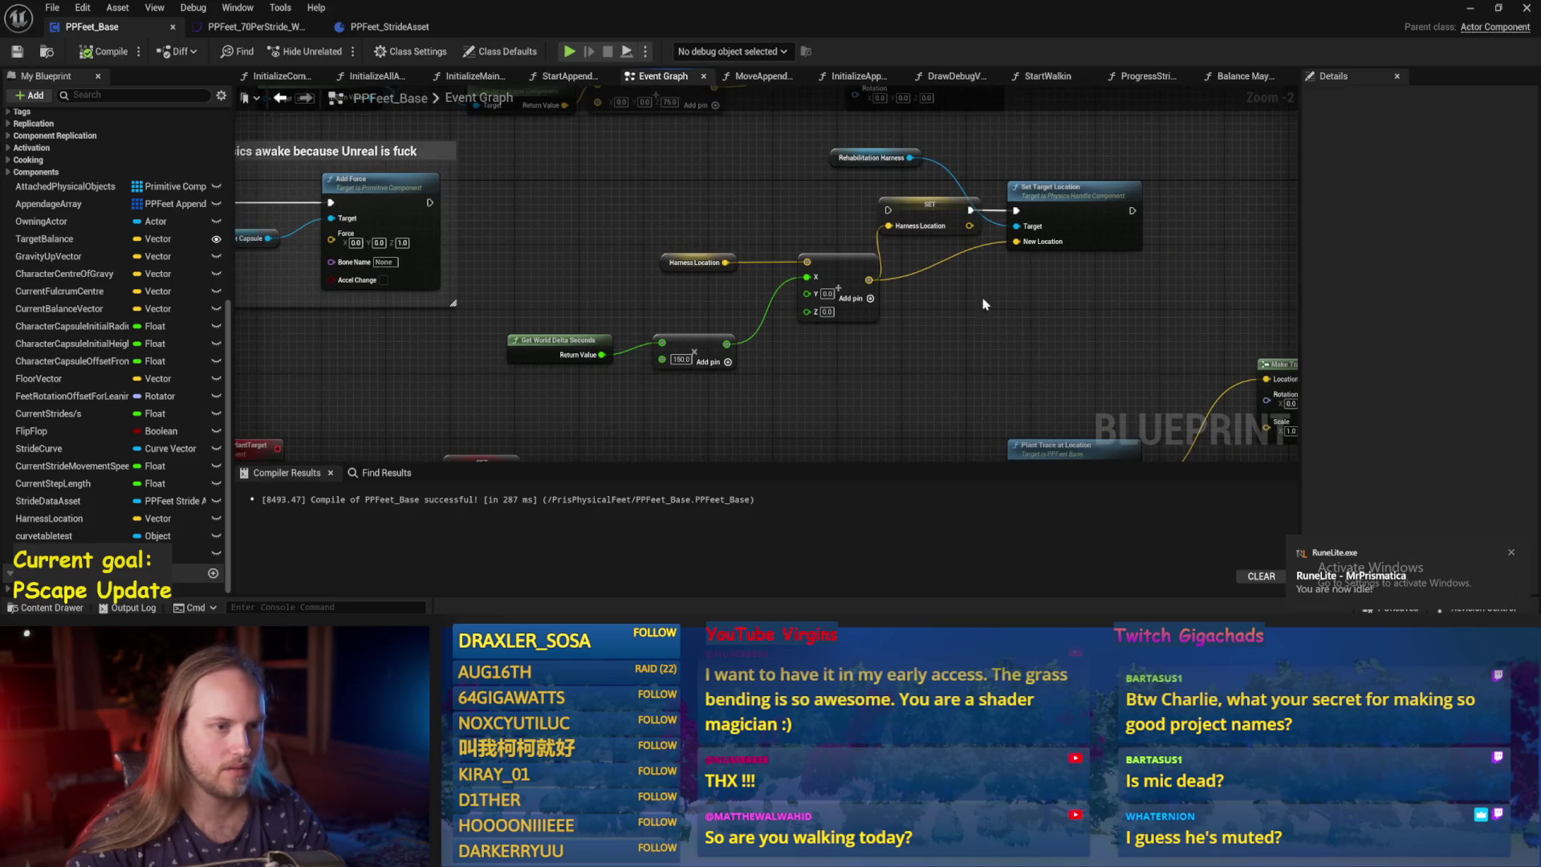
Stop the running level test and zoom out to see the whole Event Graph.
left_click(1468, 12)
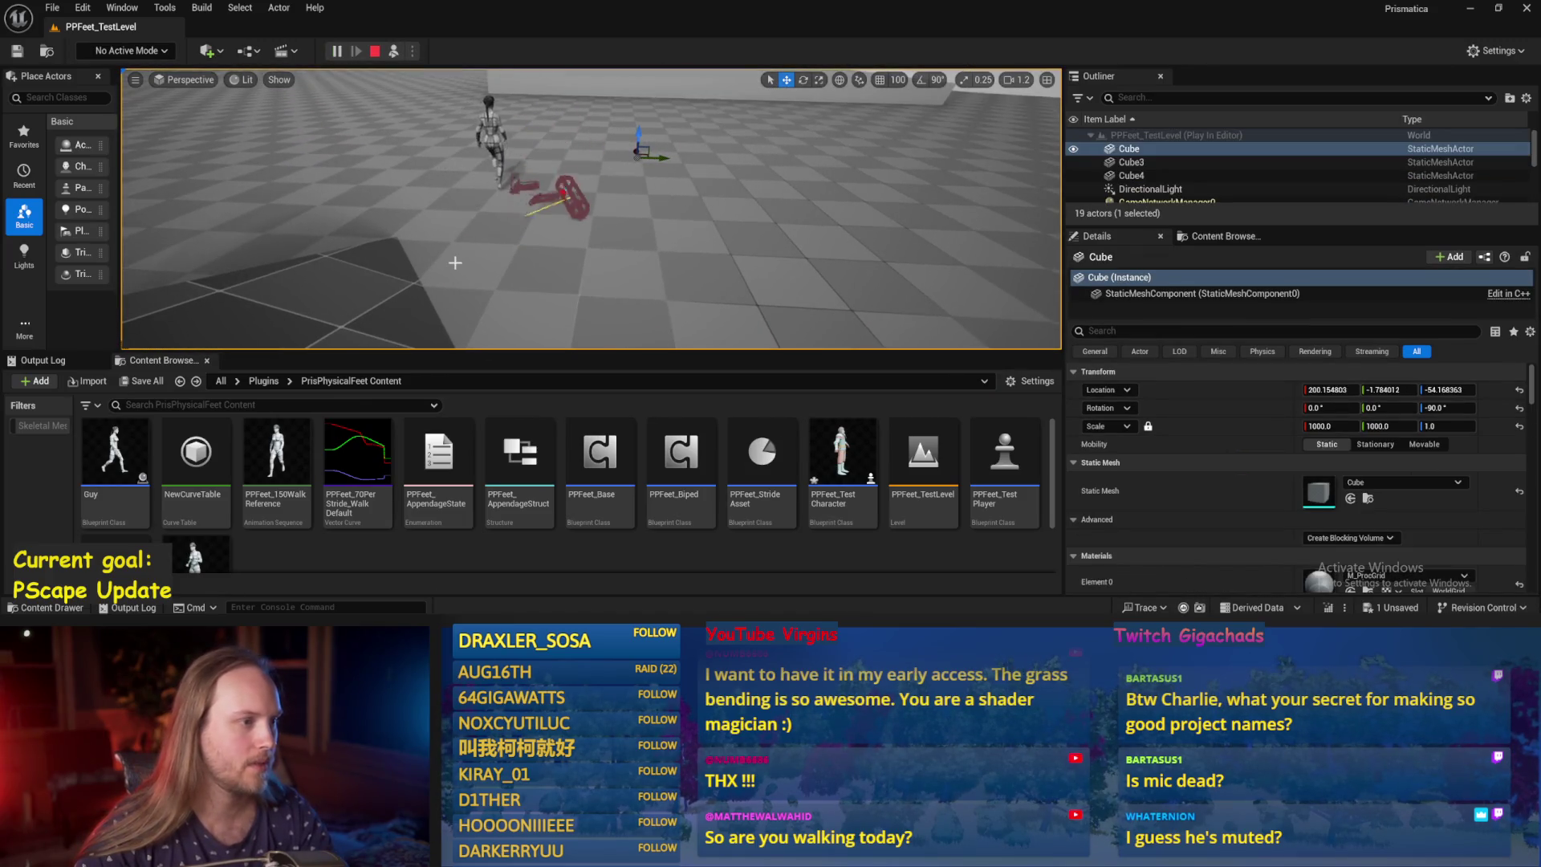
key("Escape")
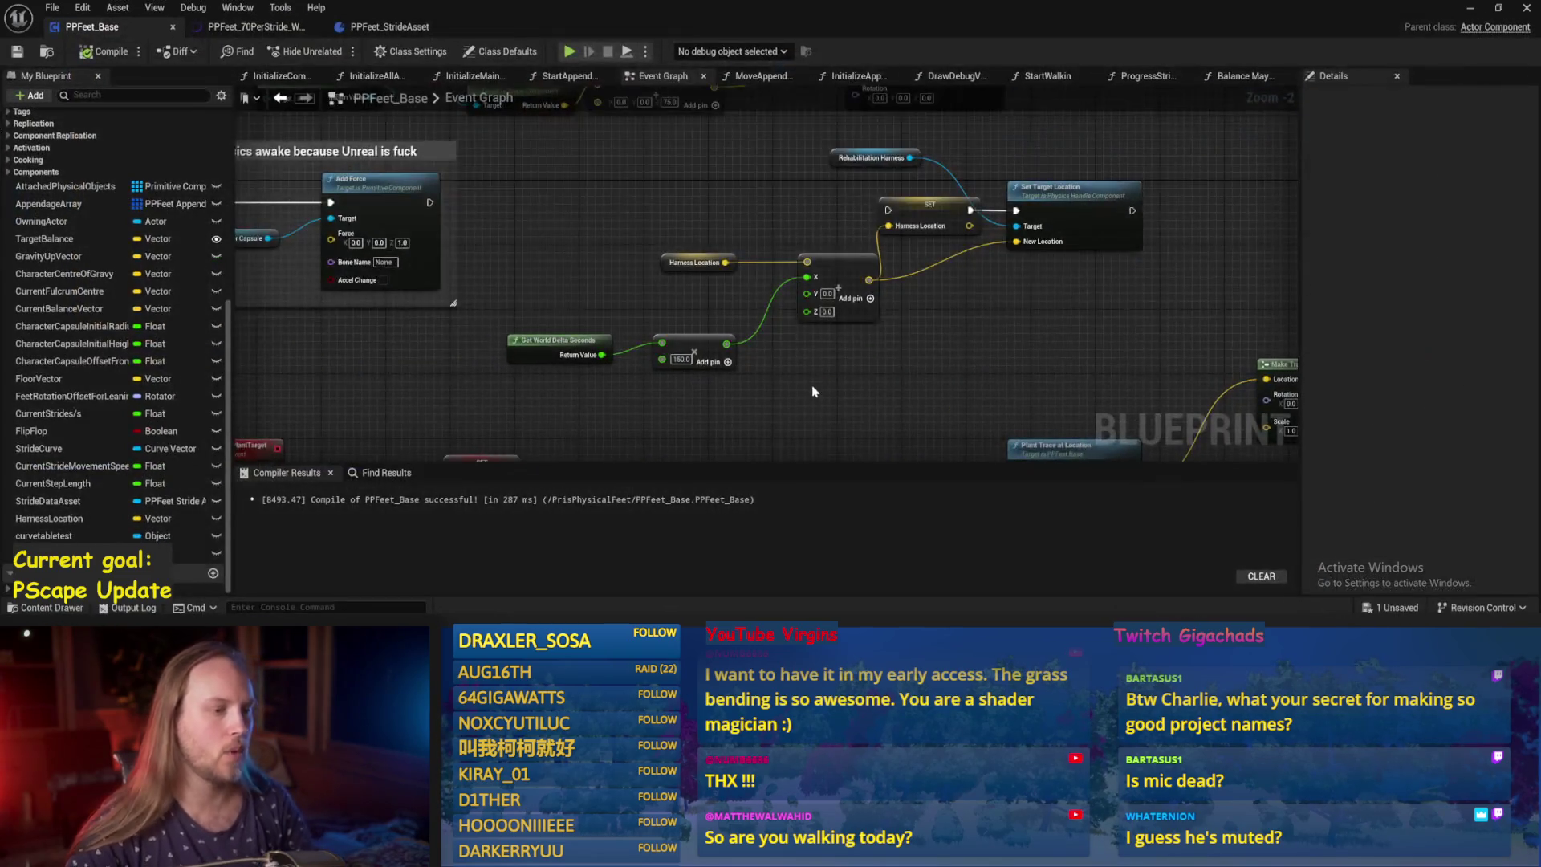
left_click_drag(671, 578, 575, 218)
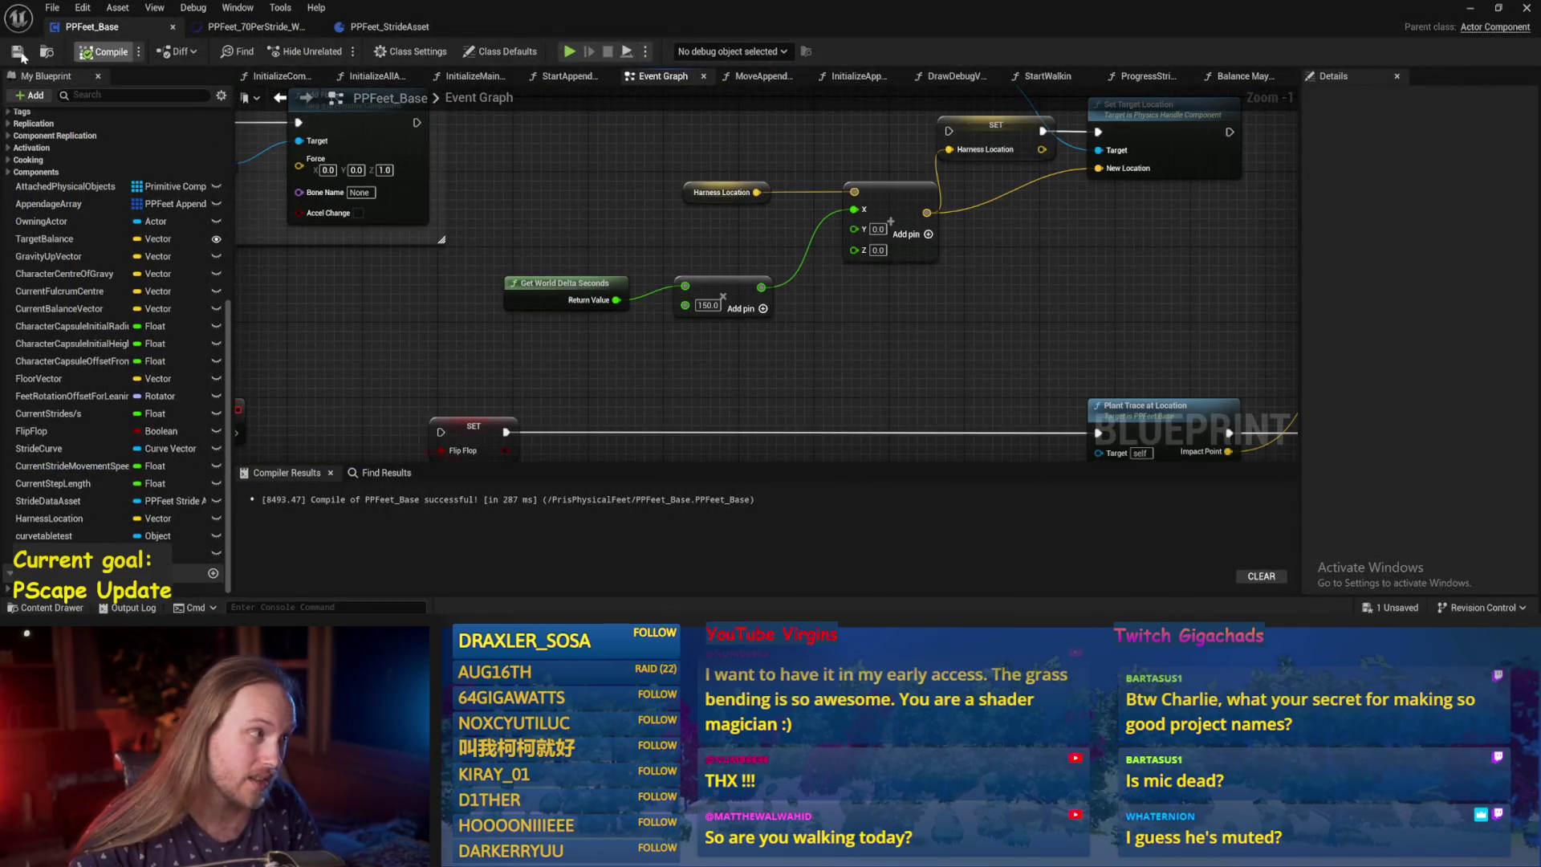
scroll(480, 223, "down", 3)
left_click_drag(480, 223, 680, 257)
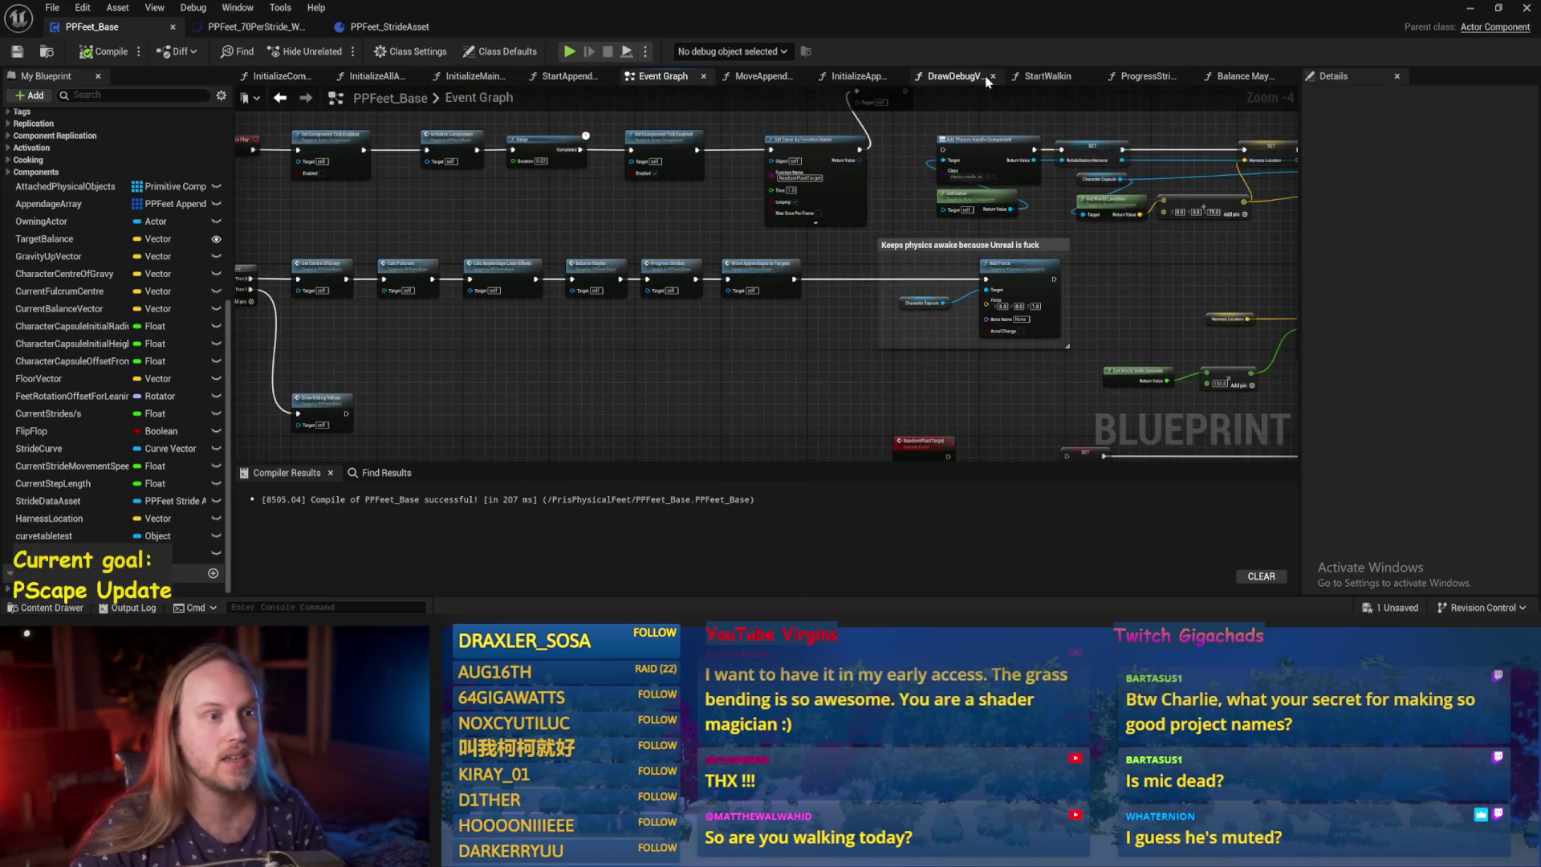
Open InitializeAppendage and set the Set Angular Drive Params Position Strength to 1000.
left_click(374, 76)
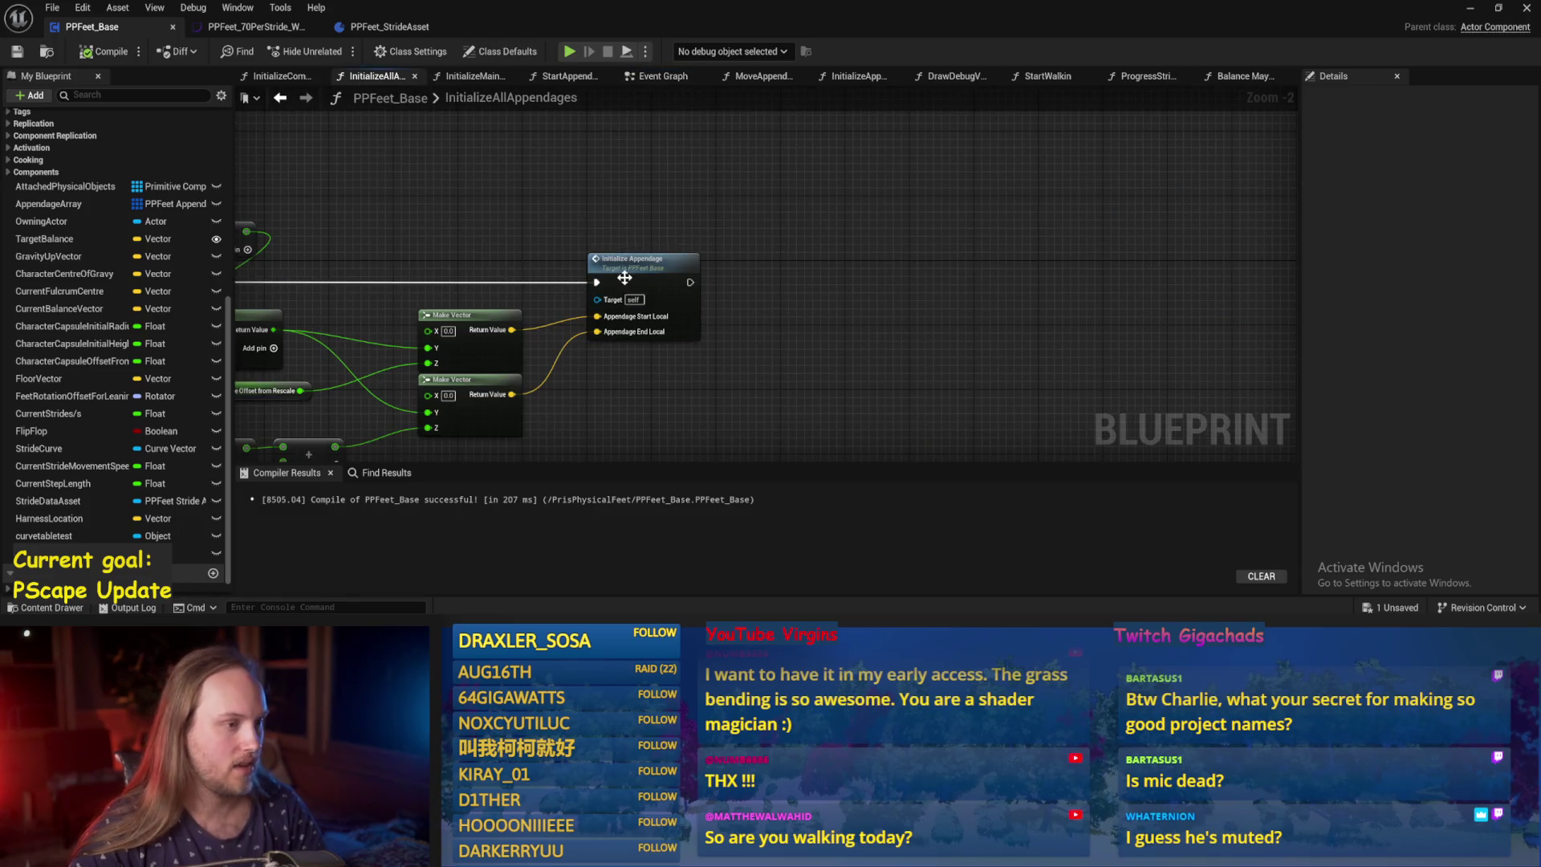
double_click(625, 277)
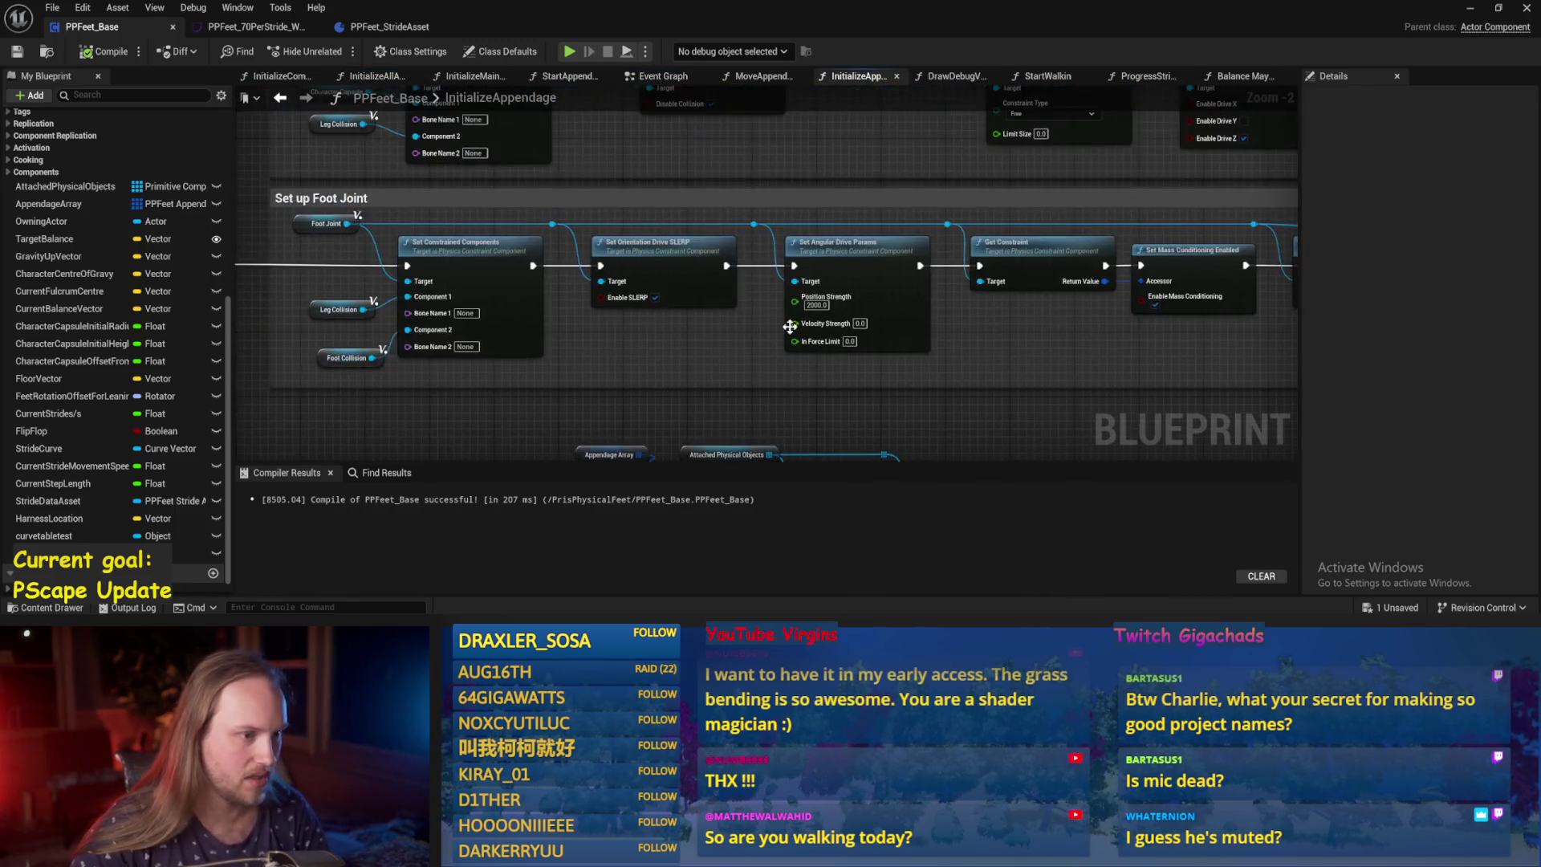
scroll(1003, 273, "up", 2)
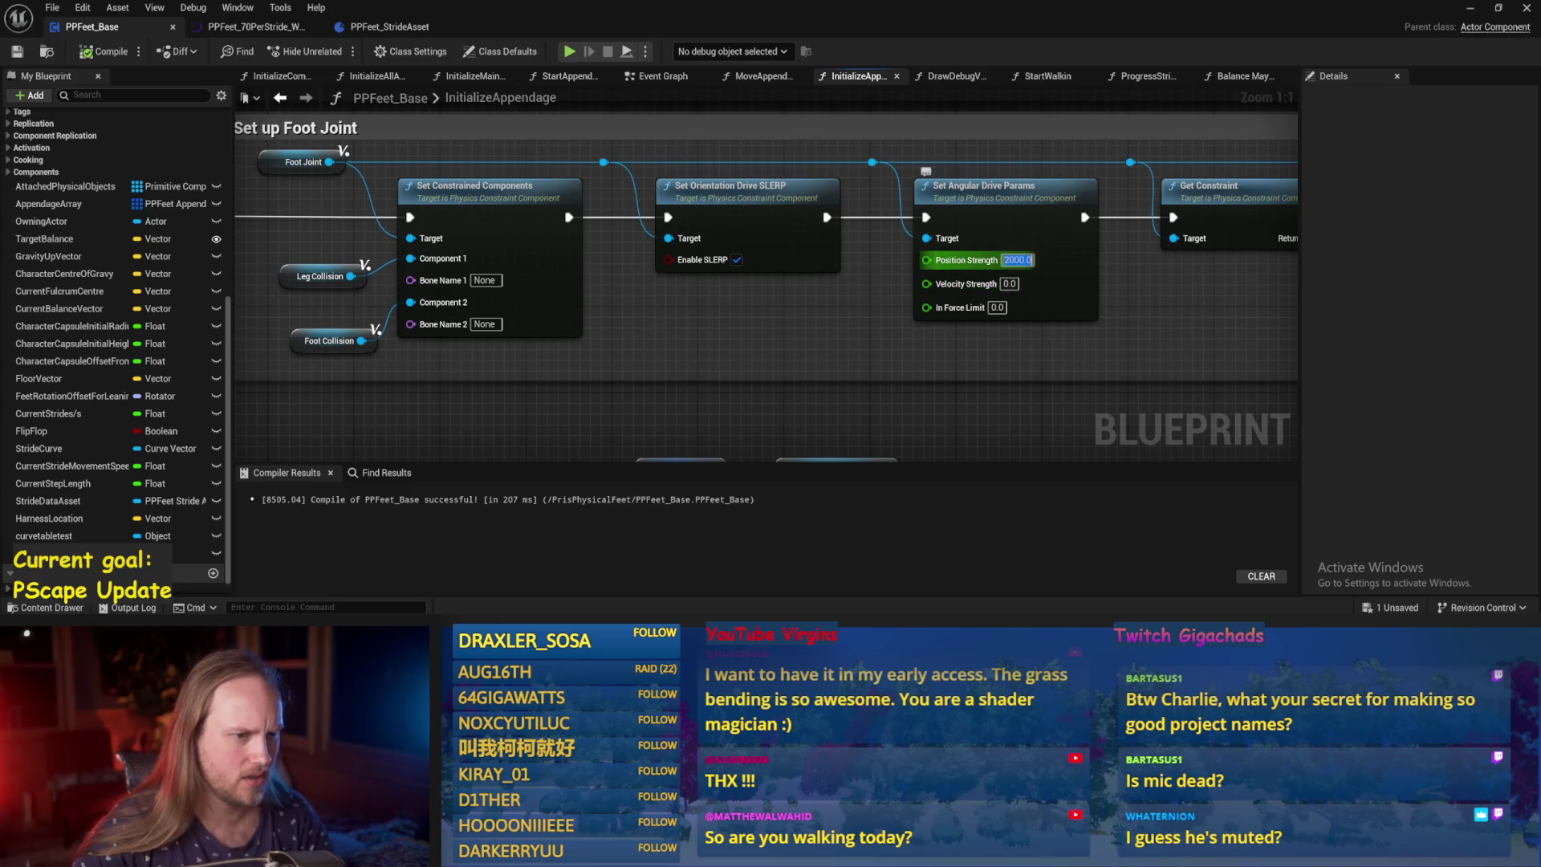
scroll(794, 332, "down", 2)
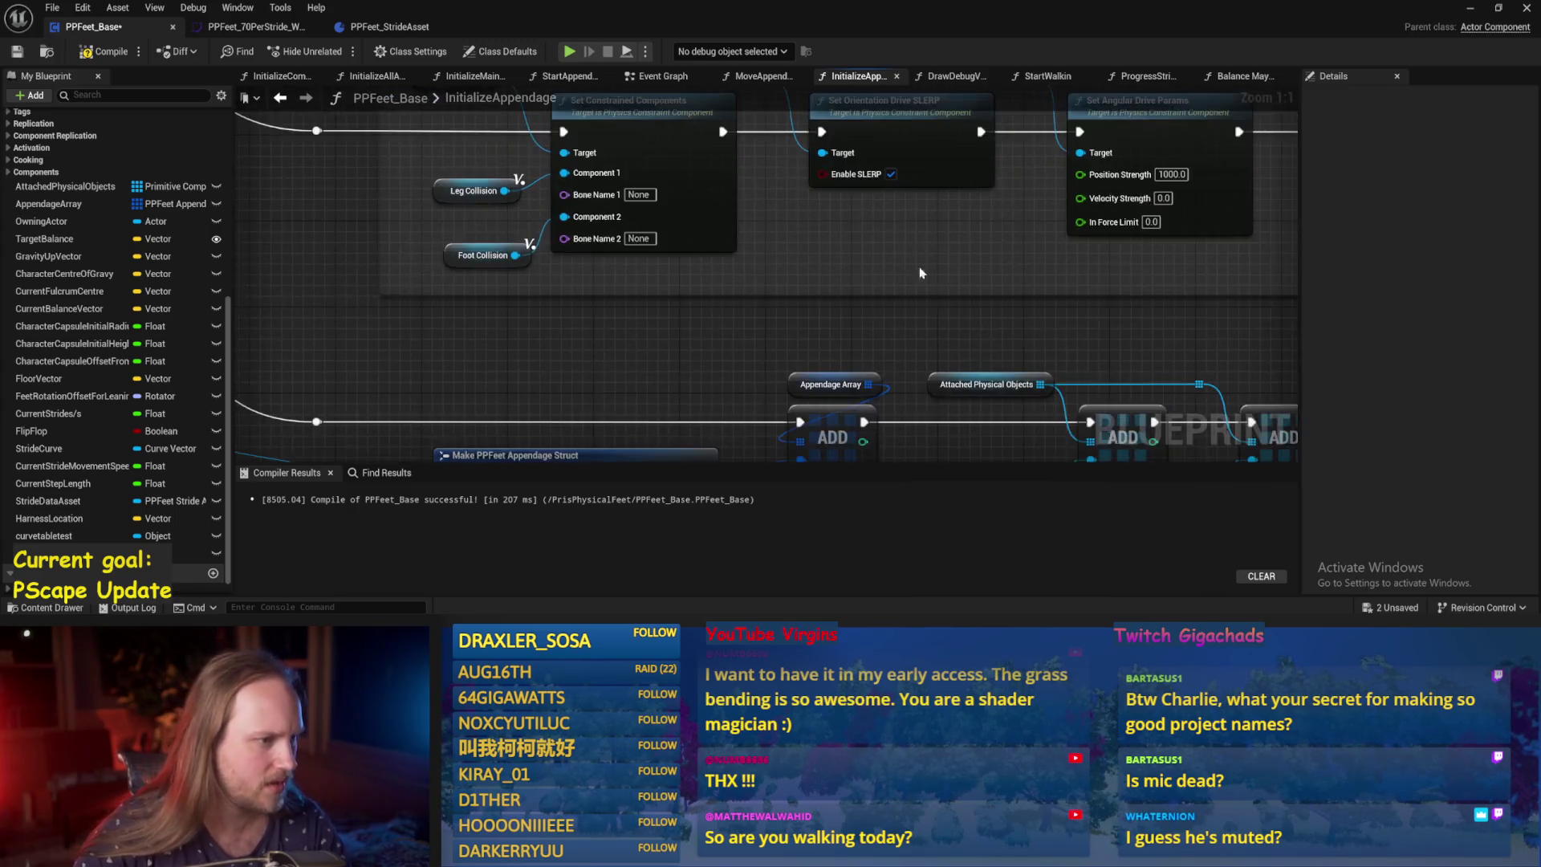
mouse_move(918, 266)
left_mouse_down()
mouse_move(728, 242)
mouse_move(223, 274)
left_mouse_up()
left_click_drag(1251, 247, 764, 280)
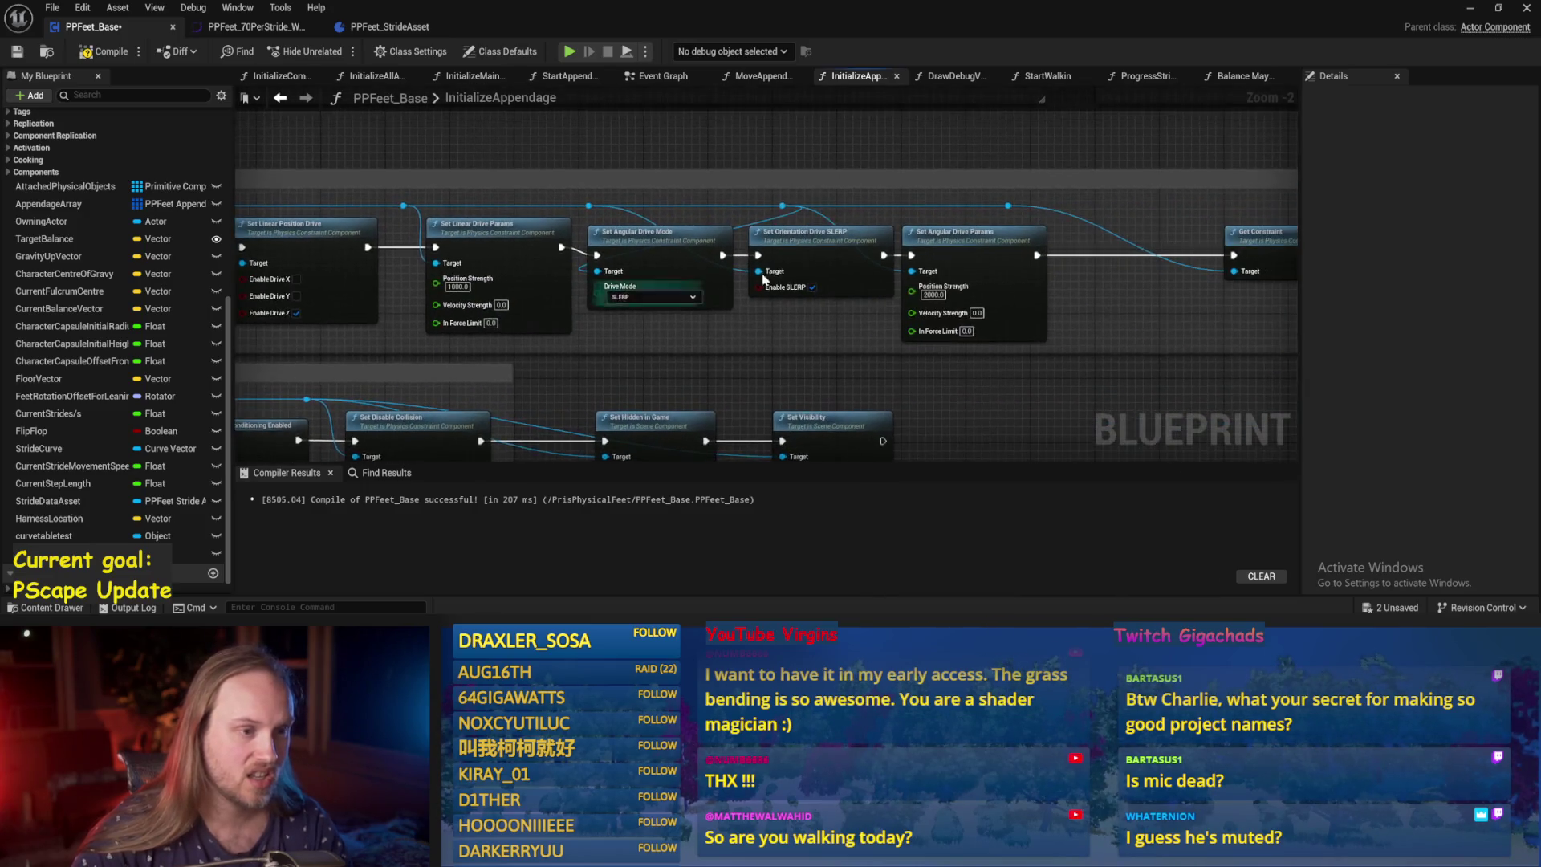
left_click(934, 295)
key("BackSpace")
key("Return")
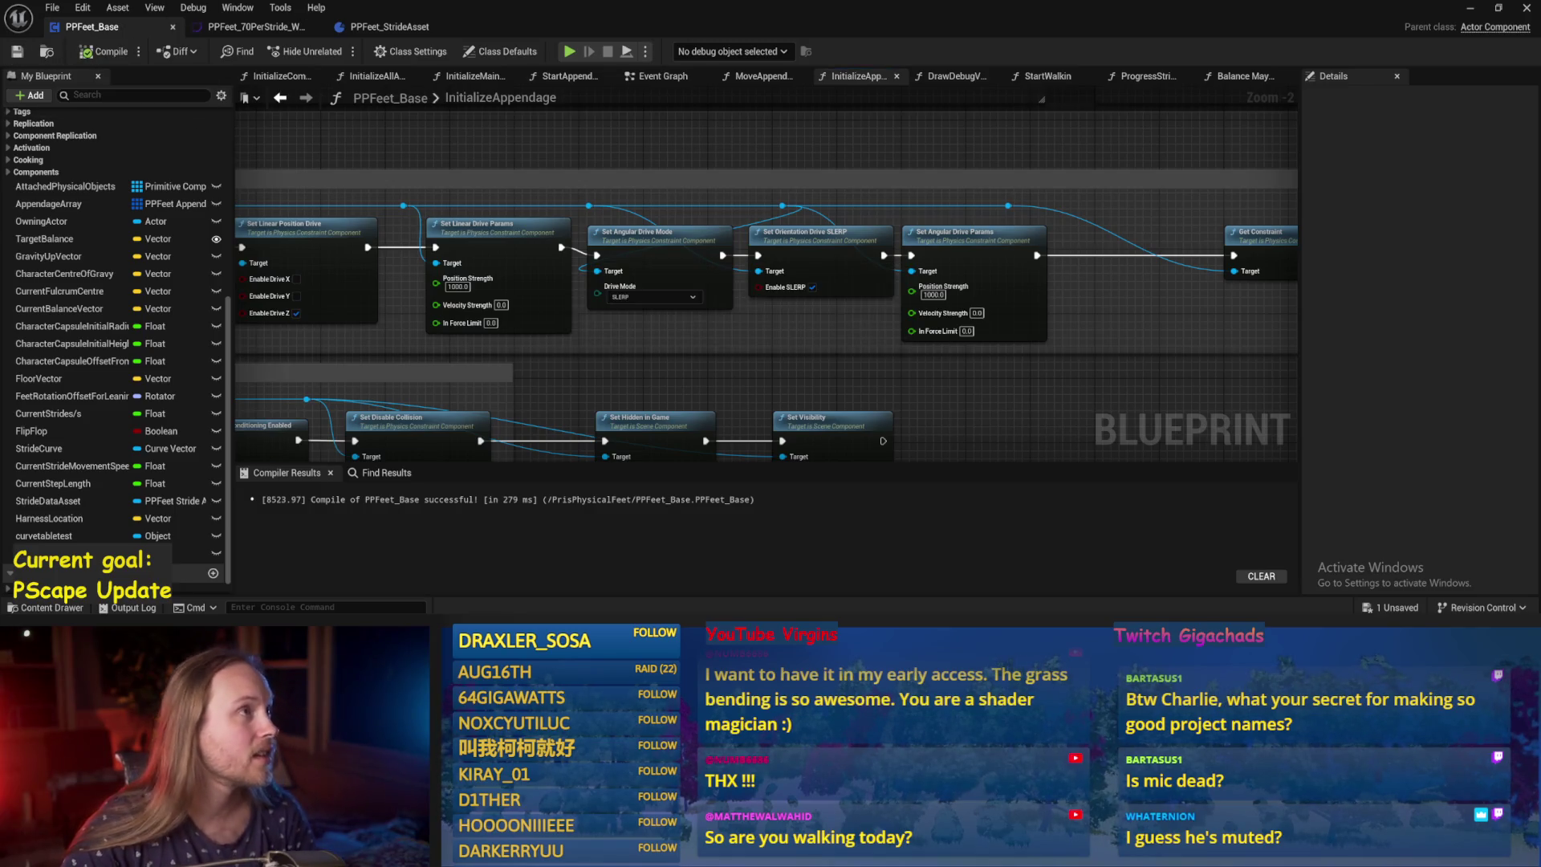
left_click_drag(1115, 346, 973, 360)
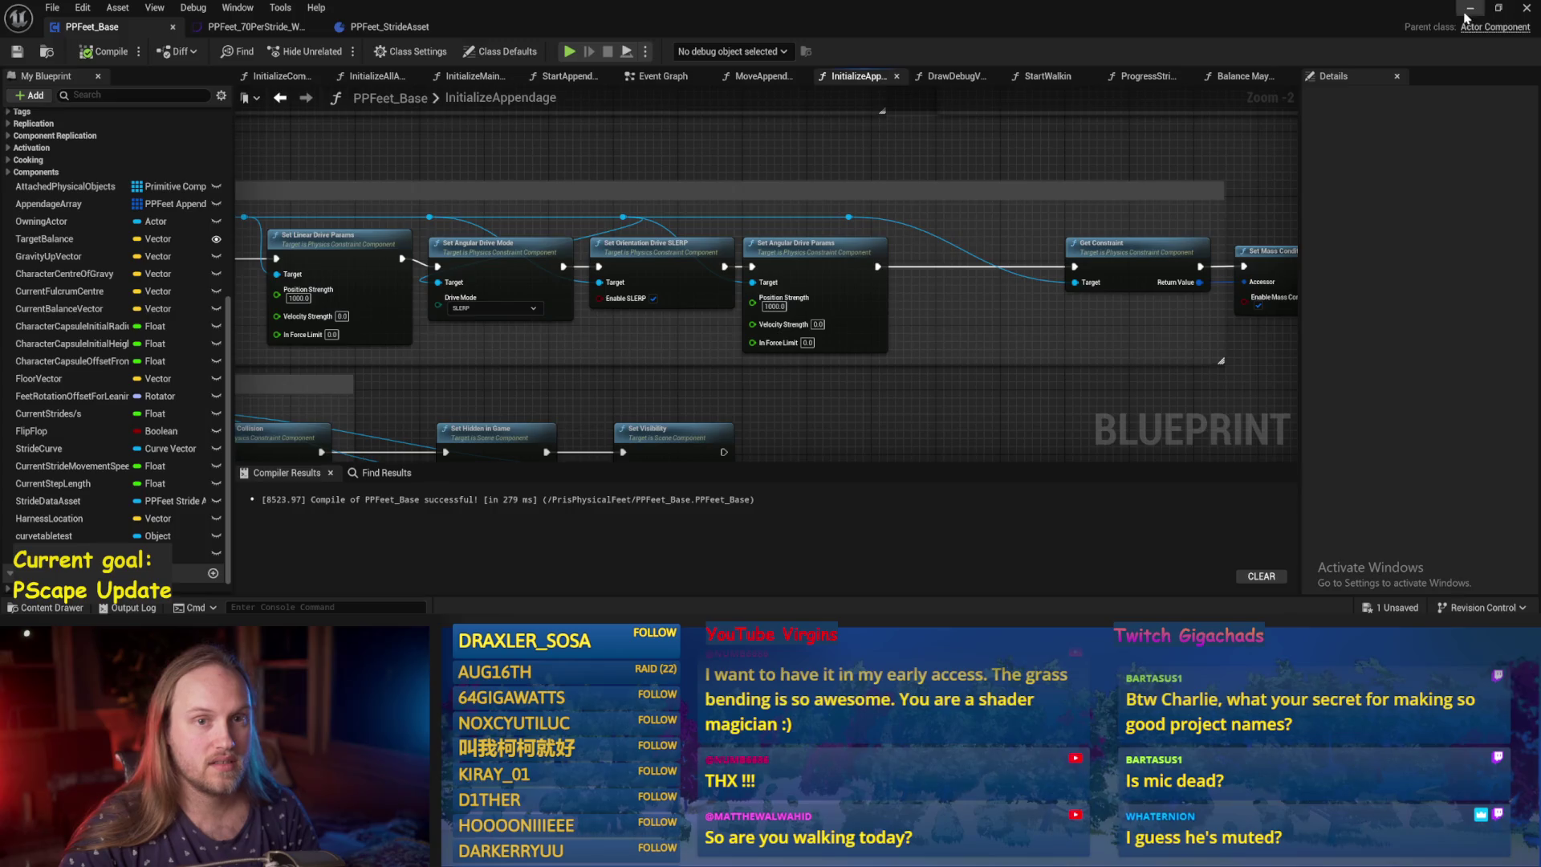
Run a quick play-in-editor test, stop it, and reopen PPFeet_Base.
left_click(1468, 10)
left_click(392, 51)
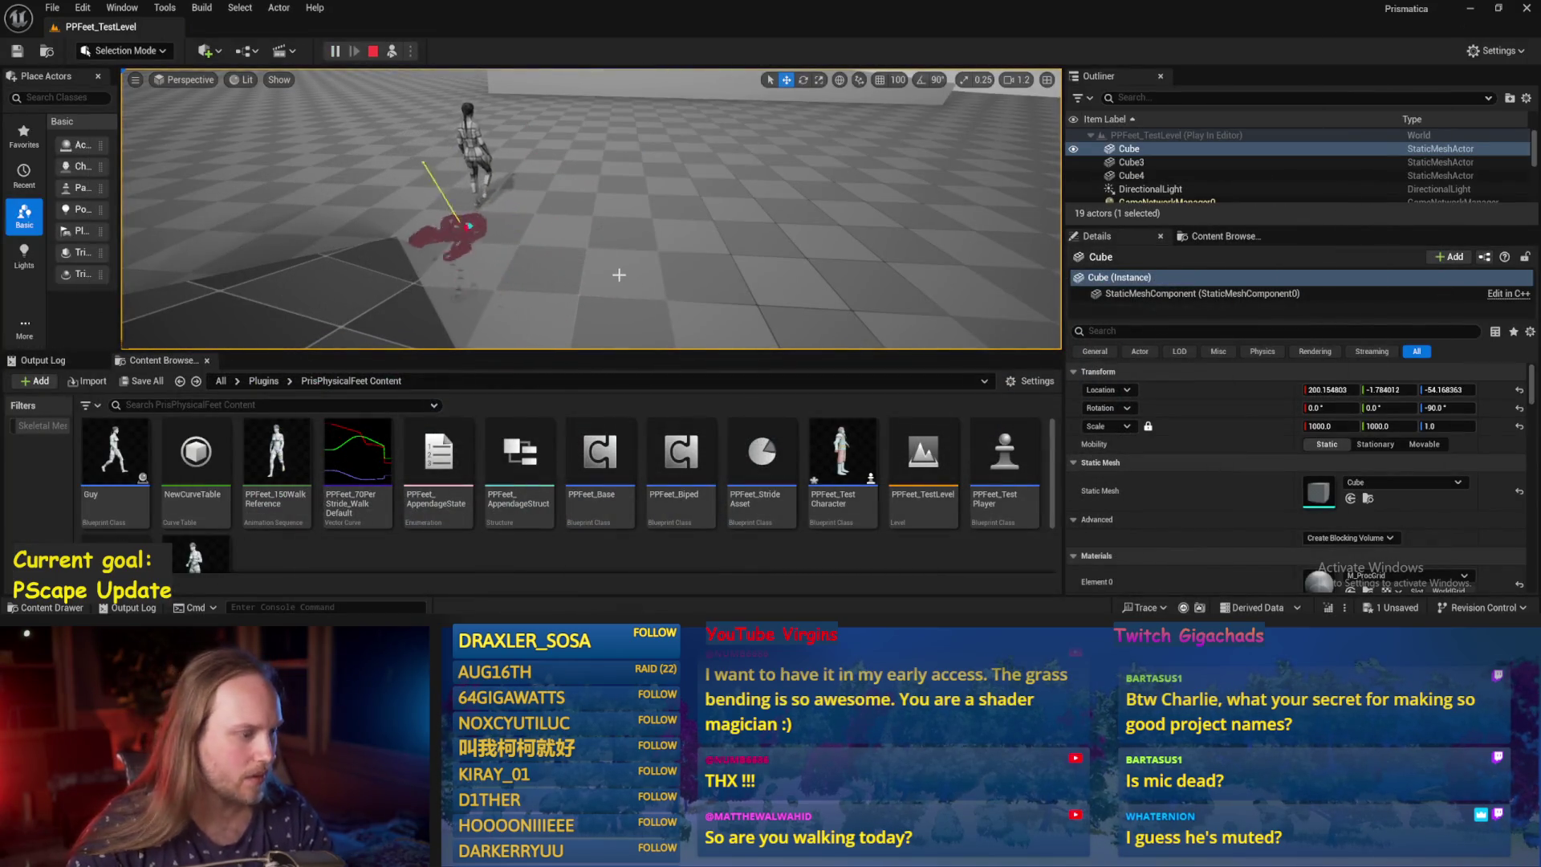
key("Escape")
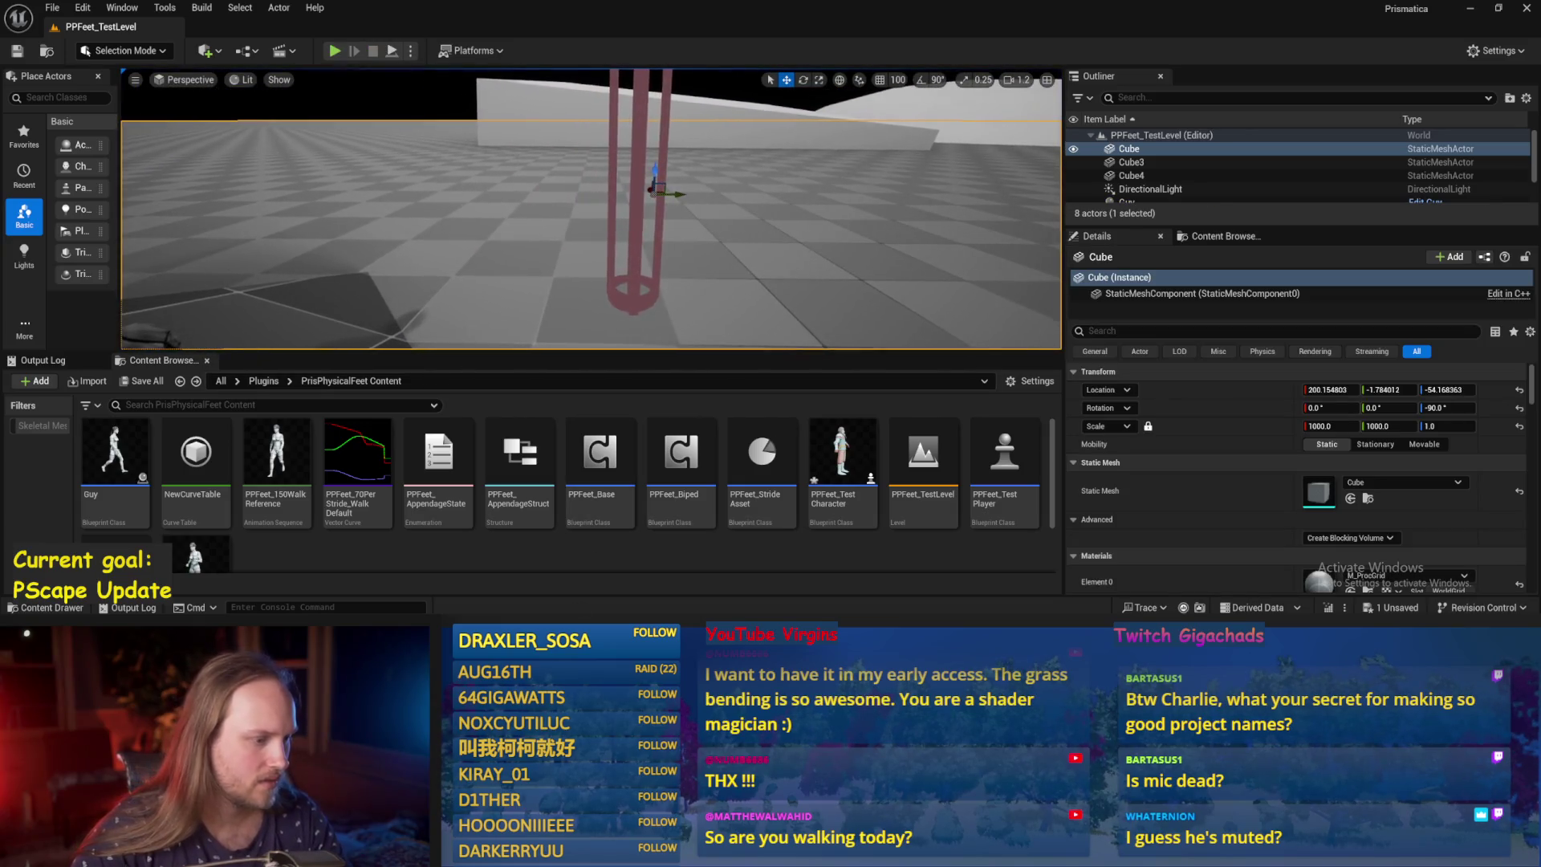
double_click(600, 458)
Toggle Enable Mass Conditioning on the constraint, recompile, and start another play test.
left_click_drag(924, 422, 856, 357)
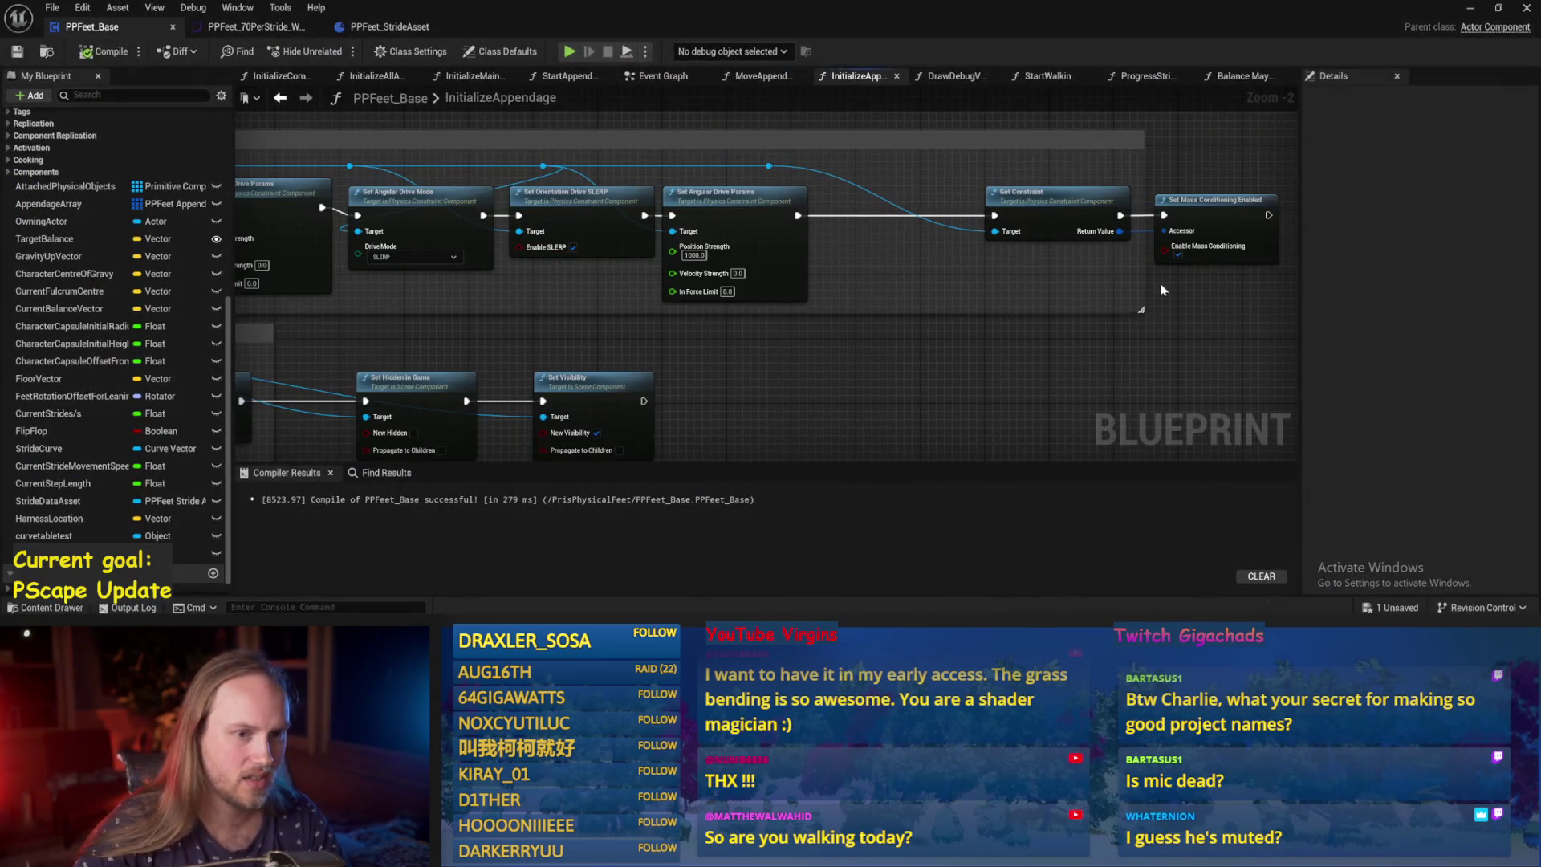
left_click_drag(1177, 257, 1108, 234)
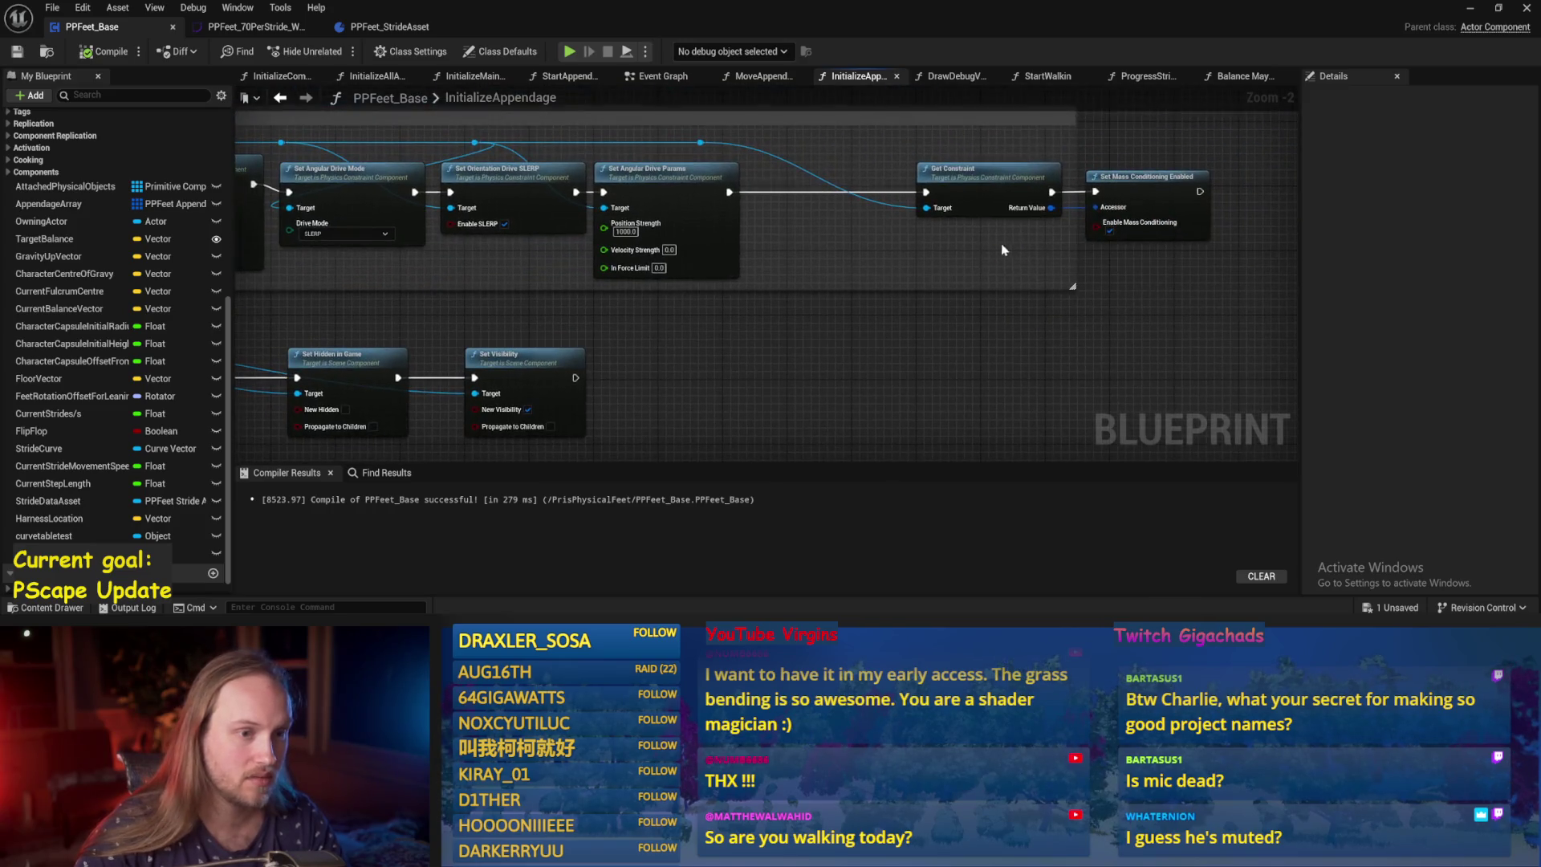
left_click(1109, 231)
left_click_drag(401, 442, 644, 259)
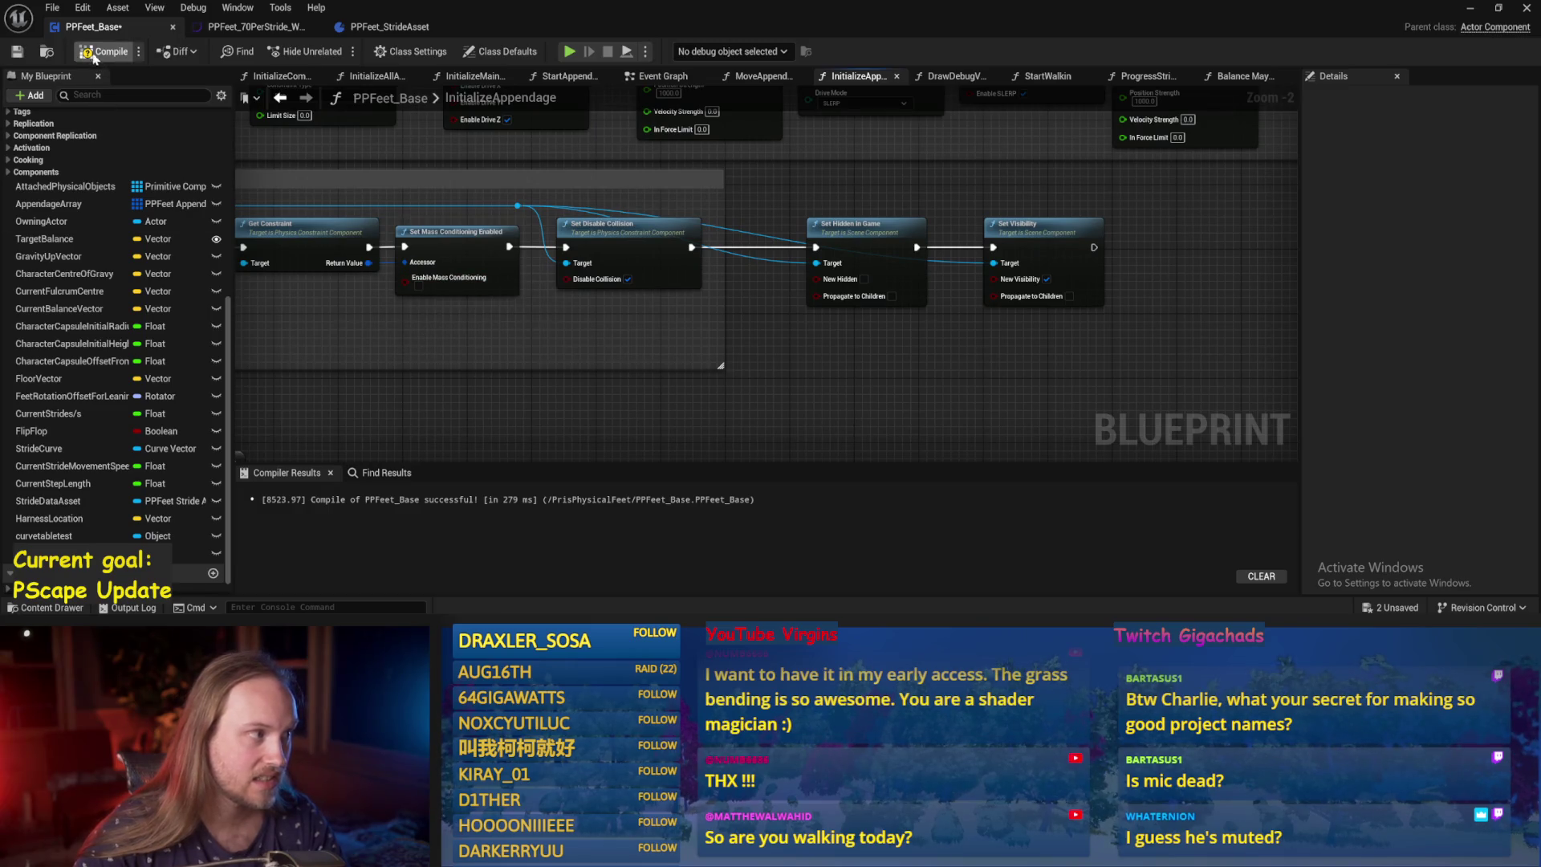
left_click(17, 53)
left_click(1470, 12)
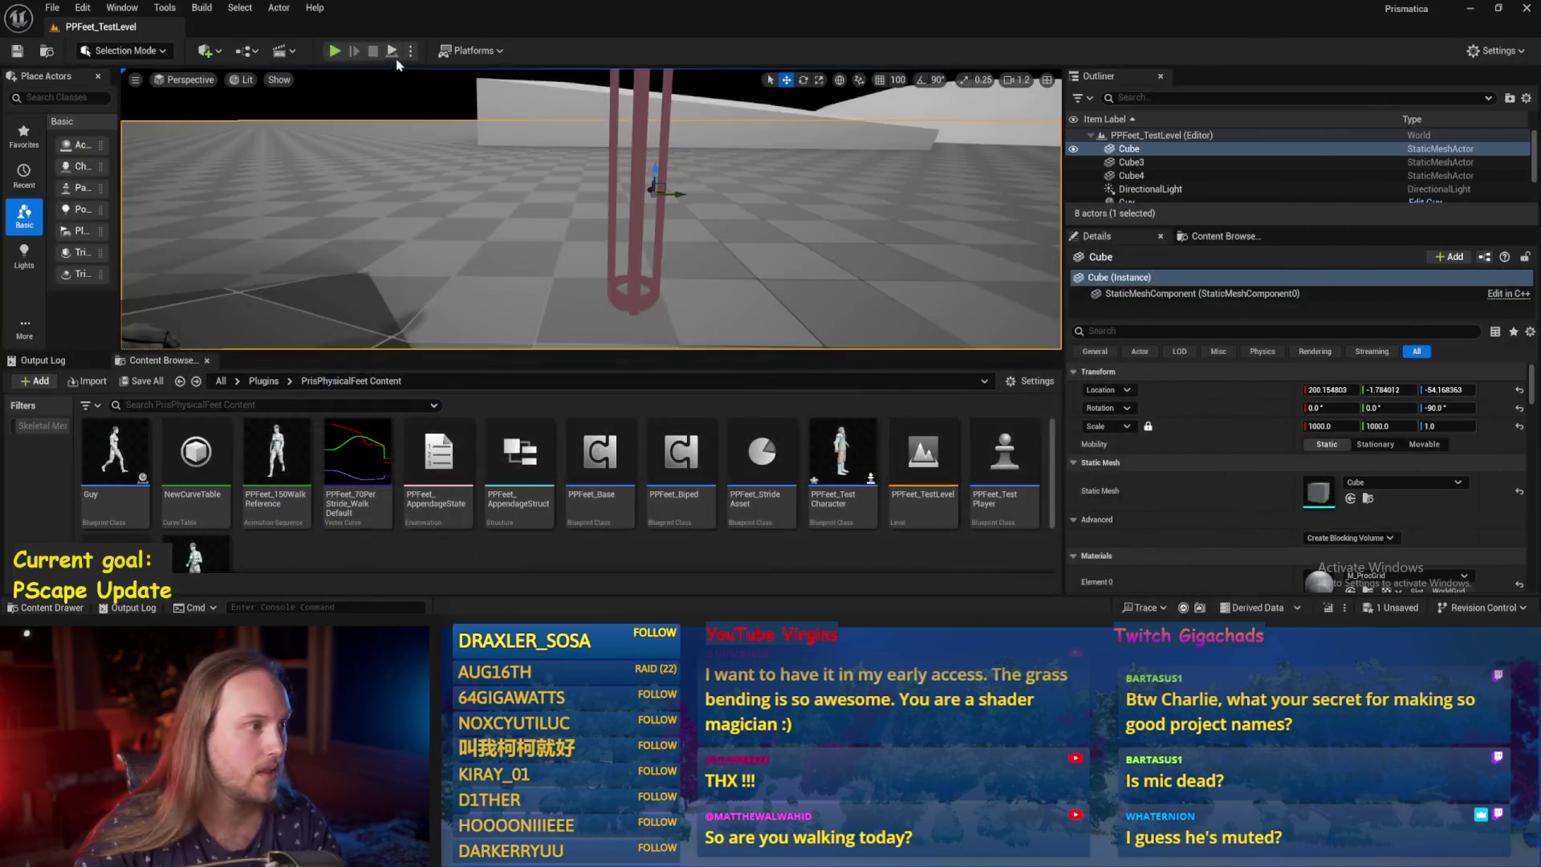
key("alt+p")
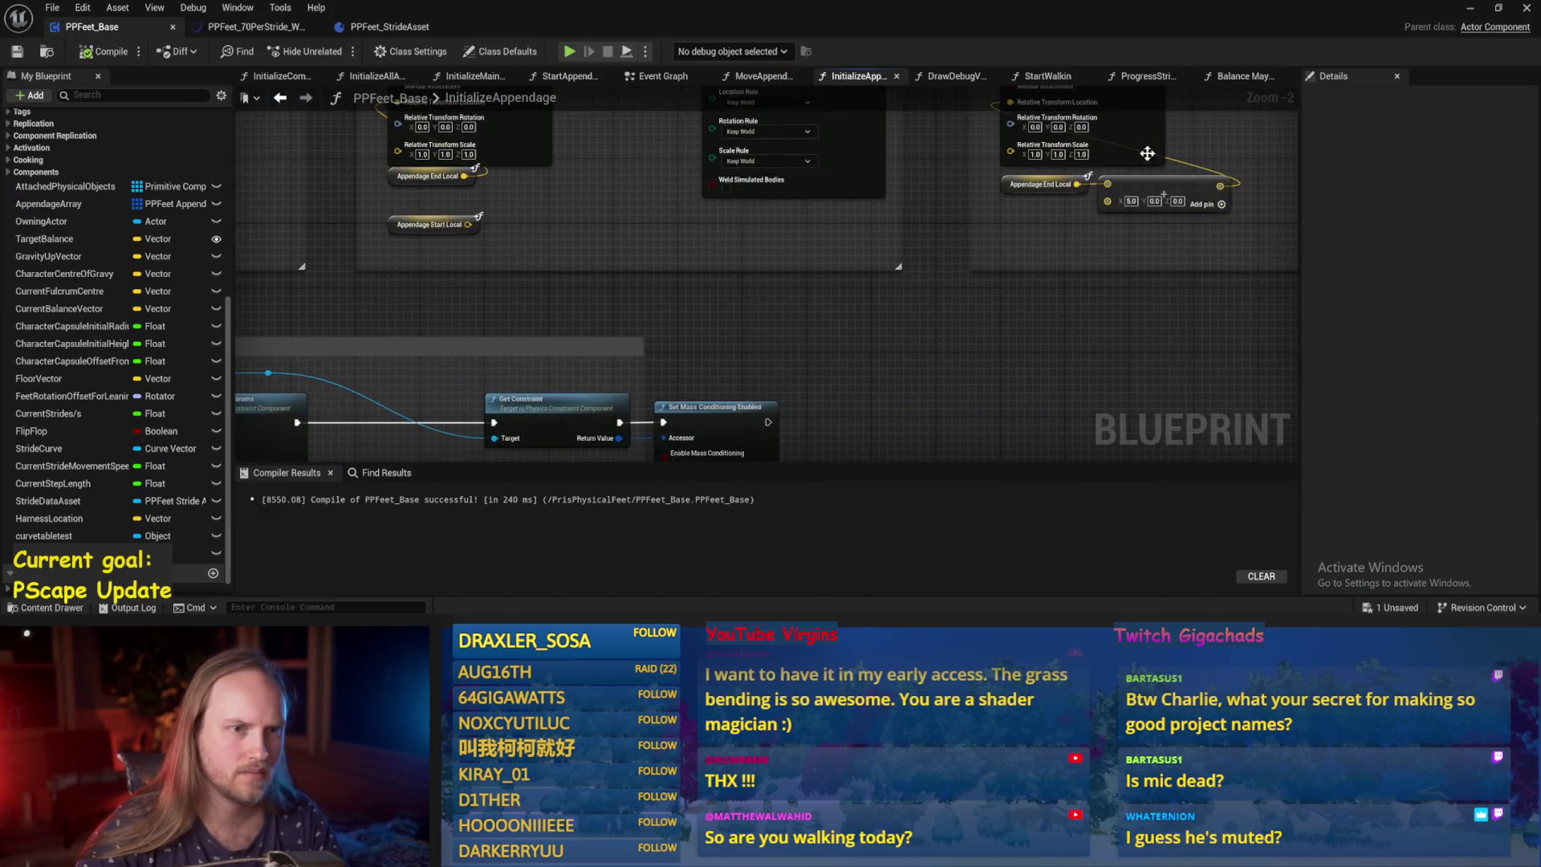
Look over the Balance Maybe and ProgressStrides graphs, then zoom to Add Force in the Event Graph.
left_click(1240, 78)
left_click(1138, 79)
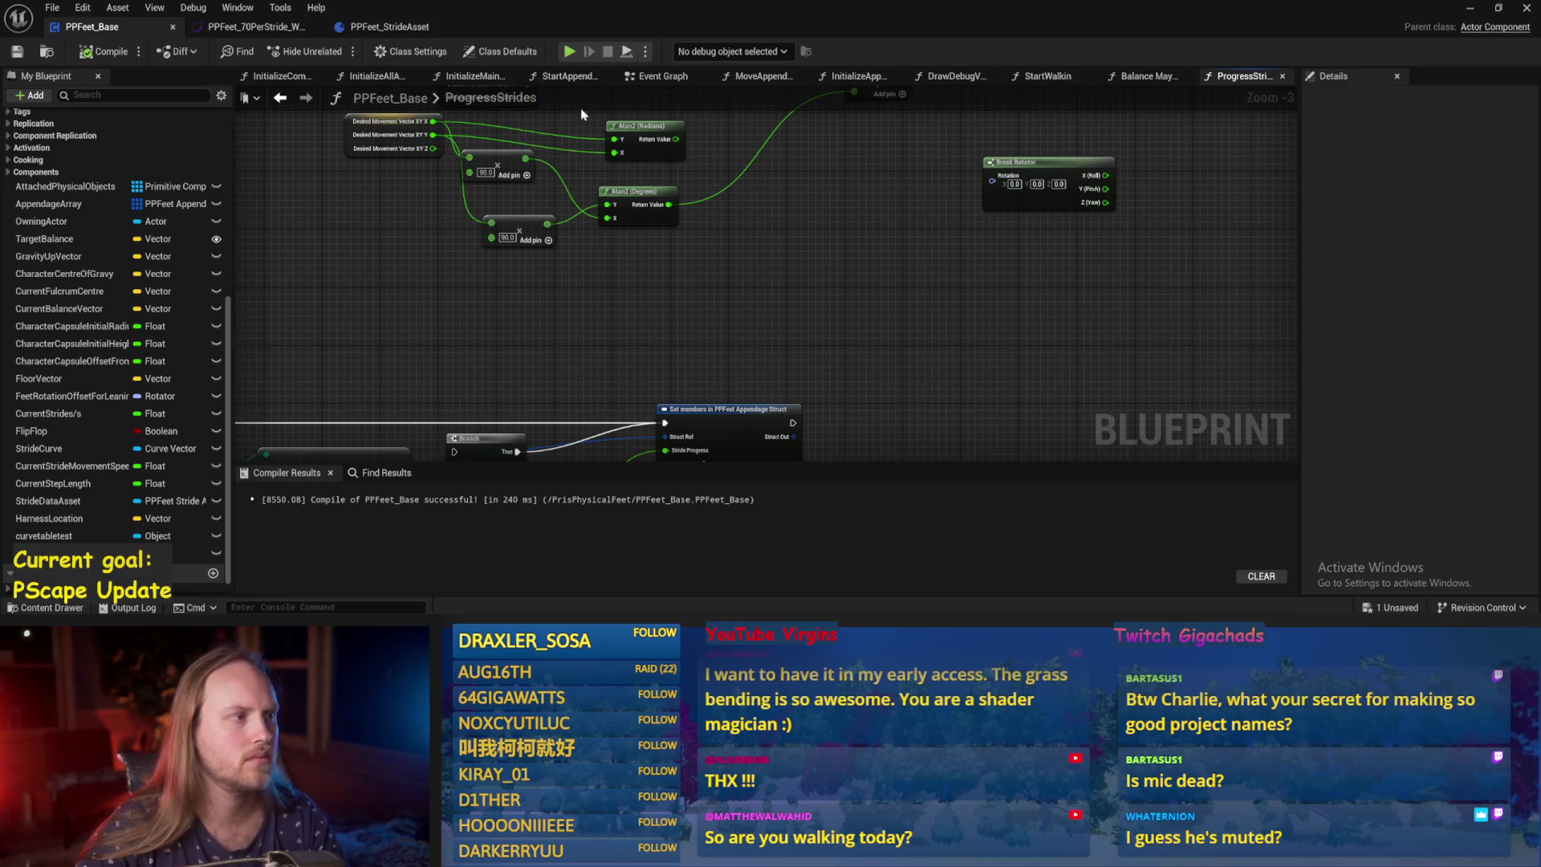
left_click(669, 77)
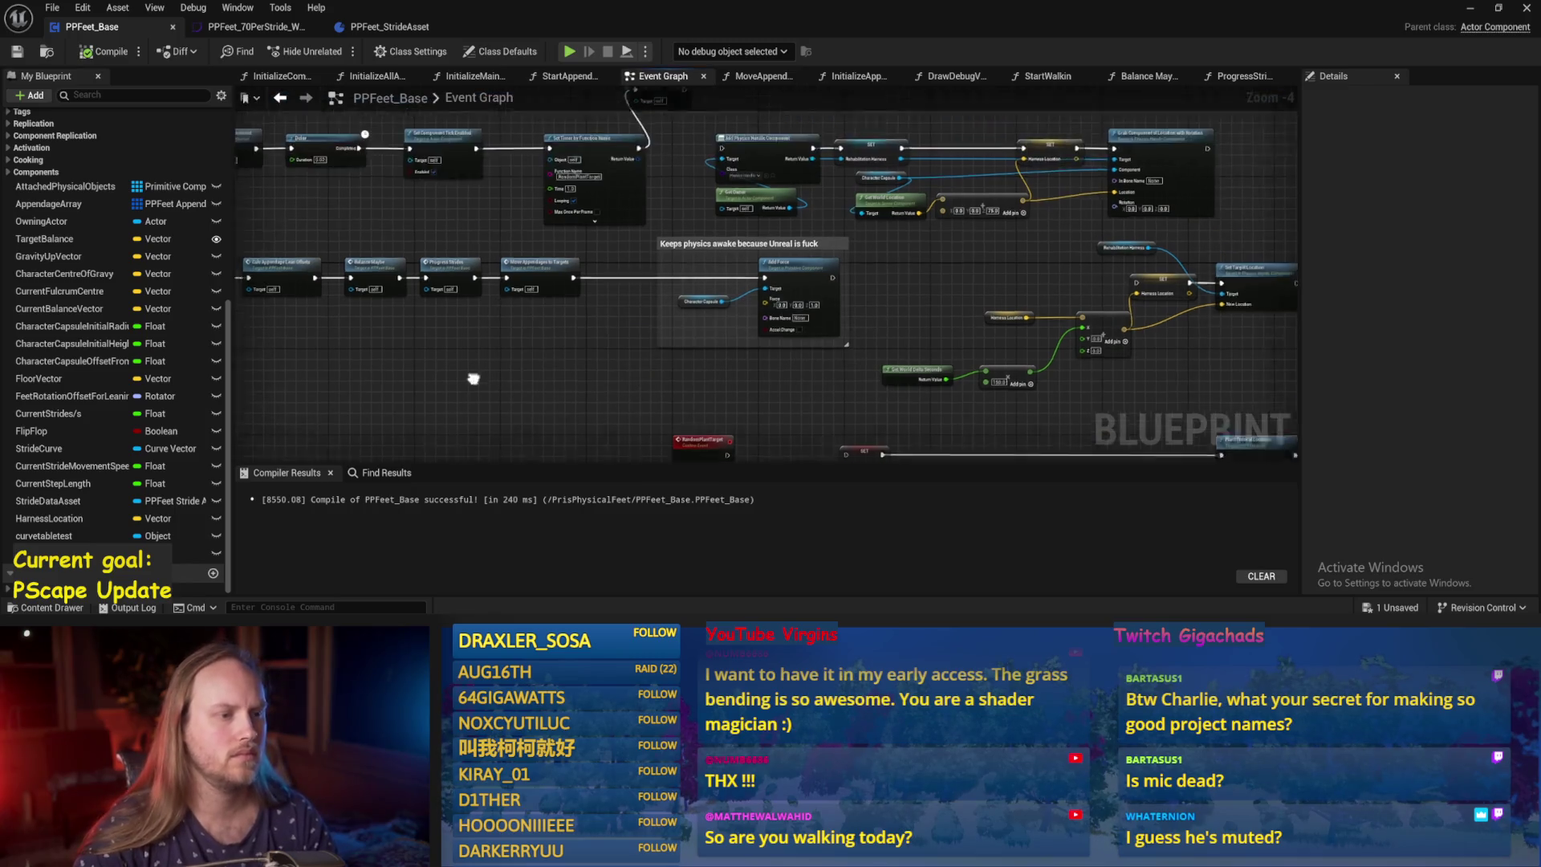
scroll(802, 272, "up", 1)
left_click_drag(658, 227, 629, 227)
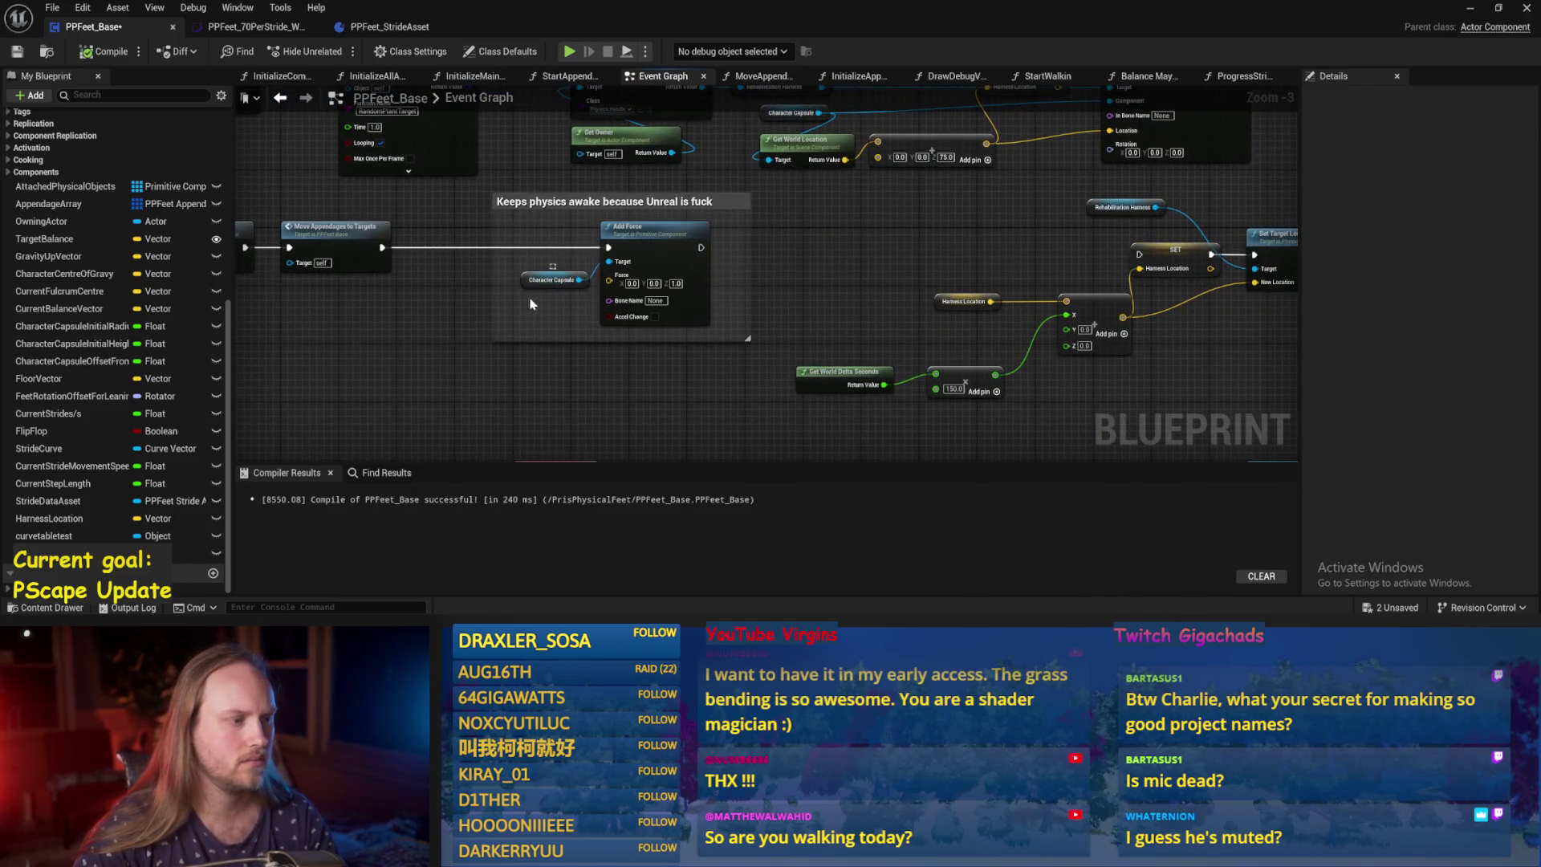
Paste a second Character Capsule reference below Add Force and add a Get Up Vector node.
left_click(540, 280)
scroll(589, 327, "up", 3)
key("ctrl+v")
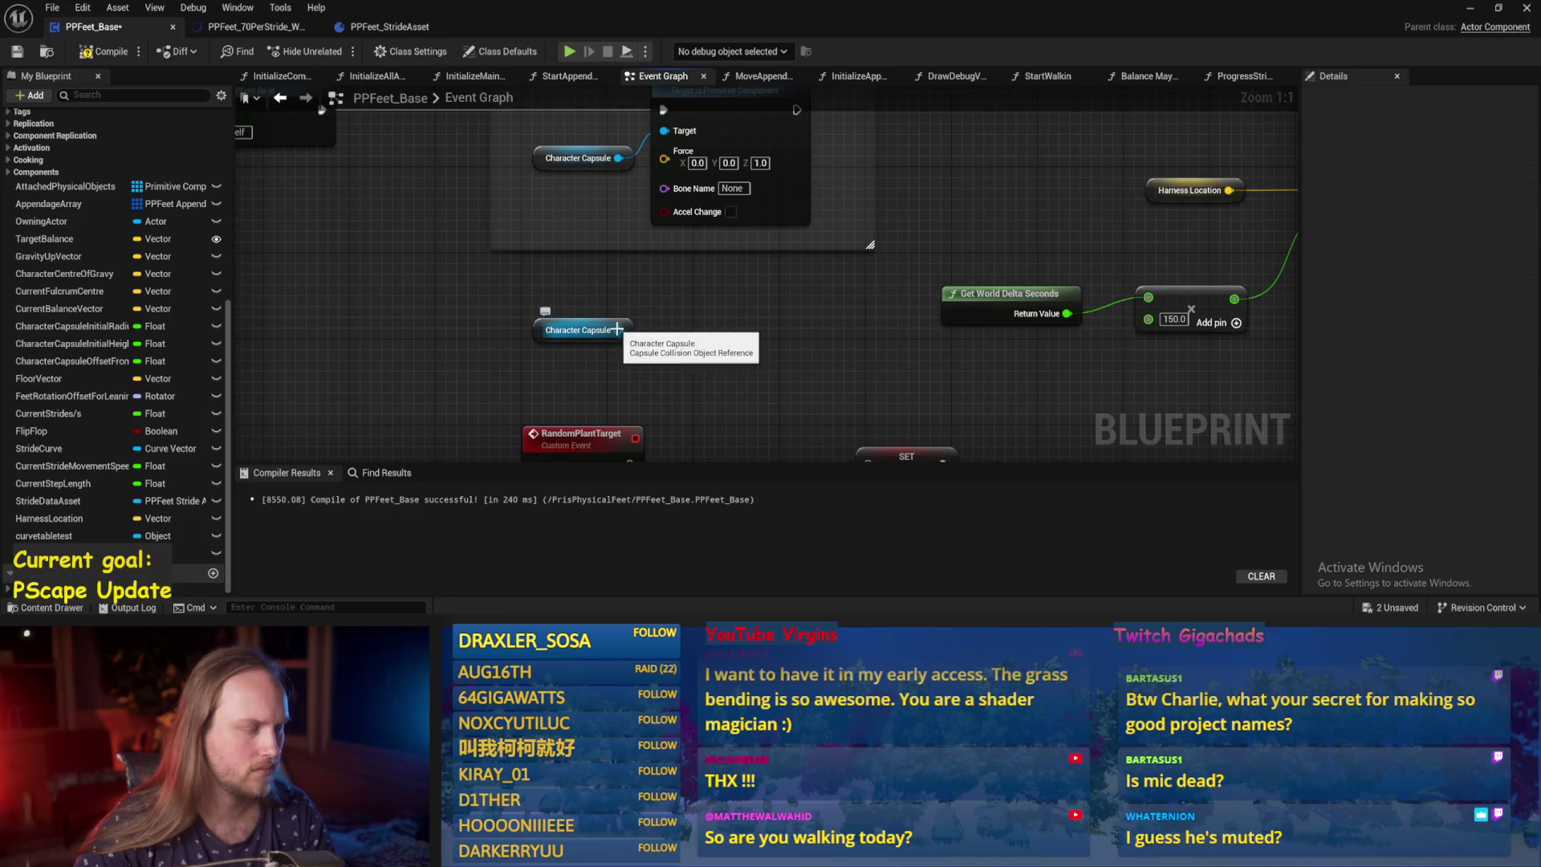
mouse_move(618, 330)
left_mouse_down()
mouse_move(818, 351)
mouse_move(697, 329)
left_mouse_up()
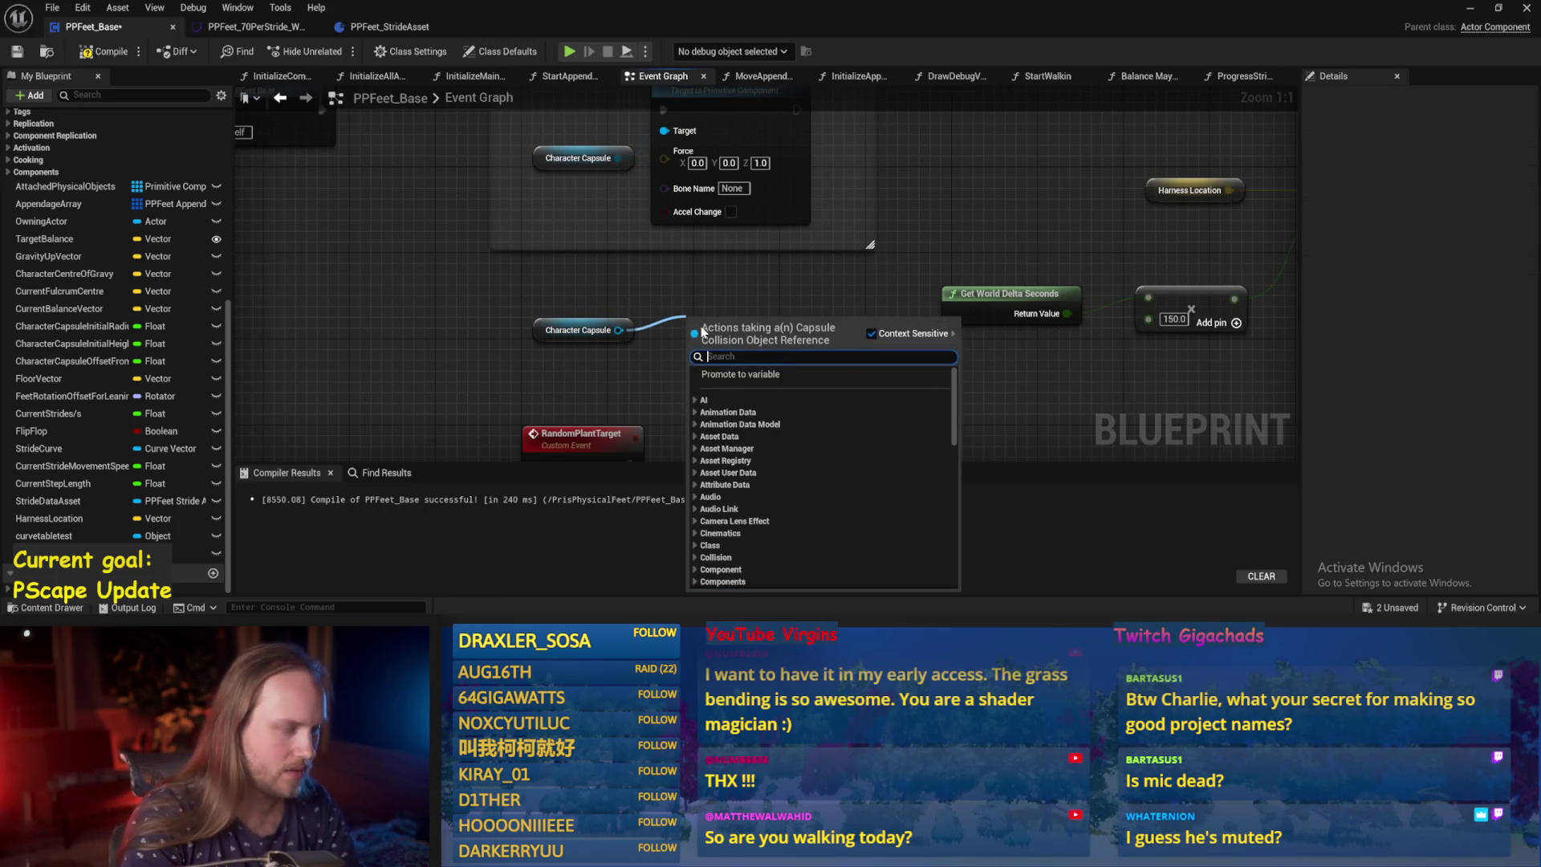
left_click(701, 302)
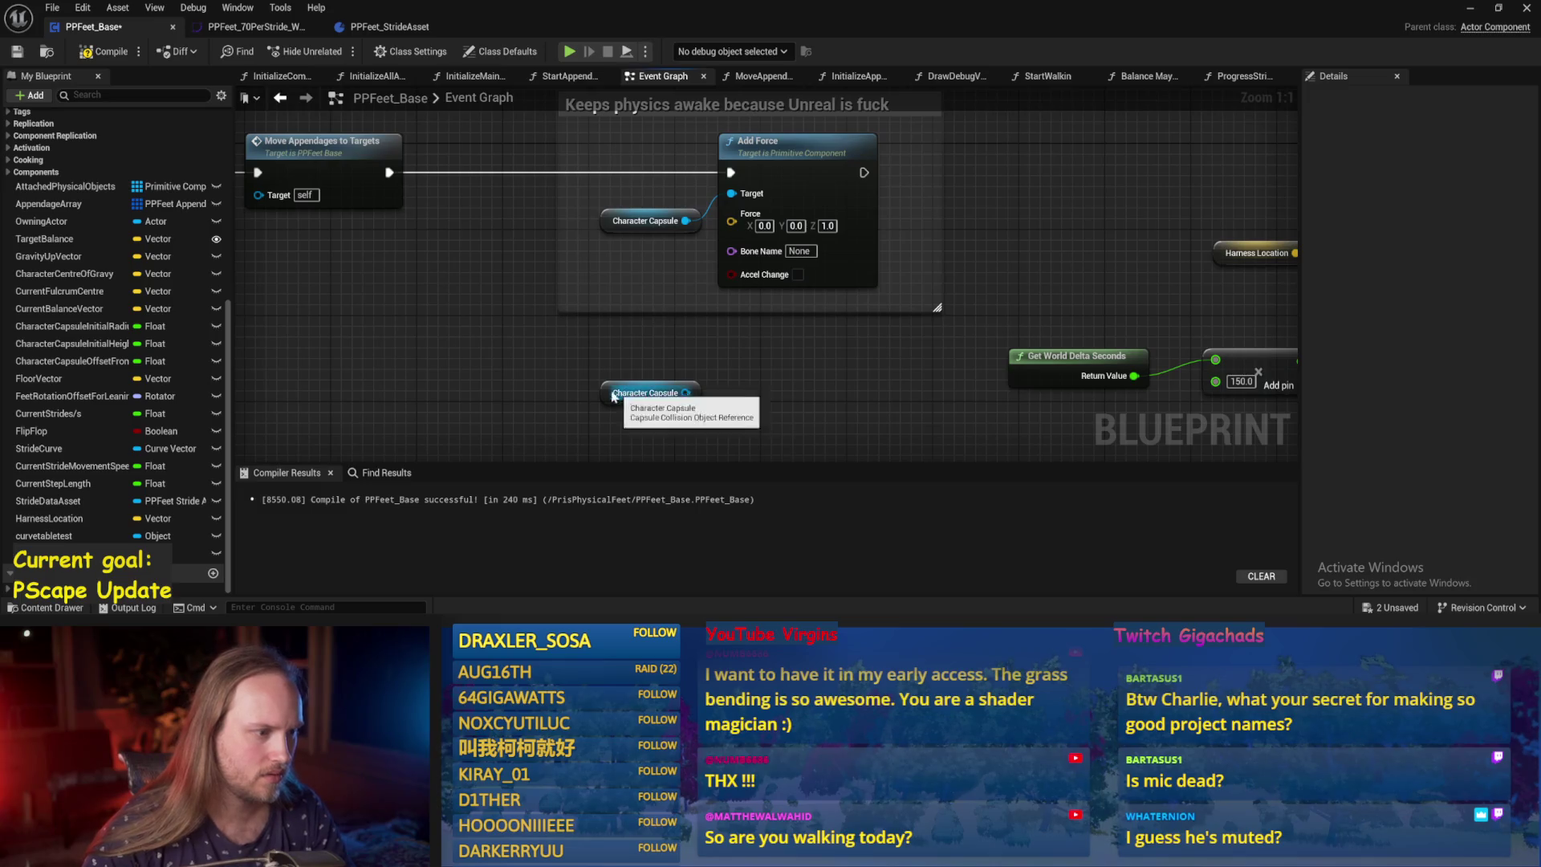
mouse_move(636, 389)
left_mouse_down()
mouse_move(258, 331)
mouse_move(440, 353)
left_mouse_up()
left_click_drag(545, 363, 549, 366)
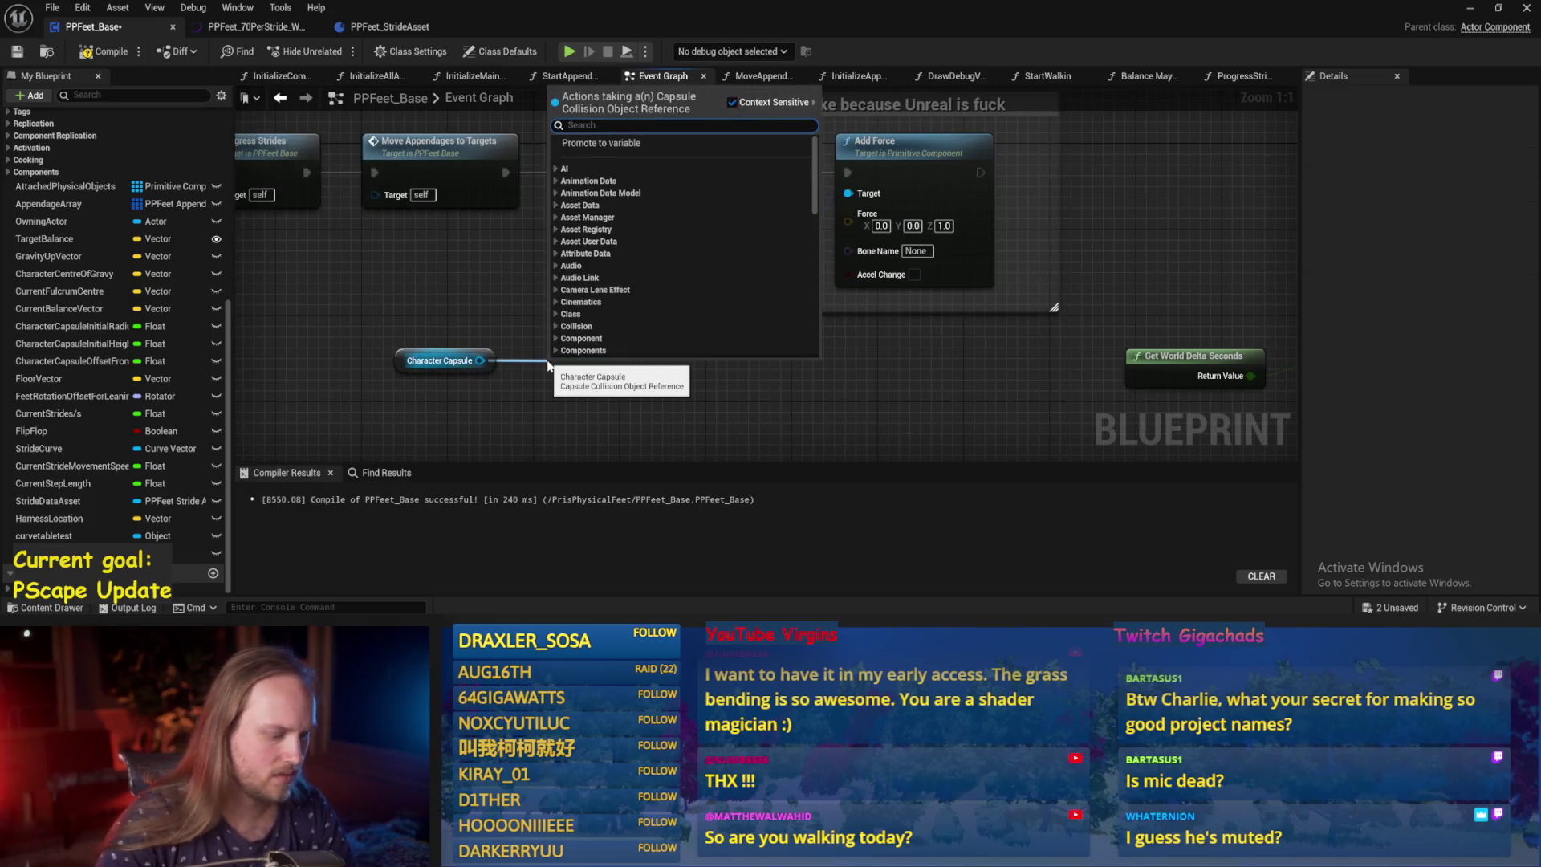
type("get up vector")
key("Return")
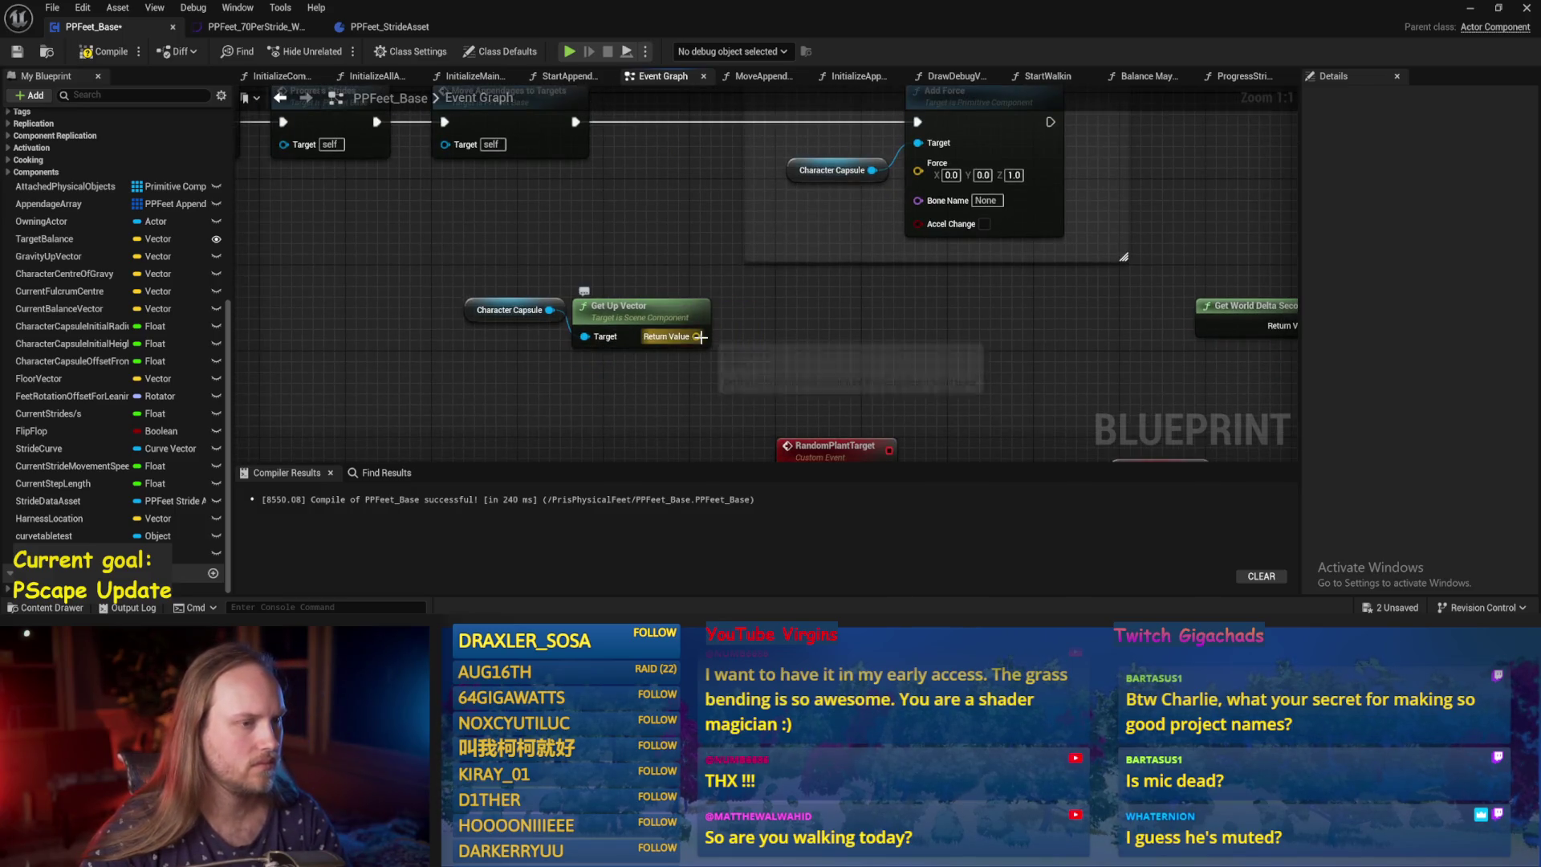
Split the up vector and Add Force's Force input into X, Y, Z pins.
right_click(698, 338)
left_click(755, 396)
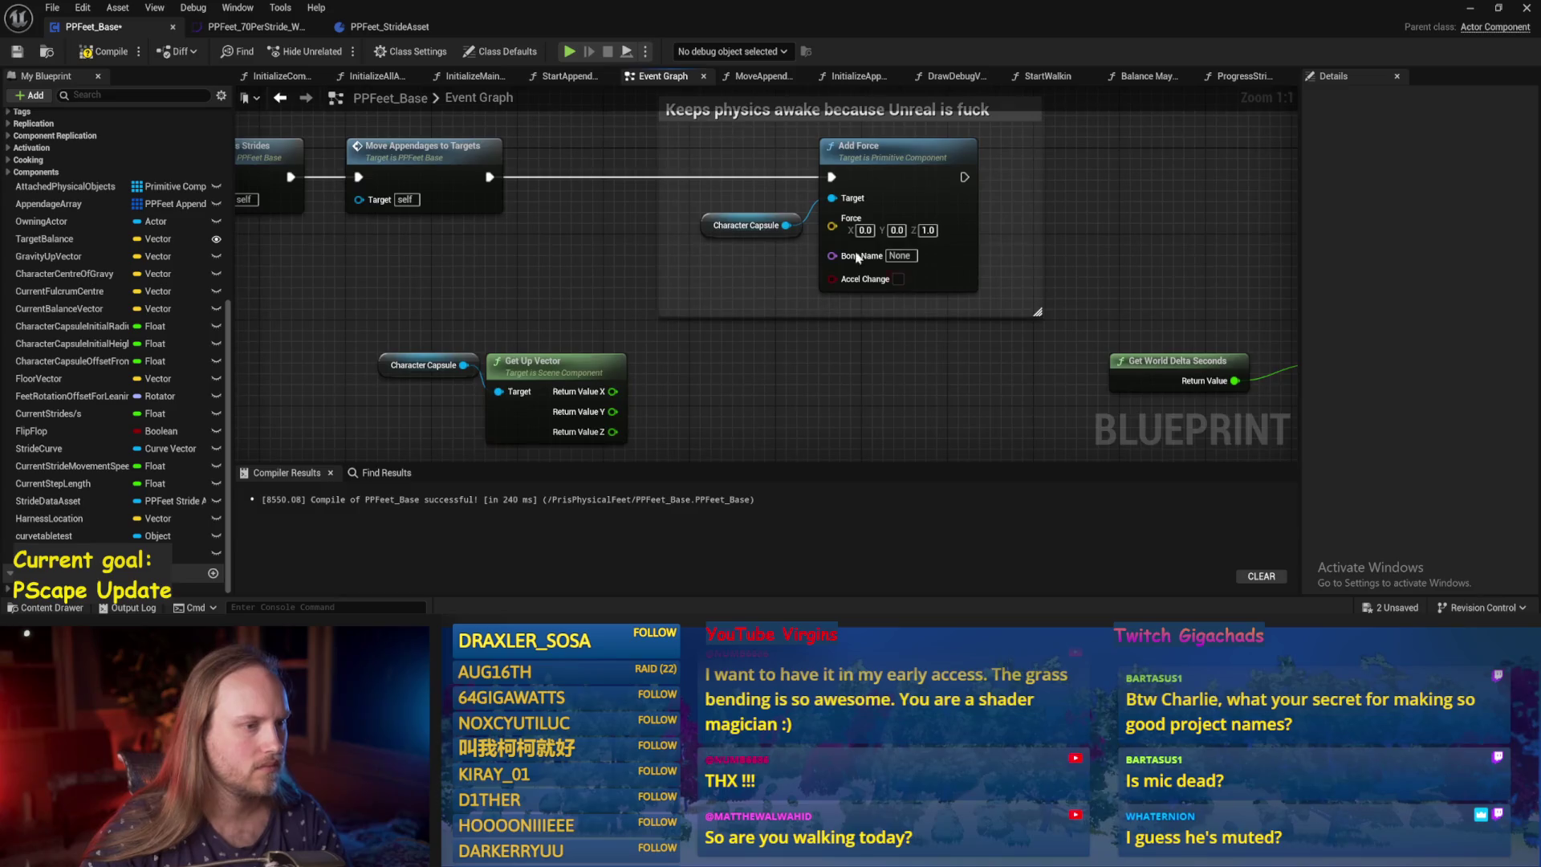
left_click_drag(726, 233, 716, 211)
left_click_drag(874, 152, 906, 152)
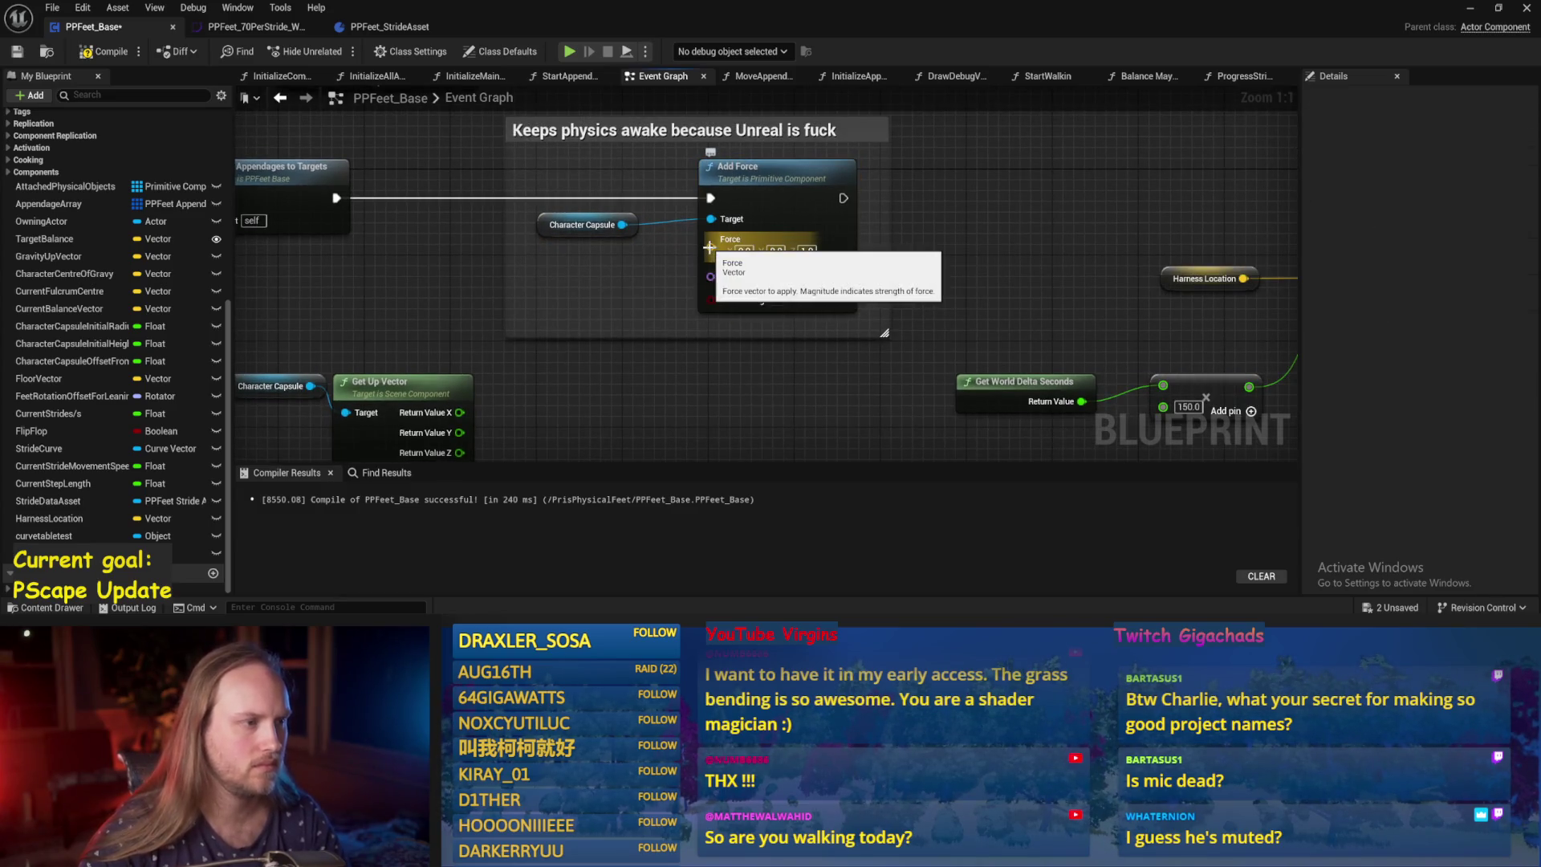
right_click(710, 247)
left_click(739, 311)
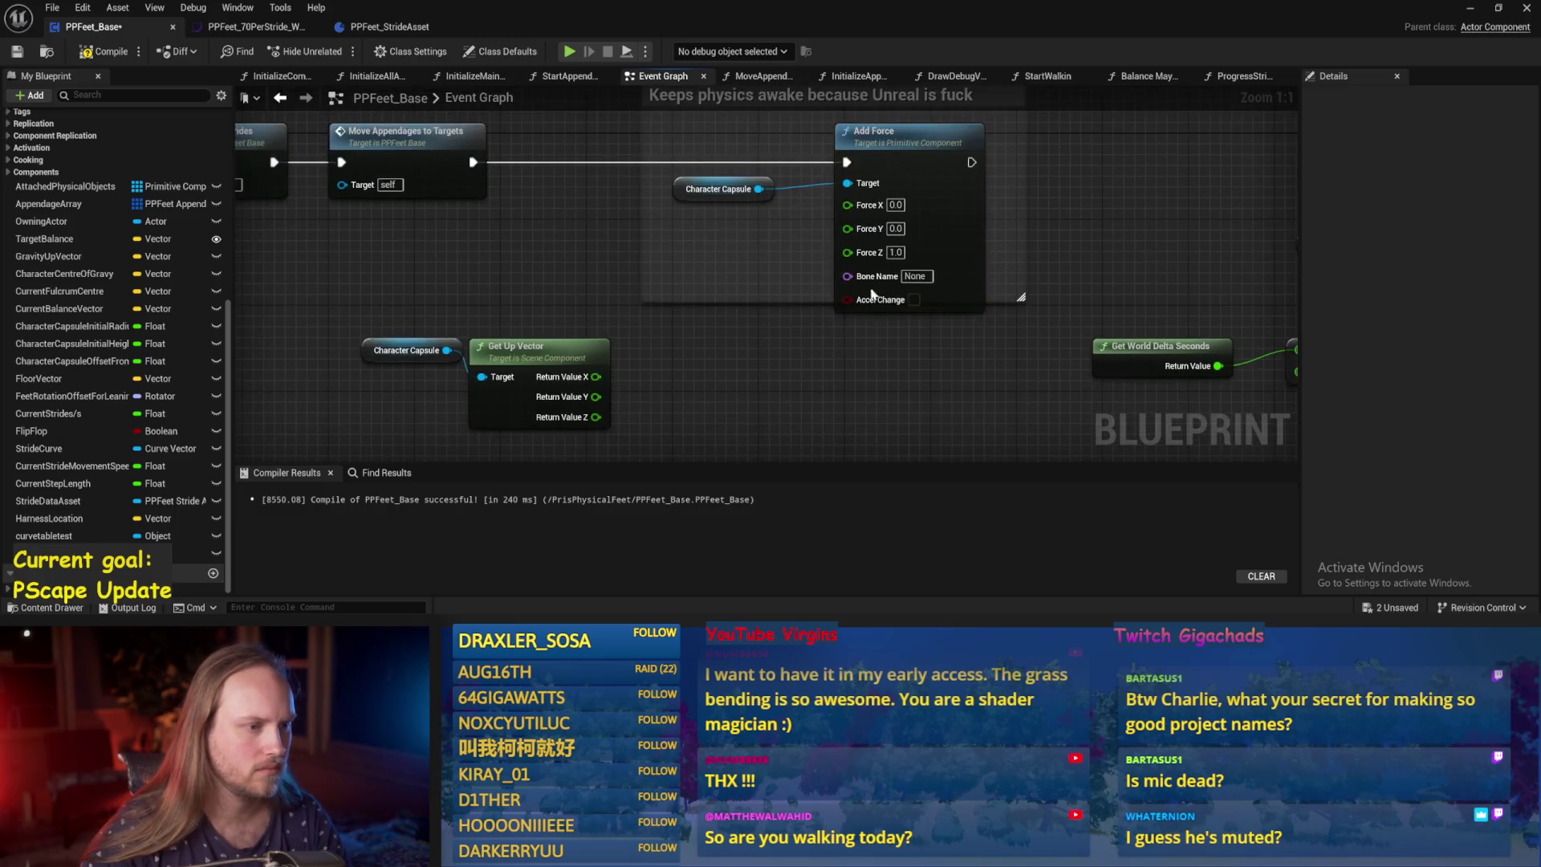
left_click_drag(761, 301, 746, 368)
Feed up-vector Z ×100 into Force Z and a duplicate ×100 of Return Value X into Force X.
mouse_move(596, 416)
left_mouse_down()
mouse_move(706, 437)
mouse_move(697, 445)
left_mouse_up()
key("Escape")
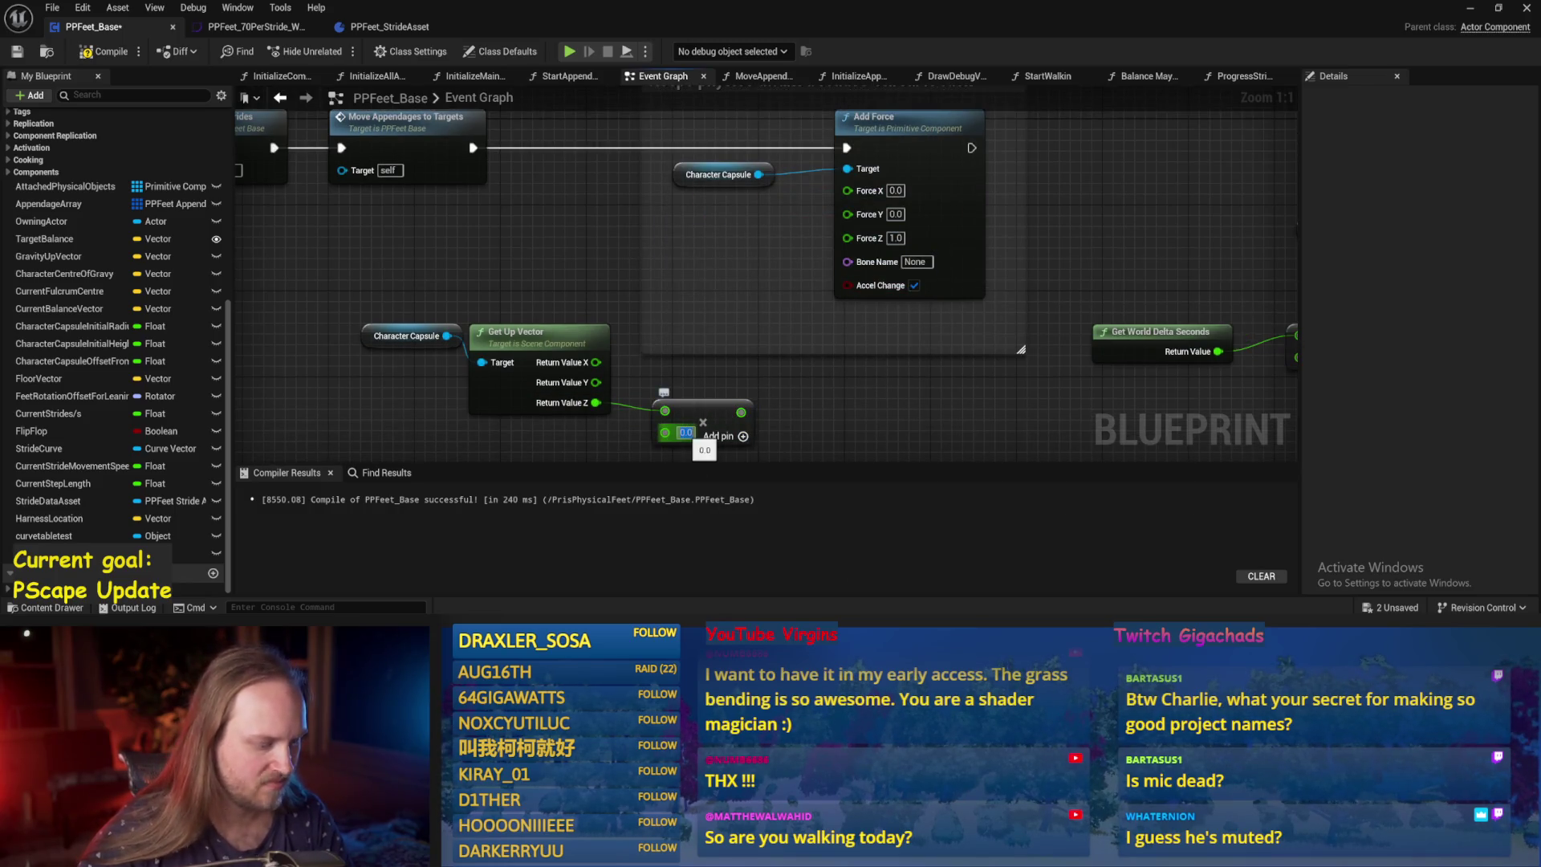
left_click_drag(758, 418, 847, 237)
key("ctrl+c")
key("ctrl+v")
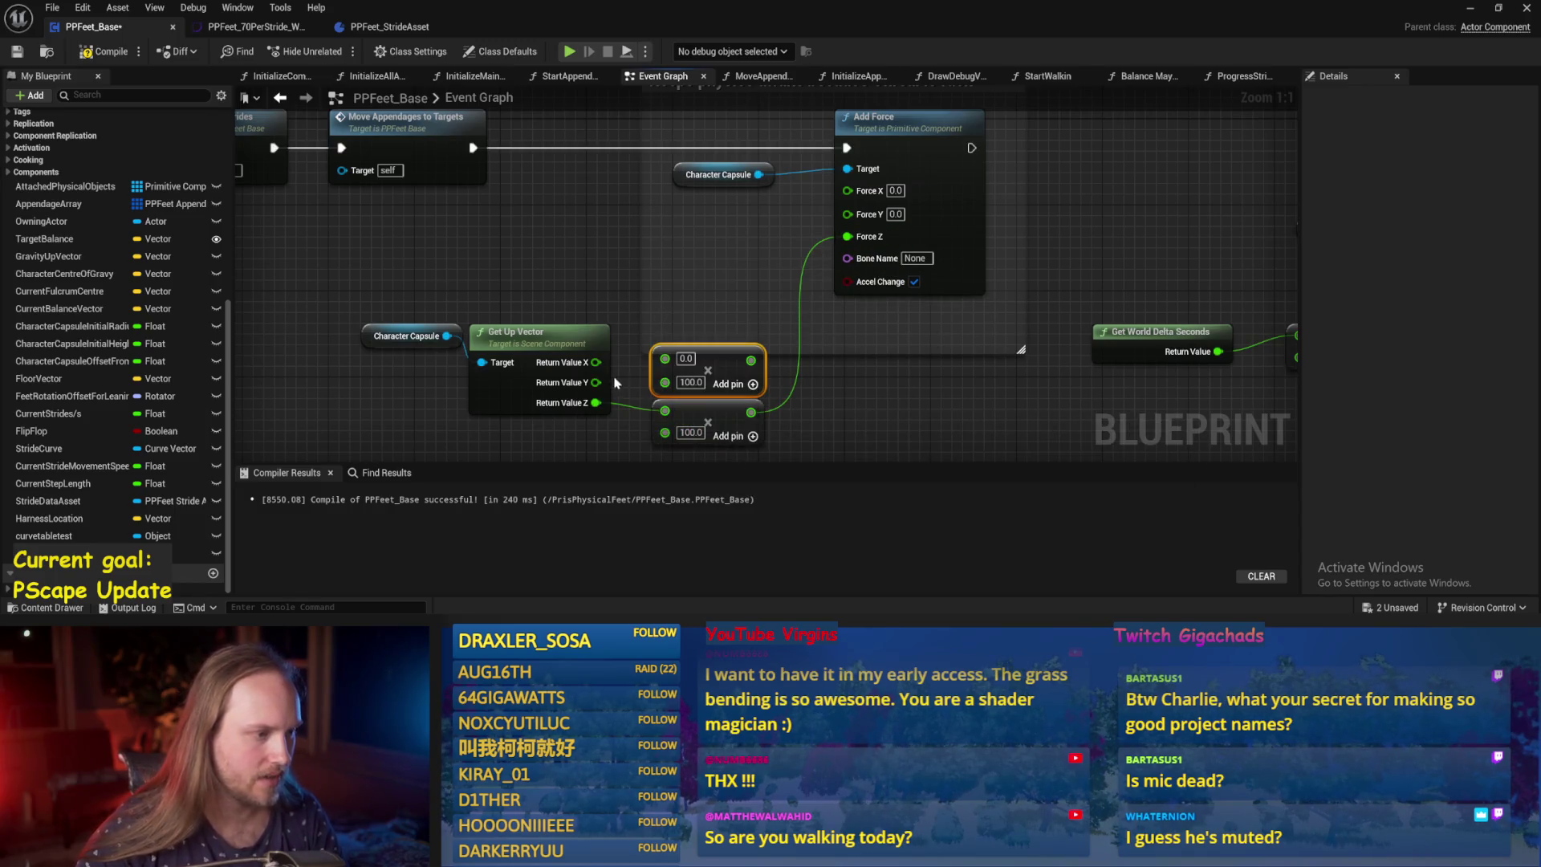
left_click_drag(596, 382, 643, 383)
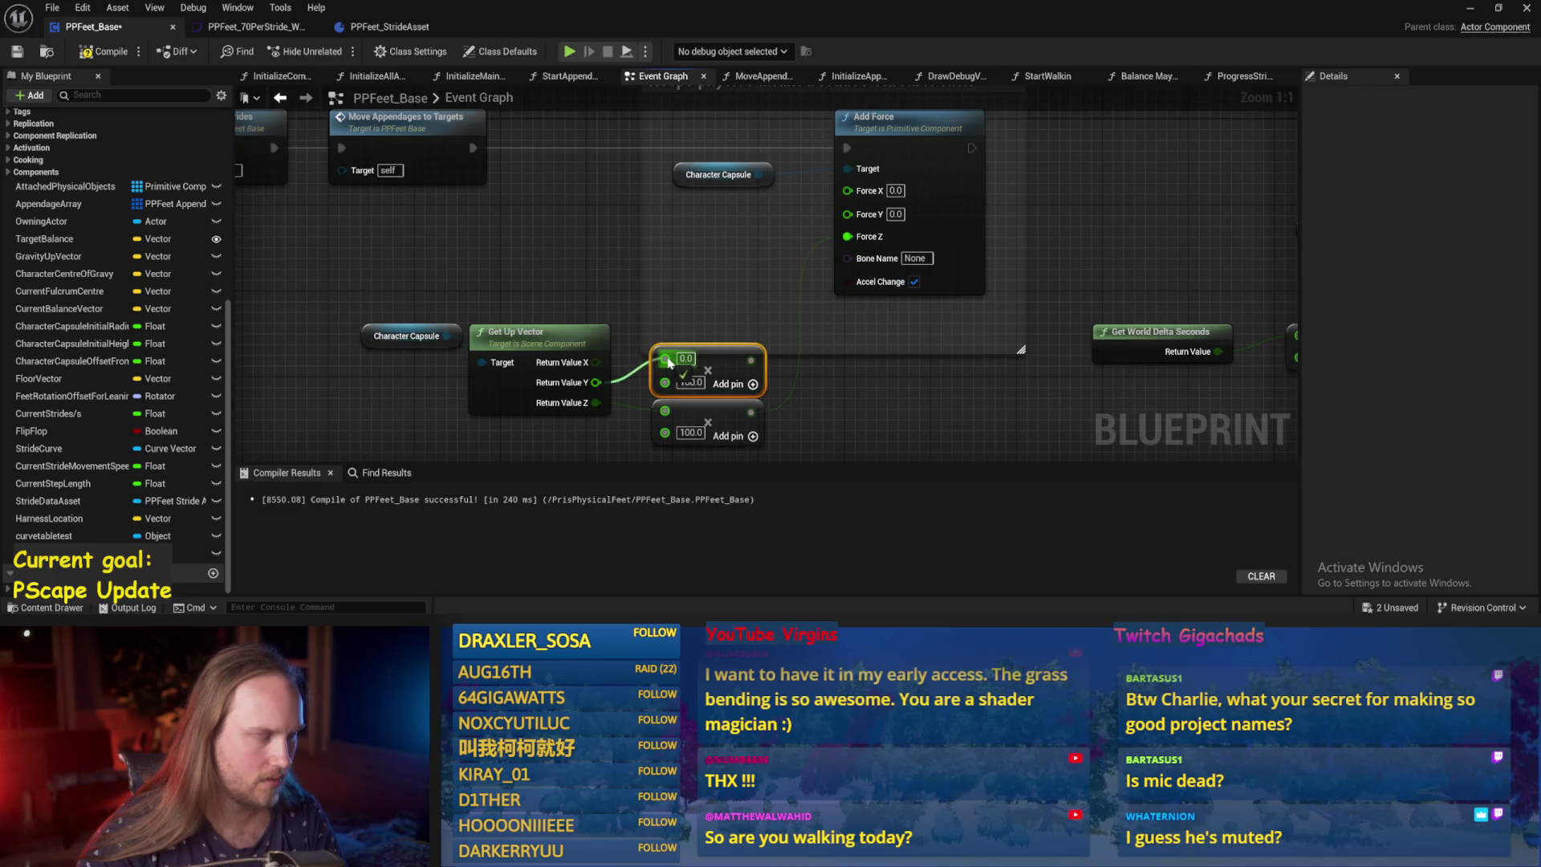
mouse_move(596, 362)
left_mouse_down()
mouse_move(754, 353)
mouse_move(848, 191)
left_mouse_up()
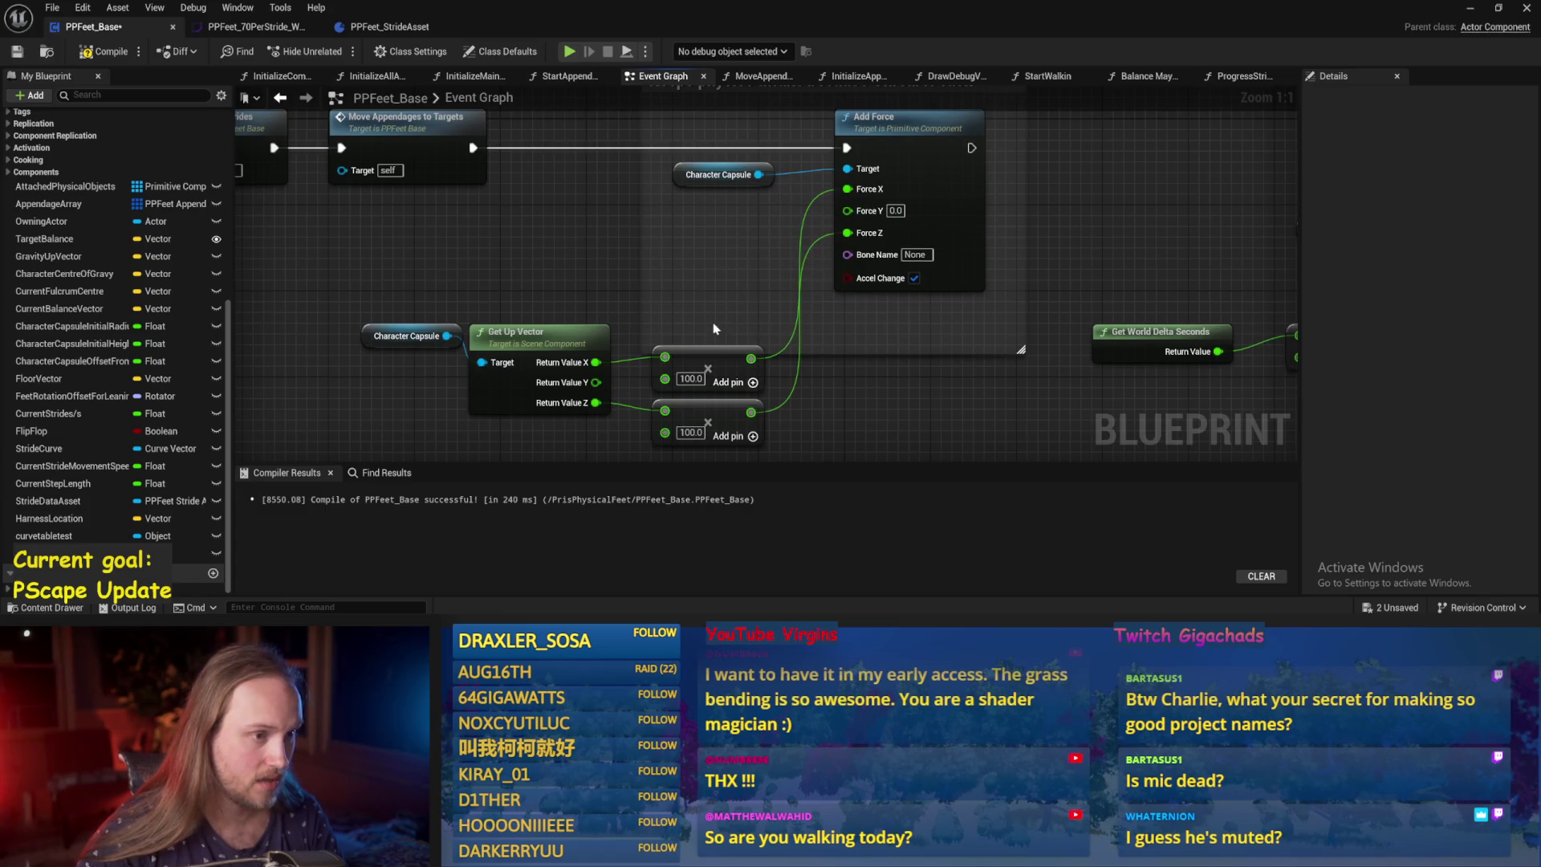
left_click_drag(706, 371, 714, 282)
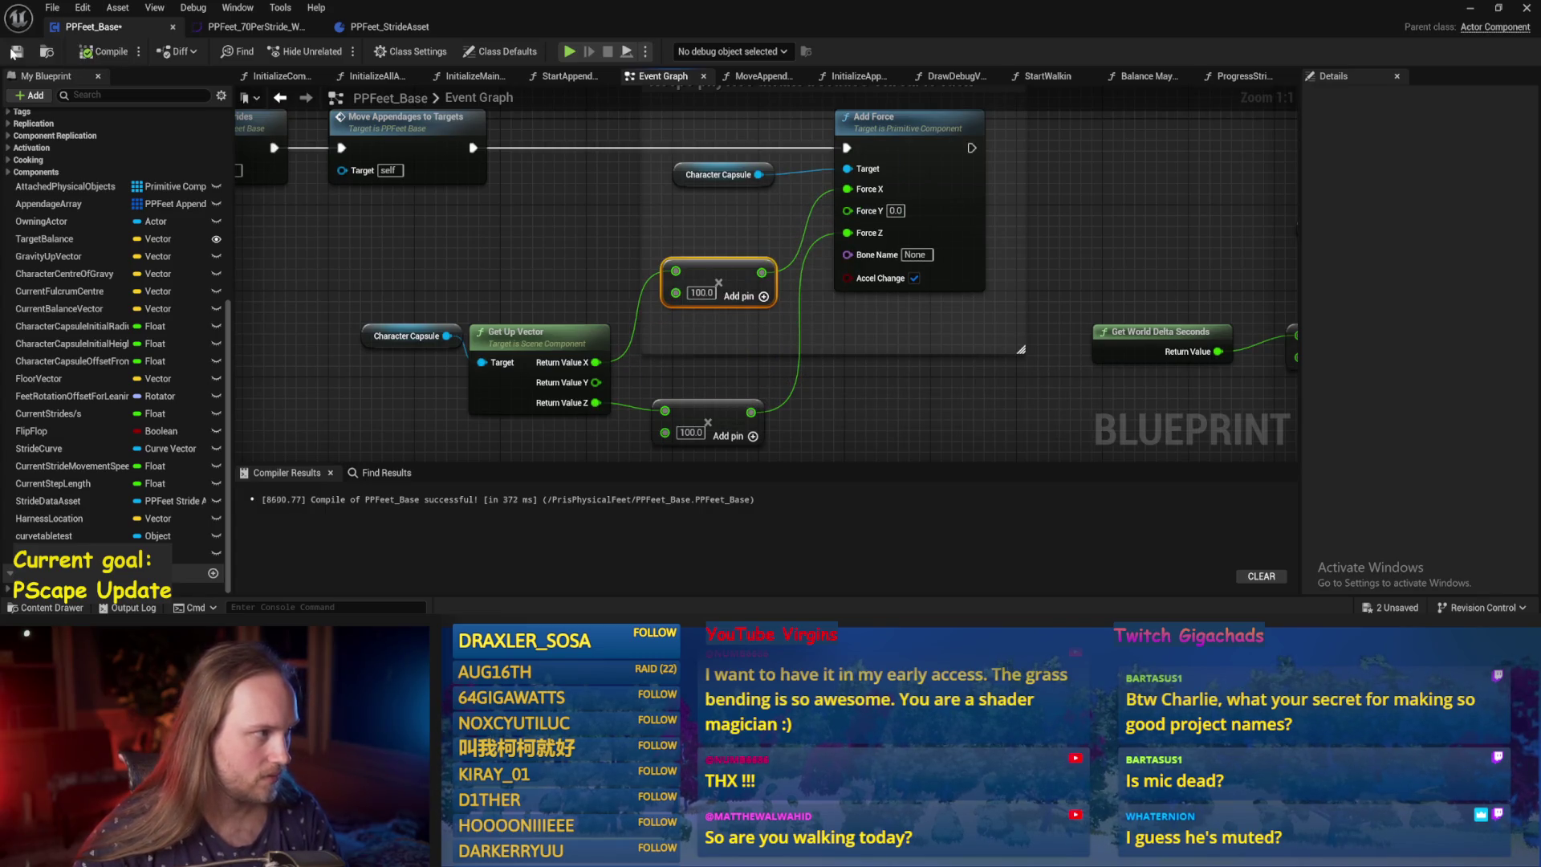
Save the blueprint, stop the play session, and reposition the Character Capsule node.
left_click(15, 52)
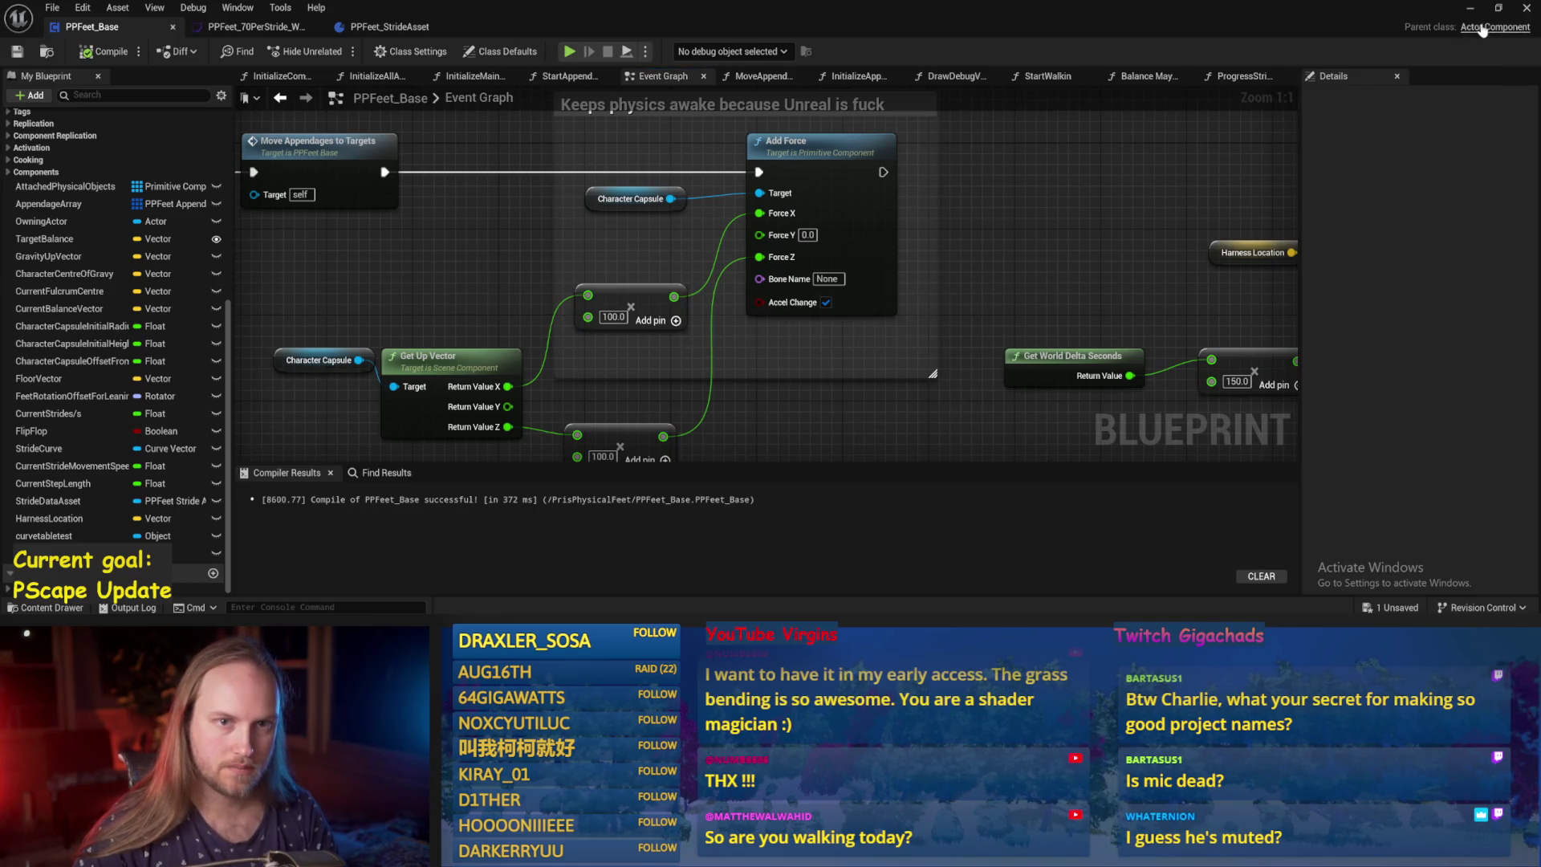
left_click(1476, 8)
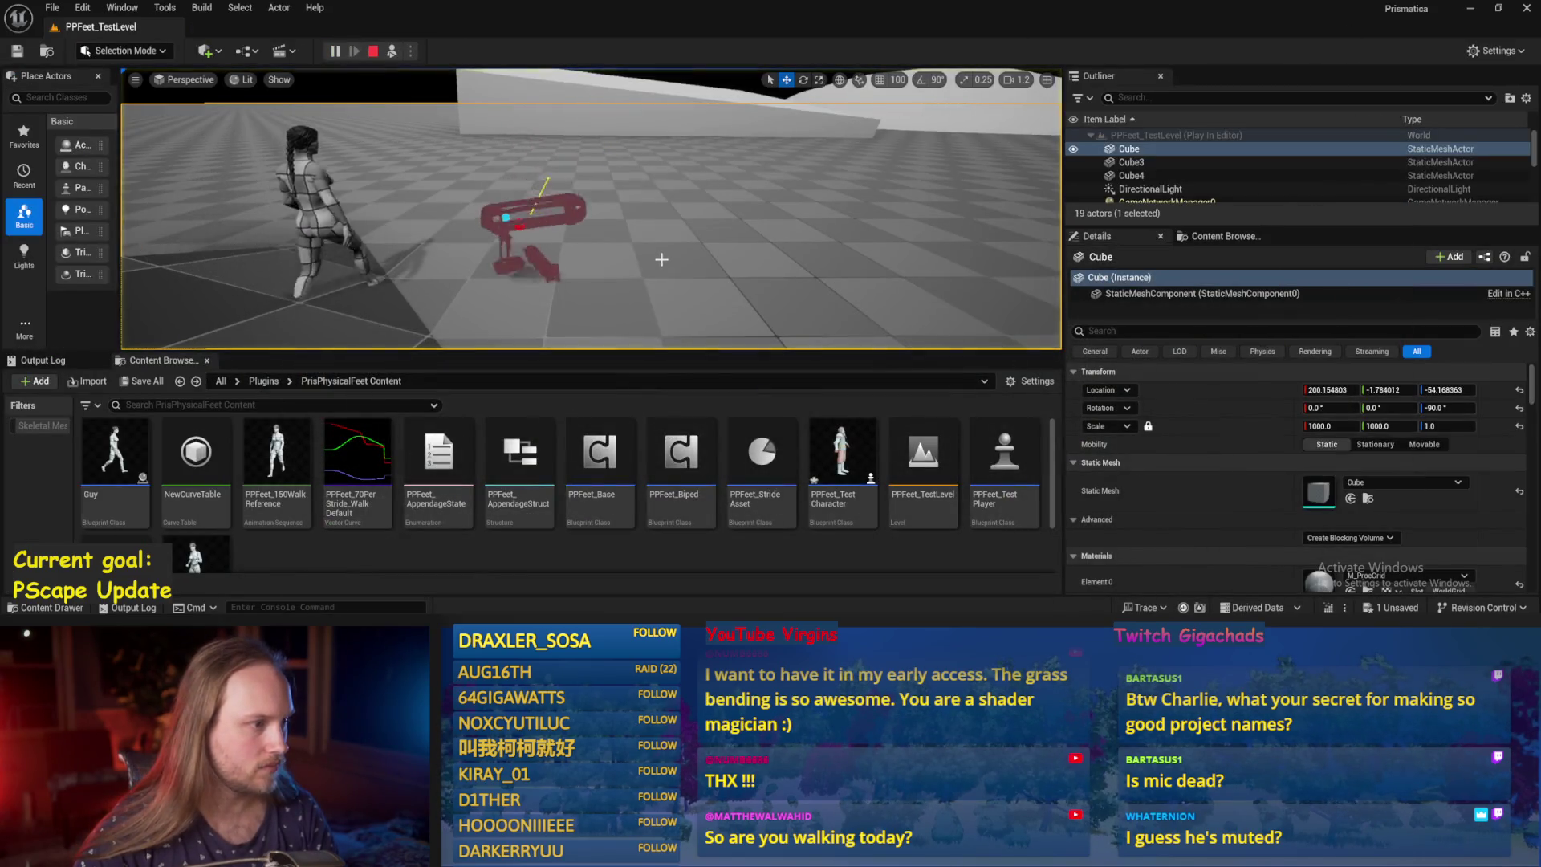
key("Escape")
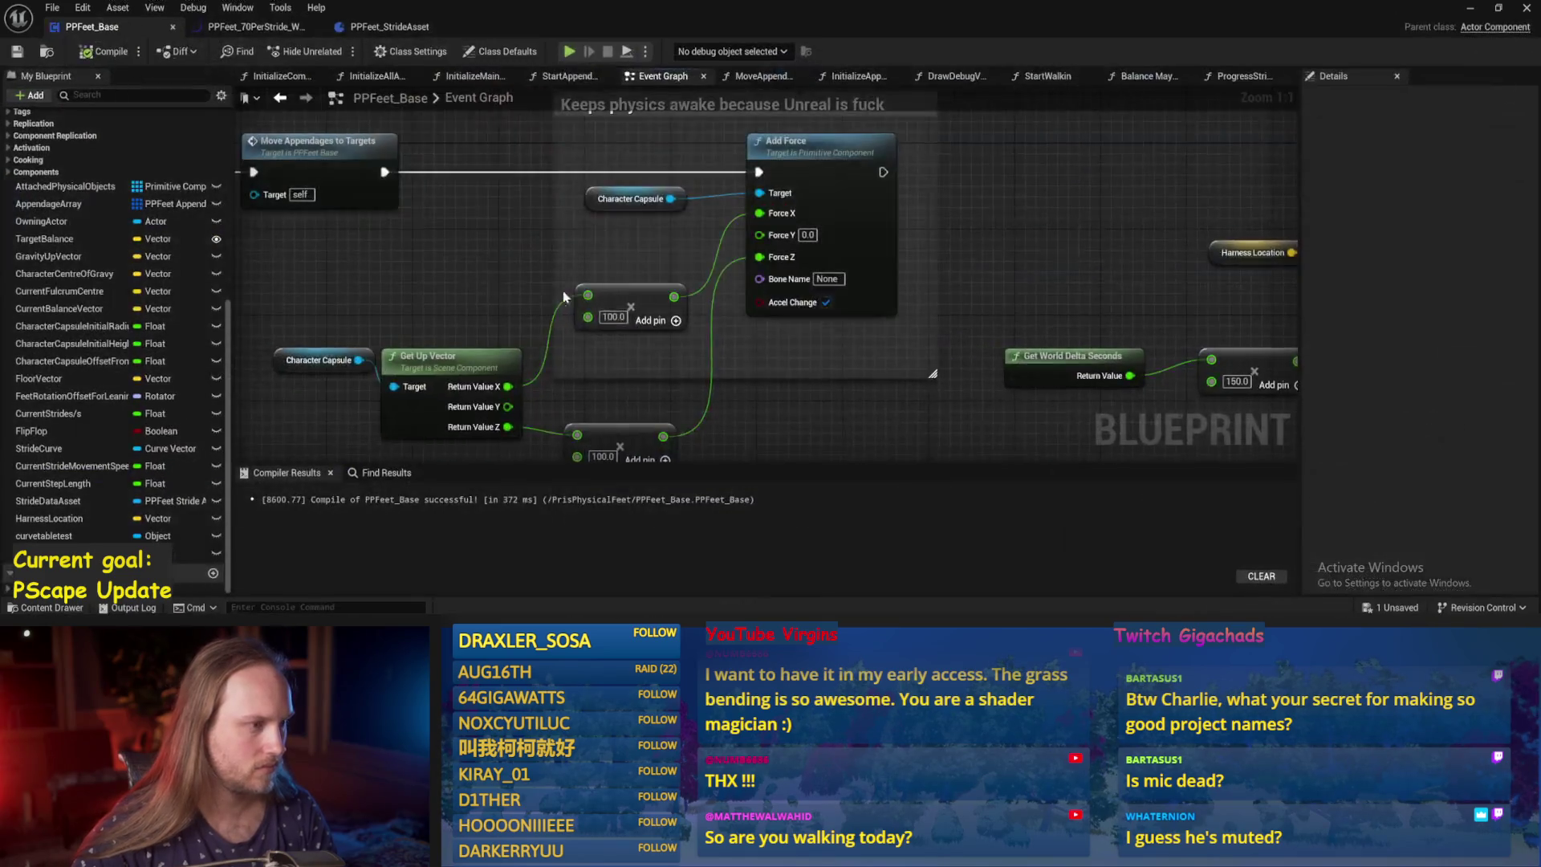
left_click_drag(469, 334, 373, 323)
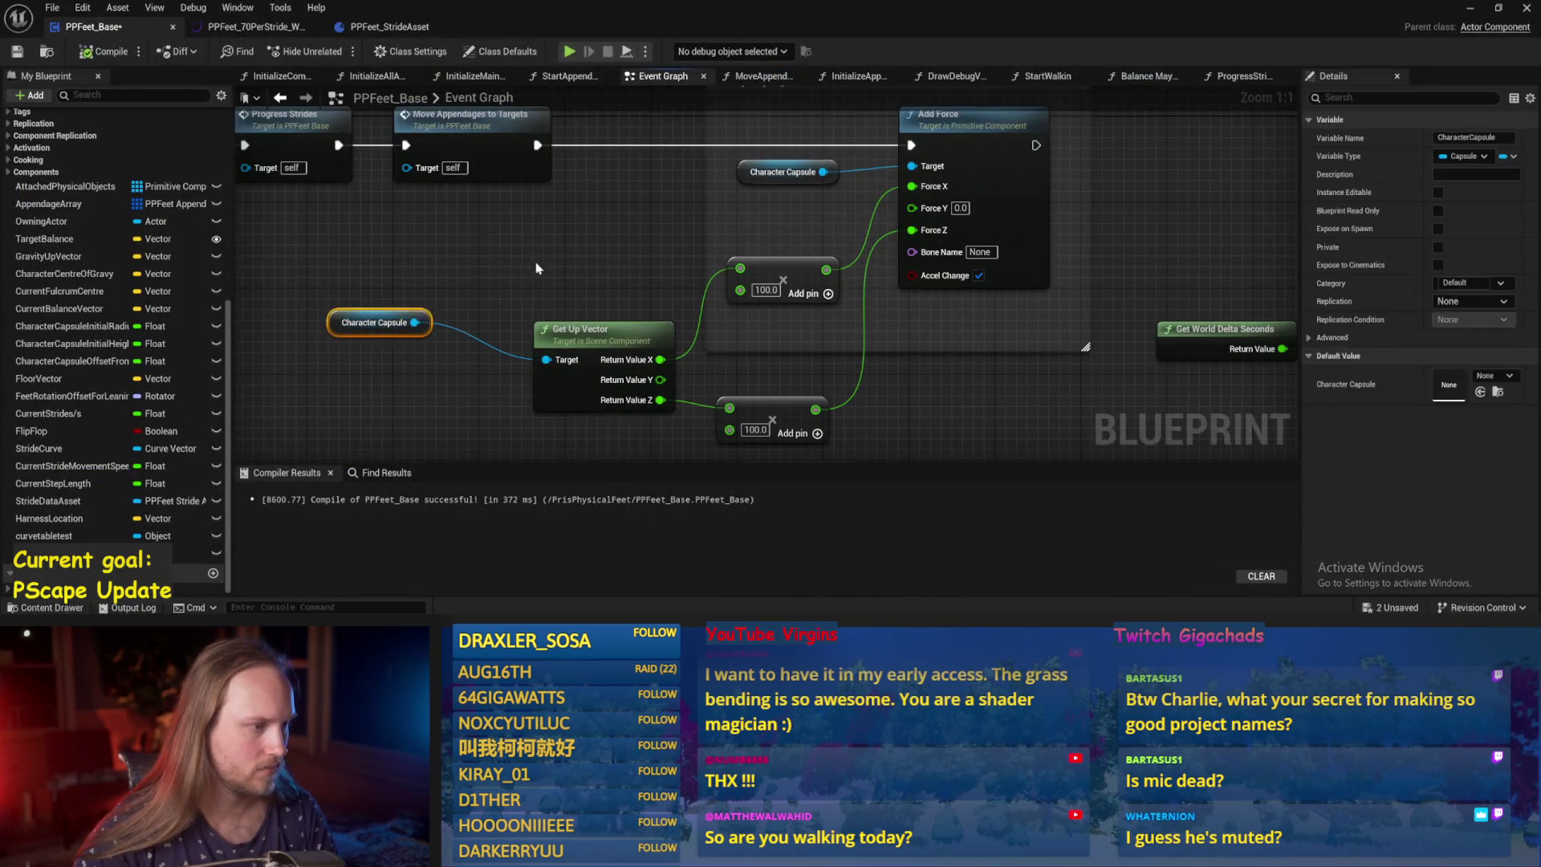
Disconnect the Force X and Z wires, set Force Z to 1.0, and save.
left_click(93, 49)
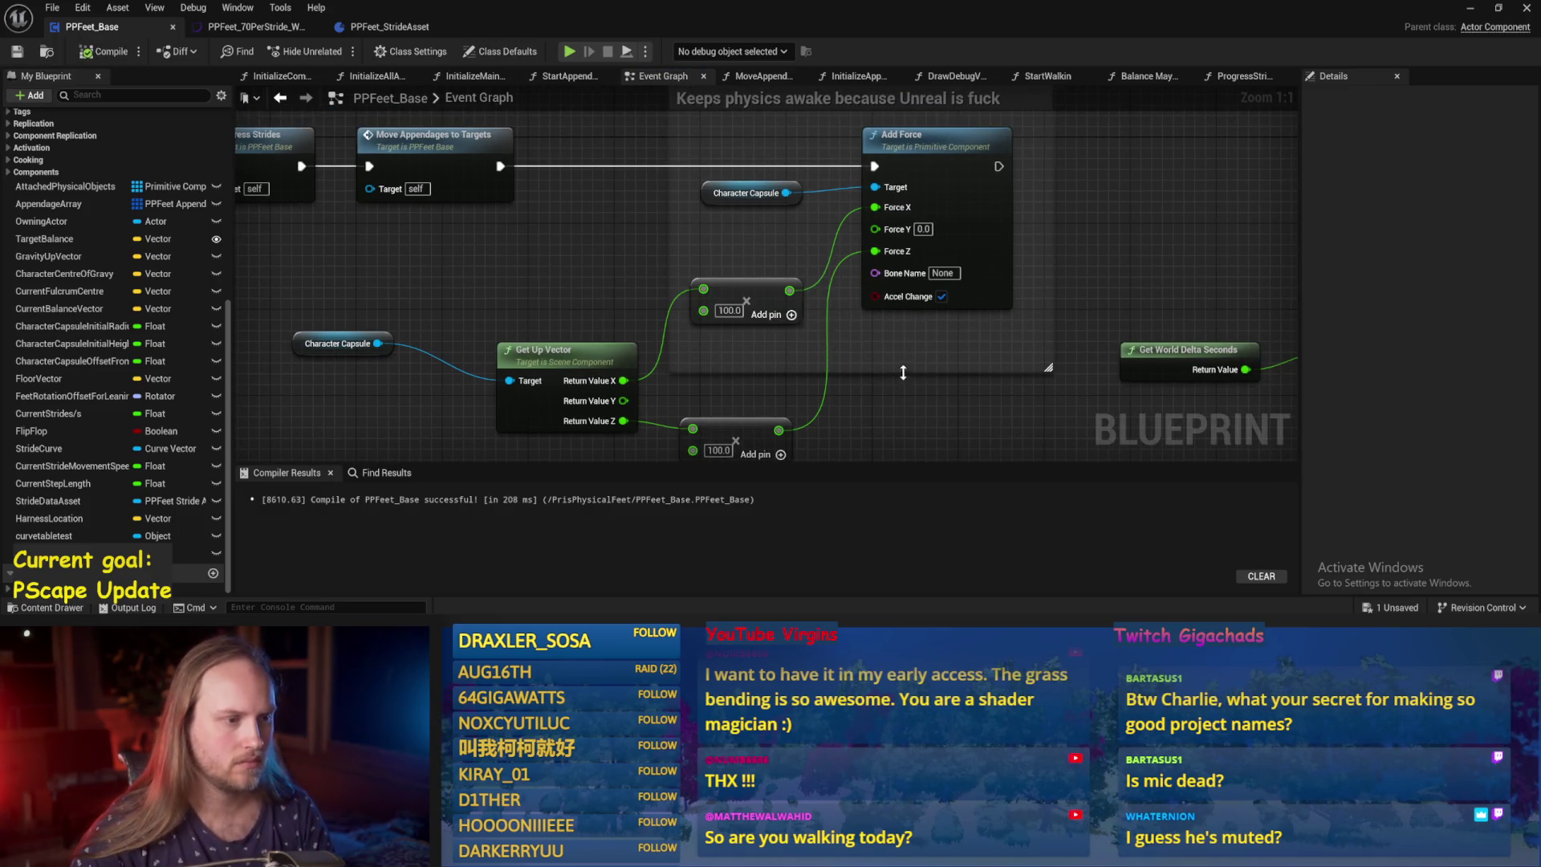
left_click(875, 251, "alt")
left_click(875, 207, "alt")
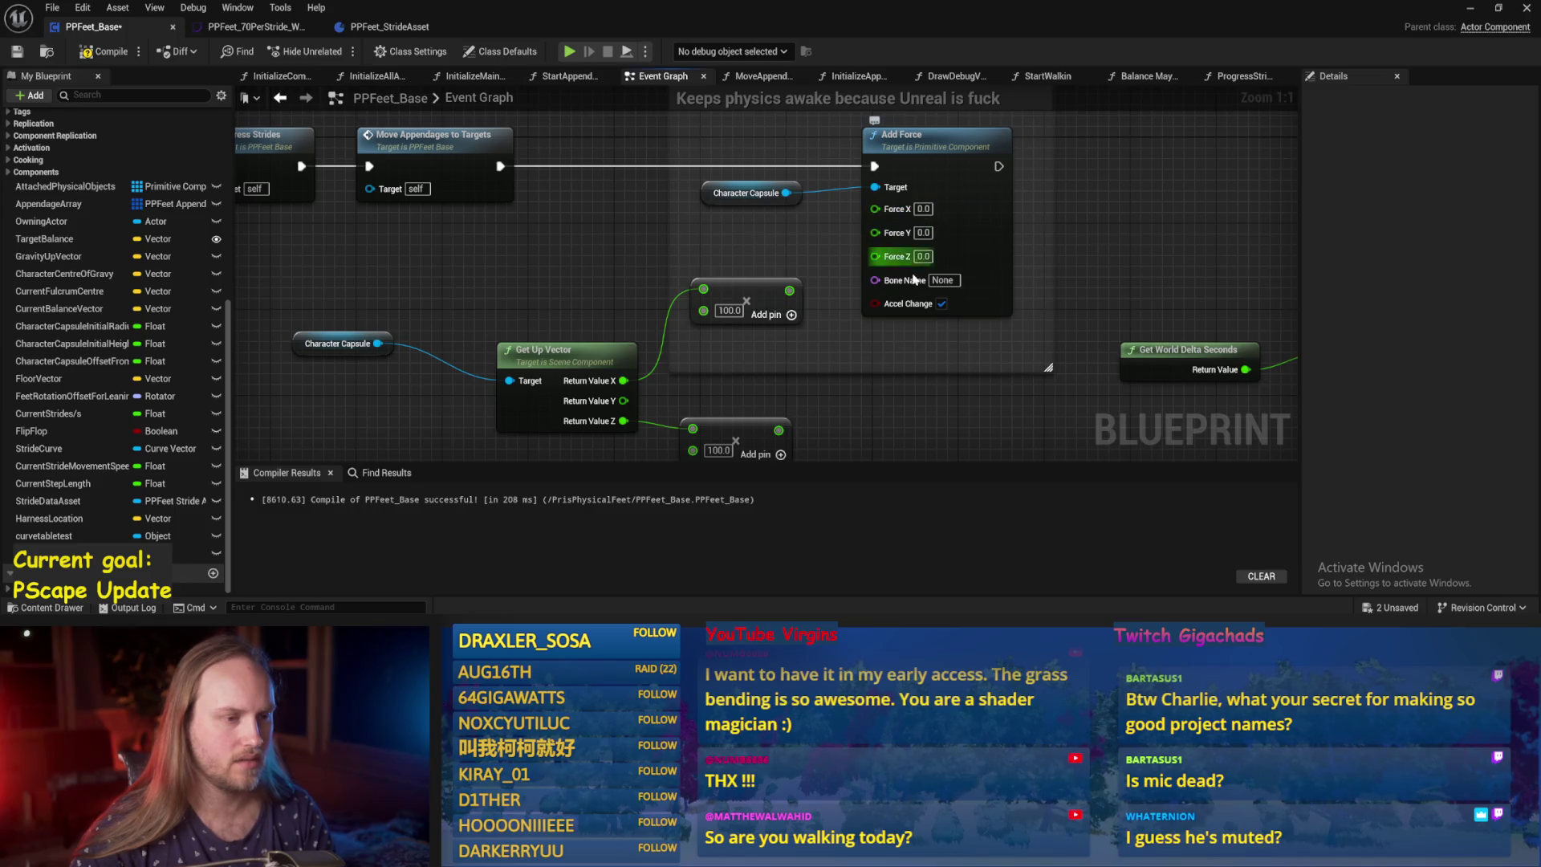
type("1")
key("Return")
key("ctrl+s")
Add Add Torque in Degrees after Add Force and split its Torque into X, Y, Z.
left_click_drag(823, 202, 978, 191)
type("torw")
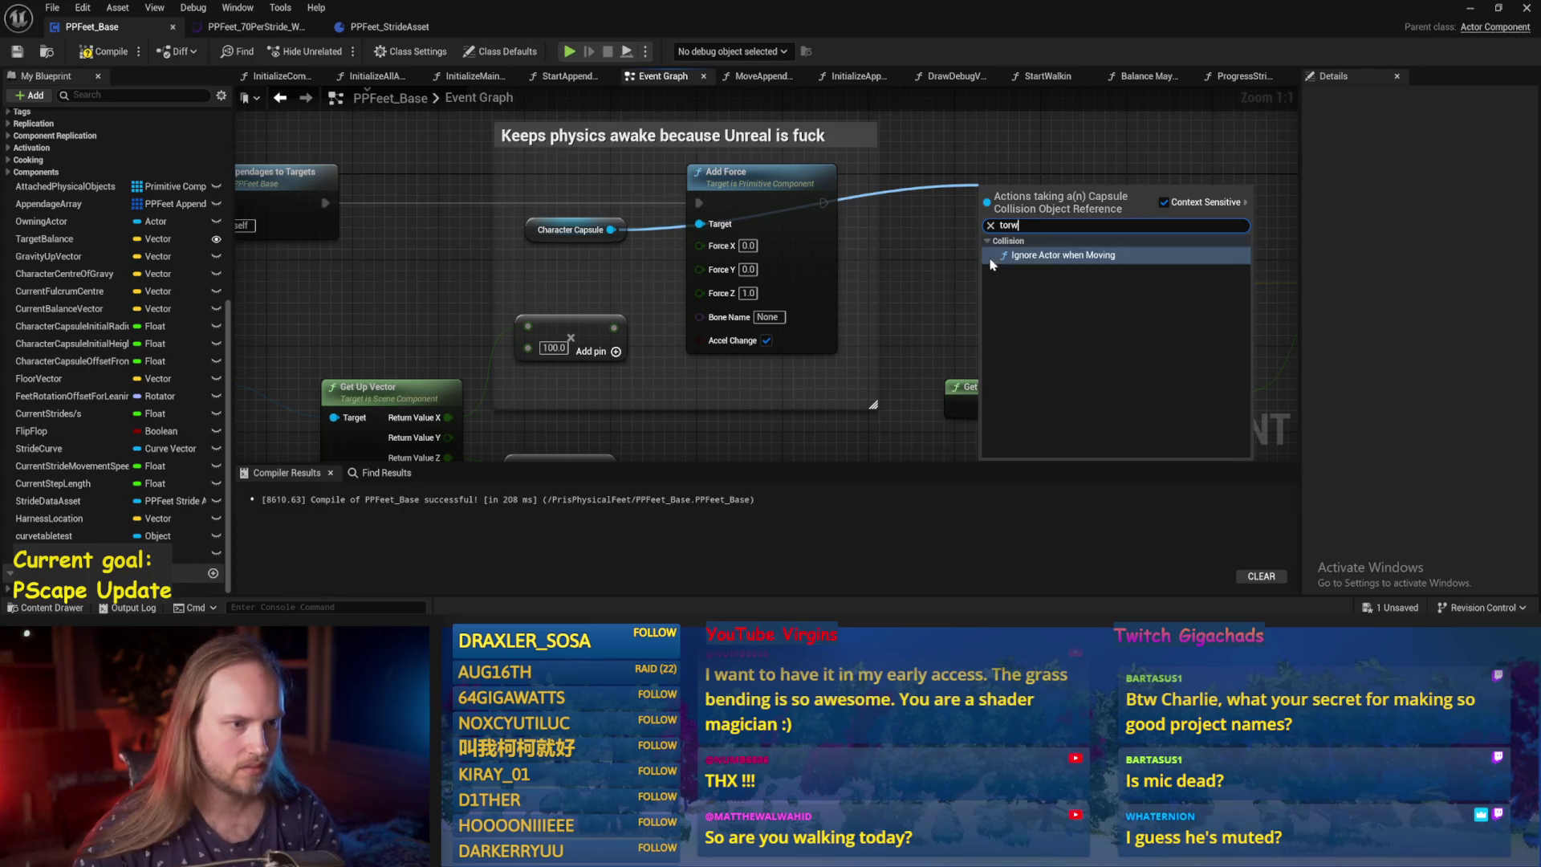
key("BackSpace")
type("q")
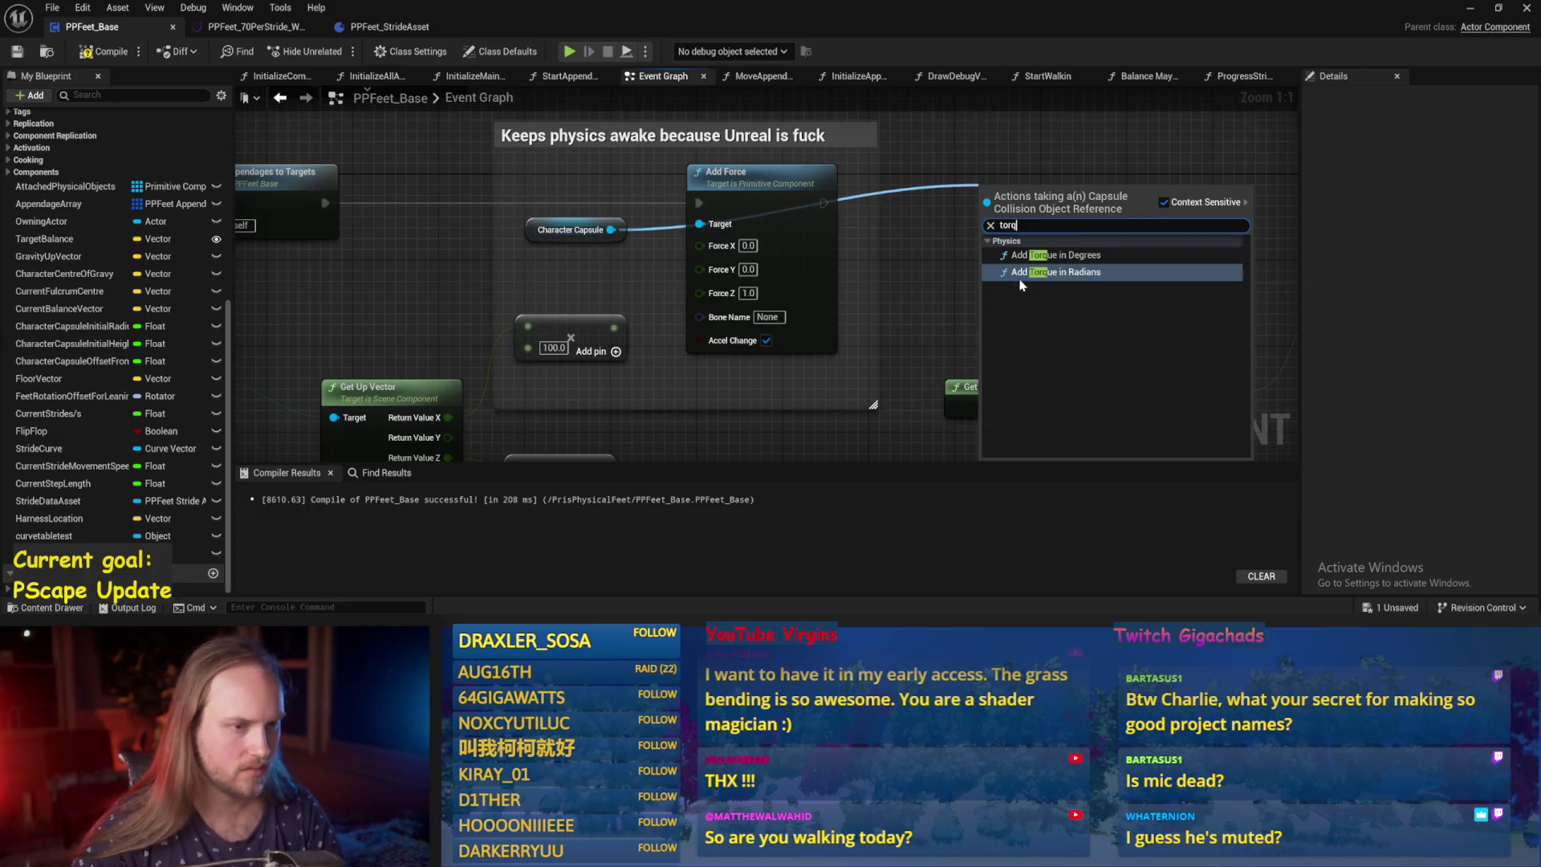
left_click(1055, 256)
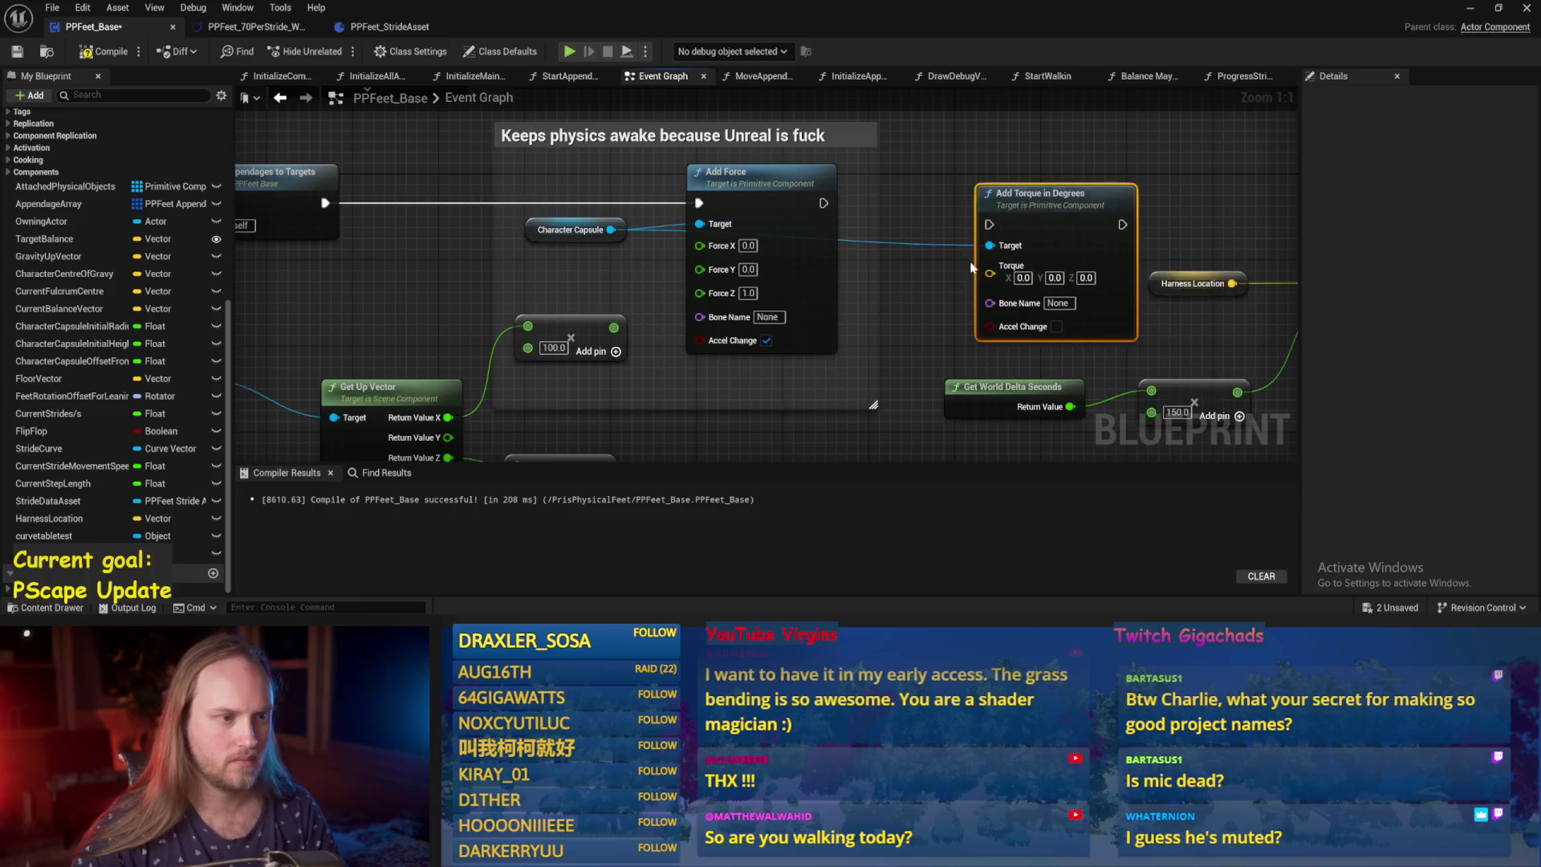
left_click_drag(823, 203, 989, 226)
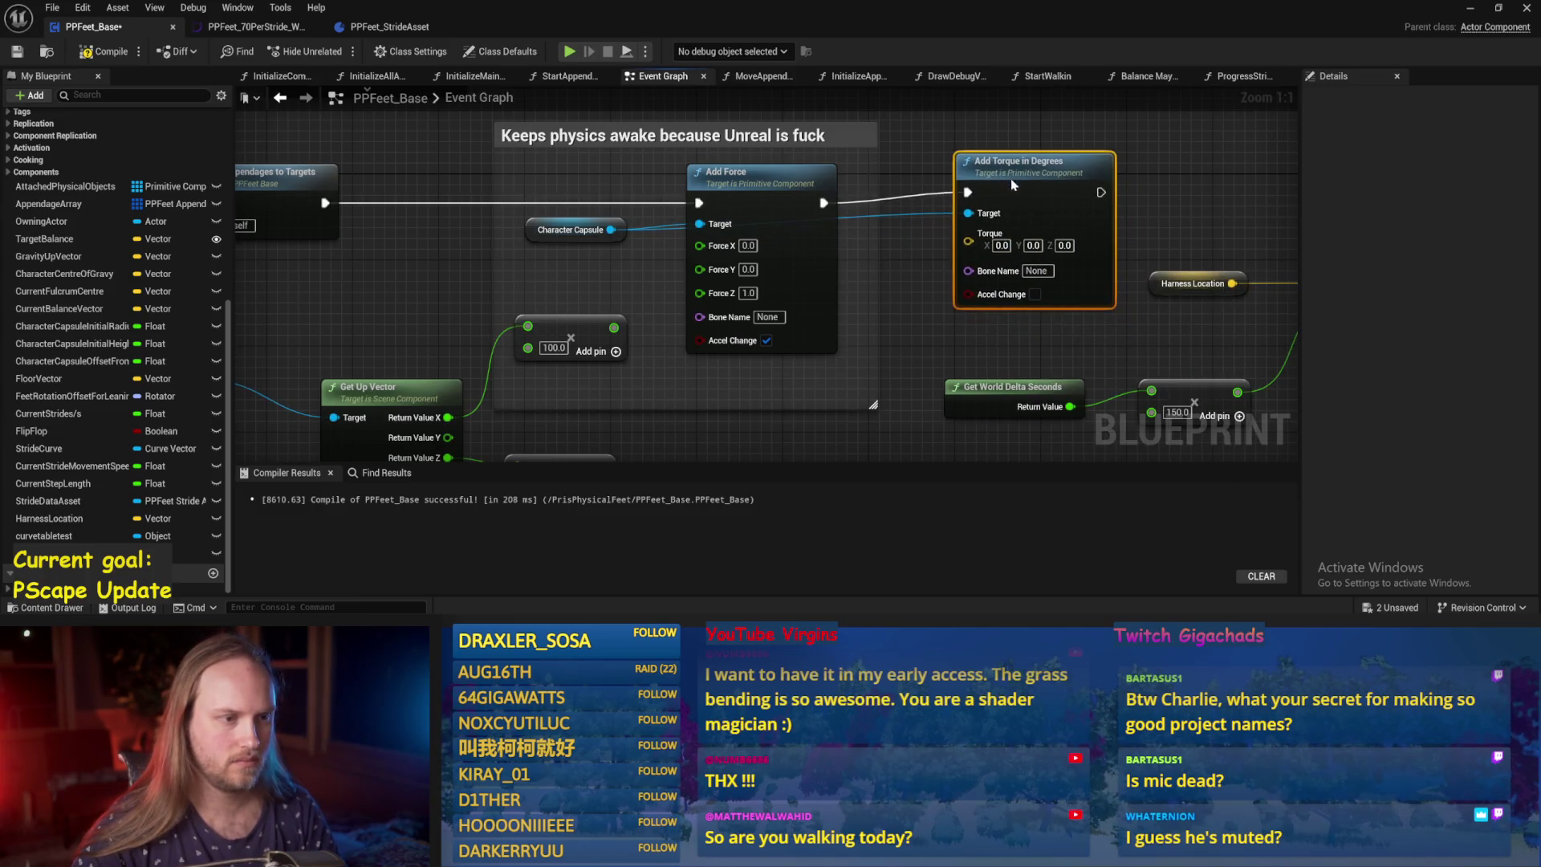
right_click(966, 251)
left_click(1003, 309)
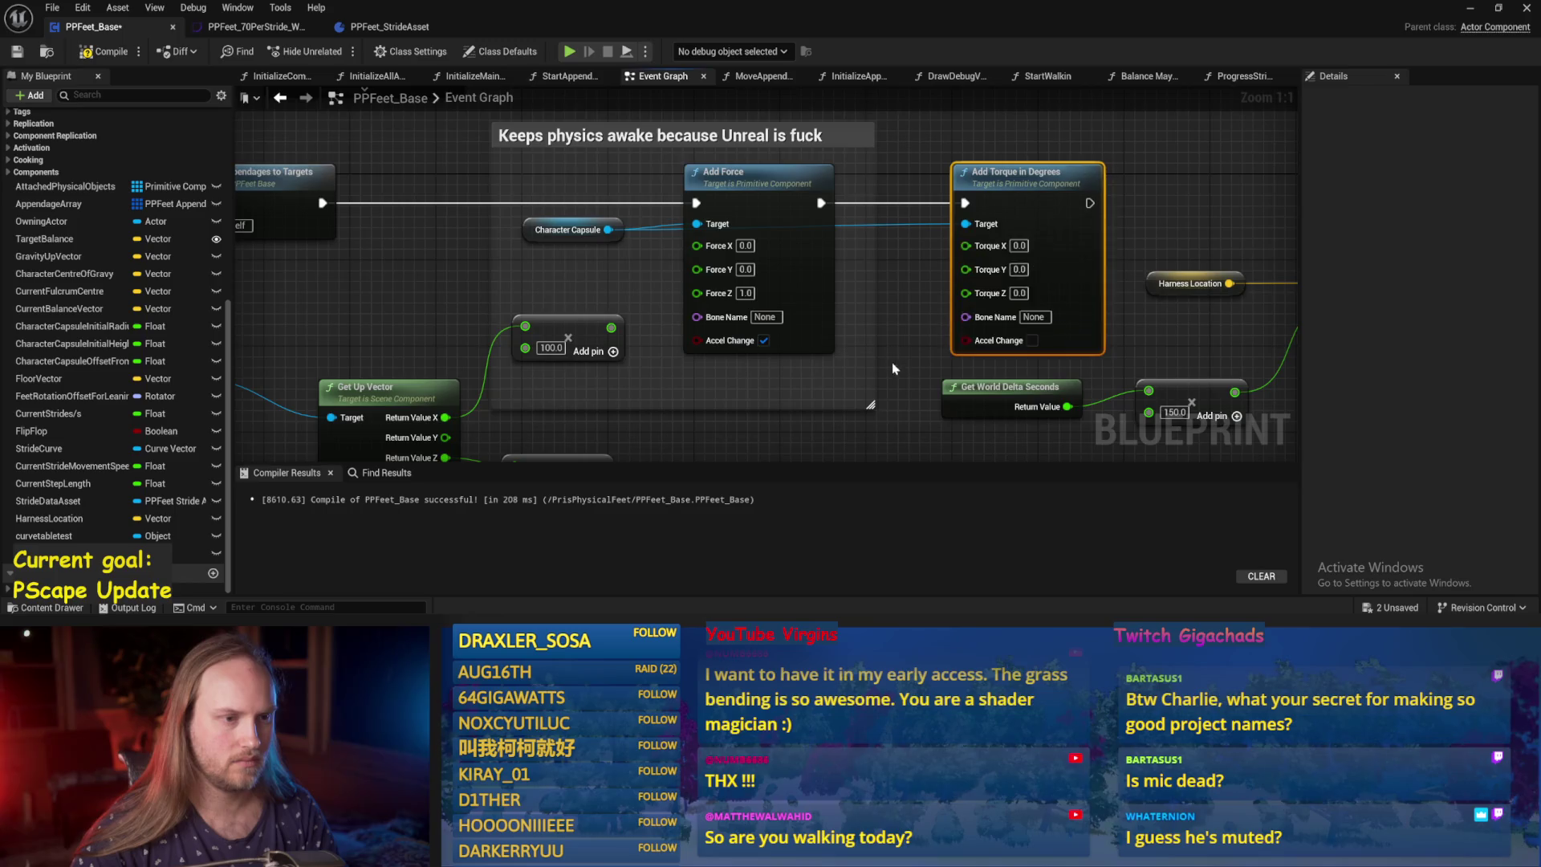
Wire the ×100 up-vector multipliers into the Torque inputs, compile, and save.
left_click_drag(893, 362, 903, 260)
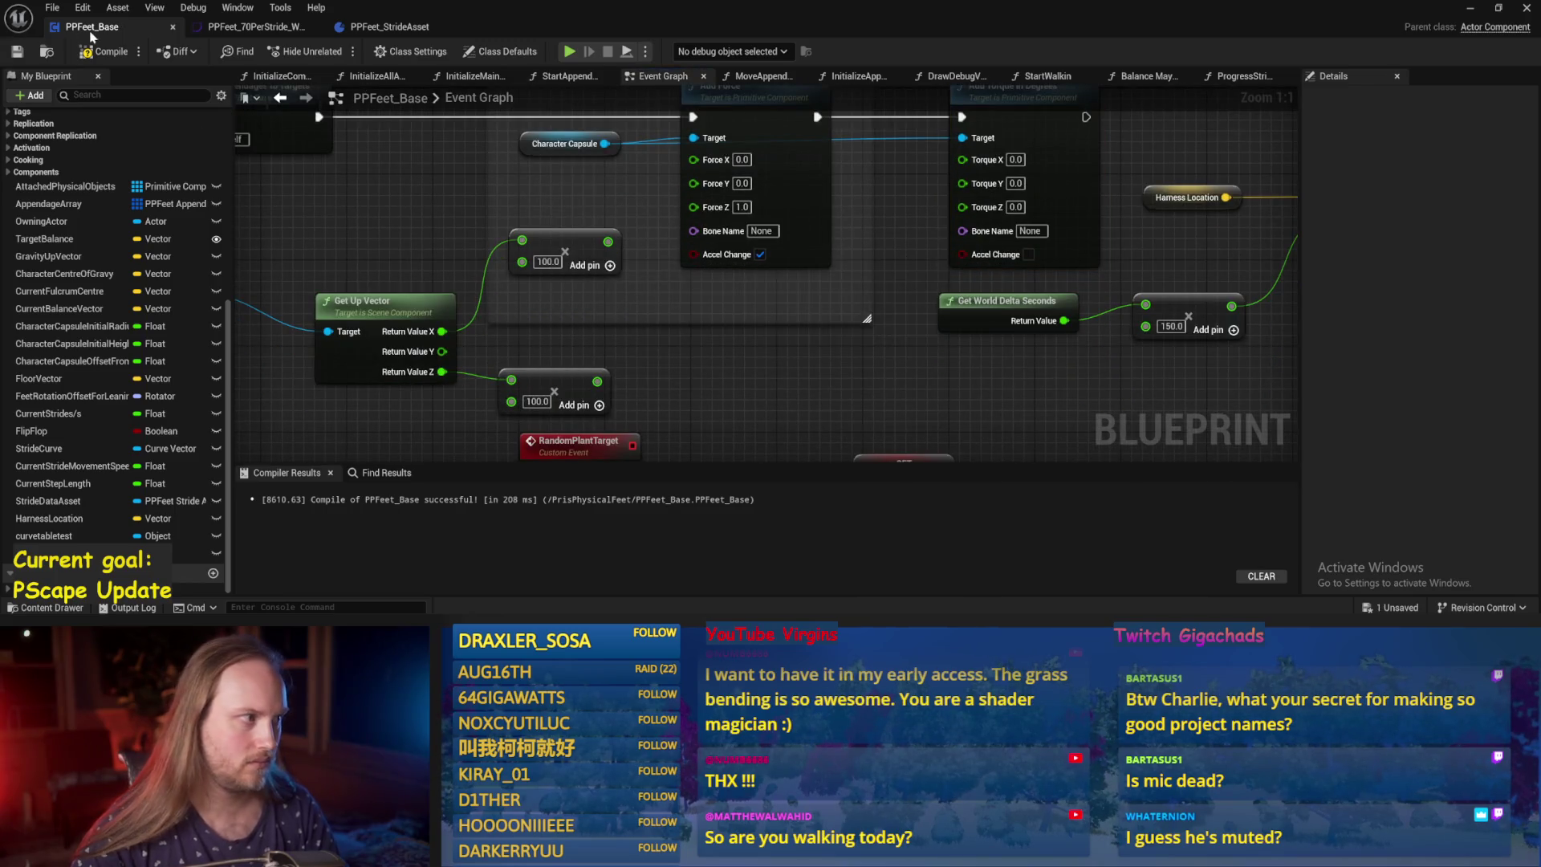
left_click(104, 51)
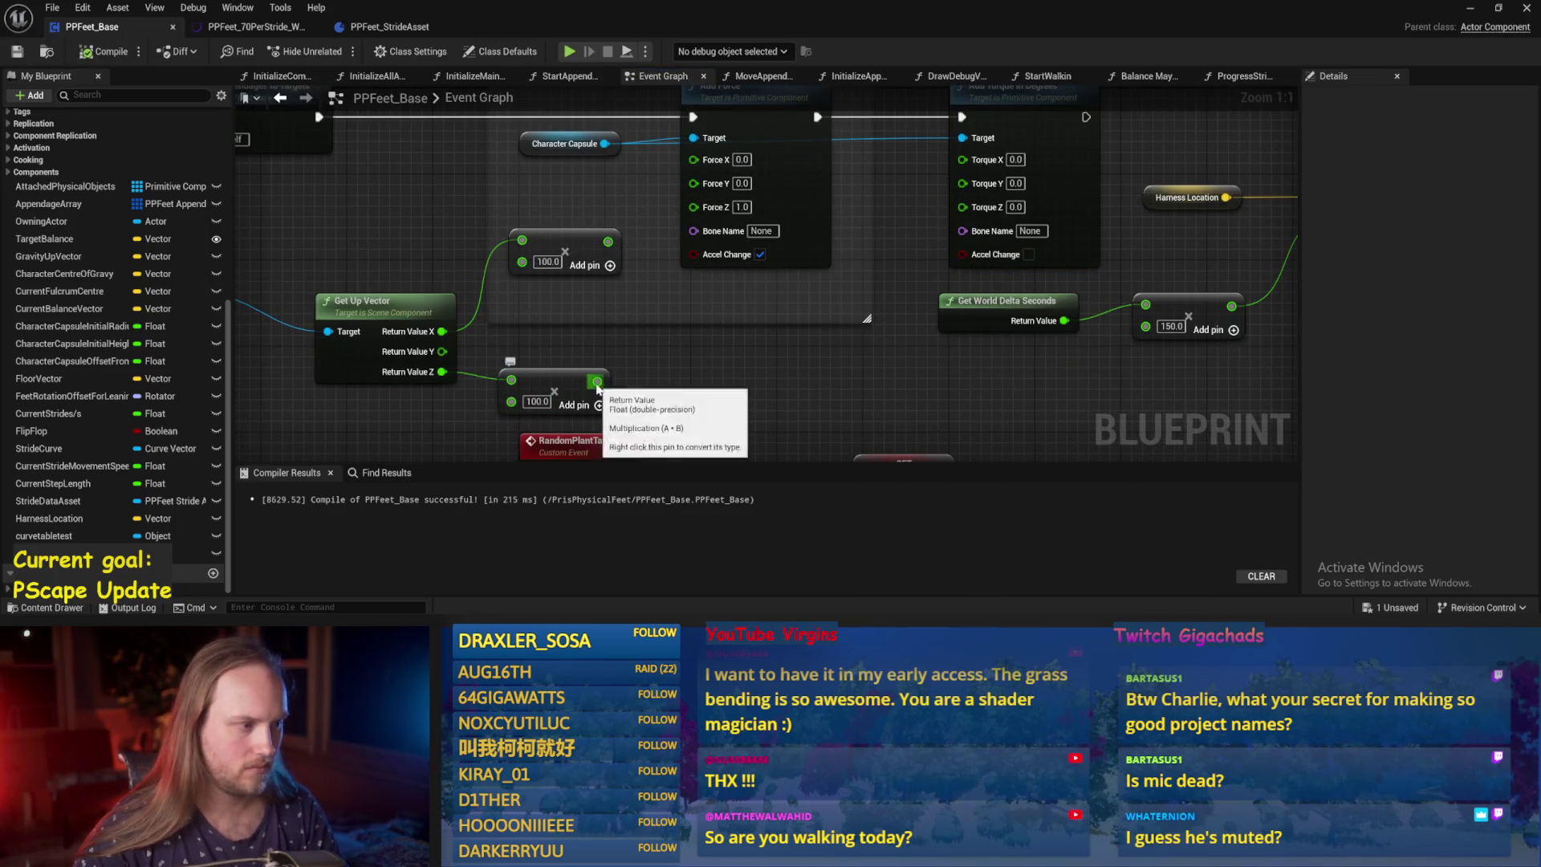
mouse_move(597, 381)
left_mouse_down()
mouse_move(971, 232)
mouse_move(962, 207)
left_mouse_up()
left_click_drag(607, 240, 962, 158)
key("ctrl+s")
Playtest the level, trial-rotate PPFeet_TestPlayer and undo it, then return to PPFeet_Base.
key("alt+Tab")
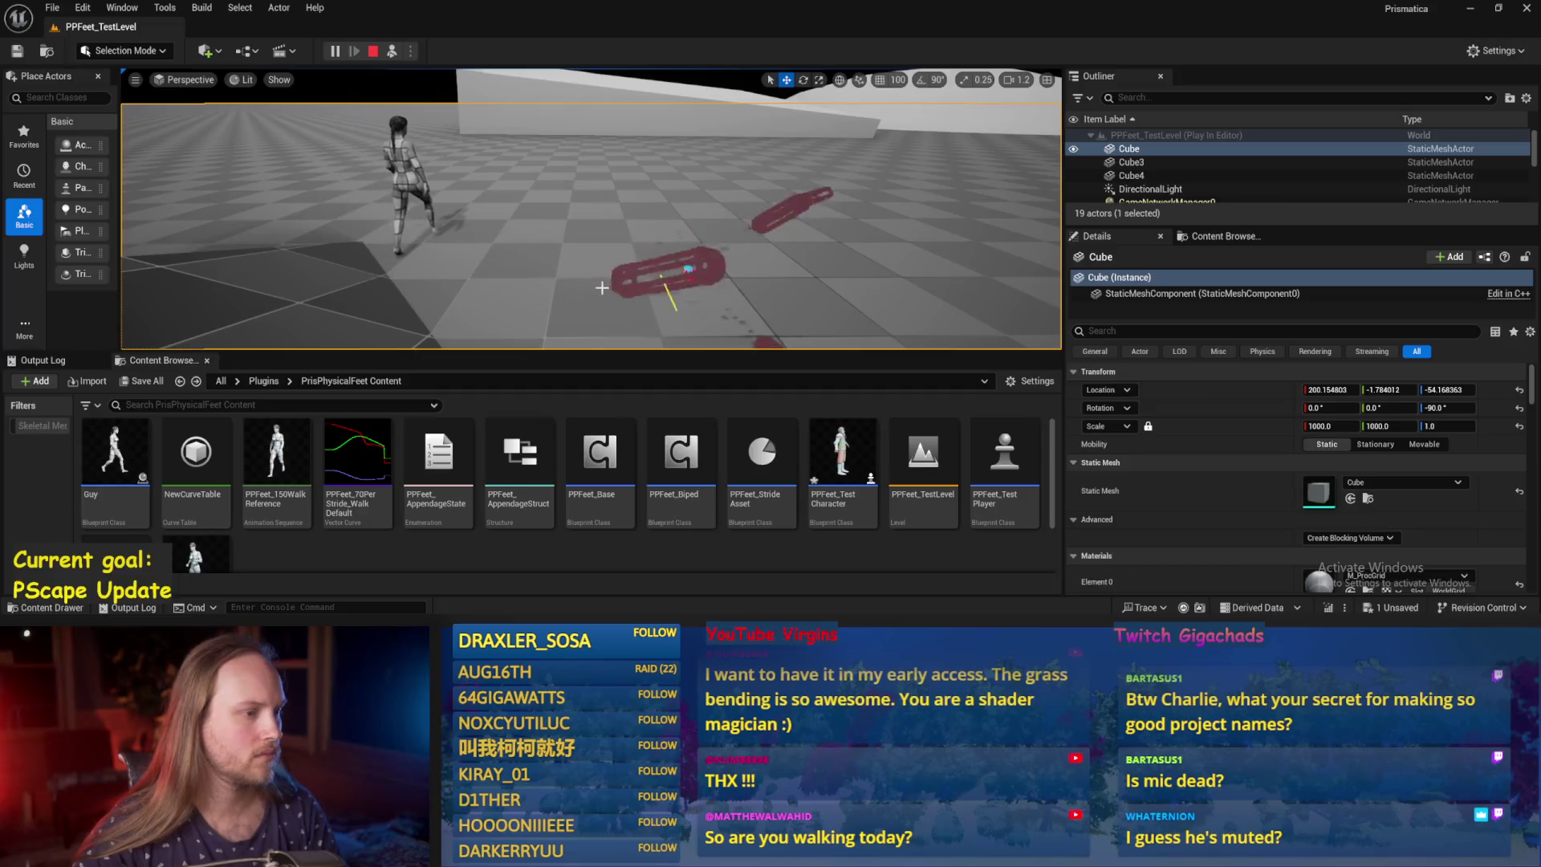
mouse_move(613, 634)
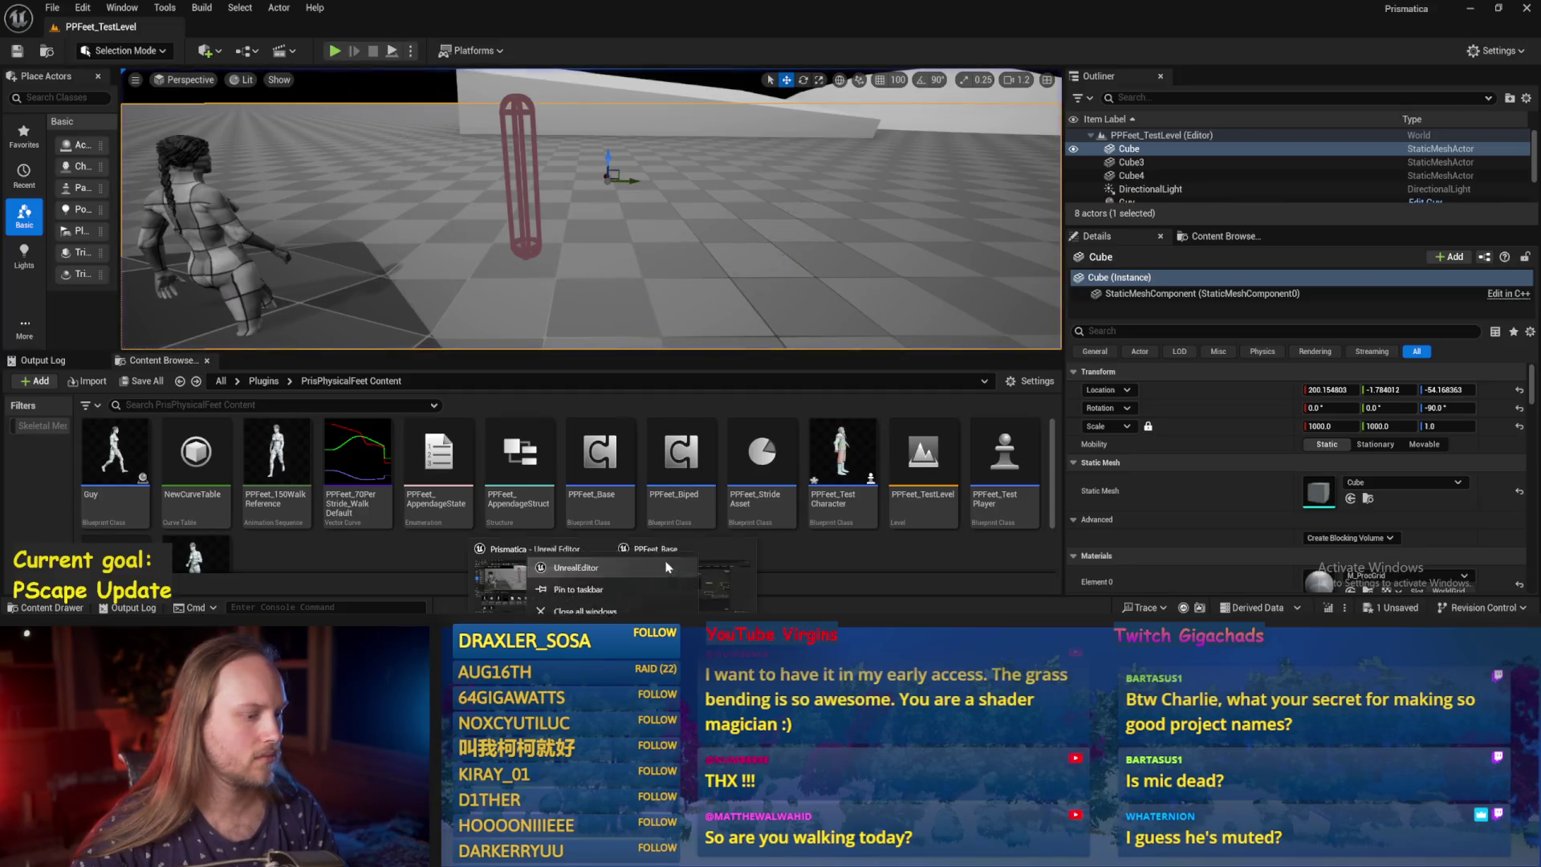
left_click(524, 177)
key("e")
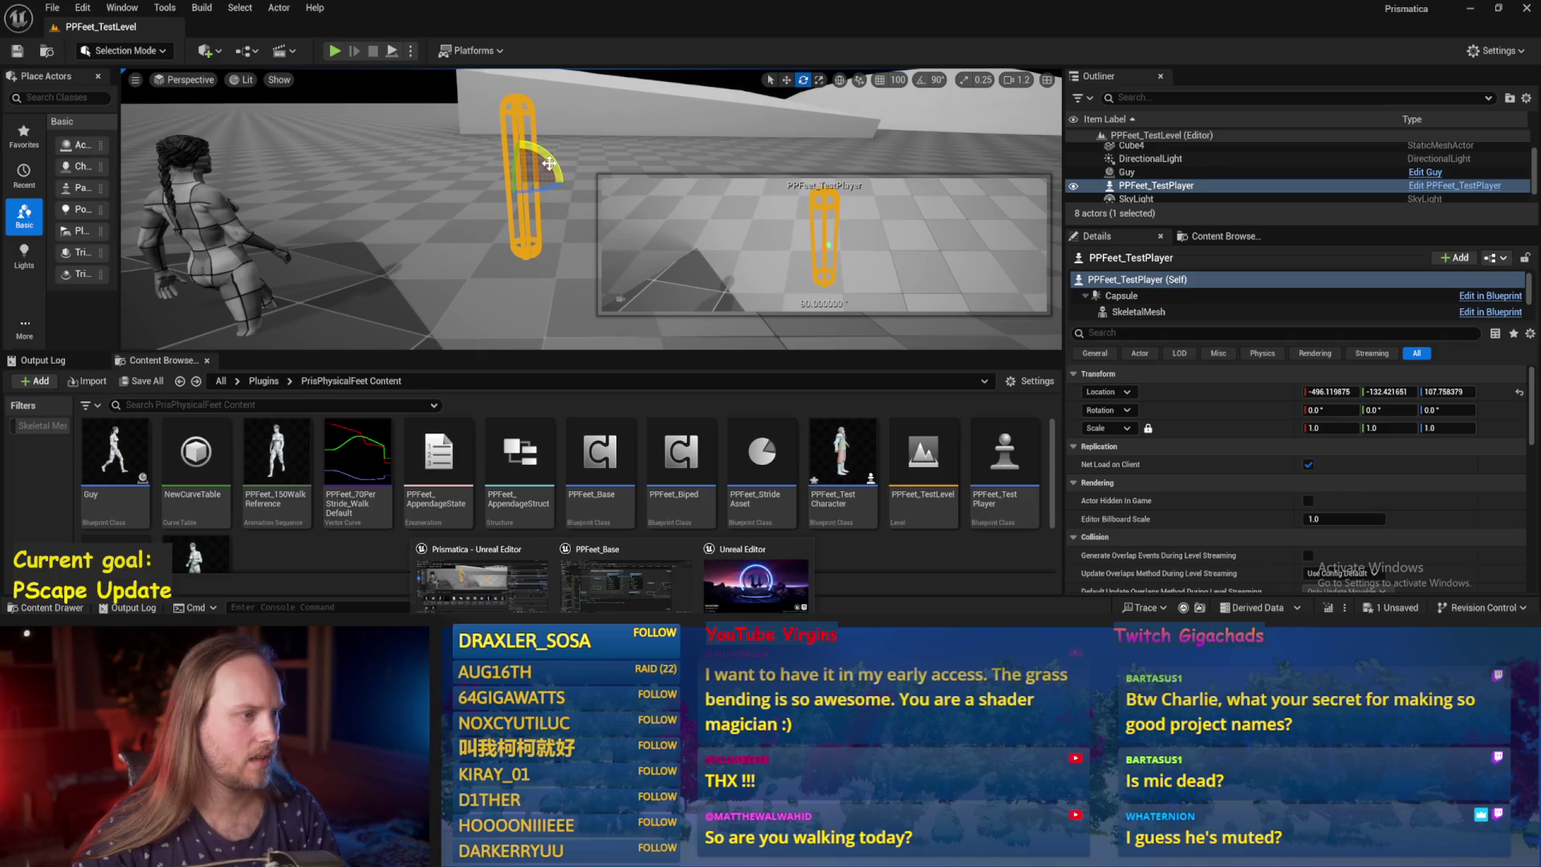
left_click_drag(562, 178, 610, 193)
key("ctrl+z")
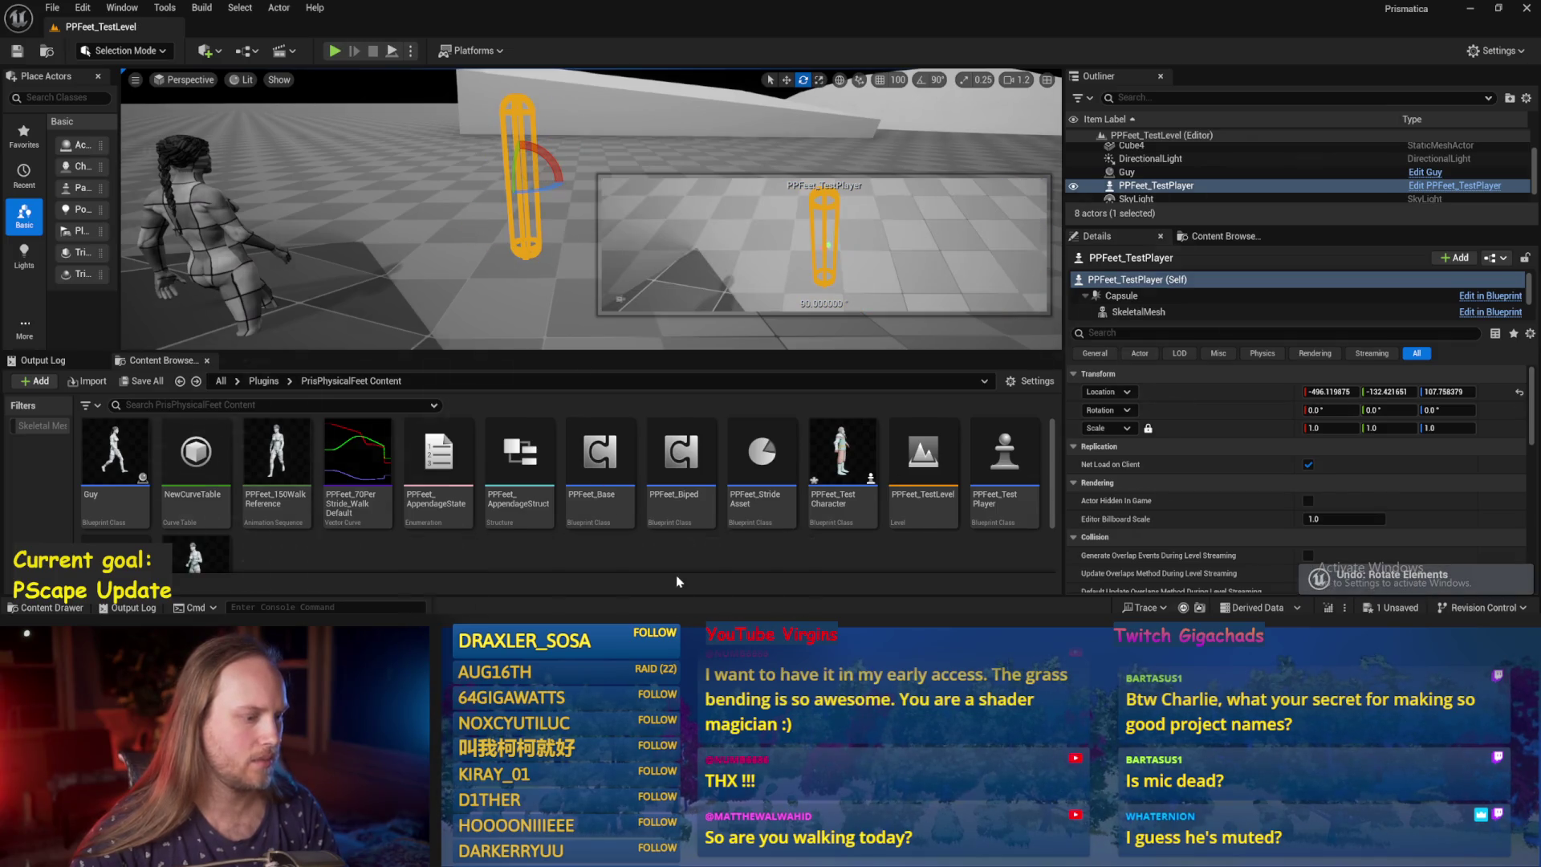
left_click(676, 575)
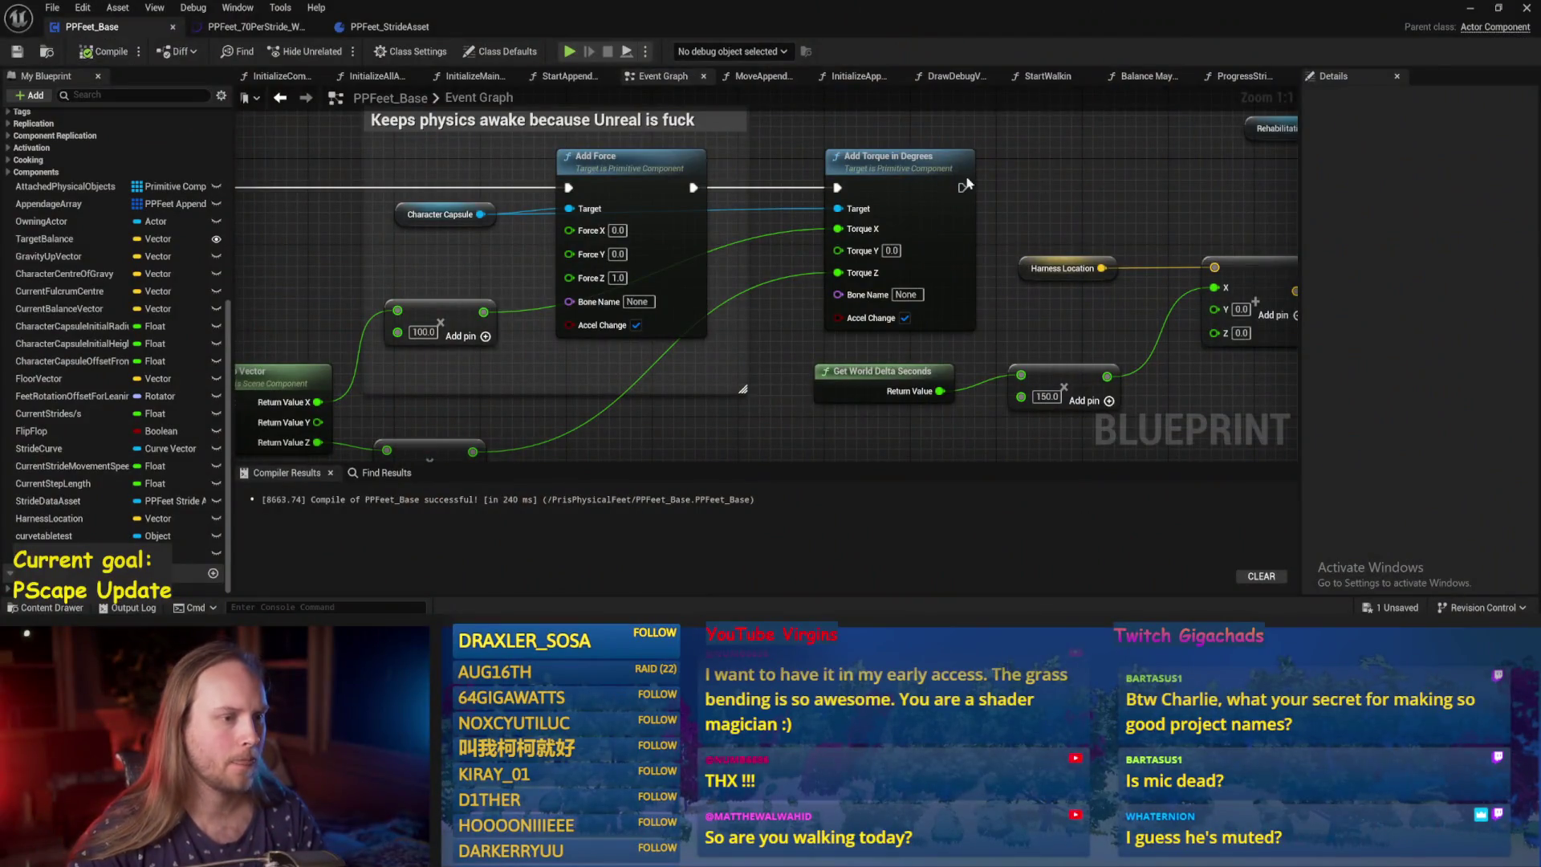
Add a Get World Rotation node from Character Capsule, split into Roll, Pitch and Yaw.
left_click_drag(967, 183, 1065, 103)
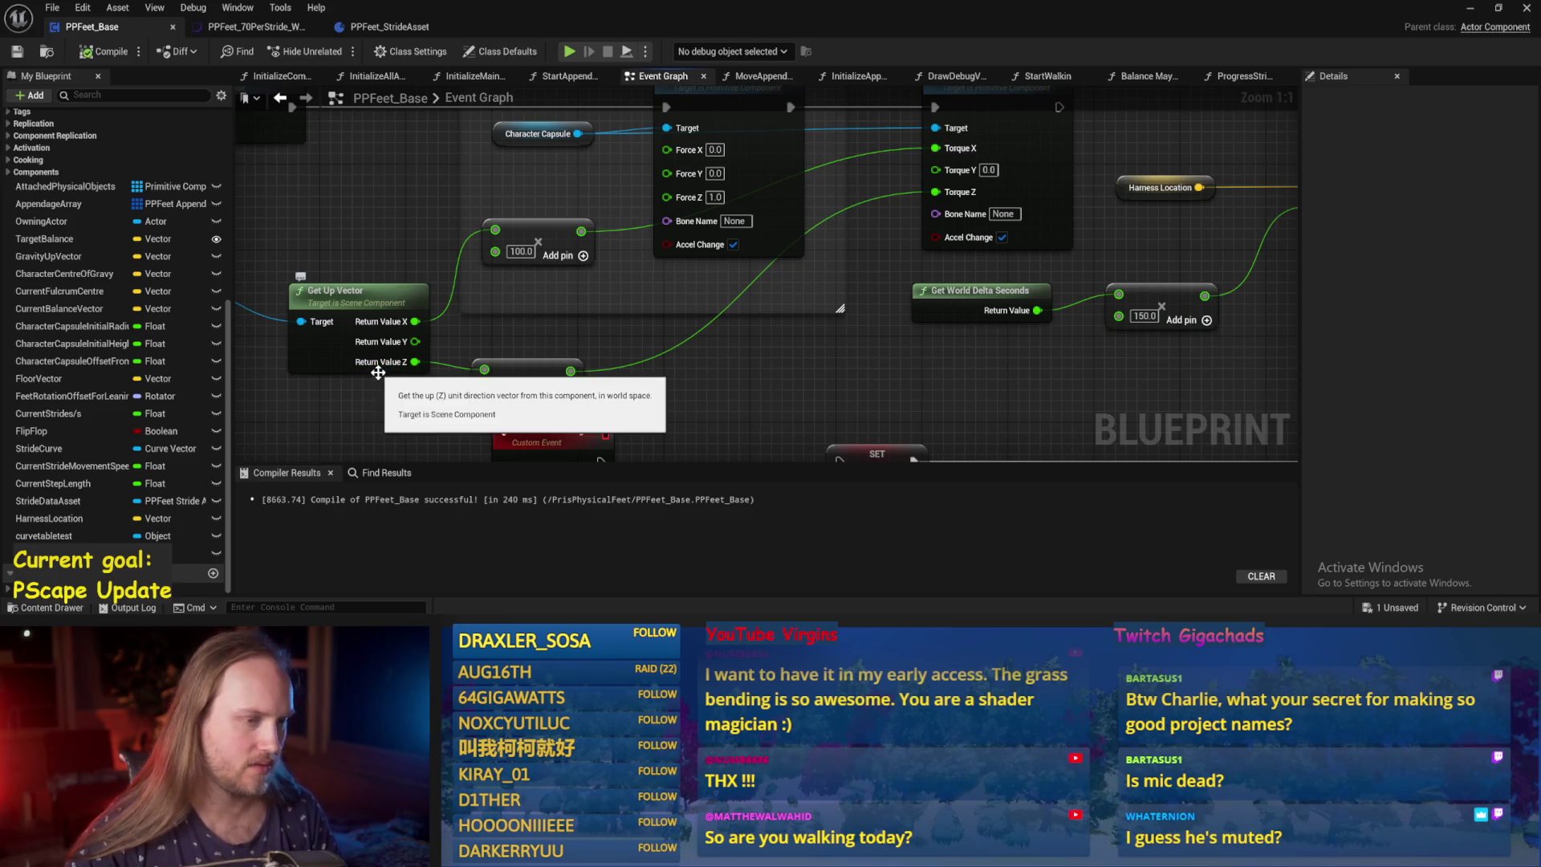
left_click_drag(359, 418, 557, 403)
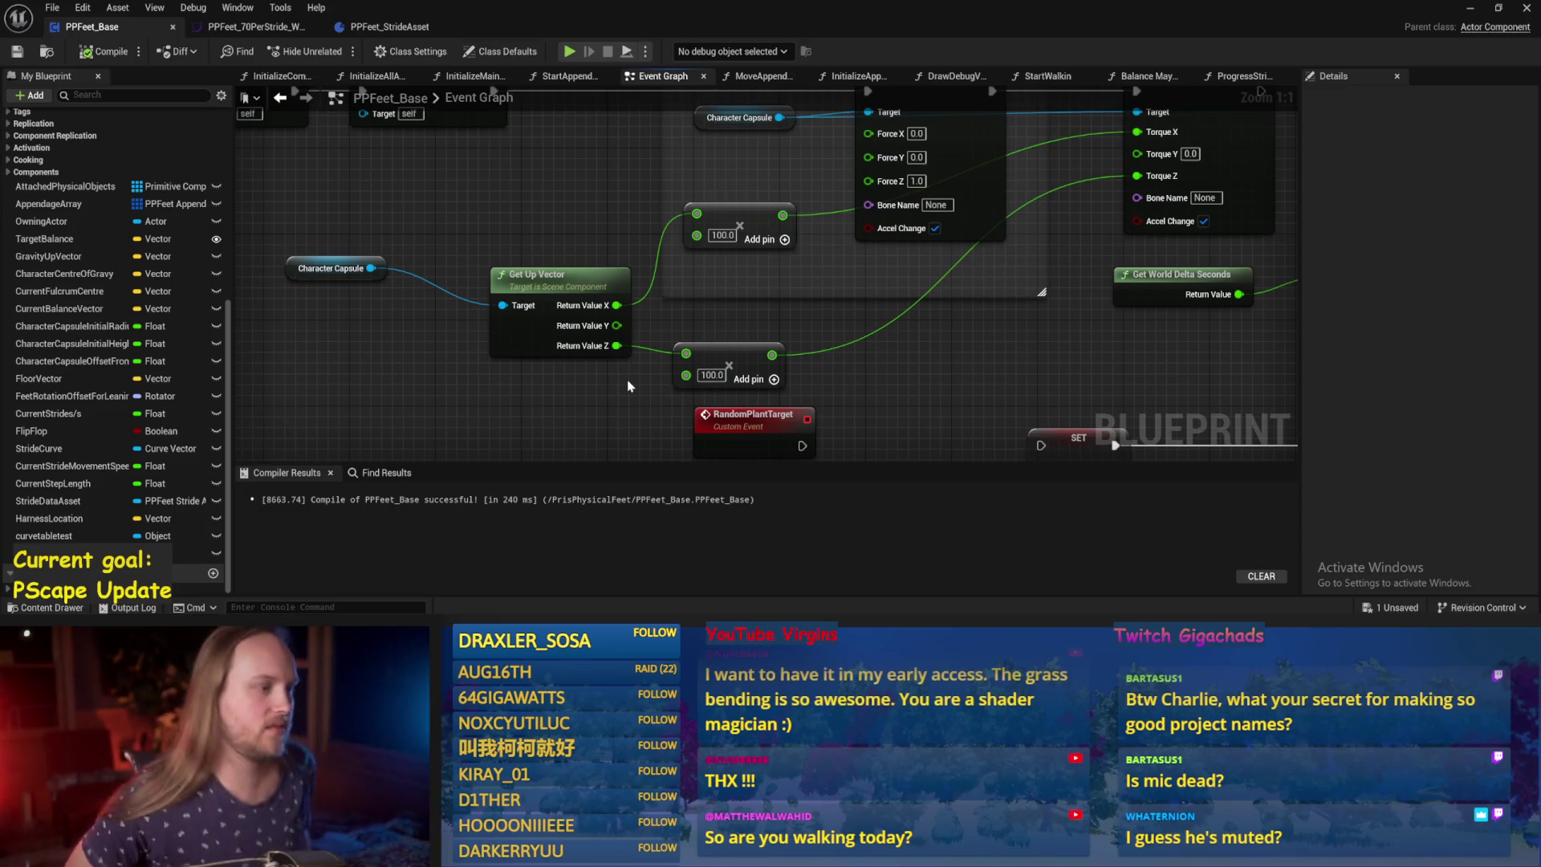
left_click_drag(285, 333, 381, 331)
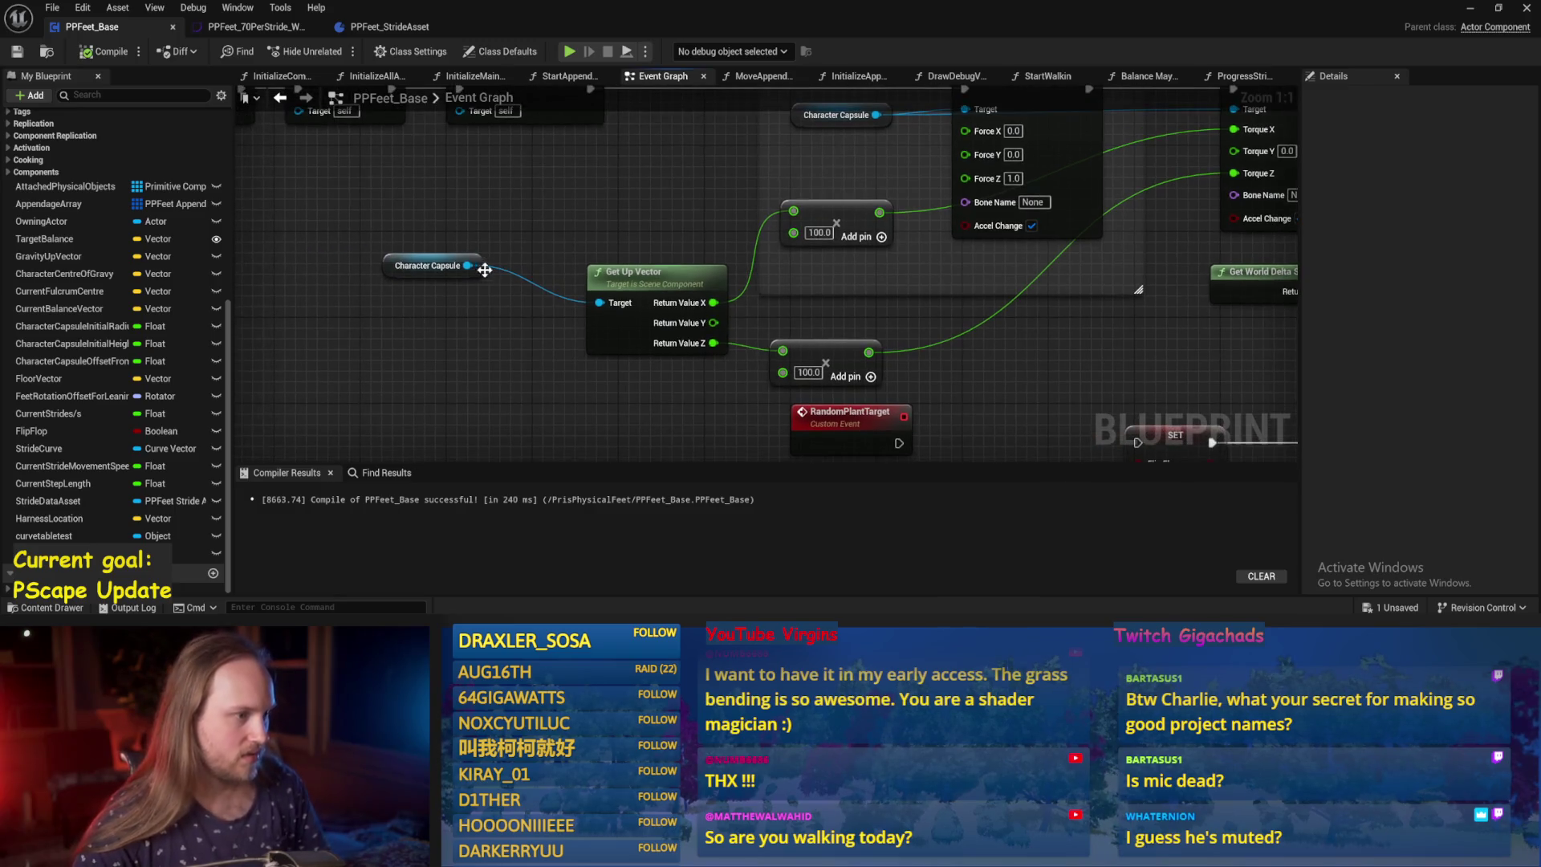
mouse_move(467, 266)
left_mouse_down()
mouse_move(516, 317)
mouse_move(513, 353)
left_mouse_up()
type("got rotat")
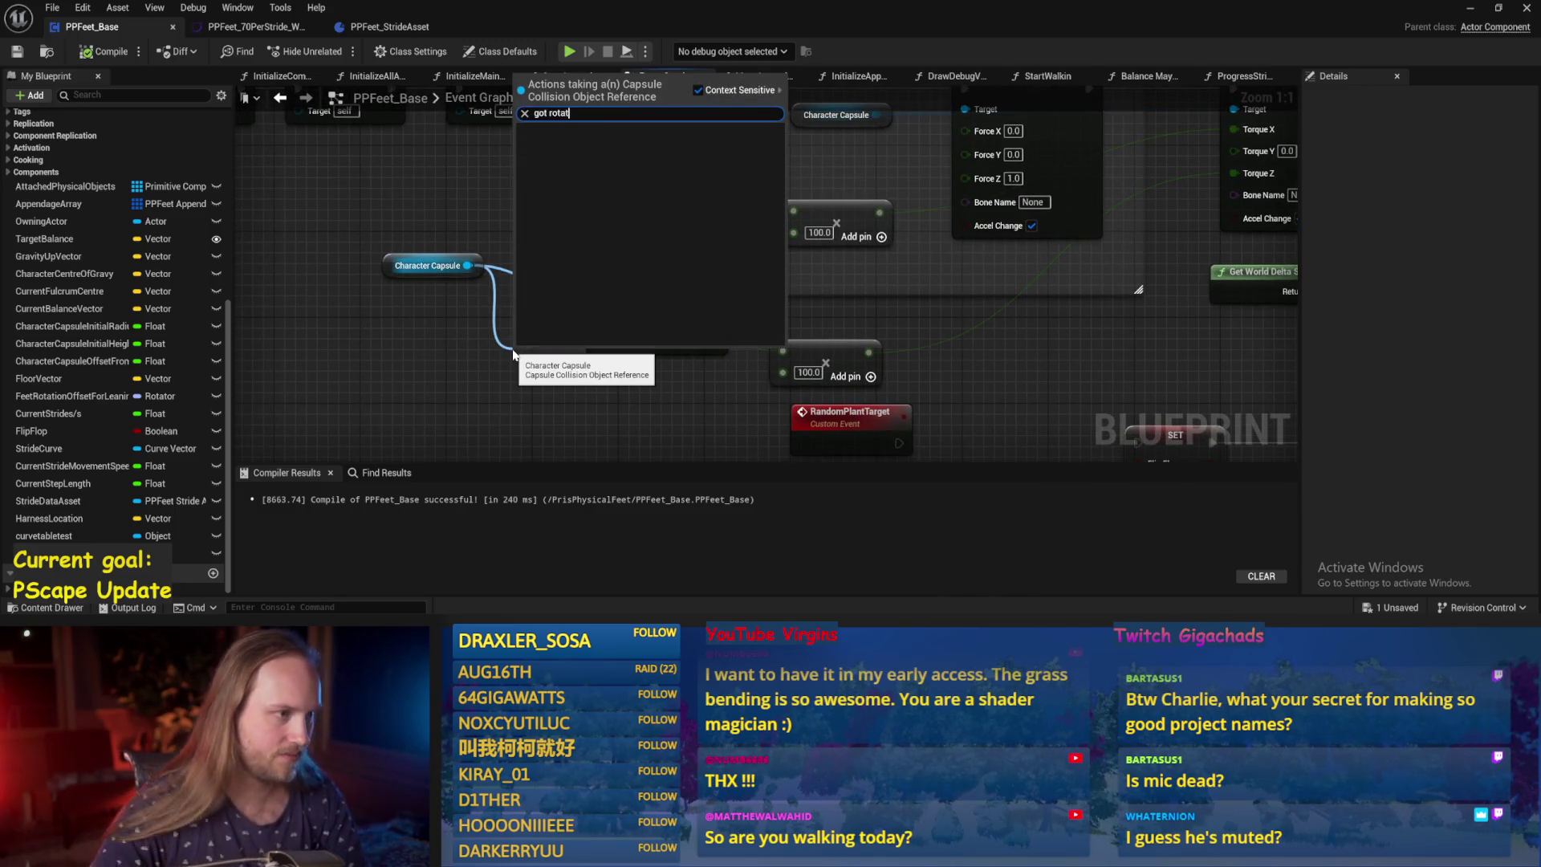
key("Escape")
left_click_drag(467, 266, 497, 367)
type("w")
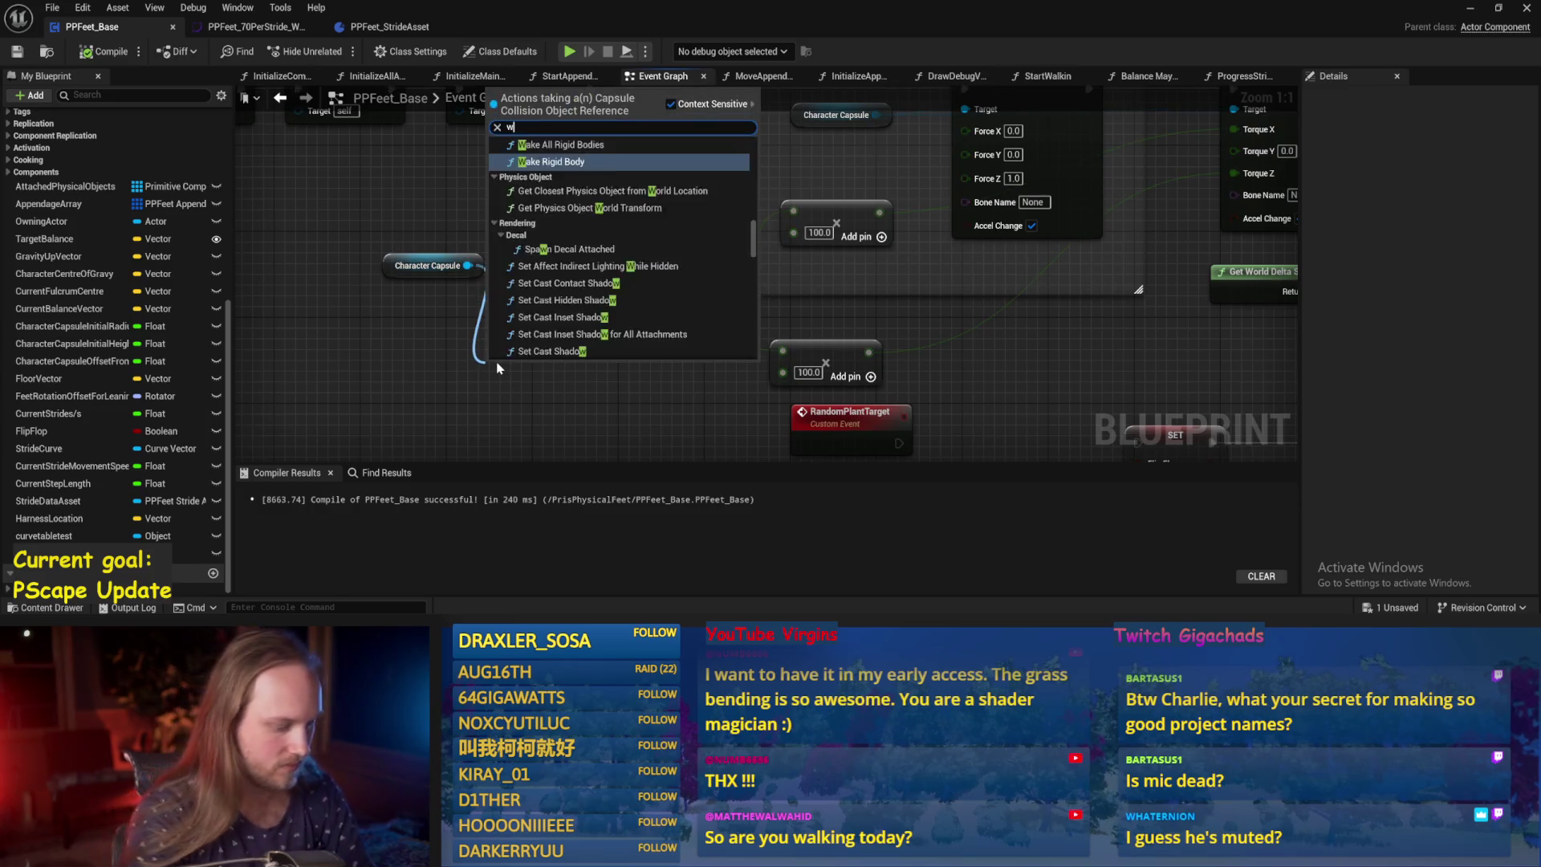
type("orld rotat")
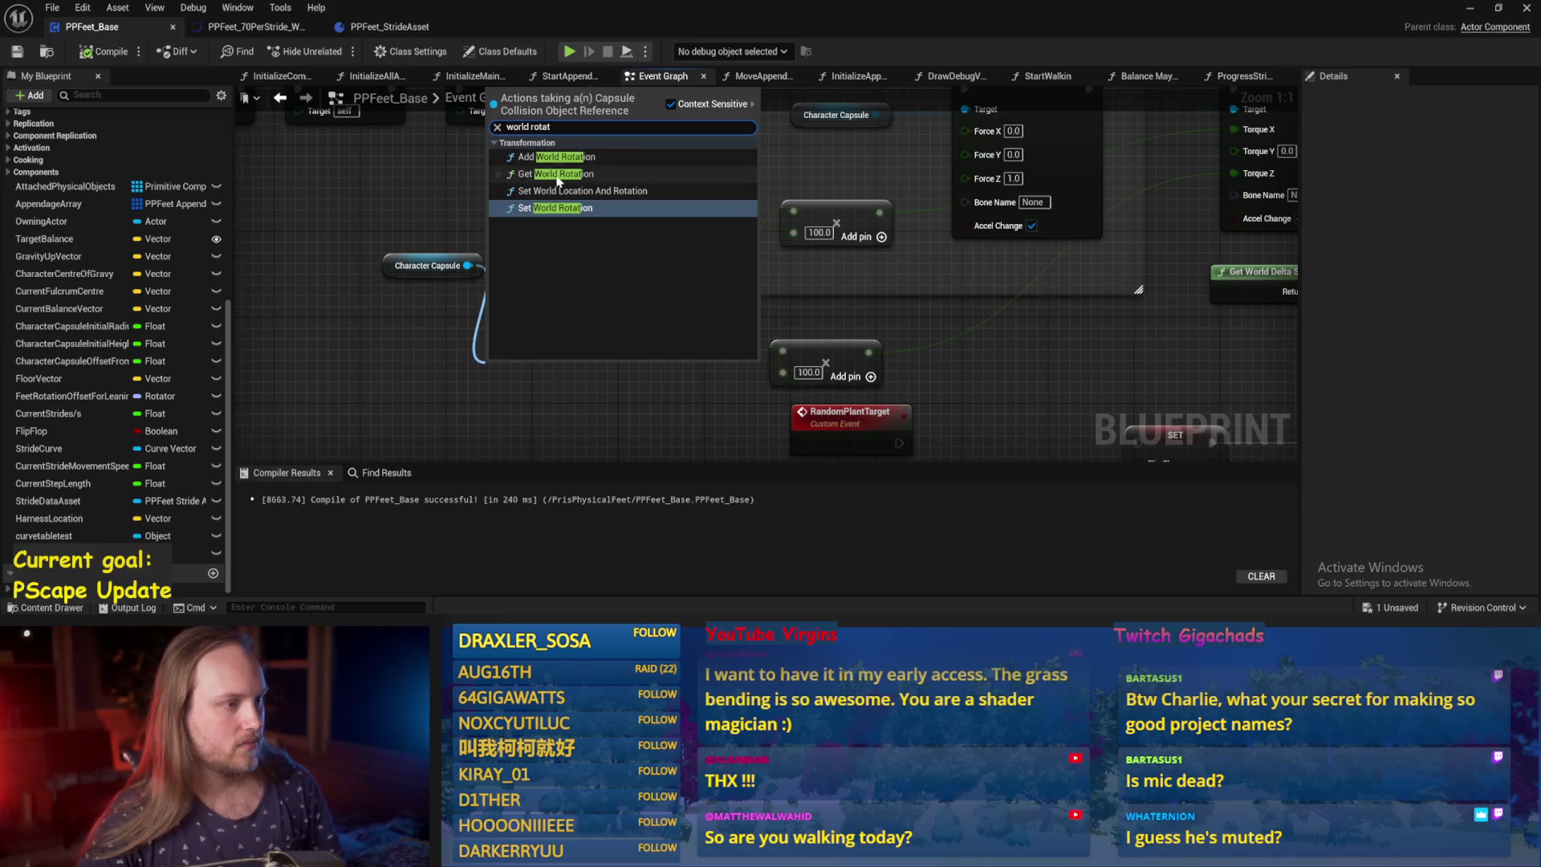
left_click(559, 181)
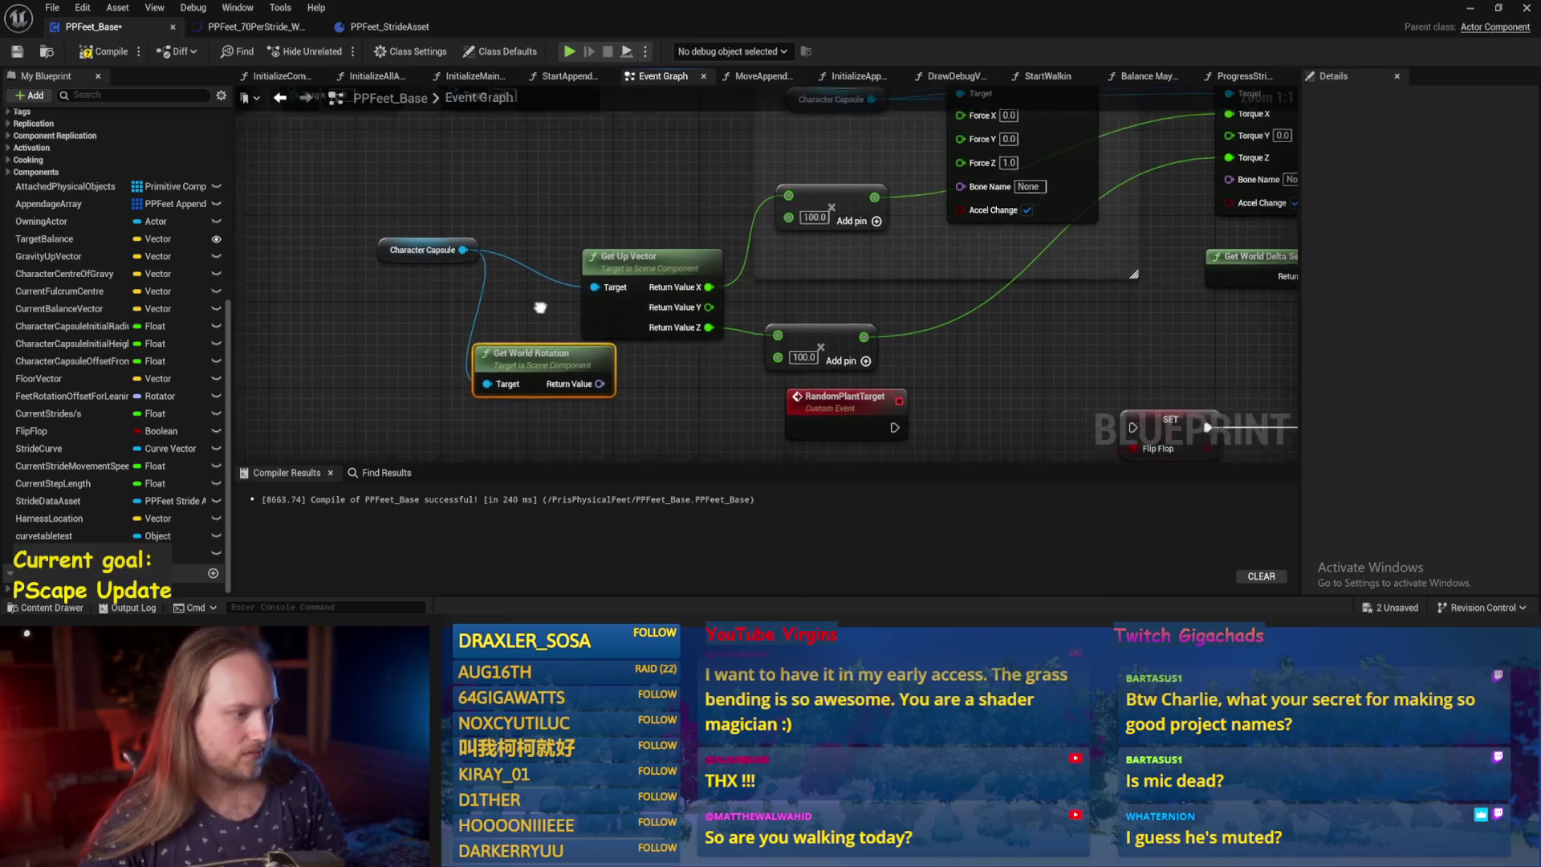
right_click(597, 374)
left_click(644, 433)
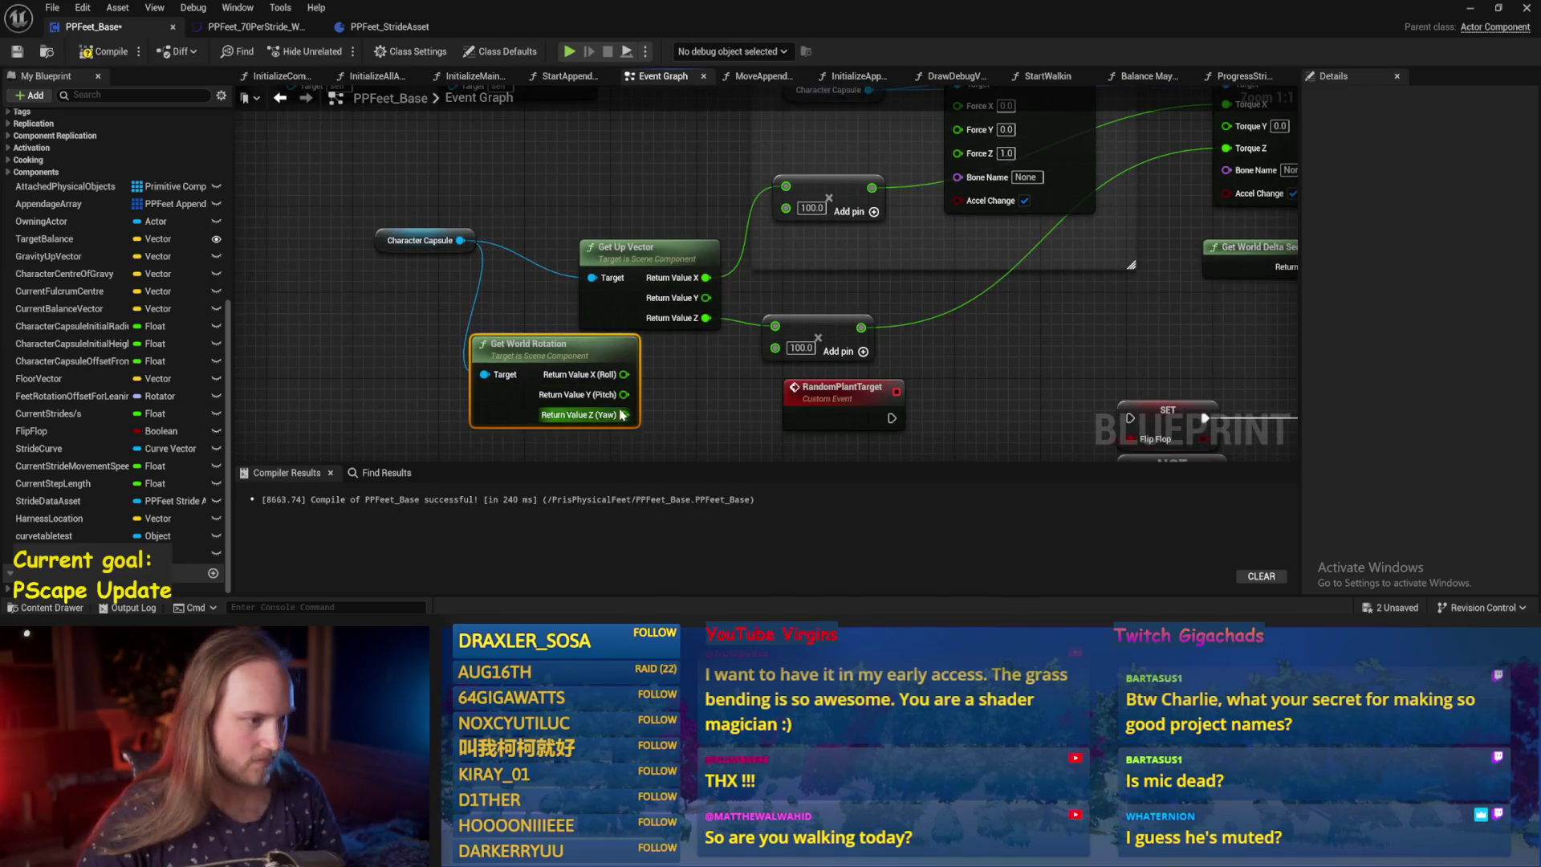
Route Yaw toward Torque Z and connect Roll to the upper multiplier.
scroll(674, 427, "down", 1)
mouse_move(606, 416)
left_mouse_down()
mouse_move(674, 427)
mouse_move(947, 273)
mouse_move(1177, 204)
mouse_move(1123, 182)
left_mouse_up()
left_click_drag(599, 414, 654, 394)
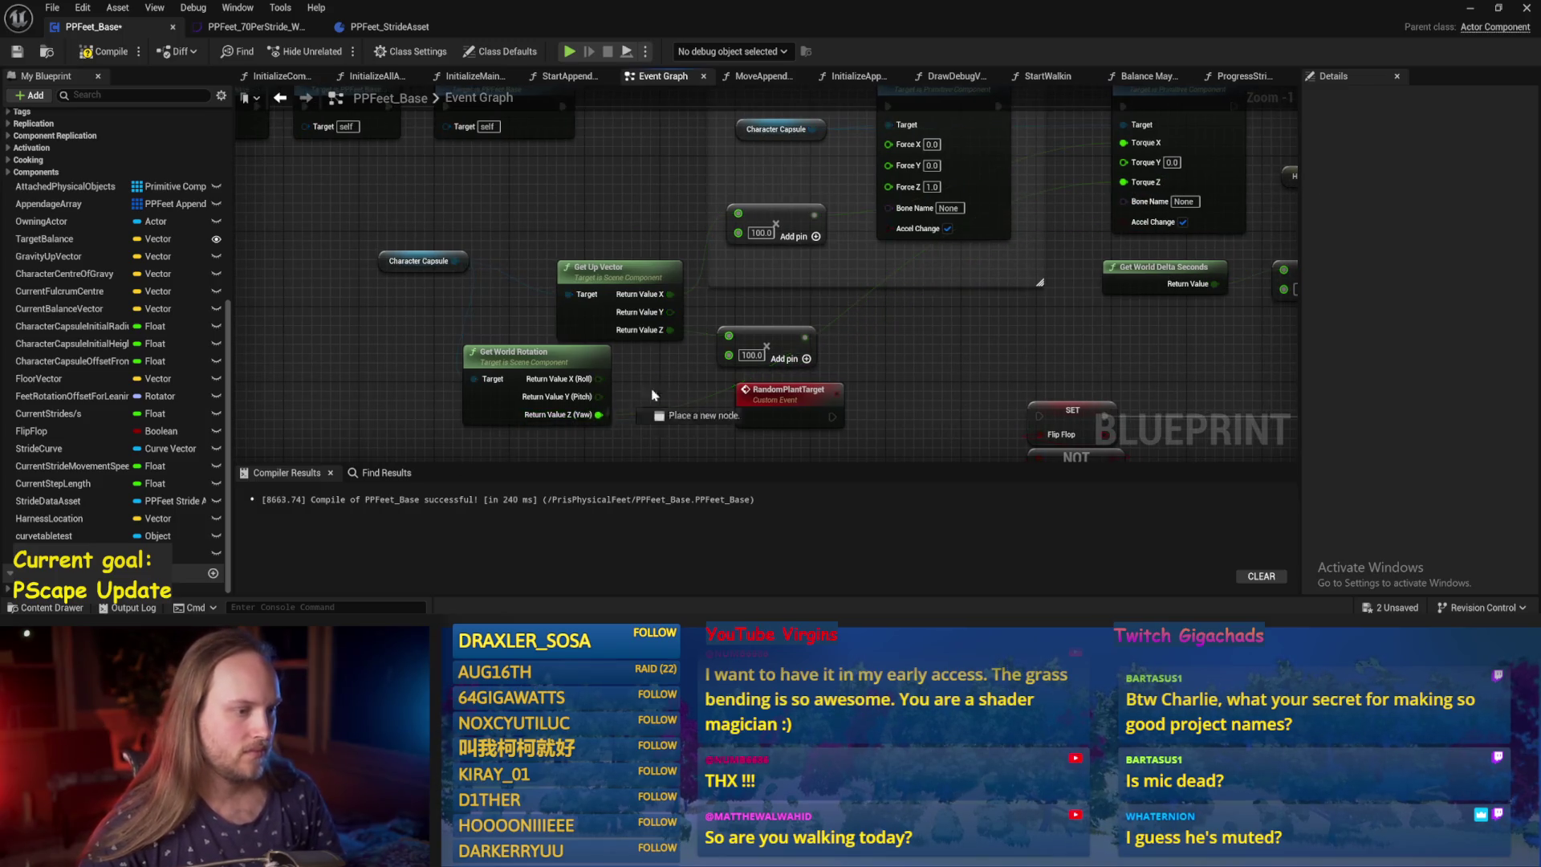
left_click_drag(730, 344, 1124, 182)
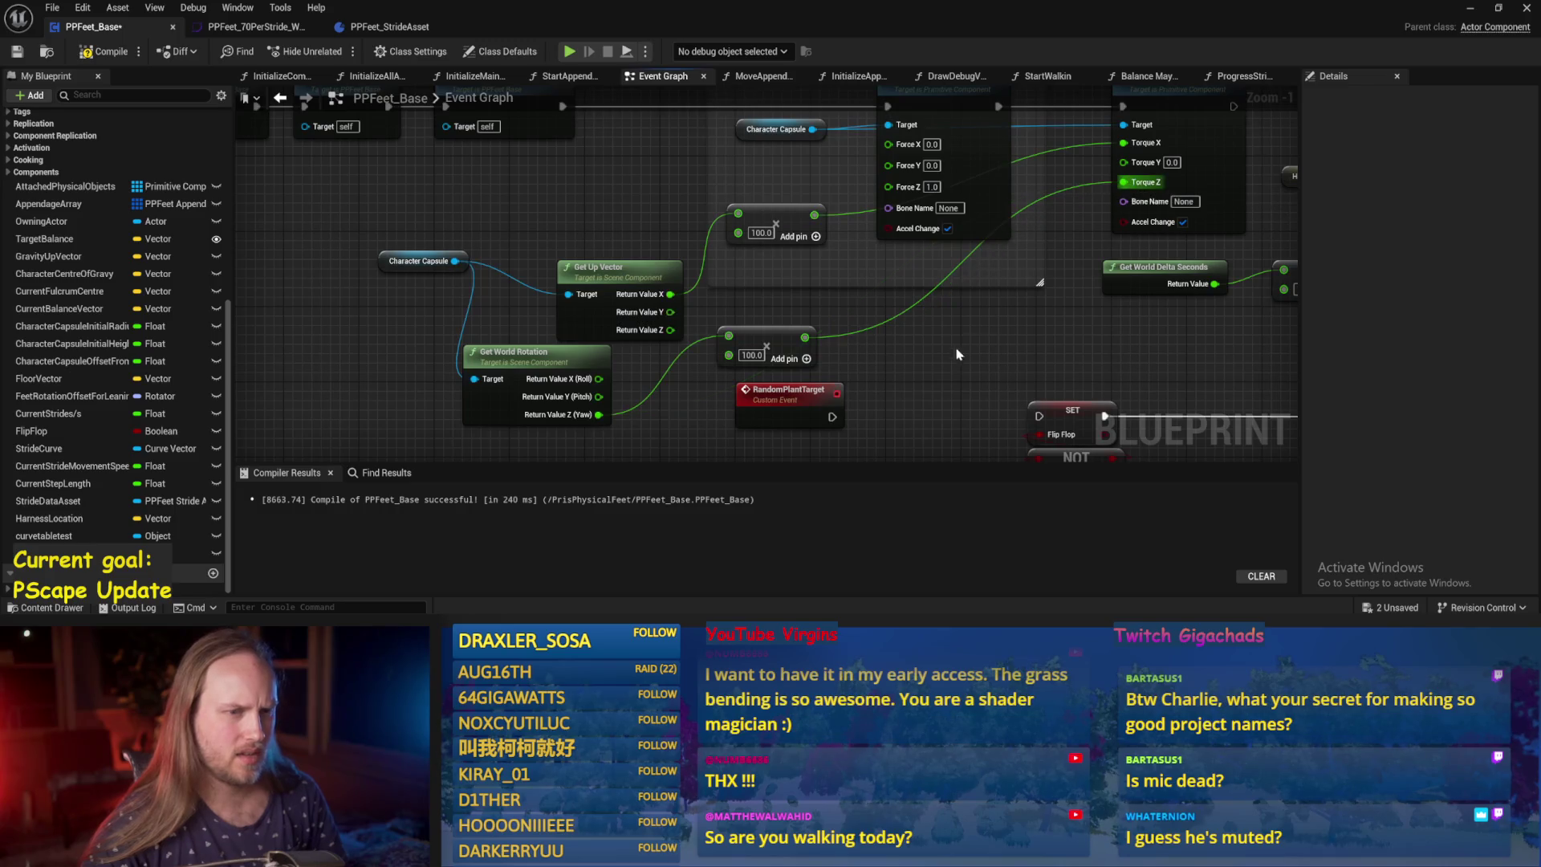
mouse_move(599, 379)
left_mouse_down()
mouse_move(650, 353)
mouse_move(879, 313)
mouse_move(738, 213)
left_mouse_up()
Delete the Get Up Vector node, tidy Character Capsule, then compile and save.
left_click_drag(624, 264, 571, 213)
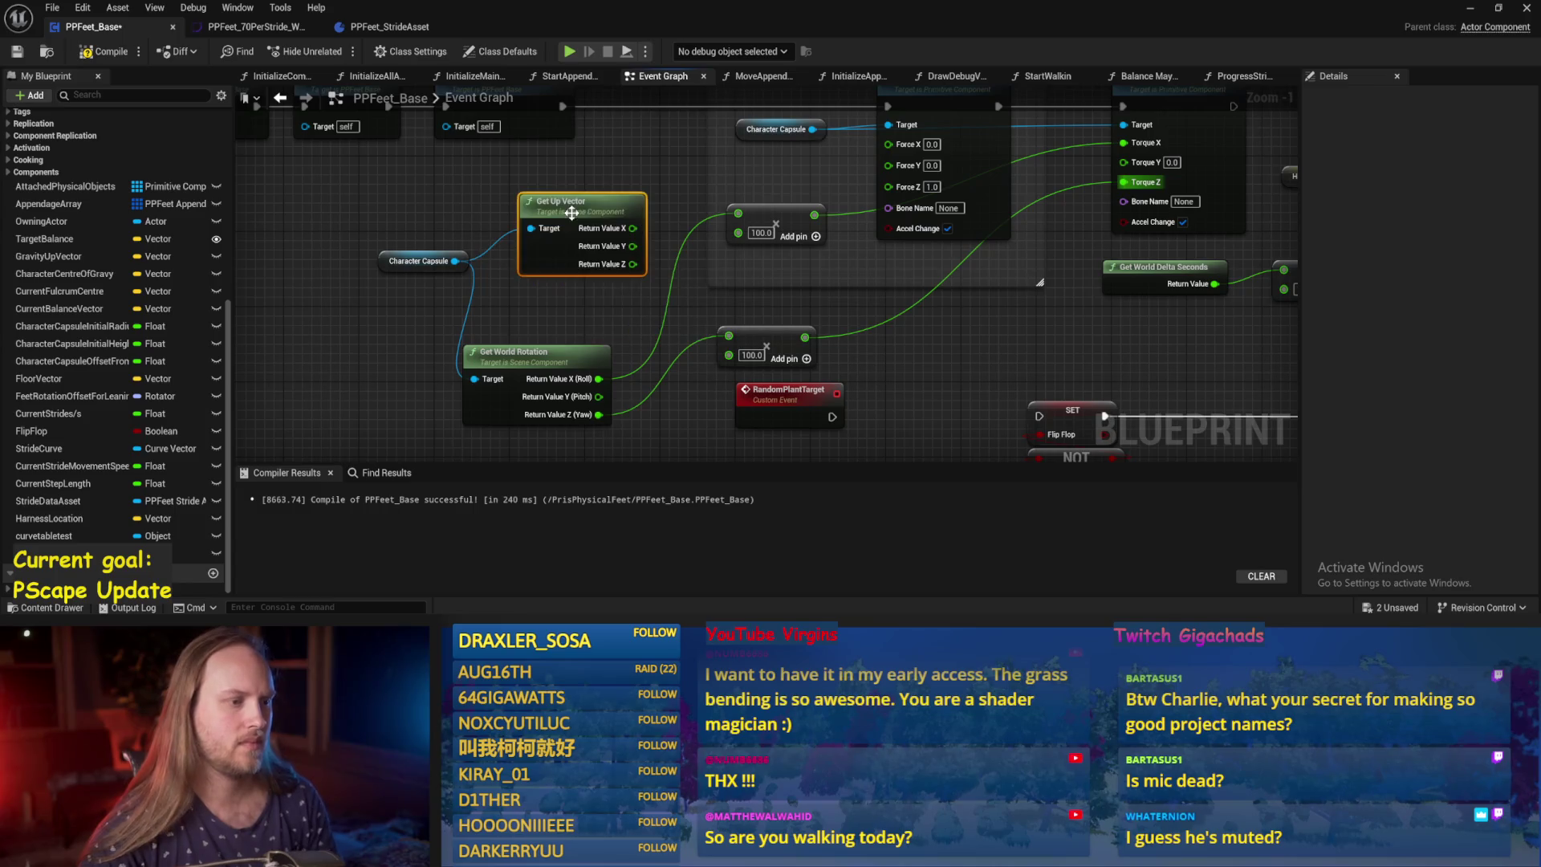
key("Delete")
left_click(454, 255)
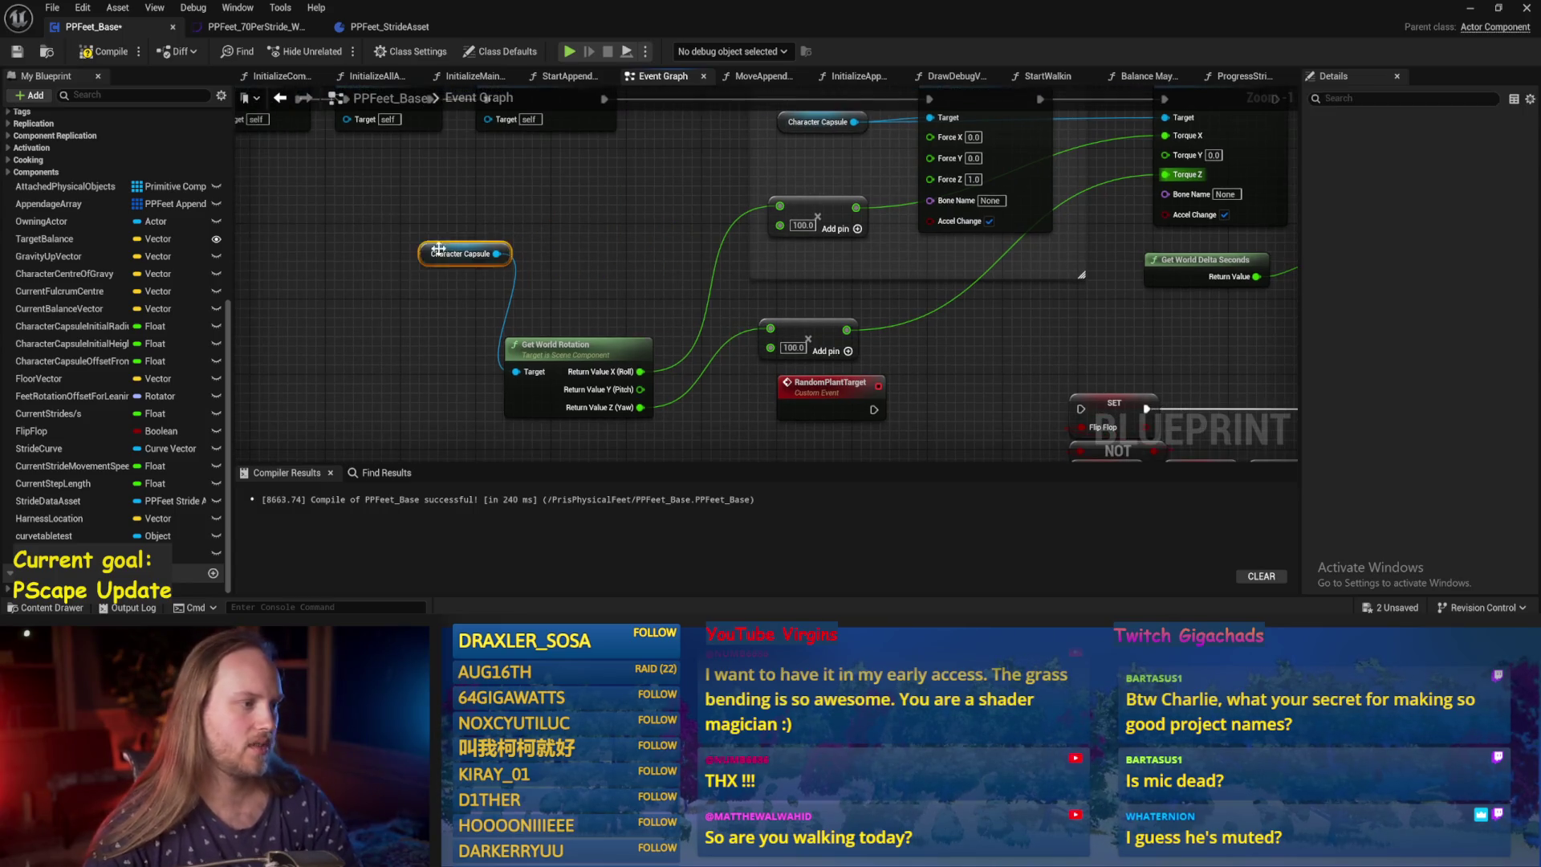
left_click_drag(453, 255, 439, 283)
left_click(378, 329)
key("ctrl+s")
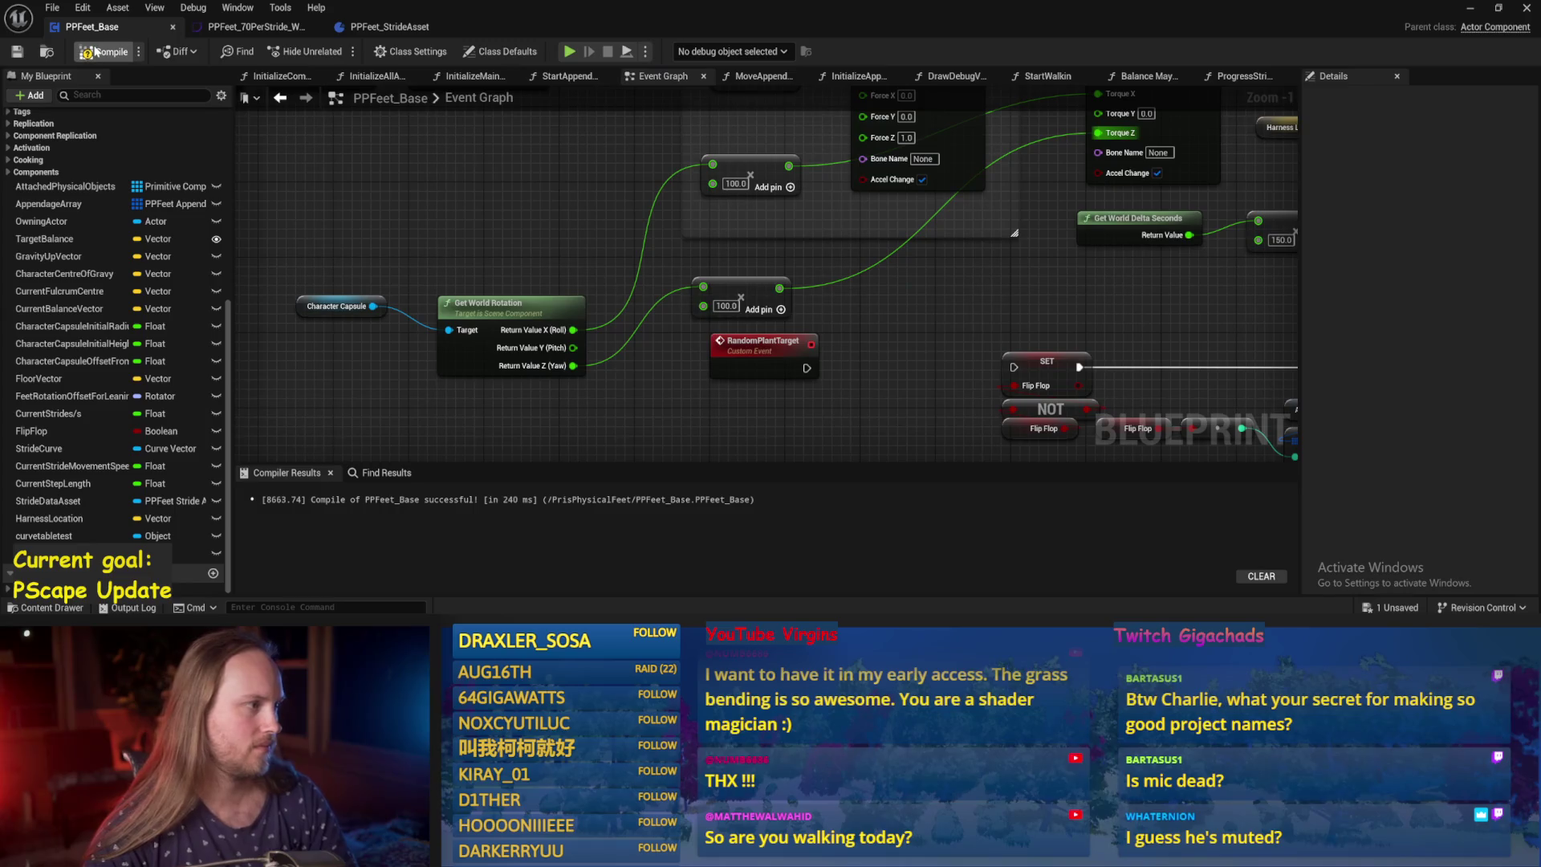
Reopen PPFeet_Base from the level, compile and save, and bring the torque multipliers into view.
left_click(1467, 9)
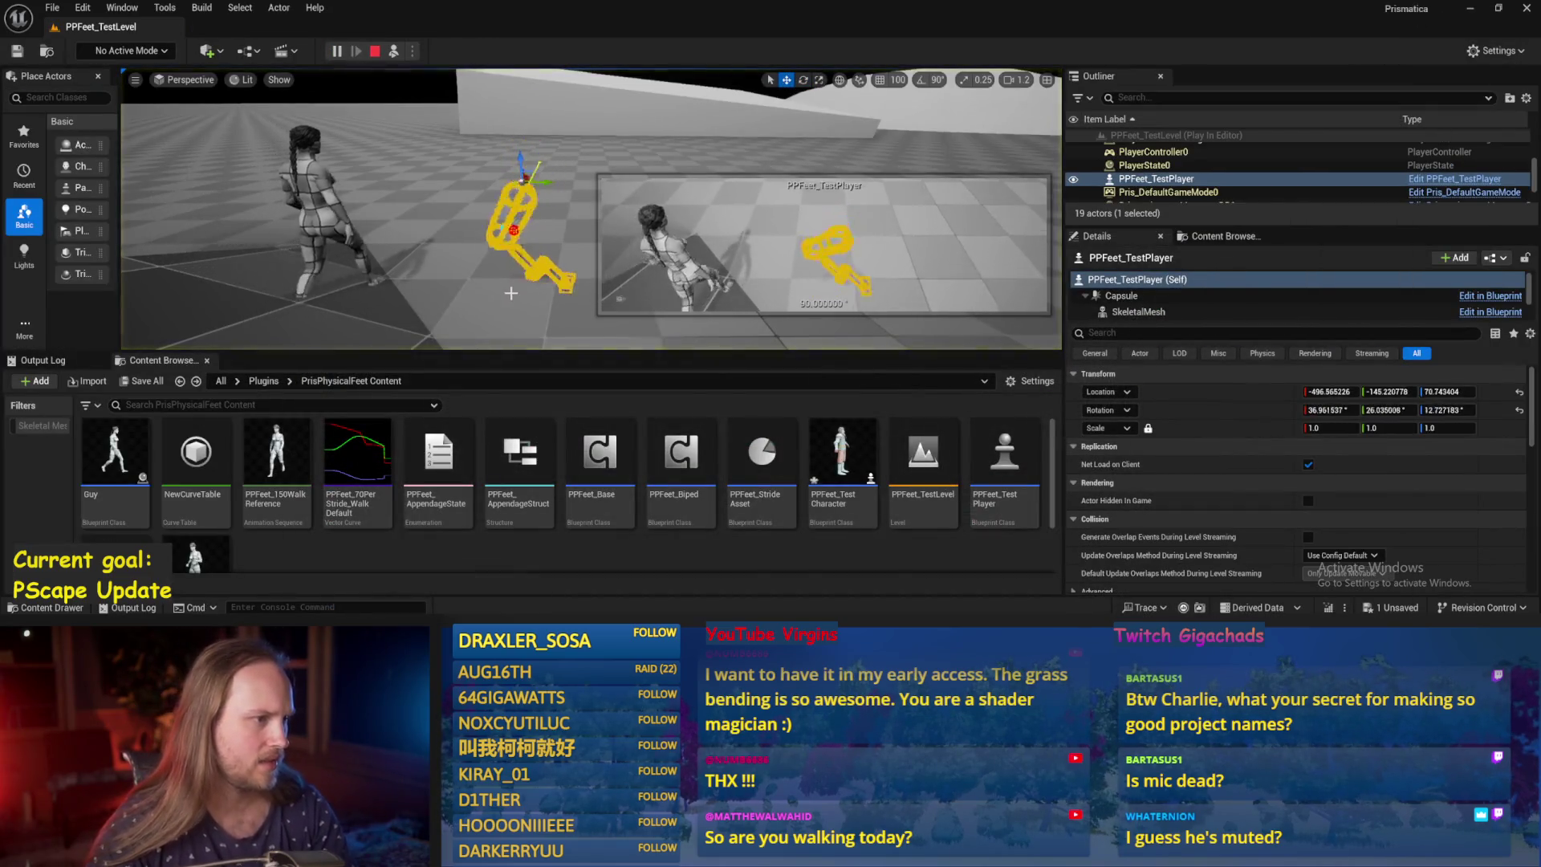
left_click(543, 256)
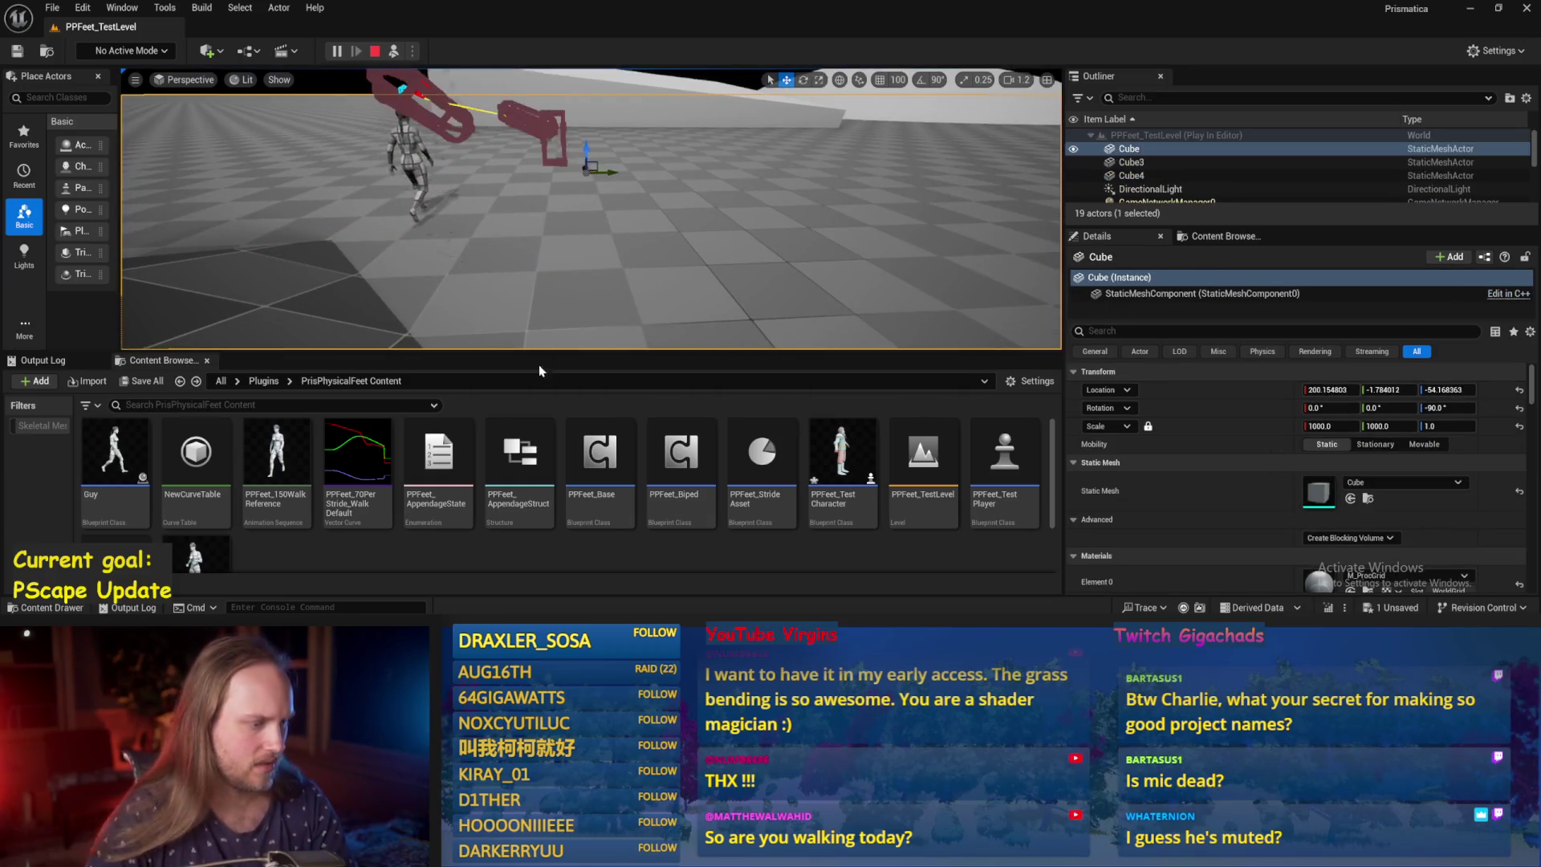
double_click(600, 457)
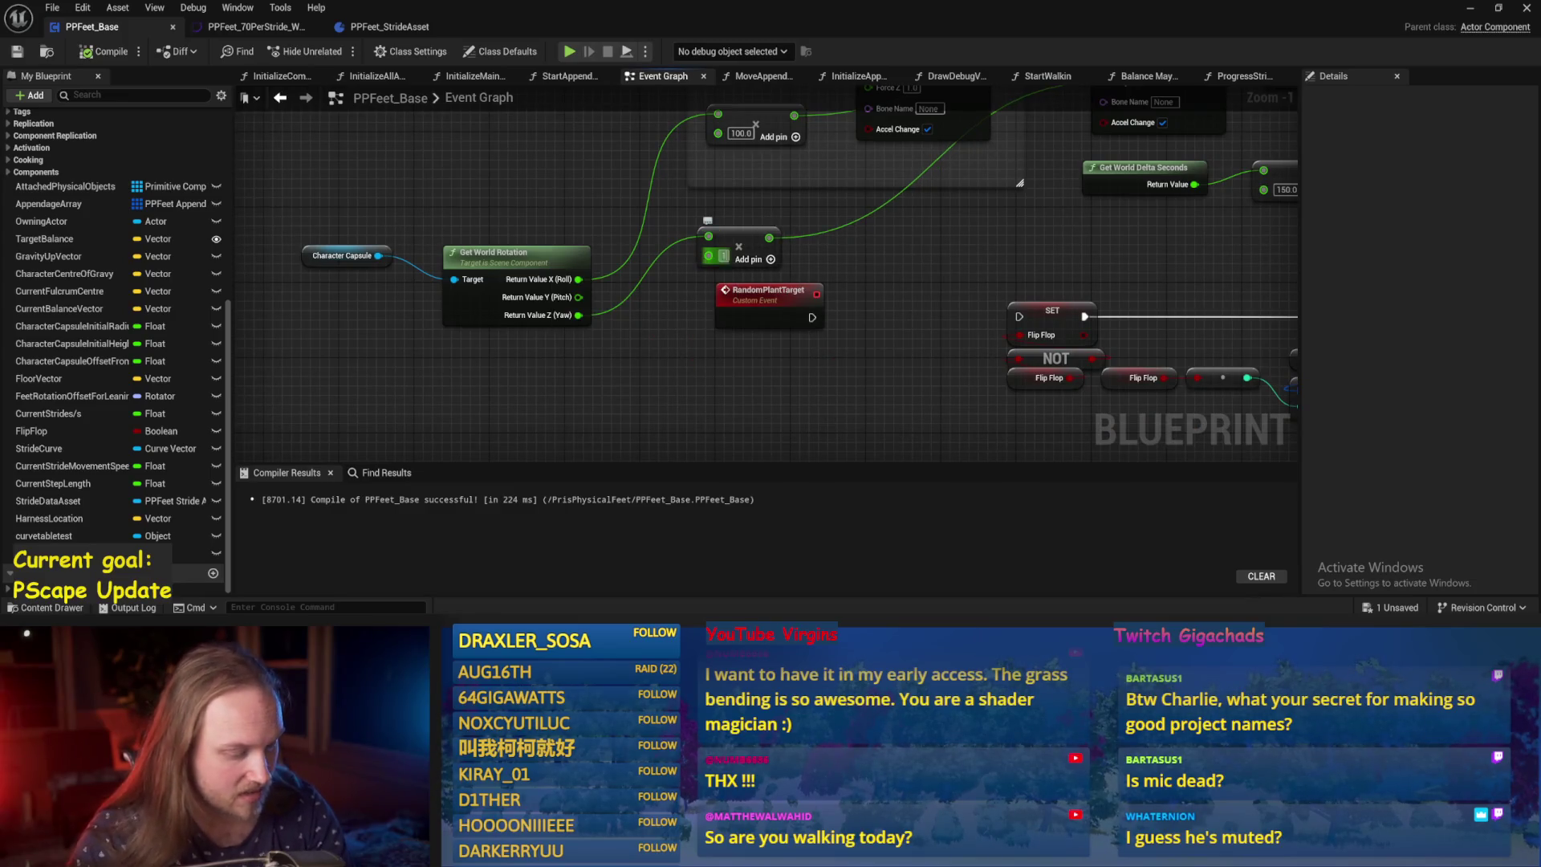
left_click_drag(881, 277, 758, 294)
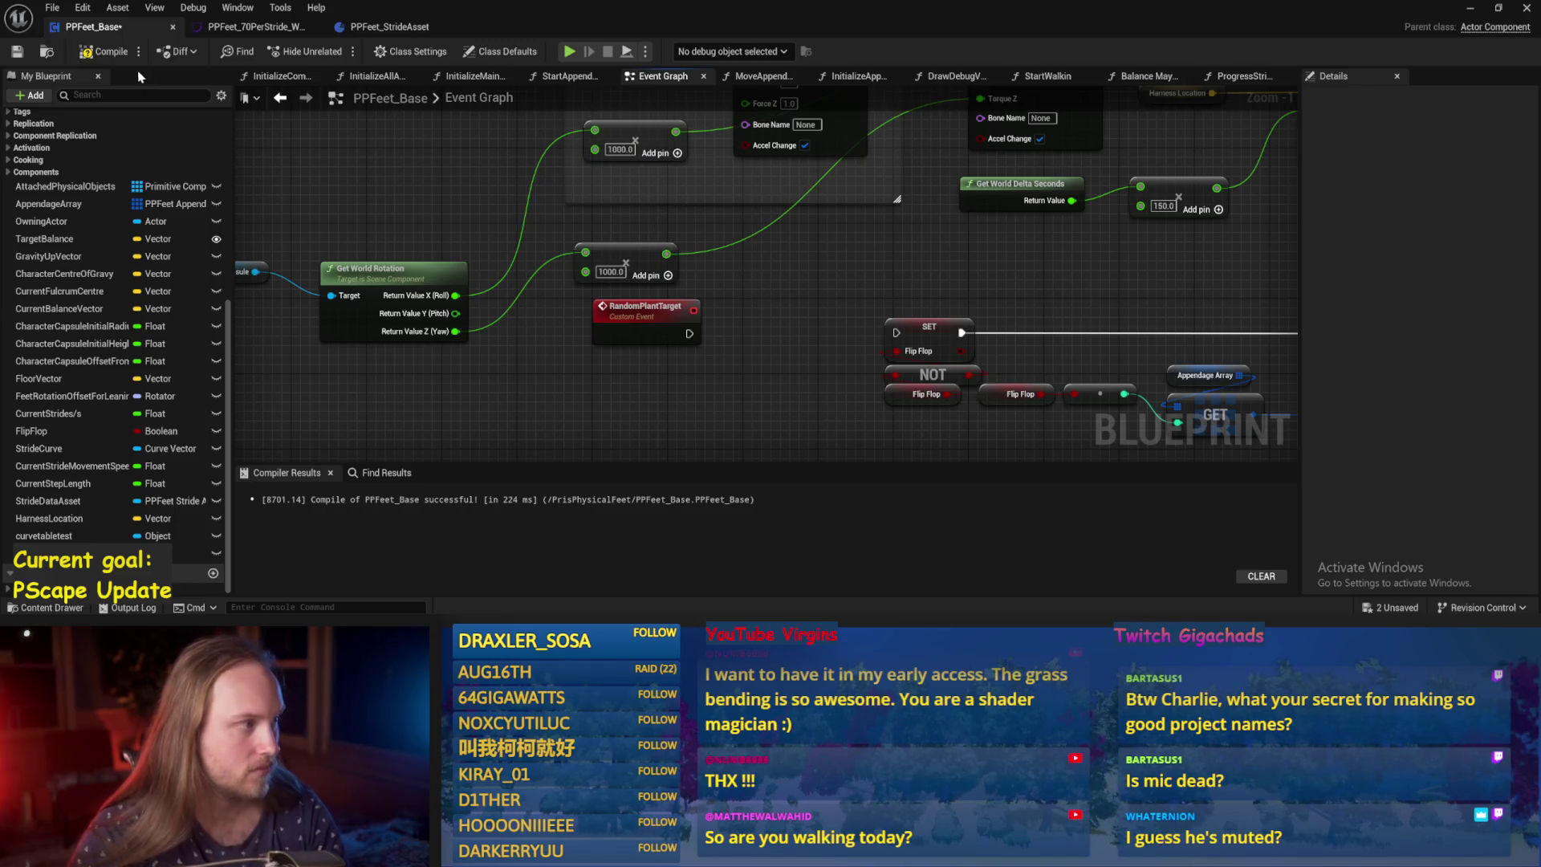
left_click(11, 51)
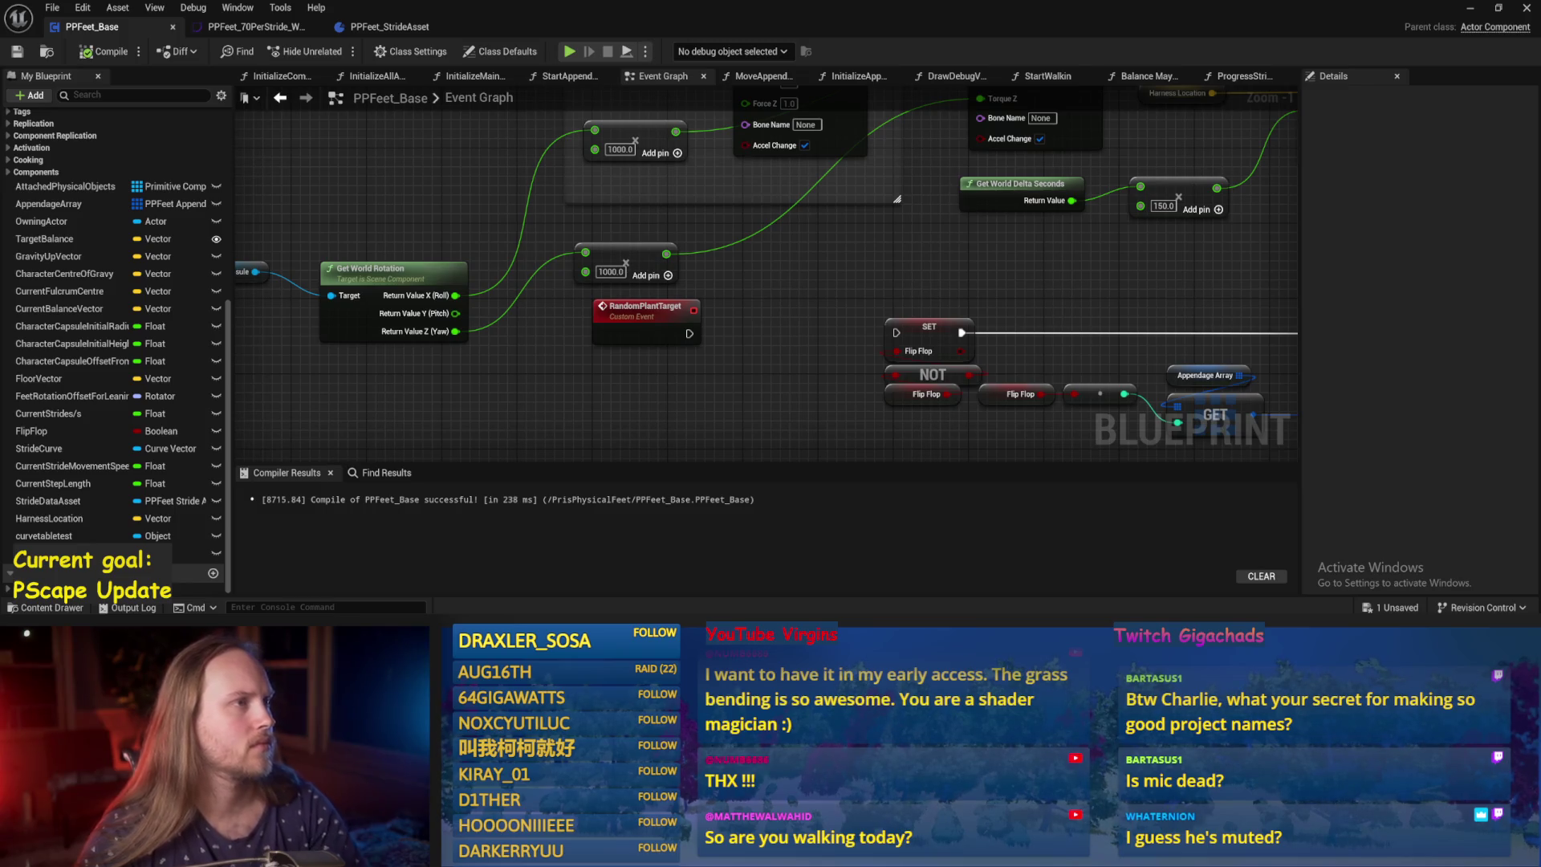
scroll(710, 223, "down", 2)
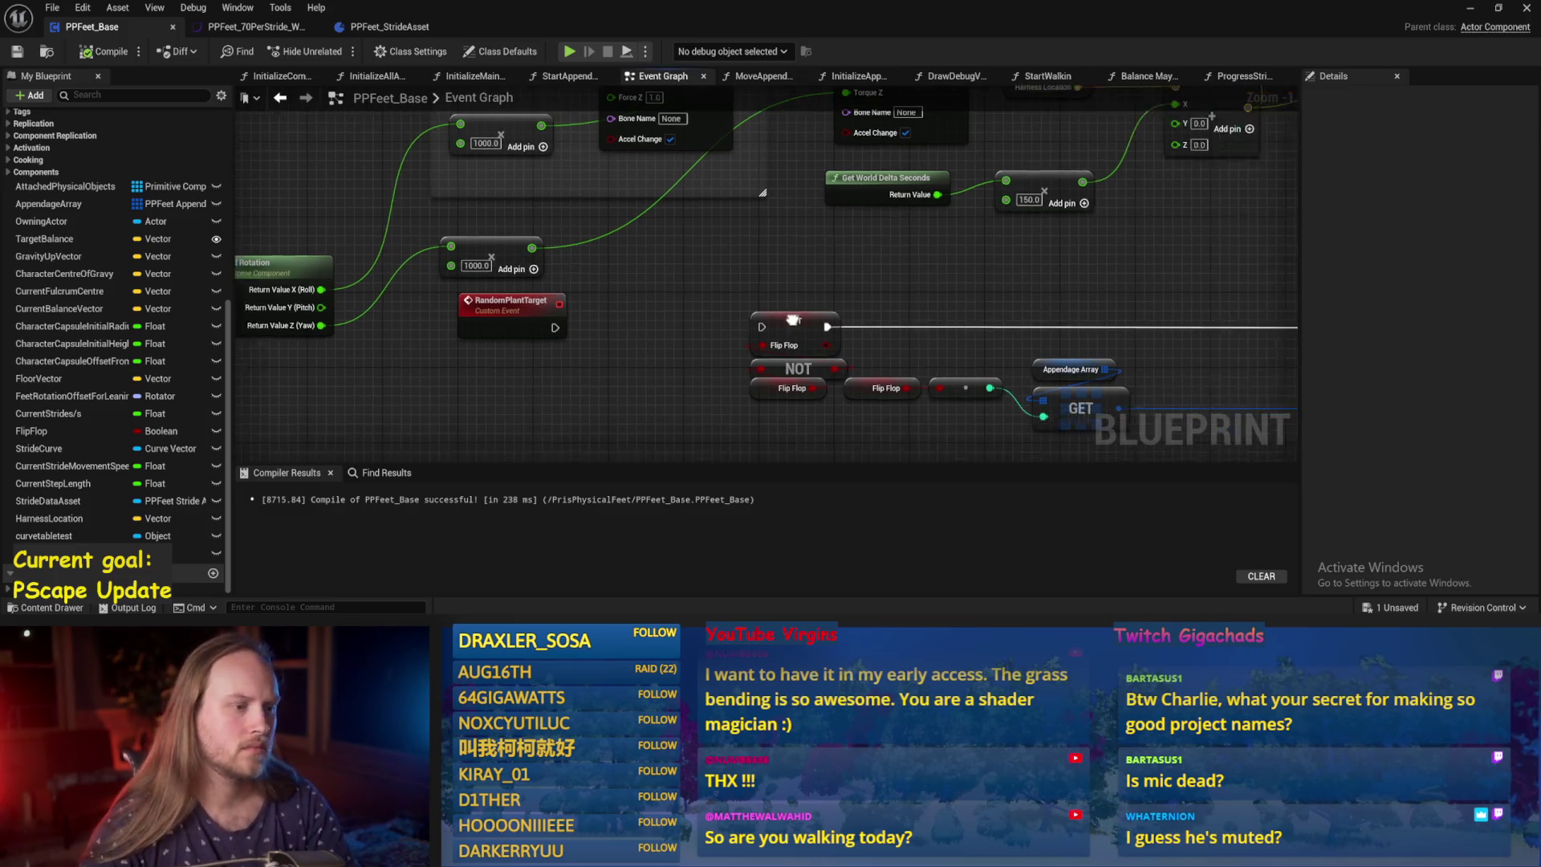
left_click_drag(745, 379, 730, 413)
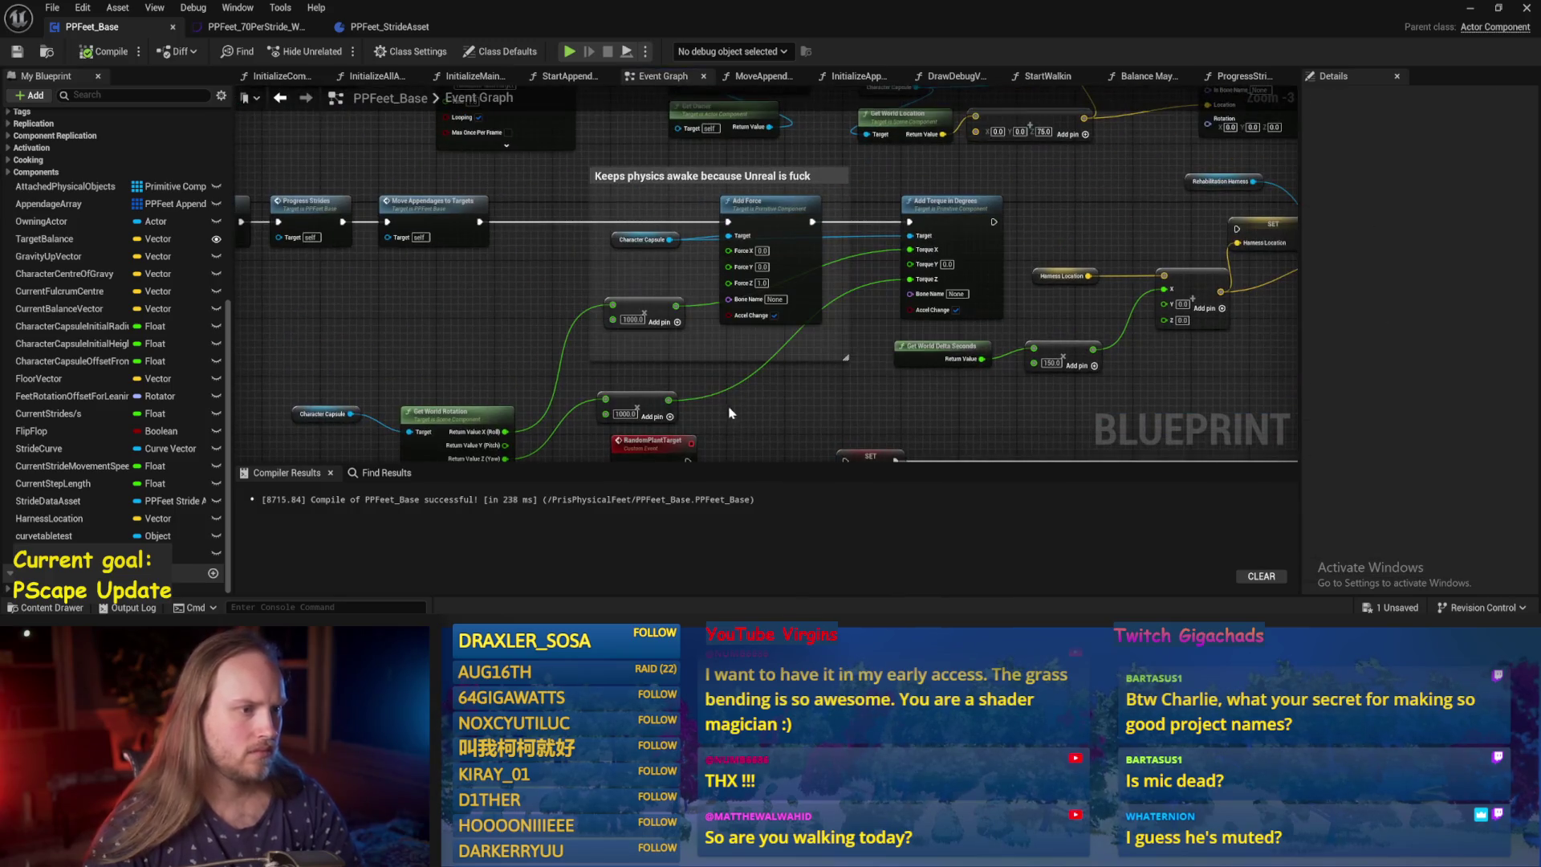
left_click_drag(770, 360, 690, 309)
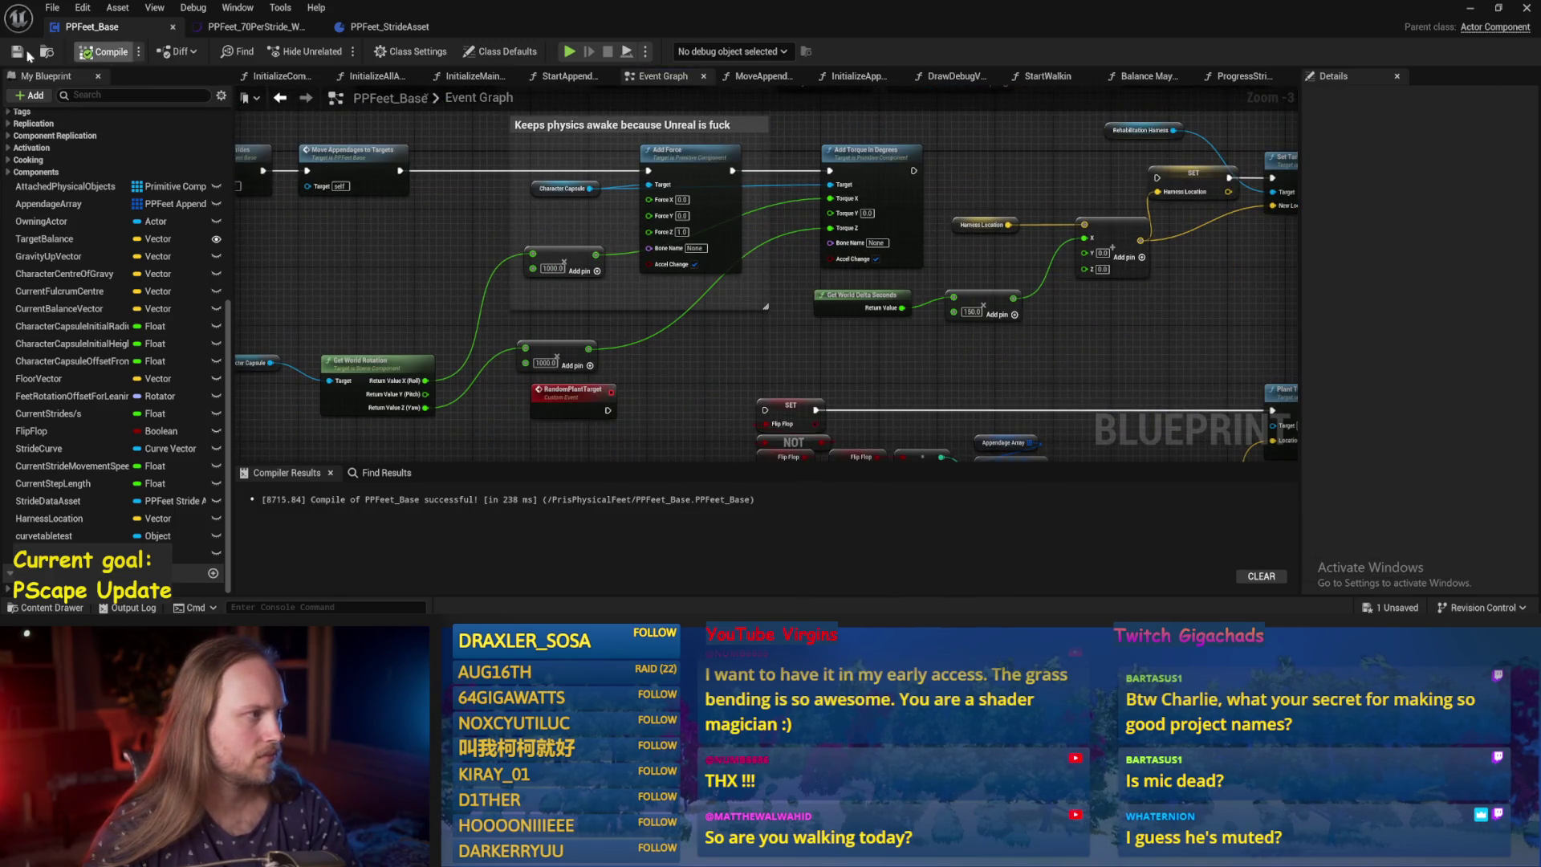
Watch the running test, then change a torque multiplier value to 1000.
left_click(1470, 11)
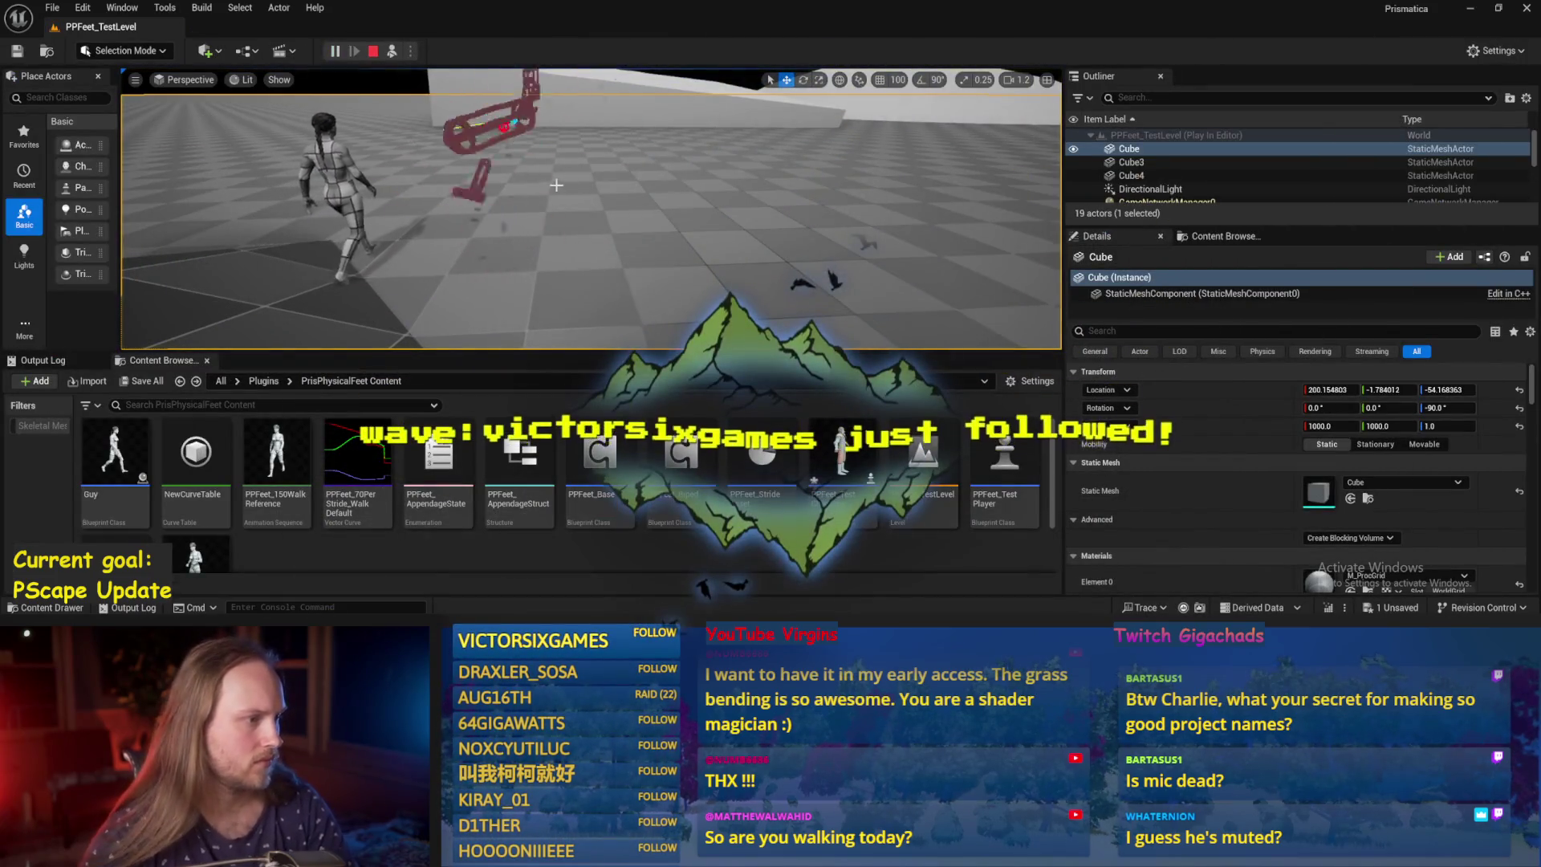
key("Escape")
double_click(599, 453)
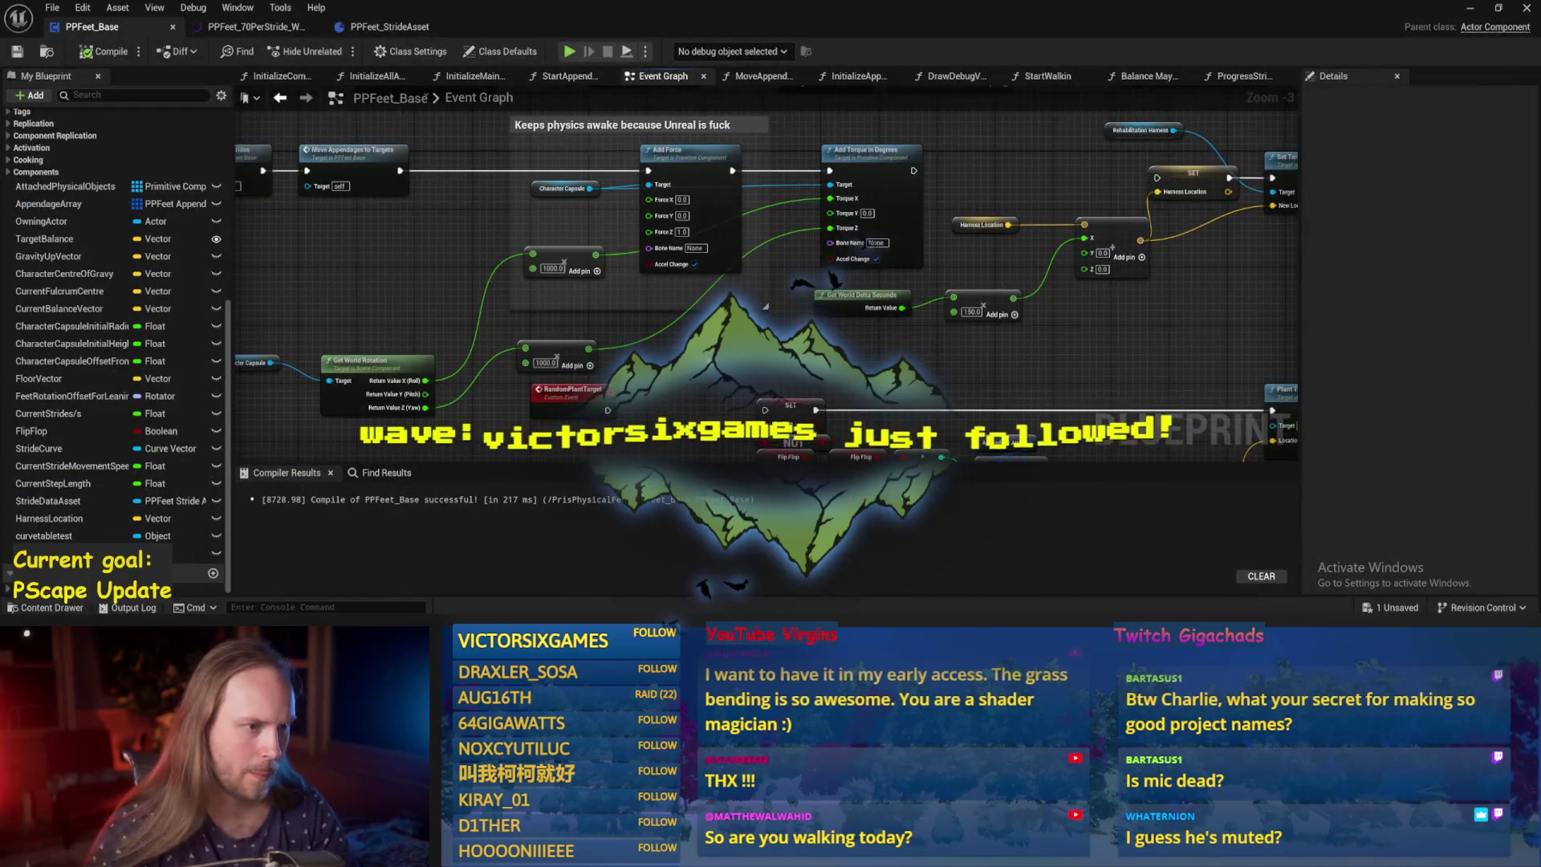
left_click_drag(766, 306, 866, 242)
scroll(866, 242, "up", 1)
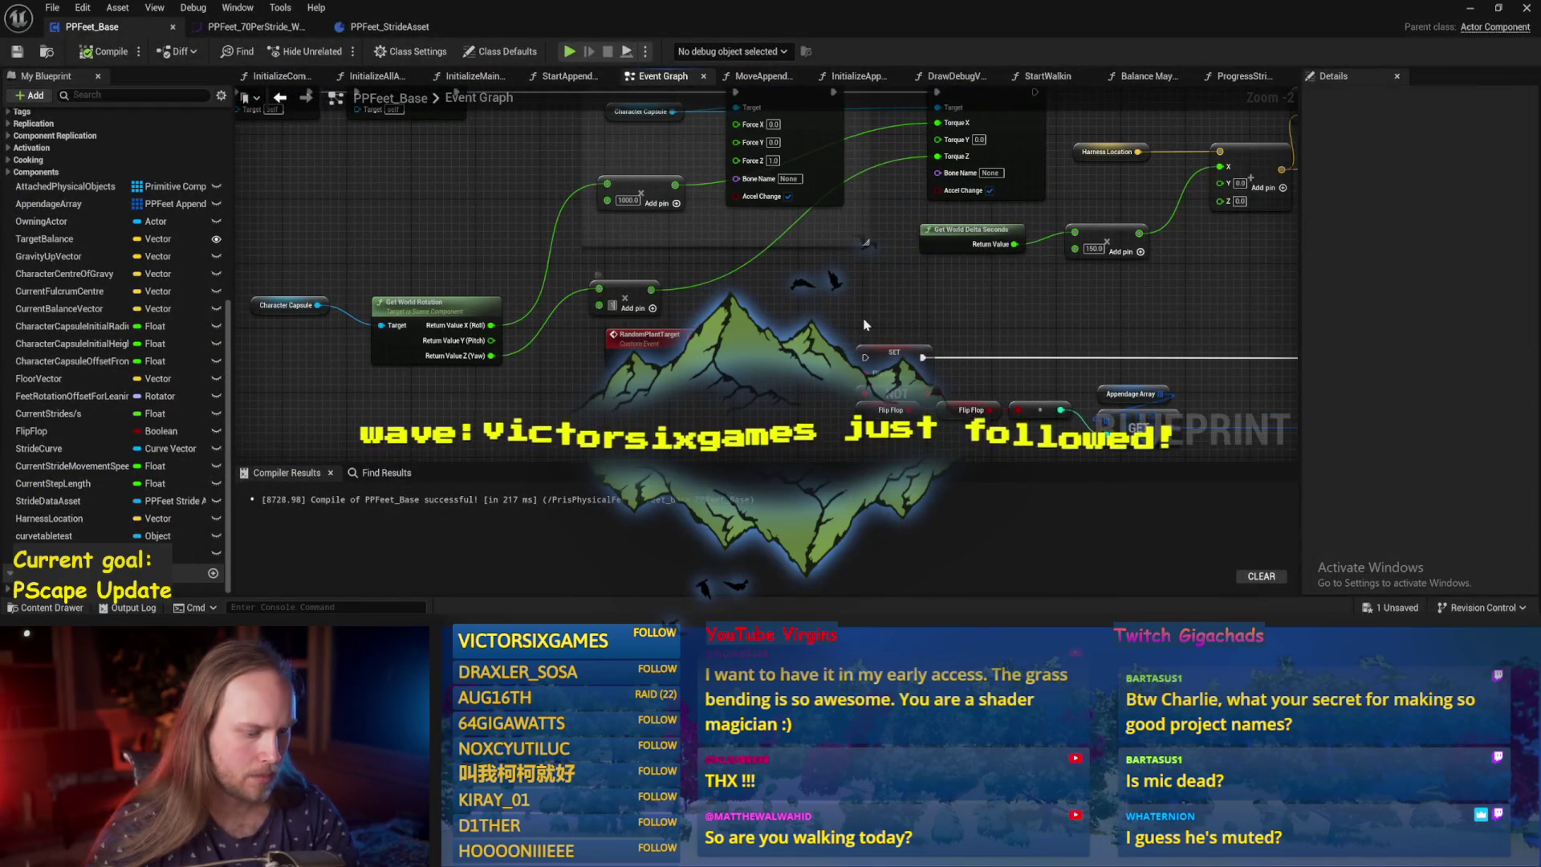
type("1000.0")
key("Return")
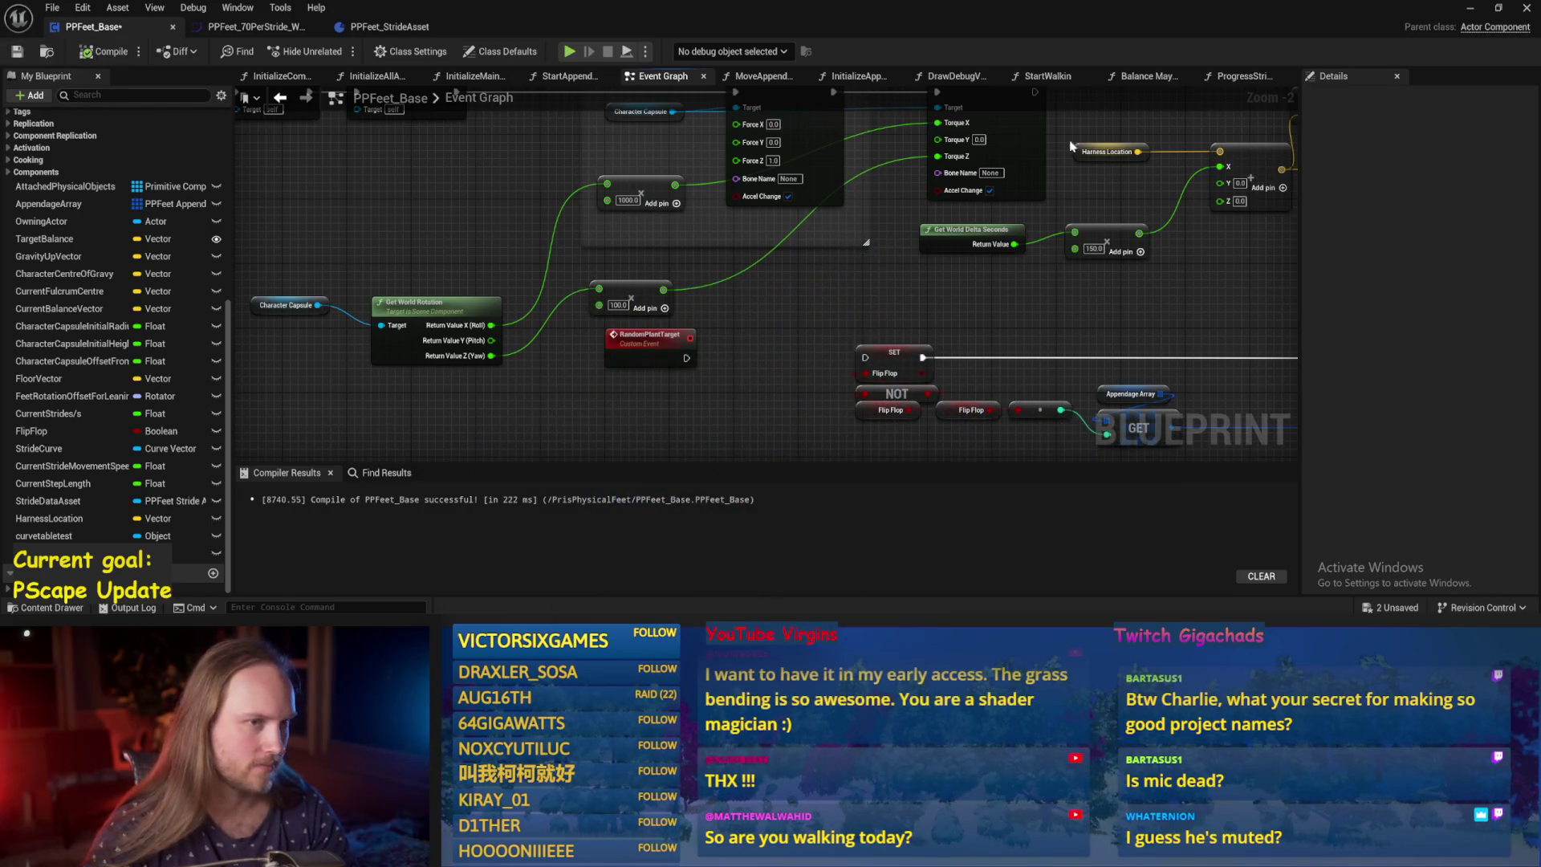
Stop the test, compile and save, then run and stop another play session in game view.
left_click(1472, 7)
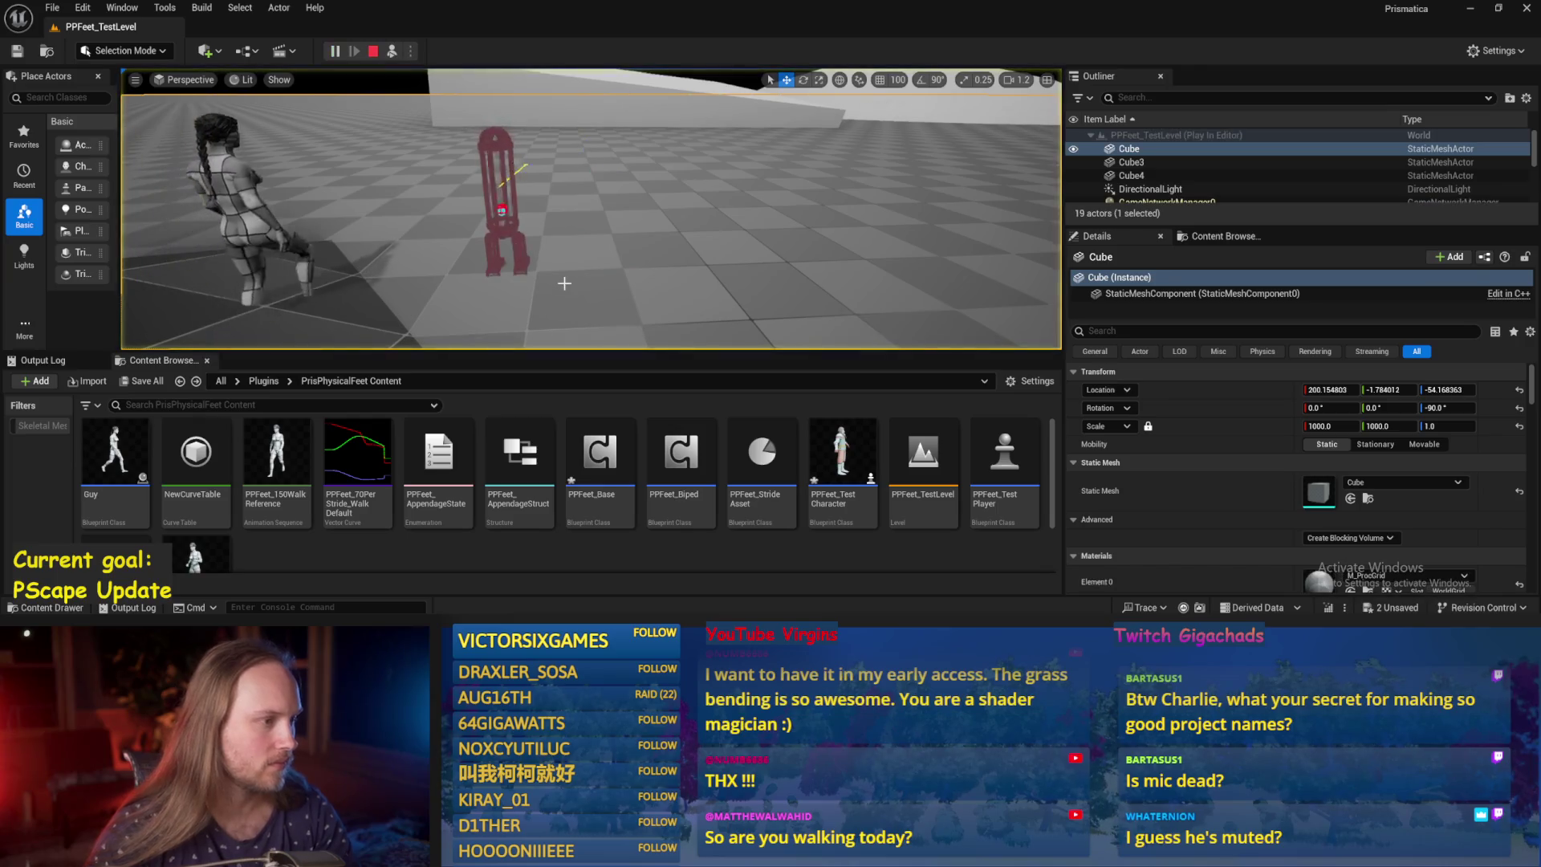
key("Escape")
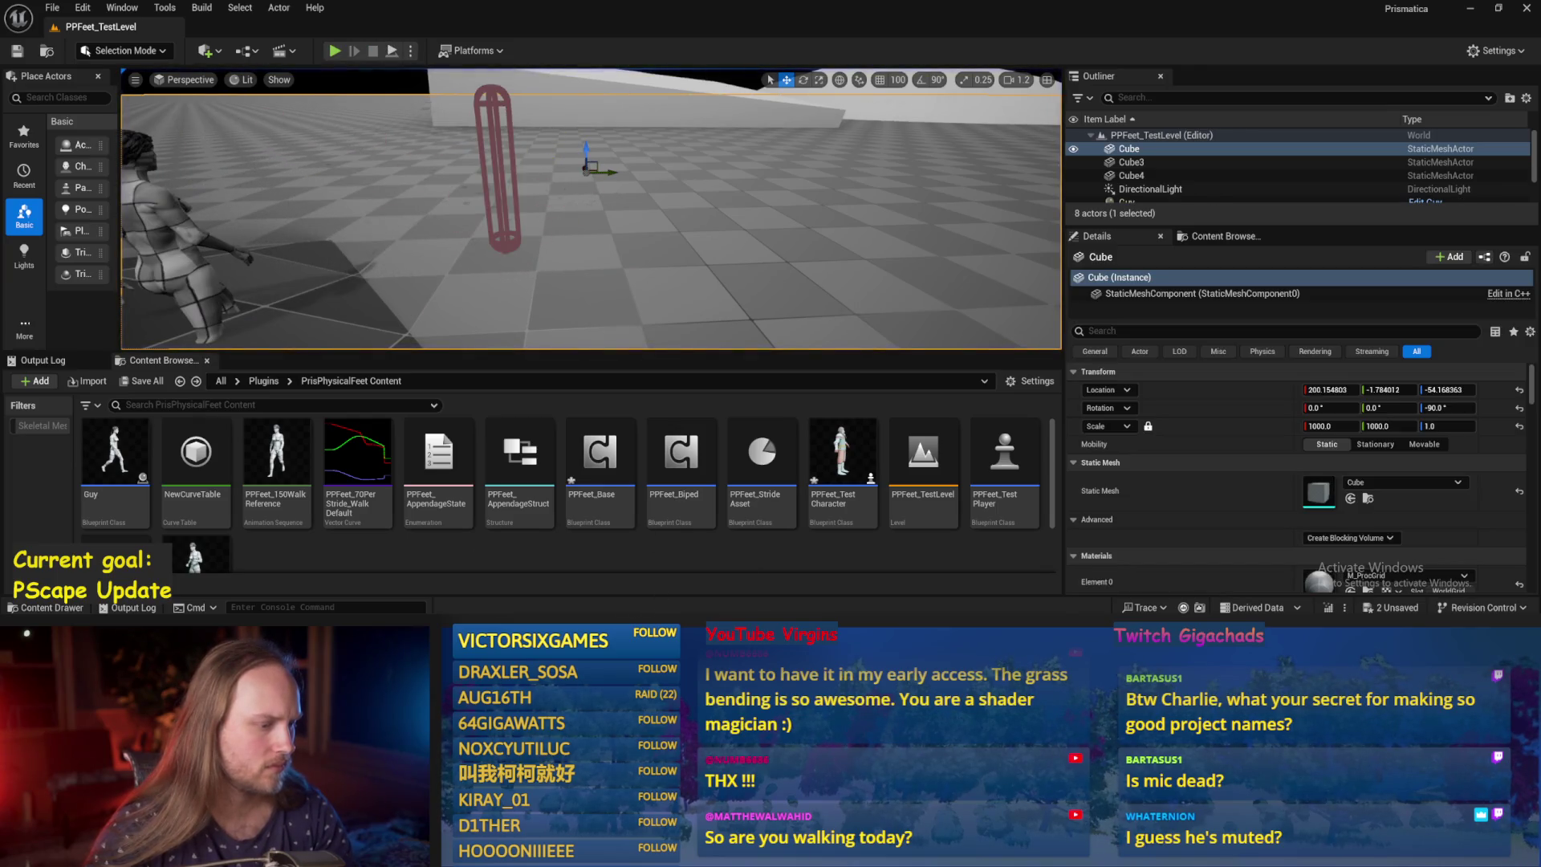
key("alt+Tab")
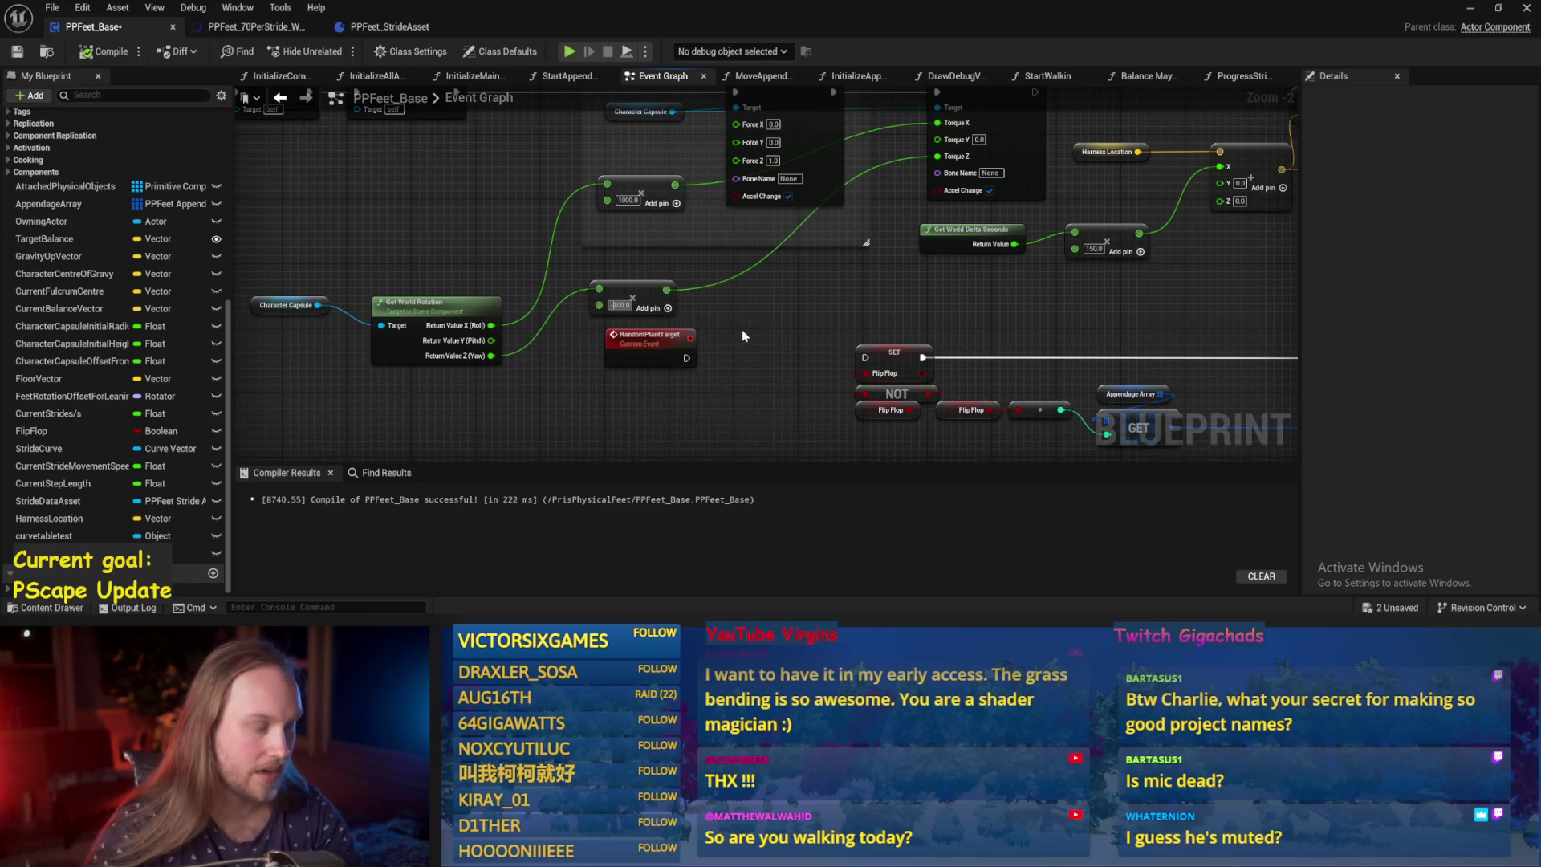
left_click(18, 52)
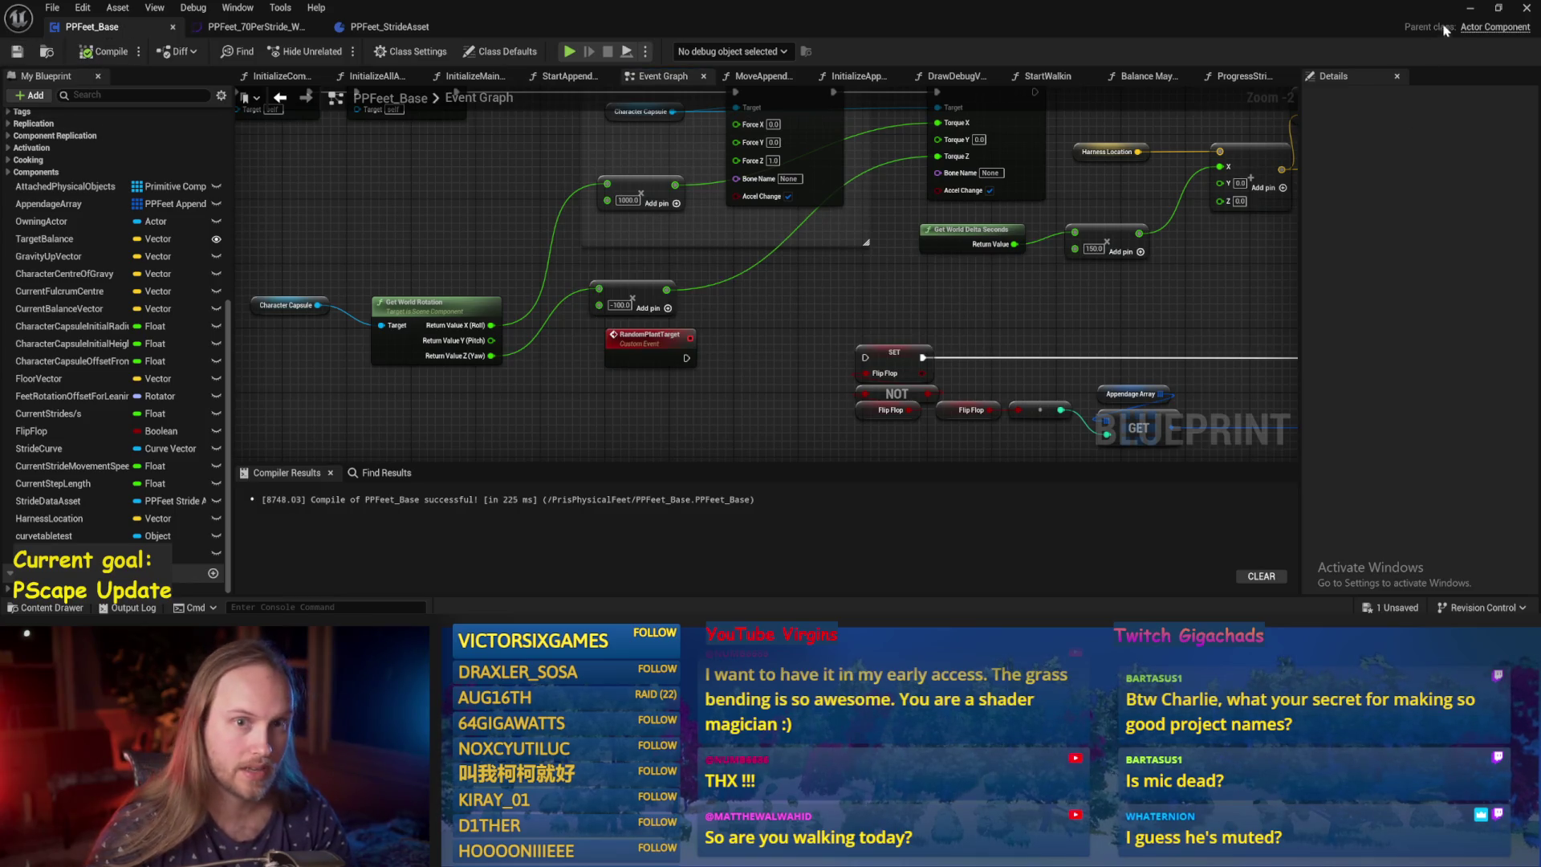
left_click(1470, 8)
key("alt+p")
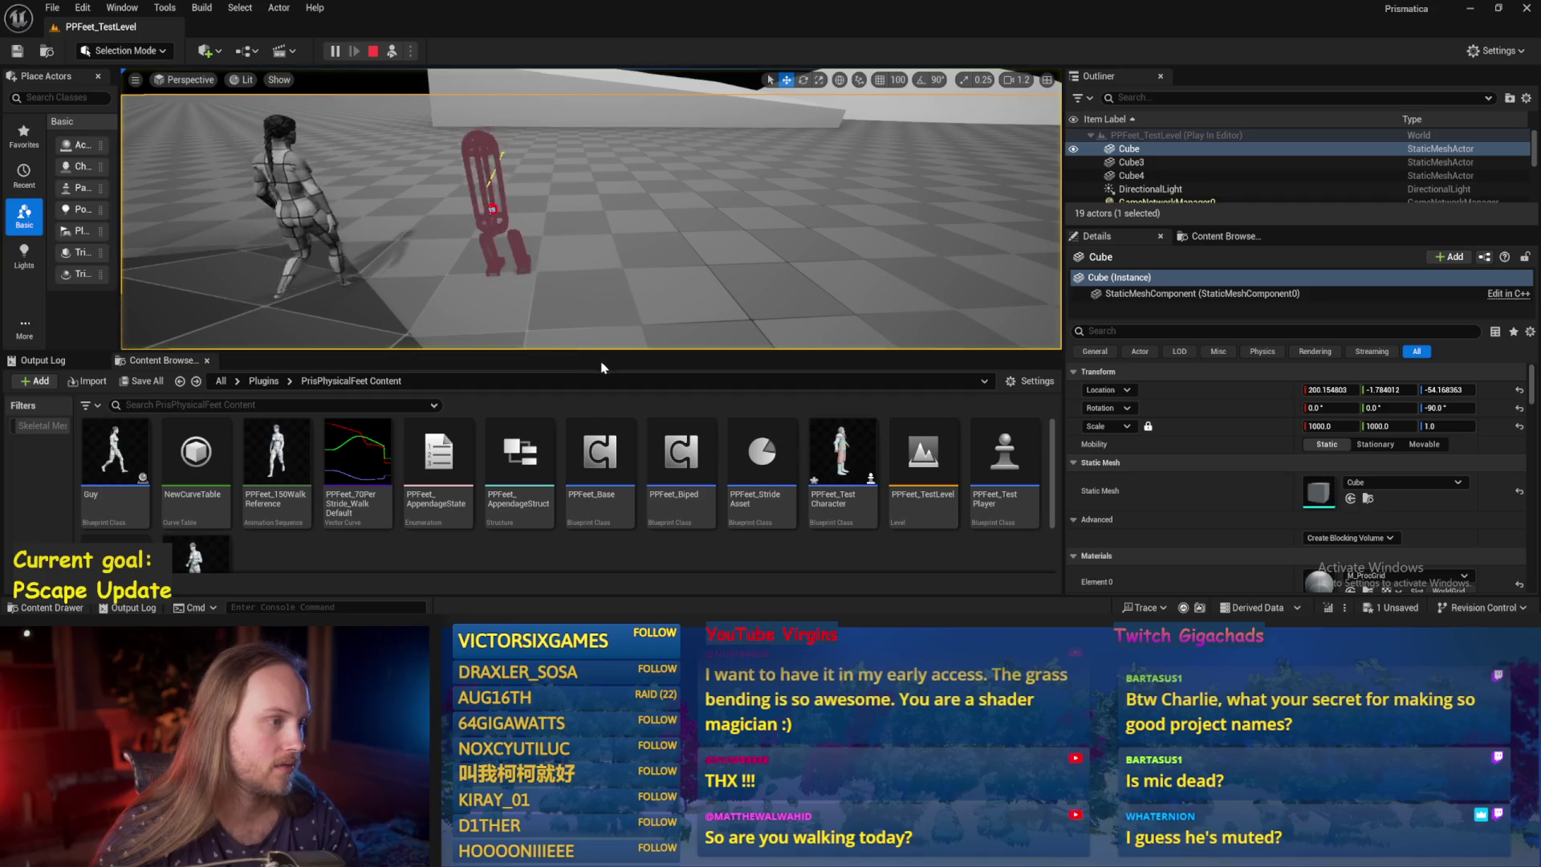
key("alt+Tab")
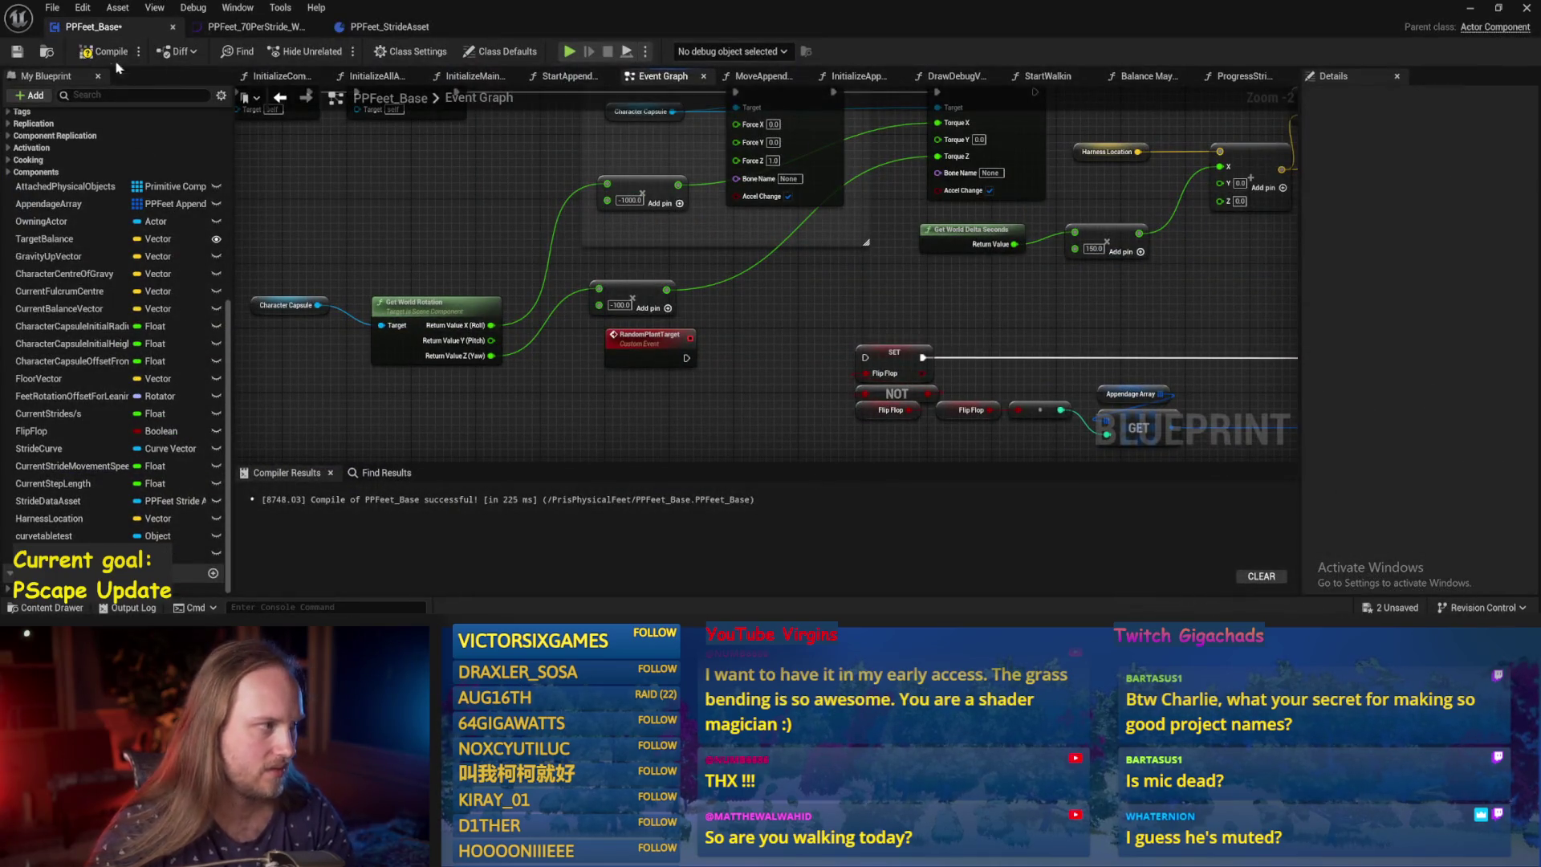
left_click(1468, 11)
left_click(392, 51)
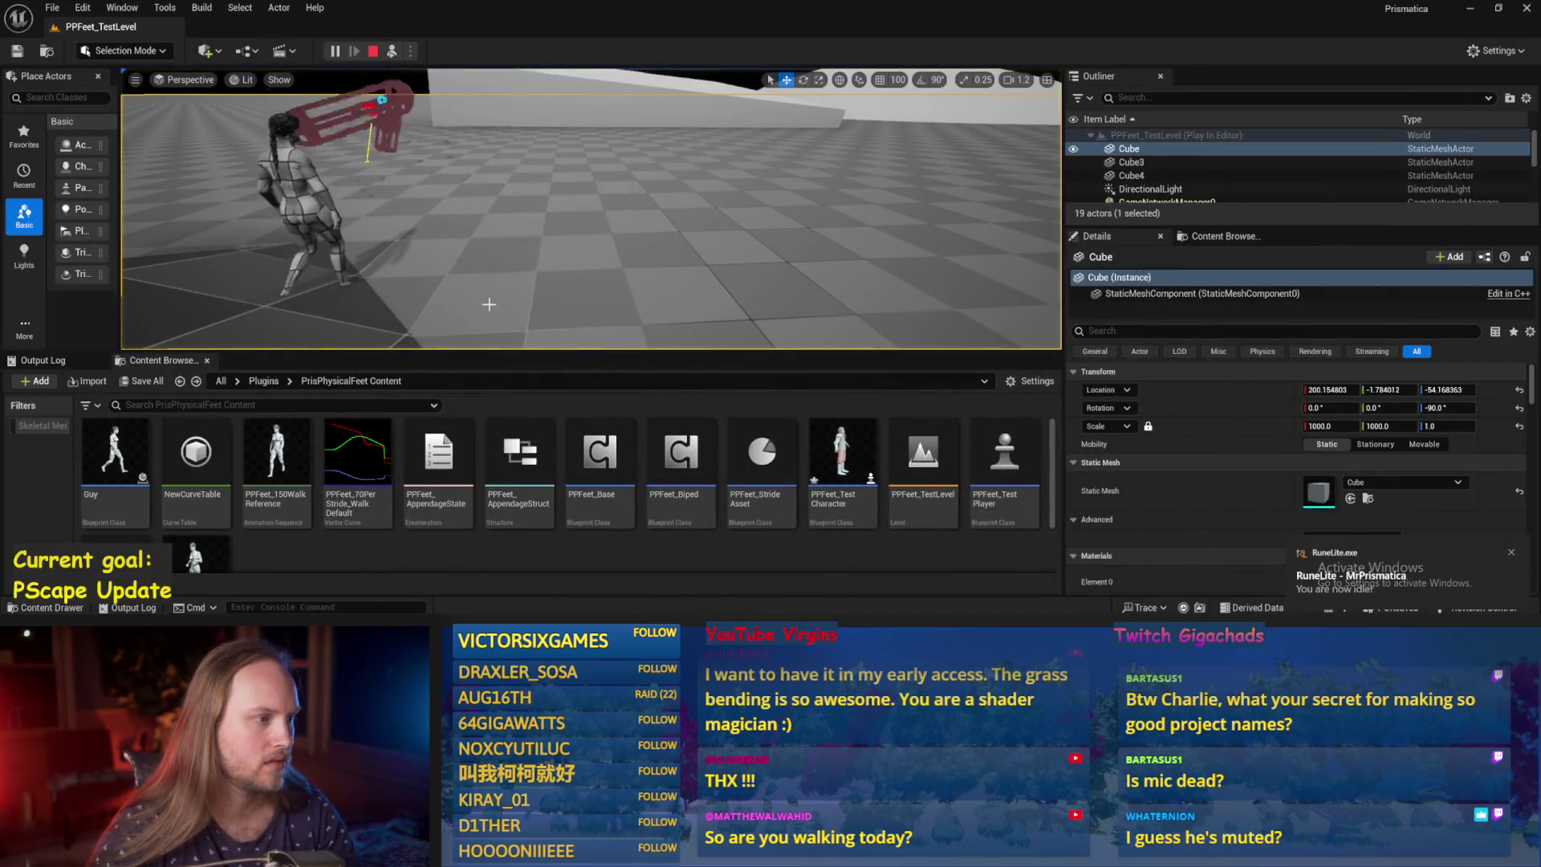
key("F8")
mouse_move(656, 591)
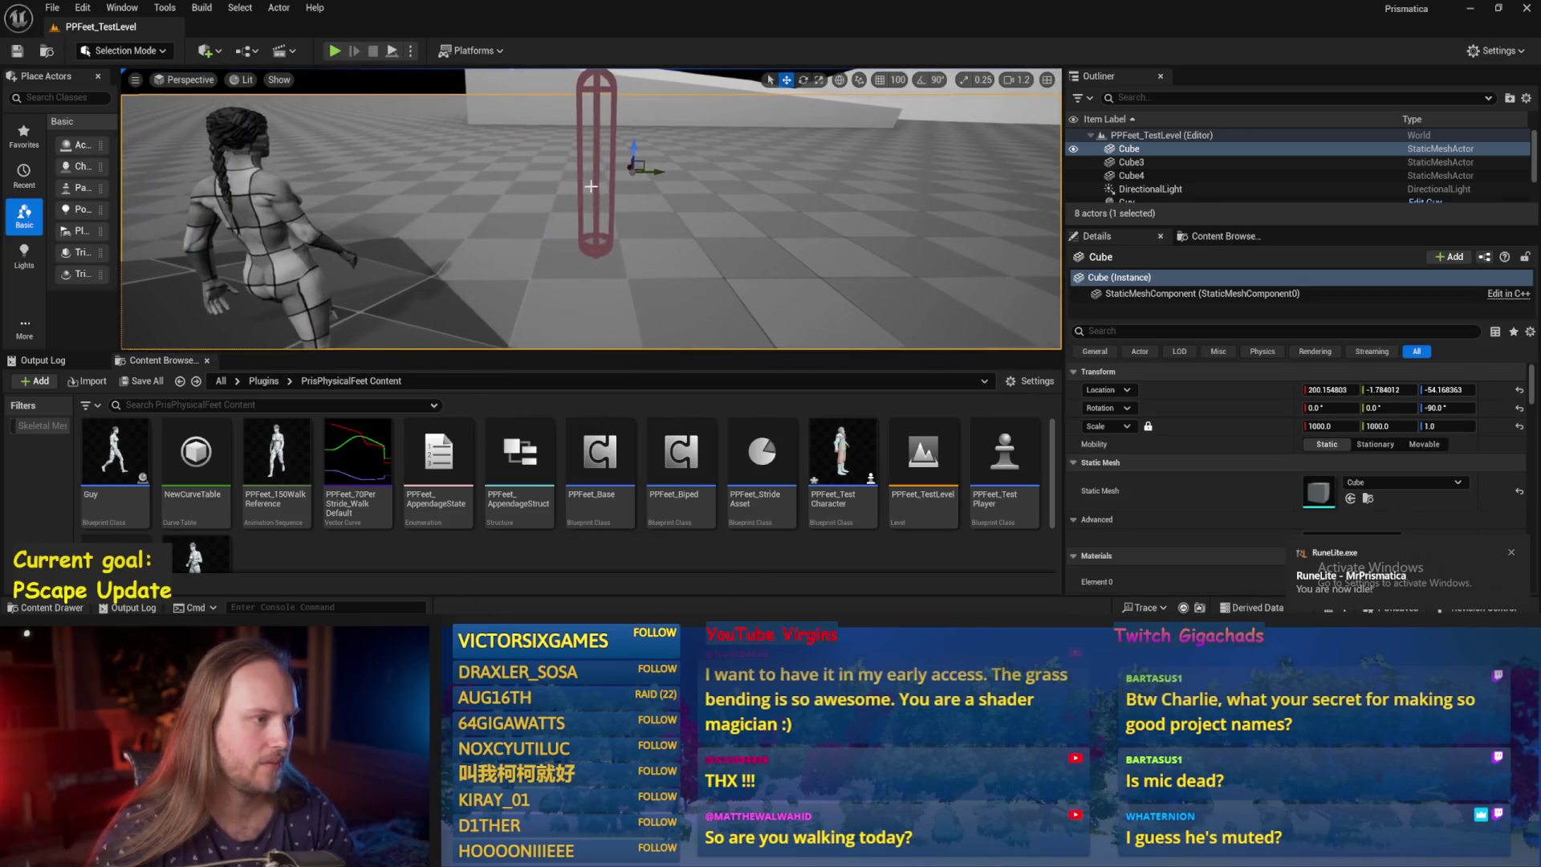
Trial-tilt PPFeet_TestPlayer about 28 degrees and undo it, then commit the -100.0 multiplier.
left_click(595, 182)
key("e")
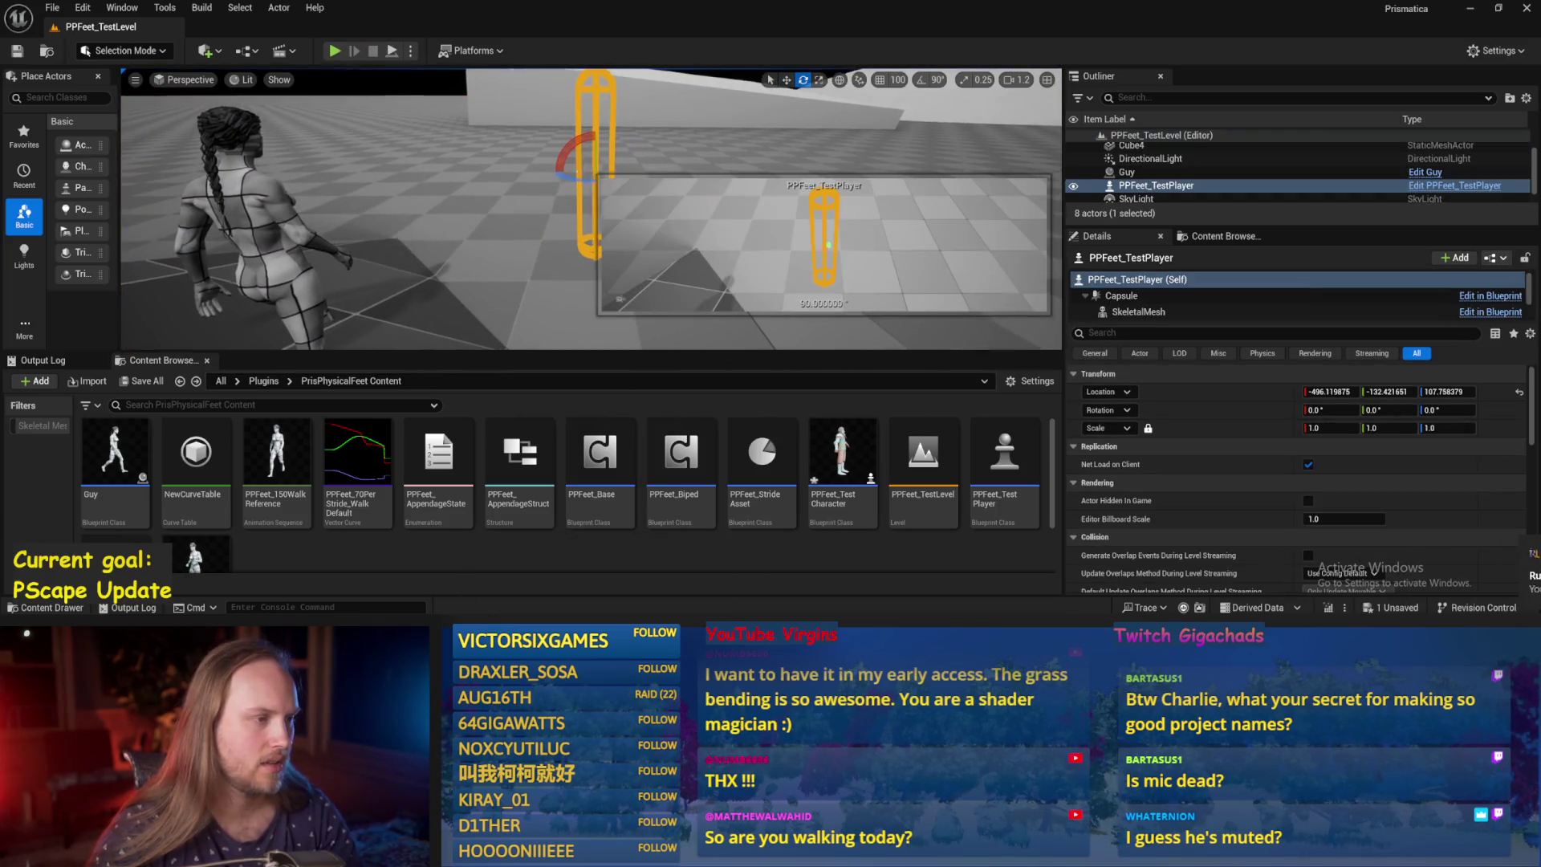
left_click_drag(564, 143, 569, 149)
key("ctrl+z")
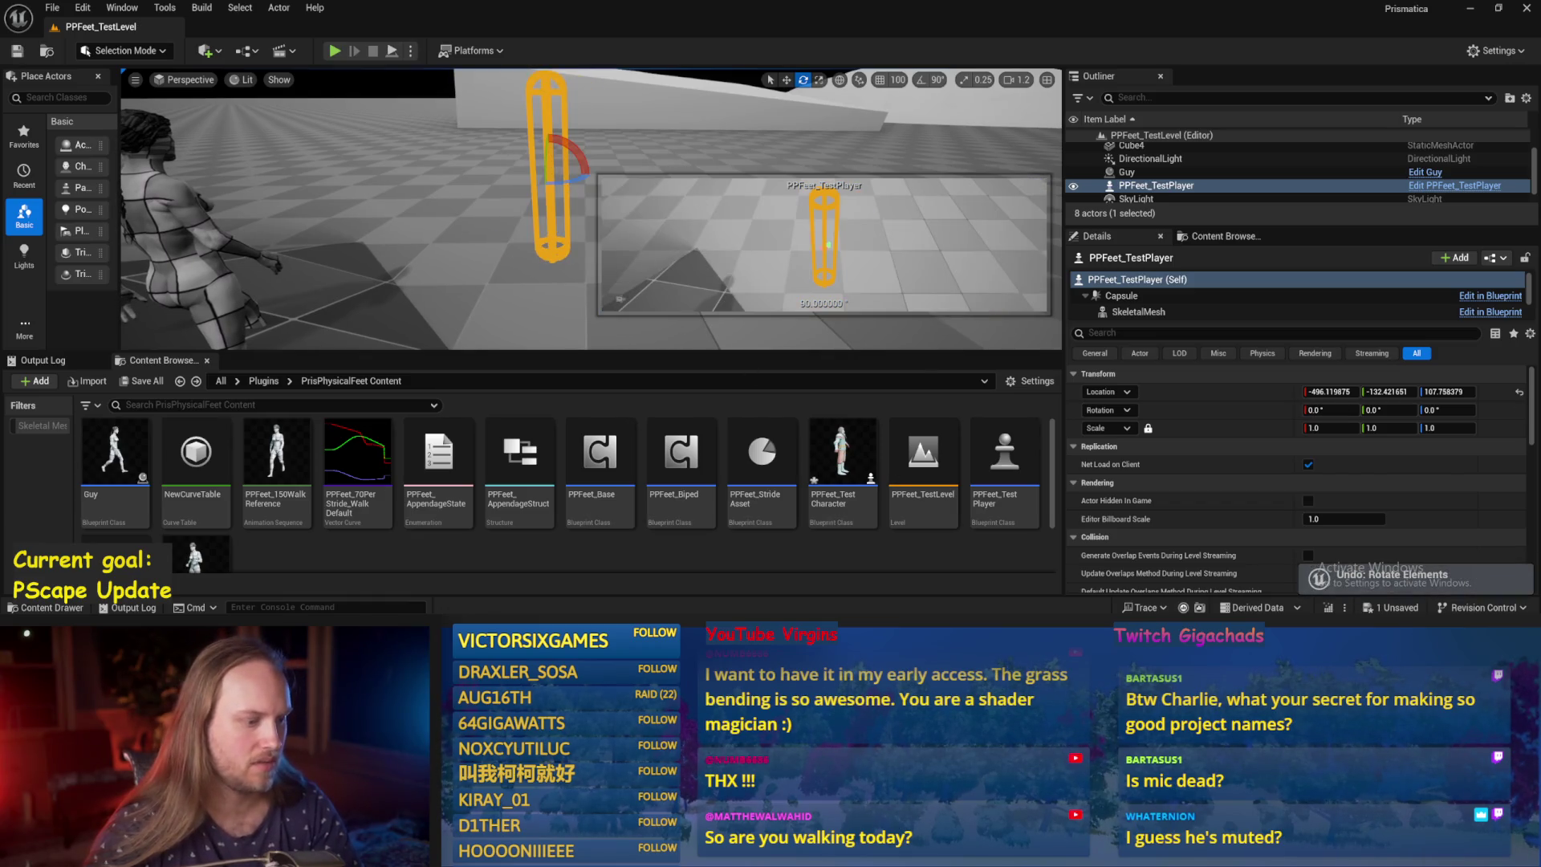
mouse_move(612, 851)
left_click(684, 577)
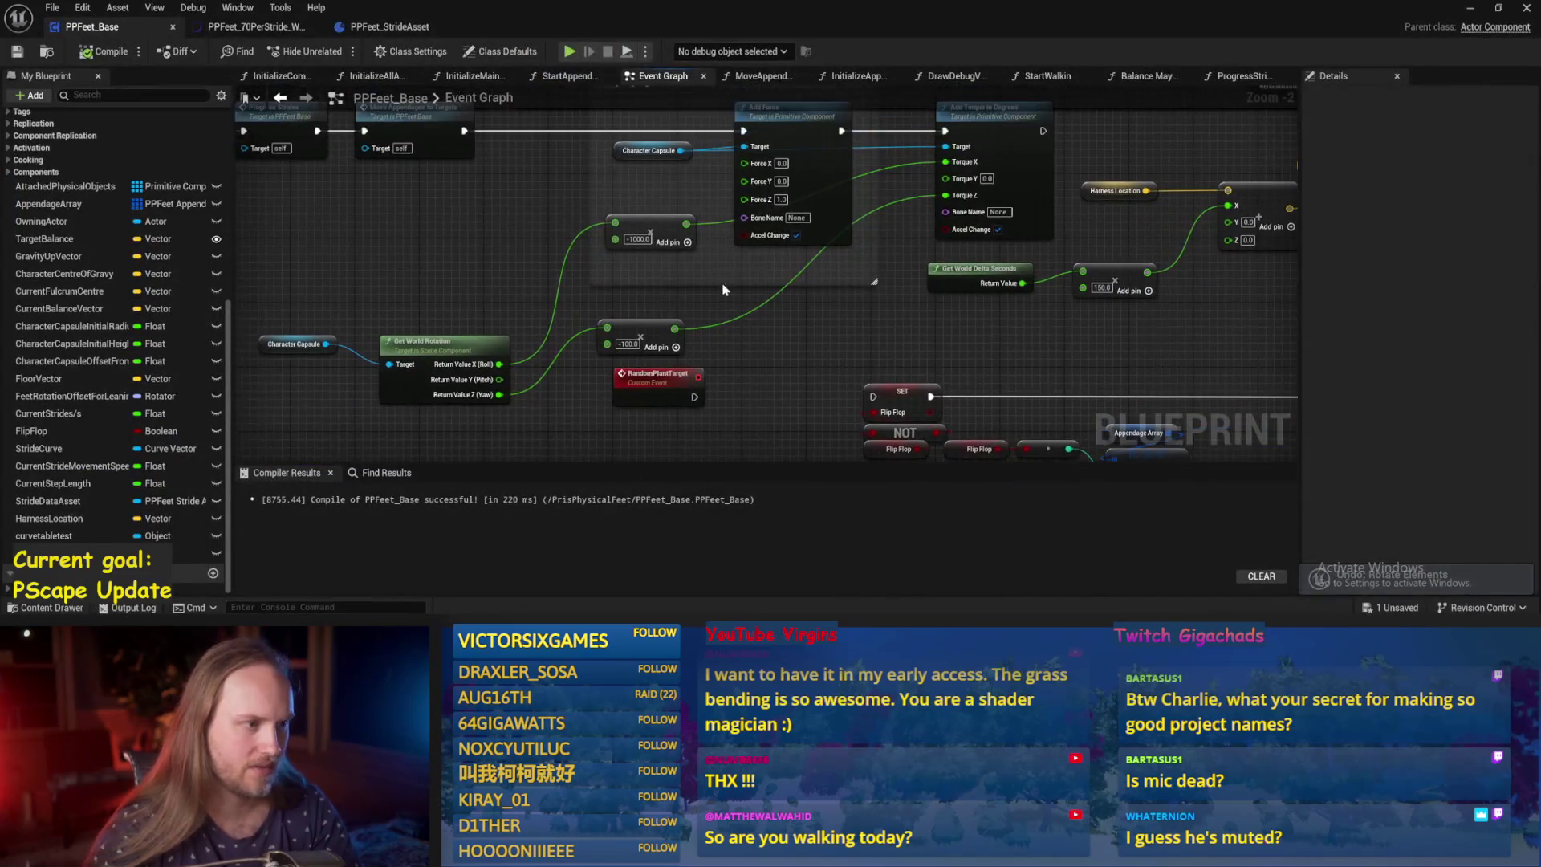
key("Return")
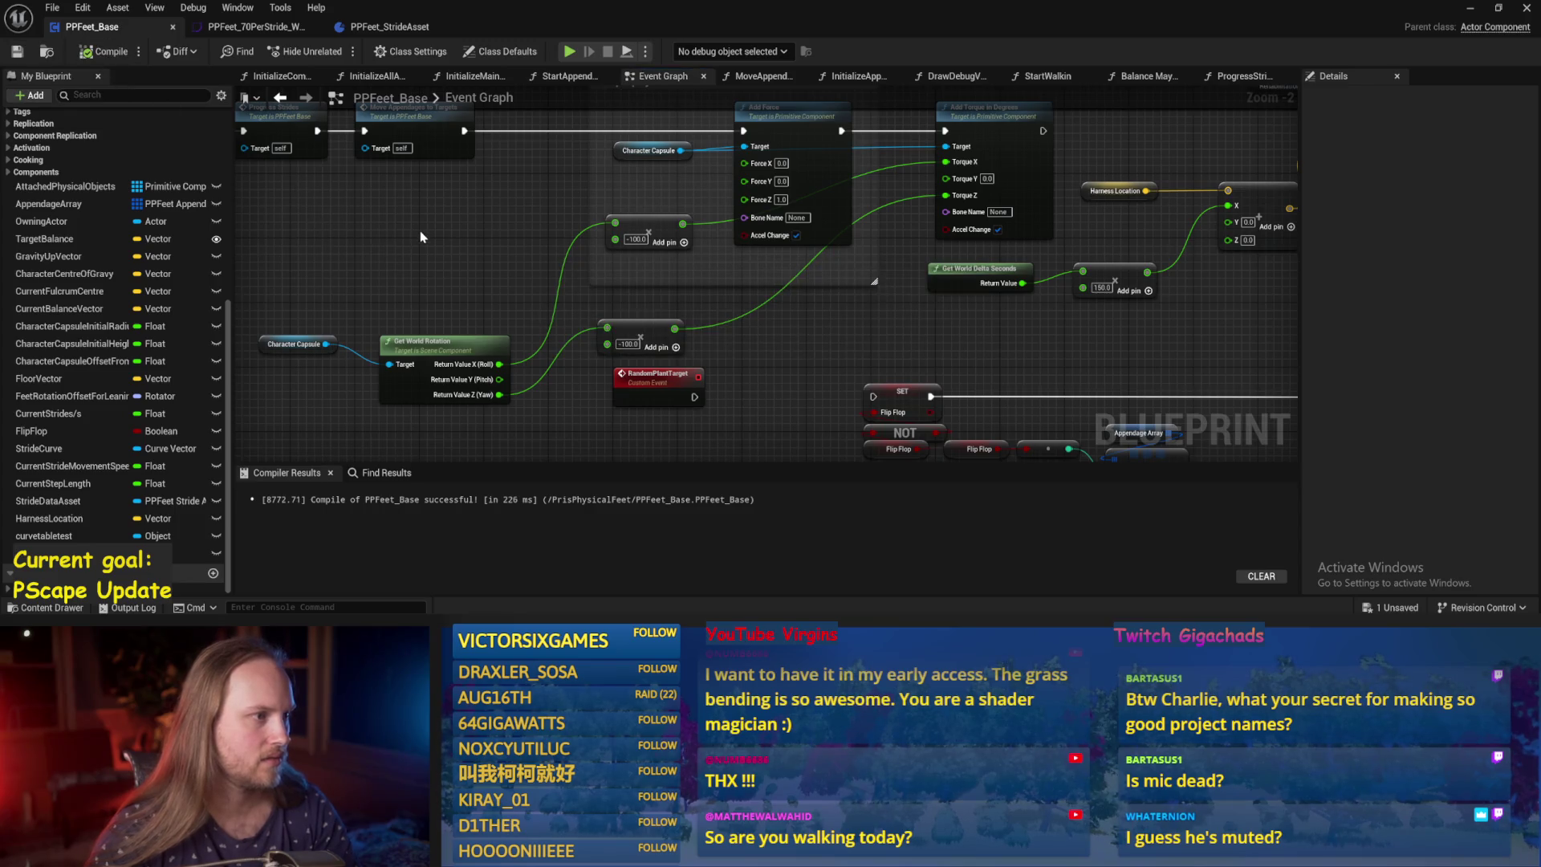
Move Progress Strides and Move Appendages below the chain, wire Balance Maybe to Add Force, and compile.
left_click_drag(421, 237, 585, 229)
mouse_move(752, 246)
left_mouse_down()
mouse_move(568, 262)
mouse_move(648, 294)
left_mouse_up()
left_click_drag(585, 353, 825, 320)
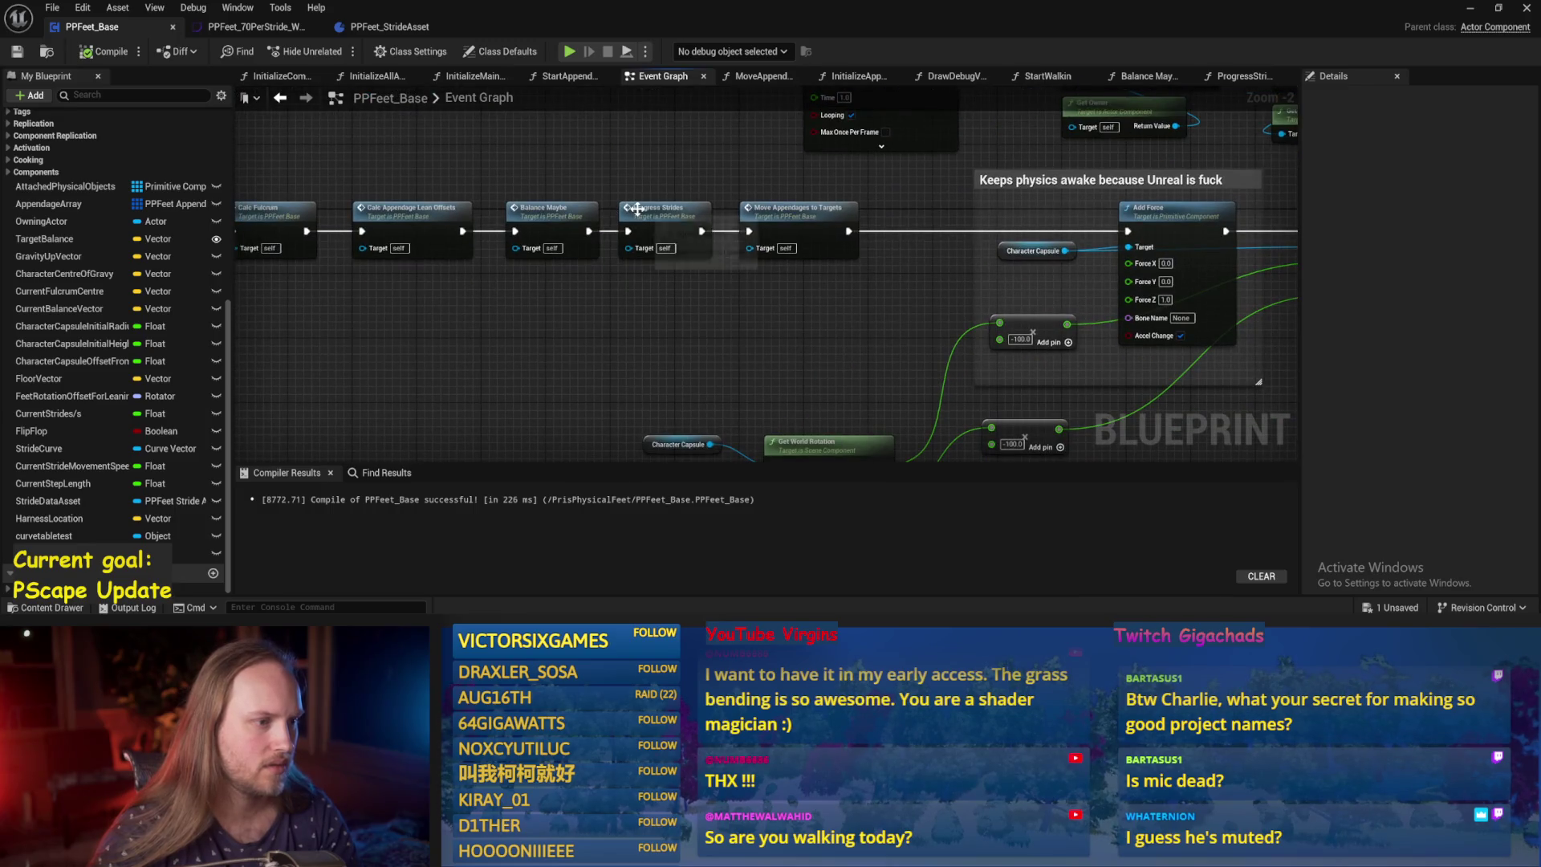
left_click_drag(662, 215, 678, 280)
left_click_drag(794, 208, 802, 256)
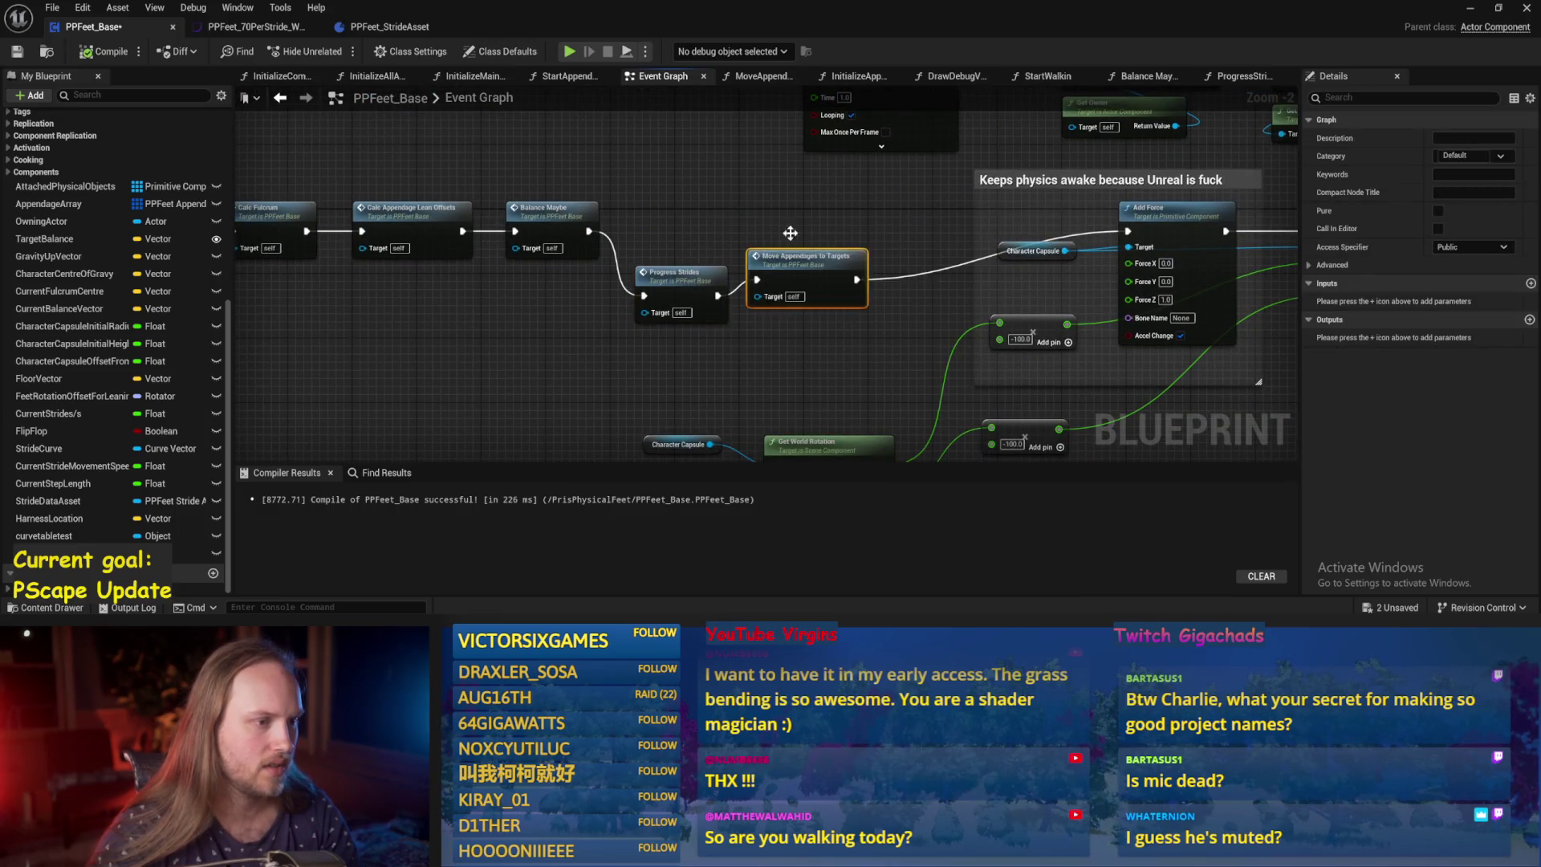
mouse_move(589, 231)
left_mouse_down()
mouse_move(1108, 255)
mouse_move(1129, 231)
left_mouse_up()
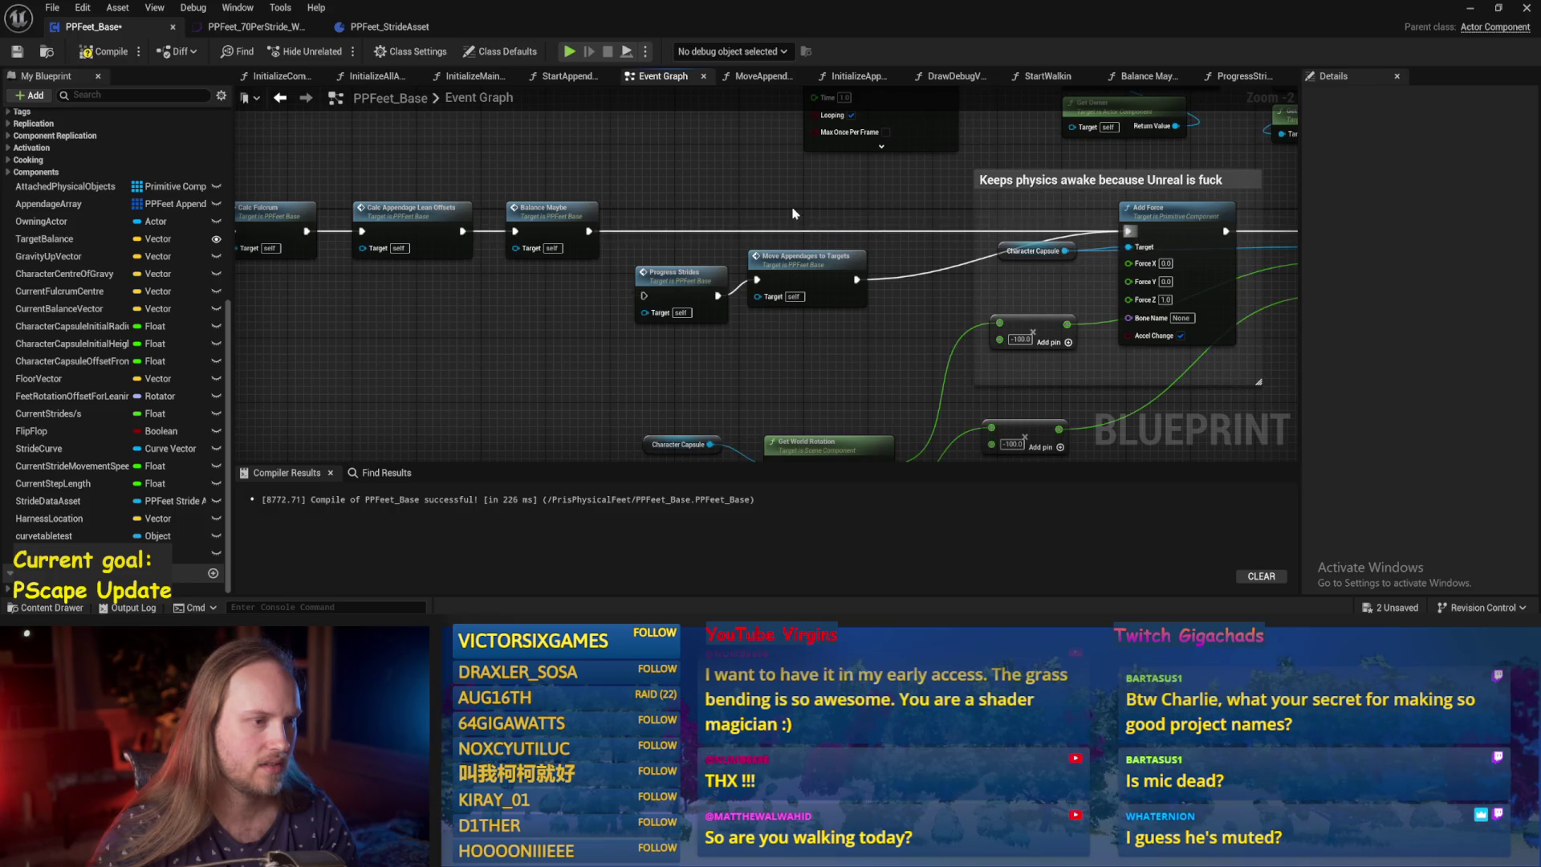
left_click(80, 58)
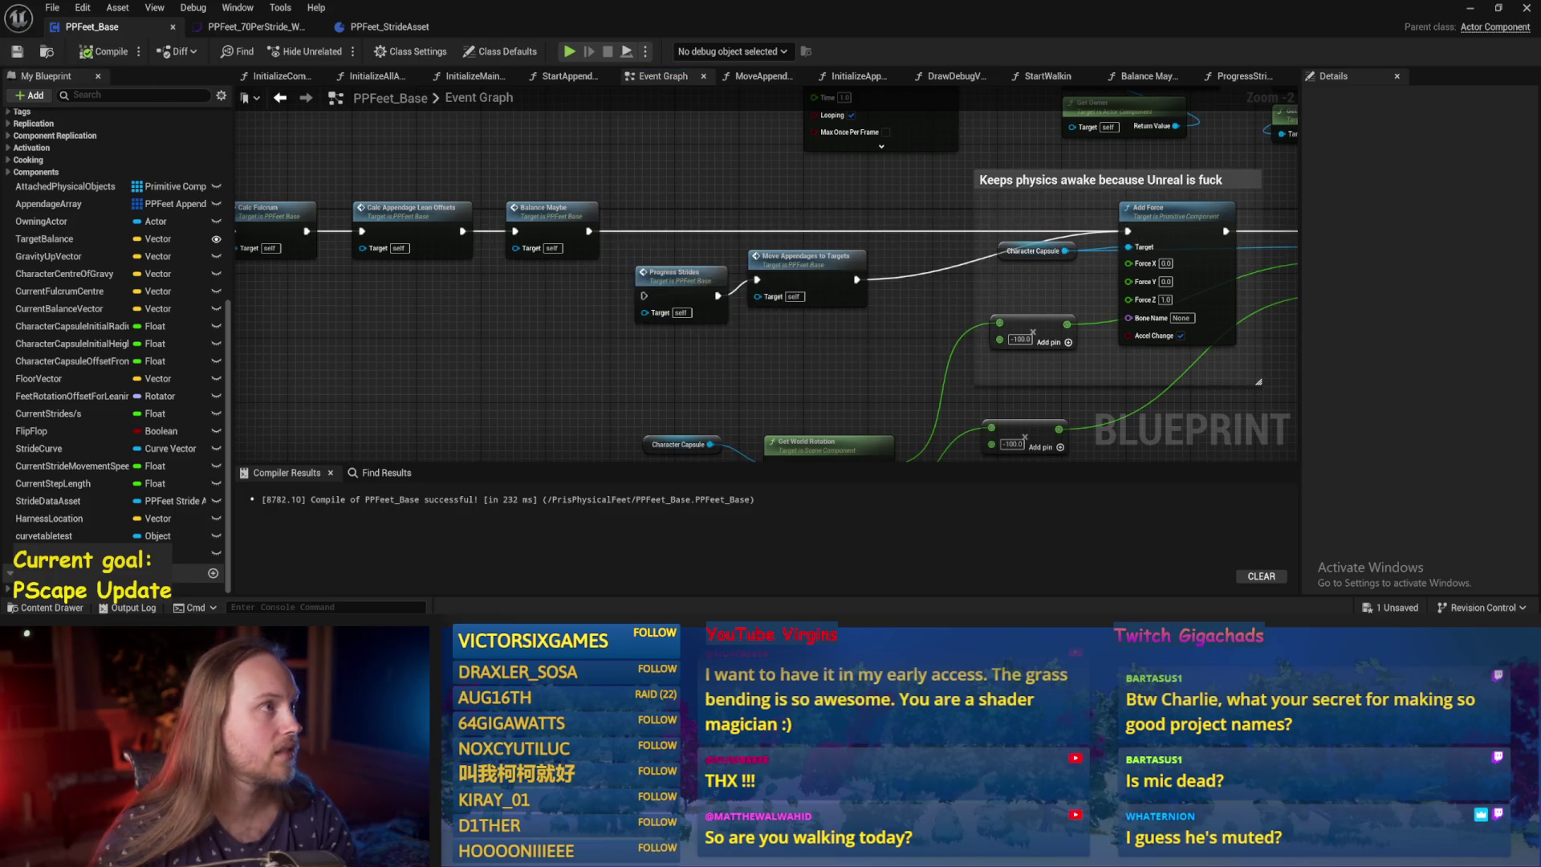
left_click(1469, 9)
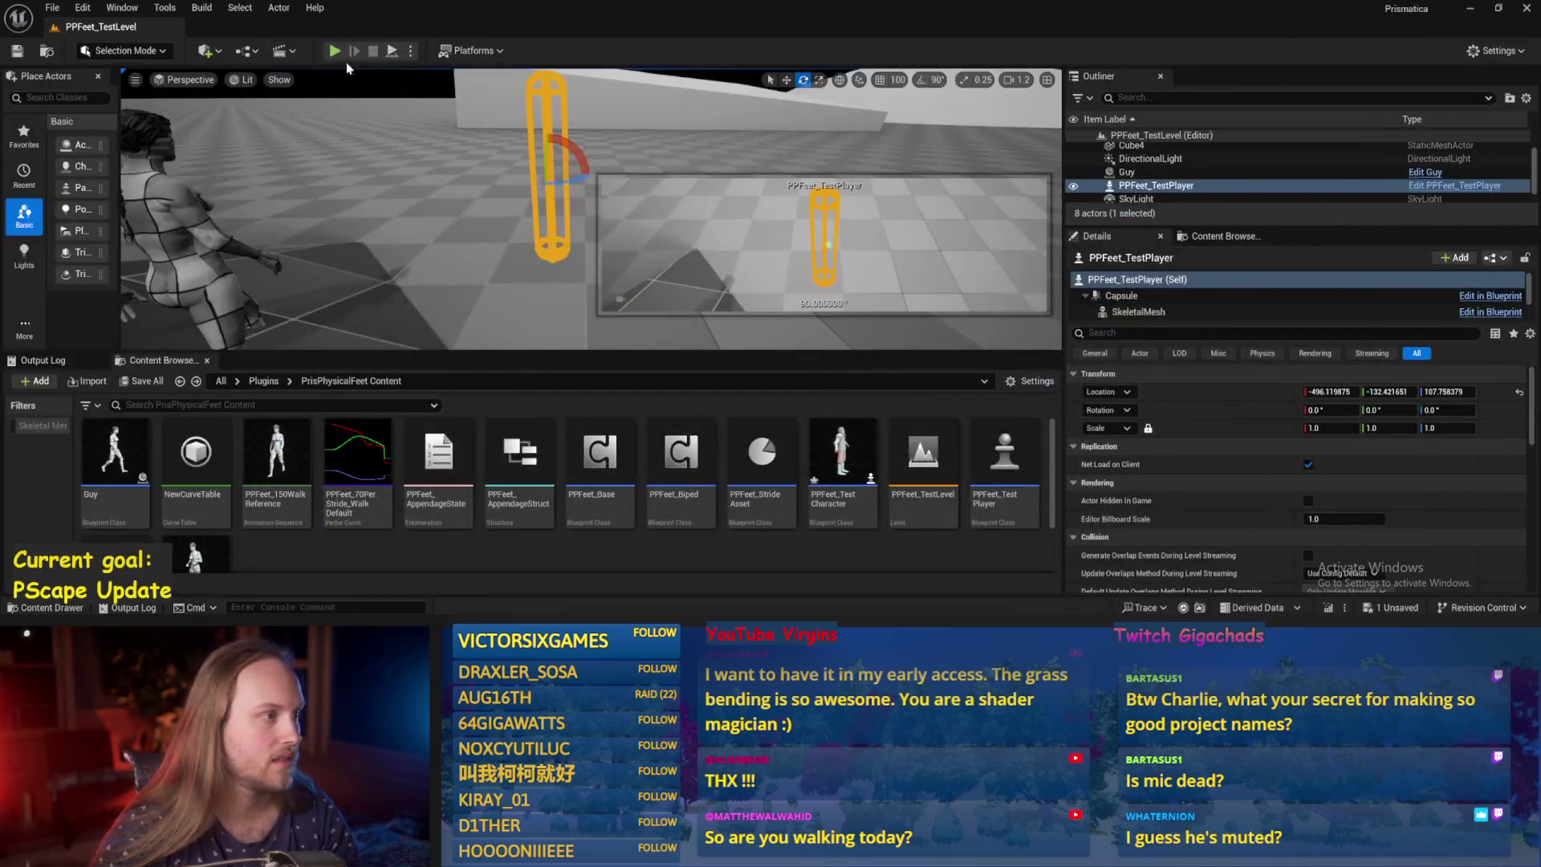
After a brief play start, open PPFeet_Base, review its multiplier and flip-flop nodes, and compile.
left_click(413, 50)
key("Escape")
left_click(395, 317)
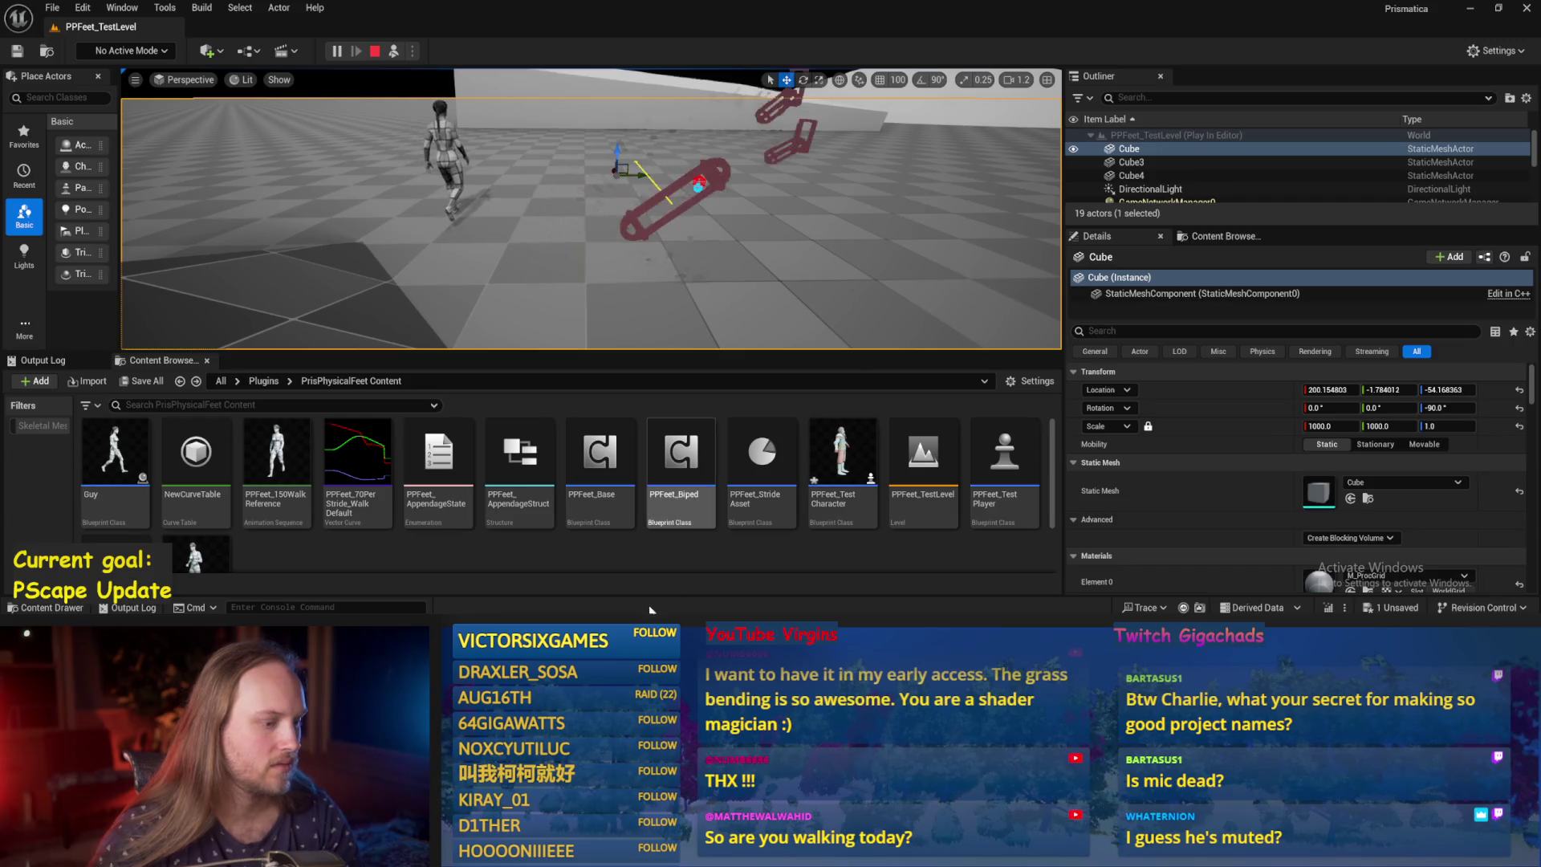
double_click(601, 473)
left_click_drag(693, 318, 647, 311)
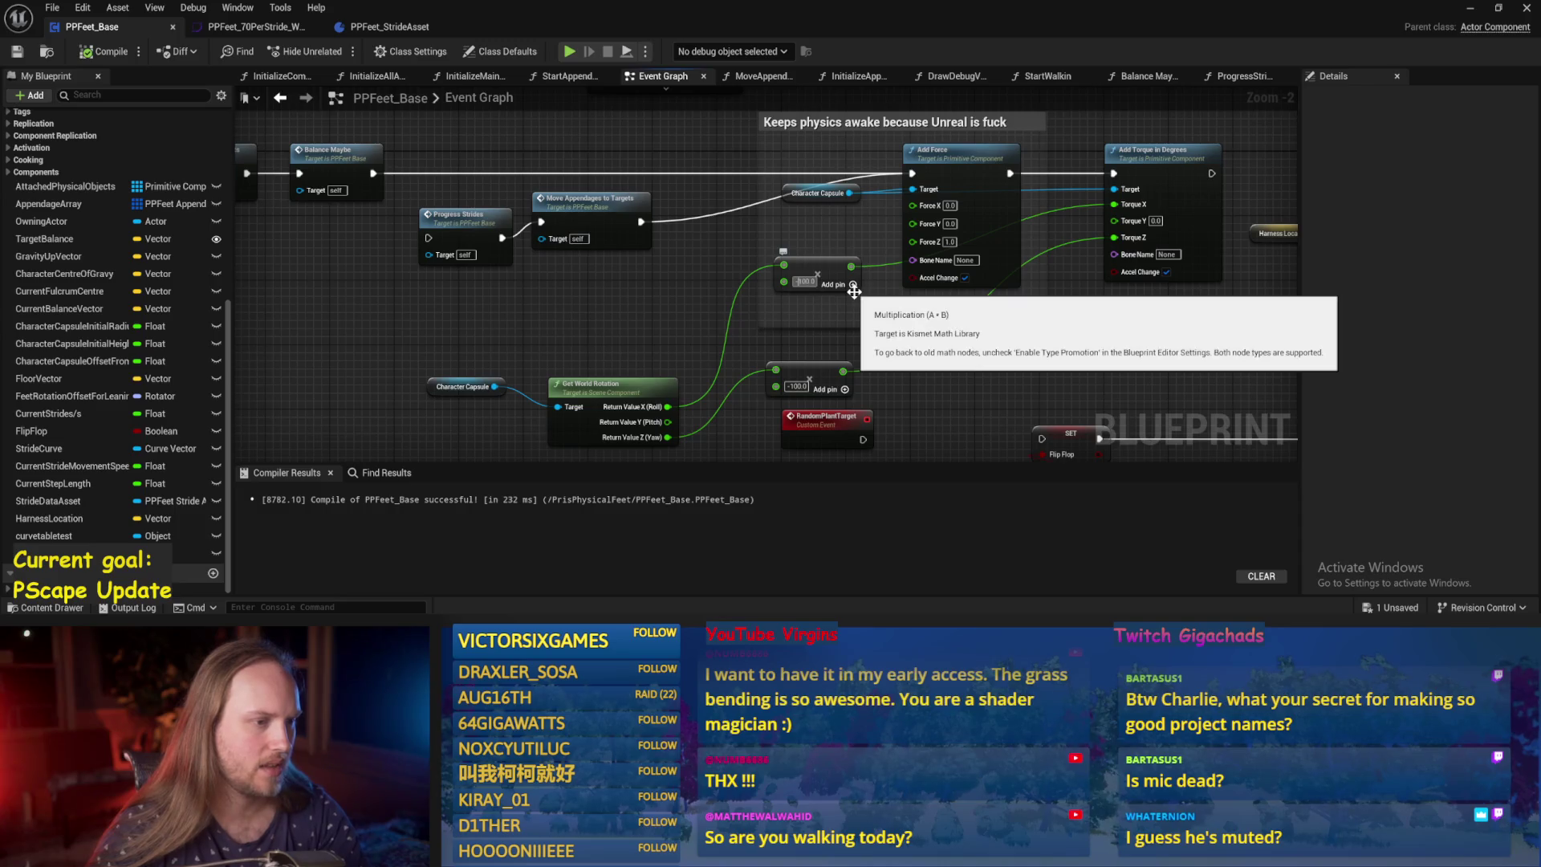
left_click_drag(803, 283, 667, 202)
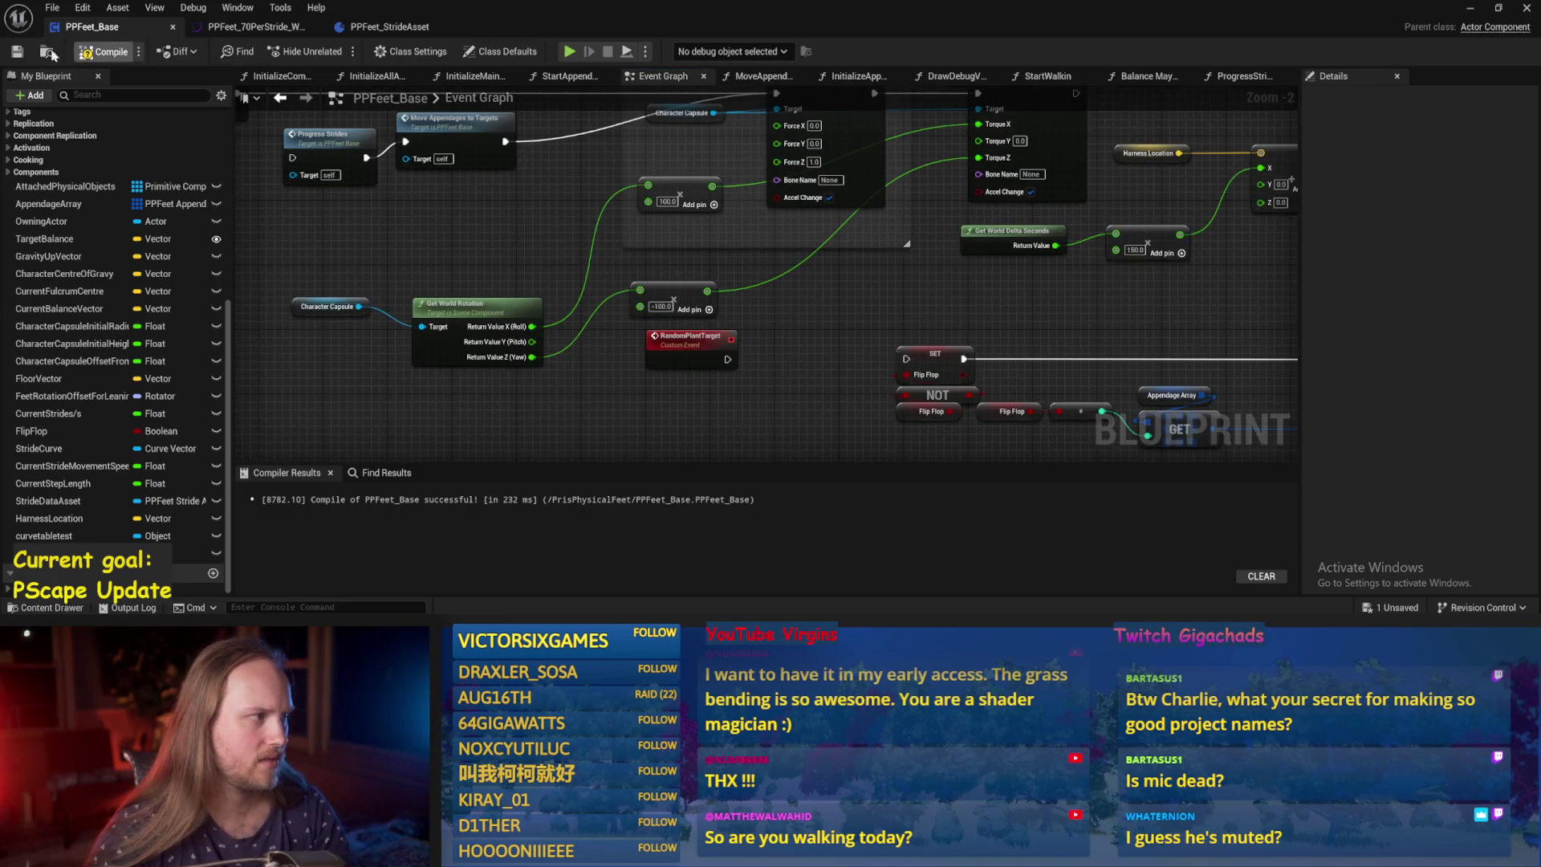
left_click(50, 55)
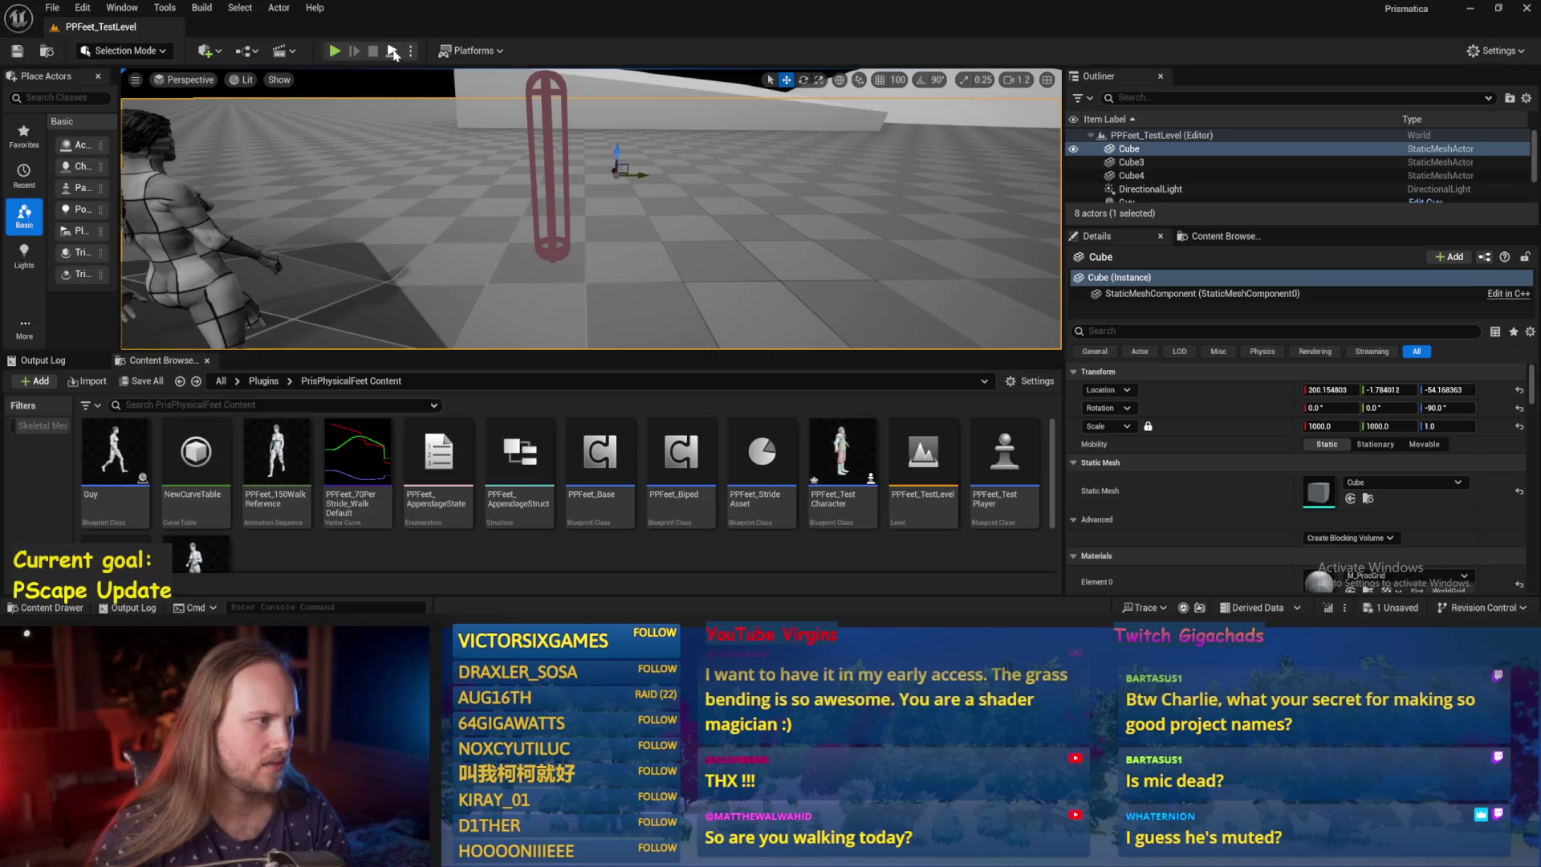
In a play session, select and focus PPFeet_TestPlayer, then tip it over with the Rotate tool.
left_click(393, 53)
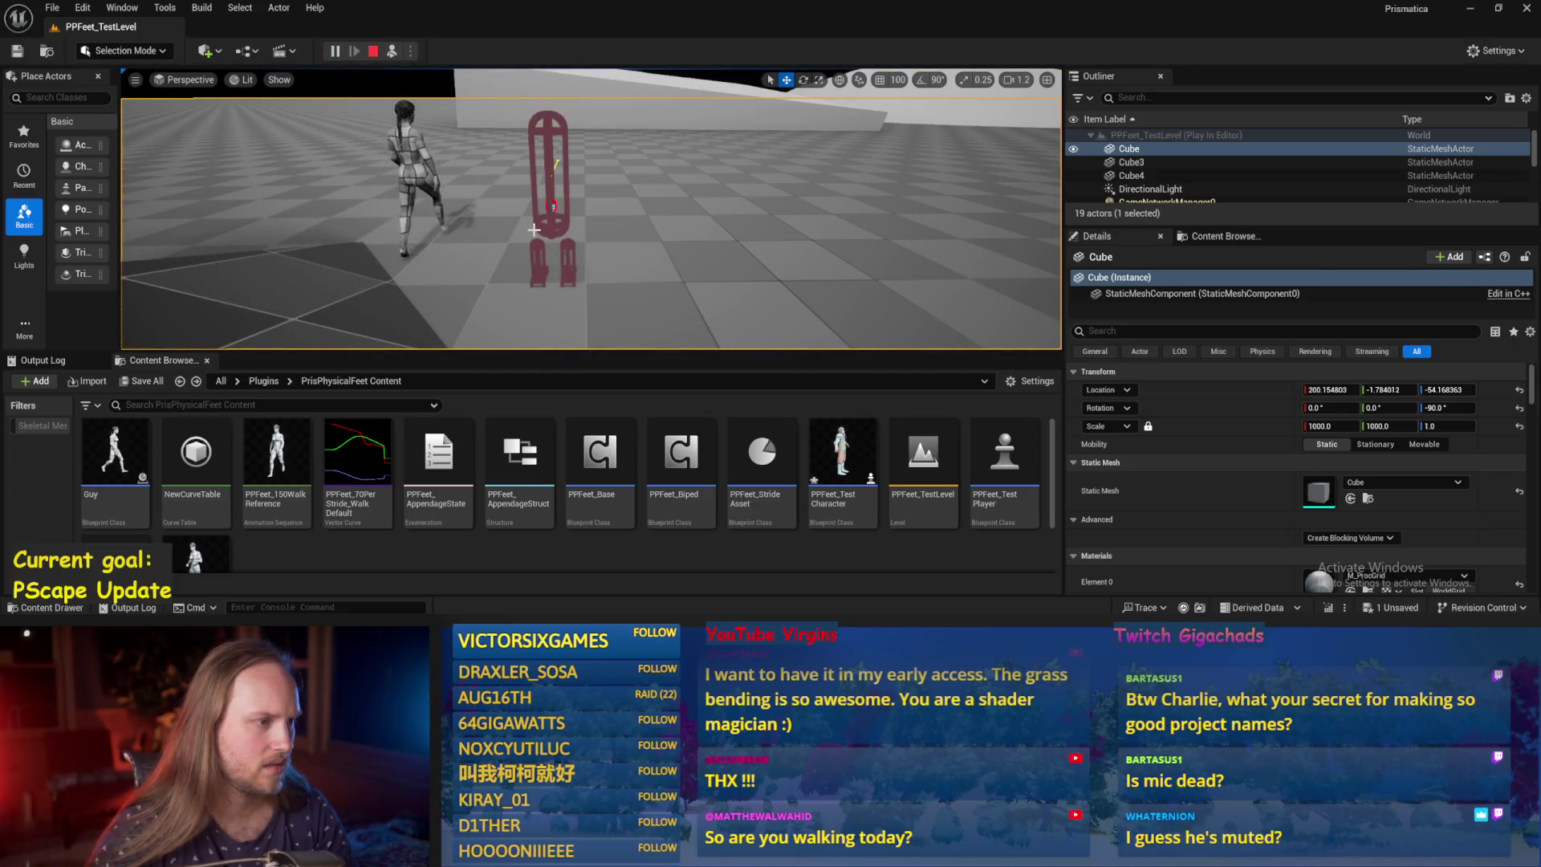
left_click(534, 230)
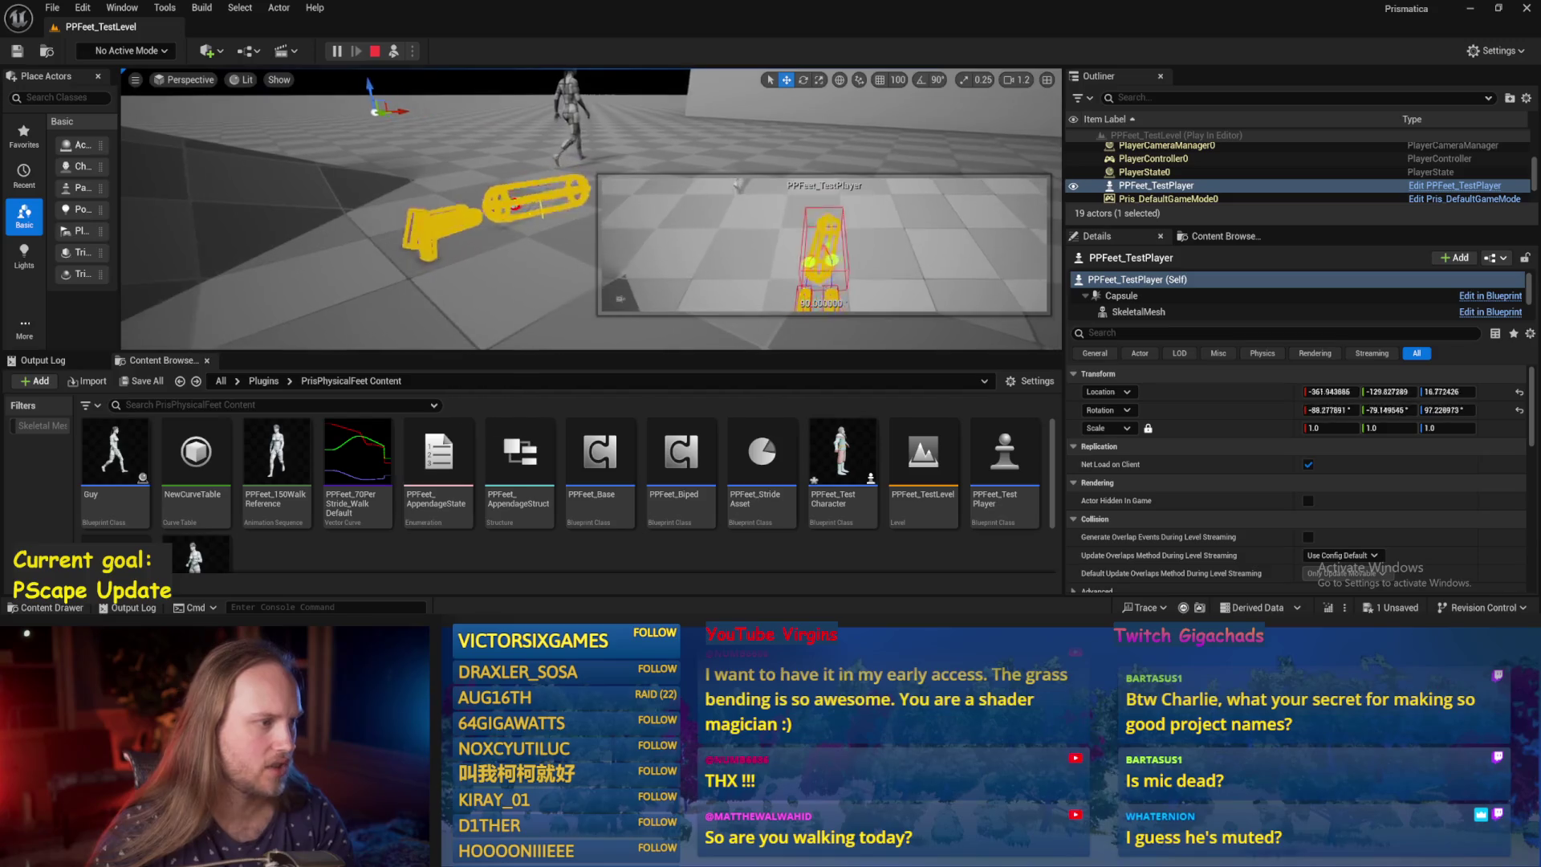
key("f")
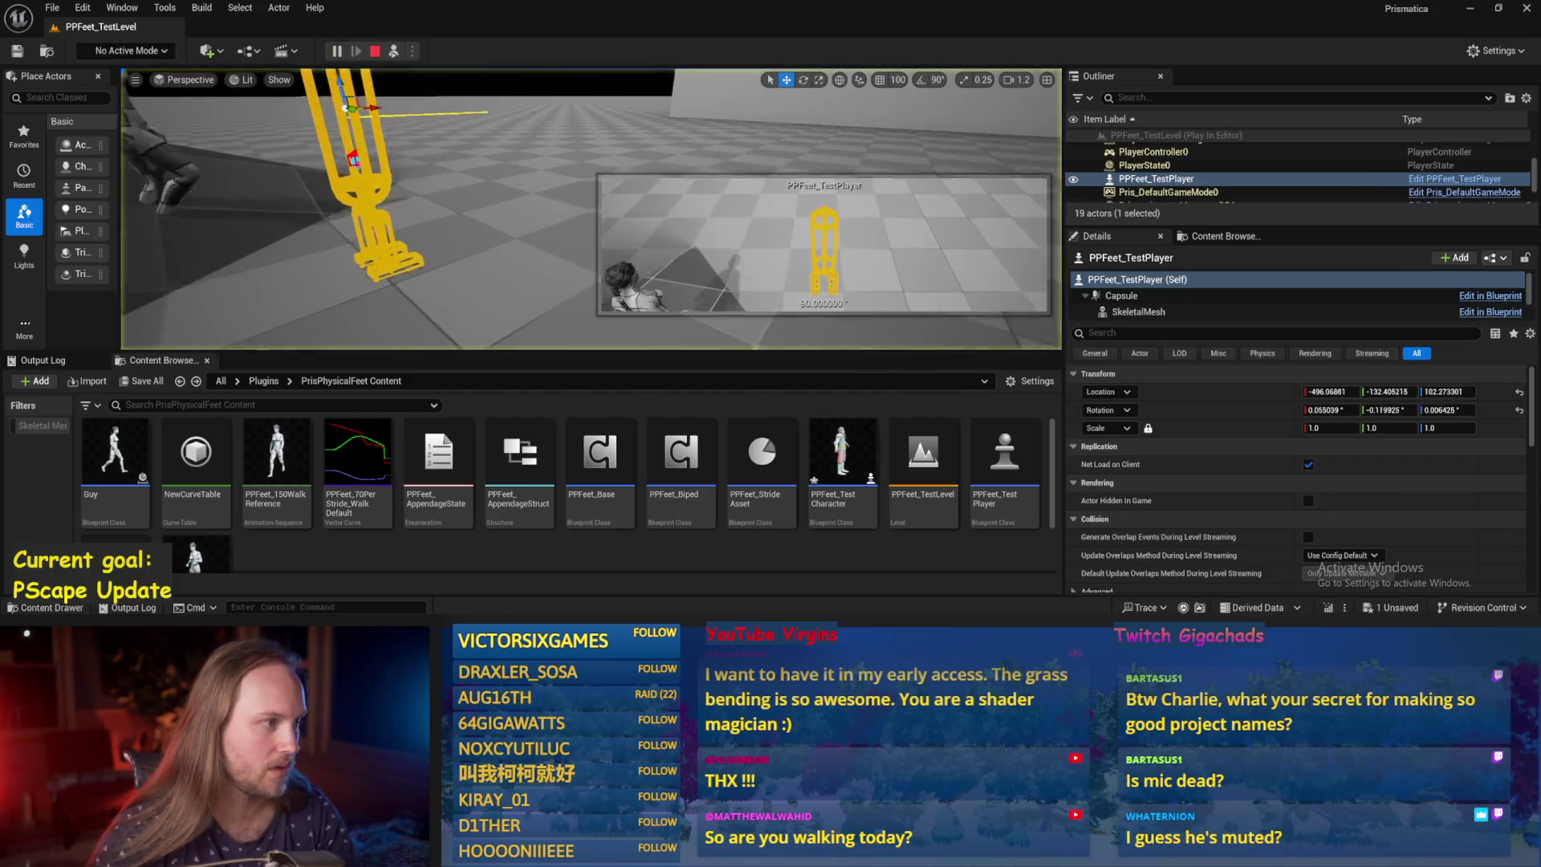
key("e")
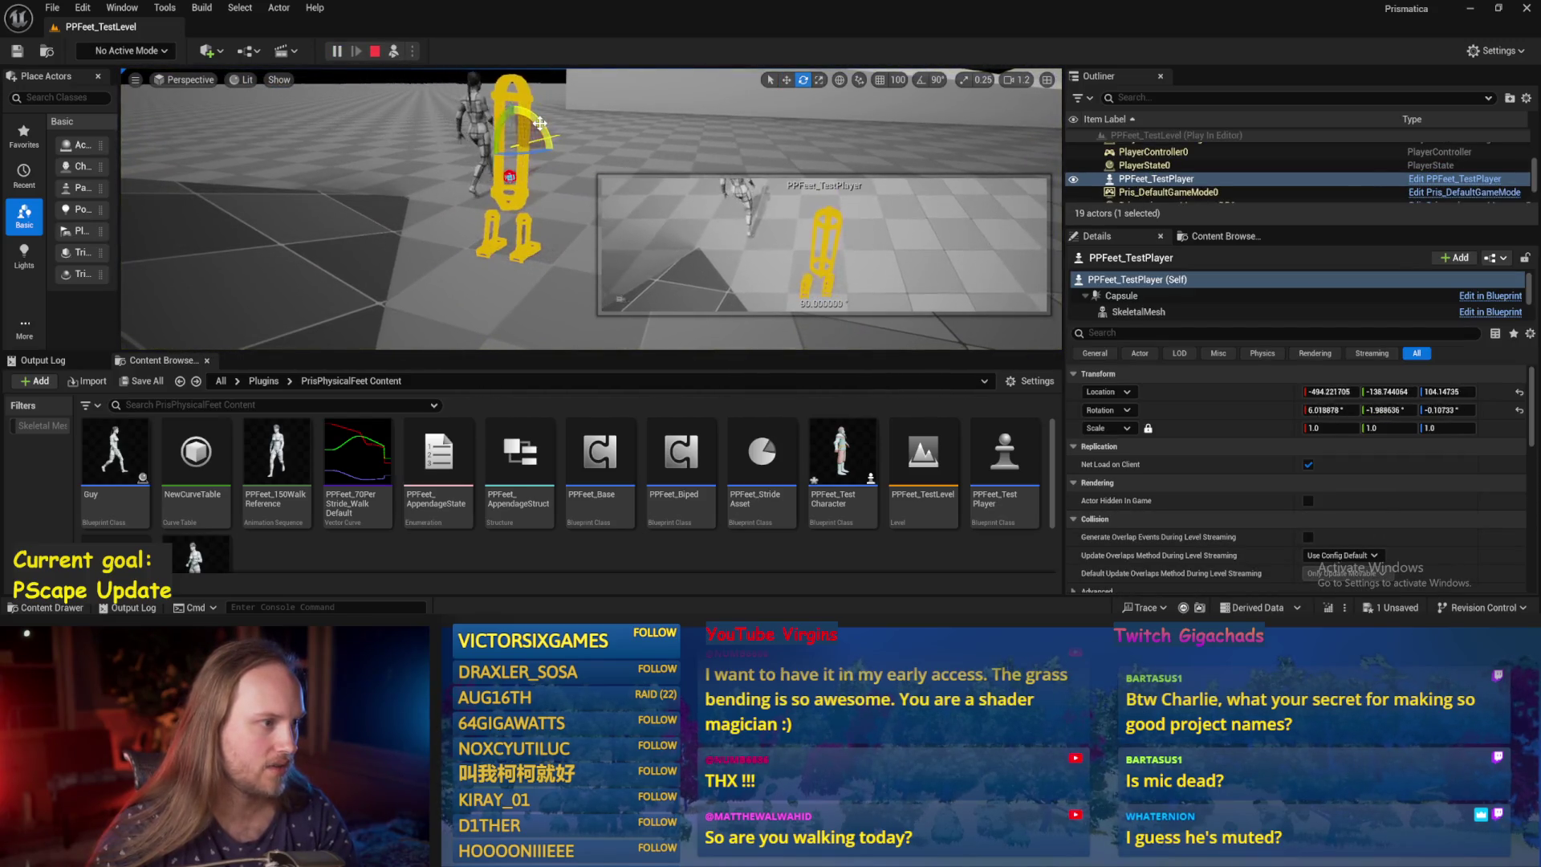
left_click_drag(532, 135, 497, 118)
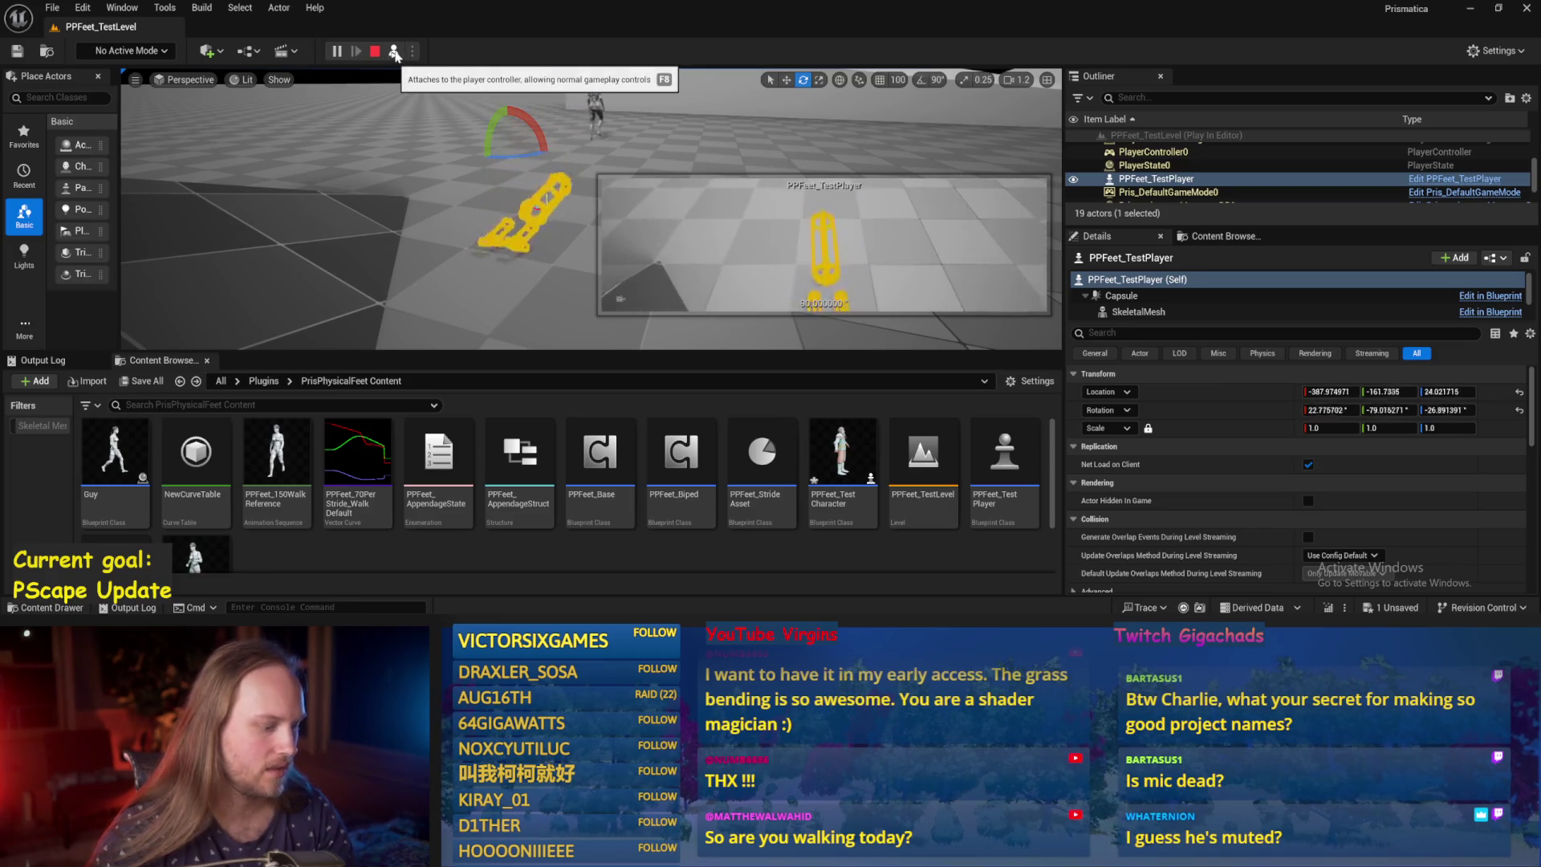
key("w")
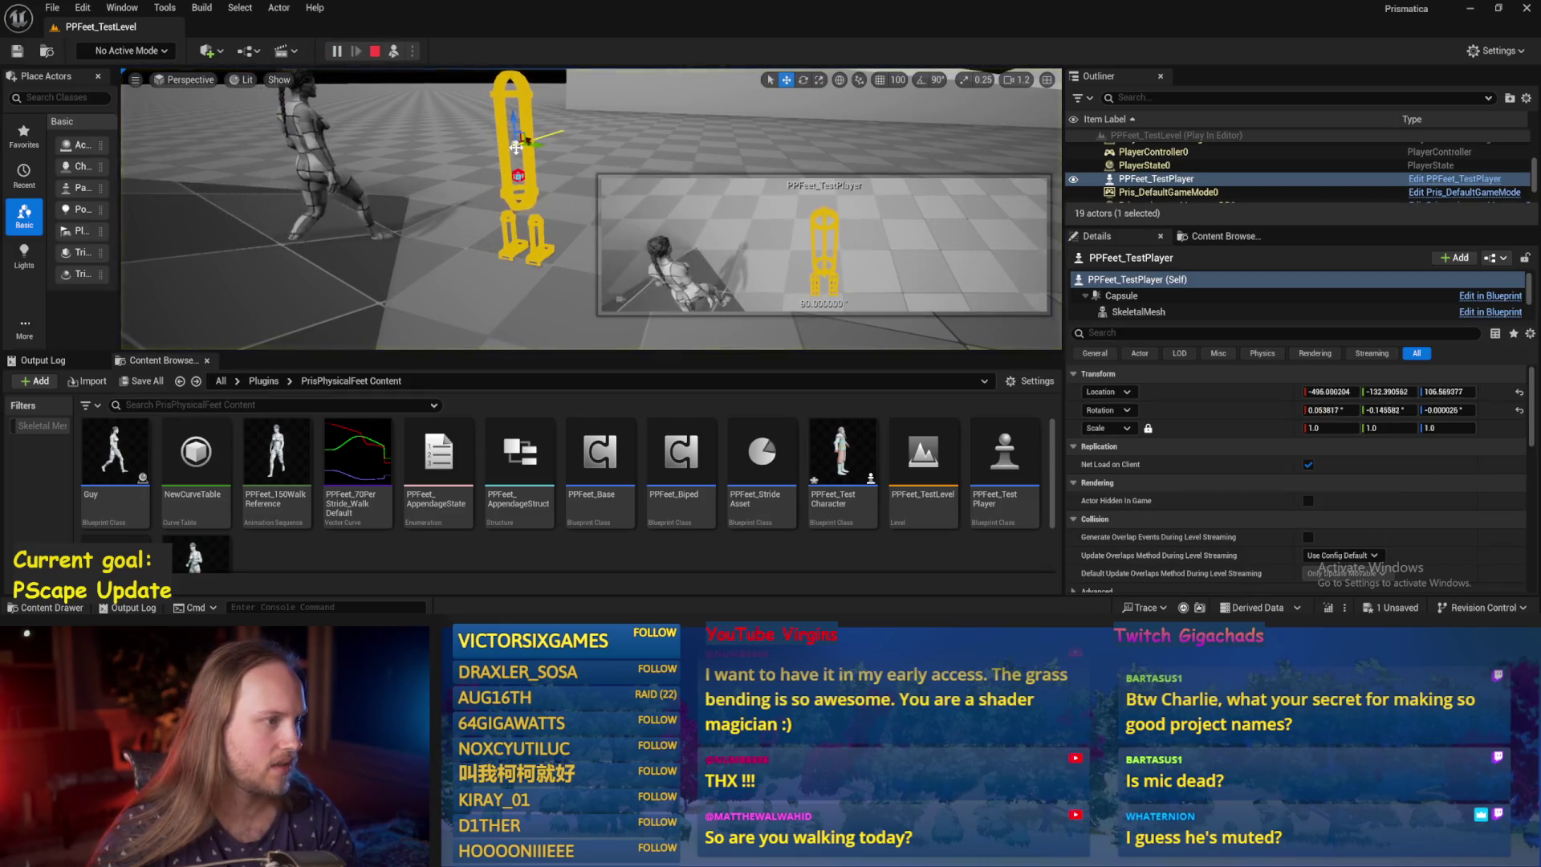
Reselect the test player in rotate mode, then stop PIE and go back to the PPFeet_Base Event Graph.
right_click(559, 160)
key("Escape")
left_click(517, 172)
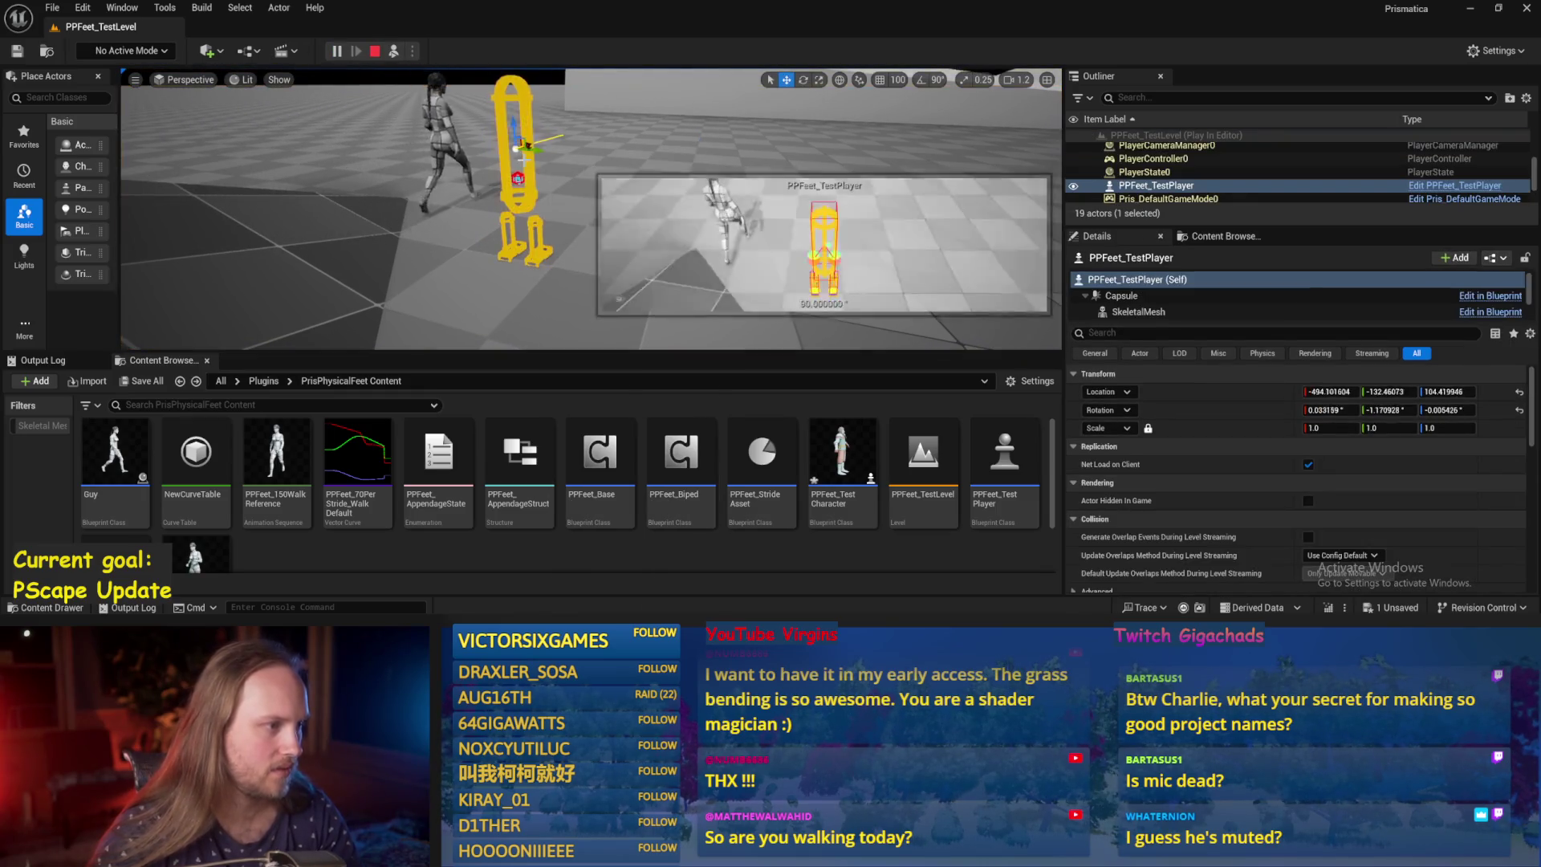
key("e")
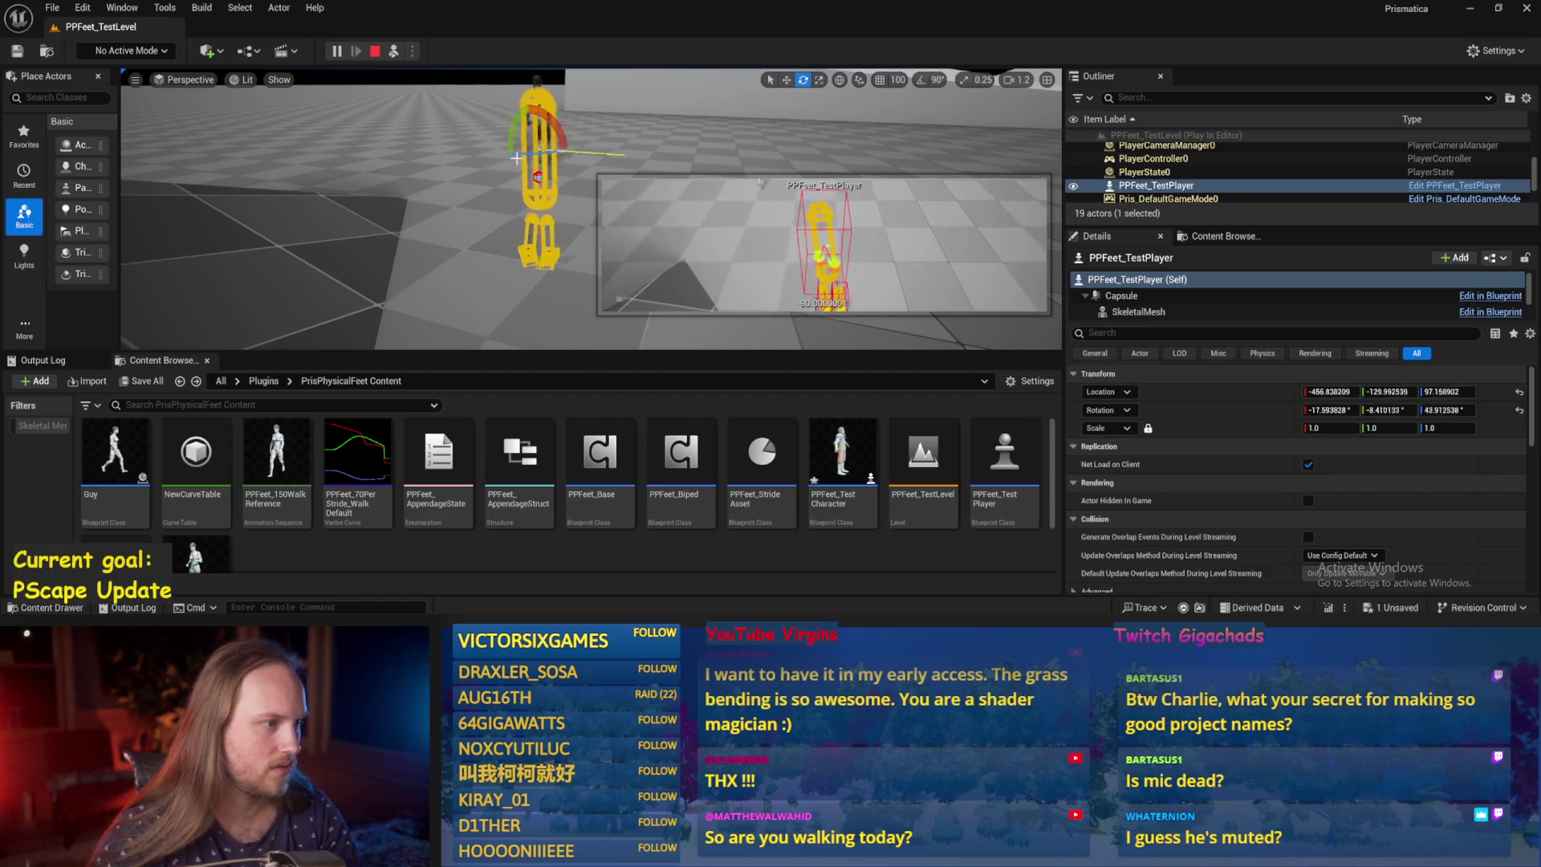
key("Escape")
key("alt+Tab")
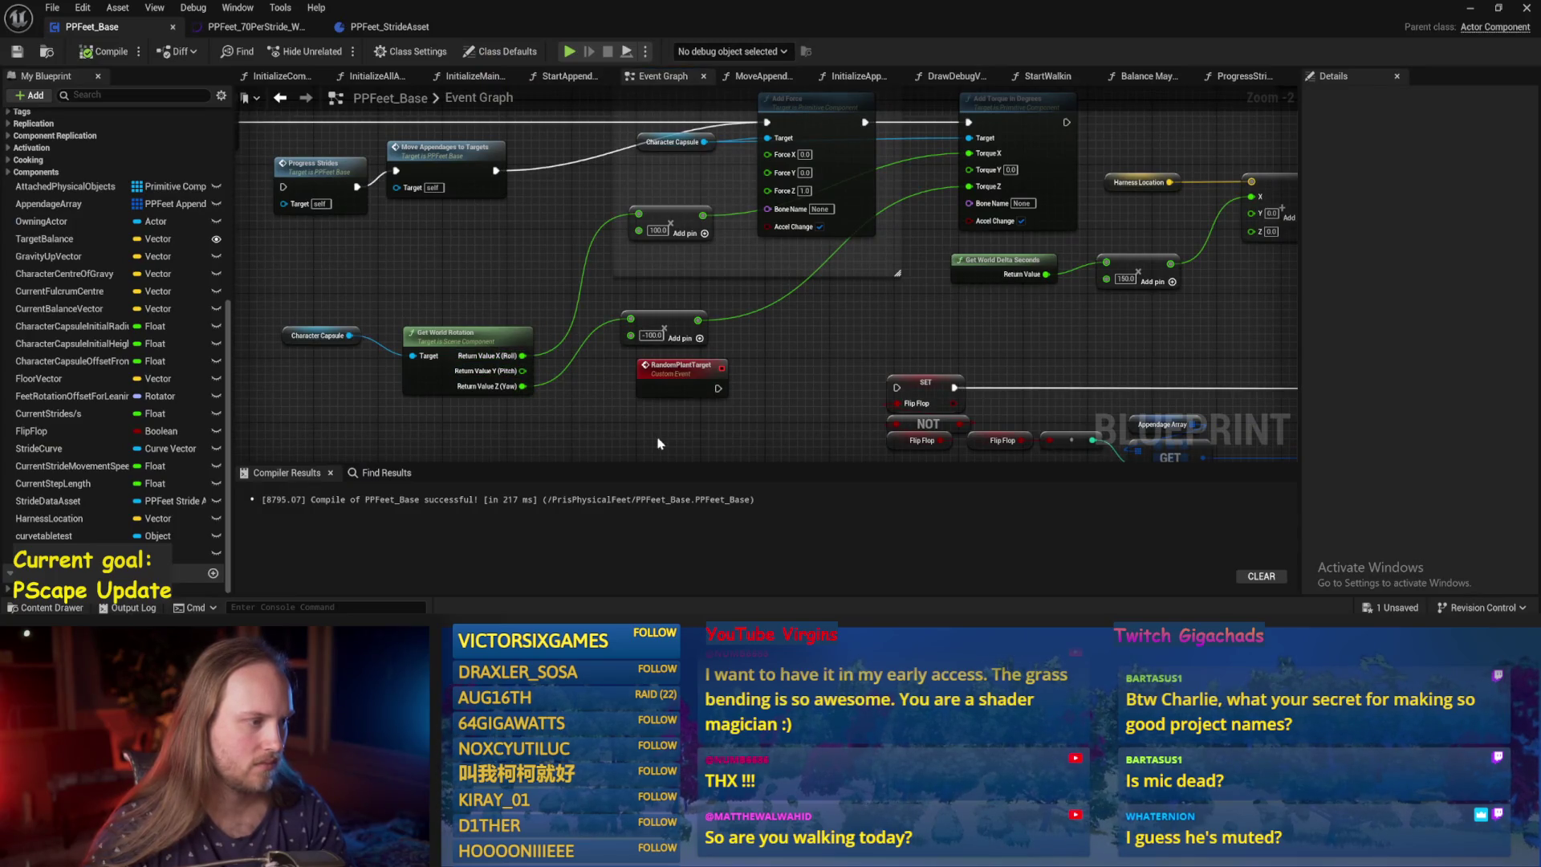
Marquee-select a large group of Event Graph nodes and move them down and right.
mouse_move(676, 365)
left_mouse_down()
mouse_move(702, 353)
mouse_move(802, 445)
mouse_move(775, 378)
left_mouse_up()
scroll(775, 378, "down", 4)
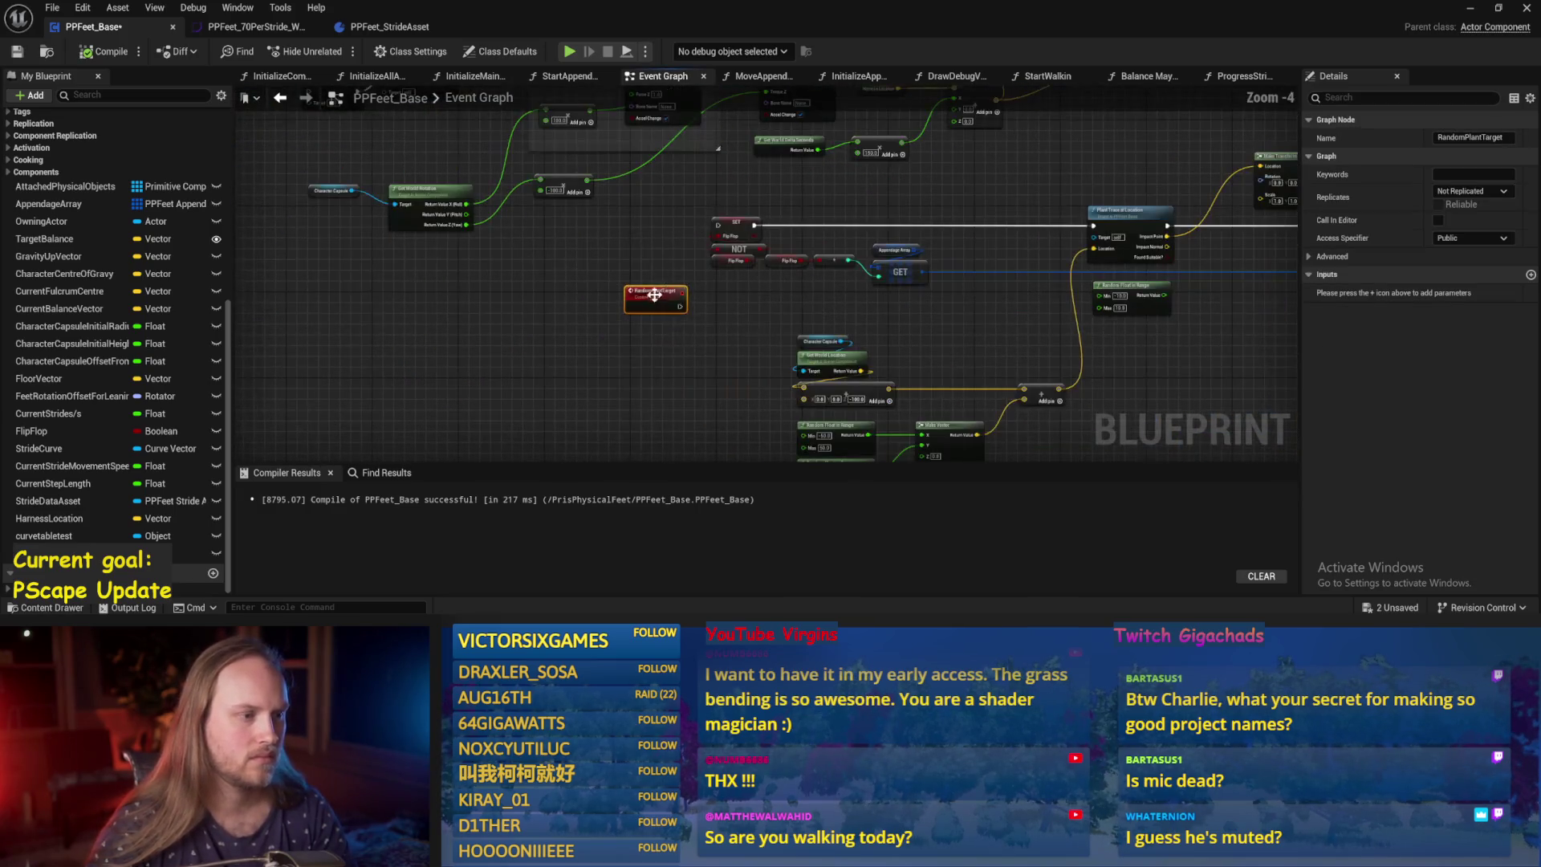
mouse_move(904, 190)
left_mouse_down()
mouse_move(510, 344)
mouse_move(536, 288)
left_mouse_up()
left_click_drag(476, 207, 592, 268)
Reposition the 100.0 and -100 multiply nodes plus the Get World Rotation and capsule nodes, then save.
scroll(735, 332, "up", 4)
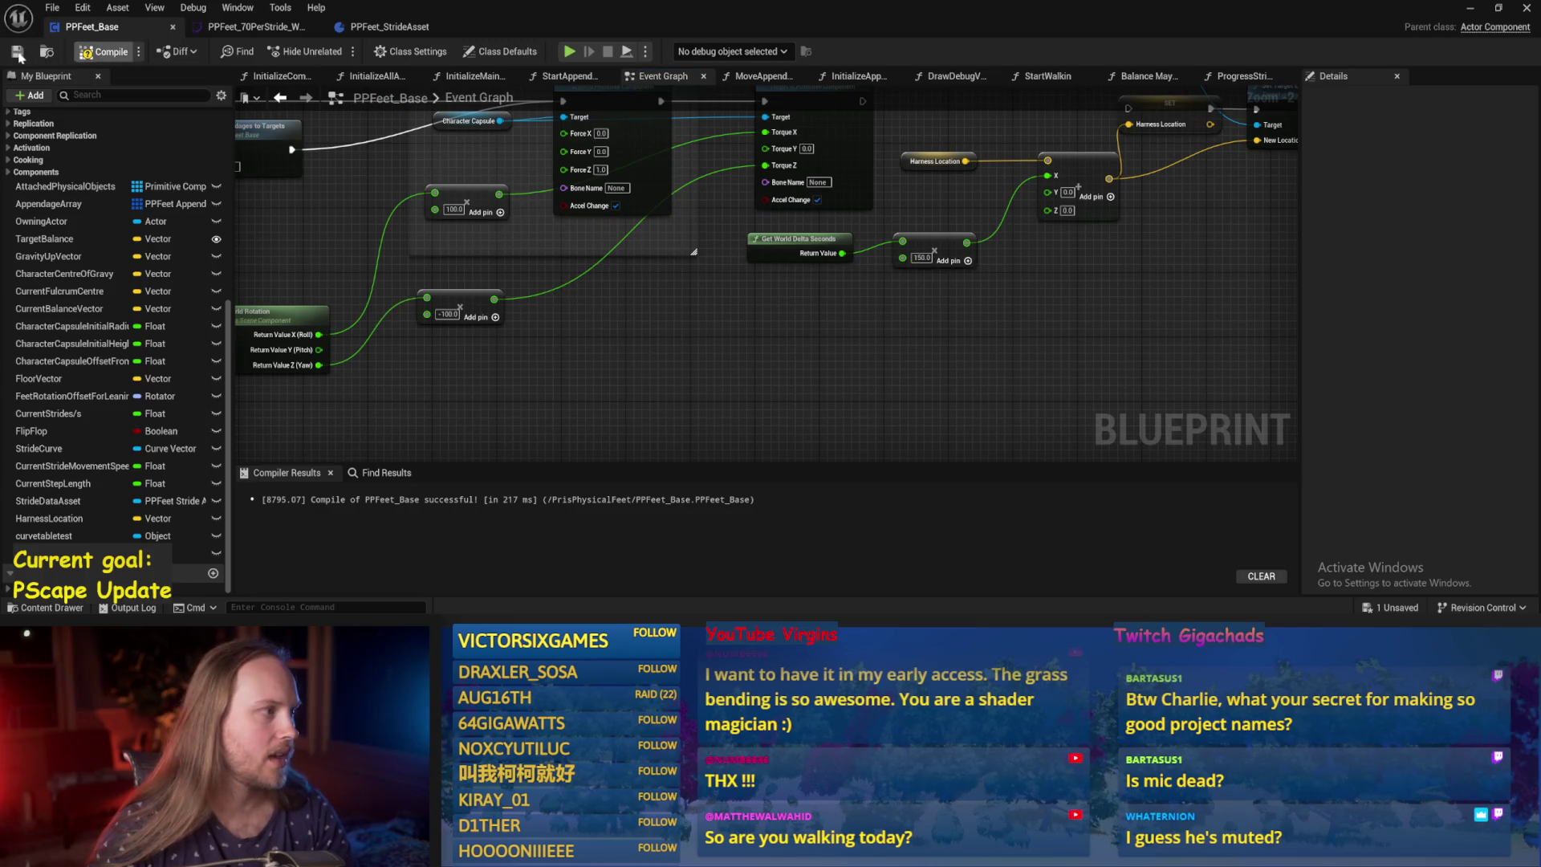
left_click_drag(520, 338, 685, 370)
left_click_drag(643, 227, 804, 308)
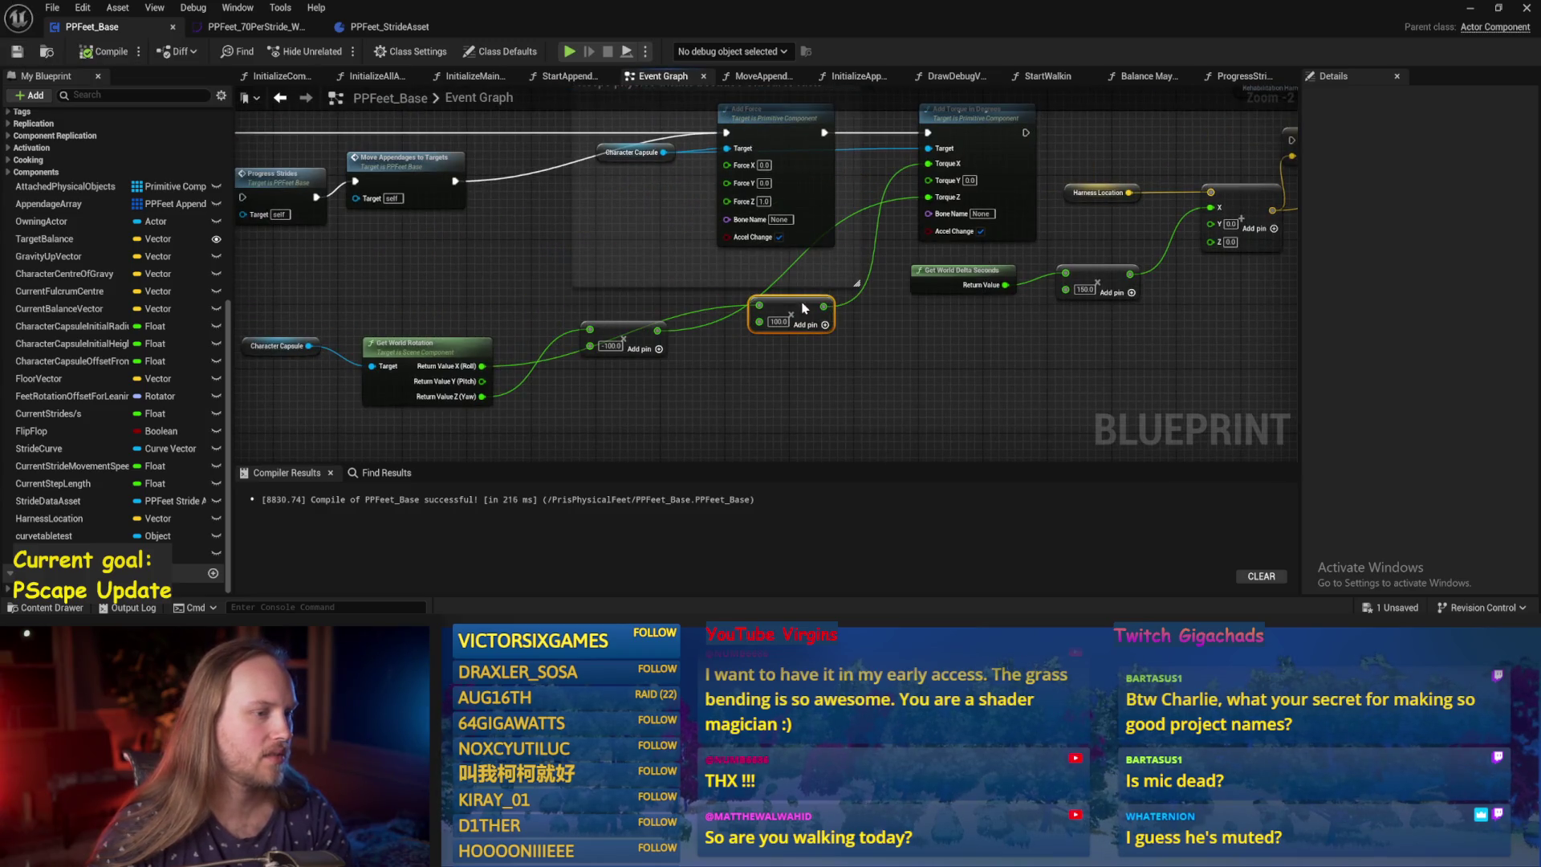
left_click_drag(631, 331, 818, 372)
left_click(425, 344)
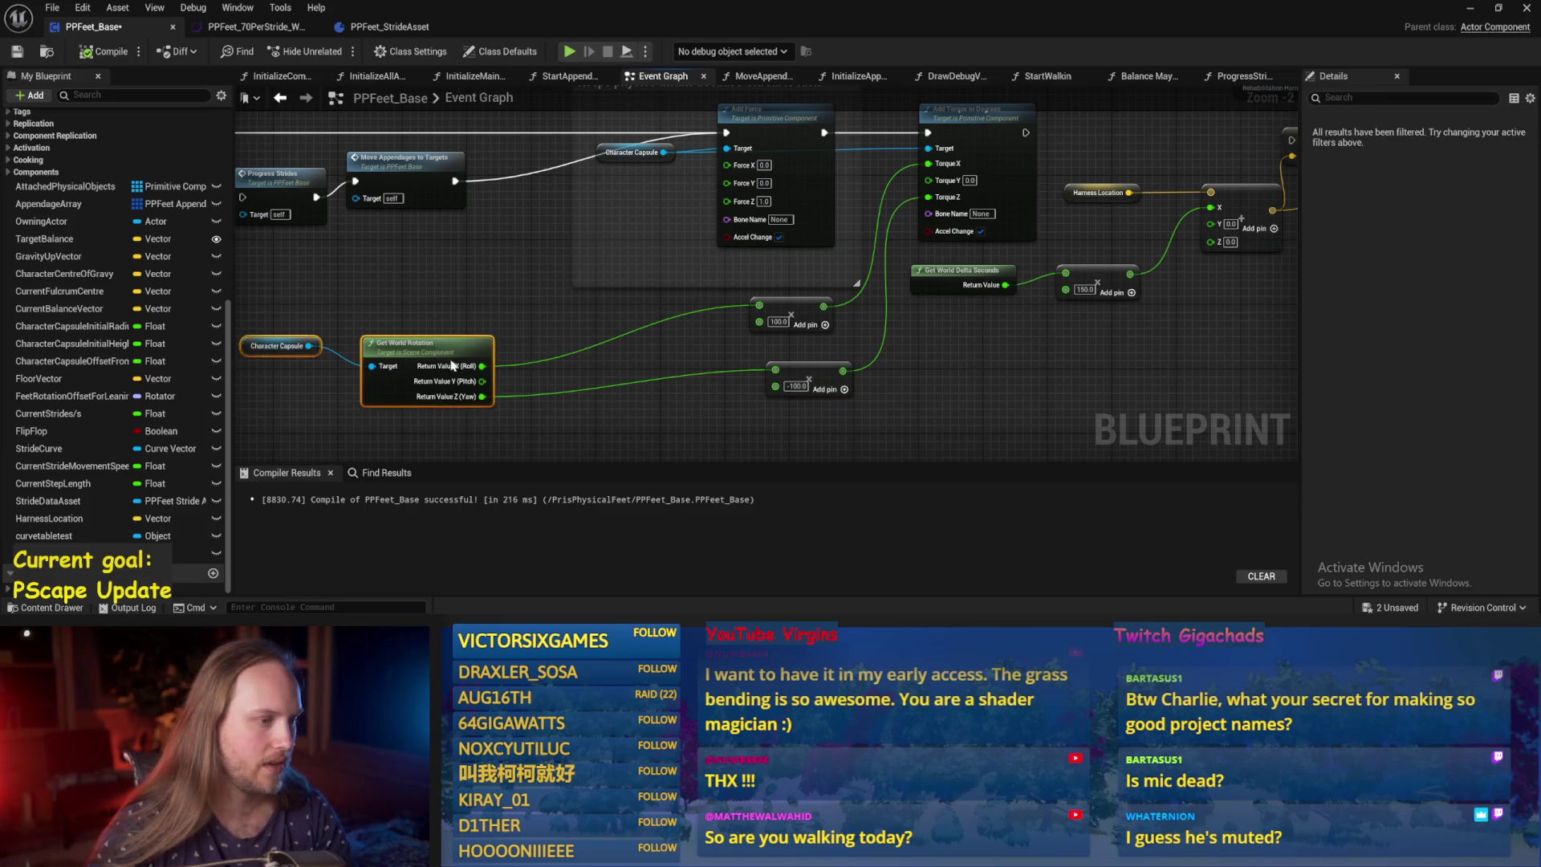
left_click_drag(425, 343, 626, 375)
mouse_move(538, 313)
left_mouse_down()
mouse_move(674, 351)
mouse_move(571, 256)
mouse_move(566, 295)
mouse_move(596, 219)
left_mouse_up()
key("ctrl+s")
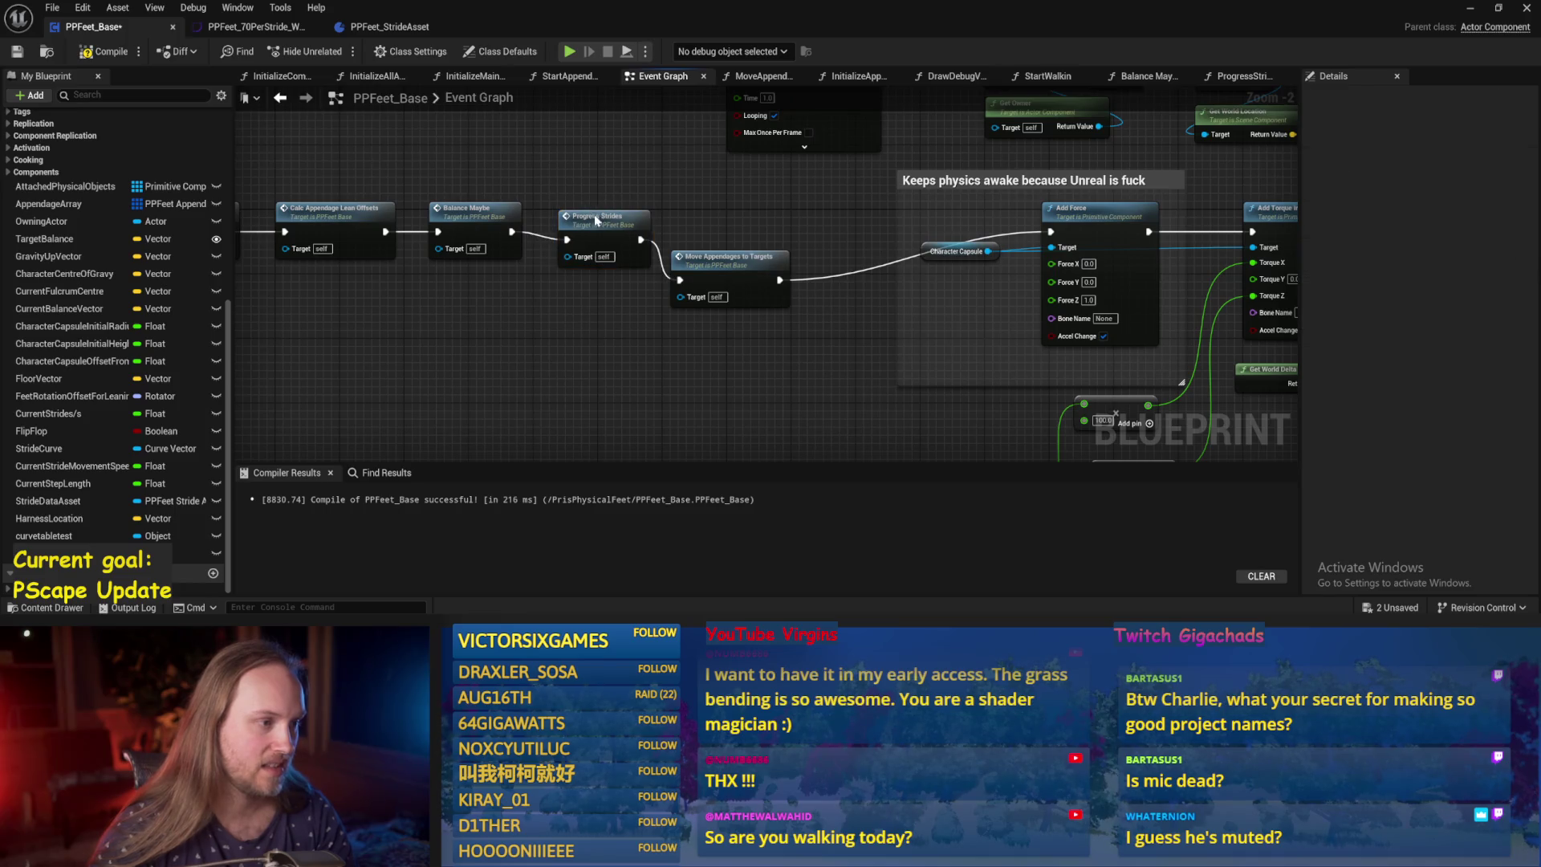
Align Move Appendages to Targets with the execution chain and save again.
left_click_drag(731, 265, 747, 217)
key("ctrl+s")
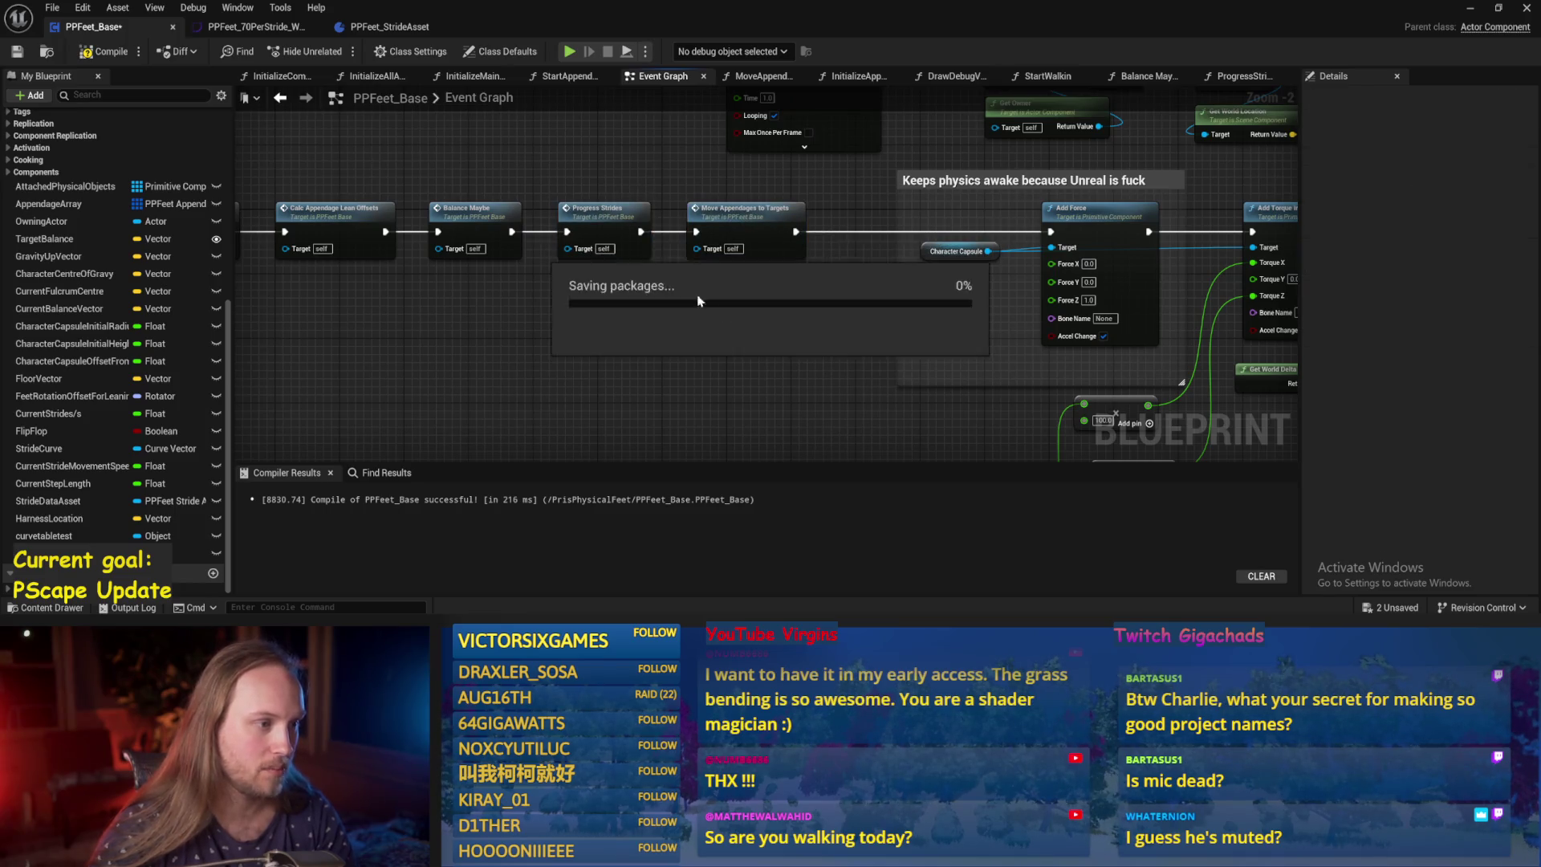
double_click(610, 211)
Compile, then select and delete the Atan2 and Add nodes in ProgressStrides.
left_click_drag(674, 365, 714, 404)
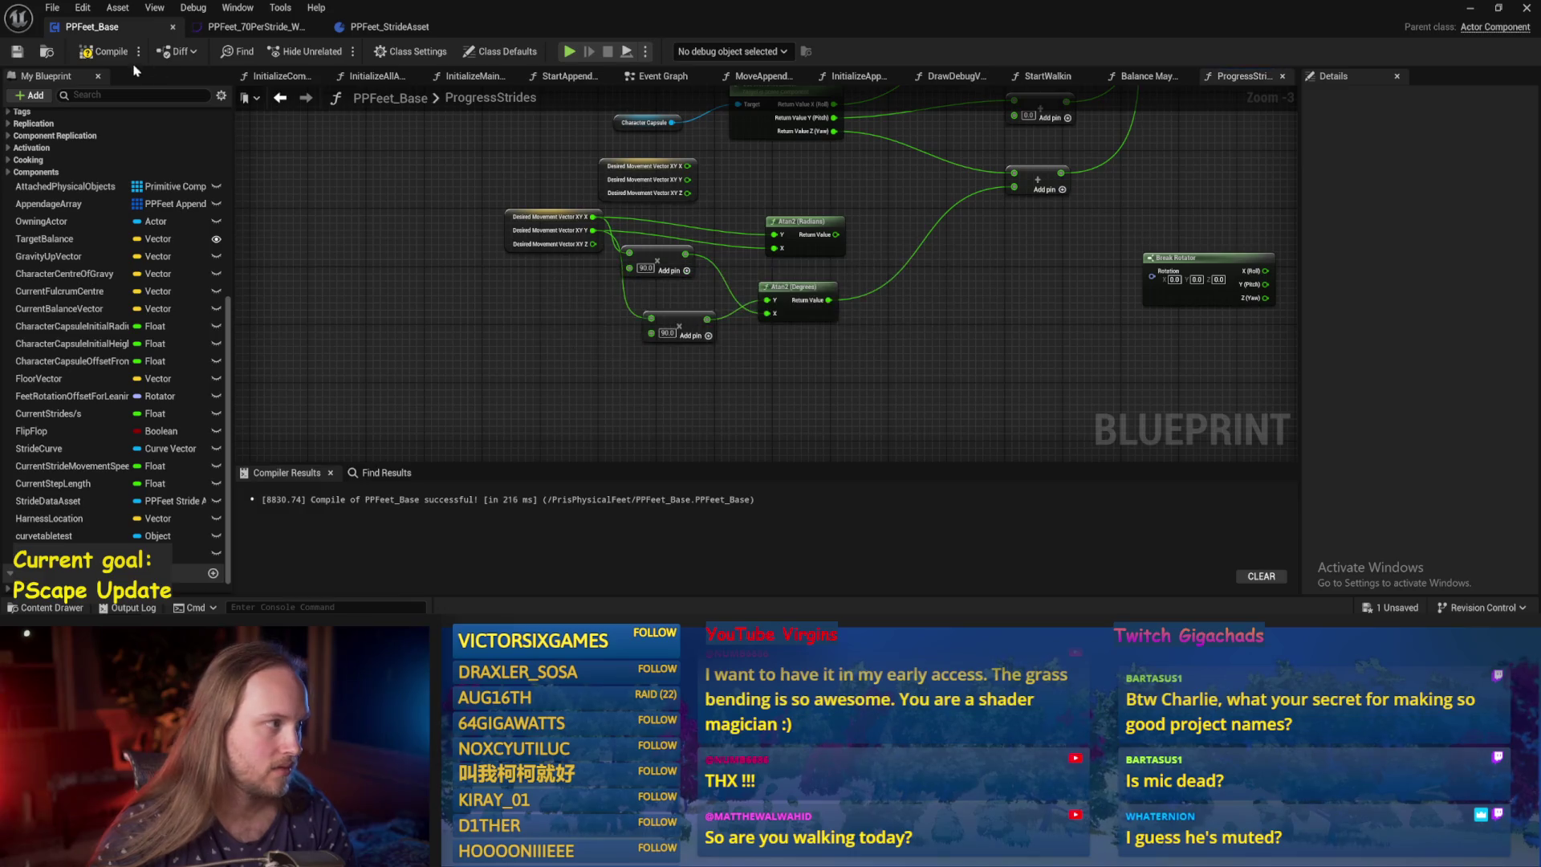
left_click(17, 51)
mouse_move(838, 223)
left_mouse_down()
mouse_move(722, 290)
mouse_move(394, 329)
mouse_move(385, 393)
left_mouse_up()
key("Delete")
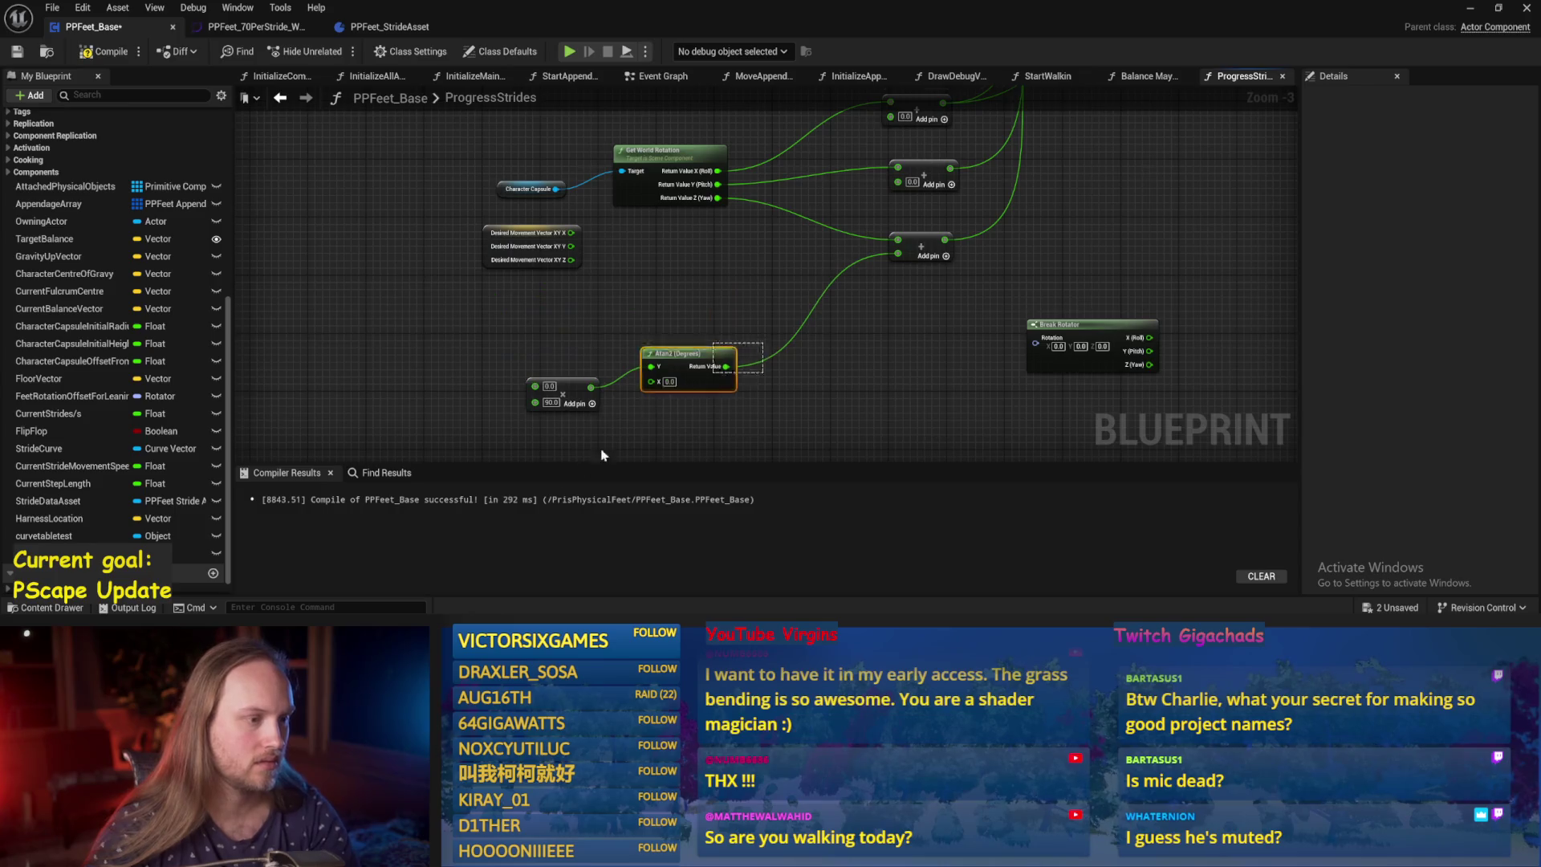
Remove the Desired Movement Vector node, save the blueprint, and return to the level.
left_click_drag(938, 200, 854, 275)
left_click(854, 275)
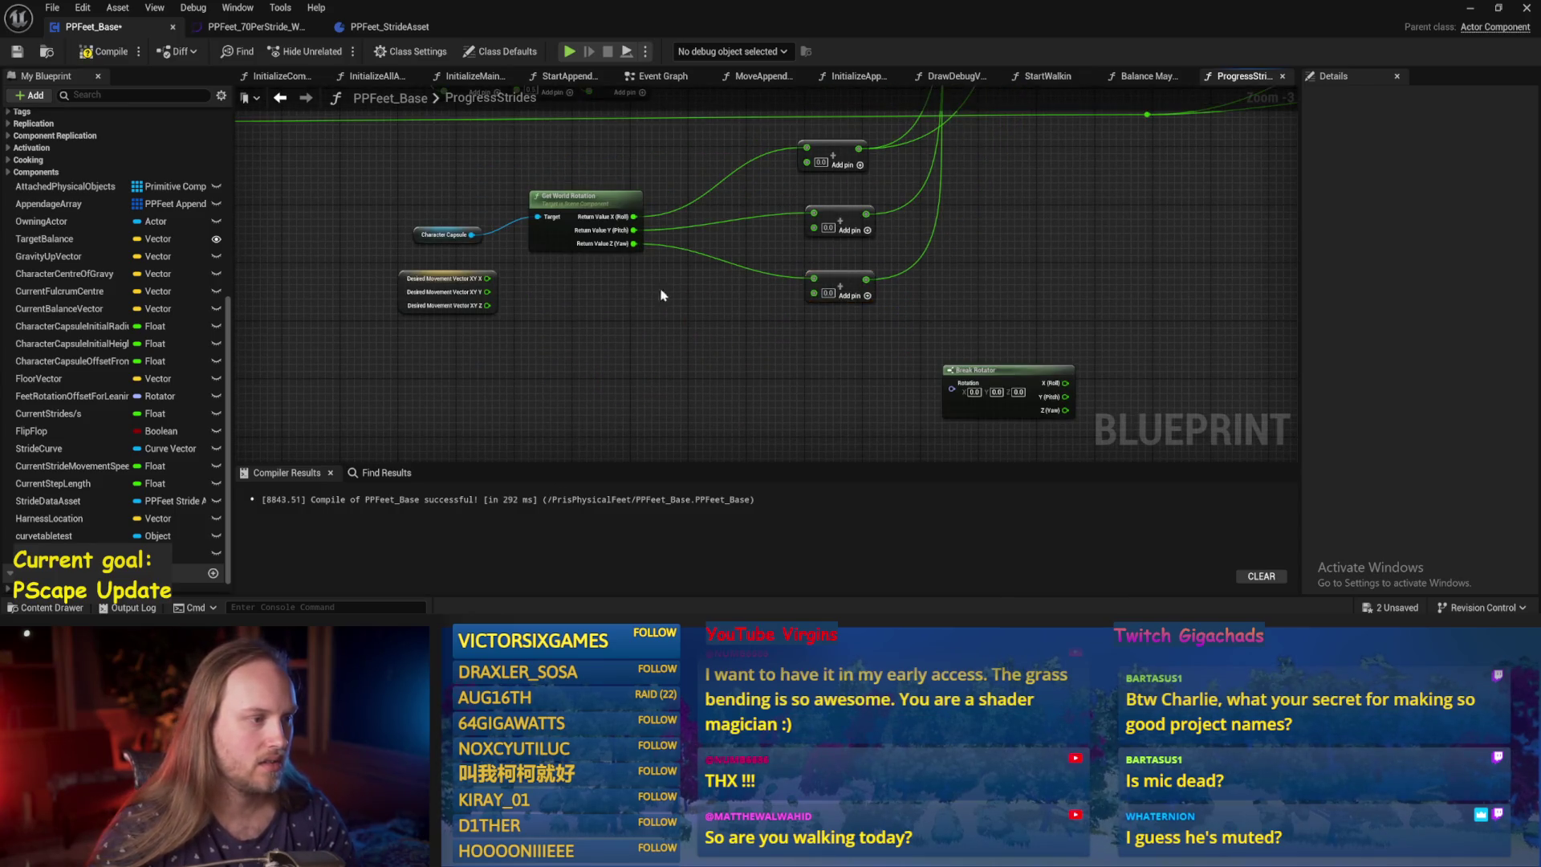
key("ctrl+s")
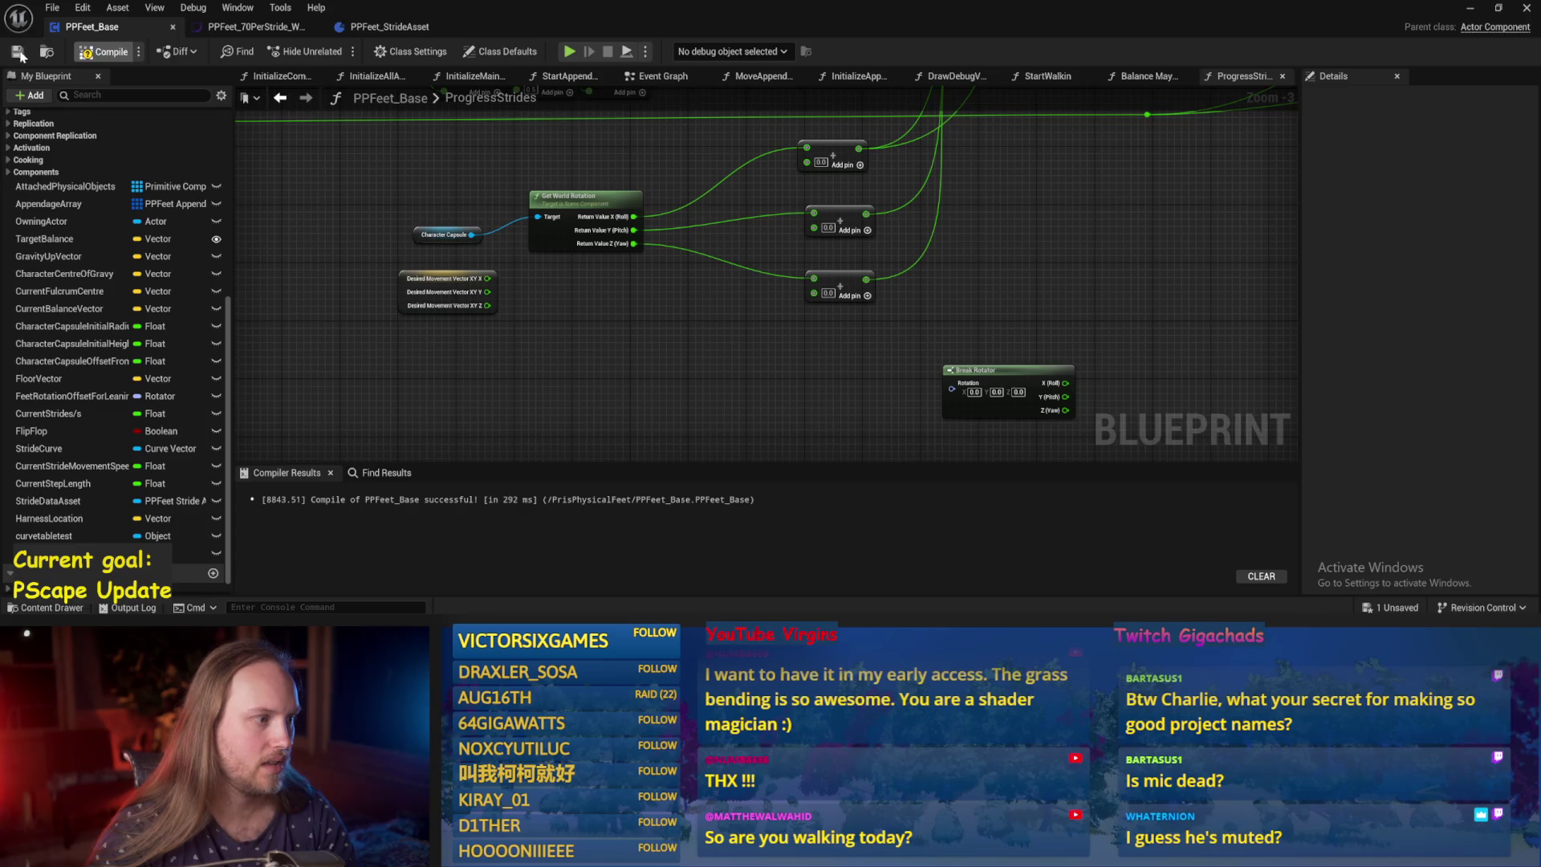
left_click(462, 309)
key("Delete")
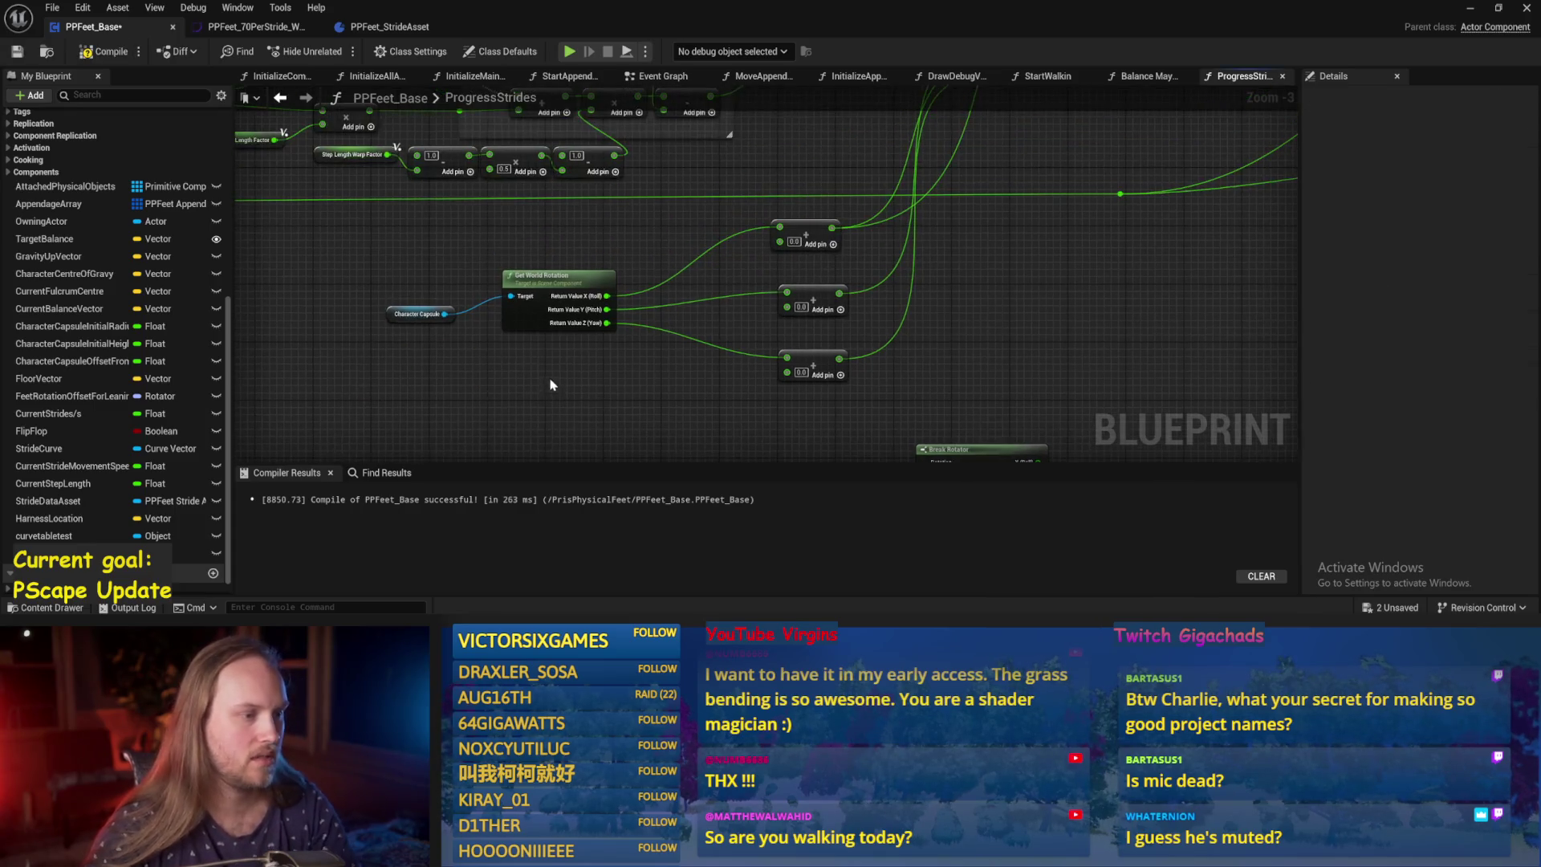
left_click(104, 51)
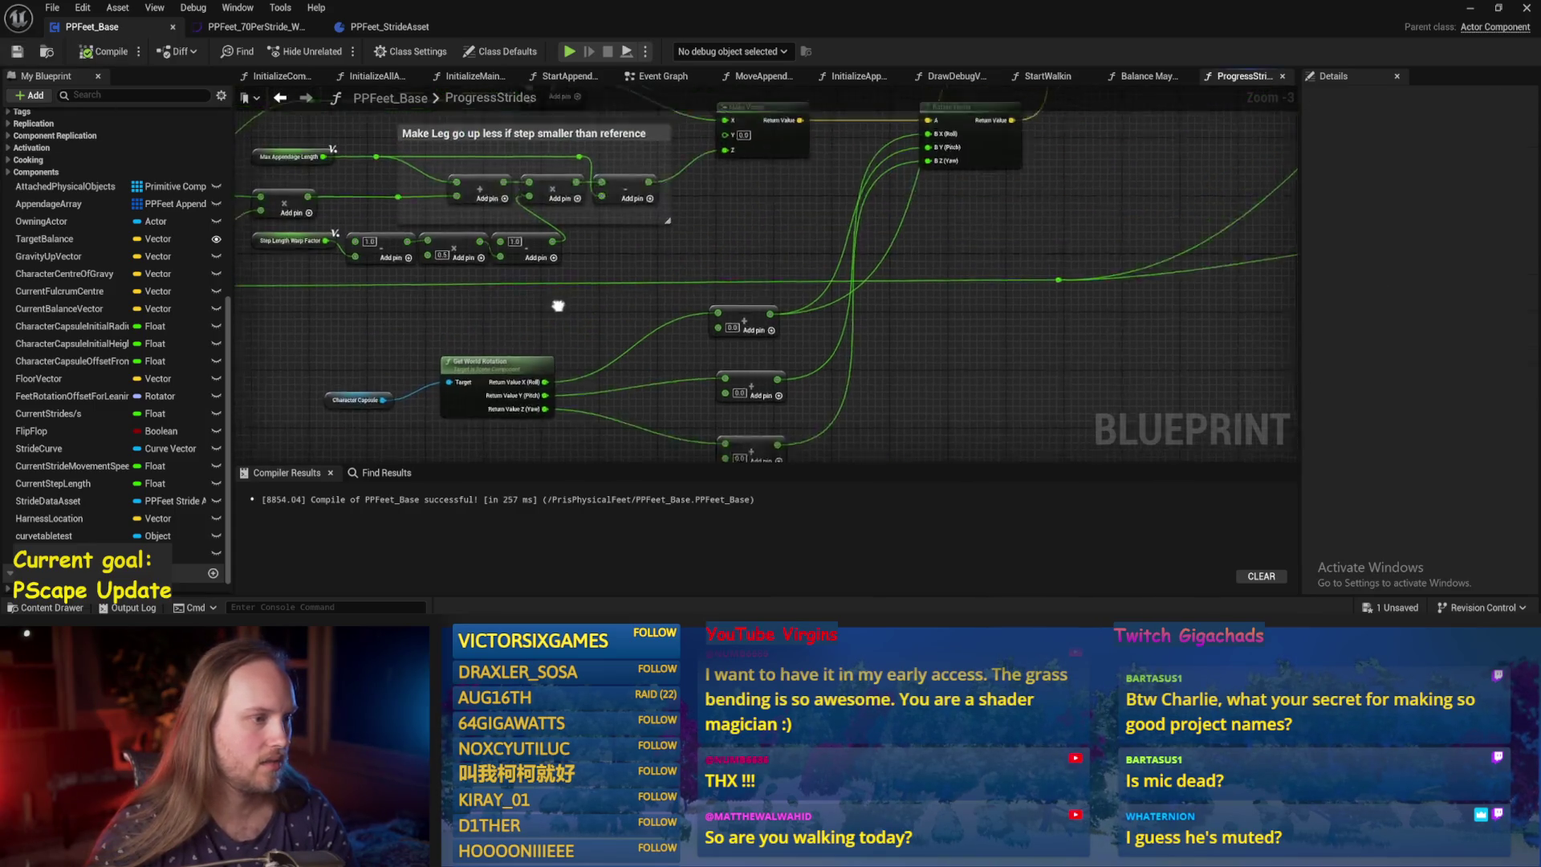
left_click(1471, 9)
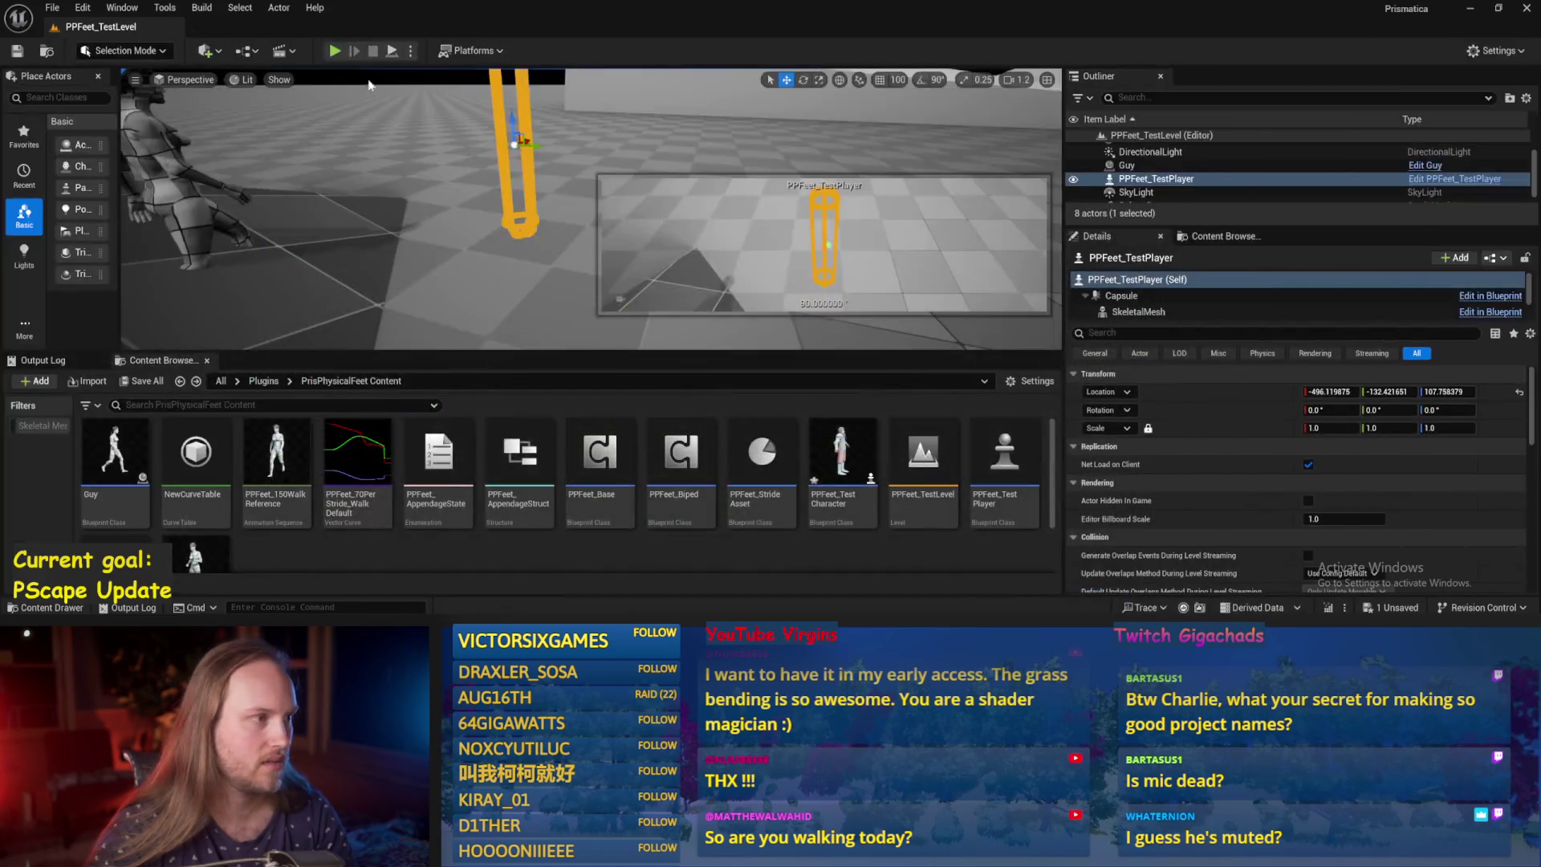
Run a quick play test, then reopen PPFeet_Base to save and recompile it.
left_click(394, 51)
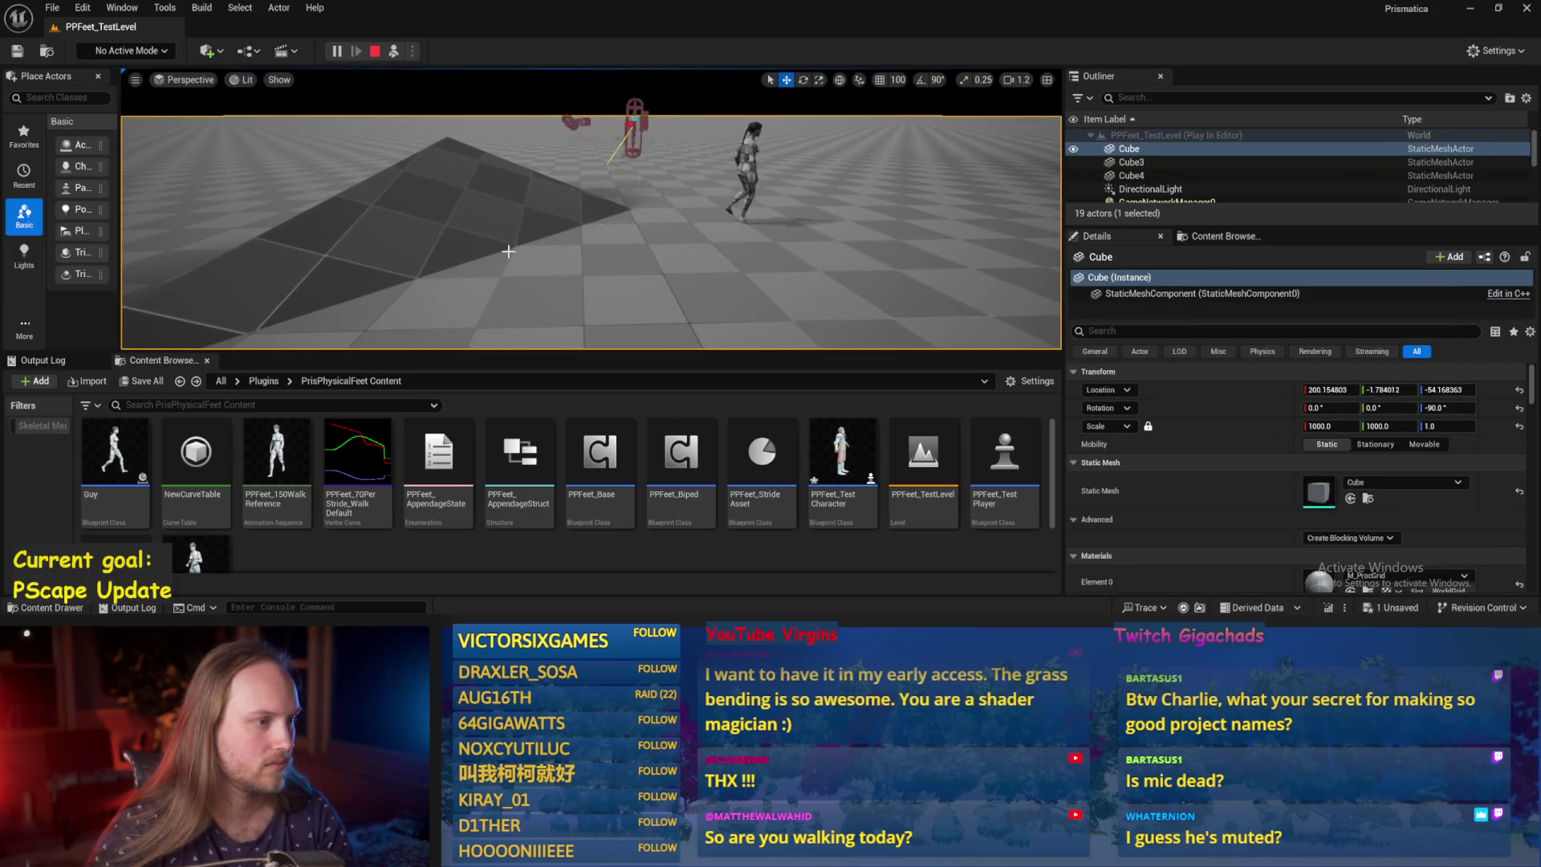
key("Escape")
double_click(600, 453)
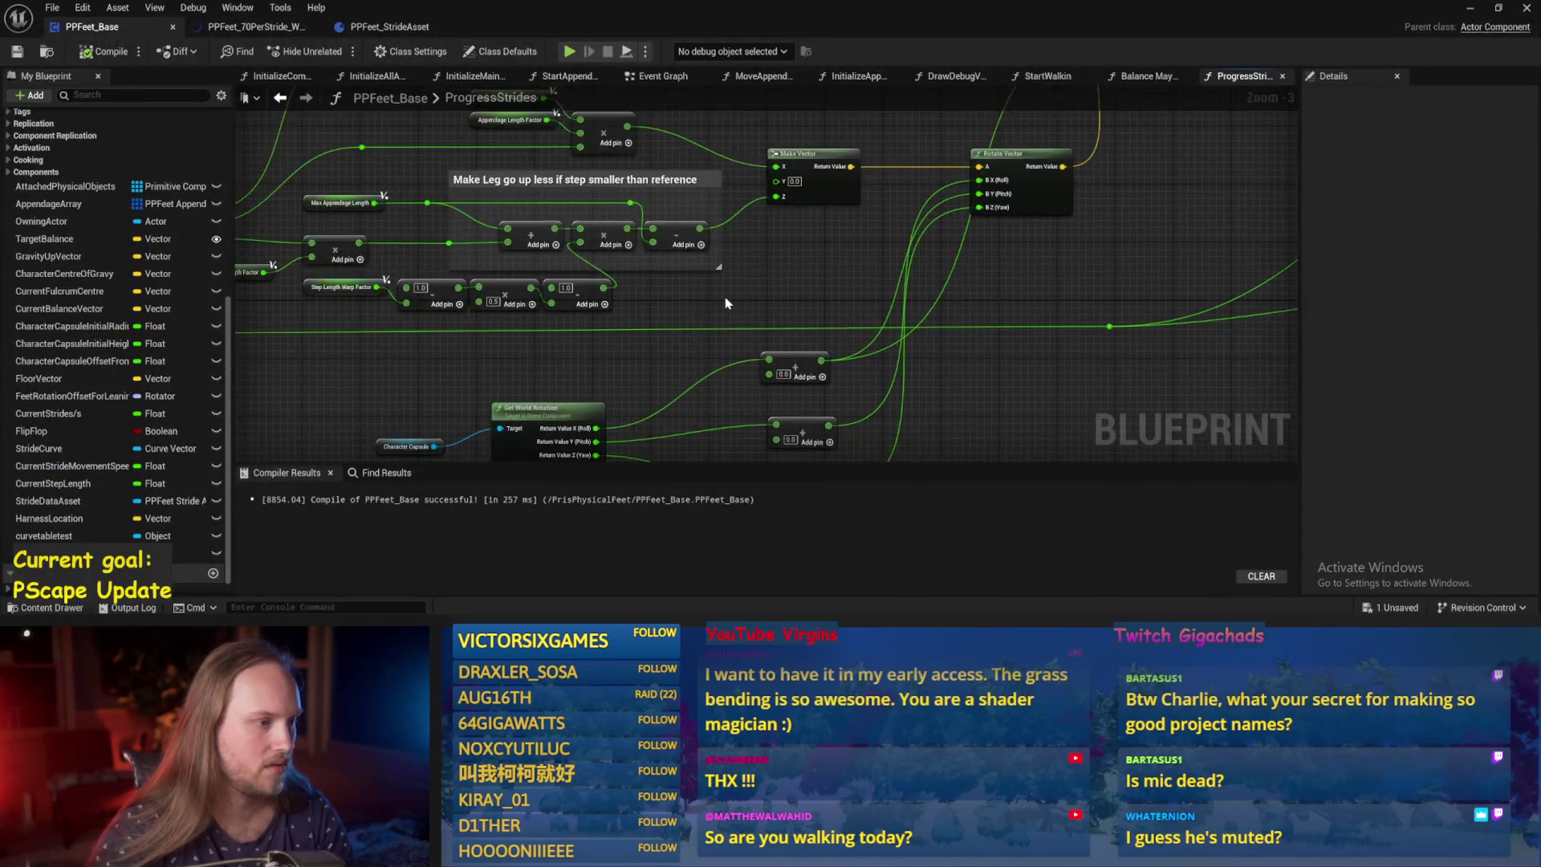
left_click(17, 52)
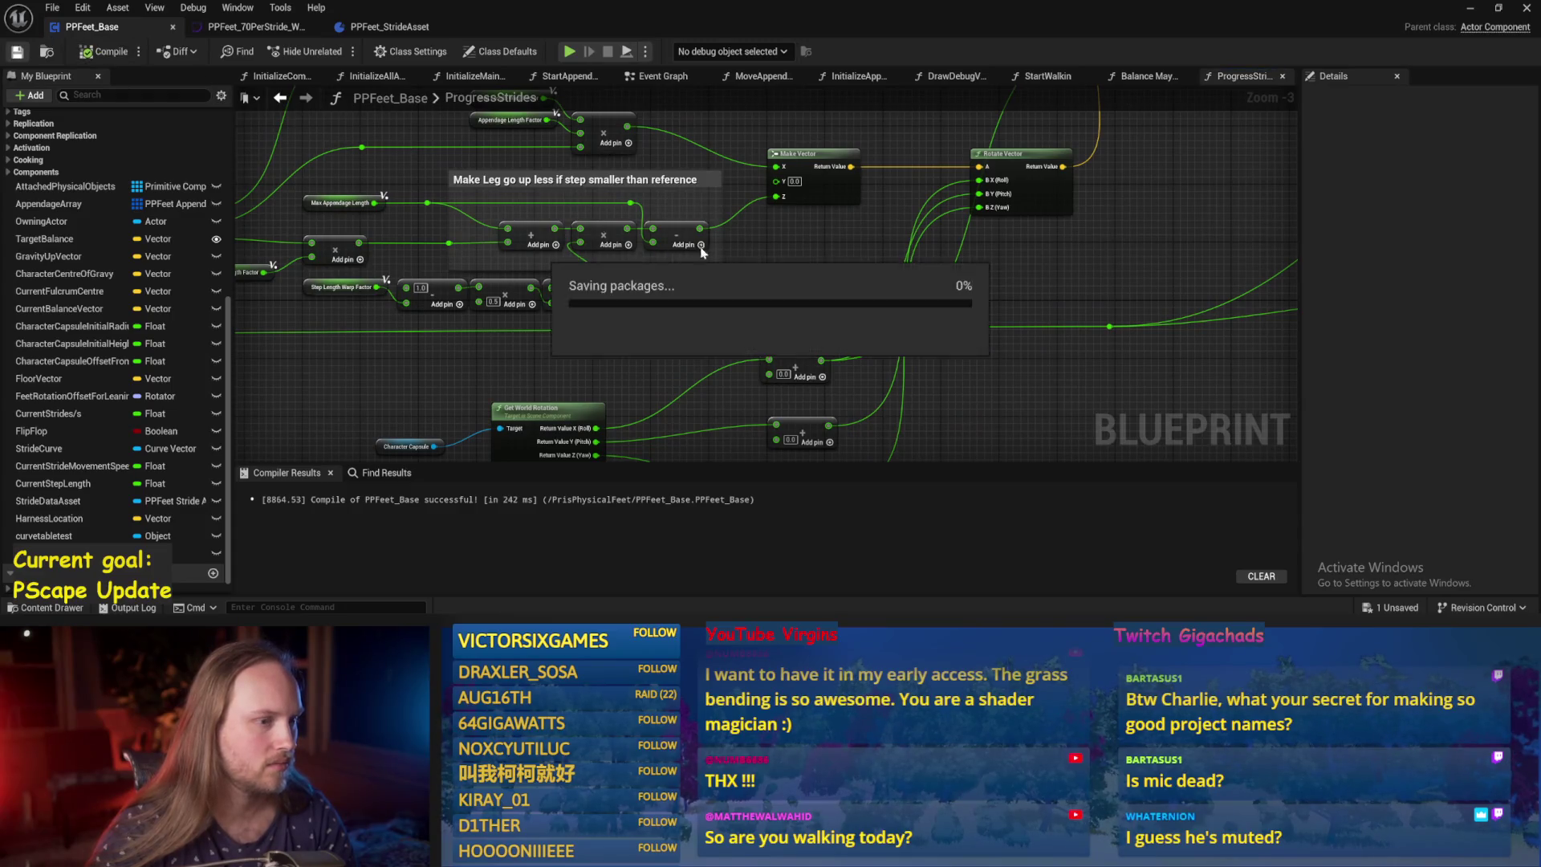
left_click(1469, 11)
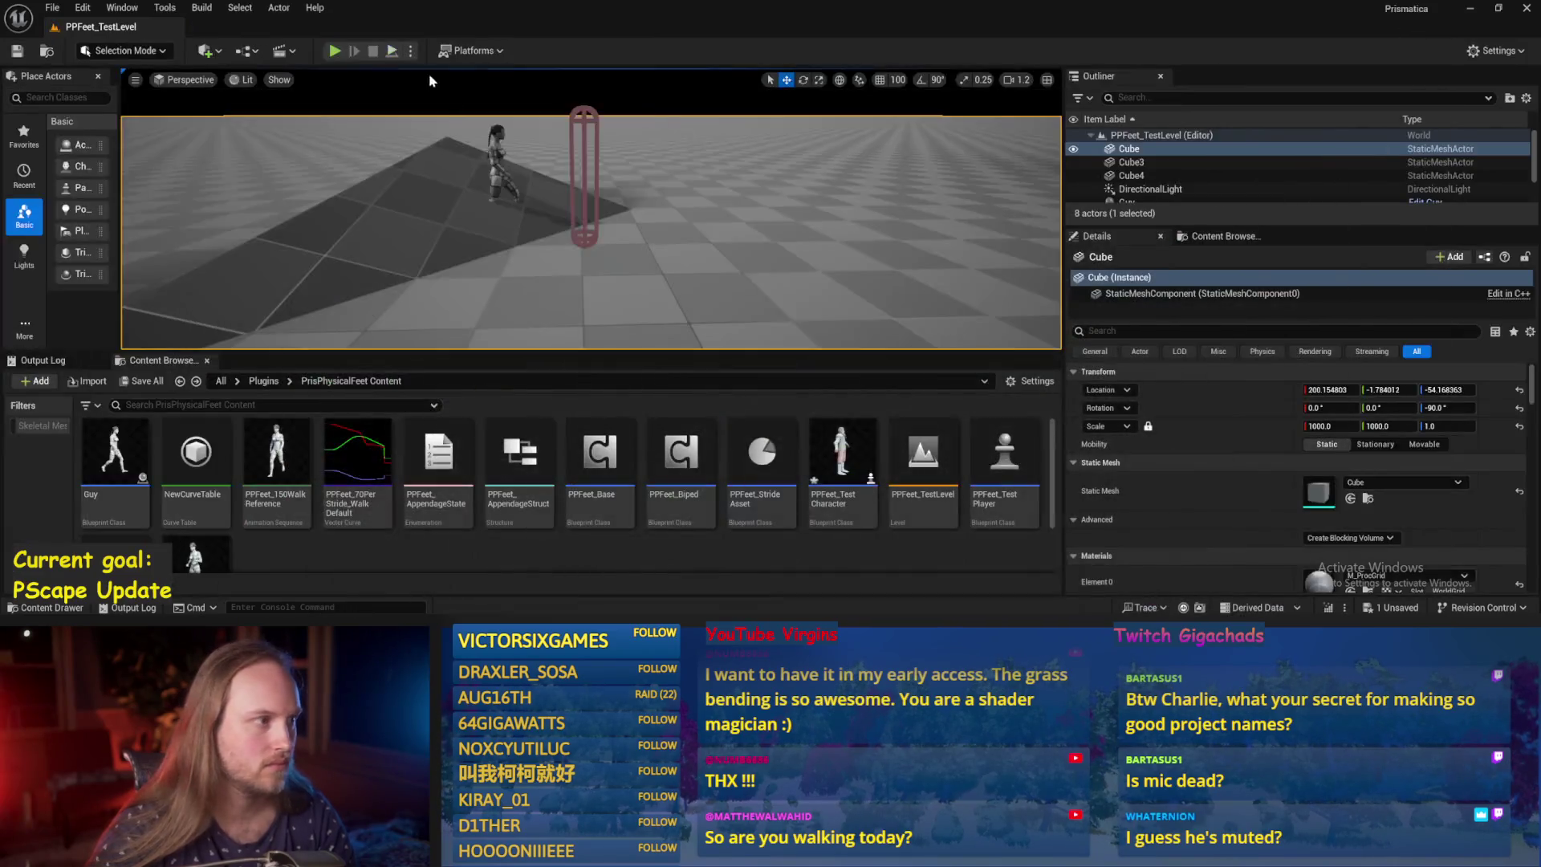
Run and stop another slope play test, then save all changes in the PPFeet_Base editor.
left_click(393, 52)
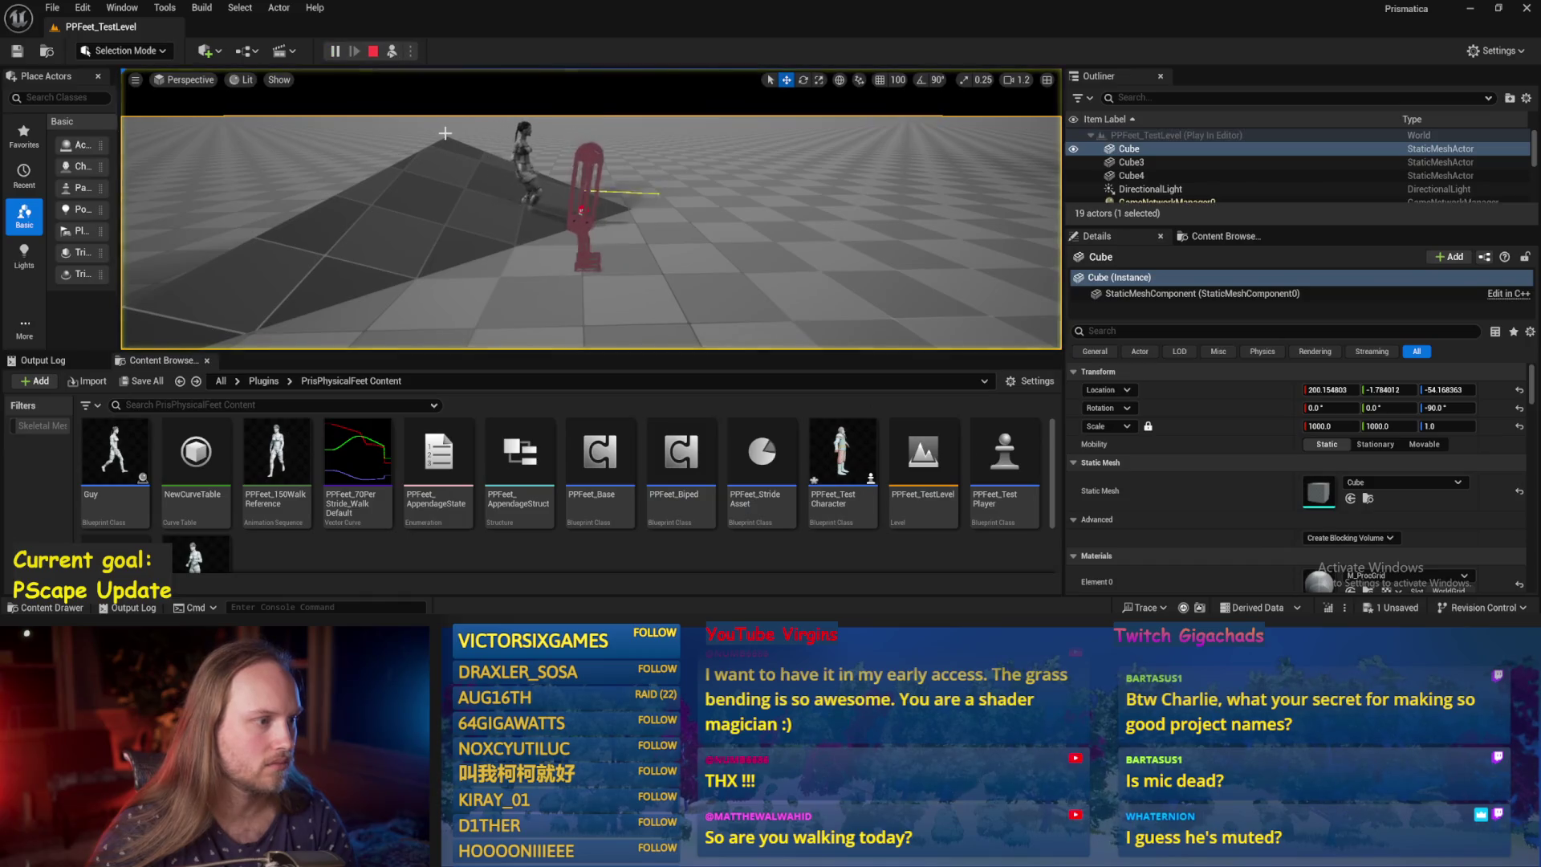
left_click(488, 153)
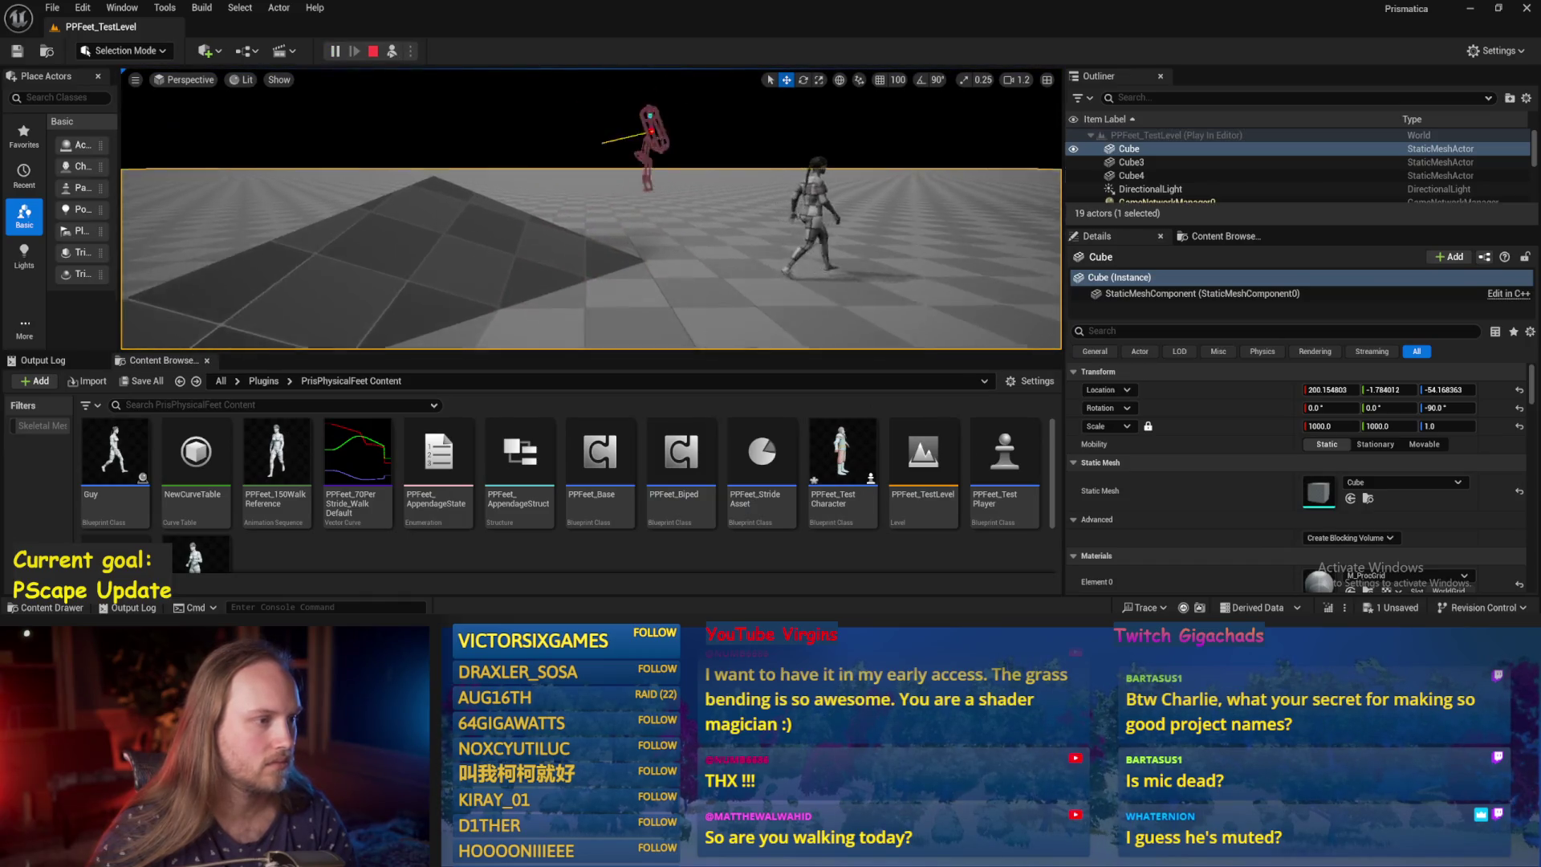
key("Escape")
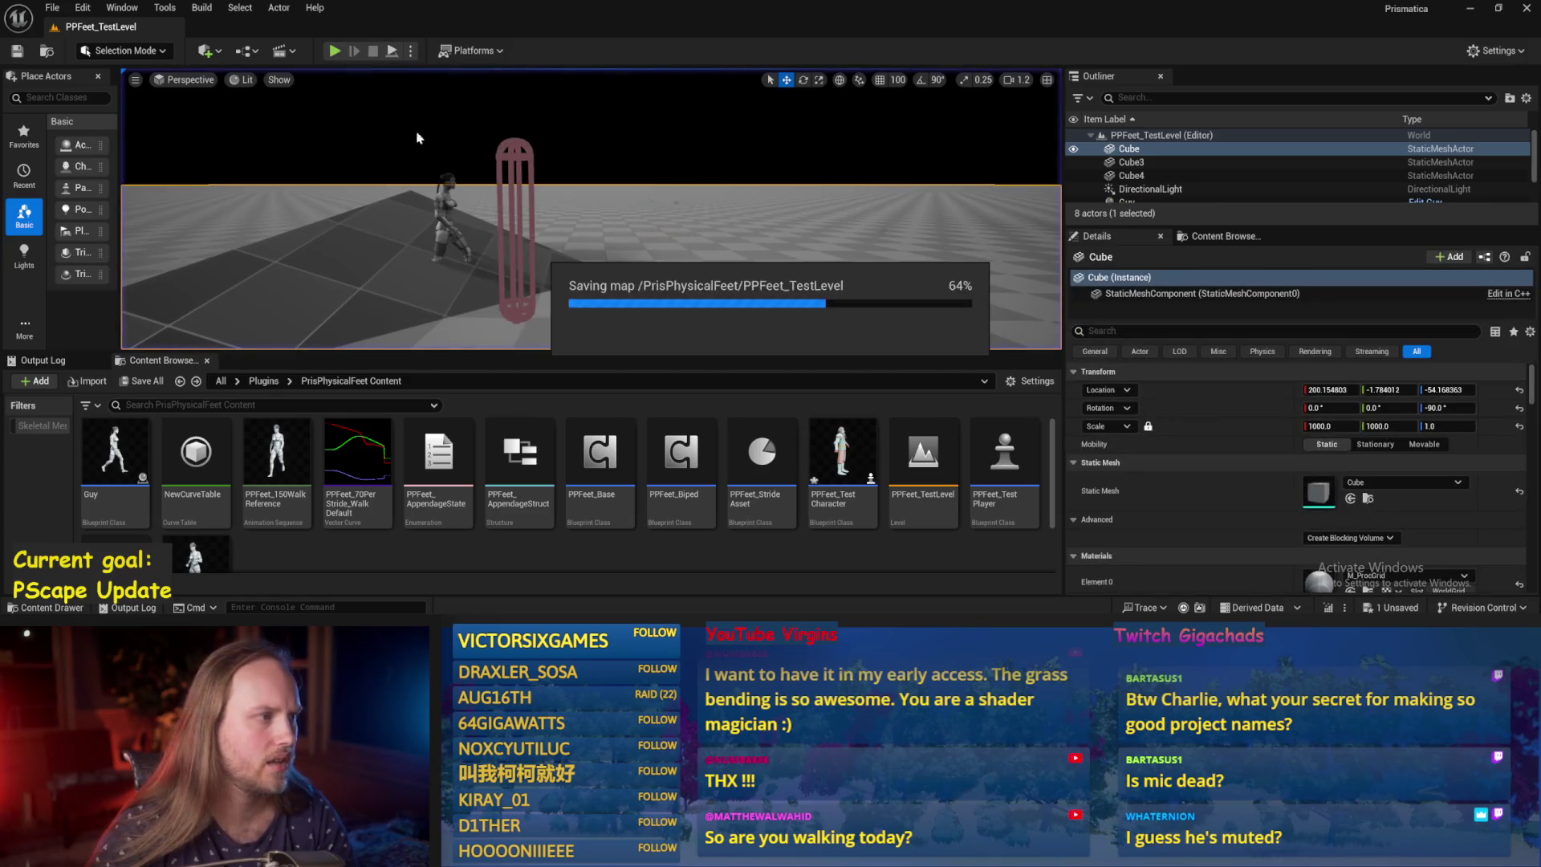
mouse_move(629, 610)
left_click(636, 553)
key("ctrl+s")
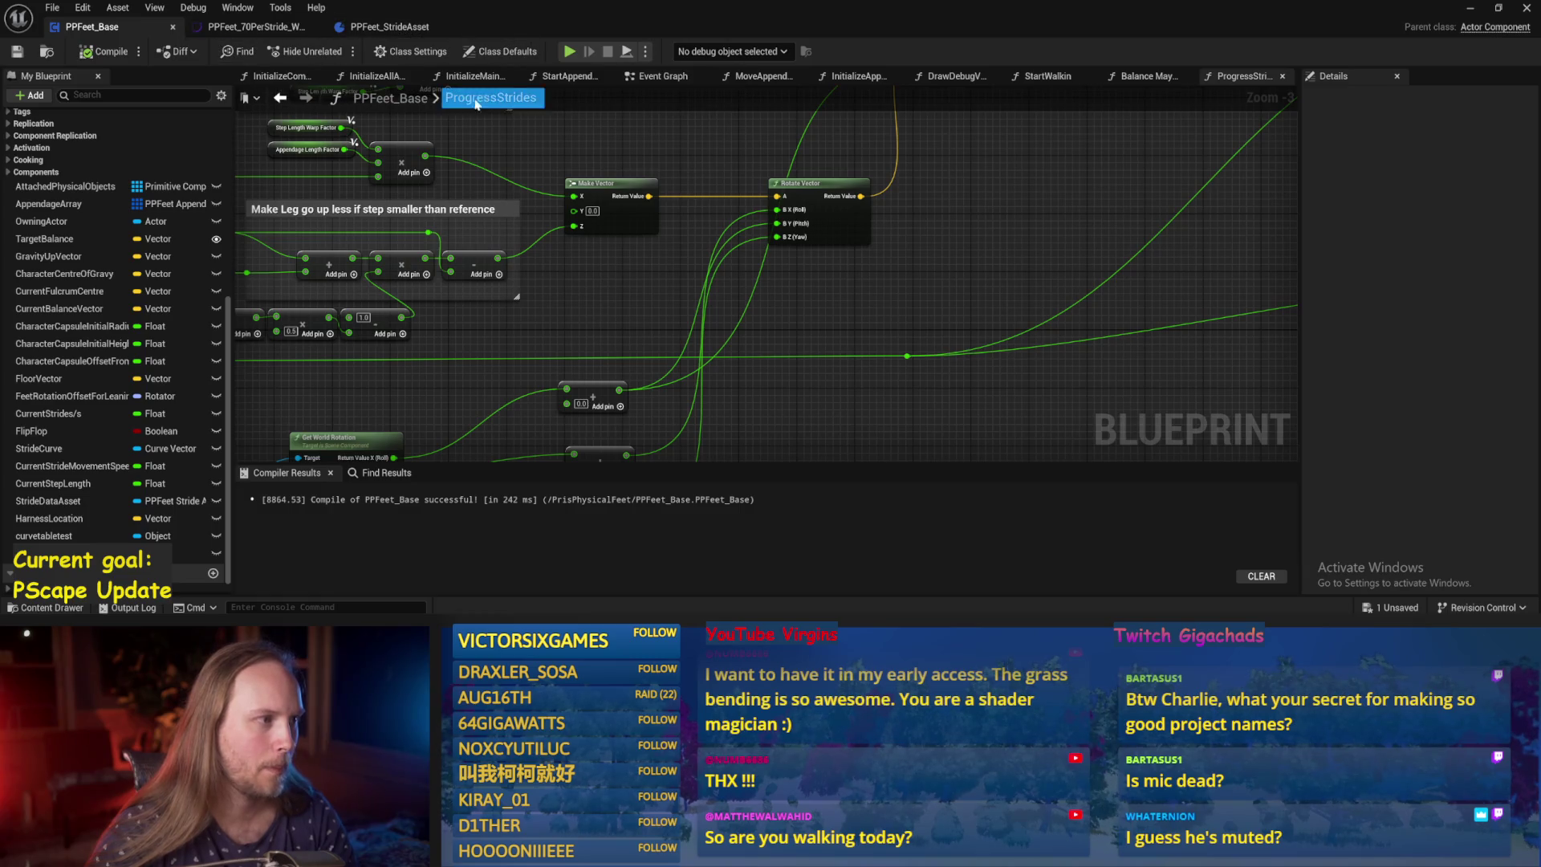
Change the Event Graph torque multipliers to 300.0 and -300.0 and save the blueprint.
left_click(657, 78)
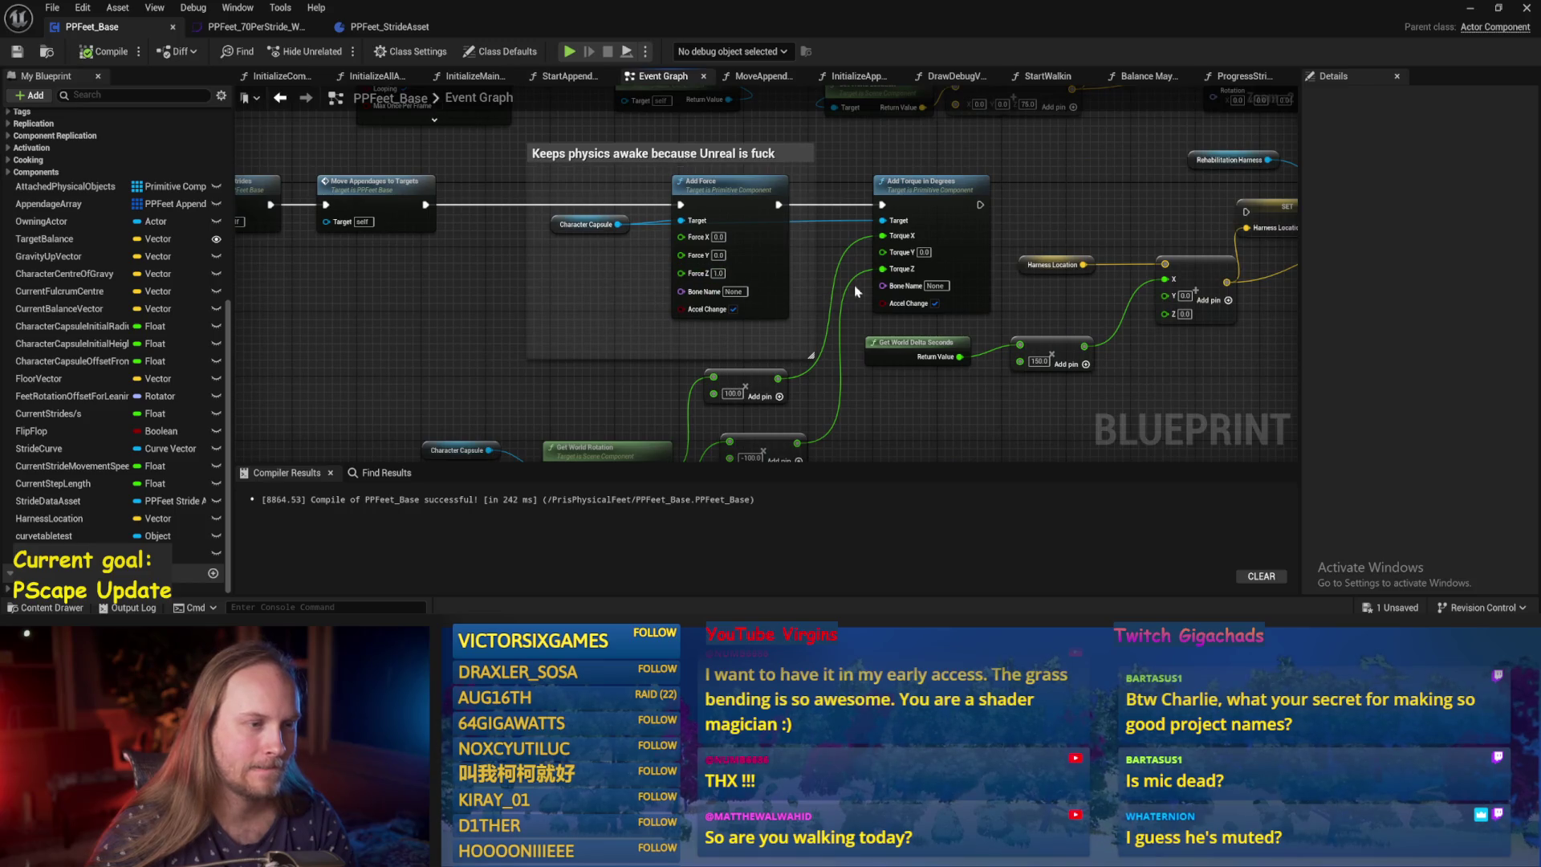
left_click_drag(822, 369, 820, 290)
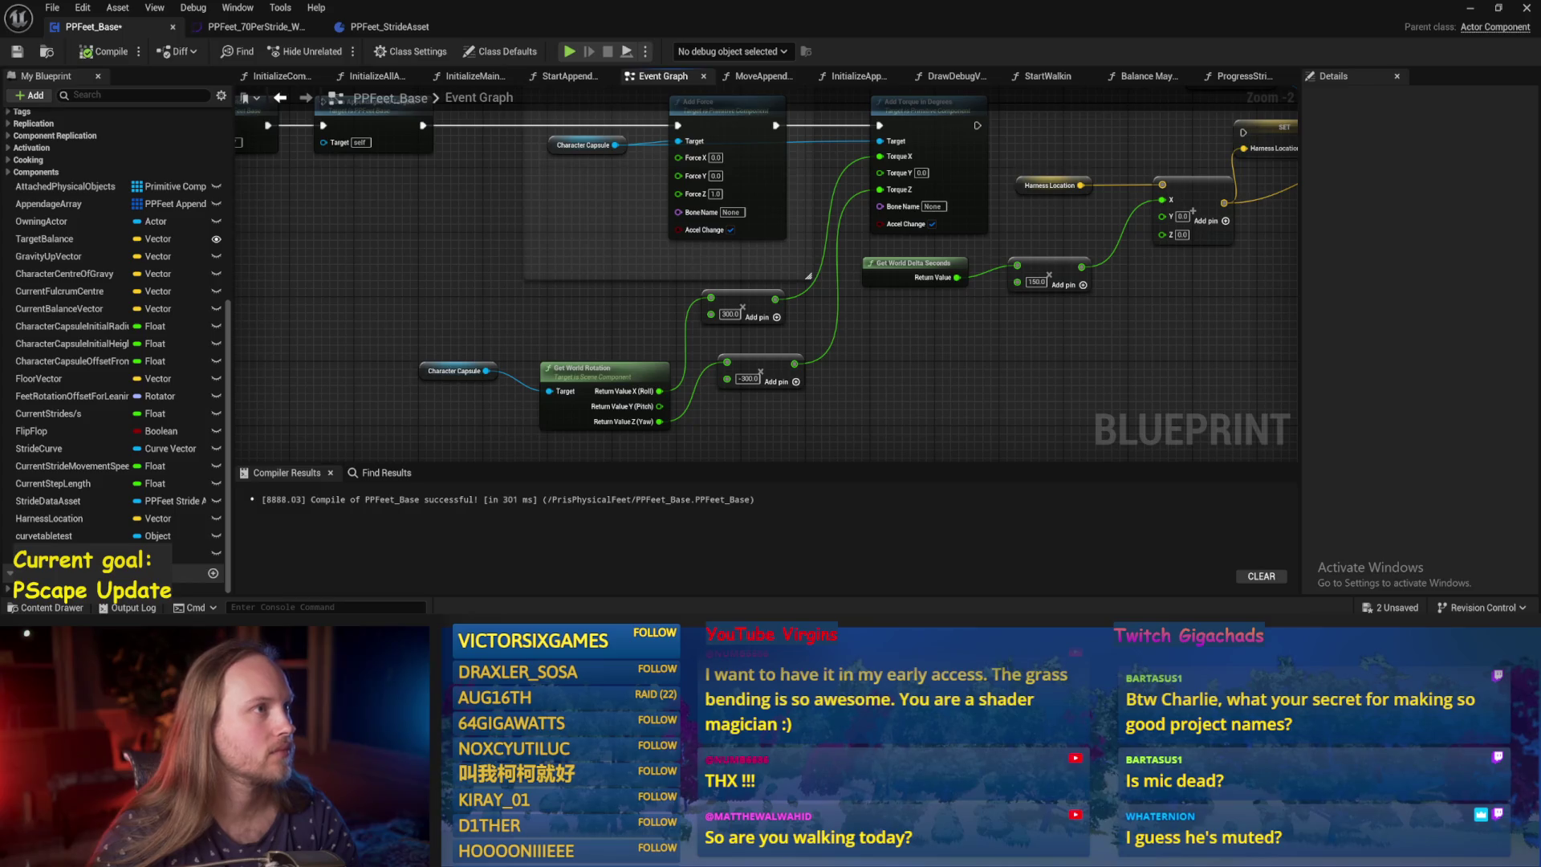
key("ctrl+s")
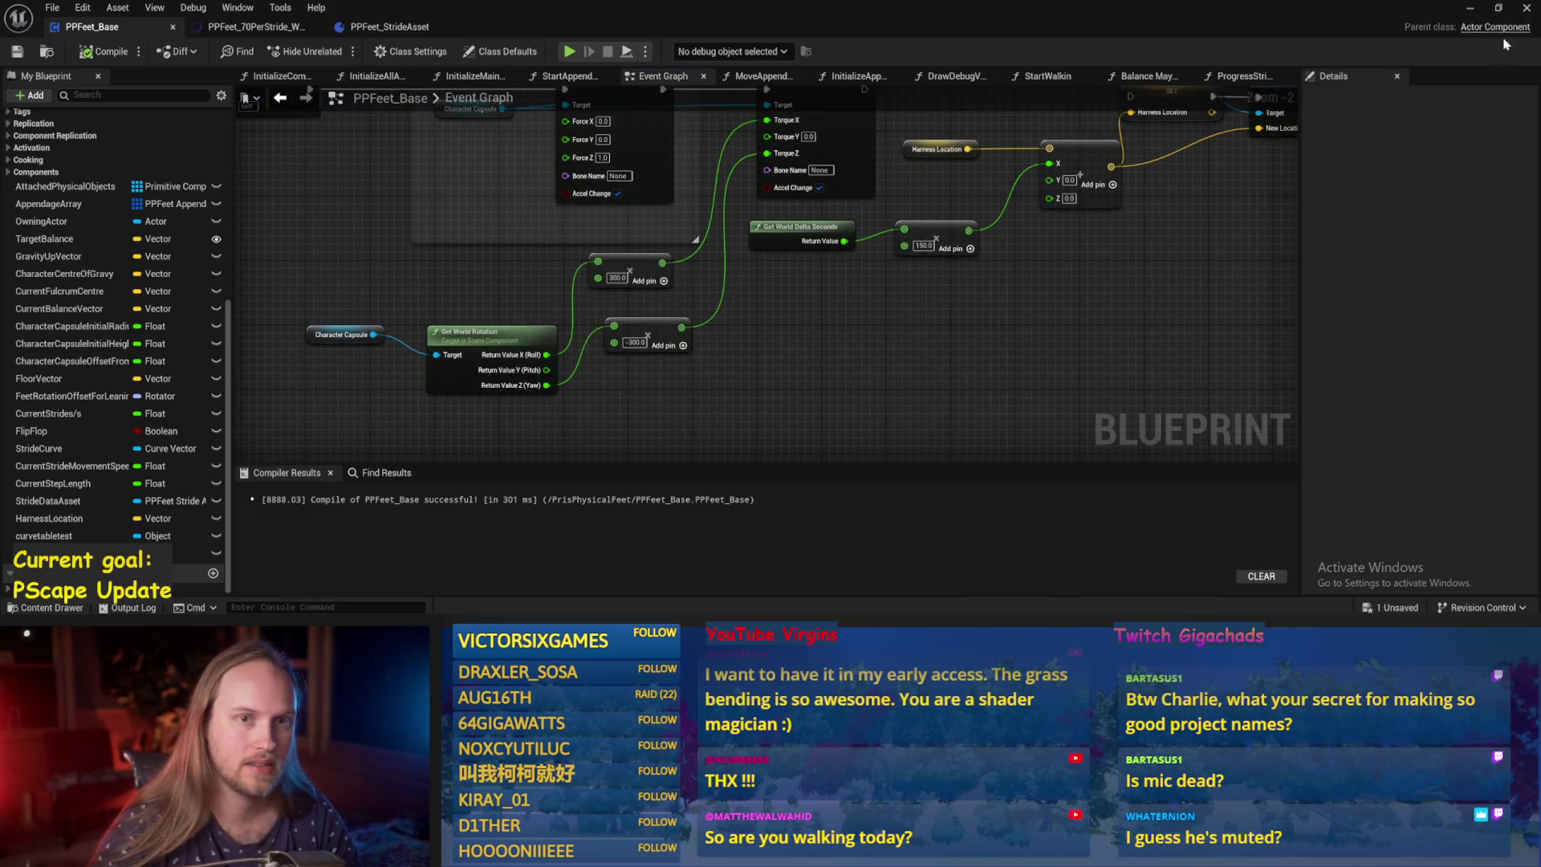
left_click(1466, 9)
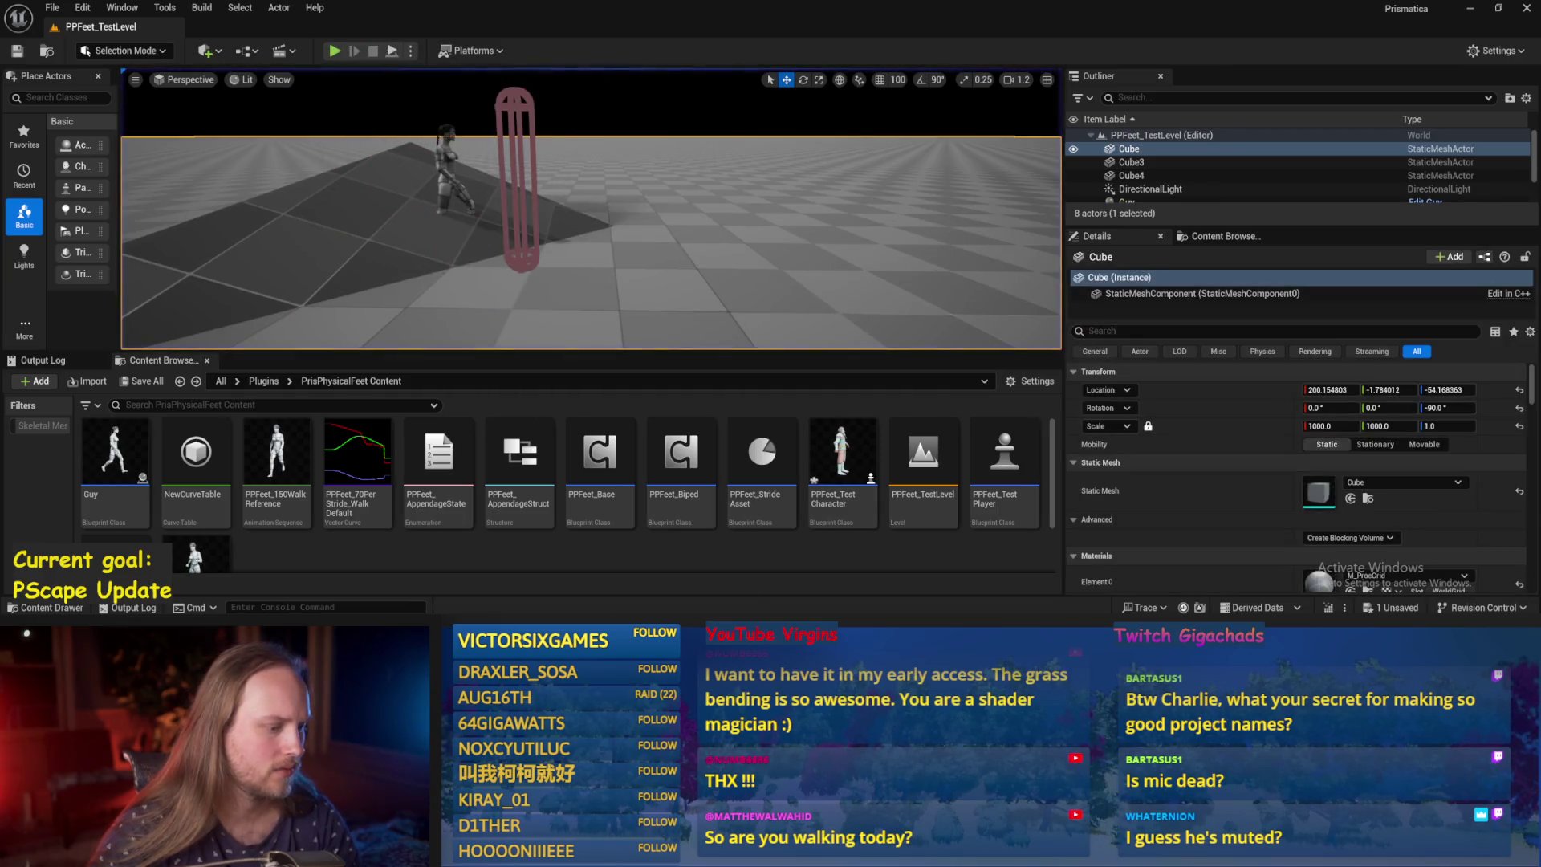
key("alt+Tab")
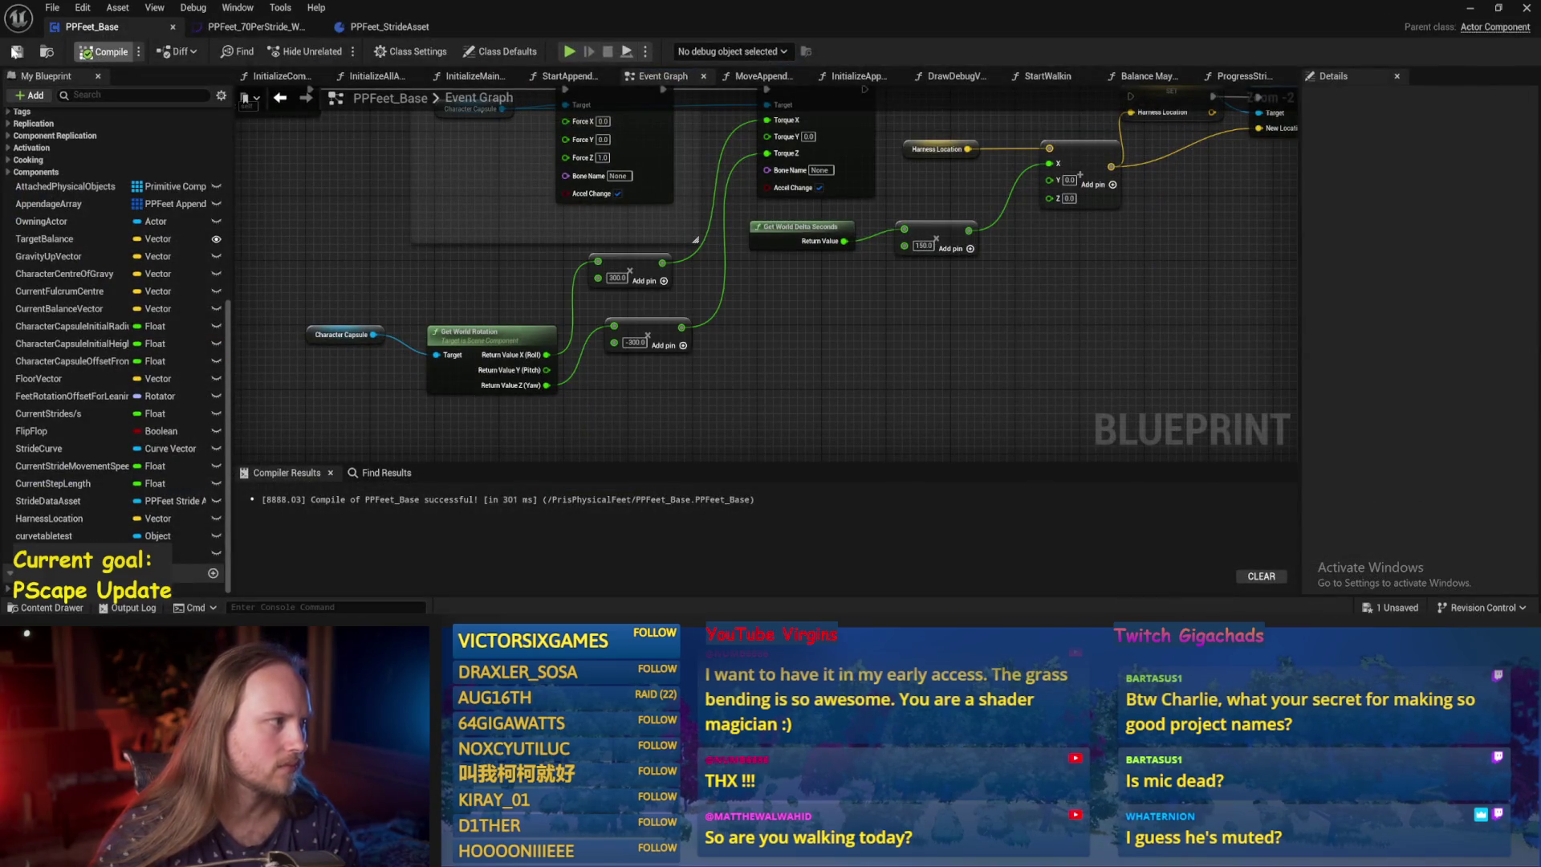
Check the Add Force and Add Torque nodes, compile, and inspect MoveAppendagesToTargets before viewing the play test.
mouse_move(233, 215)
left_mouse_down()
mouse_move(507, 353)
mouse_move(719, 359)
mouse_move(587, 276)
mouse_move(1112, 297)
mouse_move(782, 279)
left_mouse_up()
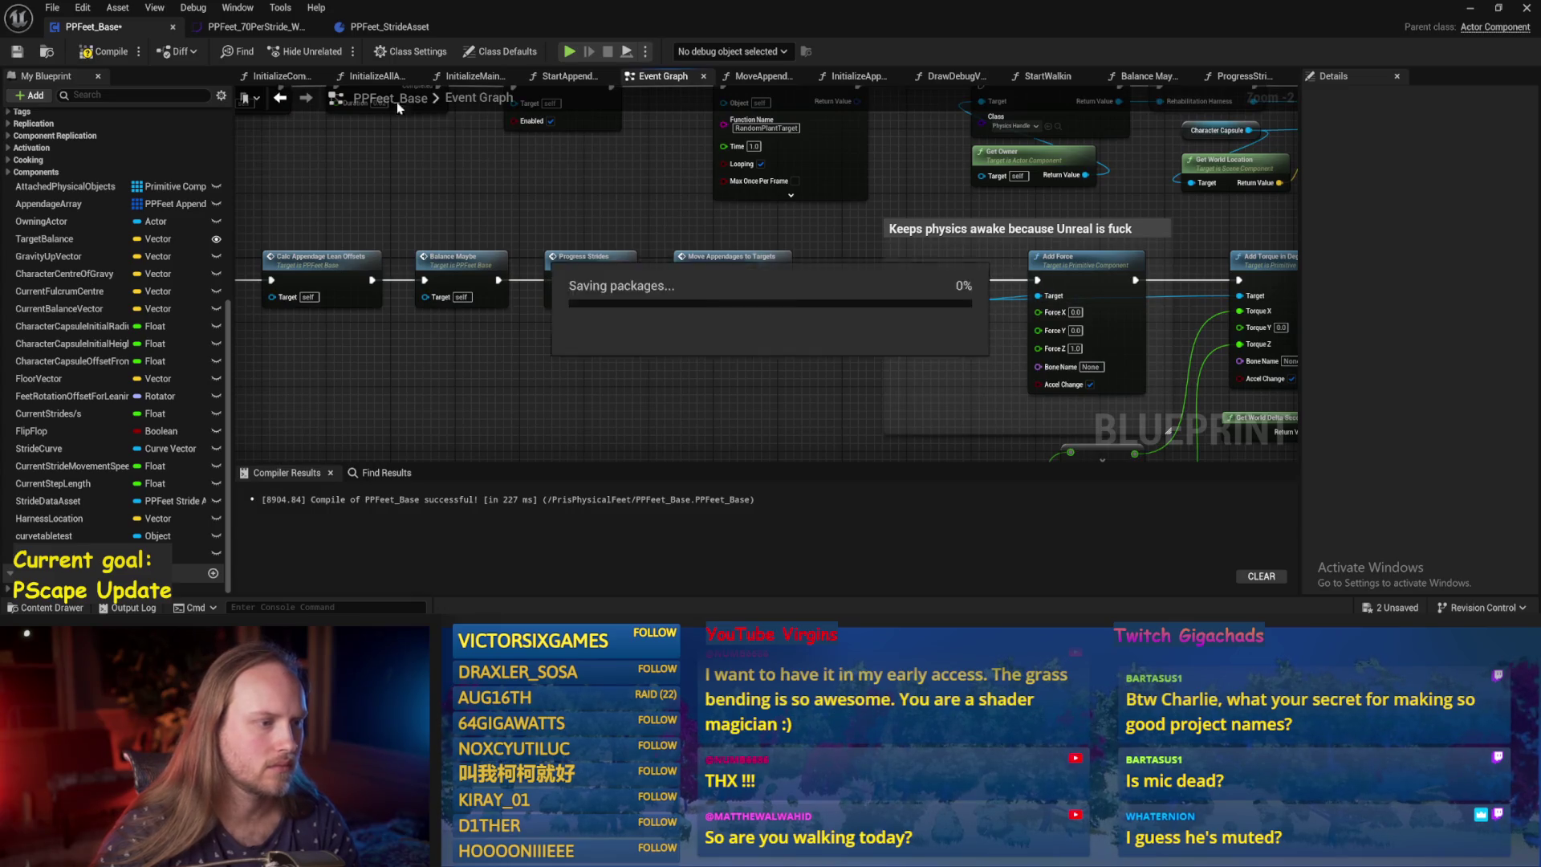
key("Escape")
left_click(88, 53)
double_click(746, 265)
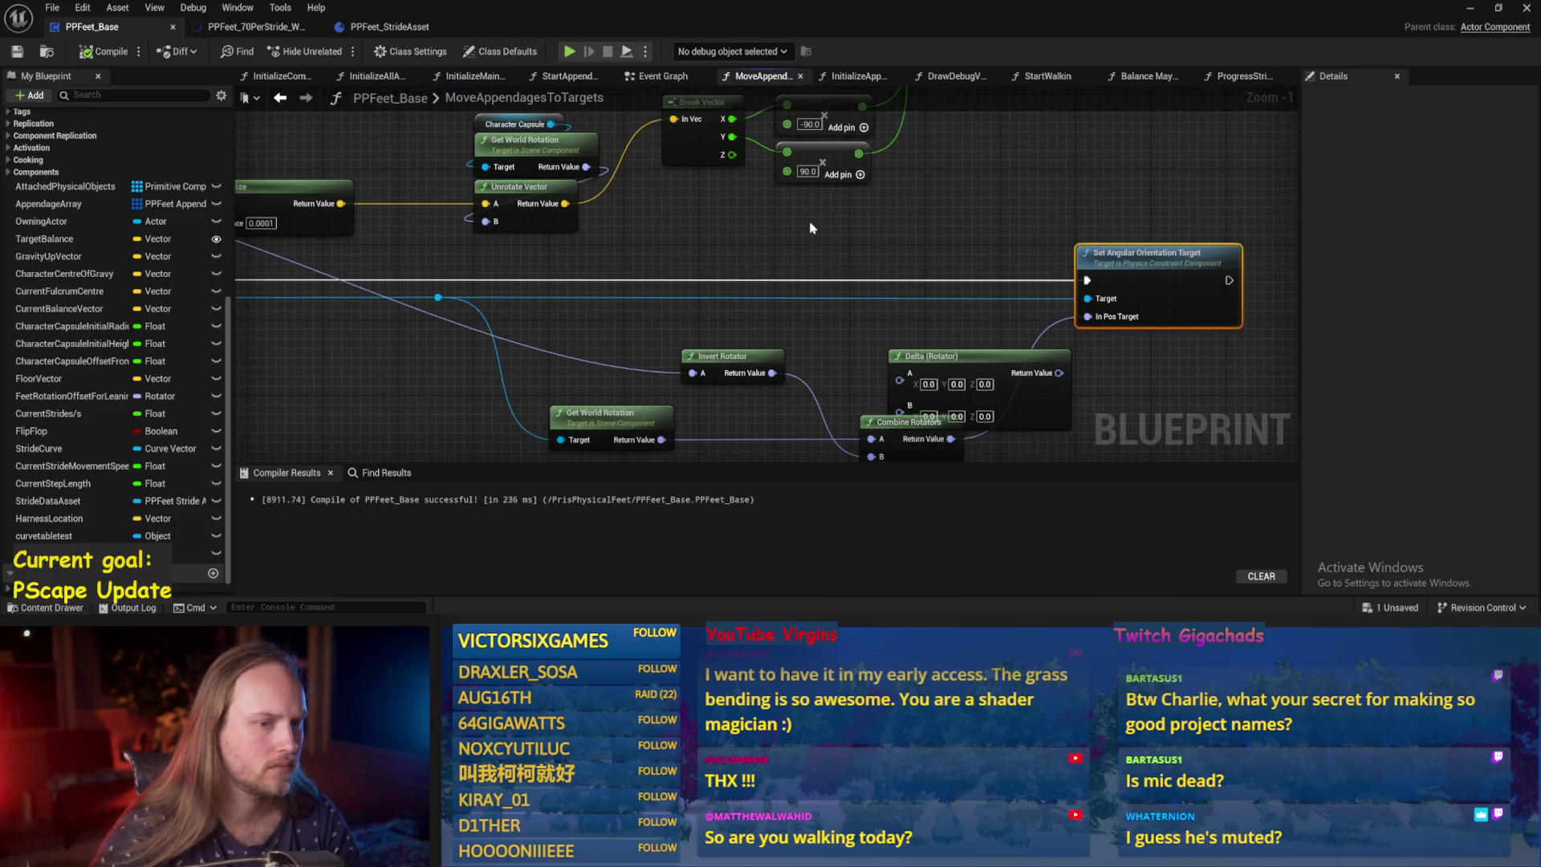
scroll(811, 228, "down", 2)
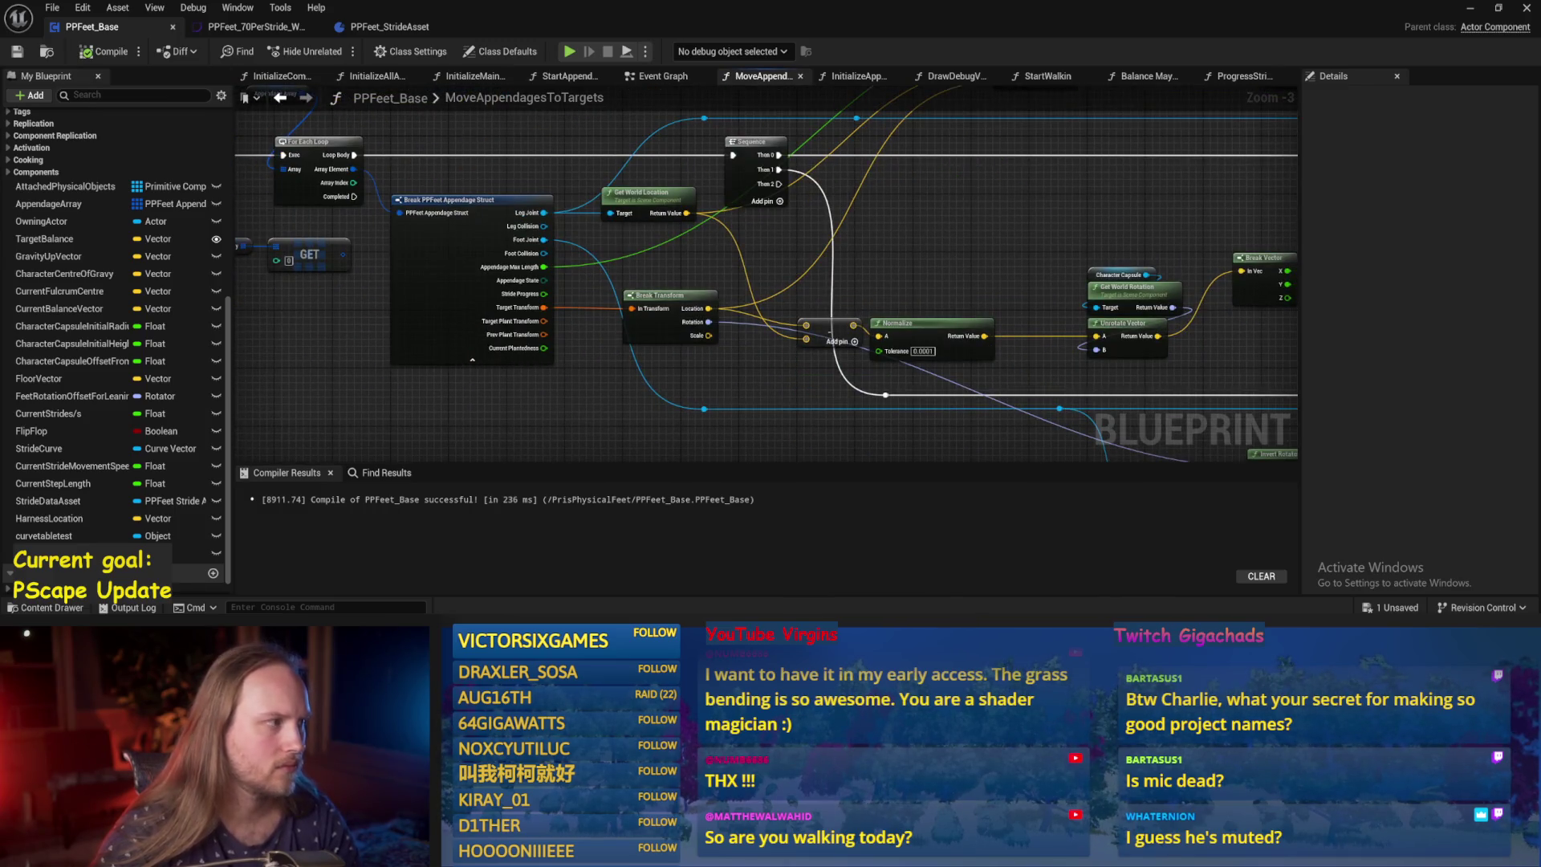
scroll(739, 284, "down", 1)
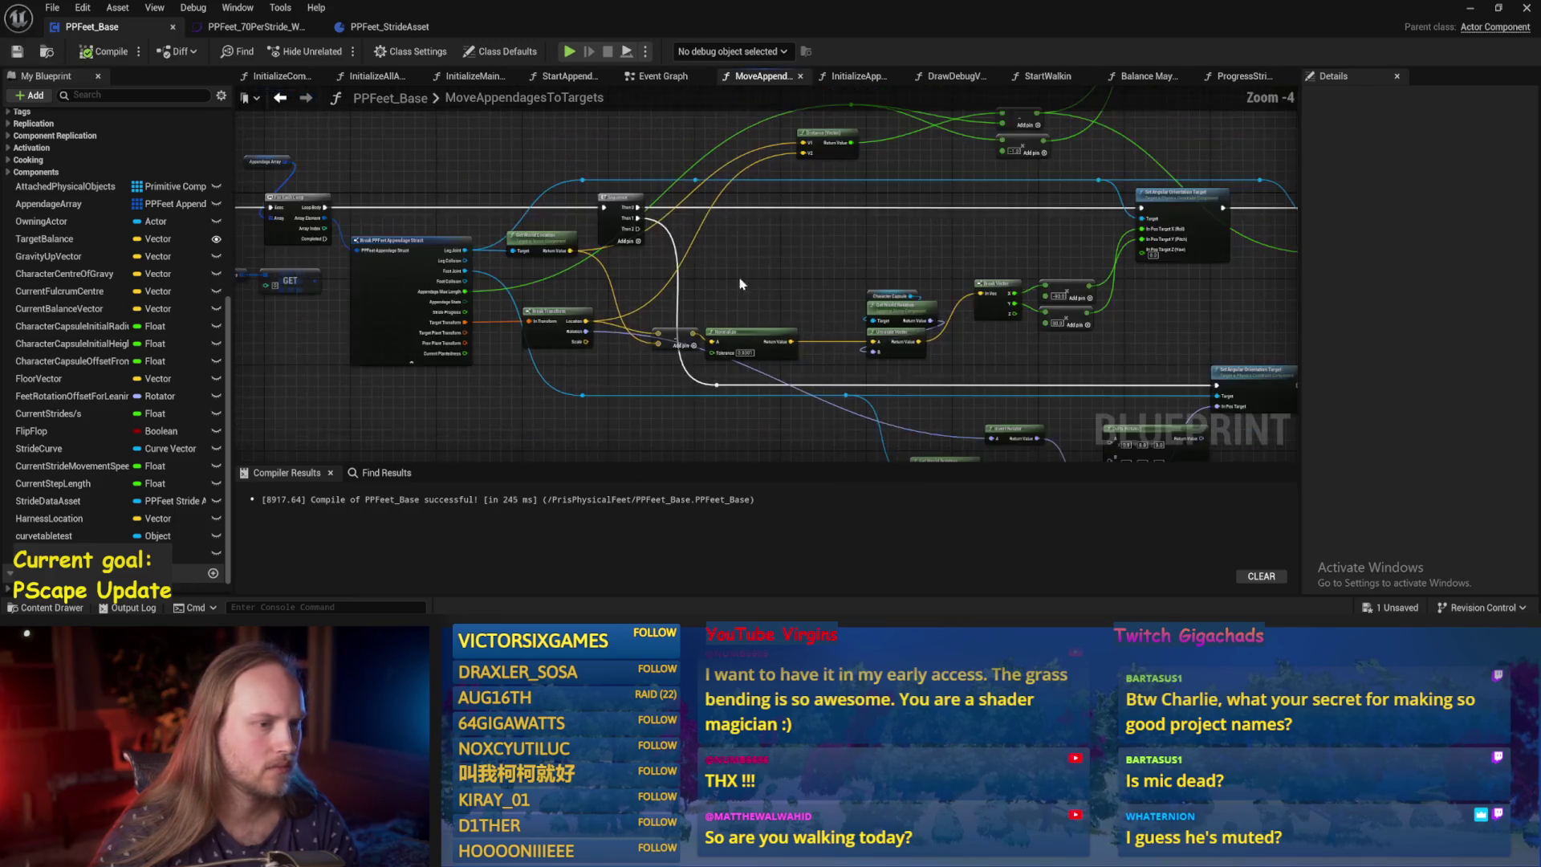
left_click(1470, 11)
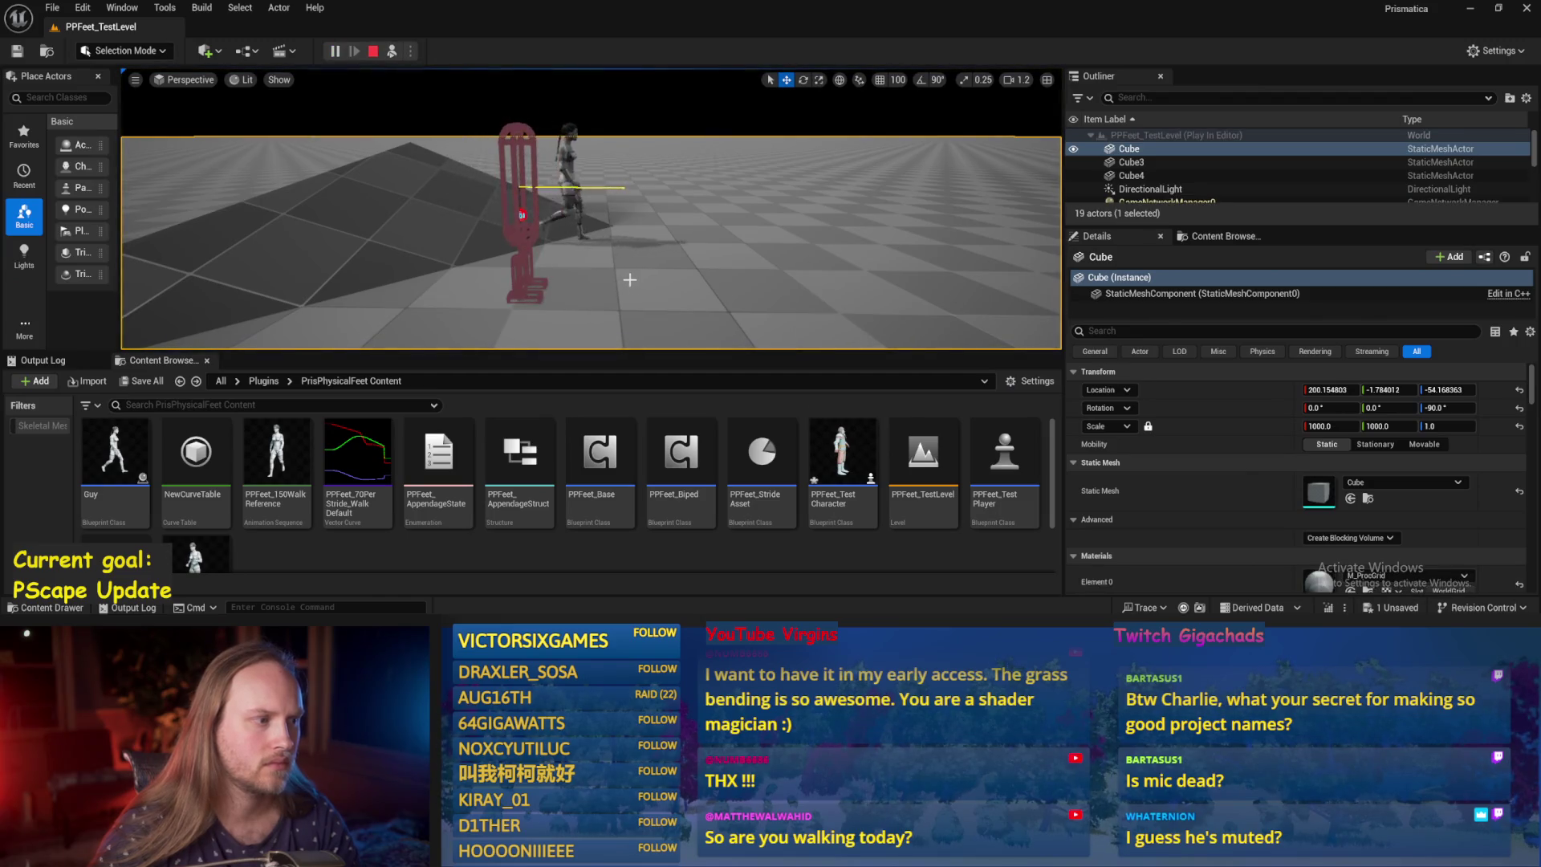
Eject with F8, tilt PPFeet_TestPlayer with the rotate gizmo, stop PIE, and restore PPFeet_Base.
key("F8")
mouse_move(543, 209)
left_mouse_down()
mouse_move(565, 188)
mouse_move(533, 186)
left_mouse_up()
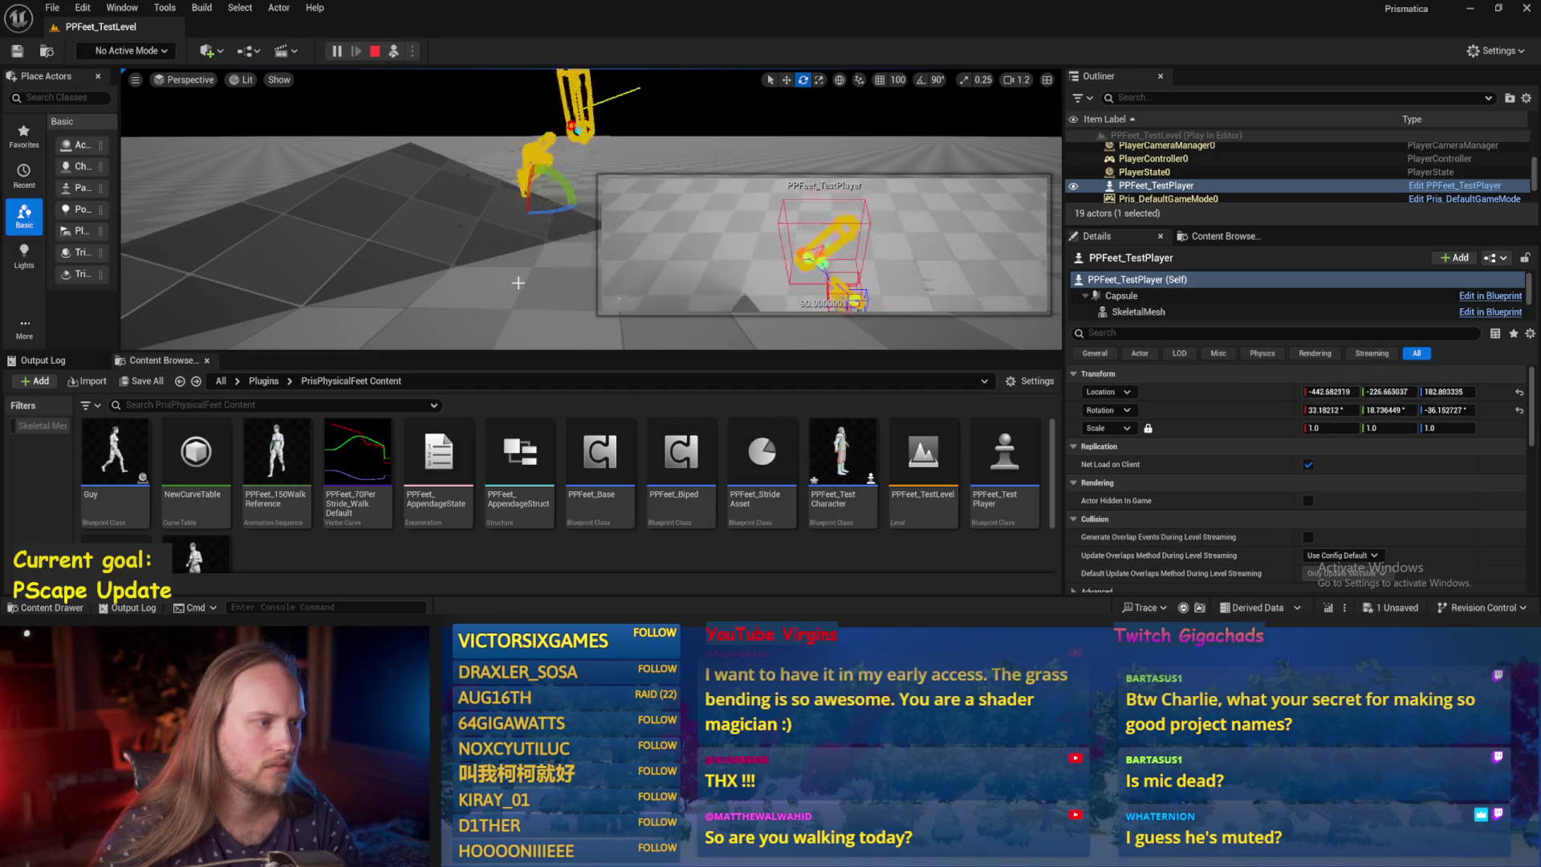
key("Escape")
left_click(686, 571)
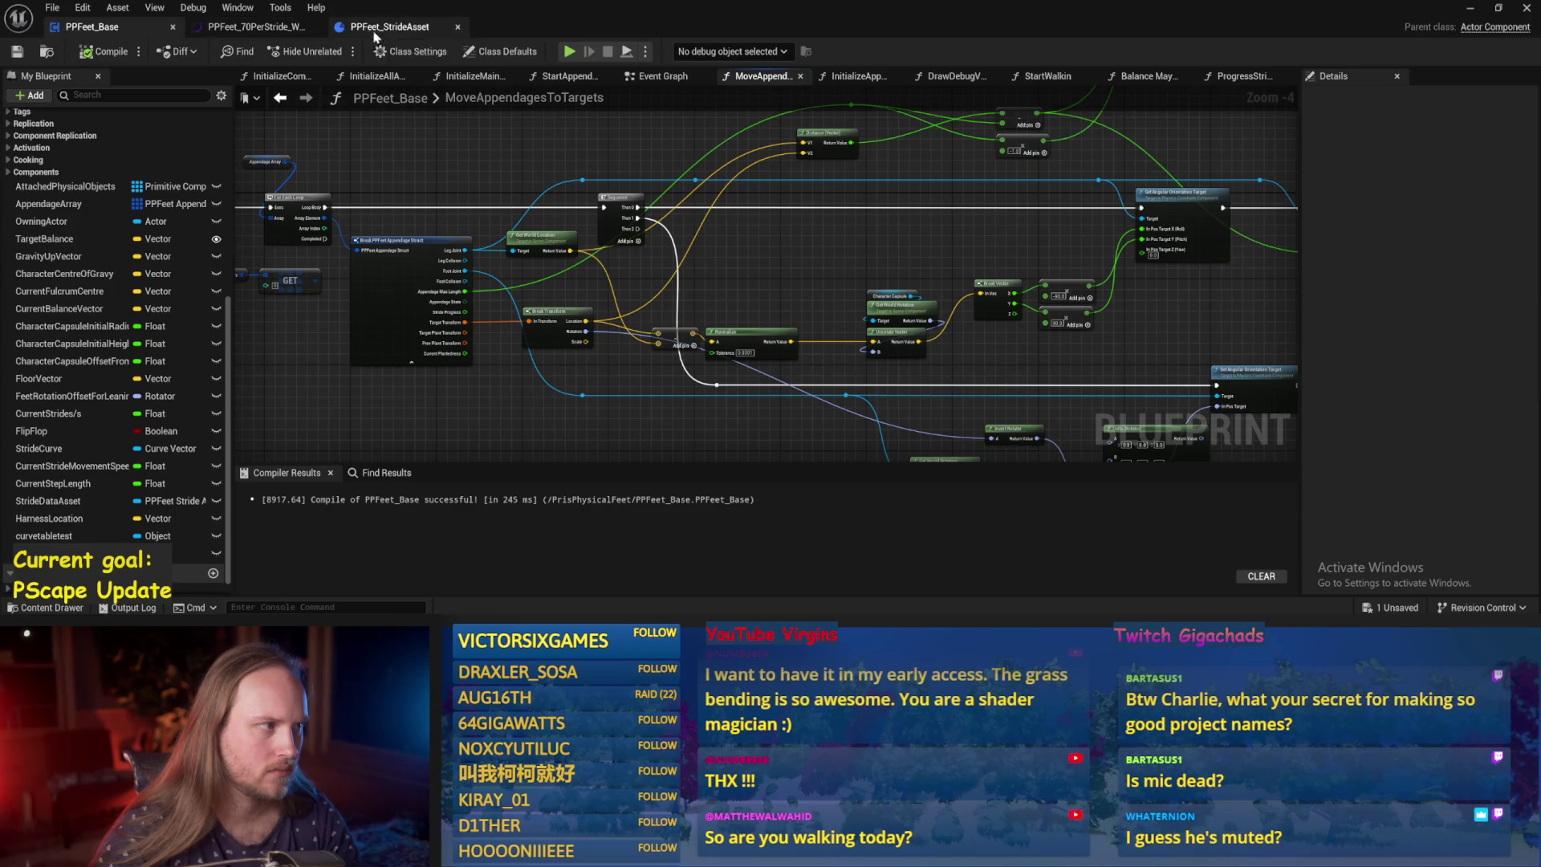
Clear and replace the -300.0 multiplier value and shift Move Appendages to Targets right.
left_click(688, 77)
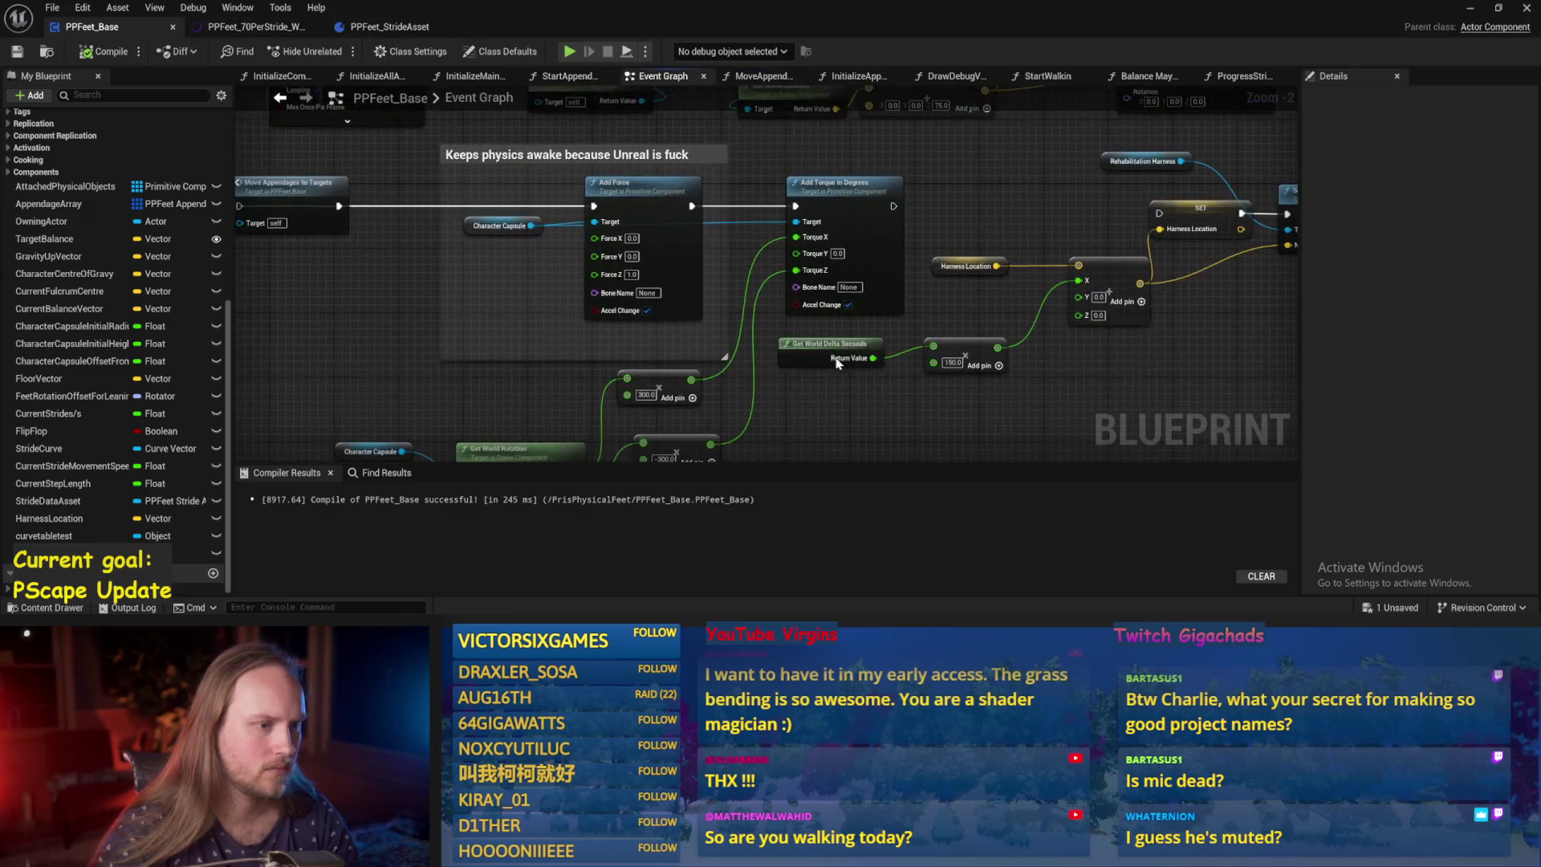
scroll(709, 403, "up", 2)
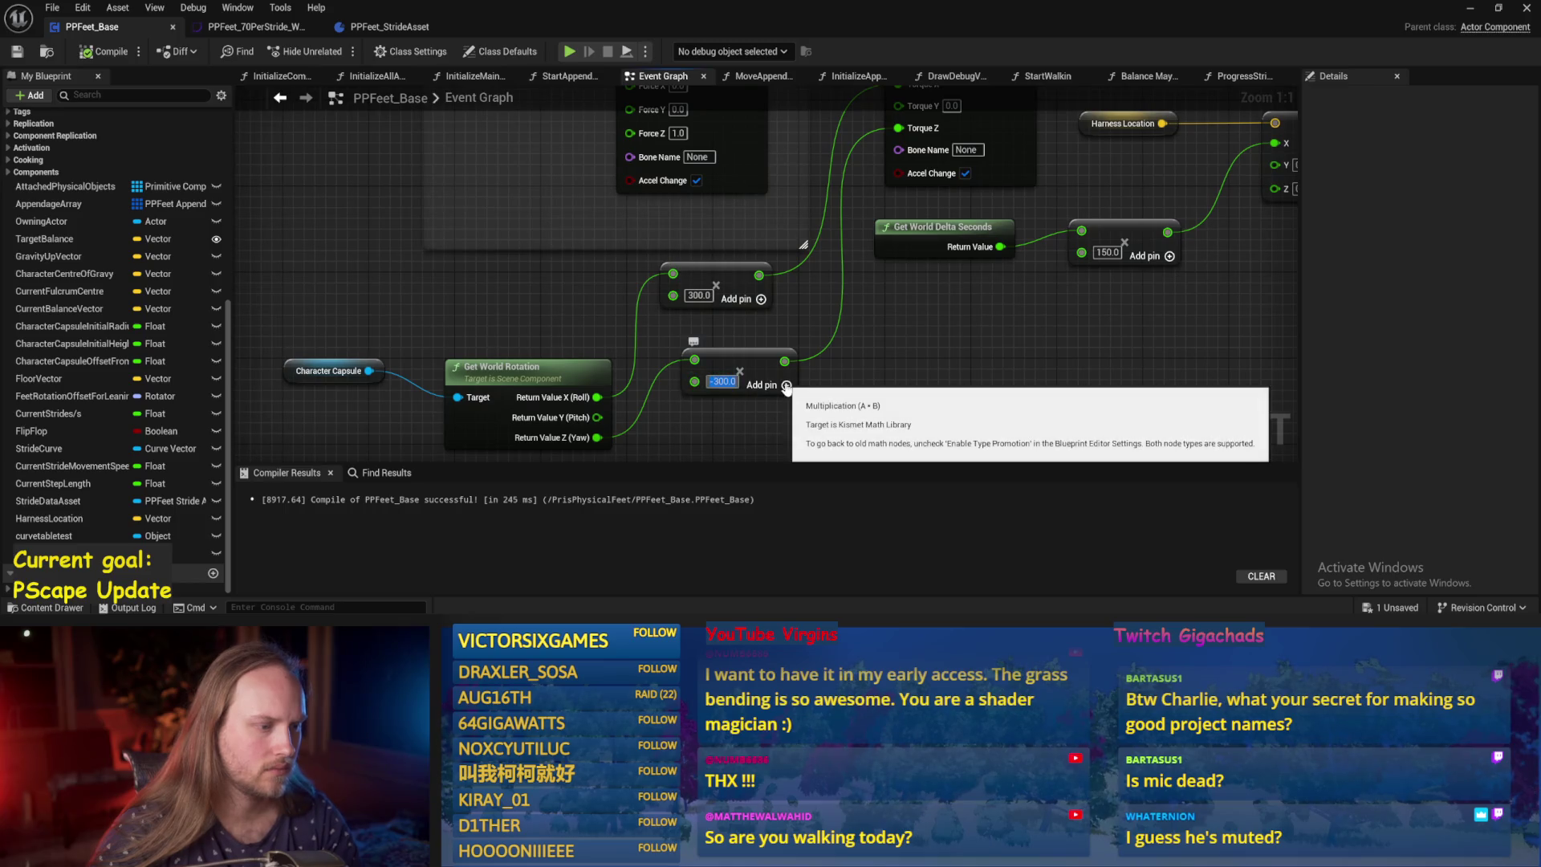
key("BackSpace")
type("-1")
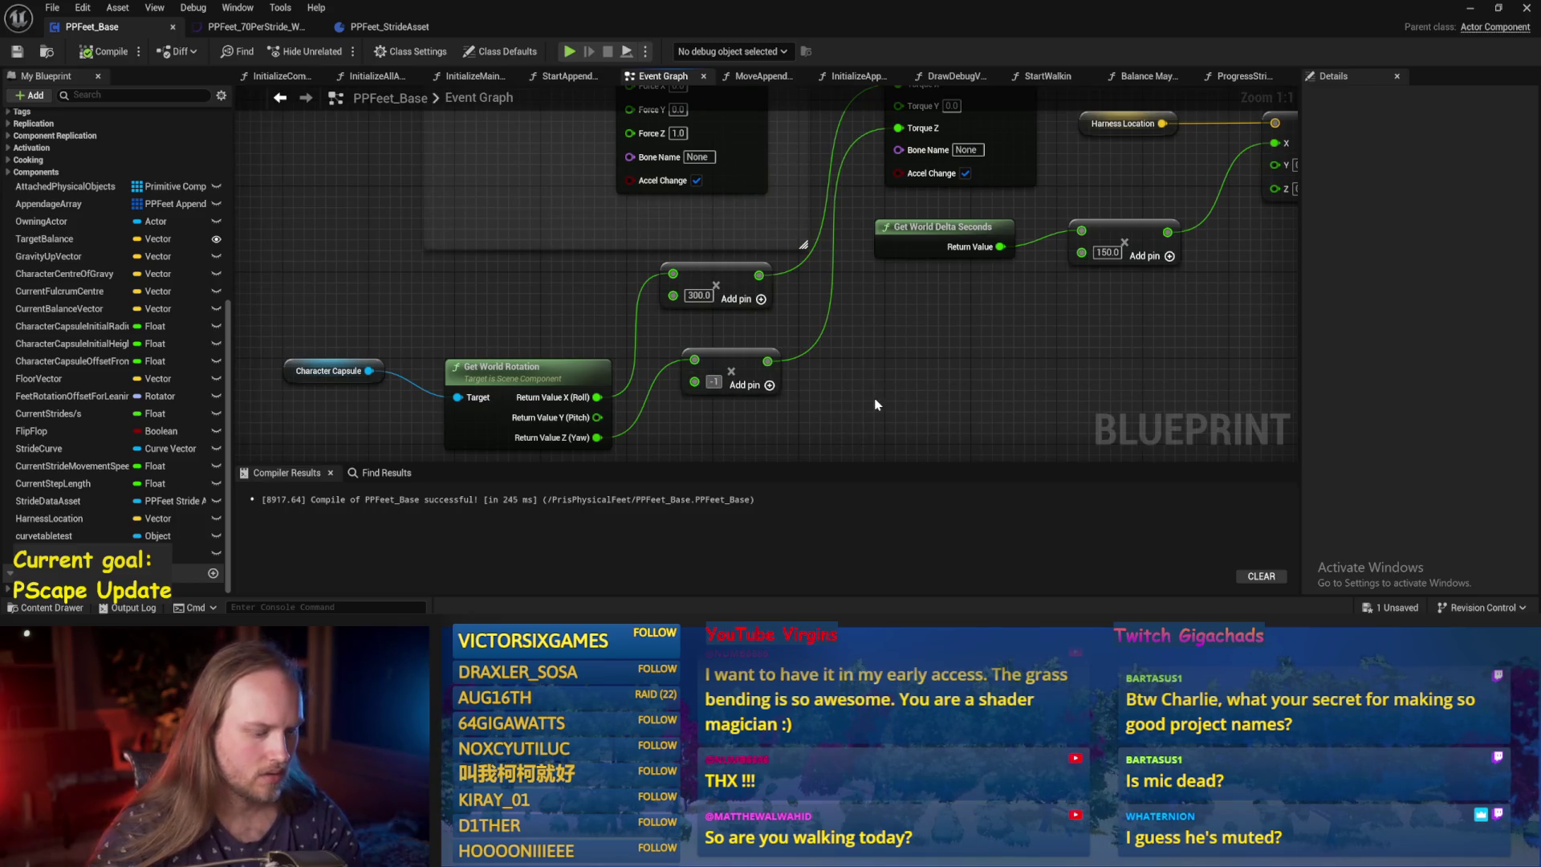
scroll(877, 405, "down", 3)
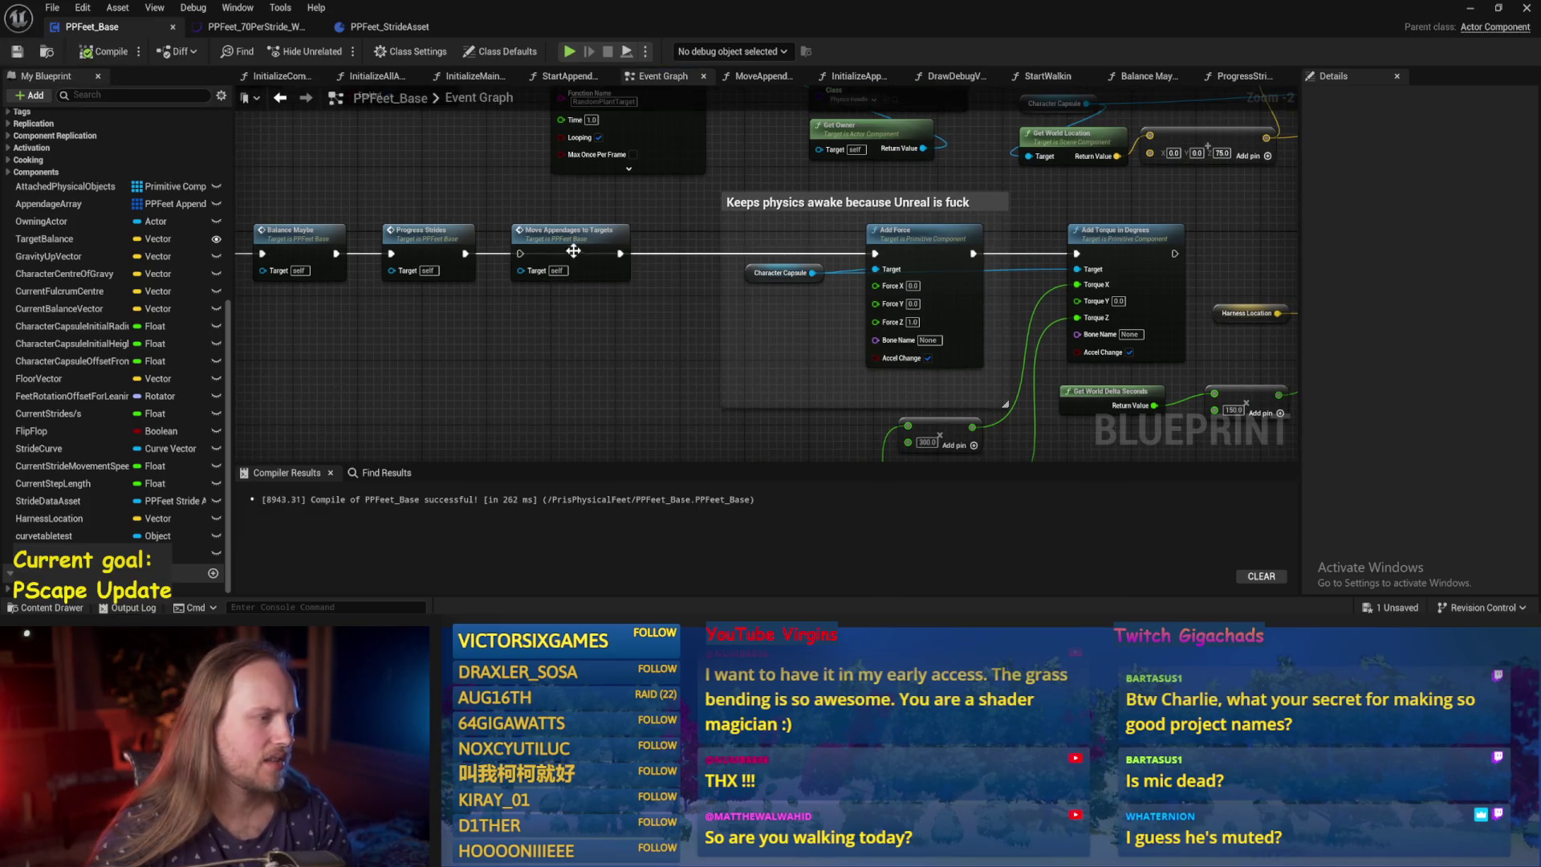
left_click_drag(575, 248, 630, 248)
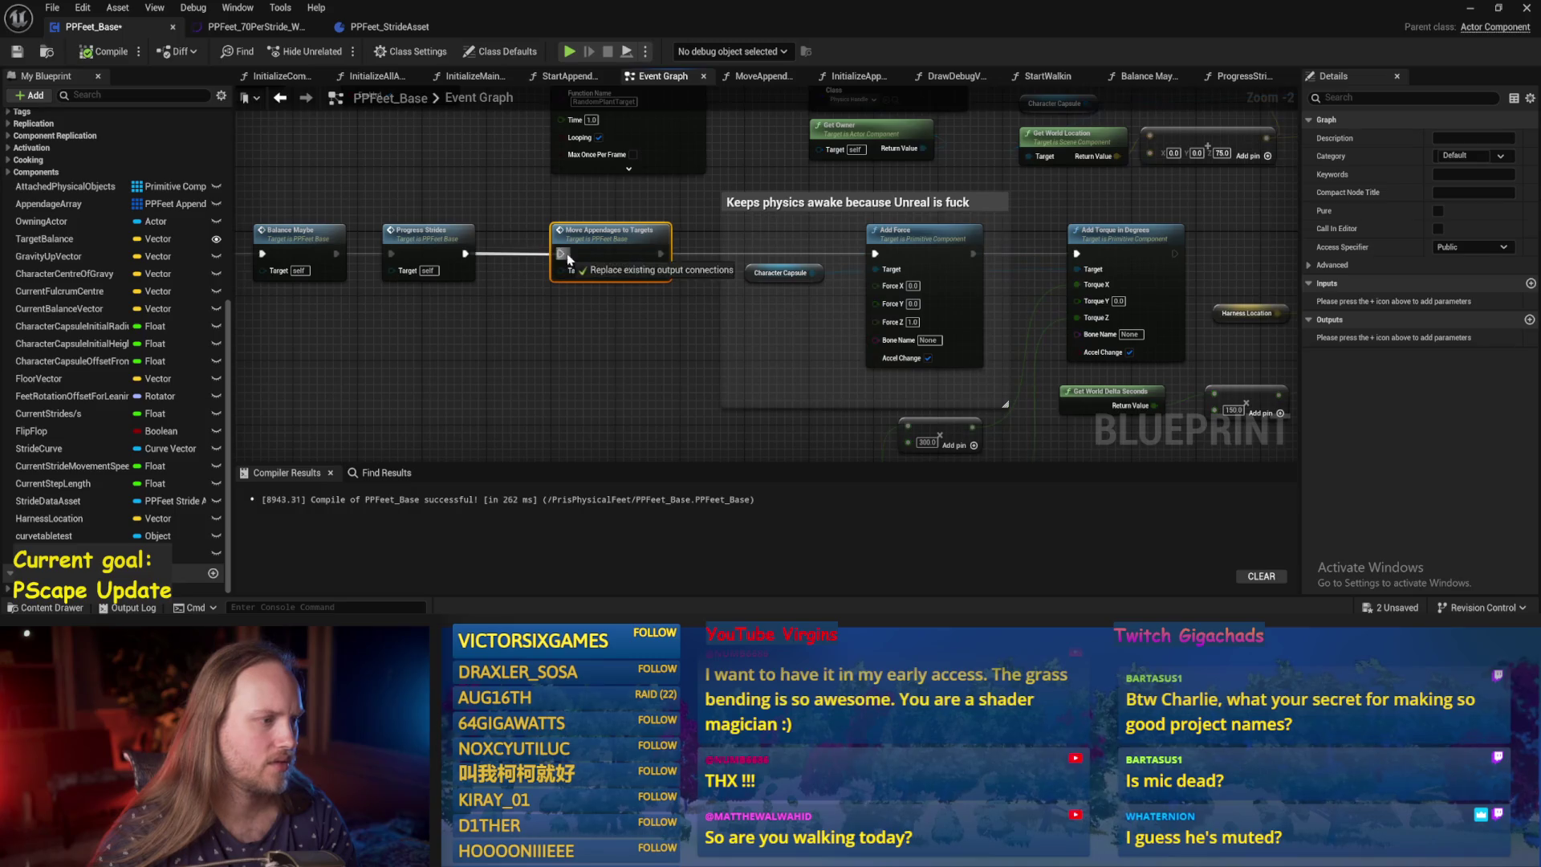
In MoveAppendagesToTargets, place the Appendage Array getter beside the For Each Loop, then save and compile.
double_click(606, 242)
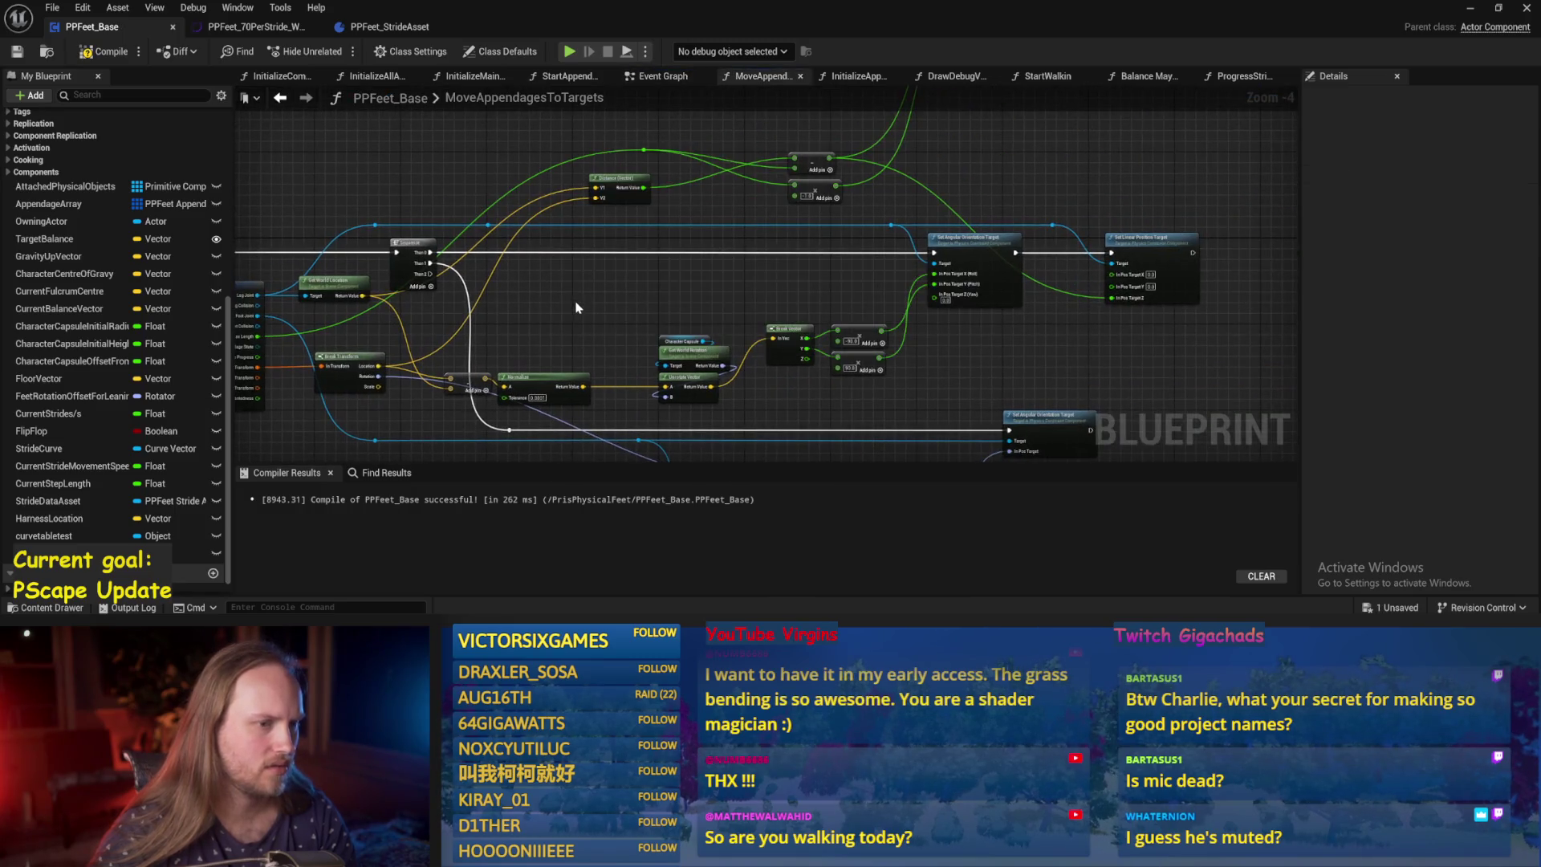
key("ctrl+s")
left_click(102, 57)
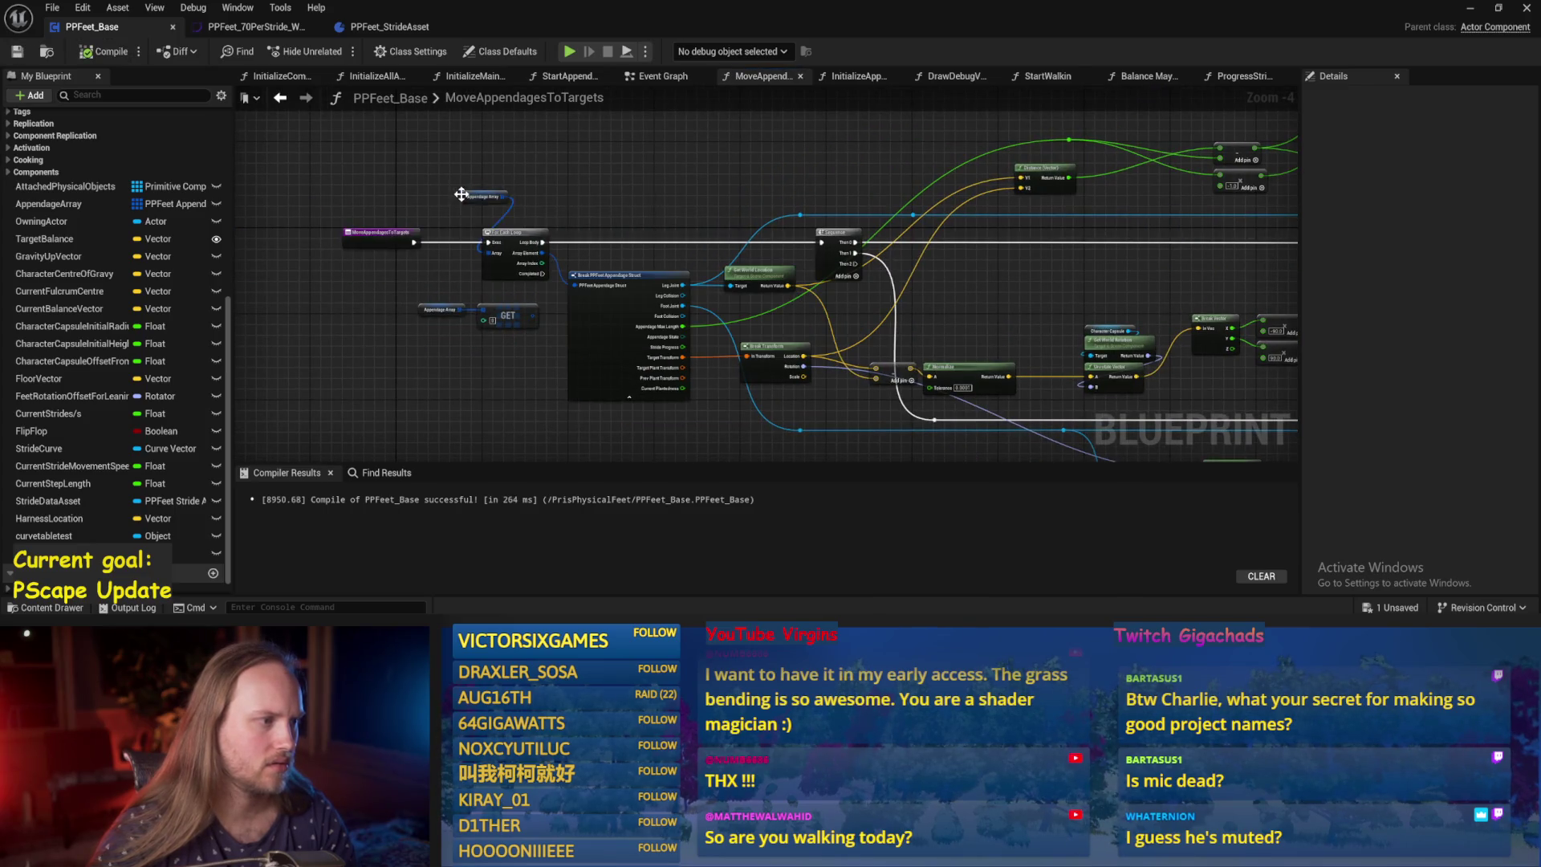
left_click_drag(464, 198, 505, 231)
left_click(123, 51)
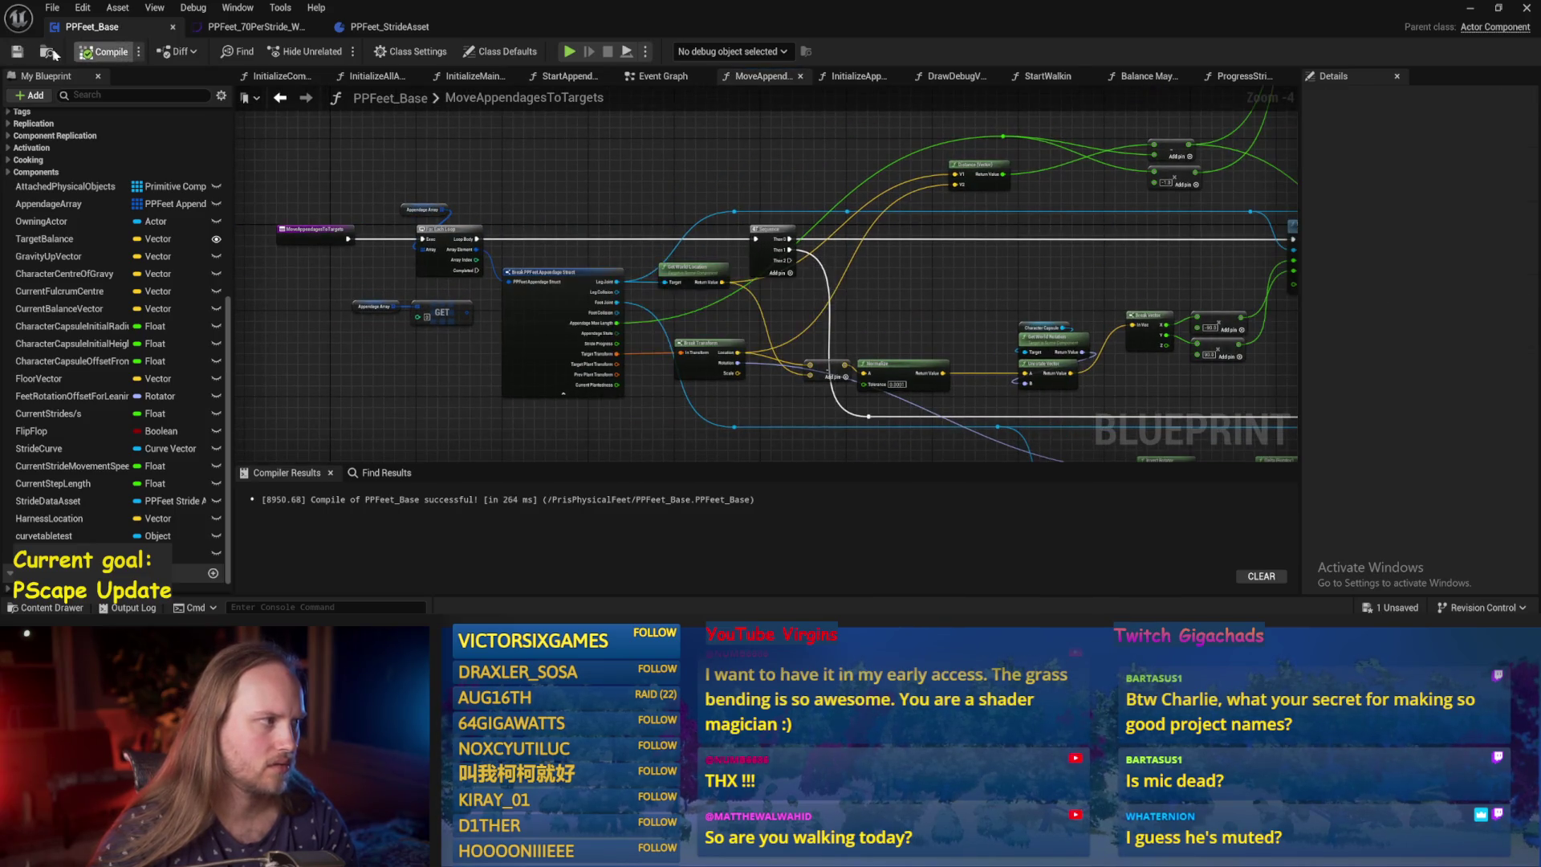
left_click_drag(977, 278, 780, 285)
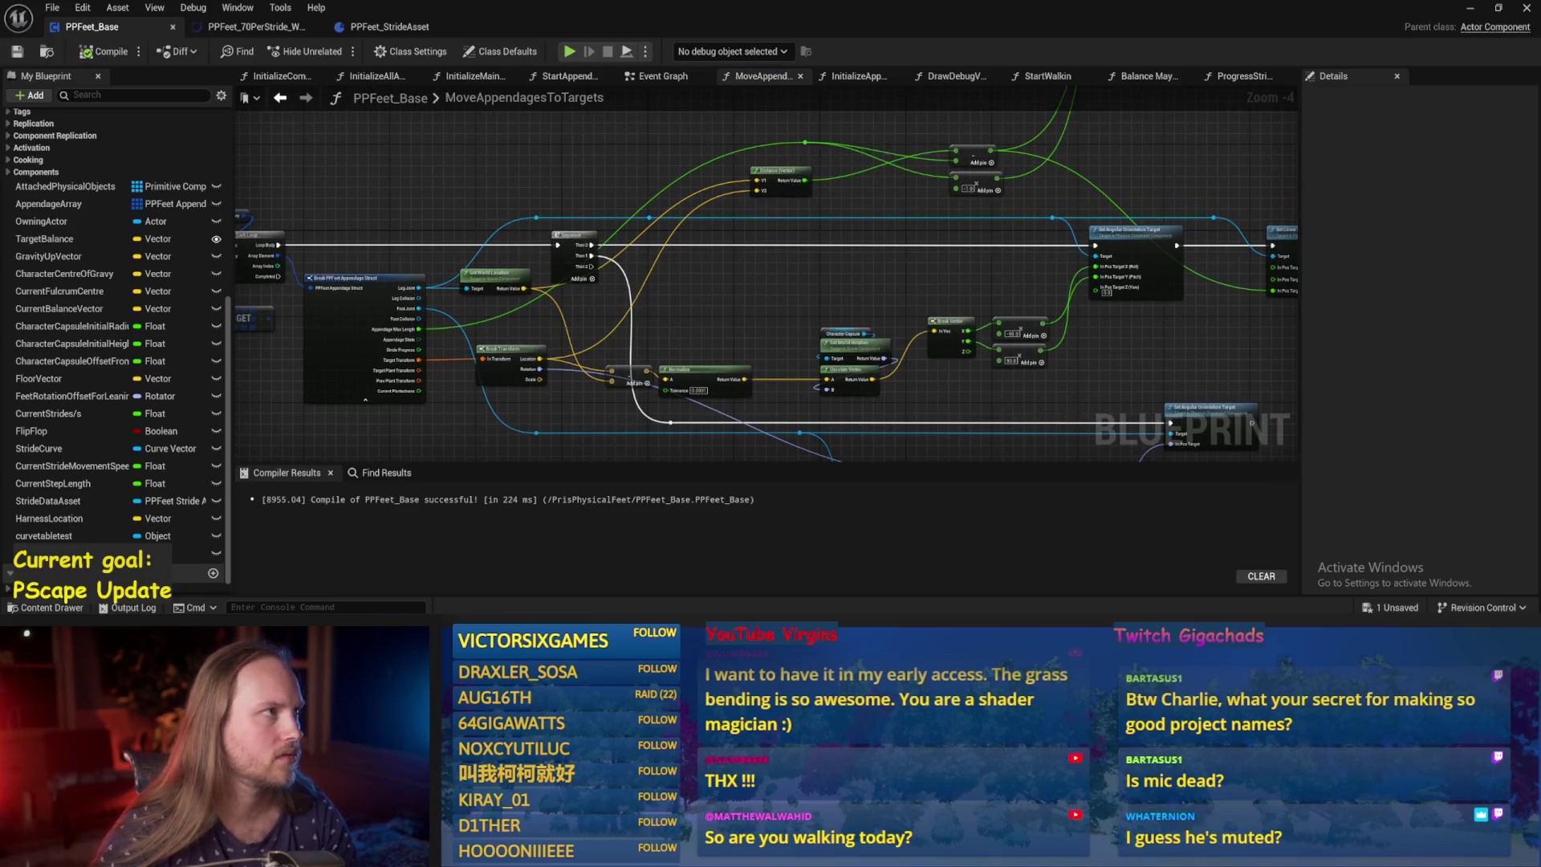
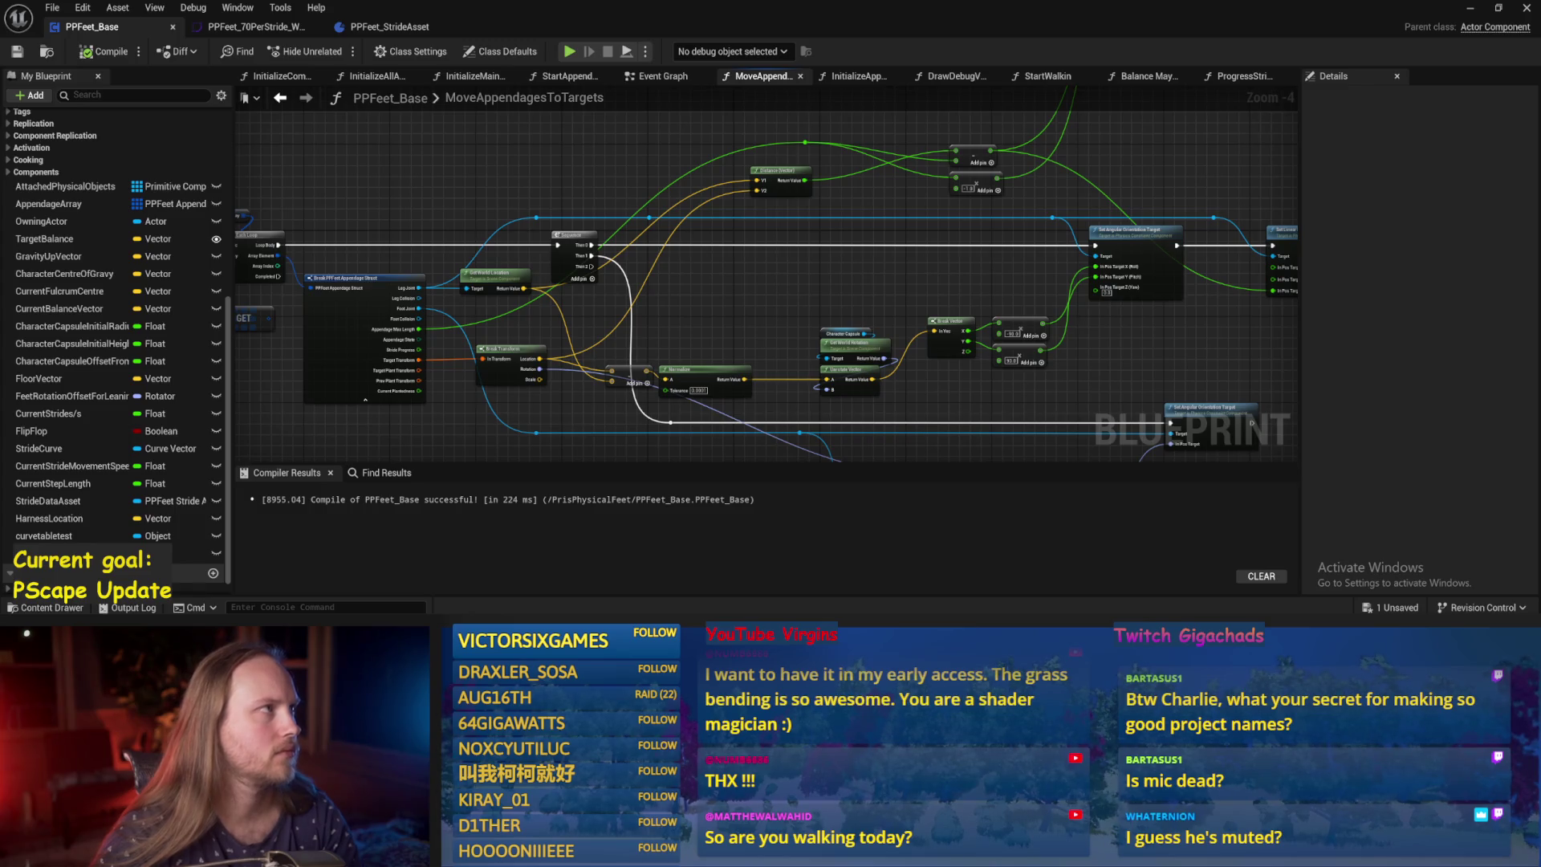
Compile and save the PPFeet_Base Blueprint.
key("F7")
mouse_move(599, 187)
left_mouse_down()
mouse_move(695, 248)
mouse_move(723, 298)
left_mouse_up()
key("ctrl+s")
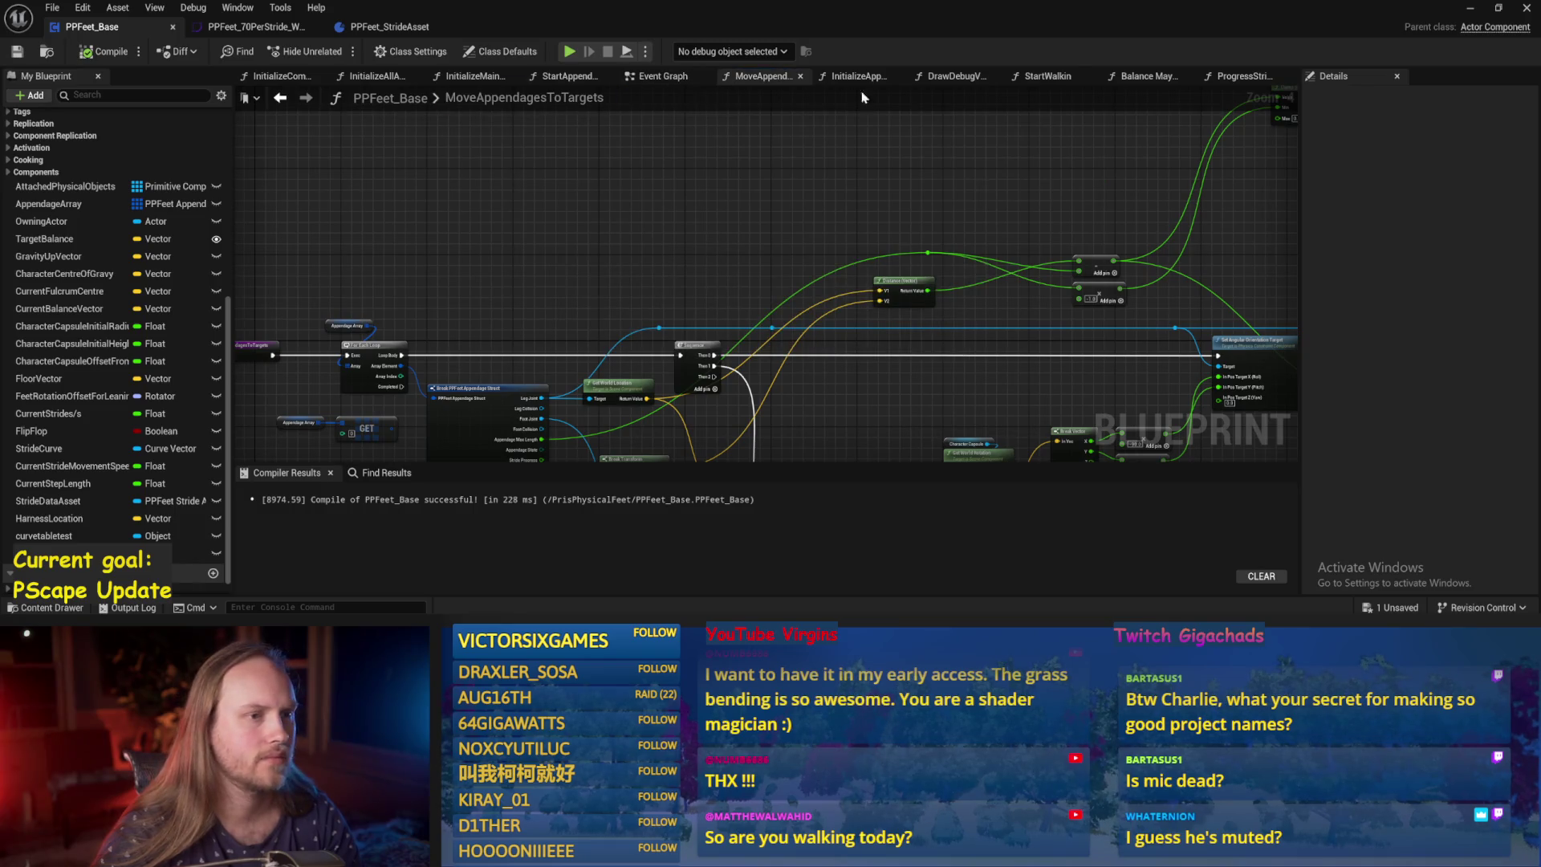
scroll(1008, 165, "down", 2)
scroll(777, 271, "up", 2)
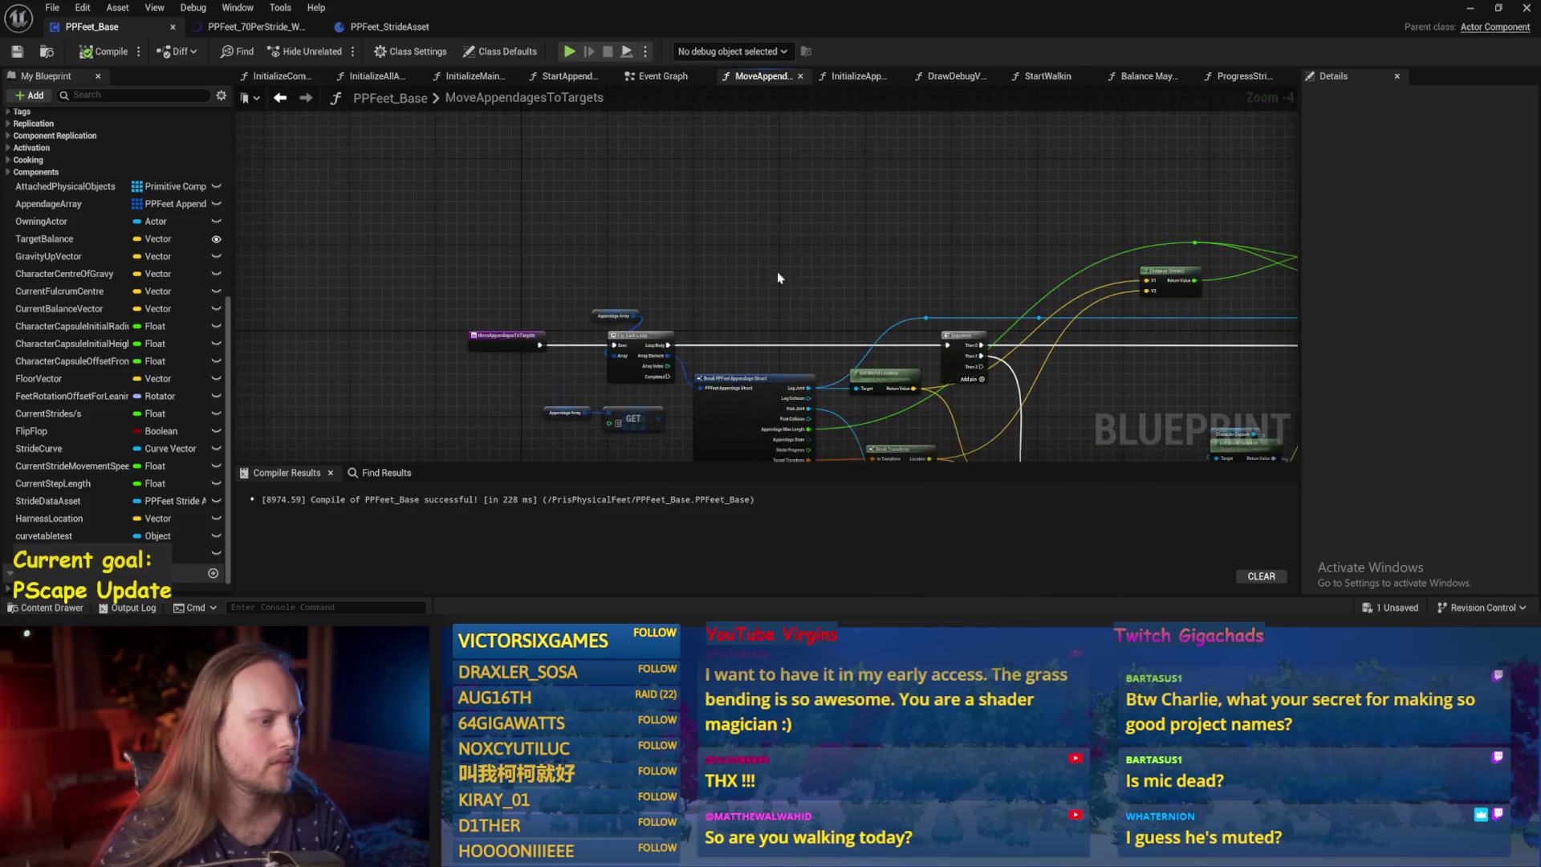
Test-play the level, then return to the MoveAppendagesToTargets graph.
left_click(1466, 13)
key("alt+p")
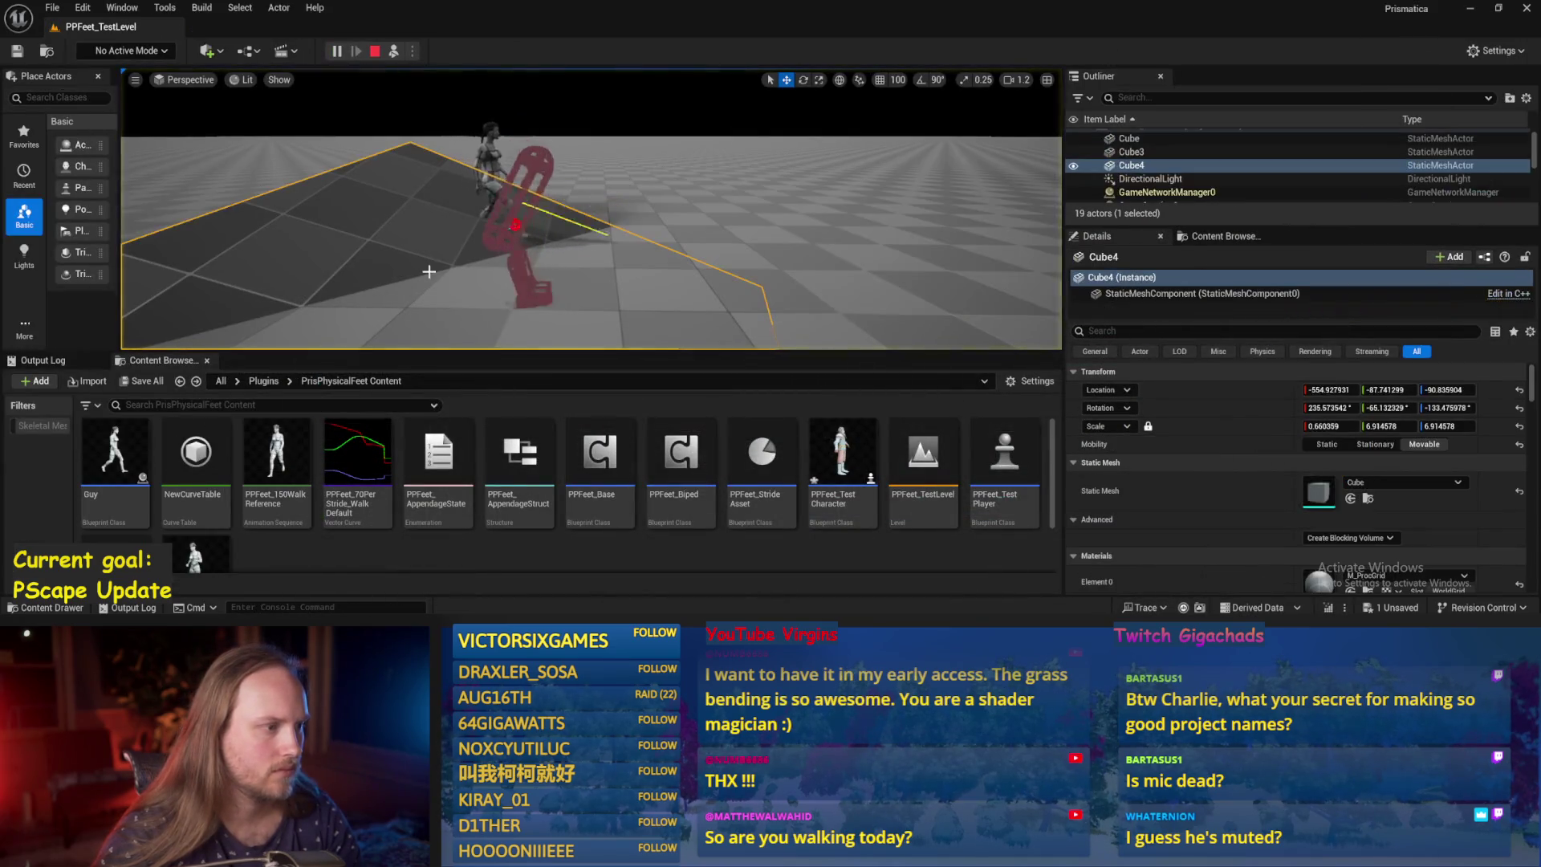
left_click(614, 608)
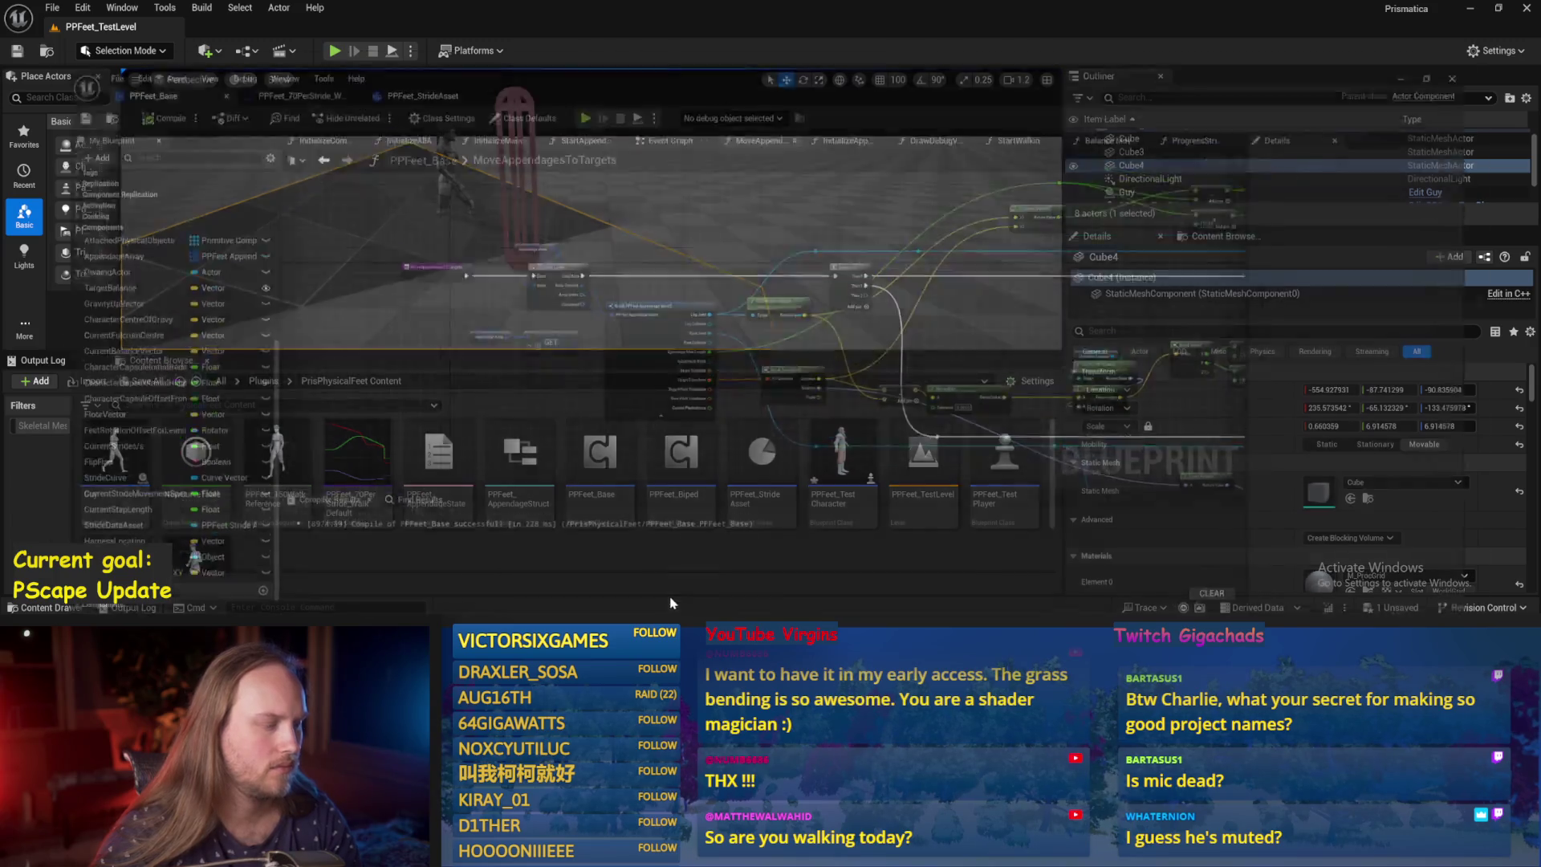
mouse_move(580, 202)
left_mouse_down()
mouse_move(535, 287)
mouse_move(583, 160)
mouse_move(455, 233)
left_mouse_up()
scroll(902, 290, "up", 2)
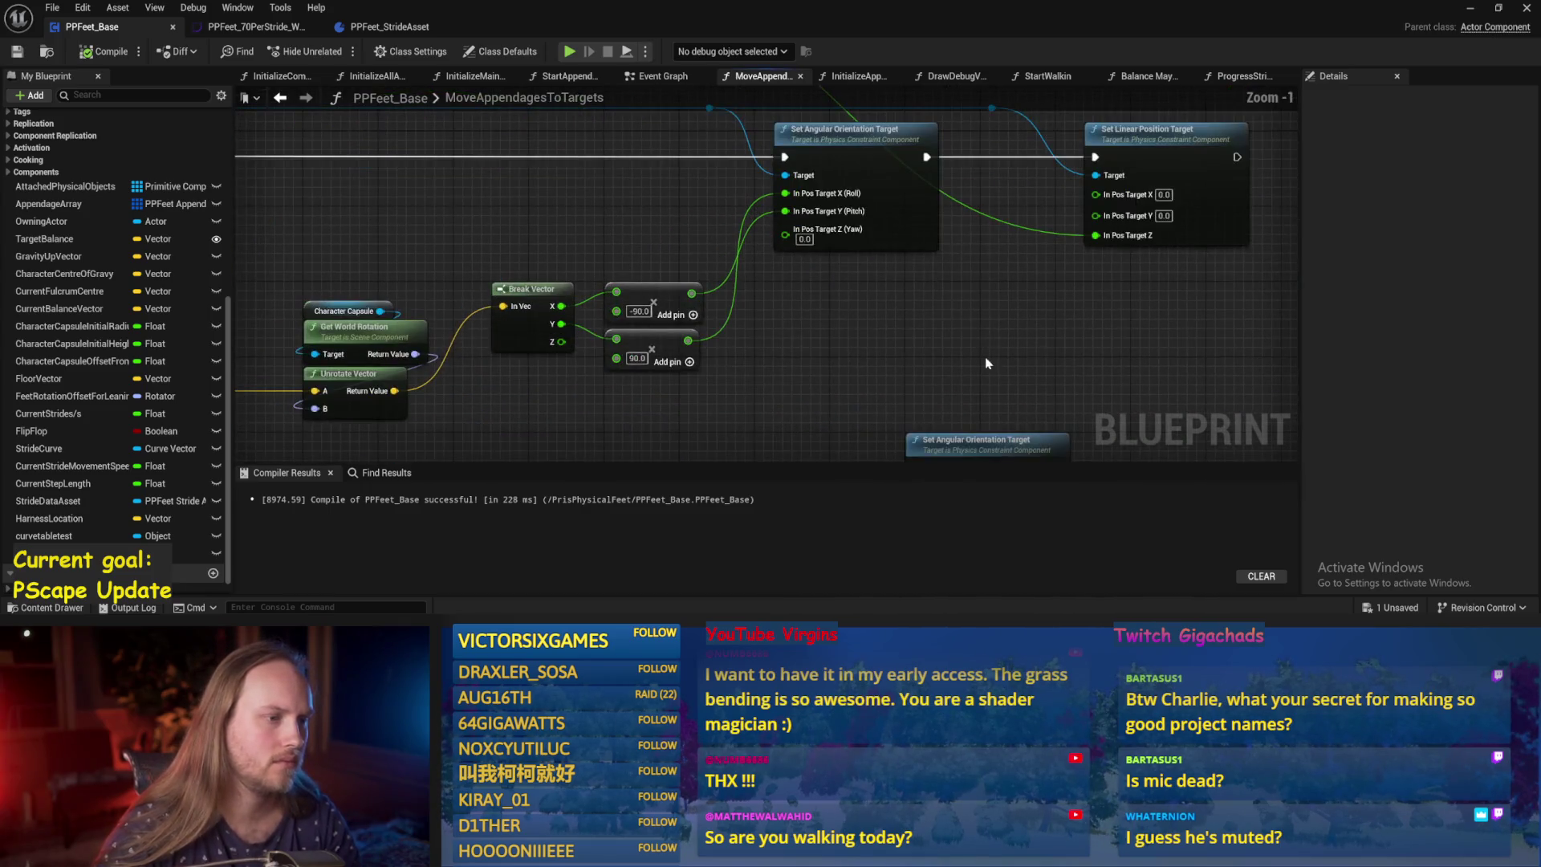
Save the Blueprint and look over the InitializeAppendage foot joint and mesh setup.
mouse_move(941, 329)
left_mouse_down()
mouse_move(855, 343)
mouse_move(826, 369)
left_mouse_up()
key("ctrl+s")
scroll(870, 333, "down", 1)
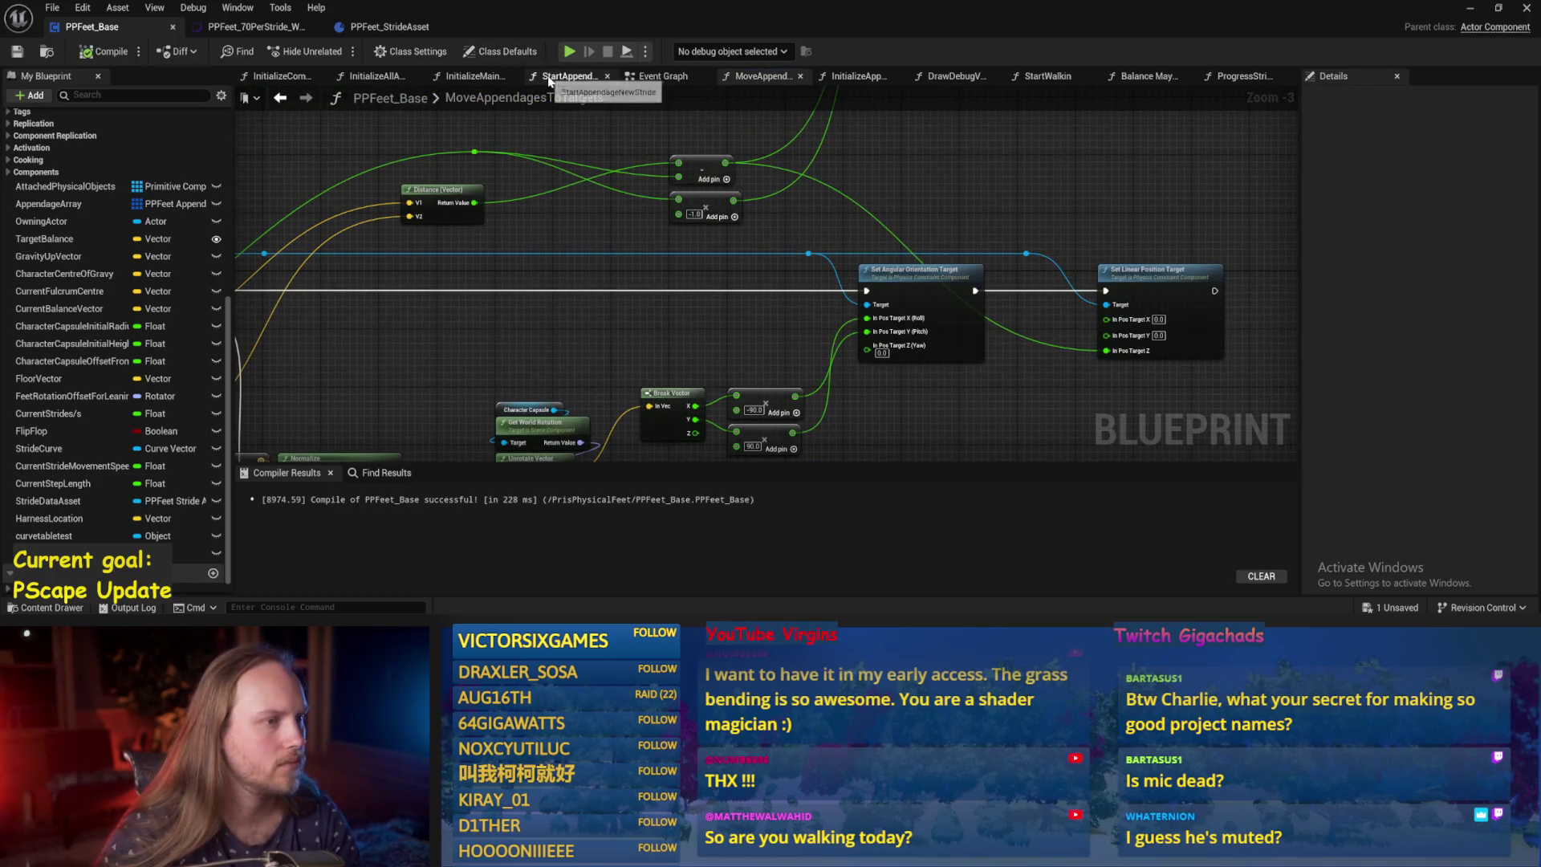
left_click(869, 76)
scroll(902, 126, "down", 2)
left_click_drag(794, 253, 840, 337)
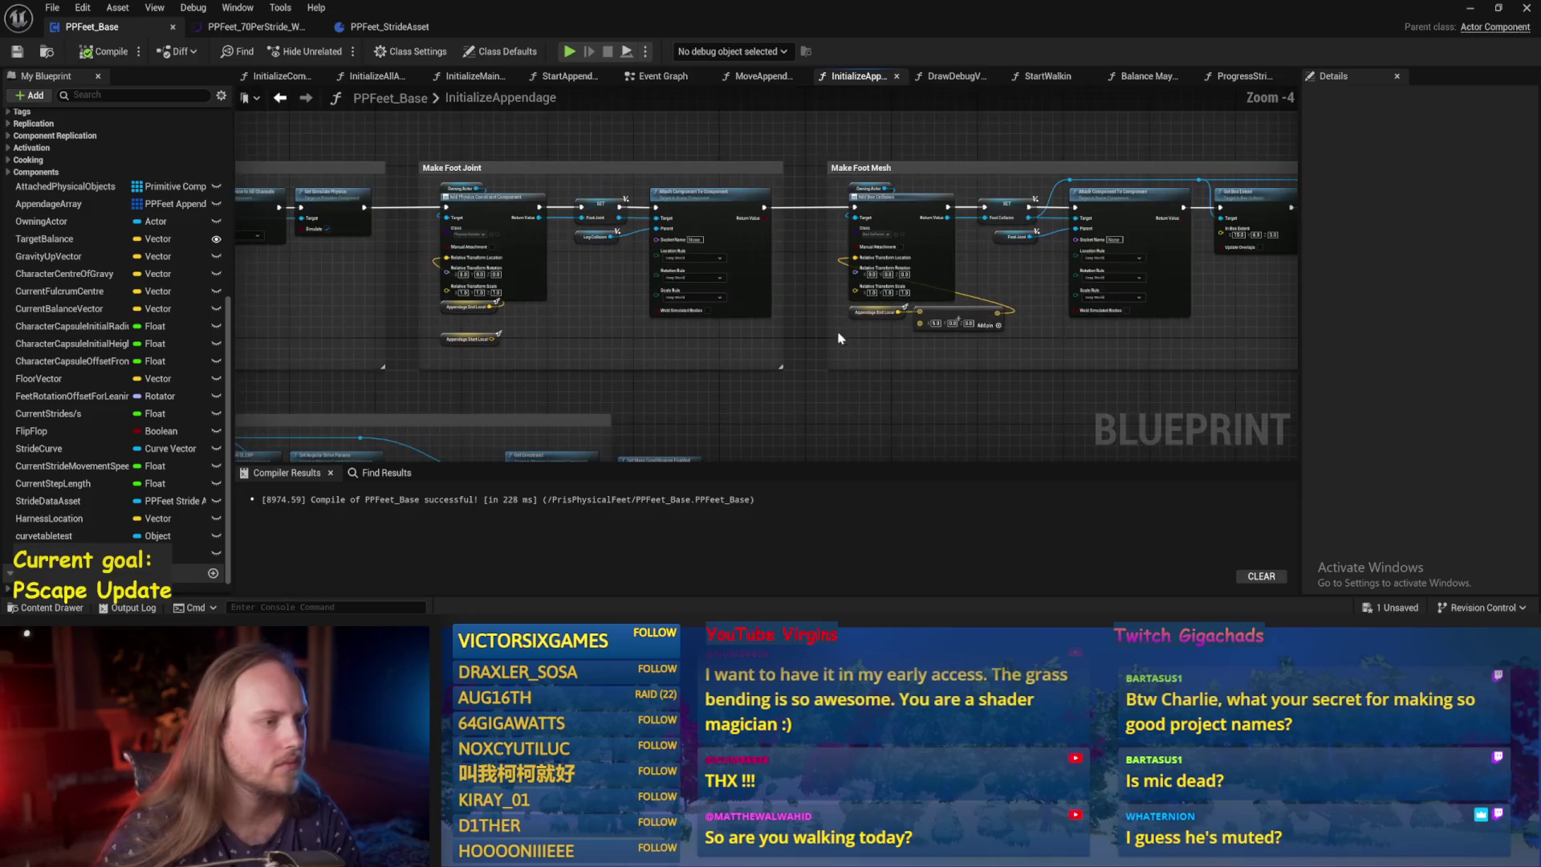
Look through the Balance Maybe, ProgressStrides and InitializeMainCapsule function graphs.
left_click(1239, 76)
left_click(1143, 76)
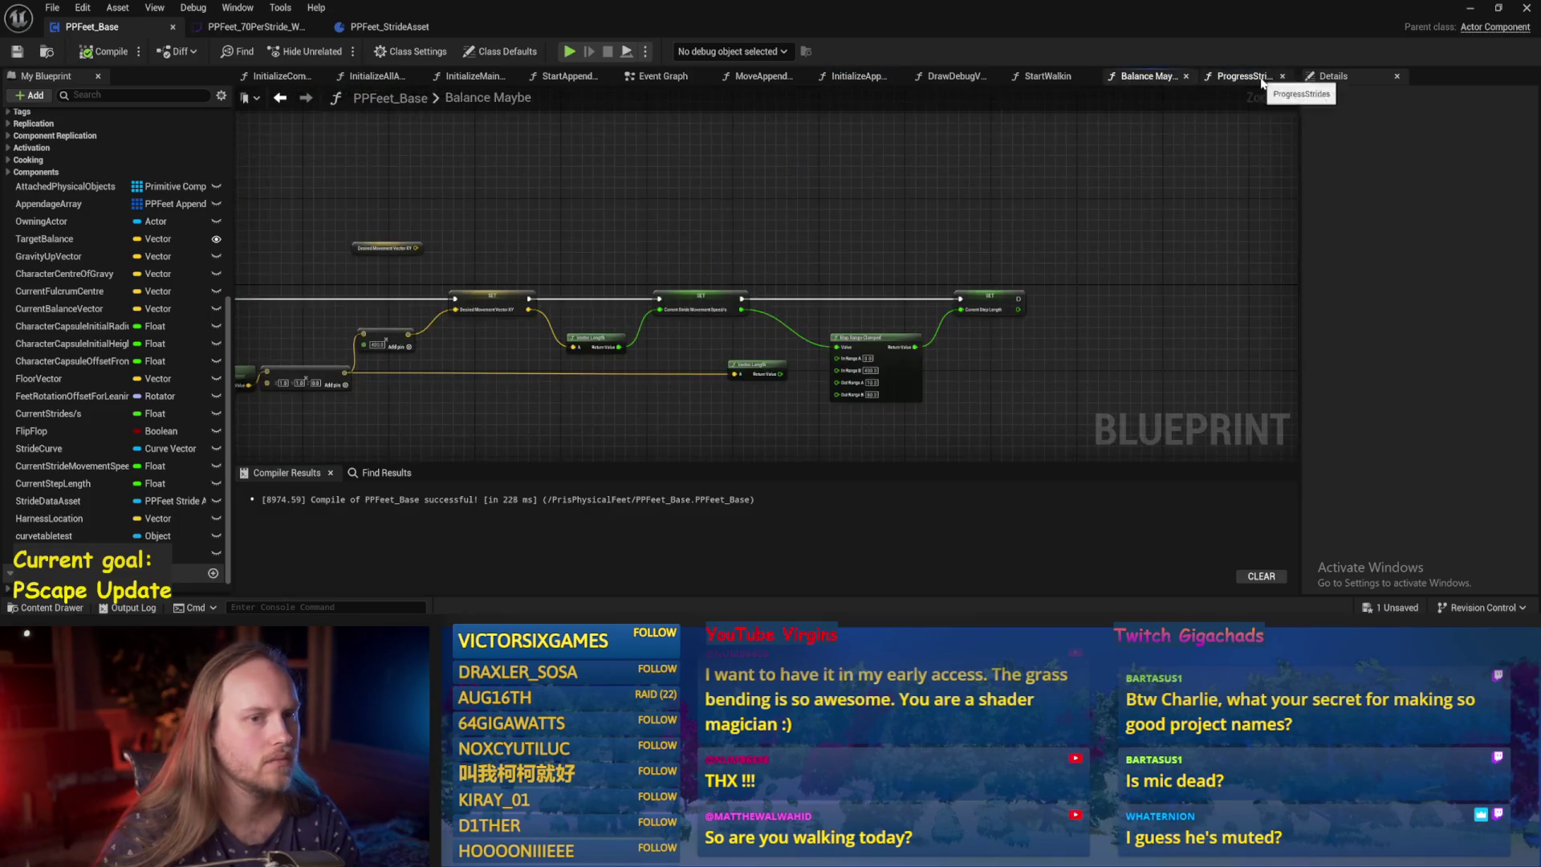
left_click(1239, 76)
scroll(999, 232, "down", 2)
scroll(906, 129, "up", 1)
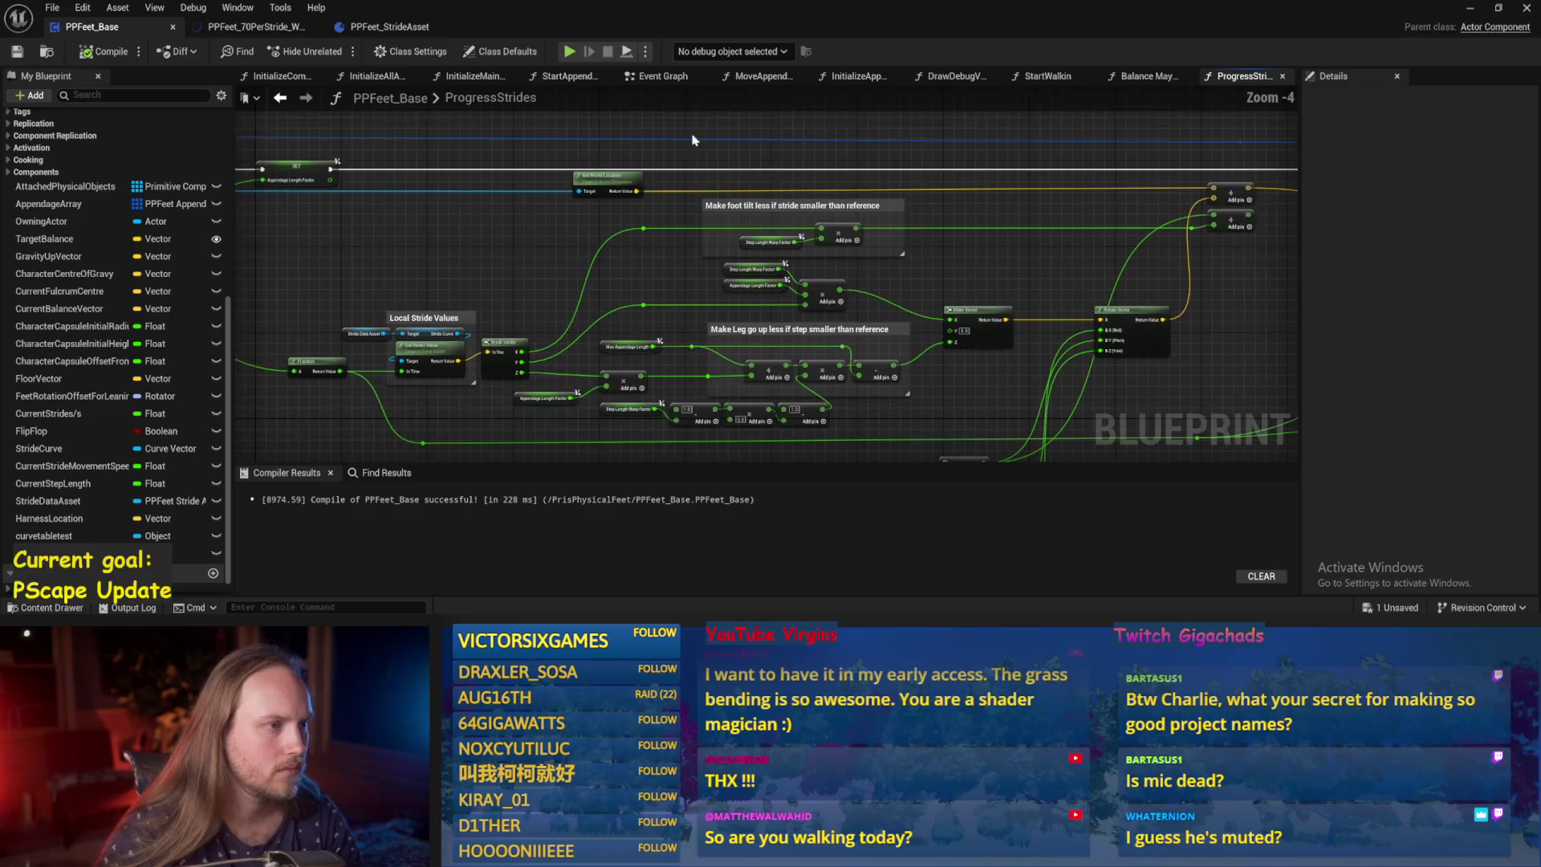
left_click(389, 80)
left_click(466, 78)
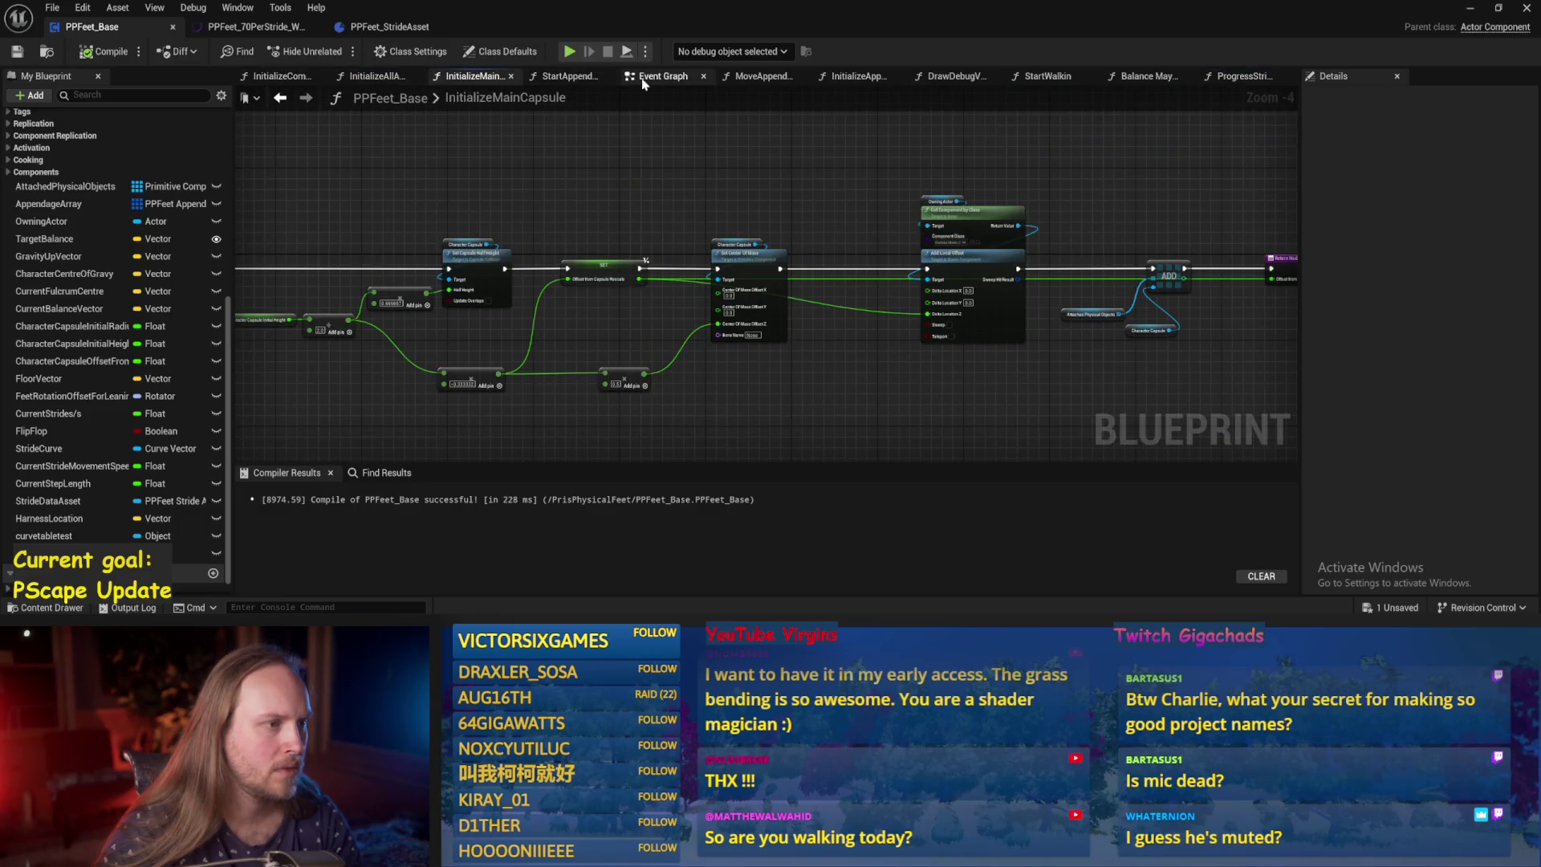
Set both InitializeAppendage angular drive Position Strengths to 100 and recompile.
left_click(841, 85)
scroll(617, 399, "up", 2)
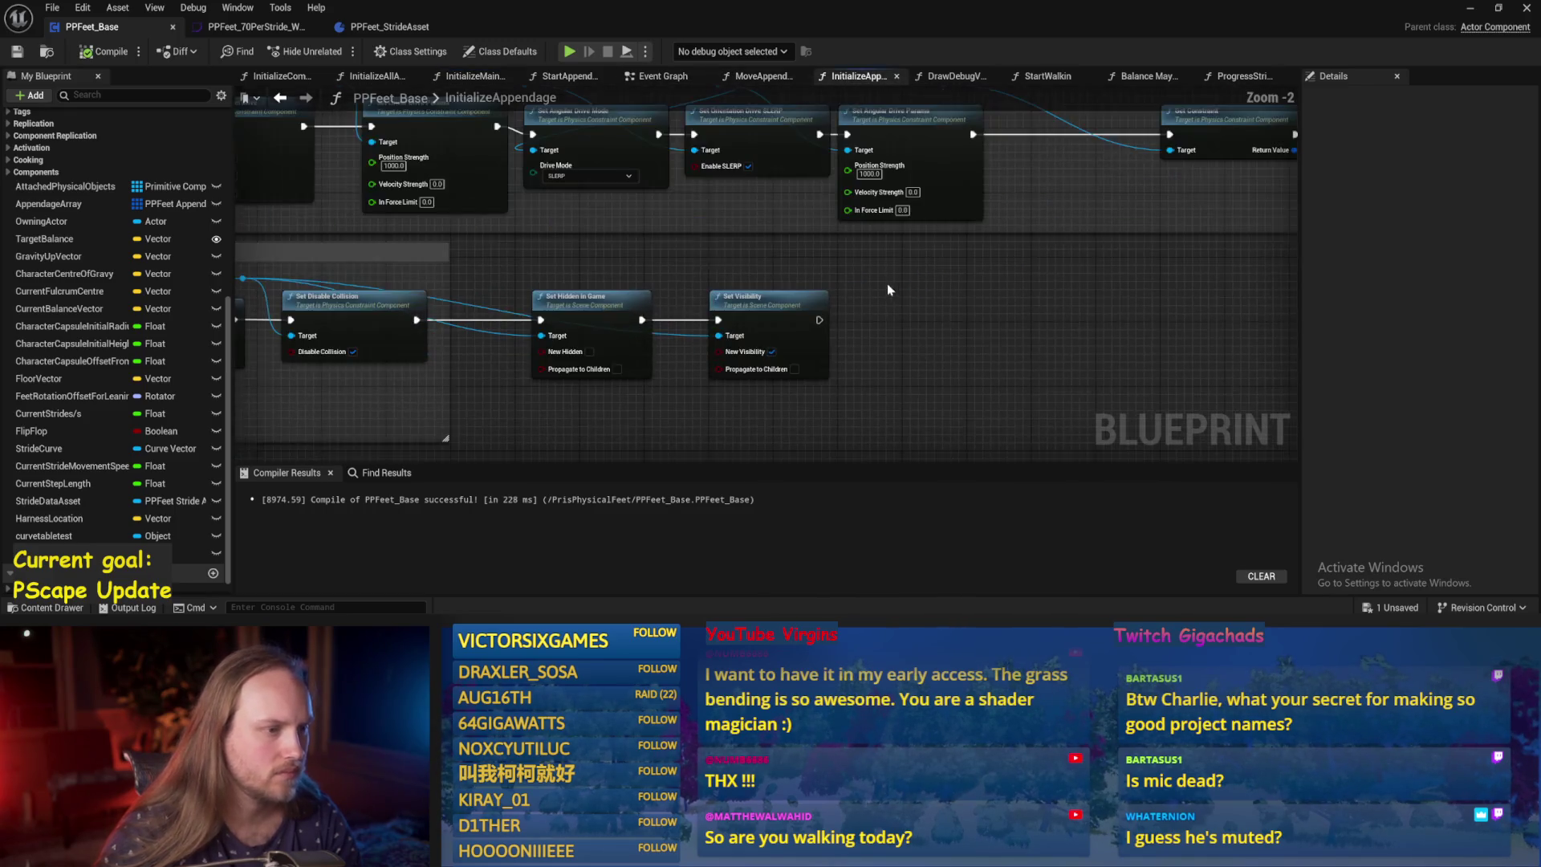
left_click(852, 233)
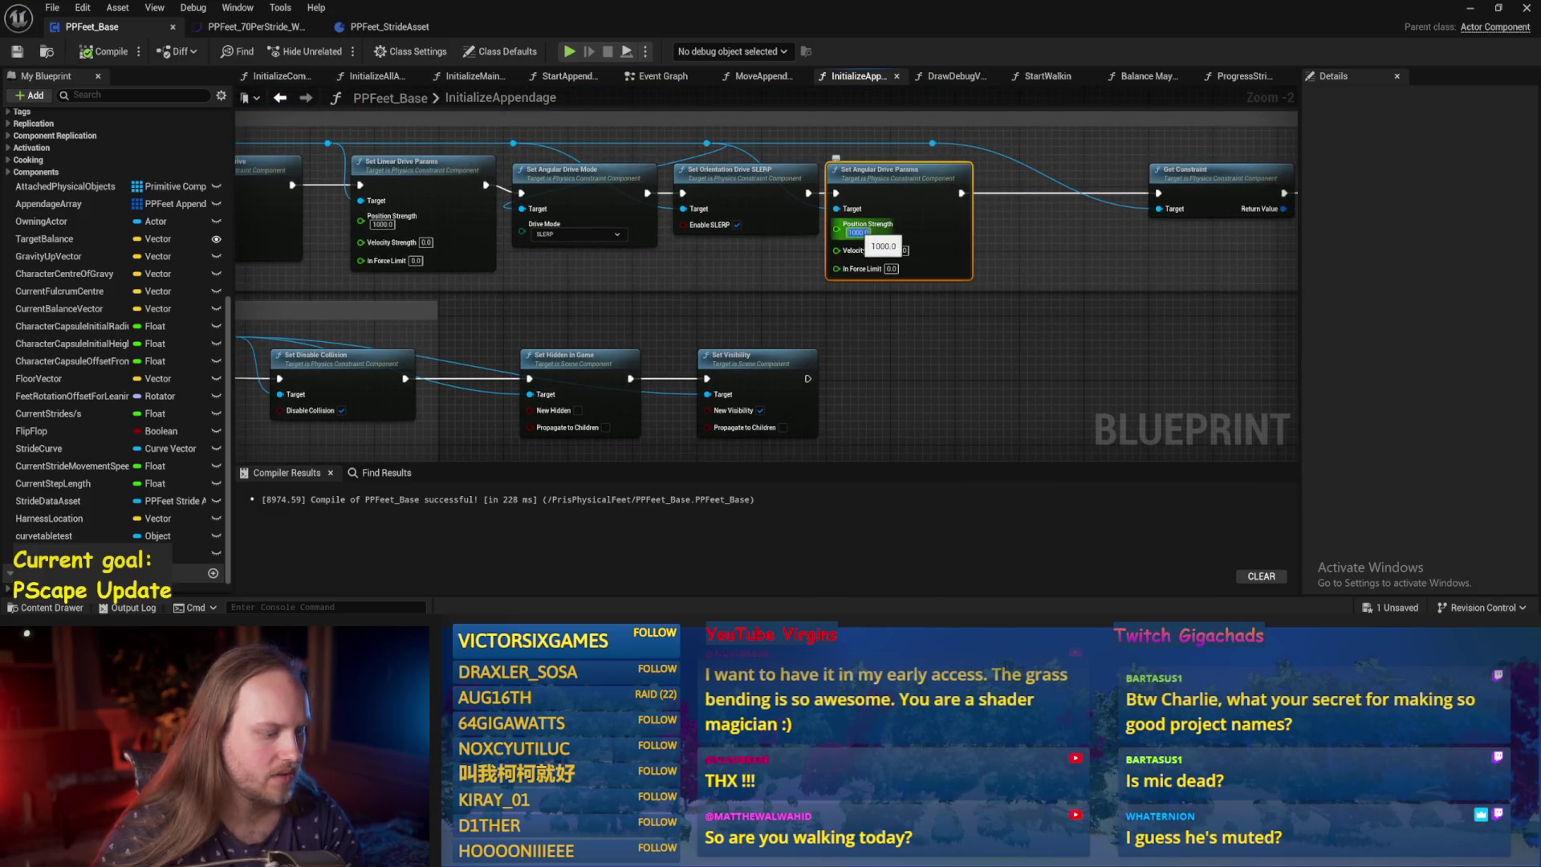
type("100")
left_click(877, 327)
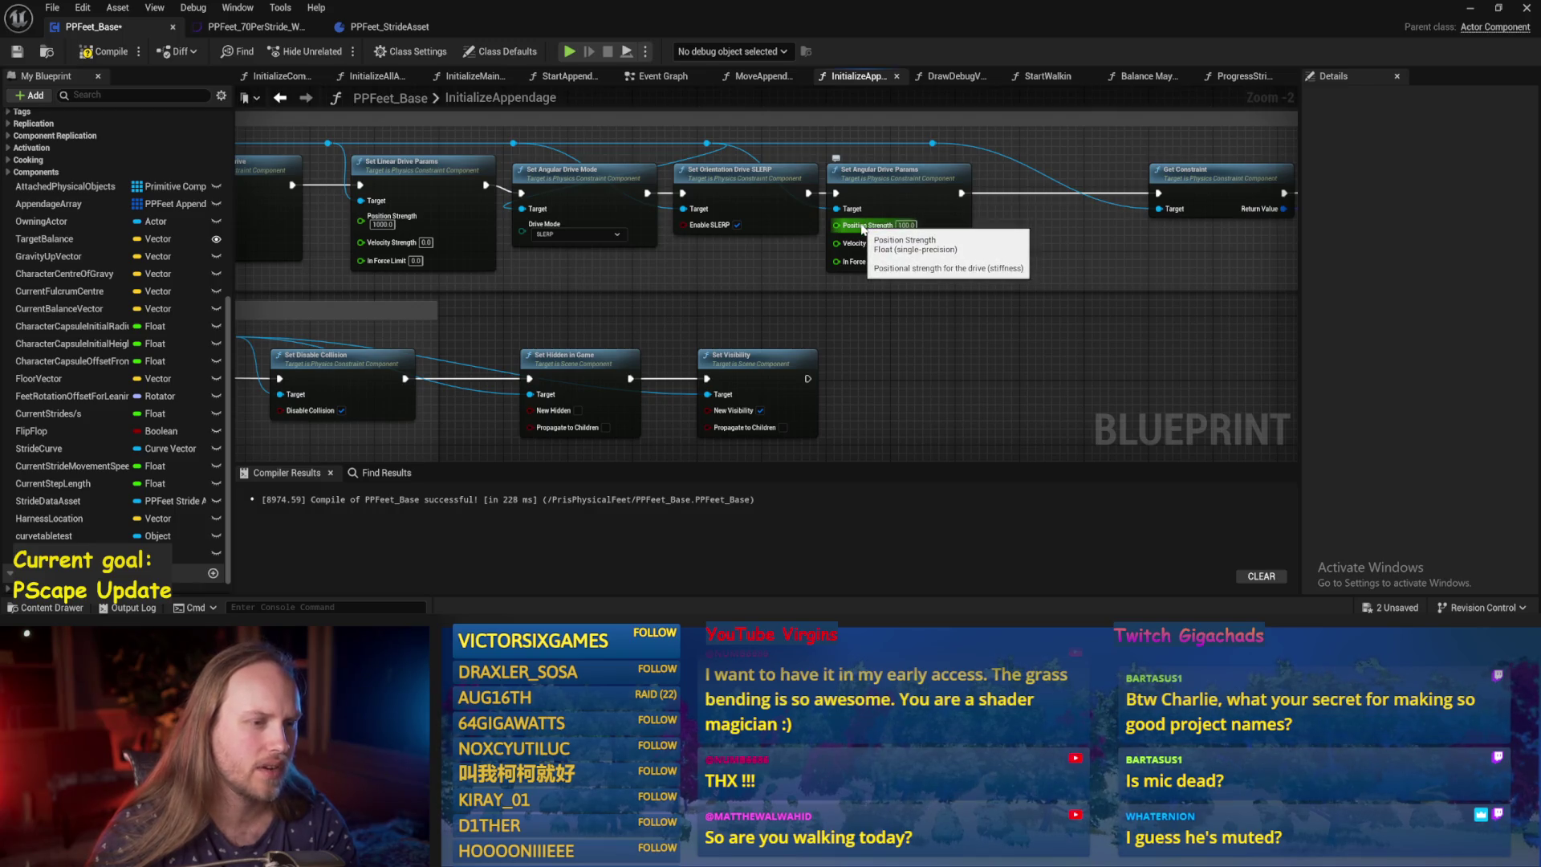
mouse_move(739, 334)
left_mouse_down()
mouse_move(806, 252)
mouse_move(854, 319)
mouse_move(829, 396)
left_mouse_up()
type("100.0")
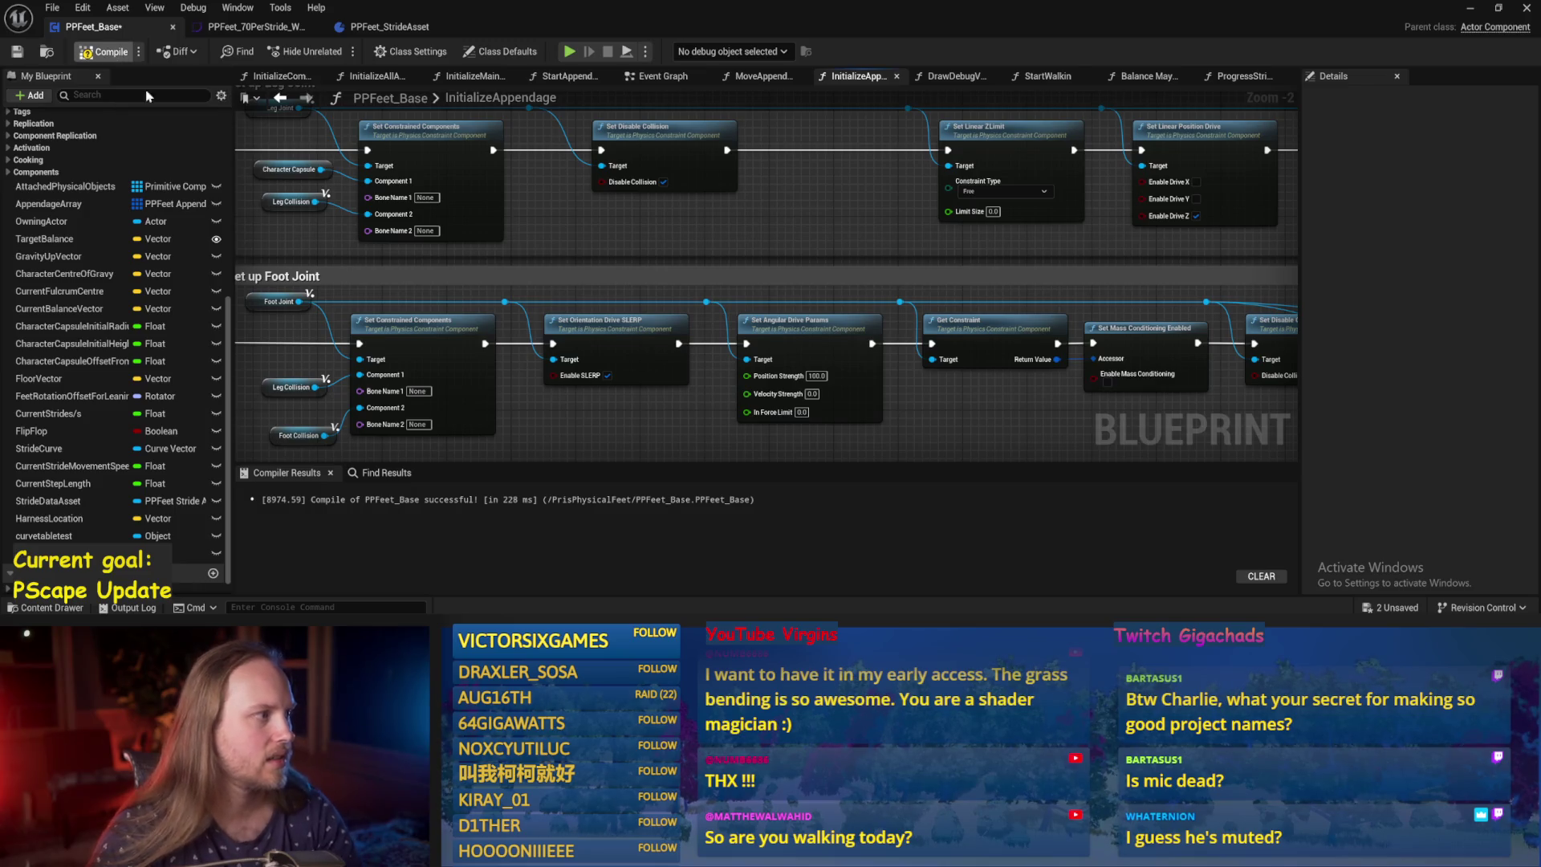
key("F7")
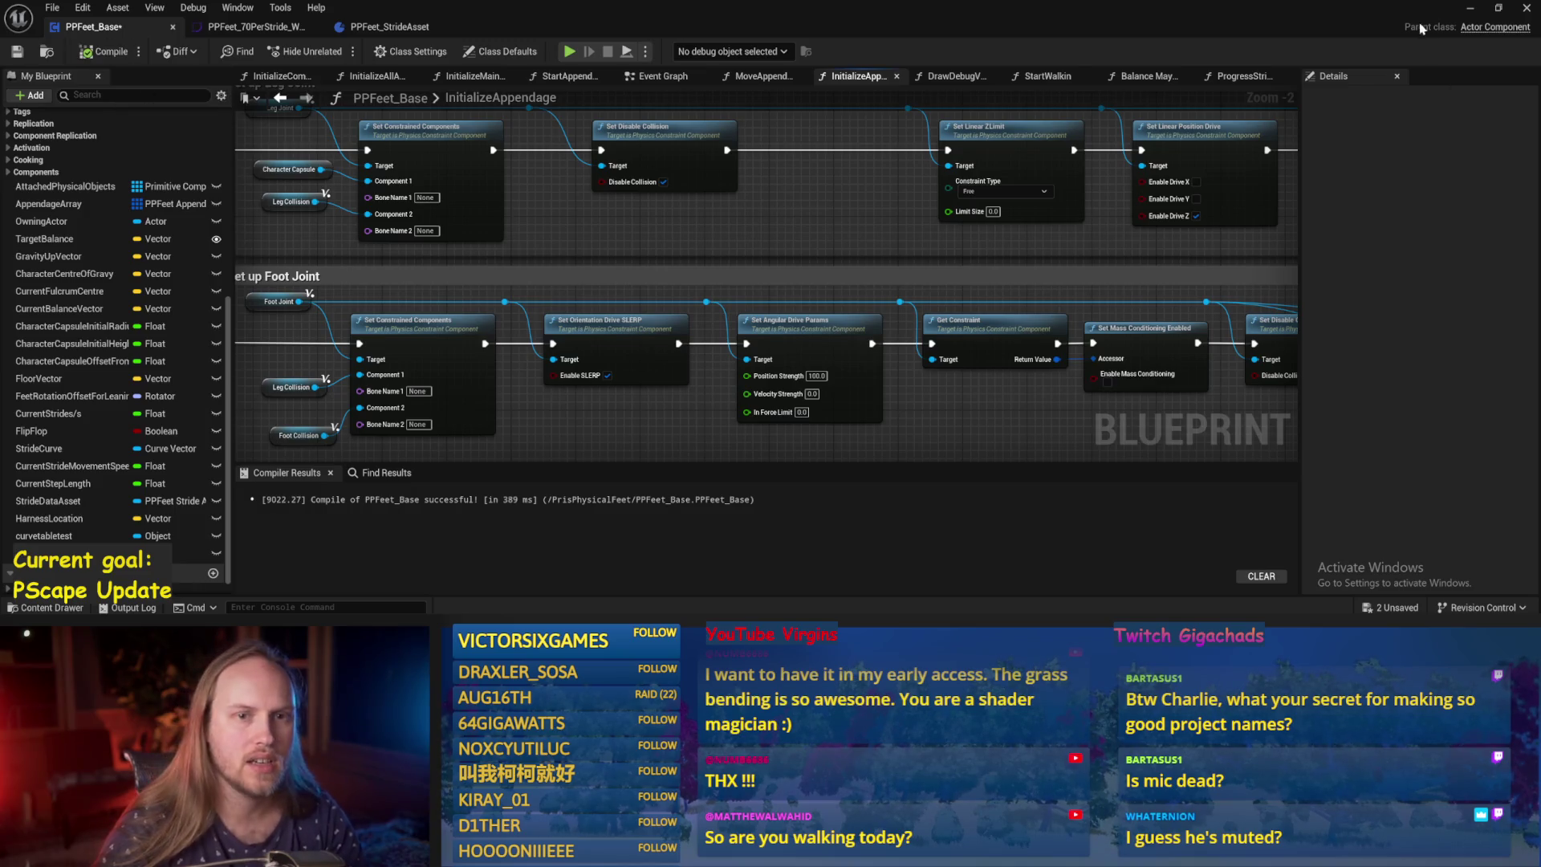
left_click(1470, 10)
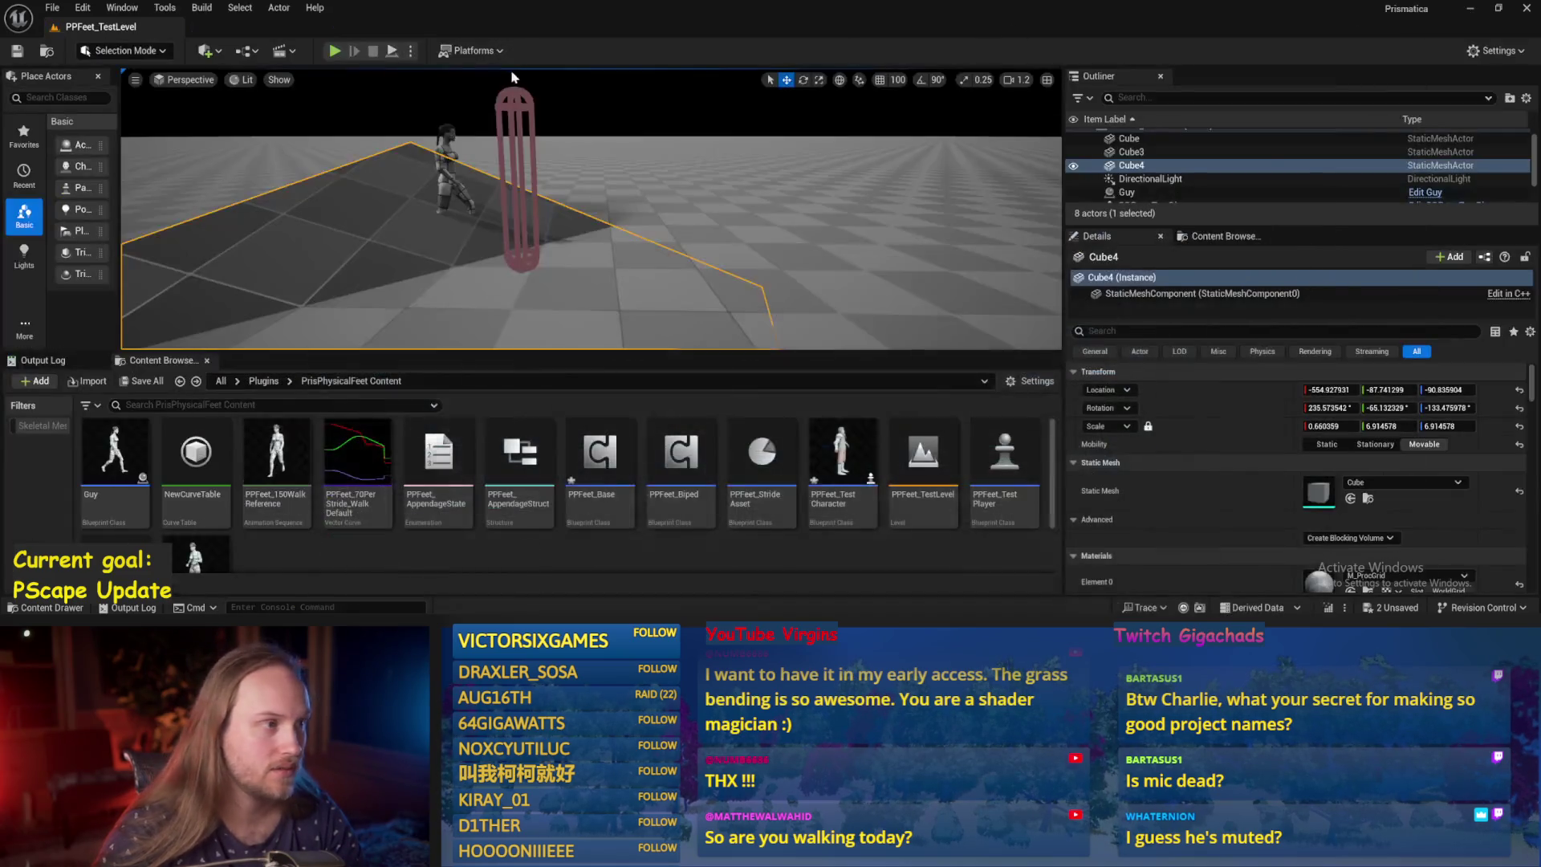
Play-test the level twice with the softer foot drive, then bring PPFeet_Base back and save.
left_click(410, 51)
left_click(481, 118)
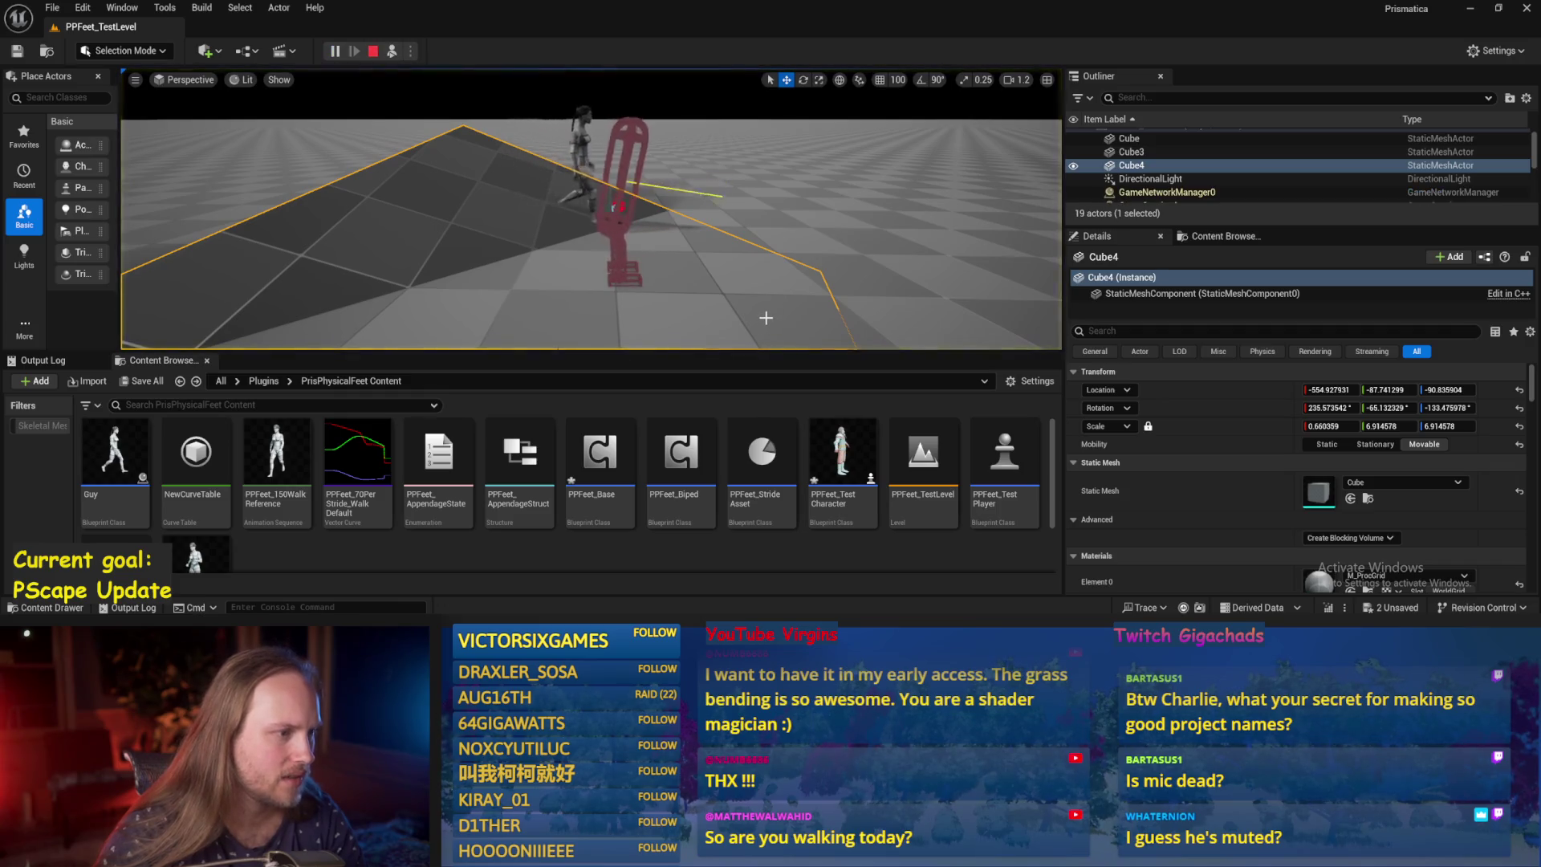
key("Escape")
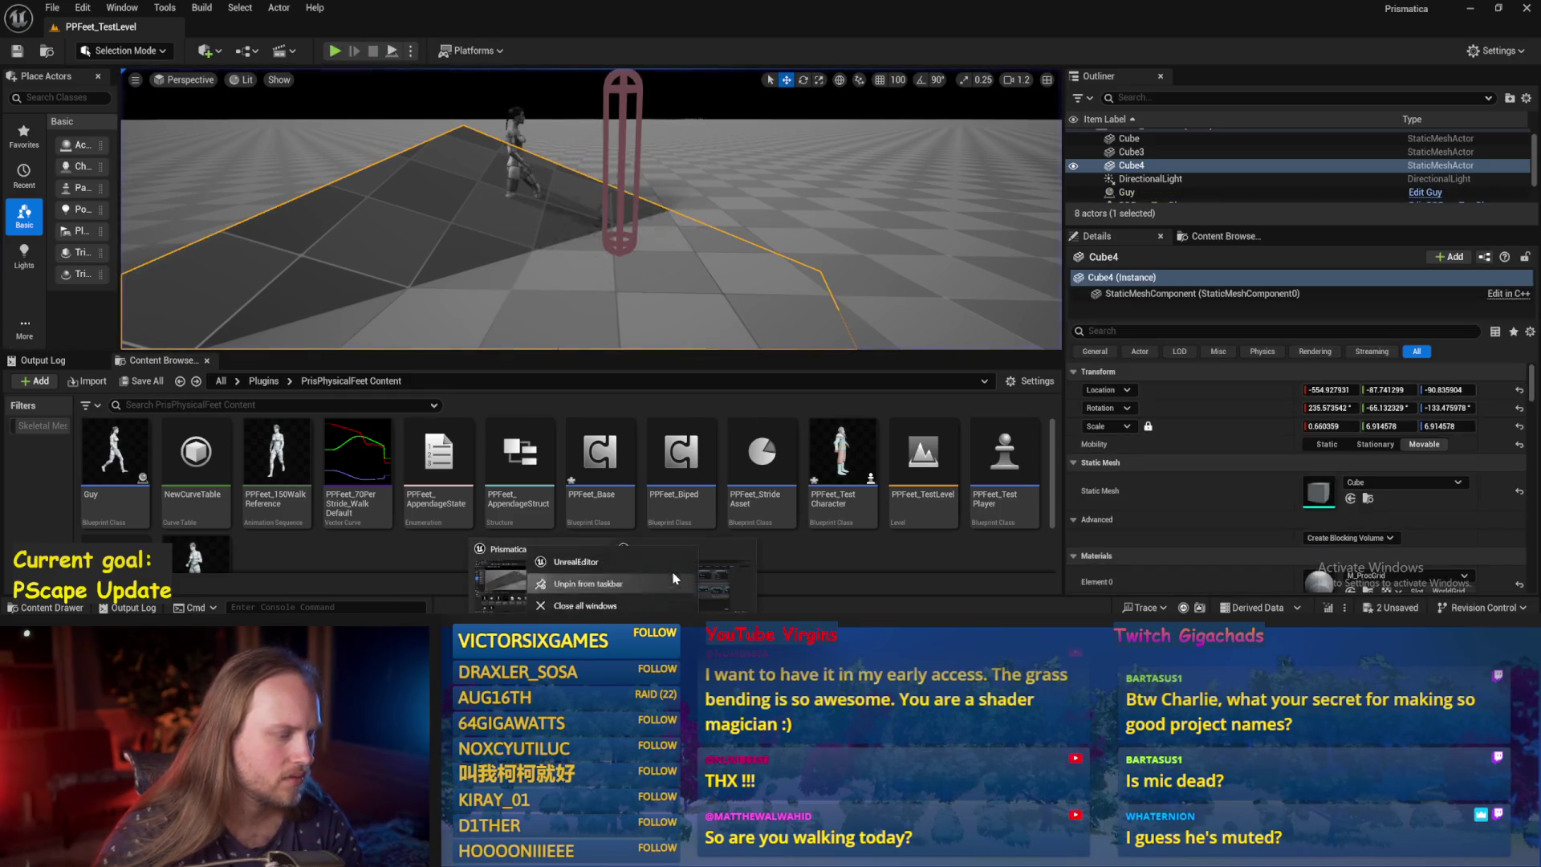
left_click(334, 51)
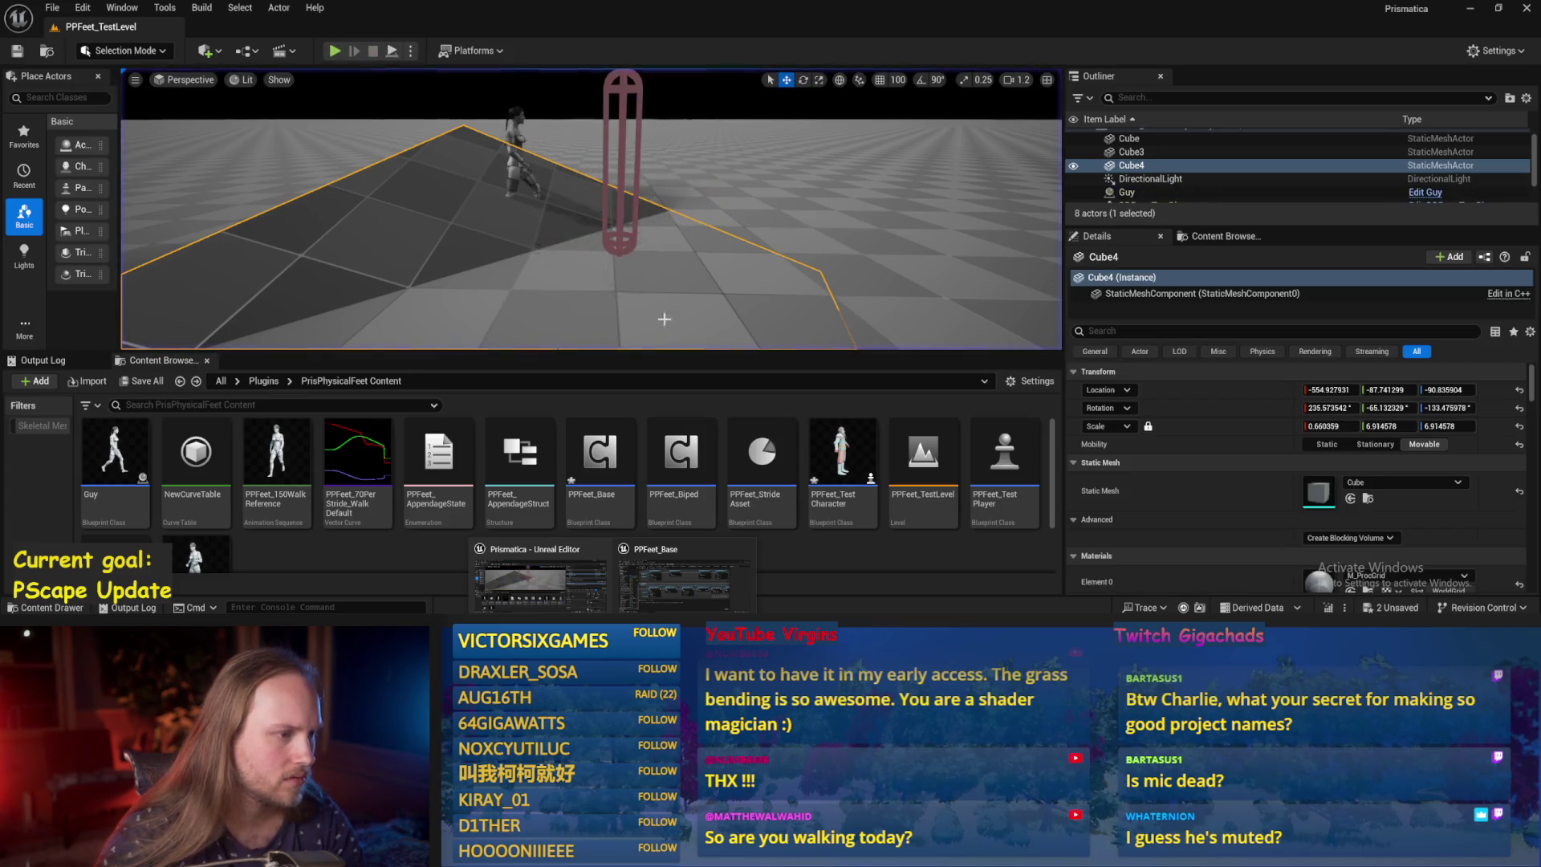
left_click(684, 580)
key("ctrl+s")
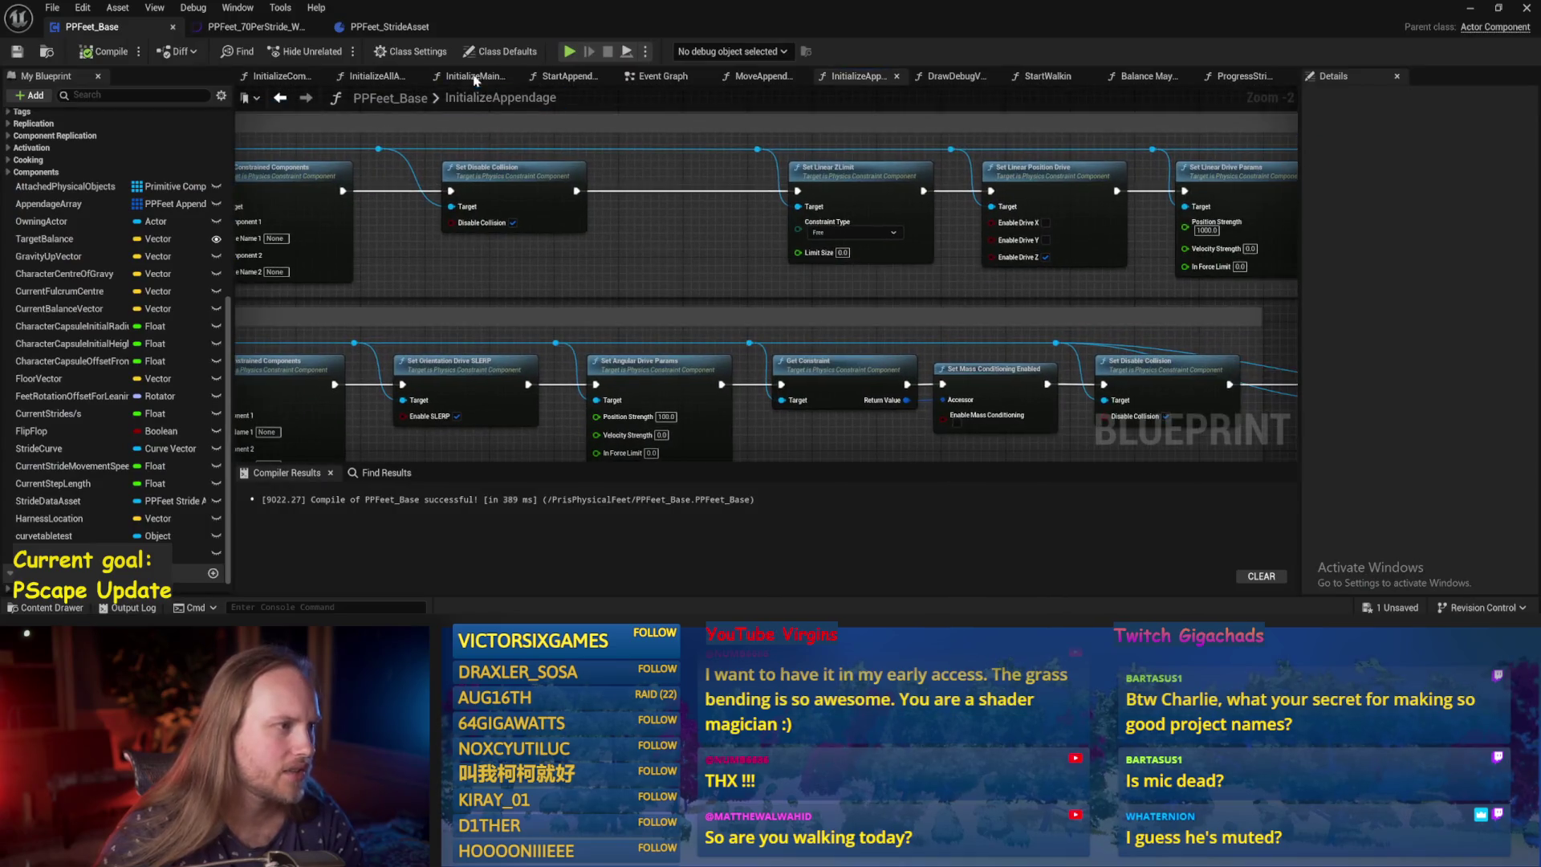
In the Event Graph, wire Progress Strides straight into Add Force and save.
left_click(657, 76)
left_click_drag(680, 251, 669, 266)
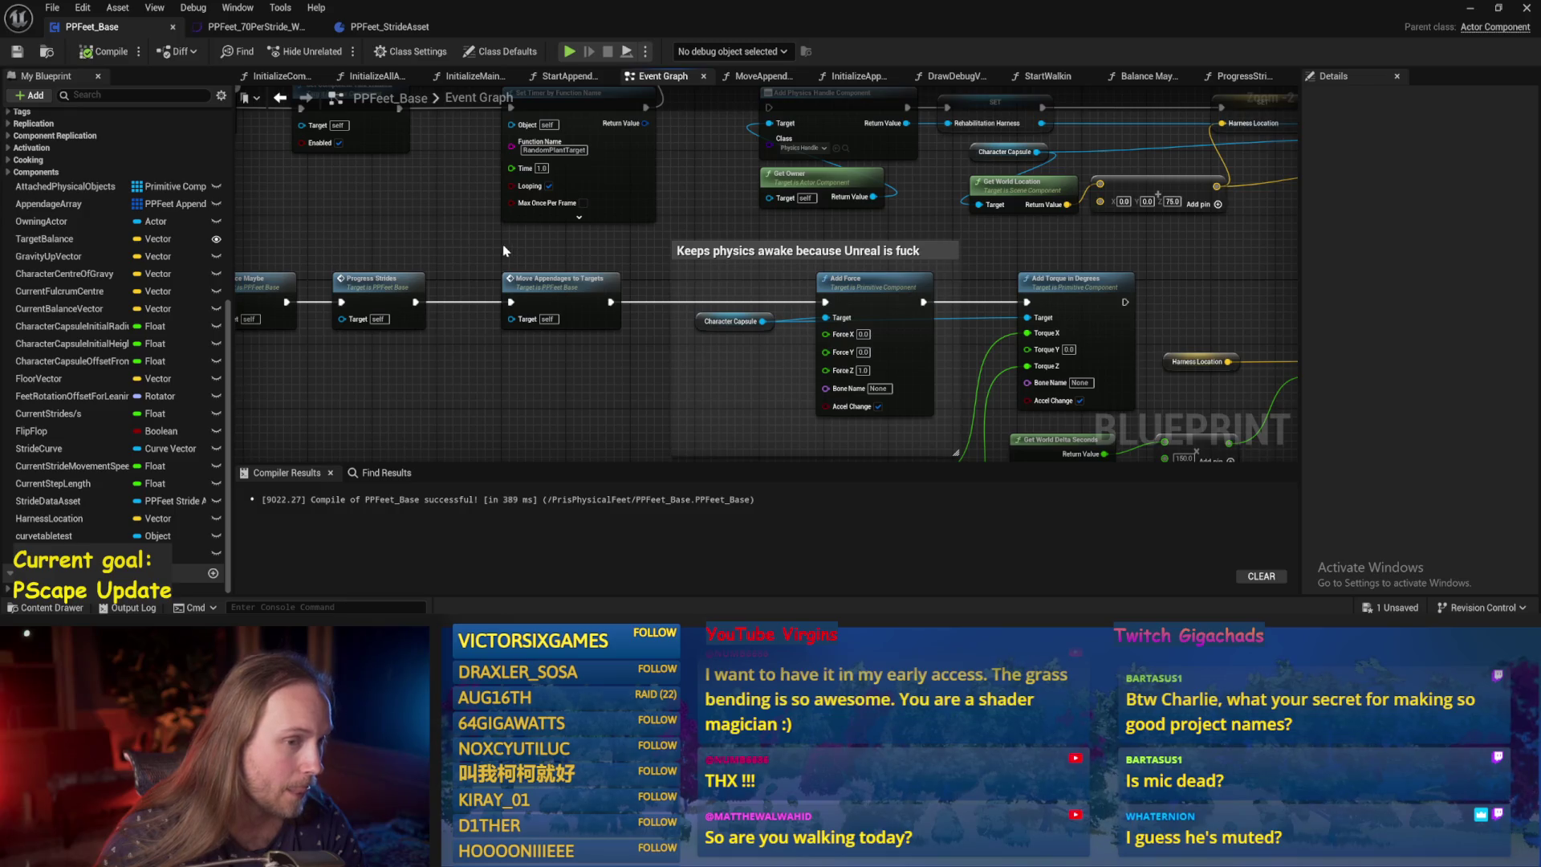
mouse_move(494, 244)
left_mouse_down()
mouse_move(856, 254)
mouse_move(656, 251)
mouse_move(804, 255)
left_mouse_up()
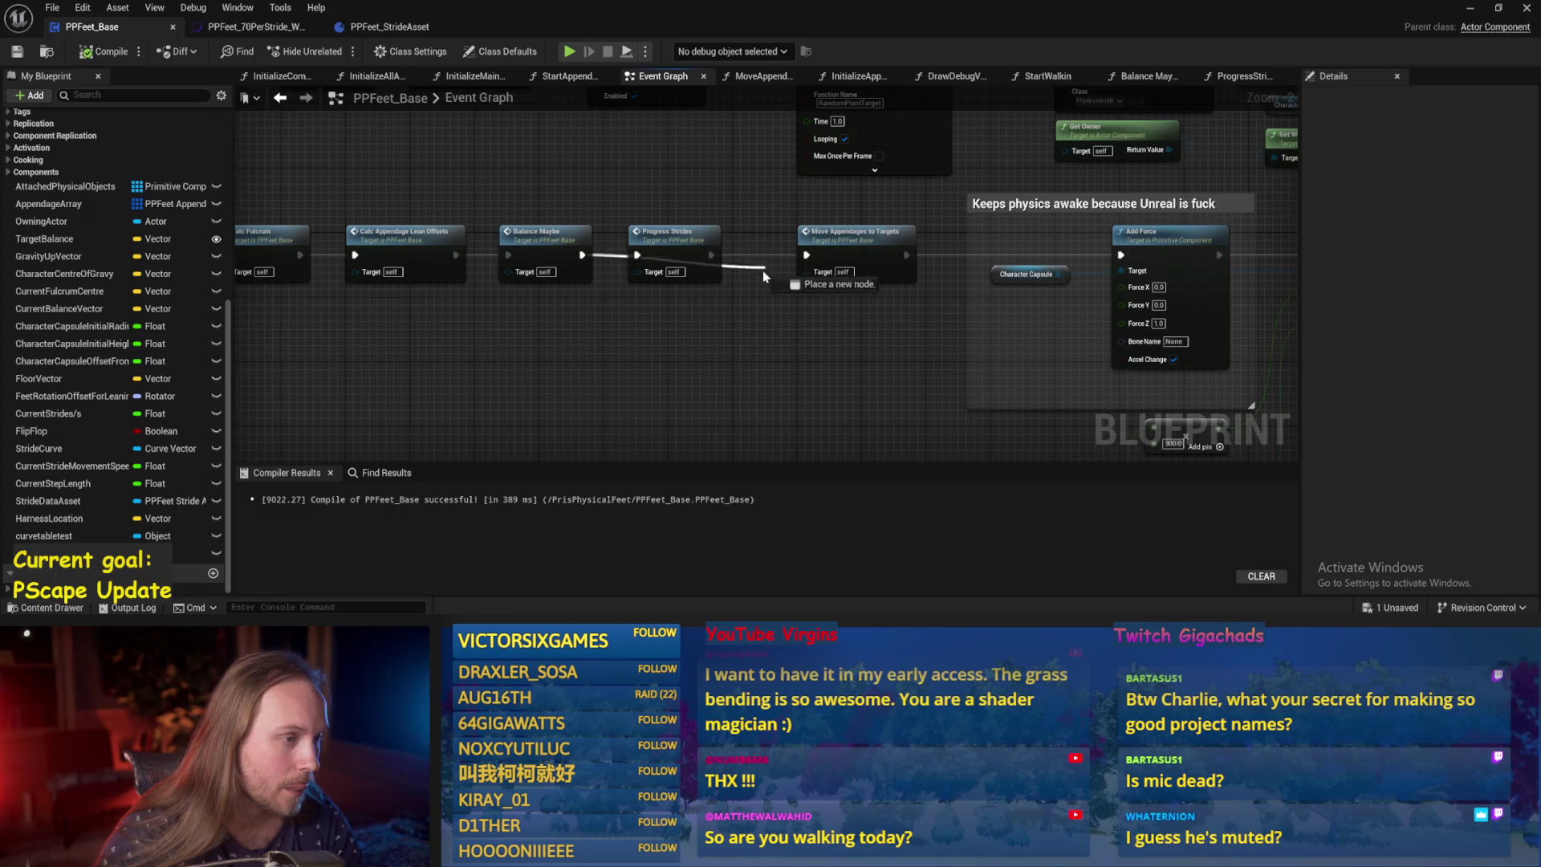
left_click_drag(711, 255, 1121, 255)
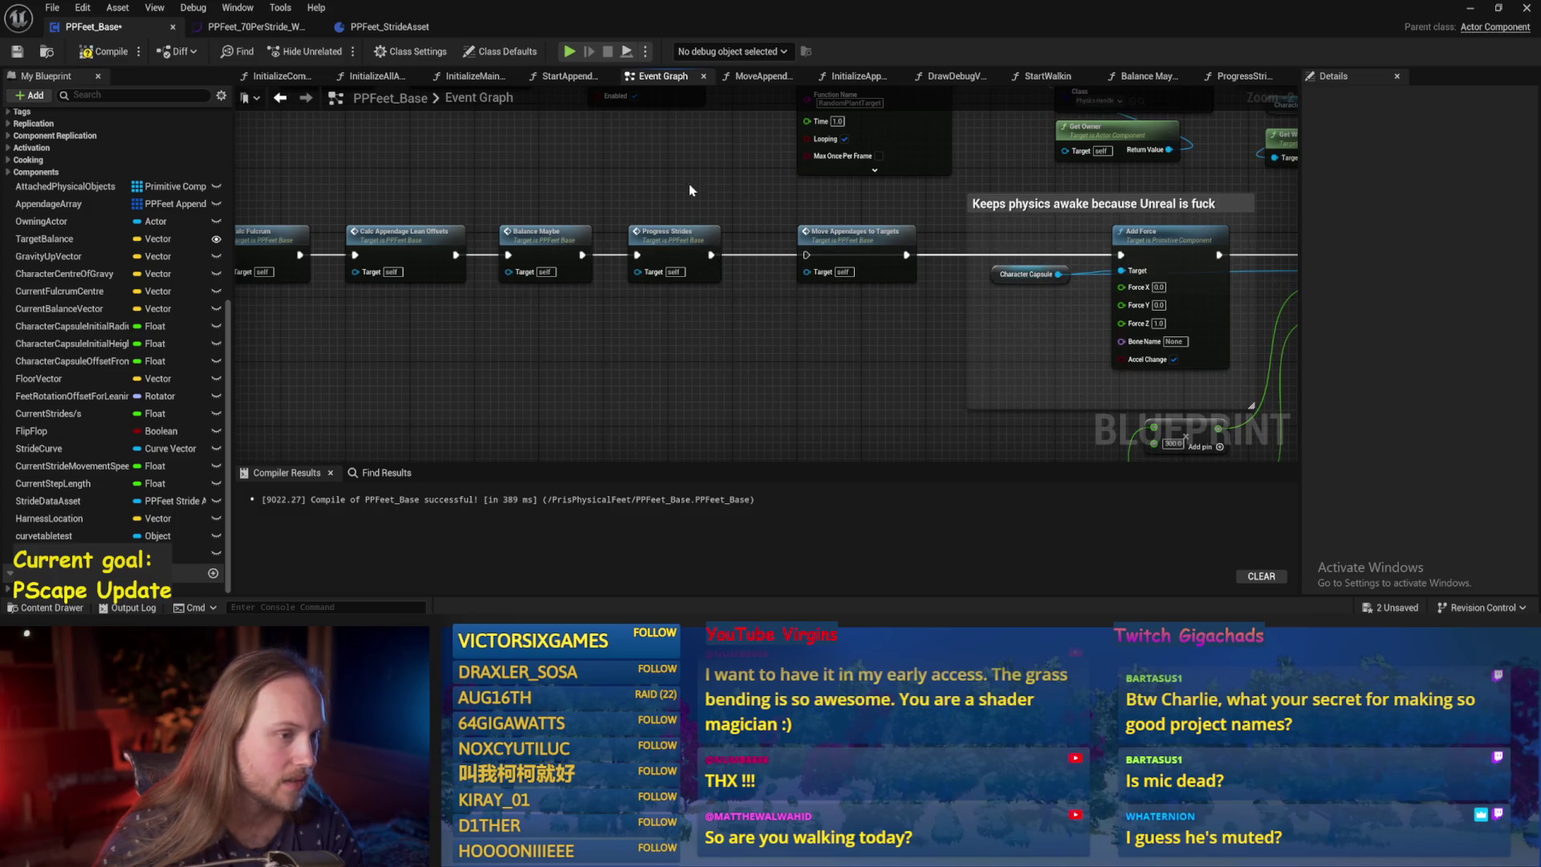
left_click(16, 52)
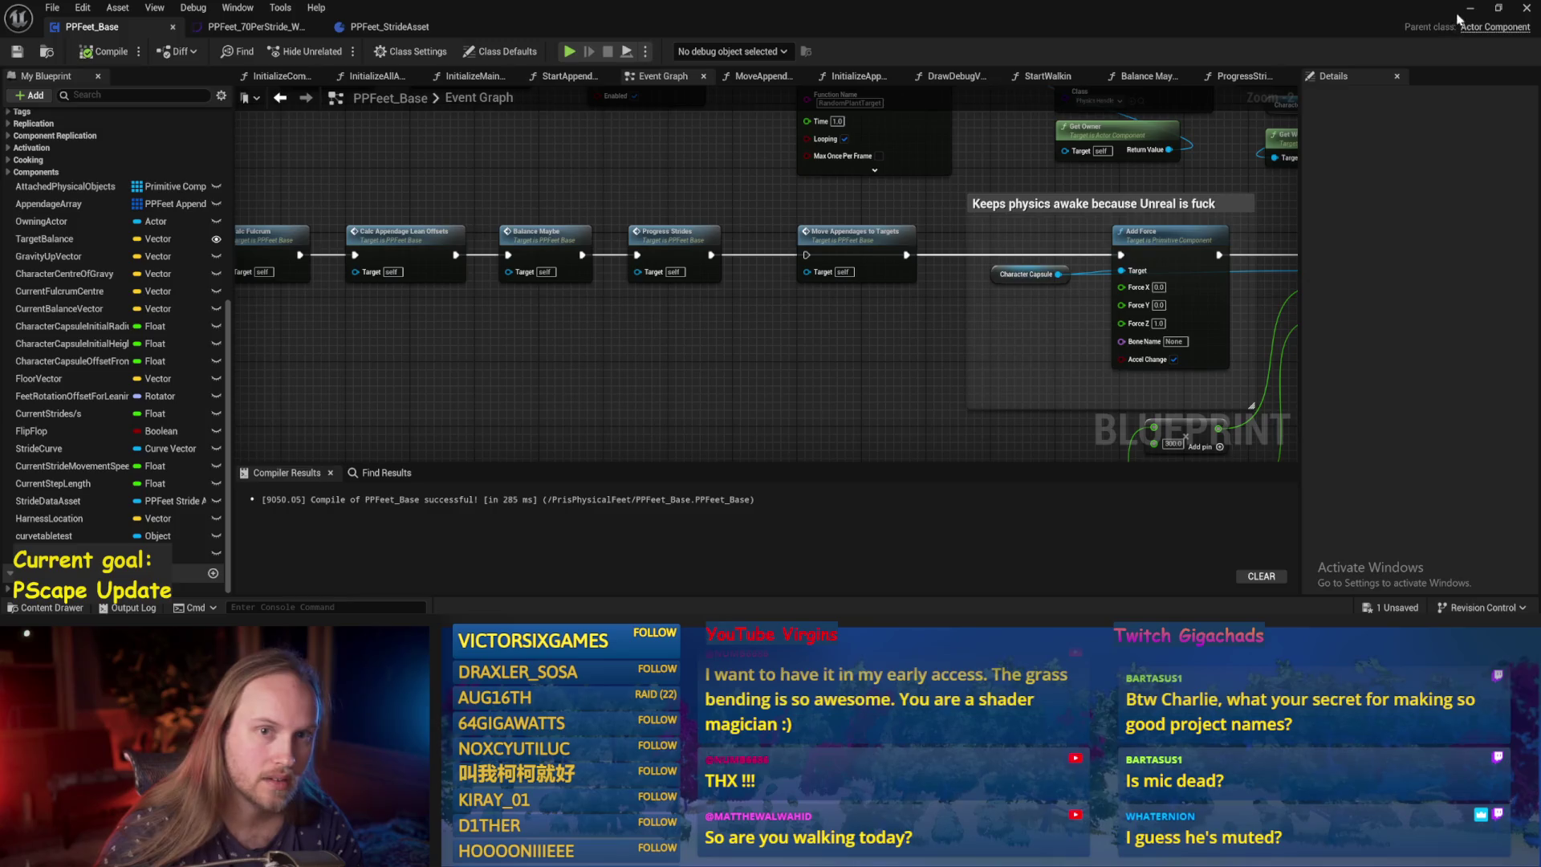
Test-play the level with the bypass, then return to the Blueprint.
key("alt+Tab")
left_click(335, 51)
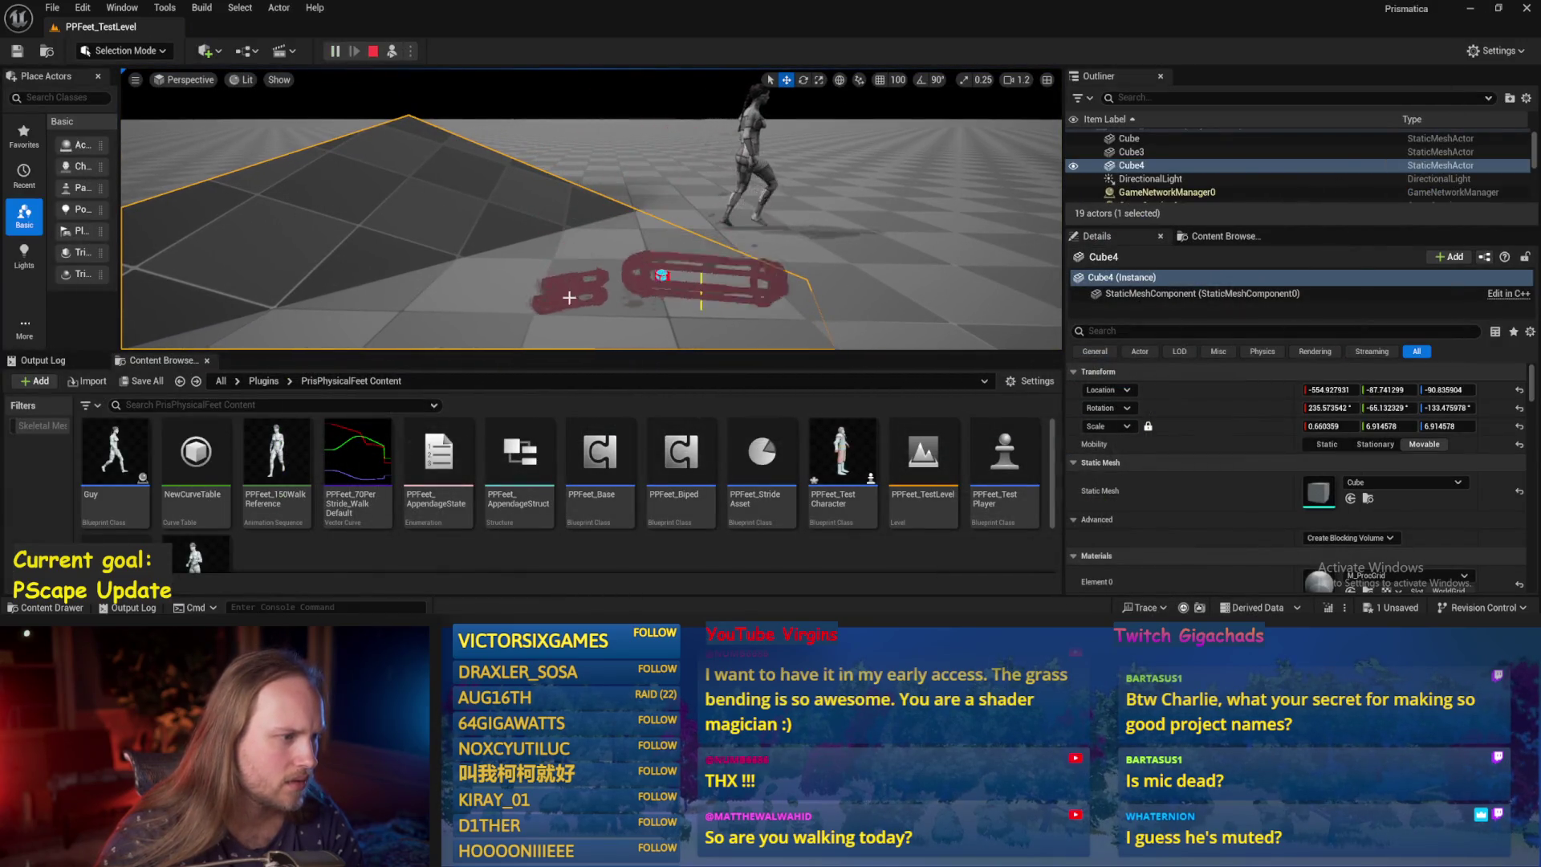
key("Escape")
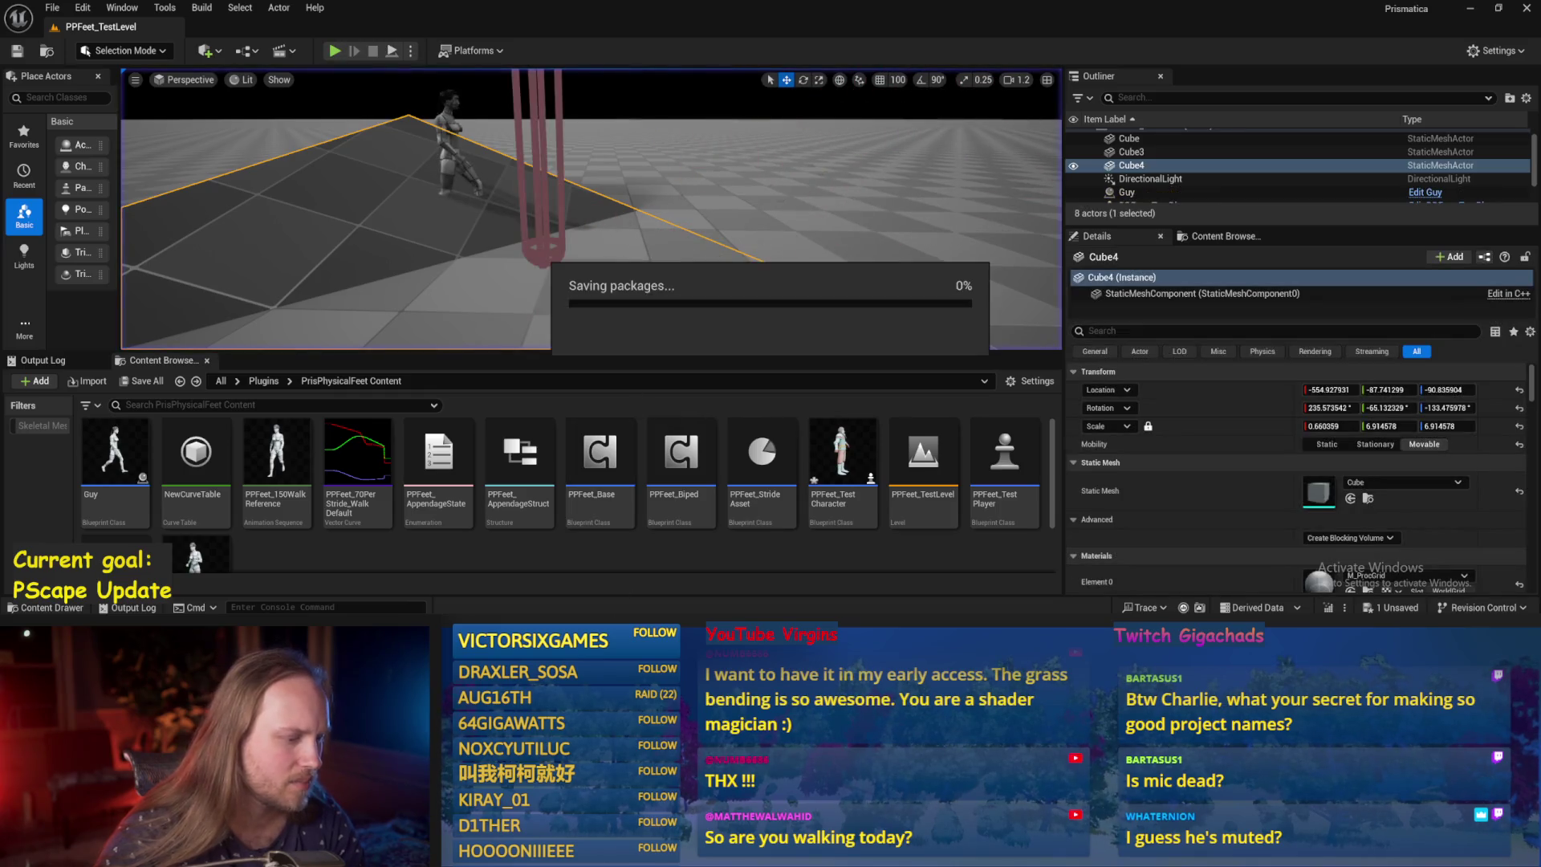
key("alt+Tab")
left_click_drag(779, 343, 564, 324)
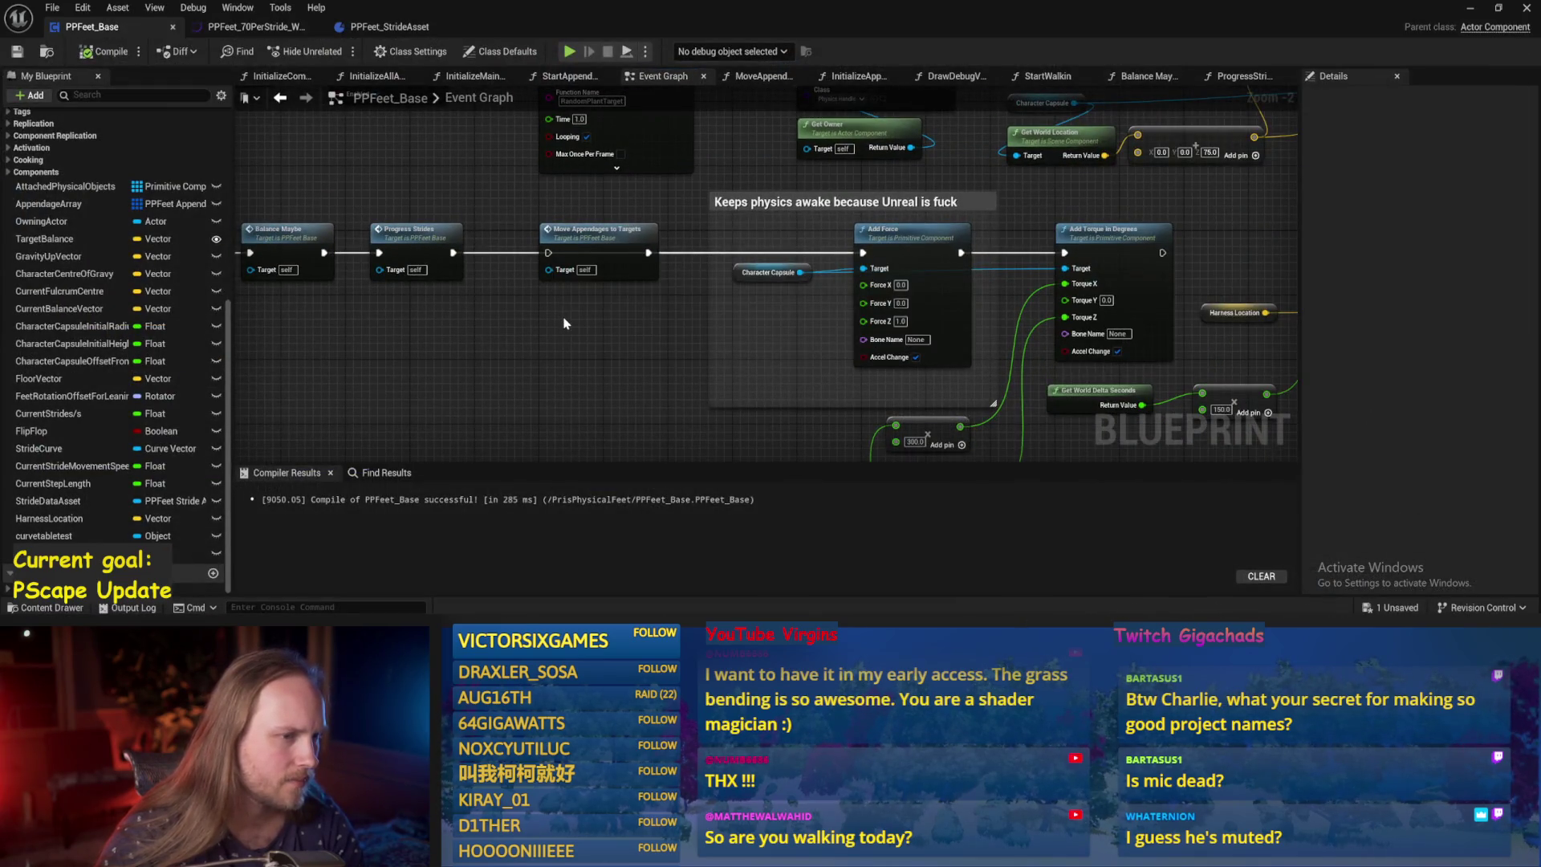
Place the Move Appendages to Targets node back onto the execution line.
left_click(566, 234)
mouse_move(572, 255)
left_mouse_down()
mouse_move(722, 217)
mouse_move(775, 321)
left_mouse_up()
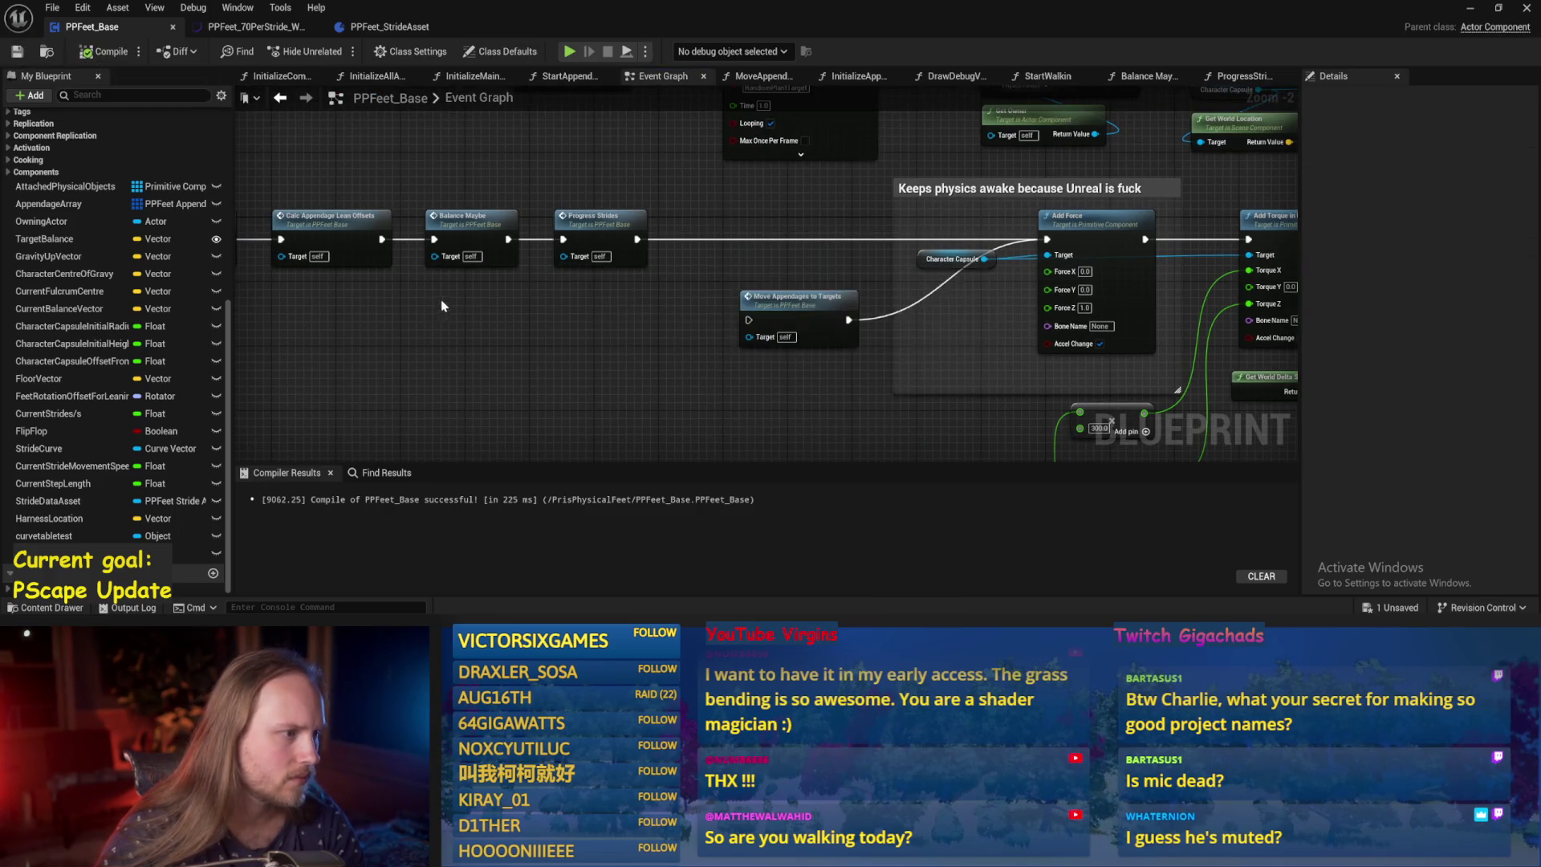
left_click_drag(441, 302, 510, 322)
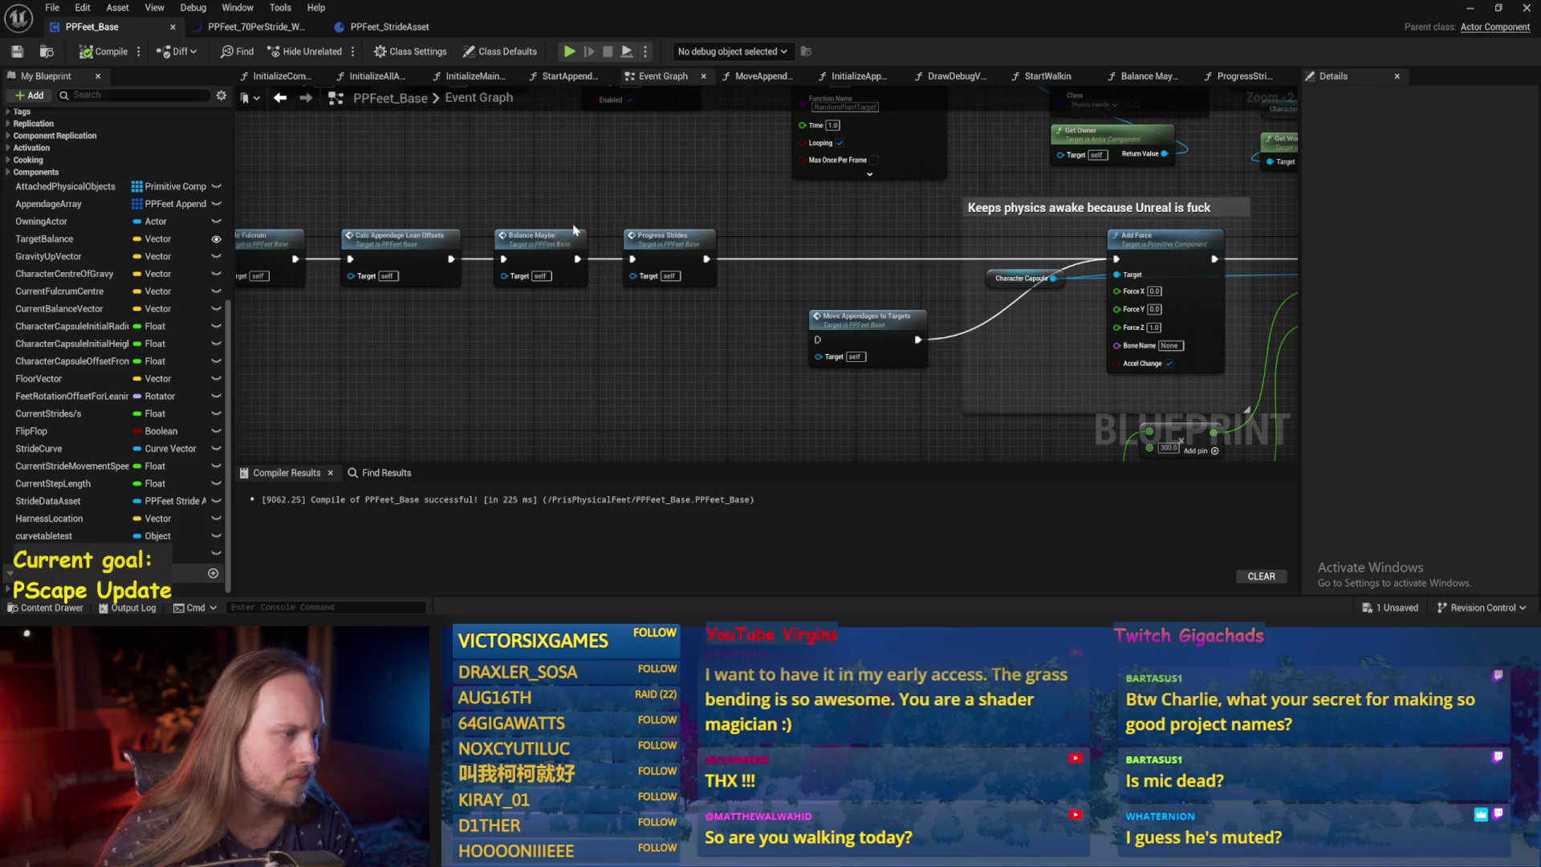
left_click_drag(964, 280, 588, 270)
left_click_drag(466, 310, 427, 237)
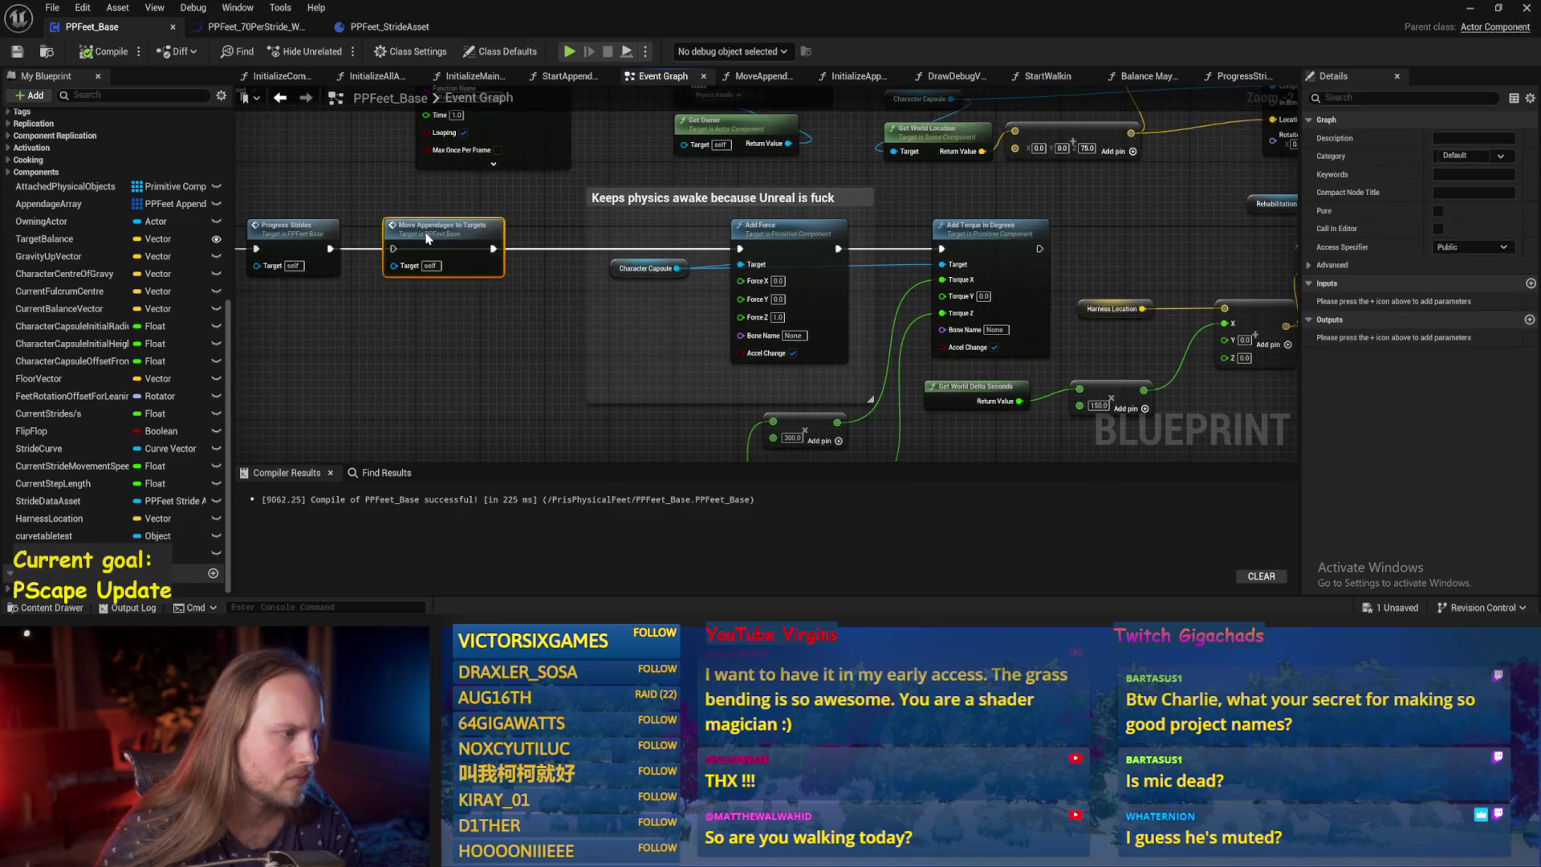
Wire Progress Strides into Move Appendages to Targets, open its function graph, and save.
mouse_move(328, 255)
left_mouse_down()
mouse_move(429, 326)
mouse_move(428, 285)
left_mouse_up()
left_click_drag(508, 325, 772, 280)
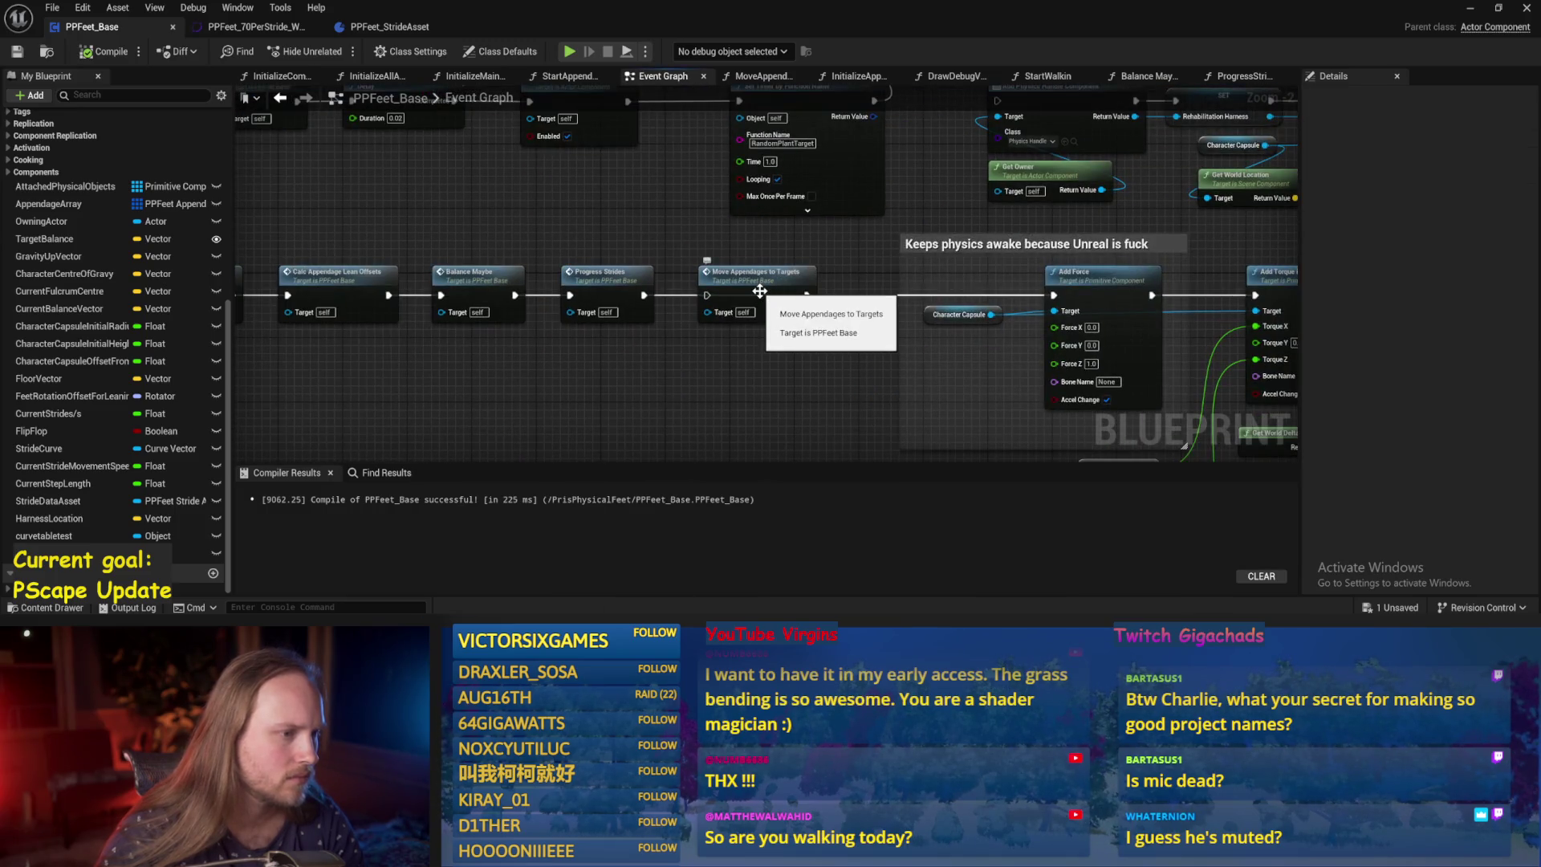
left_click_drag(644, 296, 706, 305)
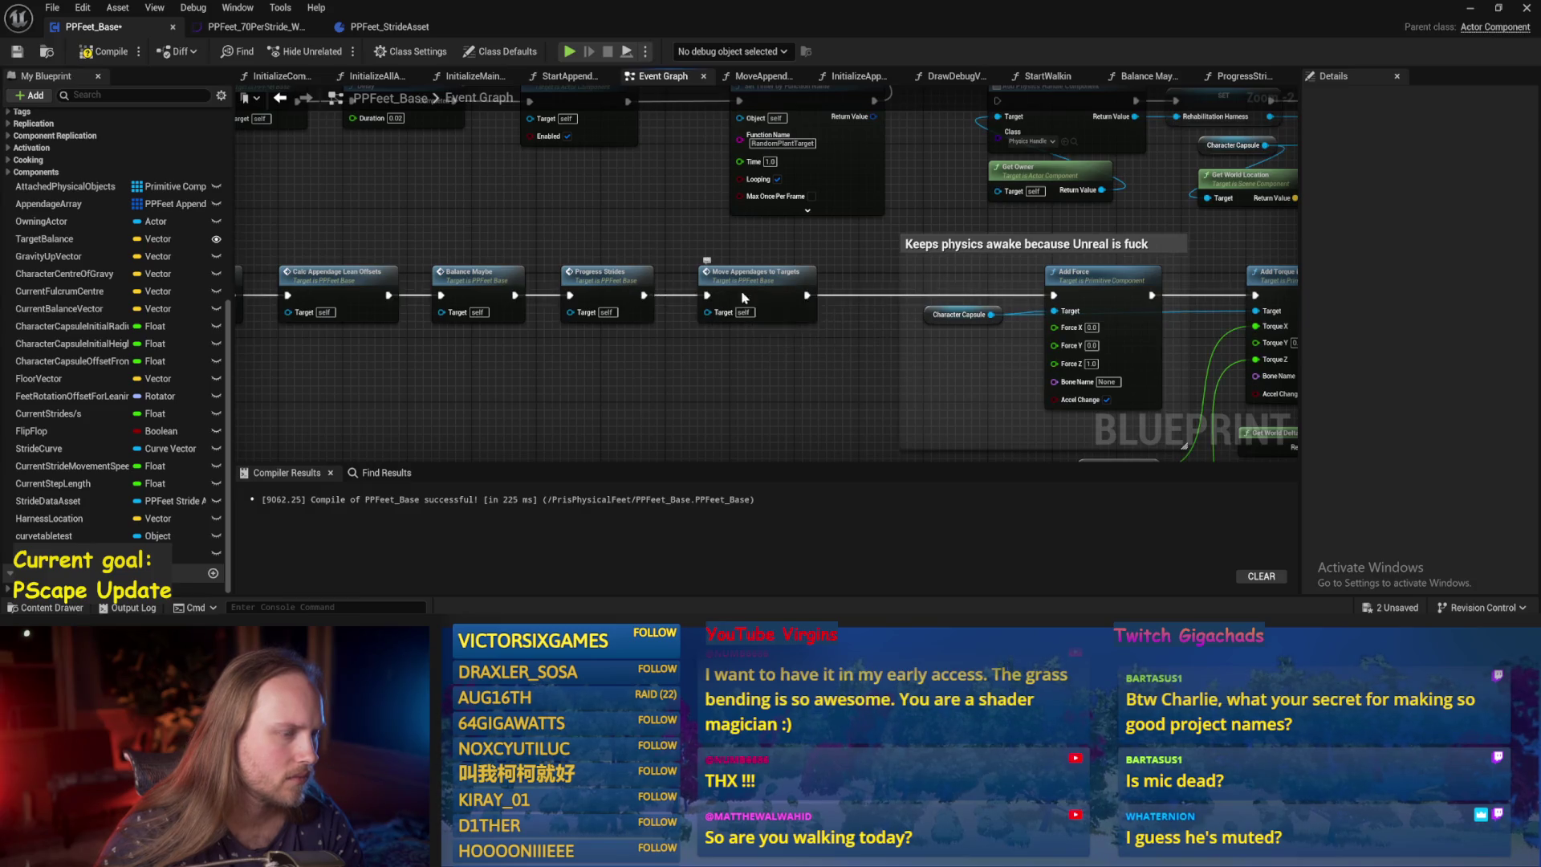
double_click(746, 273)
key("ctrl+s")
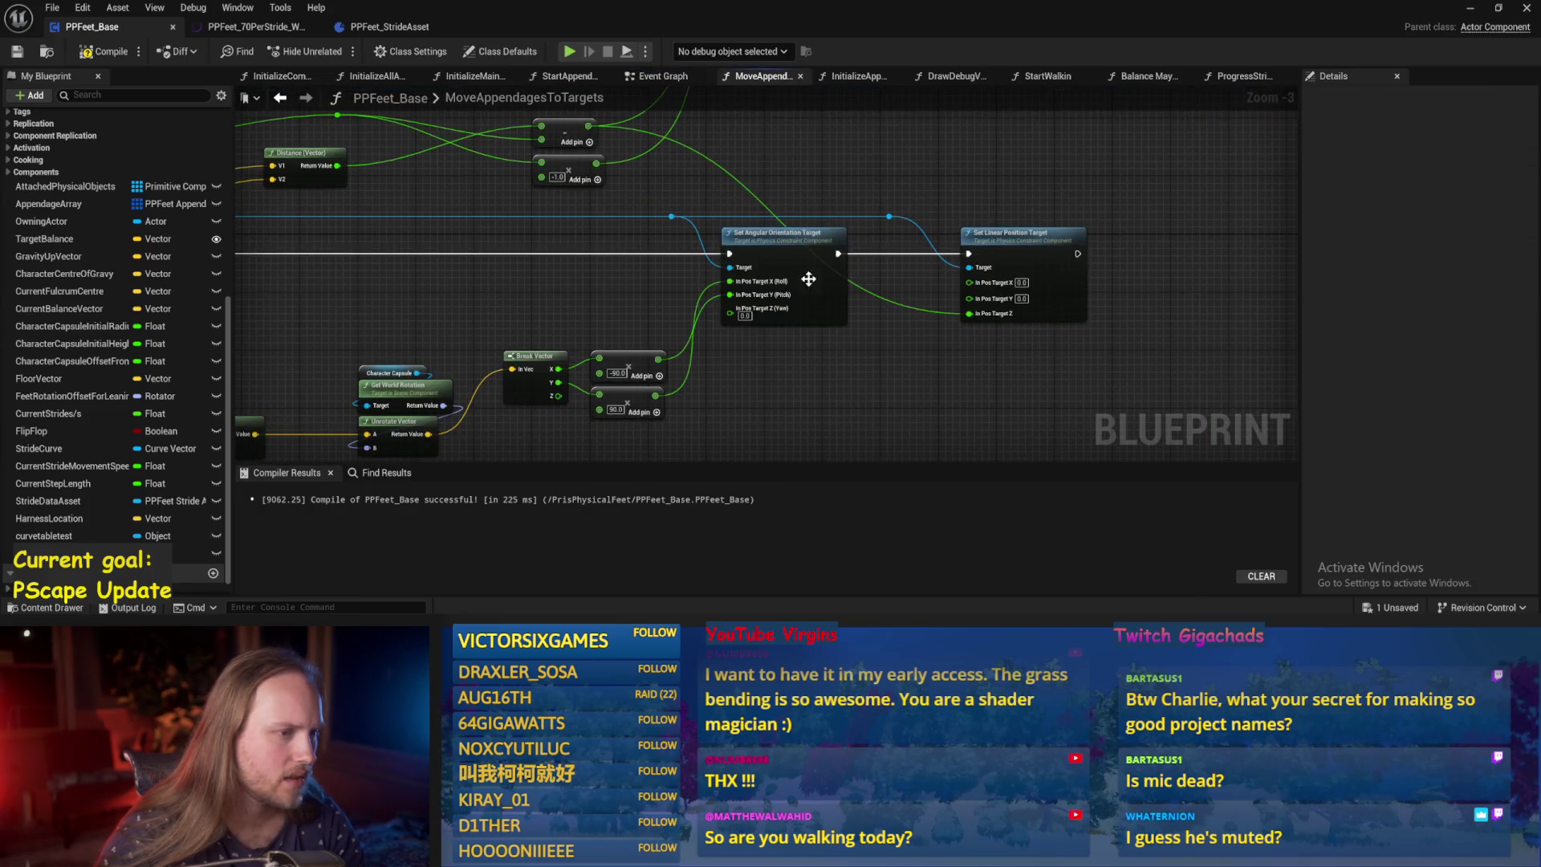
Recompile, add a reroute on the green wire, and swap the -90 and 90 add nodes.
mouse_move(808, 278)
left_mouse_down()
mouse_move(1014, 332)
mouse_move(915, 256)
left_mouse_up()
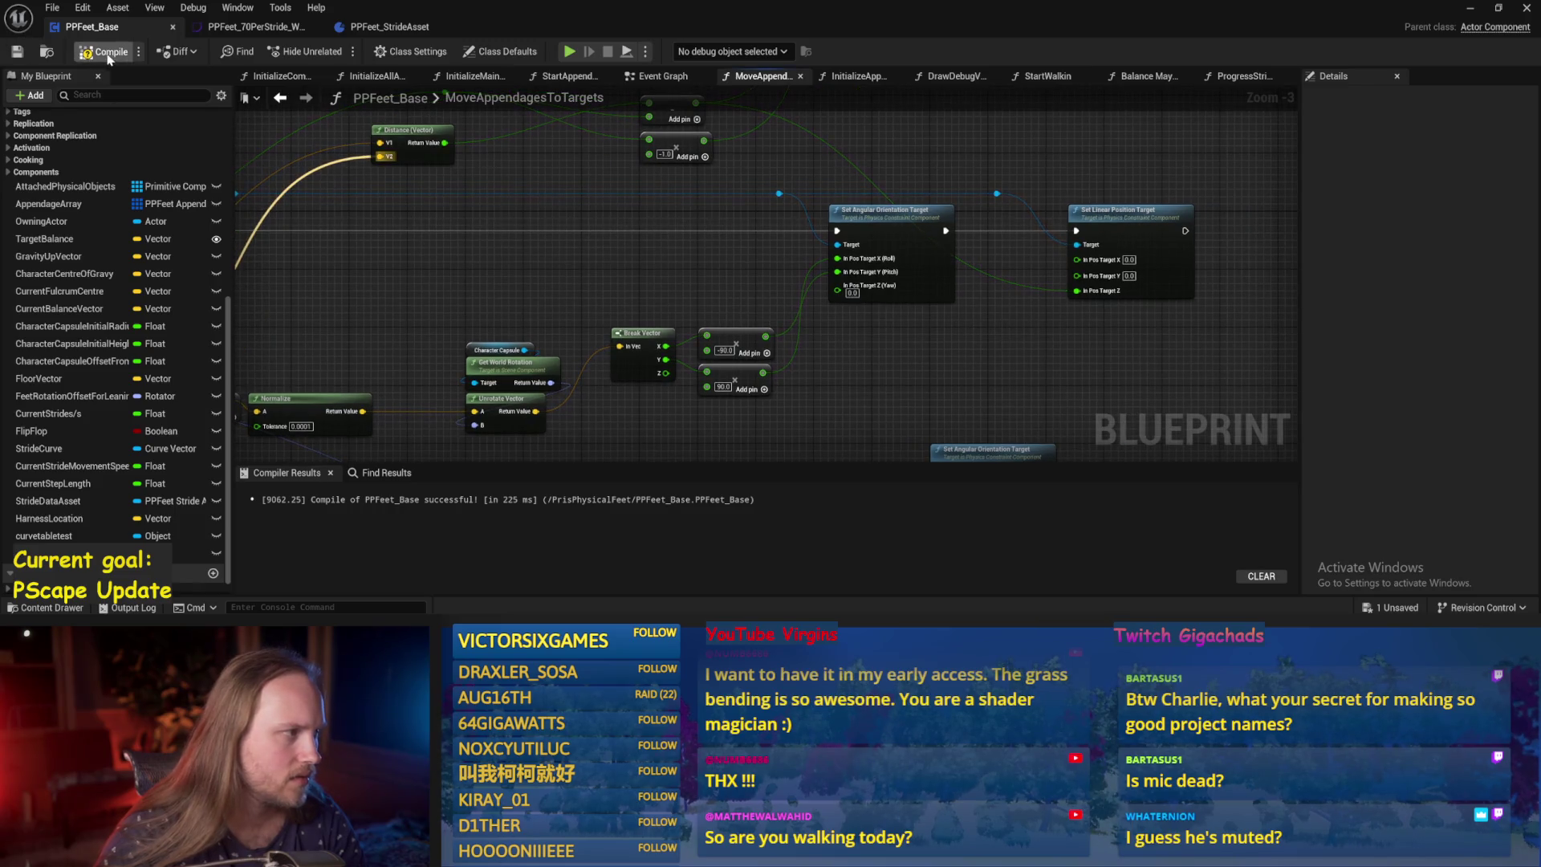
left_click(109, 54)
scroll(938, 321, "up", 2)
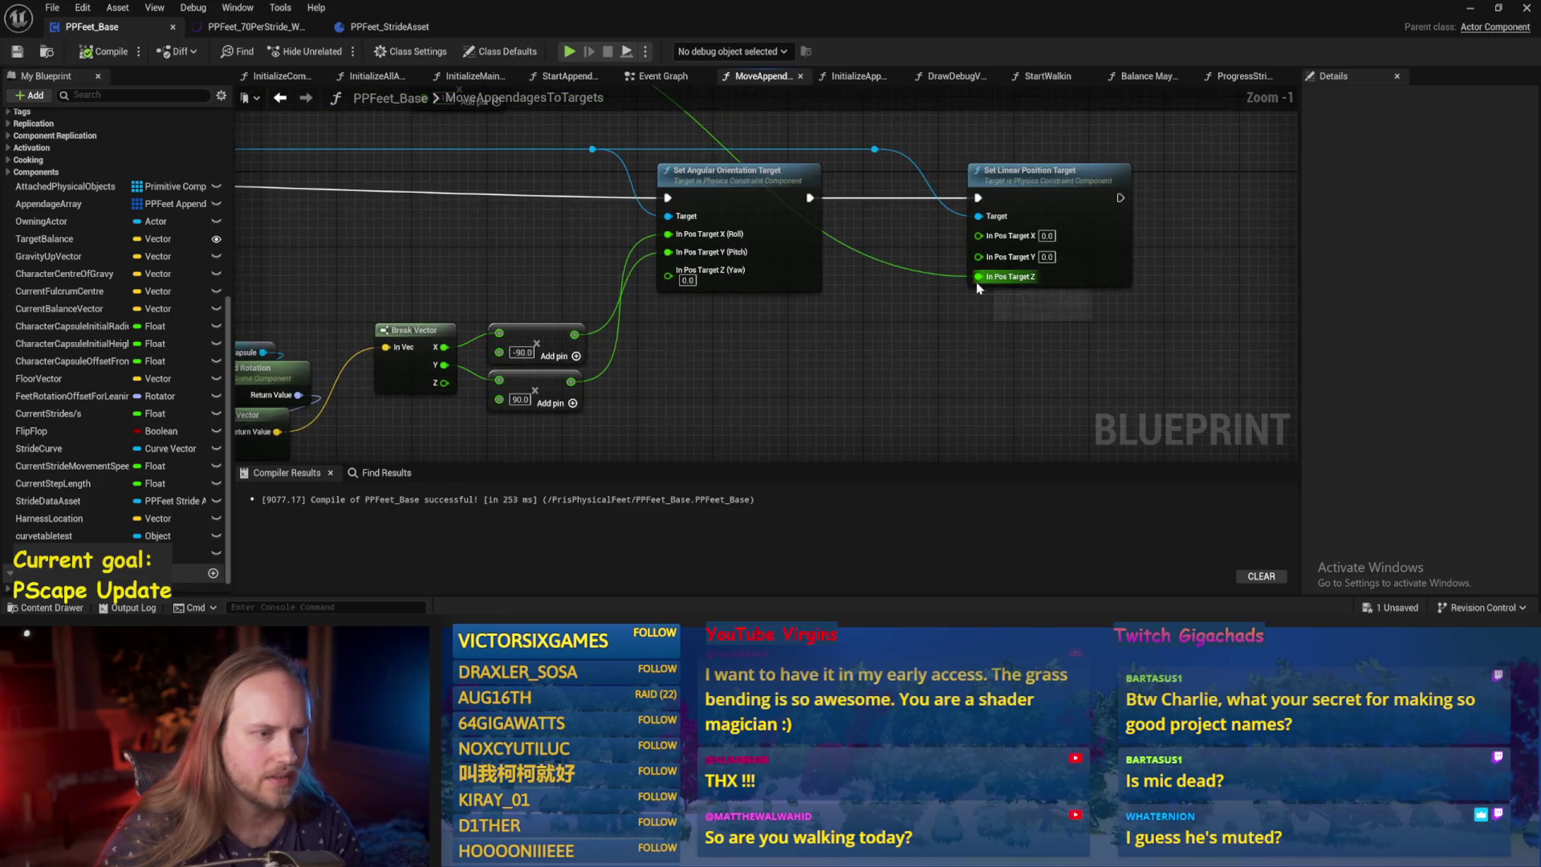
scroll(911, 292, "down", 4)
scroll(923, 238, "up", 3)
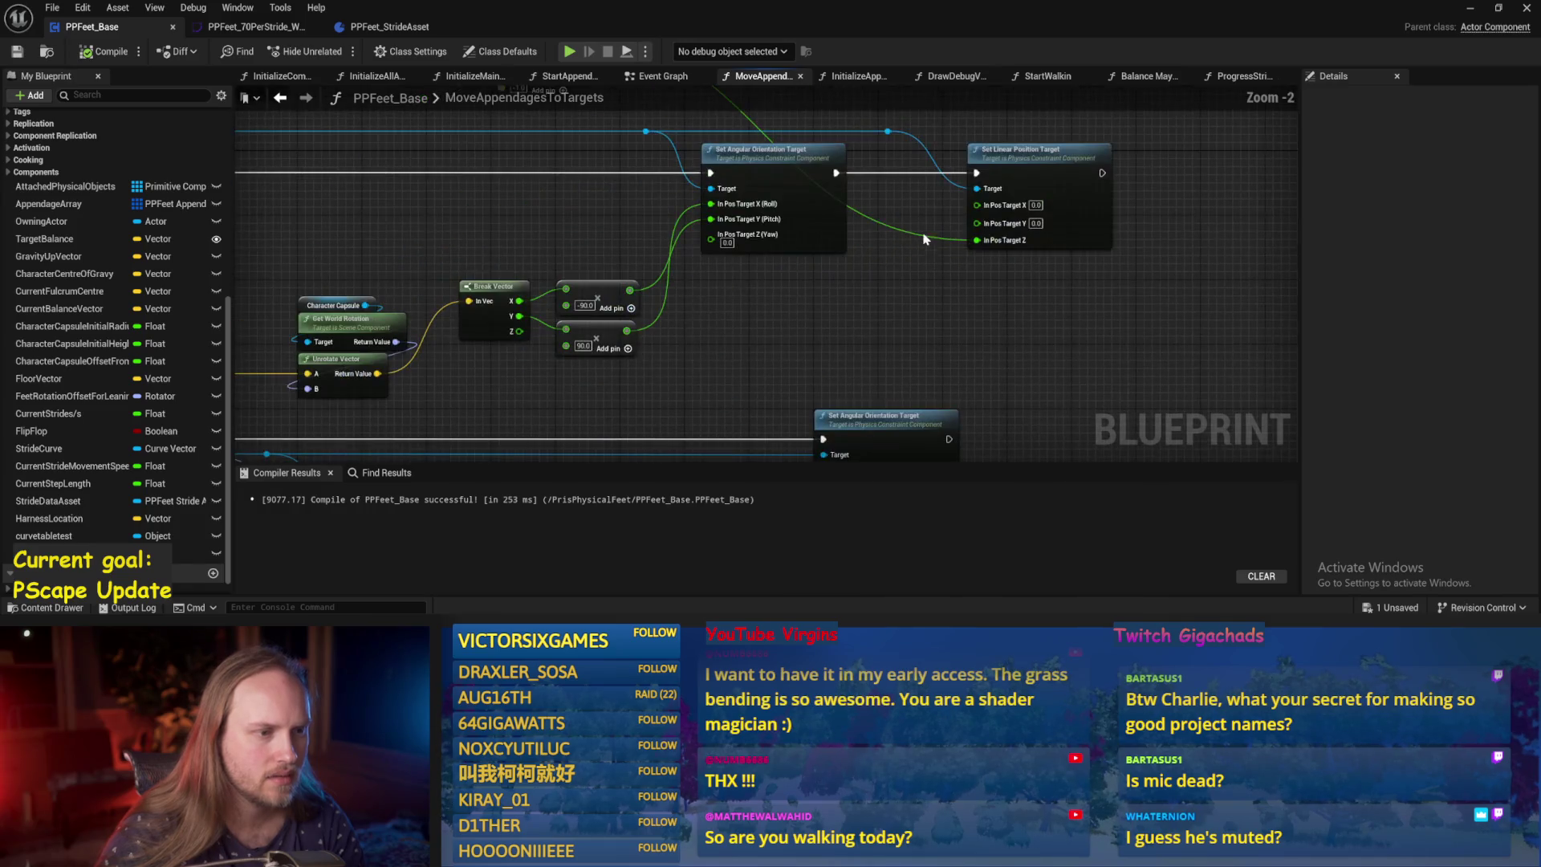
double_click(925, 238)
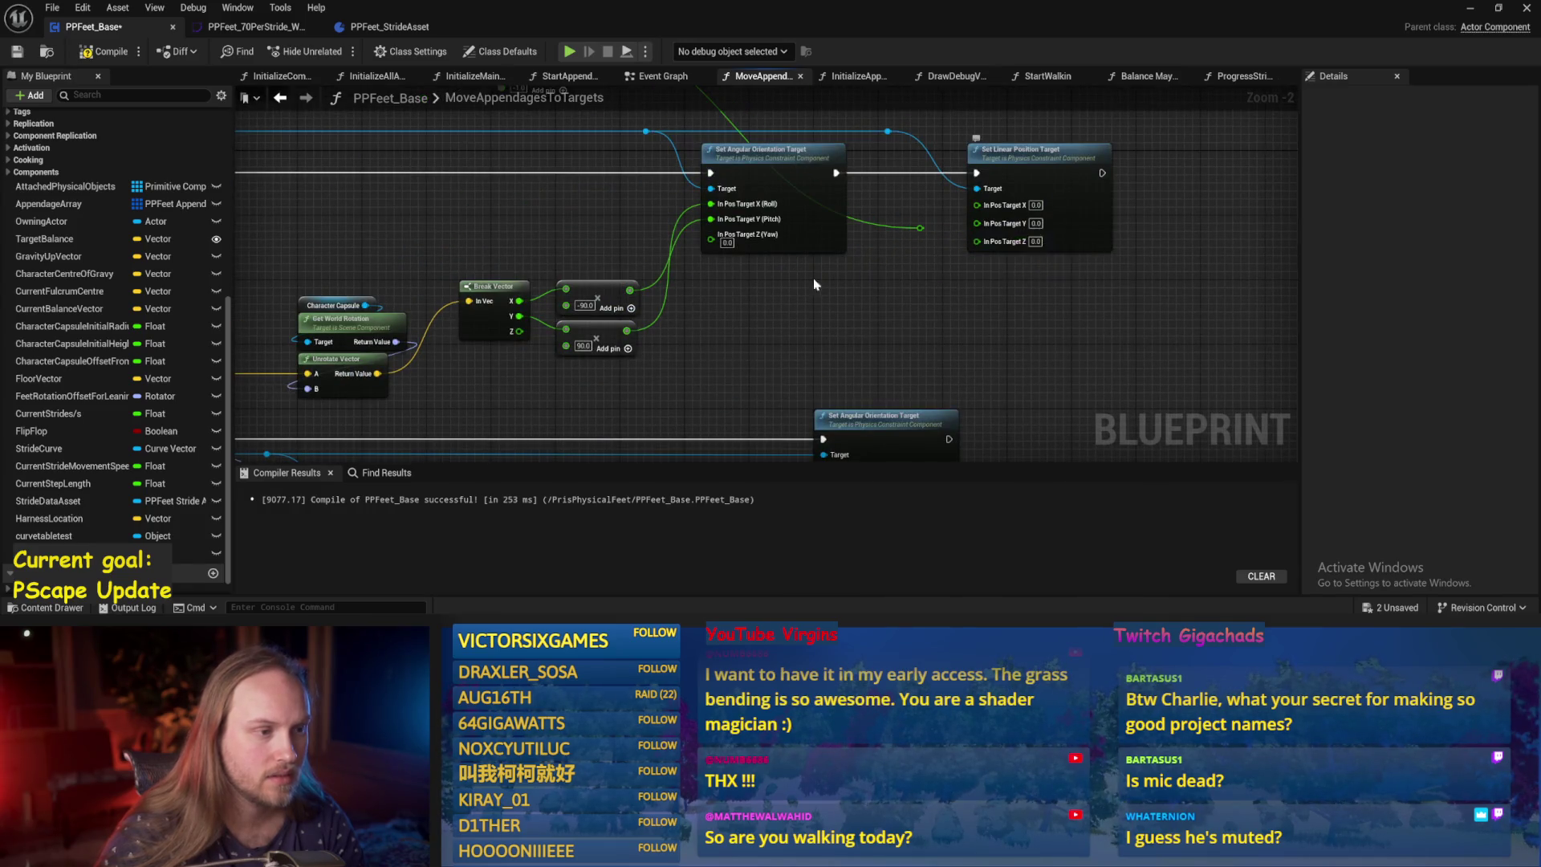
left_click_drag(814, 284, 922, 330)
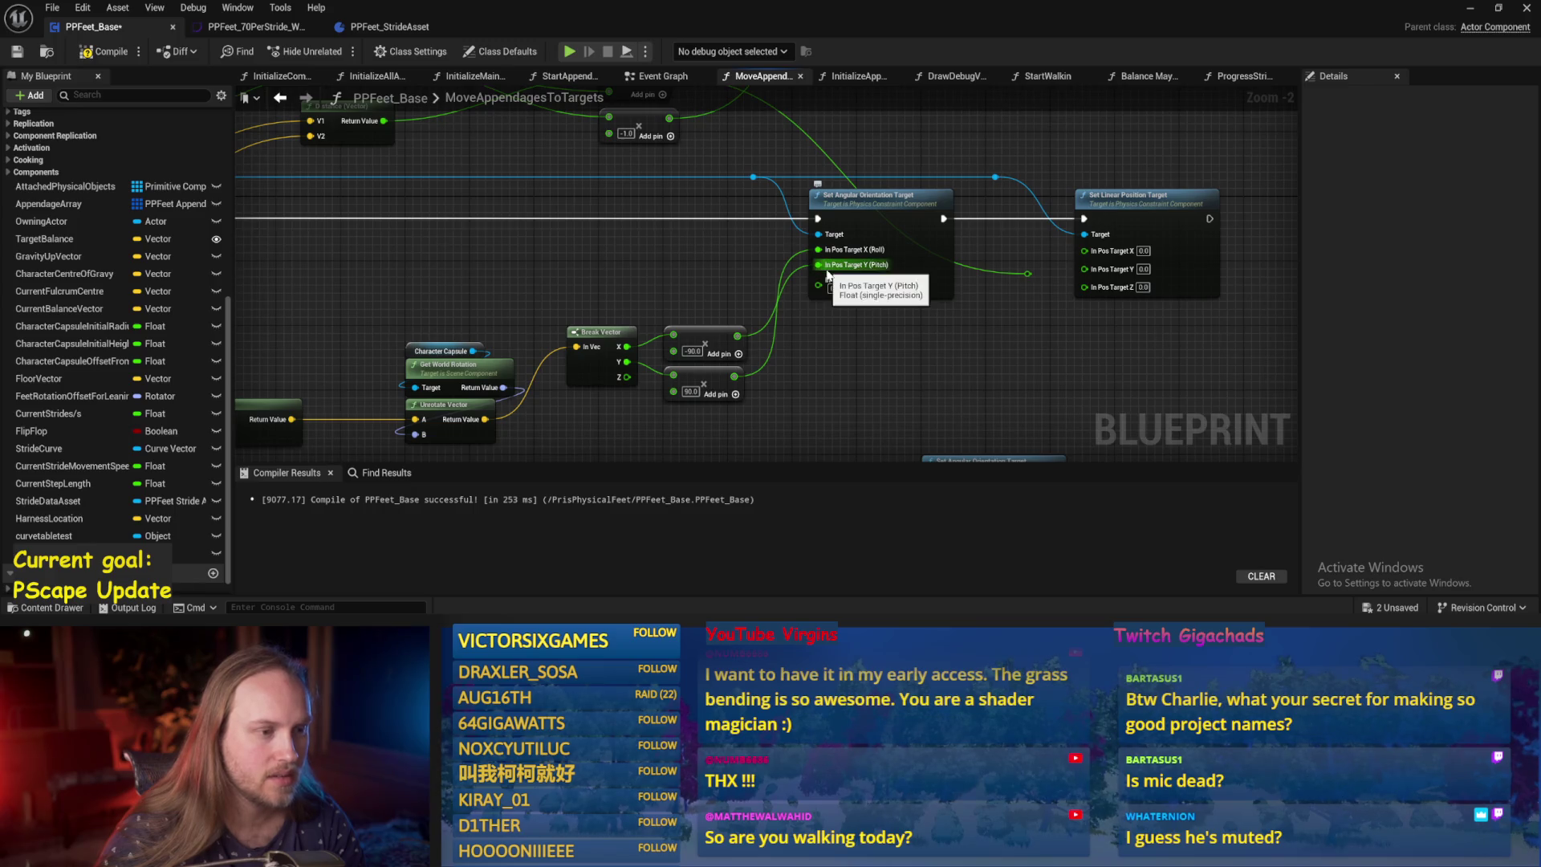
mouse_move(719, 358)
left_mouse_down()
mouse_move(711, 311)
mouse_move(711, 335)
left_mouse_up()
left_click_drag(707, 388, 699, 267)
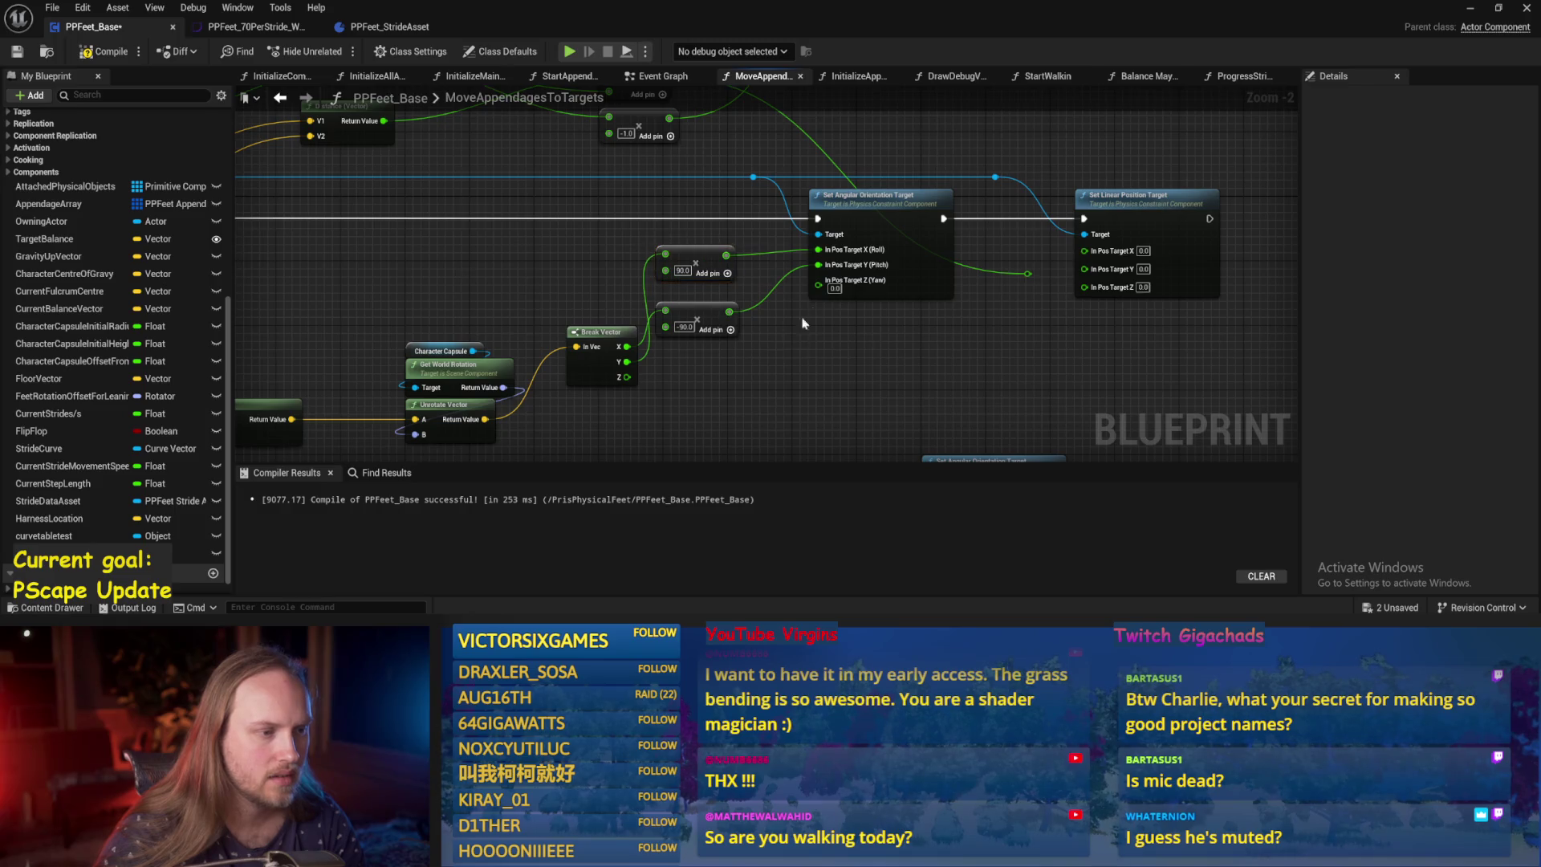
Disconnect Roll and Pitch on the first Set Angular Orientation Target, then save and compile.
left_click(818, 264, "alt")
left_click(818, 250, "alt")
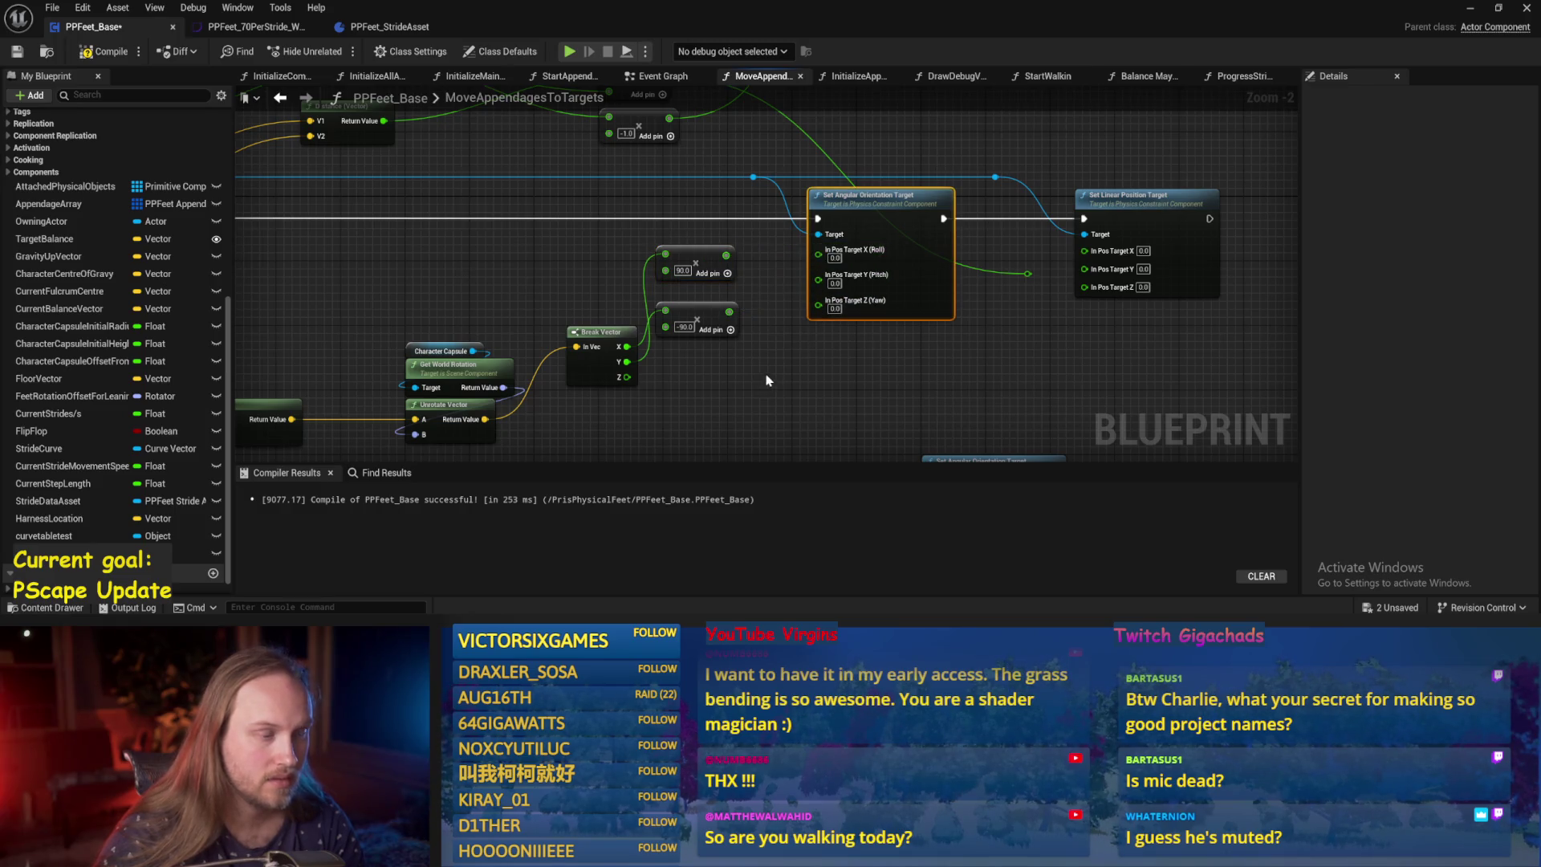
mouse_move(767, 380)
left_mouse_down()
mouse_move(777, 258)
mouse_move(931, 312)
mouse_move(823, 206)
left_mouse_up()
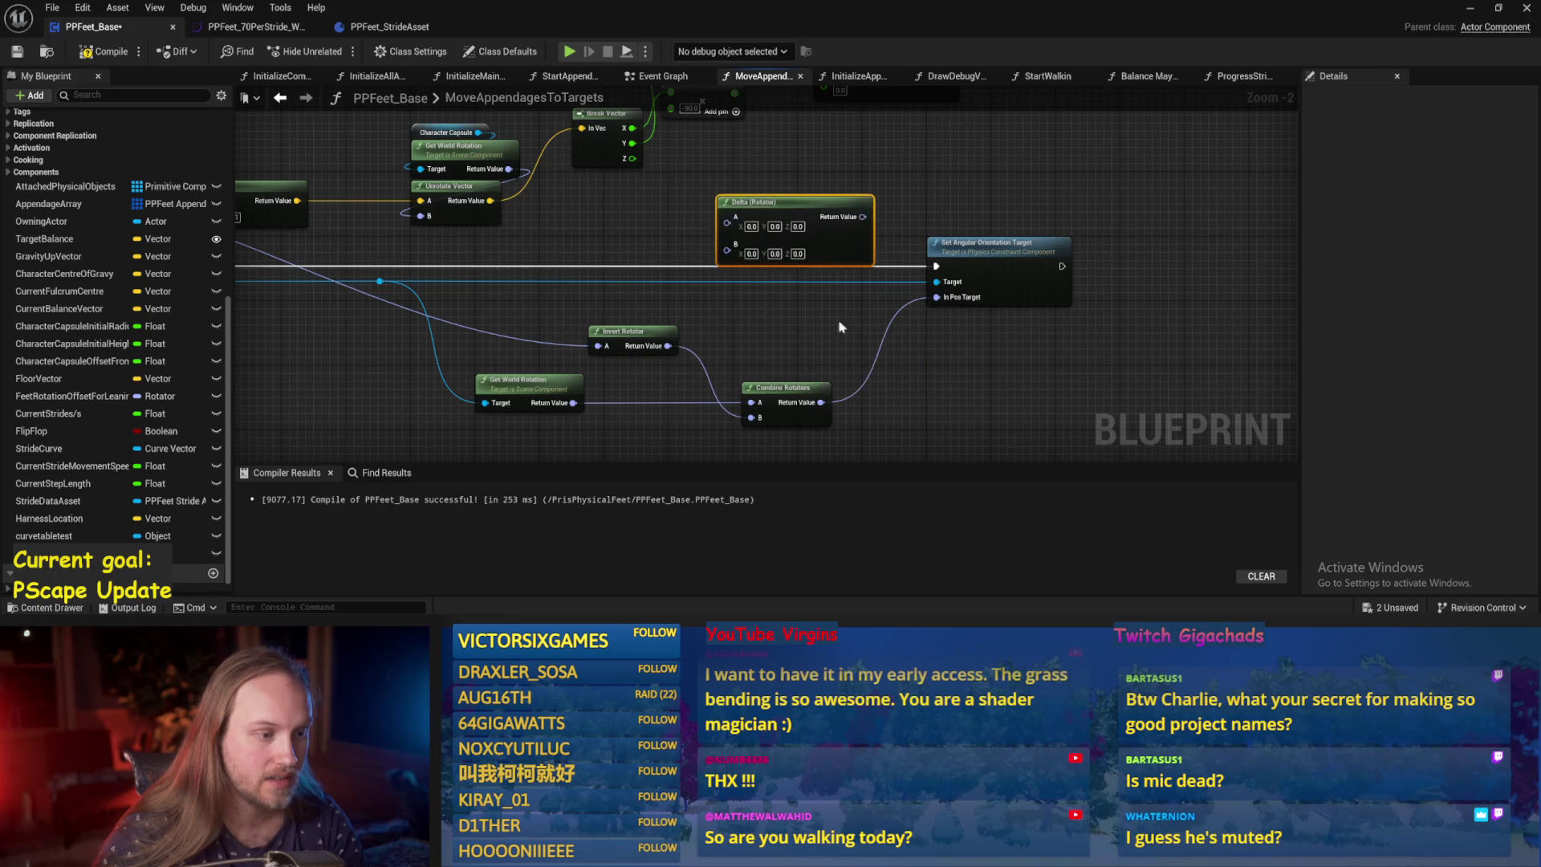
key("ctrl+s")
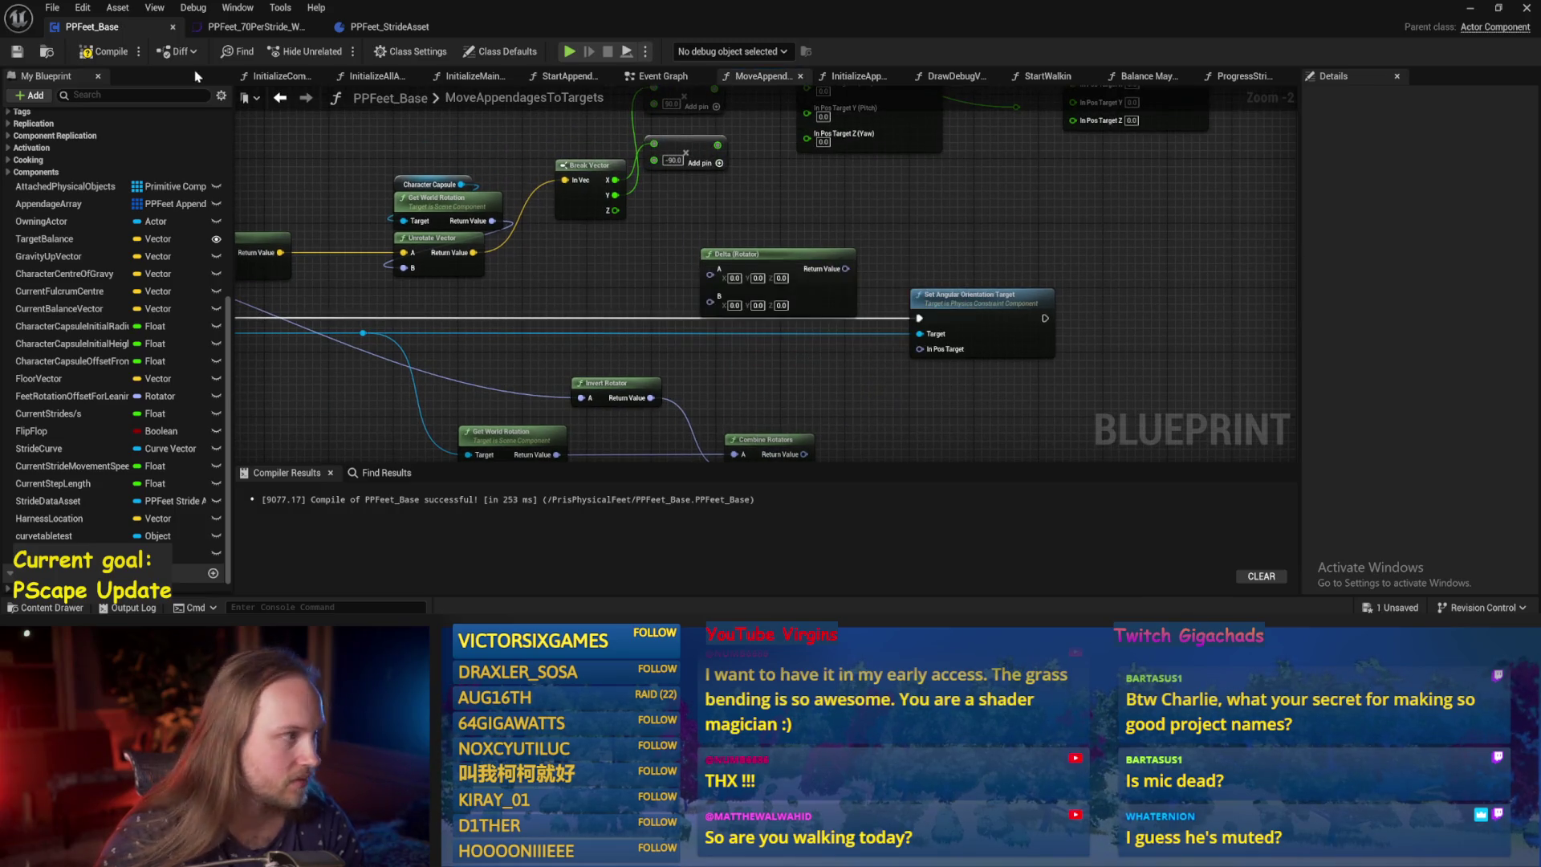
left_click(88, 53)
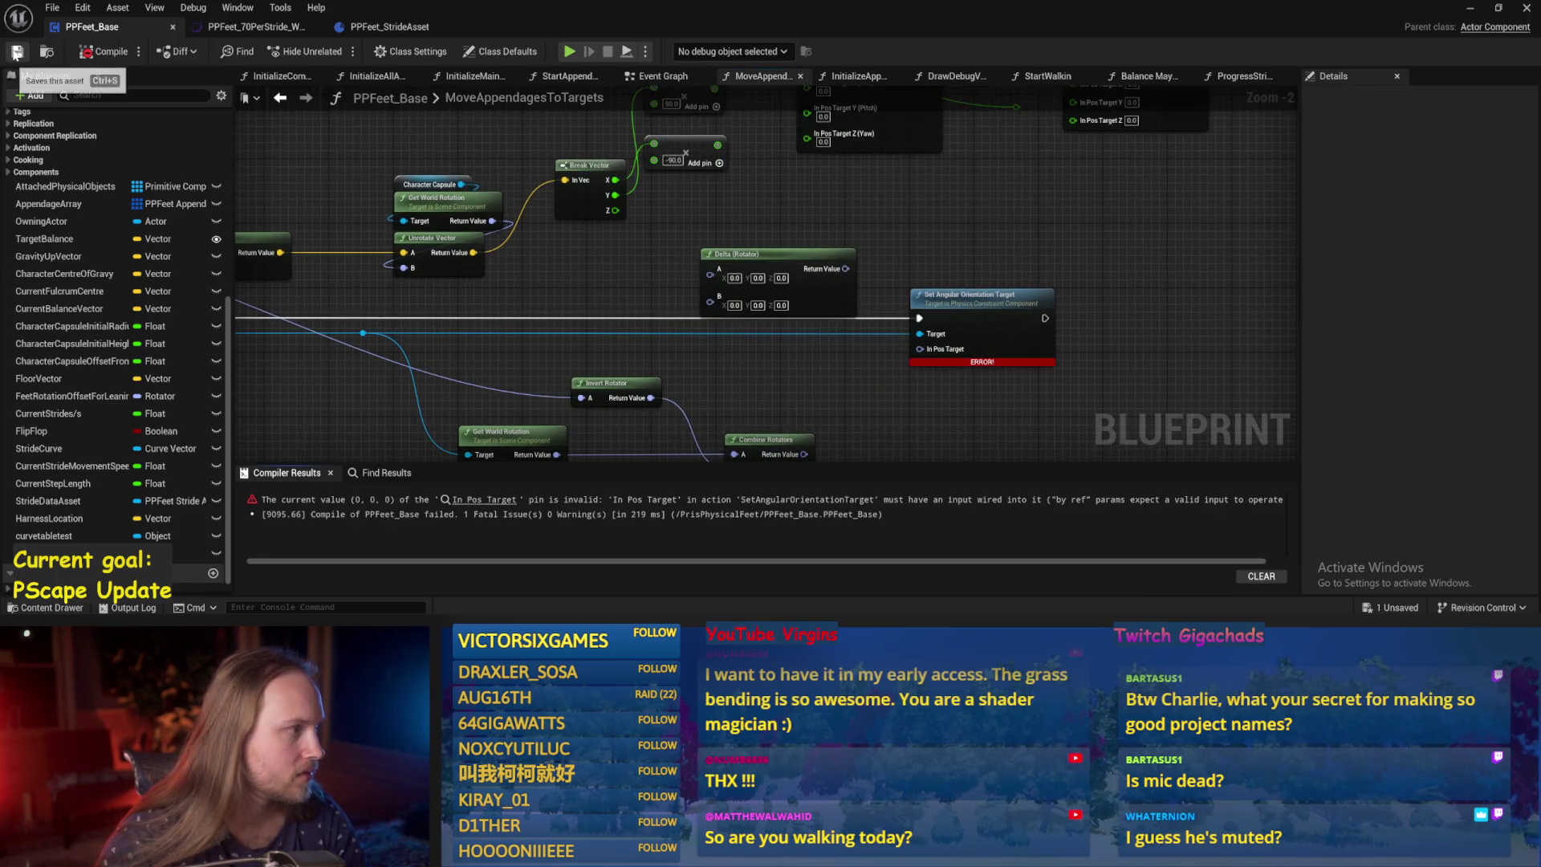
Split the second node's In Pos Target into Roll, Pitch and Yaw, and recompile cleanly.
right_click(917, 350)
left_click(924, 410)
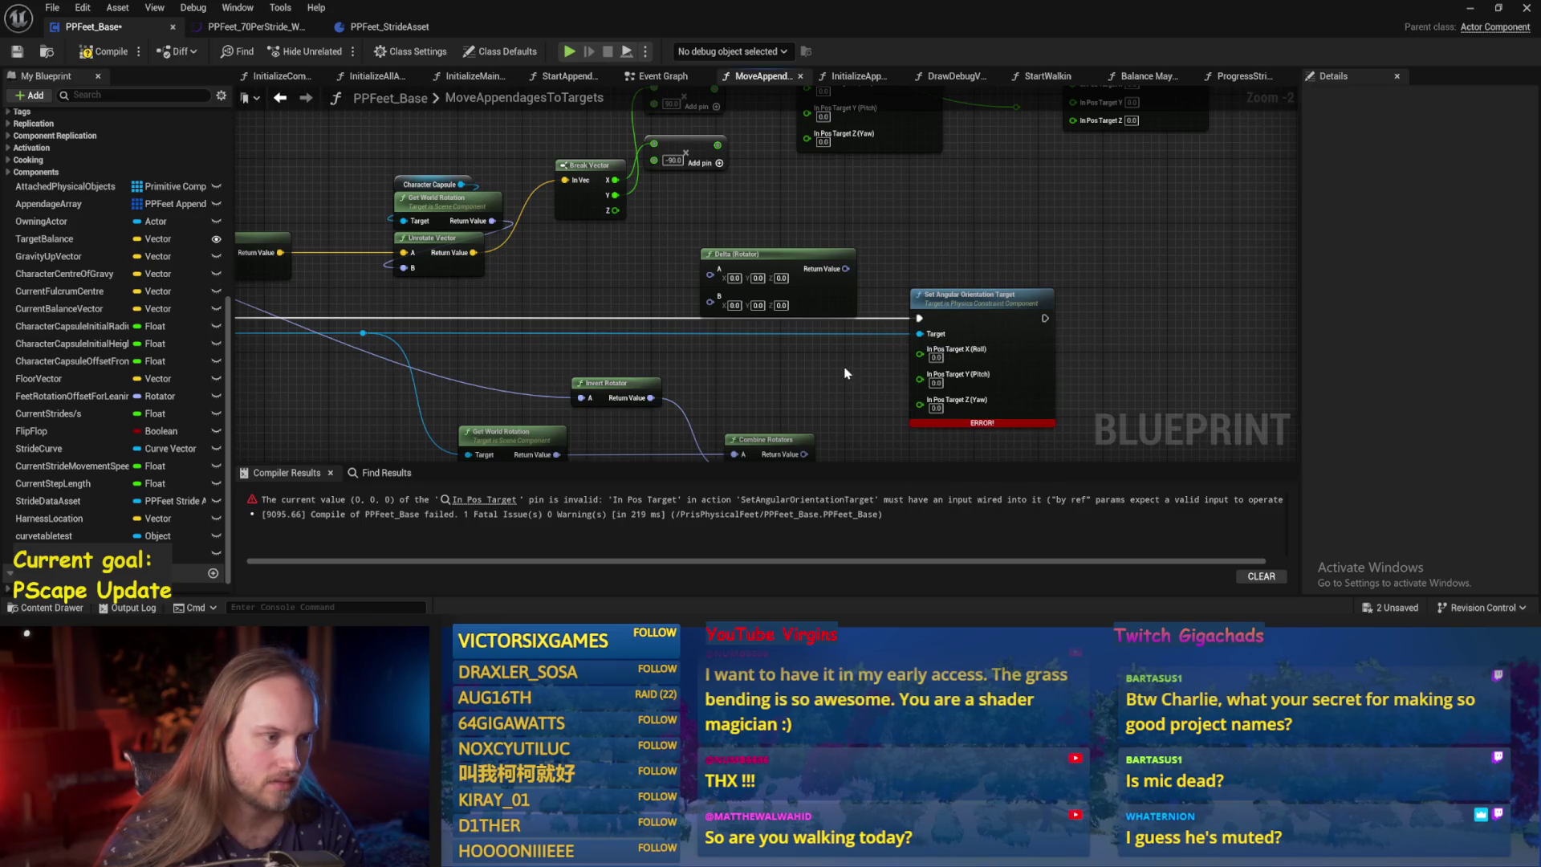
left_click(102, 56)
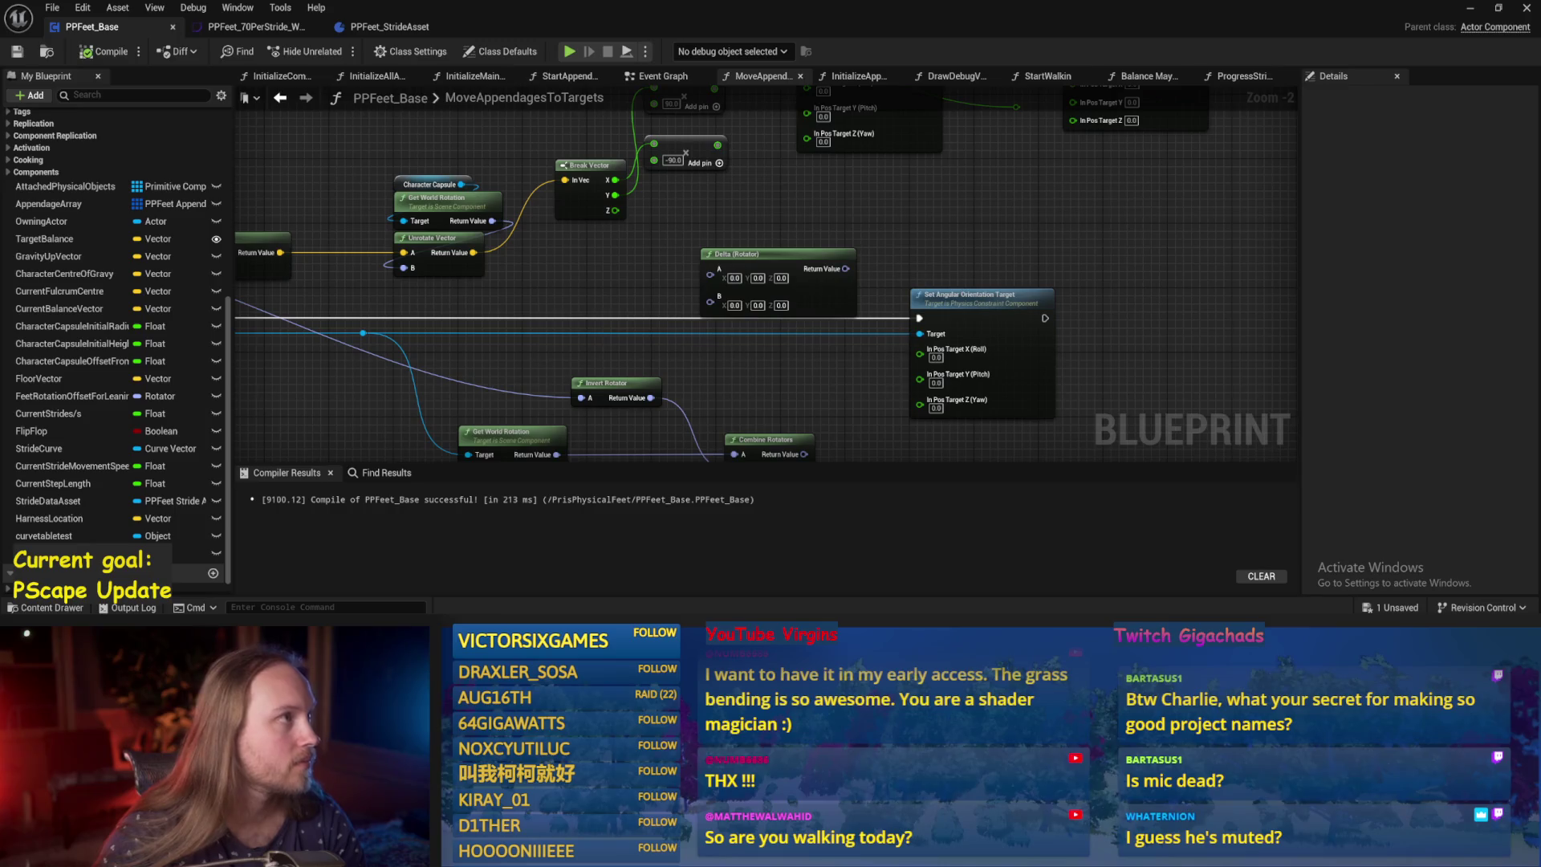
scroll(1080, 236, "down", 2)
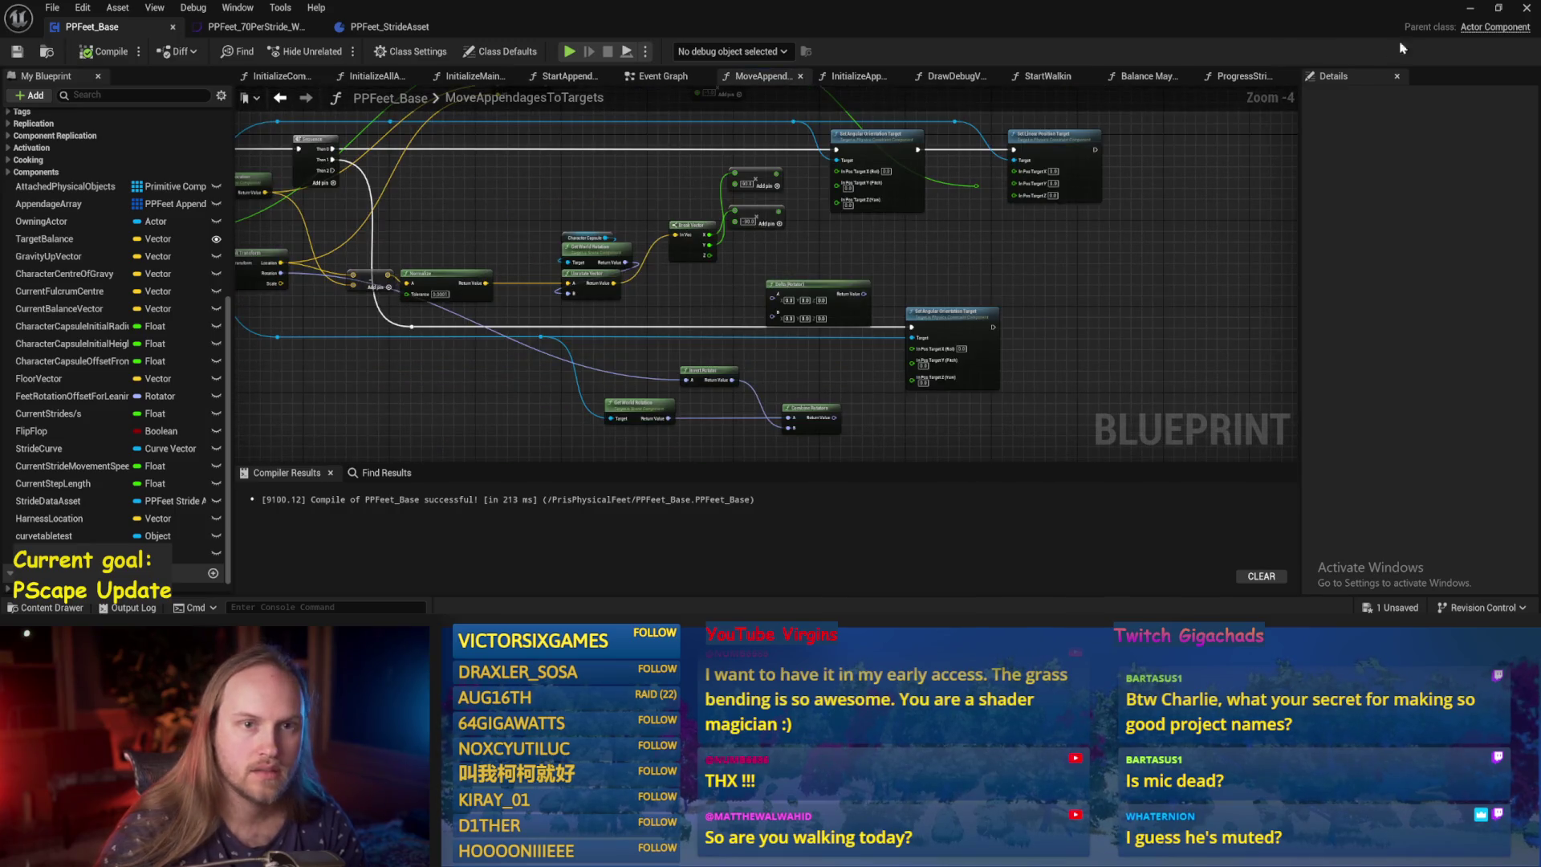
left_click(1469, 7)
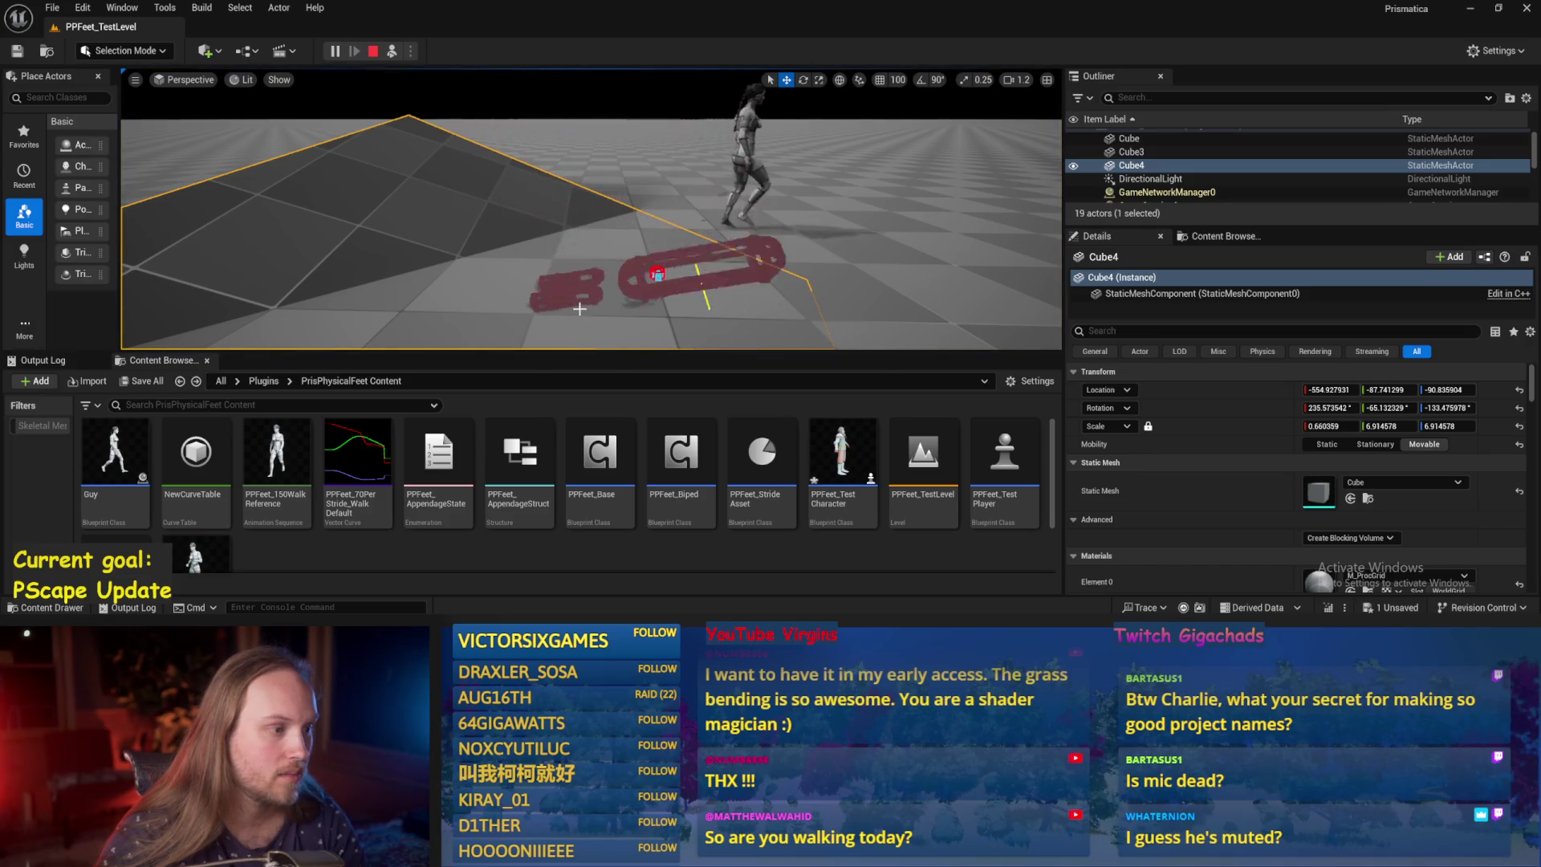
key("alt+Tab")
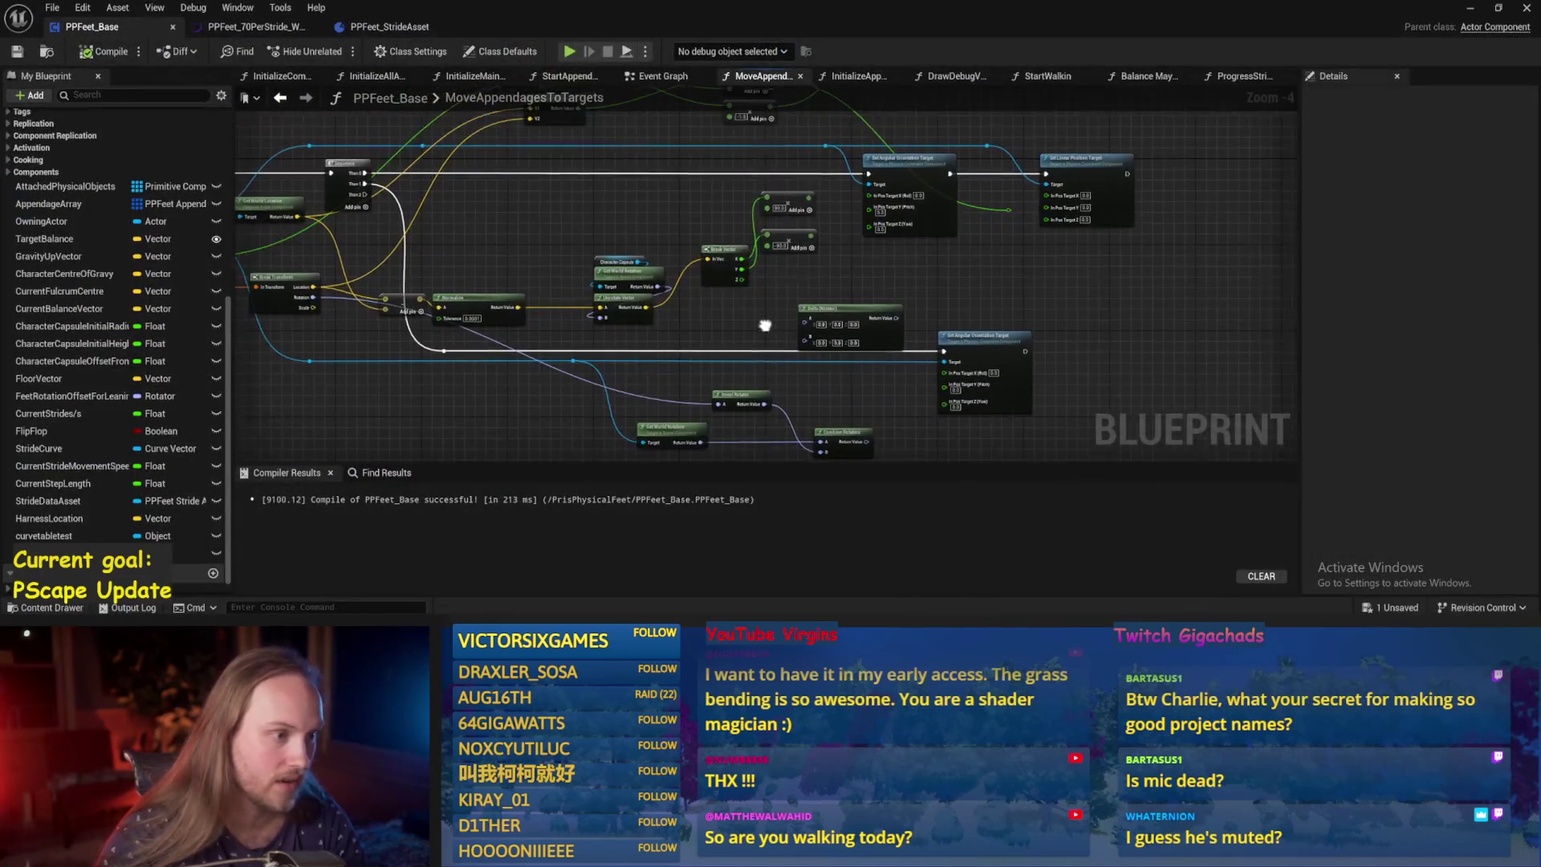
key("F7")
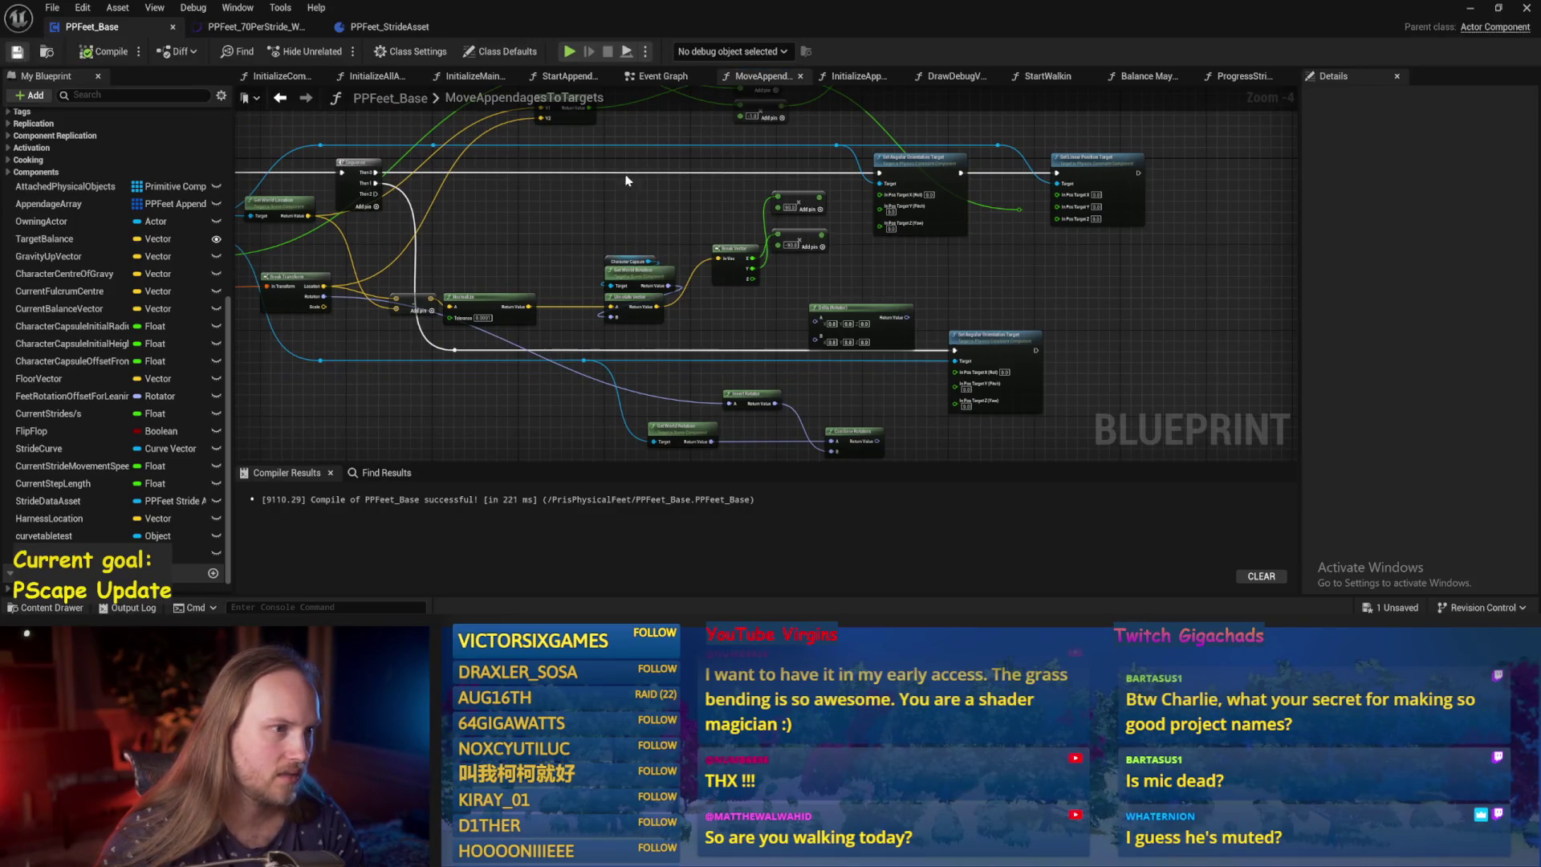
In InitializeAppendage, set the angular drive Position Strength back to 1000 and save.
left_click(839, 77)
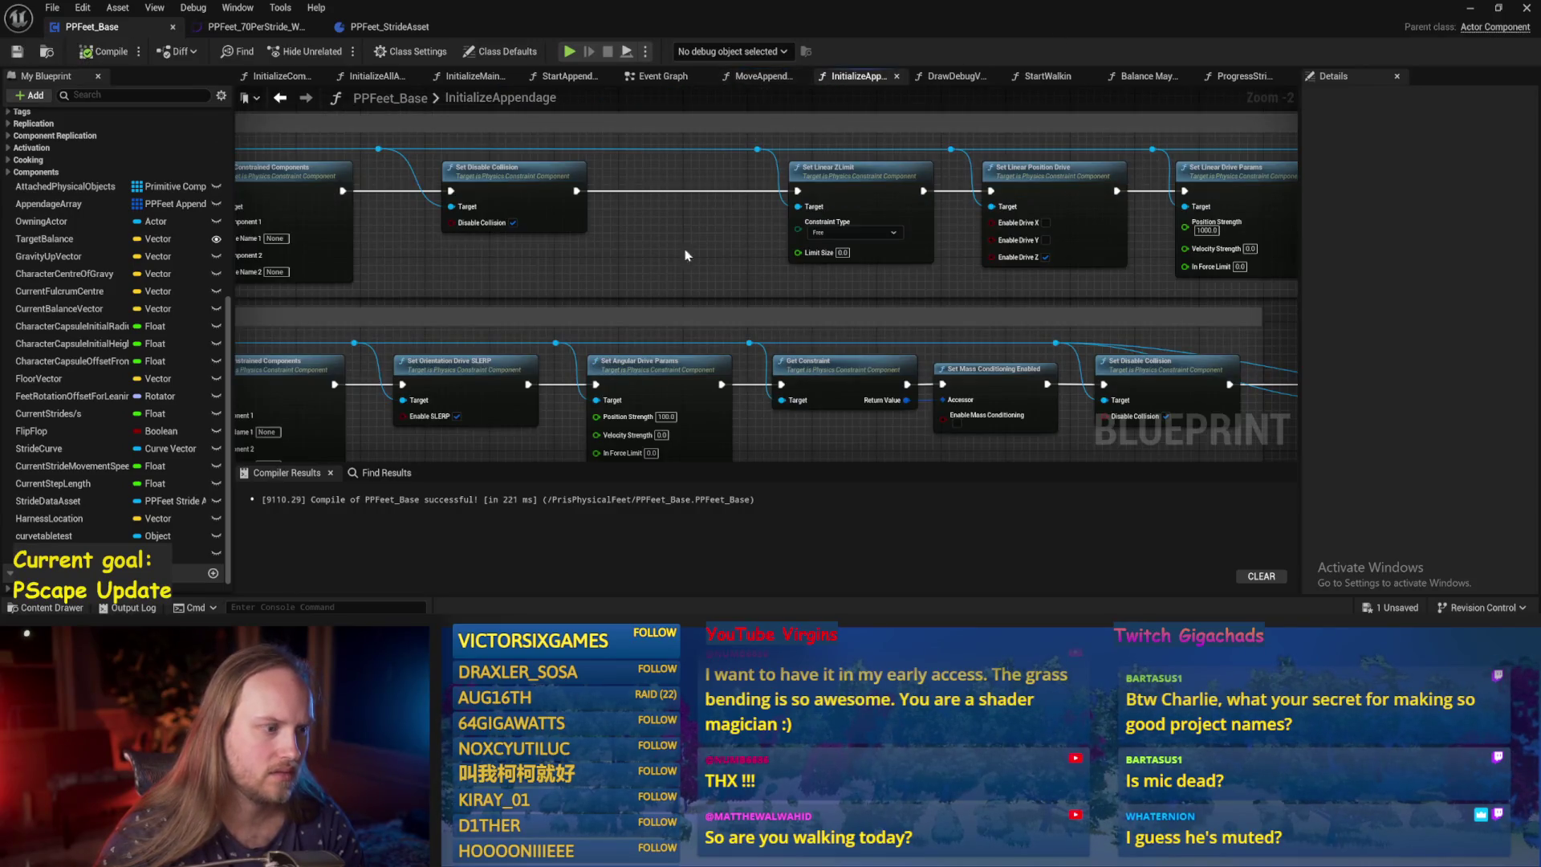
scroll(763, 238, "down", 1)
scroll(758, 368, "up", 3)
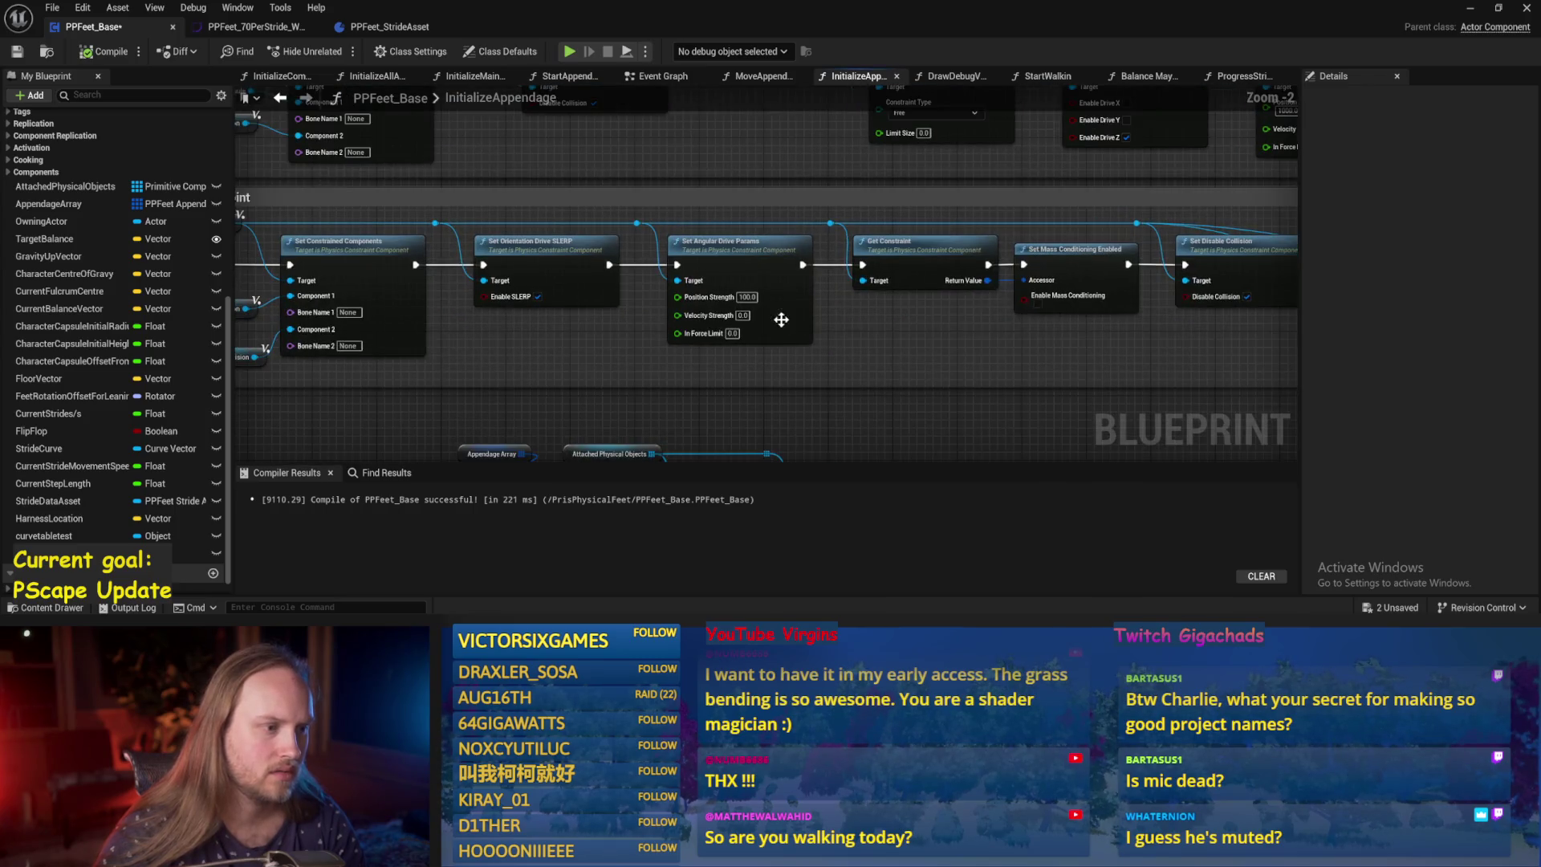
type("0")
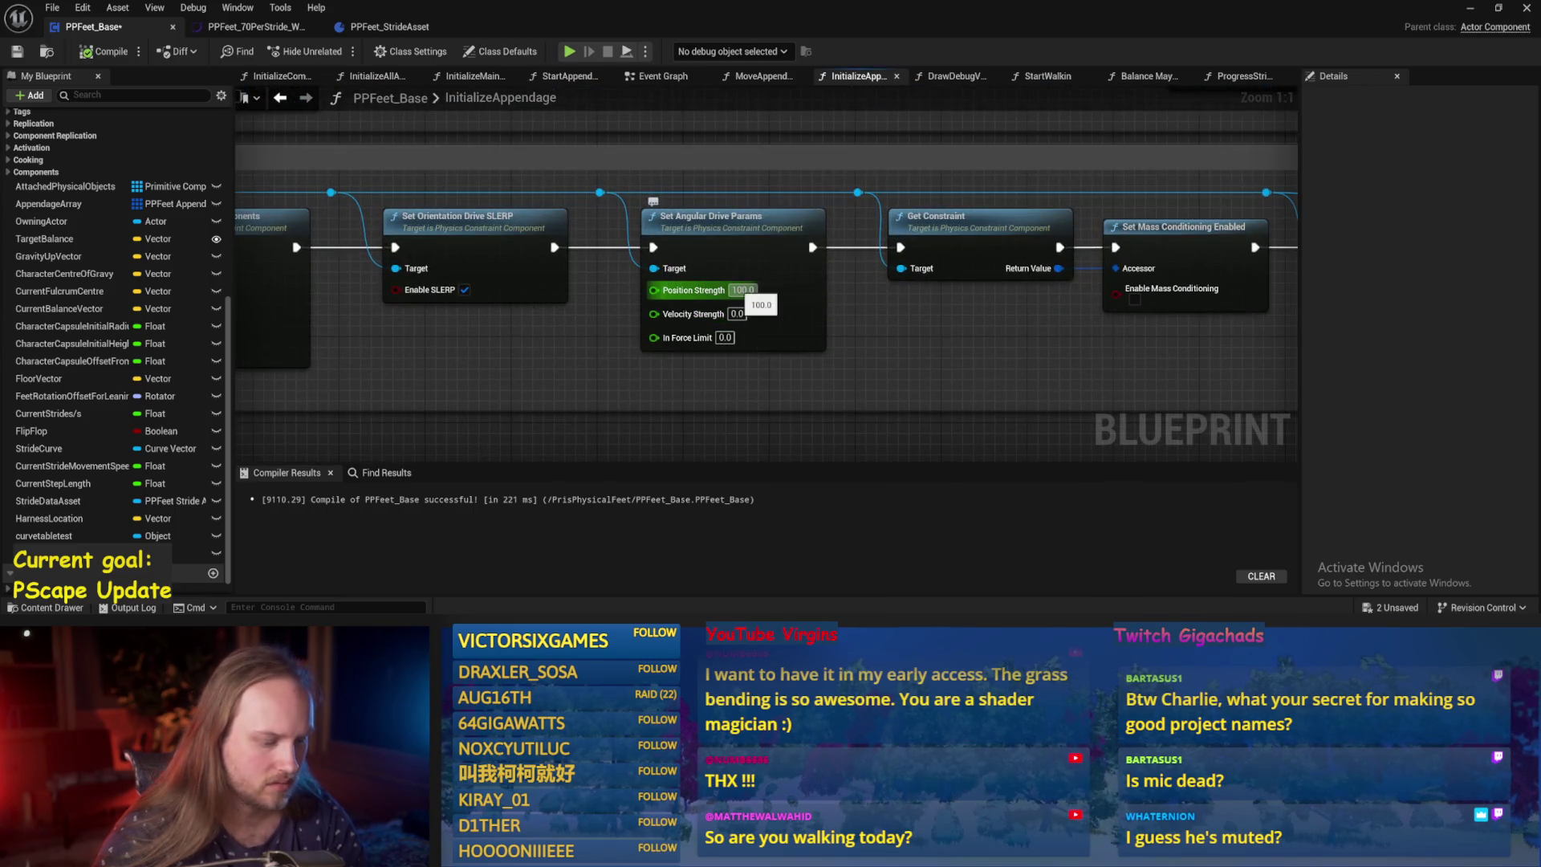
key("Return")
scroll(876, 329, "down", 2)
mouse_move(863, 306)
left_mouse_down()
mouse_move(826, 161)
mouse_move(602, 406)
mouse_move(947, 293)
mouse_move(1024, 339)
left_mouse_up()
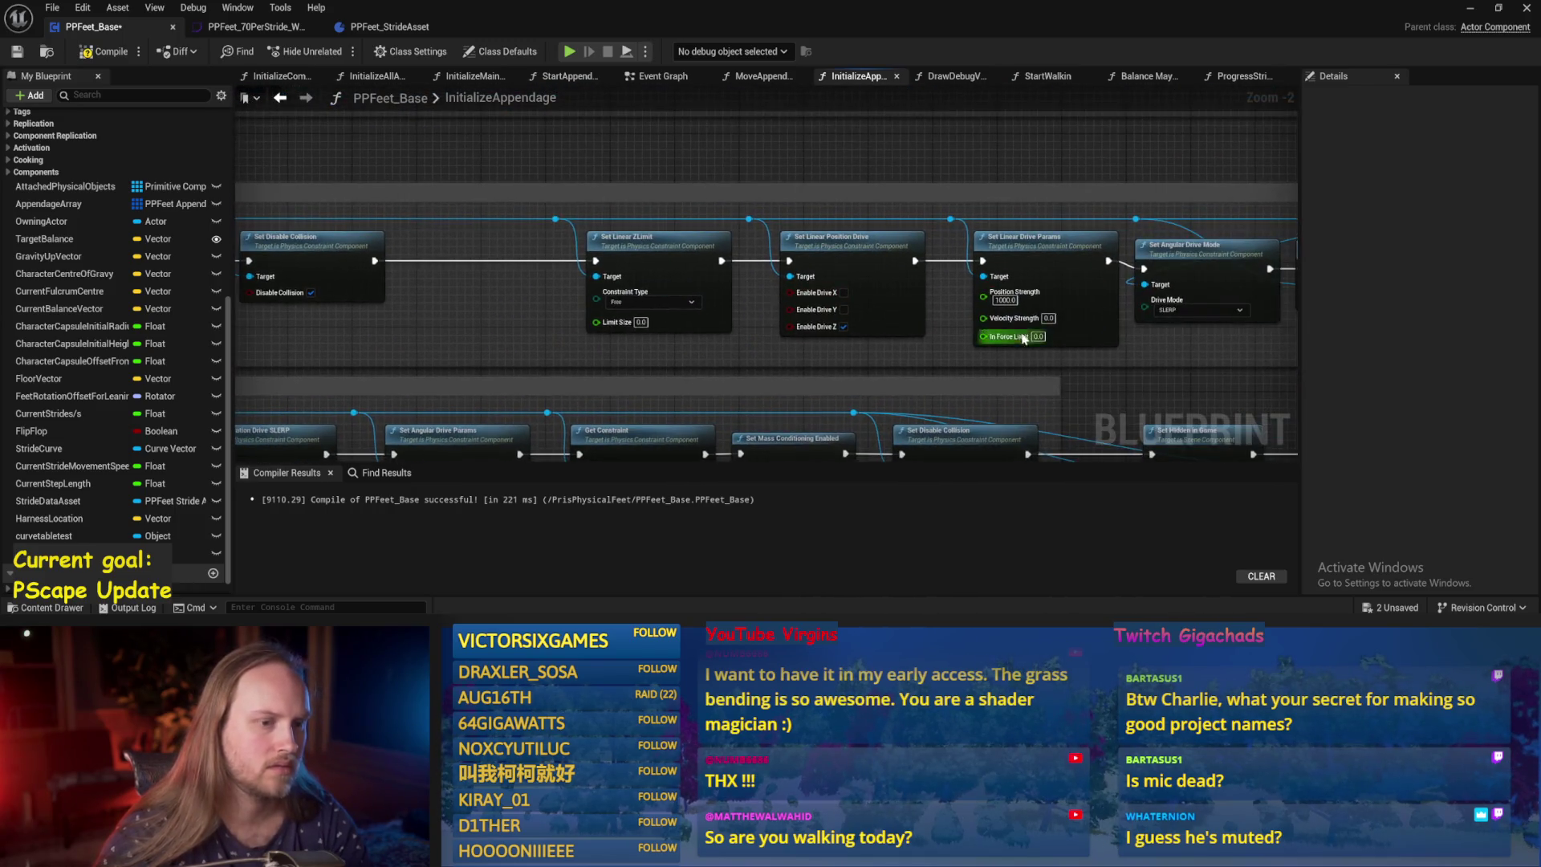
left_click_drag(897, 281, 839, 289)
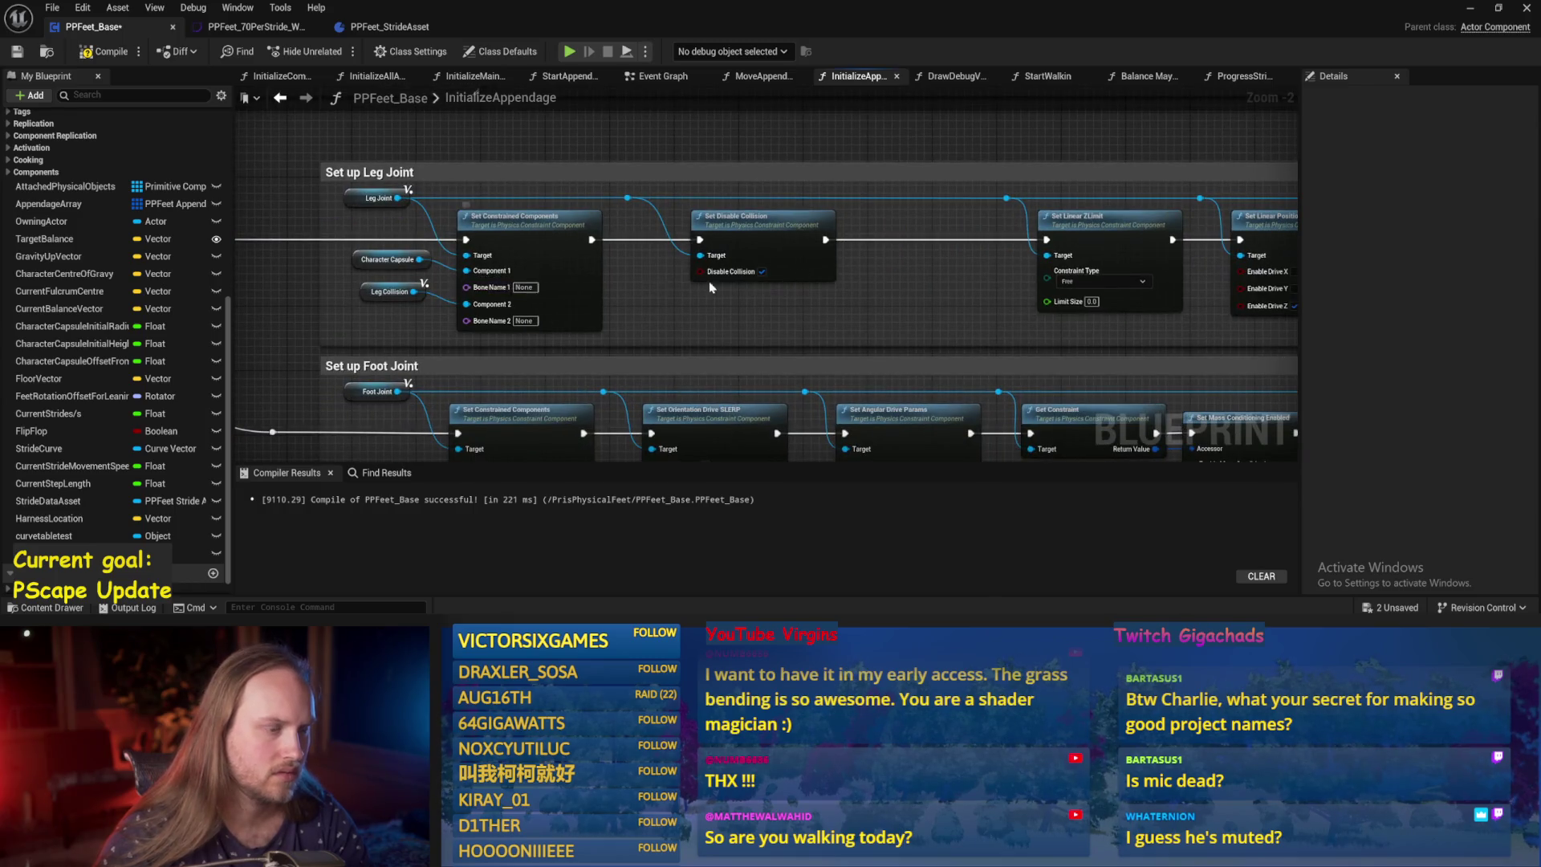
mouse_move(710, 287)
left_mouse_down()
mouse_move(980, 241)
mouse_move(1101, 257)
left_mouse_up()
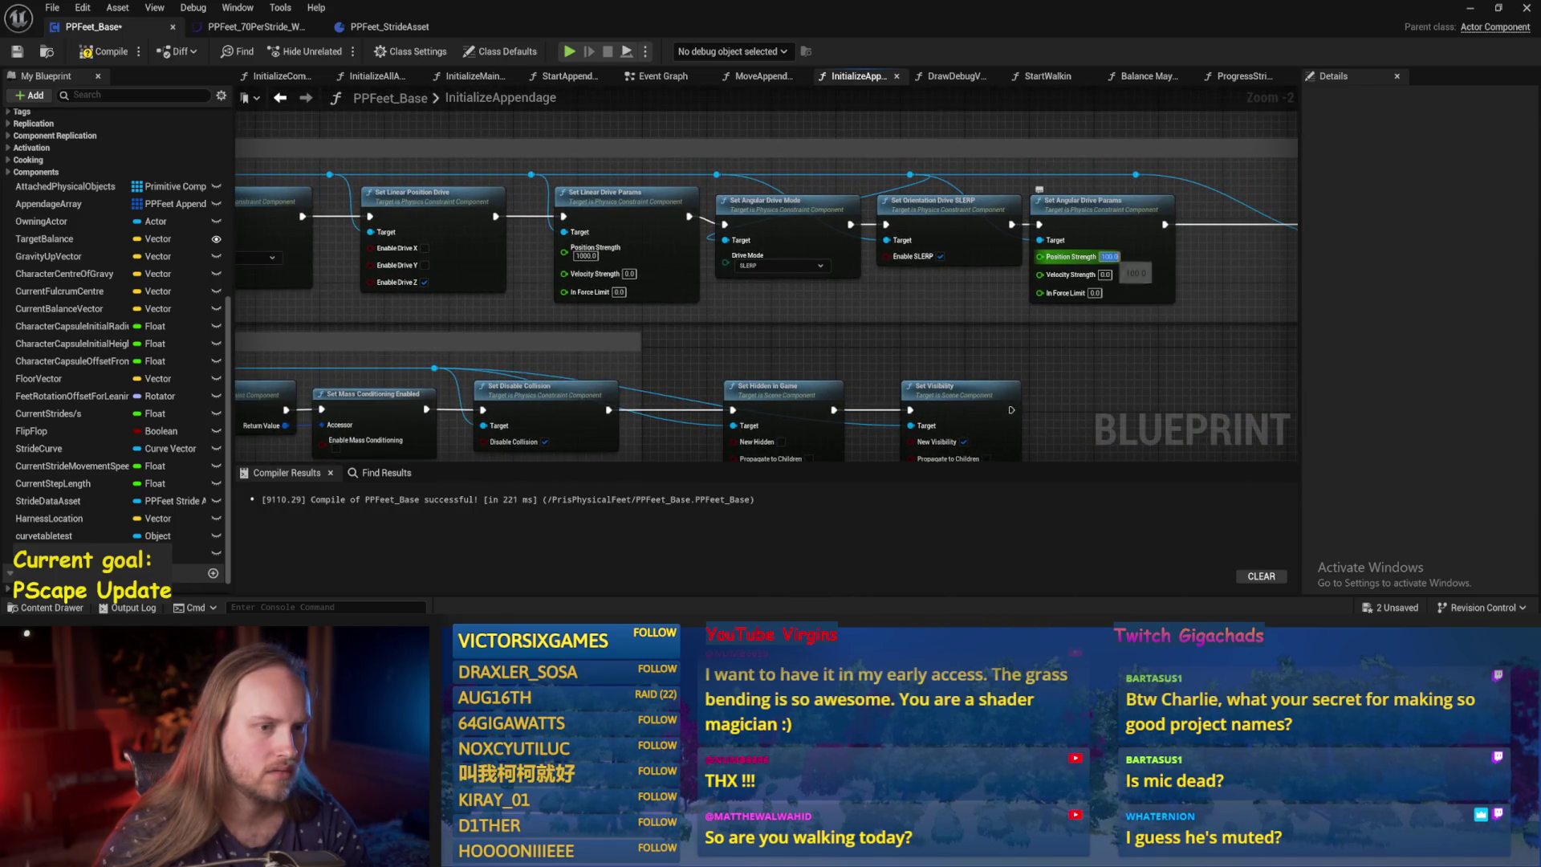
type("1000")
key("Return")
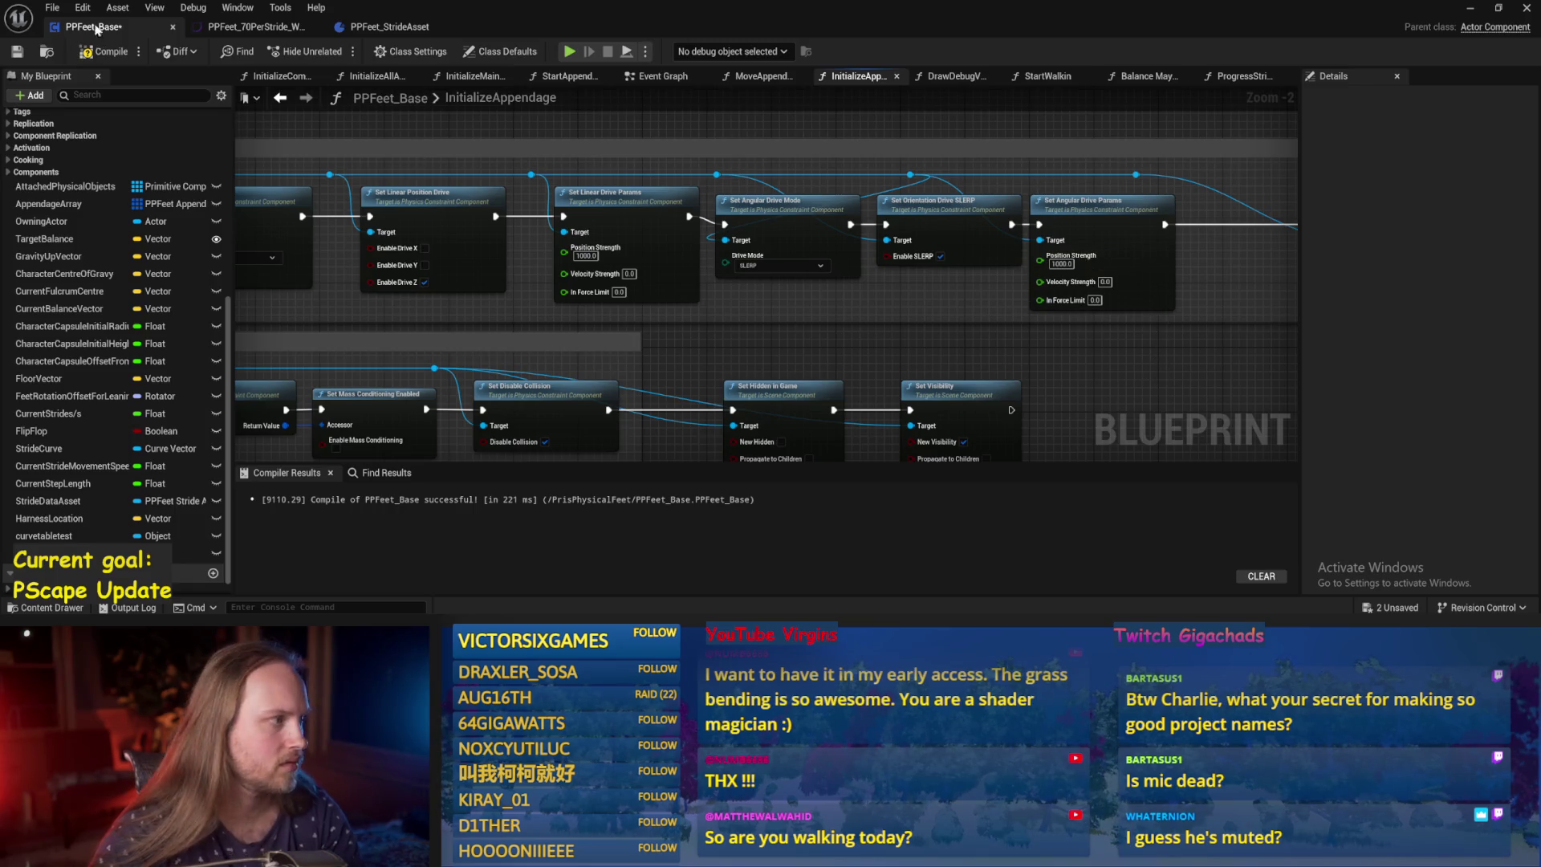
key("ctrl+s")
Test-play the level at strength 1000, then reopen PPFeet_Base.
left_click_drag(1072, 362, 888, 326)
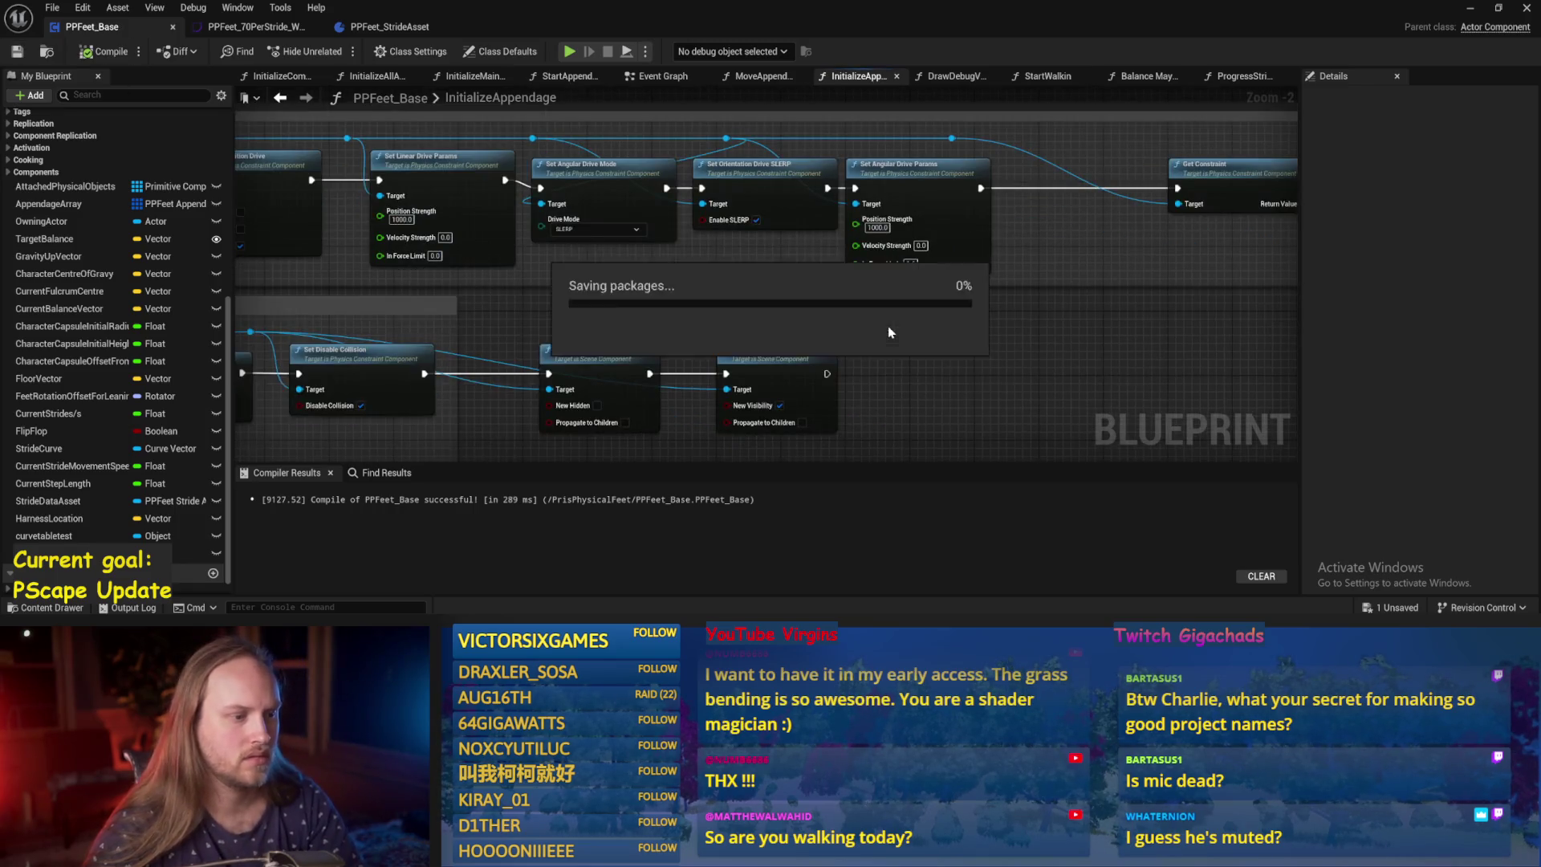
left_click(1469, 8)
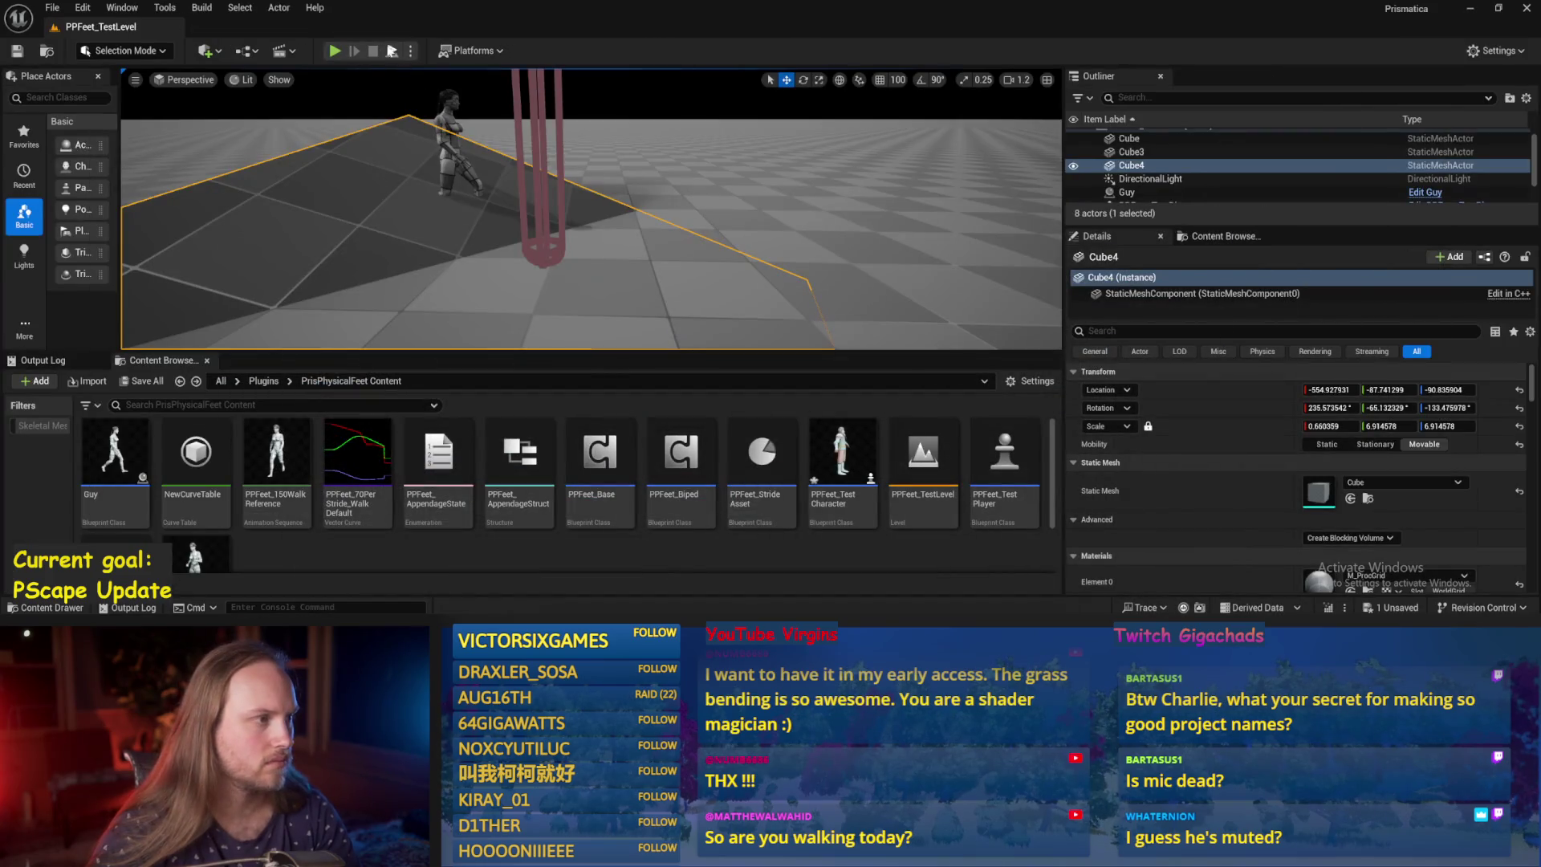
key("alt+p")
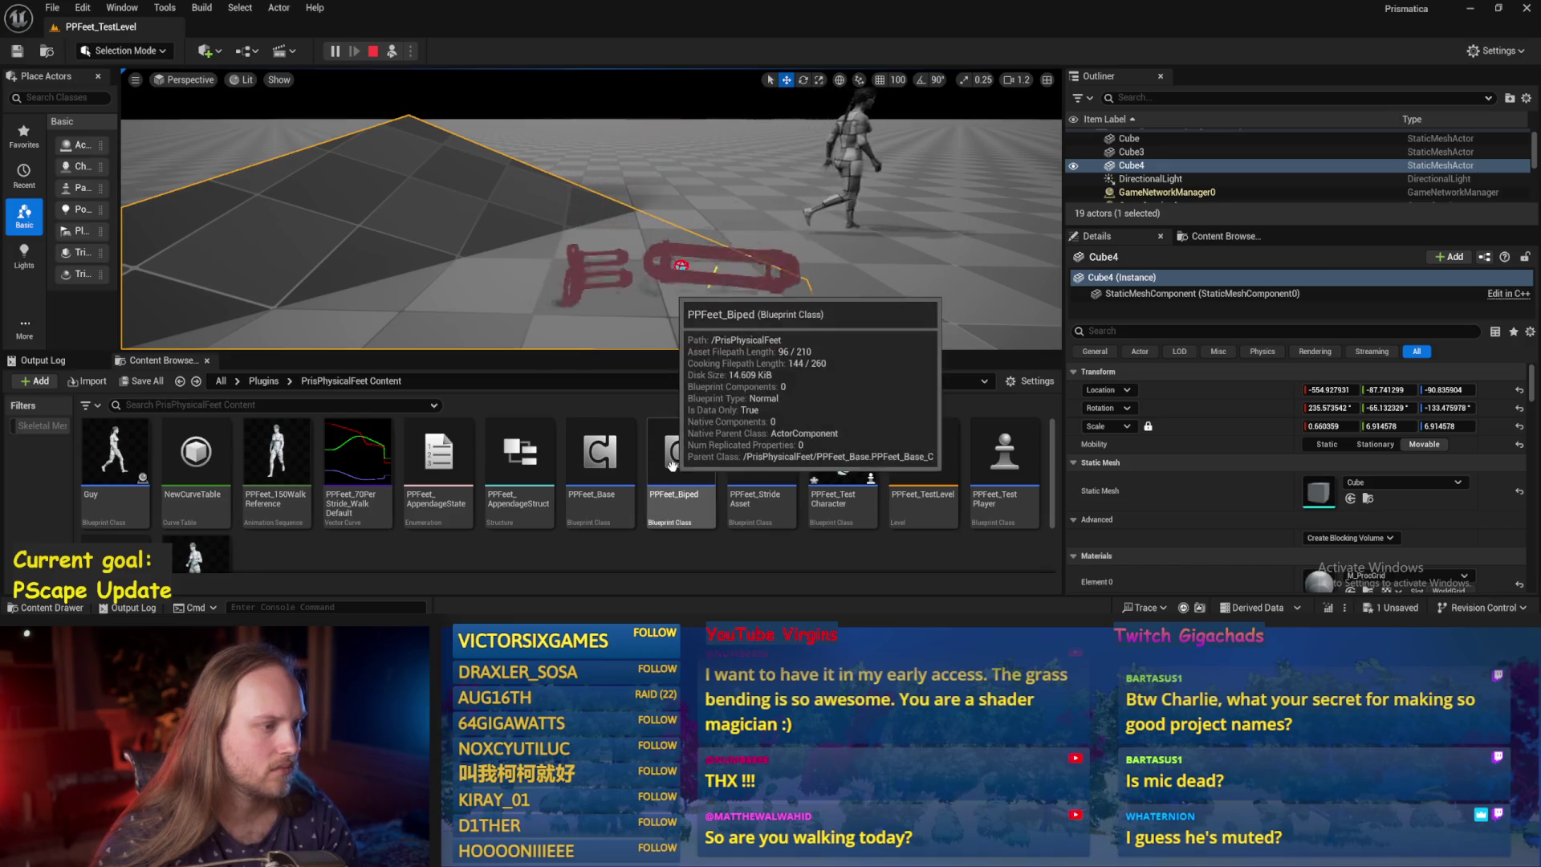
double_click(600, 465)
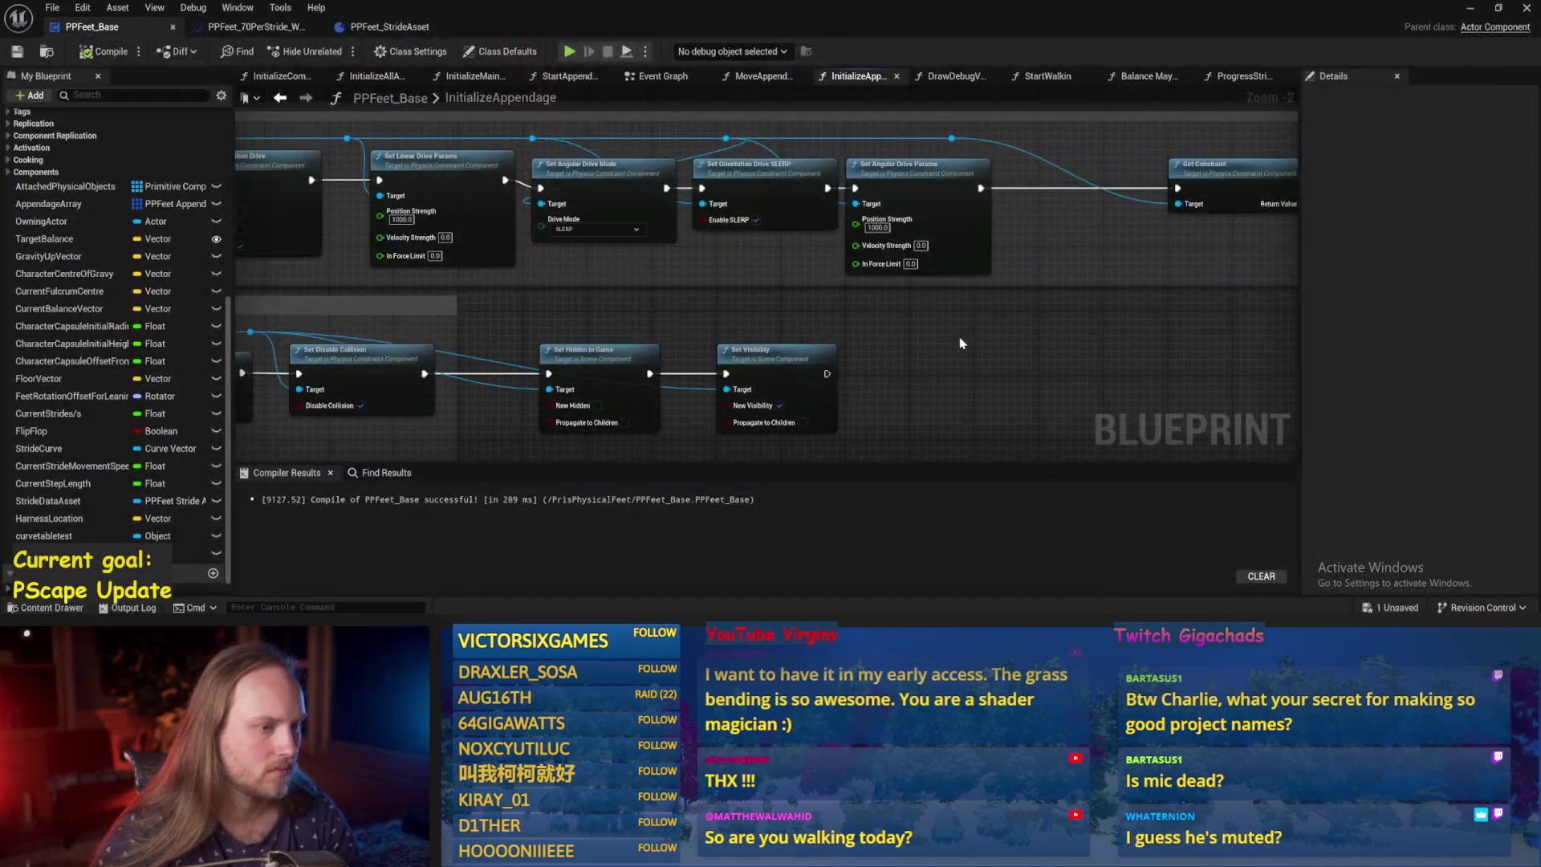
Raise the angular drive Position Strength to 2000, then compile and save.
mouse_move(810, 318)
left_mouse_down()
mouse_move(610, 304)
mouse_move(562, 241)
left_mouse_up()
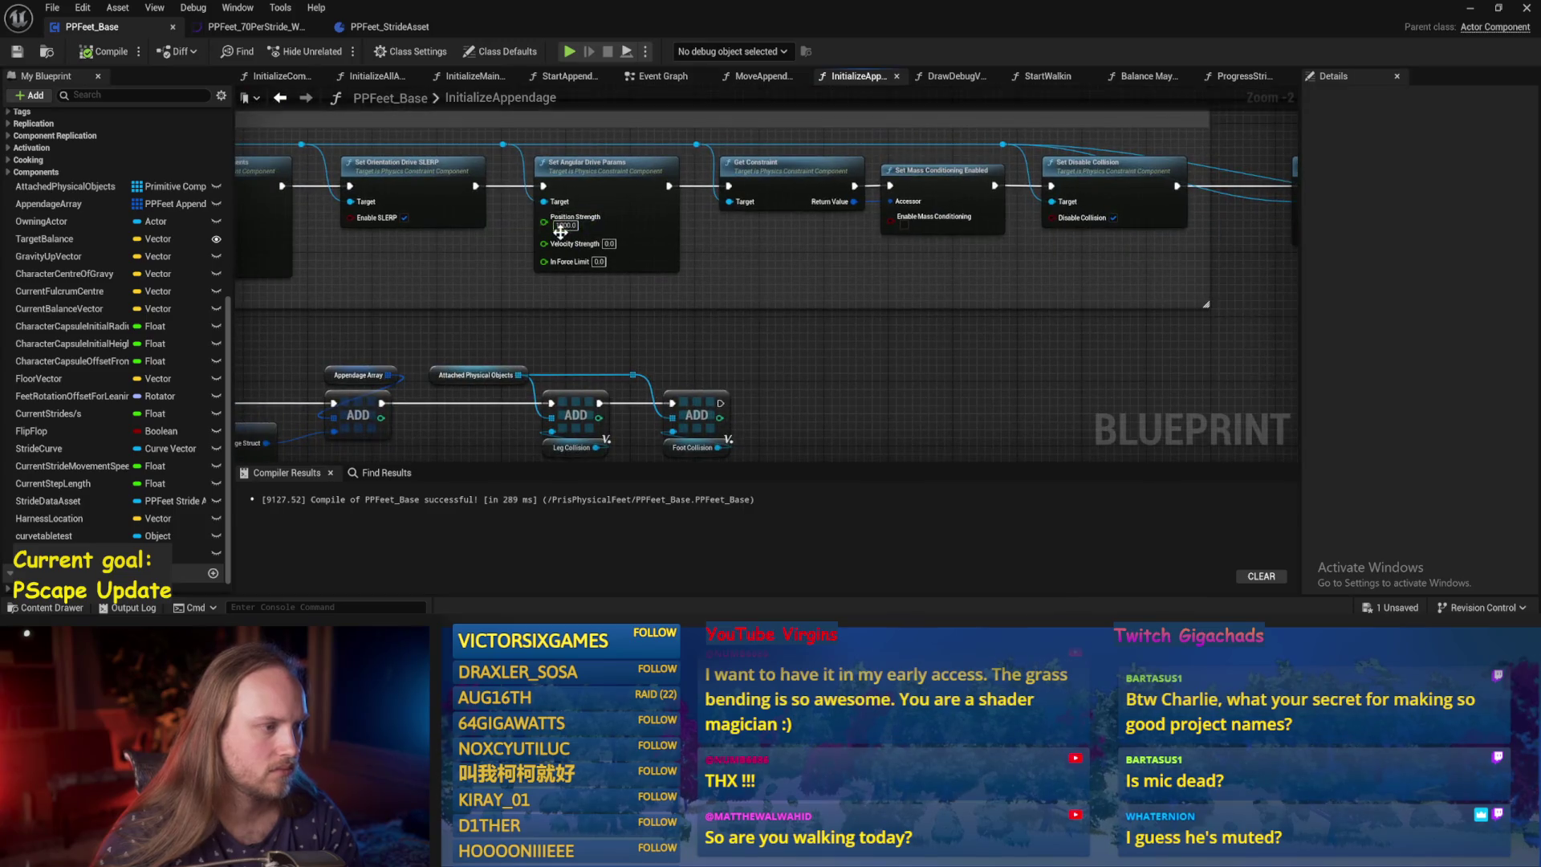
left_click(566, 225)
type("2000")
key("Return")
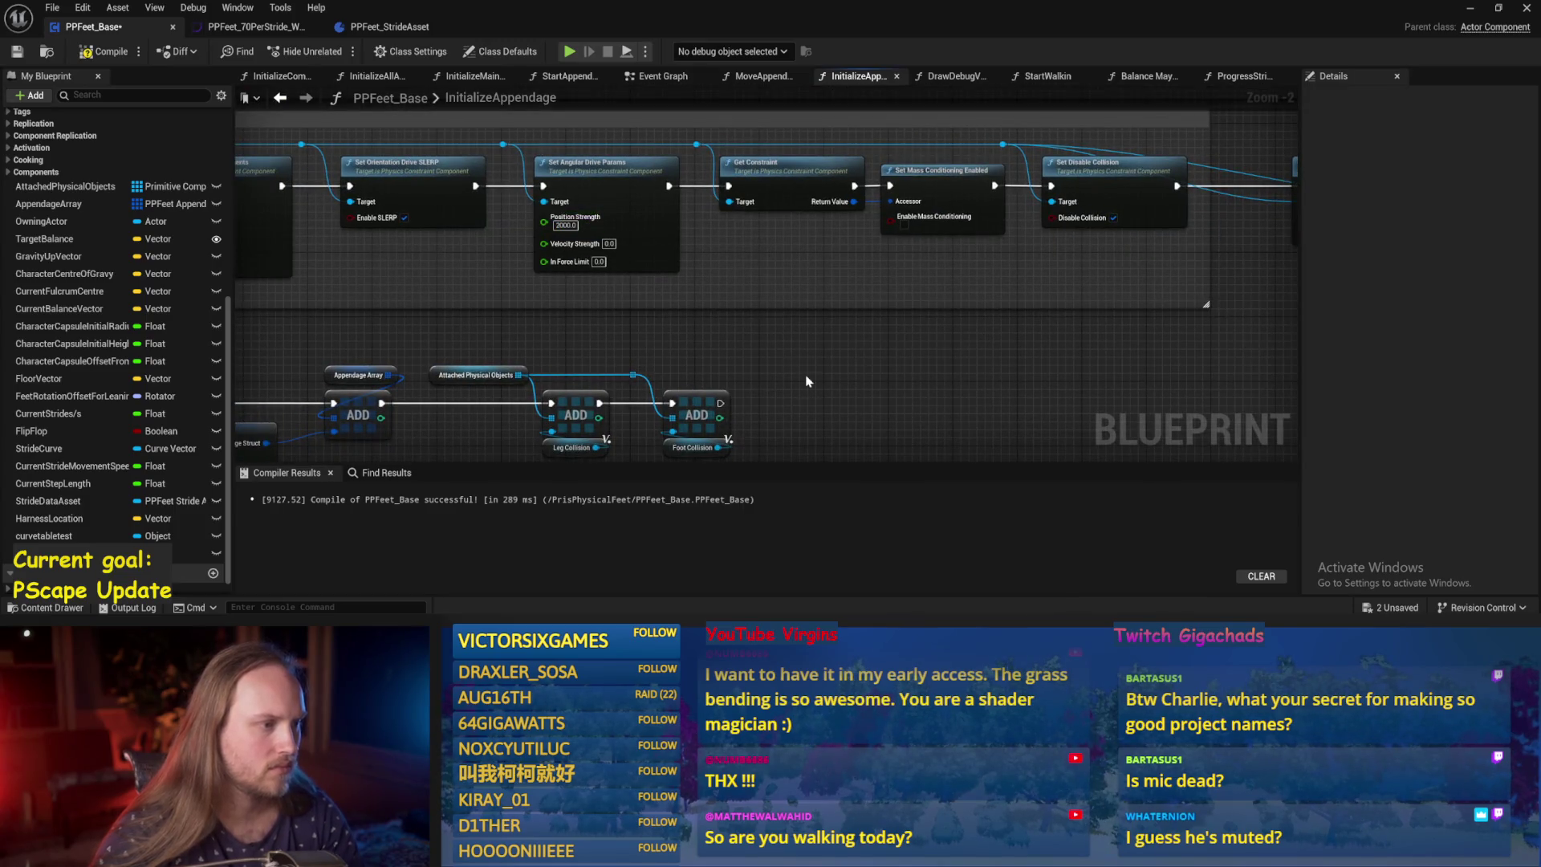
left_click(104, 51)
left_click(17, 52)
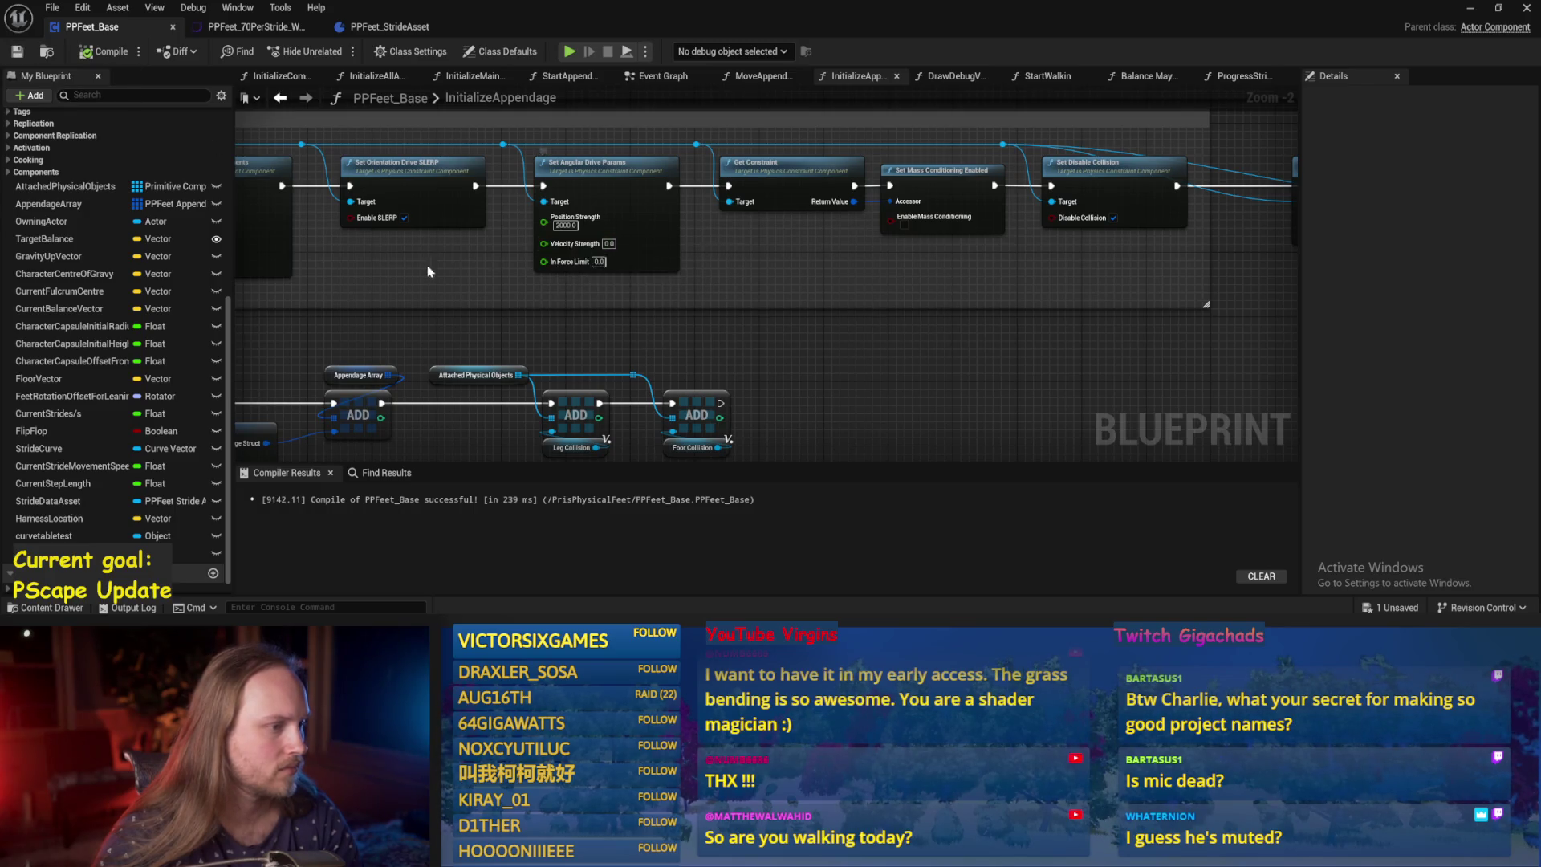
scroll(634, 249, "up", 1)
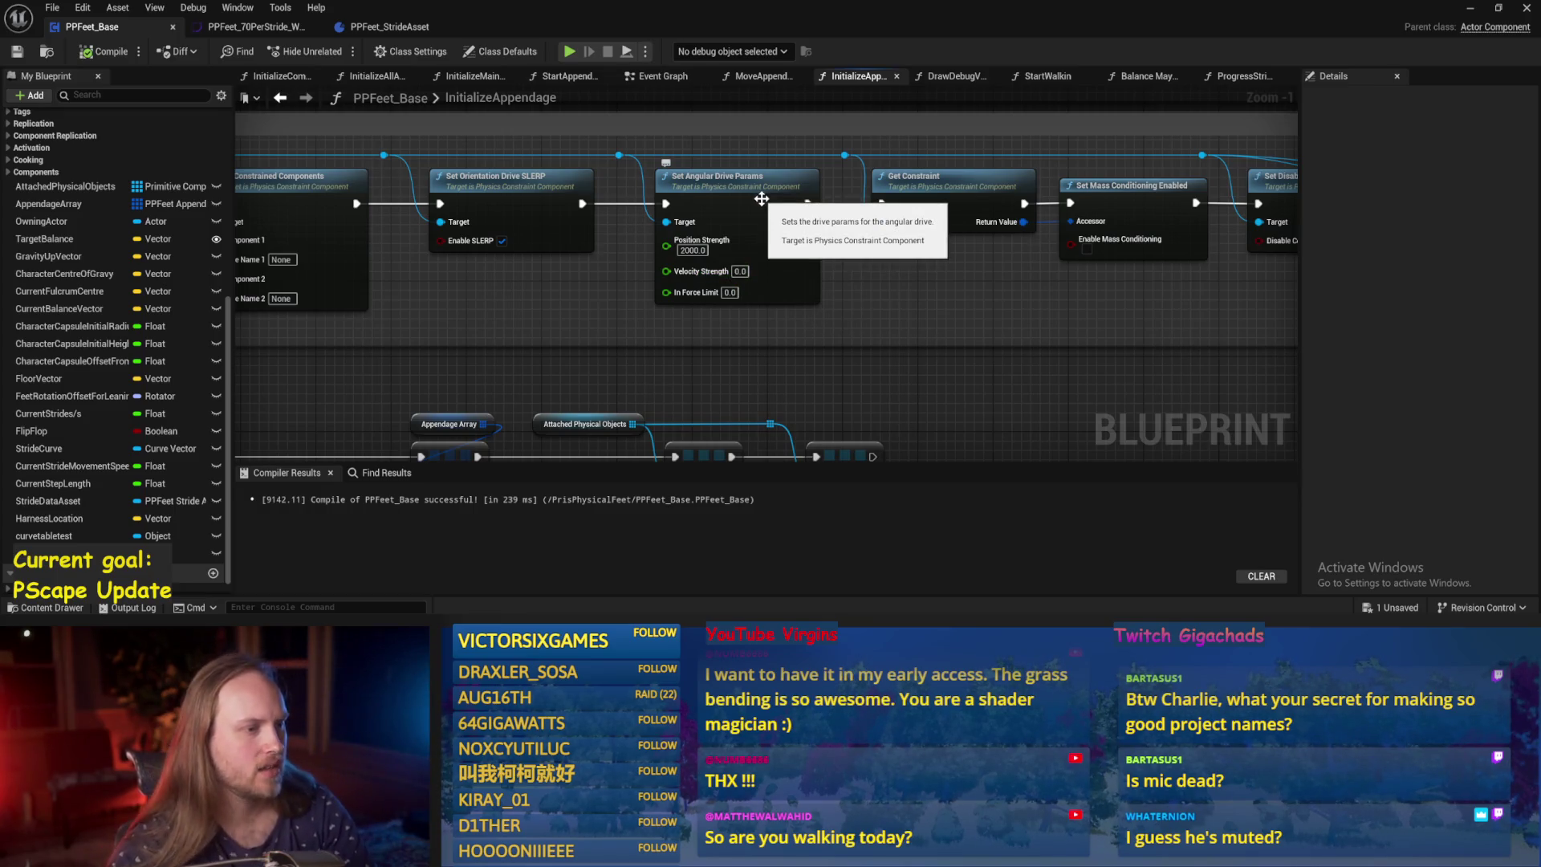
left_click_drag(760, 198, 709, 199)
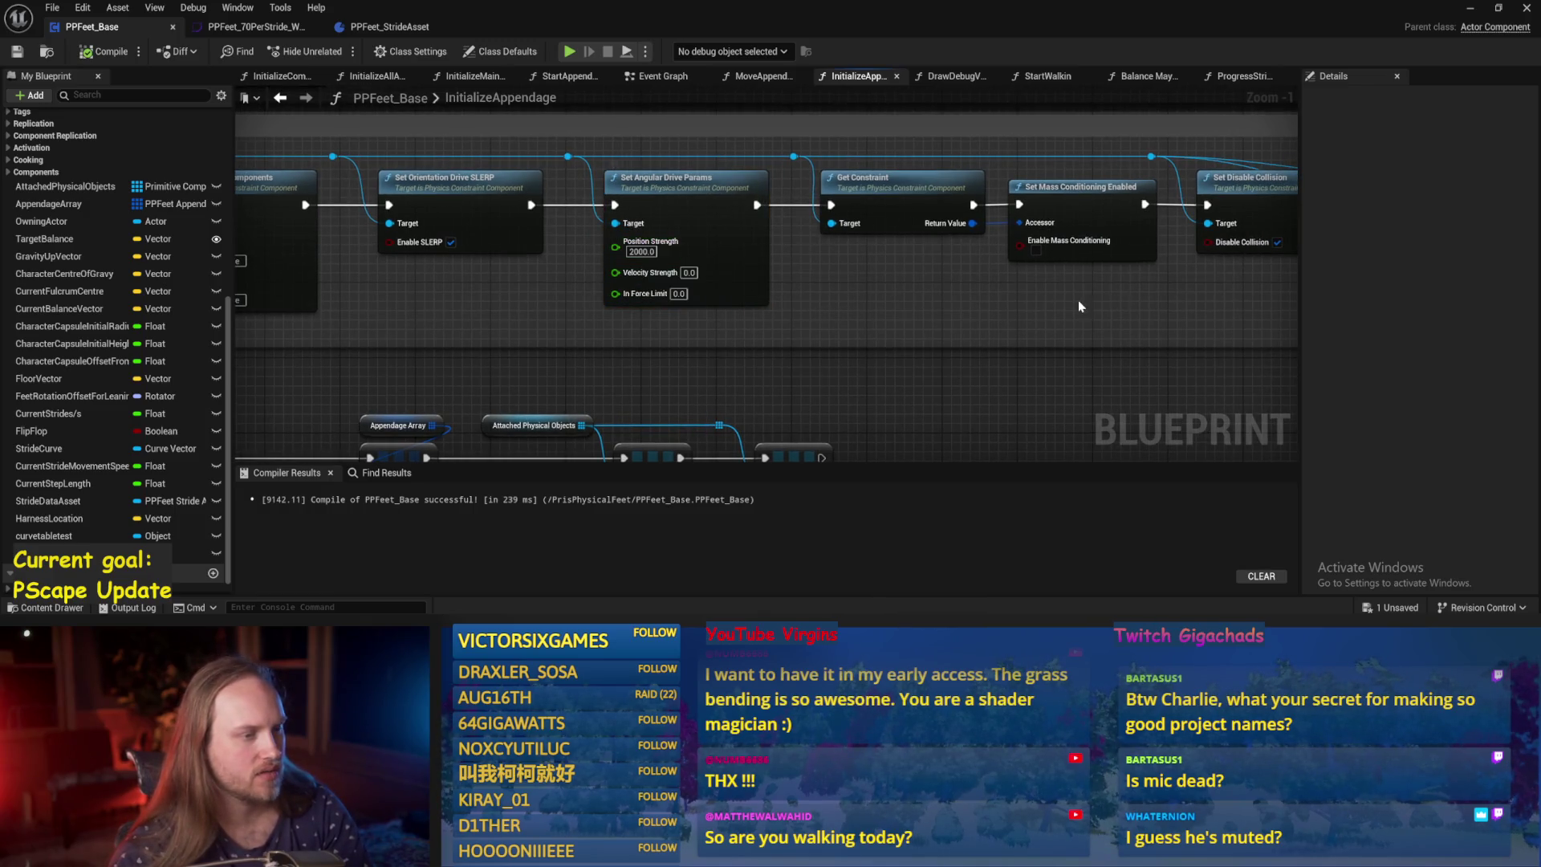
scroll(1077, 300, "down", 2)
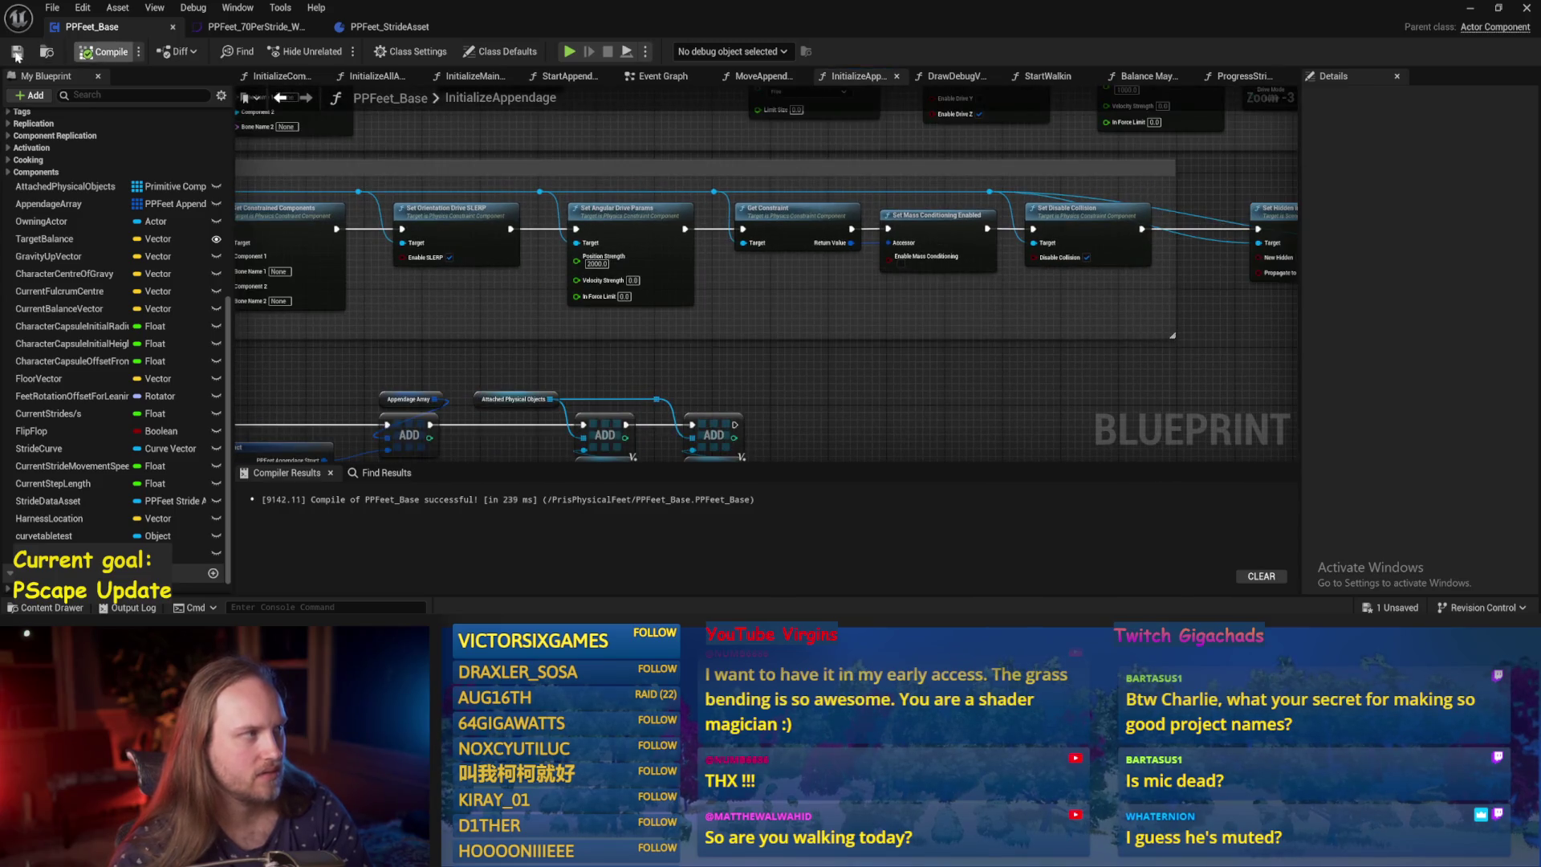
left_click(16, 53)
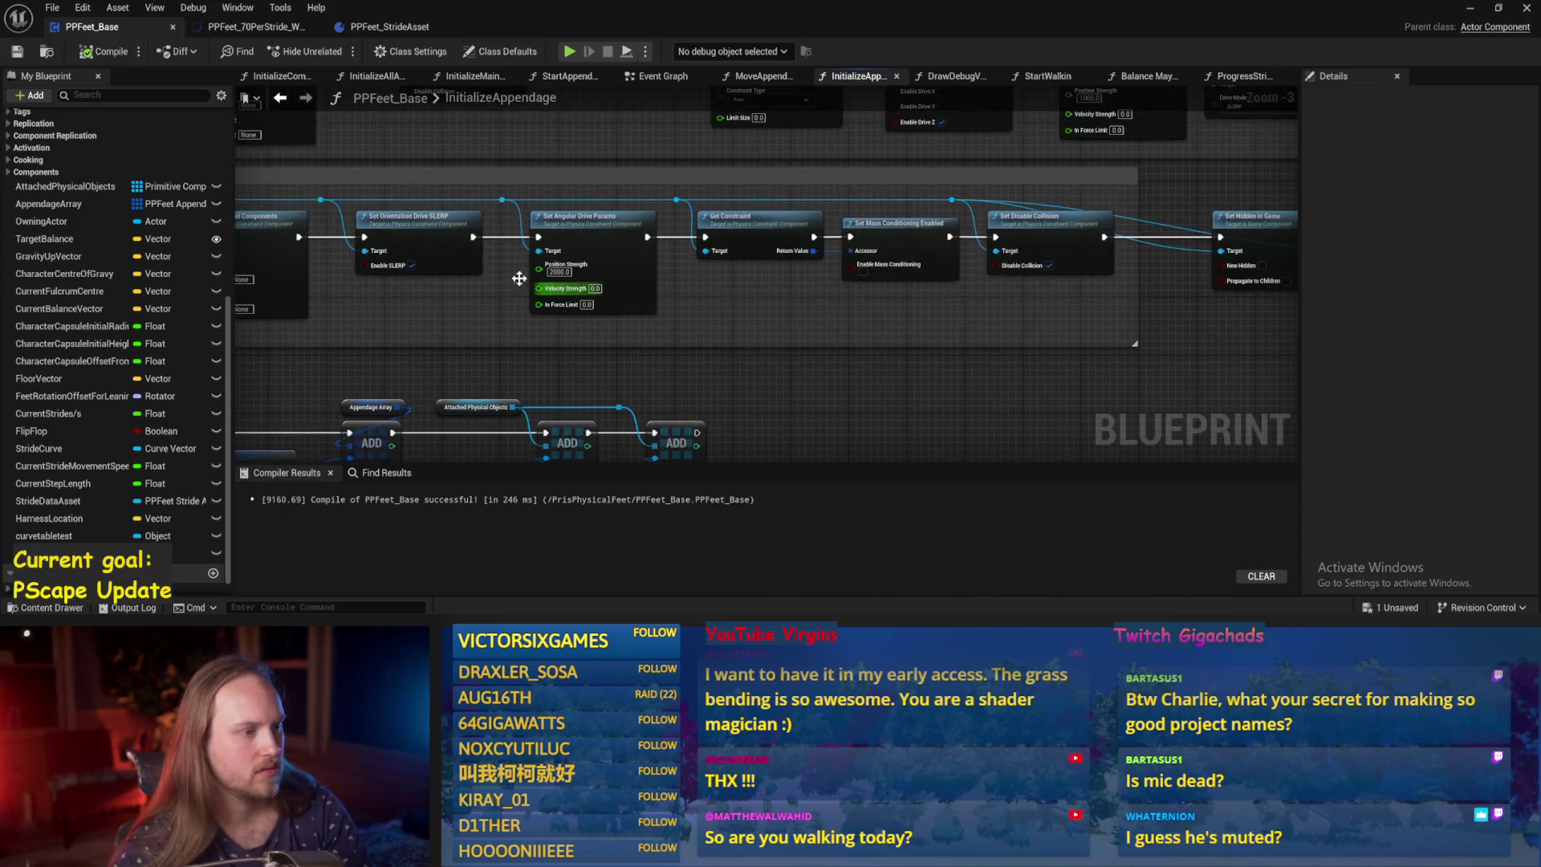
Test-play the level at strength 2000, then return to the InitializeAppendage graph.
left_click(1469, 8)
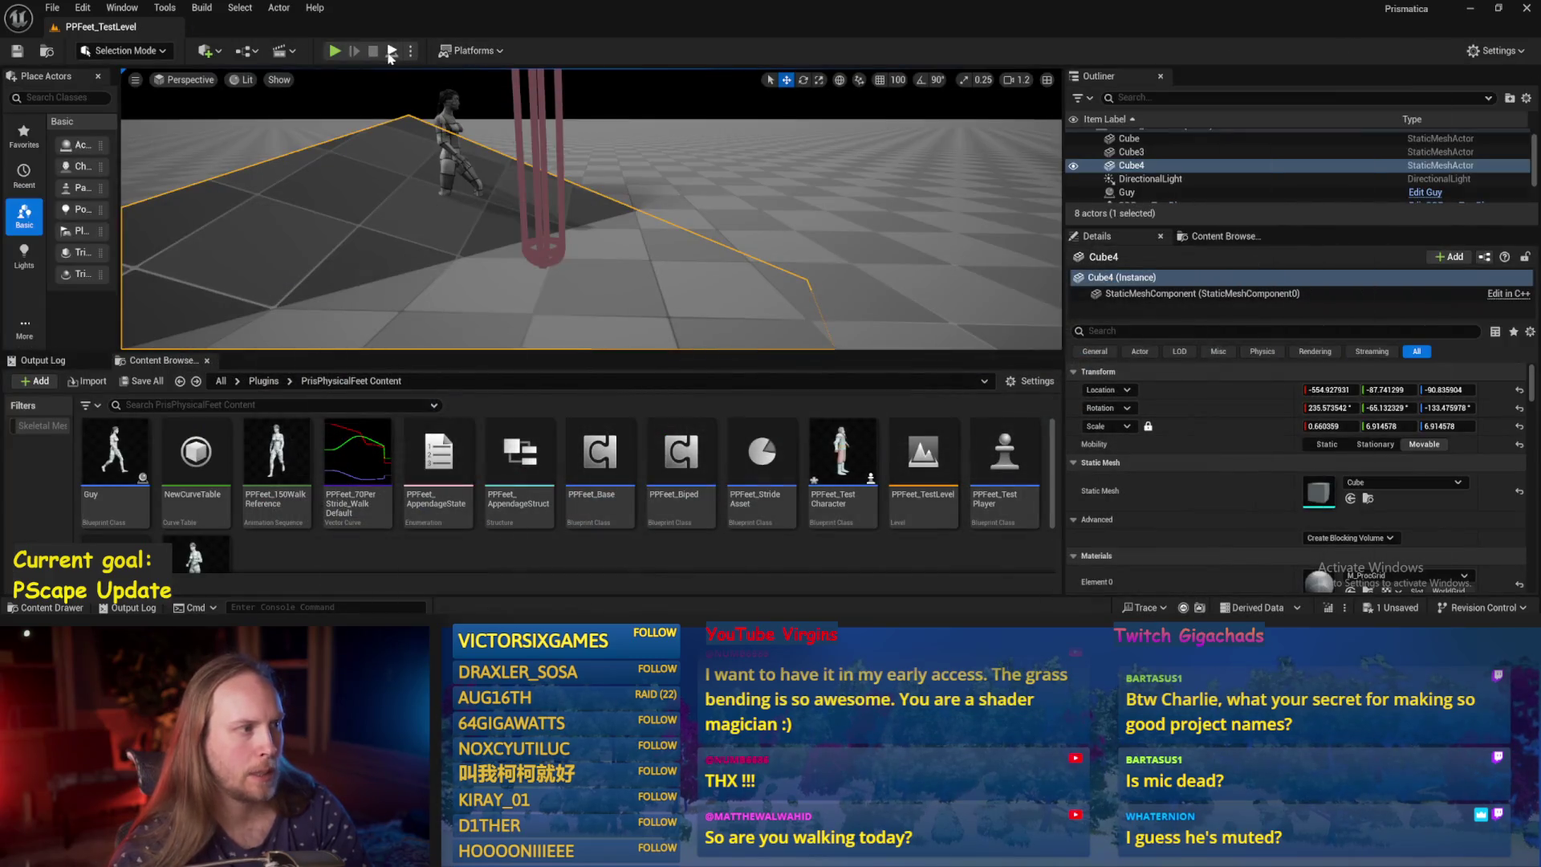
left_click(335, 51)
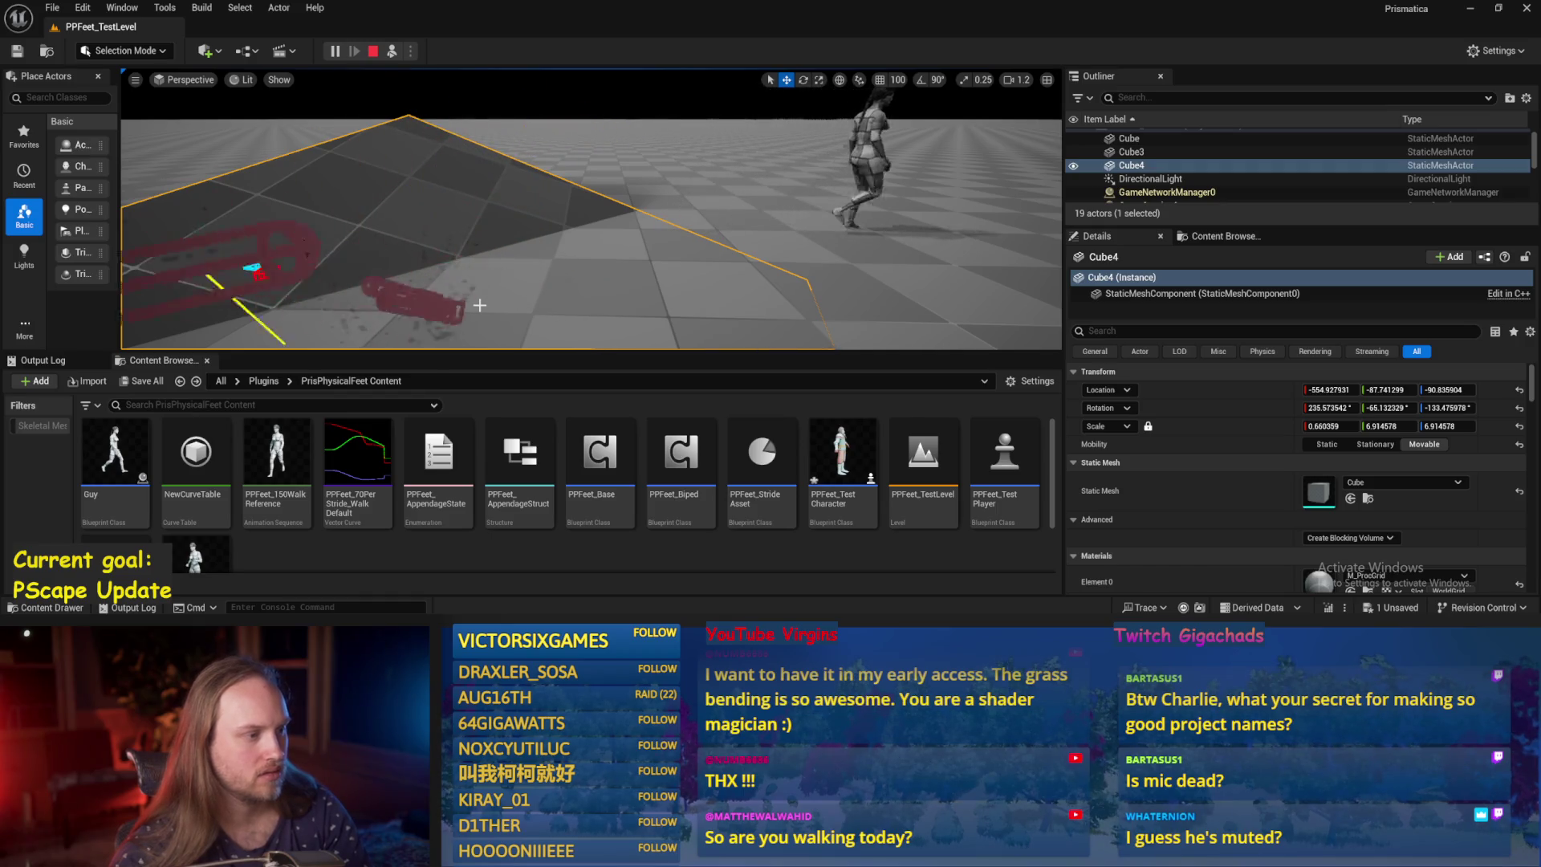
left_click(581, 300)
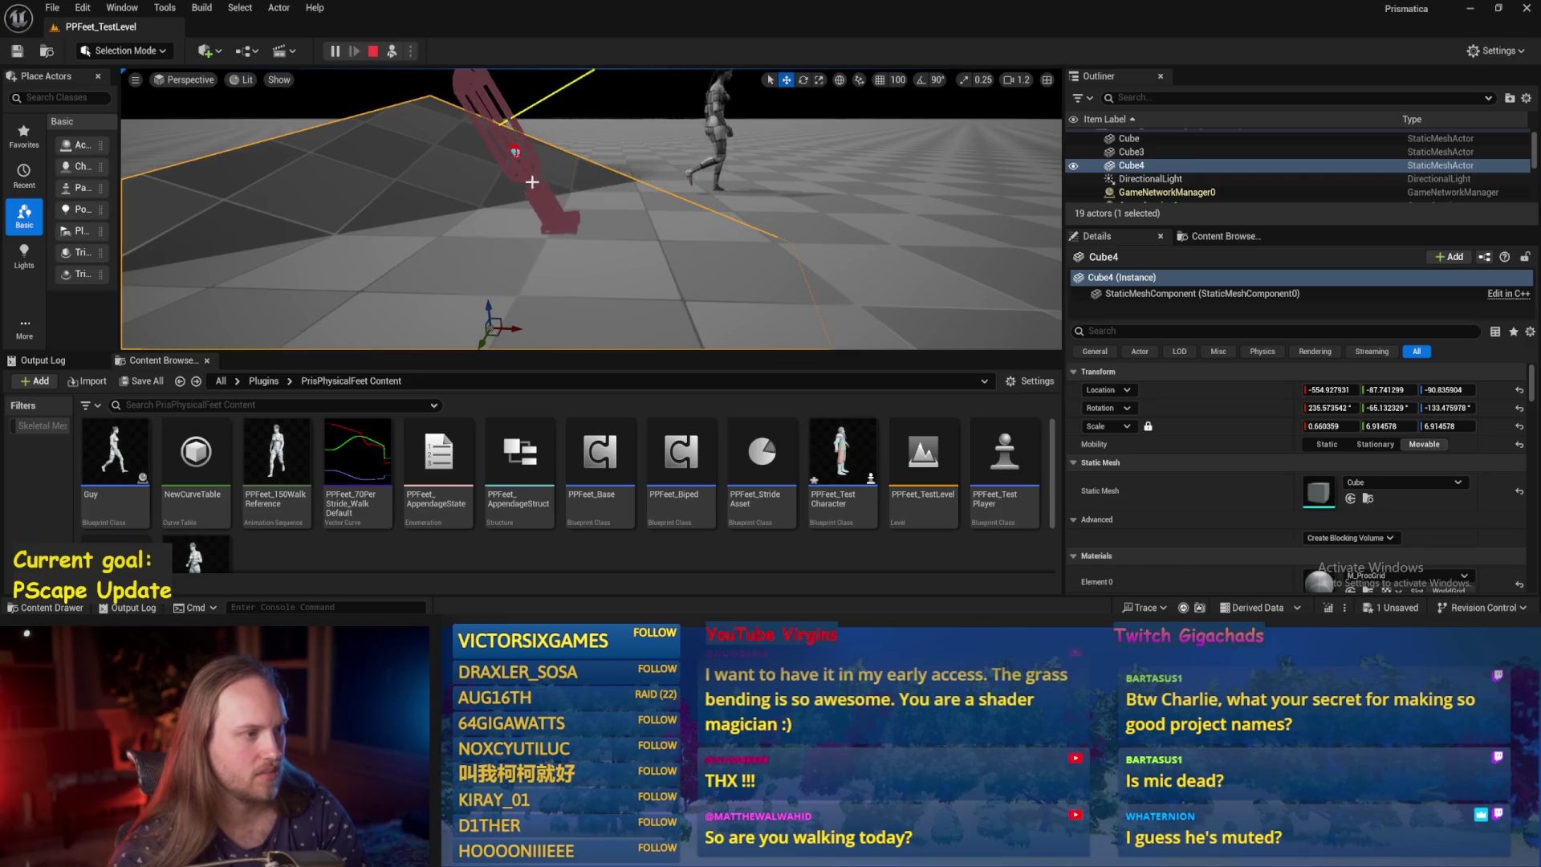
key("ctrl+s")
key("alt+Tab")
left_click_drag(850, 423, 773, 370)
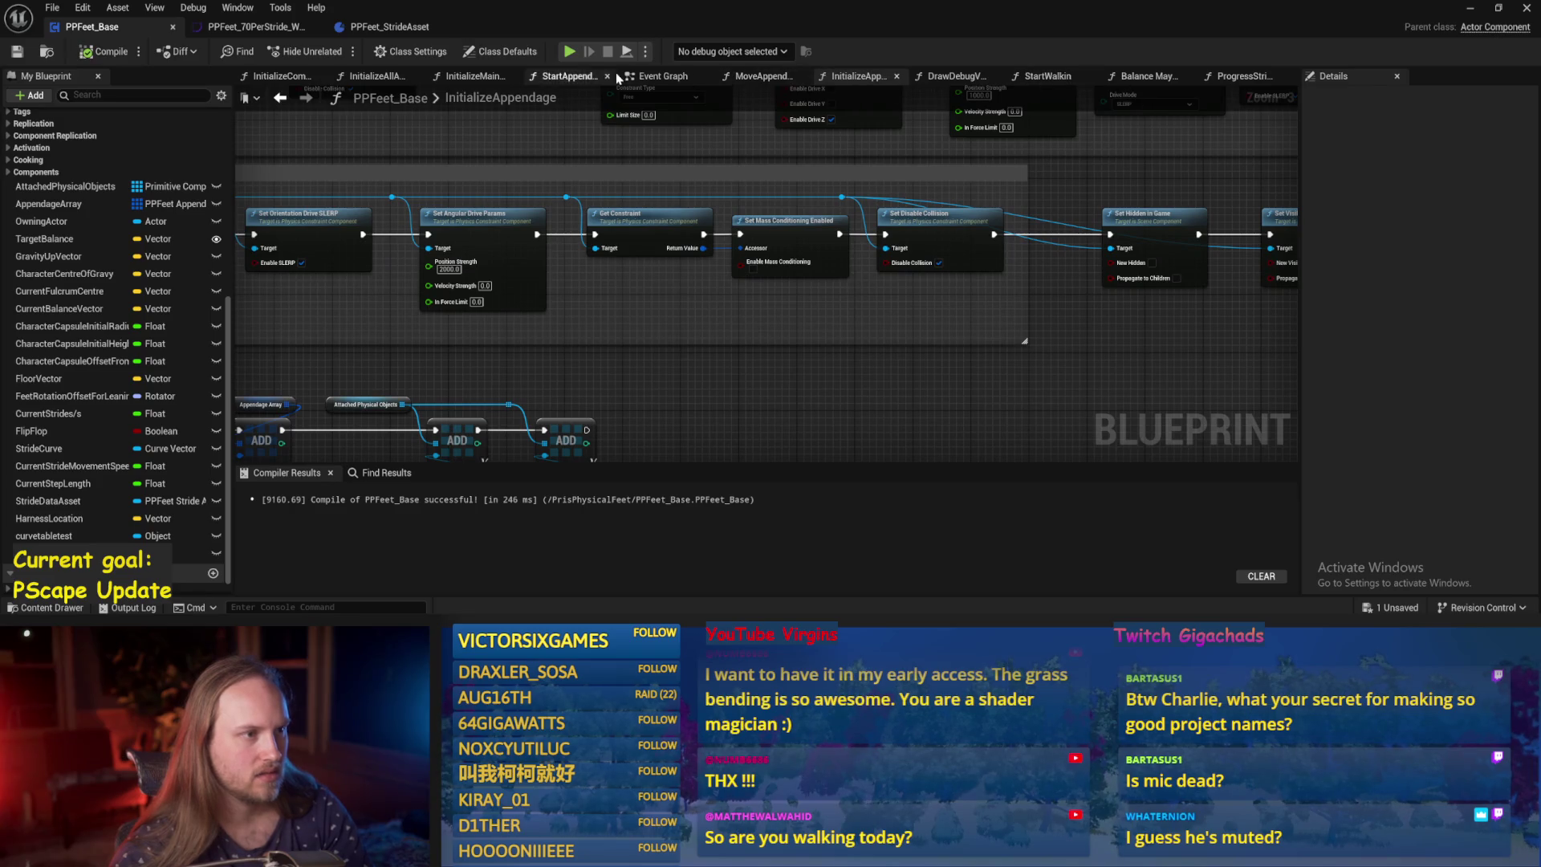
Switch to the Event Graph, look along the node chain, and recompile.
left_click(657, 75)
mouse_move(678, 345)
left_mouse_down()
mouse_move(622, 319)
mouse_move(690, 305)
mouse_move(629, 248)
mouse_move(581, 272)
mouse_move(444, 291)
mouse_move(839, 318)
left_mouse_up()
mouse_move(649, 304)
left_mouse_down()
mouse_move(818, 310)
mouse_move(462, 304)
left_mouse_up()
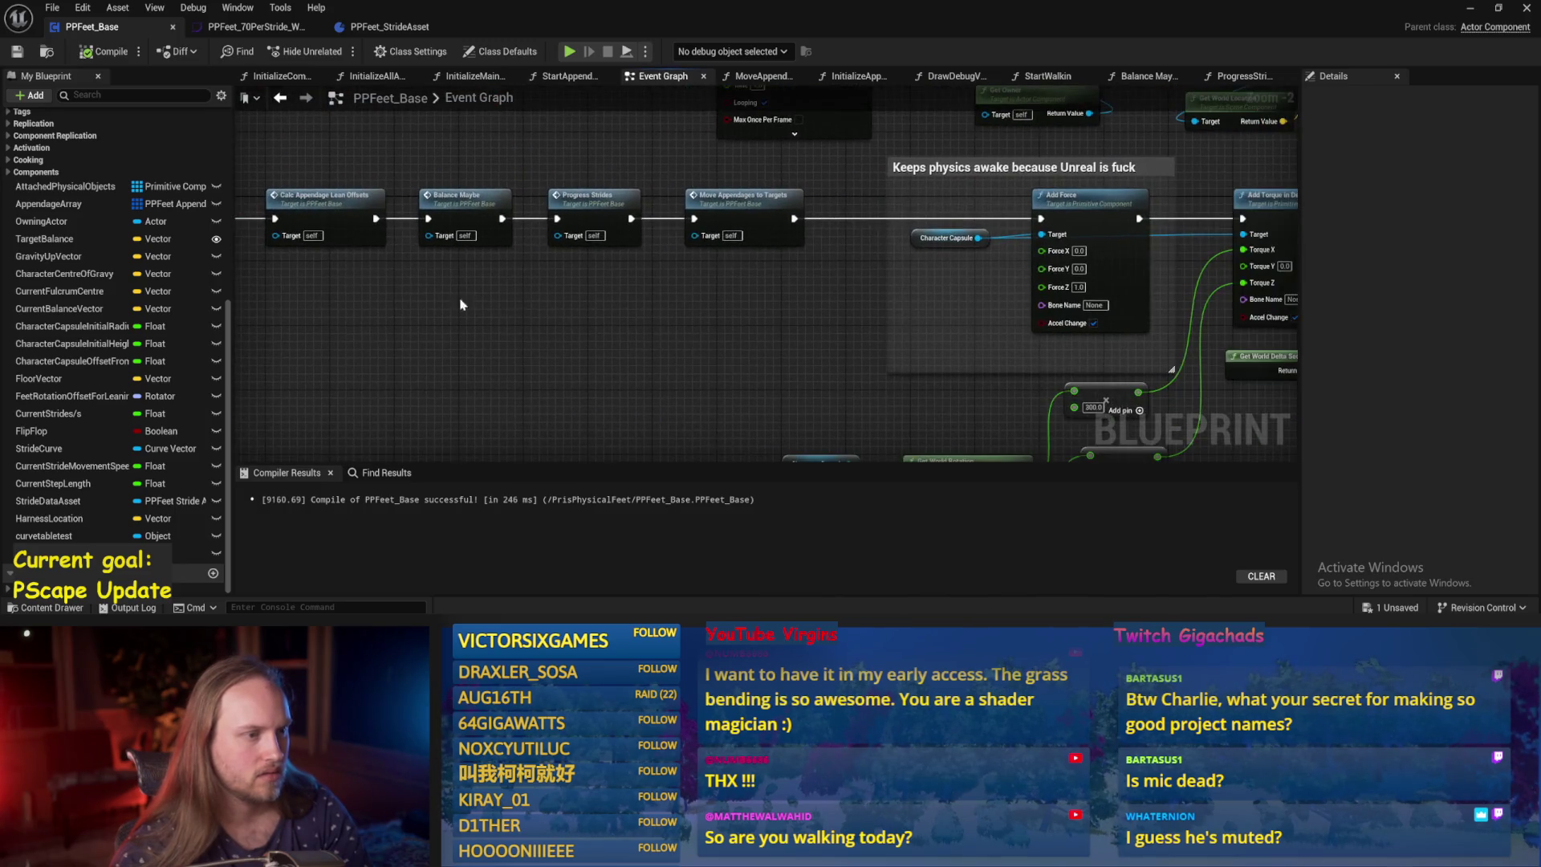
left_click_drag(792, 353, 529, 354)
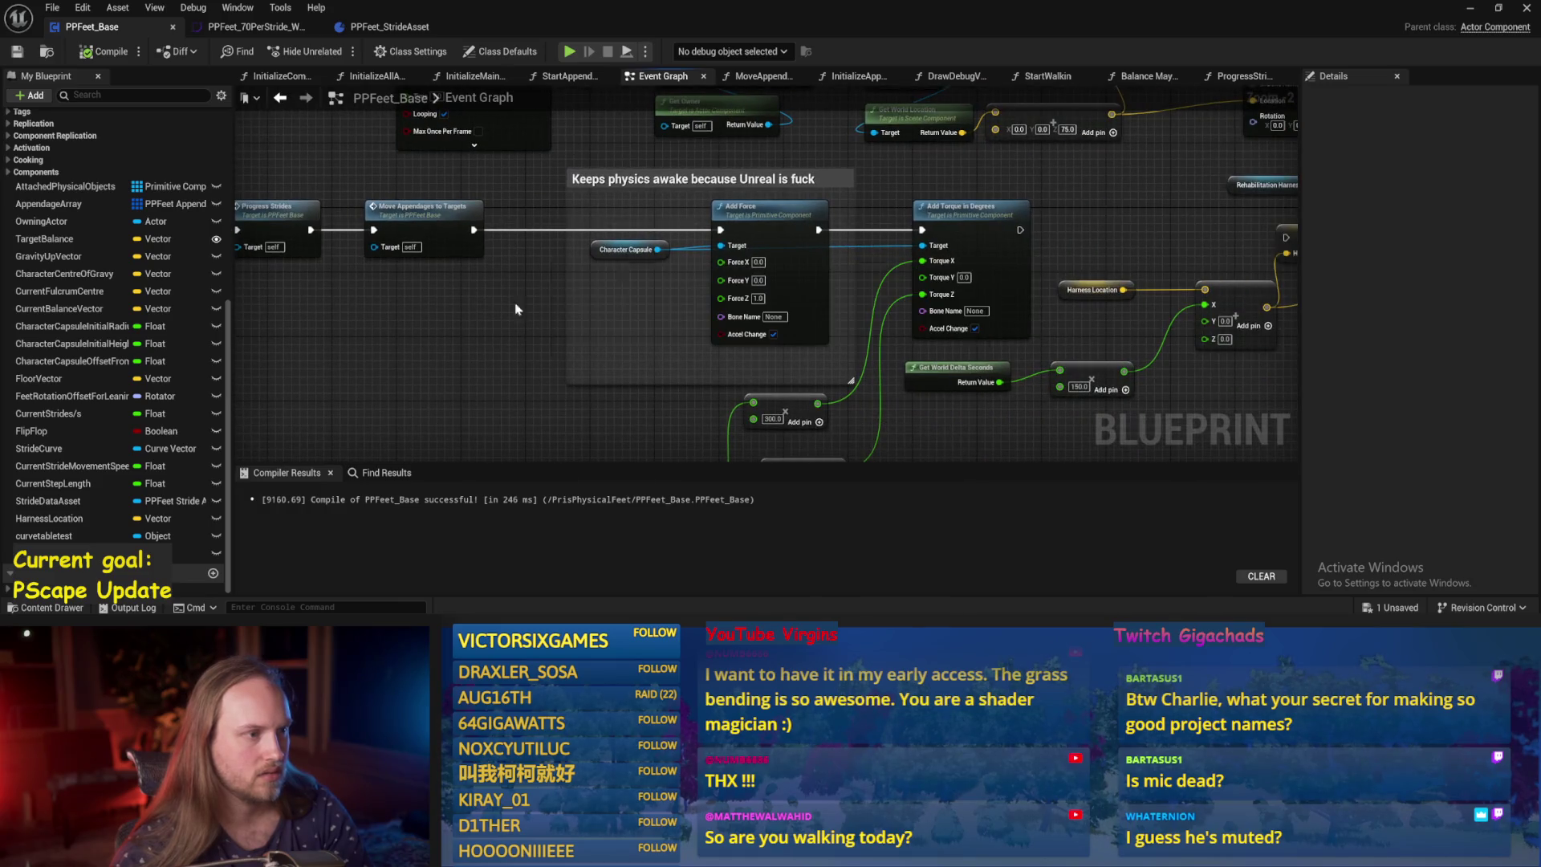
left_click(23, 57)
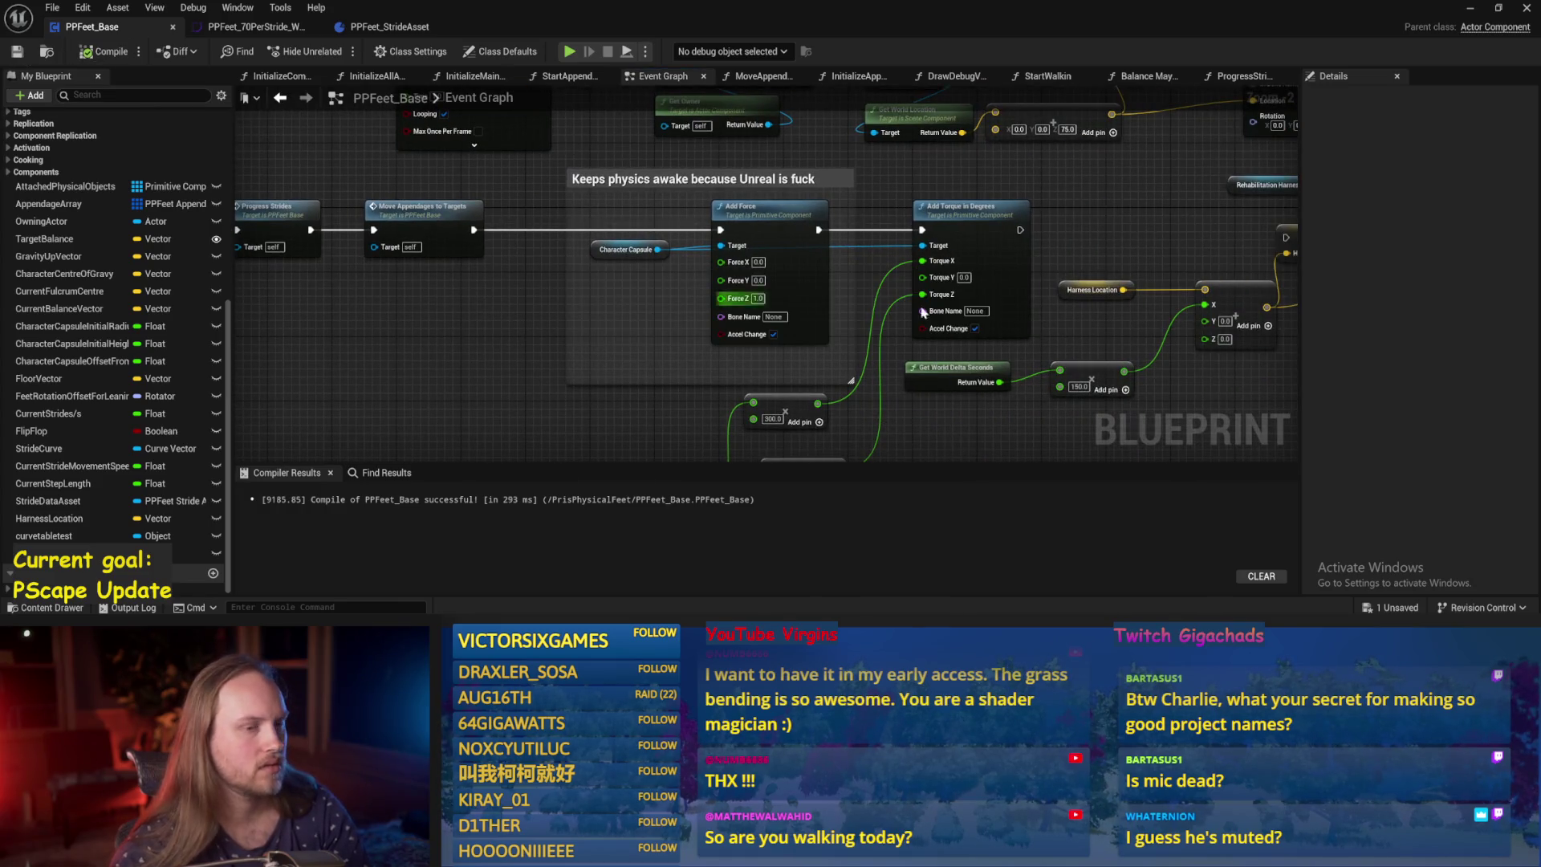
Follow the chain from Calc Fulcrum to Move Appendages to Targets and open that function.
left_click_drag(923, 313, 728, 305)
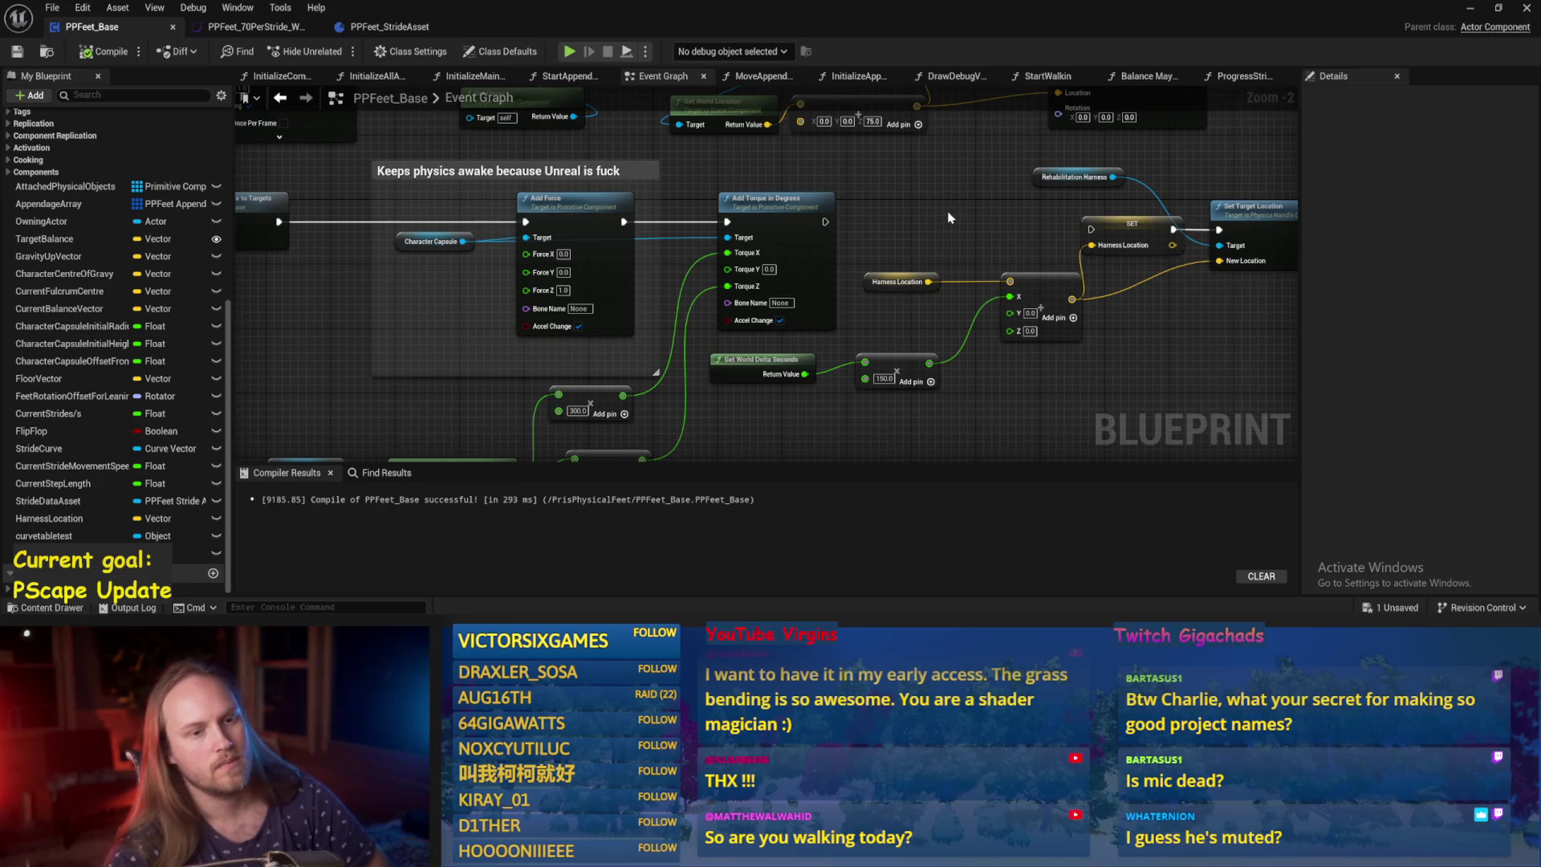
mouse_move(949, 217)
left_mouse_down()
mouse_move(763, 230)
mouse_move(842, 313)
mouse_move(750, 233)
left_mouse_up()
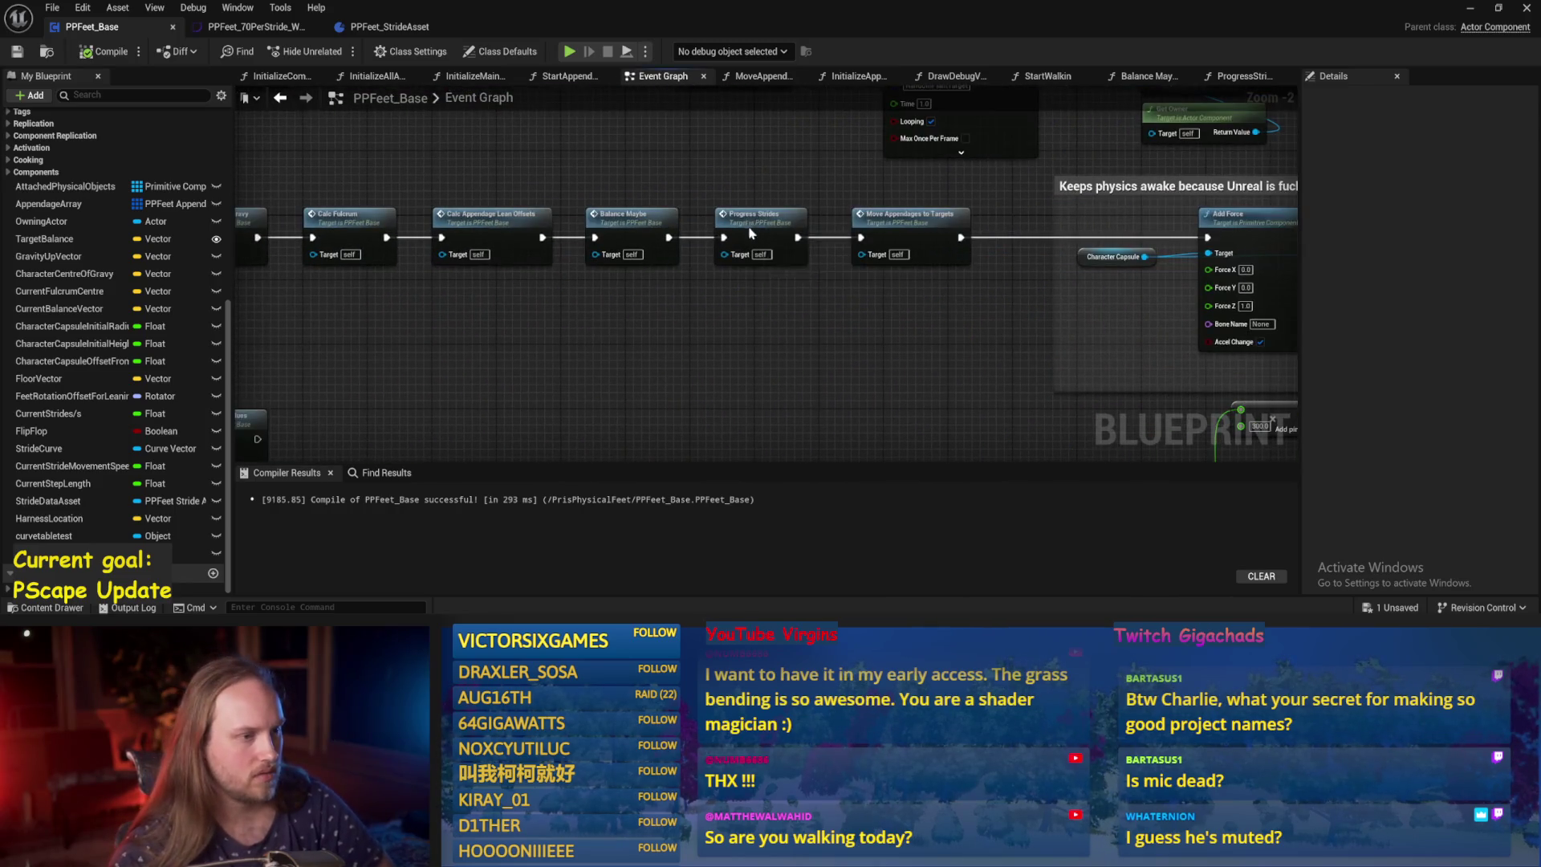
left_click(750, 232)
left_click(907, 229)
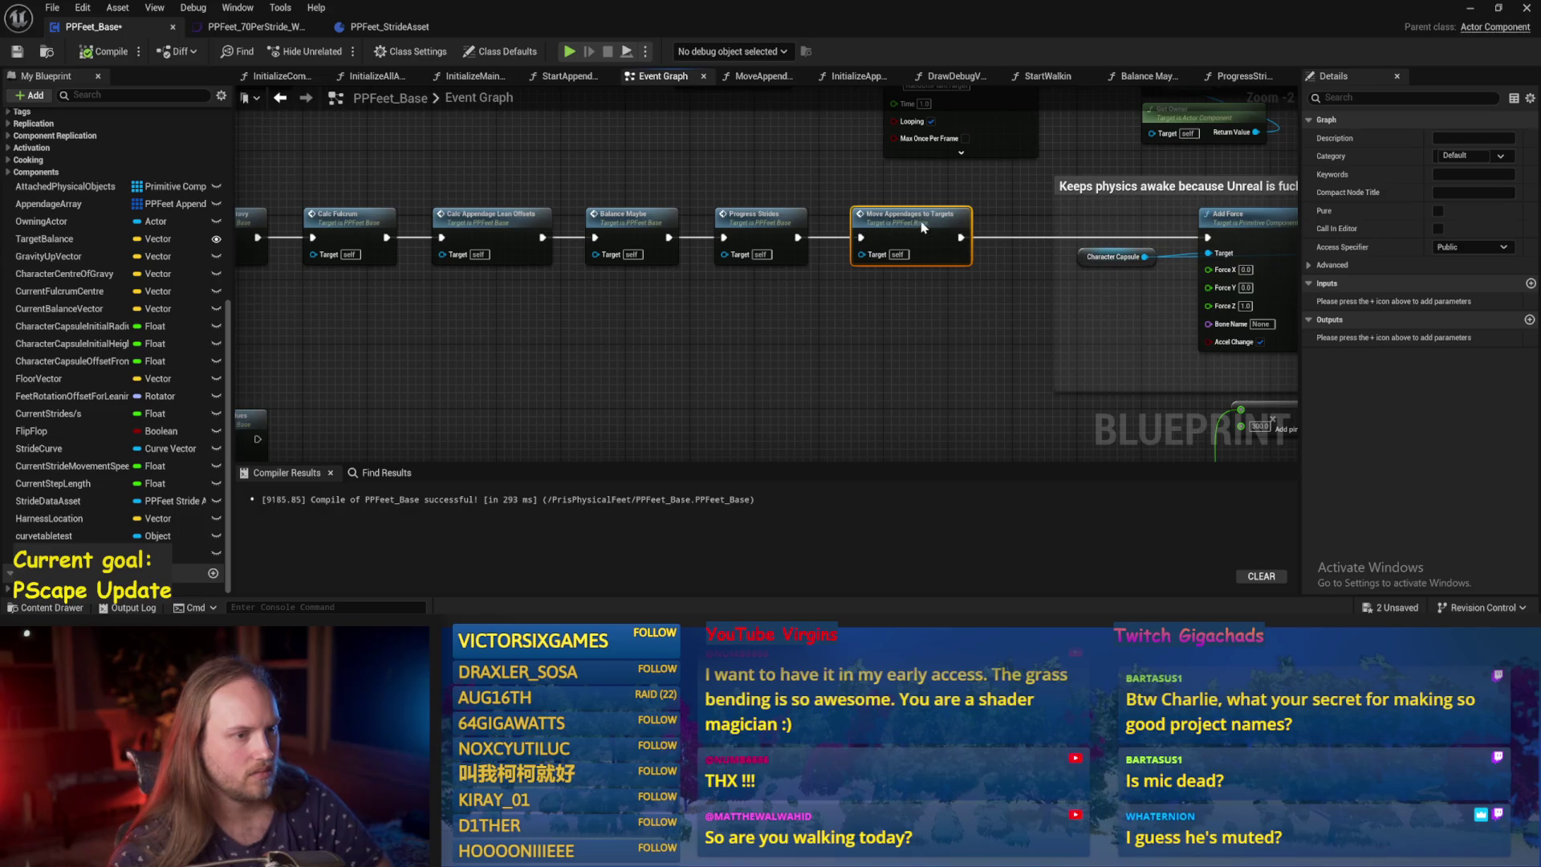
double_click(923, 228)
Wire the reroute into In Pos Target Z, and feed 90.0 into Roll and -90.0 into Pitch.
scroll(871, 316, "up", 3)
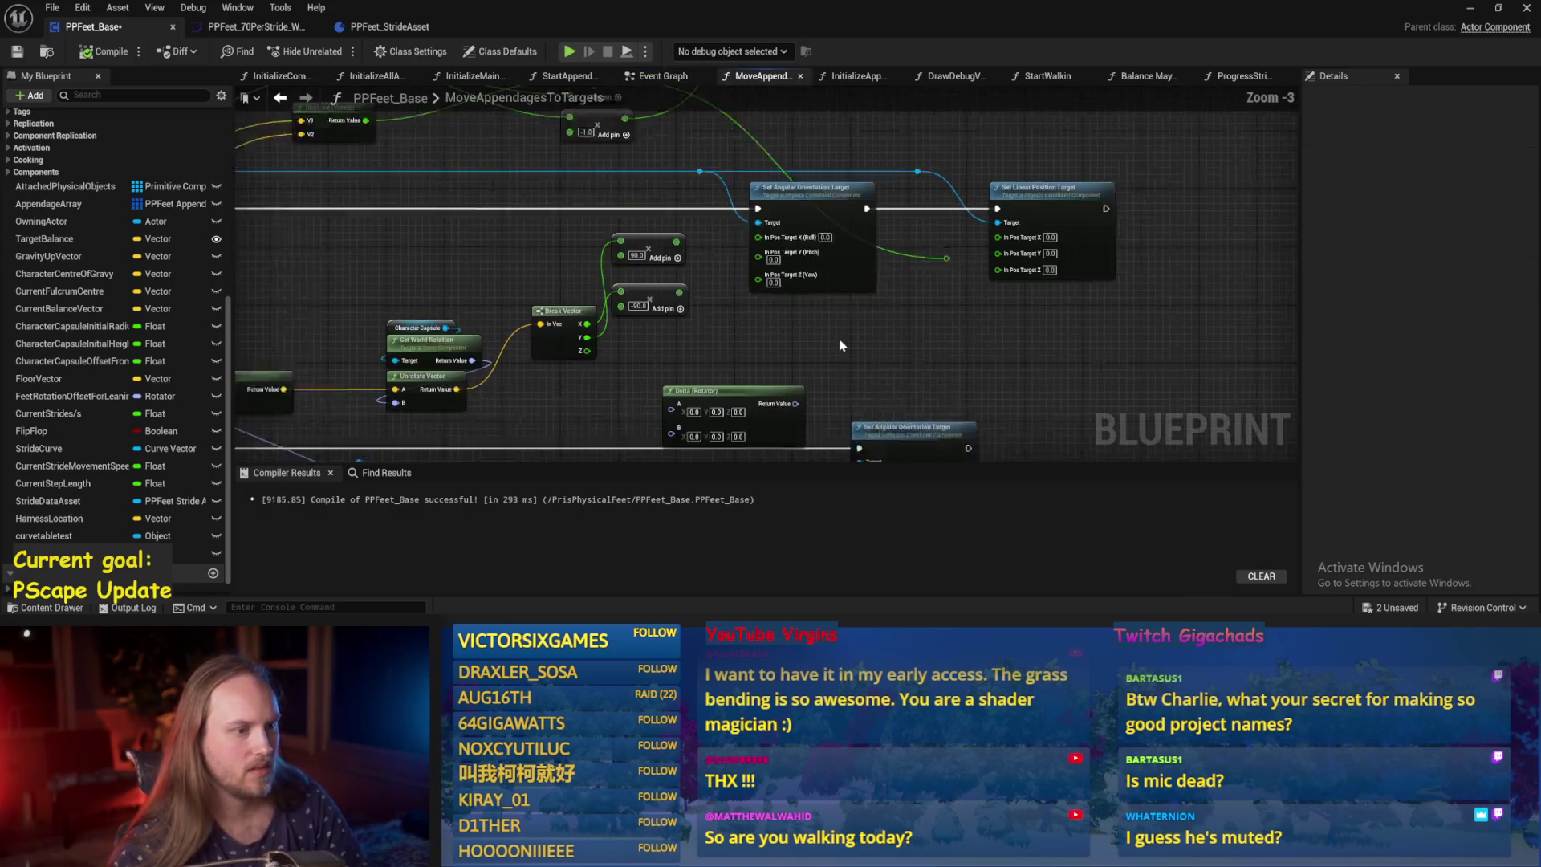
scroll(841, 345, "up", 1)
left_click_drag(958, 250, 1027, 268)
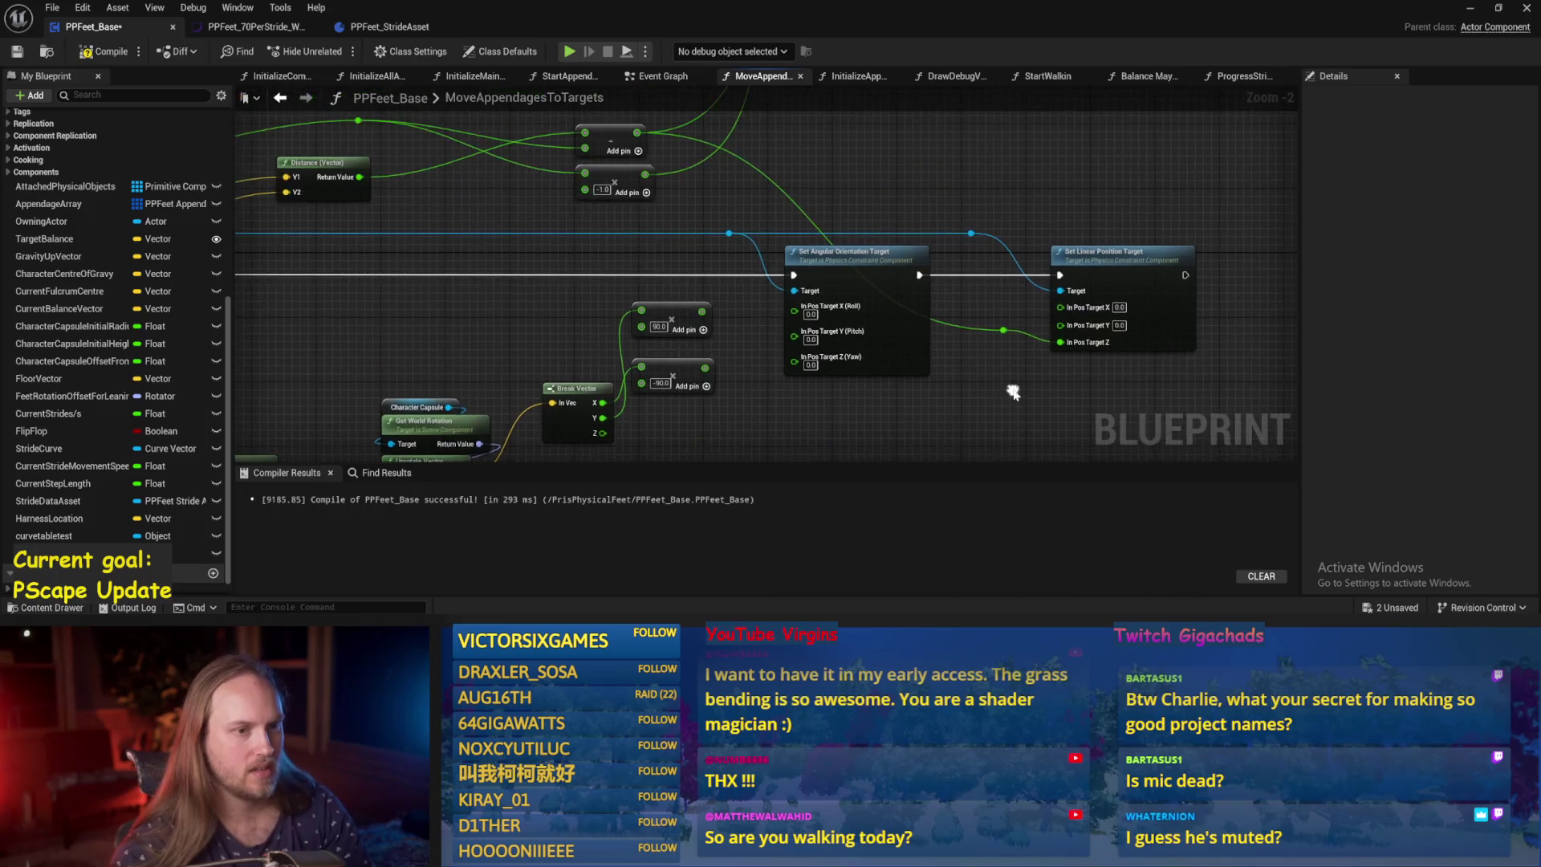
scroll(1083, 398, "down", 1)
scroll(1059, 286, "up", 1)
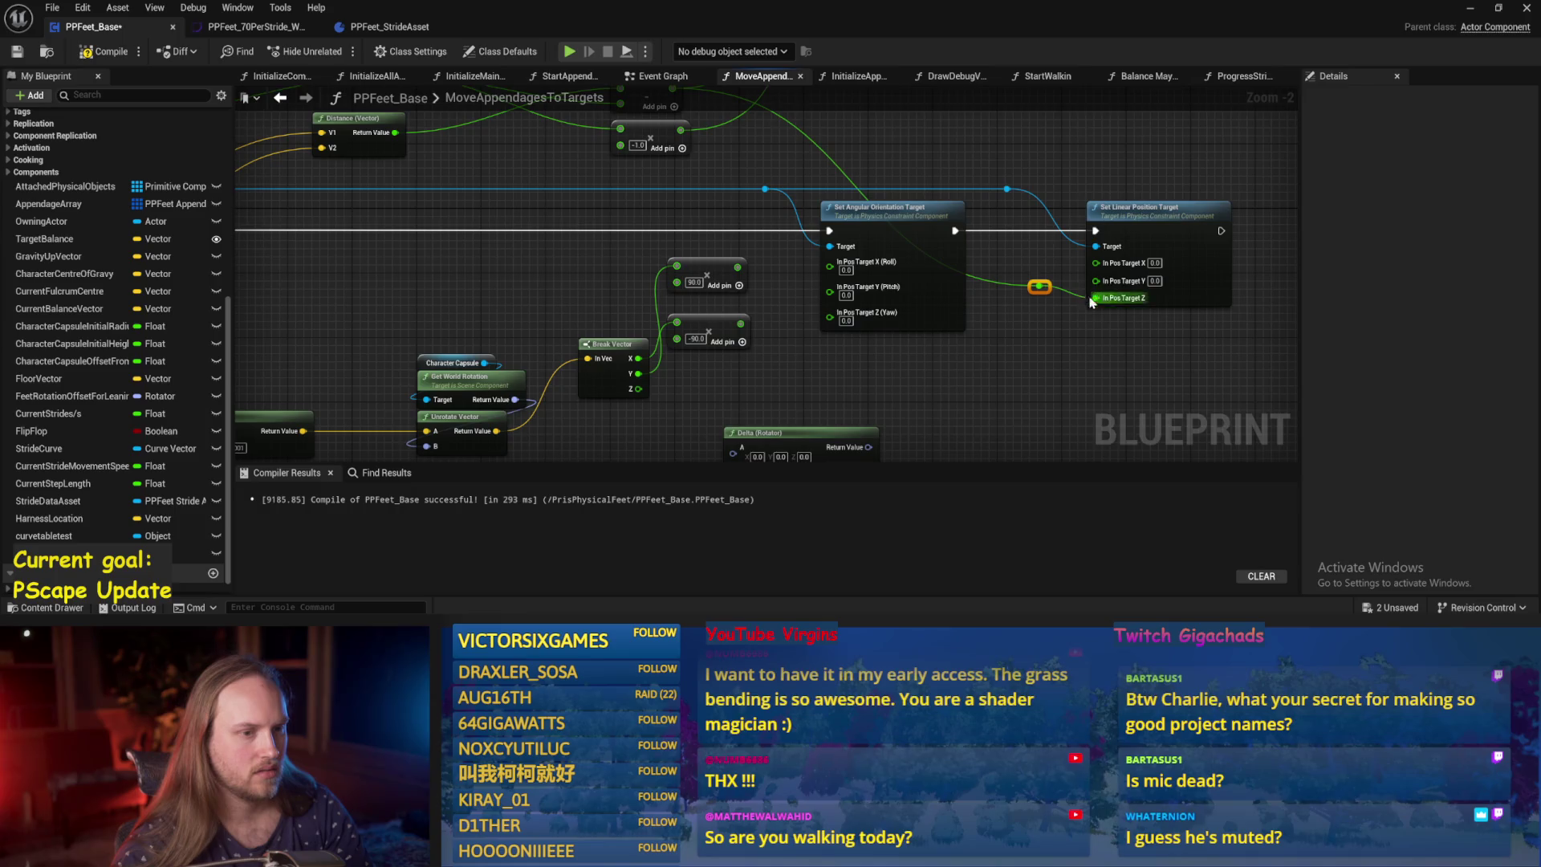
mouse_move(1092, 301)
left_mouse_down()
mouse_move(1186, 268)
mouse_move(944, 170)
left_mouse_up()
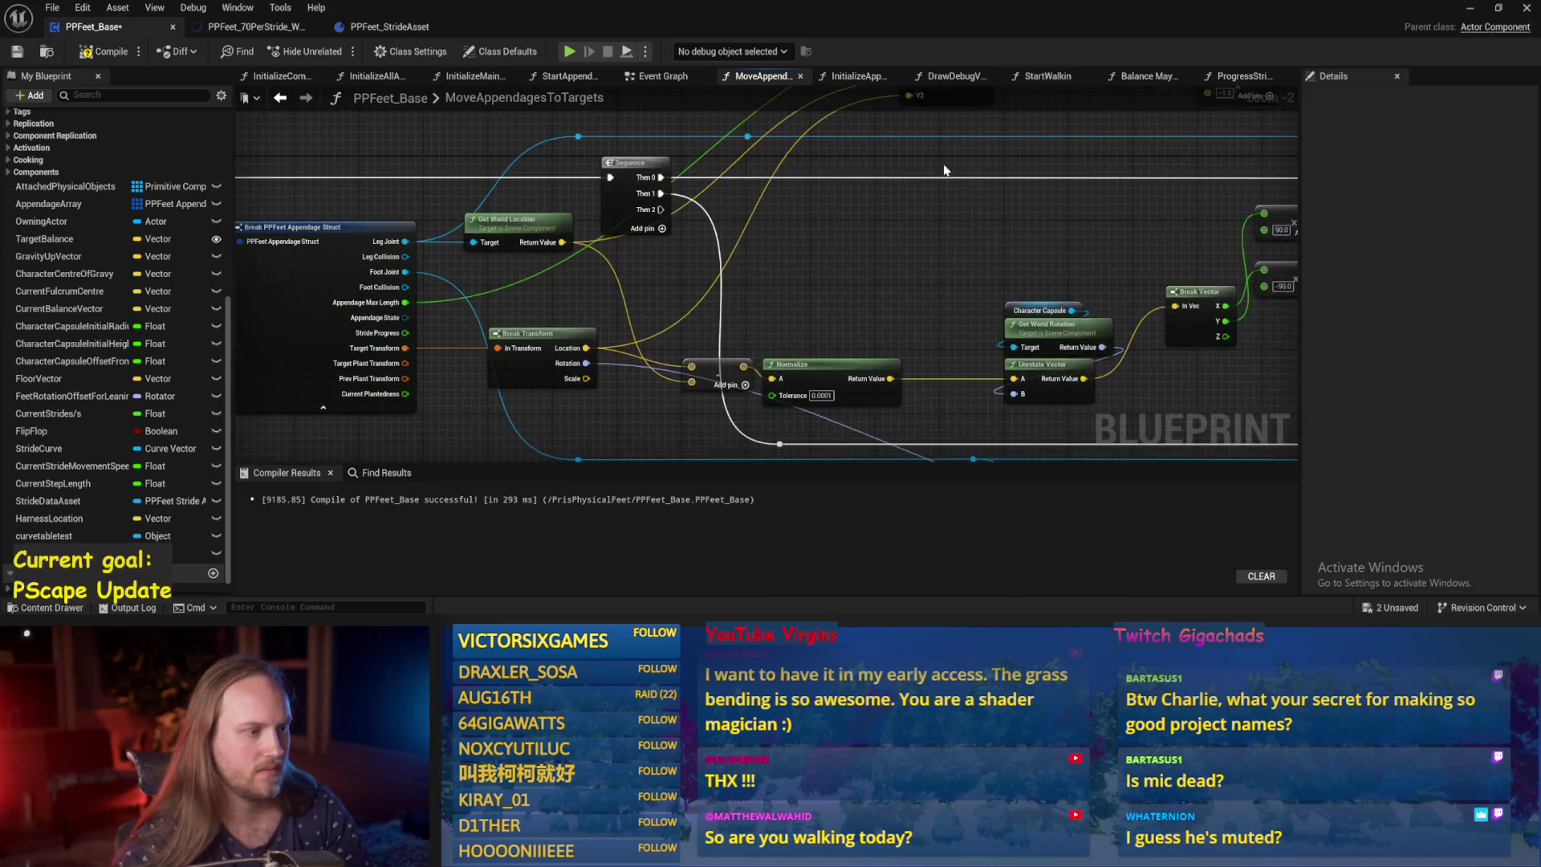
mouse_move(814, 287)
left_mouse_down()
mouse_move(763, 408)
mouse_move(840, 252)
mouse_move(340, 199)
mouse_move(525, 210)
mouse_move(596, 248)
left_mouse_up()
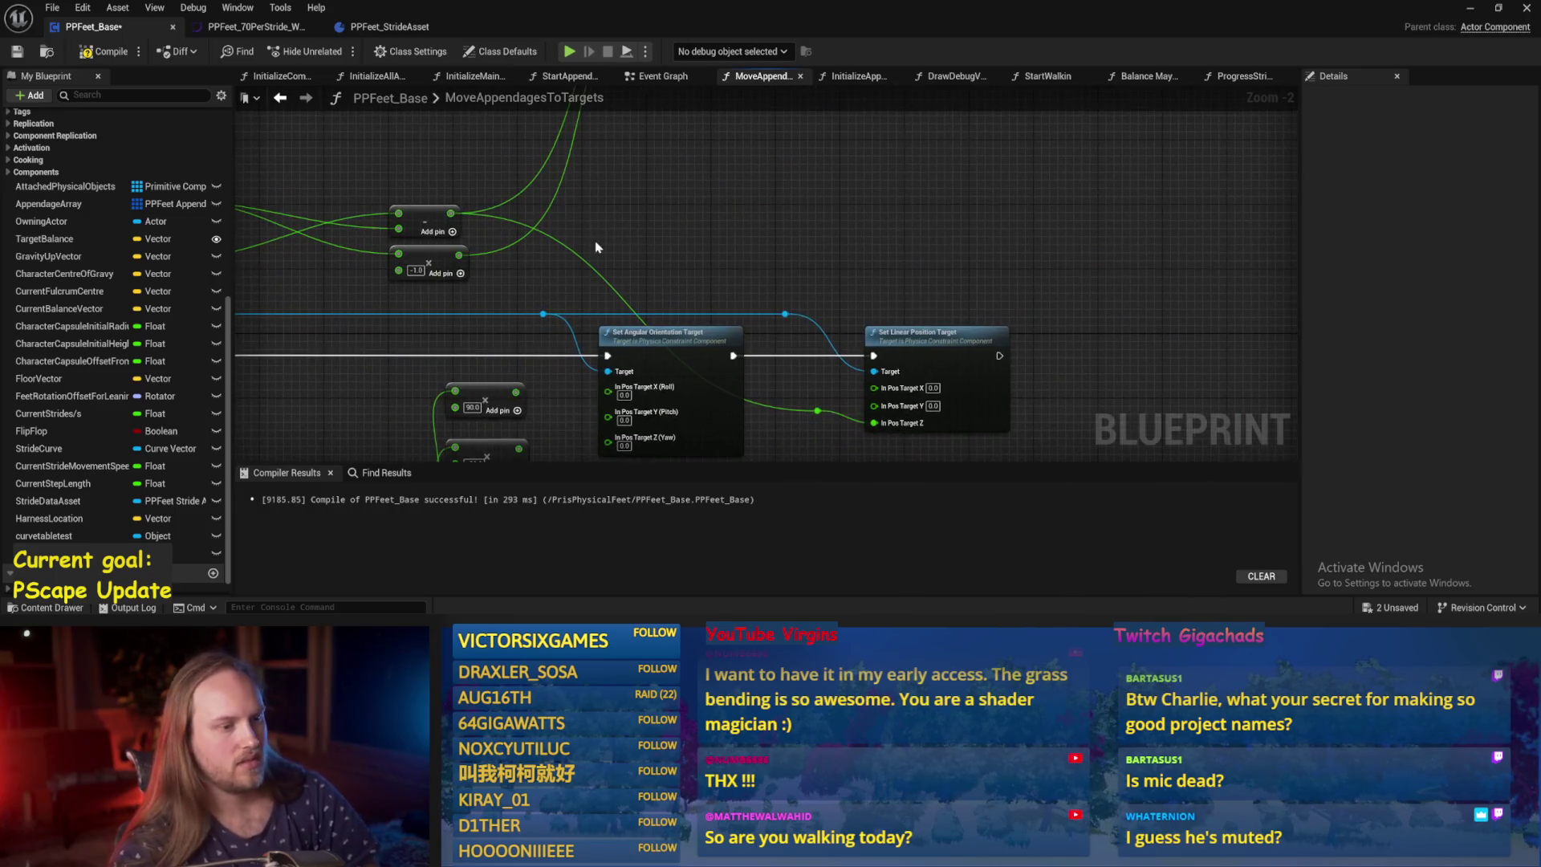
left_click_drag(995, 406, 1017, 371)
left_click_drag(881, 434, 873, 350)
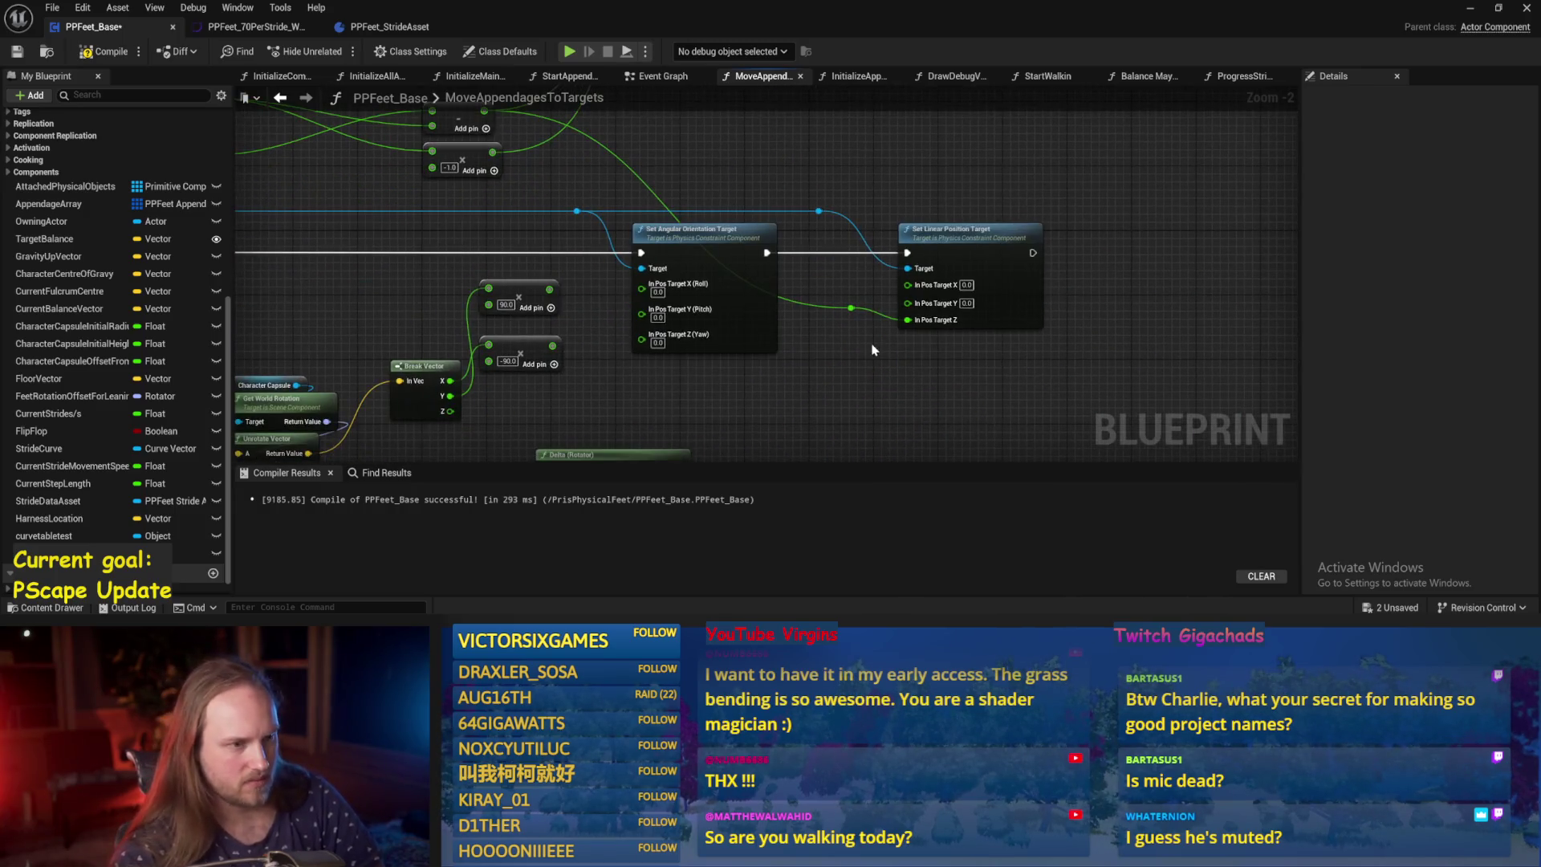
left_click_drag(725, 411, 906, 360)
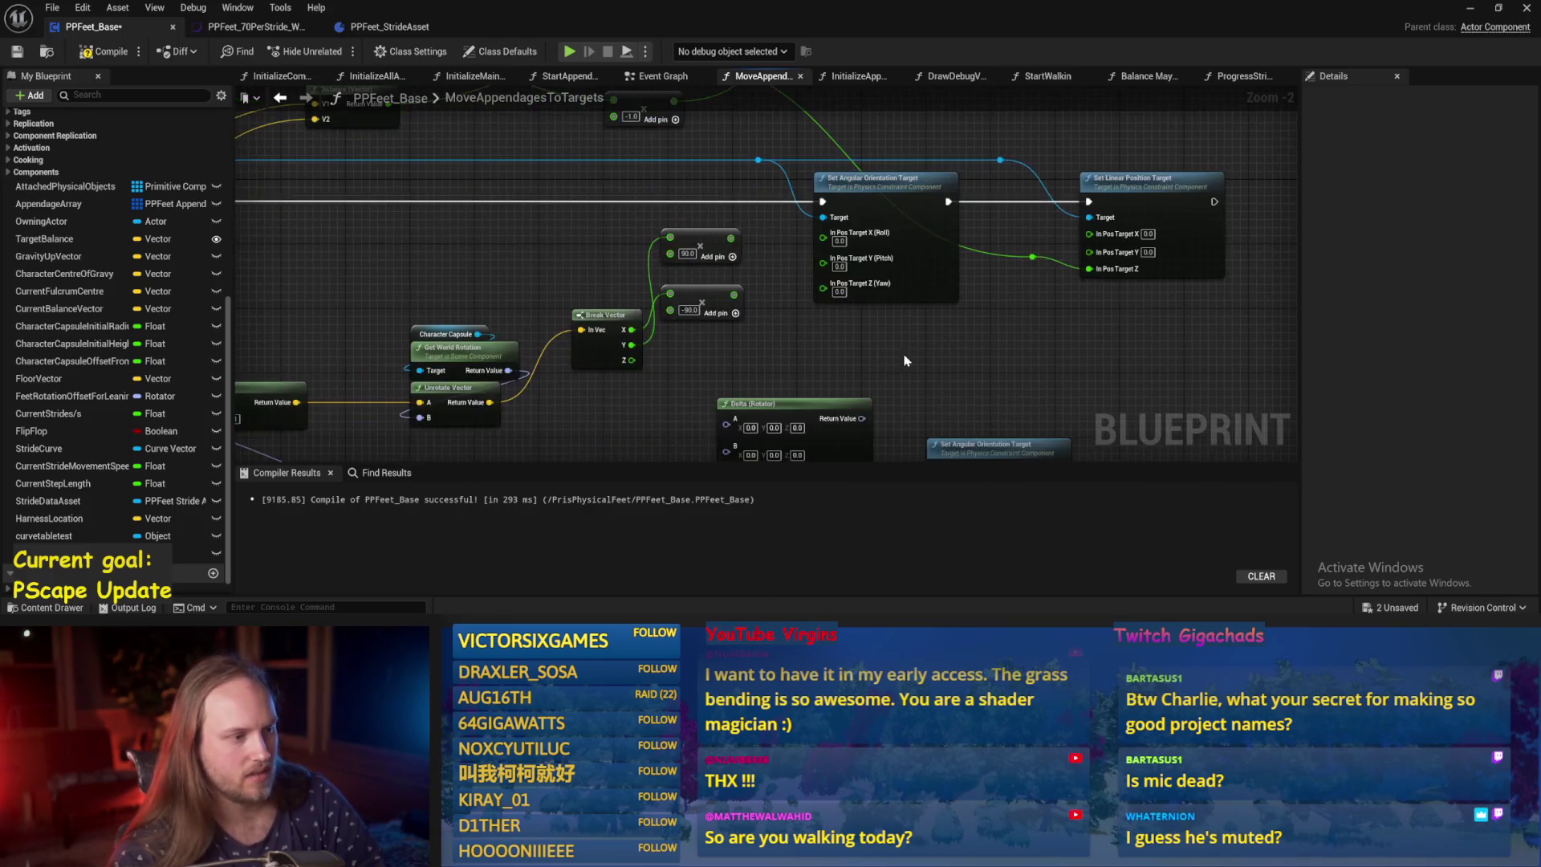
mouse_move(733, 246)
left_mouse_down()
mouse_move(851, 241)
mouse_move(822, 234)
left_mouse_up()
mouse_move(822, 247)
left_mouse_down()
mouse_move(696, 321)
mouse_move(754, 313)
mouse_move(815, 207)
left_mouse_up()
Recombine the split orientation target pins and feed Combine Rotators' result into In Pos Target.
mouse_move(849, 388)
left_mouse_down()
mouse_move(853, 241)
mouse_move(886, 350)
mouse_move(856, 311)
left_mouse_up()
right_click(899, 305)
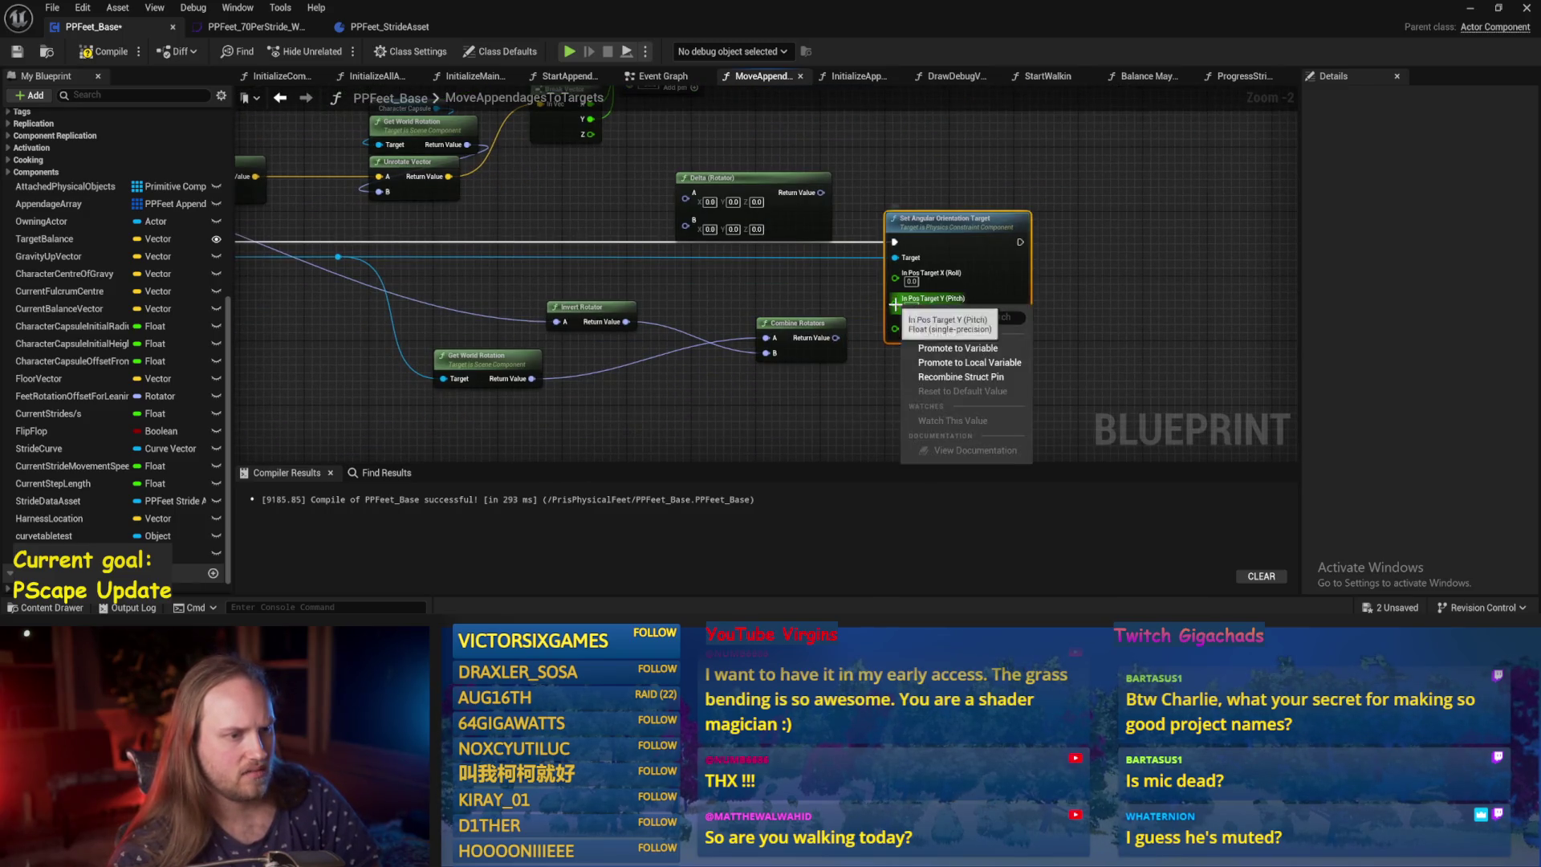
left_click(918, 392)
left_click(859, 280)
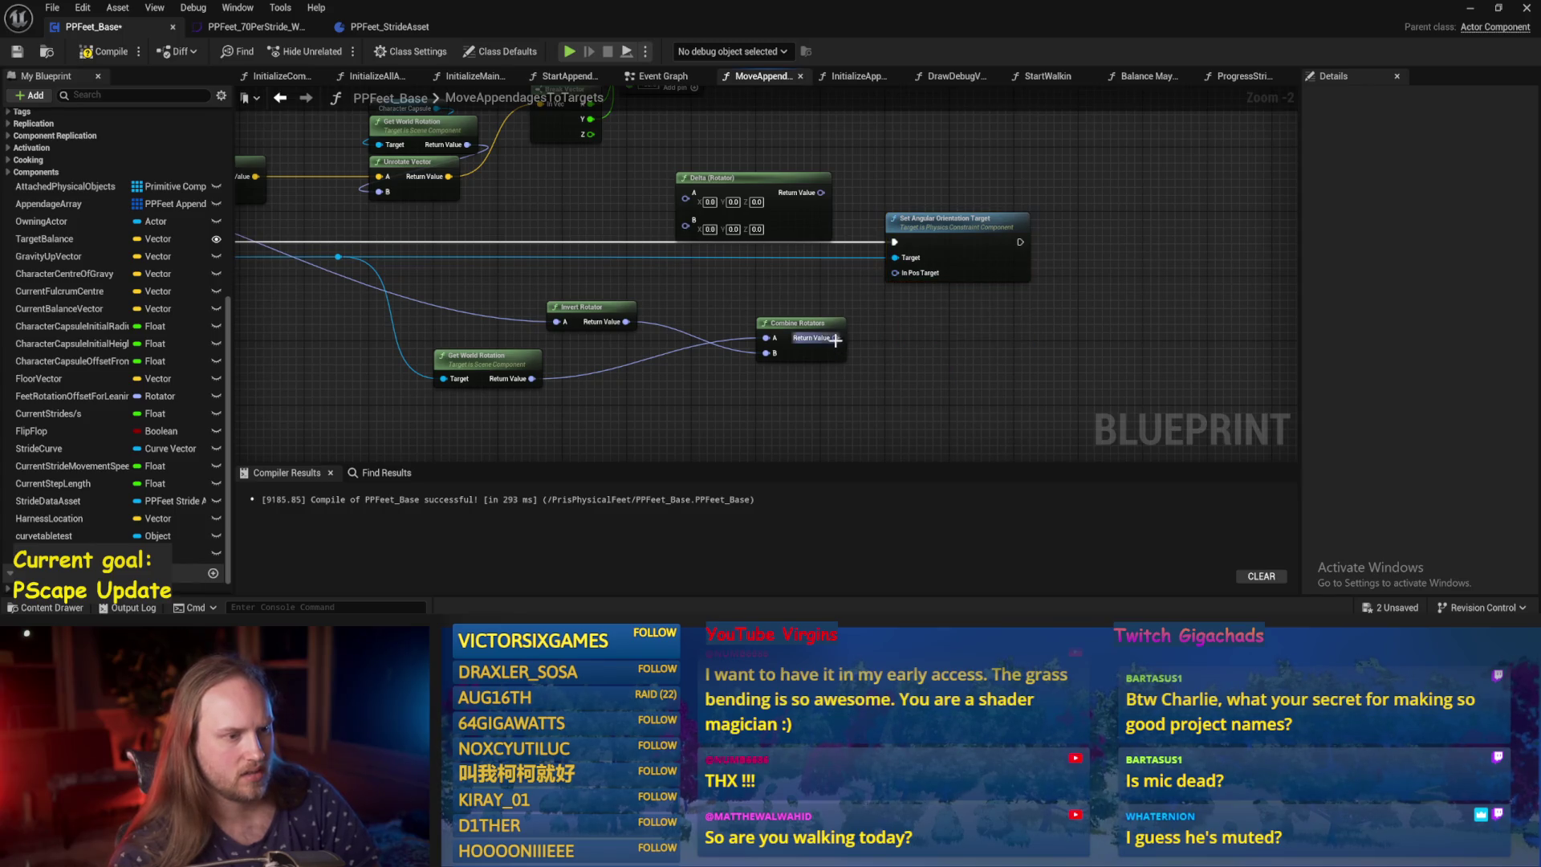
left_click_drag(836, 338, 895, 273)
Compile and save PPFeet_Base, save all assets, and stop the running play session.
left_click(17, 52)
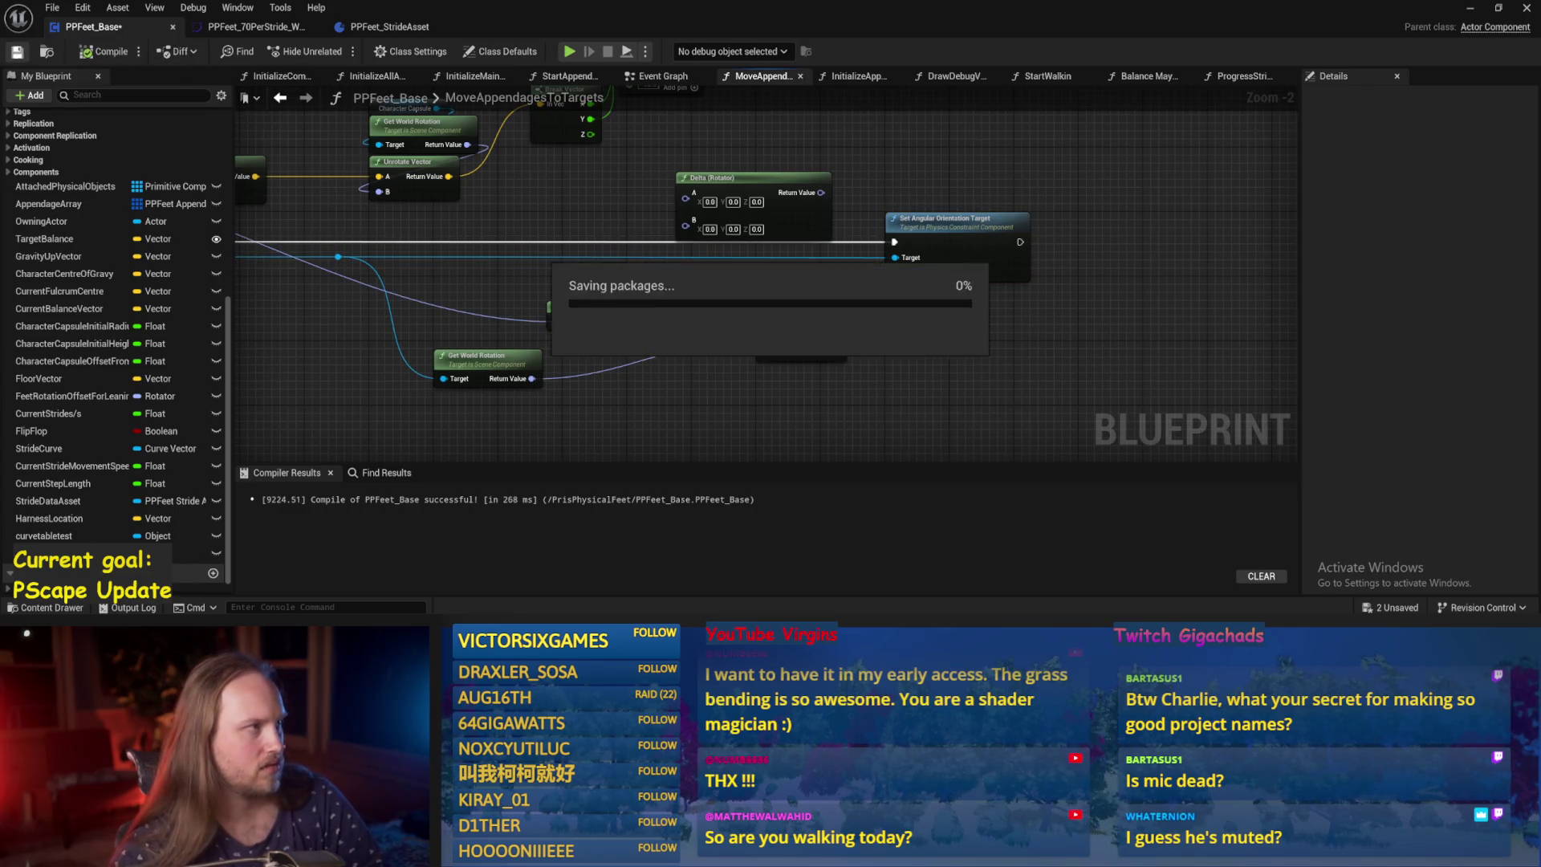
left_click_drag(903, 180, 926, 228)
key("ctrl+s")
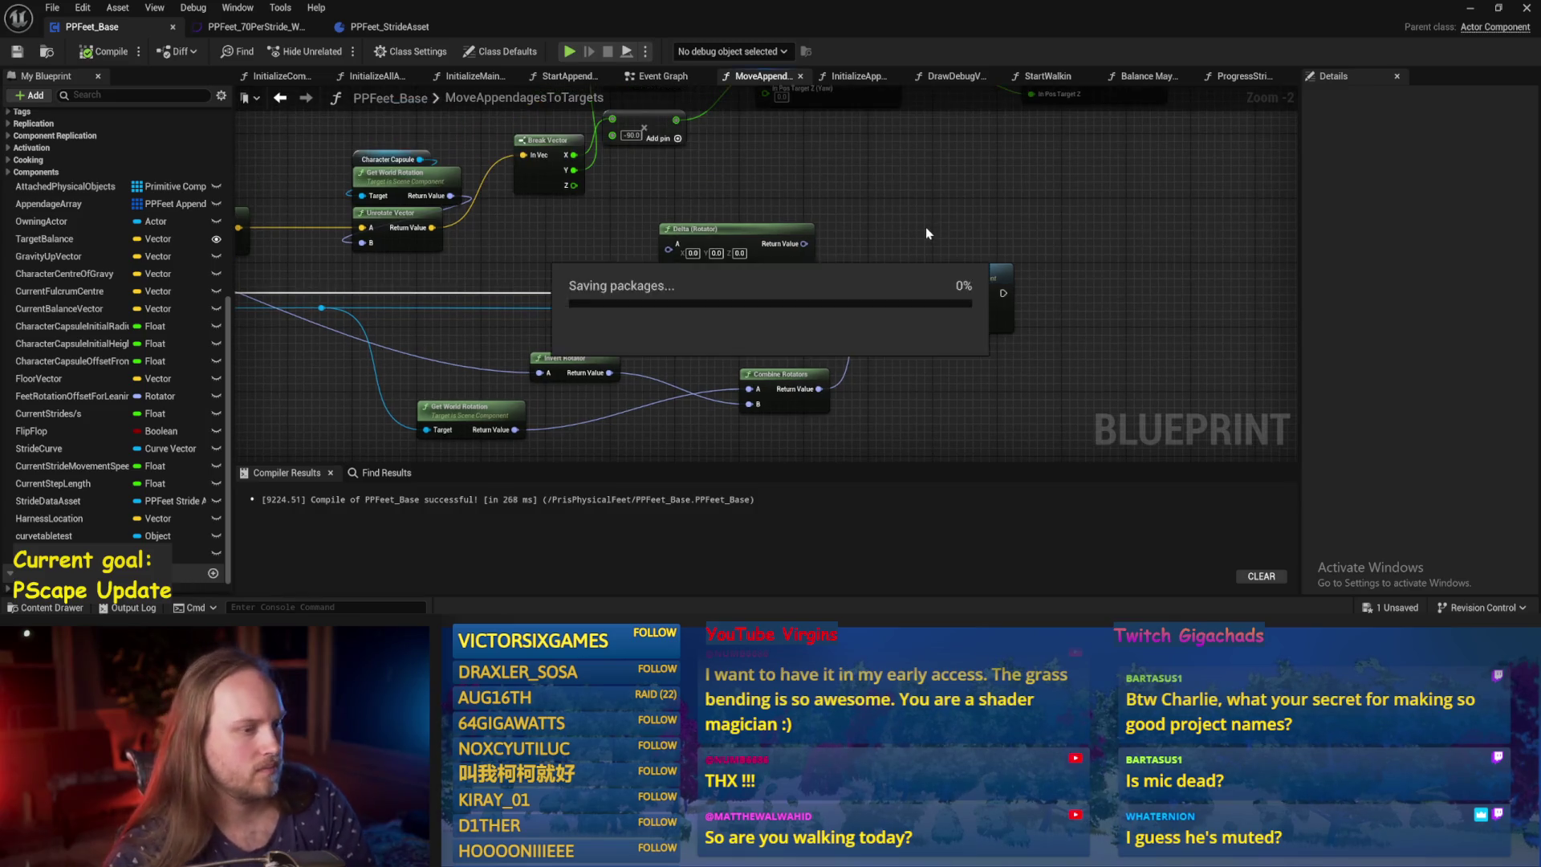
left_click(1468, 9)
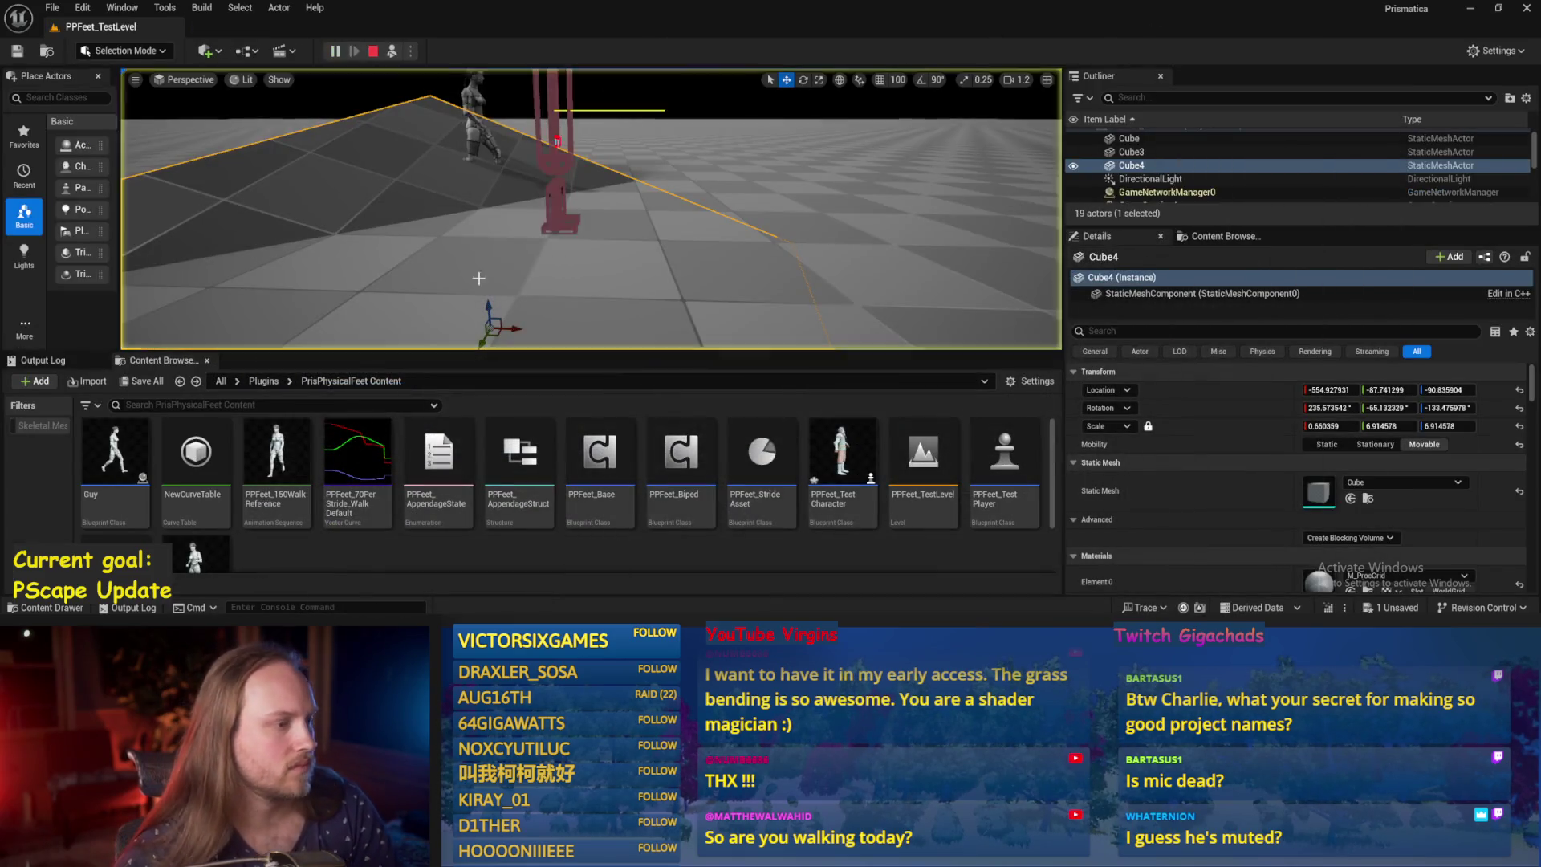
key("Escape")
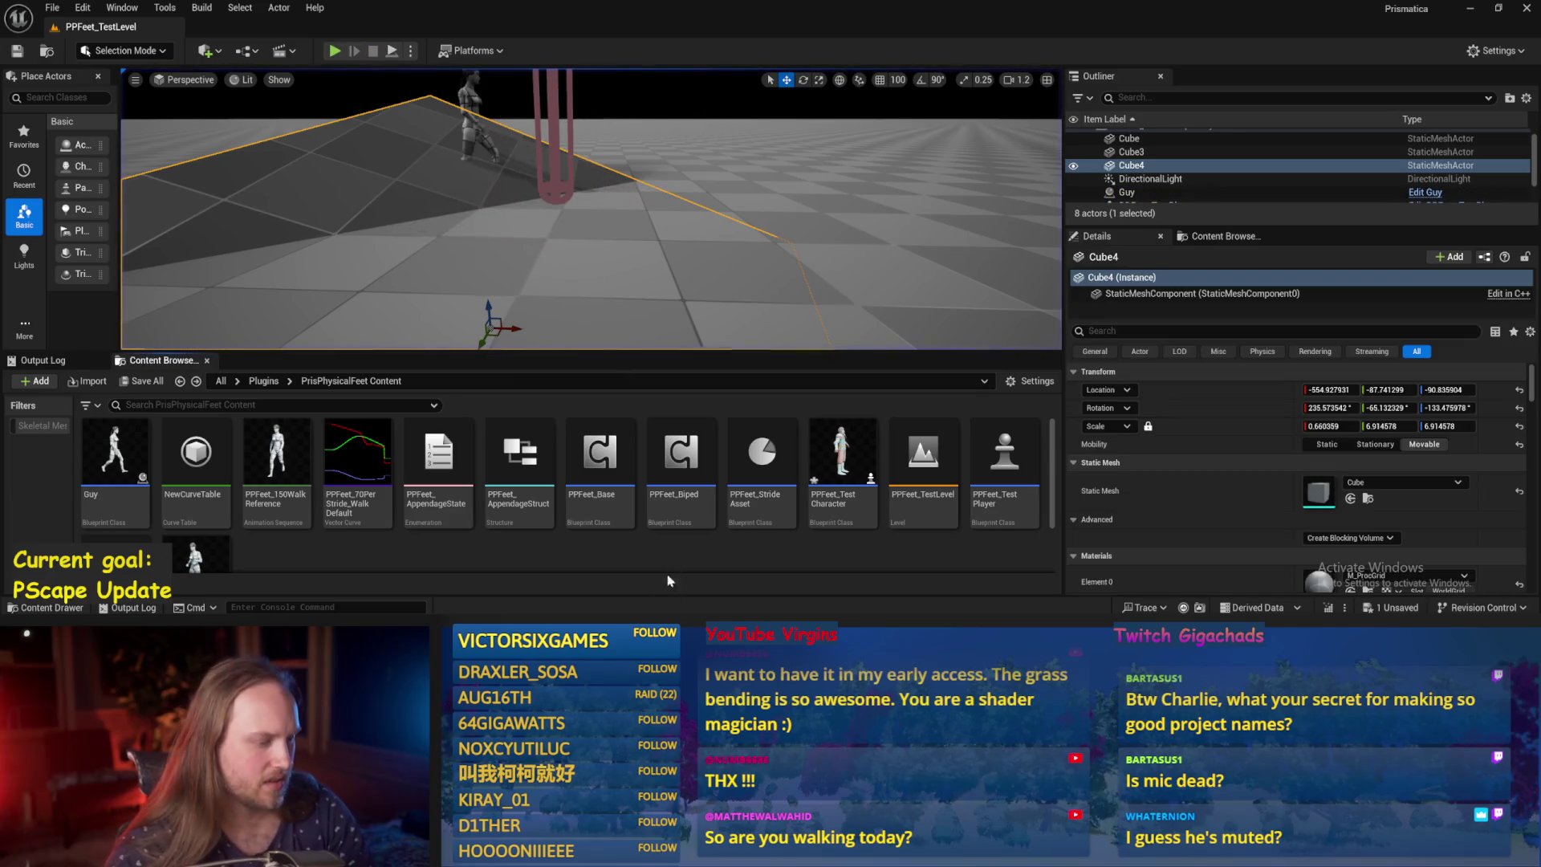
Bring the PPFeet_Base editor back, recompile it and show the Event Graph.
mouse_move(634, 611)
left_click(642, 586)
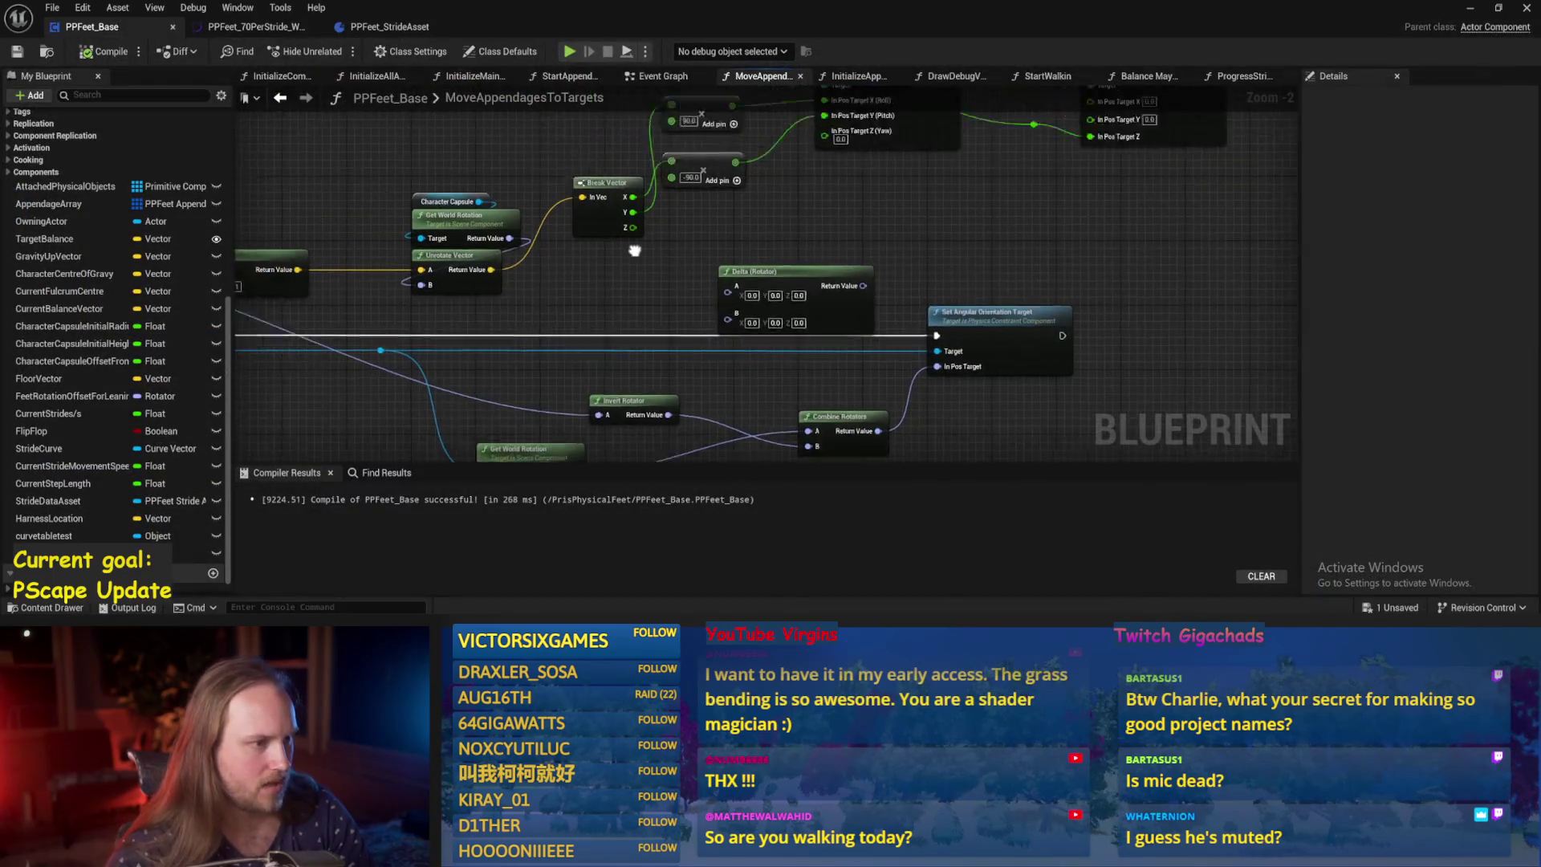
left_click(17, 51)
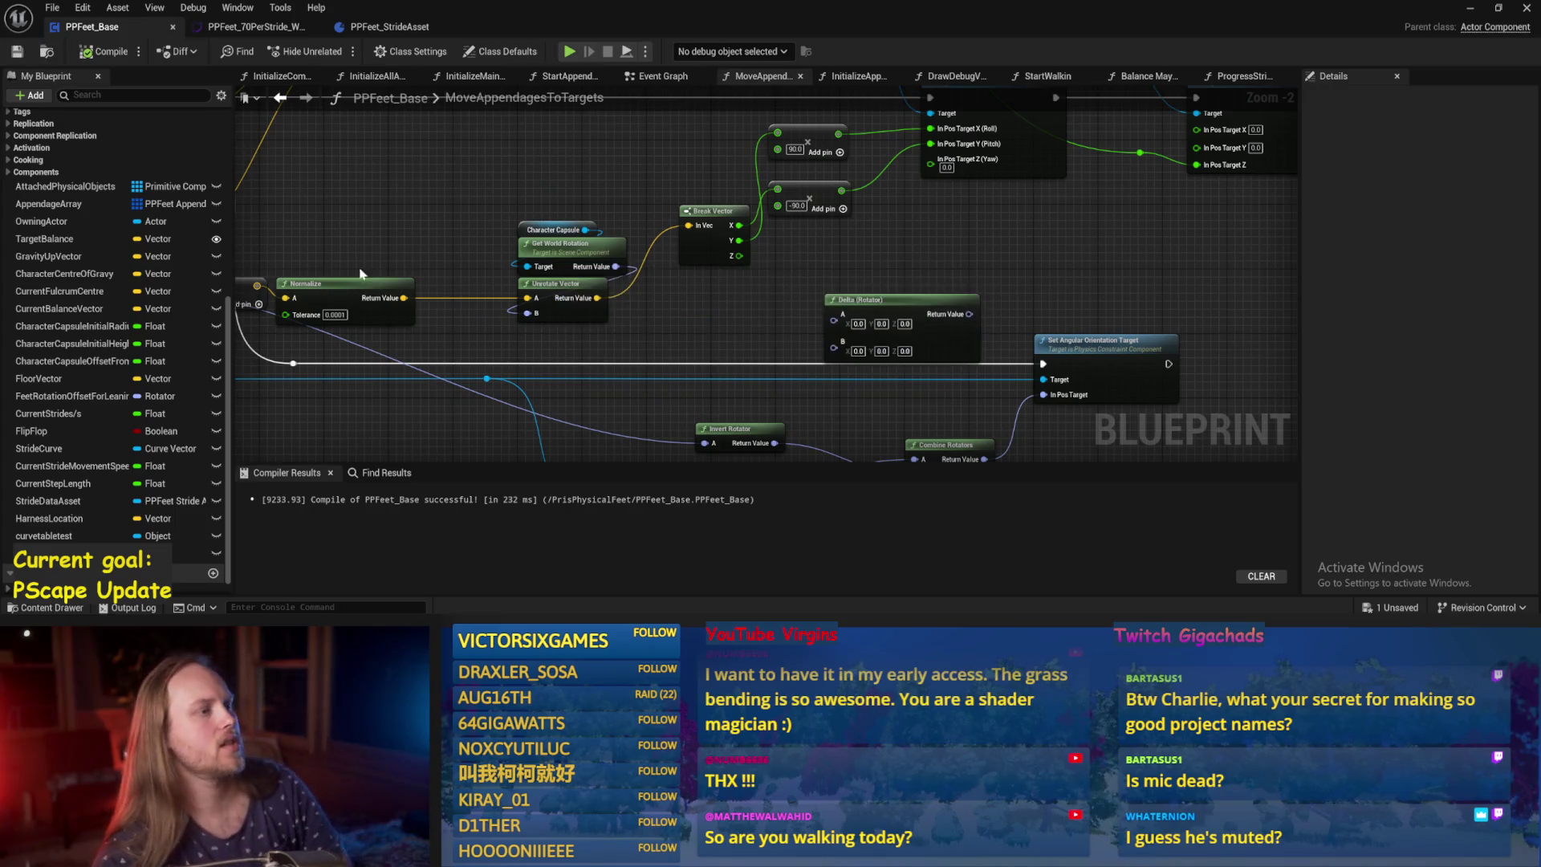
mouse_move(491, 212)
left_mouse_down()
mouse_move(768, 222)
mouse_move(813, 286)
left_mouse_up()
scroll(740, 211, "down", 1)
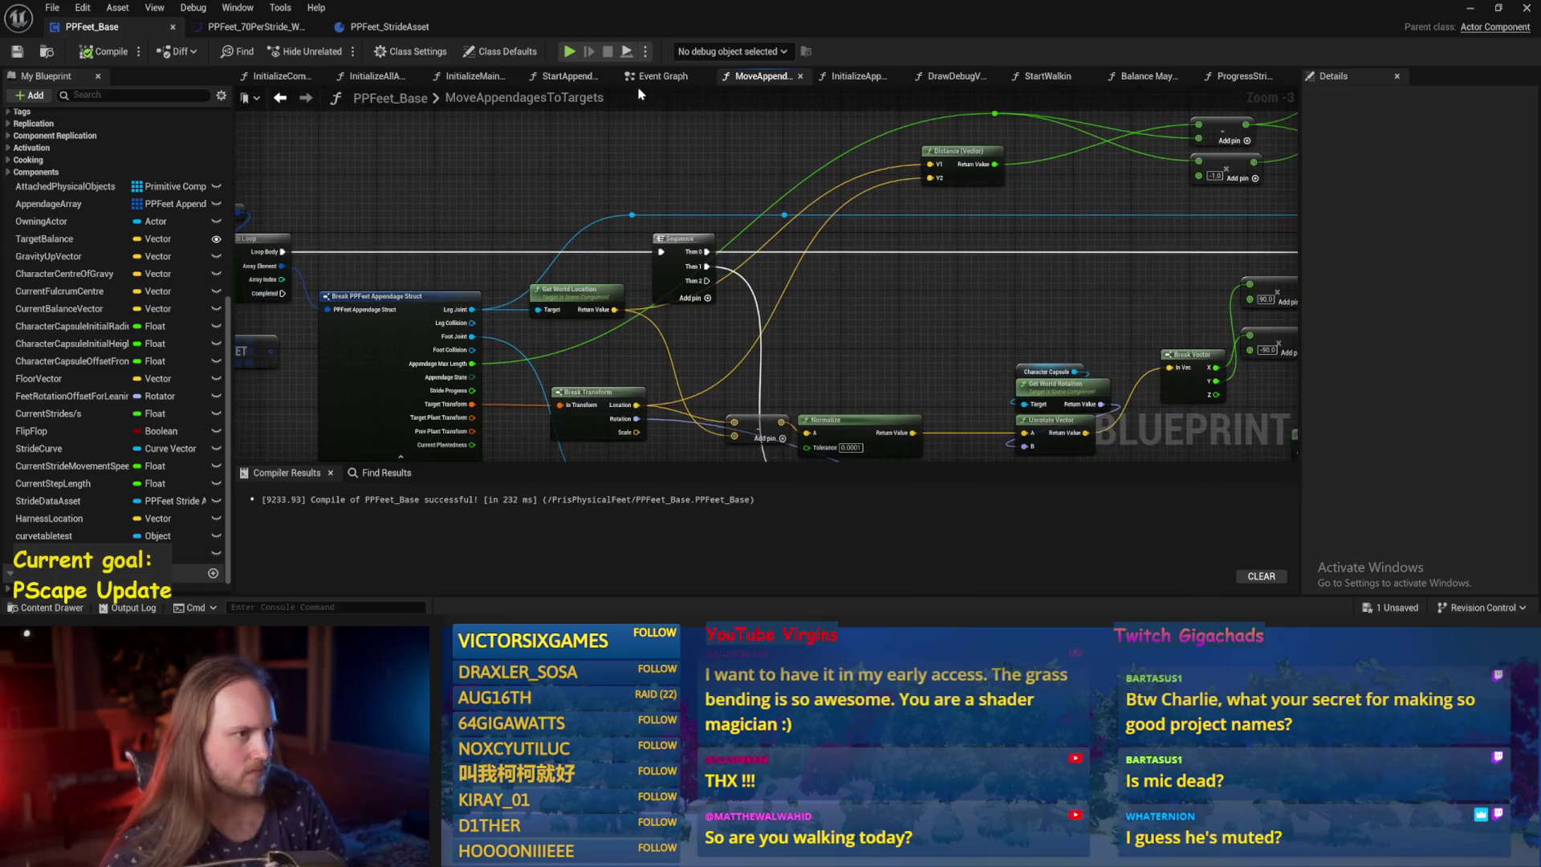
left_click(663, 75)
scroll(884, 234, "down", 2)
left_click_drag(885, 234, 584, 315)
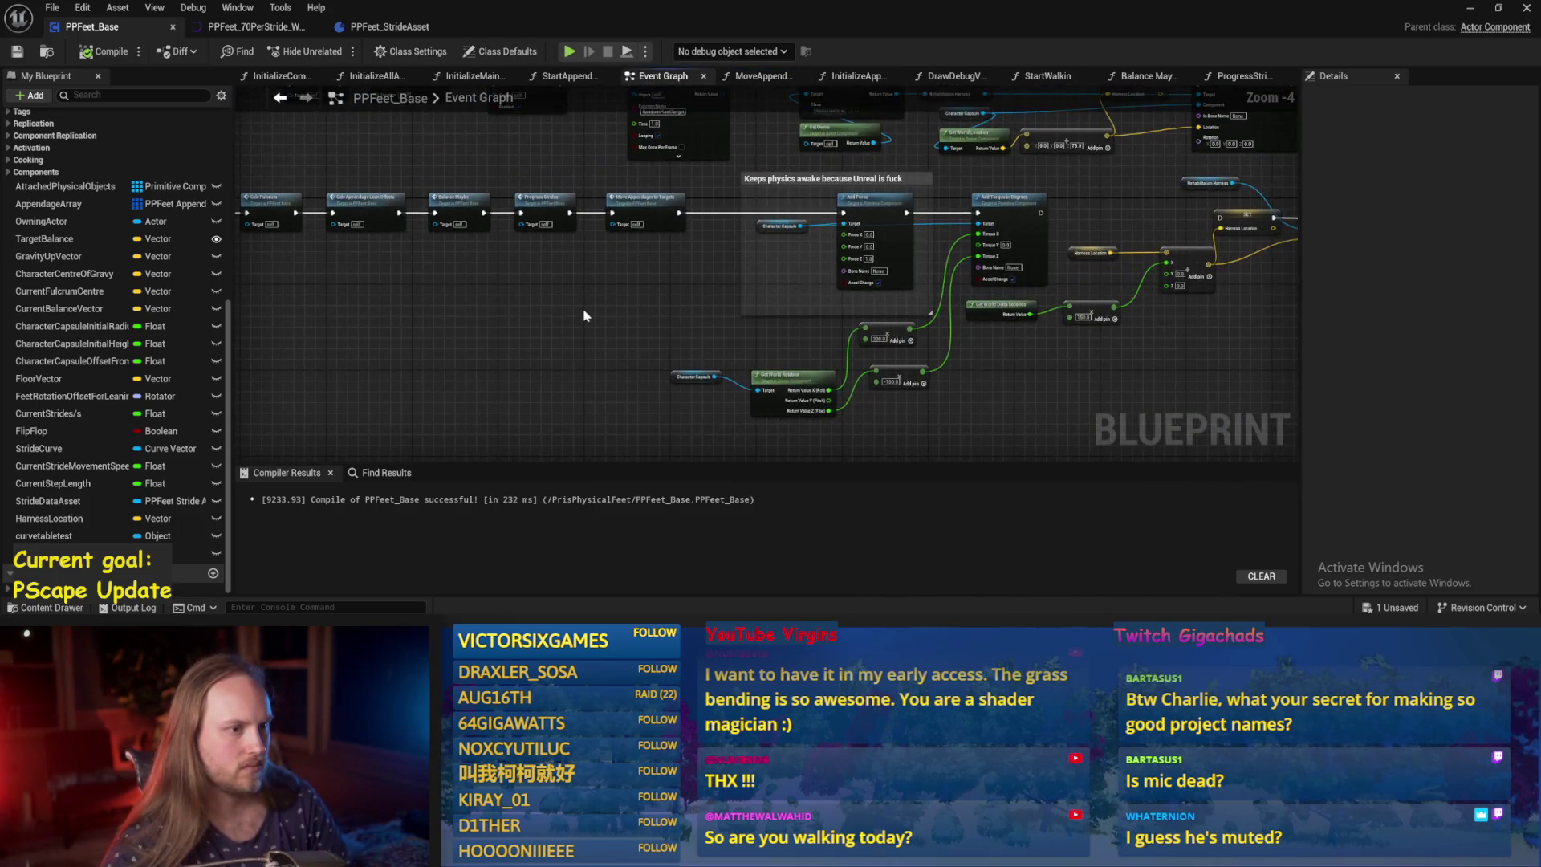
Move the Character Capsule node down slightly and open the Progress Strides function graph.
scroll(1058, 406, "up", 2)
mouse_move(895, 384)
left_mouse_down()
mouse_move(959, 380)
mouse_move(884, 397)
mouse_move(912, 331)
left_mouse_up()
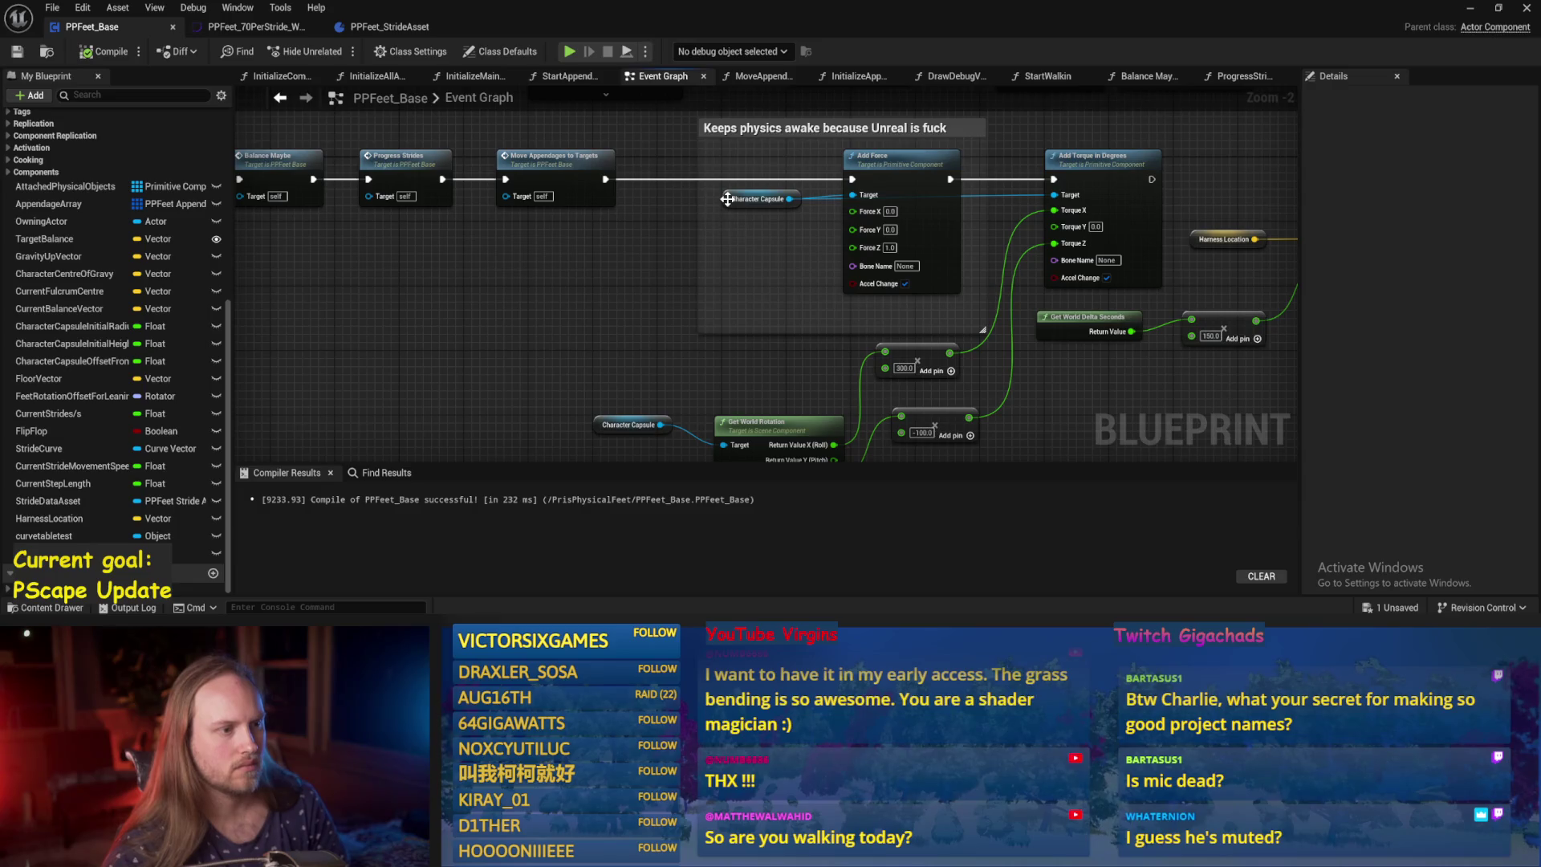
mouse_move(727, 199)
left_mouse_down()
mouse_move(740, 373)
mouse_move(839, 383)
left_mouse_up()
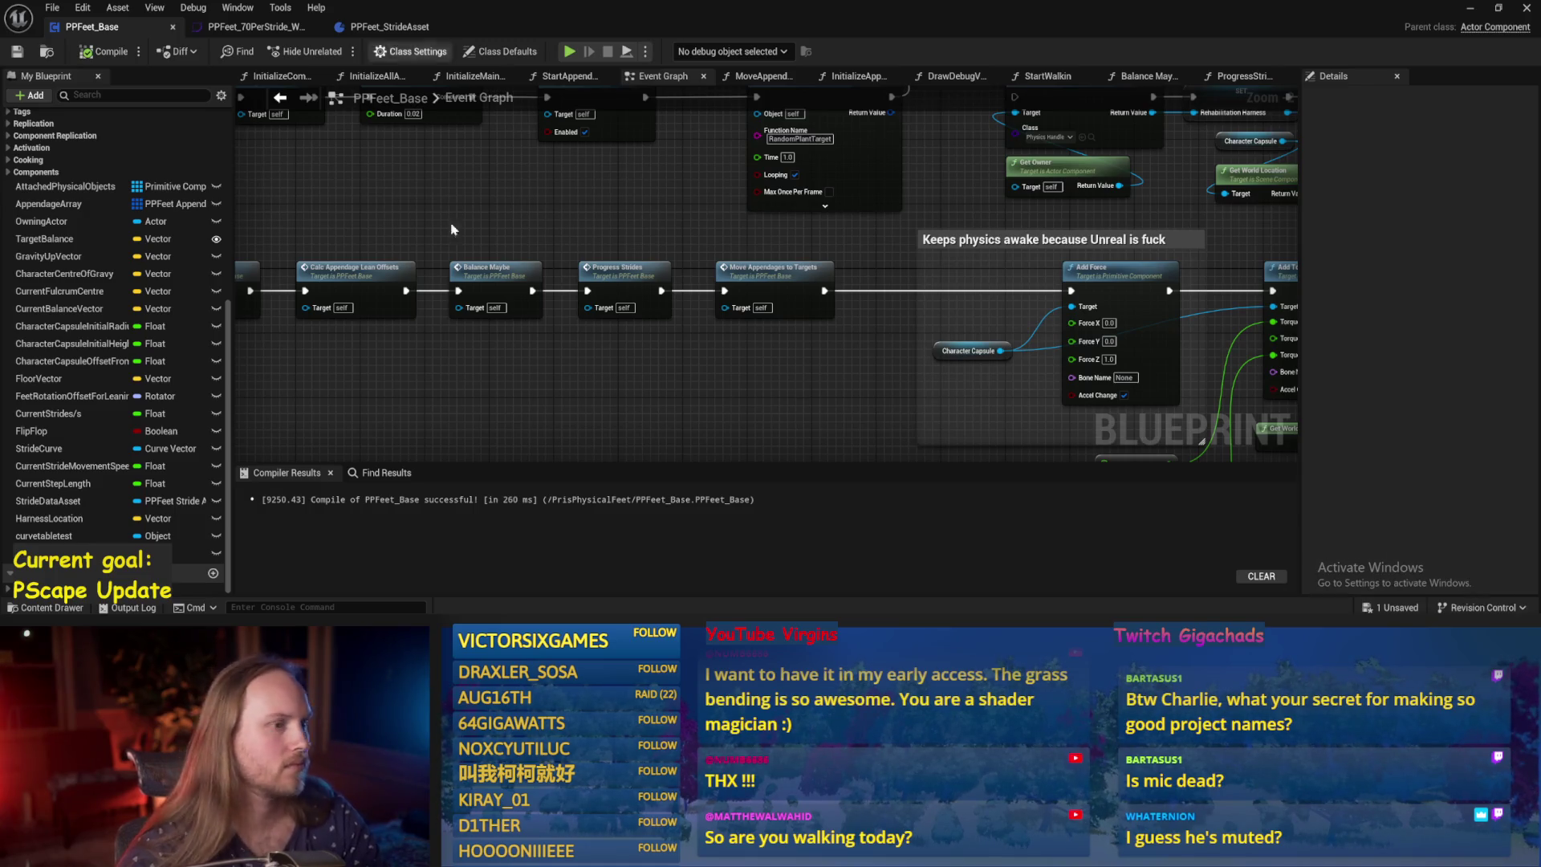
left_click_drag(689, 420, 725, 413)
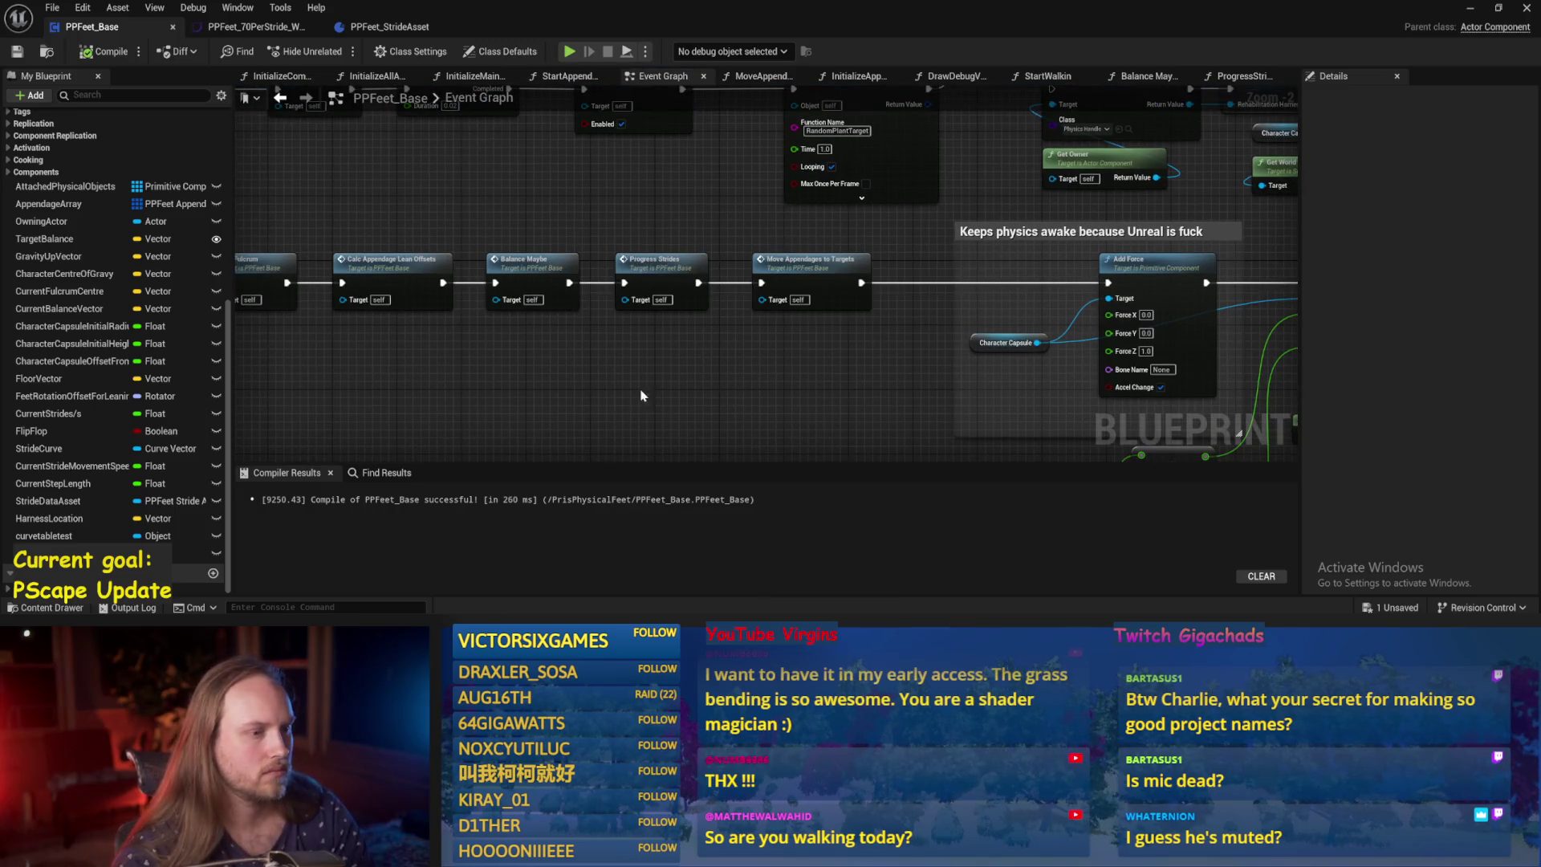
scroll(642, 395, "down", 1)
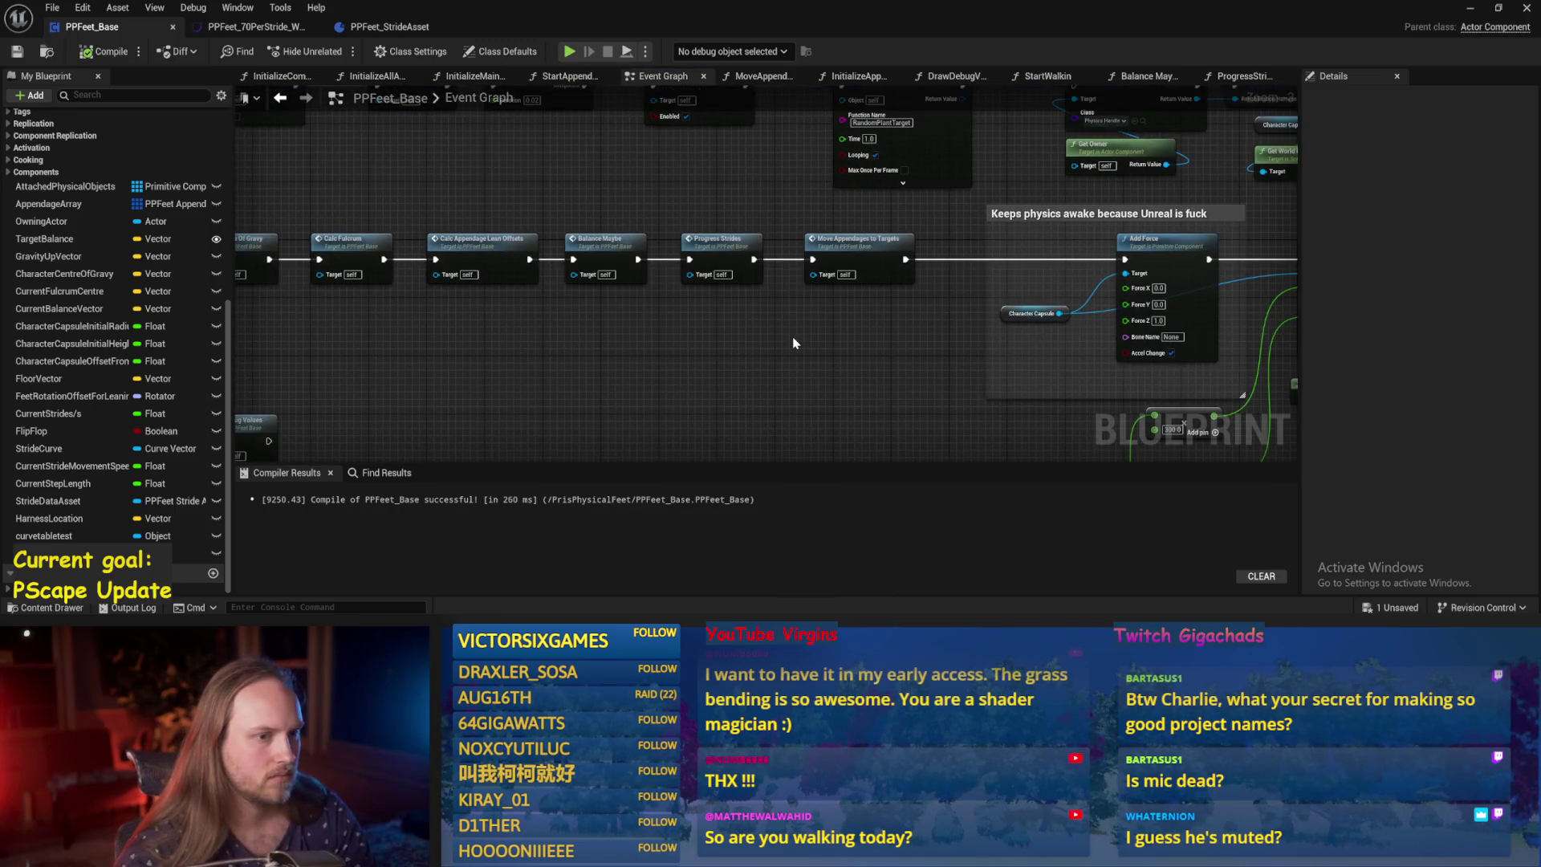
mouse_move(791, 337)
left_mouse_down()
mouse_move(575, 341)
mouse_move(839, 337)
left_mouse_up()
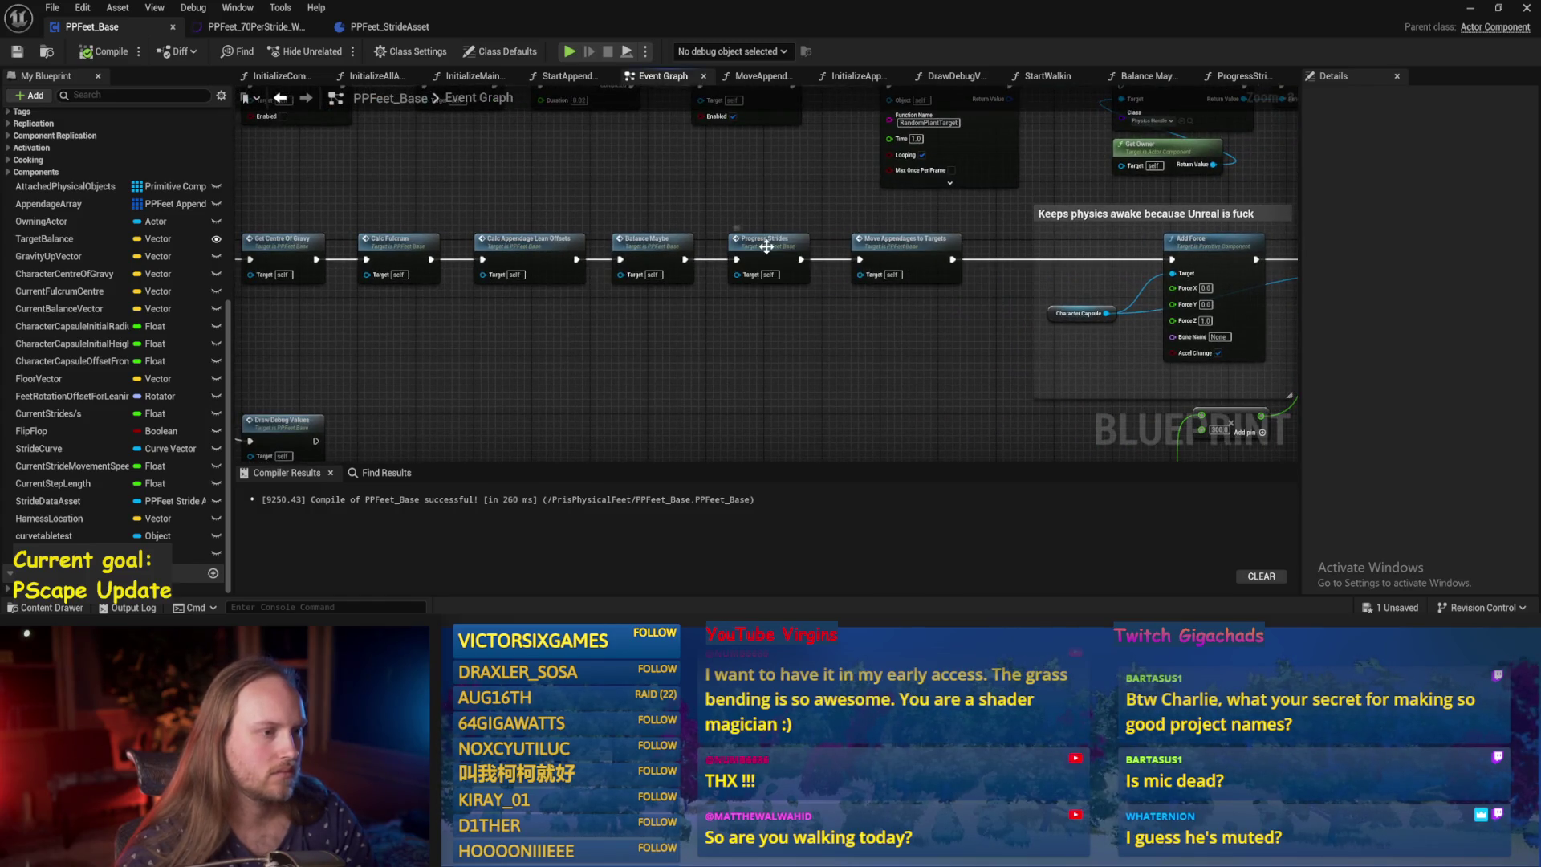
double_click(766, 244)
Look over Progress Strides, then go back to the Event Graph and open Balance Maybe.
scroll(967, 316, "up", 1)
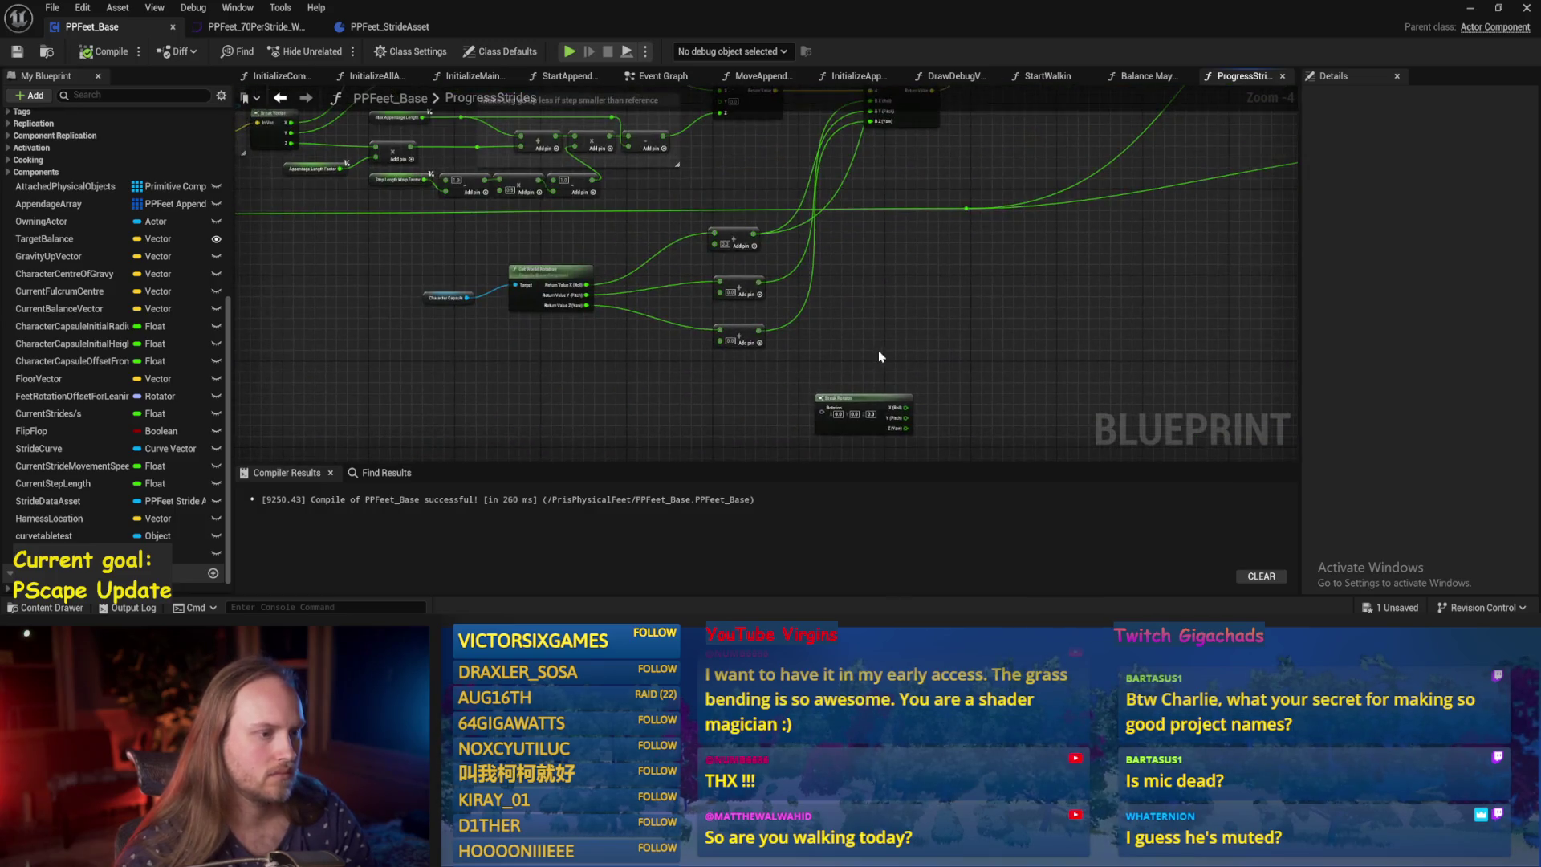
scroll(851, 398, "down", 1)
scroll(814, 376, "down", 2)
scroll(618, 326, "up", 2)
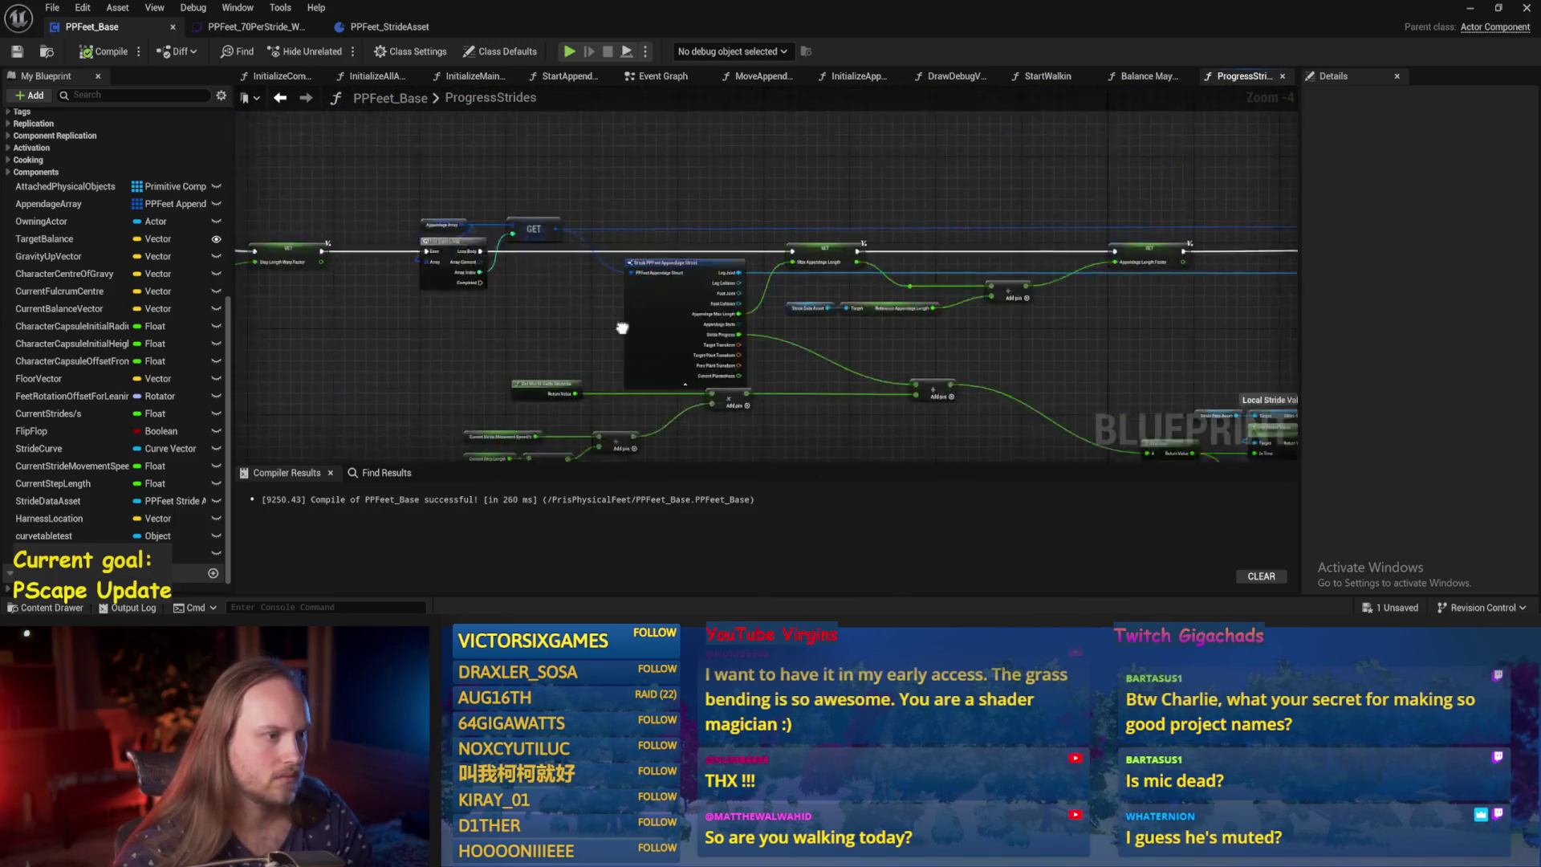
left_click(660, 77)
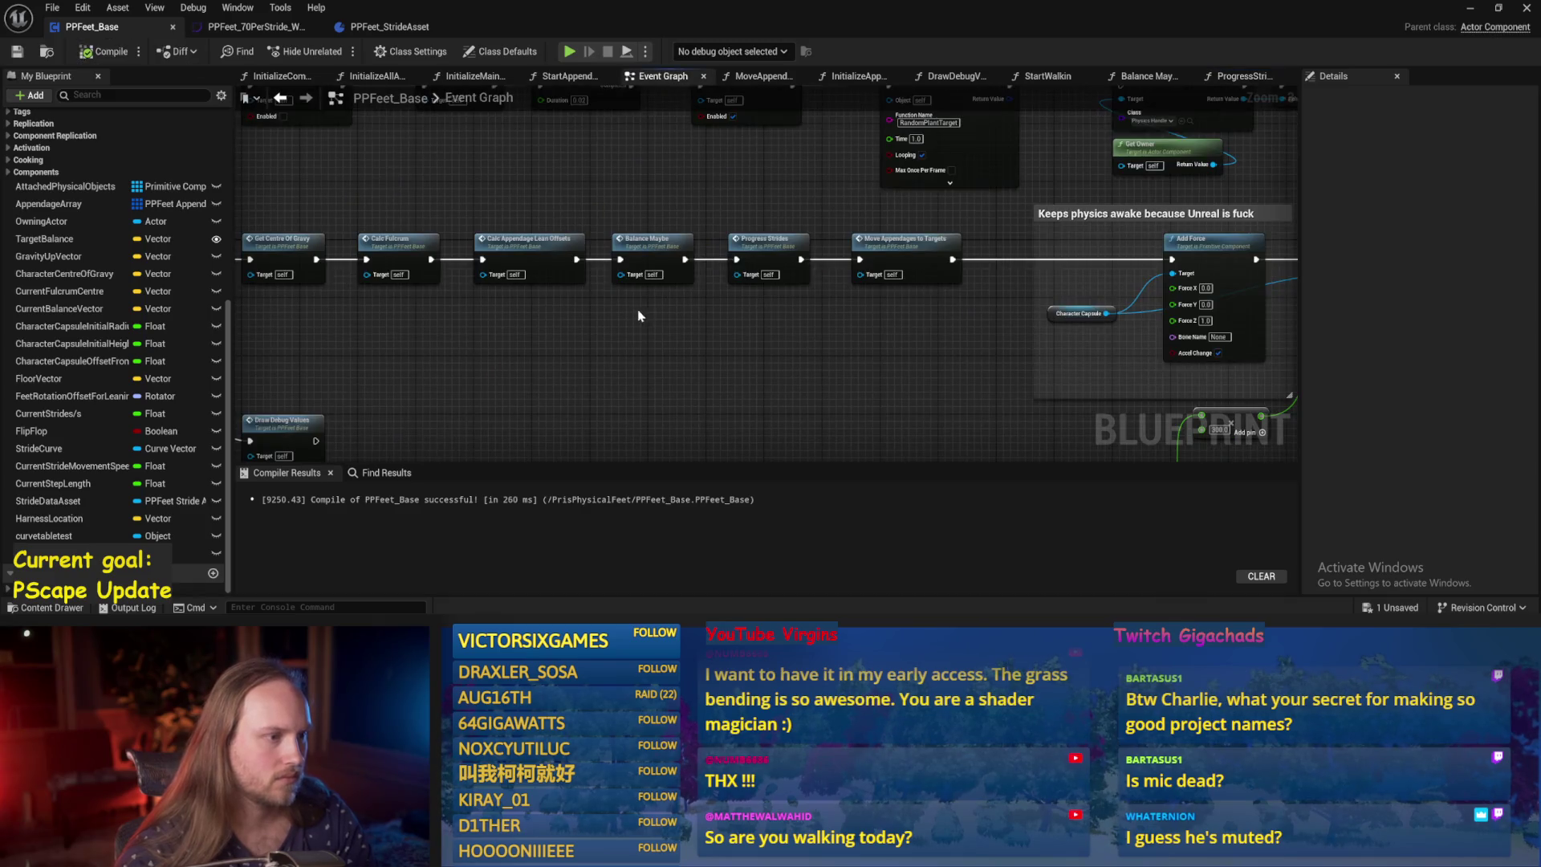
left_click_drag(640, 315, 805, 254)
double_click(777, 245)
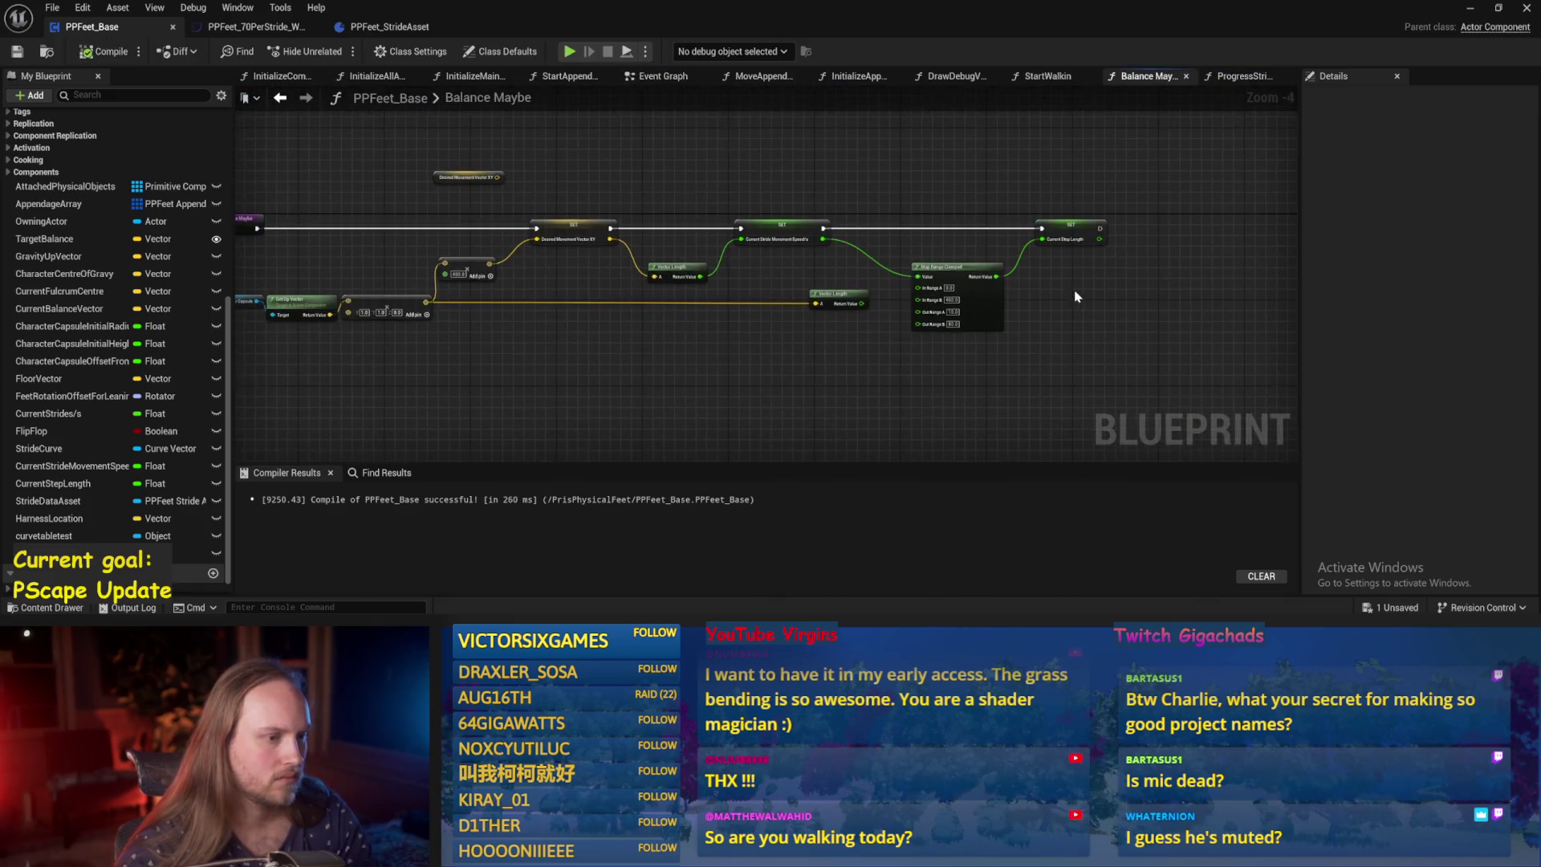
Set the Balance Maybe vector's Y value to 0, then compile and save PPFeet_Base.
scroll(778, 381, "up", 2)
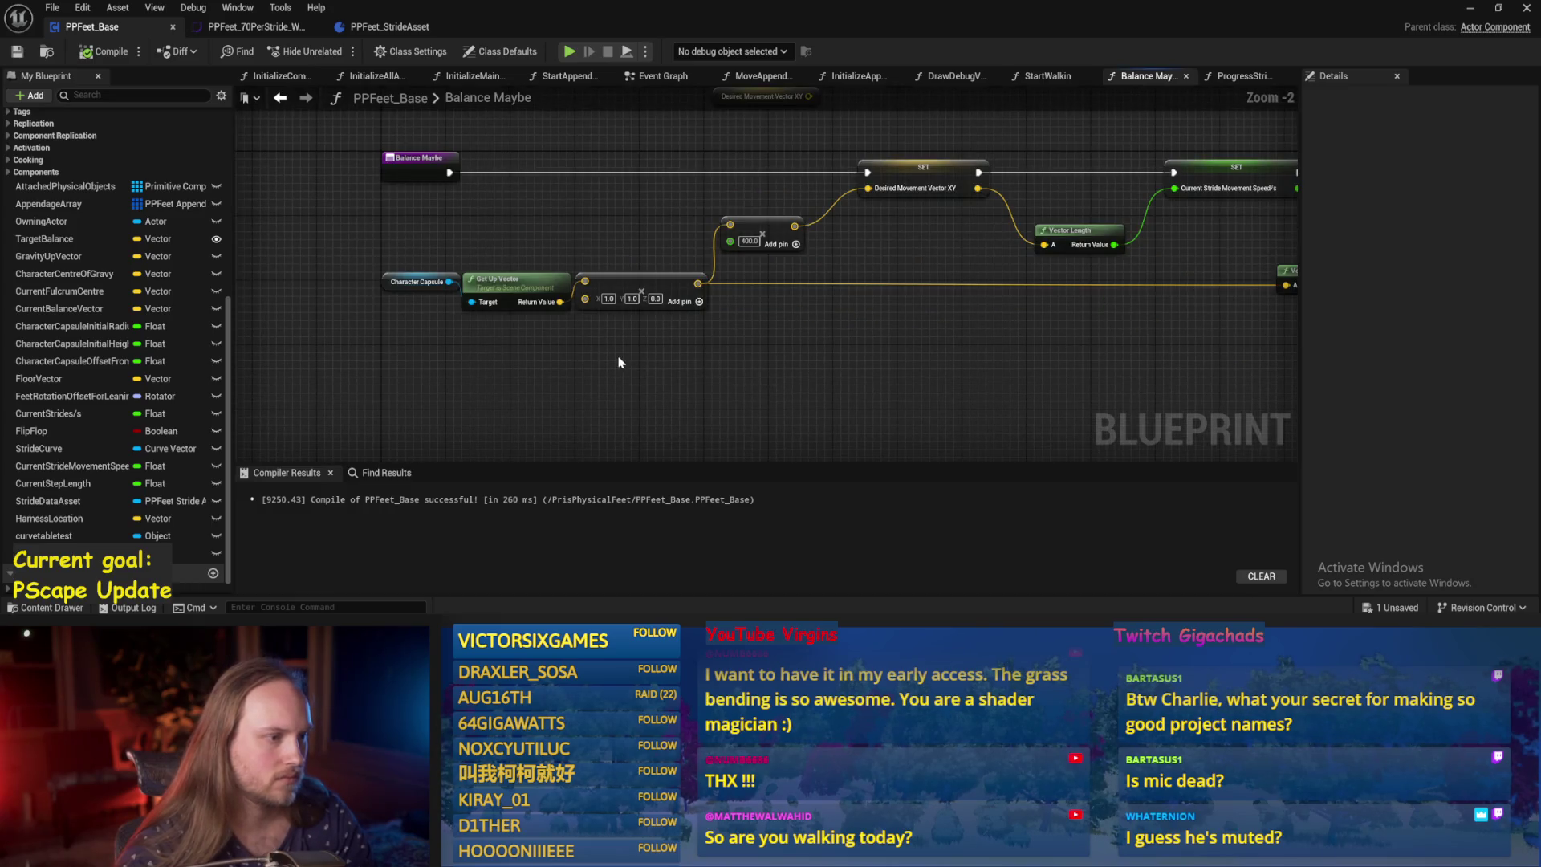
scroll(618, 362, "up", 2)
left_click(722, 291)
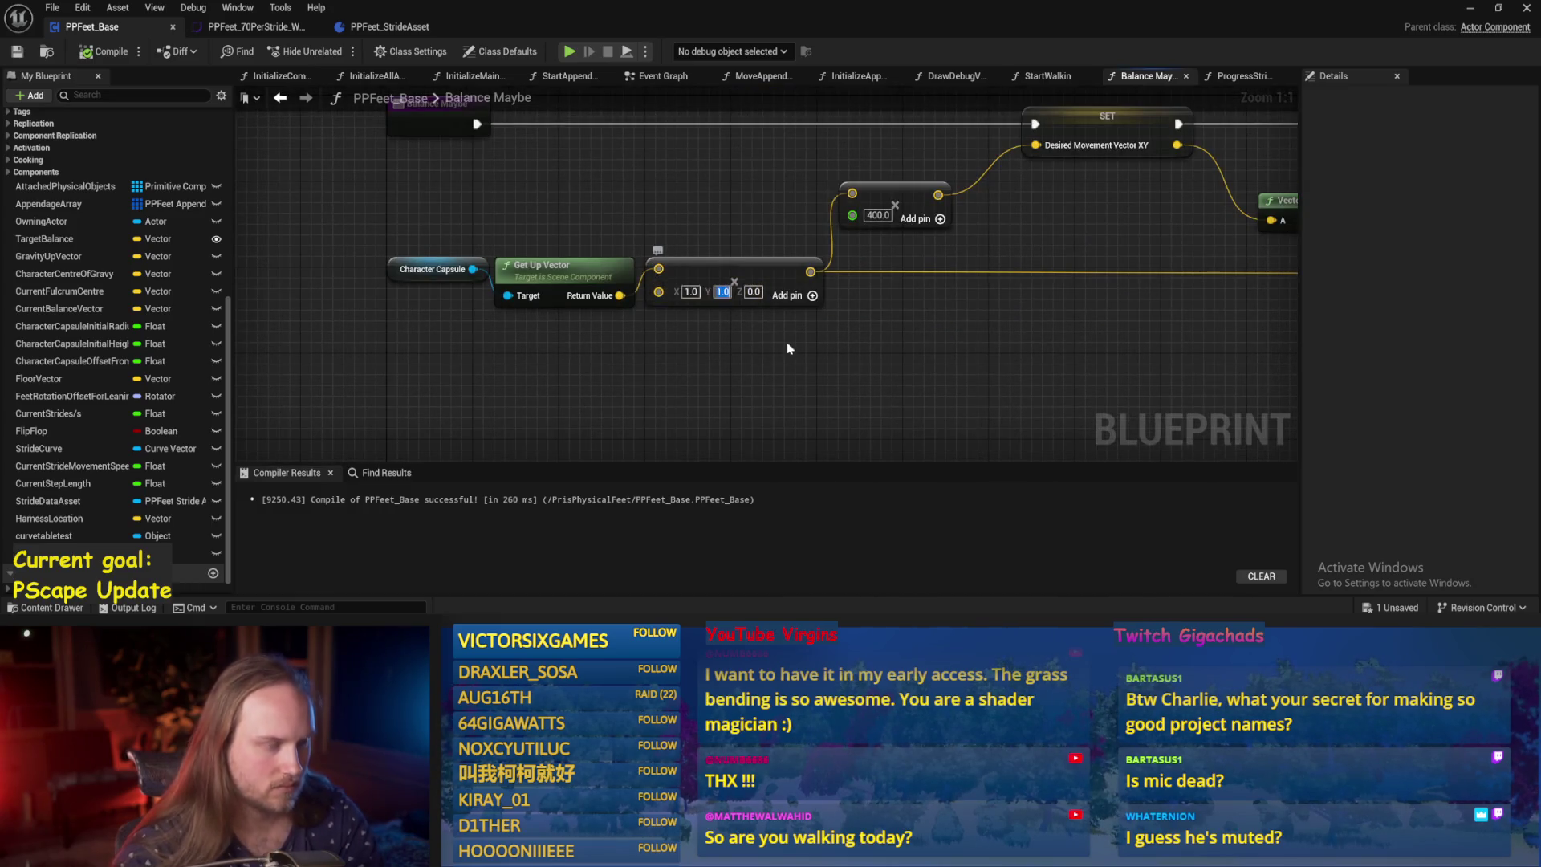
type("0")
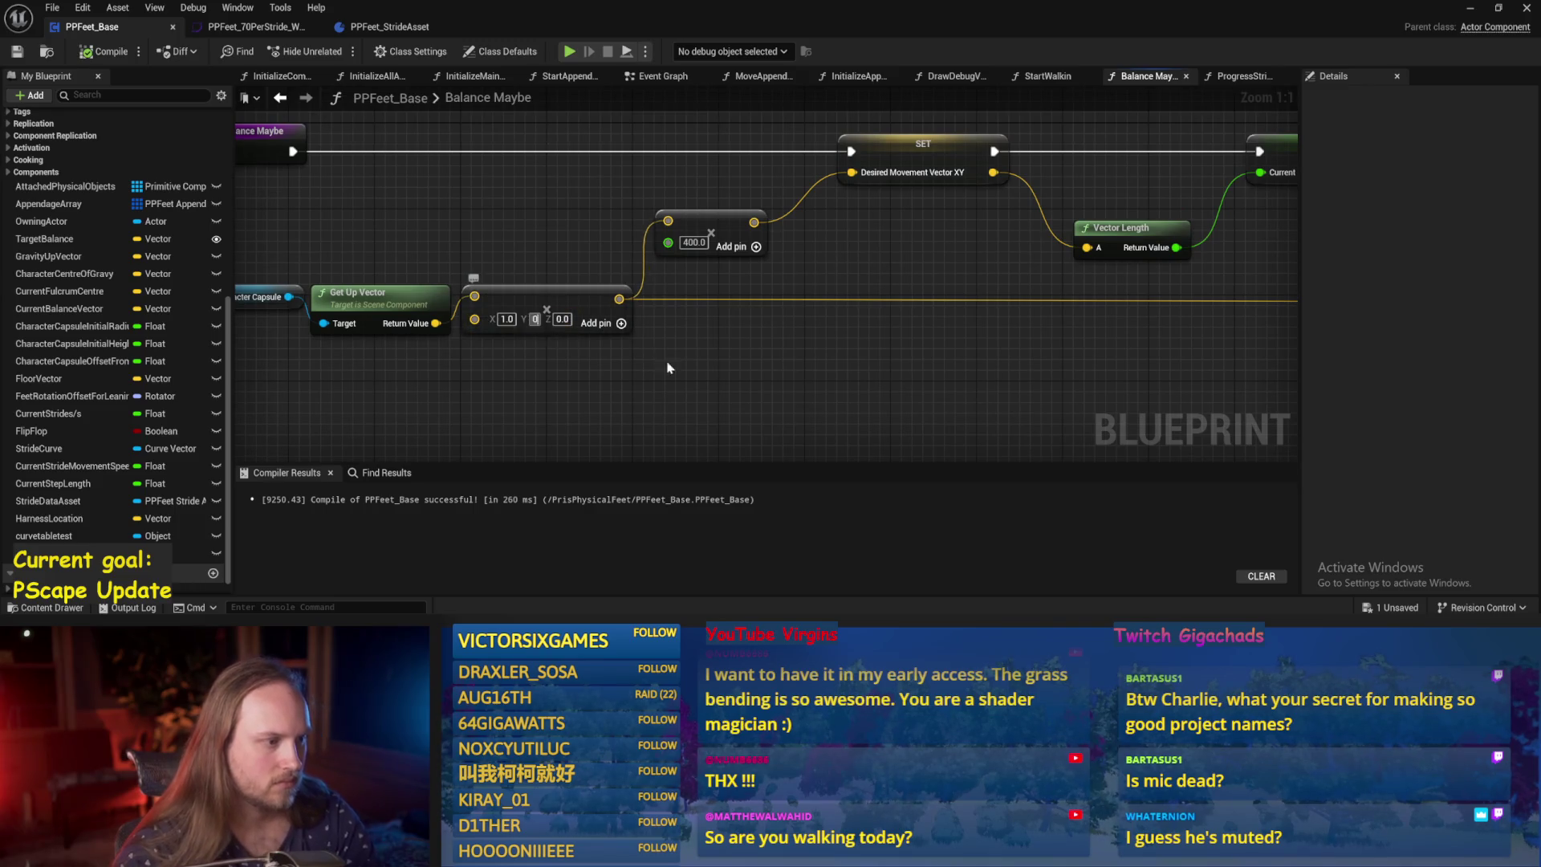
key("Return")
left_click(104, 51)
left_click(16, 52)
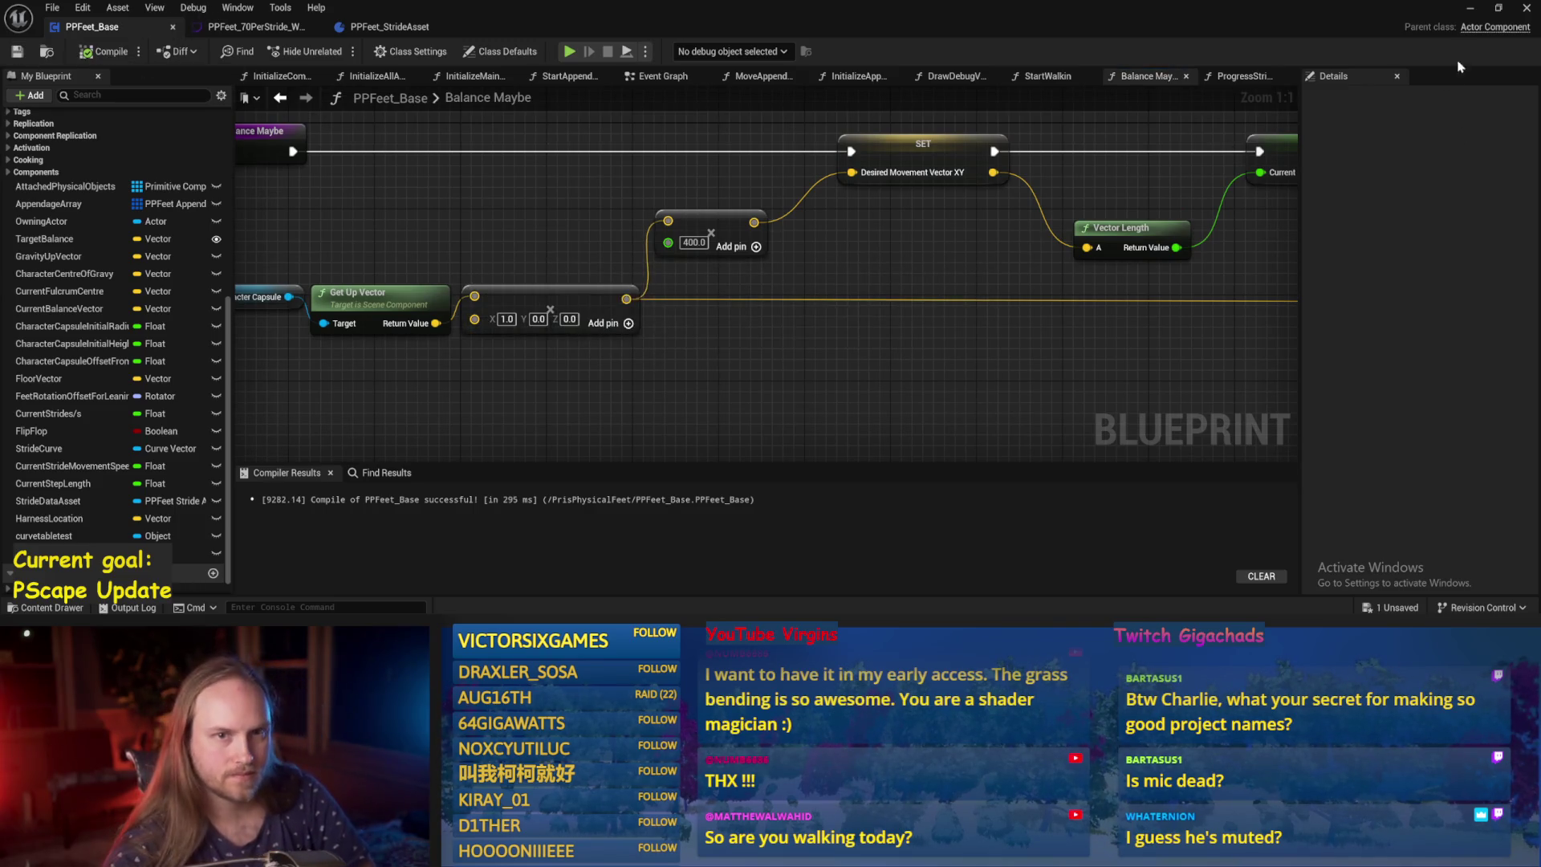
Select the PPFeet_TestPlayer capsule in the level and start a play test.
left_click(1469, 10)
left_click(556, 188)
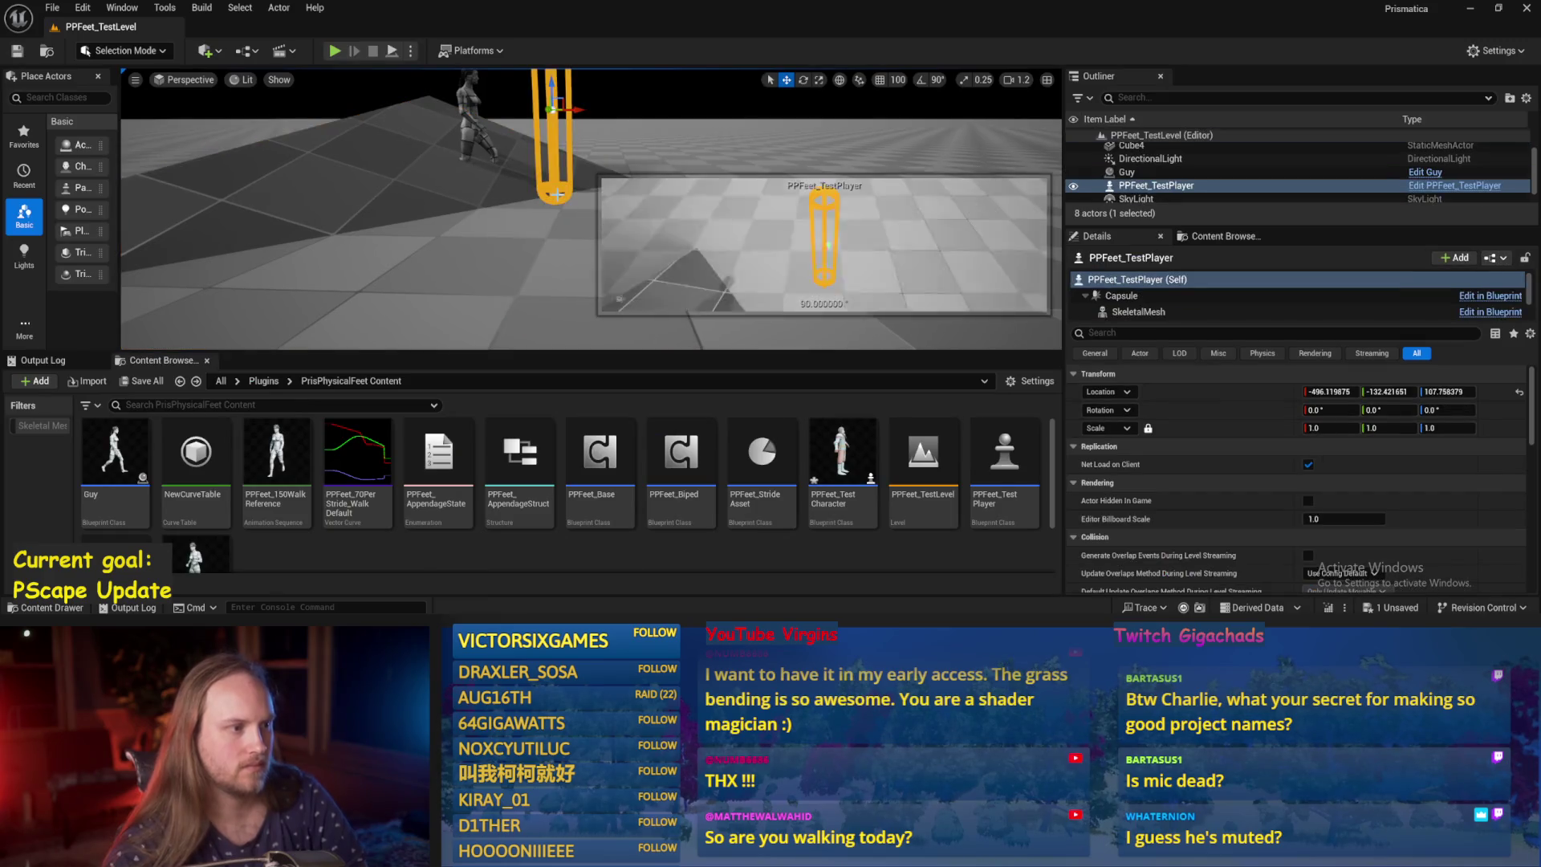
left_click(392, 51)
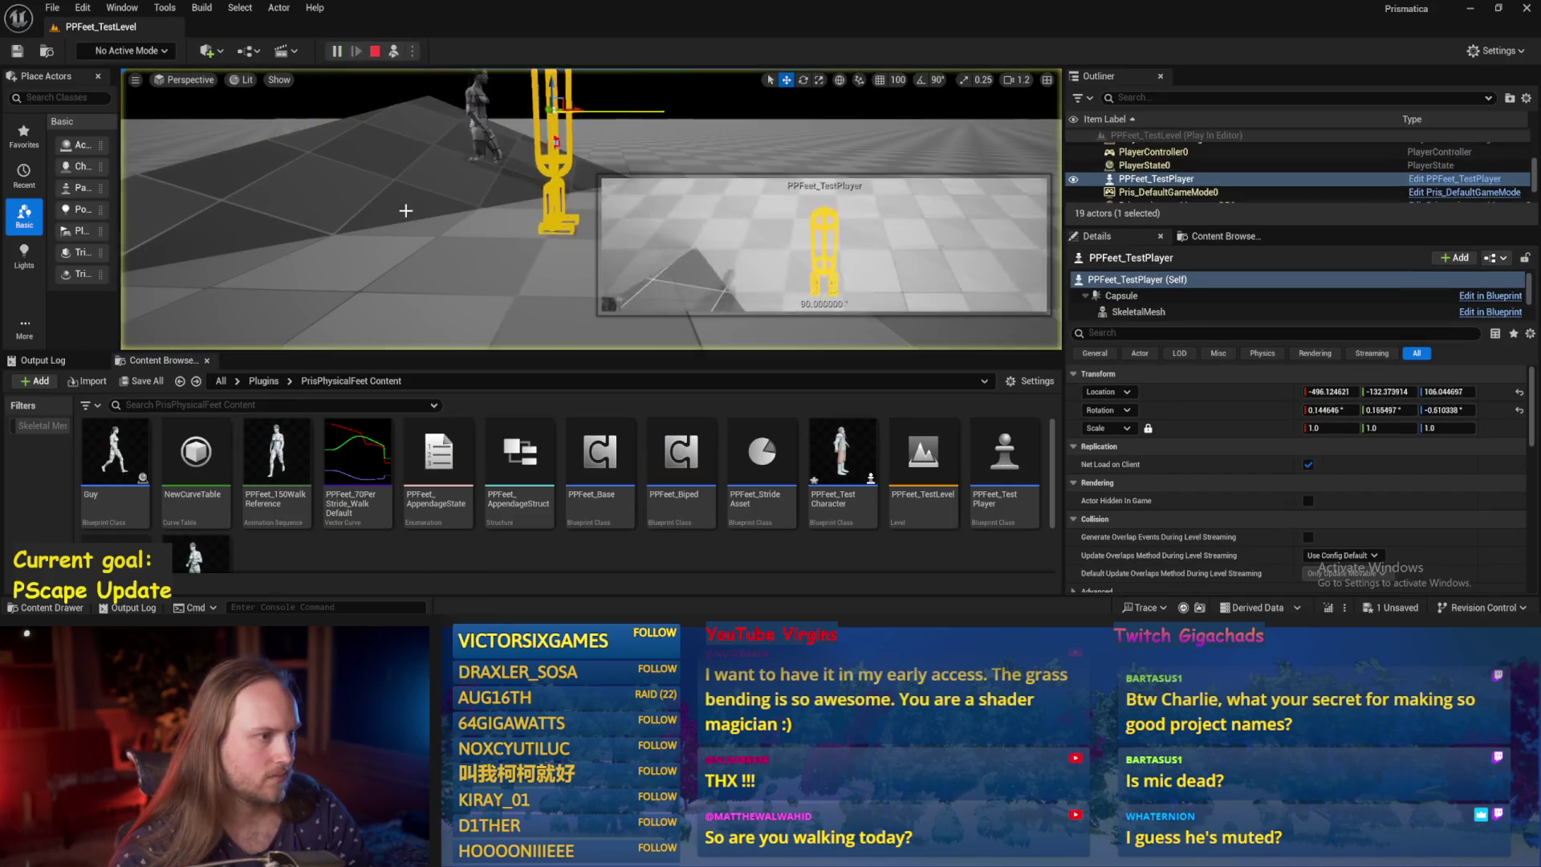
key("alt+Tab")
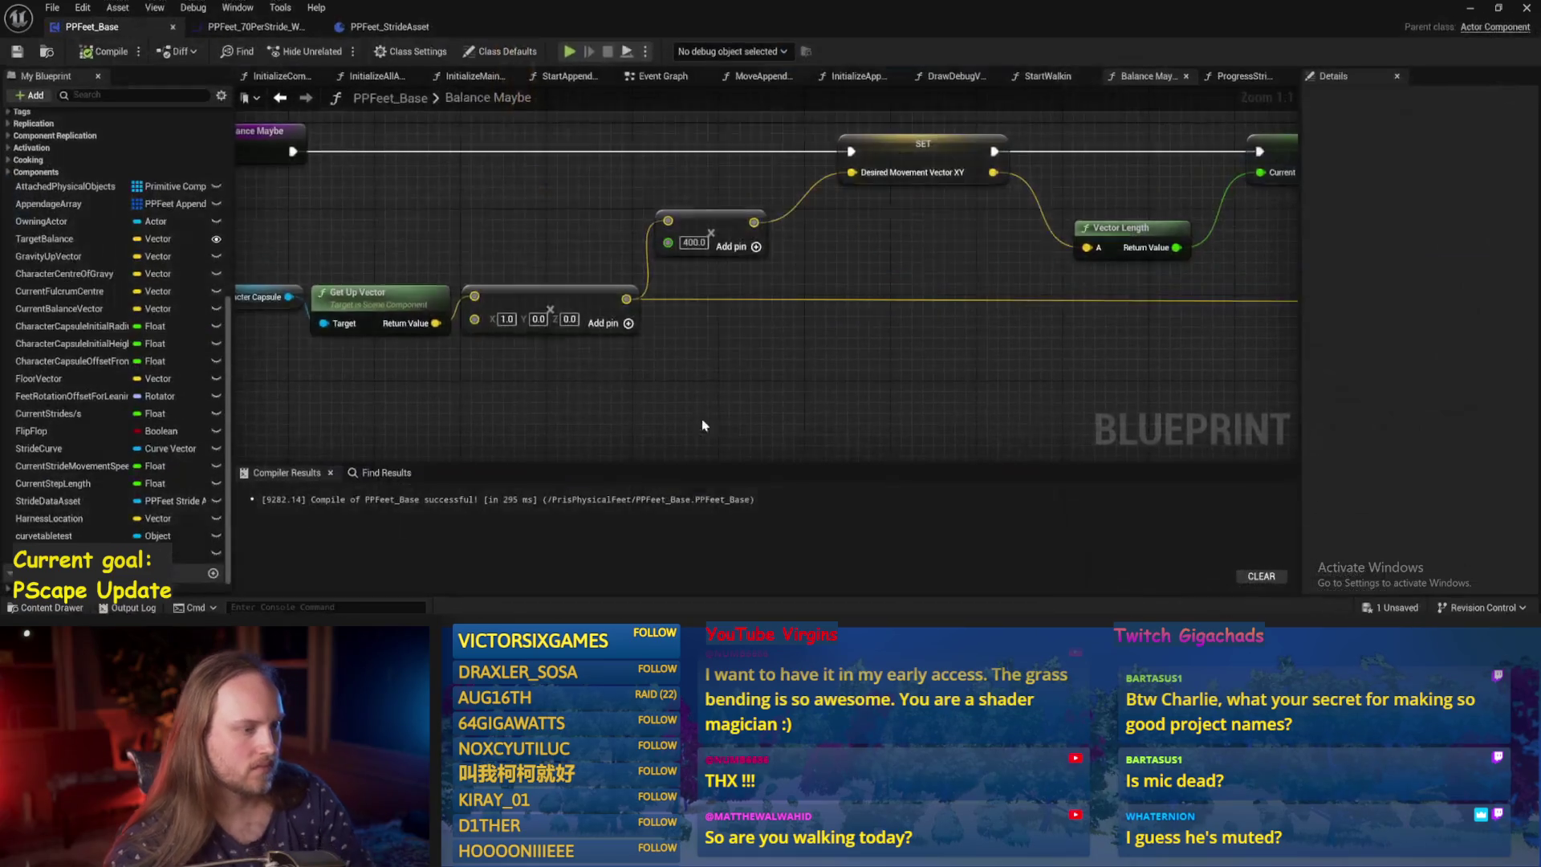
Set Map Range Clamped's Out Range A to 50 and return to the running level.
scroll(818, 289, "down", 1)
left_click_drag(723, 337, 485, 292)
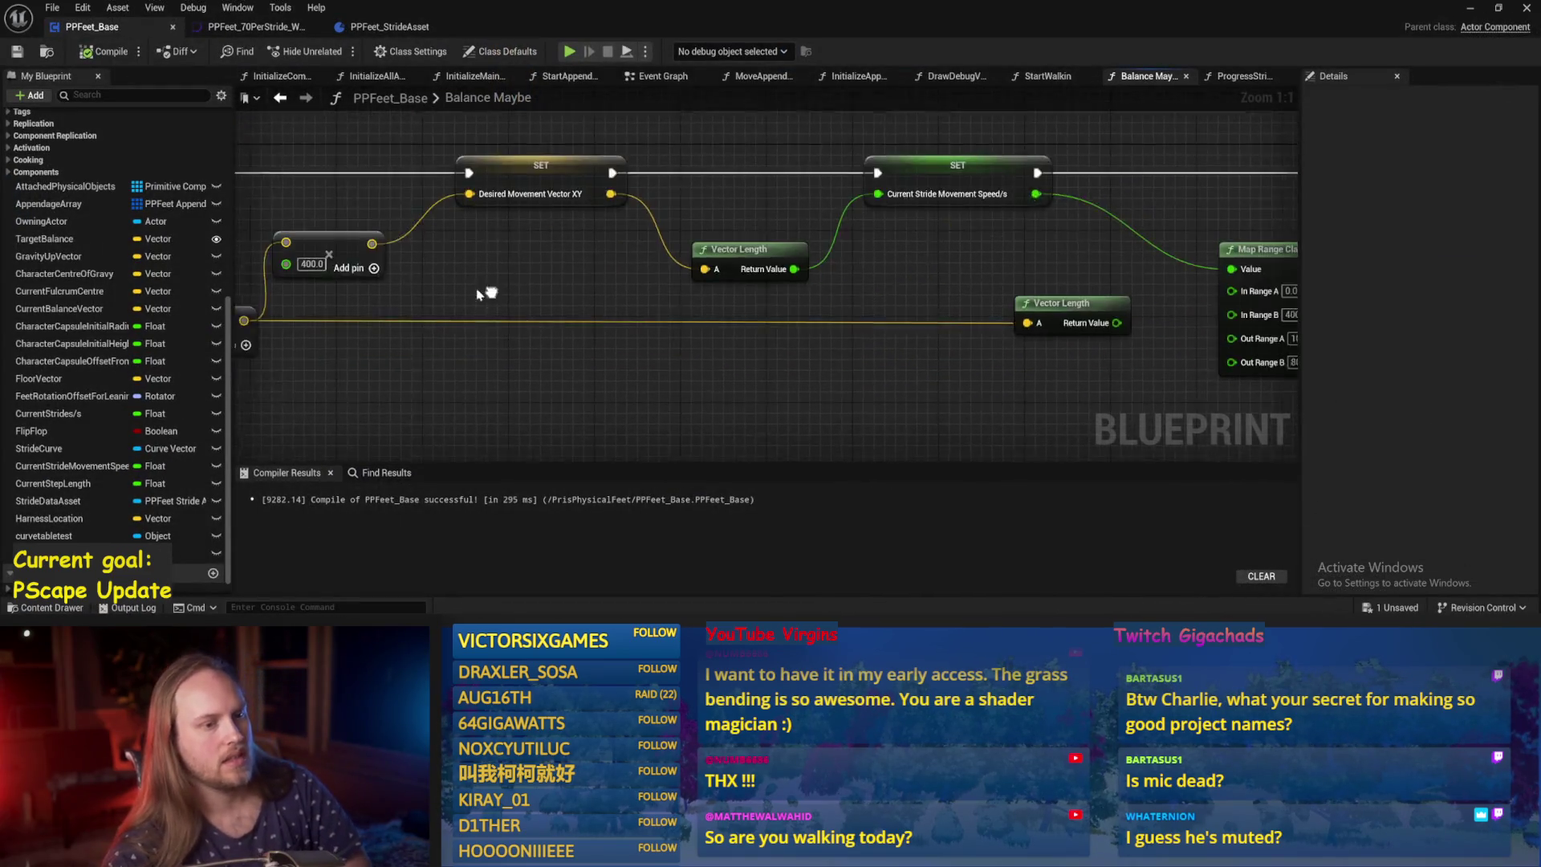
left_click(891, 201)
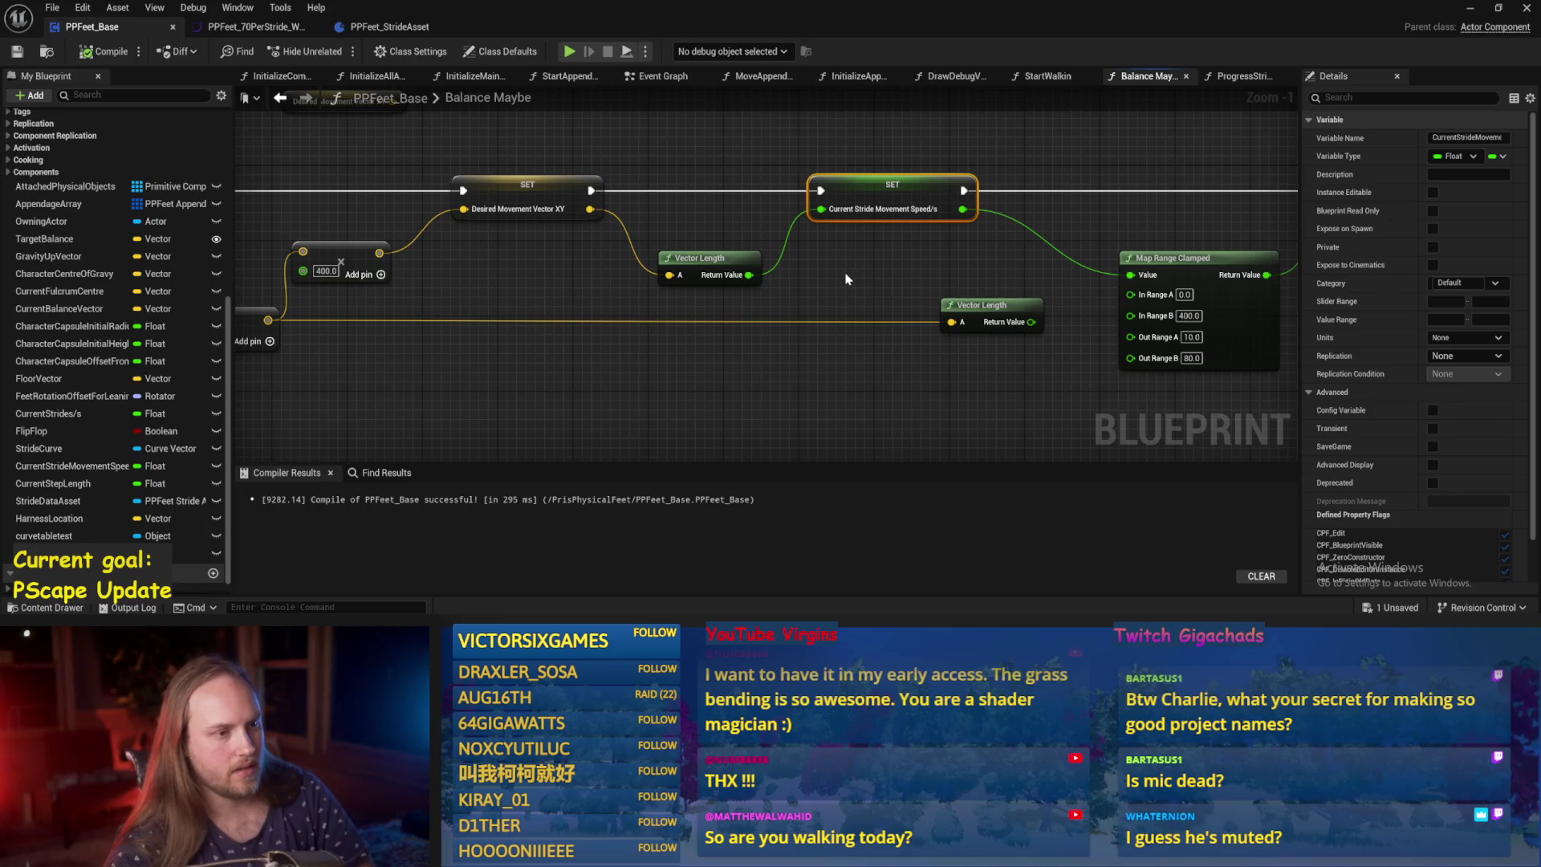
left_click_drag(846, 279, 605, 282)
left_click(921, 350)
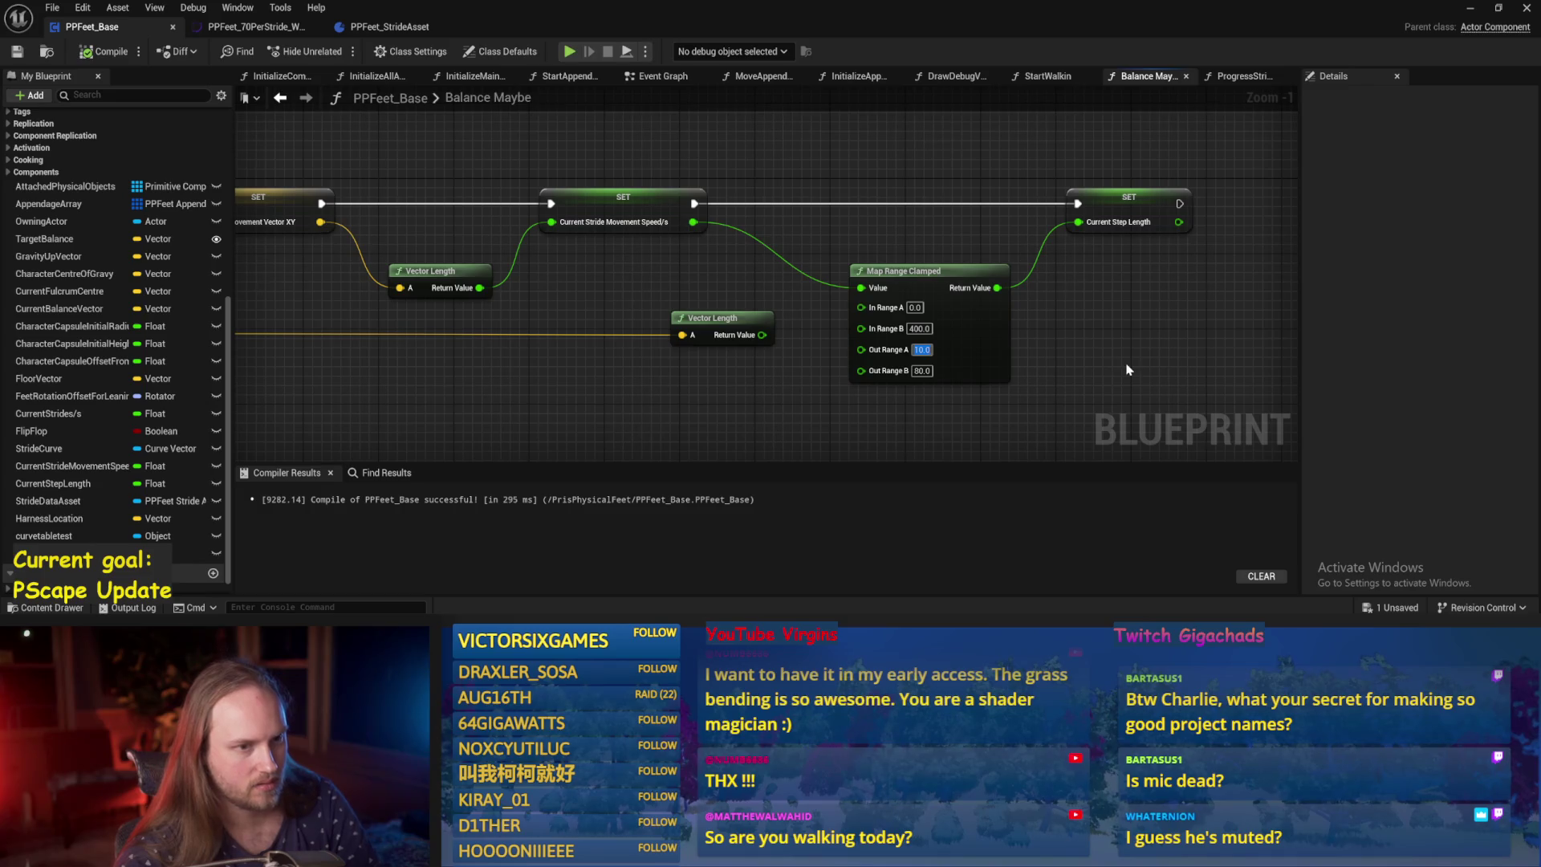
scroll(1015, 293, "down", 1)
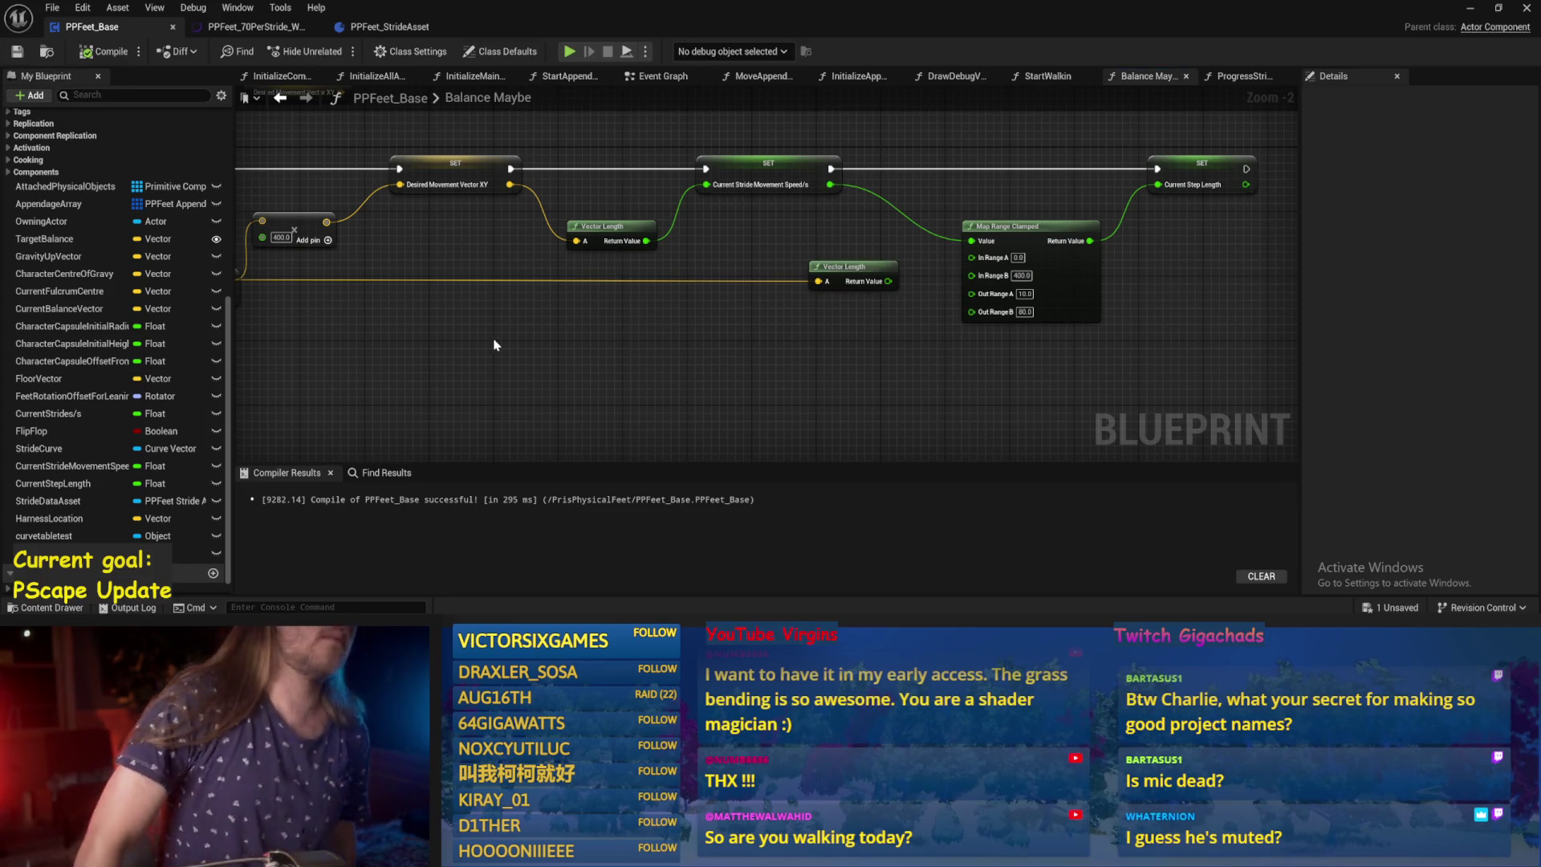
left_click(1025, 293)
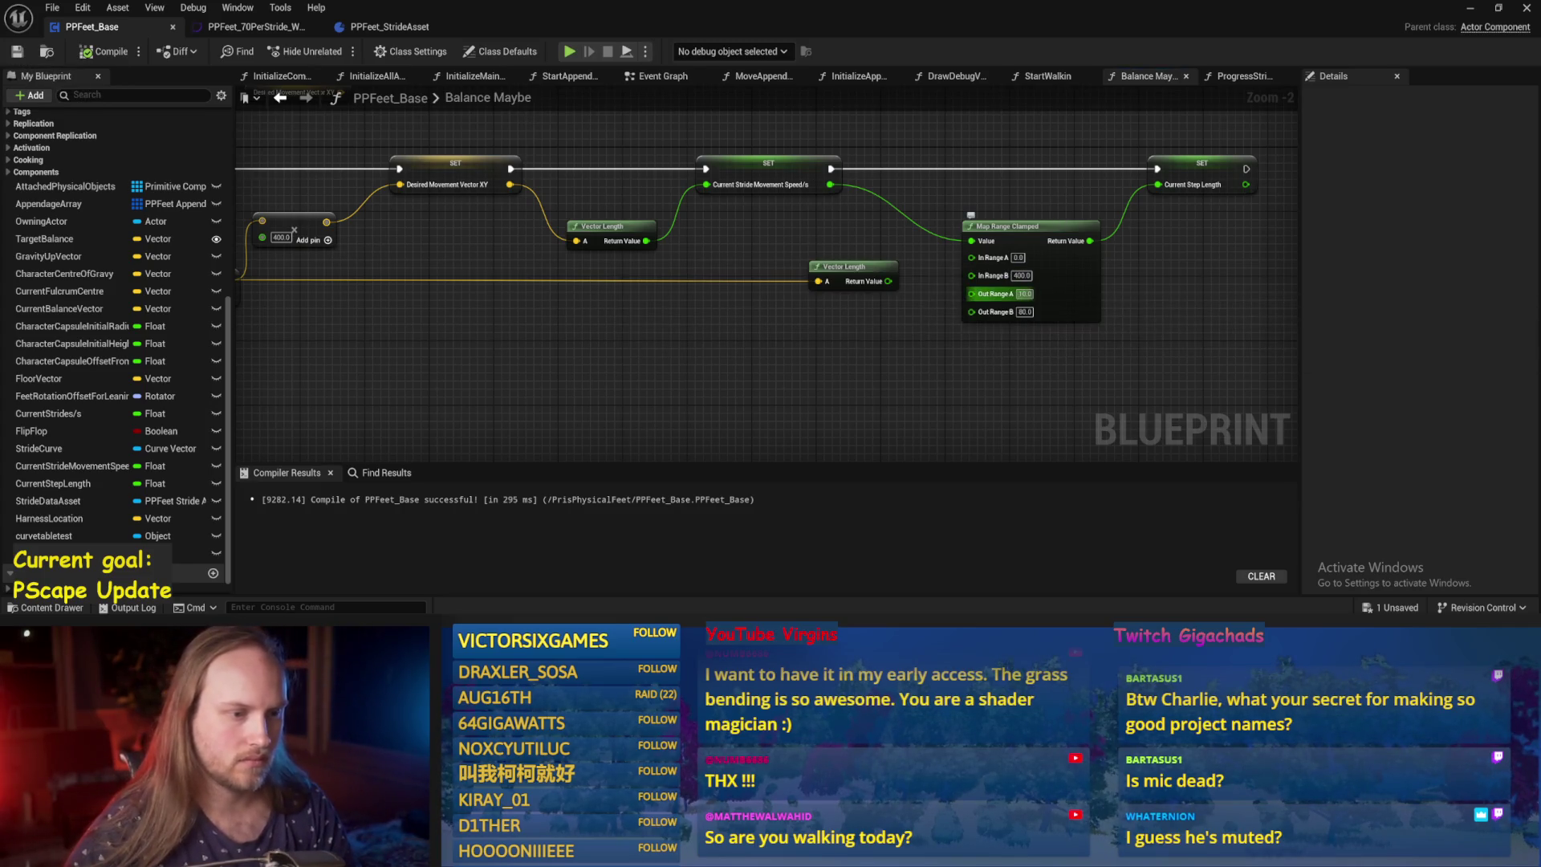
type("50")
key("Return")
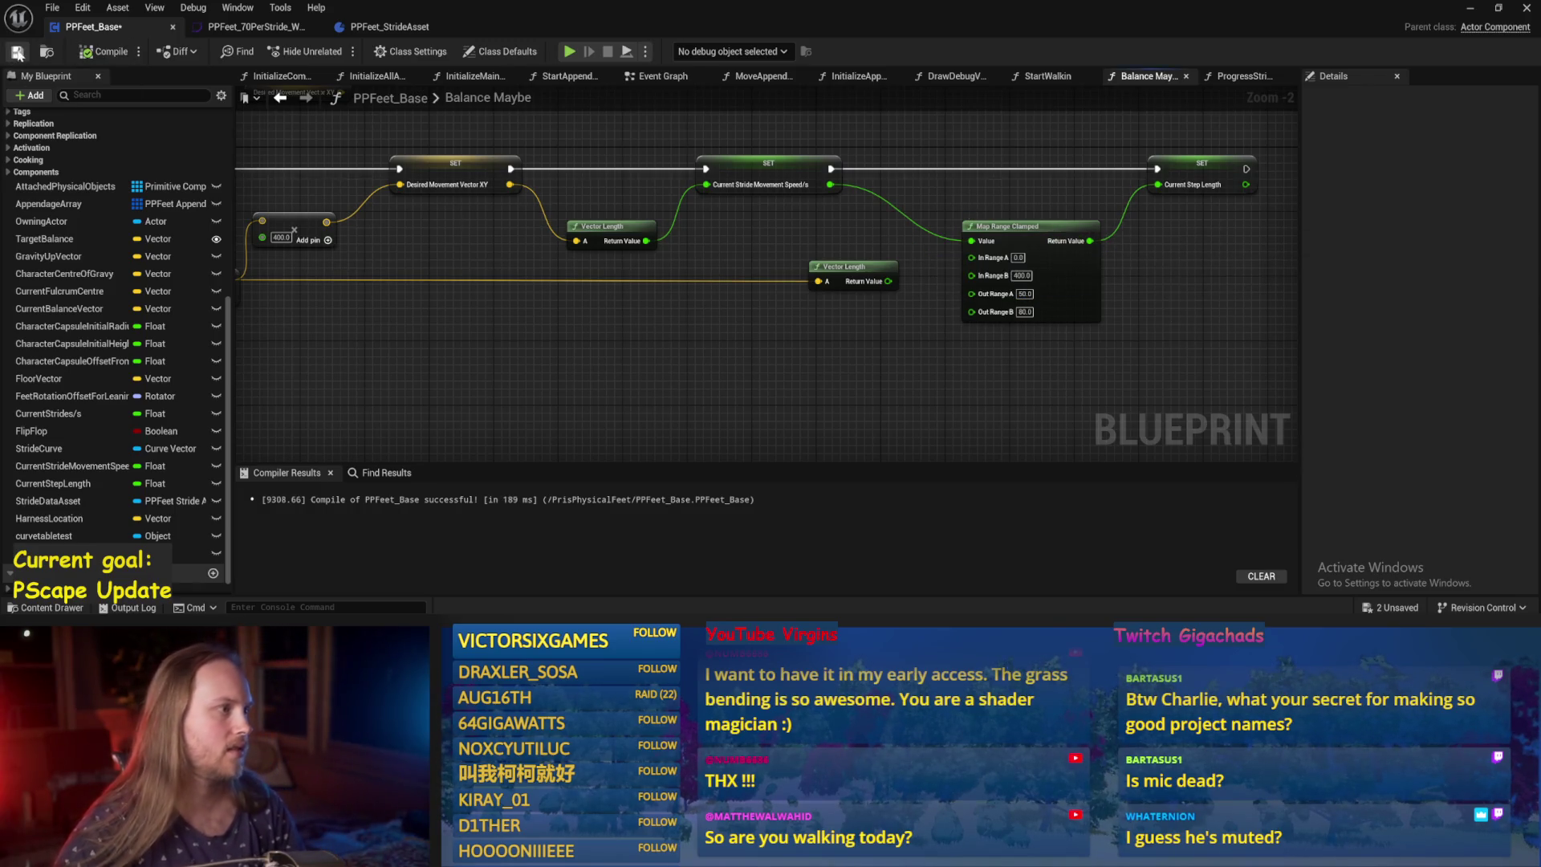
left_click_drag(874, 389, 851, 396)
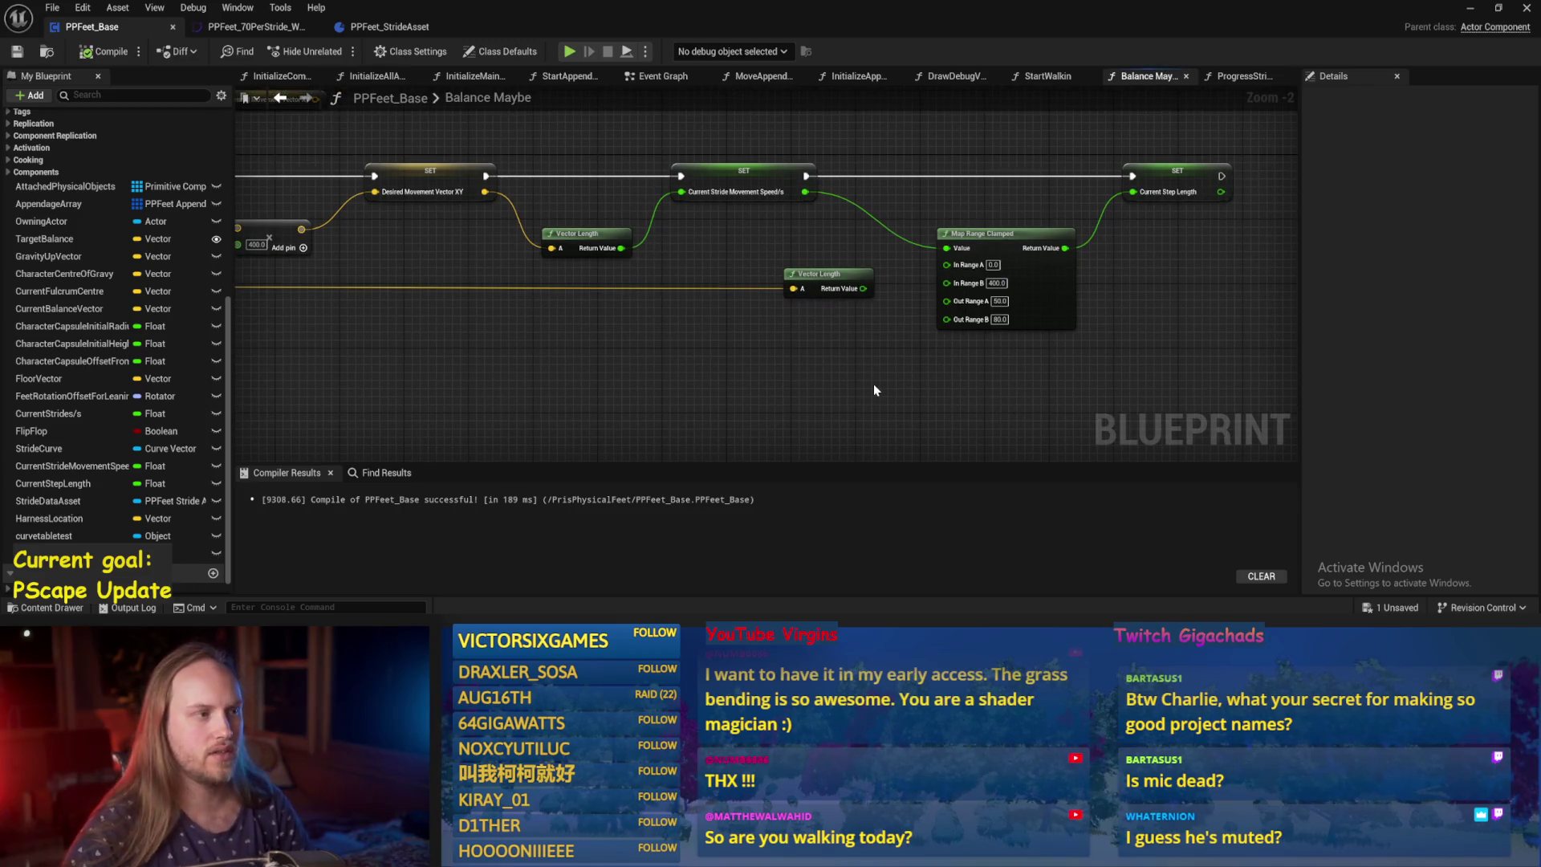
left_click(1470, 8)
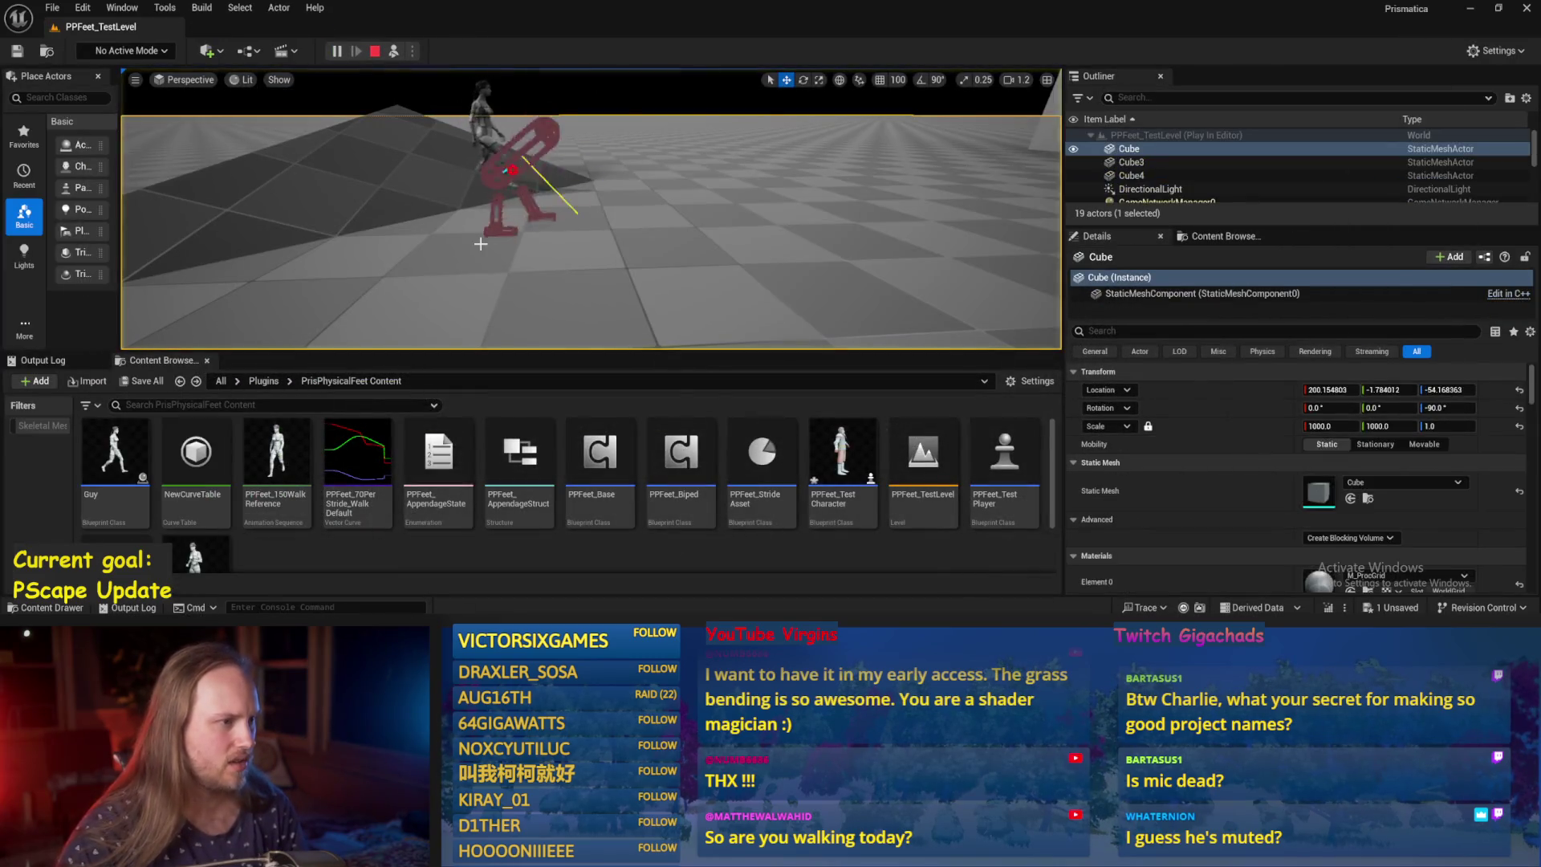
Restart the play session and tilt PPFeet_TestPlayer with the rotate tool.
key("Escape")
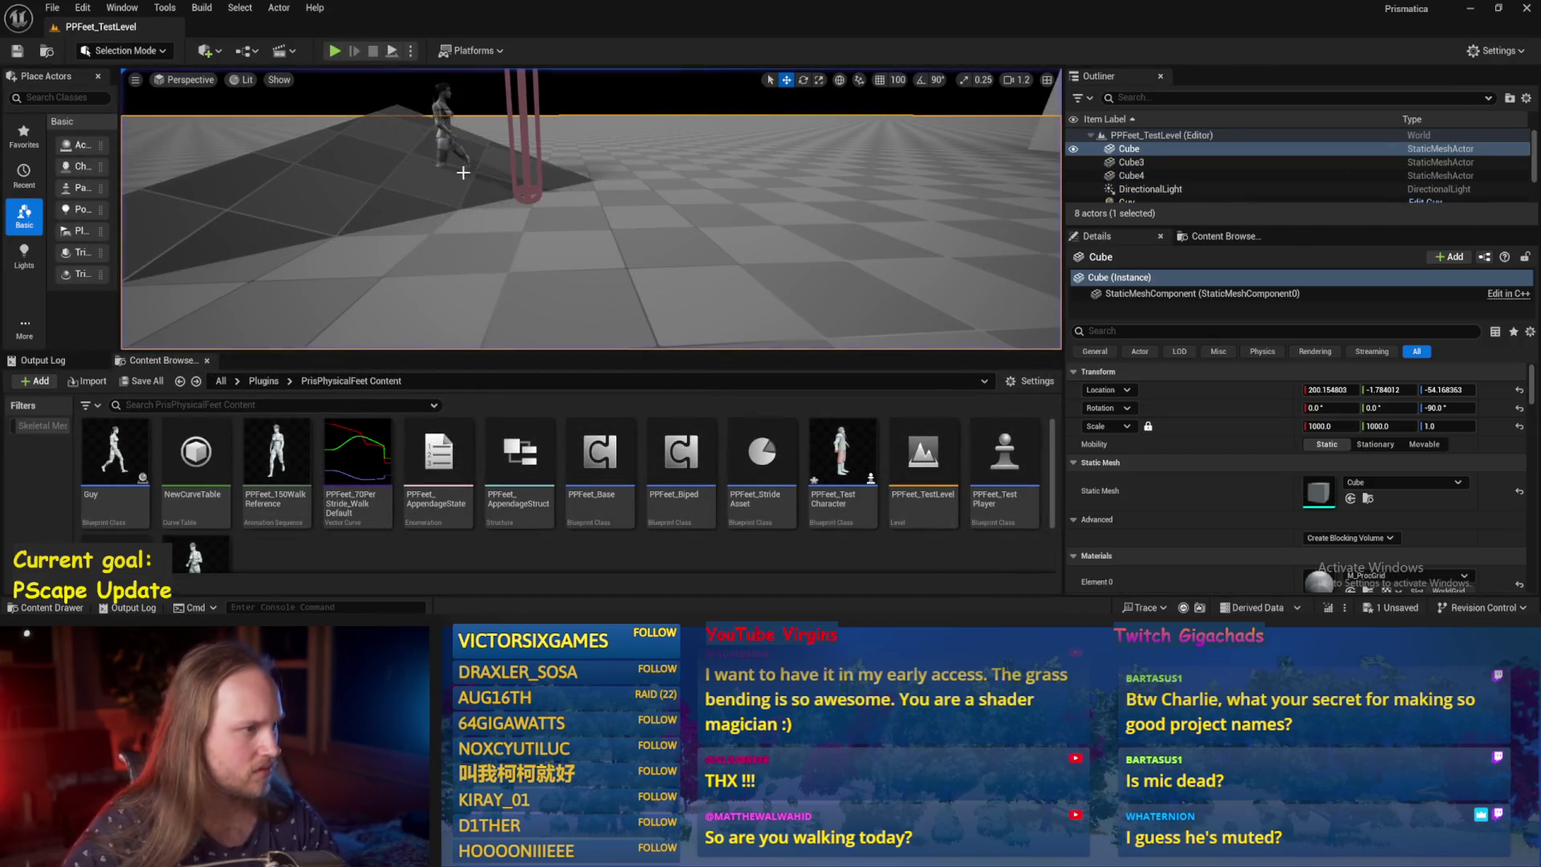
left_click(534, 149)
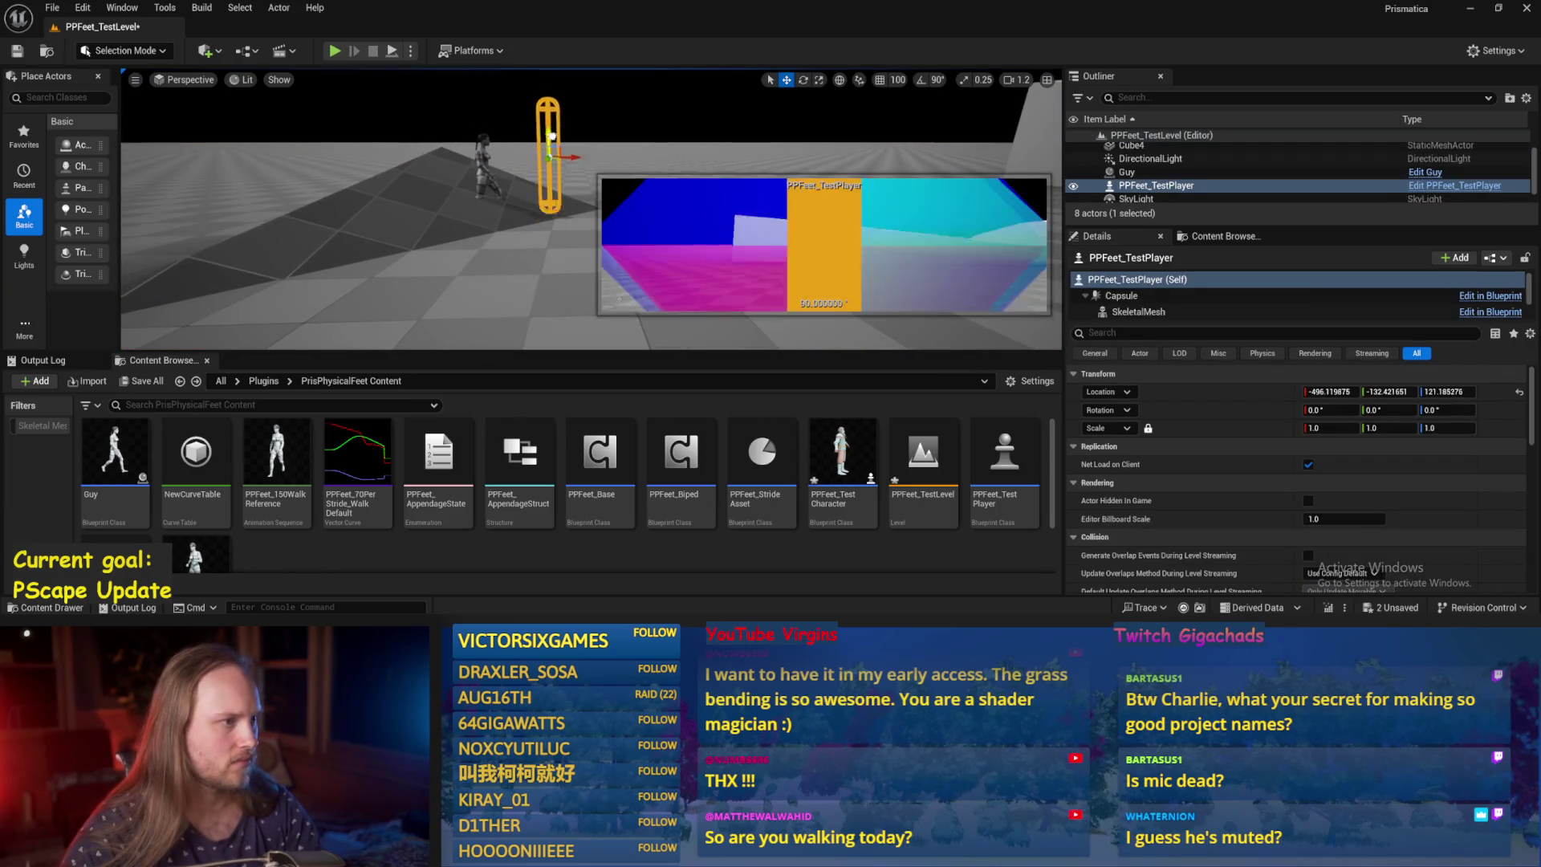
left_click(335, 51)
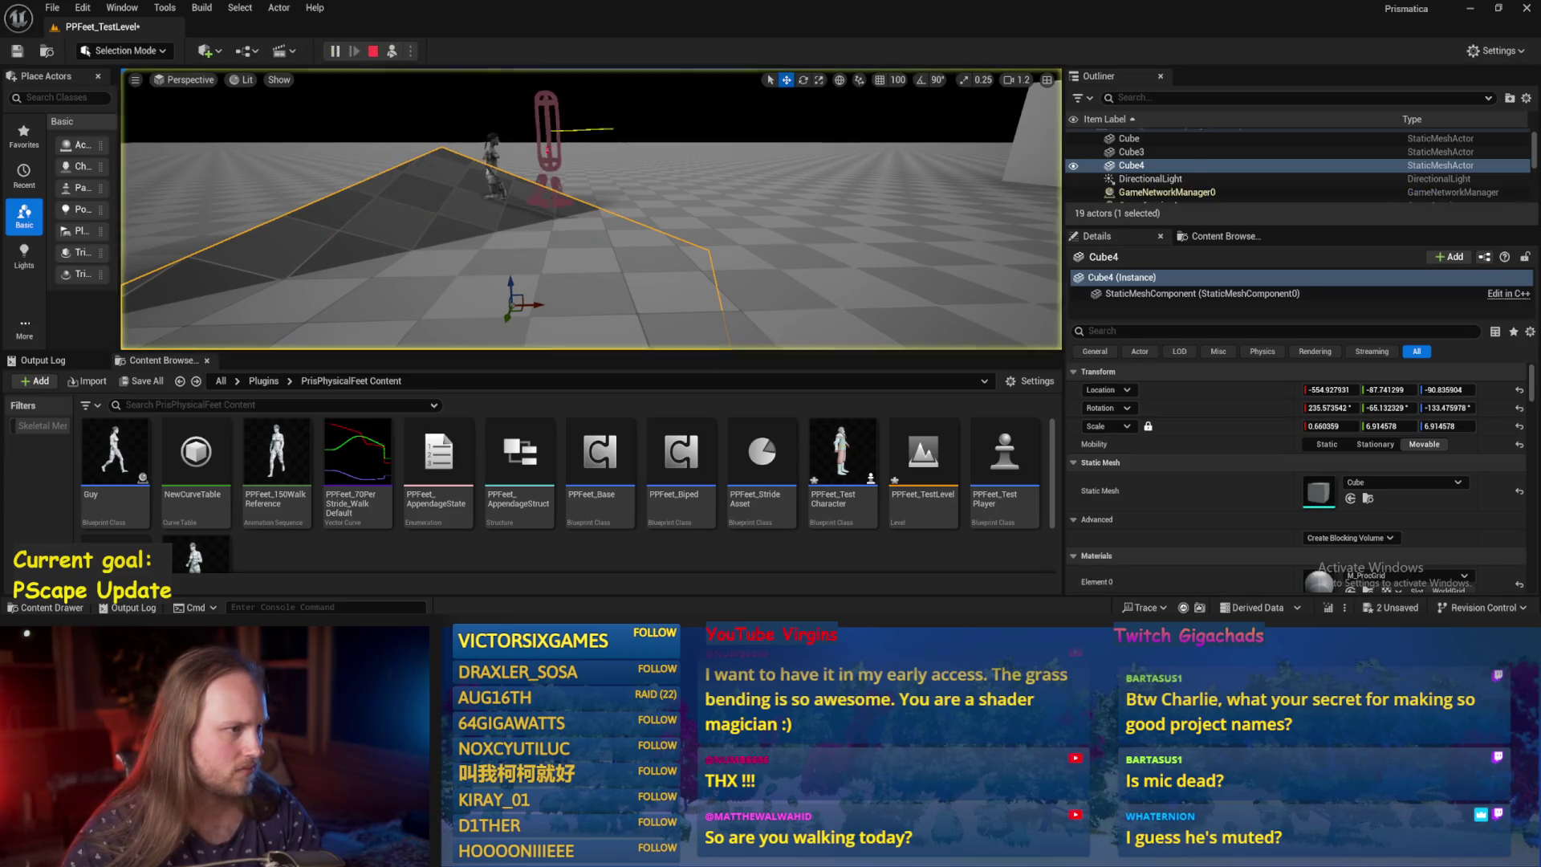
left_click(539, 132)
key("e")
mouse_move(591, 140)
left_mouse_down()
mouse_move(590, 168)
mouse_move(559, 192)
left_mouse_up()
Stop and replay the level, then return to PPFeet_Base's Event Graph.
key("Escape")
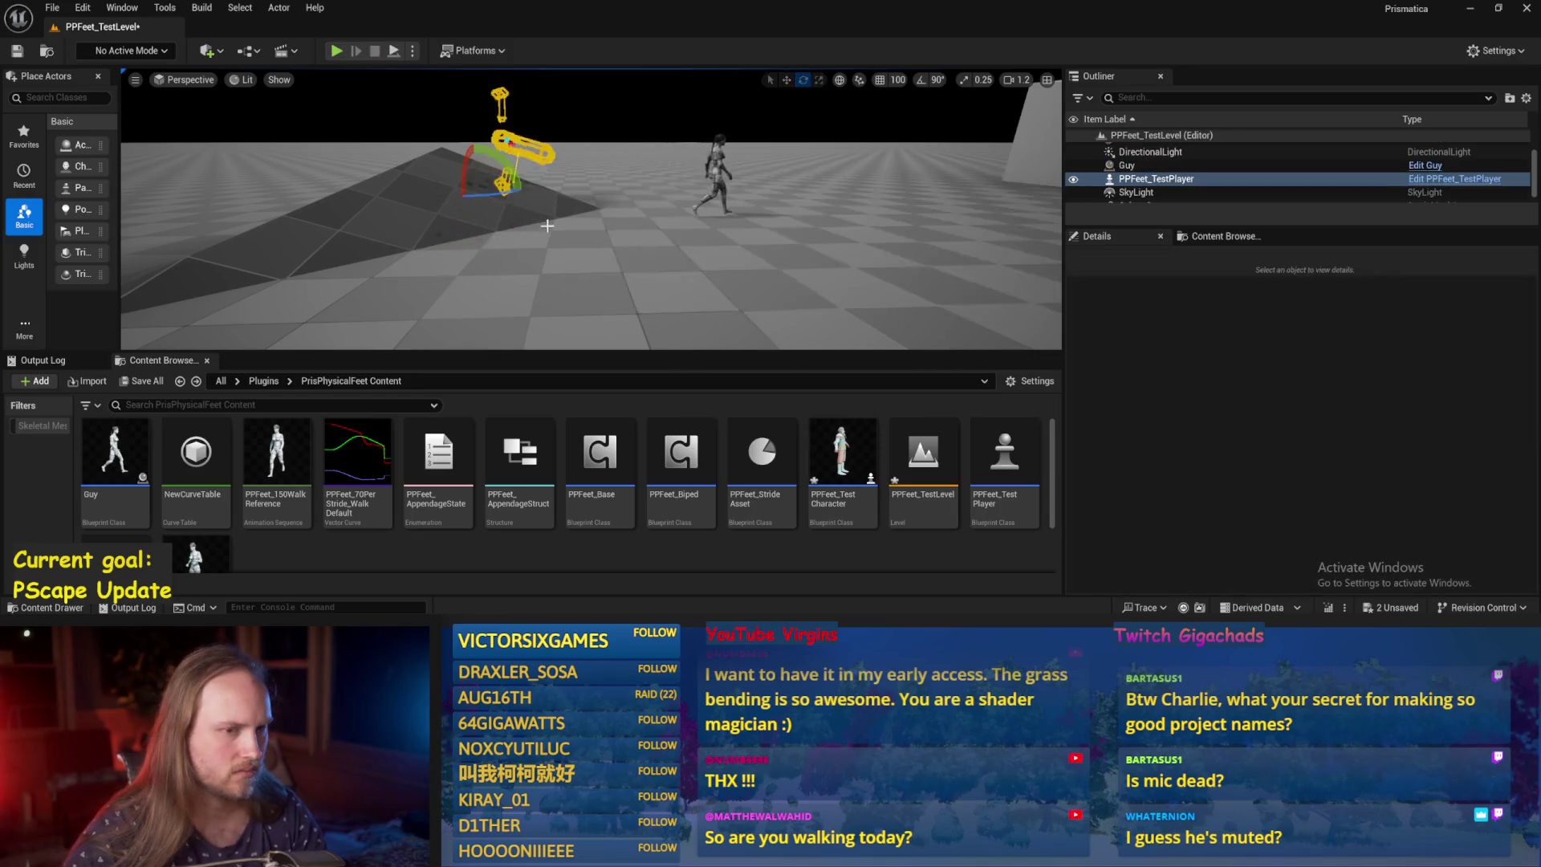
key("alt+p")
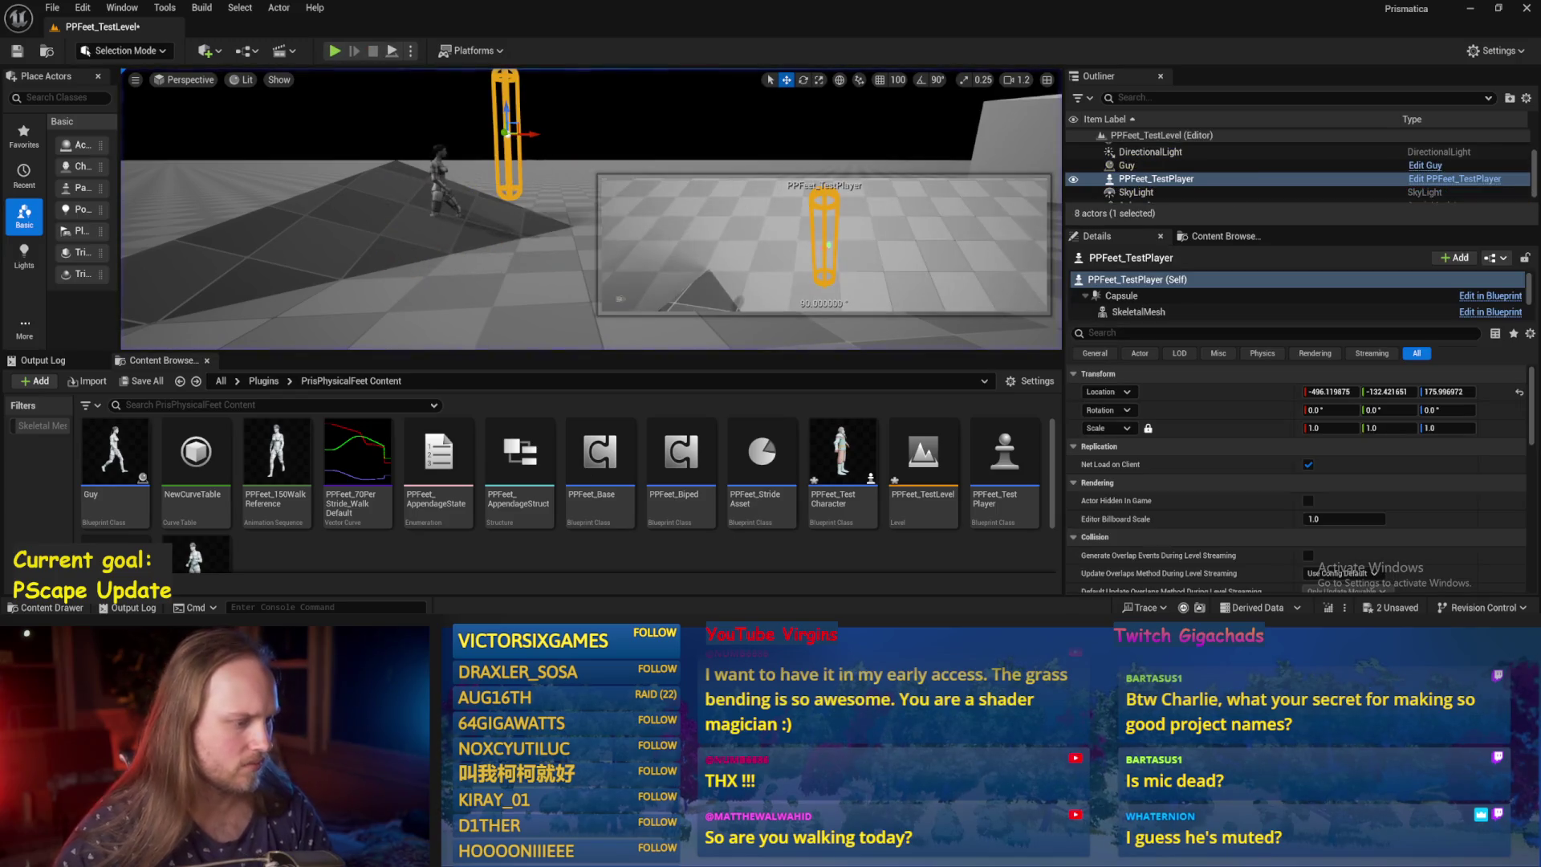
key("alt+Tab")
left_click(672, 77)
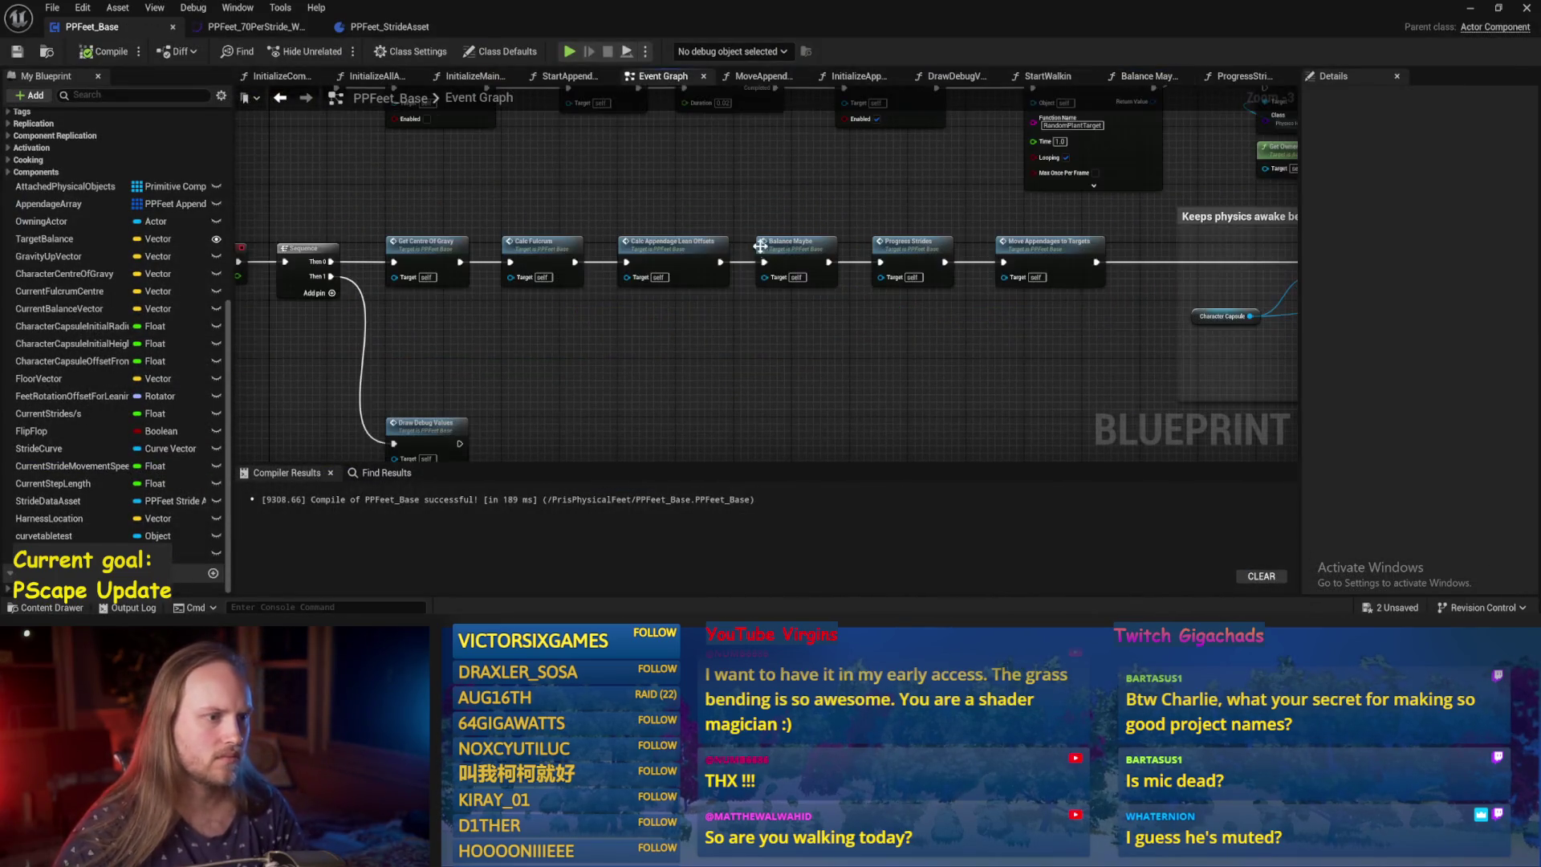
Compile and save PPFeet_Base, then tilt PPFeet_TestPlayer in the running level.
mouse_move(641, 303)
left_mouse_down()
mouse_move(586, 287)
mouse_move(577, 159)
mouse_move(595, 237)
left_mouse_up()
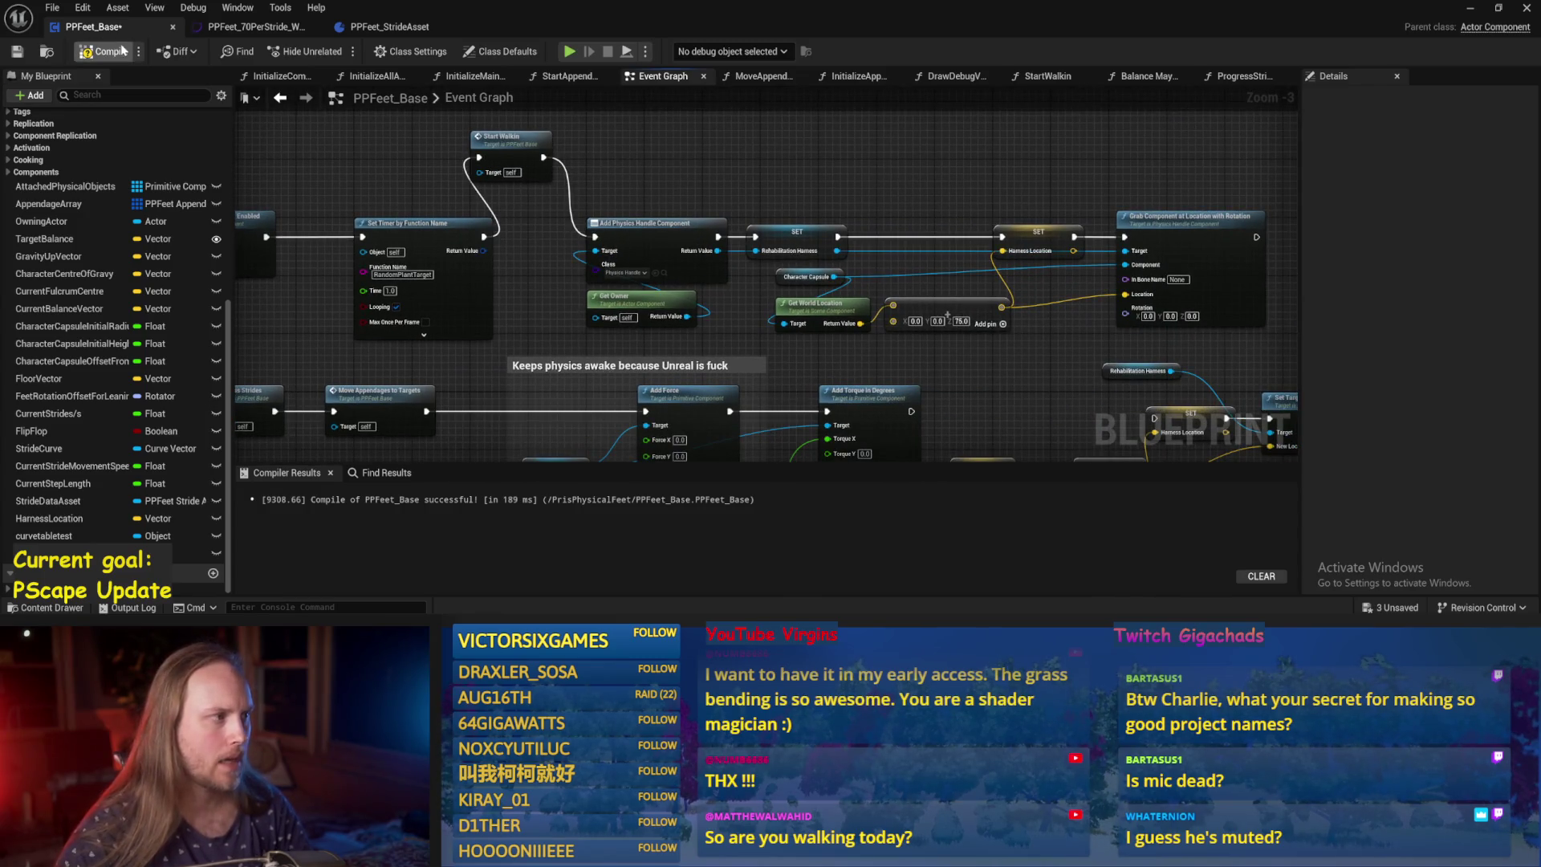
left_click(16, 53)
left_click_drag(1139, 176, 965, 165)
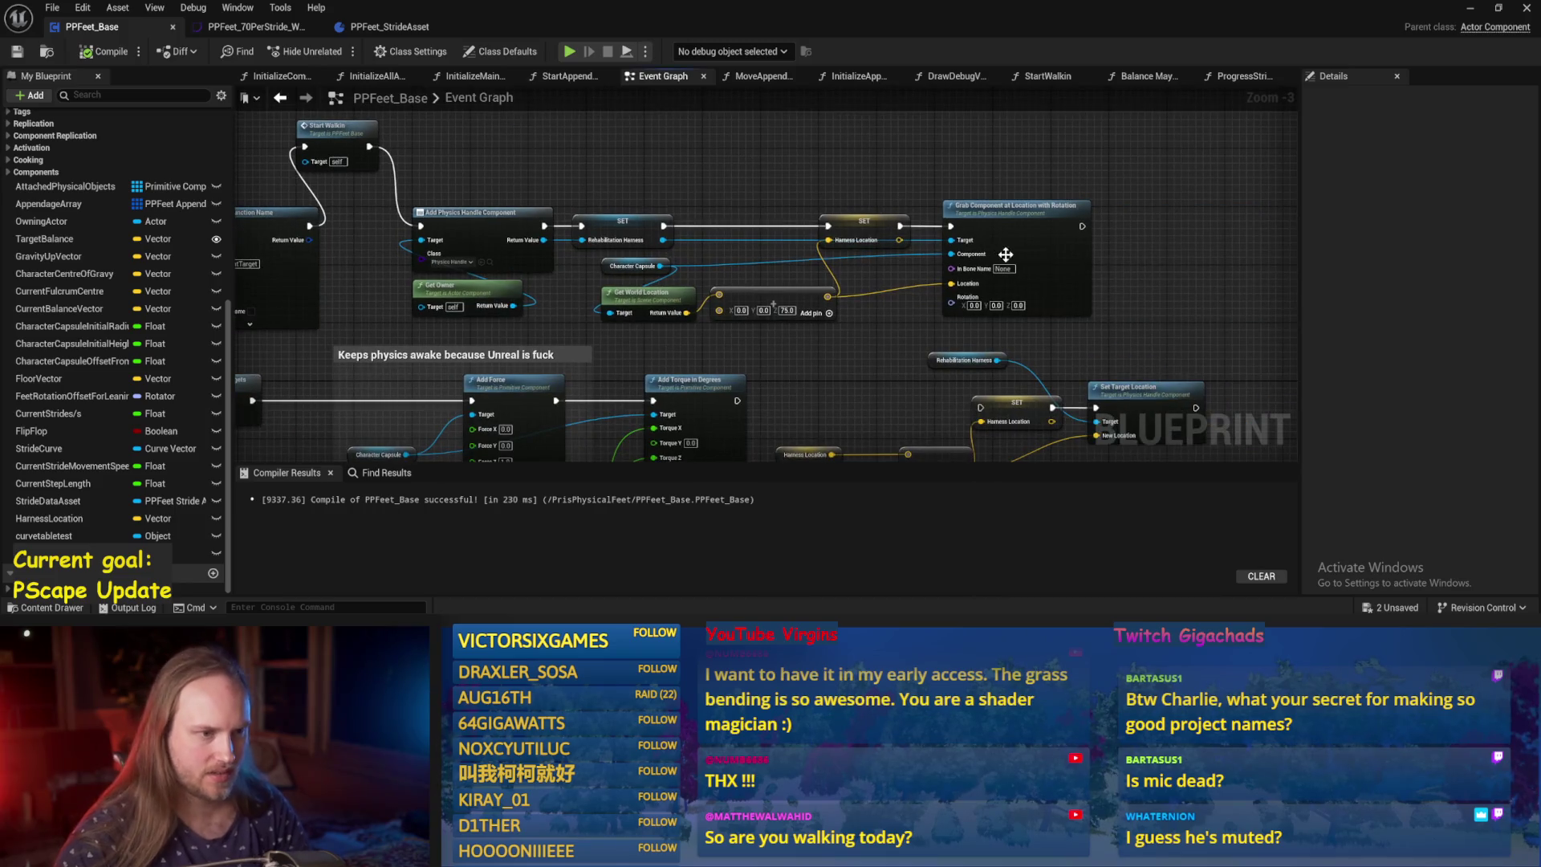
left_click(1469, 8)
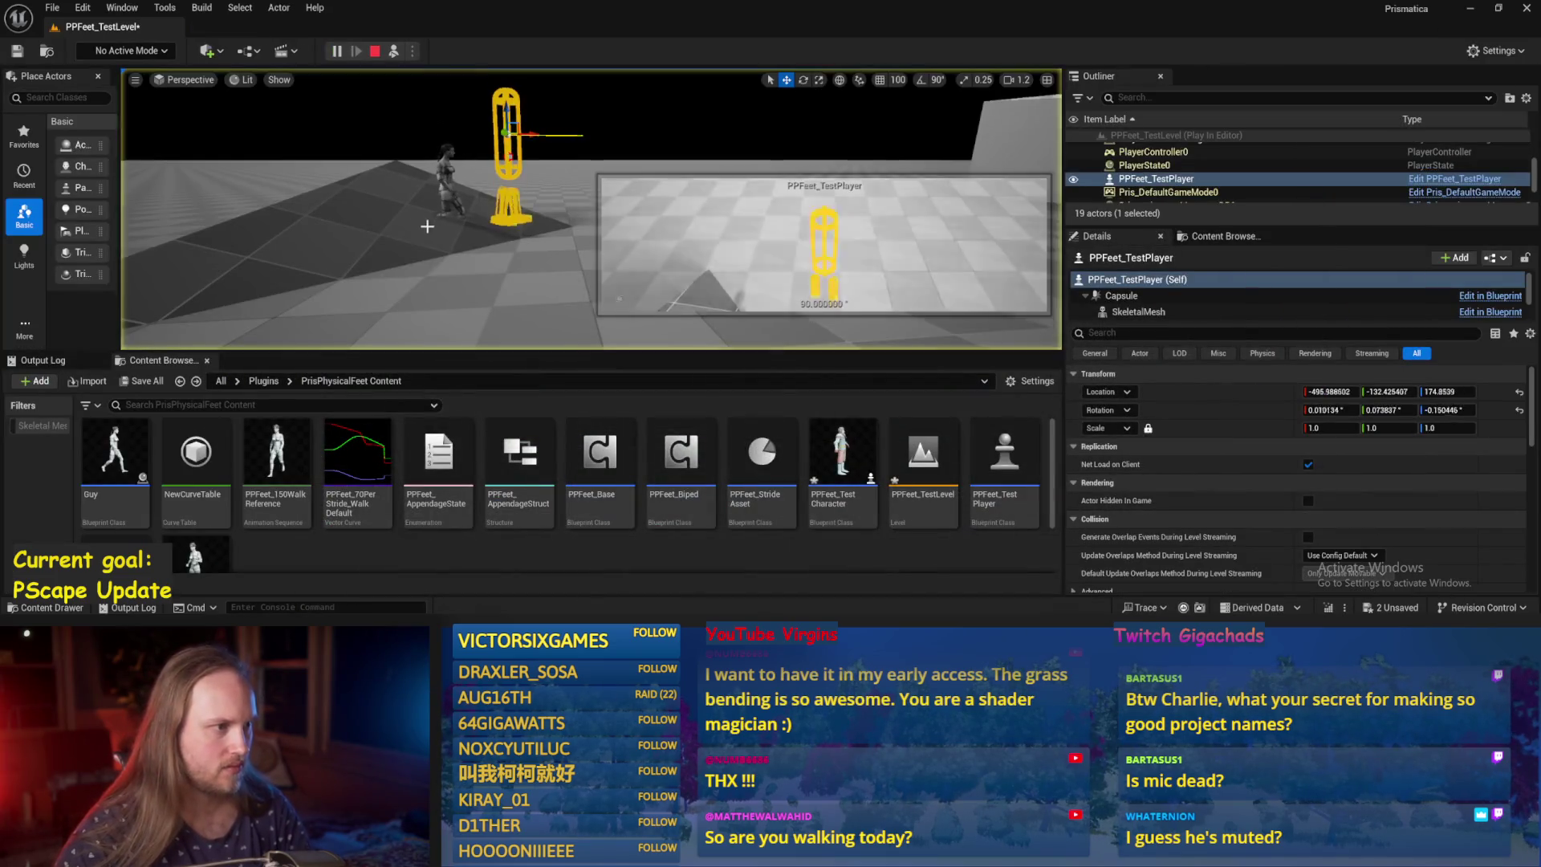
left_click(457, 258)
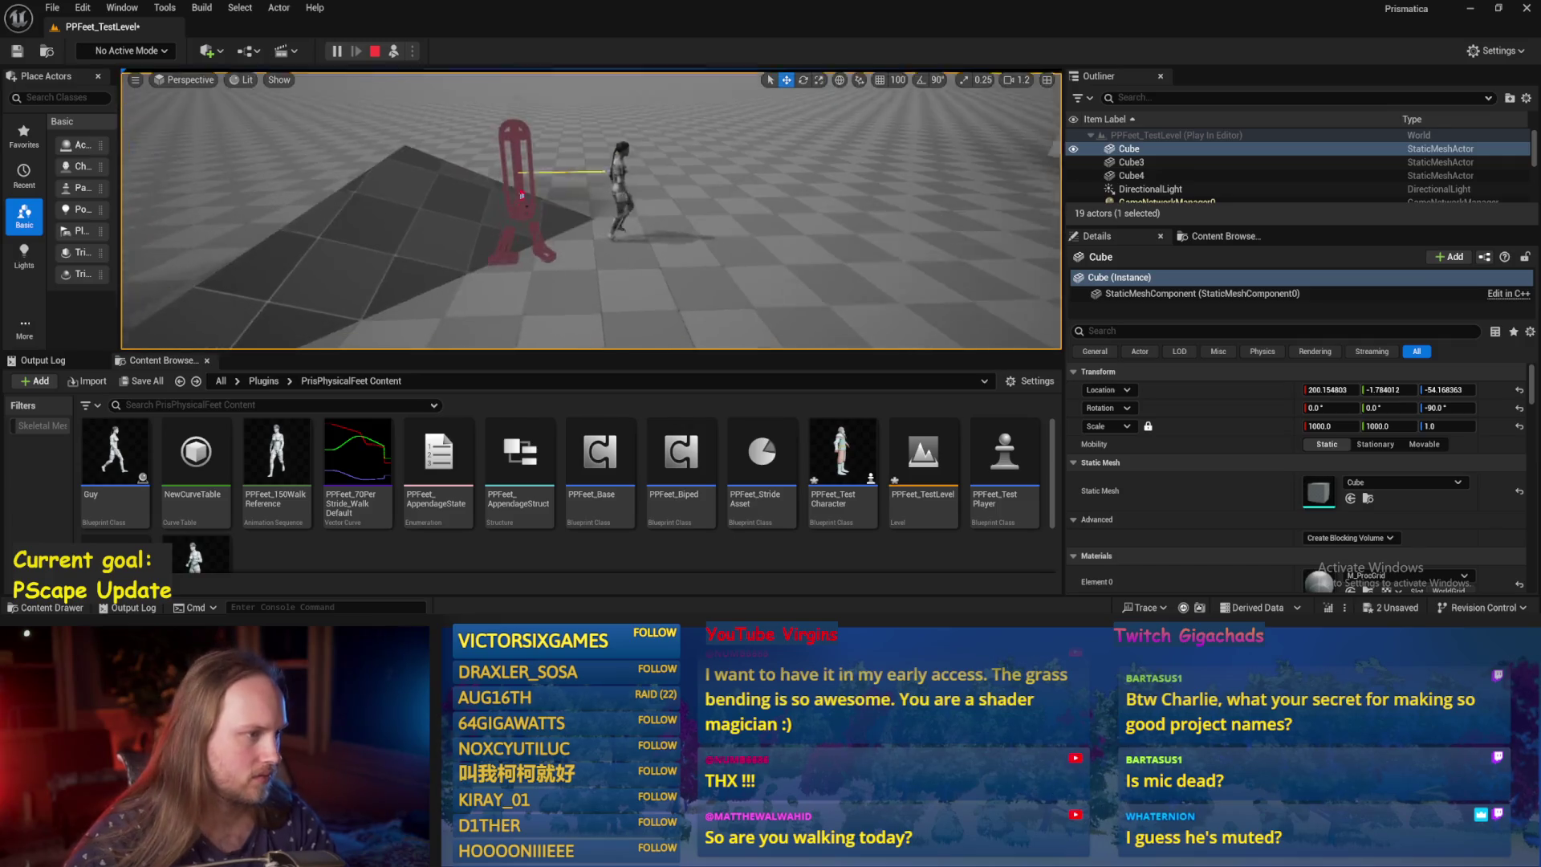
left_click(574, 169)
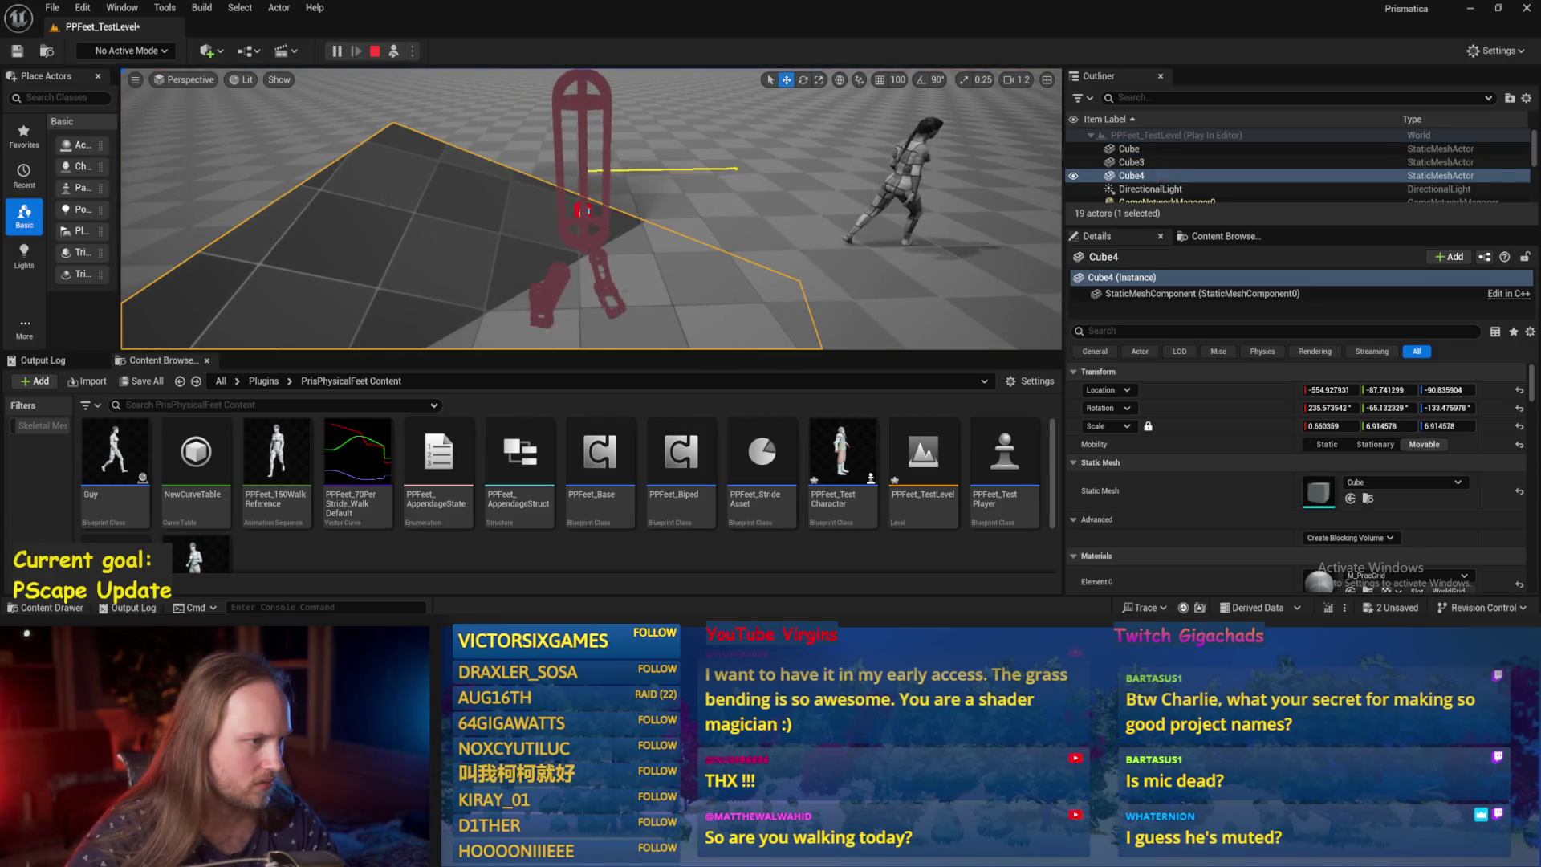
key("e")
mouse_move(502, 112)
left_mouse_down()
mouse_move(598, 161)
mouse_move(571, 201)
mouse_move(564, 70)
left_mouse_up()
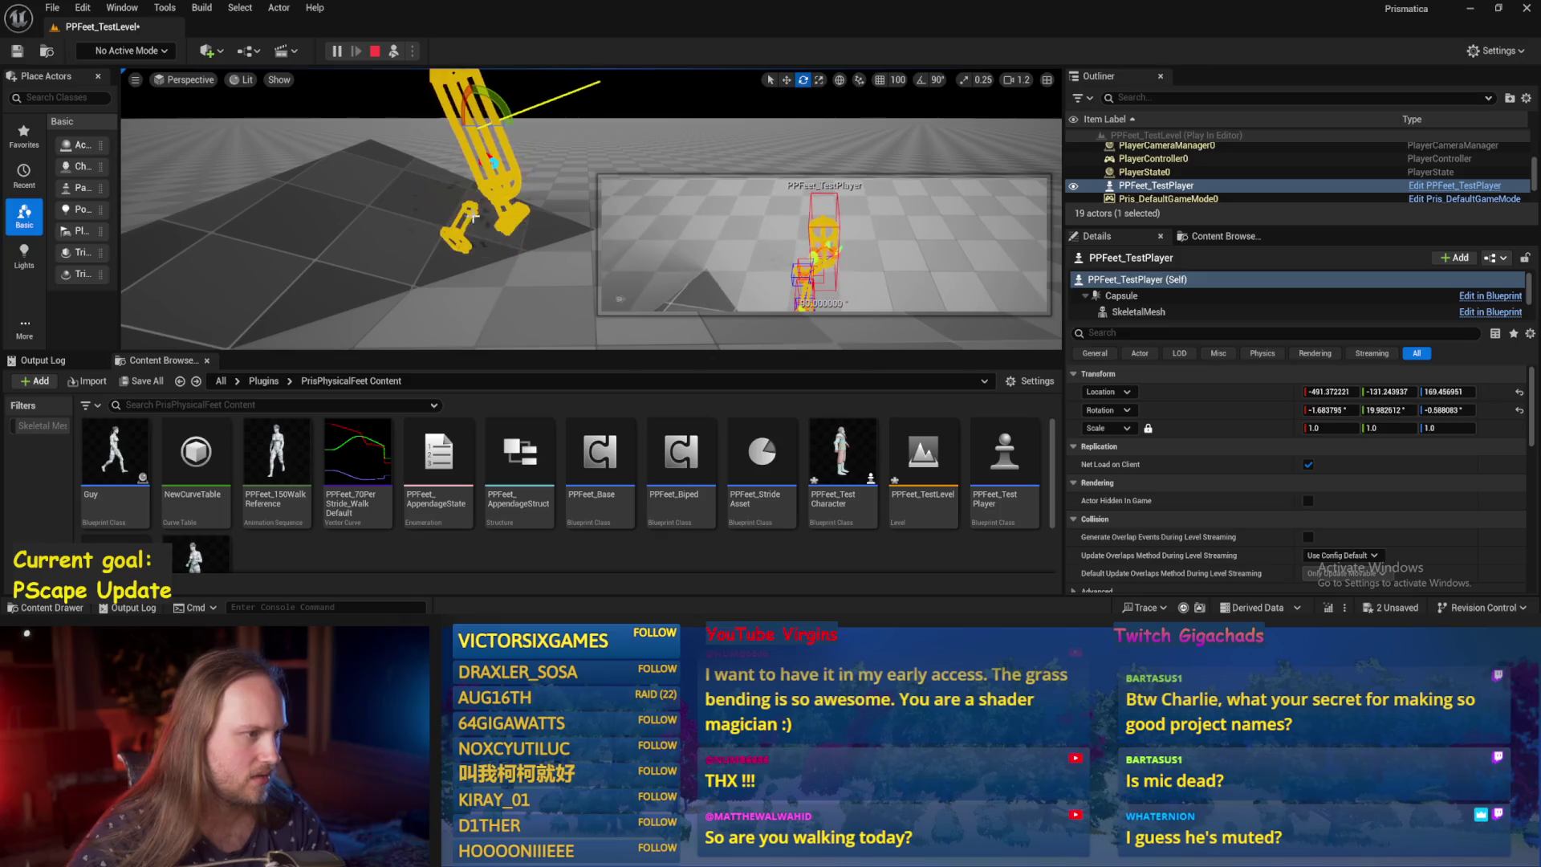
Restart the play session and tilt the test player capsule again.
key("Escape")
left_click(393, 51)
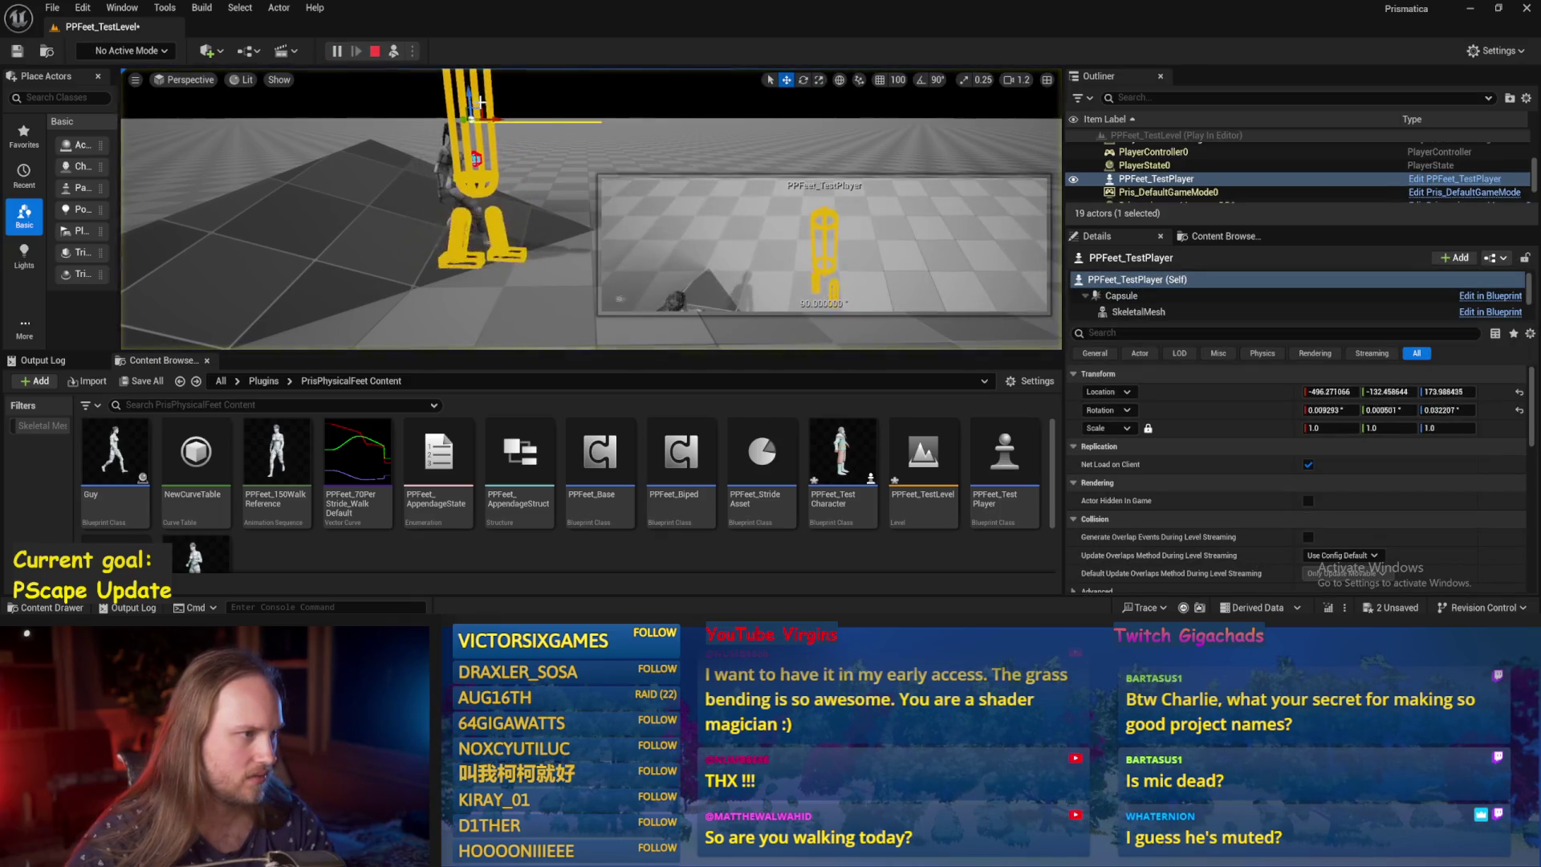
left_click_drag(592, 171, 530, 70)
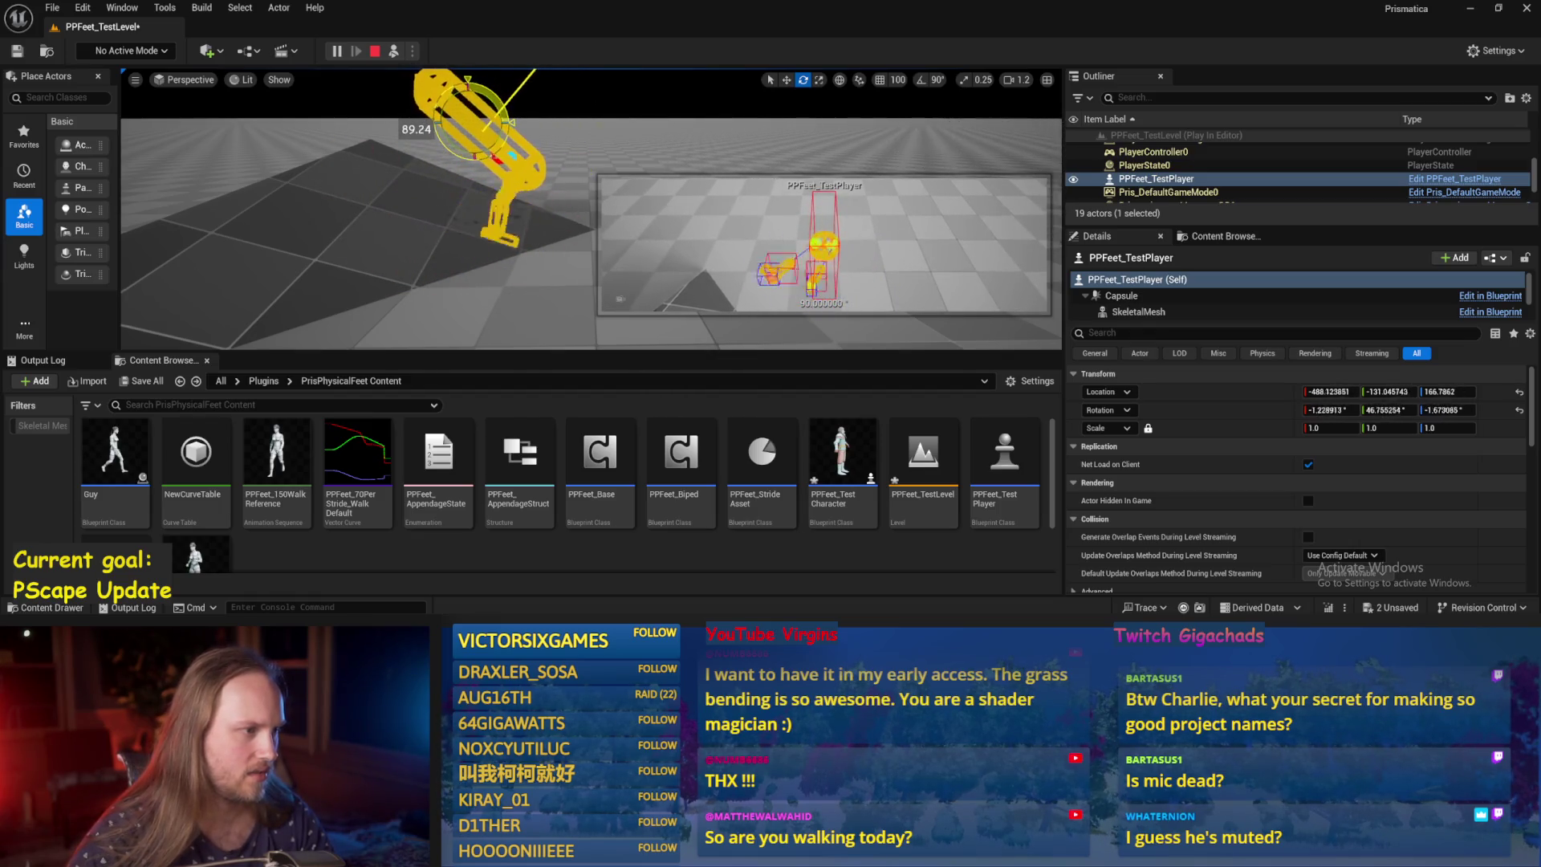
key("Escape")
Save all changes and reopen PPFeet_Base on its MoveAppendagesToTargets graph.
key("ctrl+s")
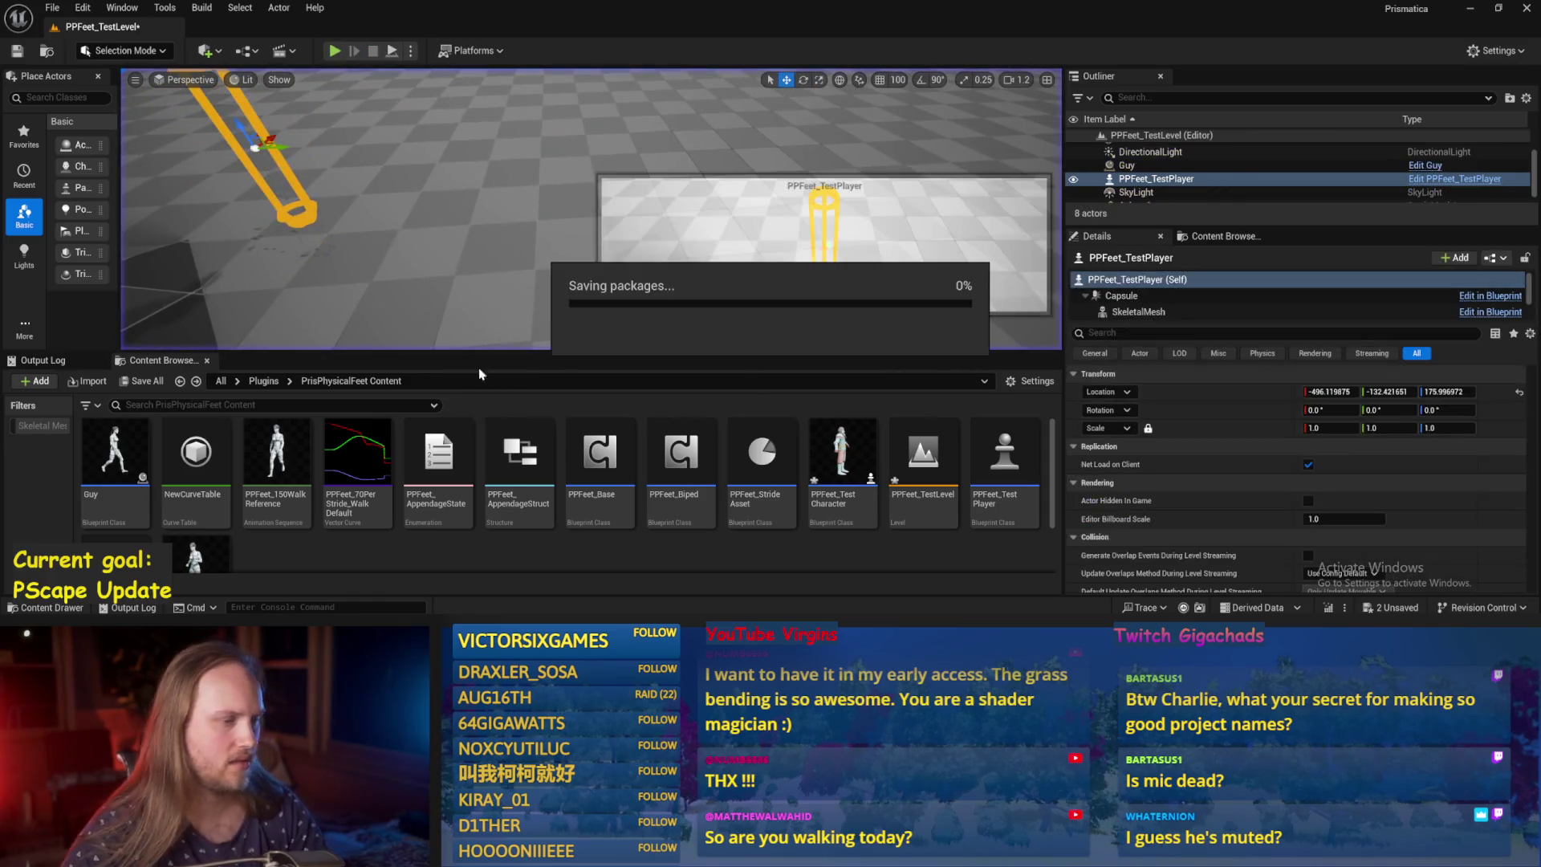
double_click(600, 453)
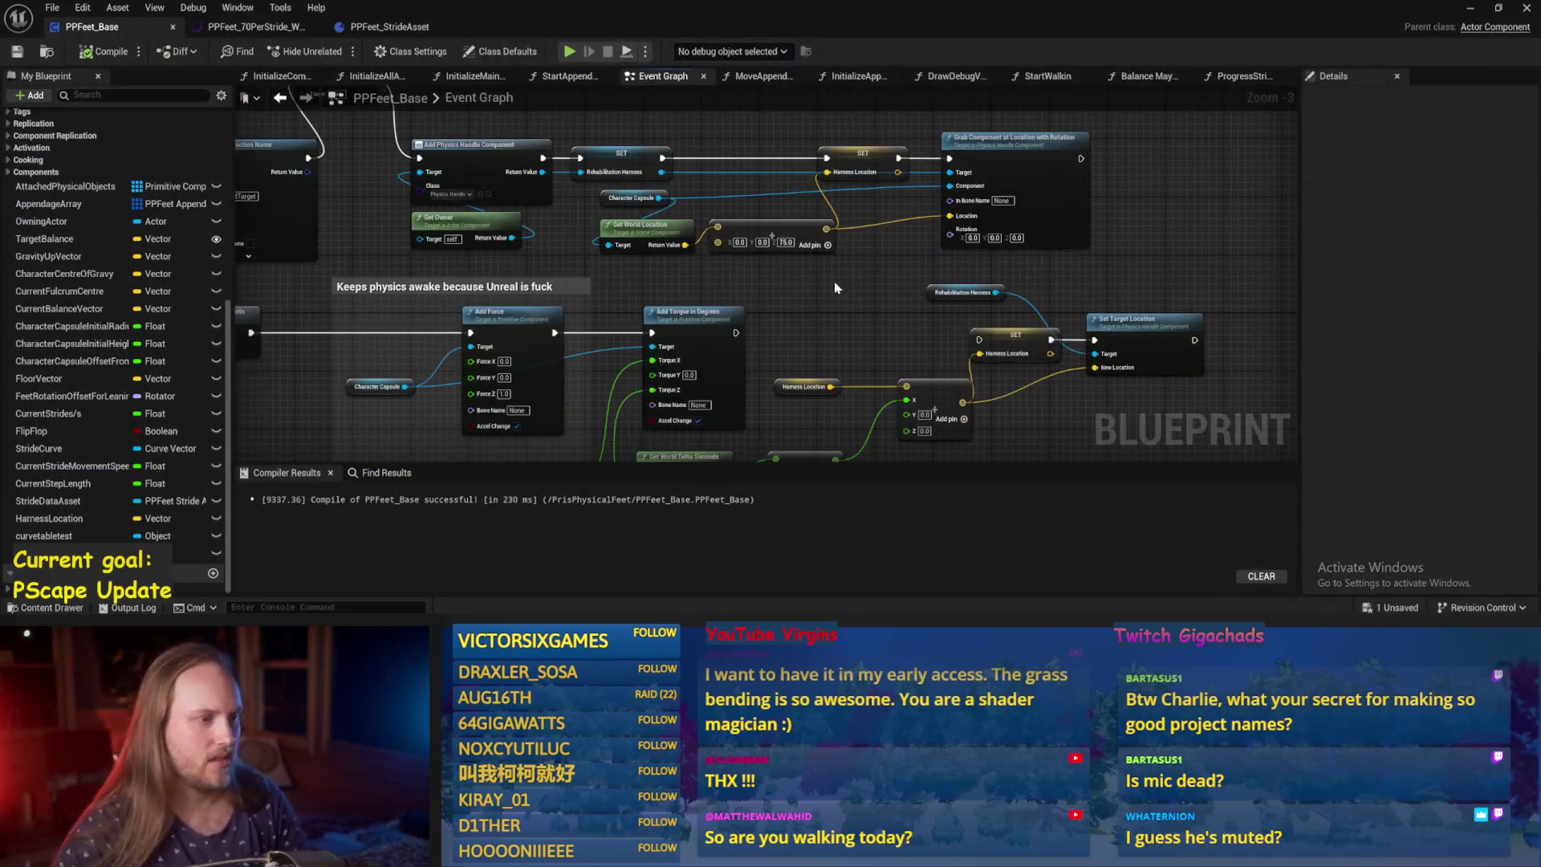
left_click_drag(725, 156, 714, 219)
left_click(735, 77)
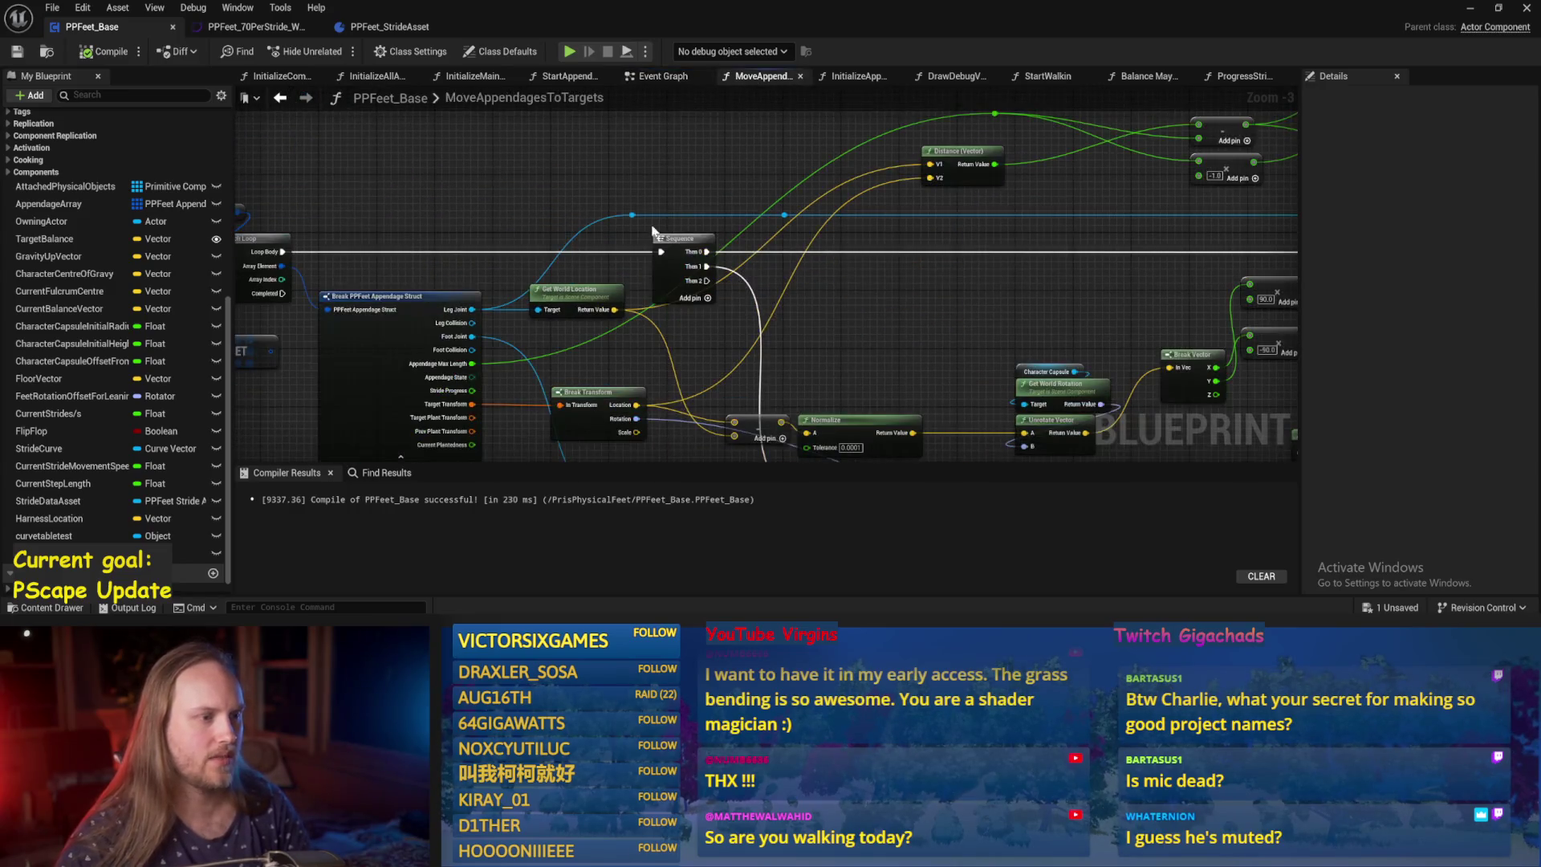
Look through the Balance Maybe and MoveAppendagesToTargets graphs.
mouse_move(855, 378)
left_mouse_down()
mouse_move(598, 324)
mouse_move(567, 248)
mouse_move(510, 187)
left_mouse_up()
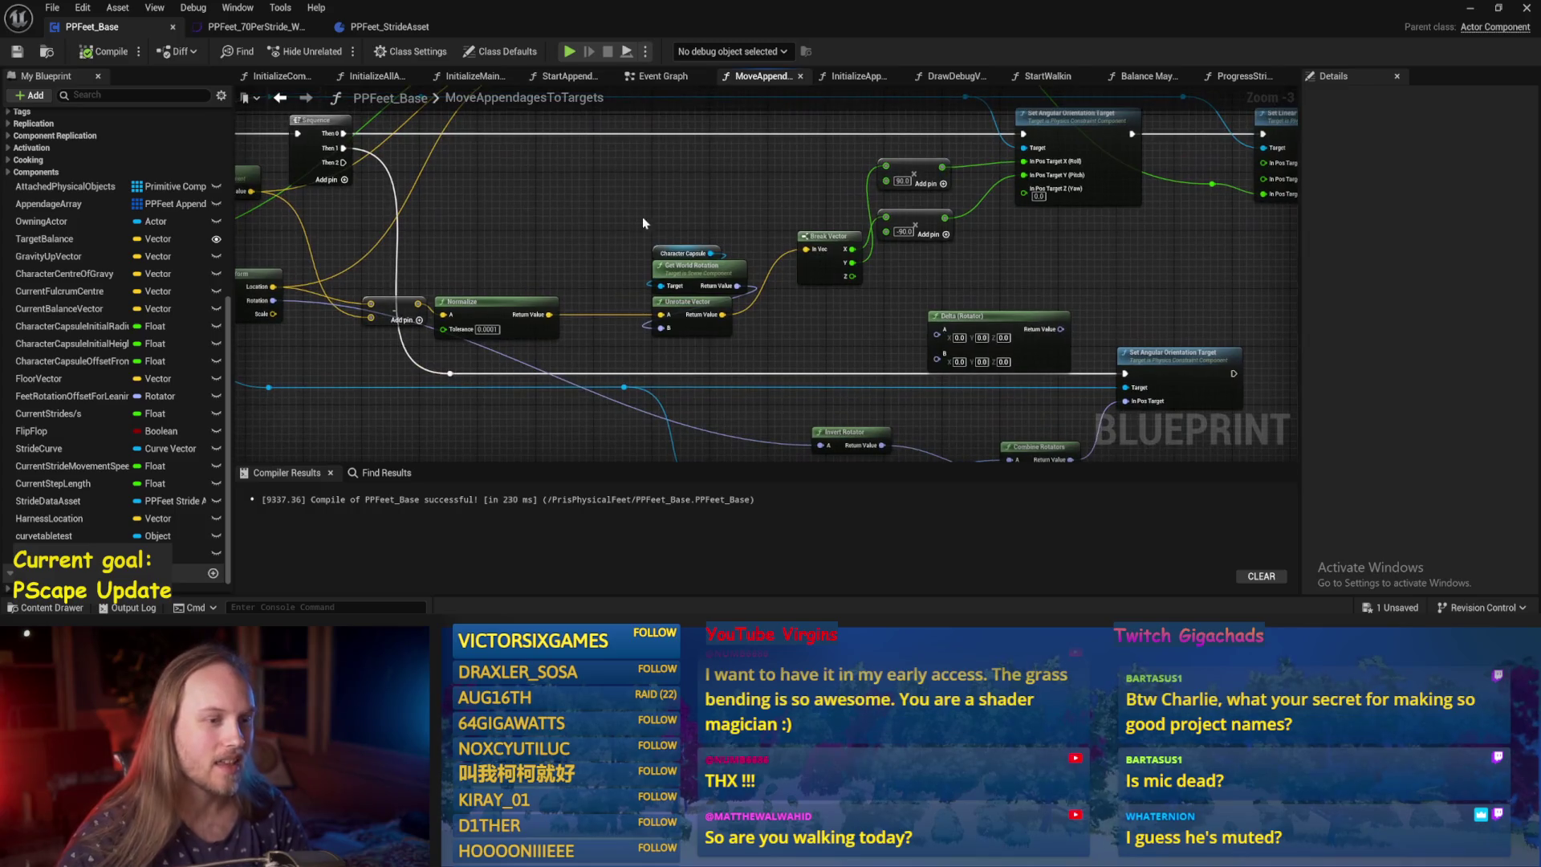
left_click(1160, 77)
left_click_drag(910, 165, 930, 241)
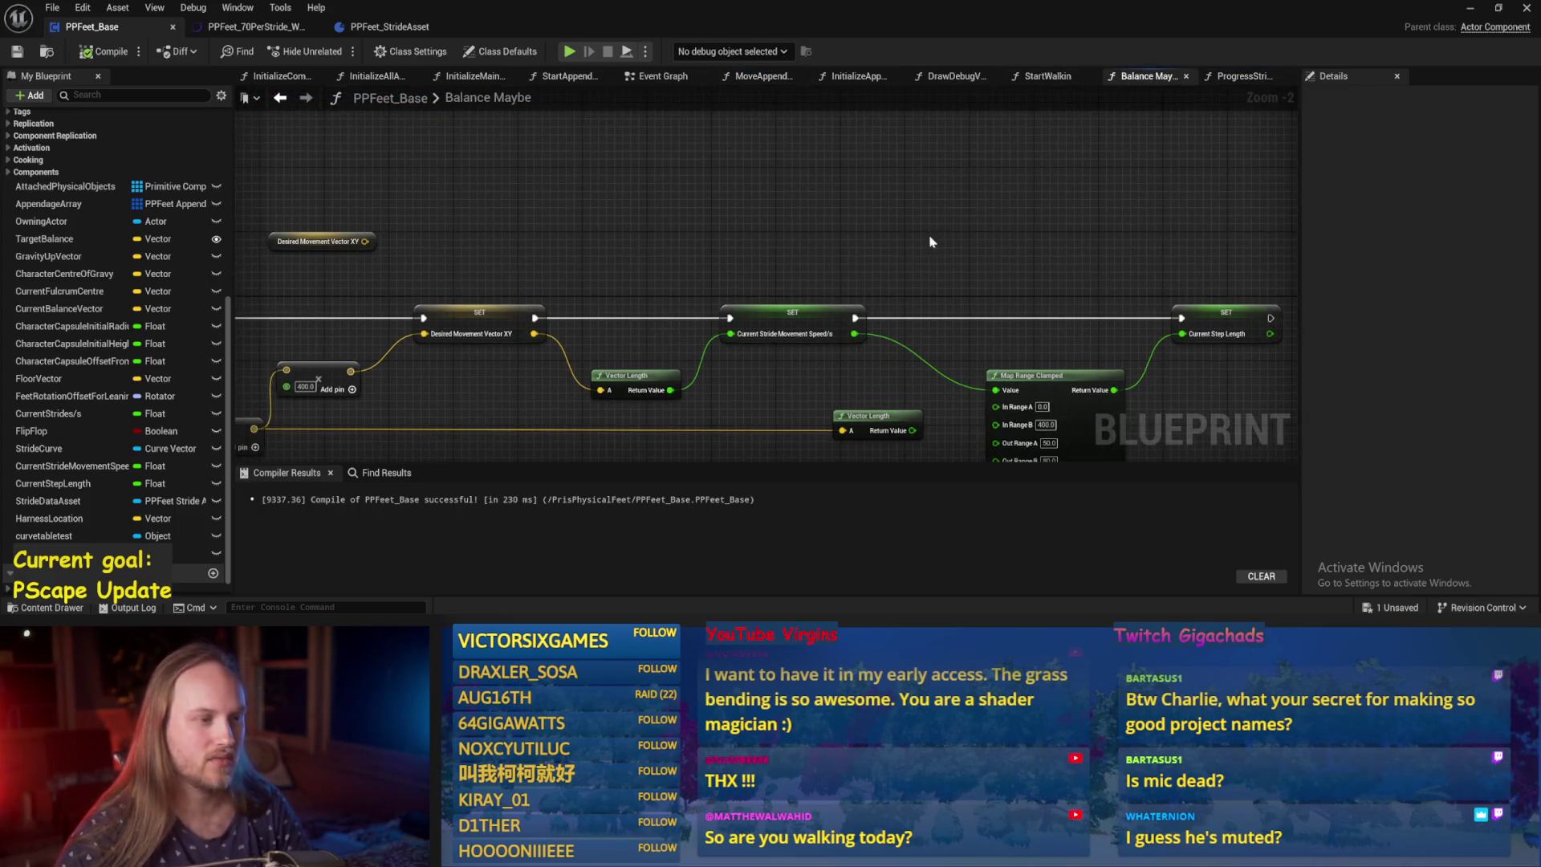
left_click_drag(632, 375, 788, 231)
left_click_drag(506, 267, 925, 101)
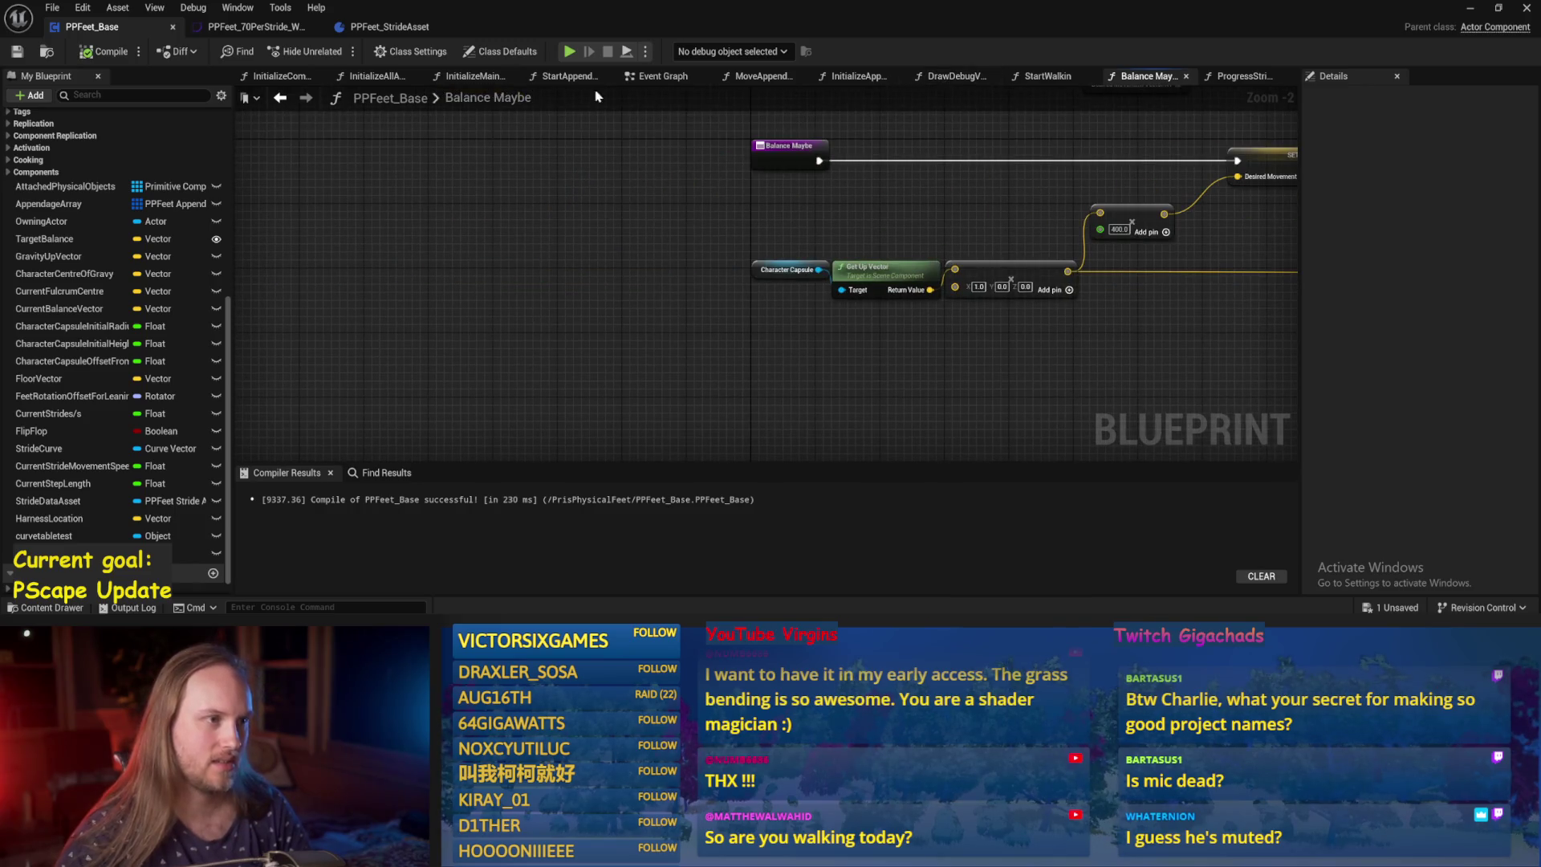
left_click(760, 76)
left_click_drag(702, 381, 774, 200)
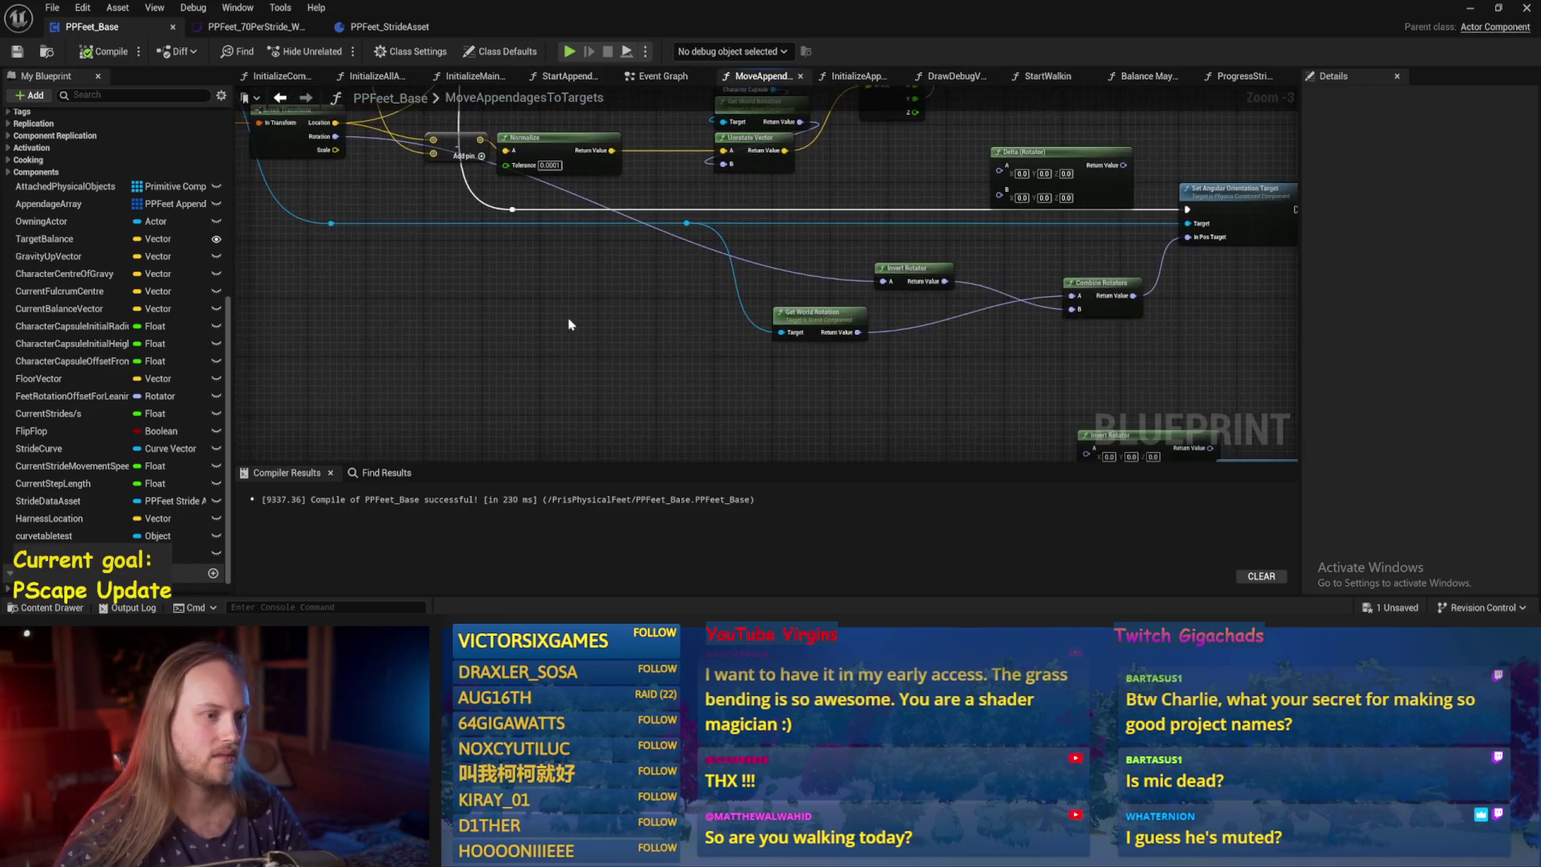
left_click_drag(568, 323, 489, 435)
In InitializeAppendage, set the Set Angular Drive Params Position Strength pins to 10000.
left_click(857, 76)
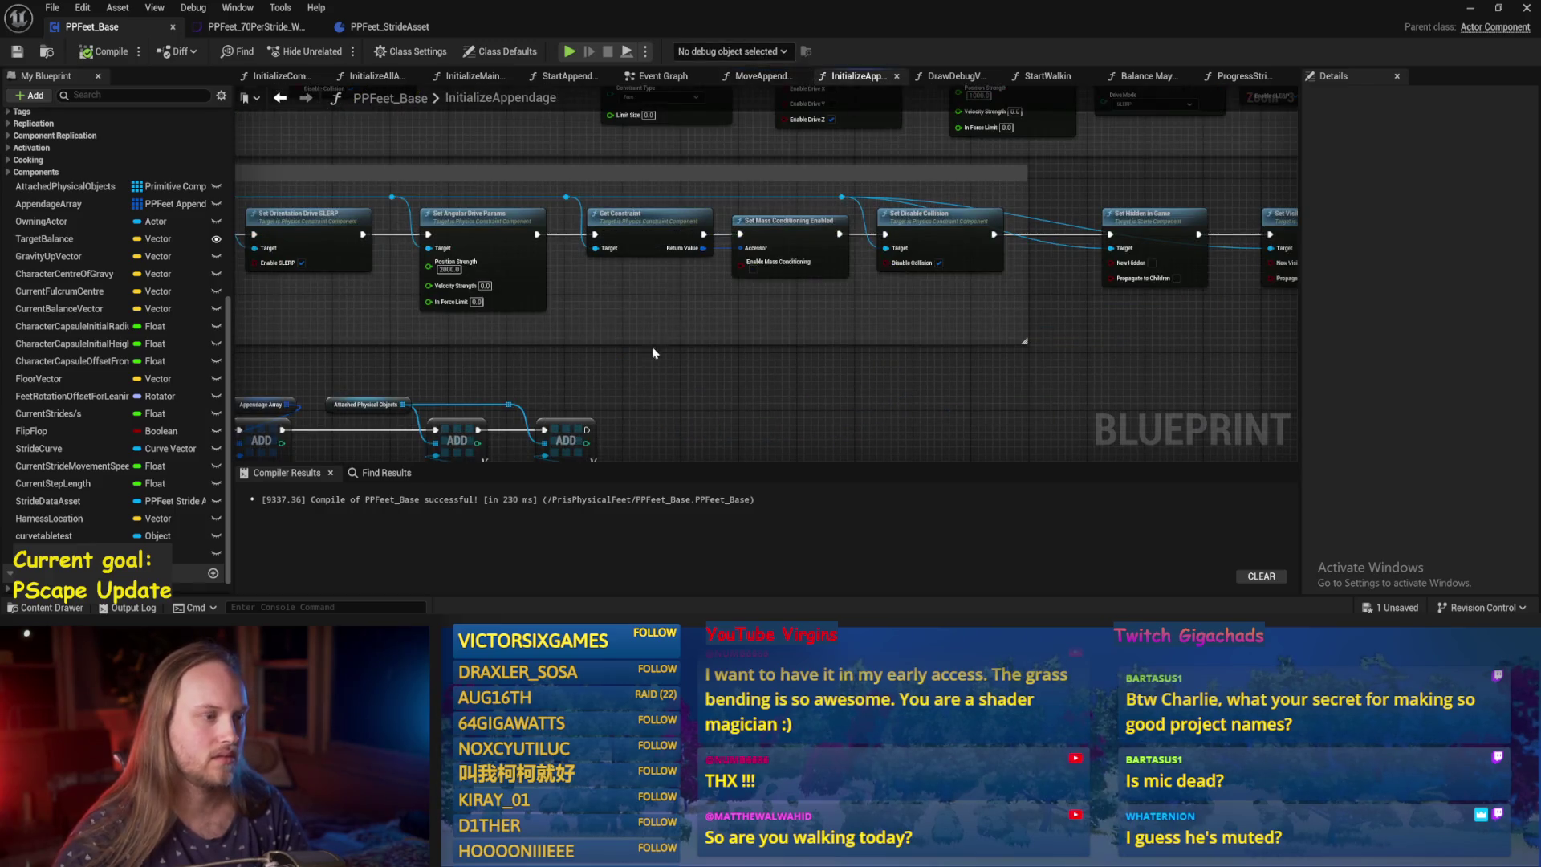
left_click_drag(652, 345, 712, 265)
scroll(712, 265, "up", 2)
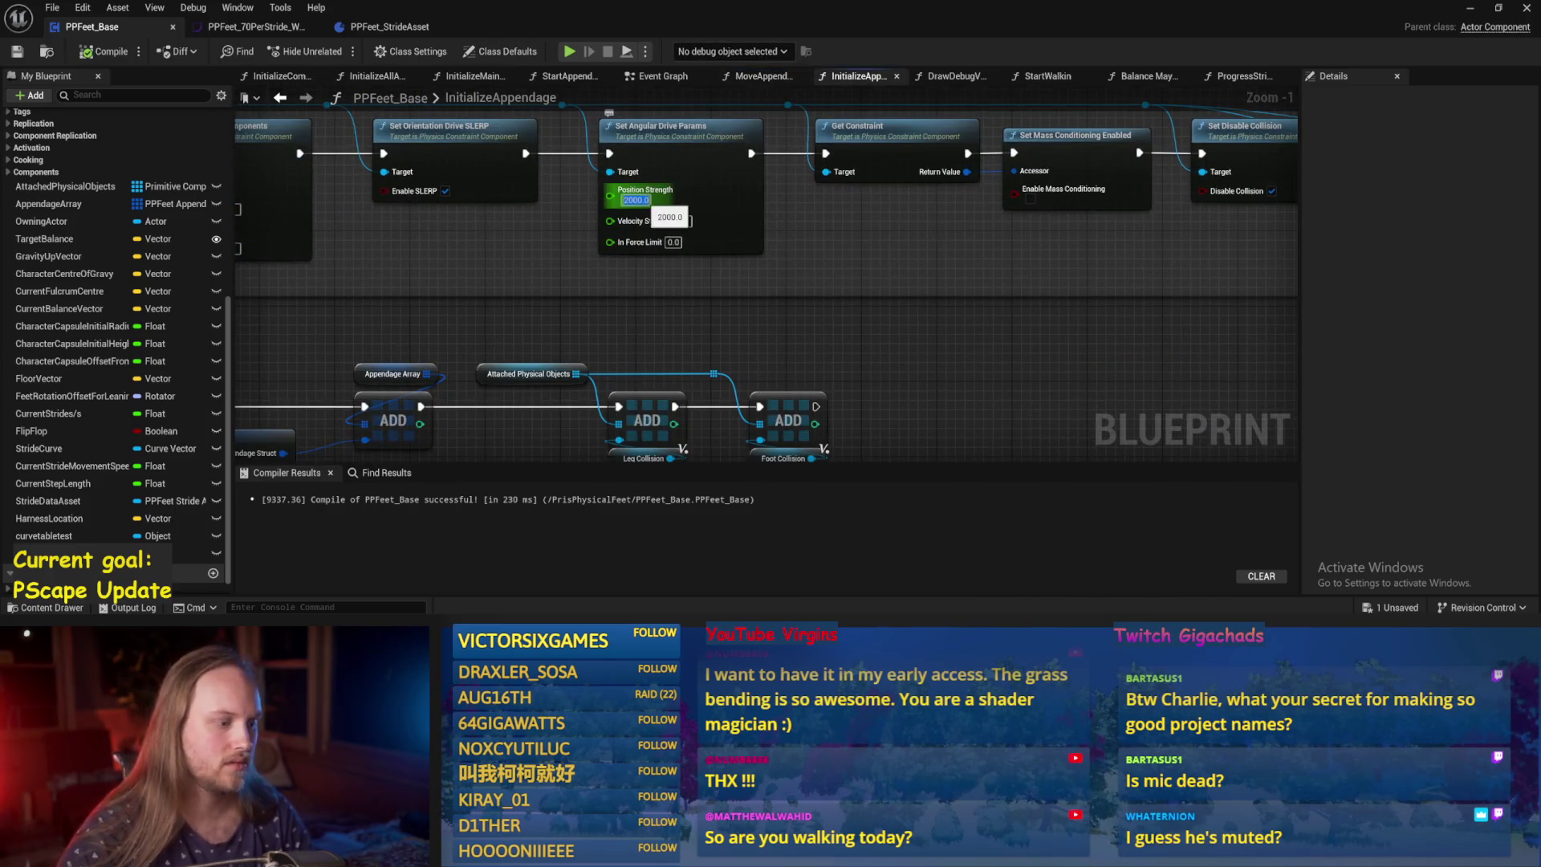
type("10")
key("Return")
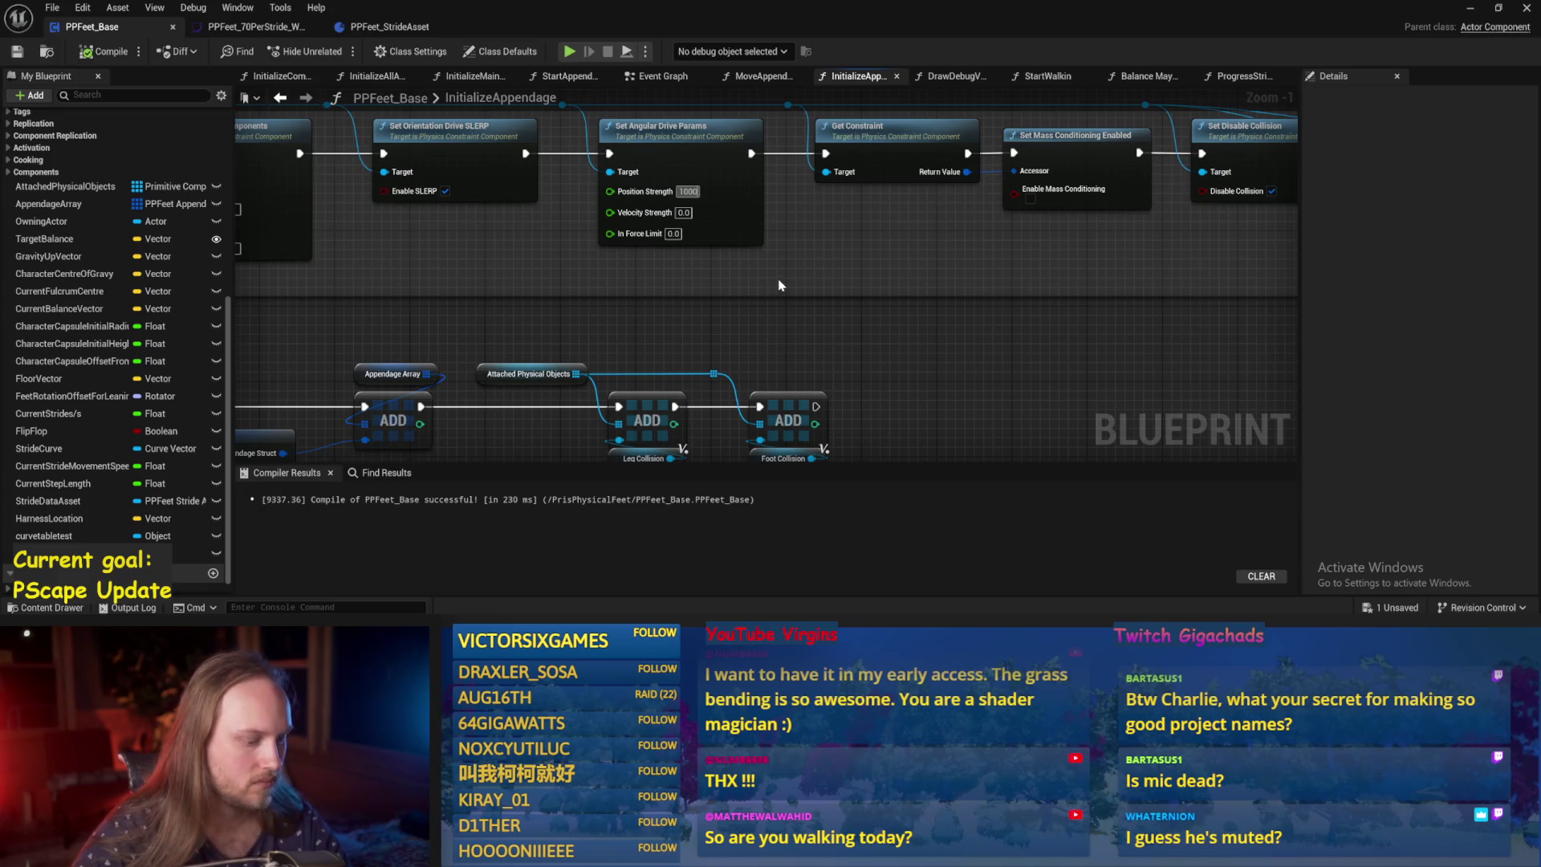
mouse_move(780, 279)
left_mouse_down()
mouse_move(952, 358)
mouse_move(778, 259)
mouse_move(912, 281)
mouse_move(631, 362)
left_mouse_up()
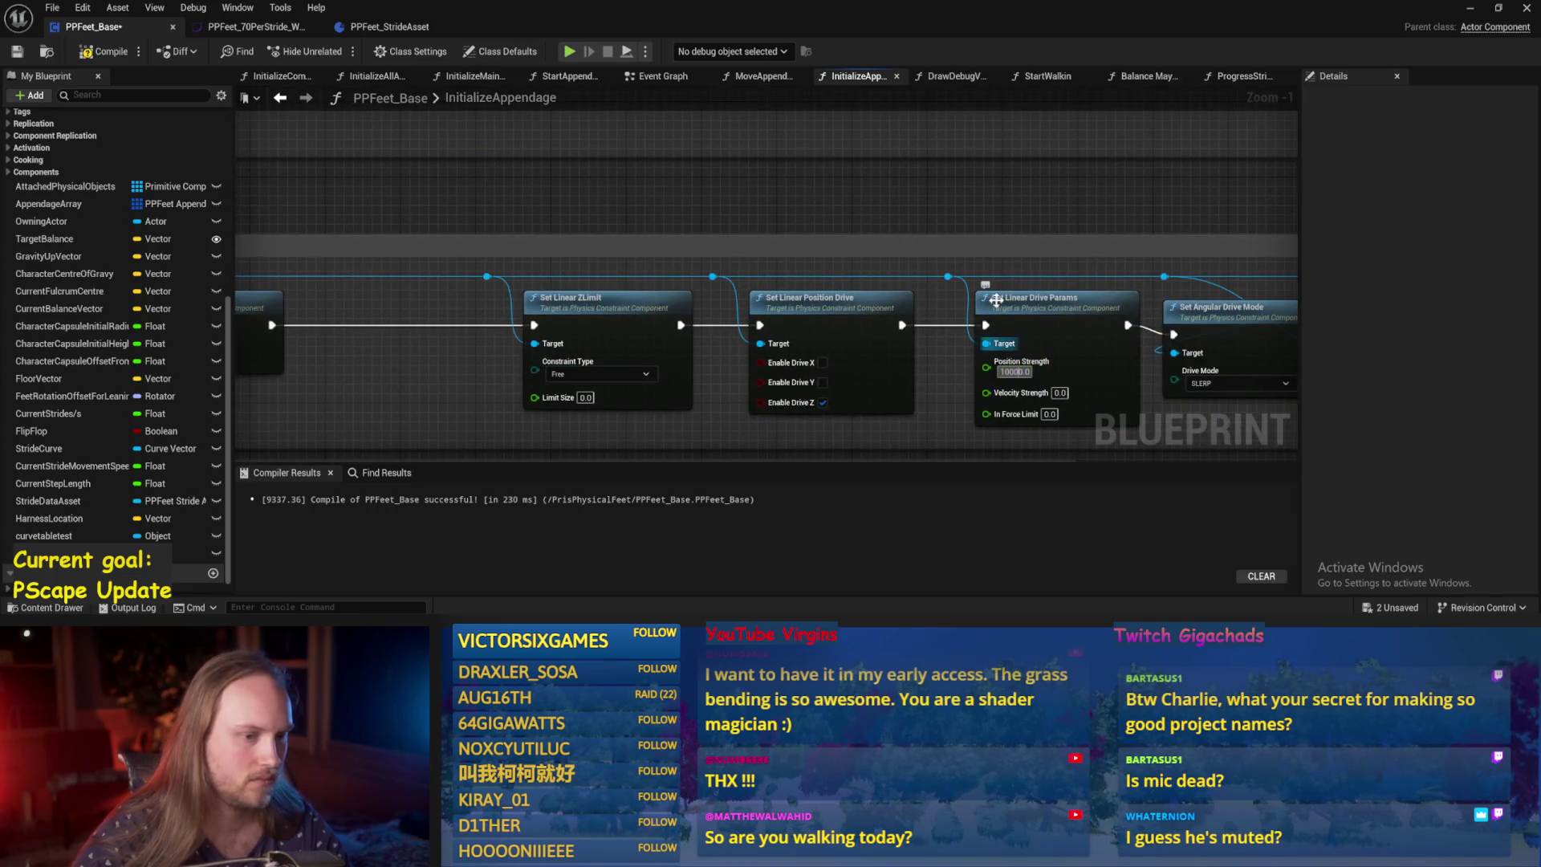
left_click(947, 434)
mouse_move(946, 434)
left_mouse_down()
mouse_move(846, 227)
mouse_move(885, 328)
left_mouse_up()
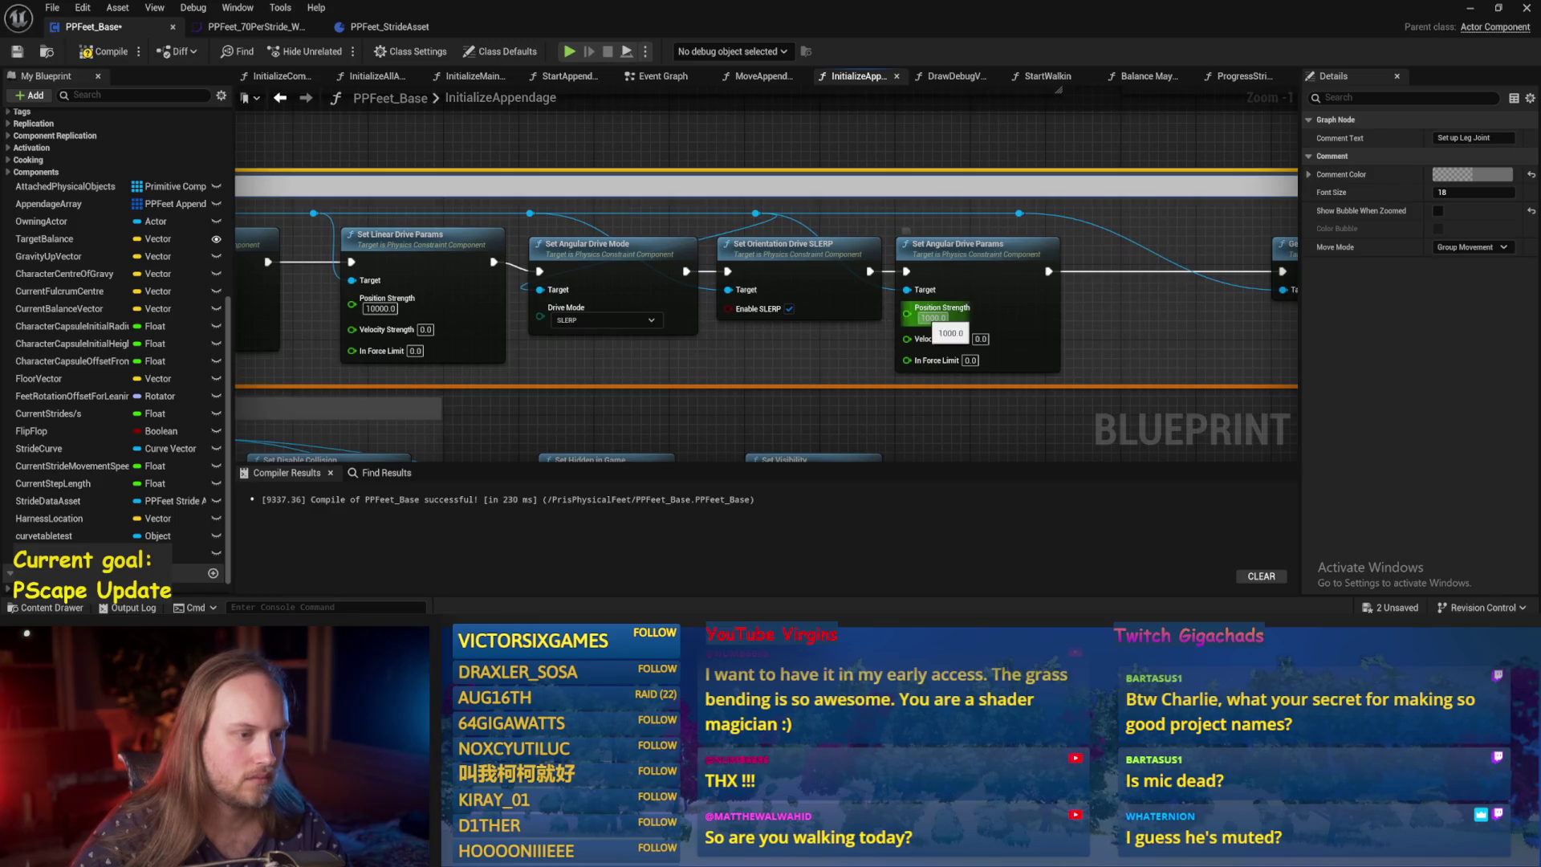
left_click(934, 318)
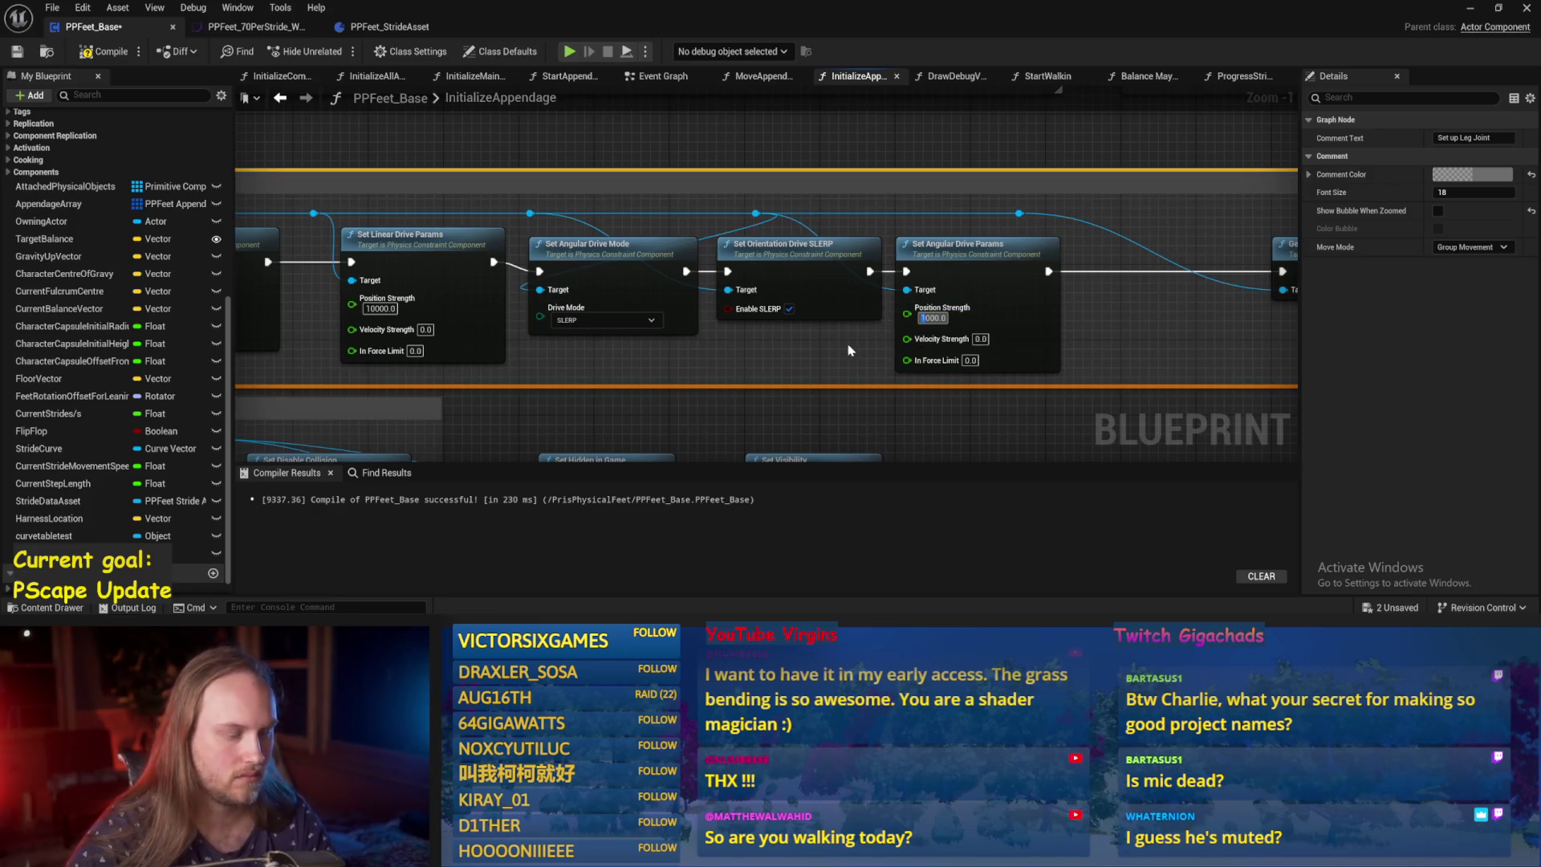
Compile and save PPFeet_Base, then start a play test in the level.
left_click(104, 51)
left_click(17, 51)
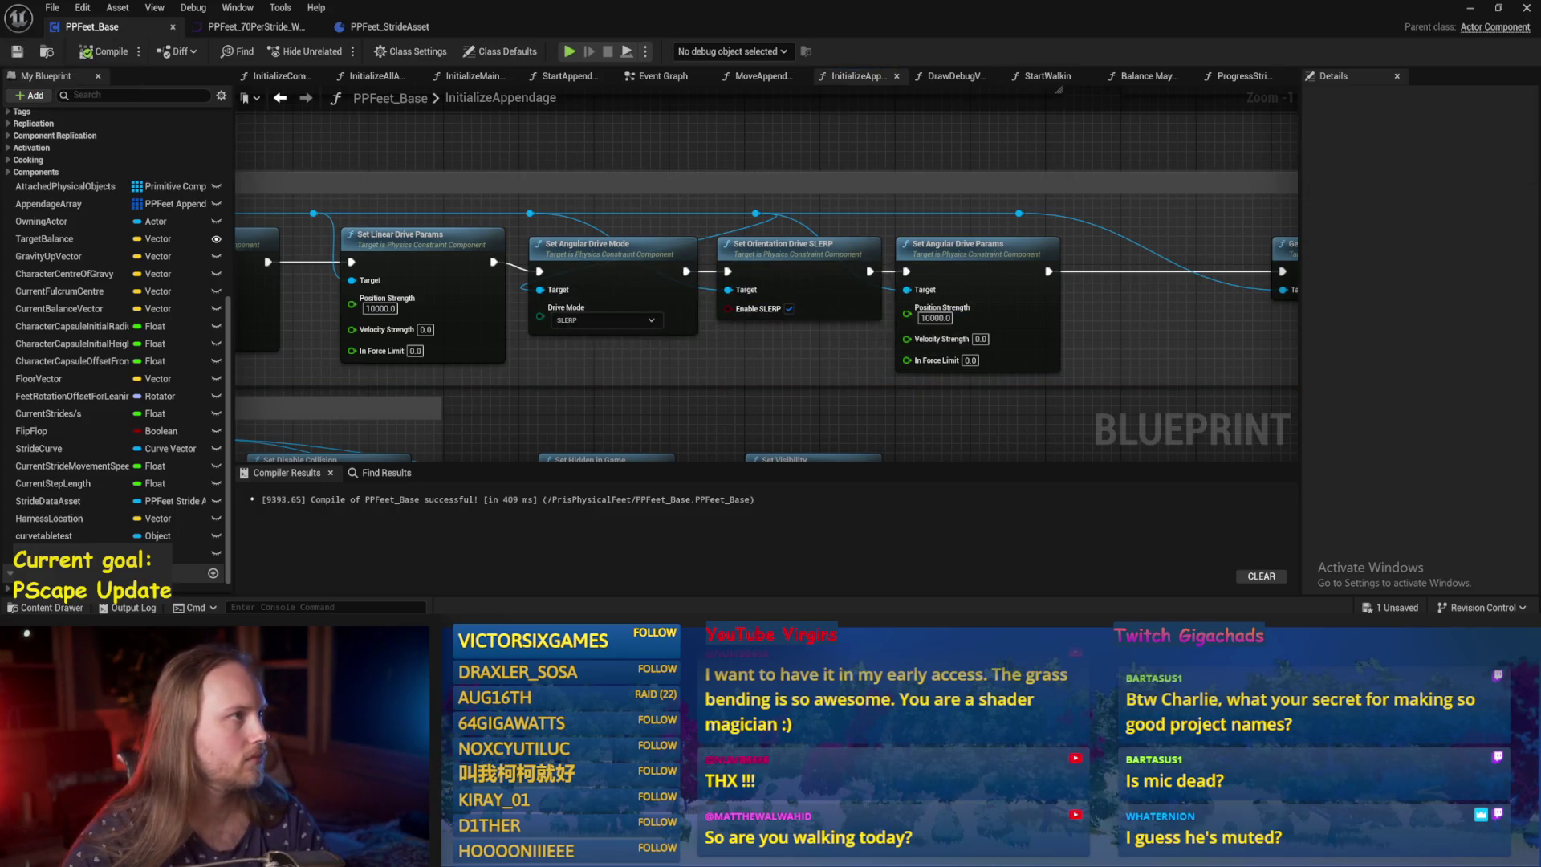
left_click(1470, 8)
left_click(391, 51)
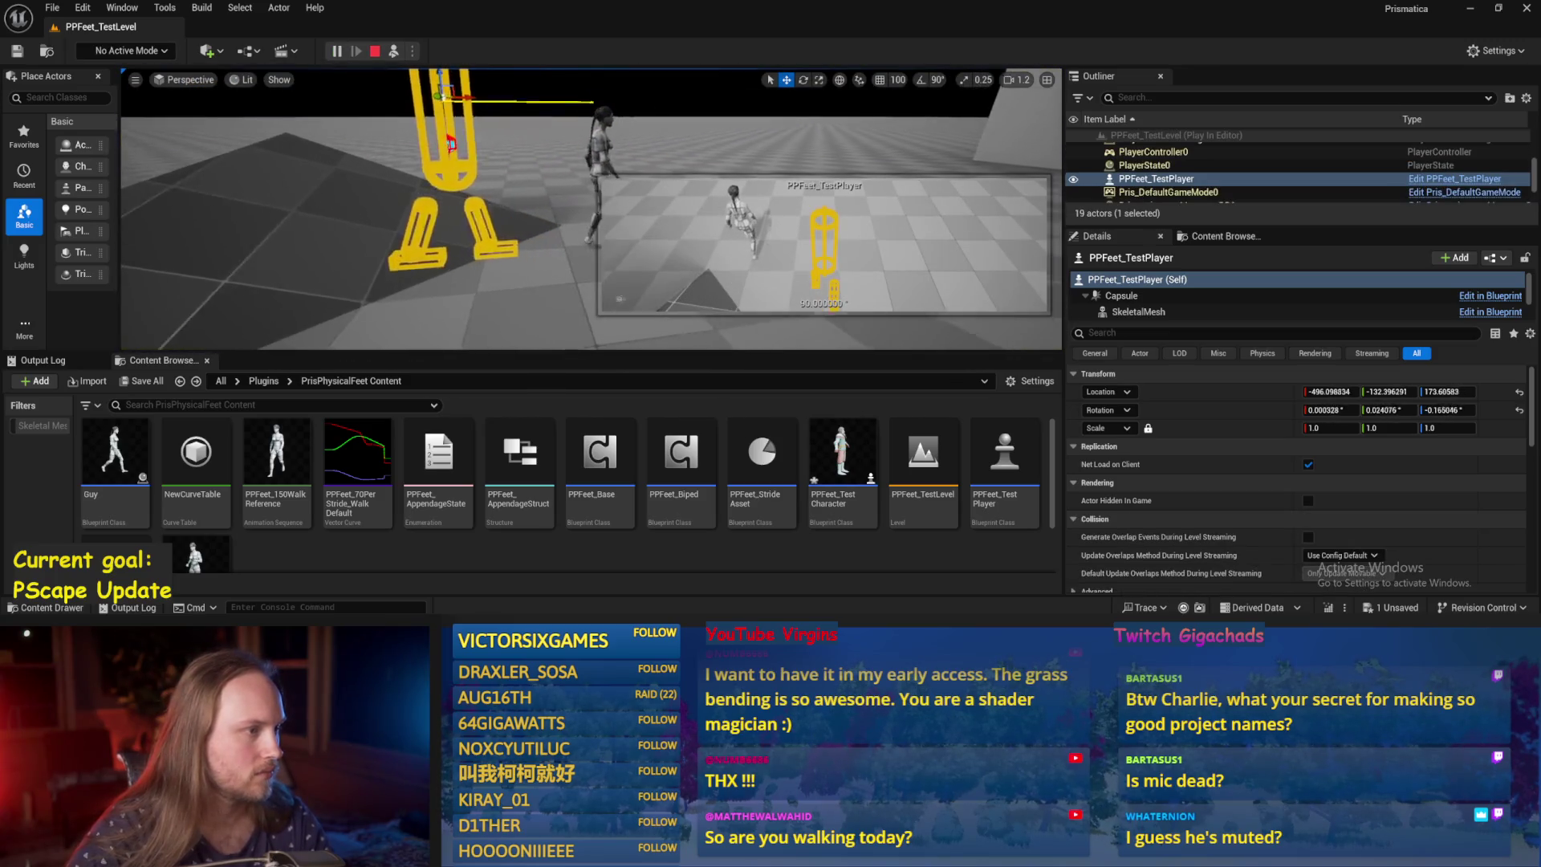
Tilt PPFeet_TestPlayer, let it recover with the 10000-strength drives, then reopen PPFeet_Base.
key("e")
mouse_move(530, 148)
left_mouse_down()
mouse_move(425, 245)
mouse_move(642, 138)
left_mouse_up()
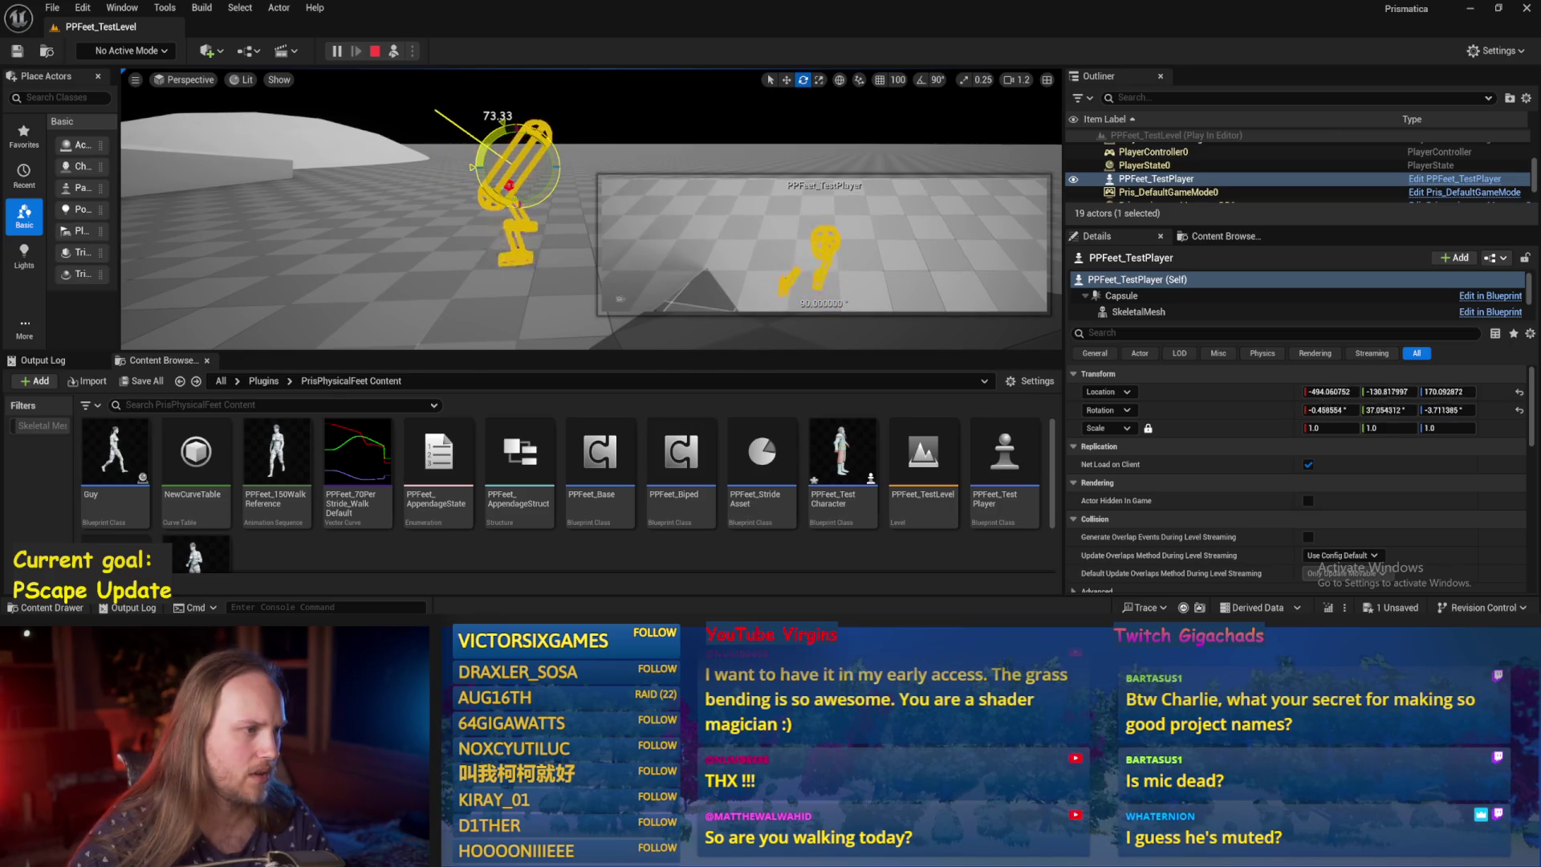
left_click_drag(471, 167, 505, 187)
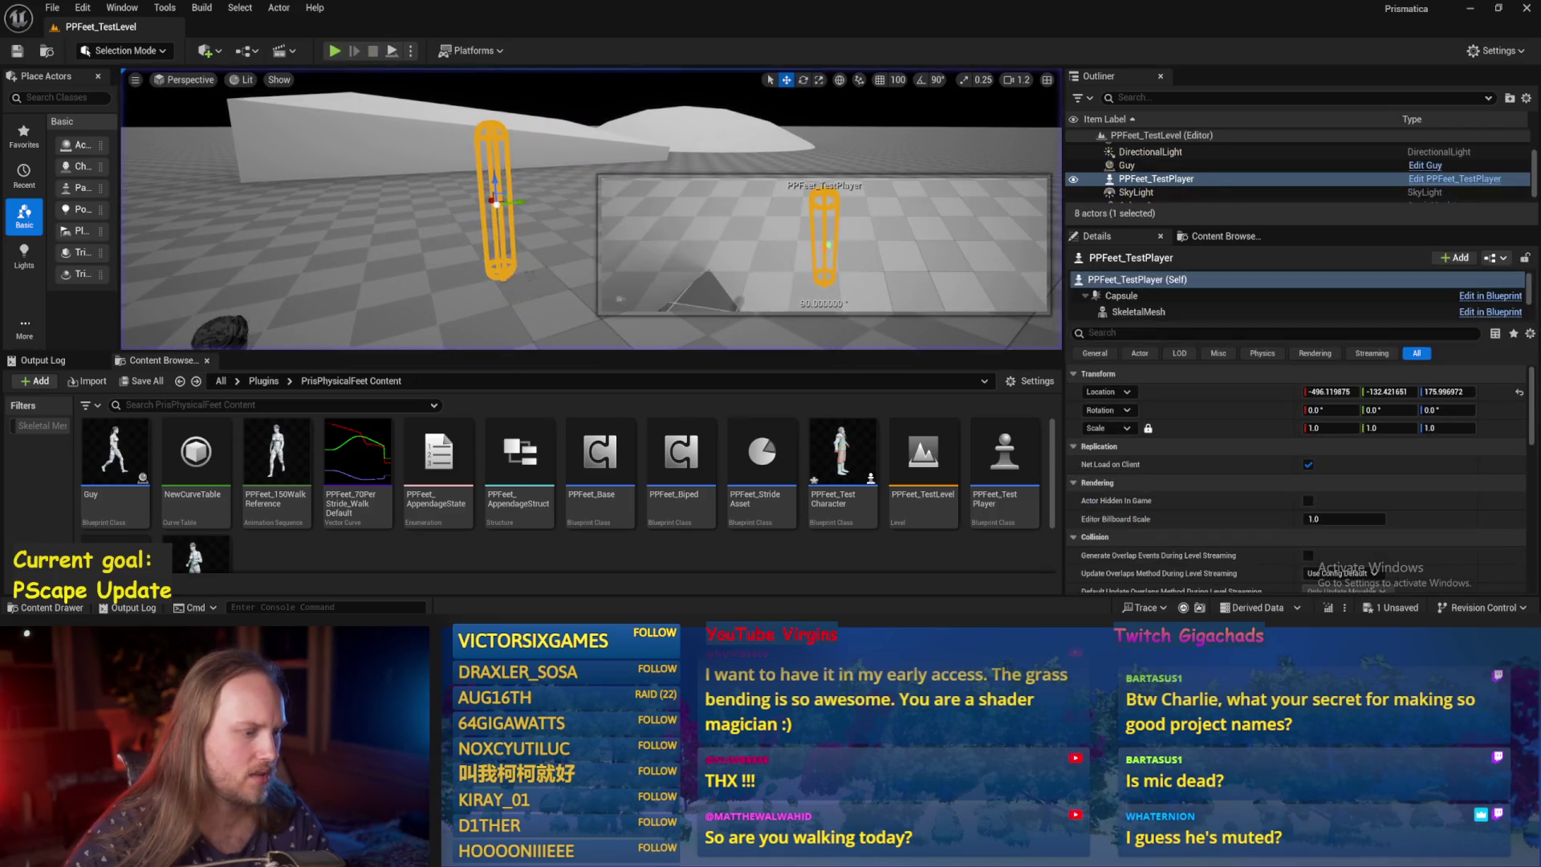
double_click(601, 454)
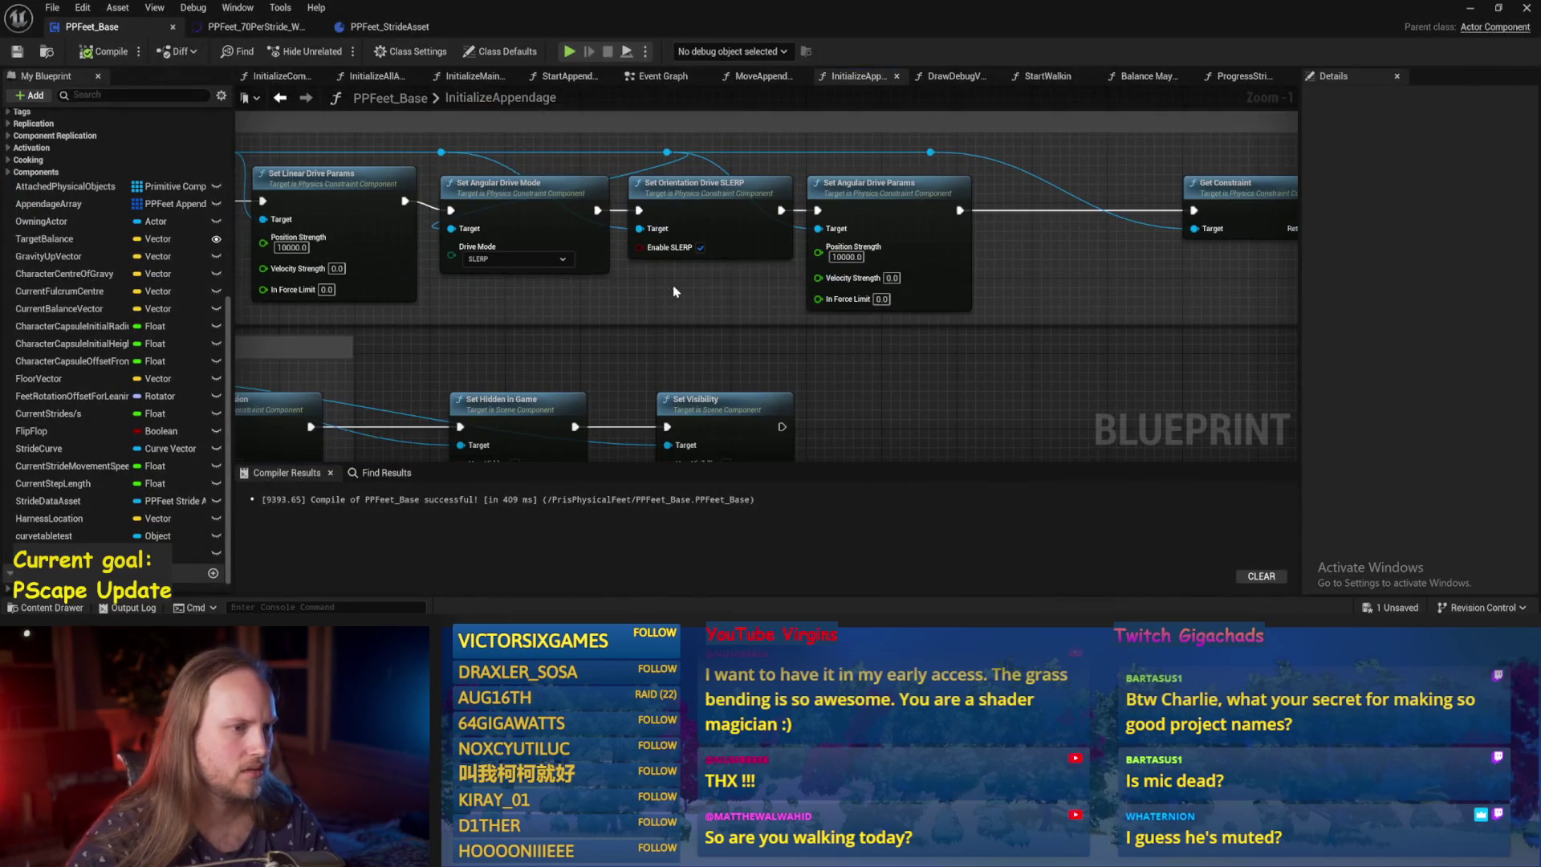
Save the open PPFeet_Base assets from the Balance Maybe graph.
scroll(672, 291, "down", 2)
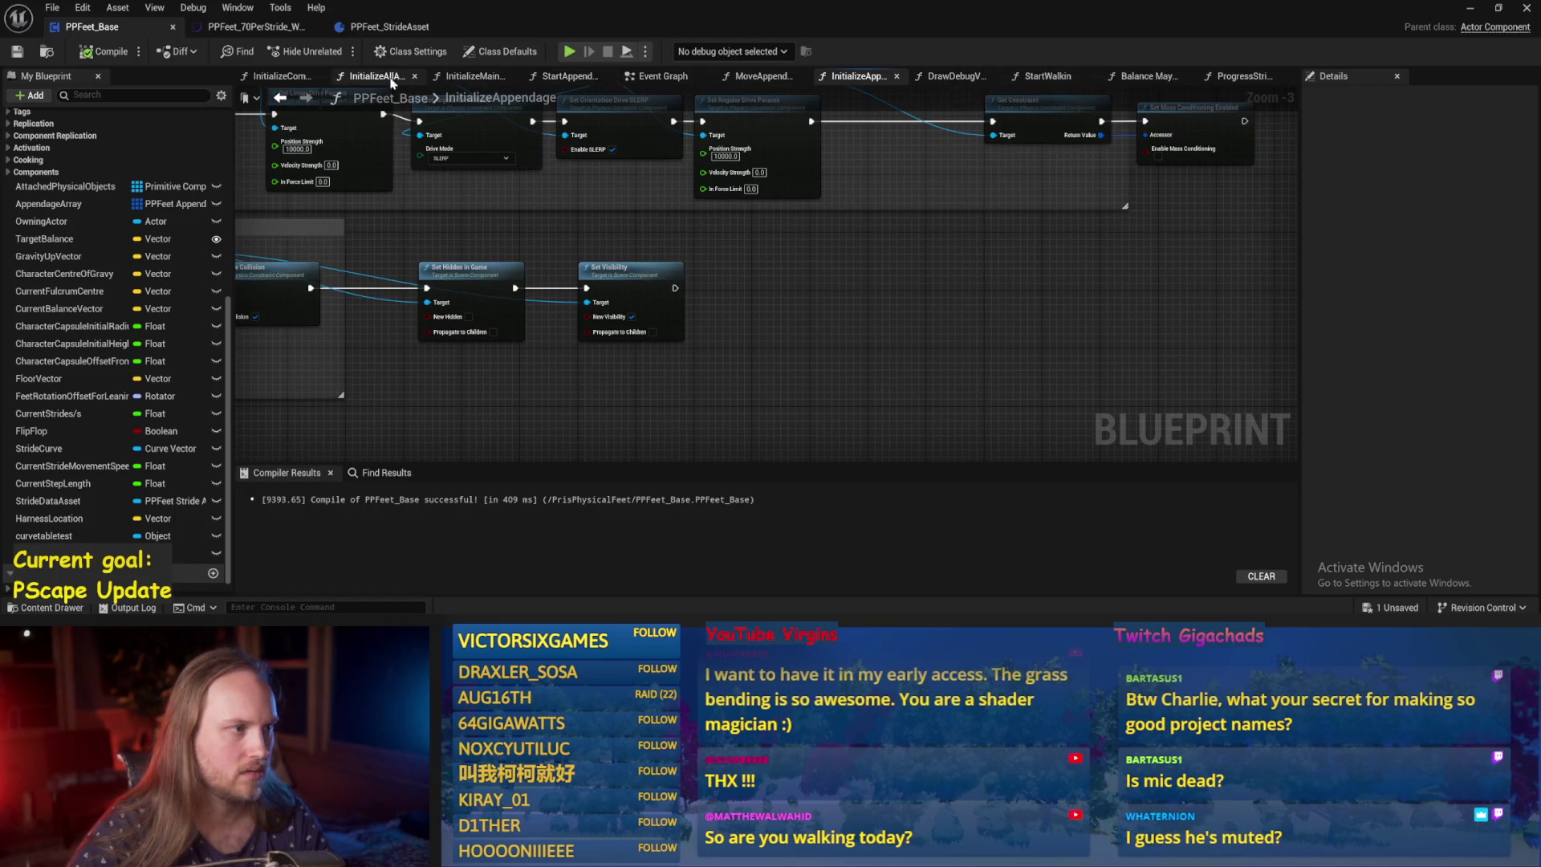
left_click(1163, 83)
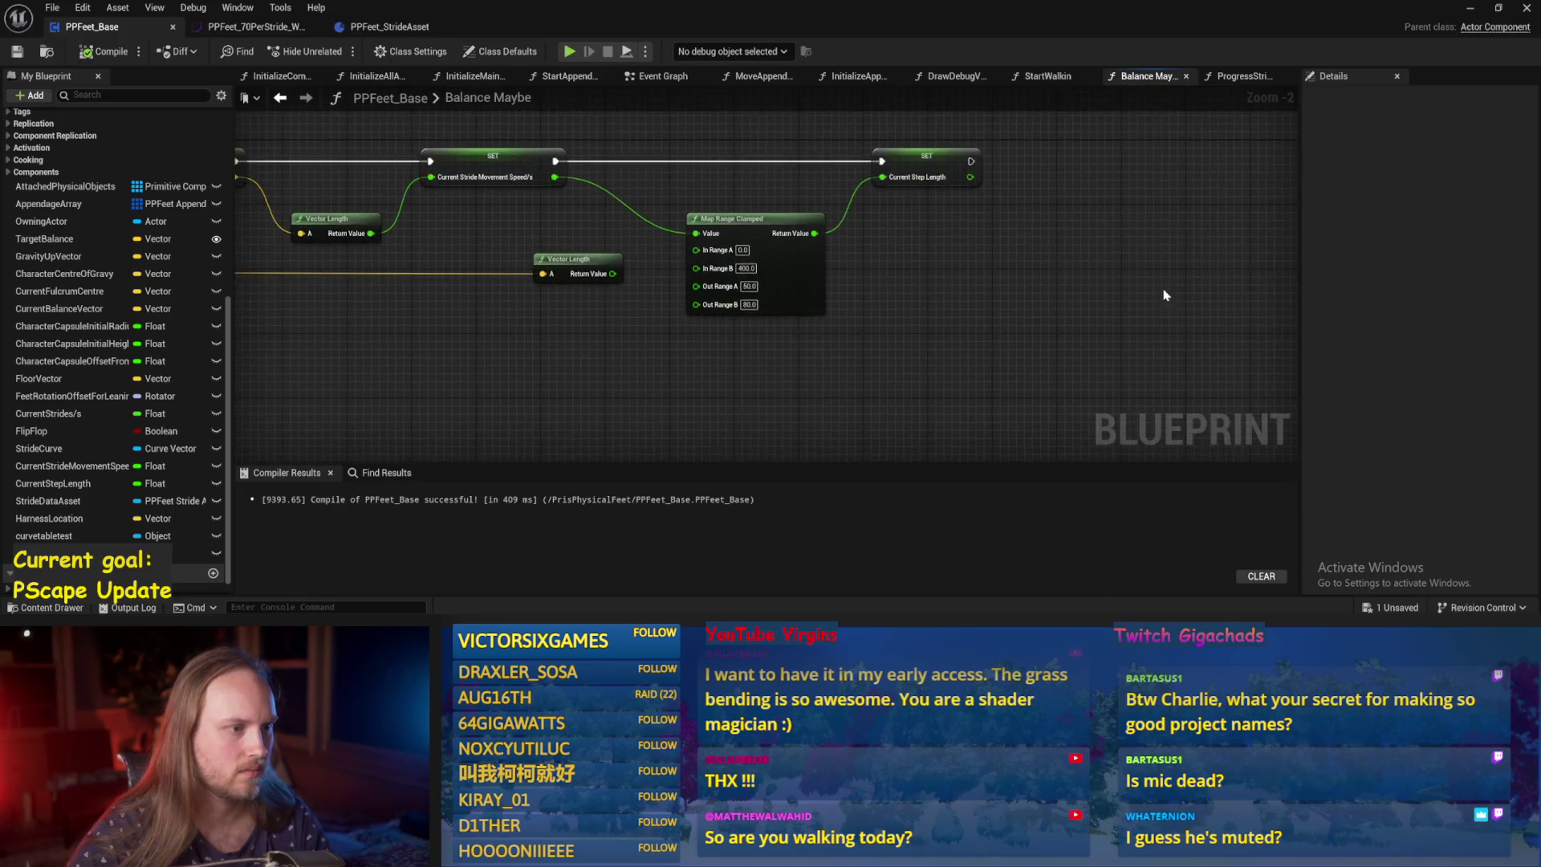
key("ctrl+s")
In ProgressStrides, wire both world-rotation Add nodes into Rotate Vector, then compile and save.
left_click(1232, 76)
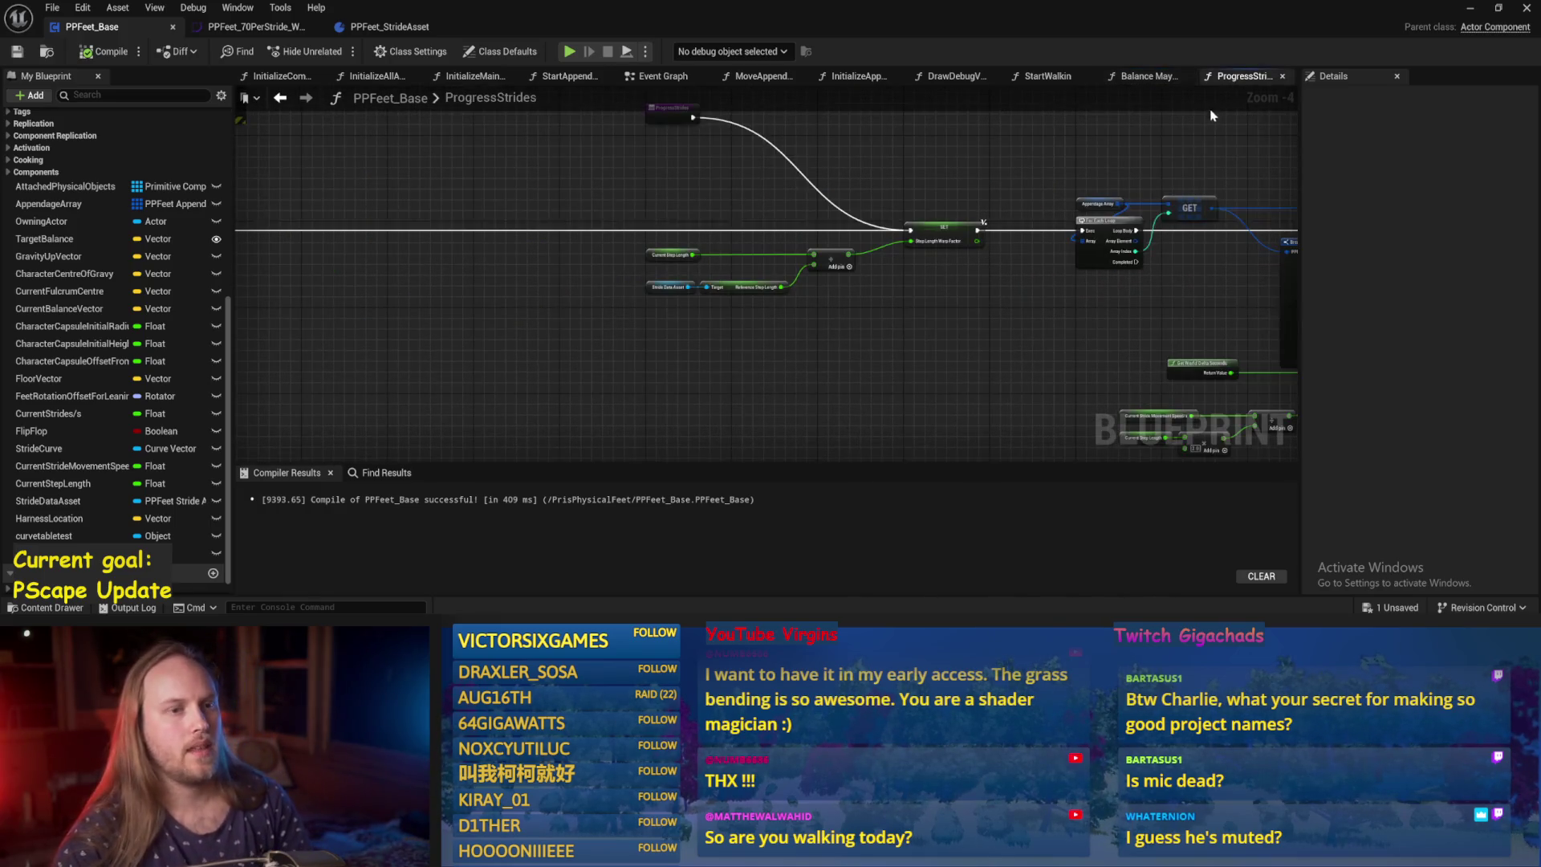
mouse_move(868, 181)
left_mouse_down()
mouse_move(787, 232)
mouse_move(879, 113)
left_mouse_up()
mouse_move(939, 279)
left_mouse_down()
mouse_move(907, 341)
mouse_move(969, 319)
mouse_move(1108, 180)
left_mouse_up()
scroll(970, 318, "up", 2)
mouse_move(970, 318)
left_mouse_down()
mouse_move(932, 398)
mouse_move(887, 401)
left_mouse_up()
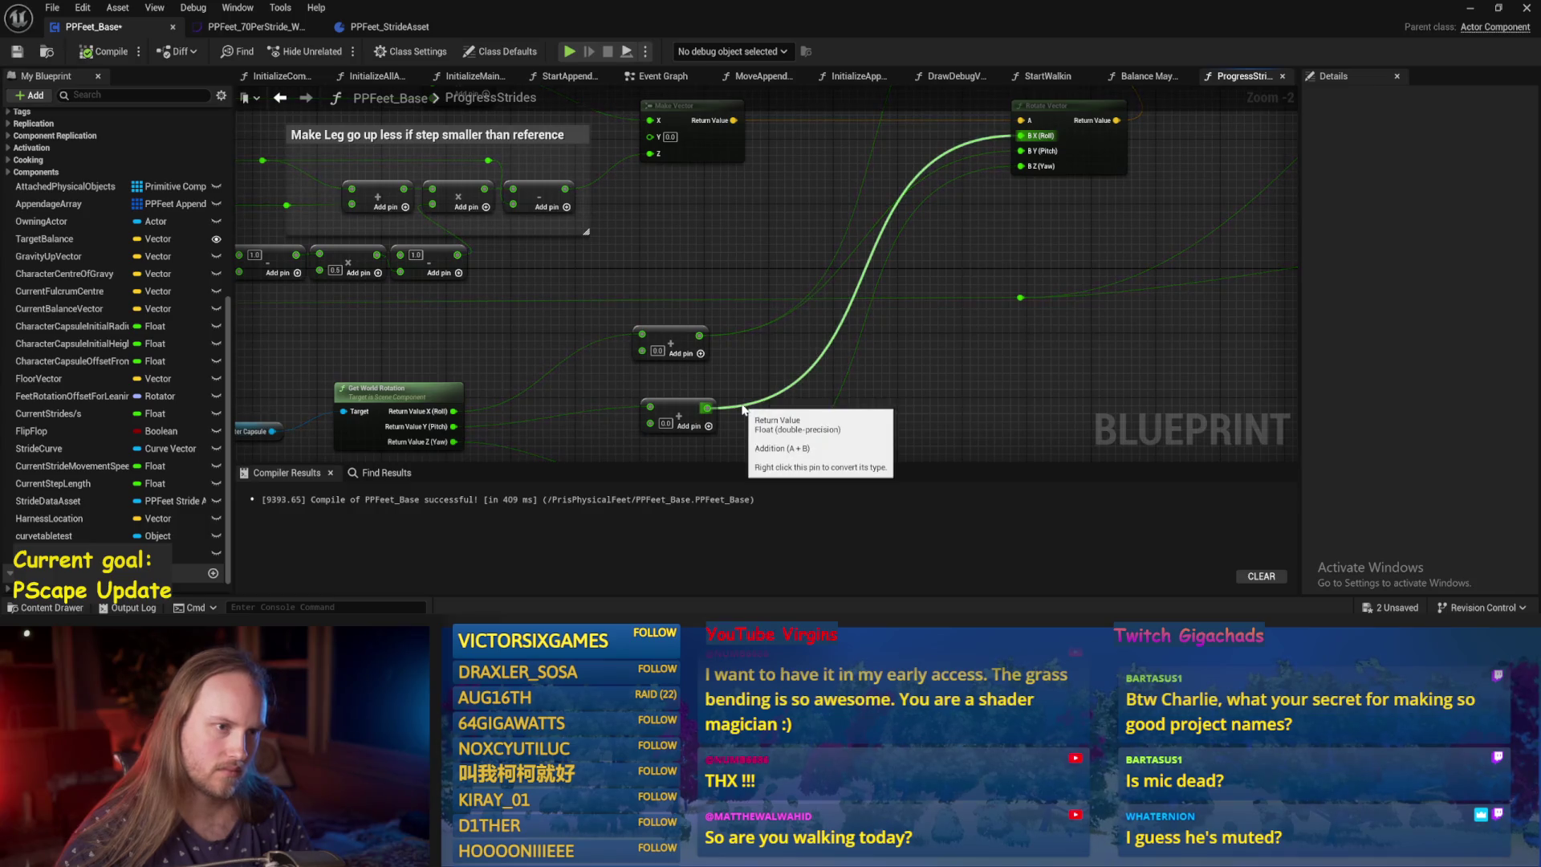
mouse_move(690, 401)
left_mouse_down()
mouse_move(791, 313)
mouse_move(674, 393)
mouse_move(1059, 158)
mouse_move(1022, 154)
left_mouse_up()
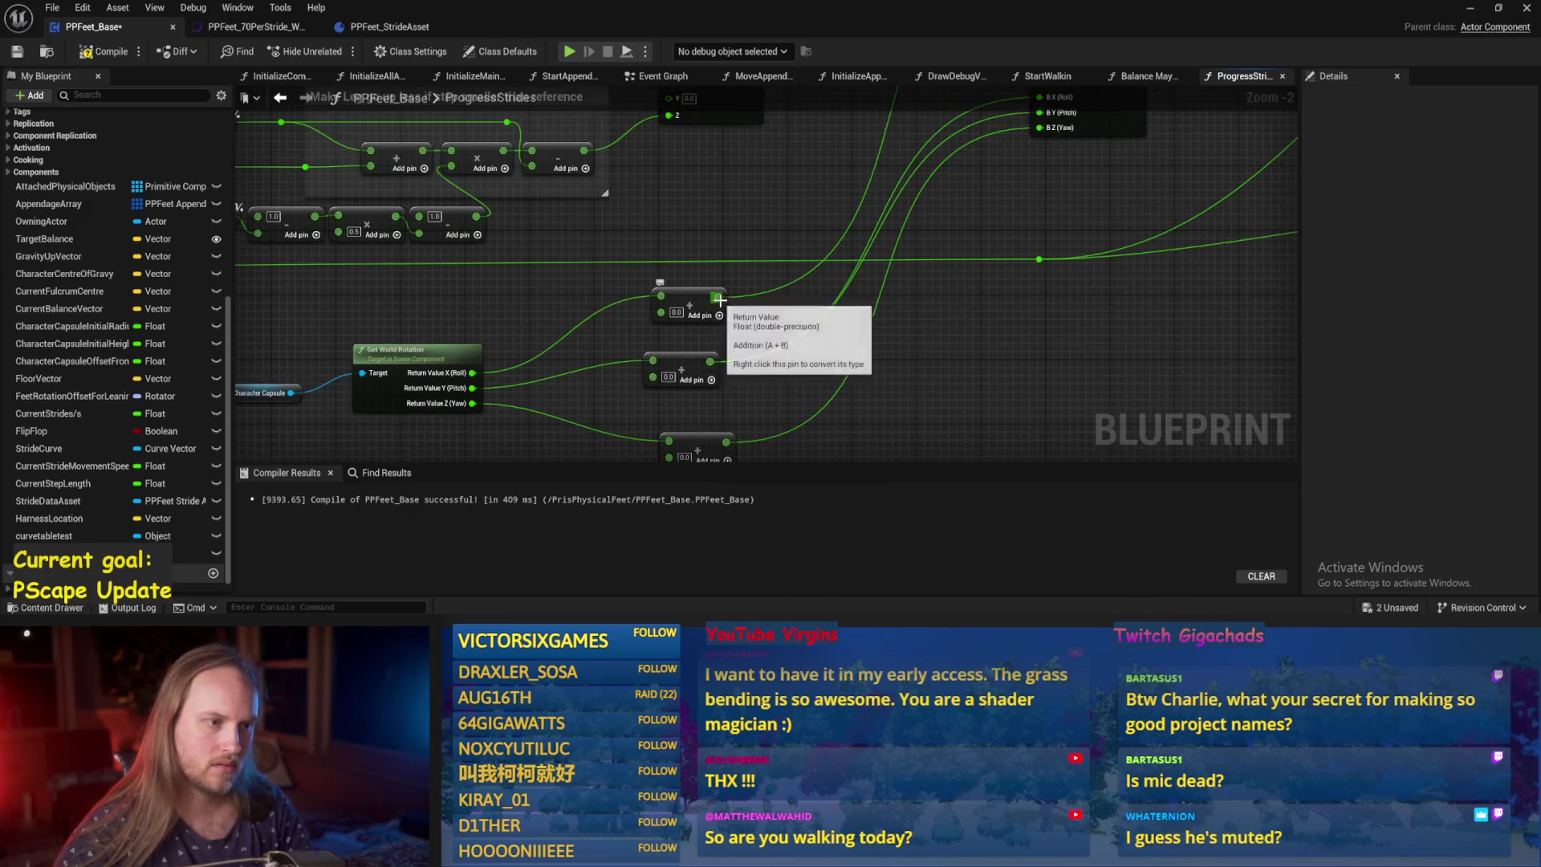
mouse_move(718, 296)
left_mouse_down()
mouse_move(1064, 279)
mouse_move(1041, 147)
left_mouse_up()
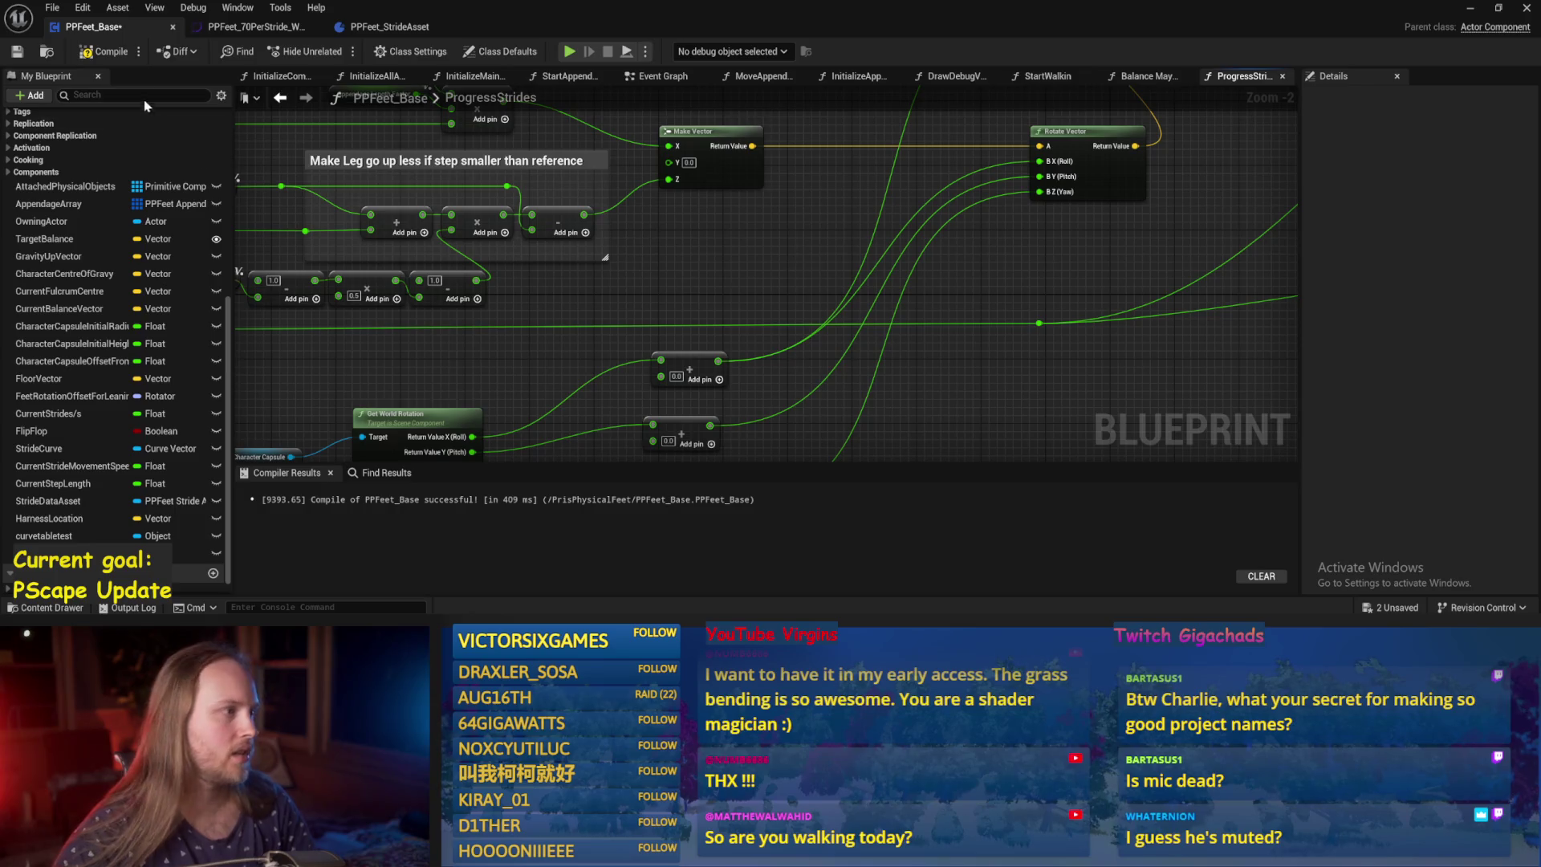
left_click(25, 54)
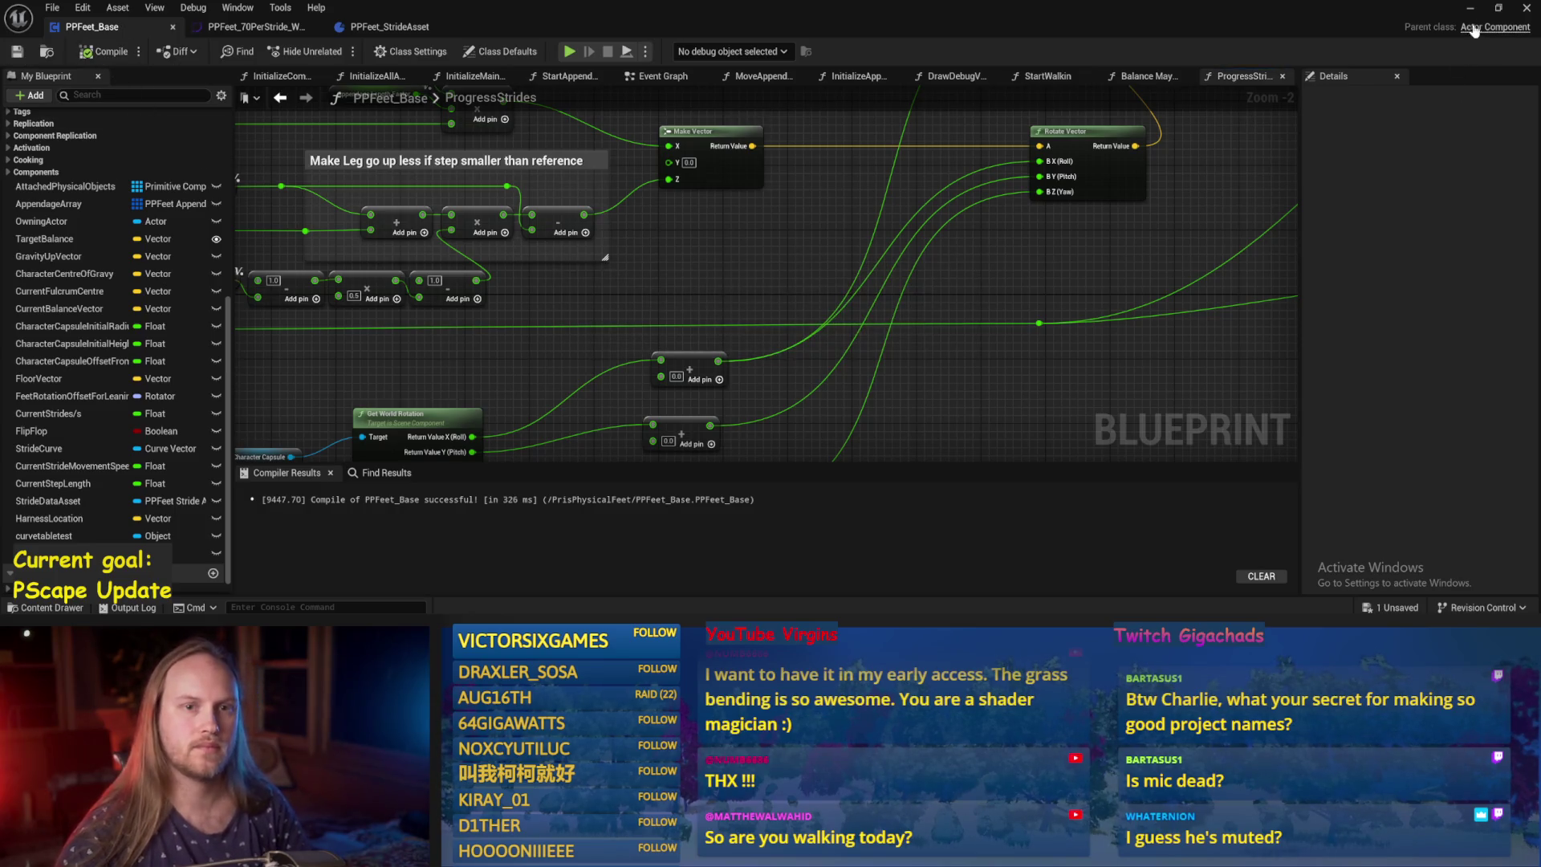
left_click(1470, 8)
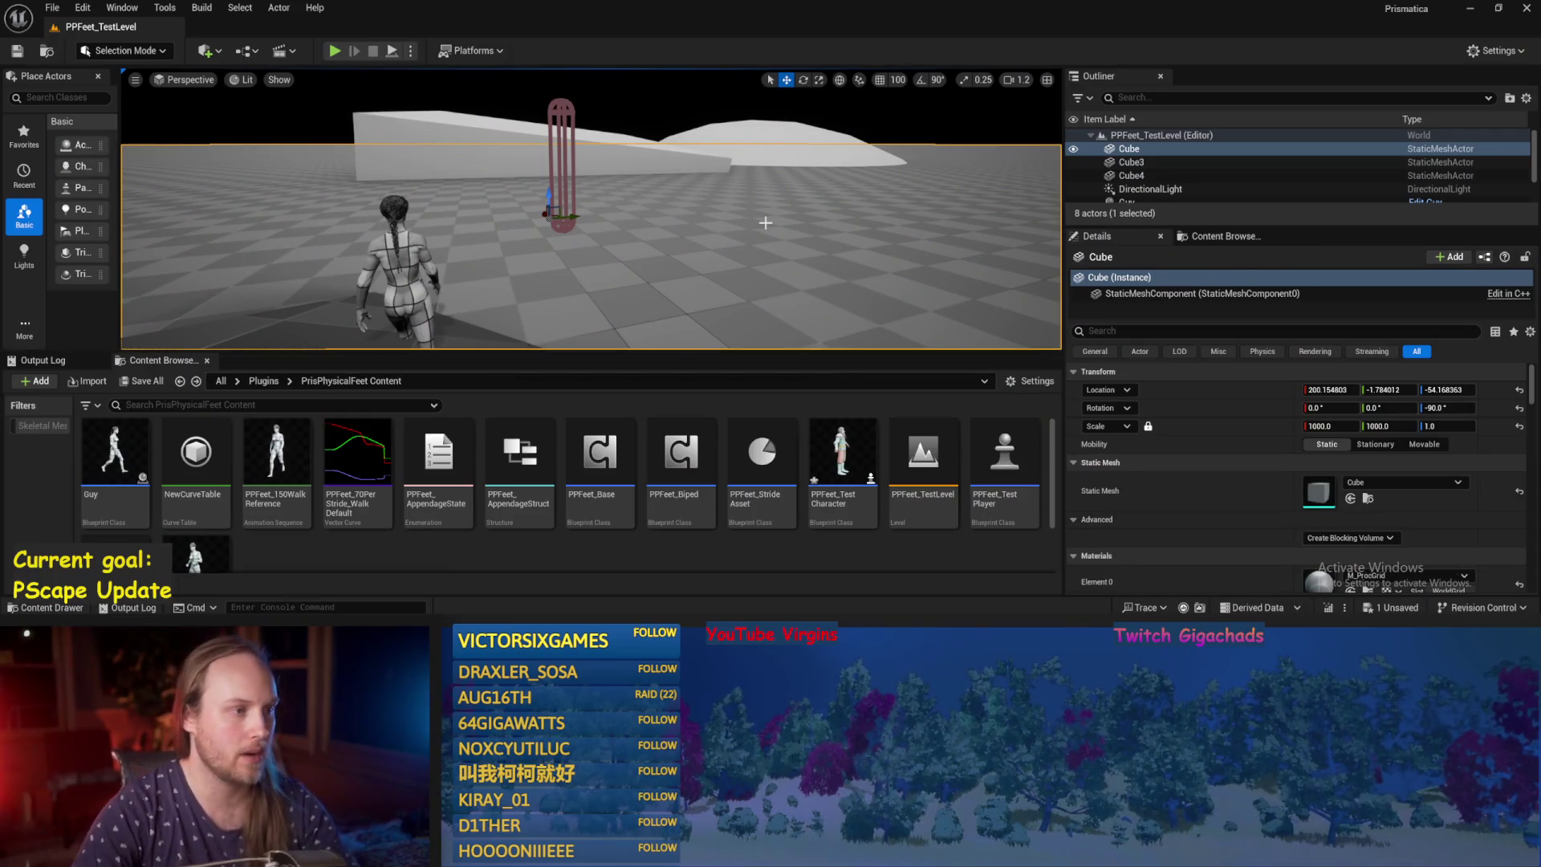
Save the level, play it, eject with F8 and tilt PPFeet_TestPlayer about 50 degrees.
key("ctrl+s")
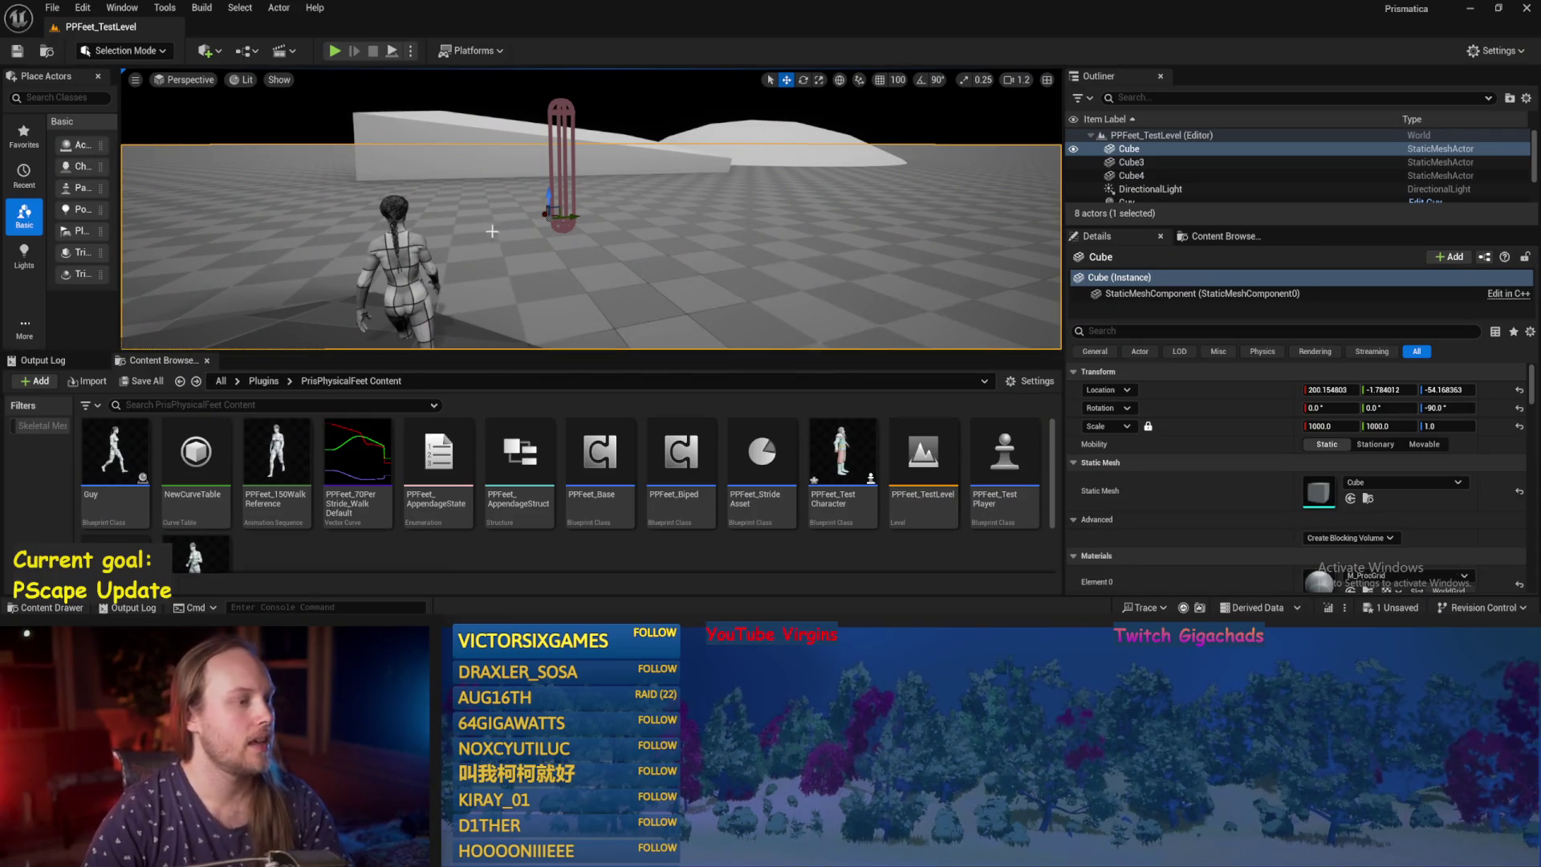
key("alt+p")
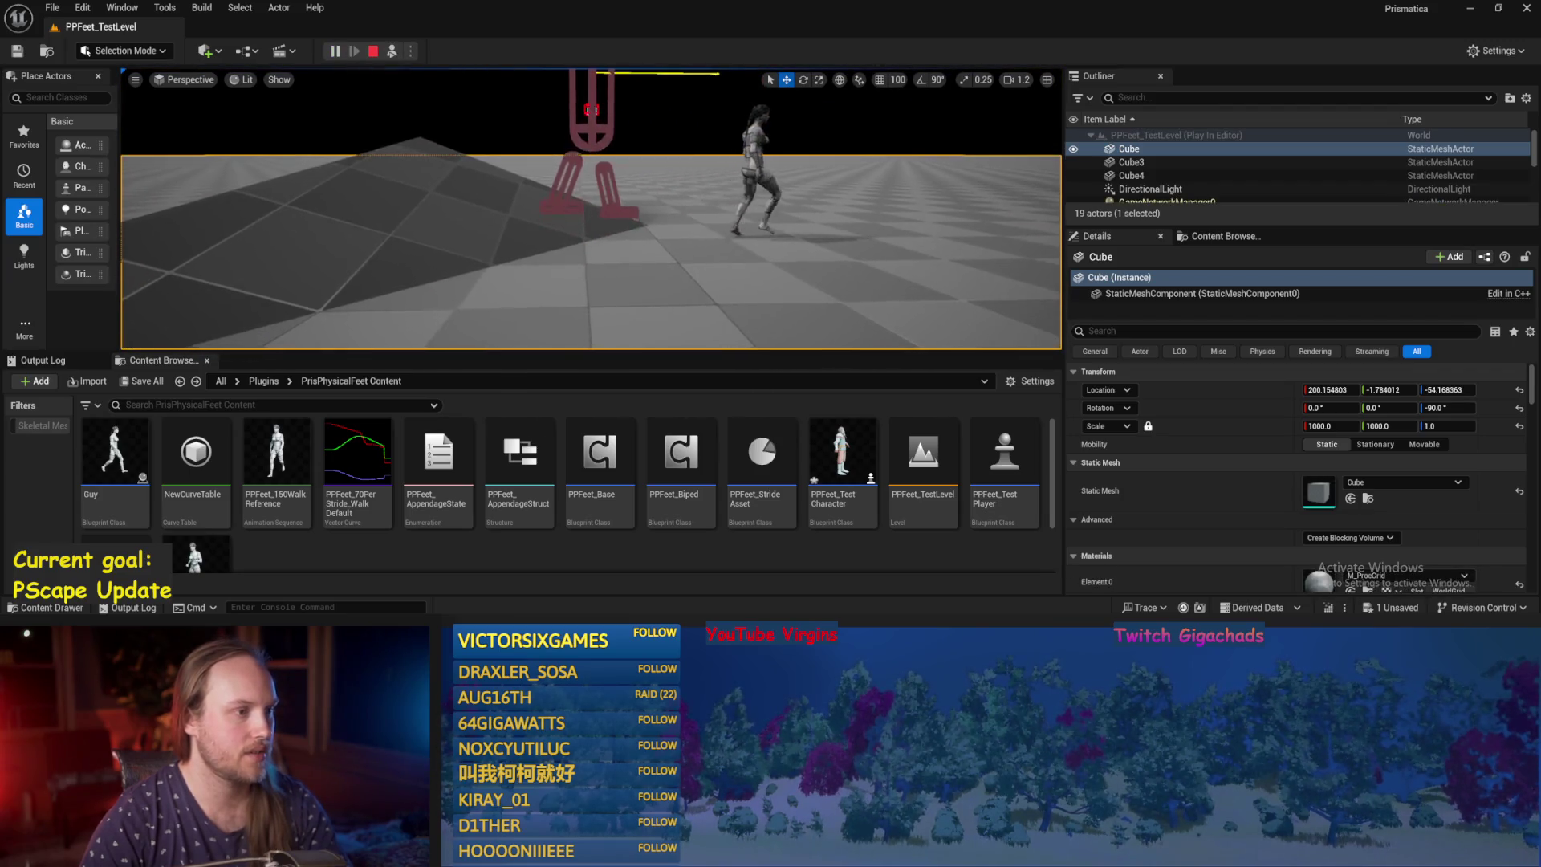
key("F8")
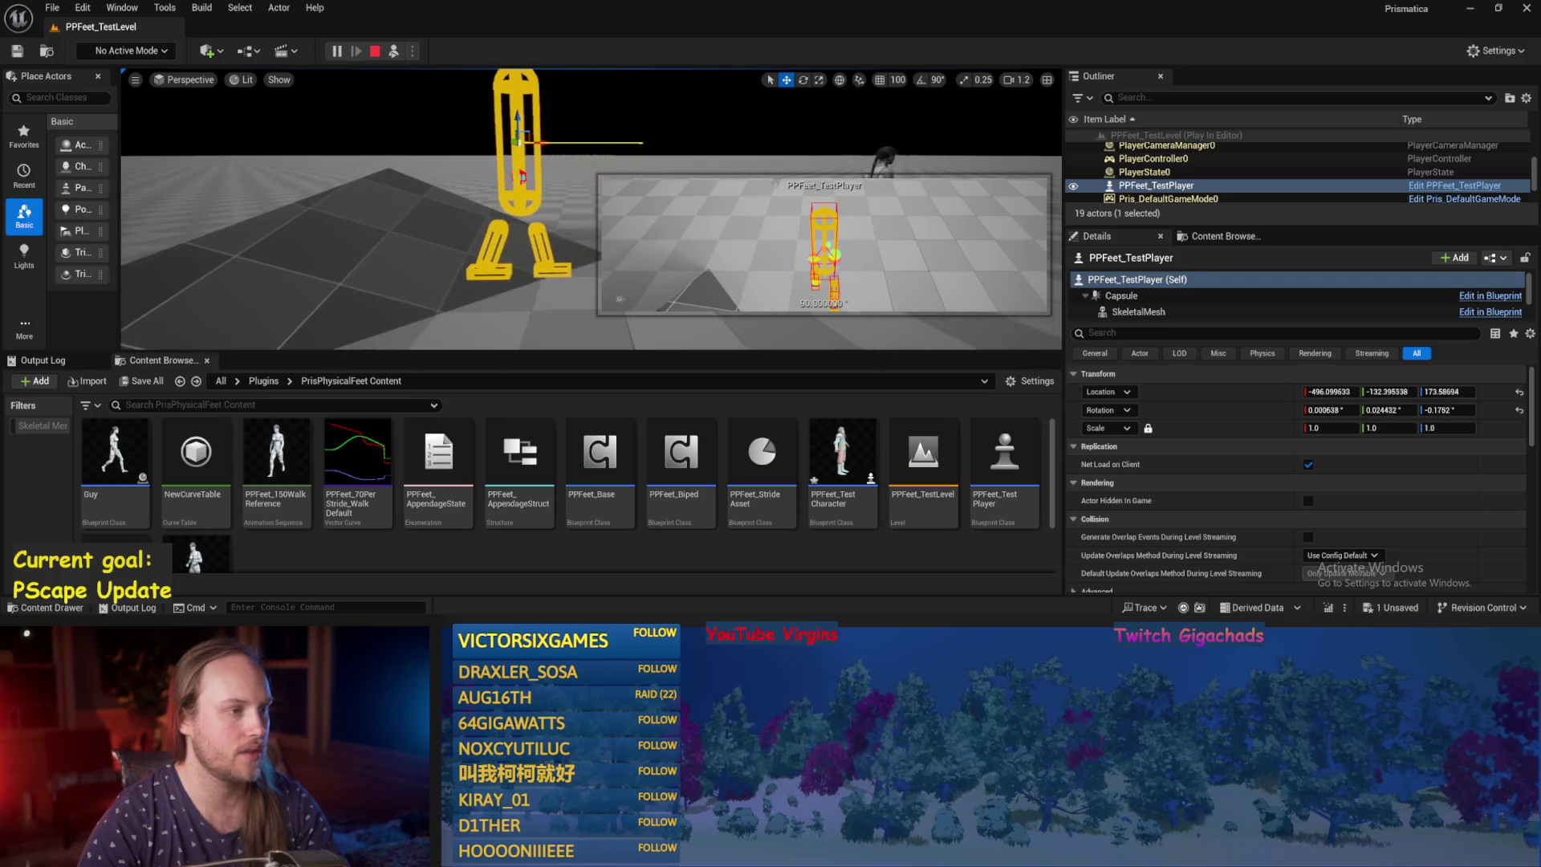
key("e")
mouse_move(536, 133)
left_mouse_down()
mouse_move(598, 183)
mouse_move(630, 117)
mouse_move(638, 130)
left_mouse_up()
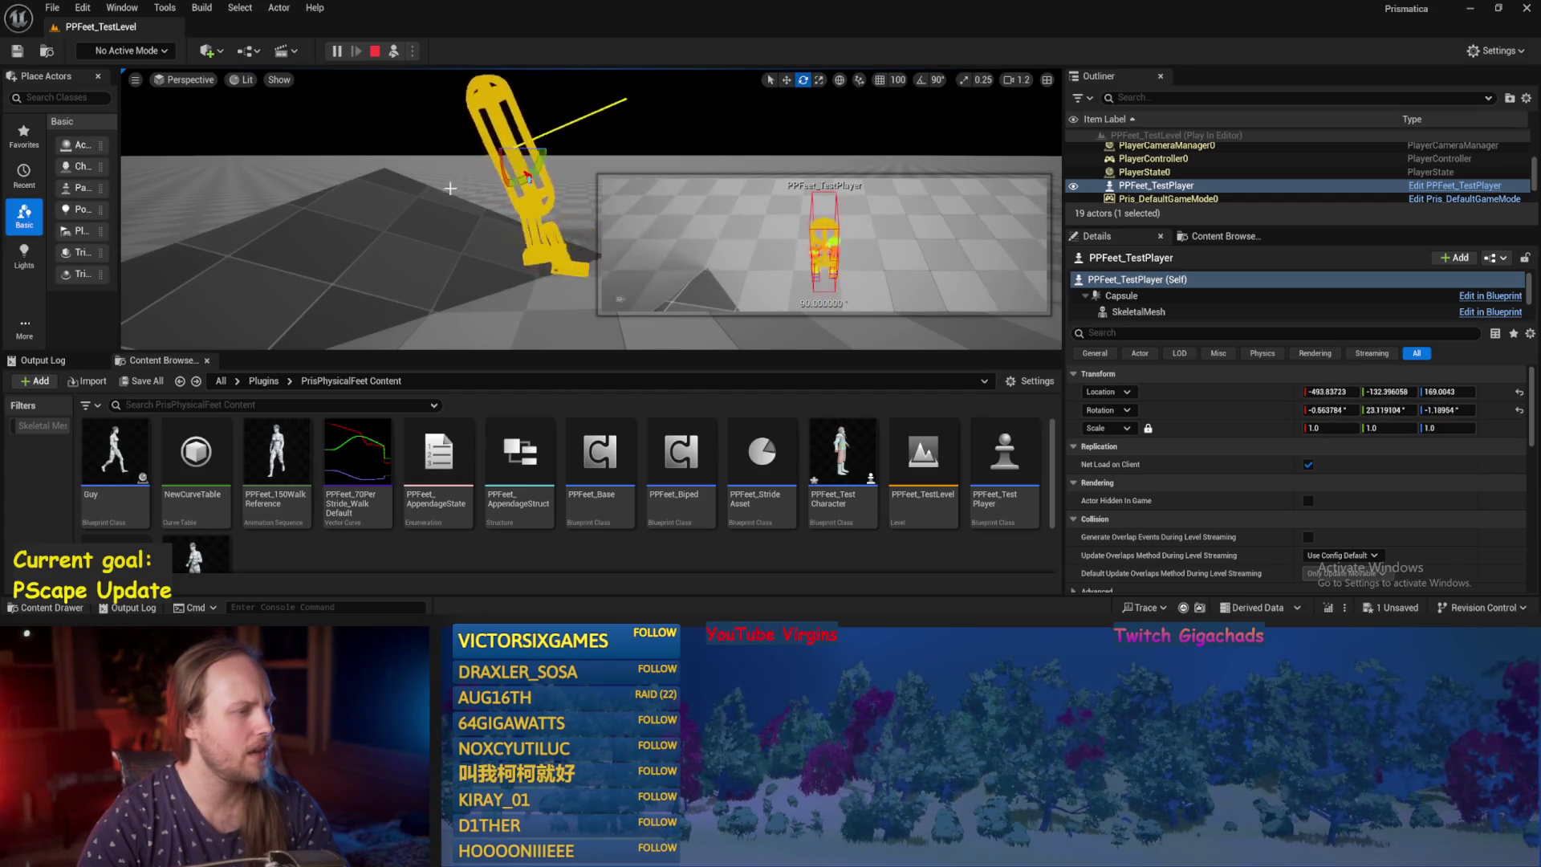
key("Escape")
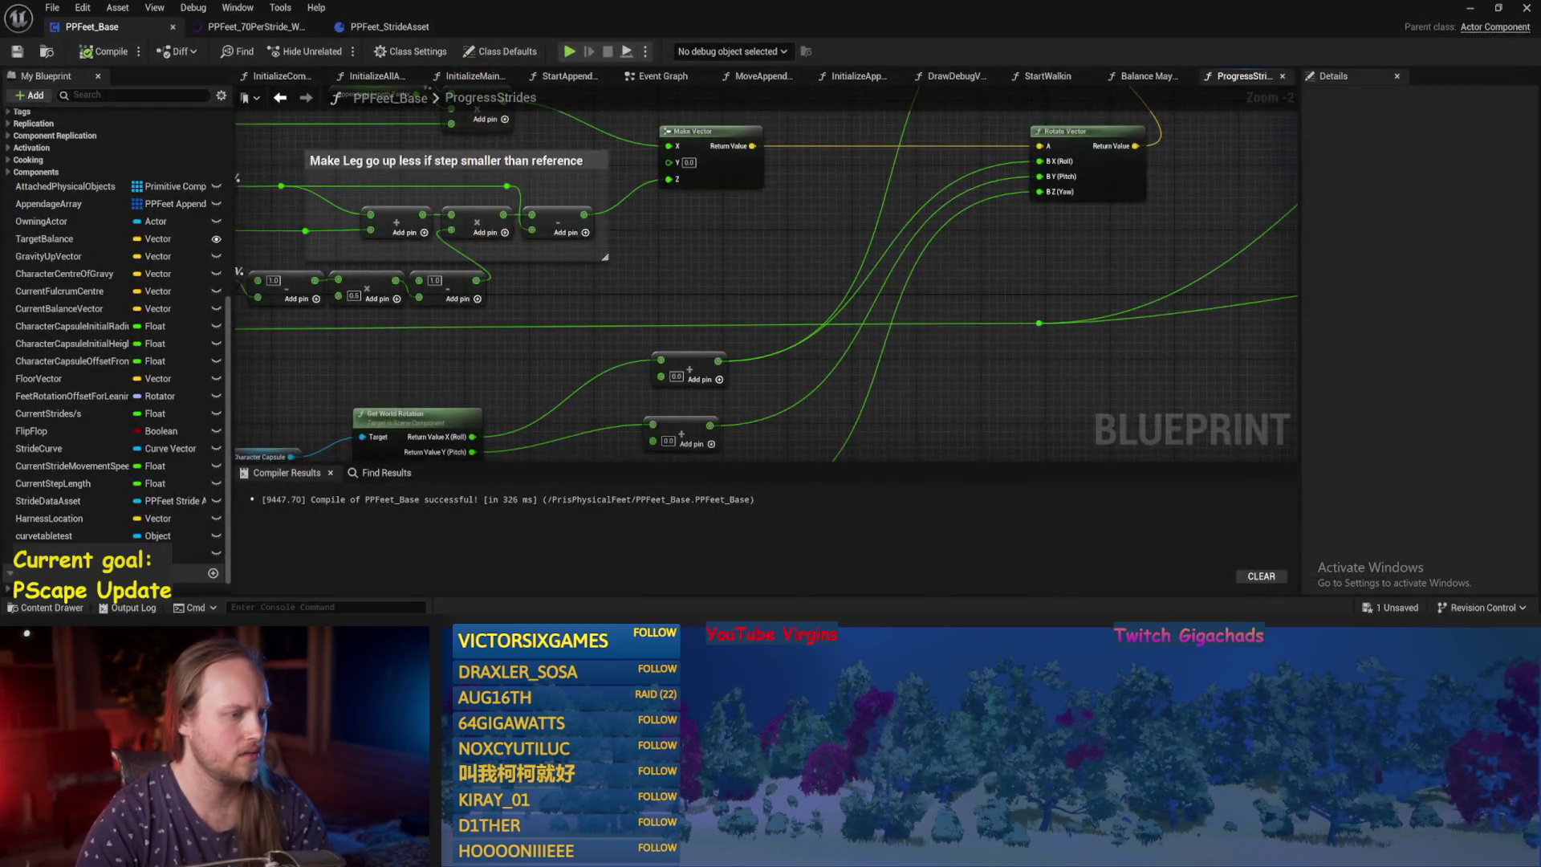
left_click_drag(953, 408, 937, 303)
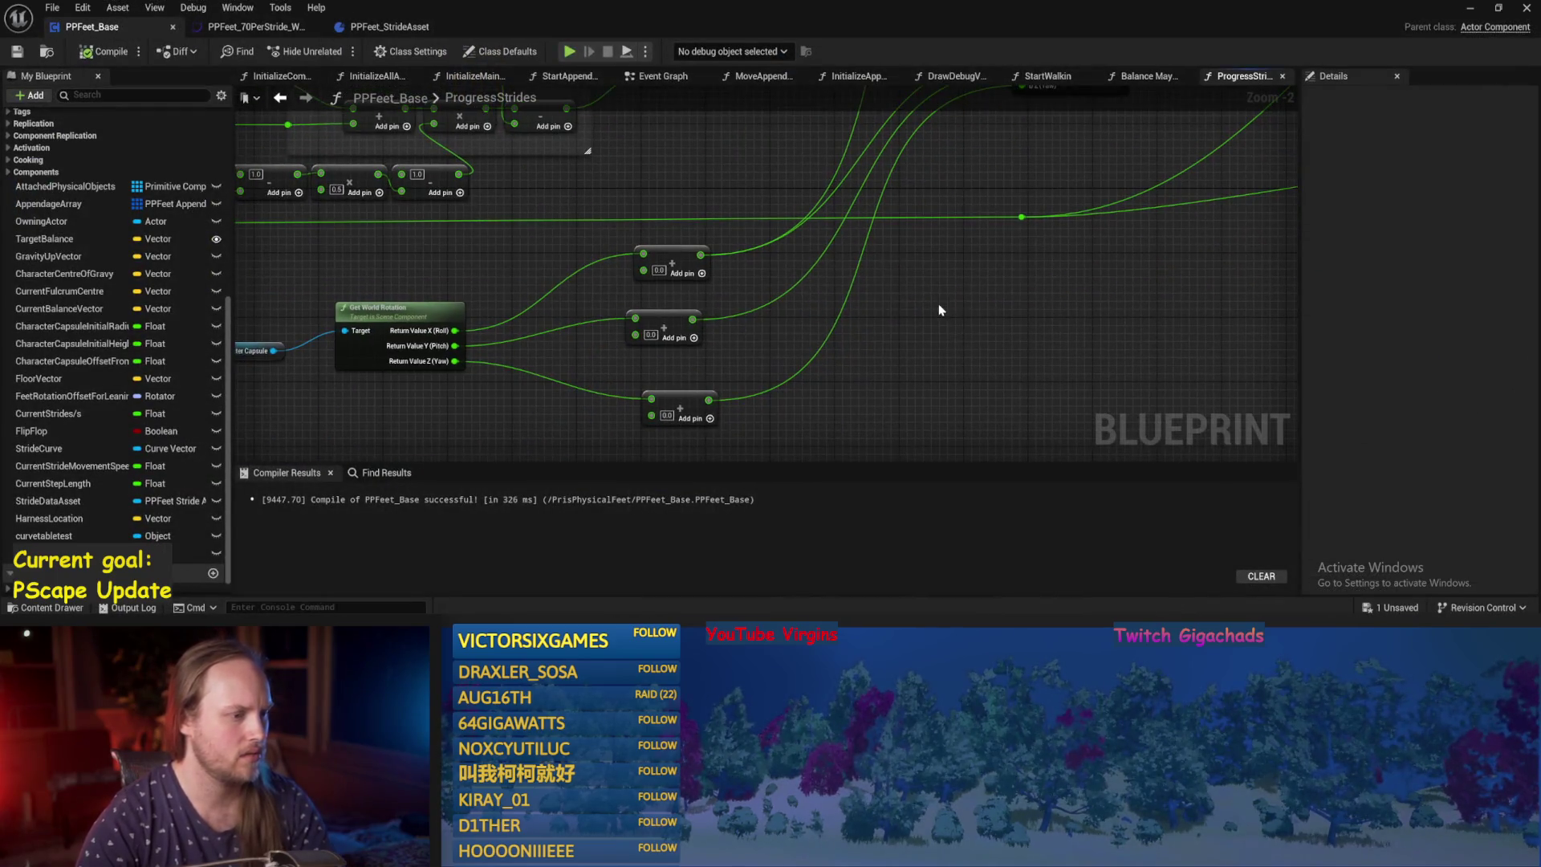
Recompile PPFeet_Base with F7 while reviewing the rotation nodes, then save it.
left_click_drag(417, 409, 536, 403)
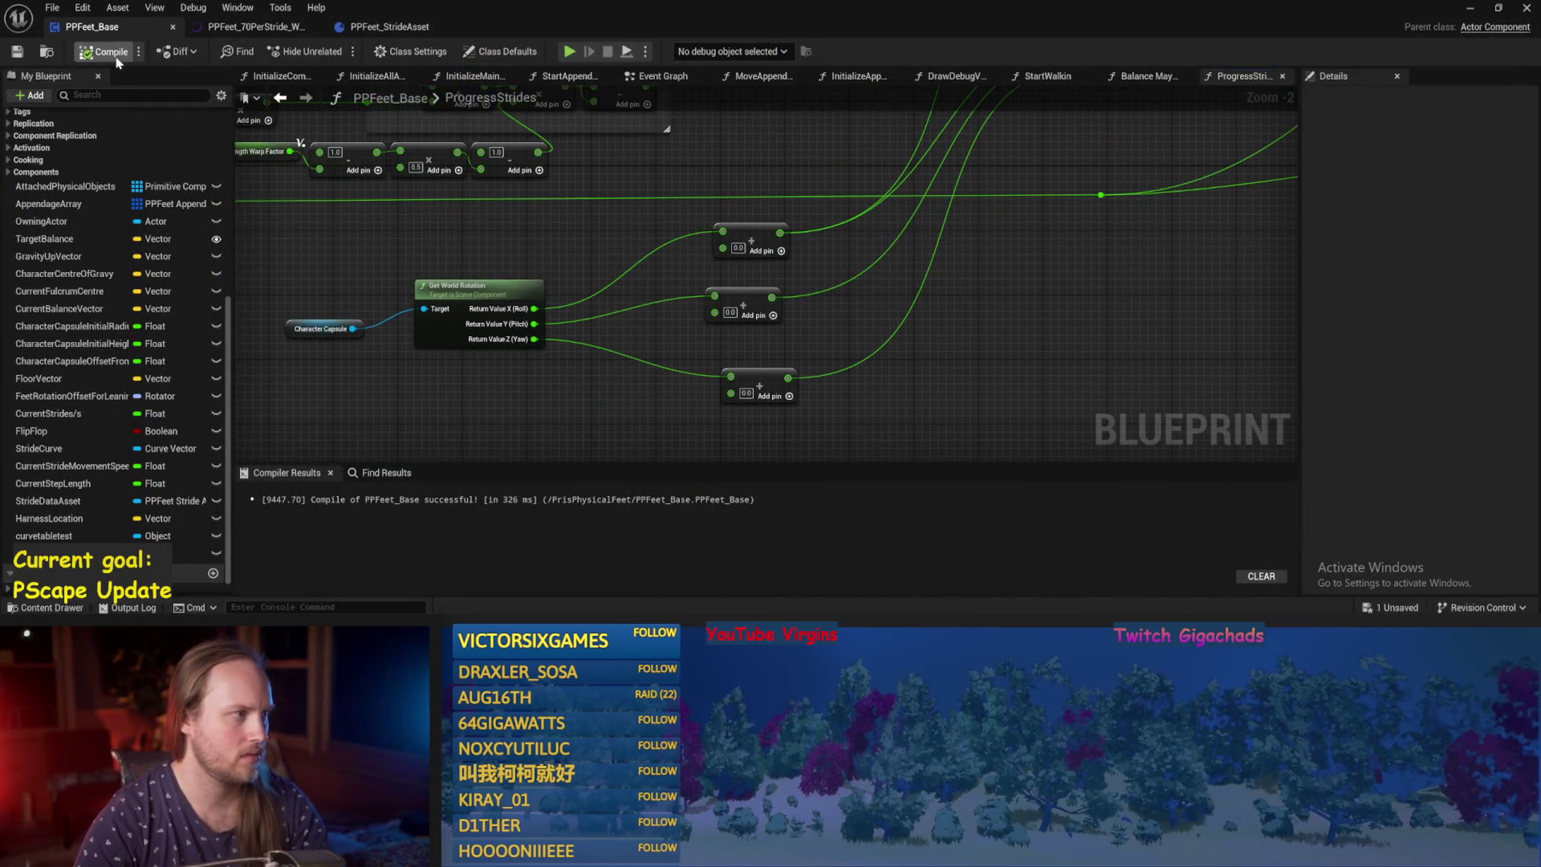
key("F7")
left_click_drag(595, 267, 492, 422)
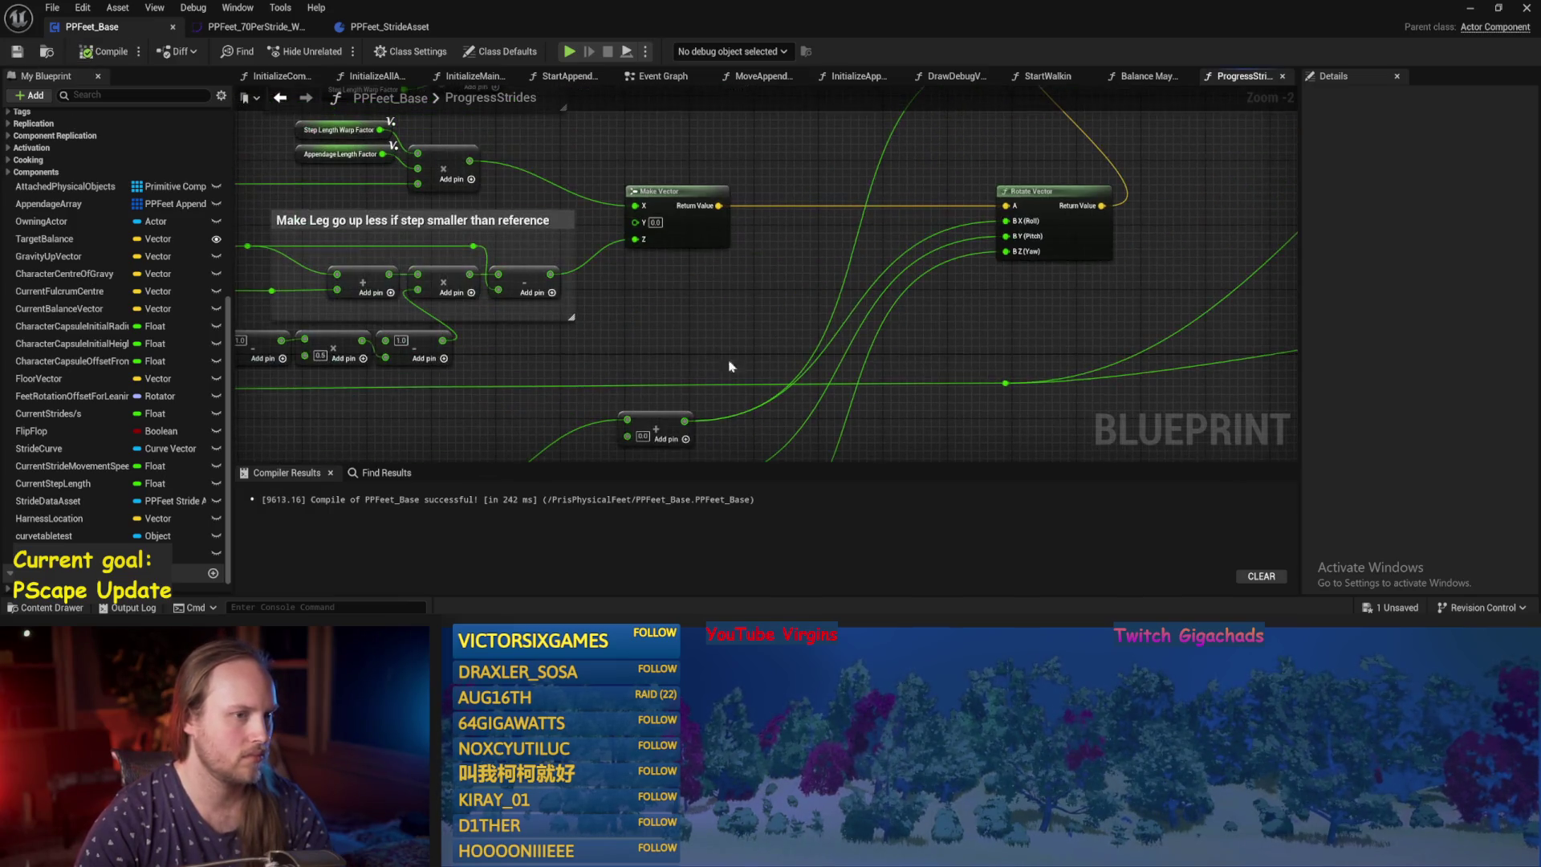
scroll(817, 267, "down", 1)
mouse_move(817, 267)
left_mouse_down()
mouse_move(721, 326)
mouse_move(770, 248)
mouse_move(810, 278)
mouse_move(811, 303)
left_mouse_up()
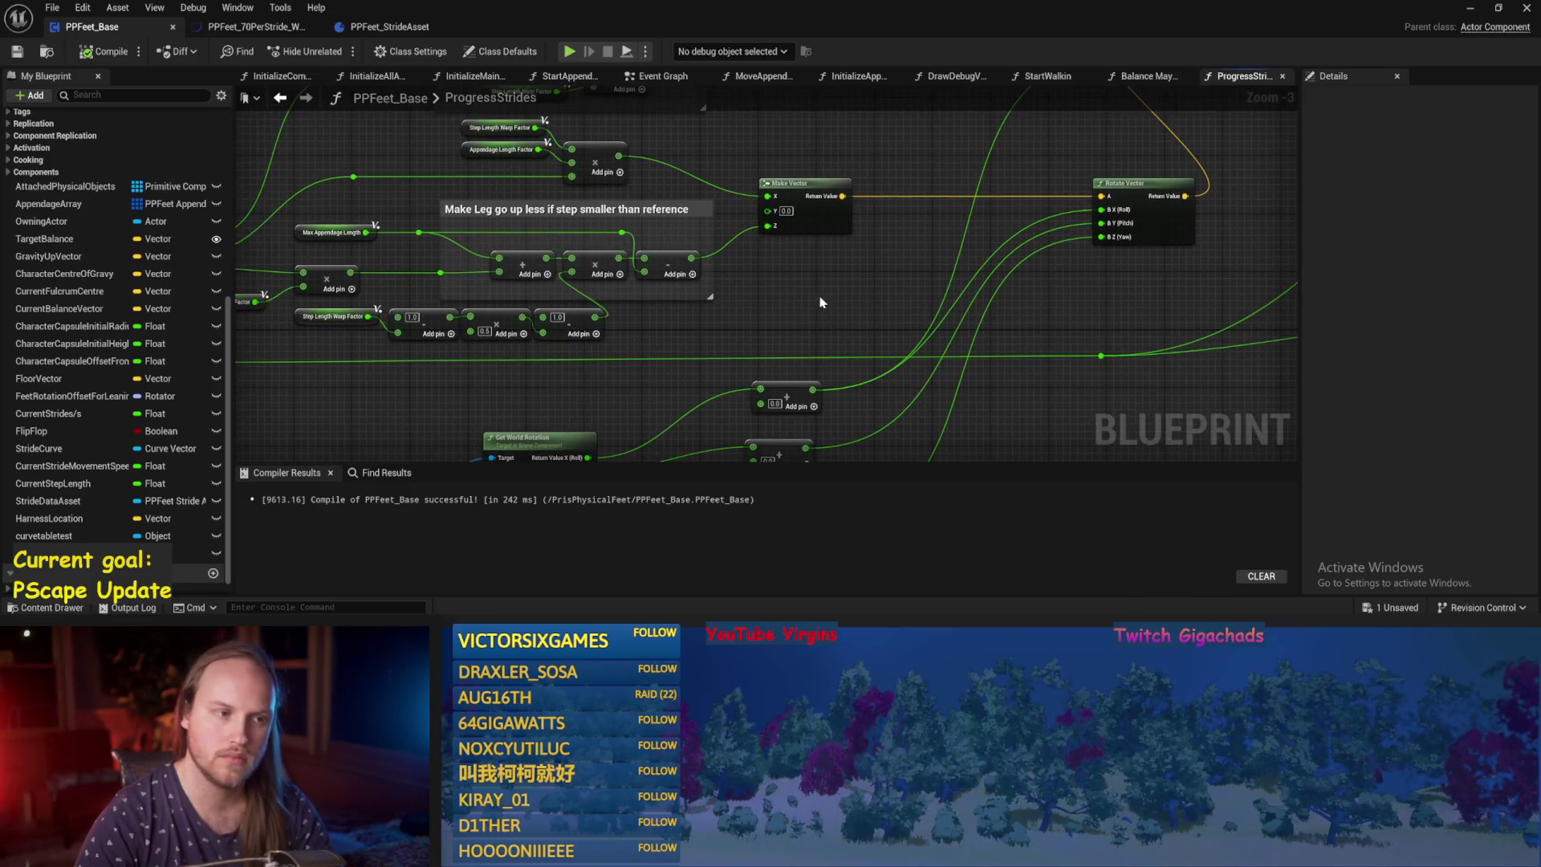
left_click(17, 51)
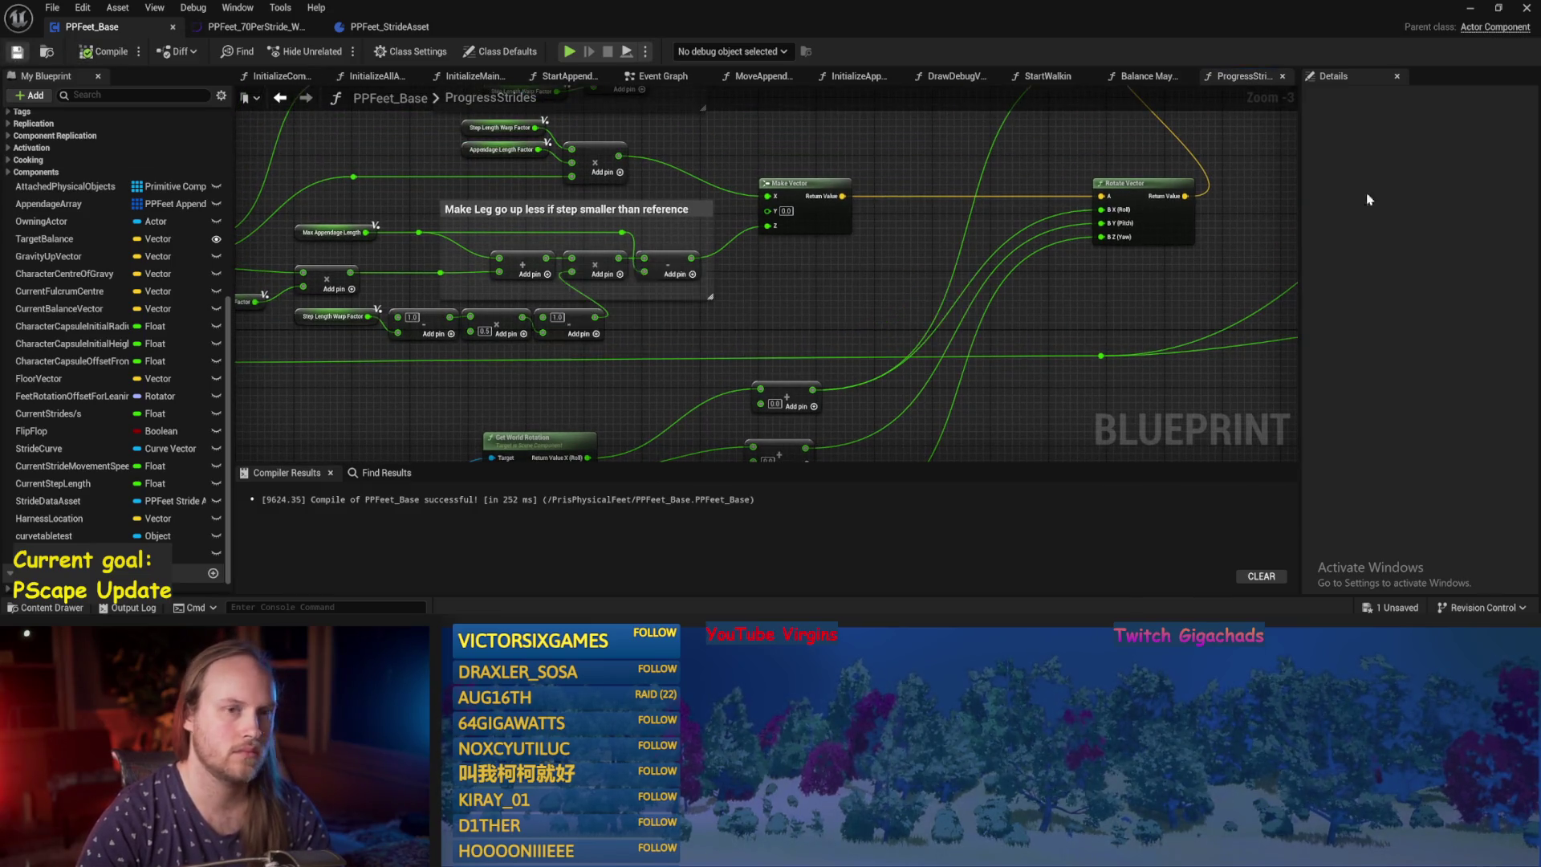
Play the test level, tilt the yellow test player about 72 degrees, then return to the blueprint.
left_click(1470, 8)
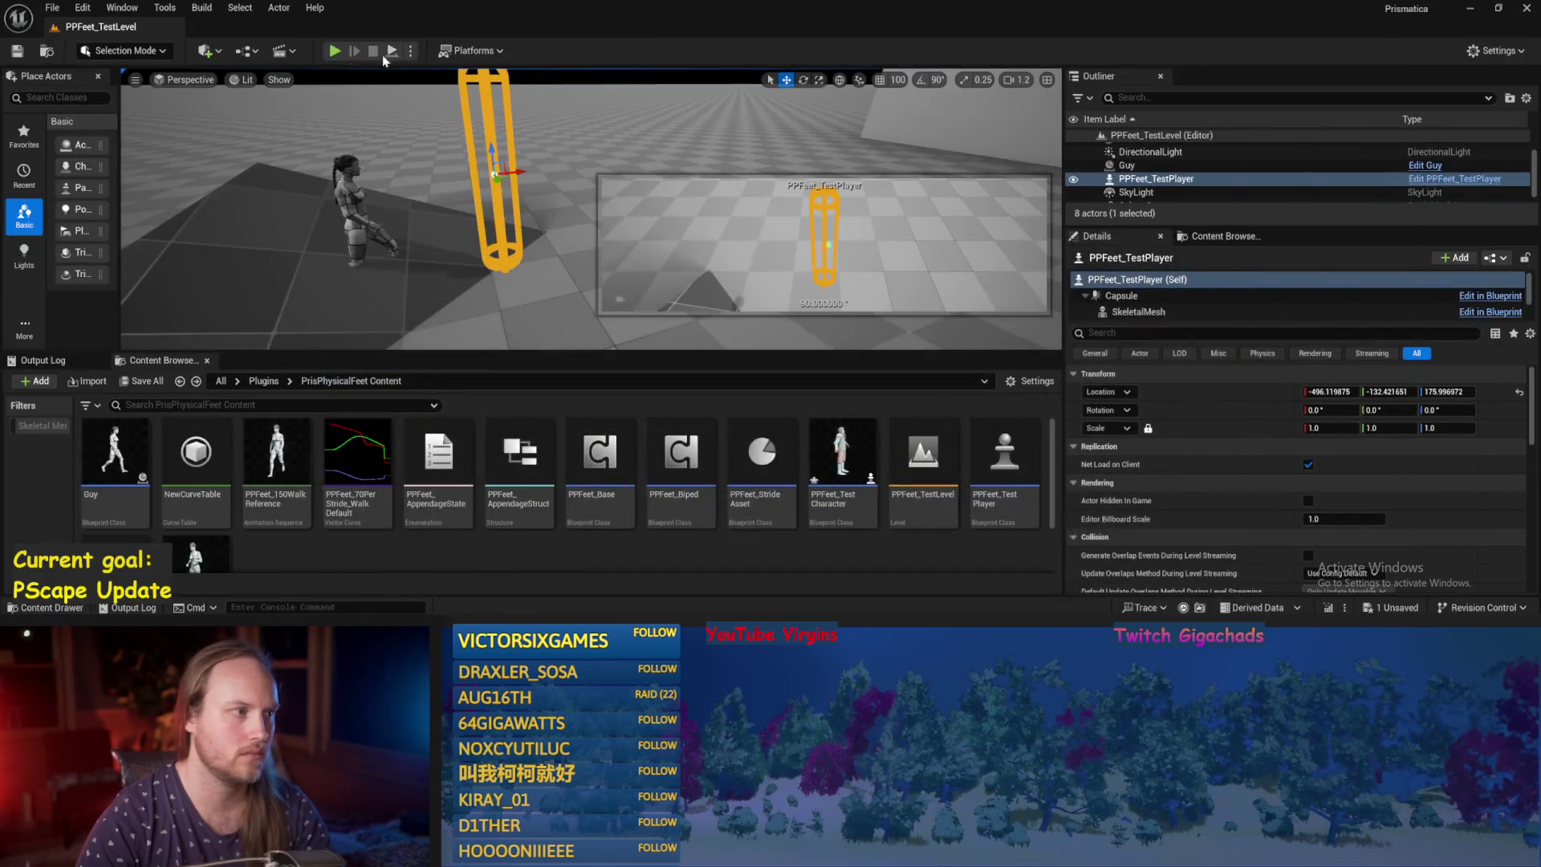
left_click(333, 50)
mouse_move(503, 172)
left_mouse_down()
mouse_move(497, 185)
mouse_move(517, 177)
mouse_move(494, 136)
left_mouse_up()
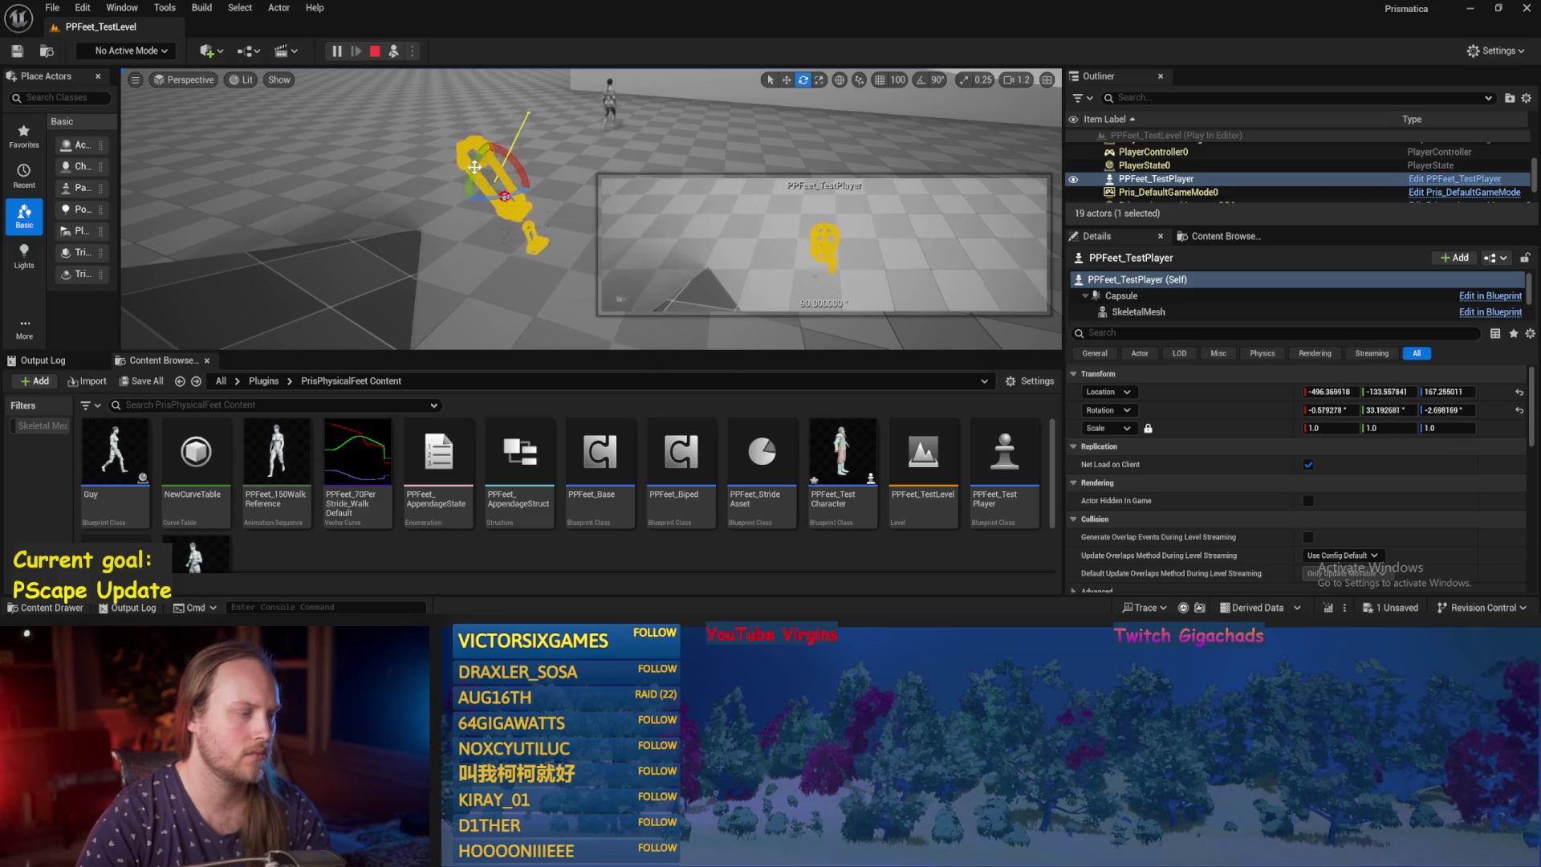
key("alt+Tab")
mouse_move(843, 313)
left_mouse_down()
mouse_move(783, 334)
mouse_move(752, 402)
left_mouse_up()
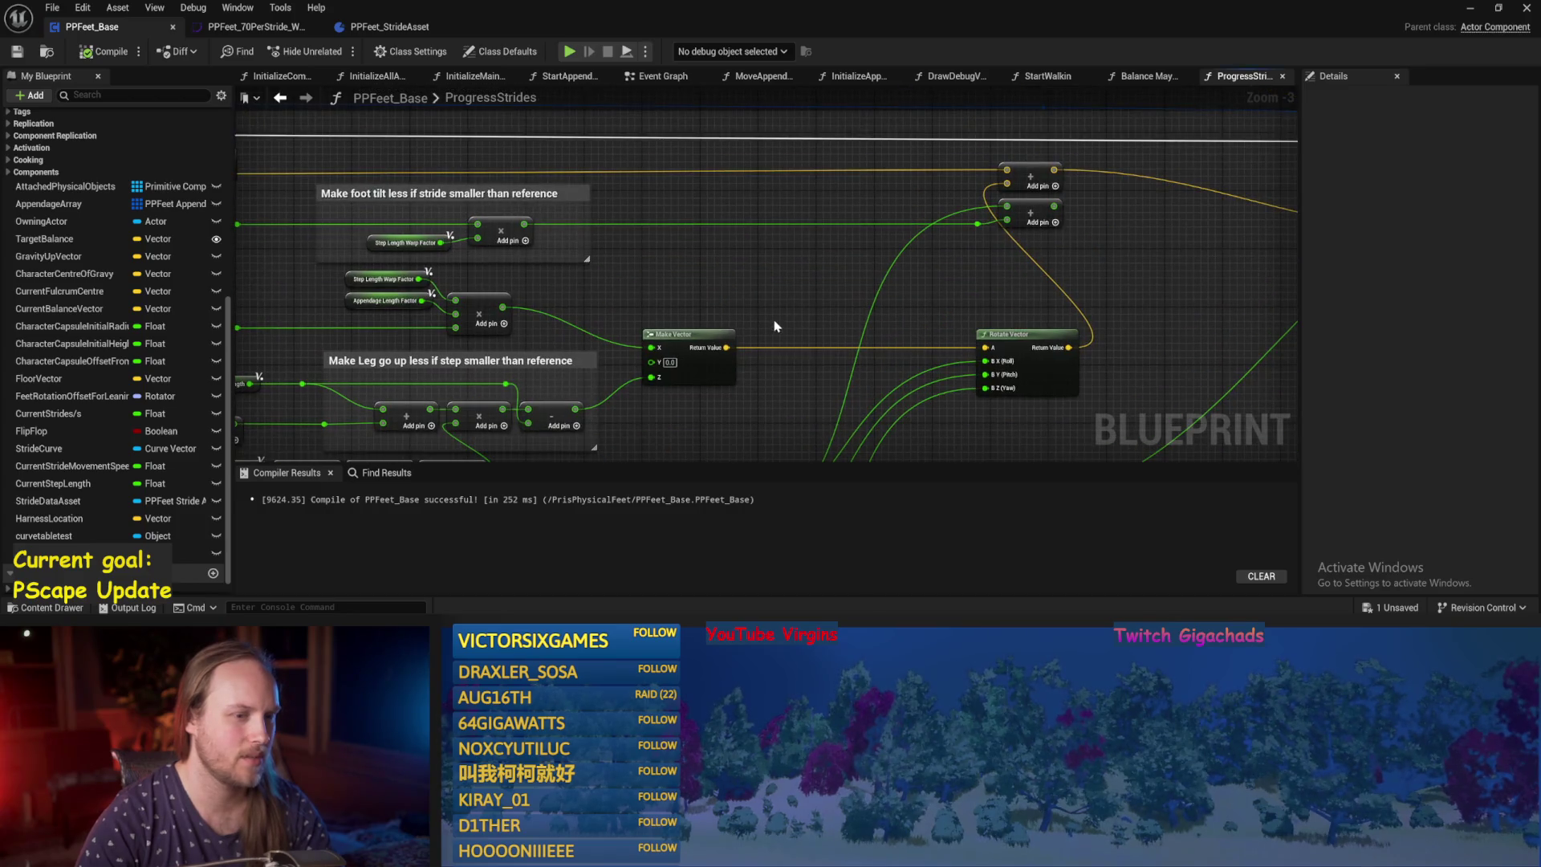
Inspect the Rotate Vector and Make Vector wiring in the ProgressStrides graph.
mouse_move(776, 325)
left_mouse_down()
mouse_move(905, 320)
mouse_move(811, 309)
mouse_move(829, 328)
mouse_move(737, 357)
left_mouse_up()
left_click(1041, 238)
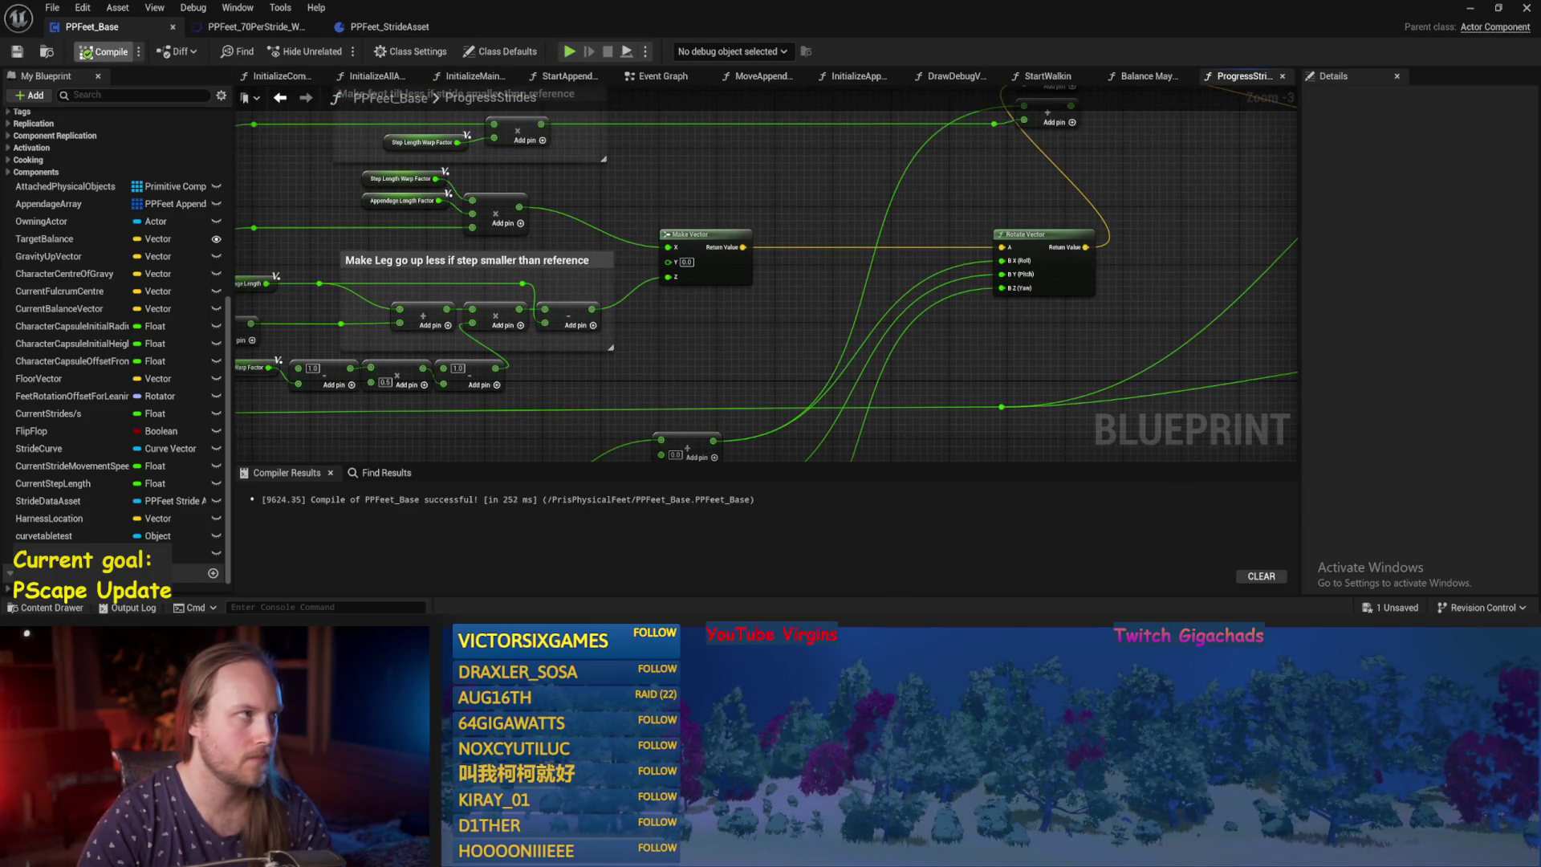
mouse_move(1068, 383)
left_mouse_down()
mouse_move(966, 291)
mouse_move(957, 249)
left_mouse_up()
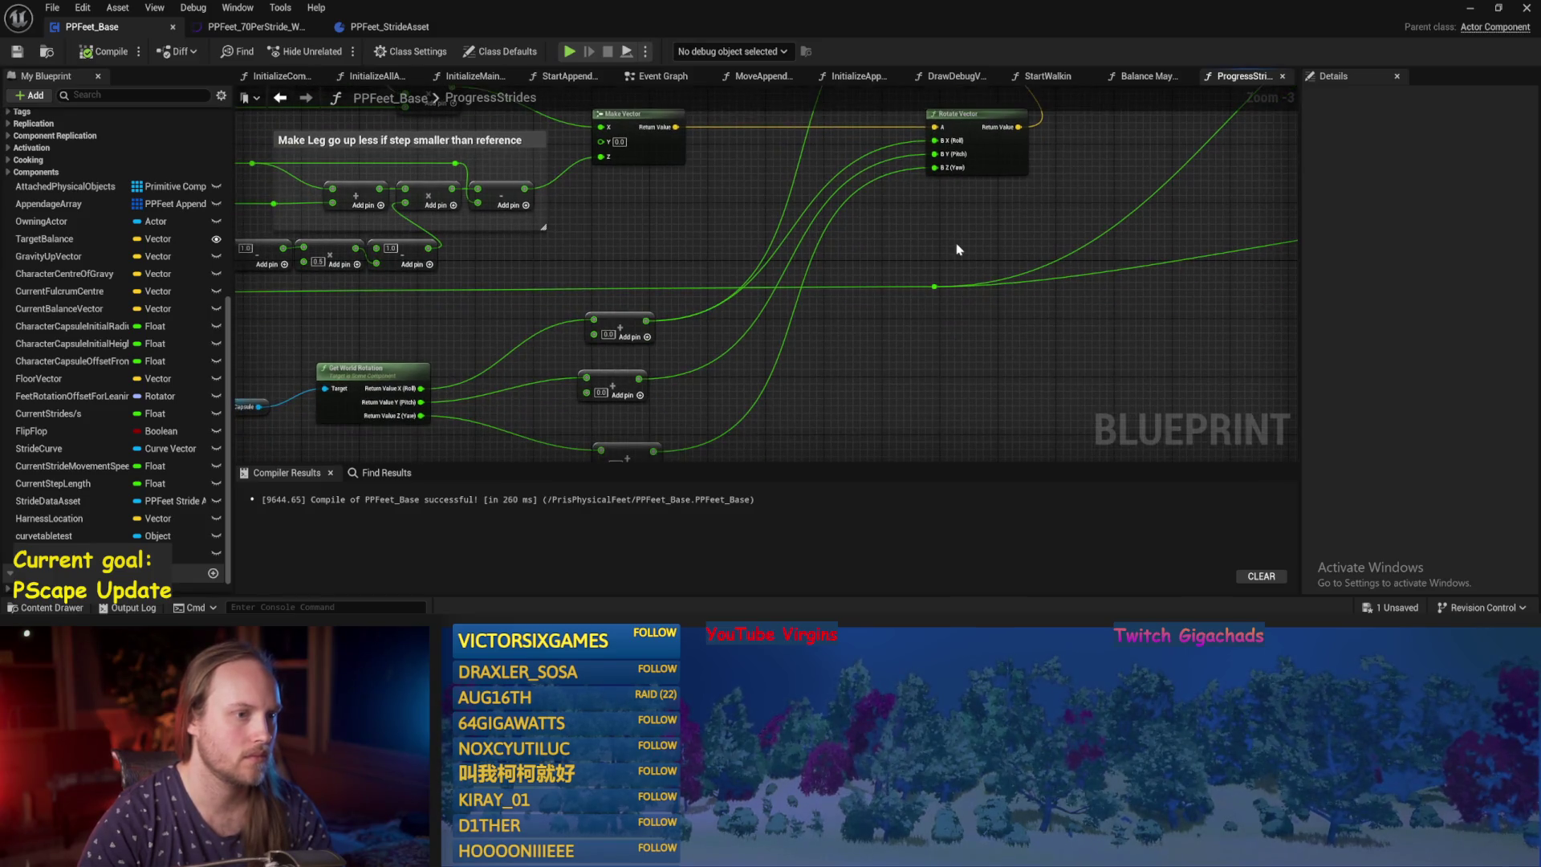
left_click_drag(855, 283, 888, 313)
mouse_move(832, 441)
left_mouse_down()
mouse_move(918, 281)
mouse_move(826, 407)
left_mouse_up()
scroll(883, 297, "down", 1)
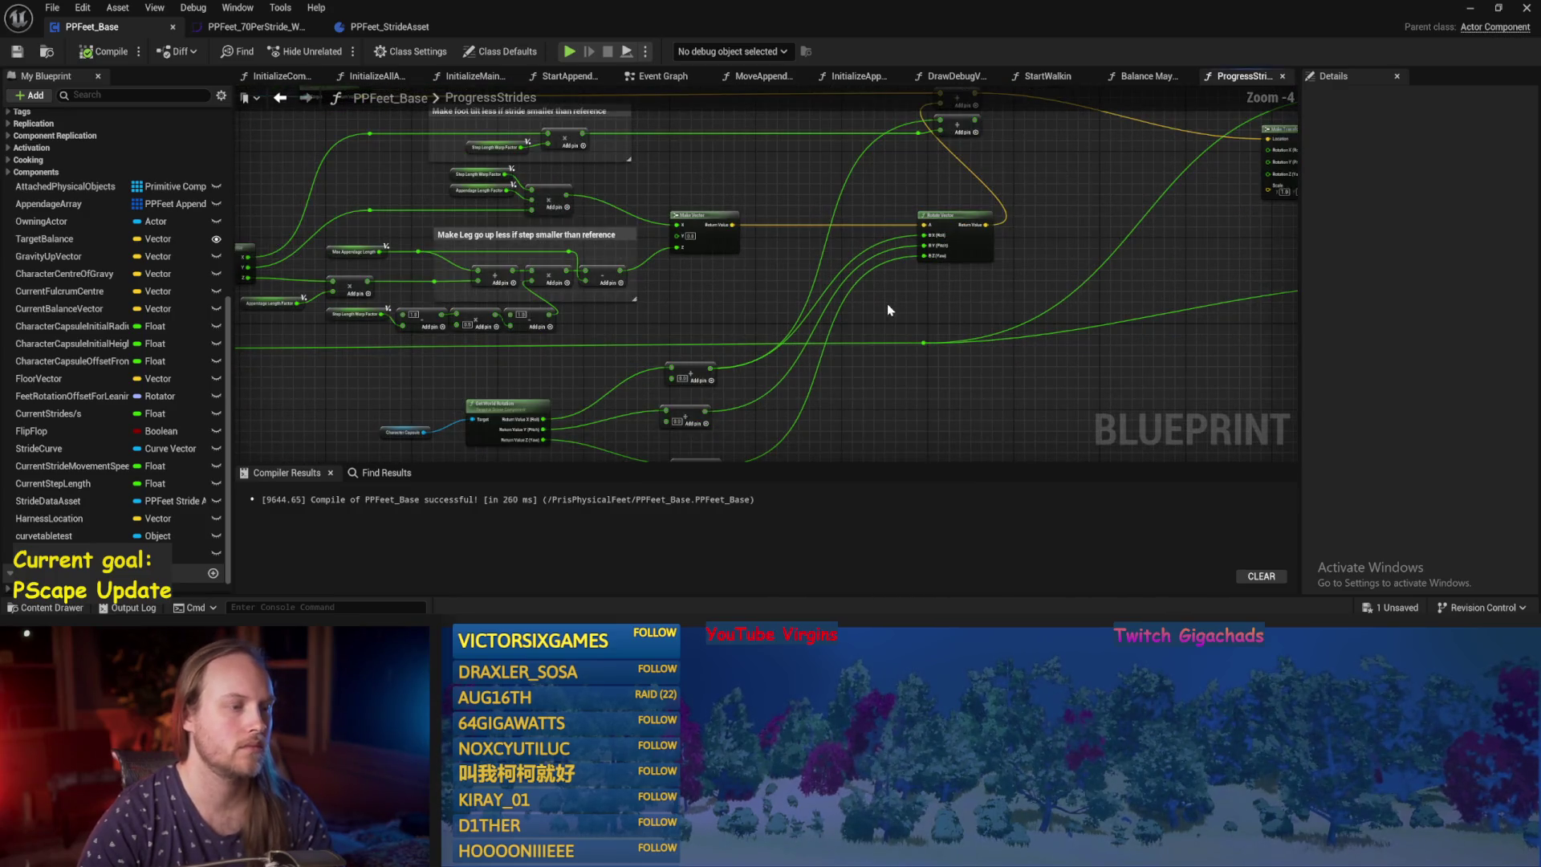
scroll(887, 303, "up", 1)
Look over the Local Stride Values nodes and the Make Leg and foot tilt comments.
mouse_move(767, 292)
left_mouse_down()
mouse_move(864, 317)
mouse_move(921, 309)
mouse_move(84, 100)
left_mouse_up()
scroll(815, 330, "down", 1)
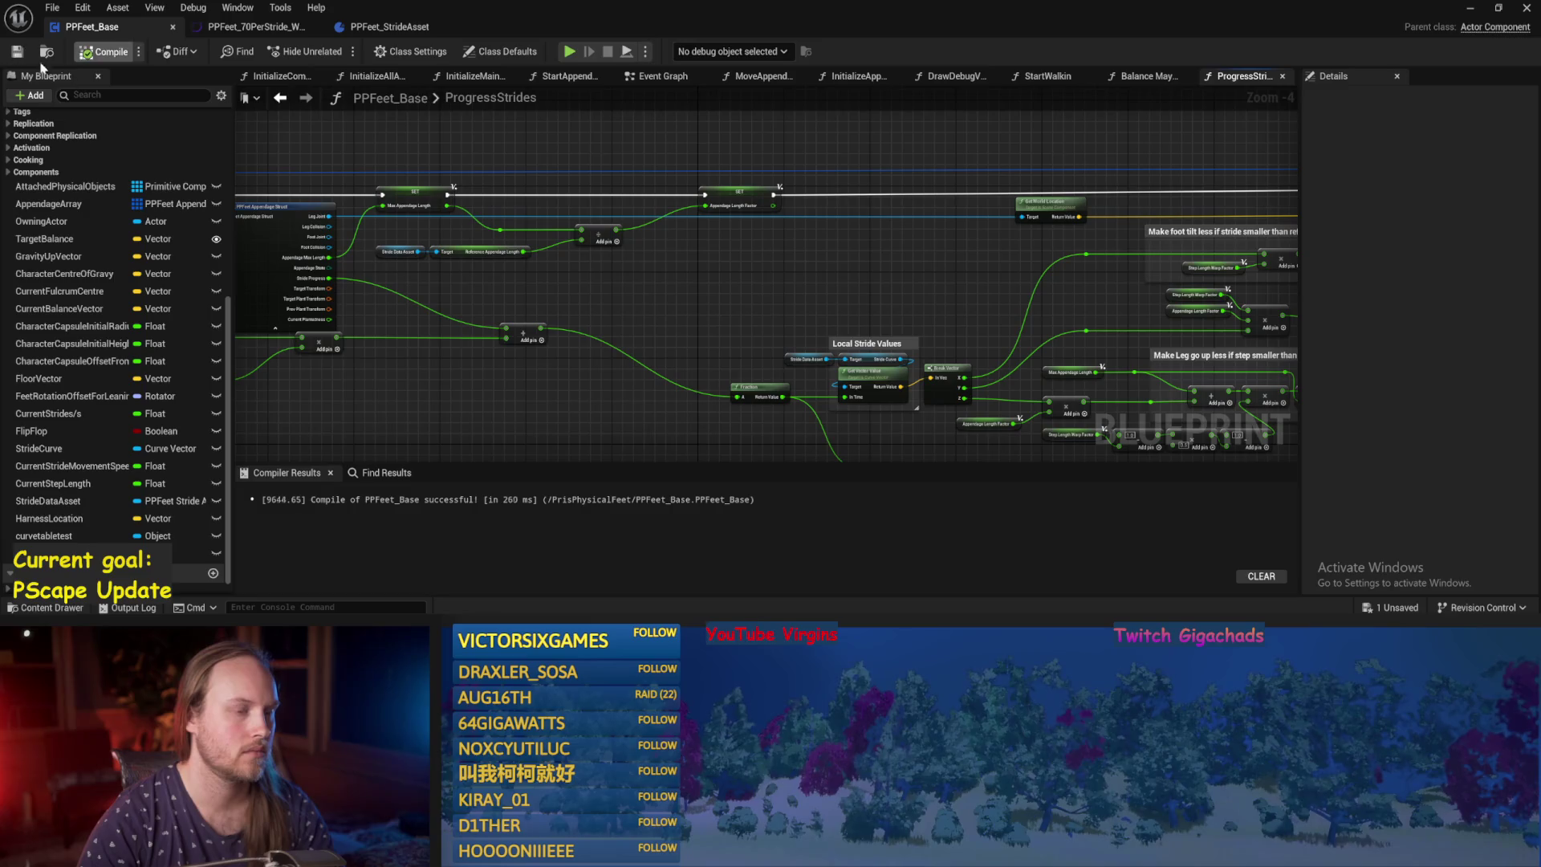
mouse_move(870, 292)
left_mouse_down()
mouse_move(997, 365)
mouse_move(820, 309)
left_mouse_up()
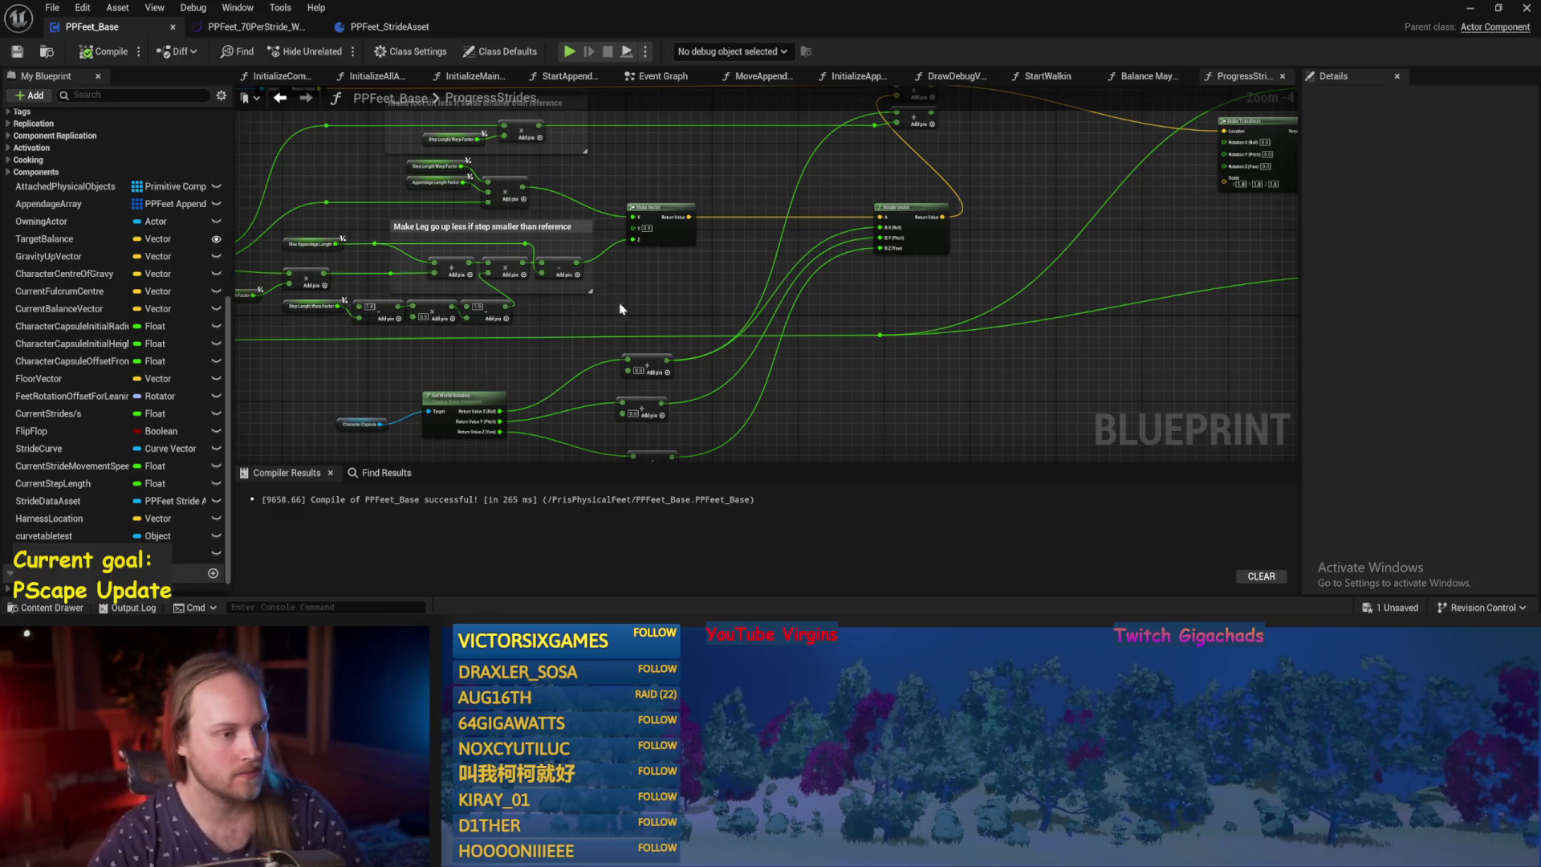
left_click_drag(699, 324, 784, 325)
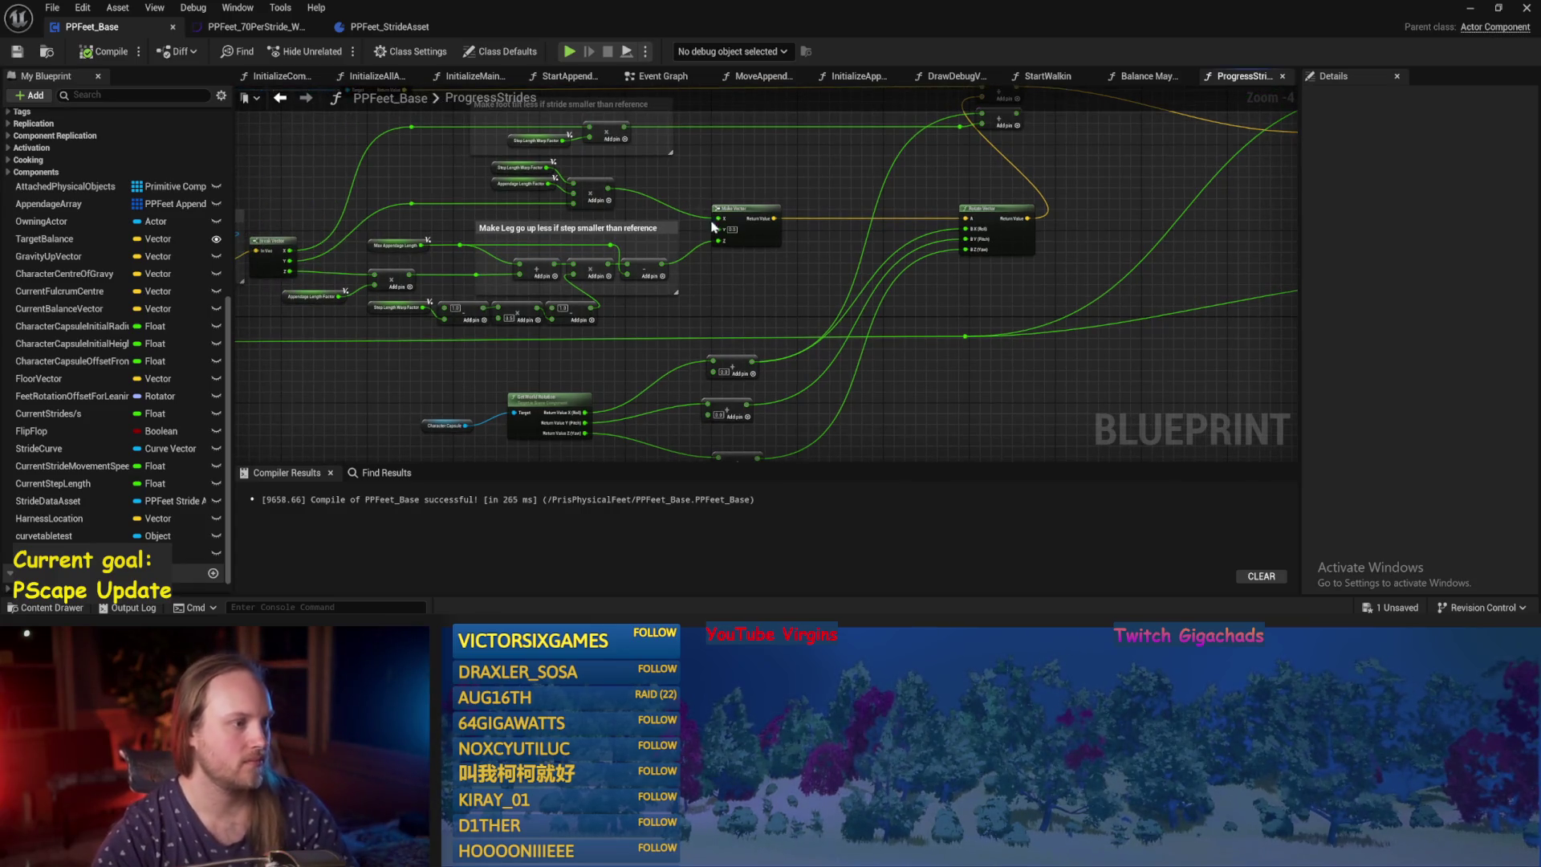
left_click_drag(711, 227, 804, 220)
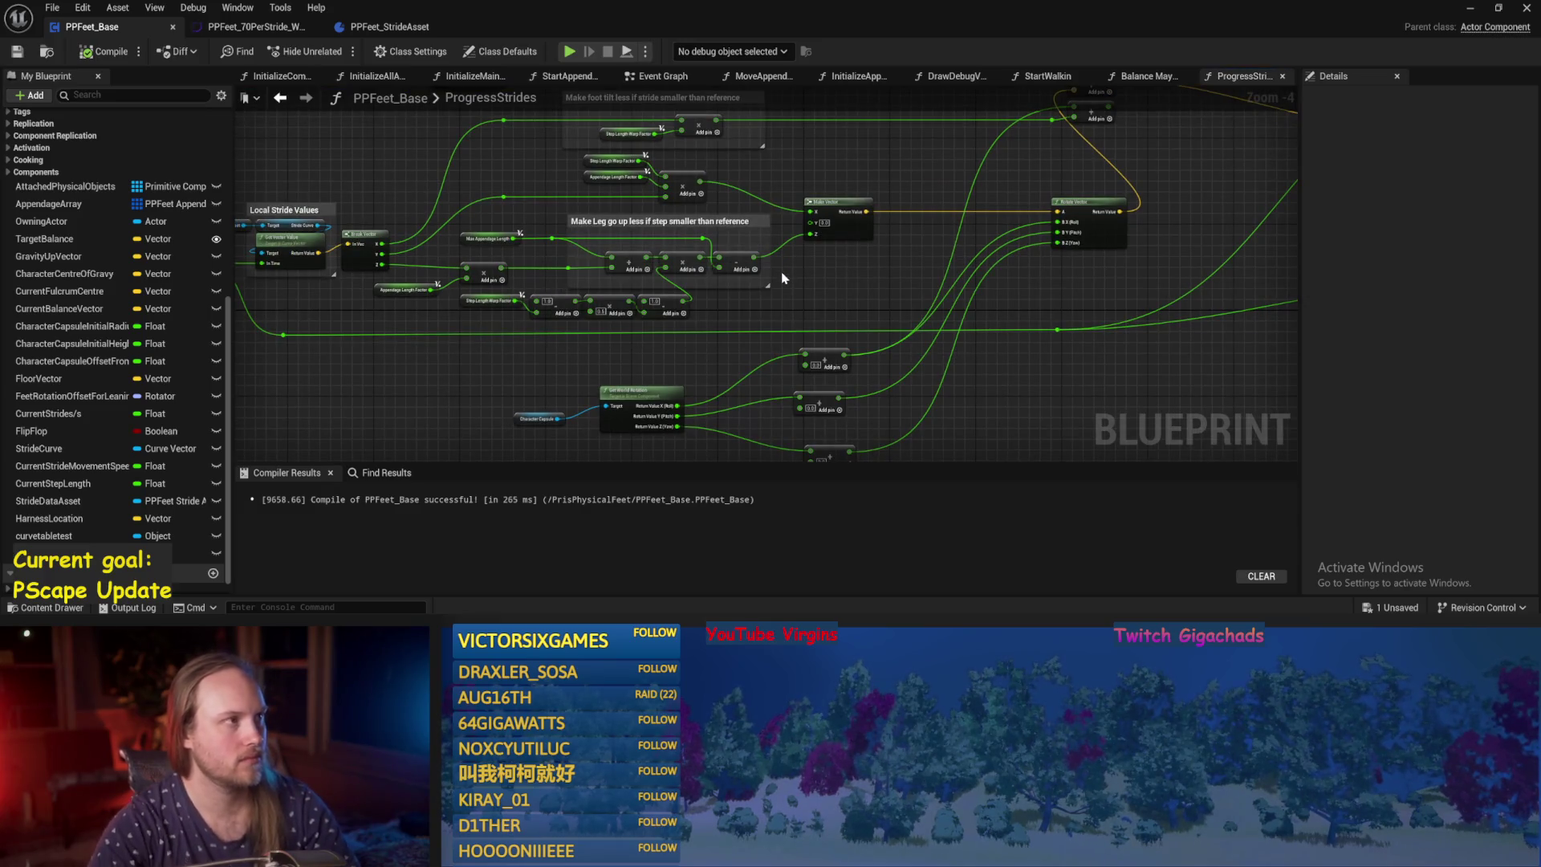
left_click_drag(781, 279, 803, 325)
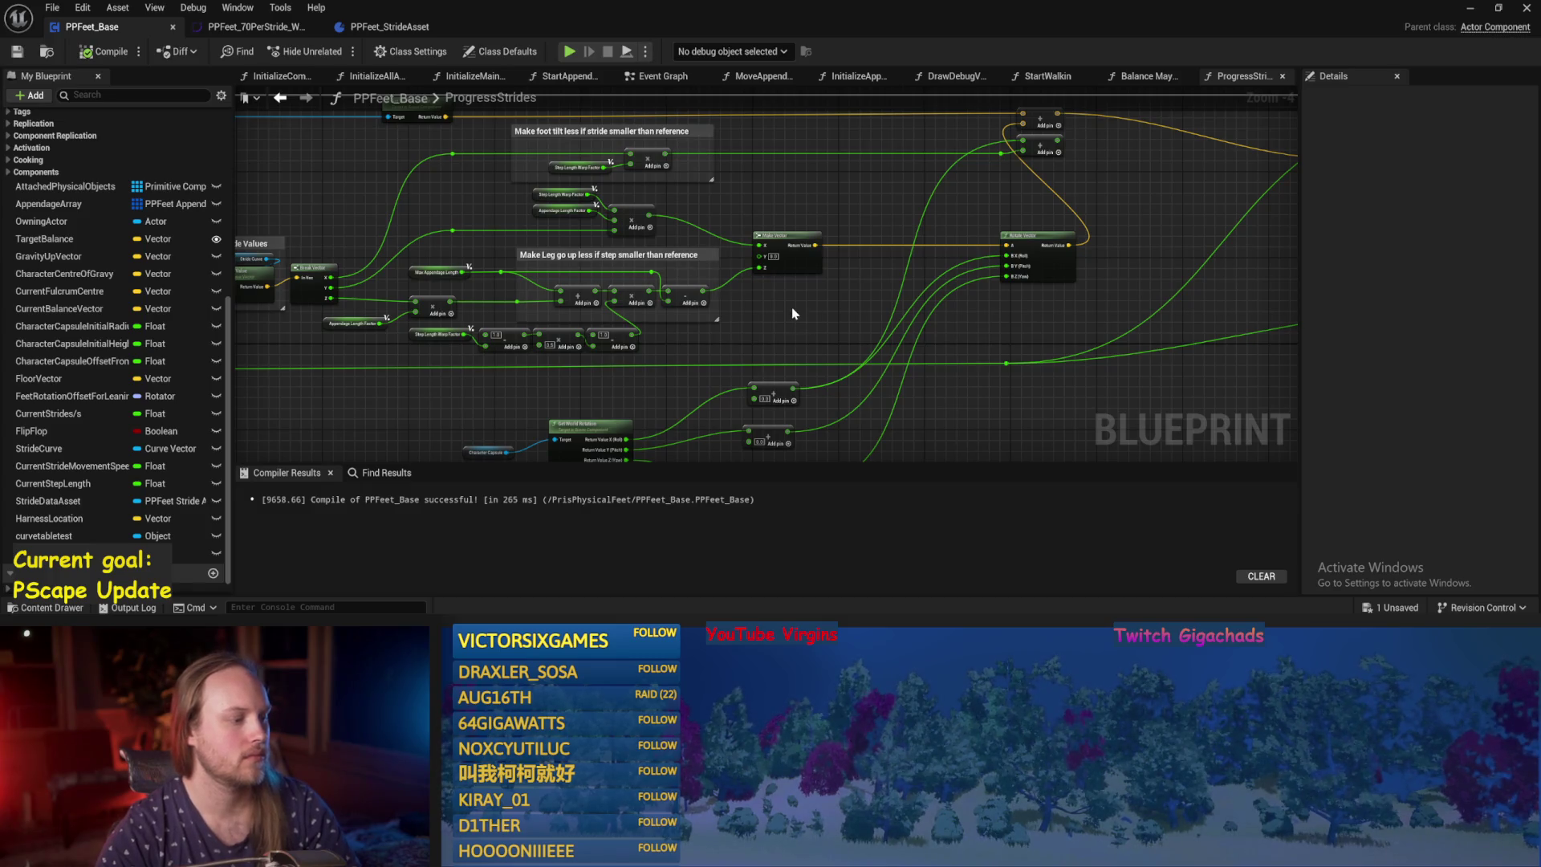
left_click_drag(793, 313, 840, 295)
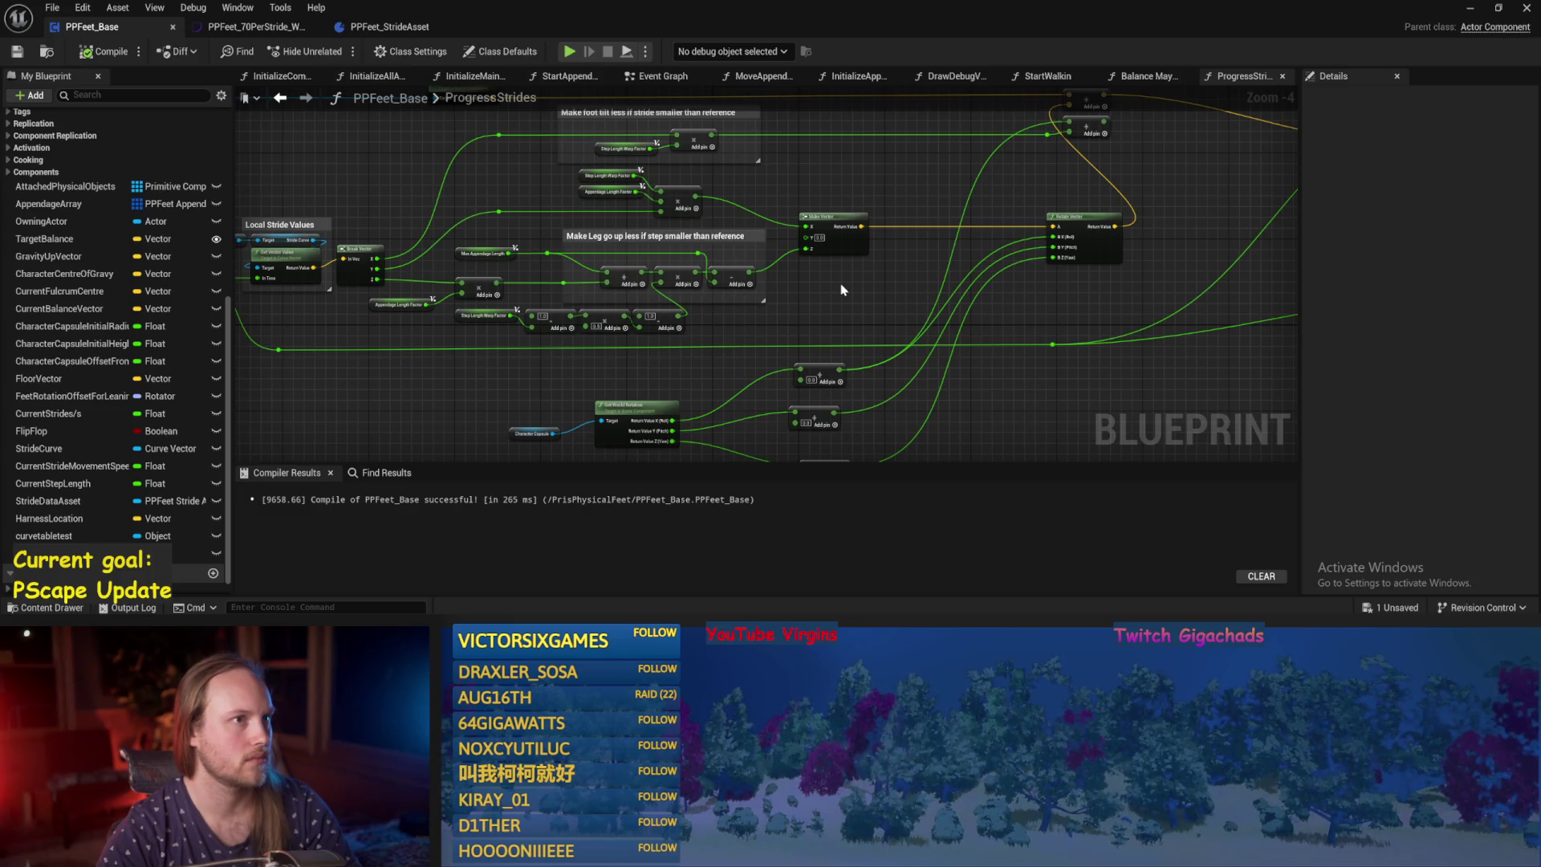
left_click_drag(822, 317, 883, 337)
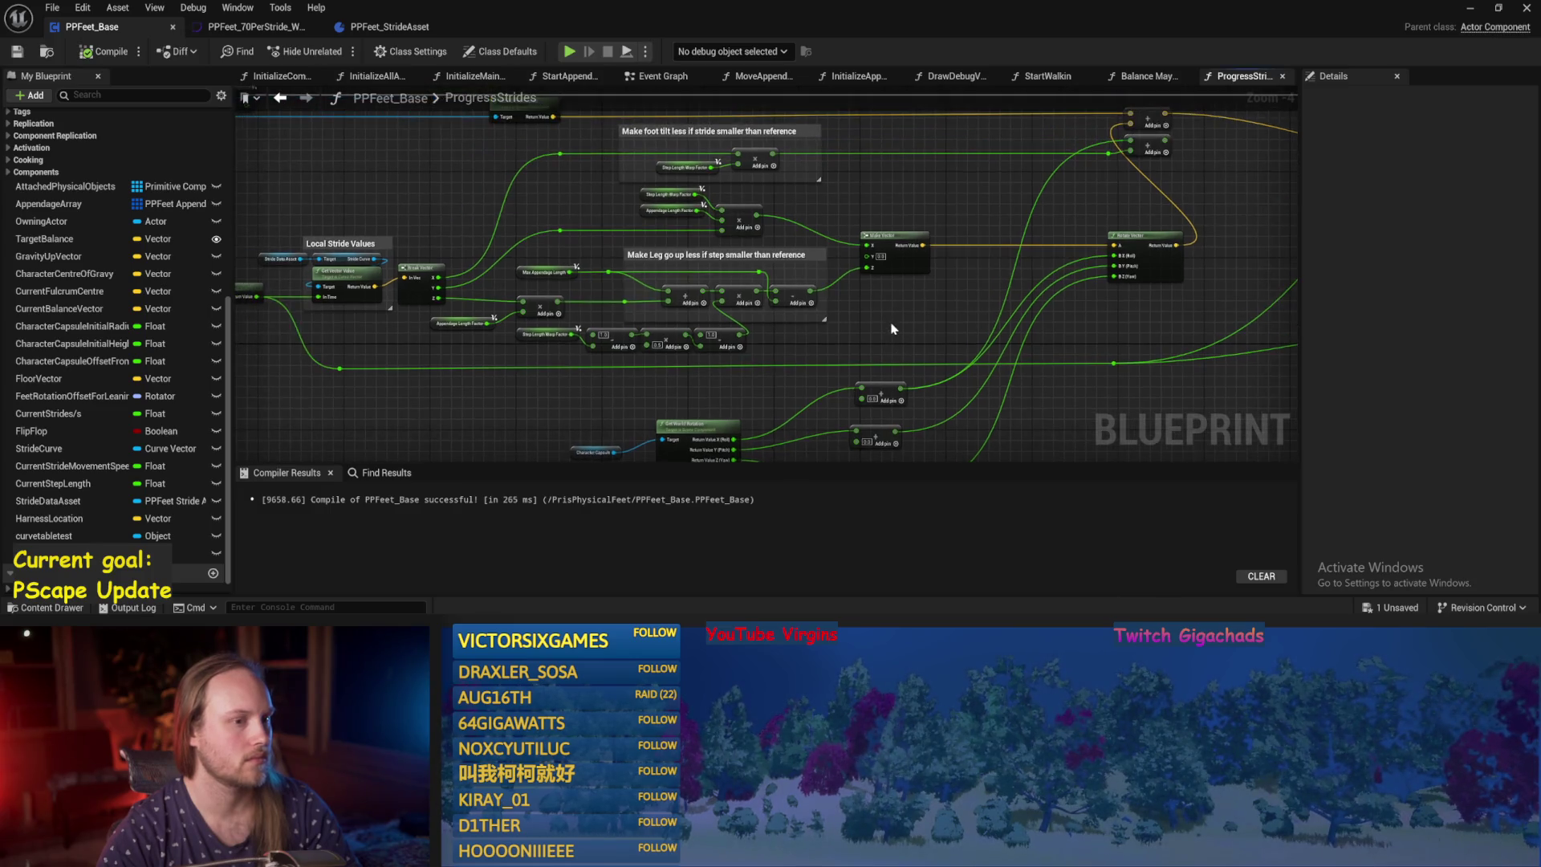
Compile PPFeet_Base and save it.
left_click(92, 55)
left_click_drag(476, 170, 613, 205)
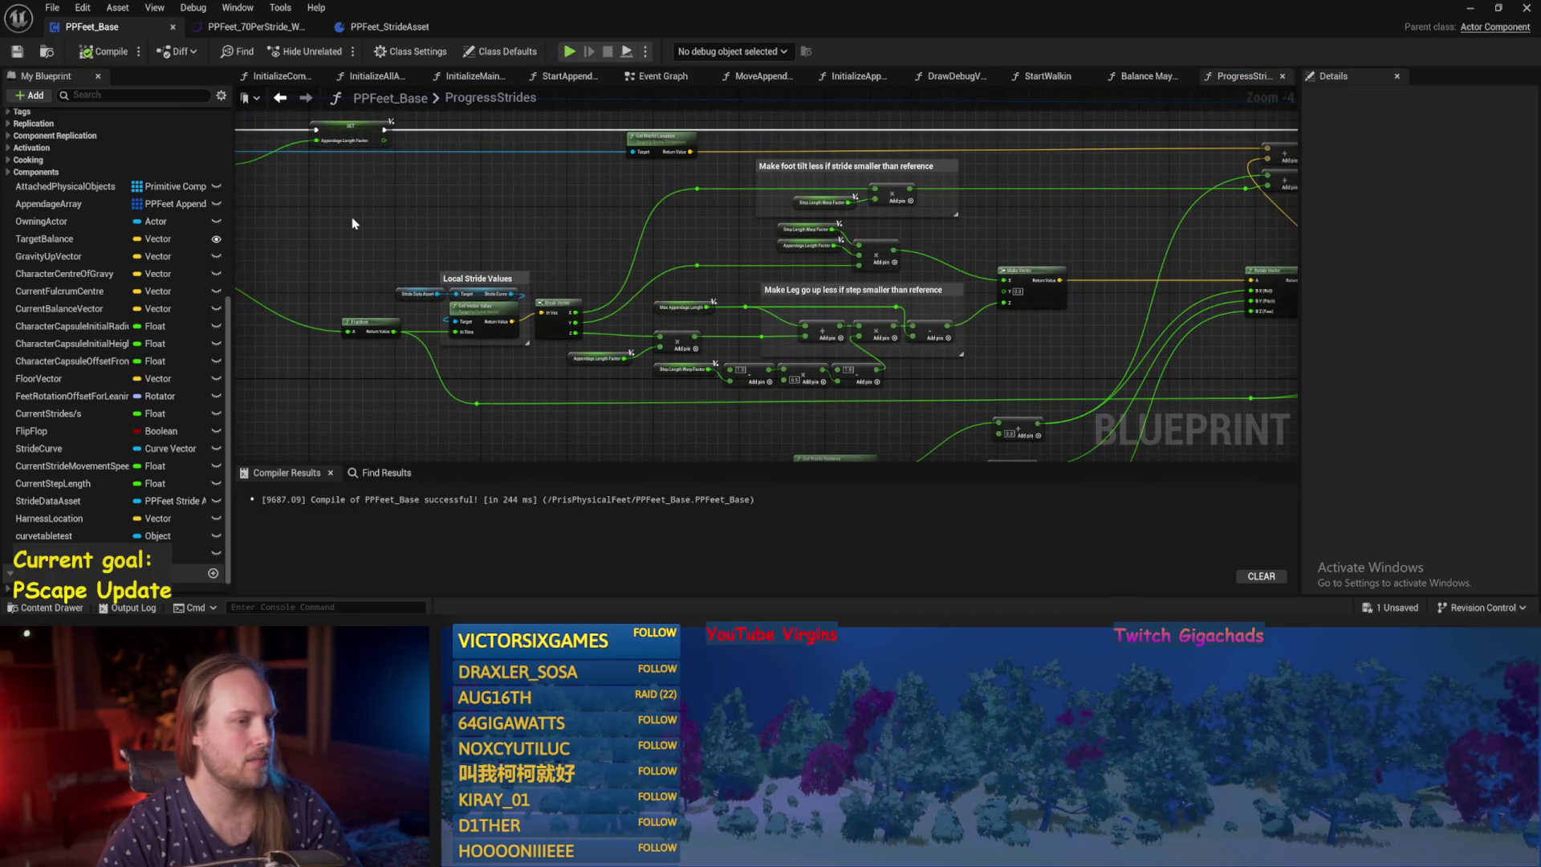
left_click_drag(353, 228, 520, 251)
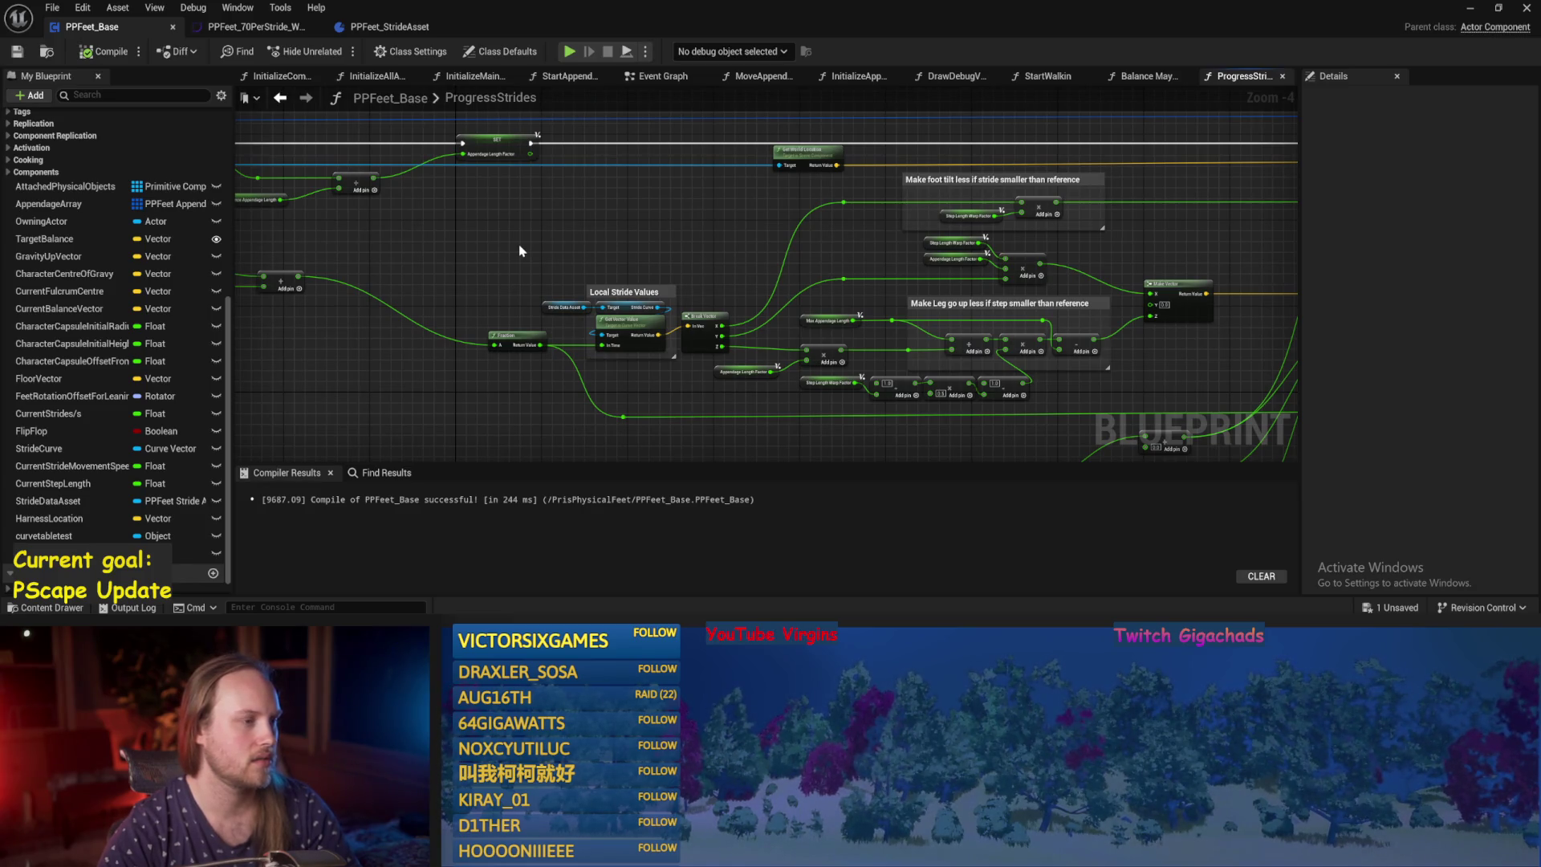
left_click_drag(519, 244, 570, 230)
key("ctrl+s")
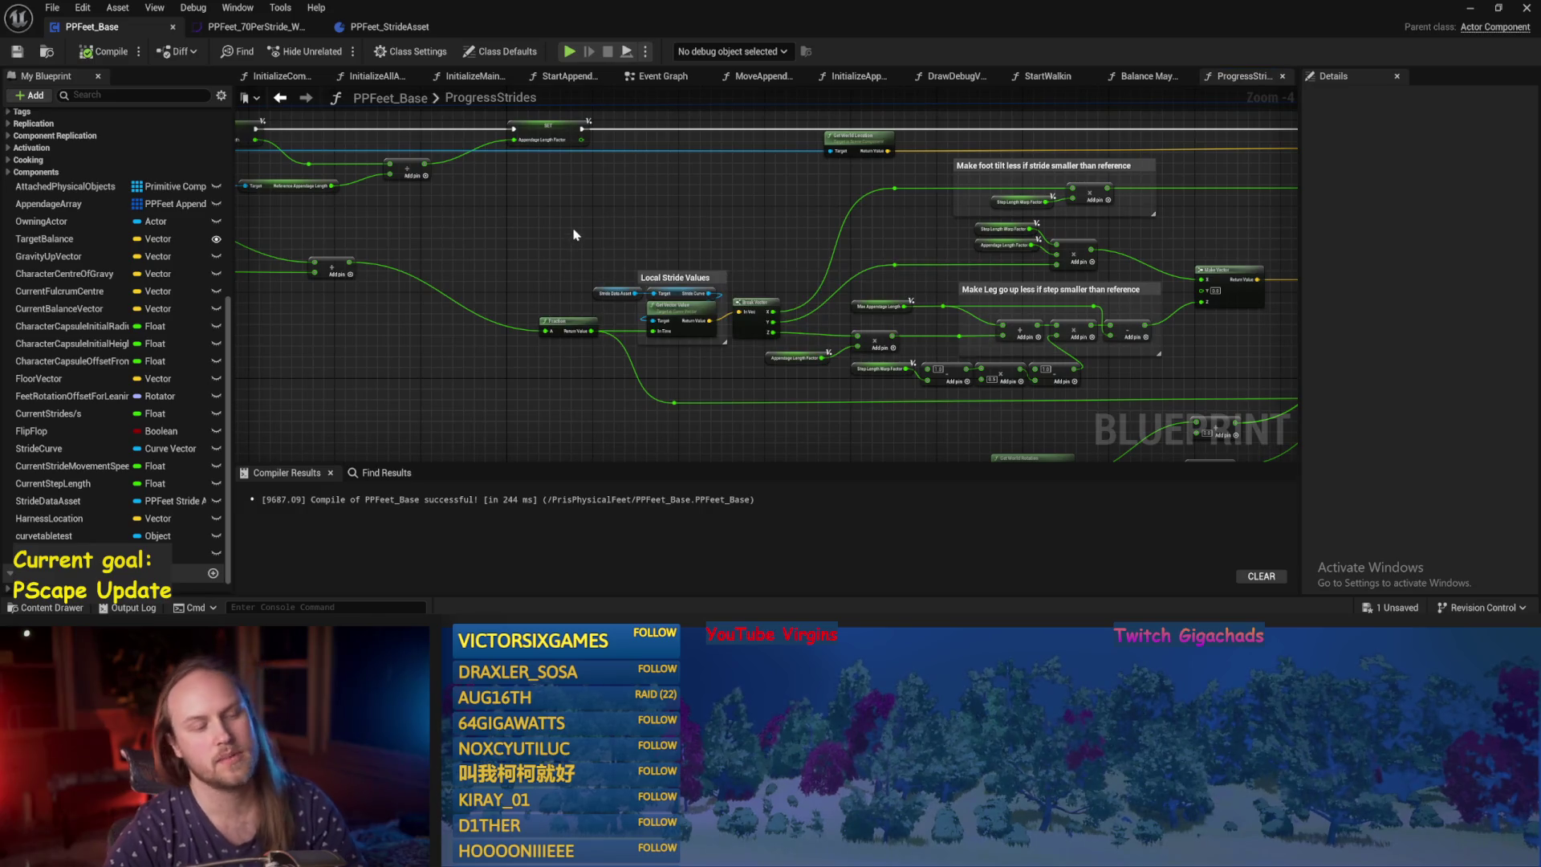
left_click(16, 55)
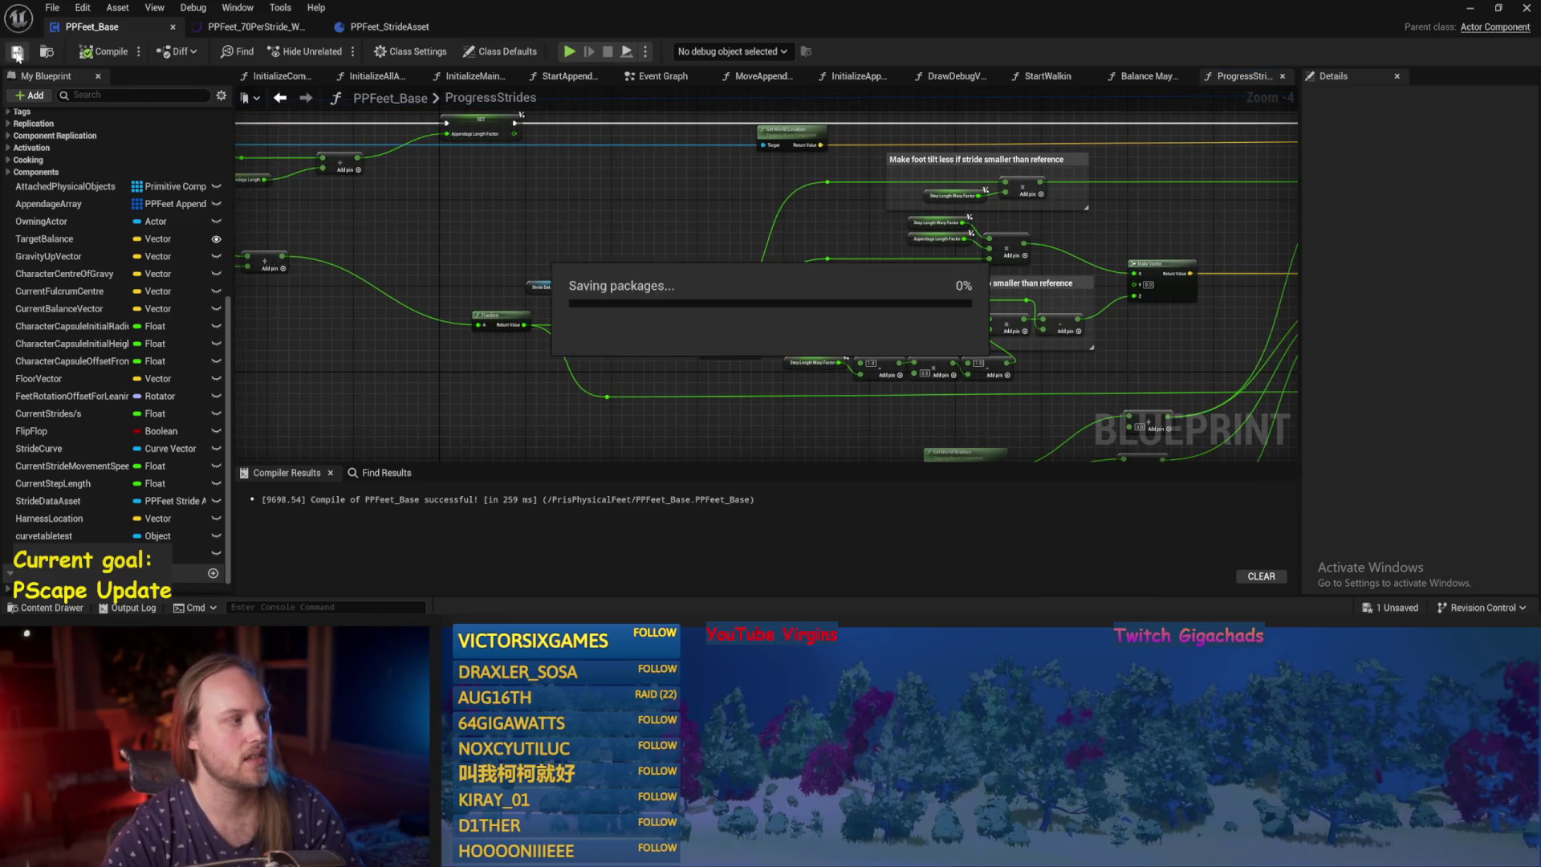
left_click_drag(1108, 234, 824, 202)
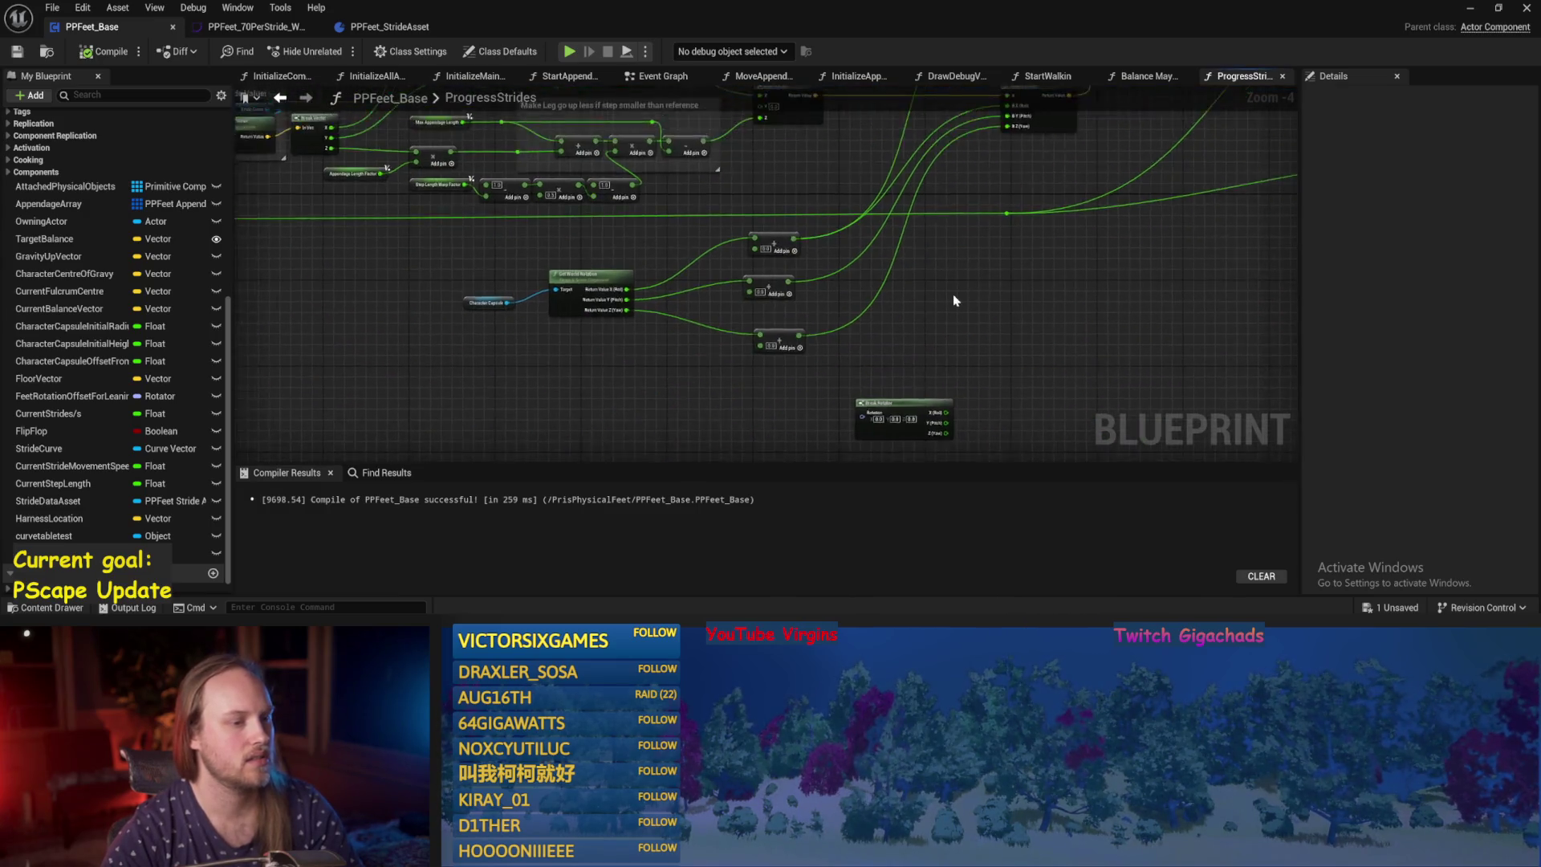
Reposition the Character Capsule and Get World Rotation nodes next to each other.
scroll(608, 327, "up", 1)
scroll(609, 327, "up", 1)
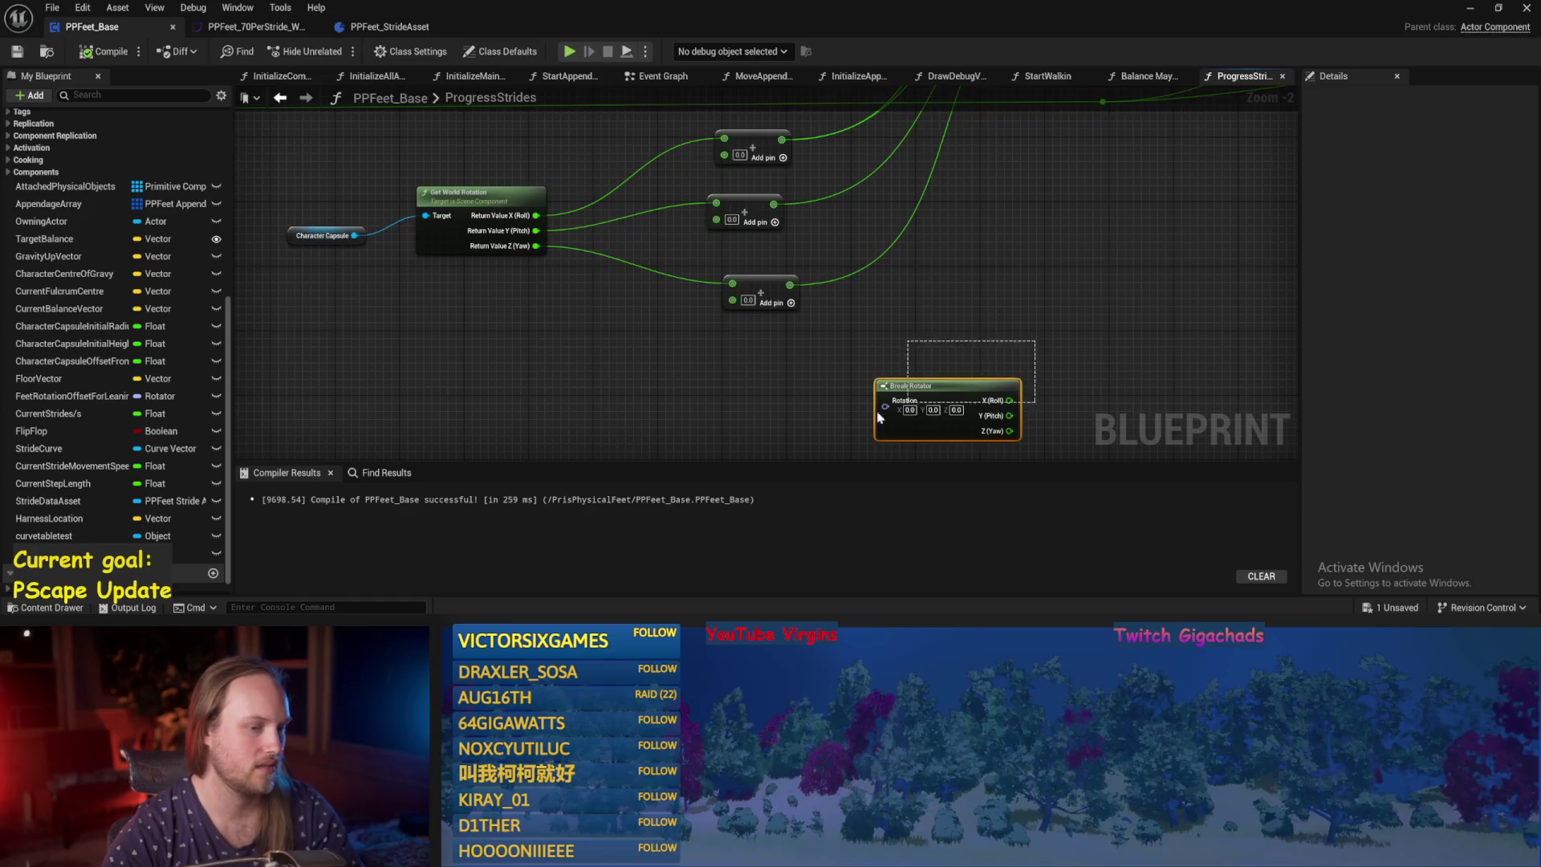
scroll(951, 250, "down", 4)
scroll(955, 240, "up", 2)
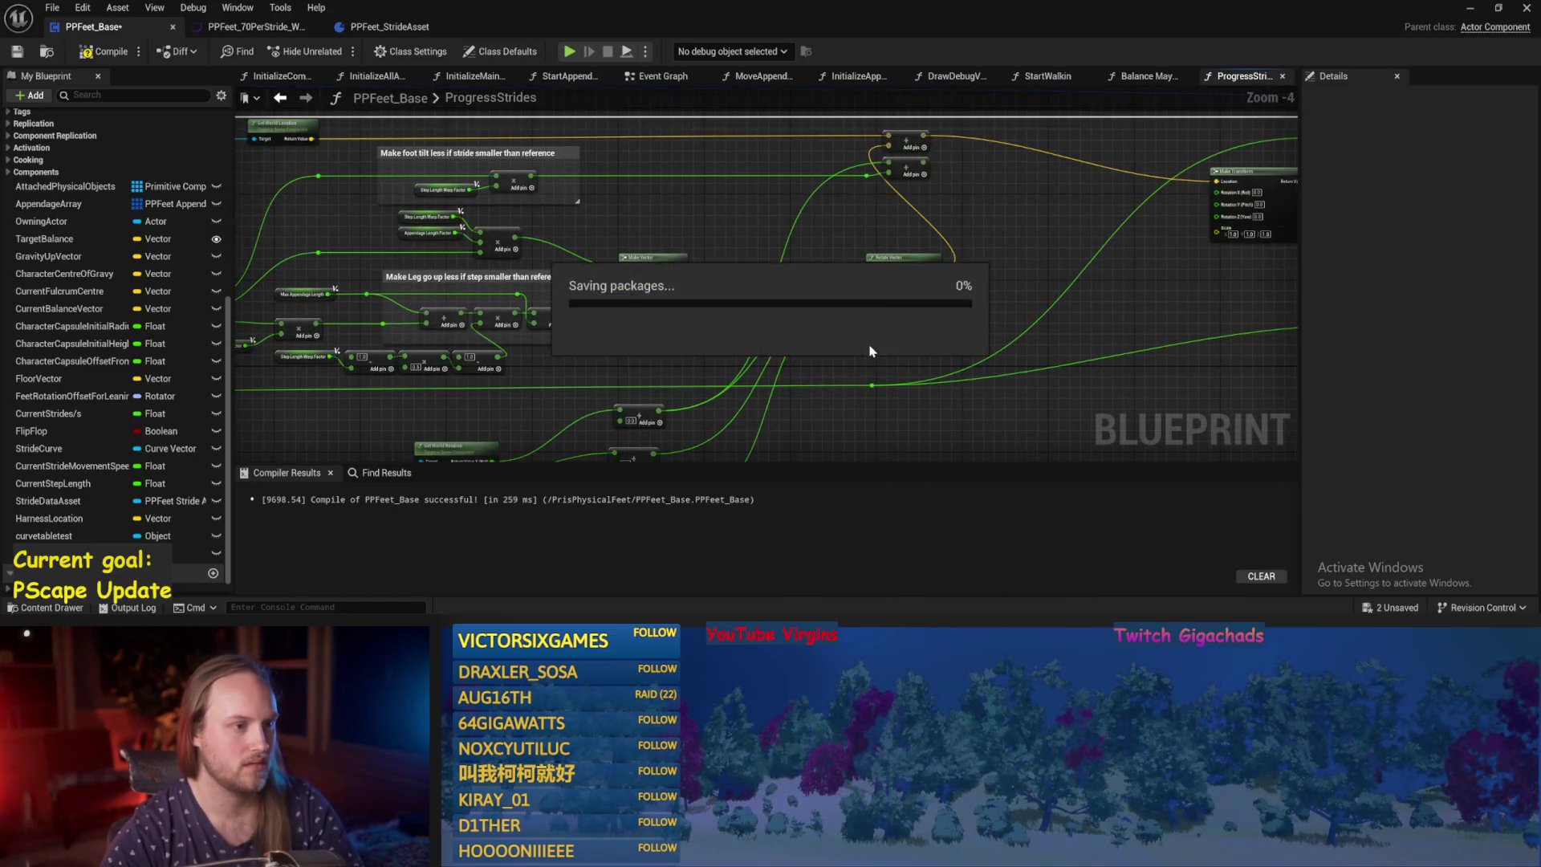
left_click_drag(1128, 382, 1124, 81)
left_click(725, 221)
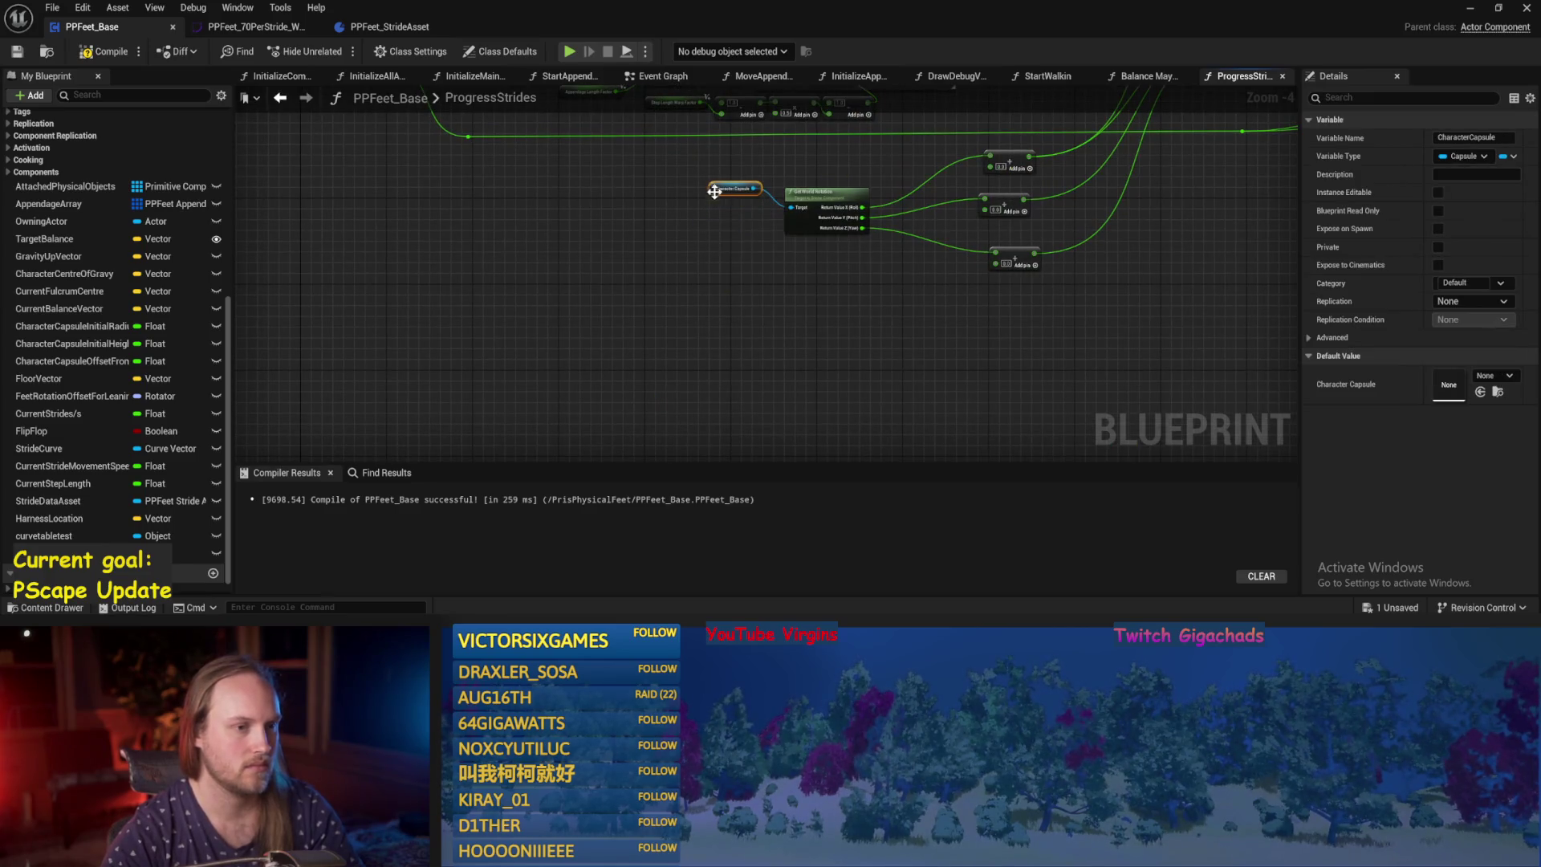
mouse_move(656, 172)
left_mouse_down()
mouse_move(518, 262)
mouse_move(630, 272)
left_mouse_up()
left_click(790, 335)
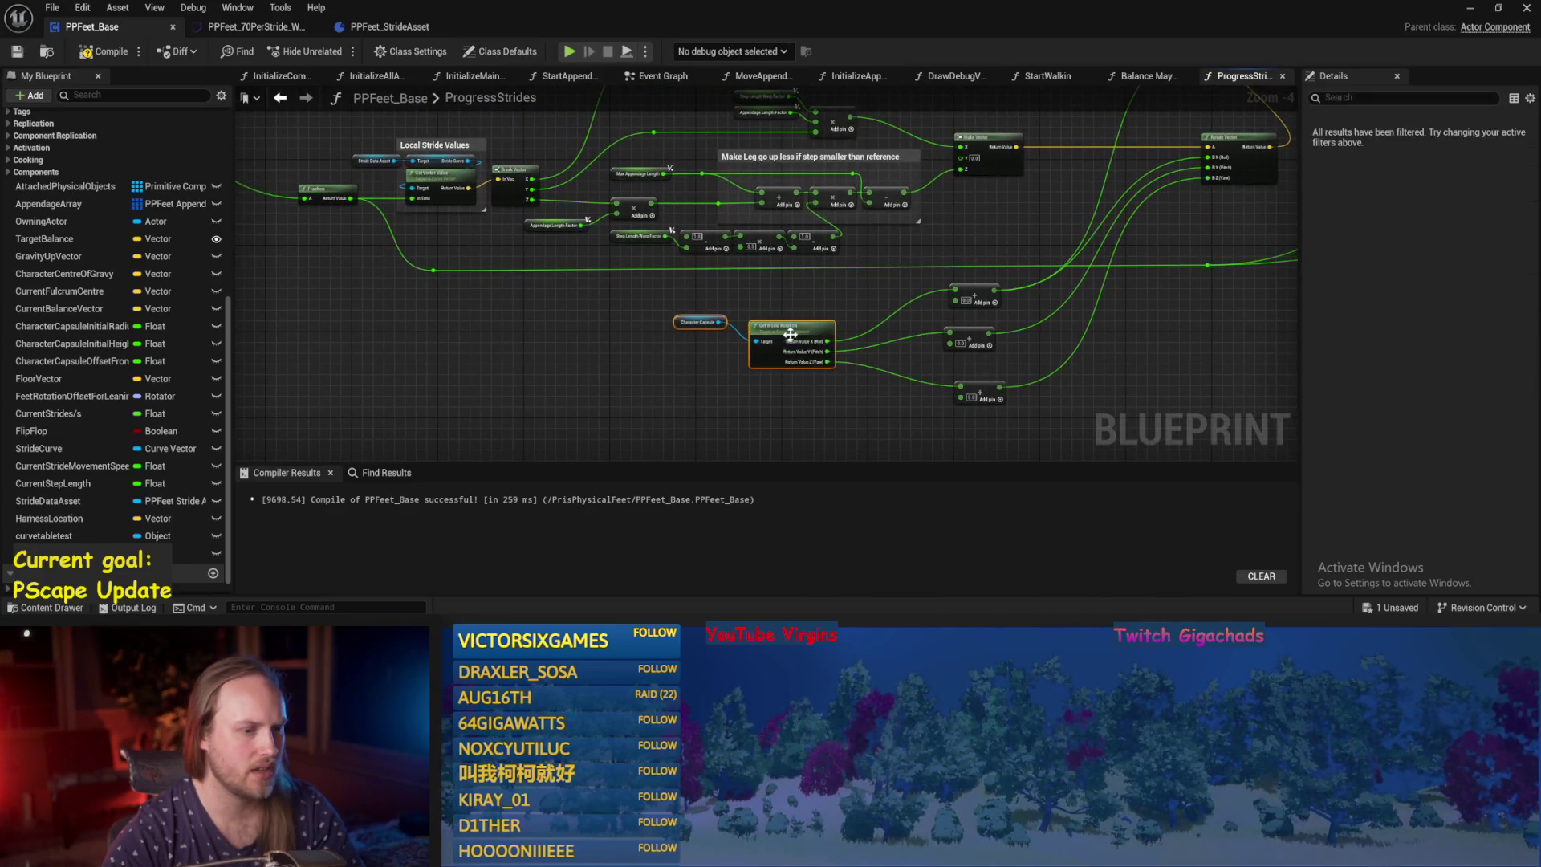
left_click_drag(791, 336, 747, 346)
Save the blueprint, tighten the rotation node layout, and return to the test level editor.
key("ctrl+s")
mouse_move(479, 280)
left_mouse_down()
mouse_move(575, 340)
mouse_move(406, 320)
left_mouse_up()
scroll(406, 320, "up", 2)
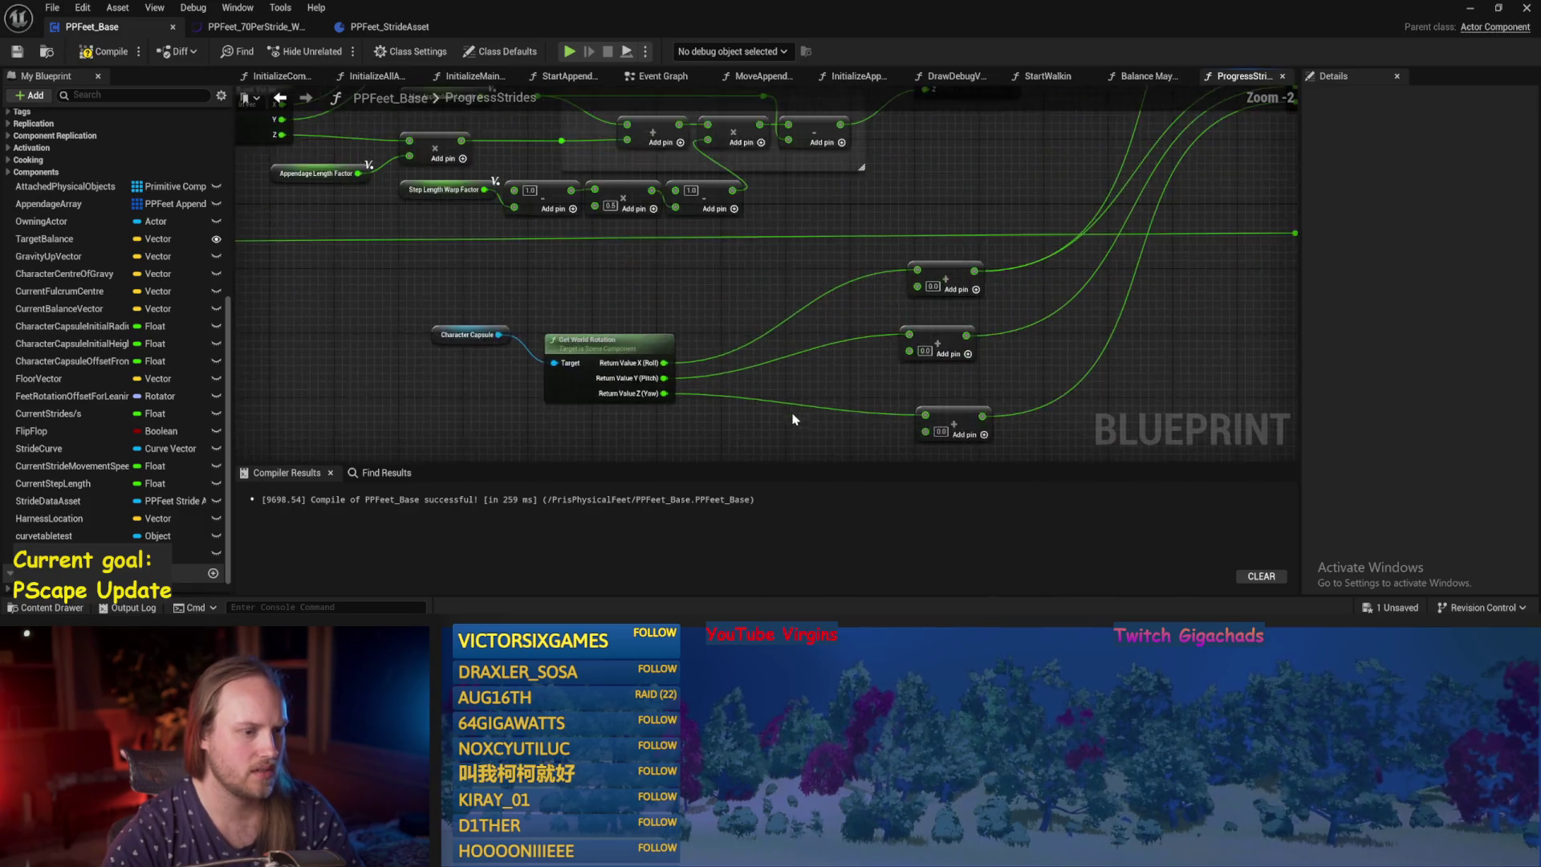
left_click_drag(522, 332, 413, 267)
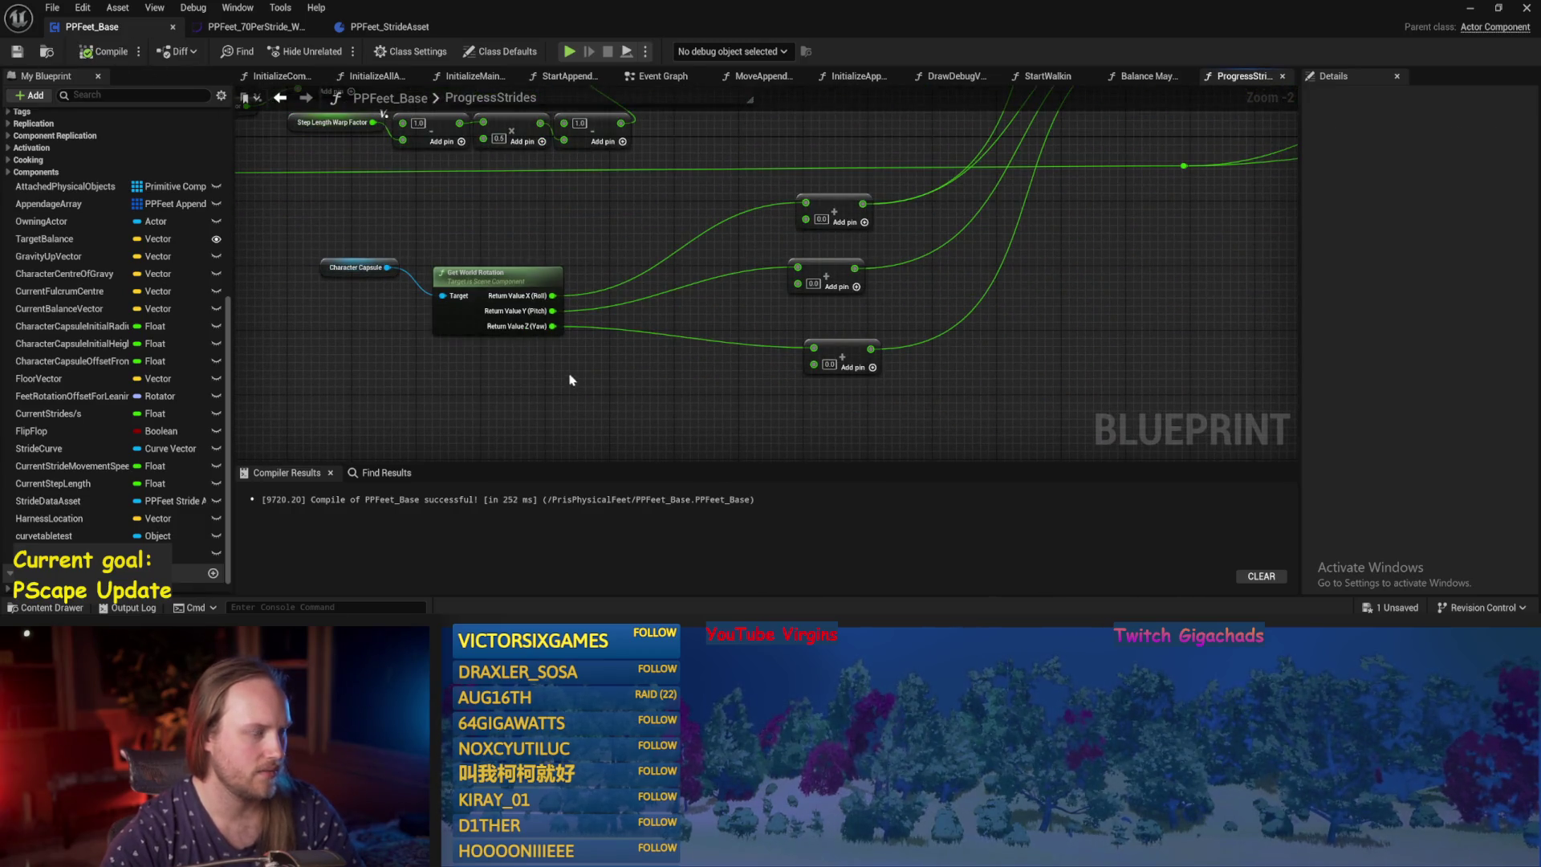
left_click_drag(652, 377, 540, 330)
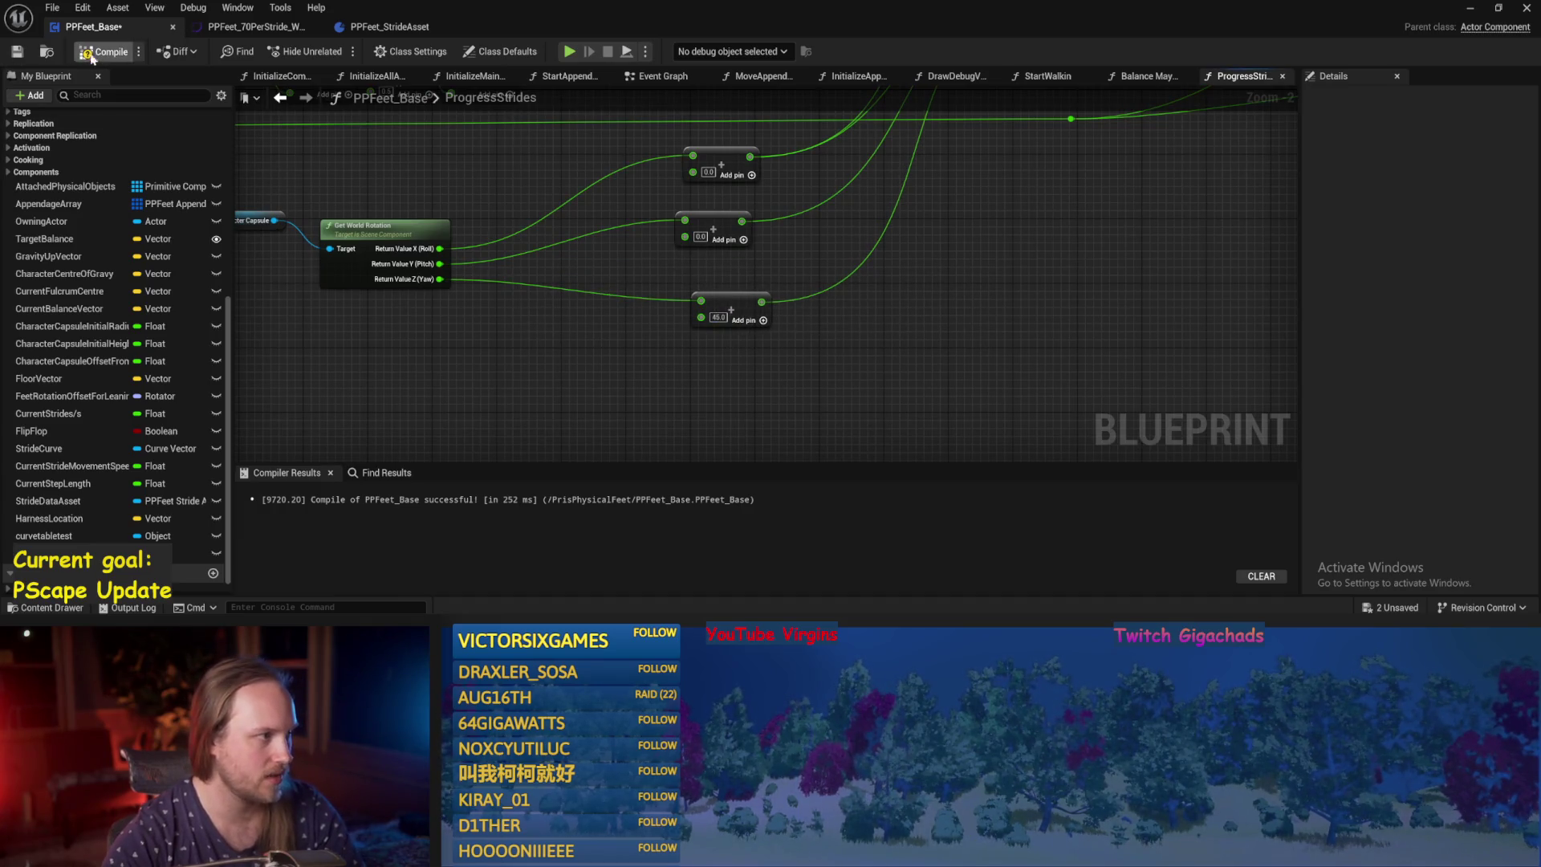
left_click(1470, 8)
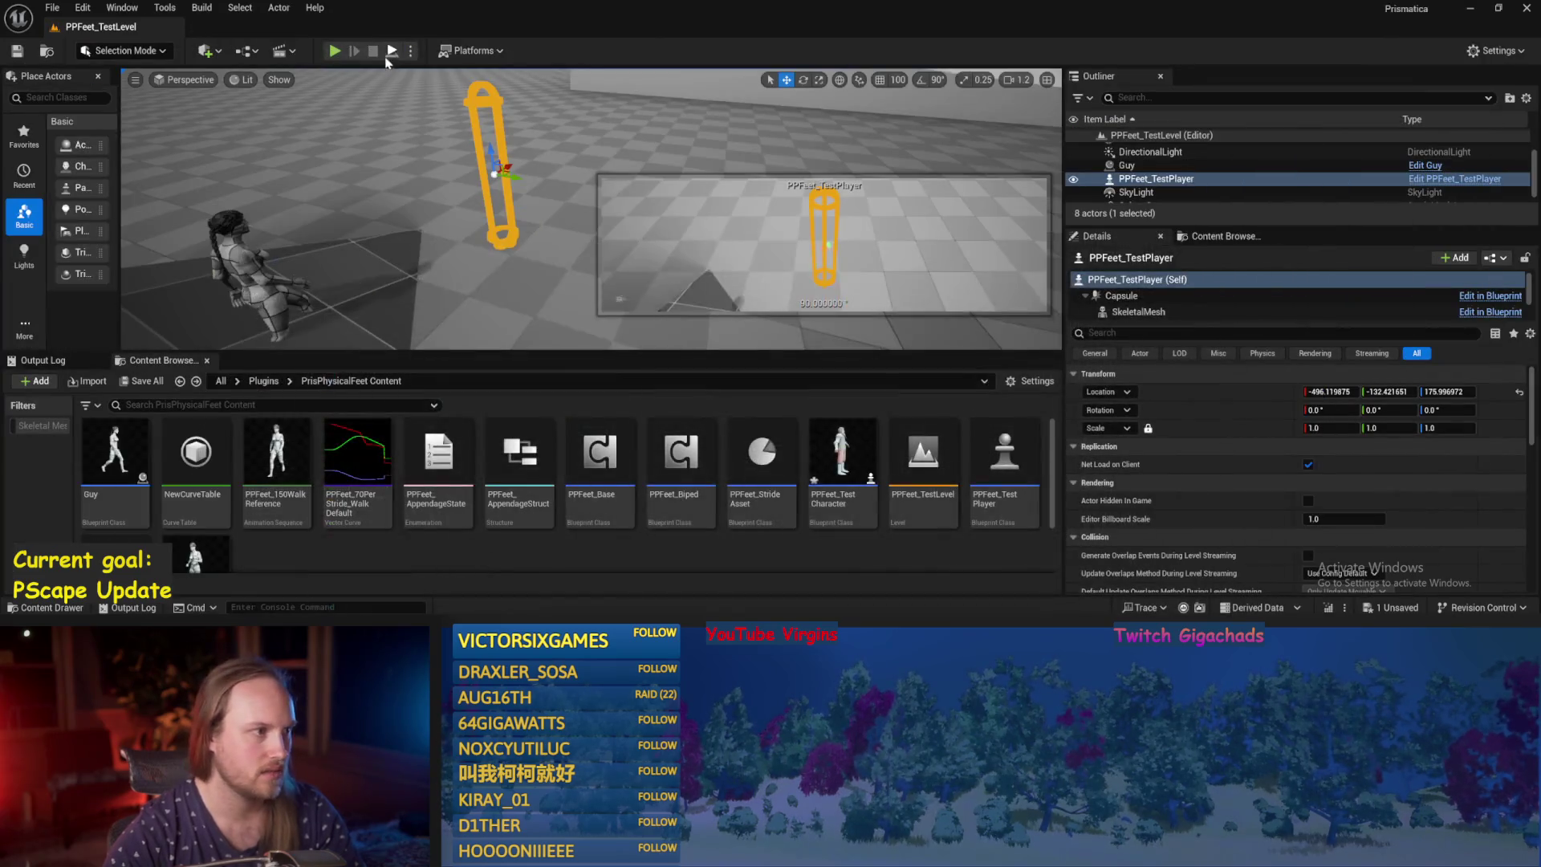
Run PPFeet_TestLevel with Alt+P to watch the feet stride, stop it, and return to PPFeet_Base.
key("alt+p")
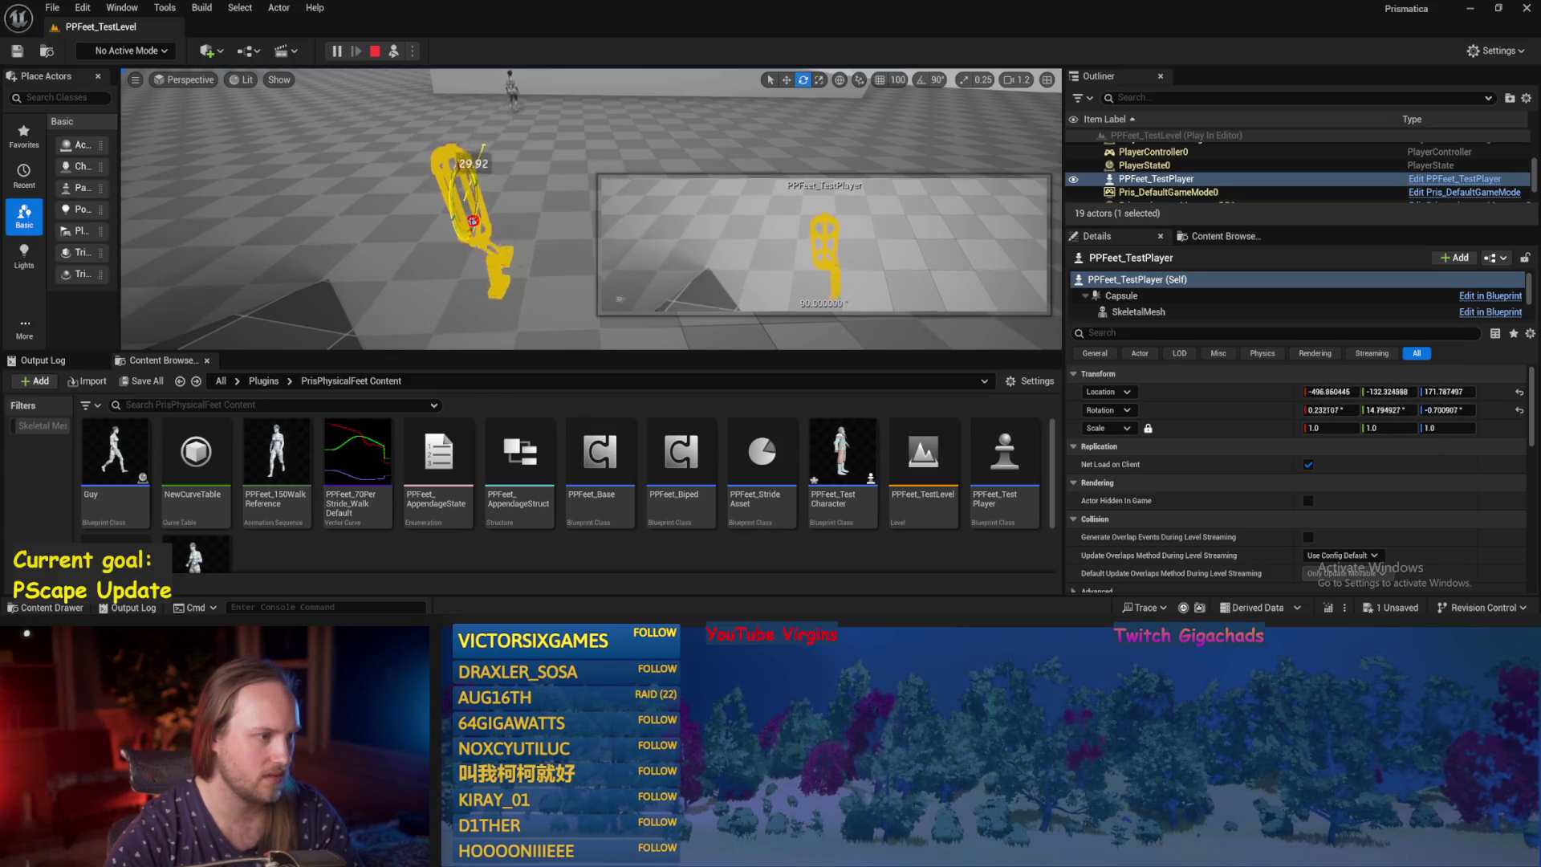
key("Escape")
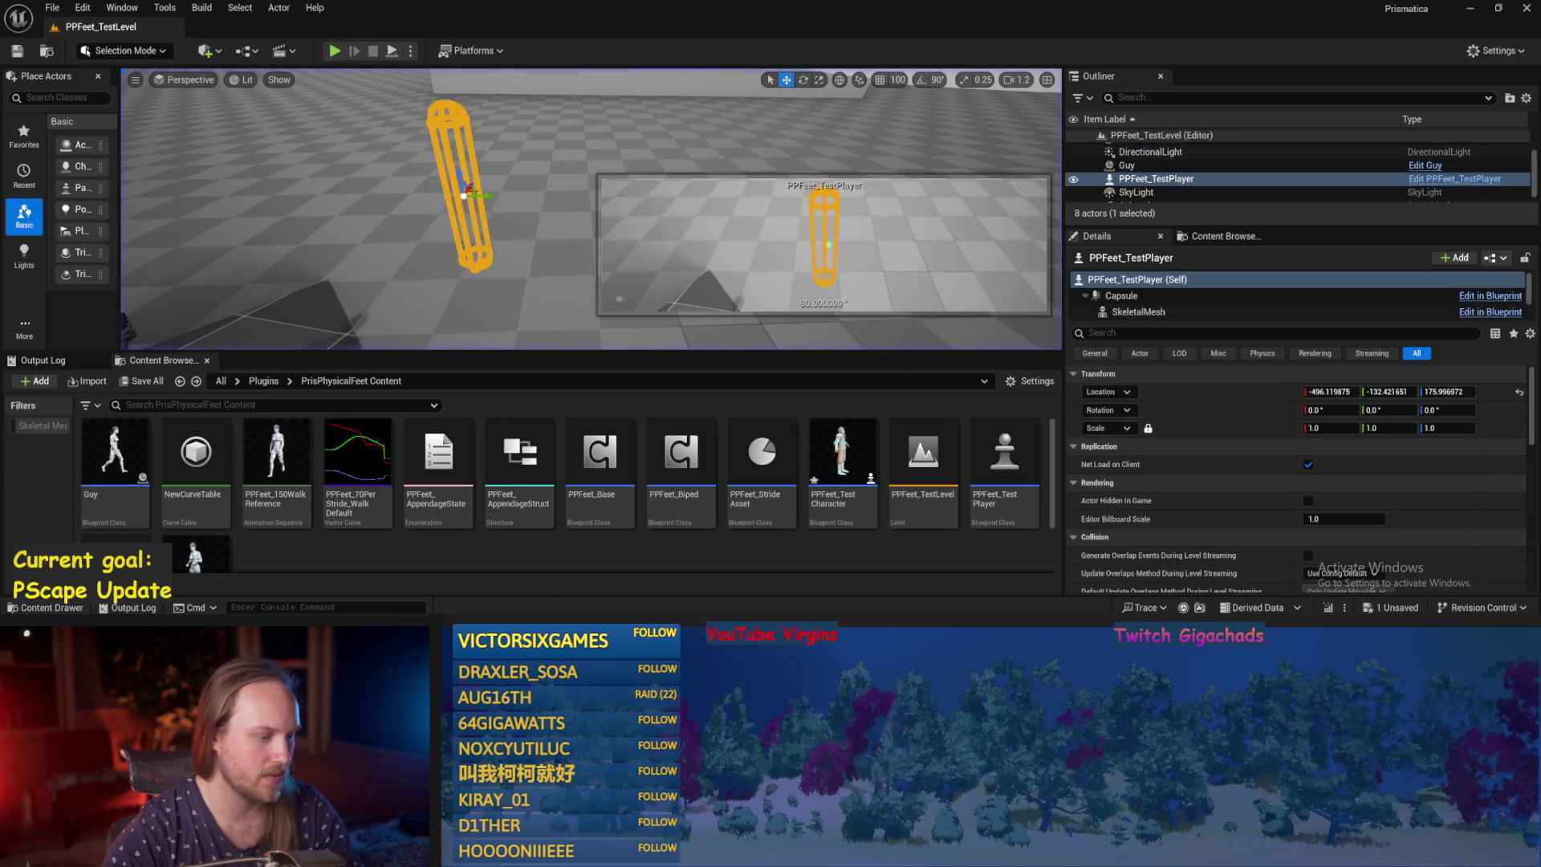
key("alt+Tab")
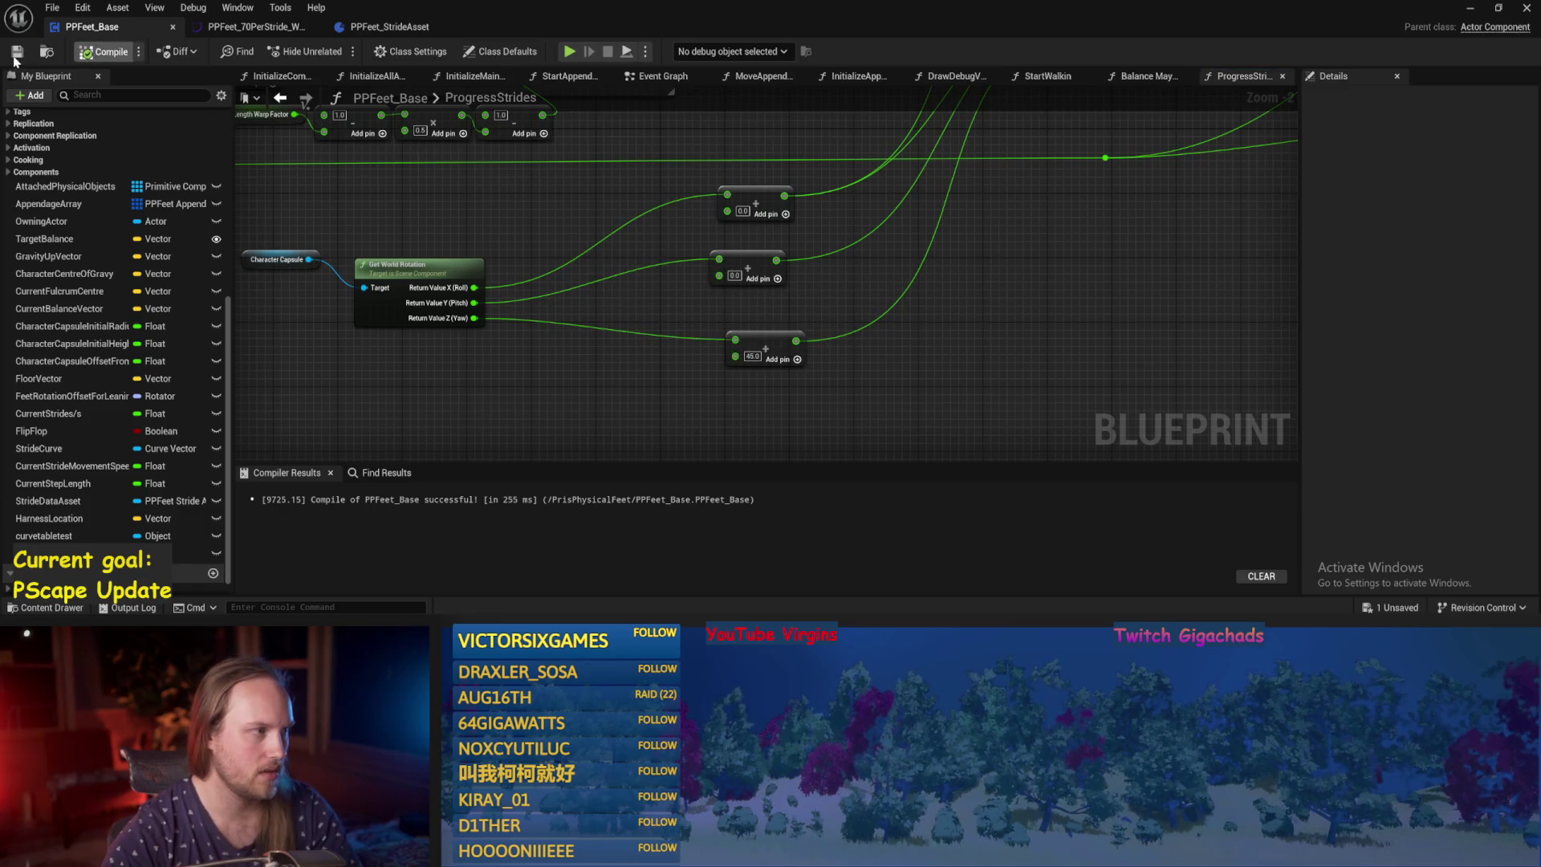
Move the Character Capsule node down-left near the rotation nodes.
mouse_move(412, 214)
left_mouse_down()
mouse_move(565, 297)
mouse_move(581, 333)
left_mouse_up()
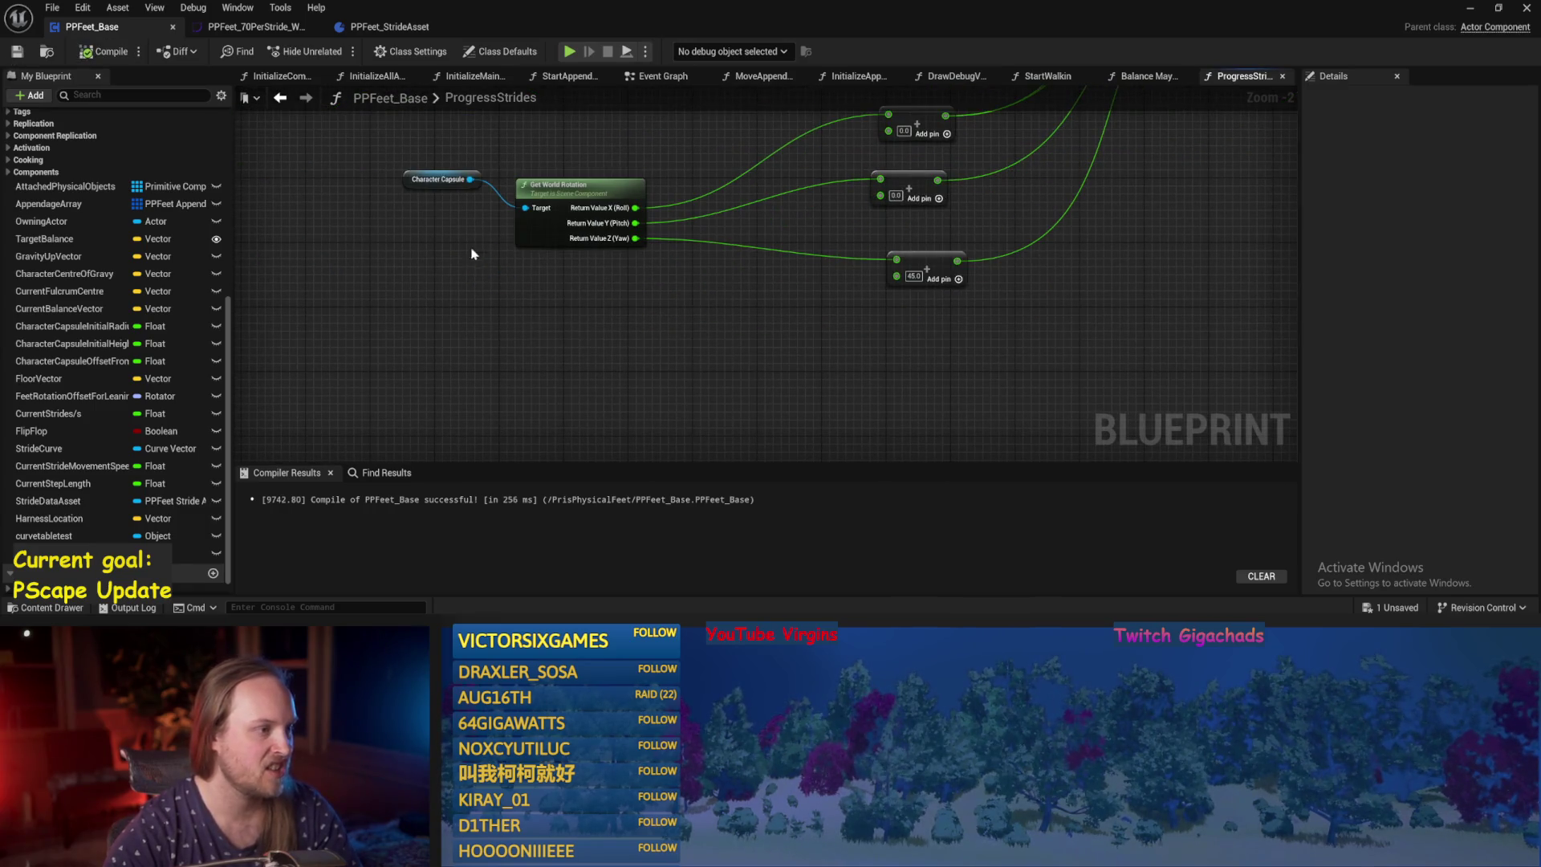
left_click_drag(441, 179, 352, 243)
left_click_drag(423, 305, 494, 318)
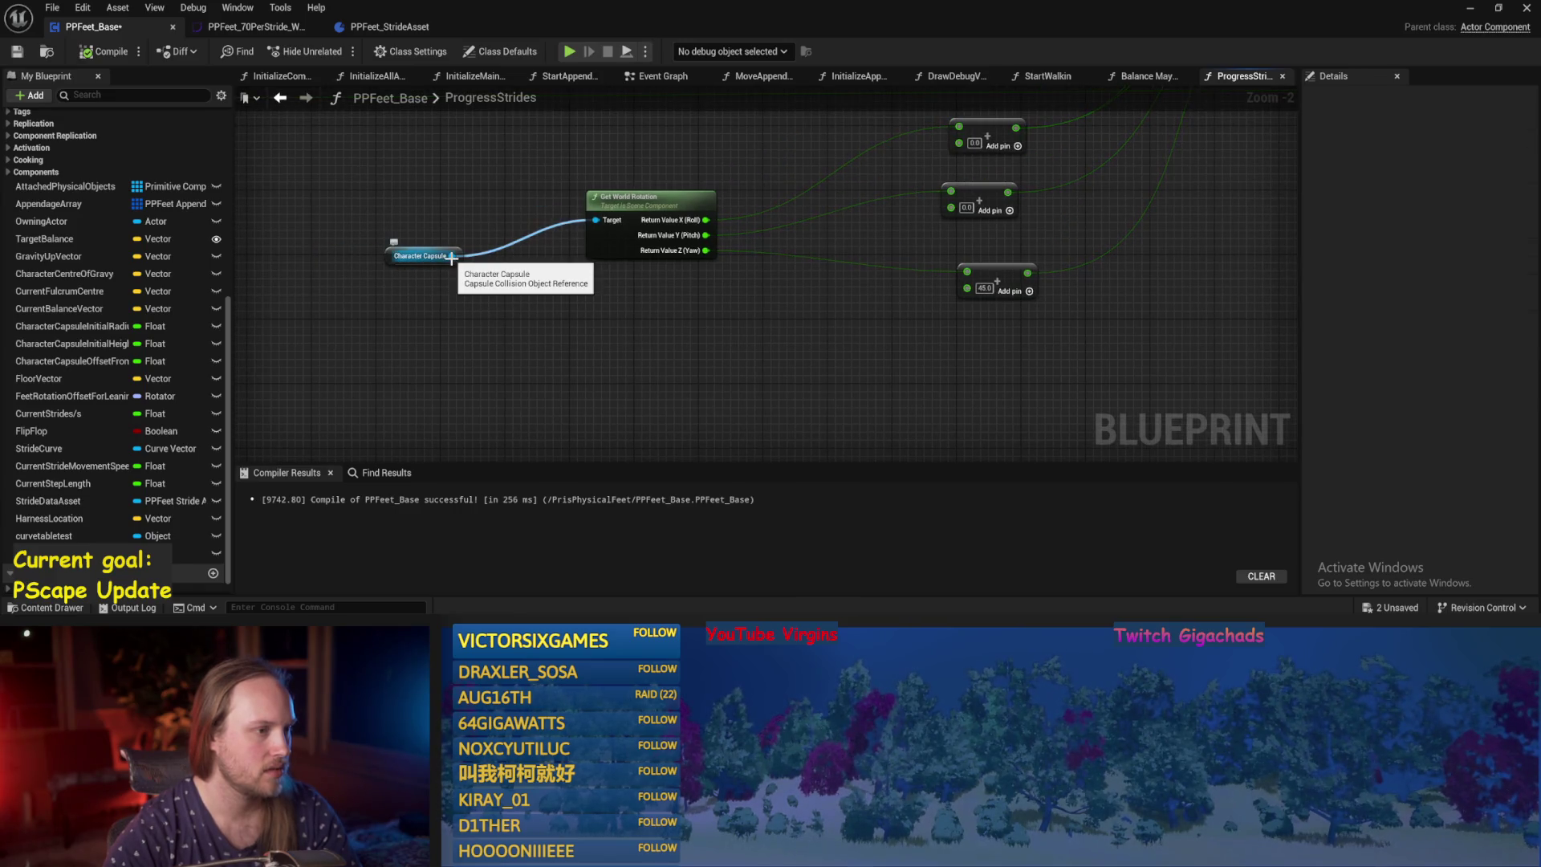
left_click_drag(698, 316, 664, 318)
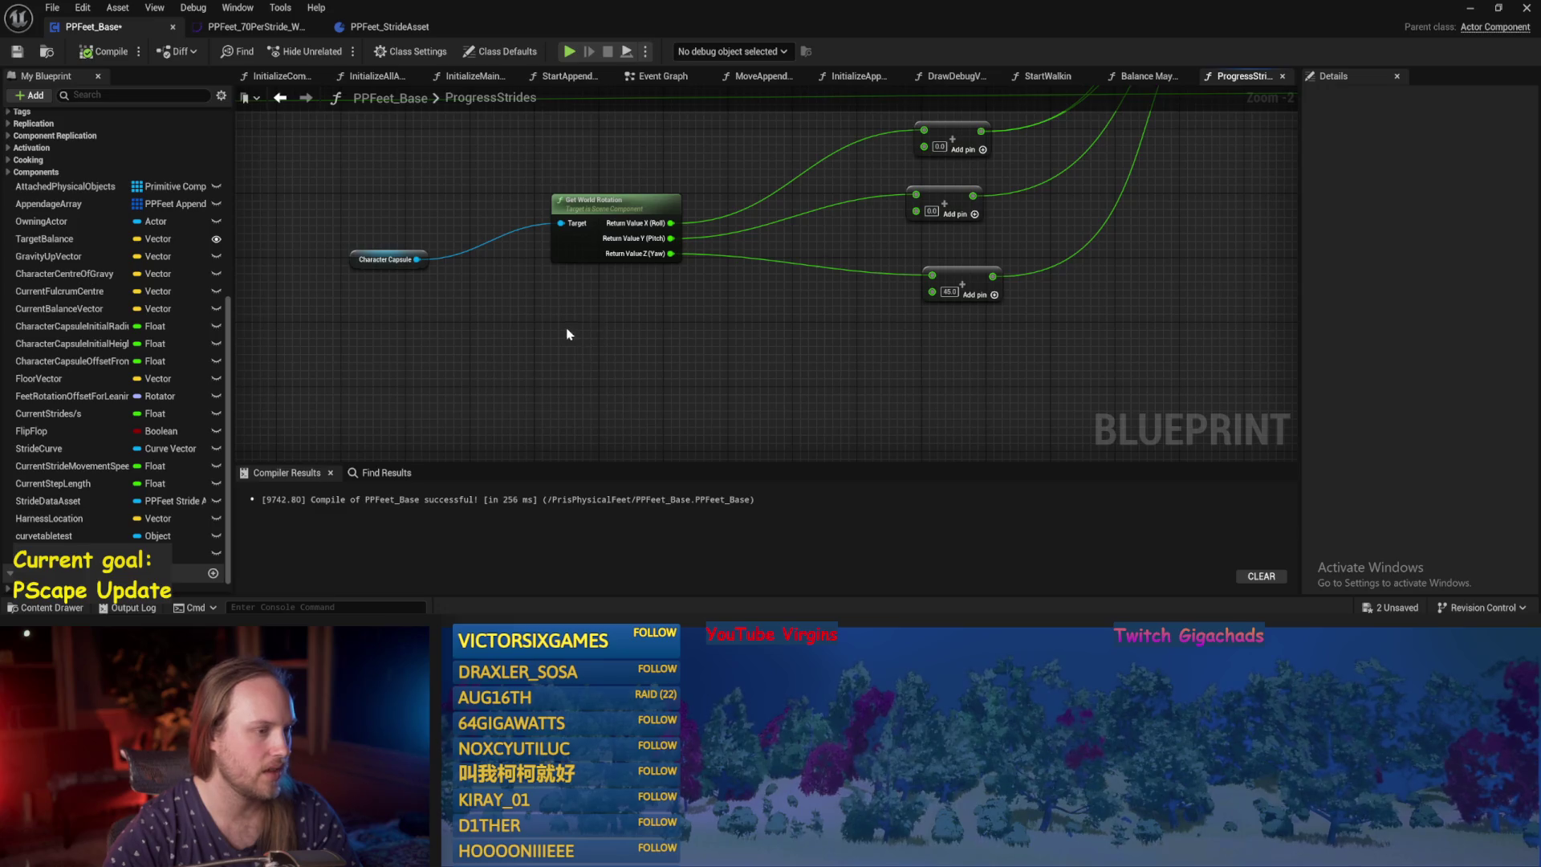
Add a Get Desired Movement Vector XY node from a 'moveme' action search.
right_click(465, 338)
type("movement")
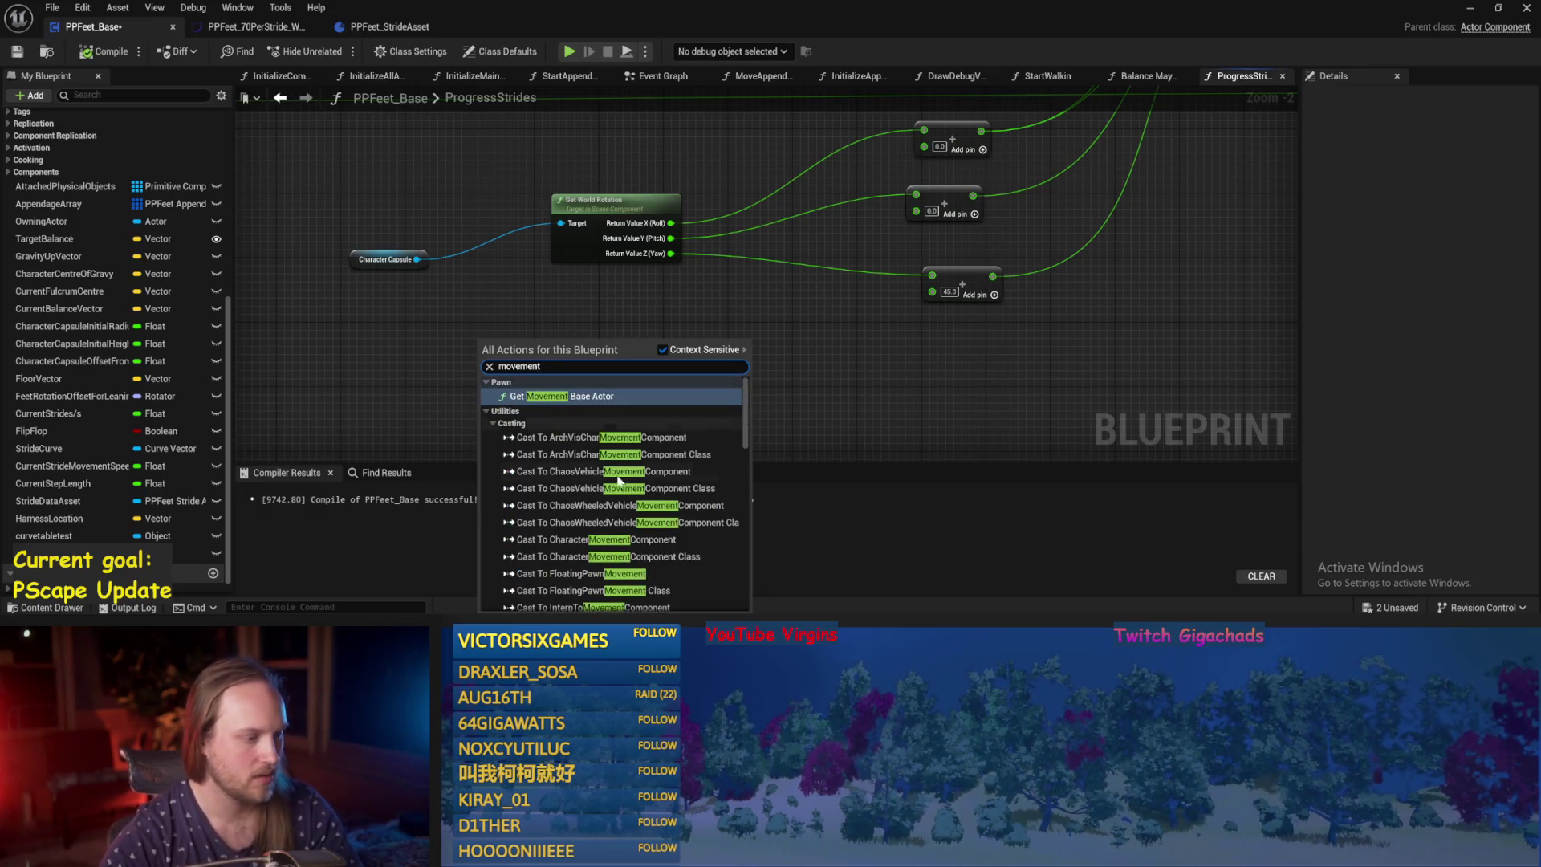
scroll(618, 481, "down", 10)
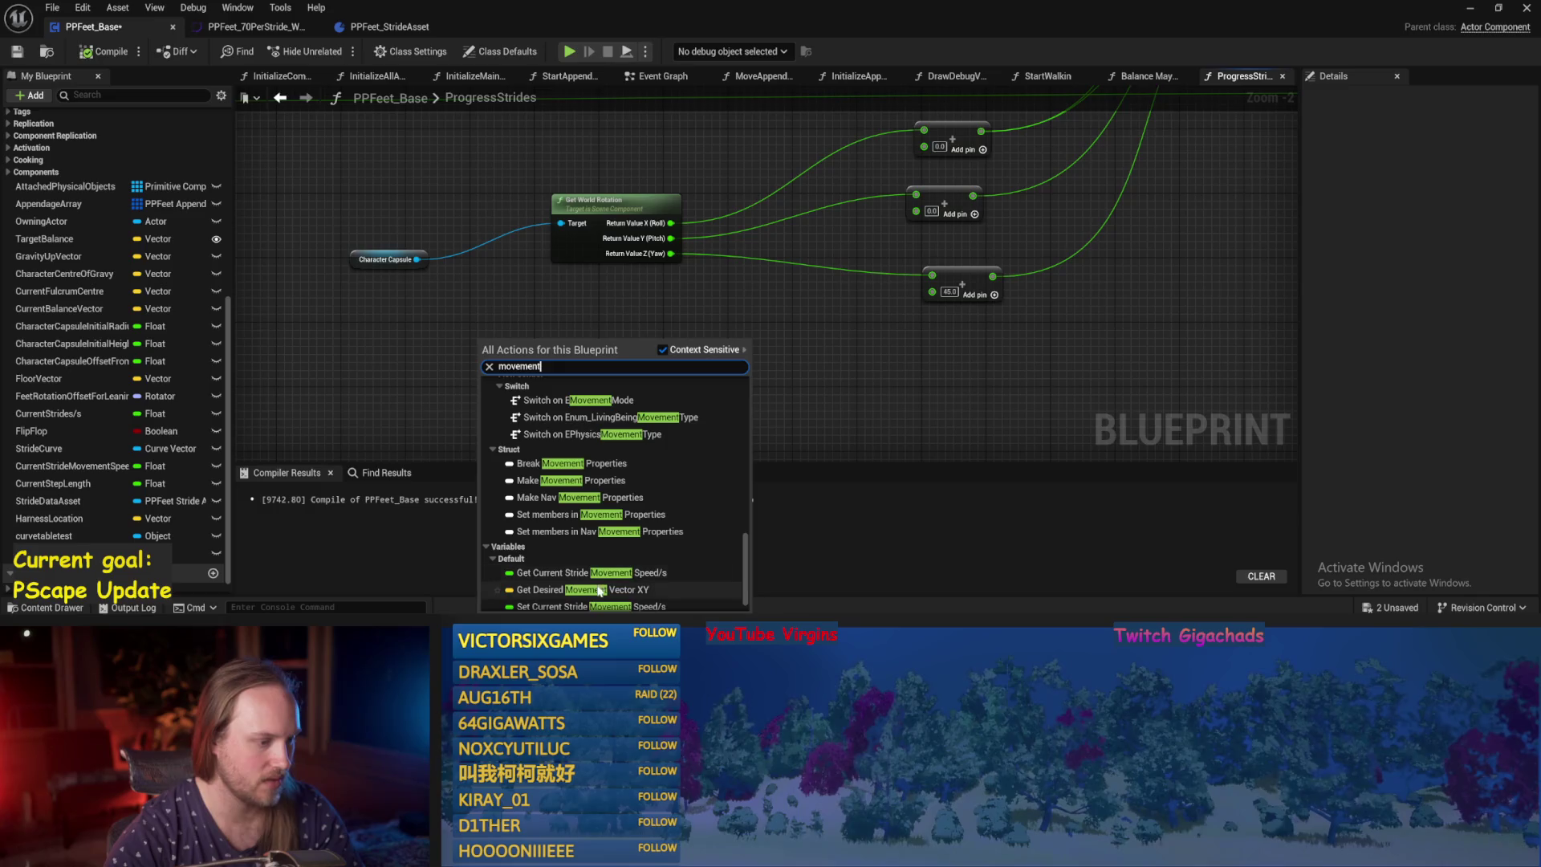
left_click(624, 590)
scroll(658, 377, "up", 2)
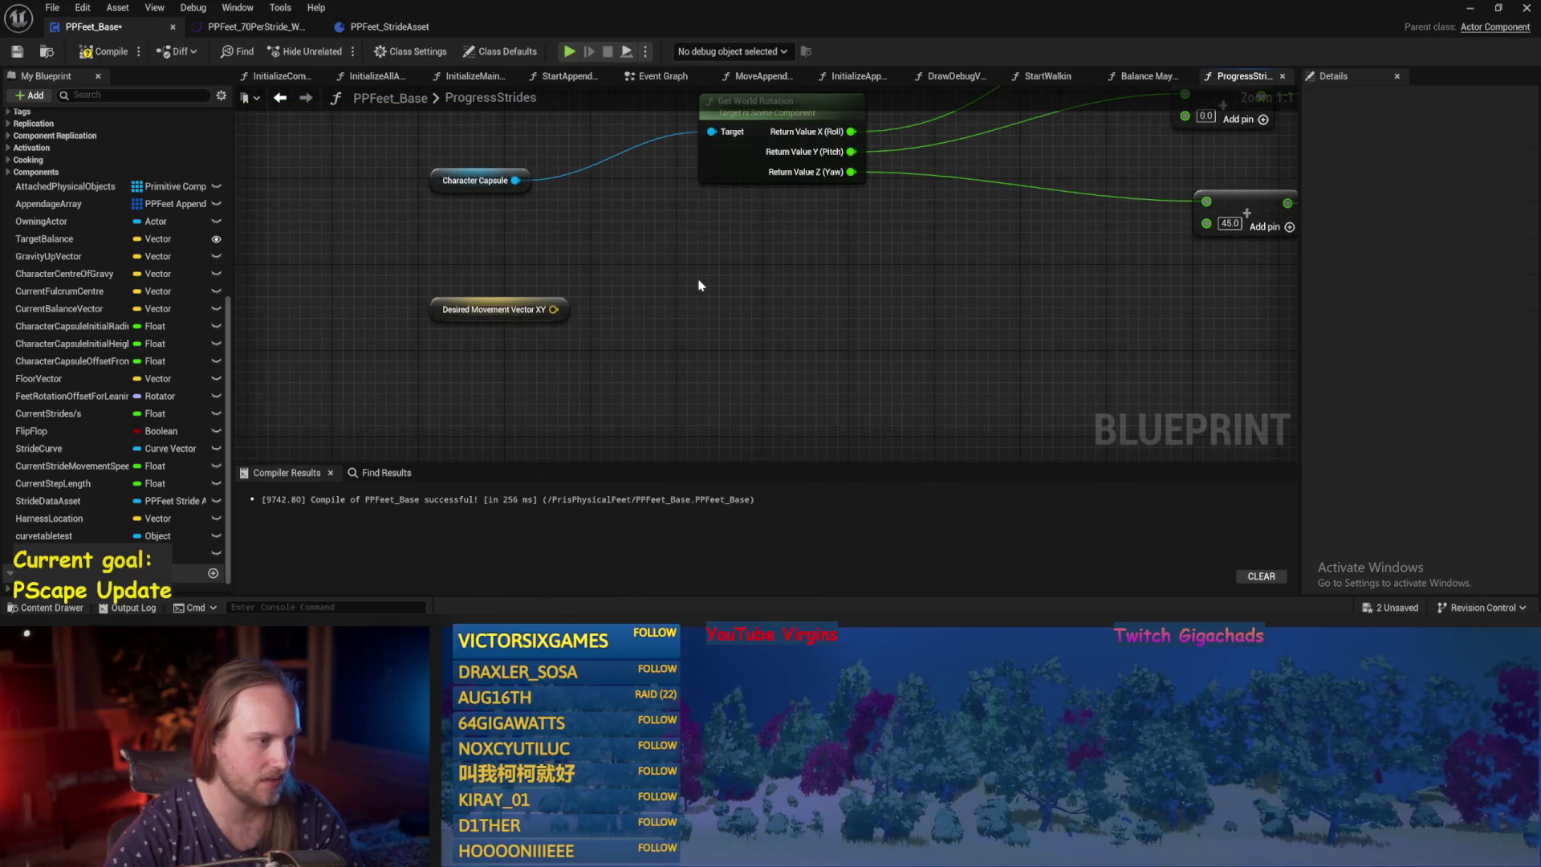
mouse_move(560, 312)
left_mouse_down()
mouse_move(619, 272)
mouse_move(834, 337)
mouse_move(864, 298)
mouse_move(861, 320)
left_mouse_up()
key("Escape")
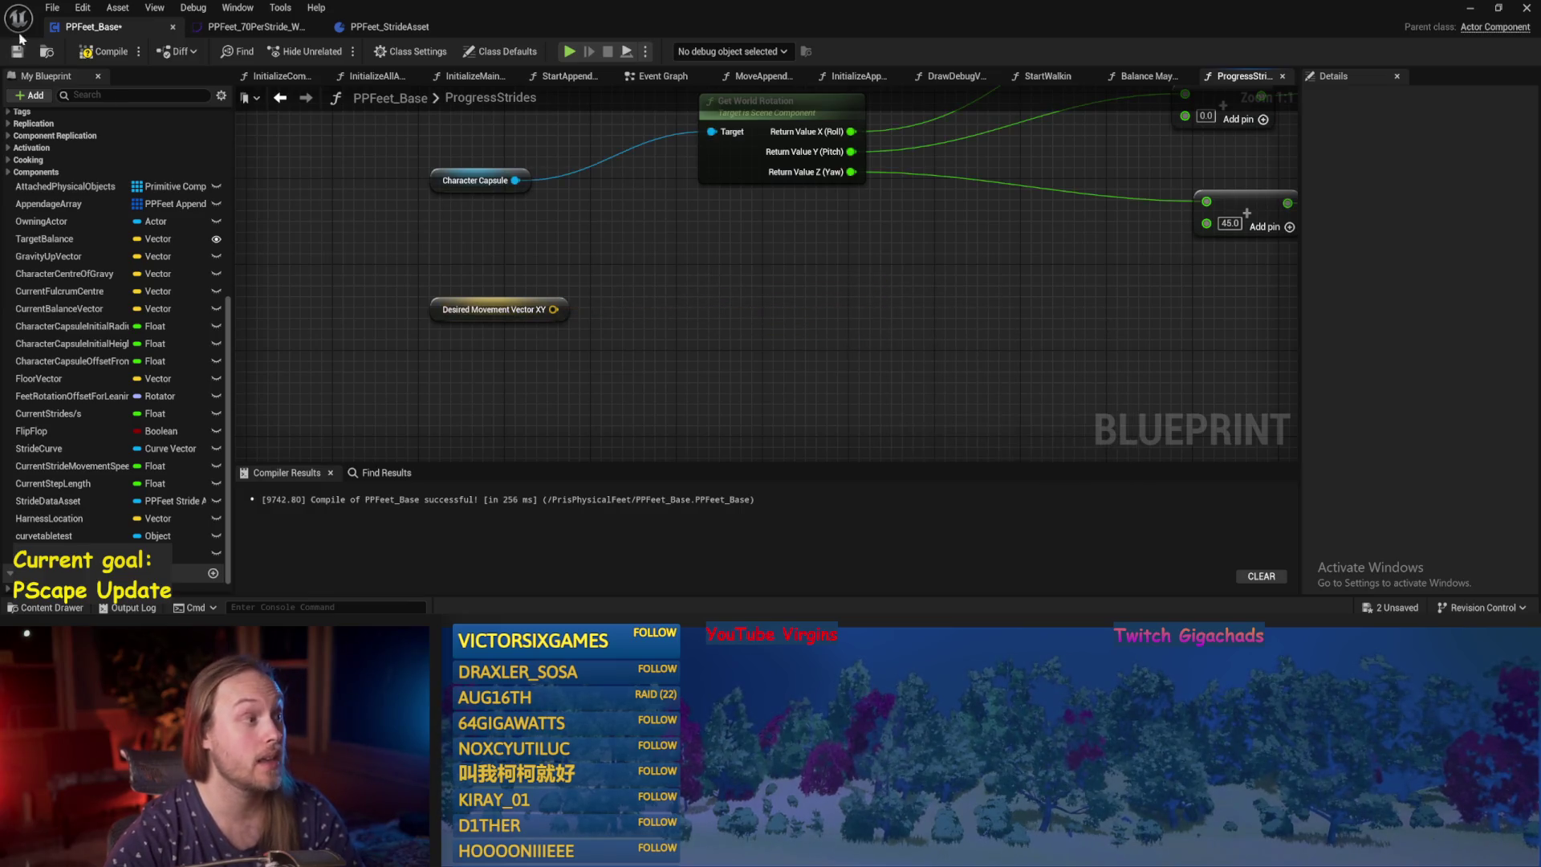
Arrange Desired Movement Vector XY and place Character Capsule beside Get World Rotation.
scroll(843, 320, "down", 3)
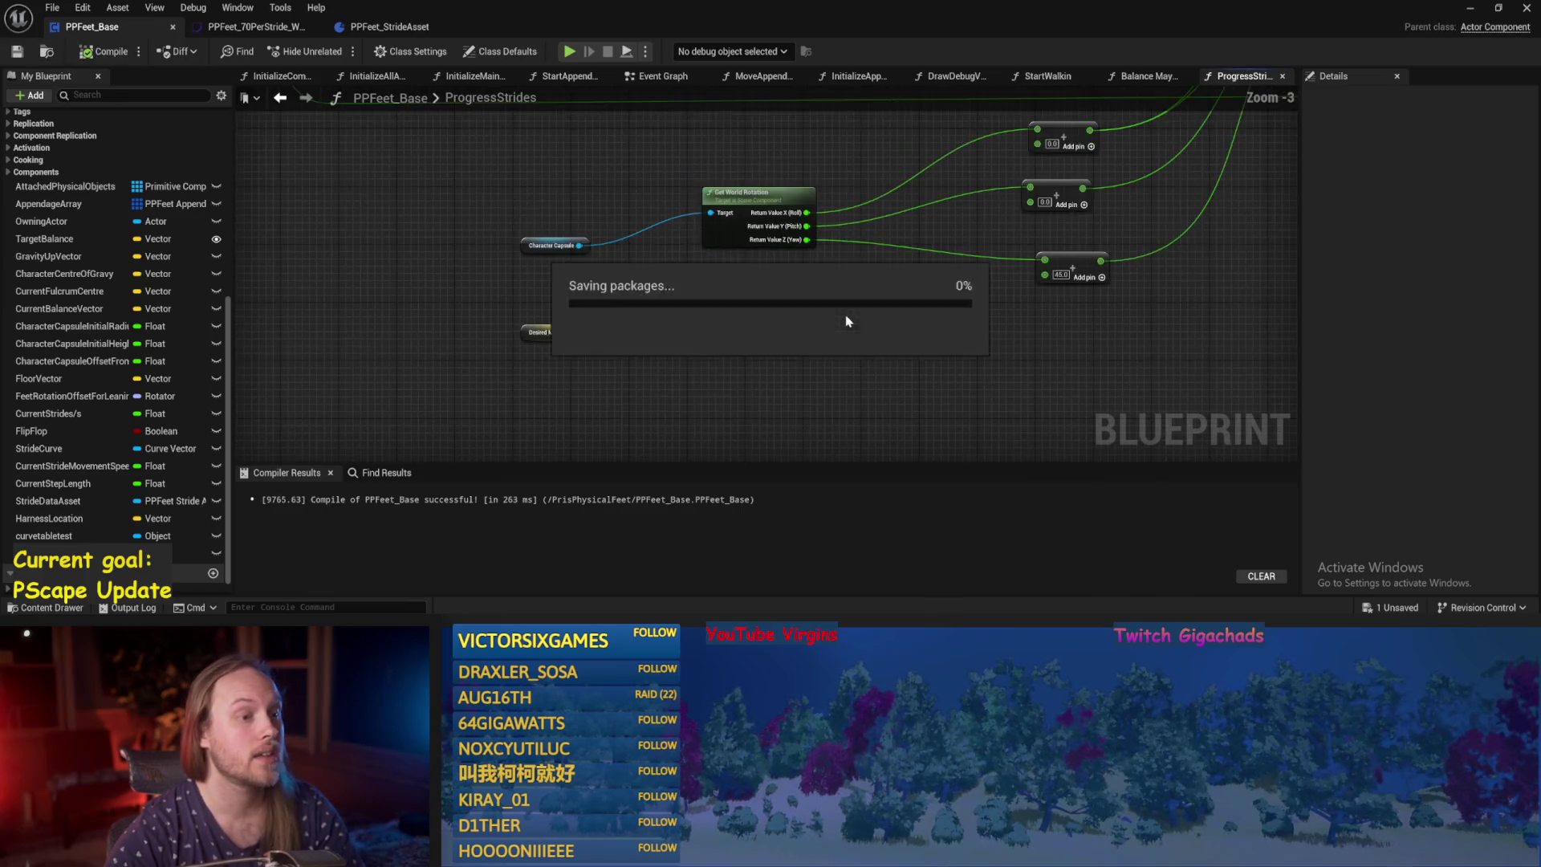
mouse_move(527, 337)
left_mouse_down()
mouse_move(625, 326)
mouse_move(667, 373)
mouse_move(595, 304)
mouse_move(583, 332)
mouse_move(478, 349)
mouse_move(753, 305)
mouse_move(736, 304)
left_mouse_up()
scroll(583, 332, "up", 2)
left_click(517, 328)
mouse_move(579, 162)
left_mouse_down()
mouse_move(482, 252)
mouse_move(562, 173)
left_mouse_up()
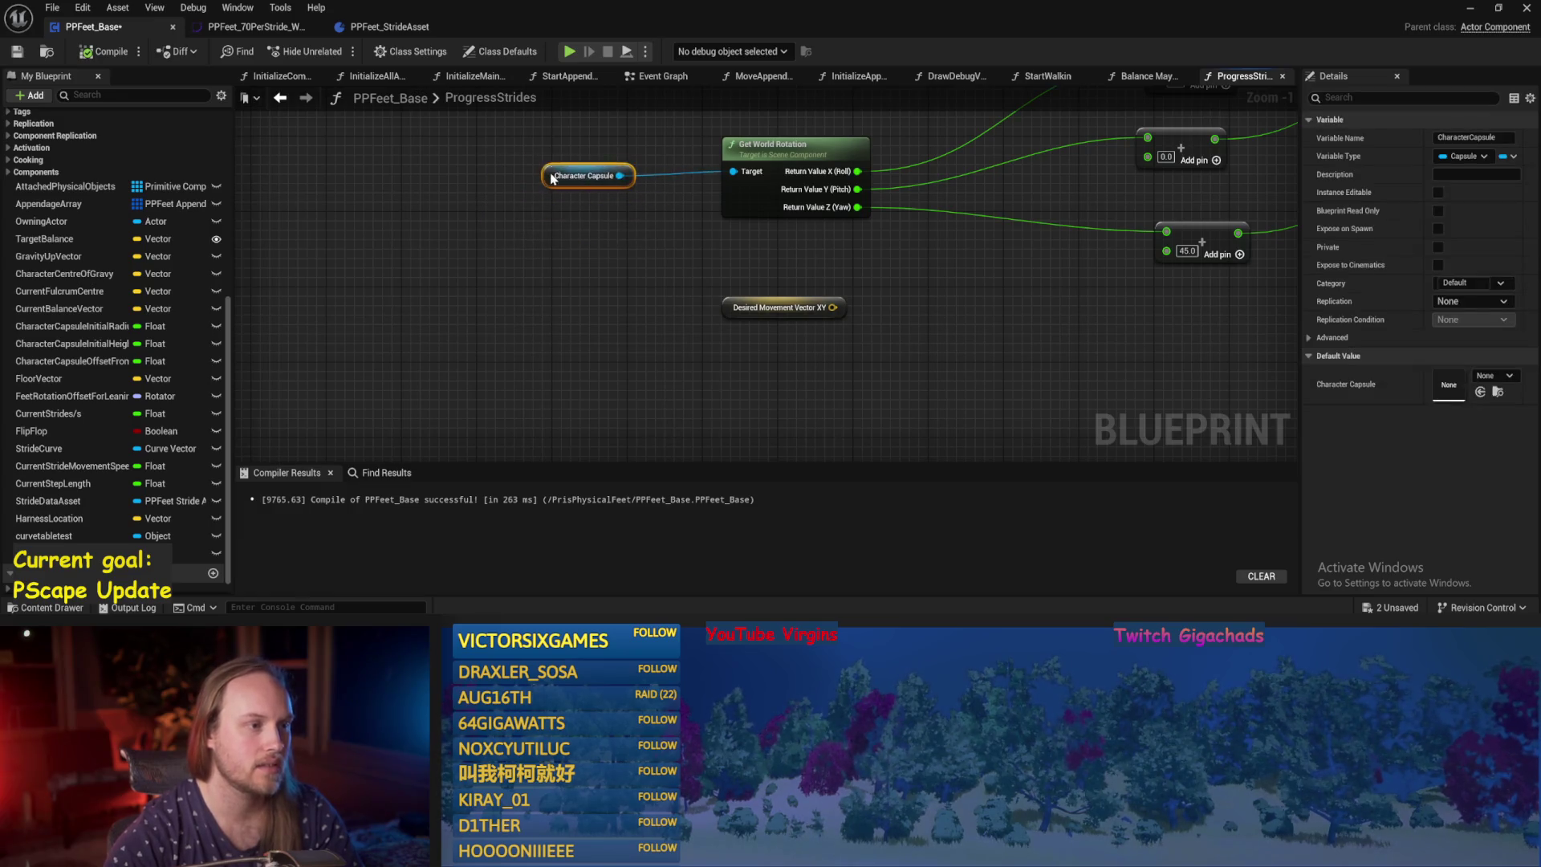
left_click_drag(693, 267, 514, 298)
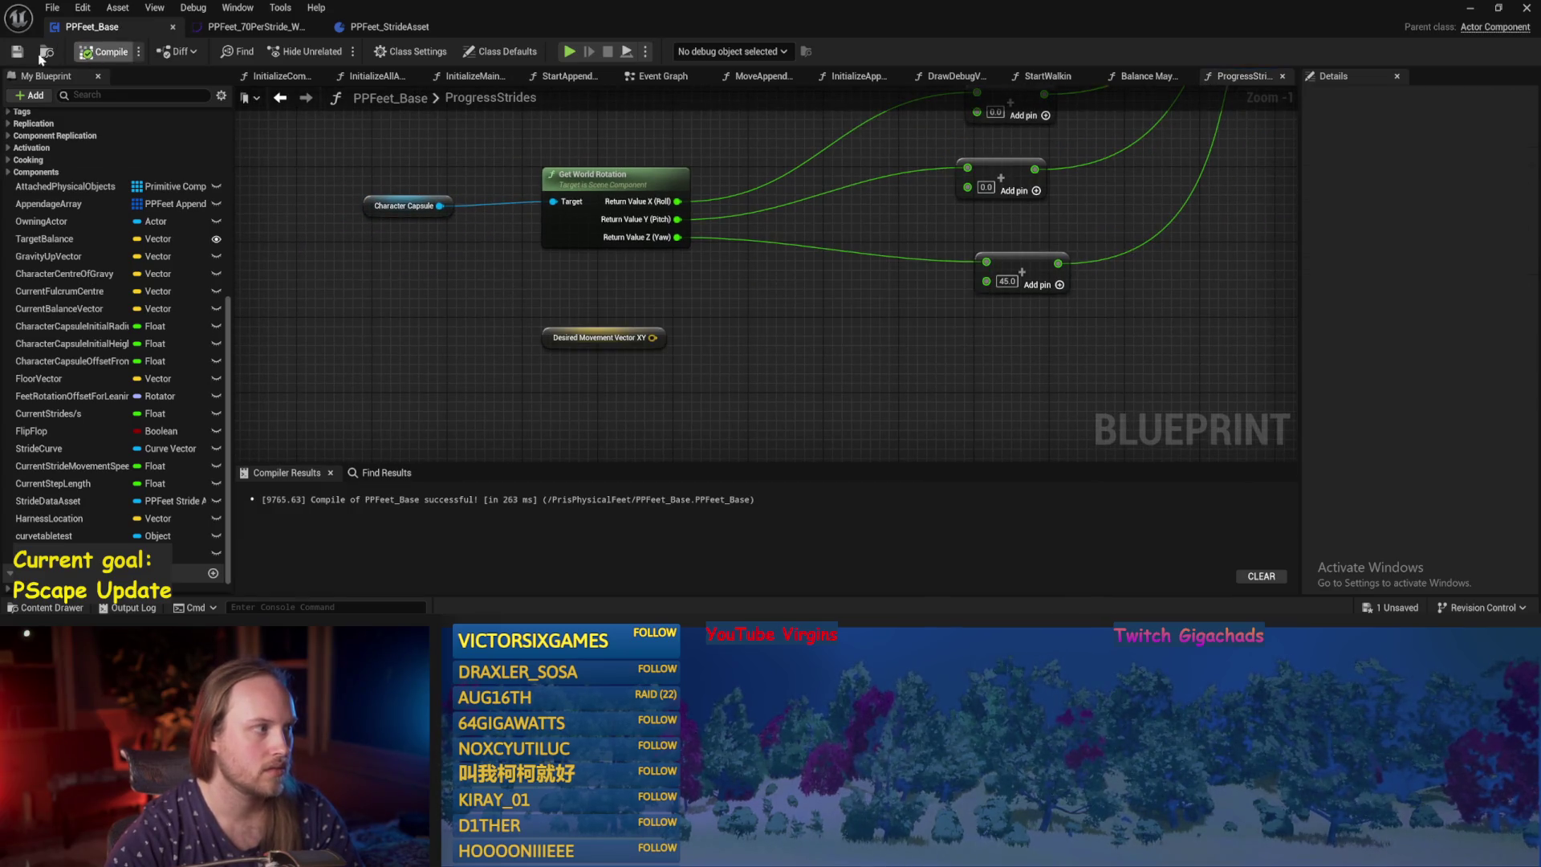
scroll(749, 341, "down", 1)
mouse_move(749, 339)
left_mouse_down()
mouse_move(633, 378)
mouse_move(723, 401)
left_mouse_up()
scroll(591, 372, "down", 1)
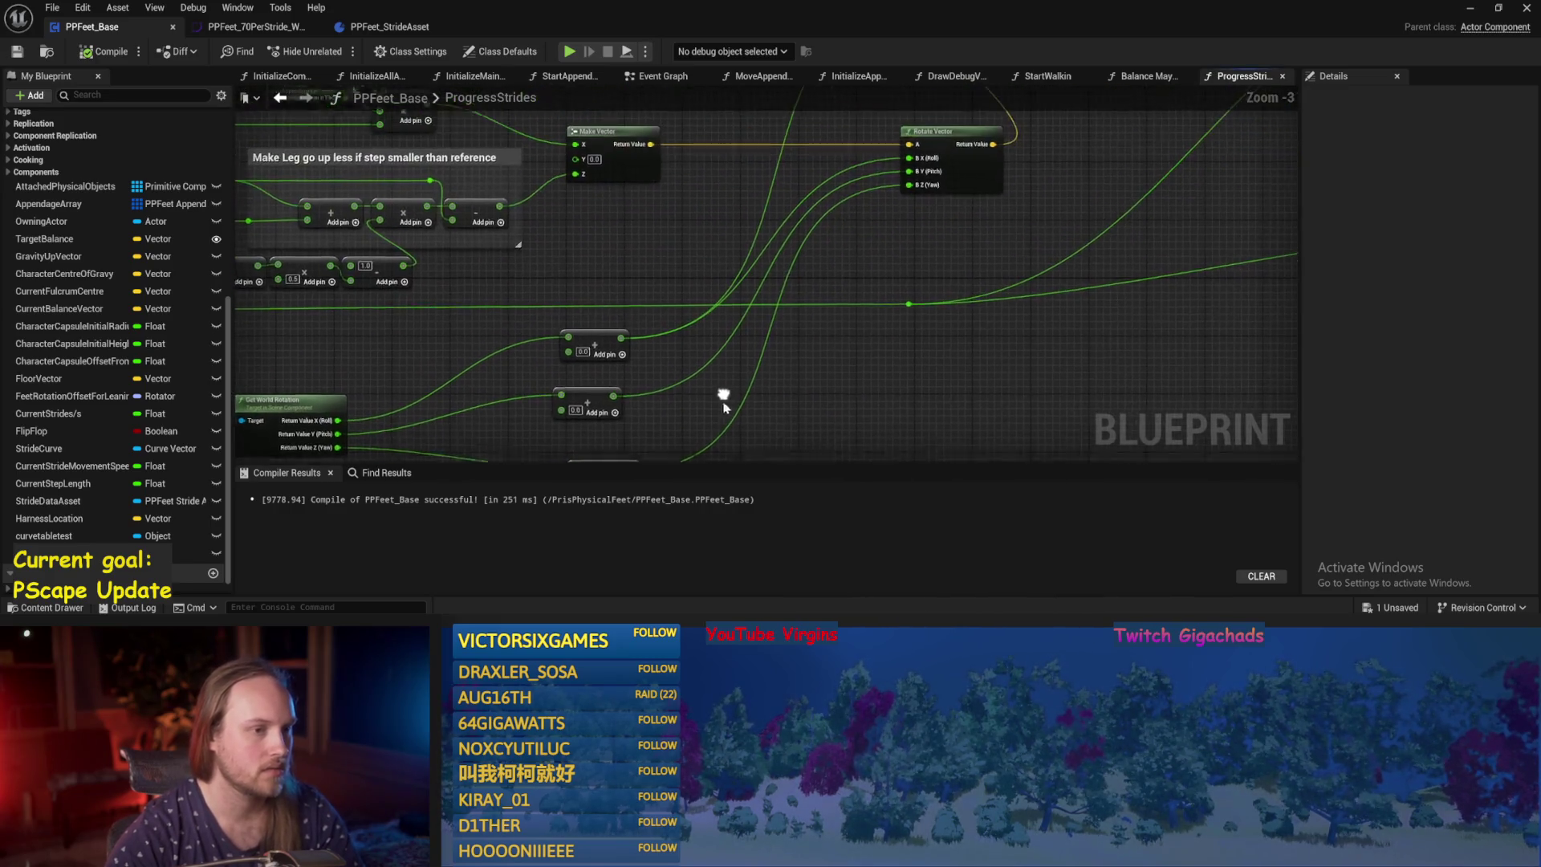
Move the Desired Movement Vector XY node right and try a 'to rot' search from it.
mouse_move(847, 247)
left_mouse_down()
mouse_move(847, 355)
mouse_move(708, 333)
left_mouse_up()
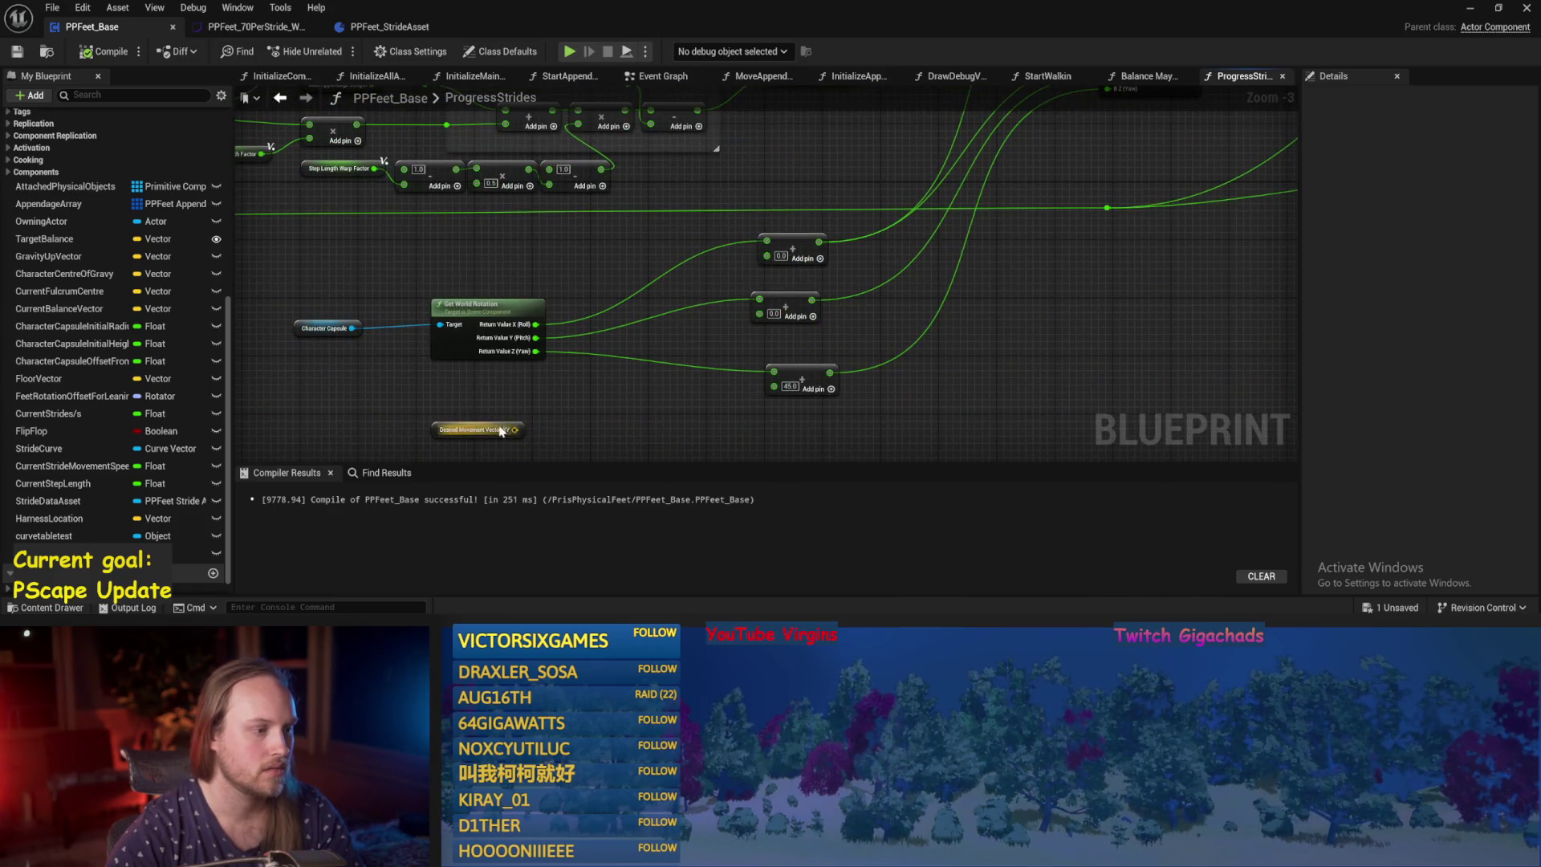
mouse_move(432, 432)
left_mouse_down()
mouse_move(331, 331)
mouse_move(999, 352)
mouse_move(927, 318)
mouse_move(913, 338)
mouse_move(829, 240)
mouse_move(840, 282)
mouse_move(888, 286)
left_mouse_up()
type("to rot")
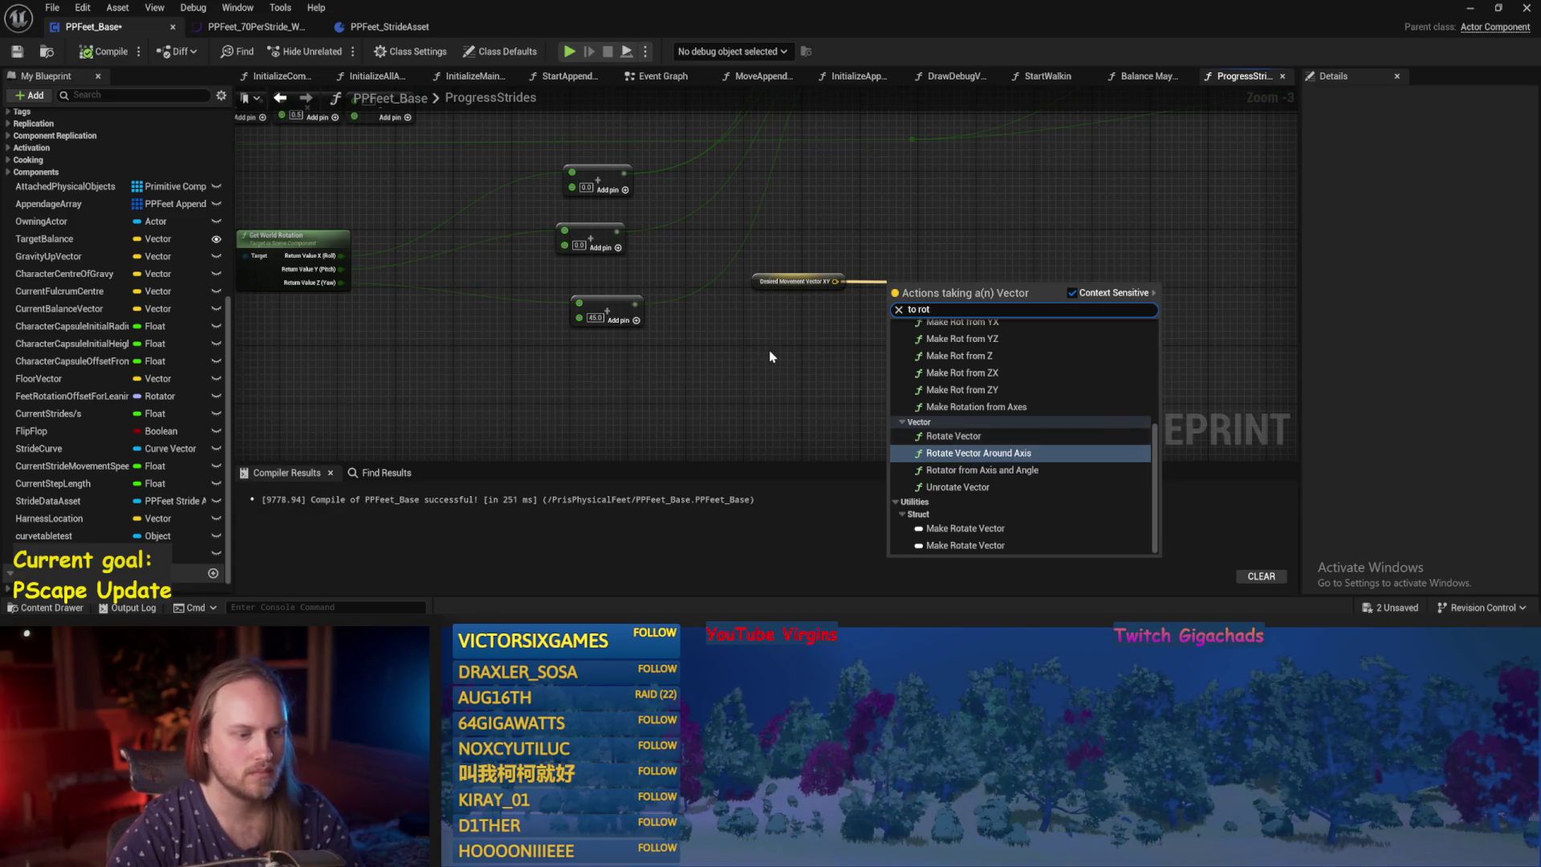
scroll(768, 349, "up", 1)
scroll(714, 363, "up", 1)
left_click_drag(735, 315, 779, 325)
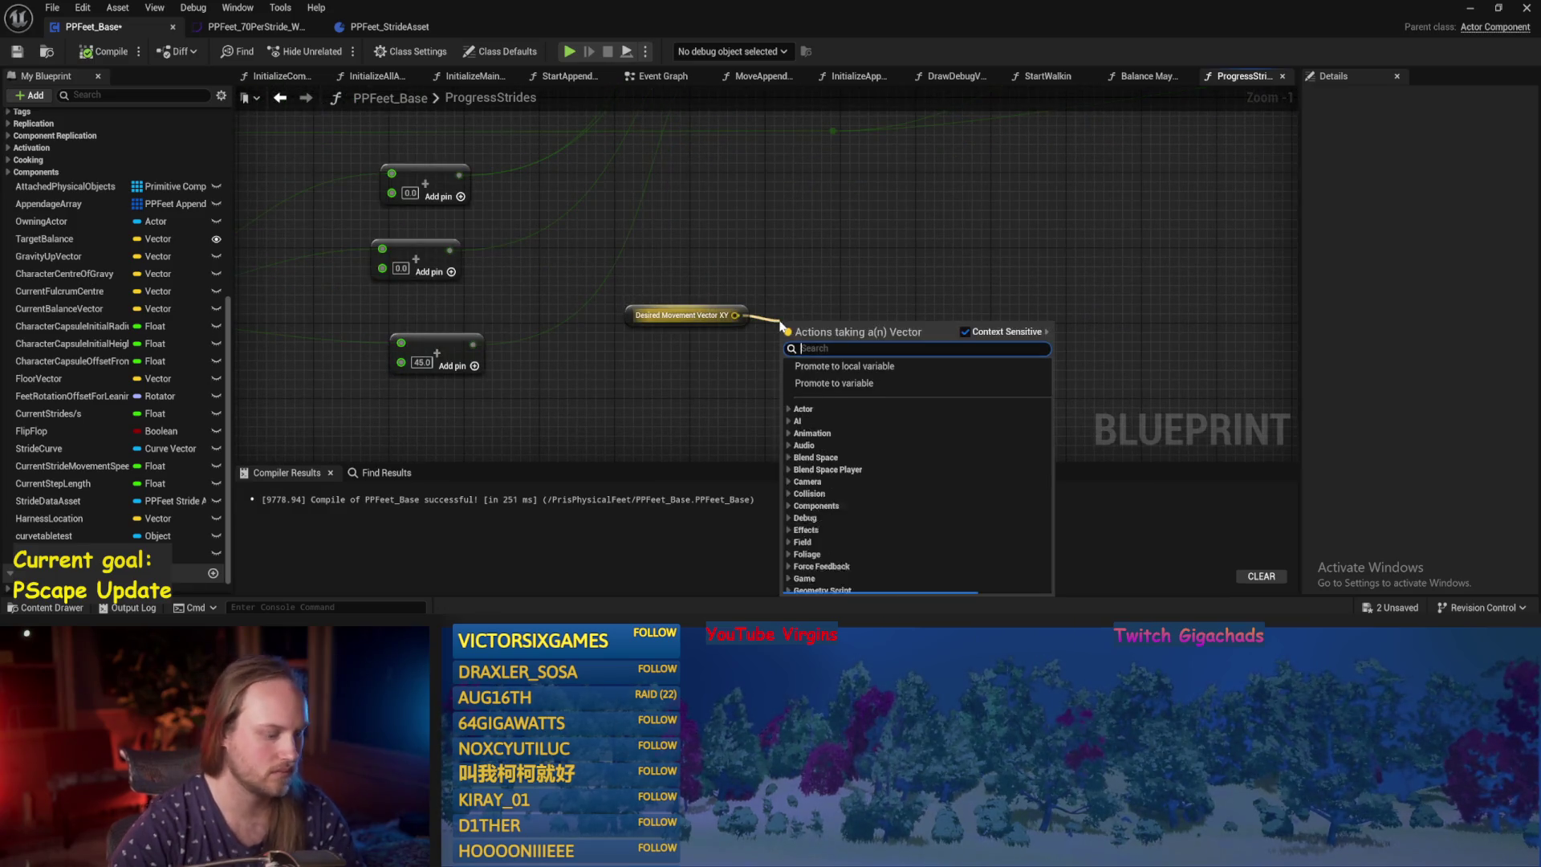
Add an Atan2 (Degrees) node via a 'tan' search and move it up-right.
type("arc")
right_click(872, 232)
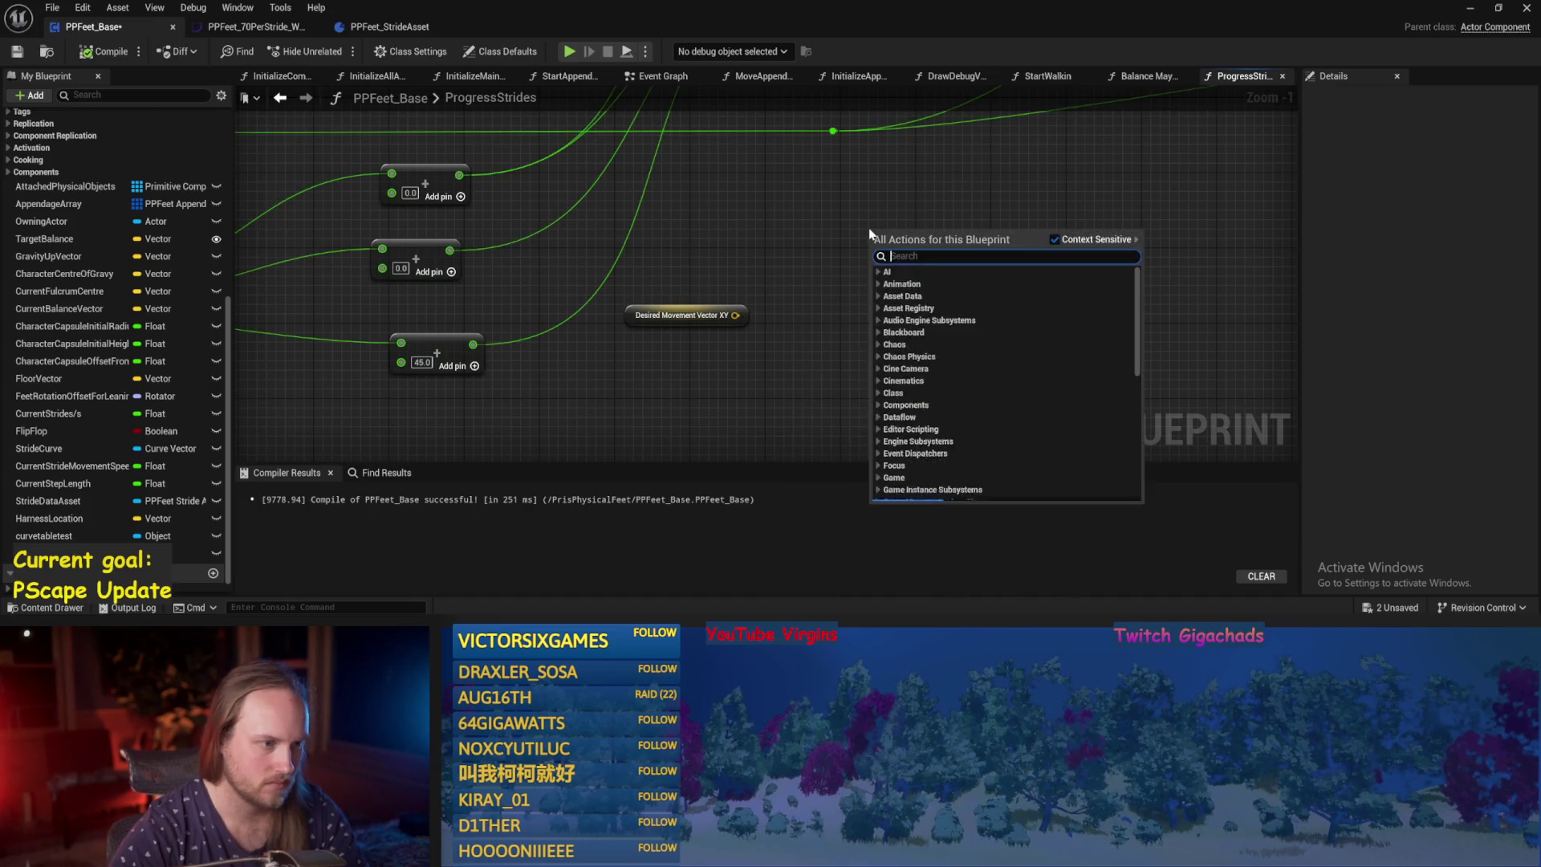
type("arctan")
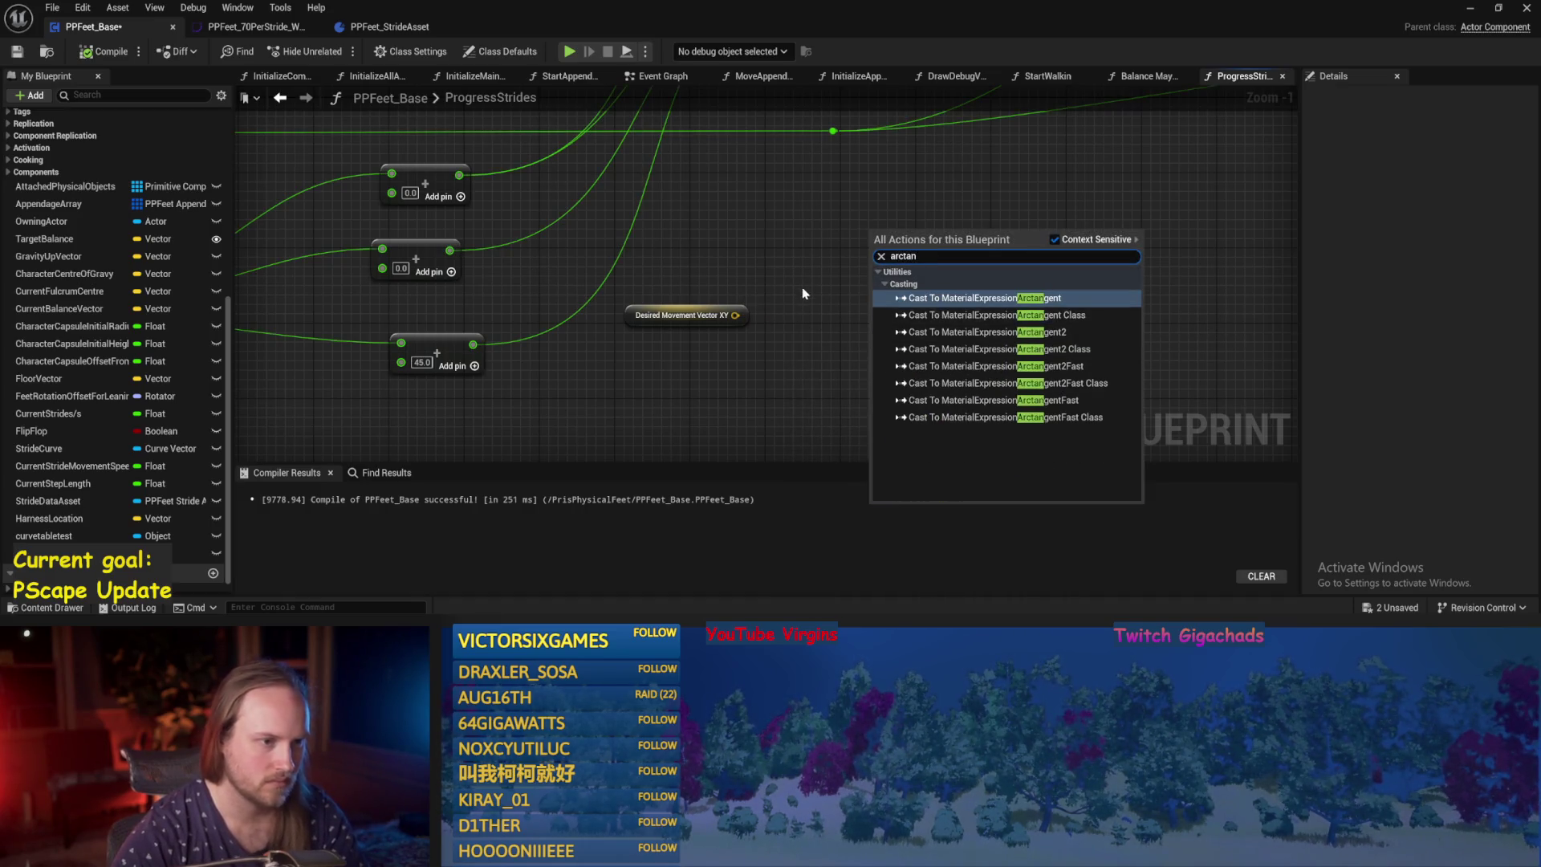
left_click(801, 283)
right_click(801, 283)
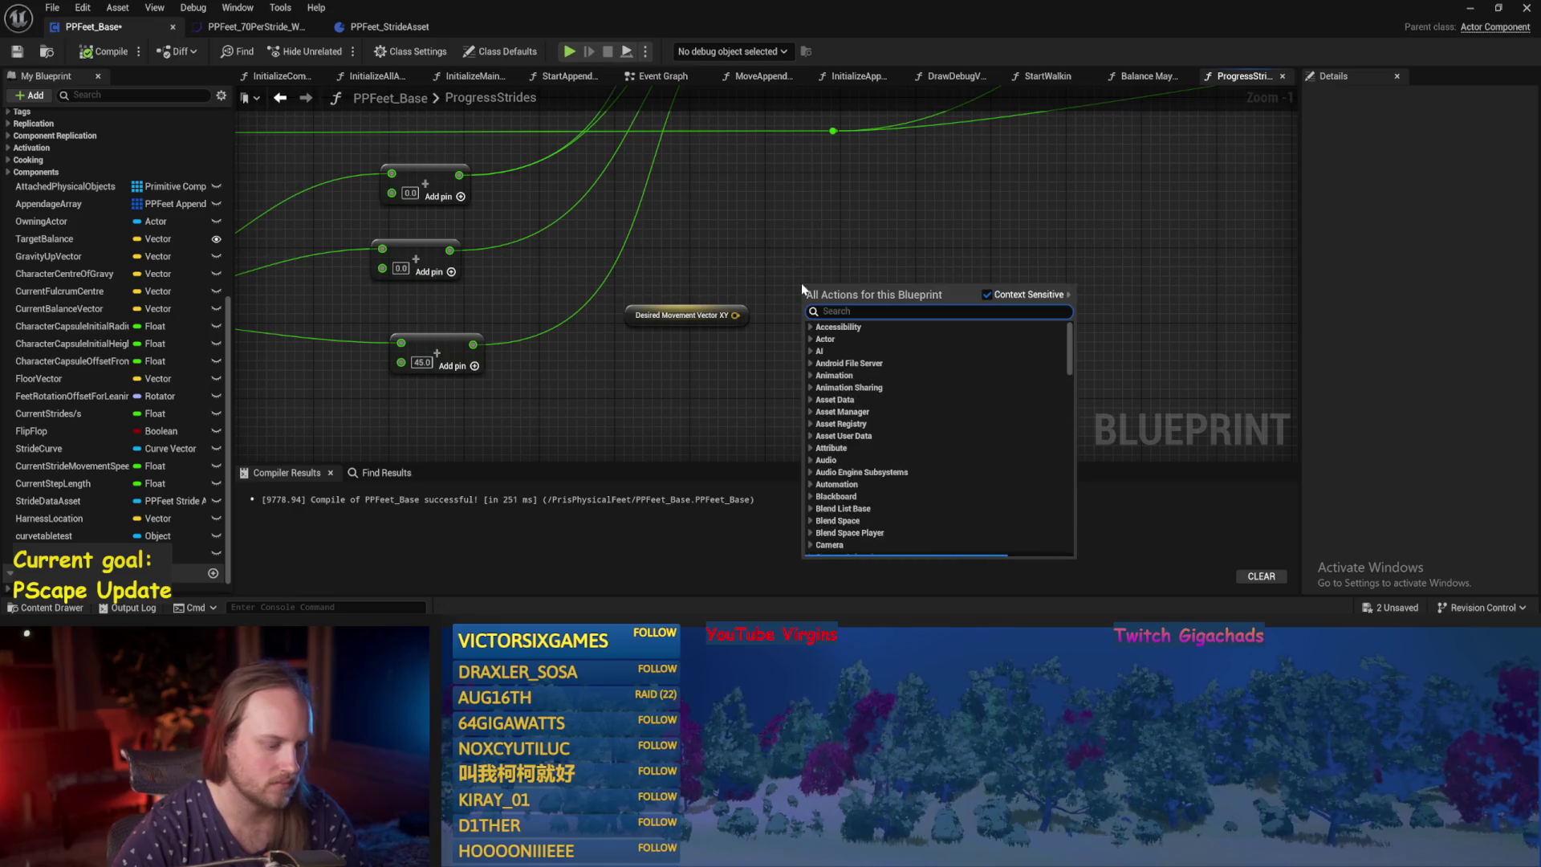
type("tan")
scroll(890, 373, "up", 2)
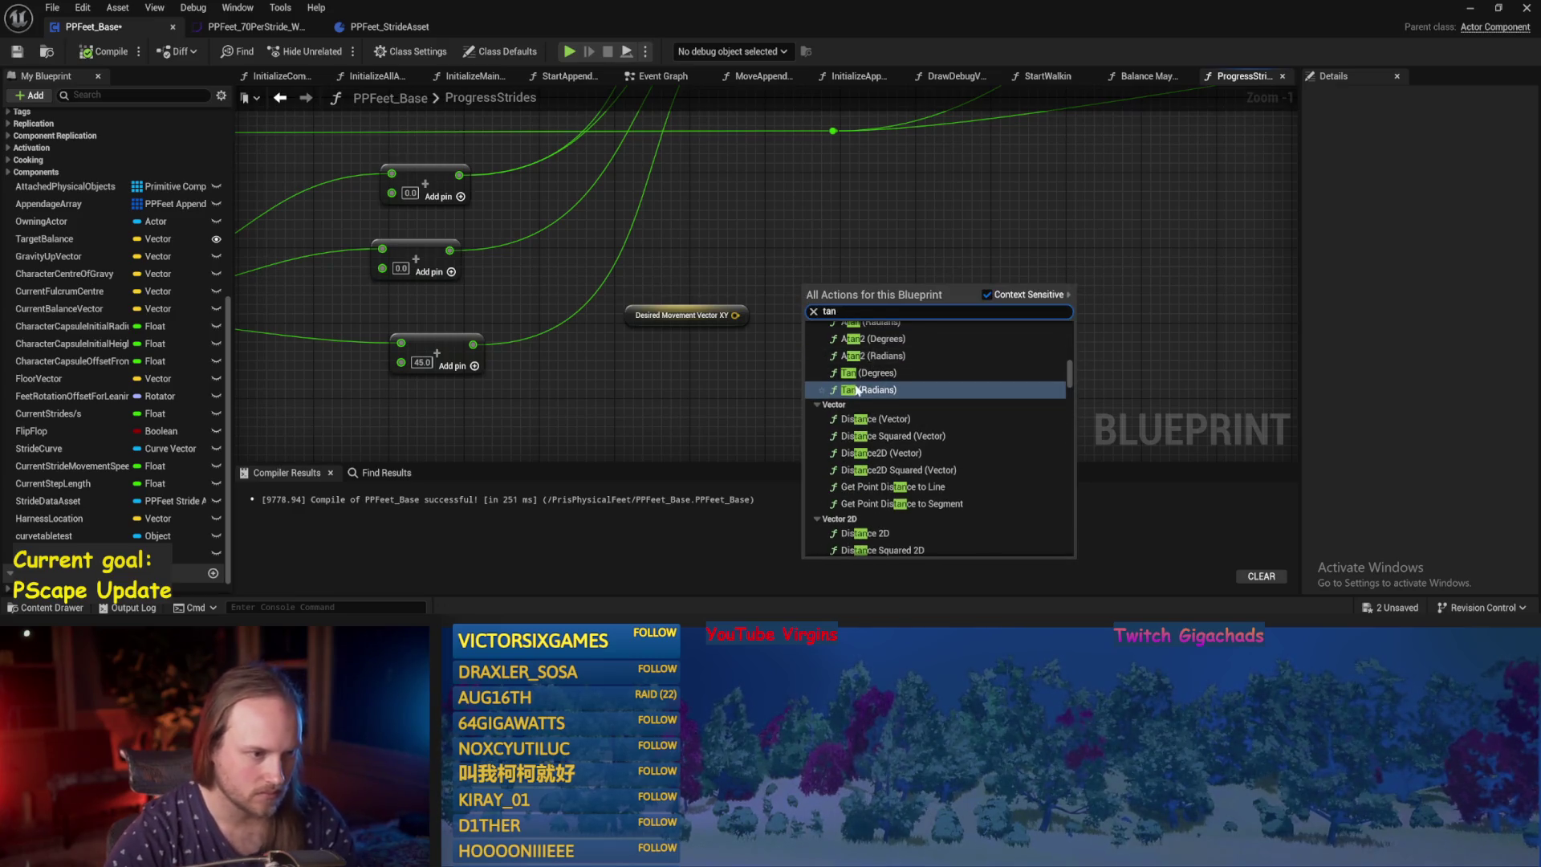
scroll(887, 381, "up", 1)
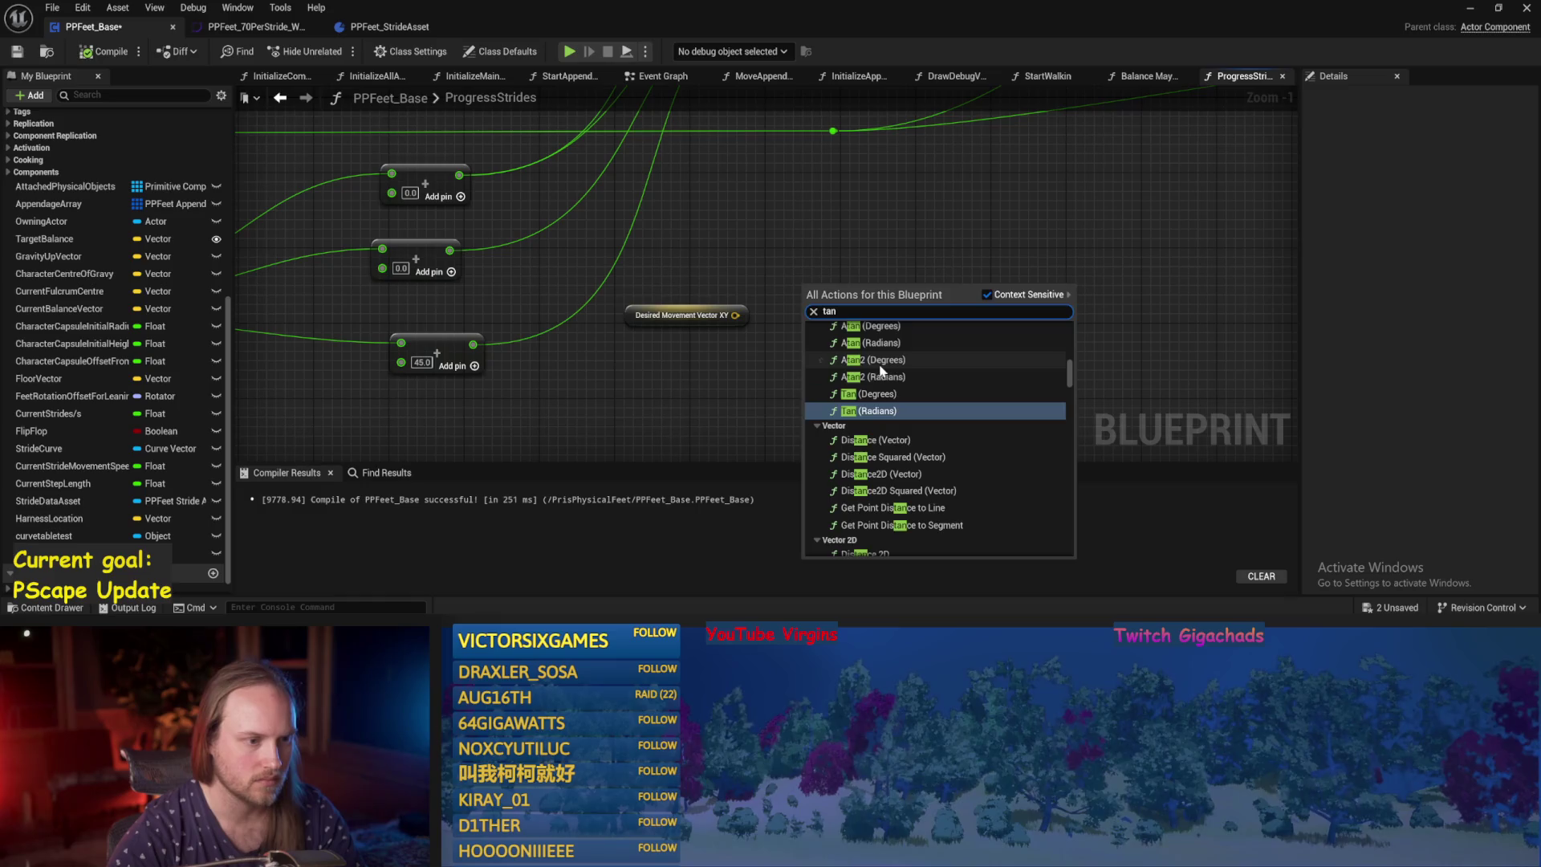
left_click(875, 360)
left_click_drag(842, 330, 973, 312)
Add a Multiply node on Desired Movement Vector XY with a float second input (90).
left_click_drag(735, 314, 791, 329)
type("*")
key("Return")
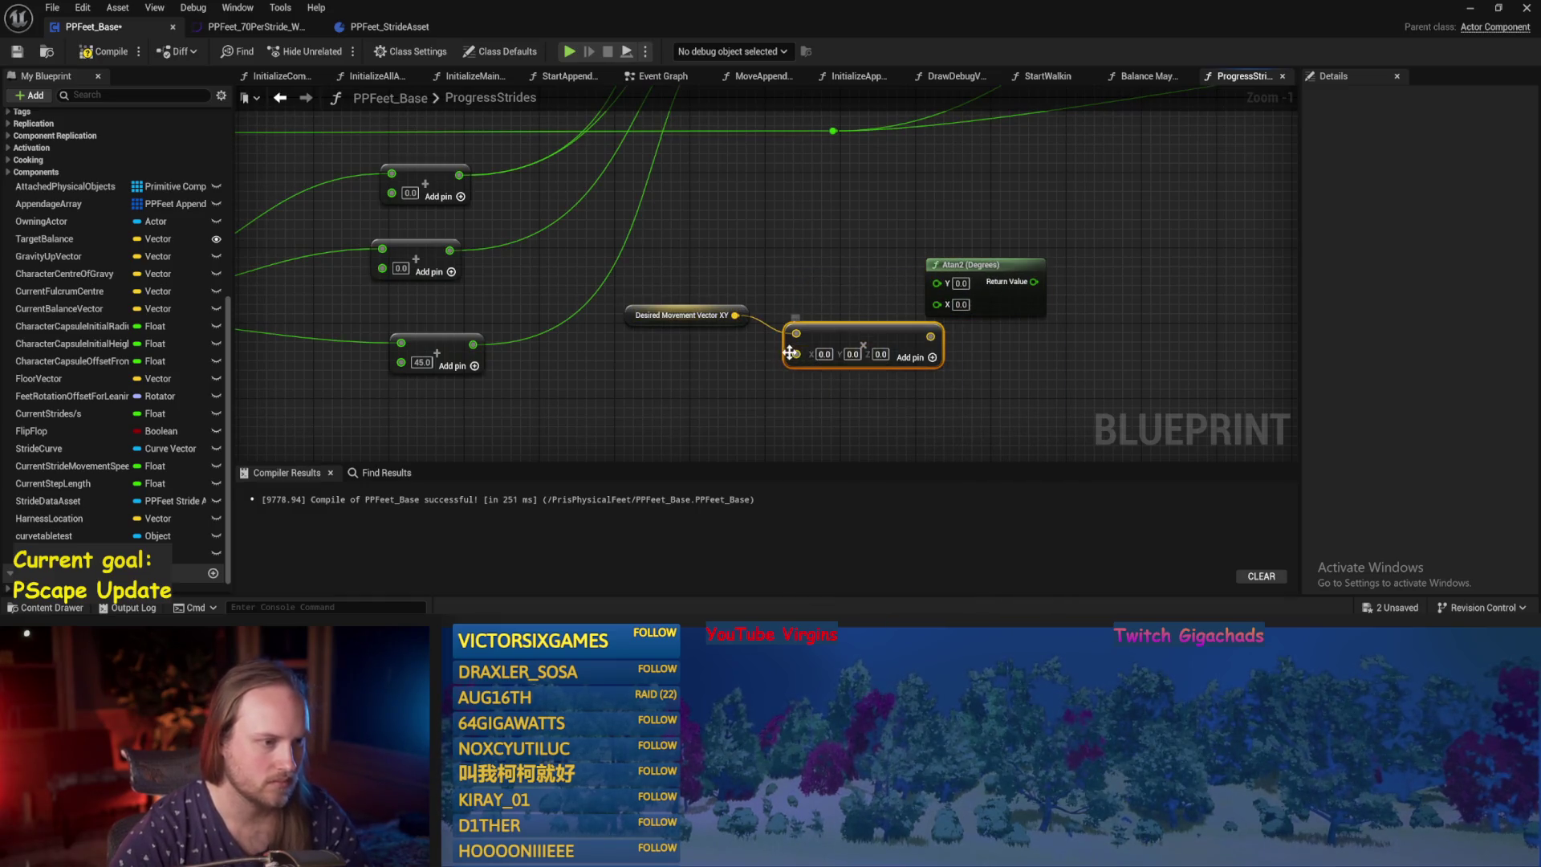
right_click(789, 351)
left_click(835, 505)
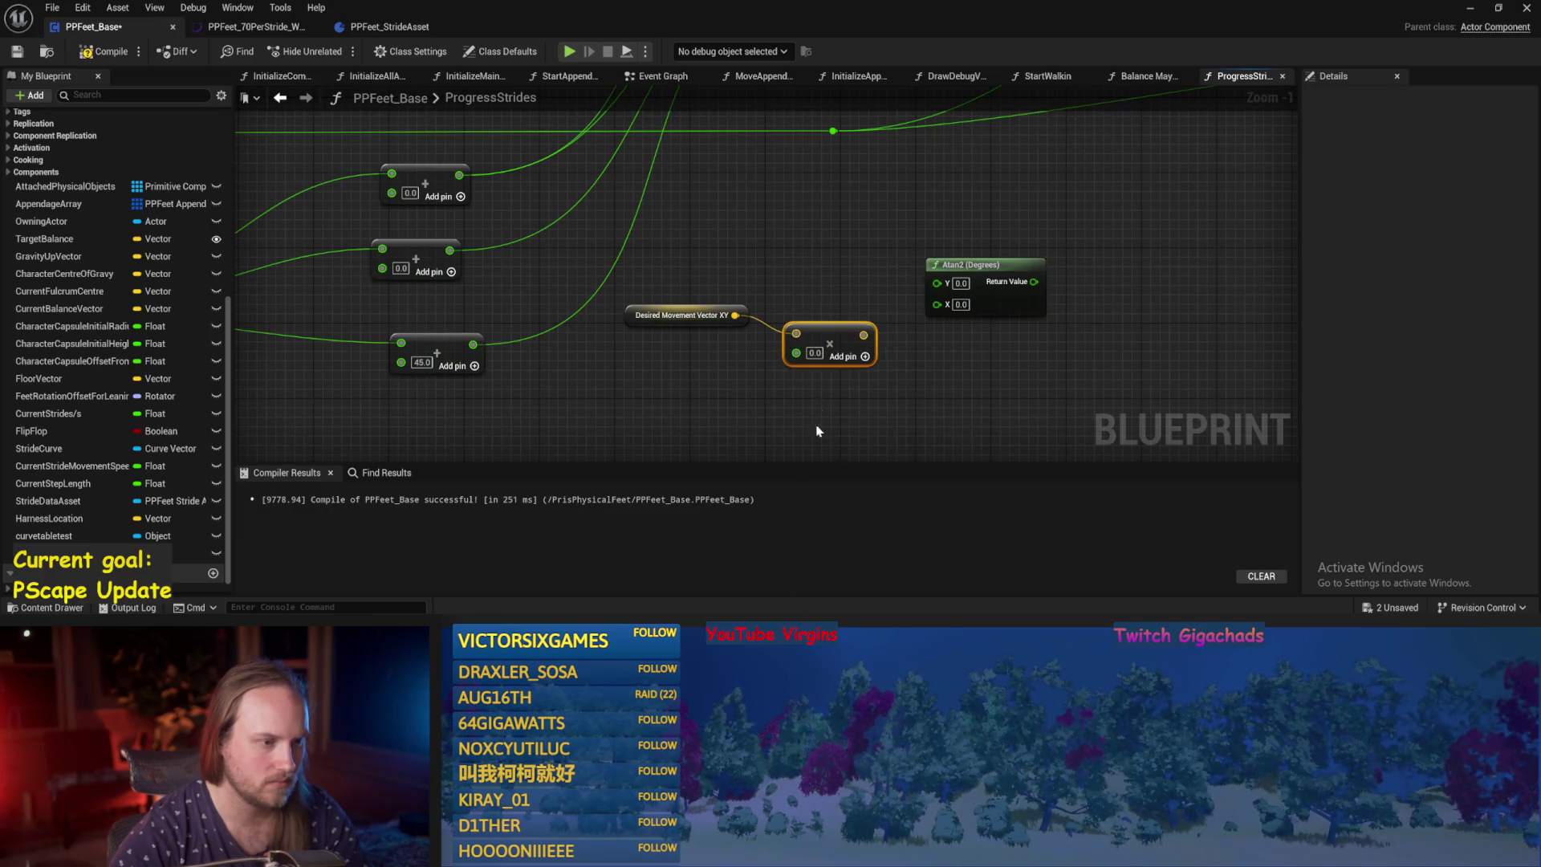
left_click_drag(830, 339, 801, 321)
left_click(680, 313)
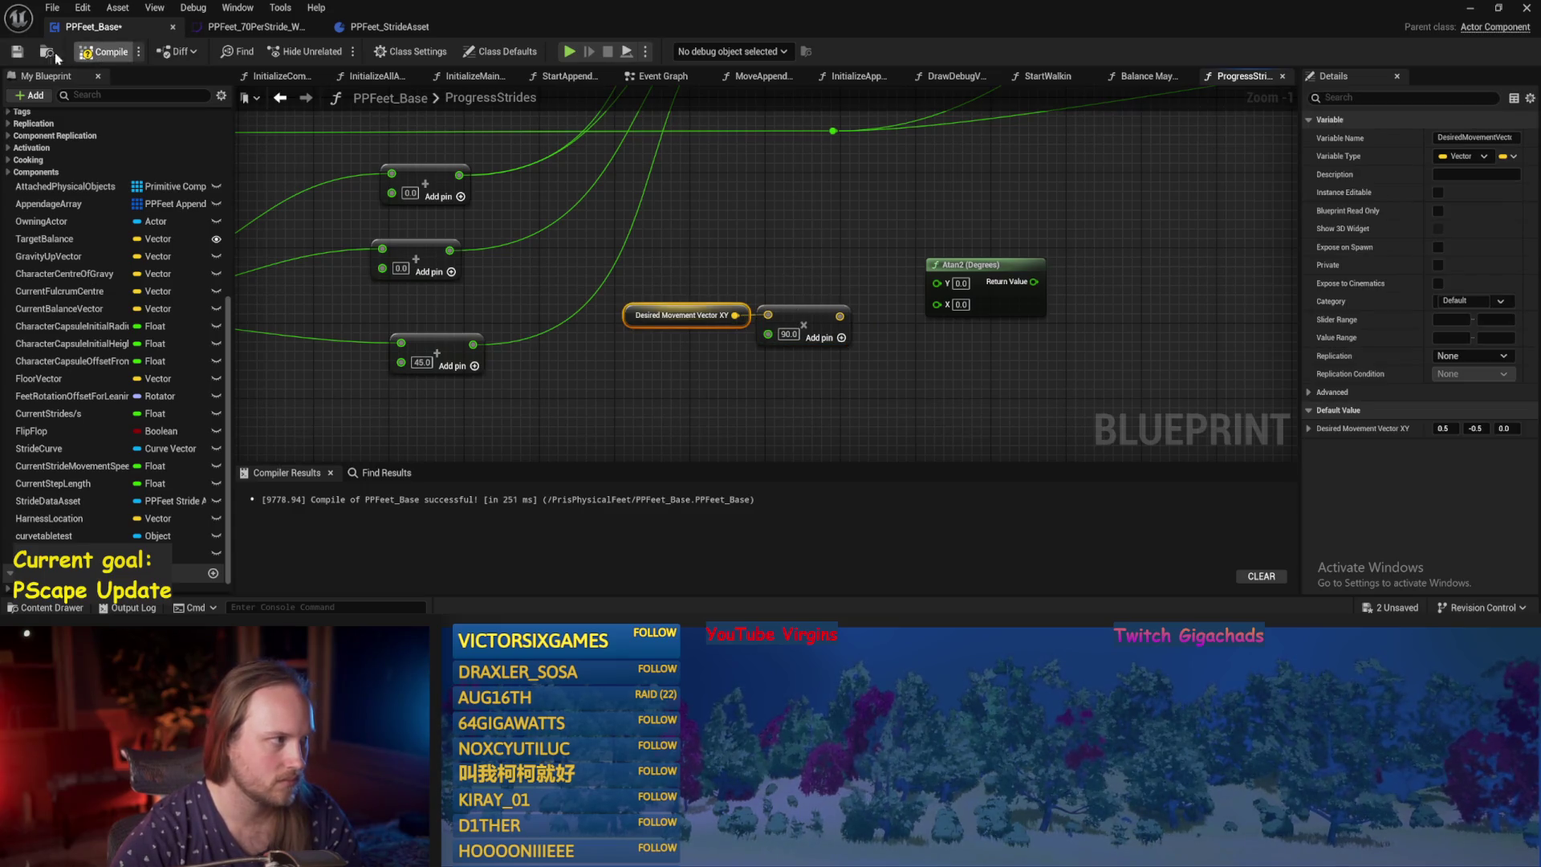
left_click_drag(618, 292, 656, 292)
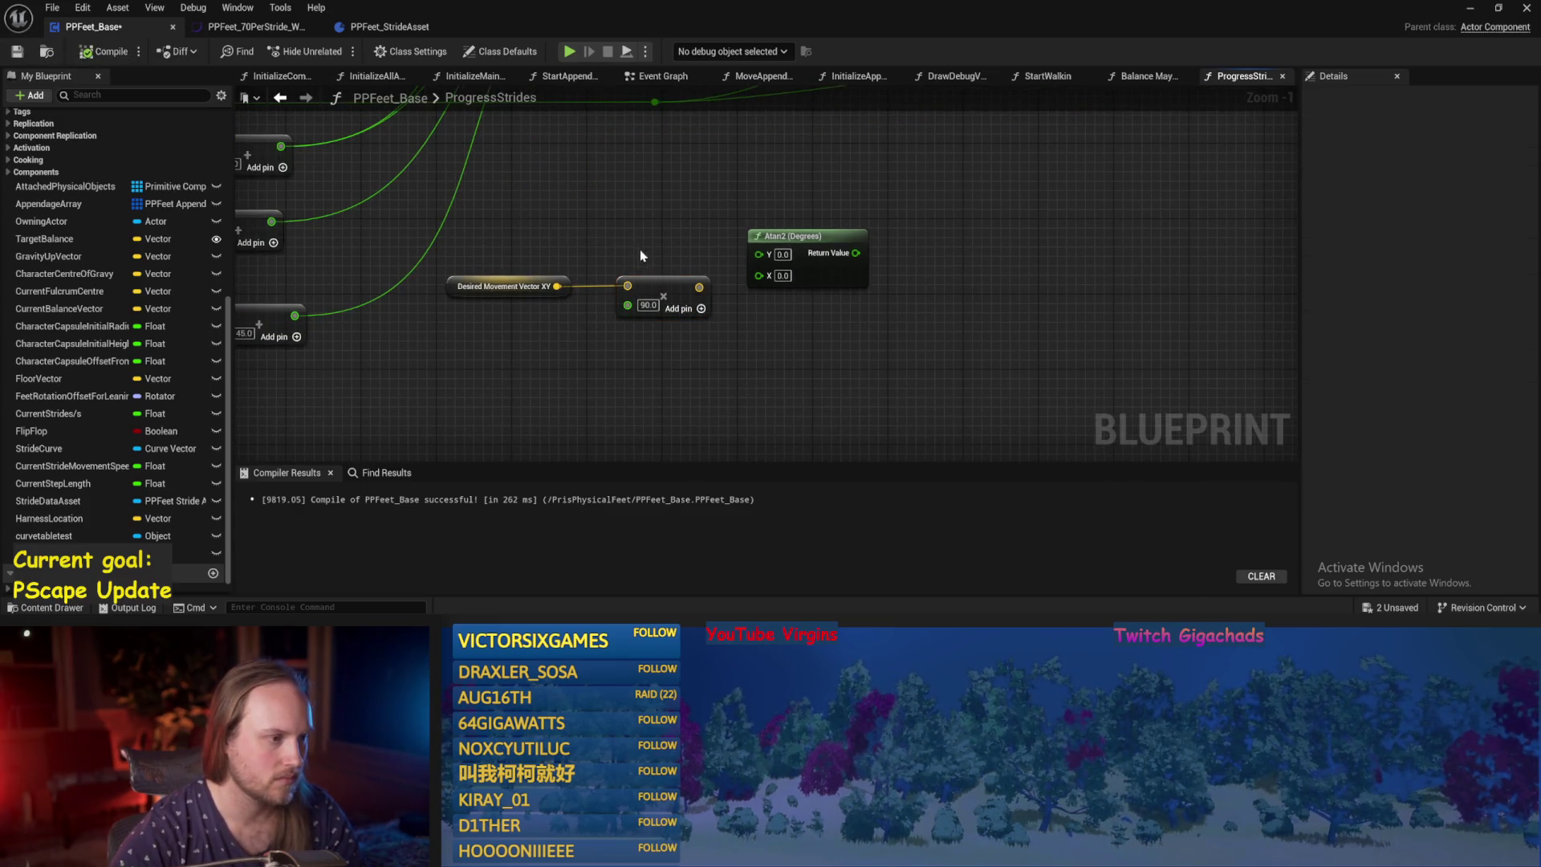
left_click_drag(841, 229, 953, 219)
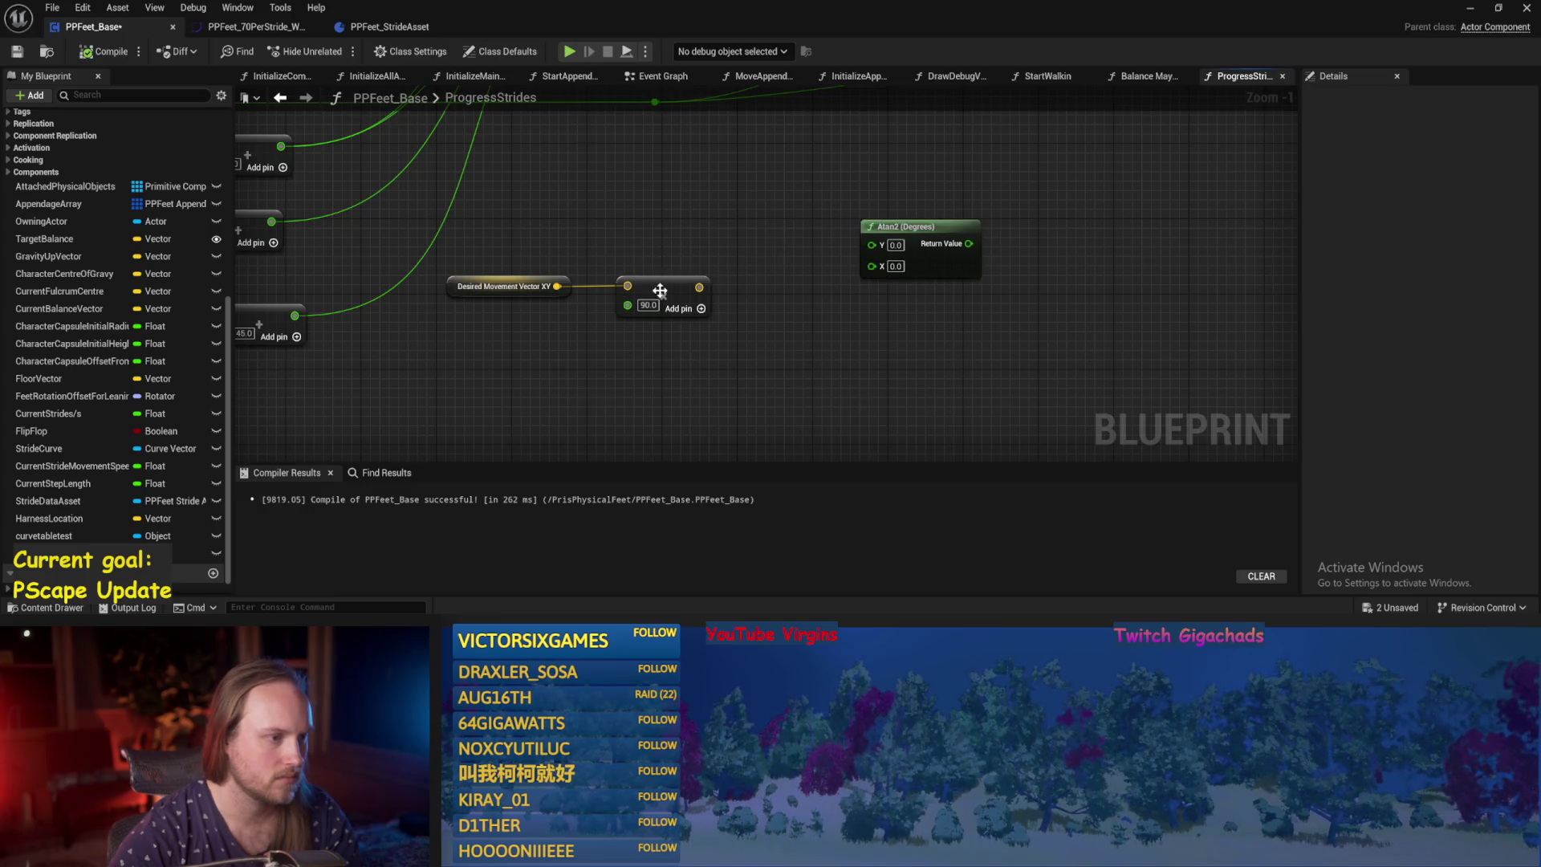
Insert a Normalize 2D node between Desired Movement Vector XY and the Multiply.
left_click_drag(556, 285, 614, 359)
type("normal")
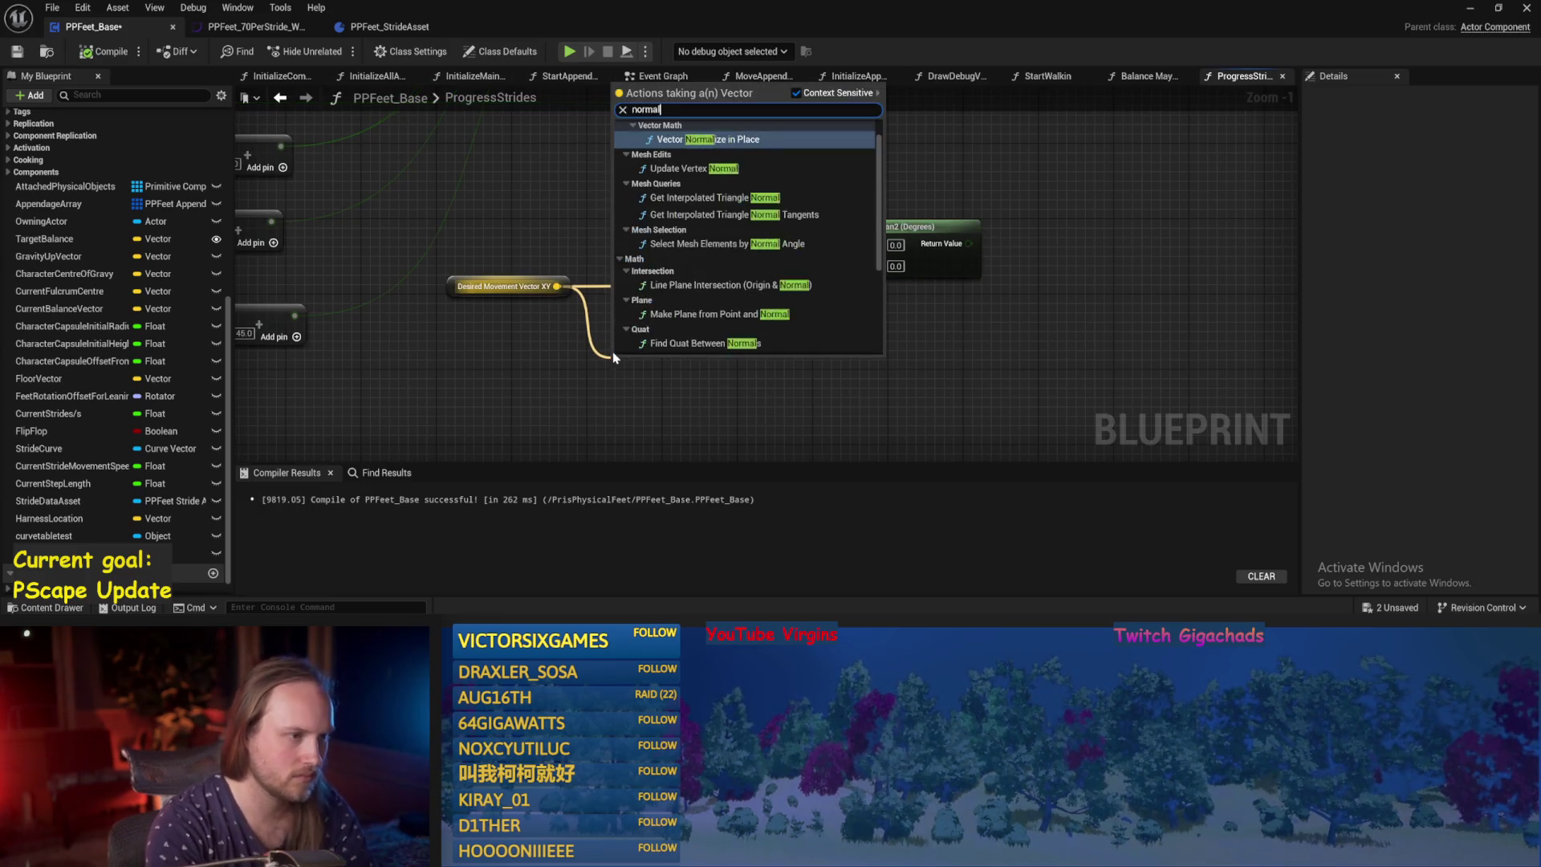
key("Return")
key("ctrl+z")
left_click_drag(556, 286, 668, 335)
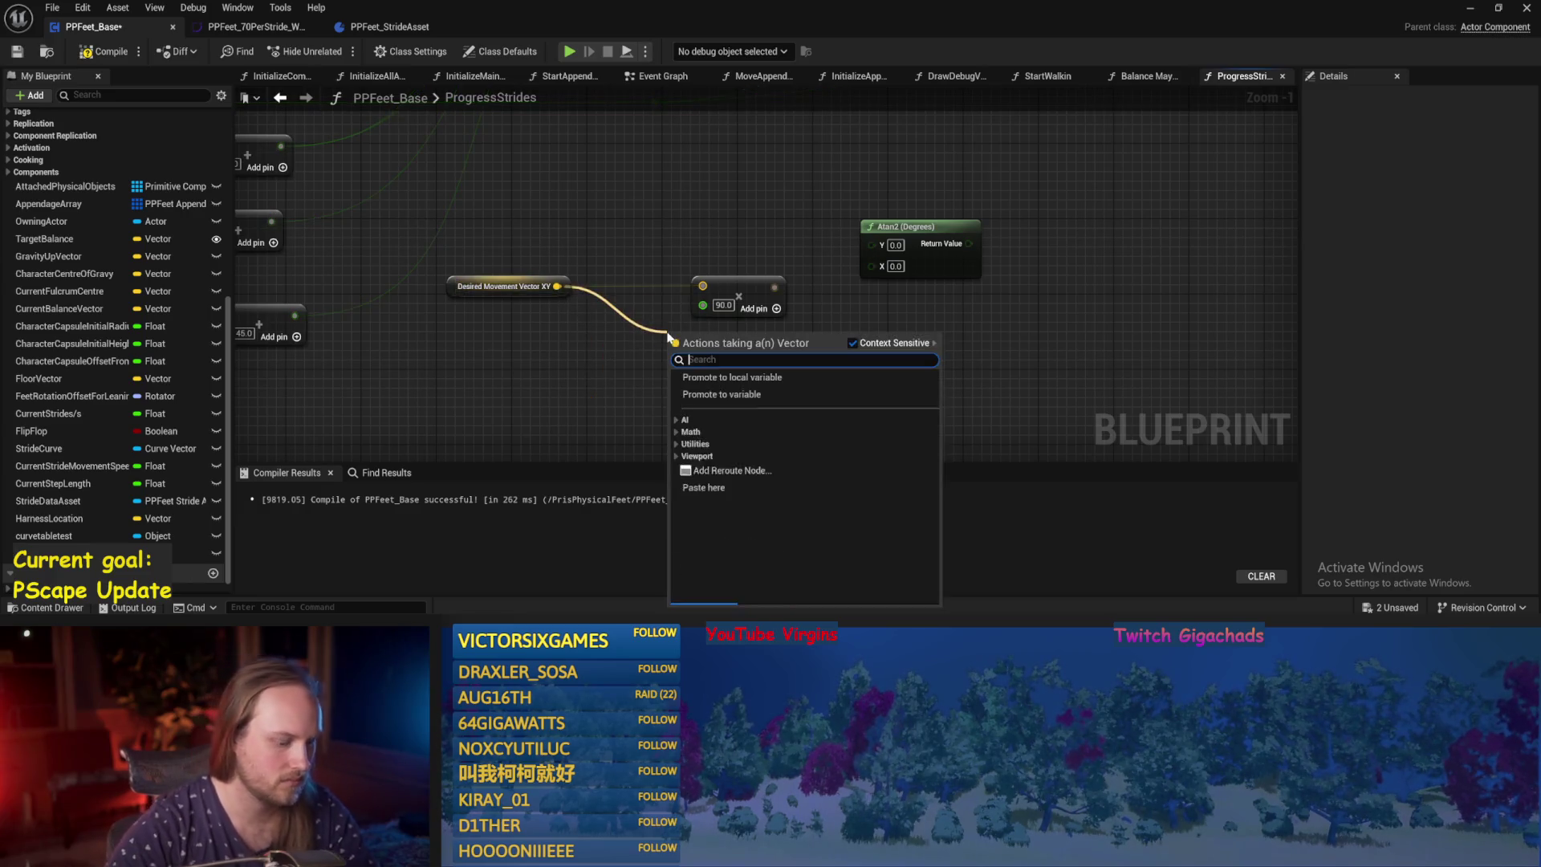
type("normalize")
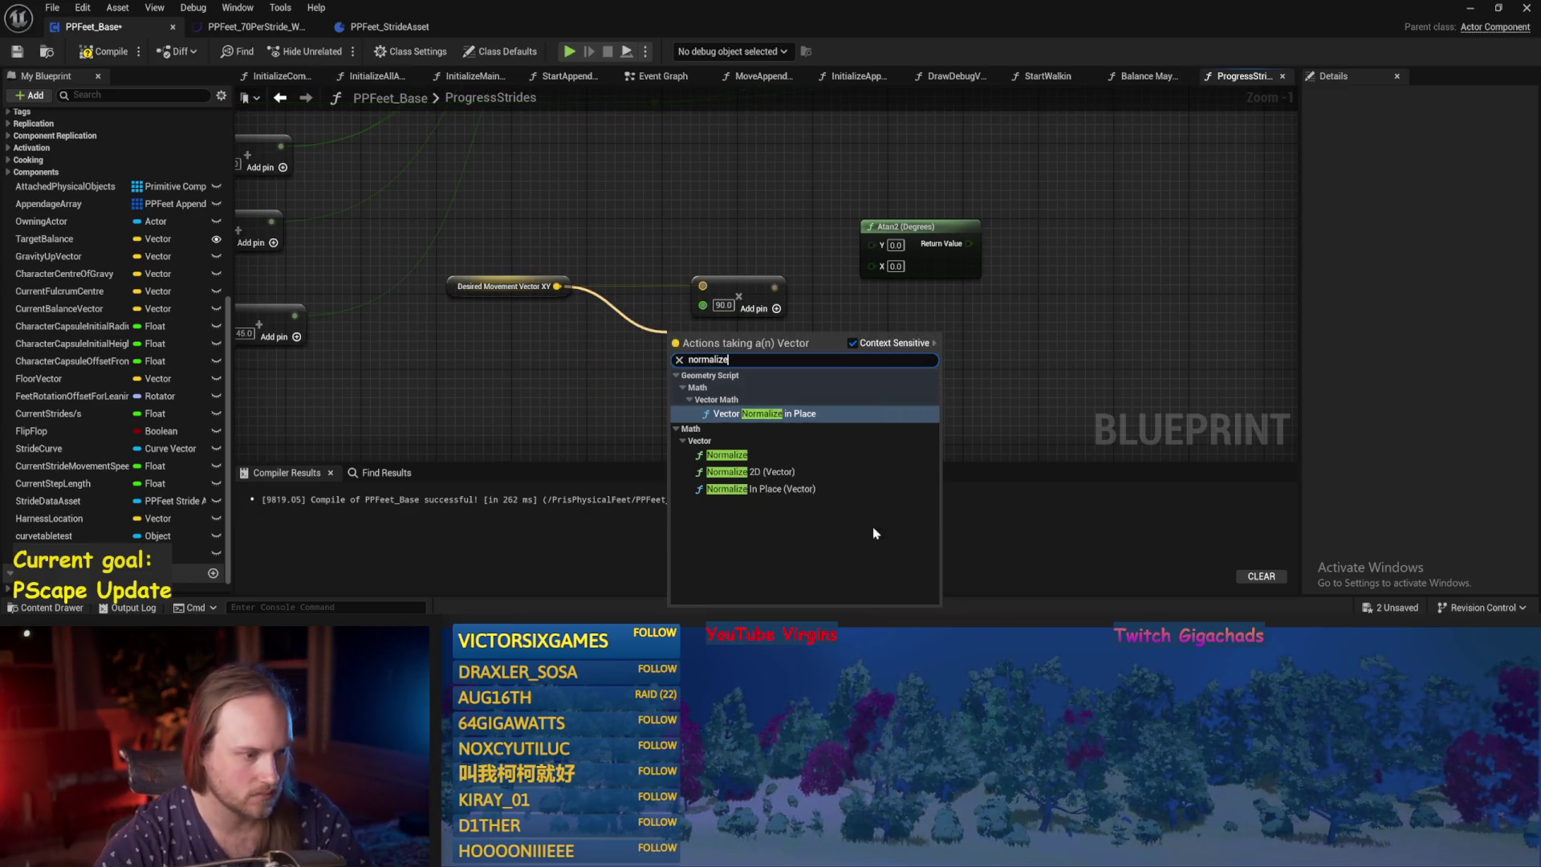
left_click(750, 471)
left_click_drag(713, 341, 472, 341)
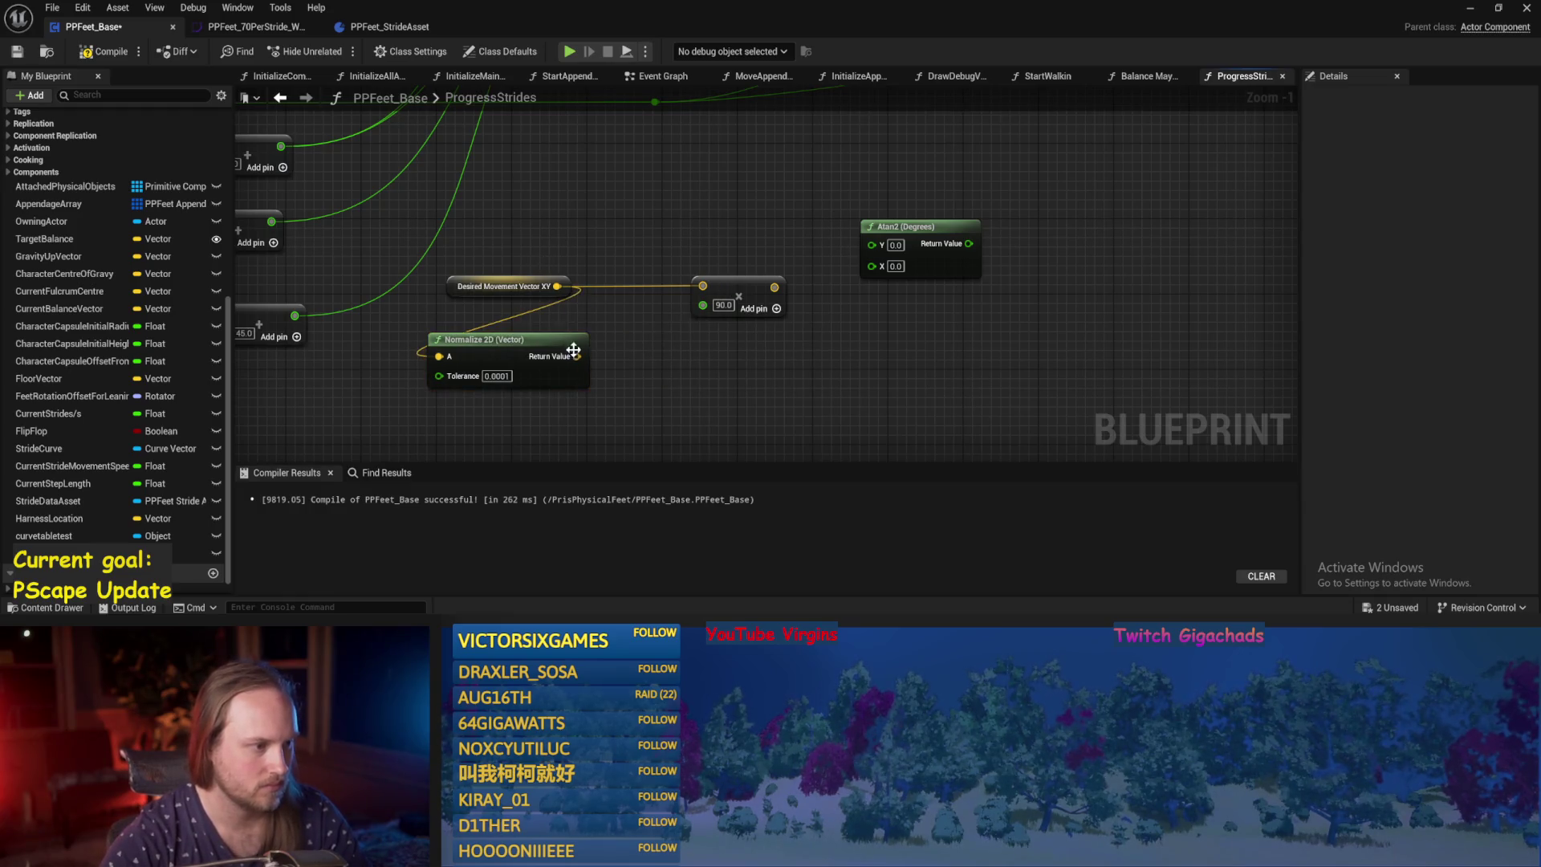
left_click_drag(576, 356, 702, 286)
left_click_drag(447, 293, 428, 332)
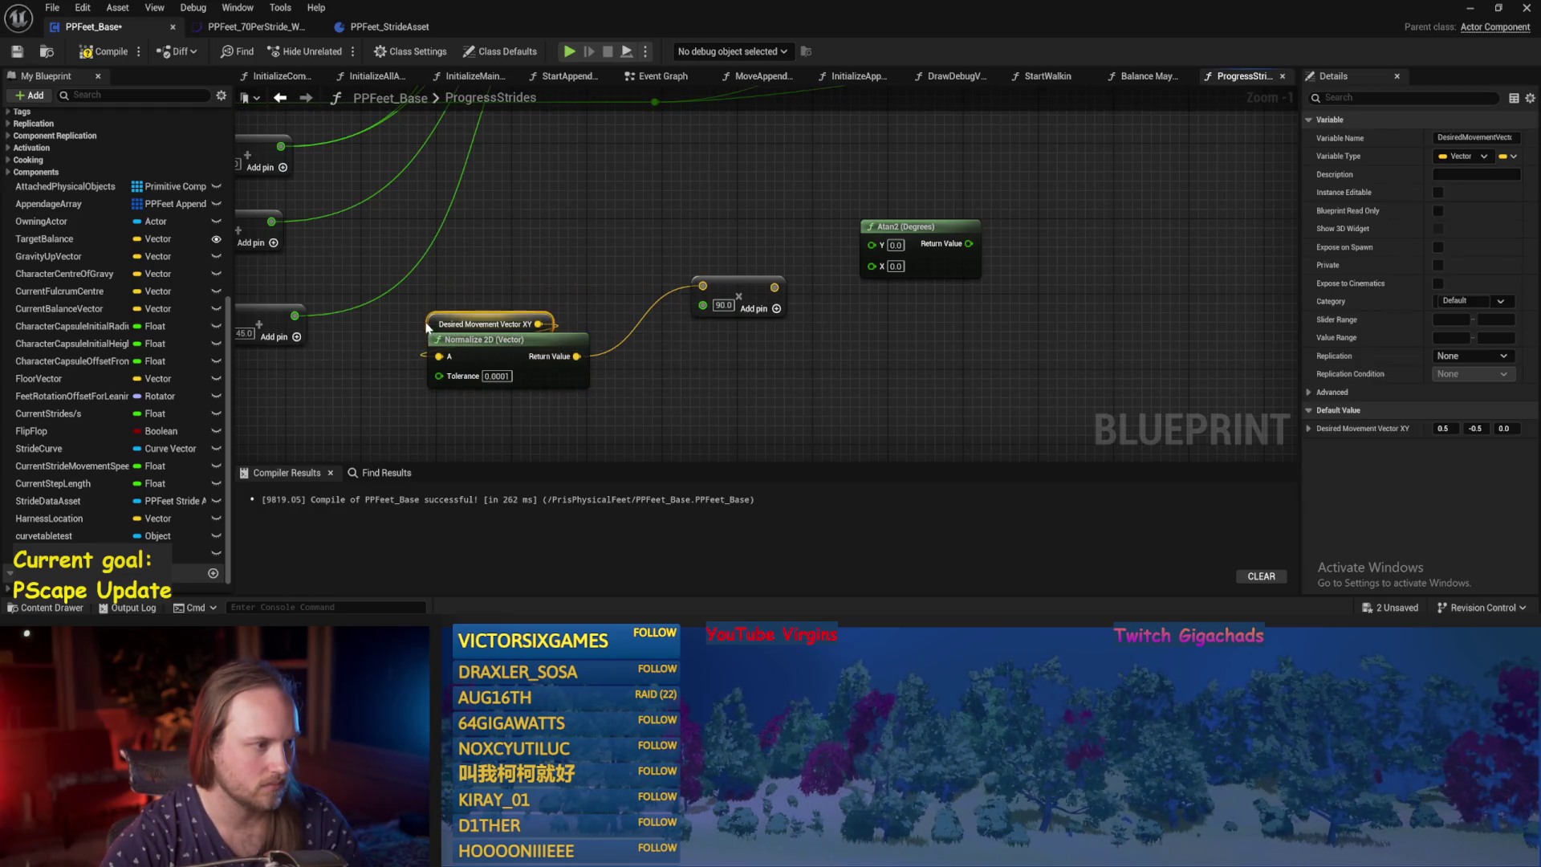
left_click_drag(759, 289, 713, 283)
Split the Multiply output and wire its X and Y into Atan2.
mouse_move(604, 279)
left_mouse_down()
mouse_move(743, 241)
mouse_move(690, 305)
mouse_move(604, 279)
left_mouse_up()
right_click(604, 279)
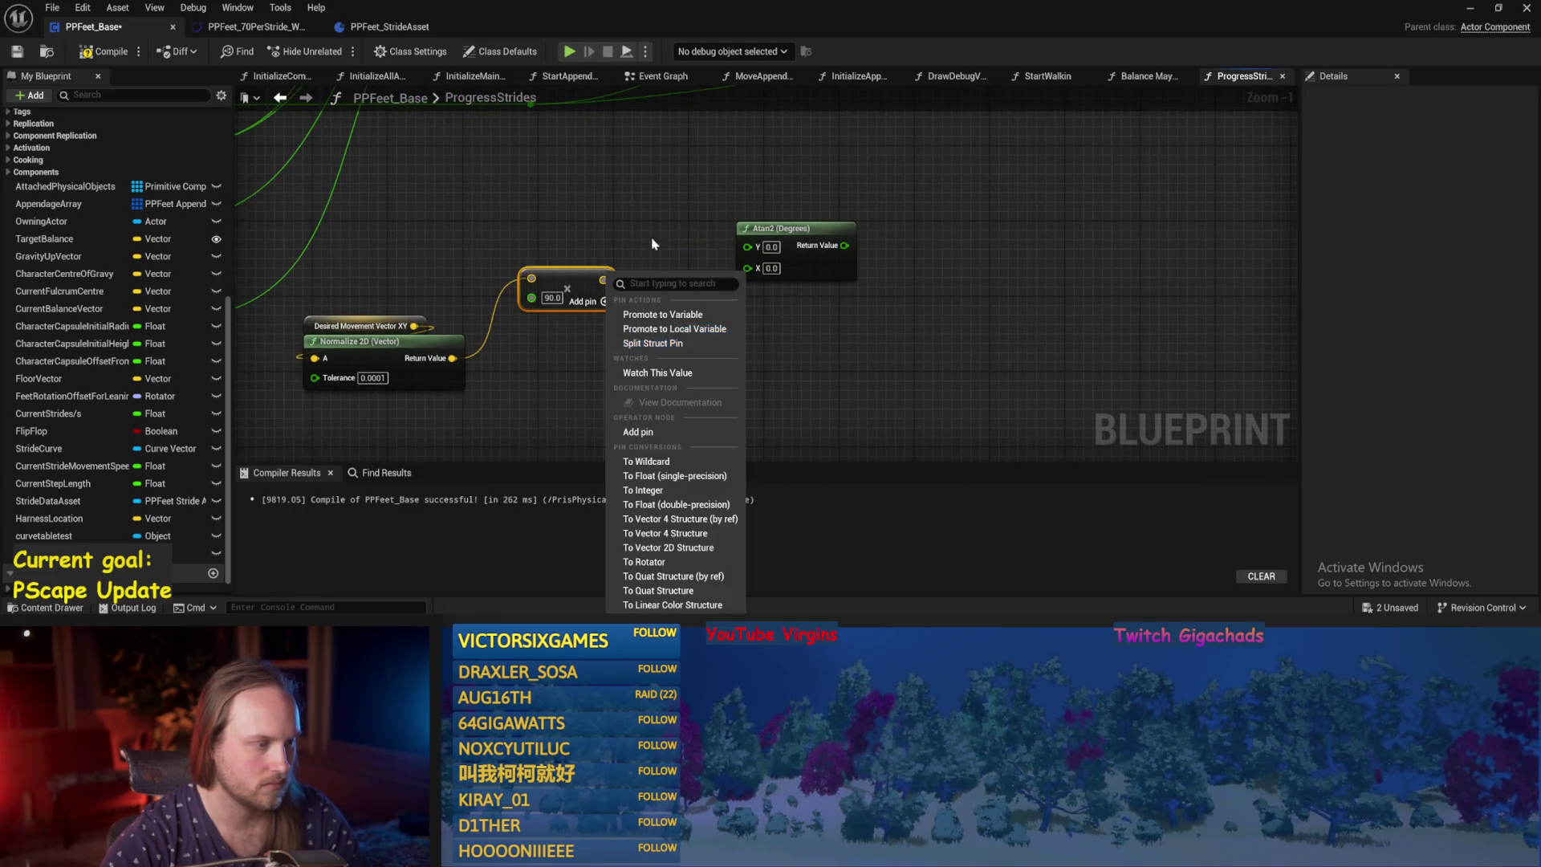
left_click(603, 279)
right_click(603, 279)
left_click(652, 343)
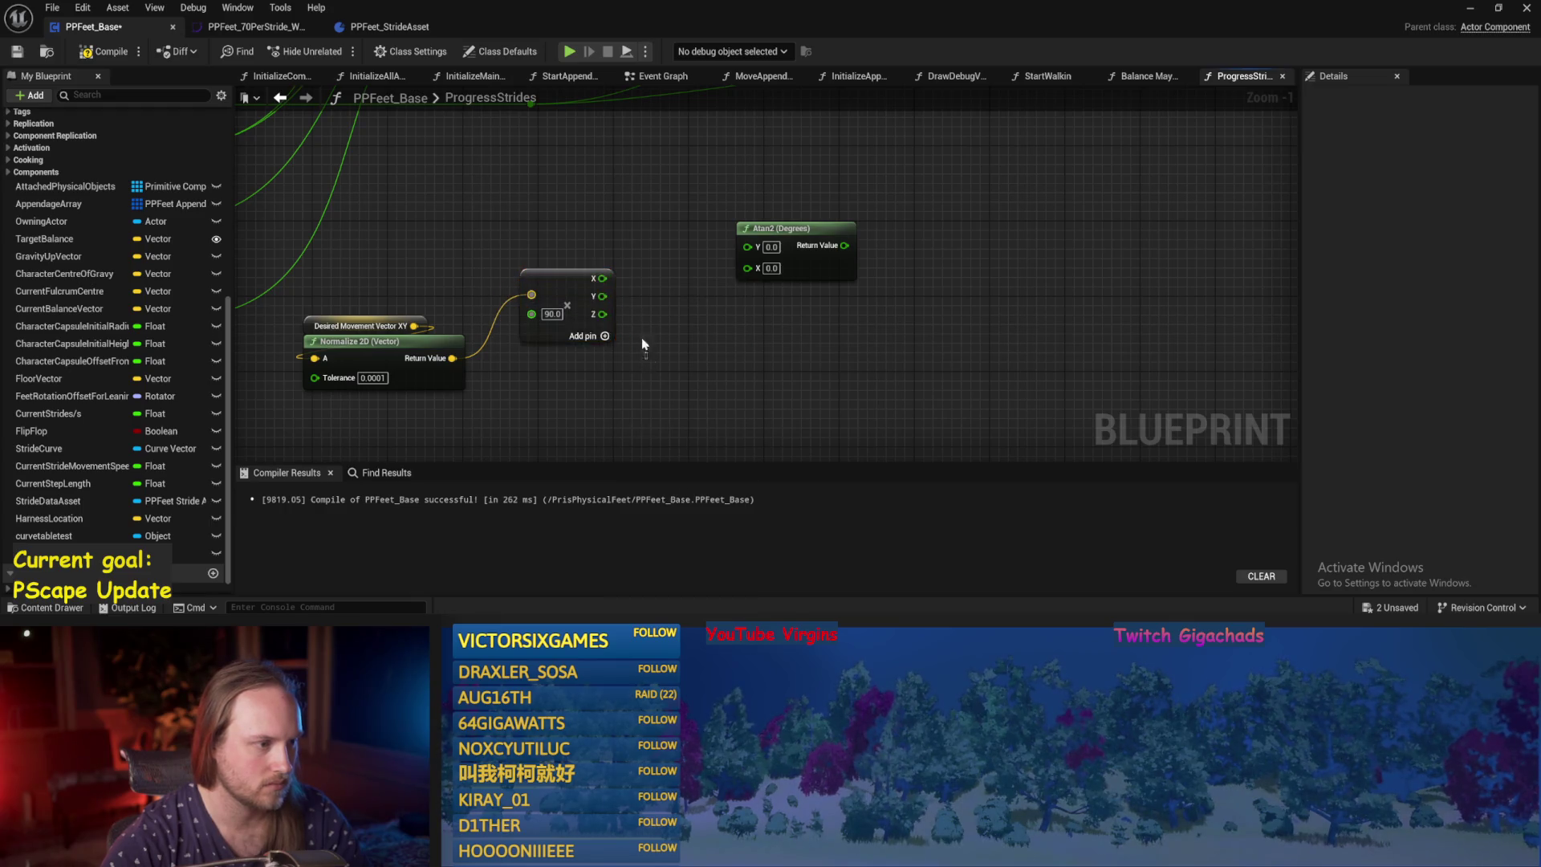
mouse_move(602, 277)
left_mouse_down()
mouse_move(722, 282)
mouse_move(747, 268)
mouse_move(604, 304)
left_mouse_up()
scroll(688, 333, "down", 4)
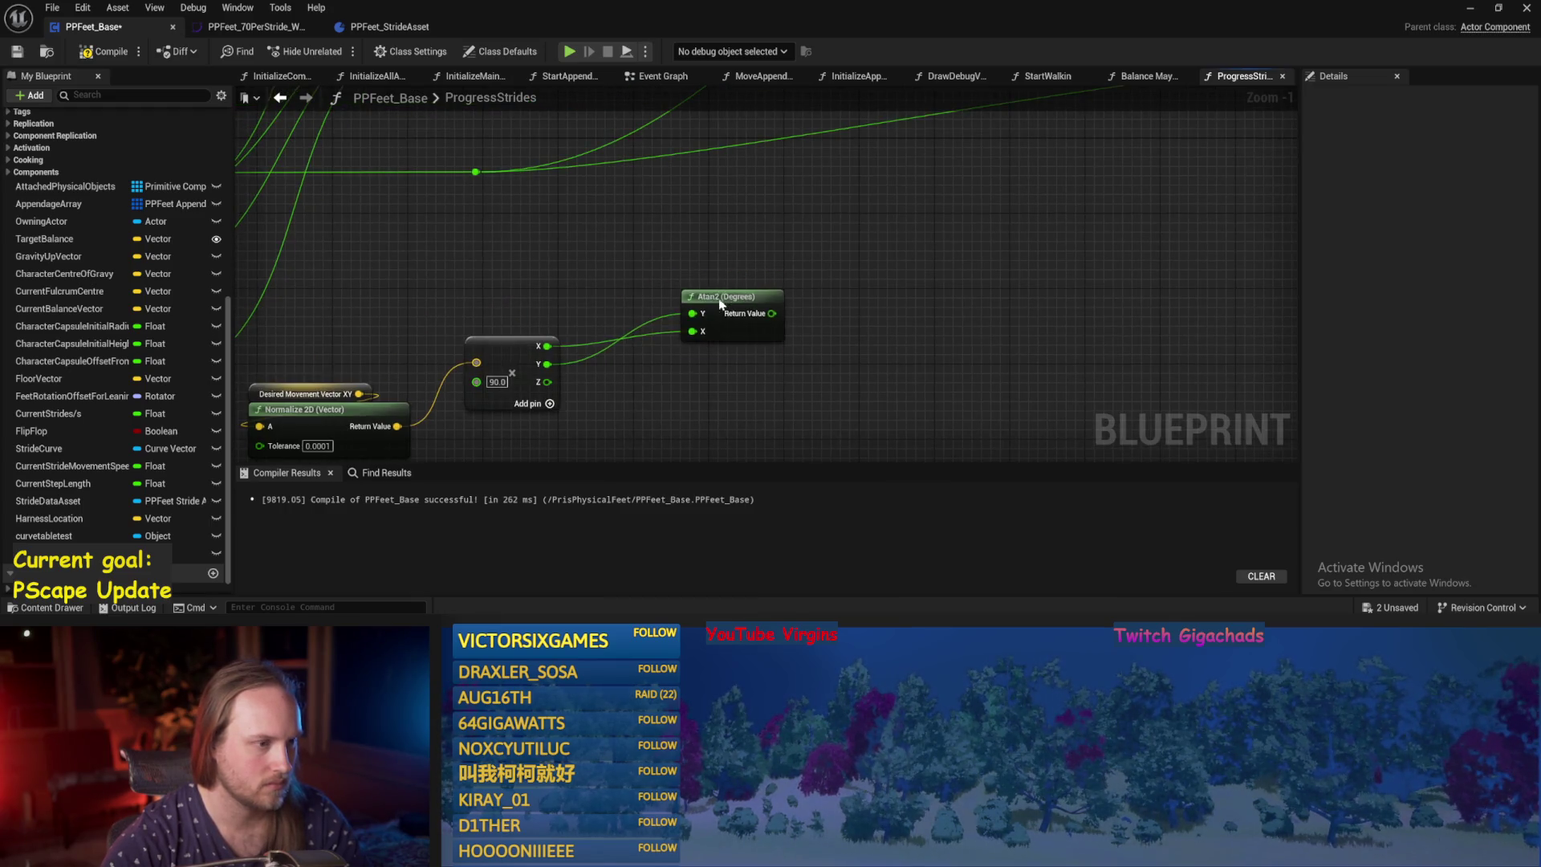
Add a Print String node and insert it into the execution chain.
right_click(856, 356)
type("print")
key("Return")
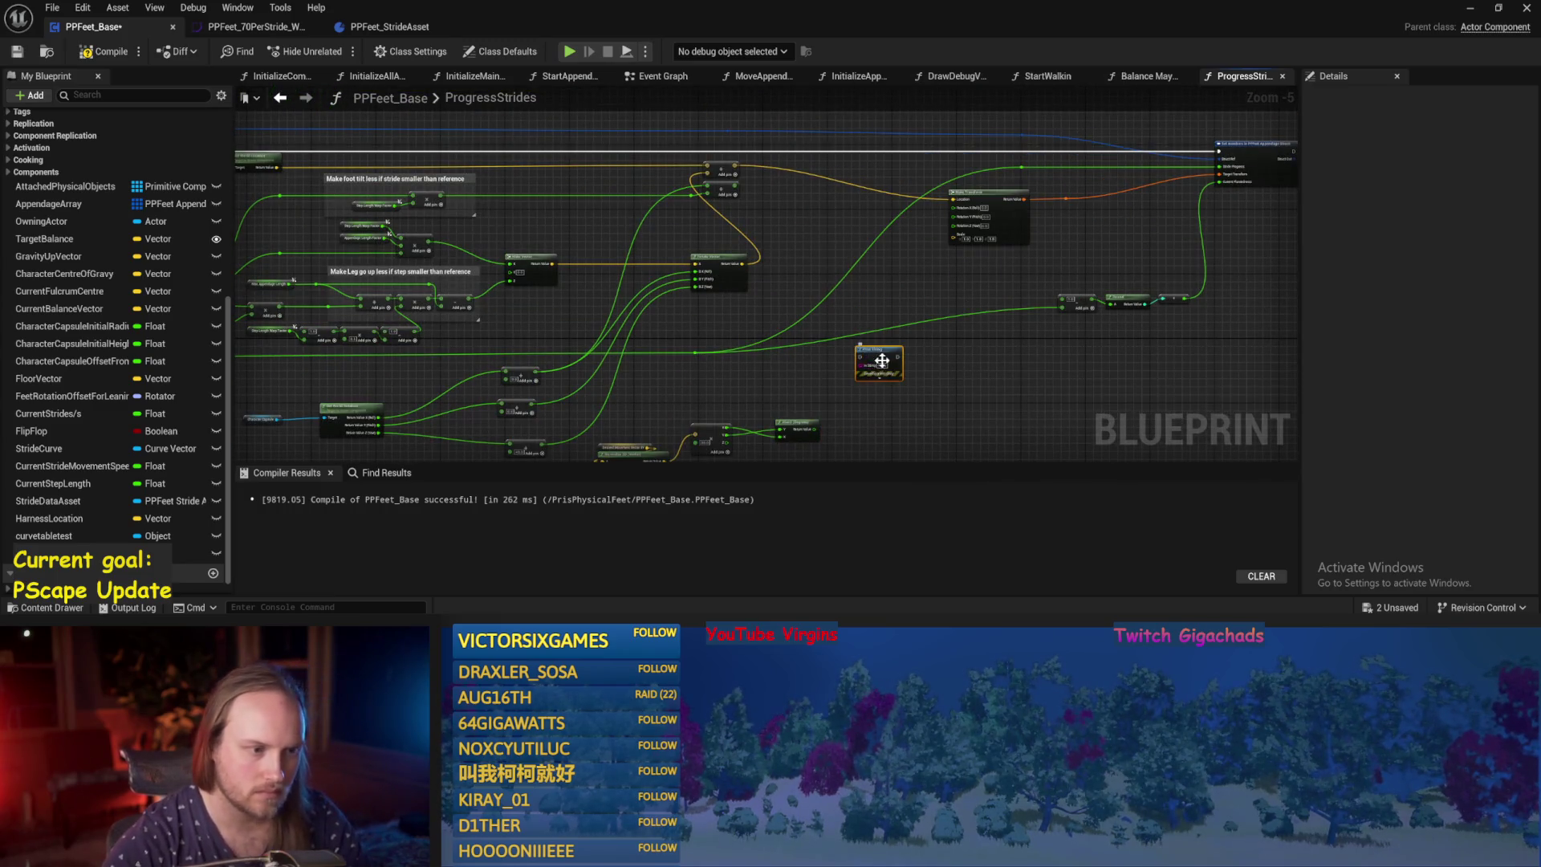
left_click_drag(882, 361, 905, 177)
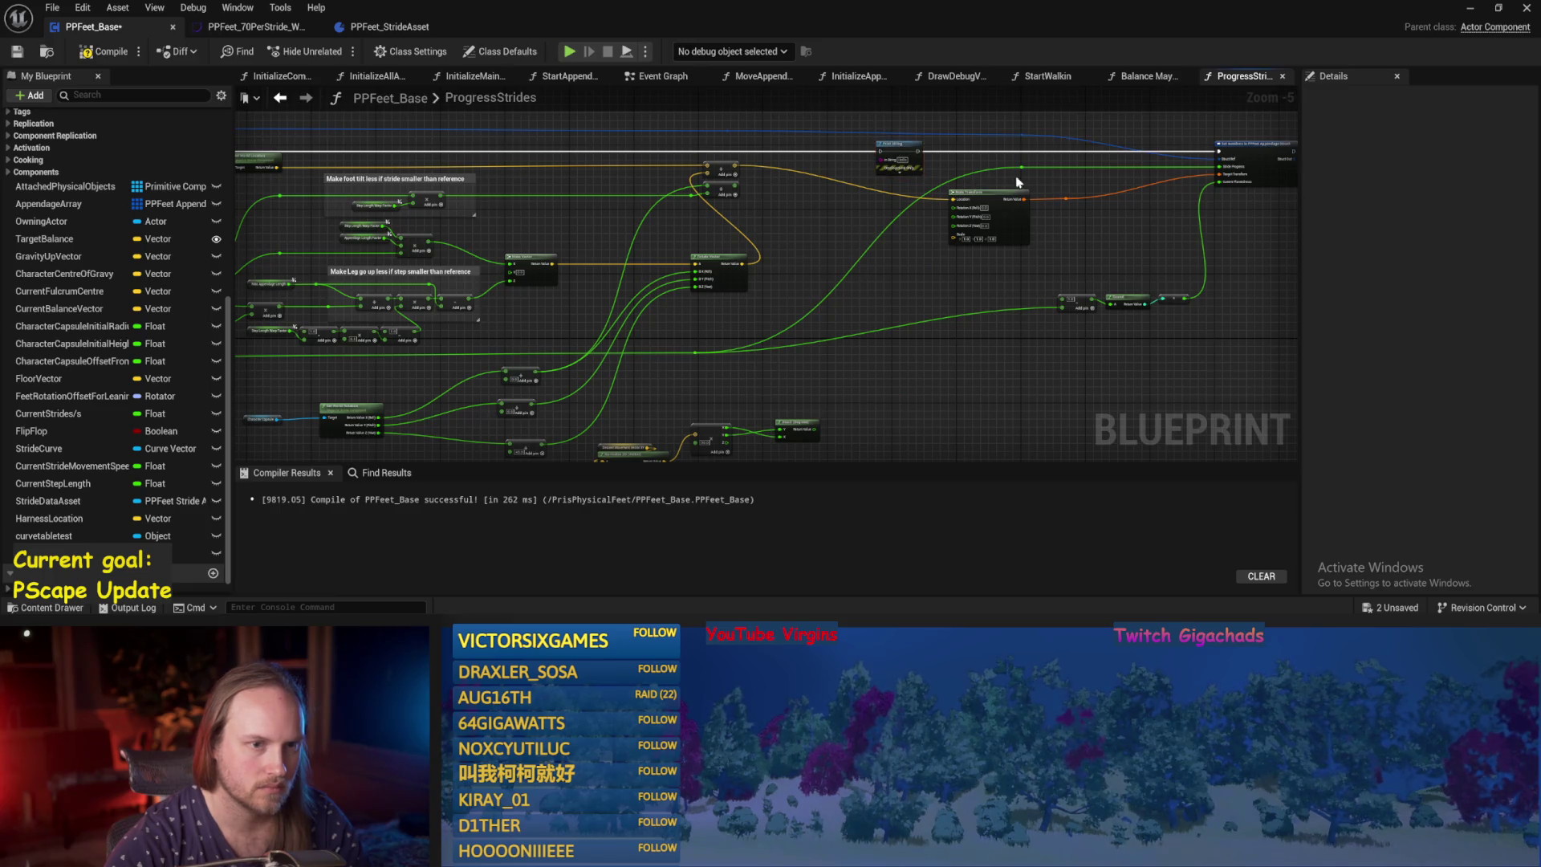
mouse_move(1220, 153)
left_mouse_down()
mouse_move(897, 153)
mouse_move(1272, 166)
mouse_move(1220, 172)
left_mouse_up()
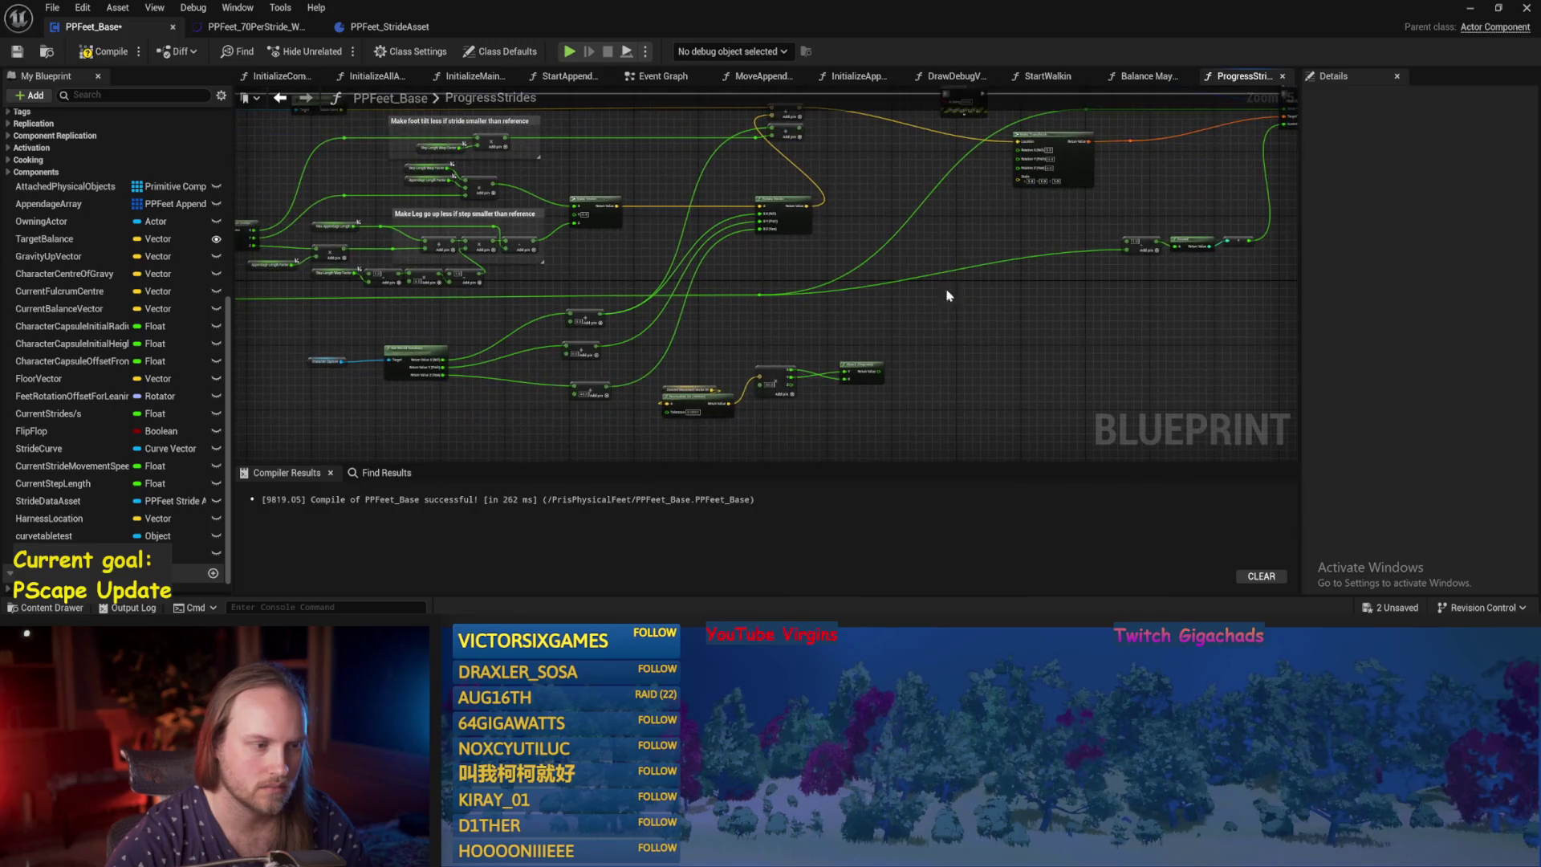
Save the blueprint and start simulating the test level.
key("ctrl+s")
scroll(908, 325, "up", 1)
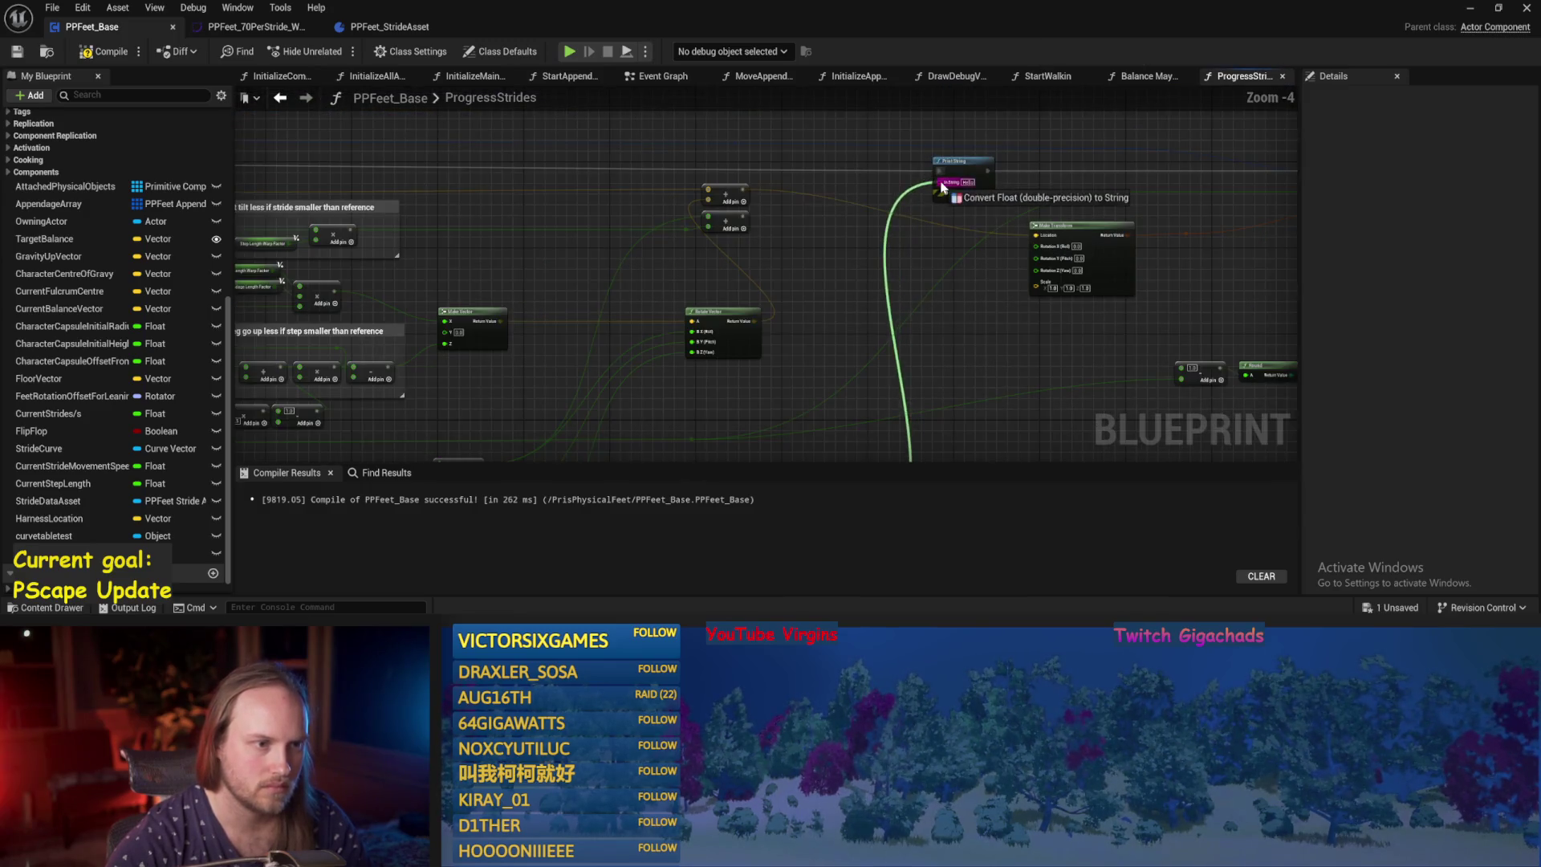
left_click(15, 55)
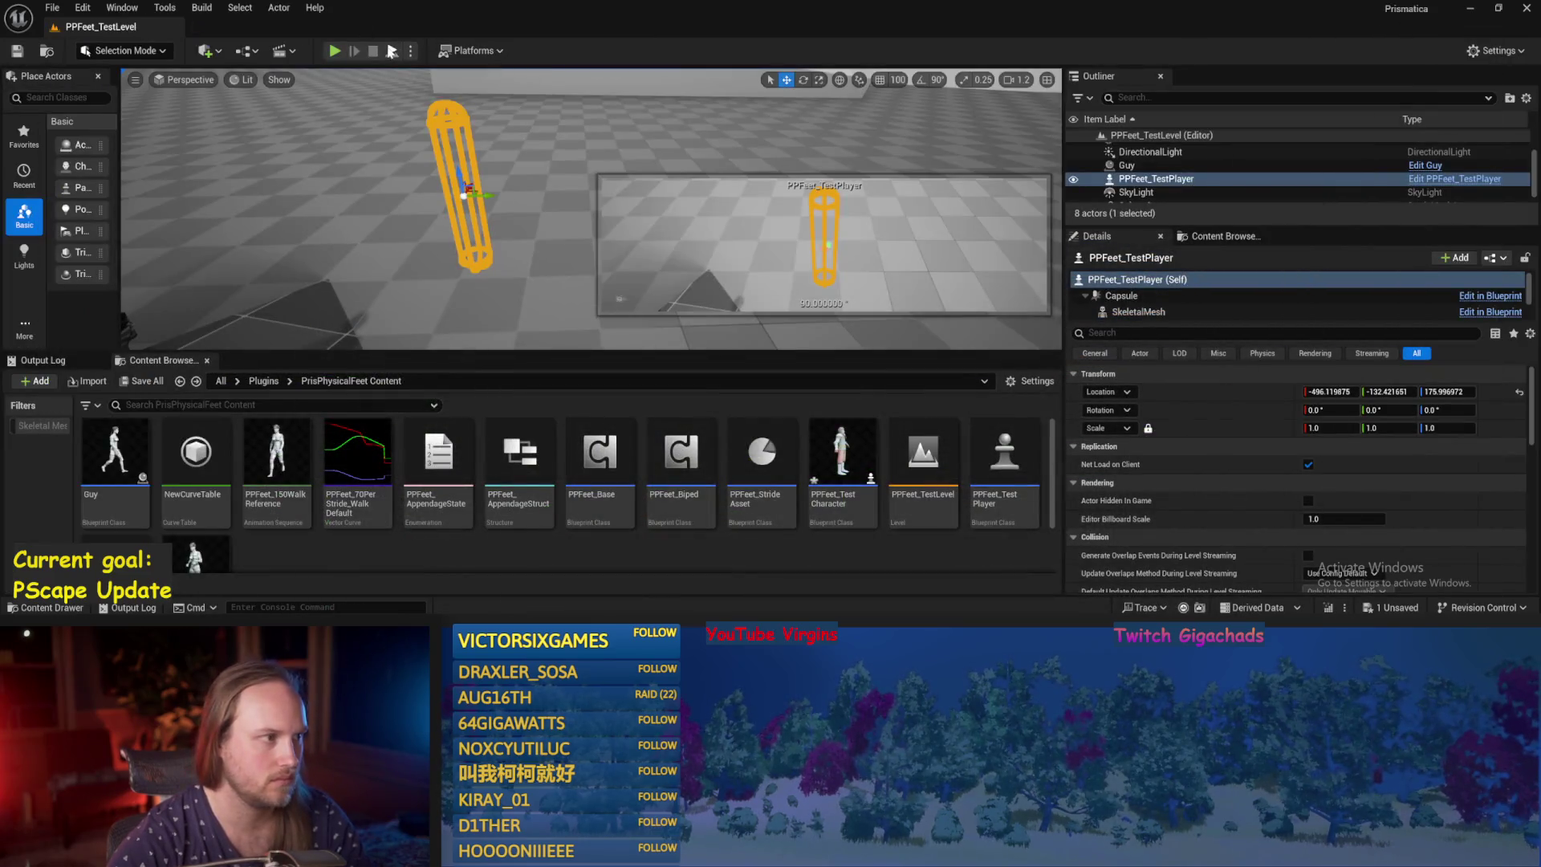
left_click(392, 51)
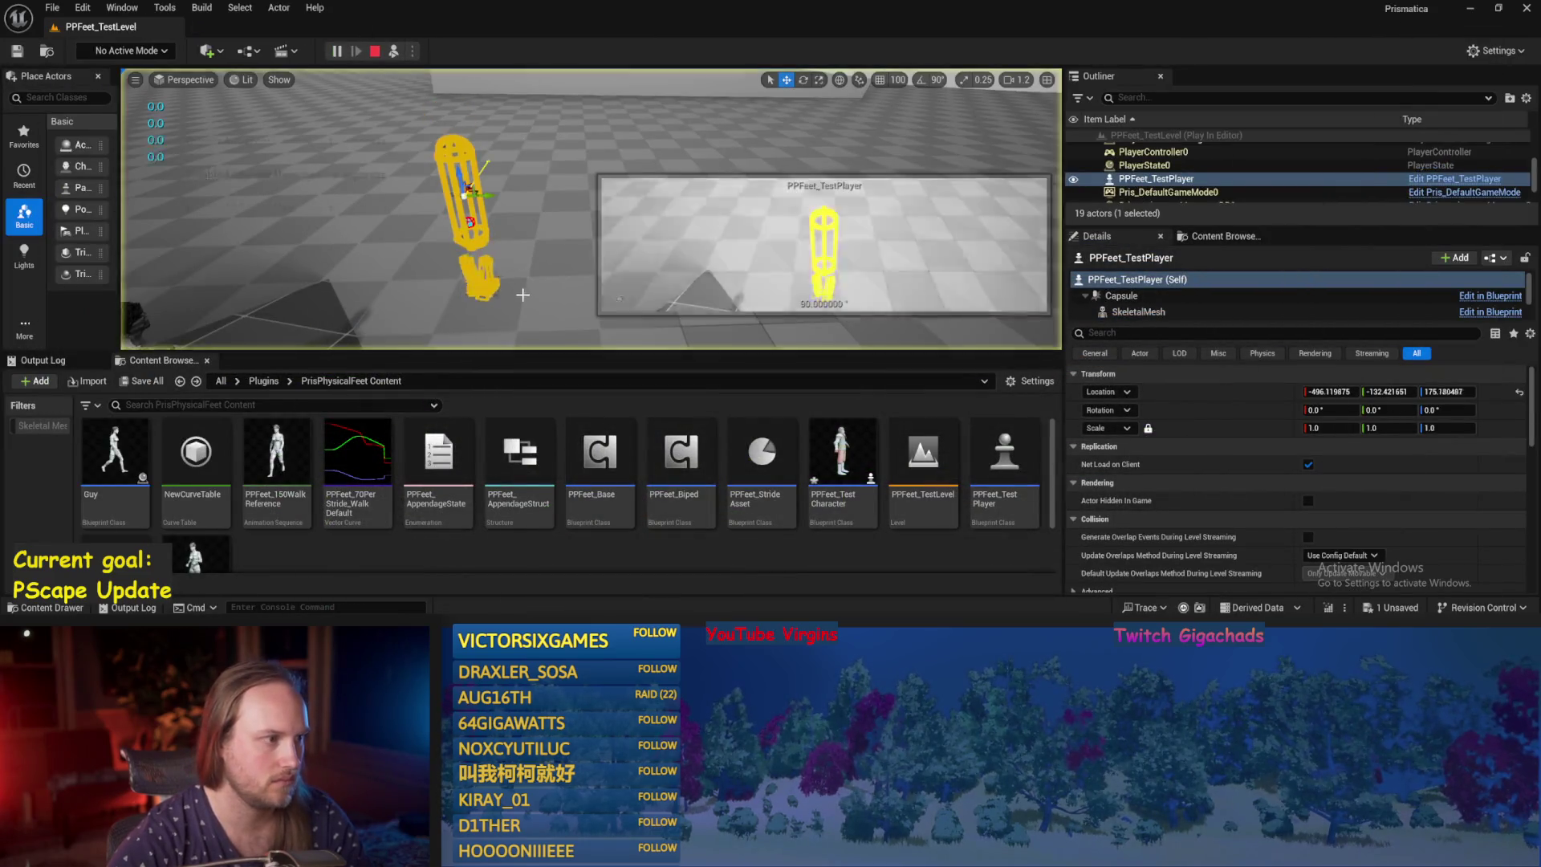
Rotate the test player during simulation to print headings 0.0 and -180.0, then reopen PPFeet_Base.
key("e")
mouse_move(440, 171)
left_mouse_down()
mouse_move(425, 197)
mouse_move(406, 180)
mouse_move(433, 160)
left_mouse_up()
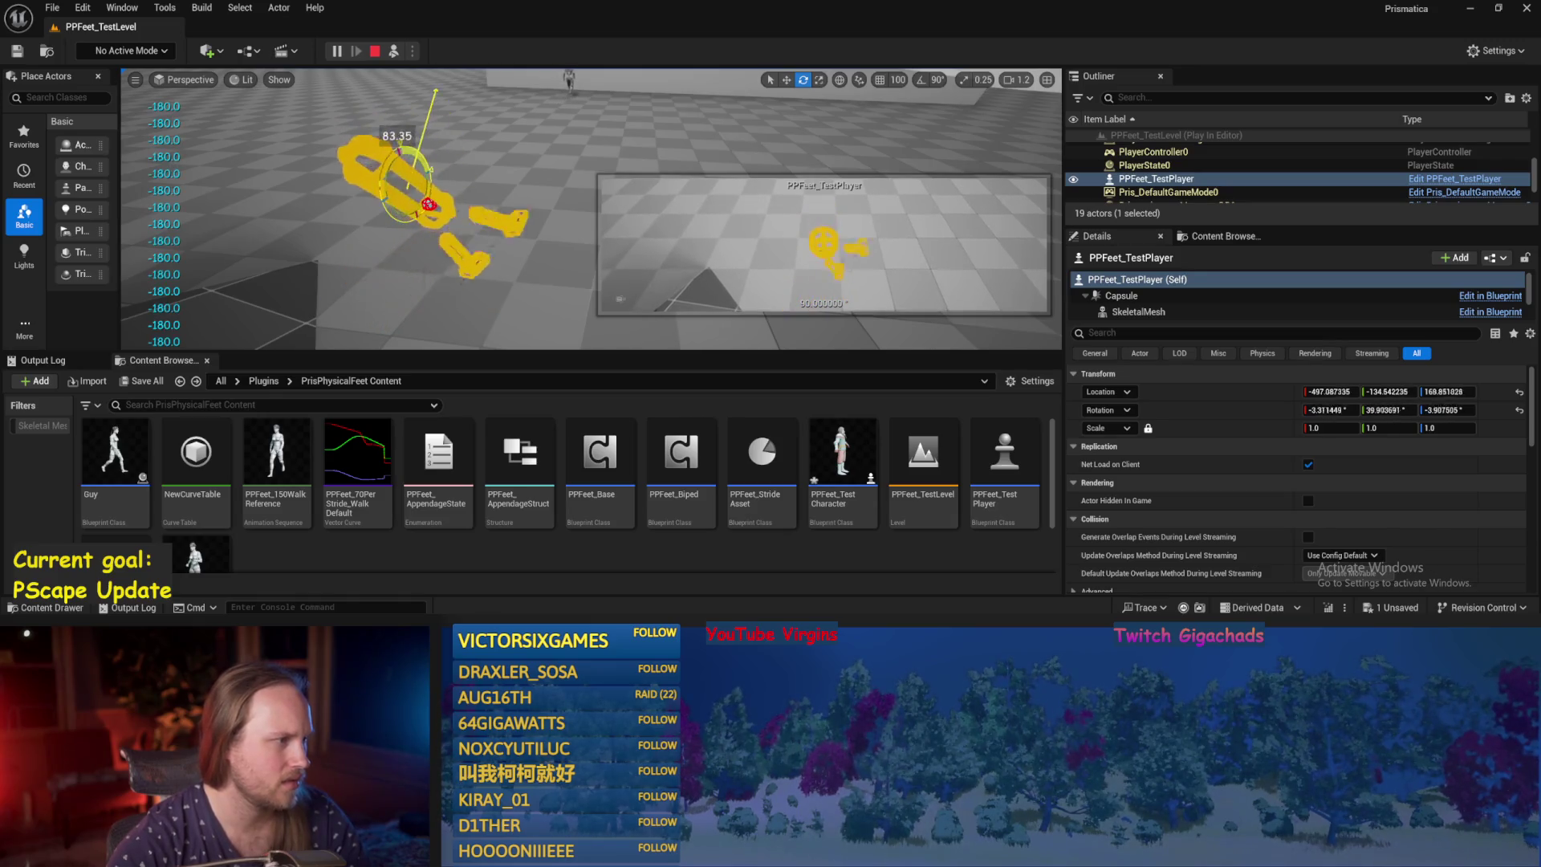
key("Escape")
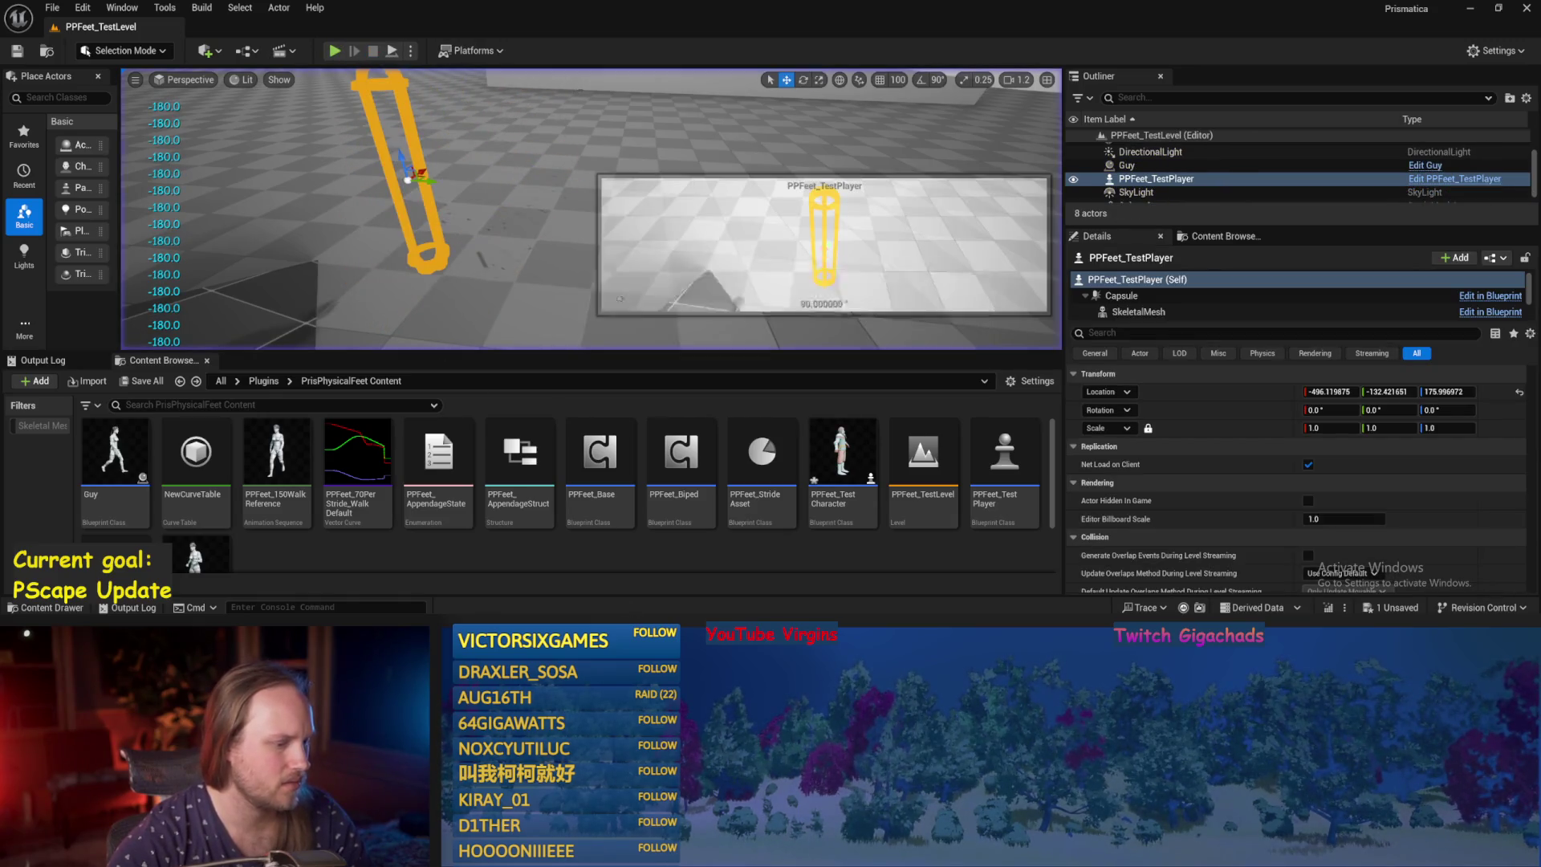
double_click(587, 478)
scroll(813, 321, "up", 3)
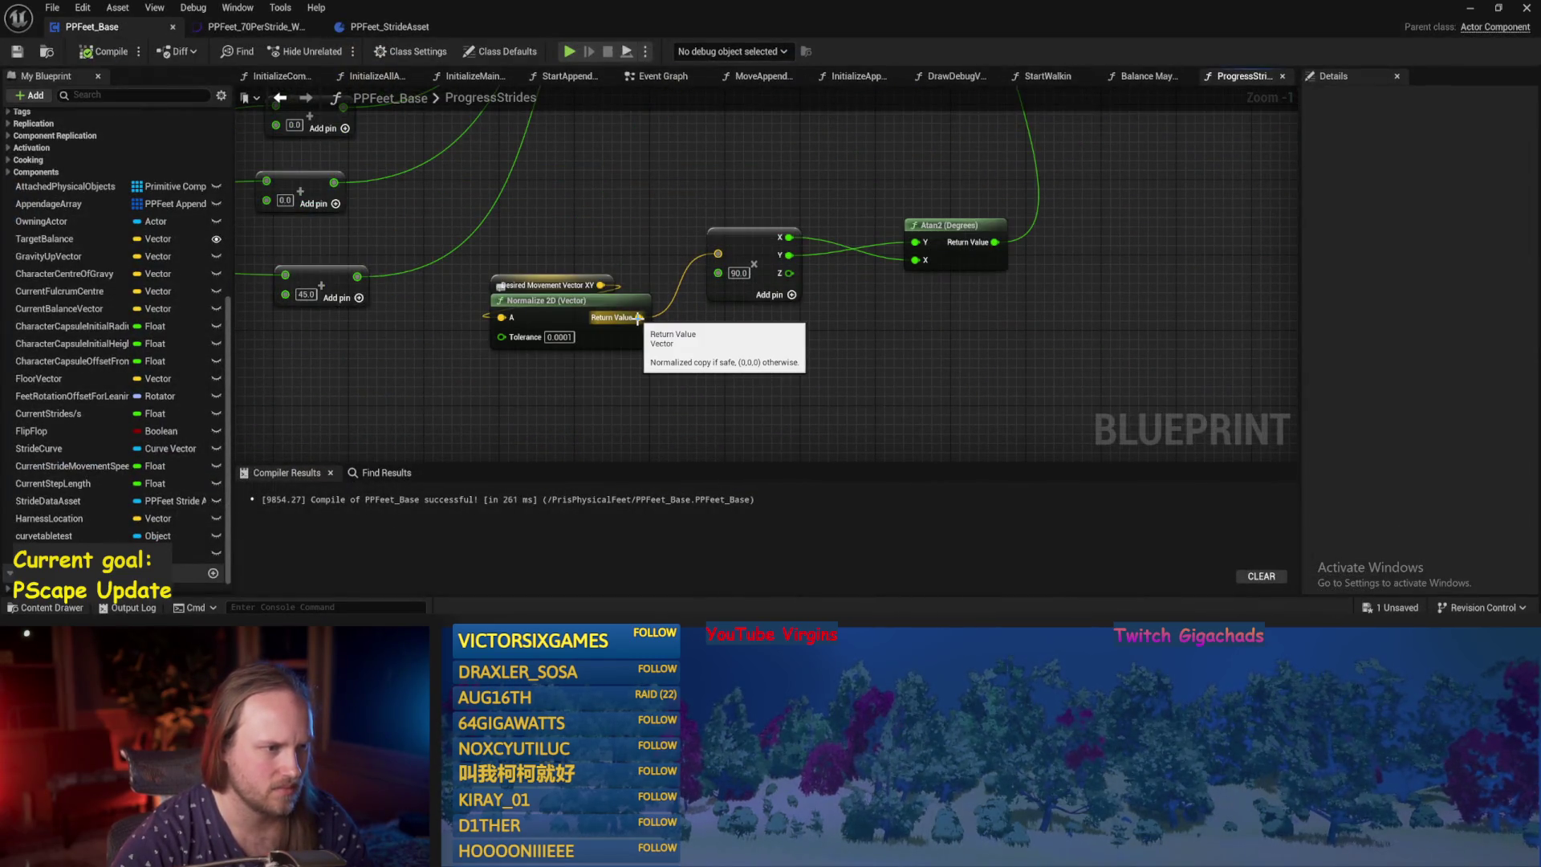
Edit the 90.0 multiplier in ProgressStrides, recompile, and play-test by tilting the test player.
left_click(738, 273)
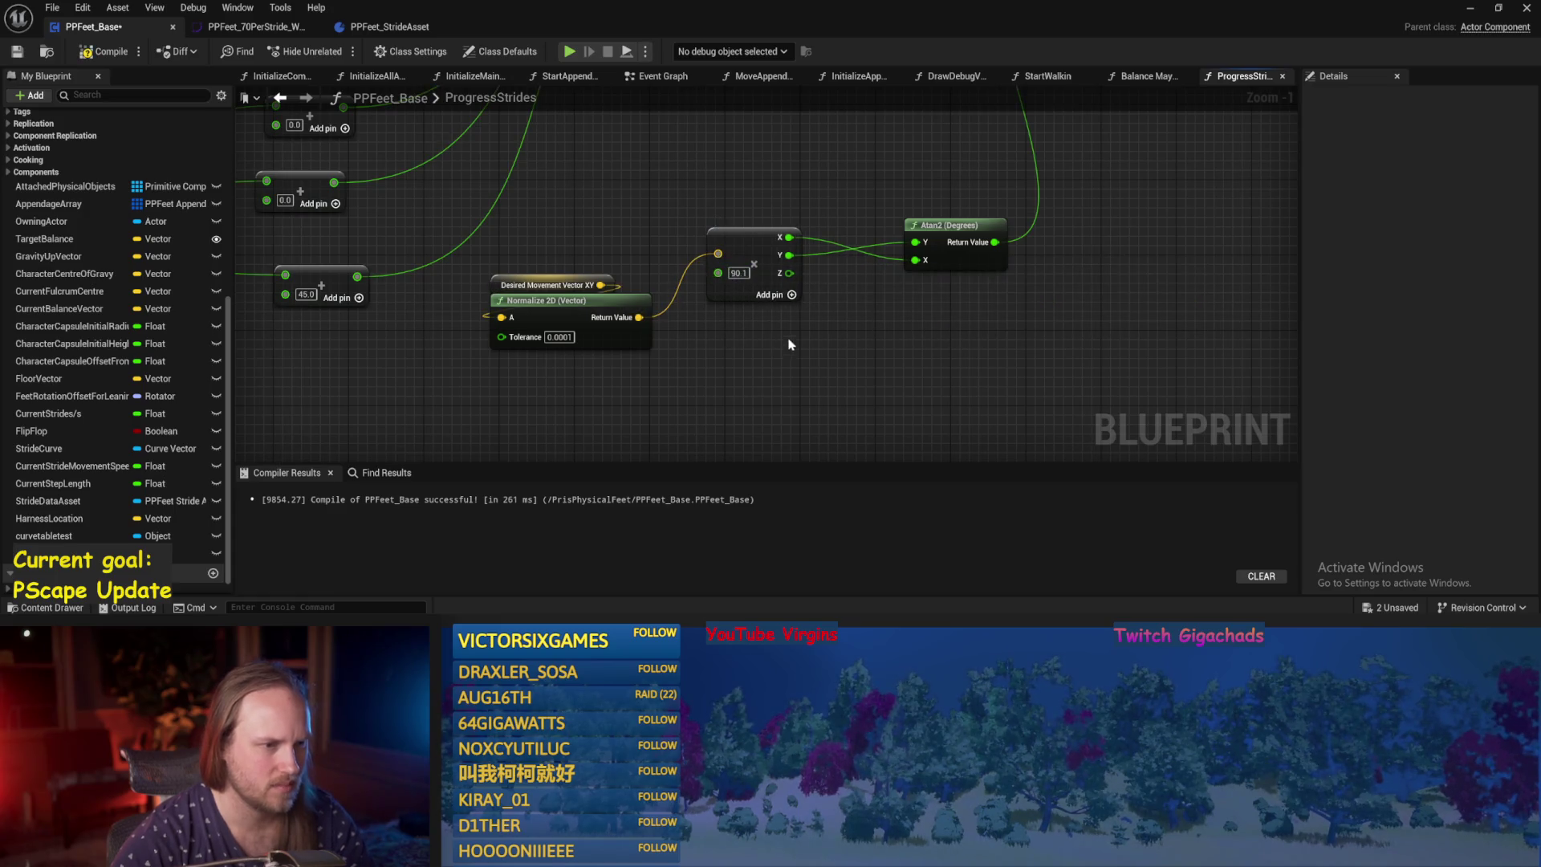
left_click(104, 51)
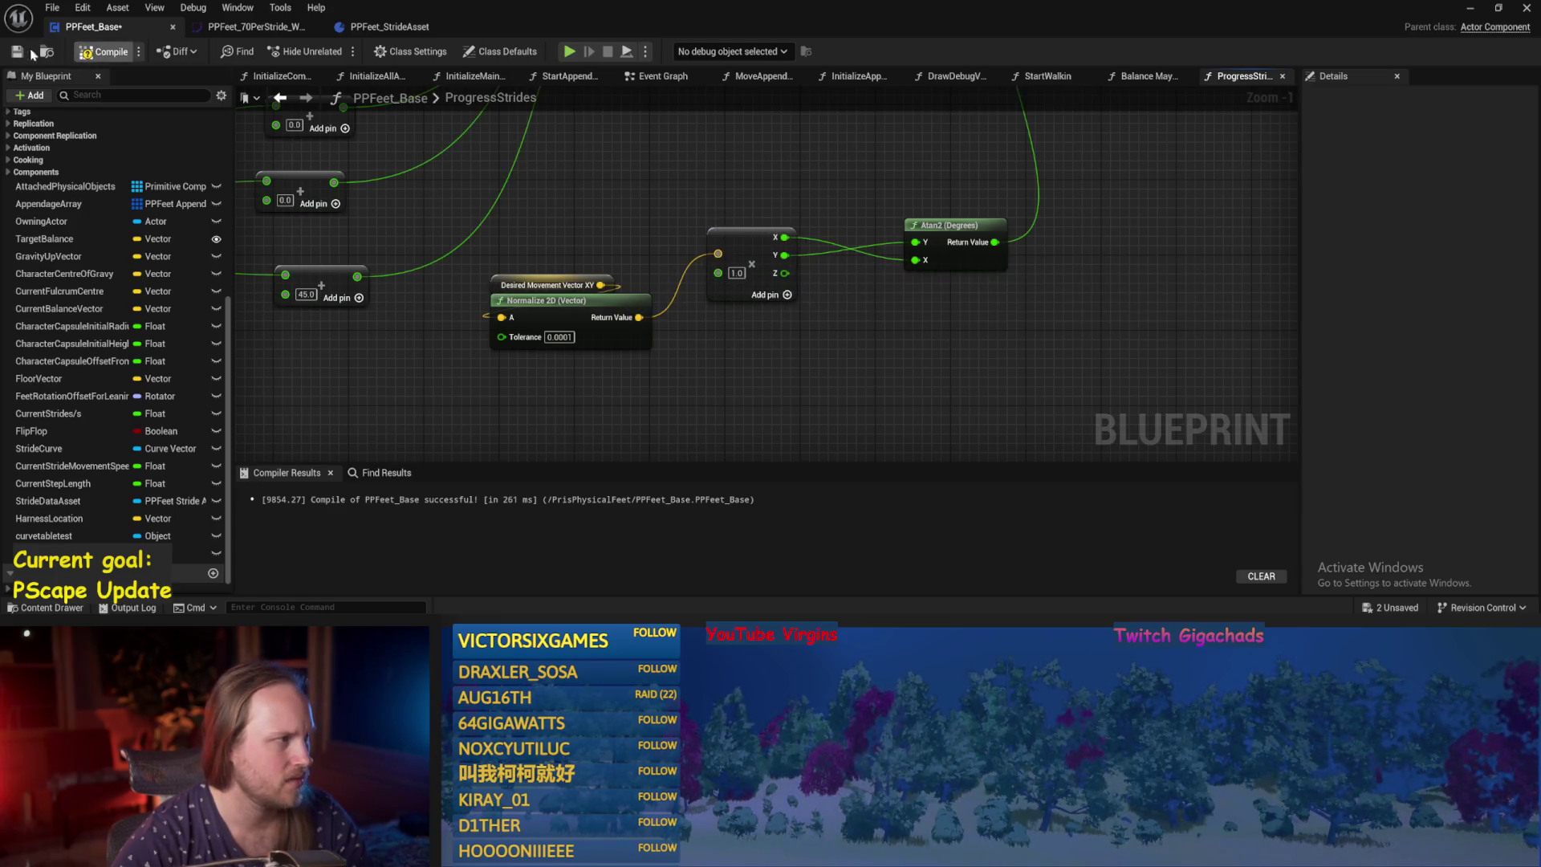
left_click_drag(899, 315, 918, 359)
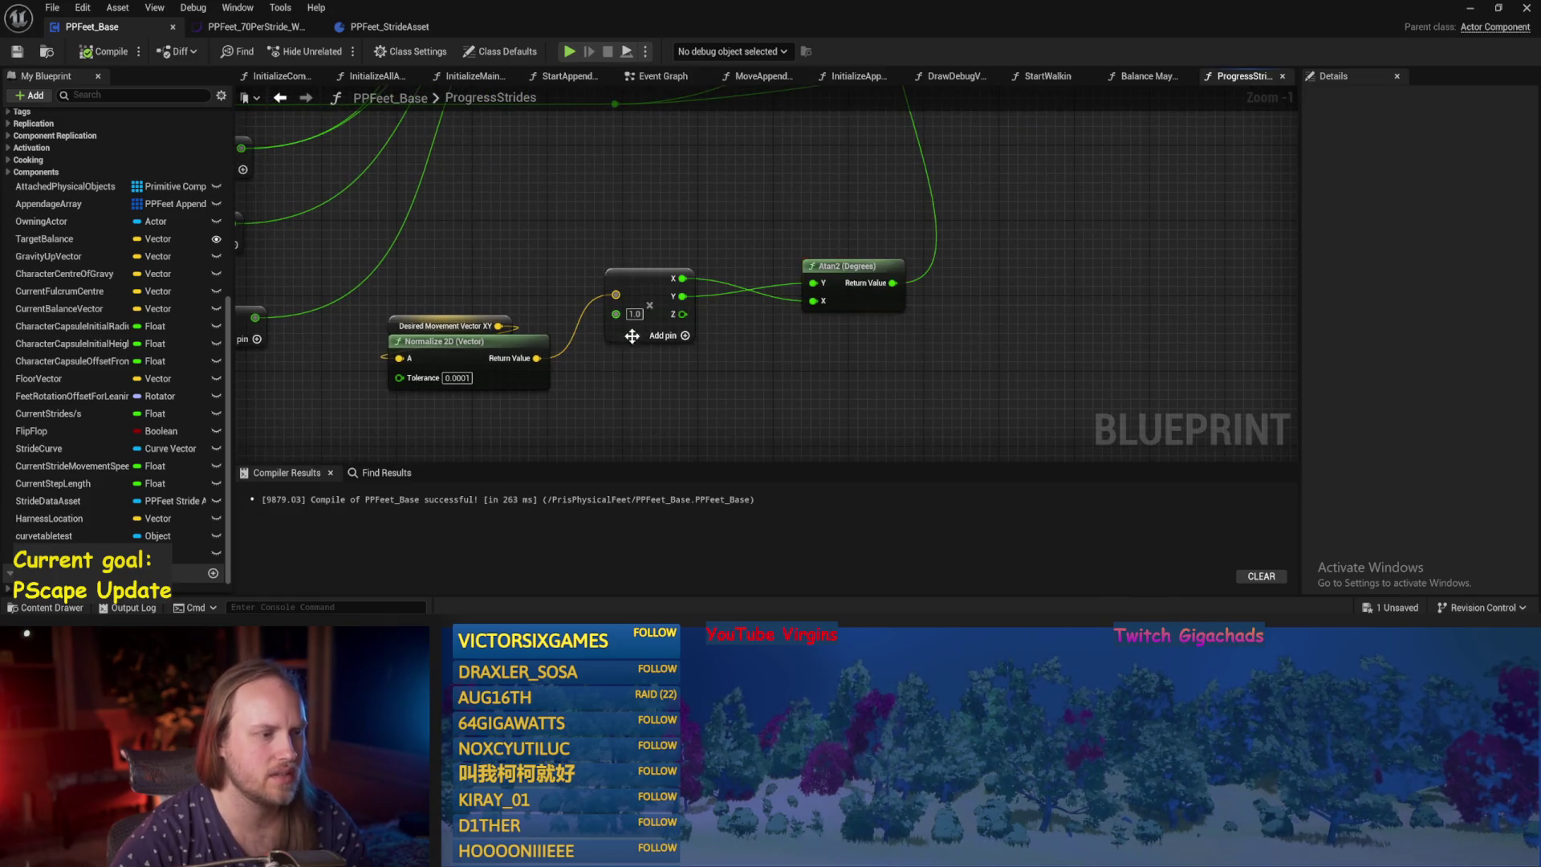
left_click(1471, 11)
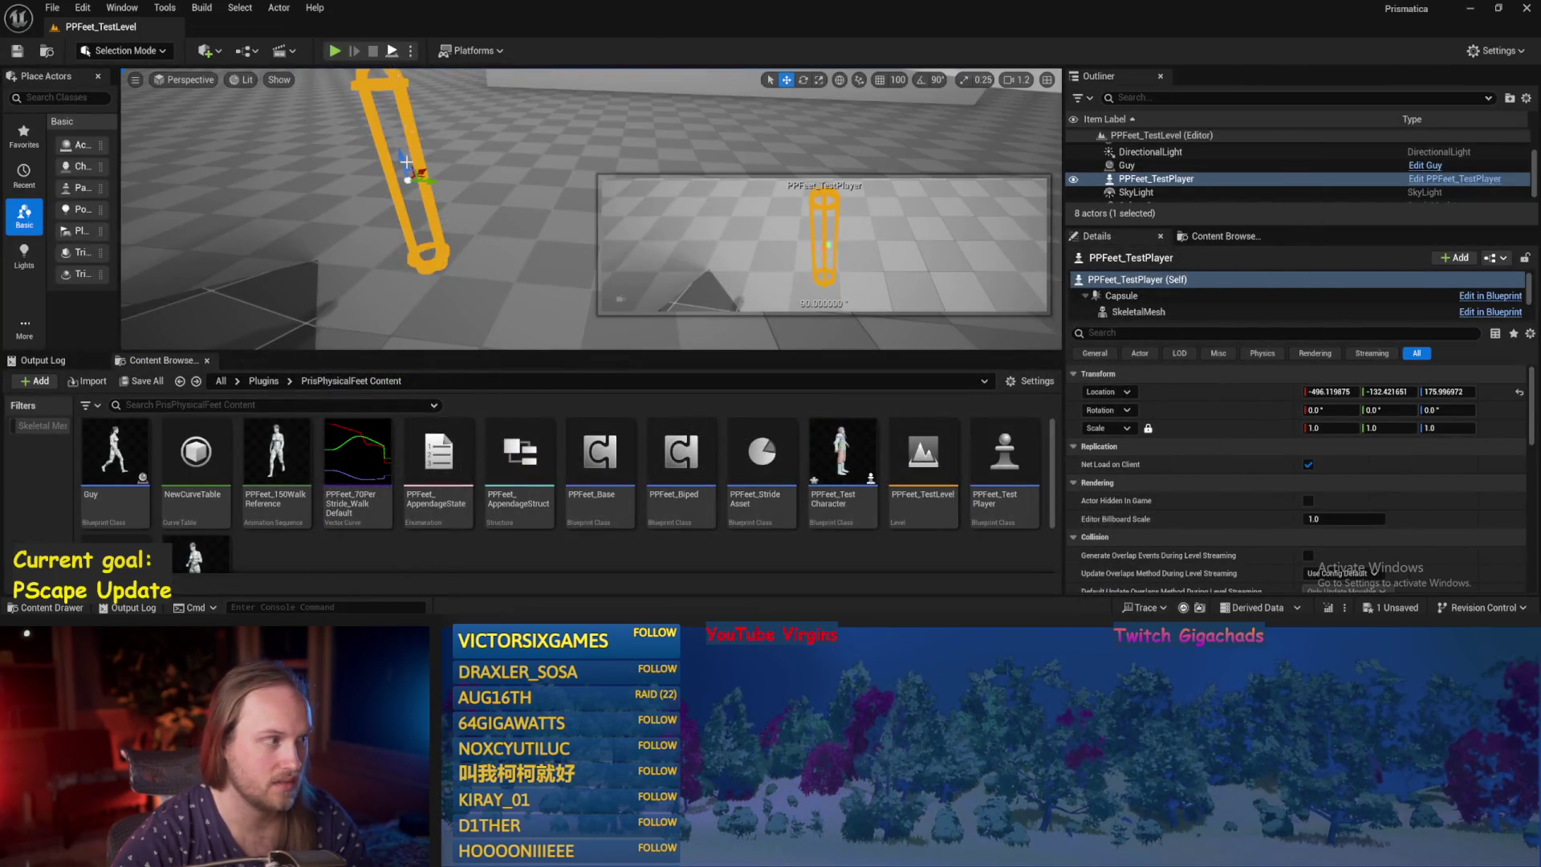
key("alt+p")
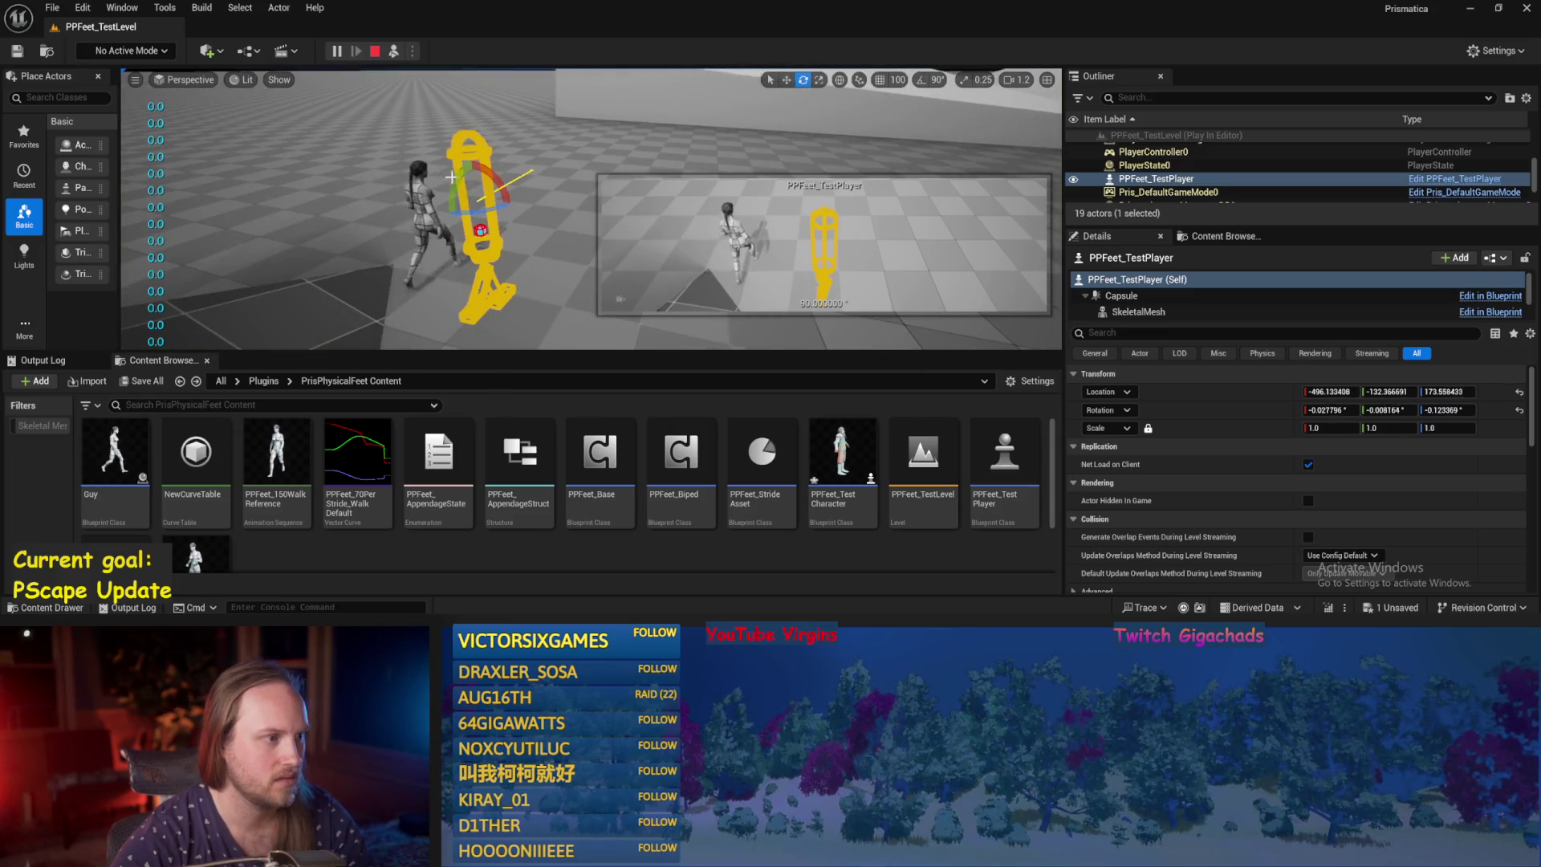
left_click_drag(451, 176, 473, 190)
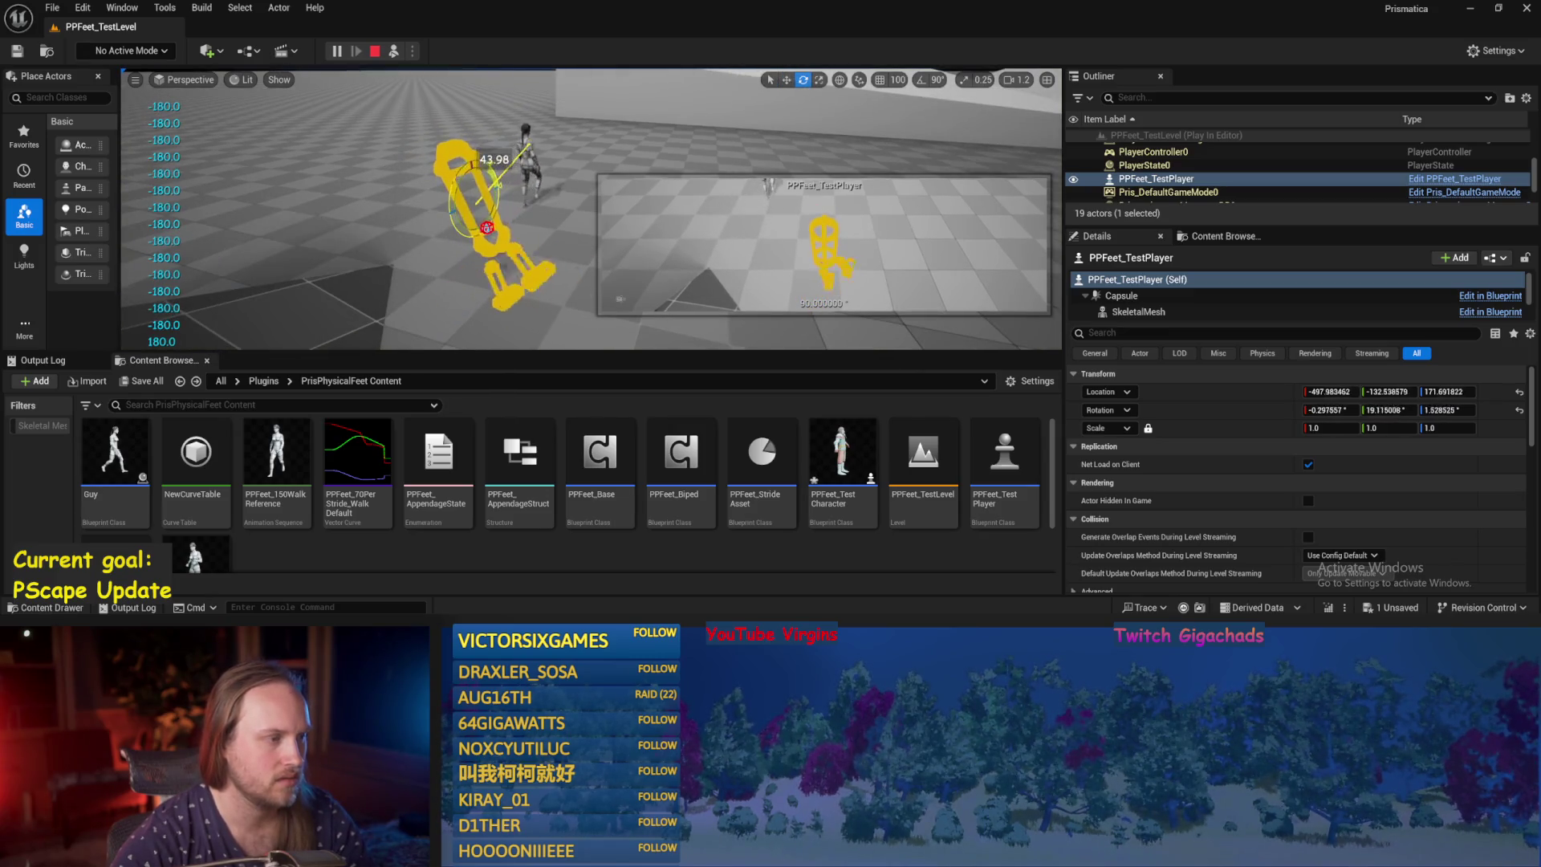
Back in the PPFeet_Base ProgressStrides graph, save the blueprint with Ctrl+S.
double_click(600, 461)
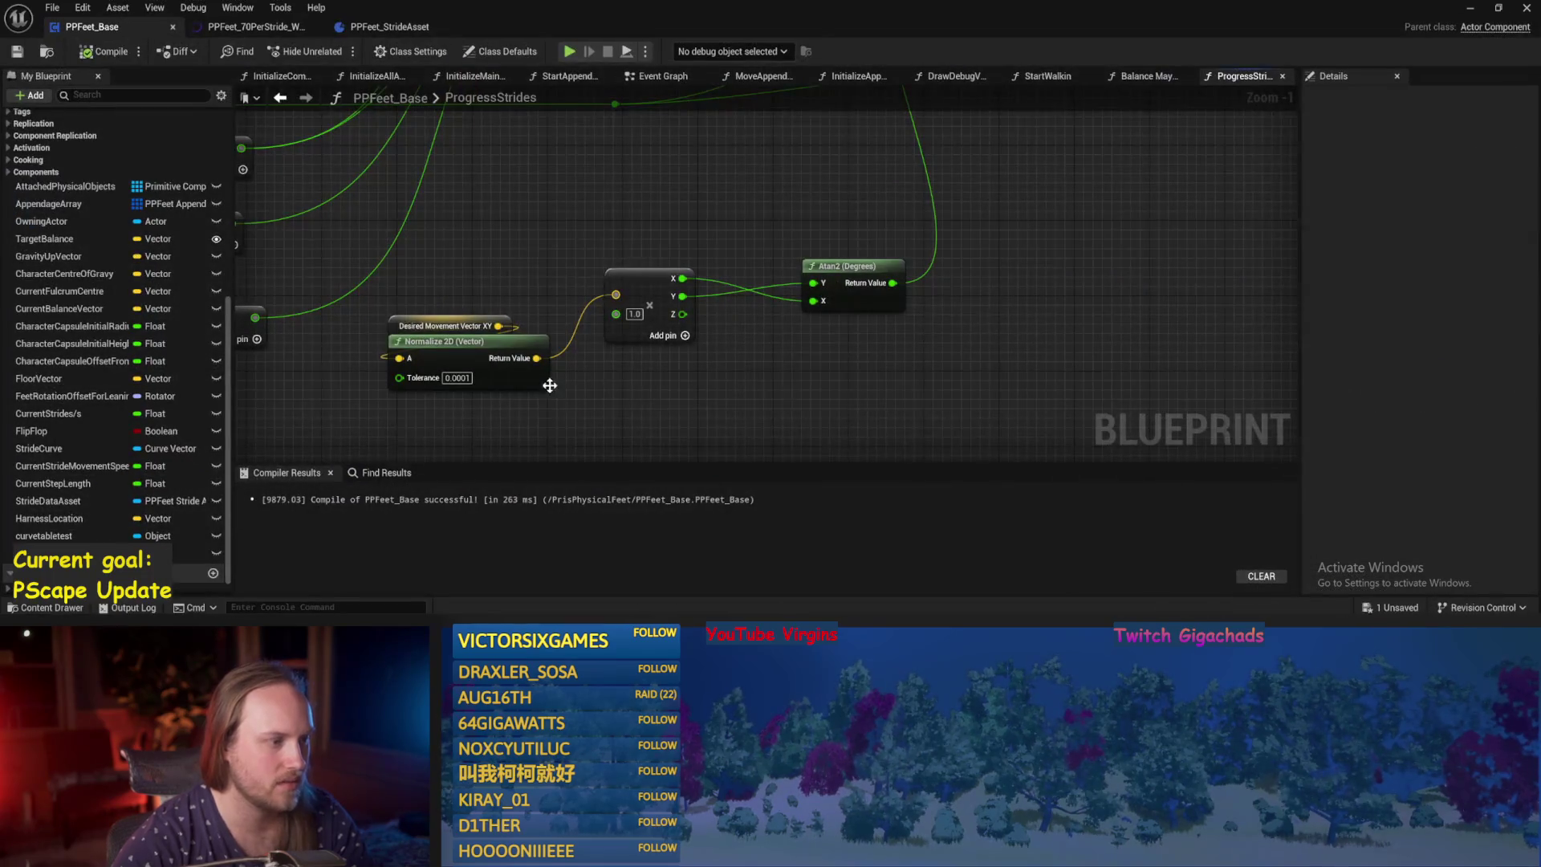
left_click_drag(550, 385, 688, 351)
left_click_drag(588, 293, 589, 292)
left_click_drag(656, 228, 590, 326)
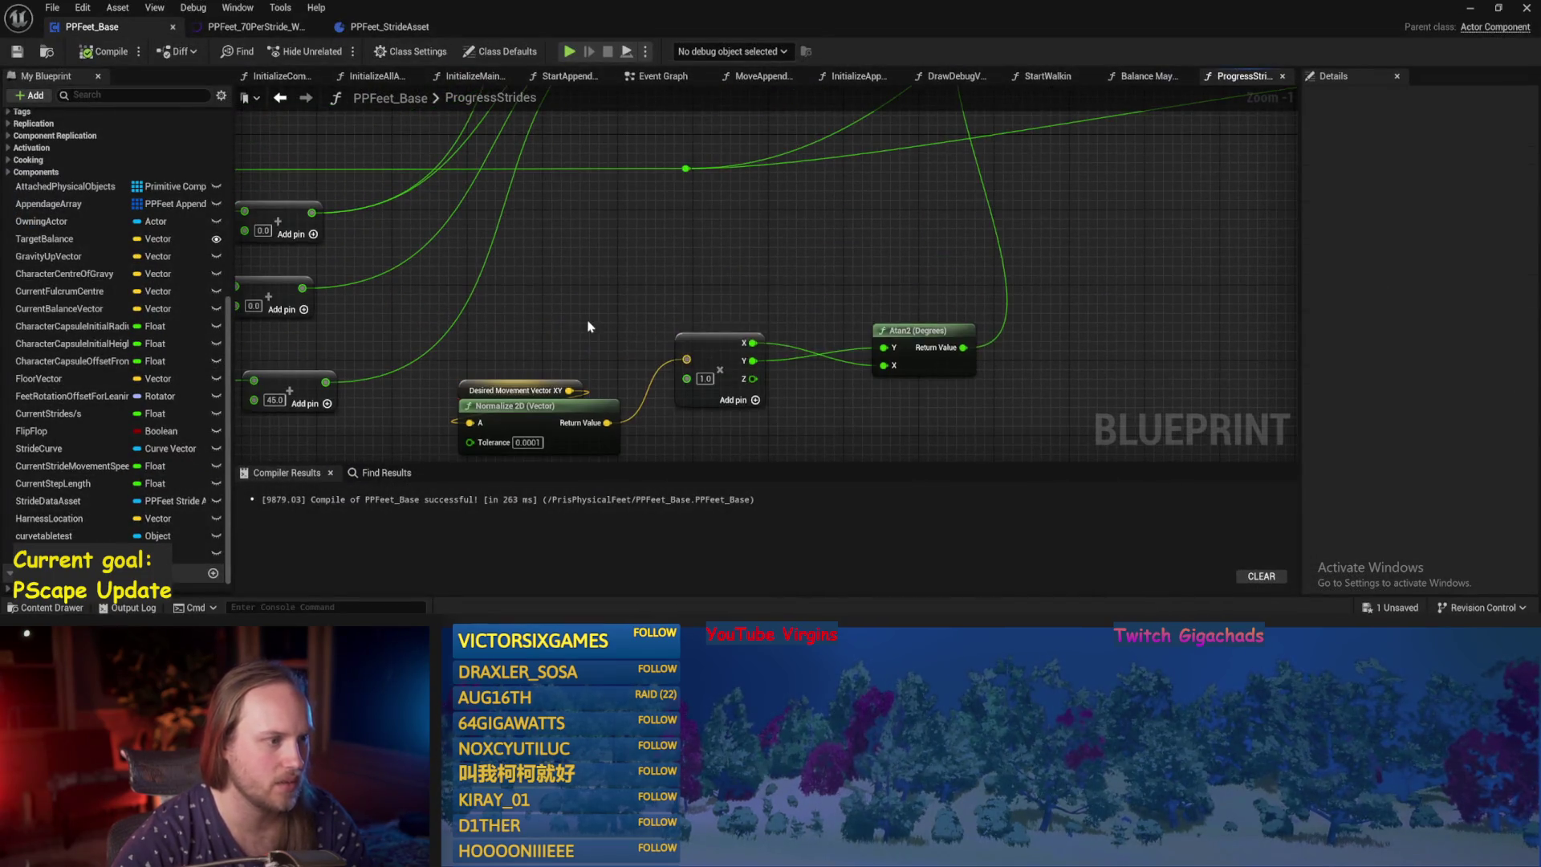
key("ctrl+s")
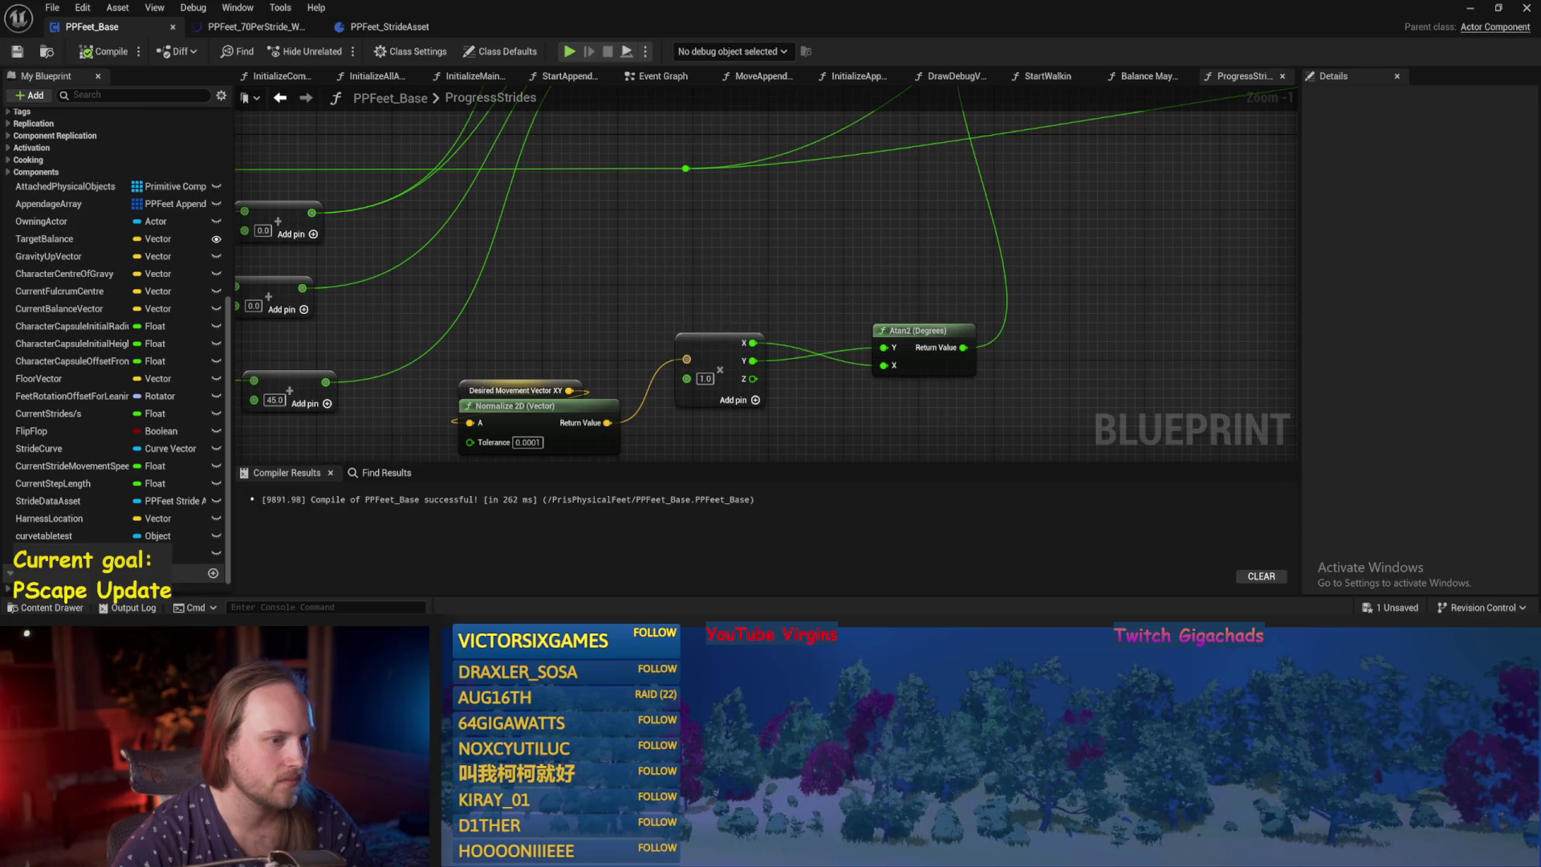
left_click_drag(740, 281, 701, 241)
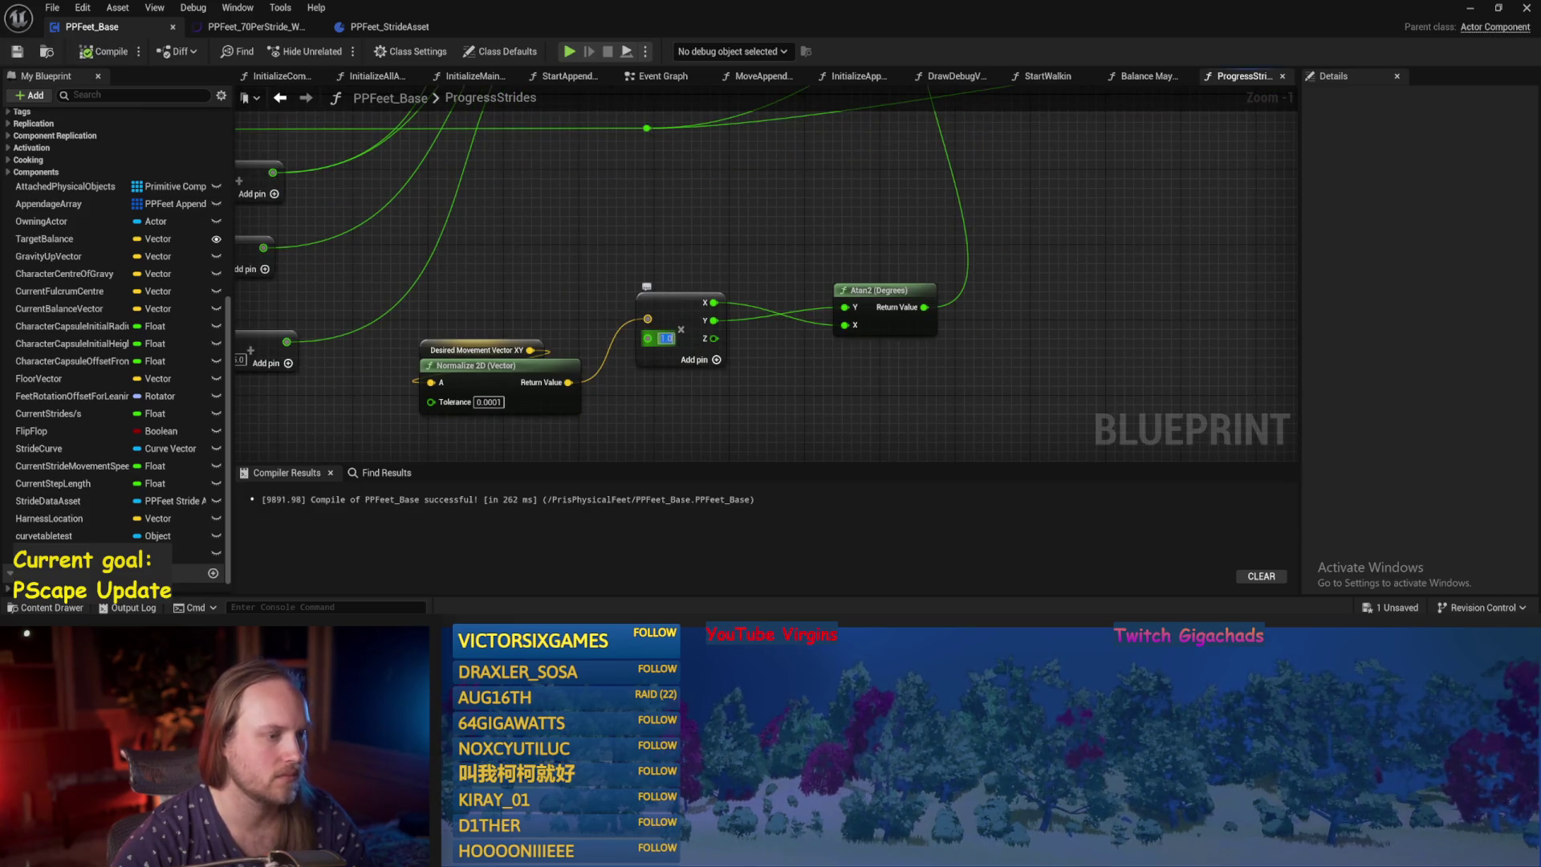
mouse_move(665, 338)
left_mouse_down()
mouse_move(641, 275)
mouse_move(628, 308)
left_mouse_up()
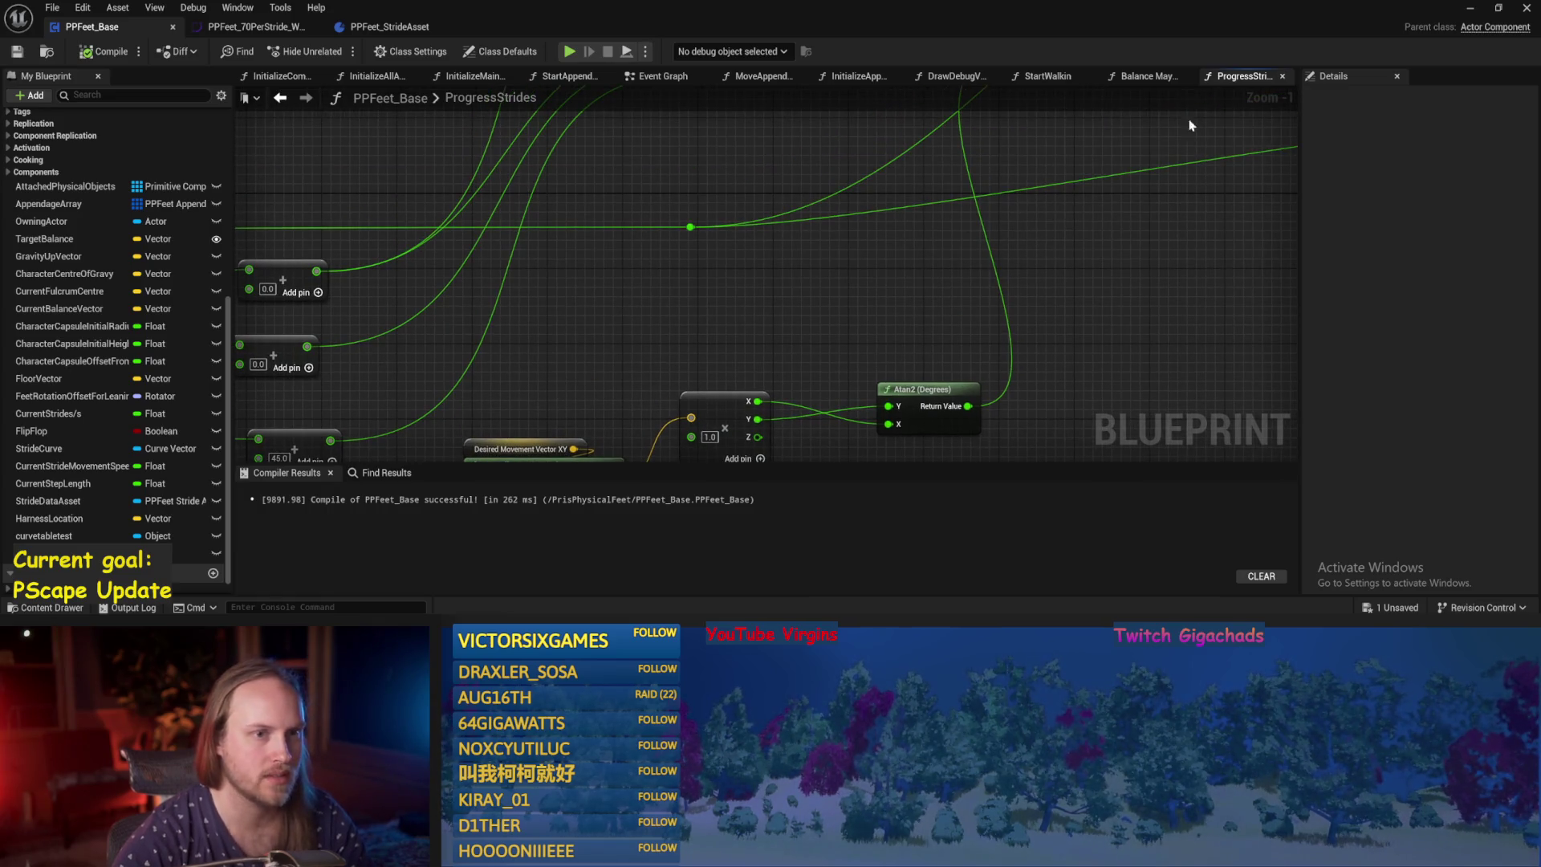
Bring up the Balance Maybe function graph and look over its earlier nodes.
left_click(1145, 76)
mouse_move(630, 215)
left_mouse_down()
mouse_move(912, 251)
mouse_move(853, 206)
mouse_move(997, 214)
left_mouse_up()
scroll(942, 359, "down", 1)
left_click_drag(942, 359, 770, 333)
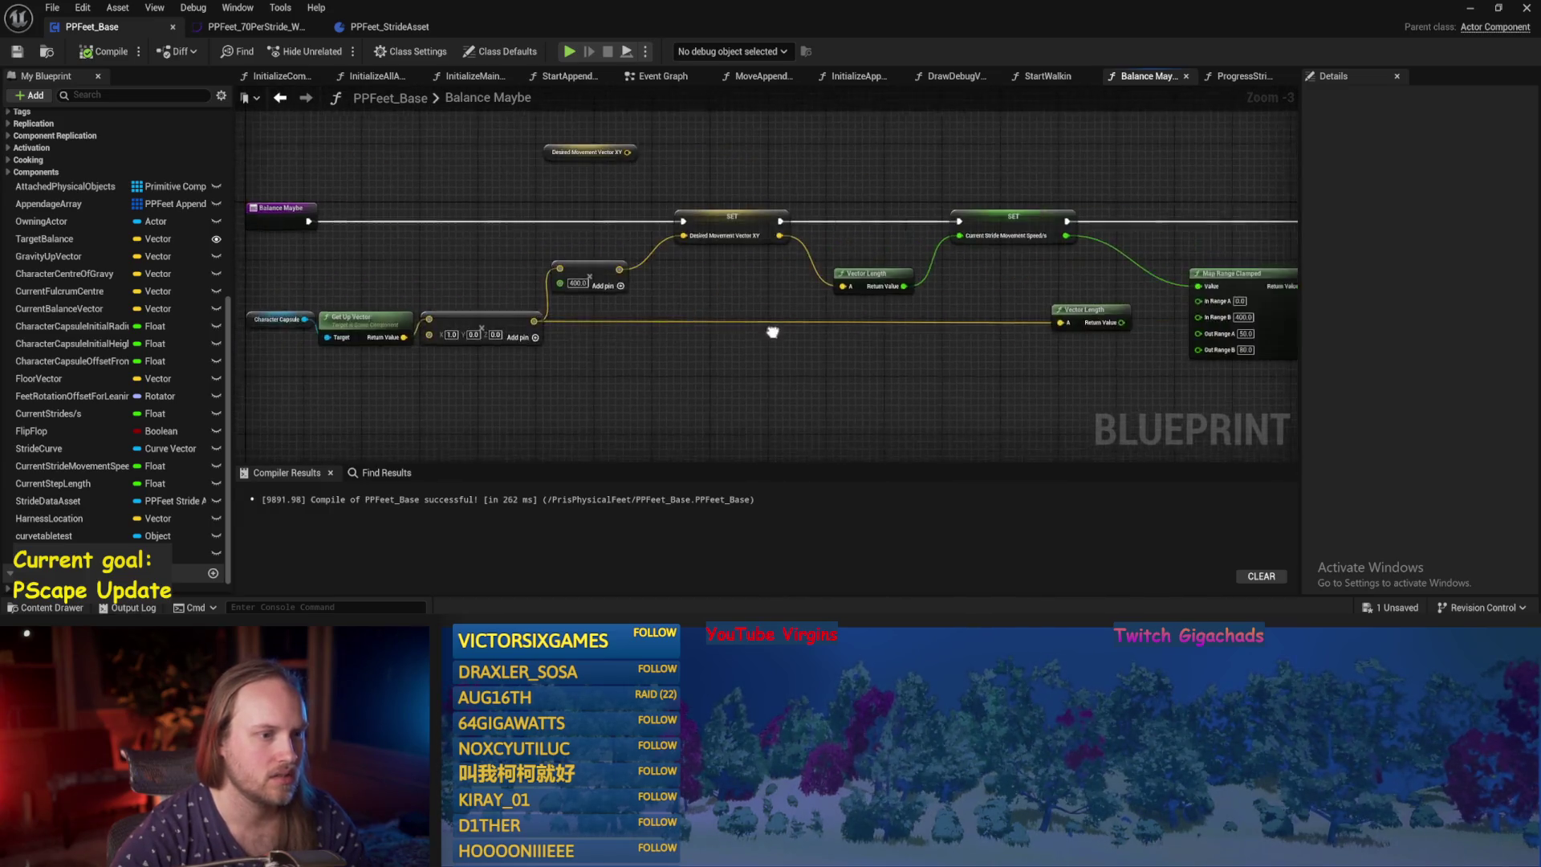
Bring the Balance Maybe entry nodes into view and save PPFeet_Base.
scroll(768, 297, "up", 1)
left_click_drag(458, 363, 517, 357)
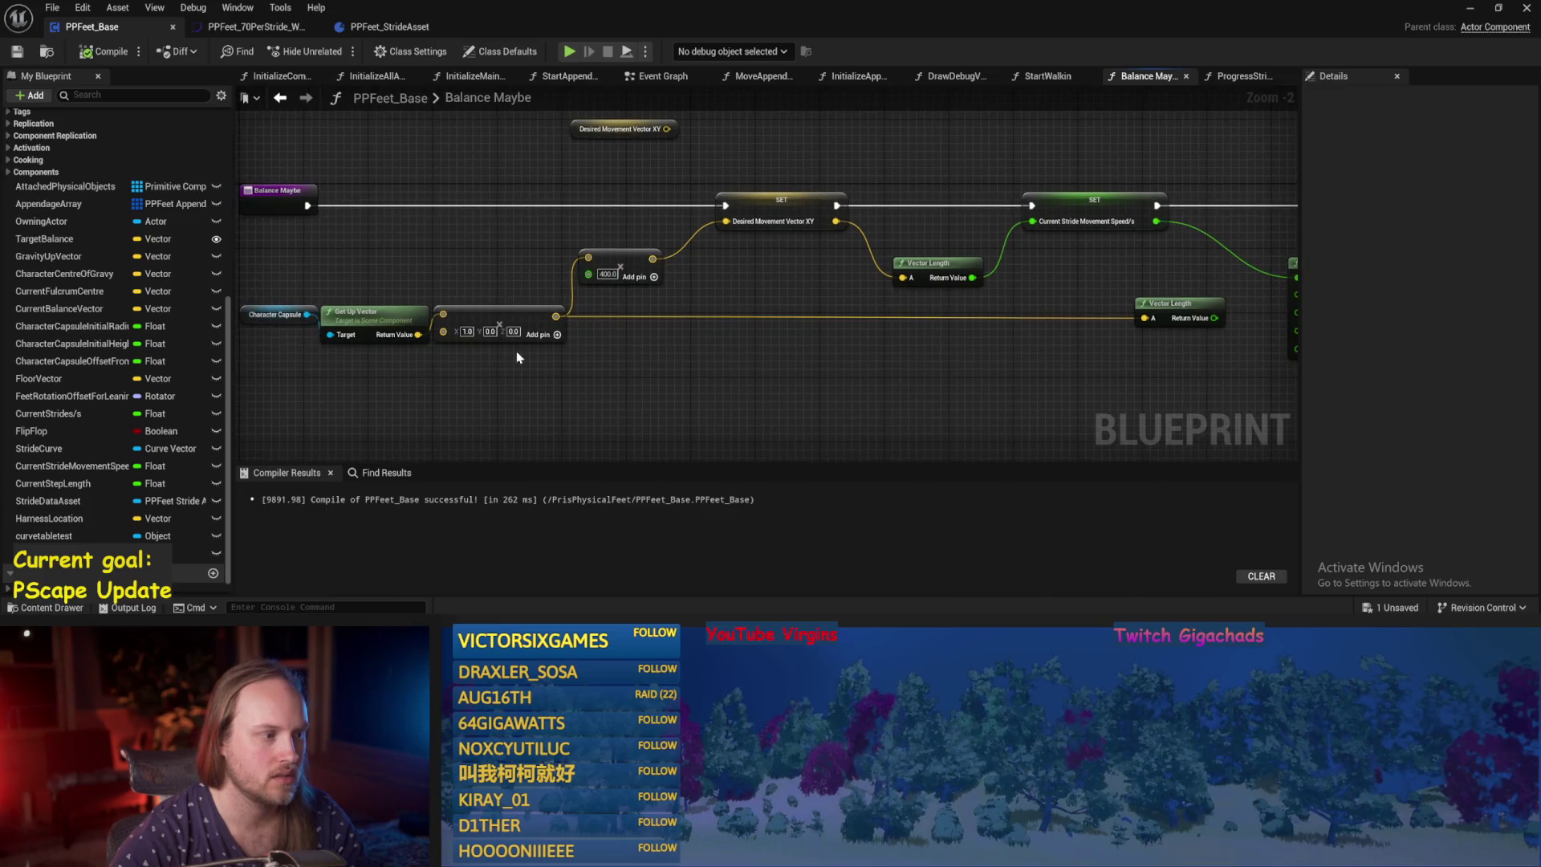
left_click(16, 52)
left_click(261, 27)
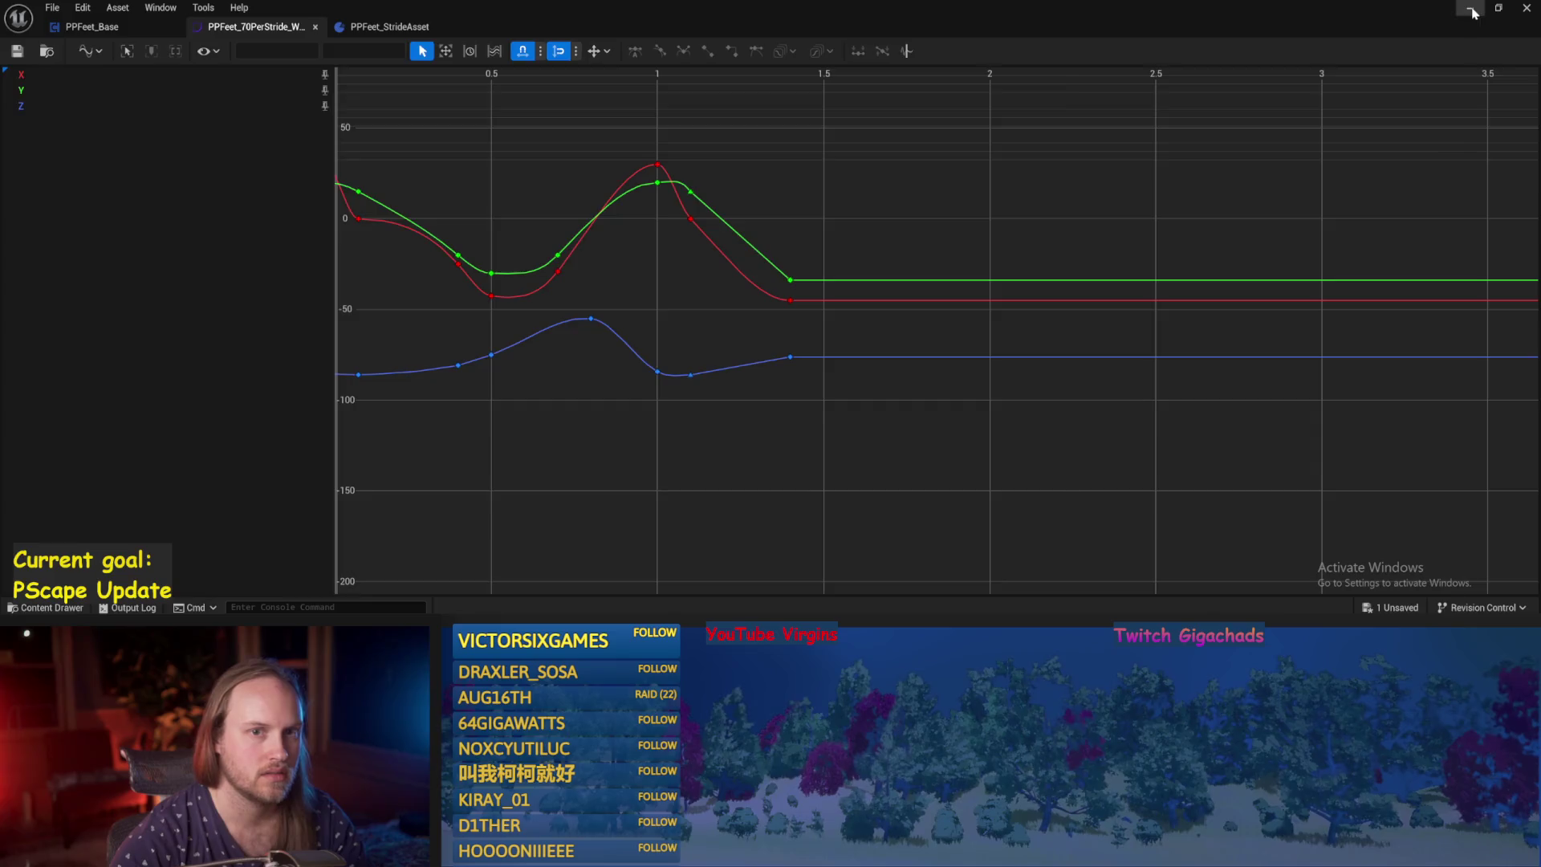
Play-test PPFeet_TestLevel, rotating the test player both ways to check balance, then return to PPFeet_Base.
left_click(1471, 9)
key("alt+p")
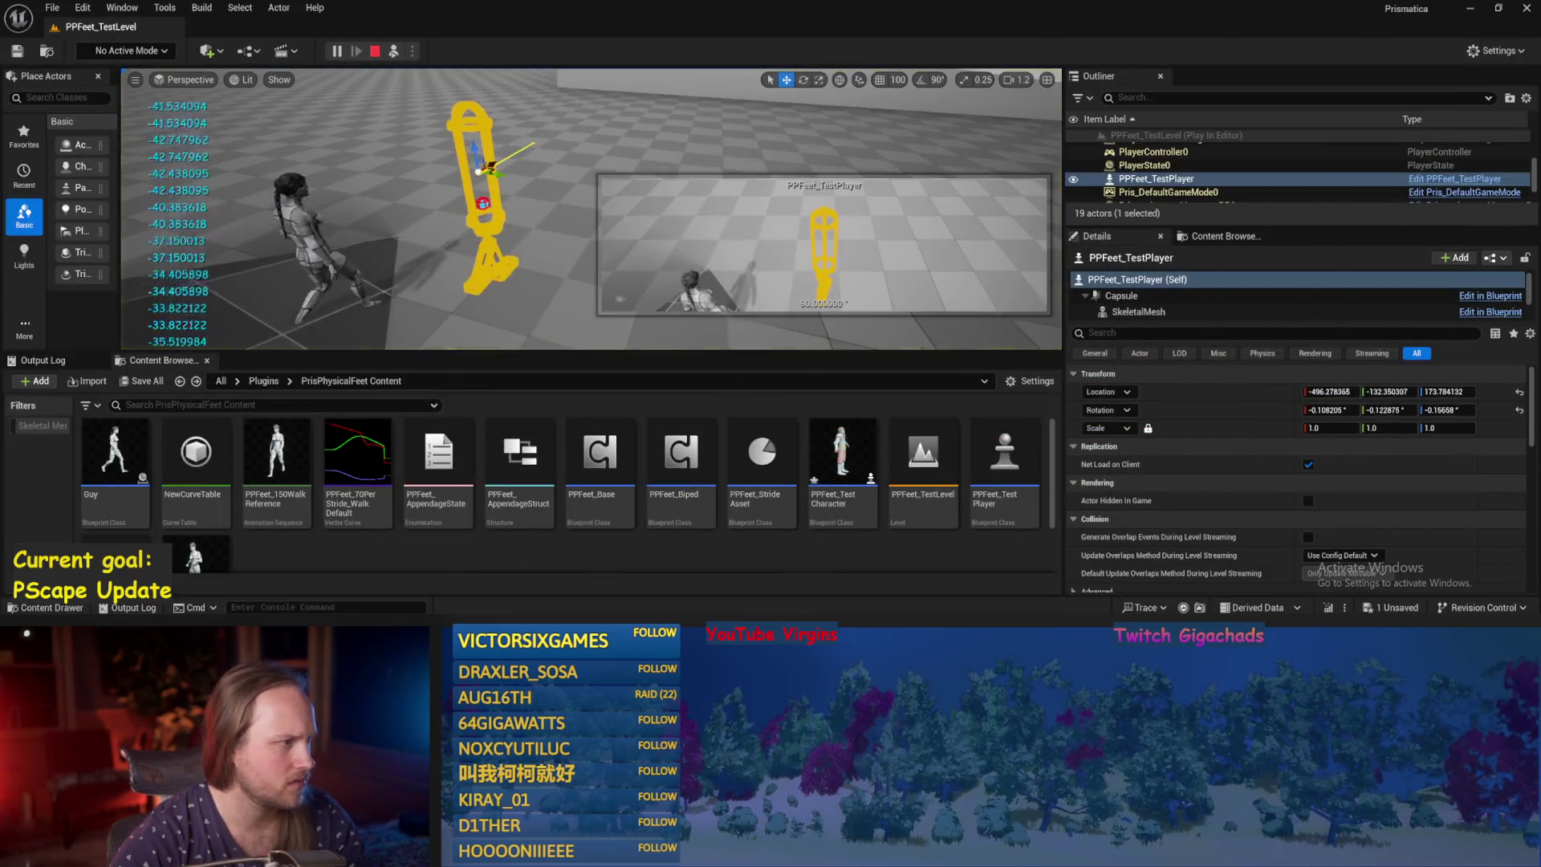
left_click_drag(449, 165, 513, 176)
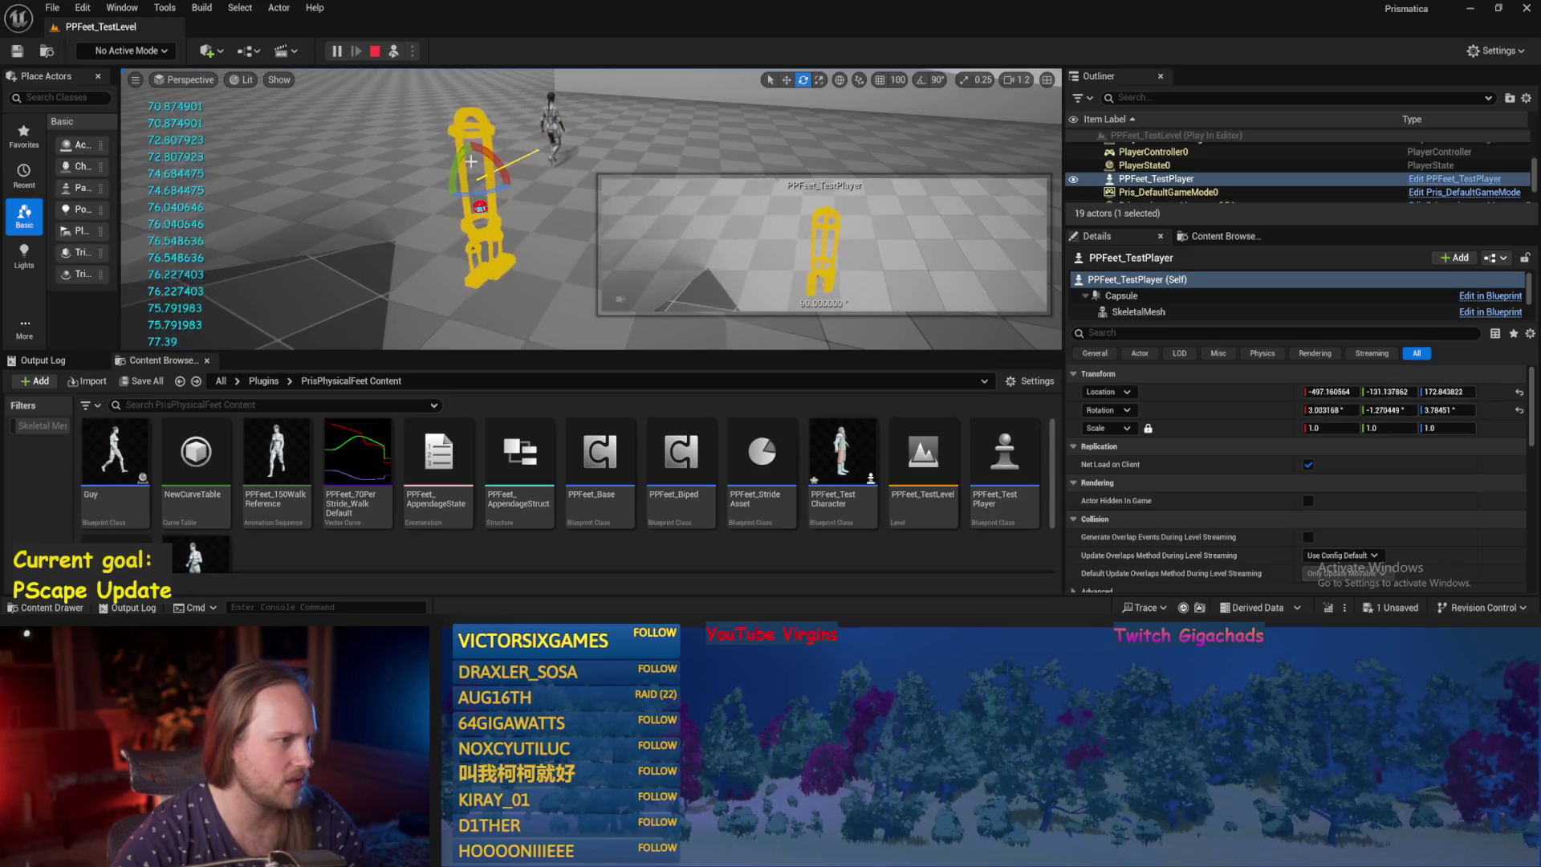
mouse_move(495, 148)
left_mouse_down()
mouse_move(481, 233)
mouse_move(447, 190)
left_mouse_up()
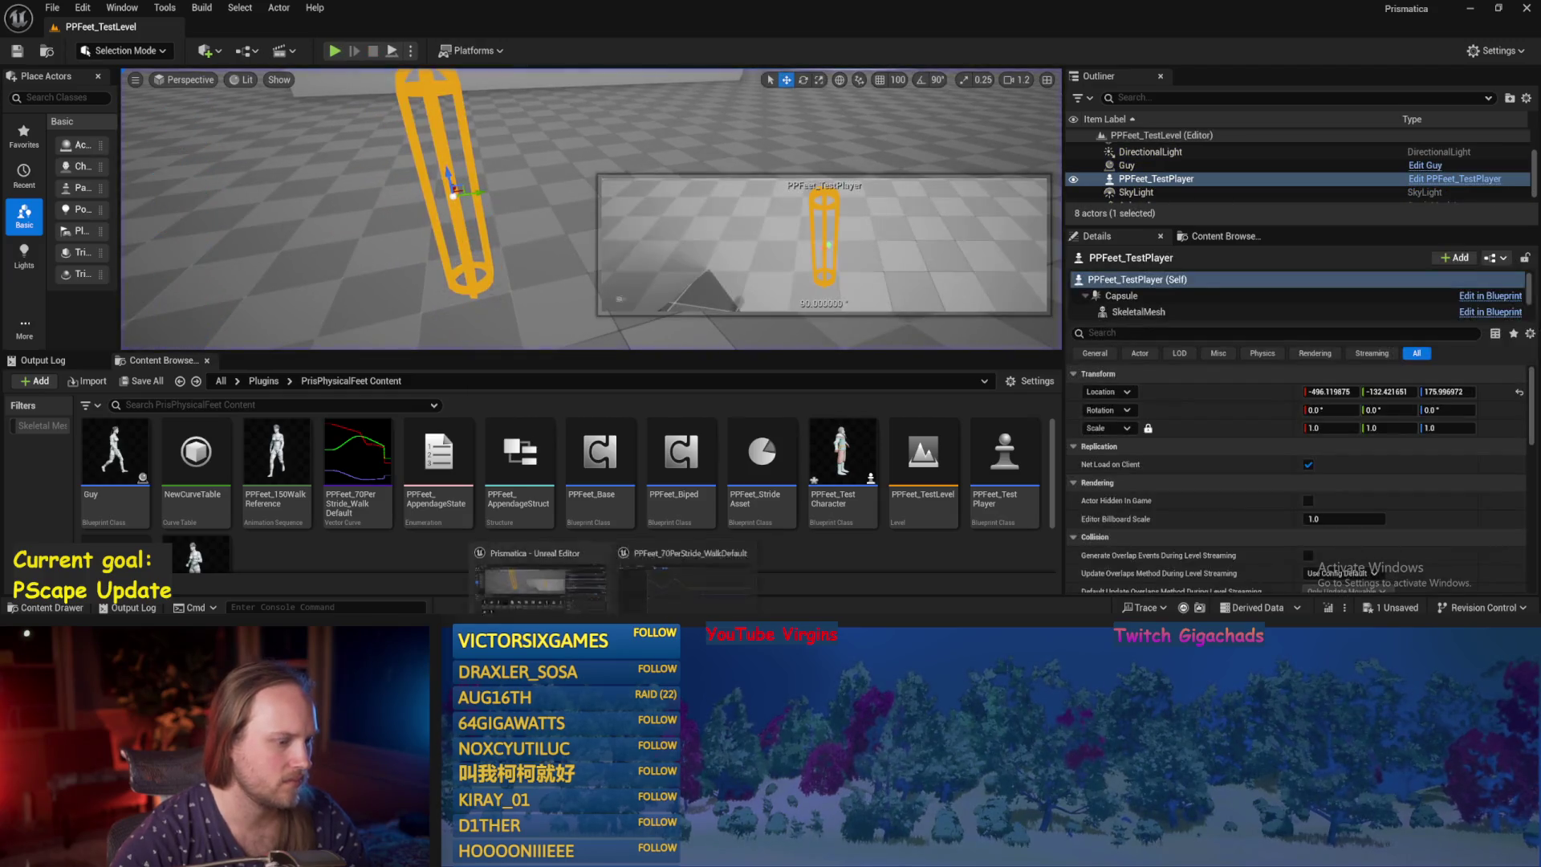
double_click(357, 449)
left_click(92, 26)
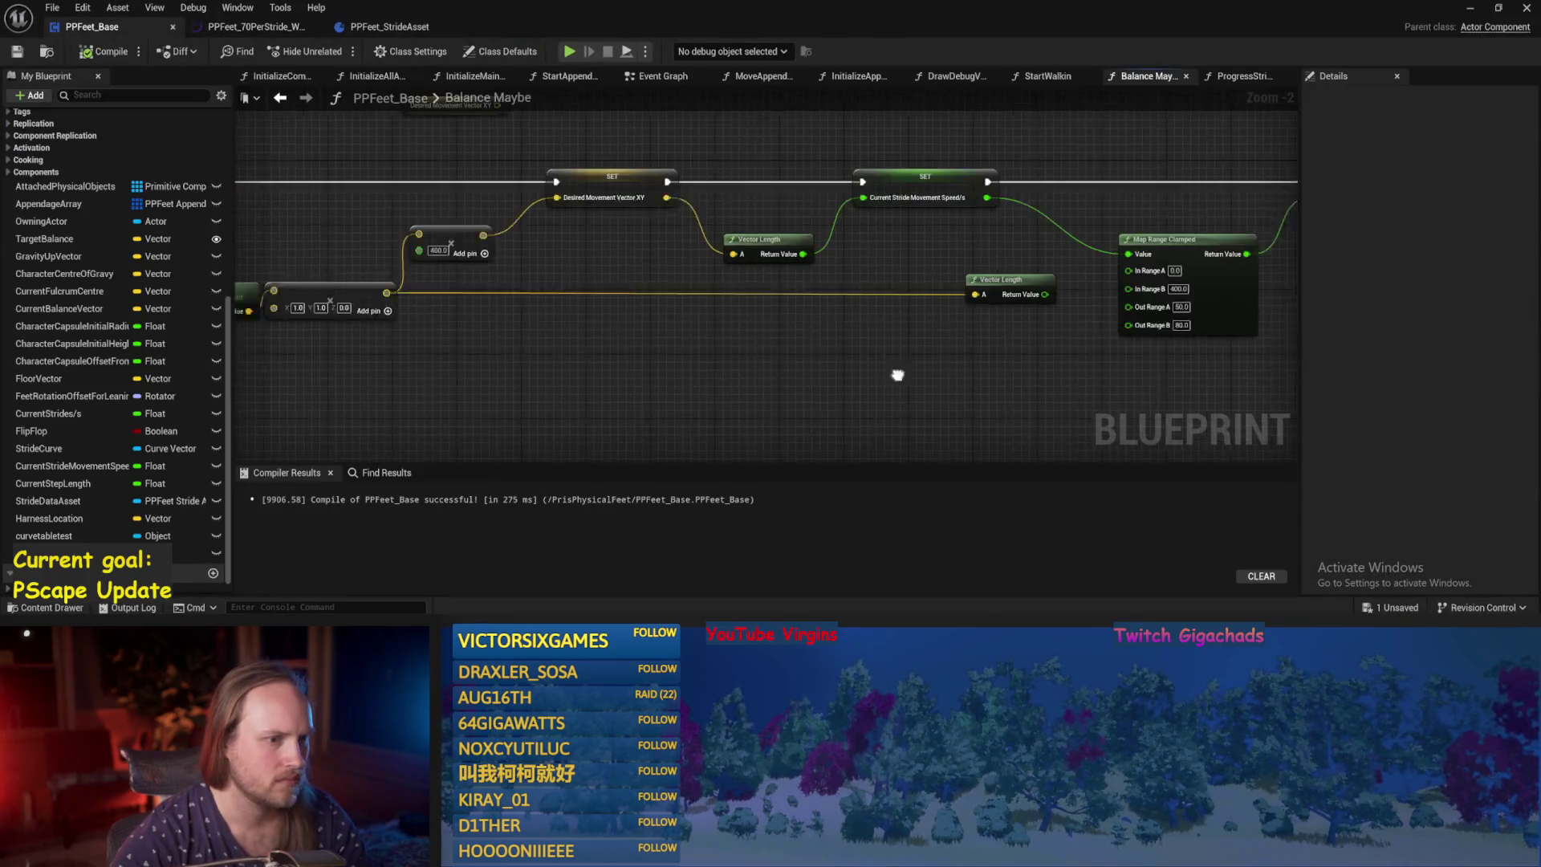
Compile, move the second Vector Length node further left among the step-length nodes, and save.
left_click(100, 56)
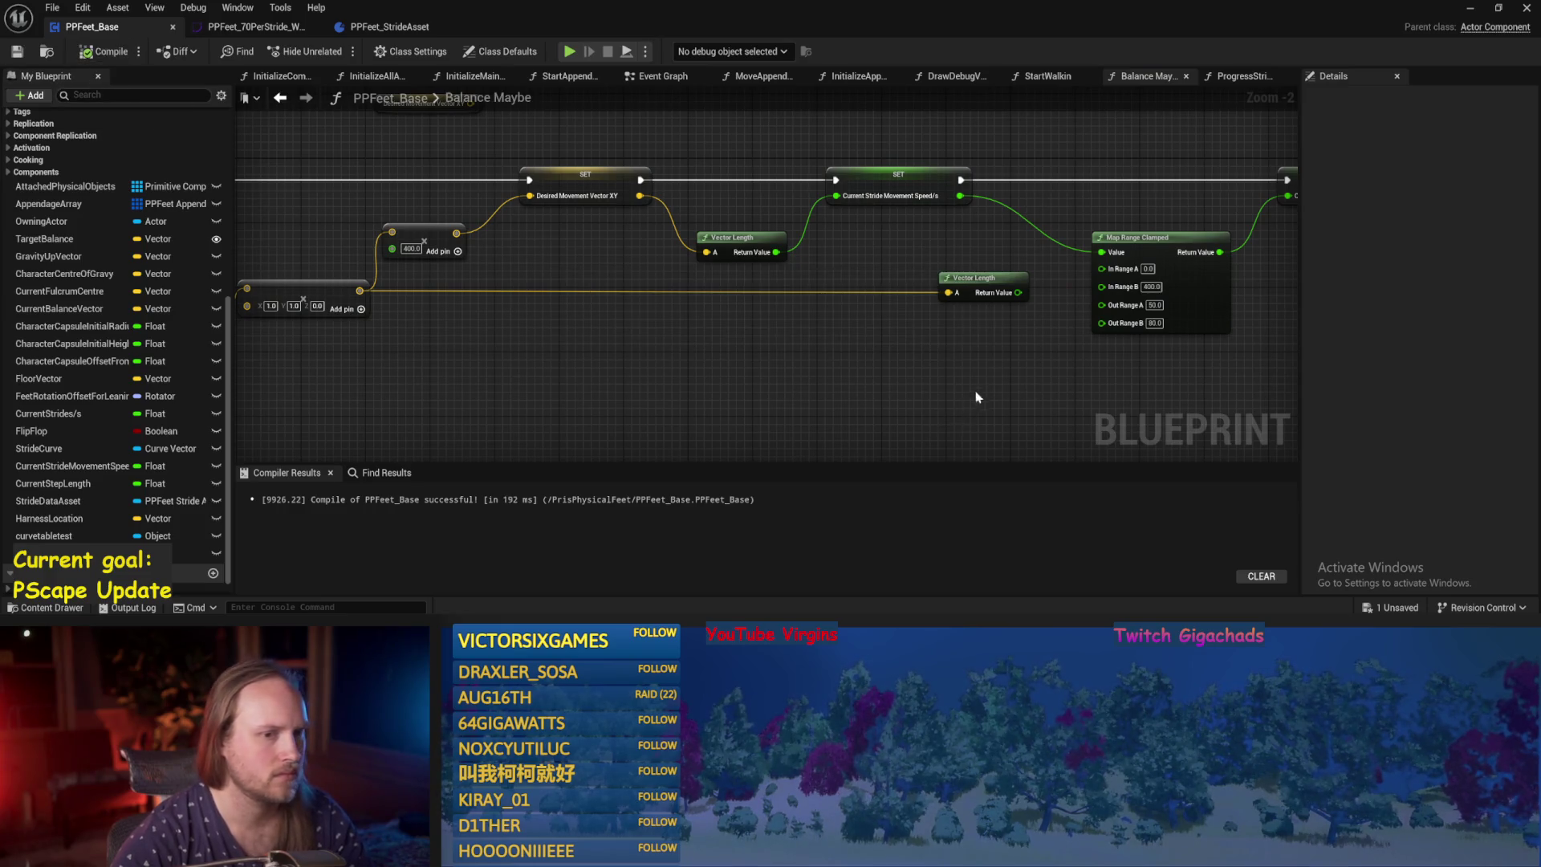
left_click_drag(973, 395, 757, 359)
left_click_drag(967, 133, 902, 207)
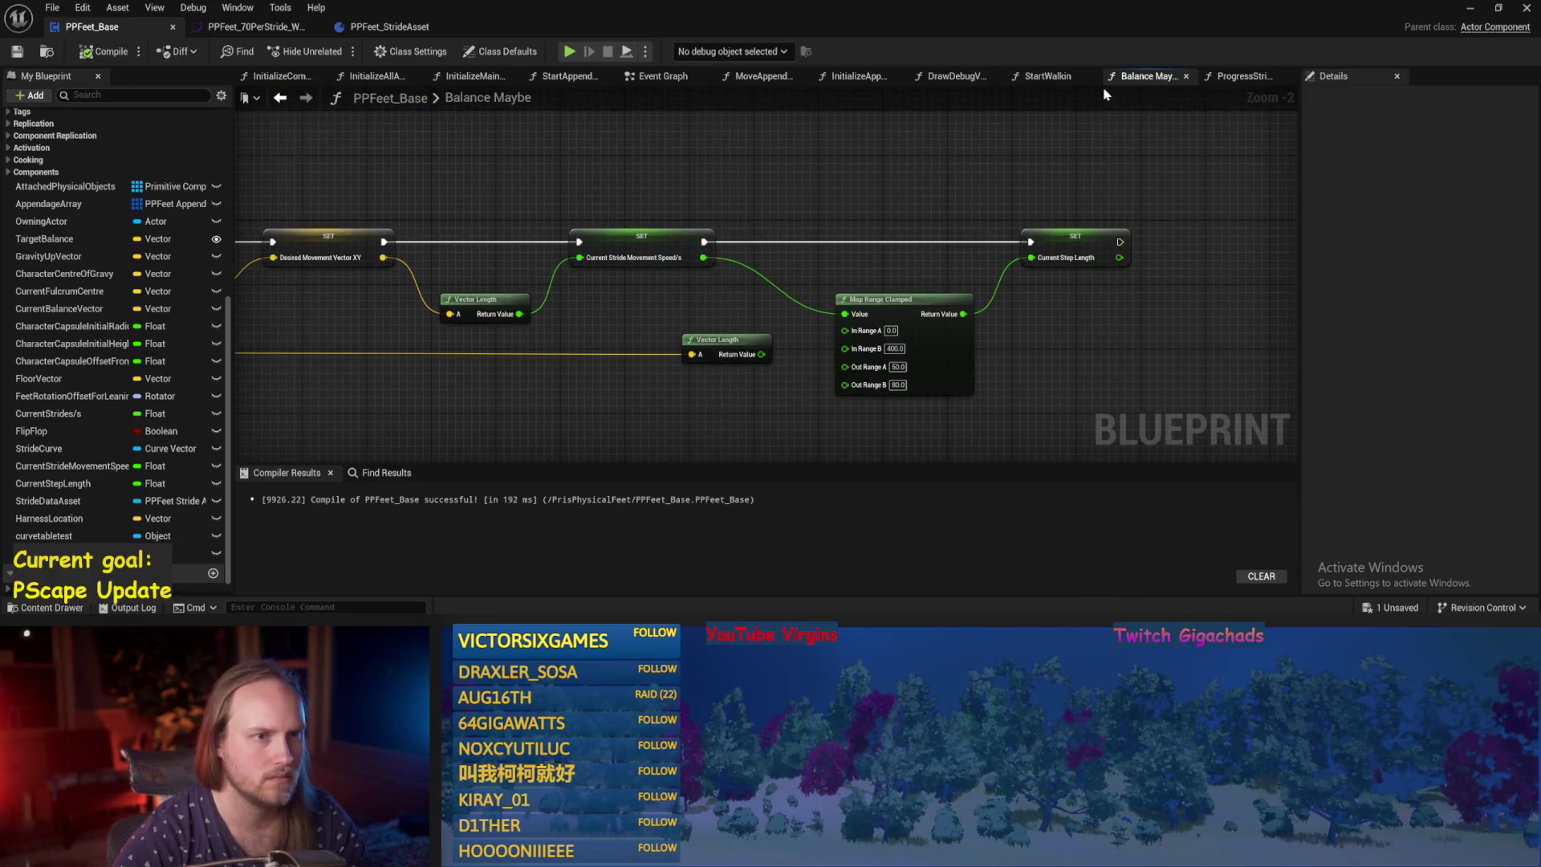
left_click_drag(855, 104, 990, 223)
scroll(990, 223, "down", 1)
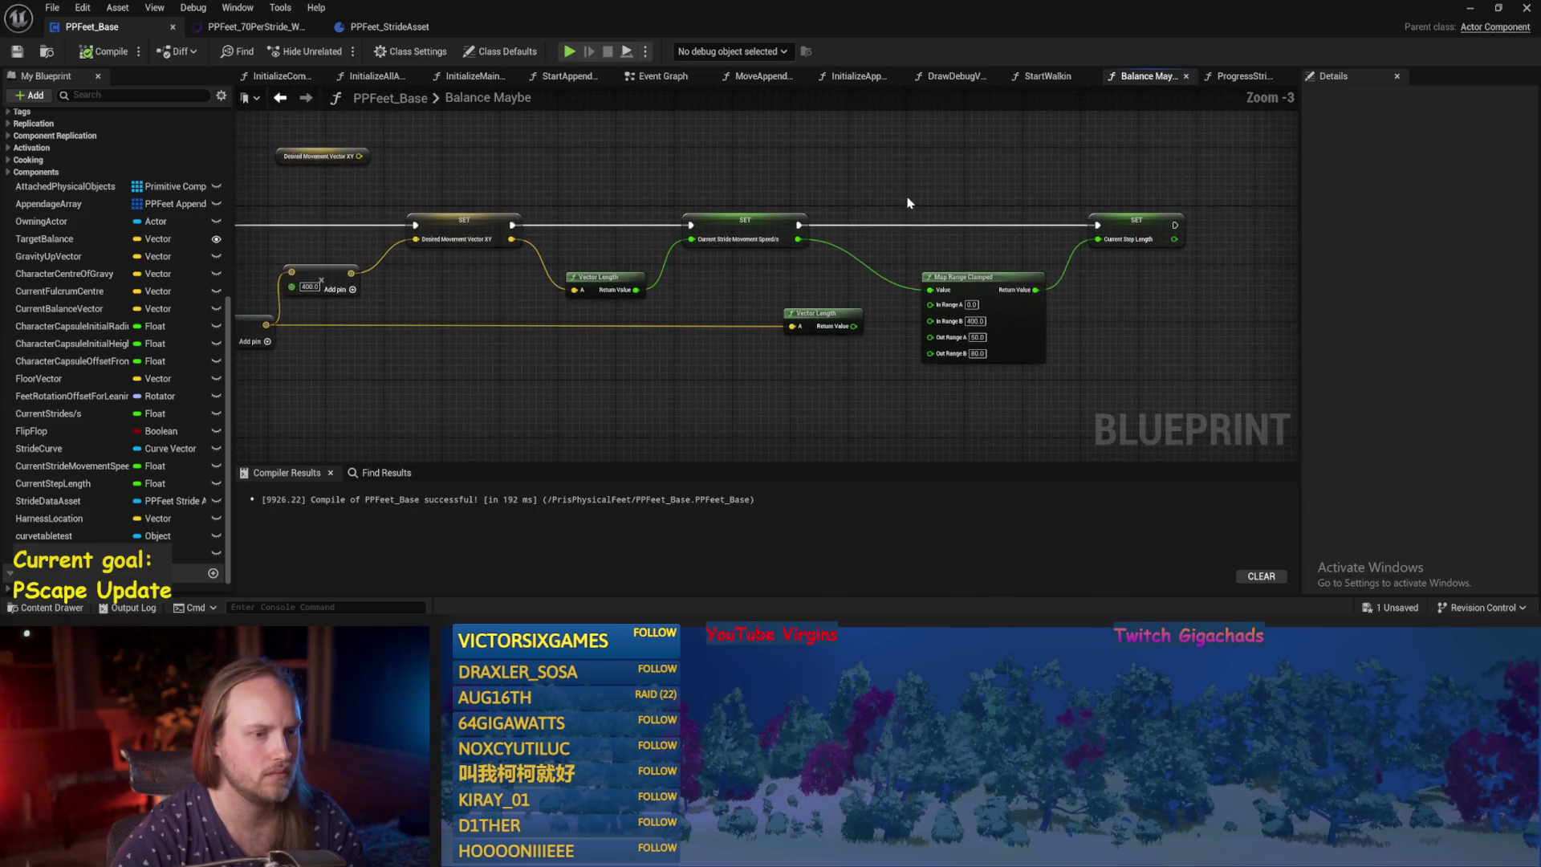
mouse_move(640, 394)
left_mouse_down()
mouse_move(1017, 344)
mouse_move(767, 354)
left_mouse_up()
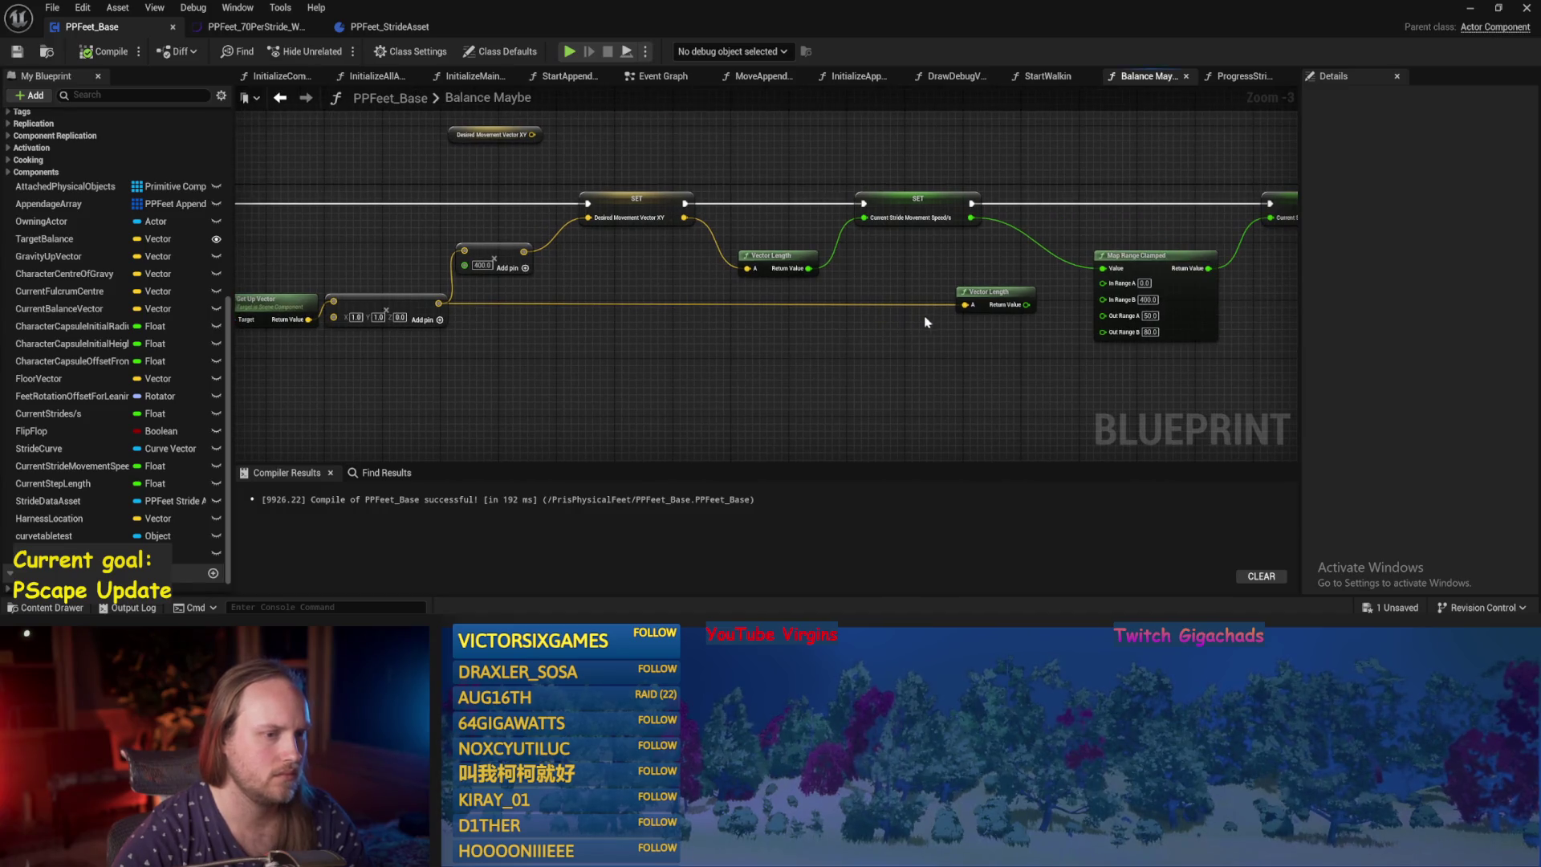
left_click_drag(995, 291, 778, 293)
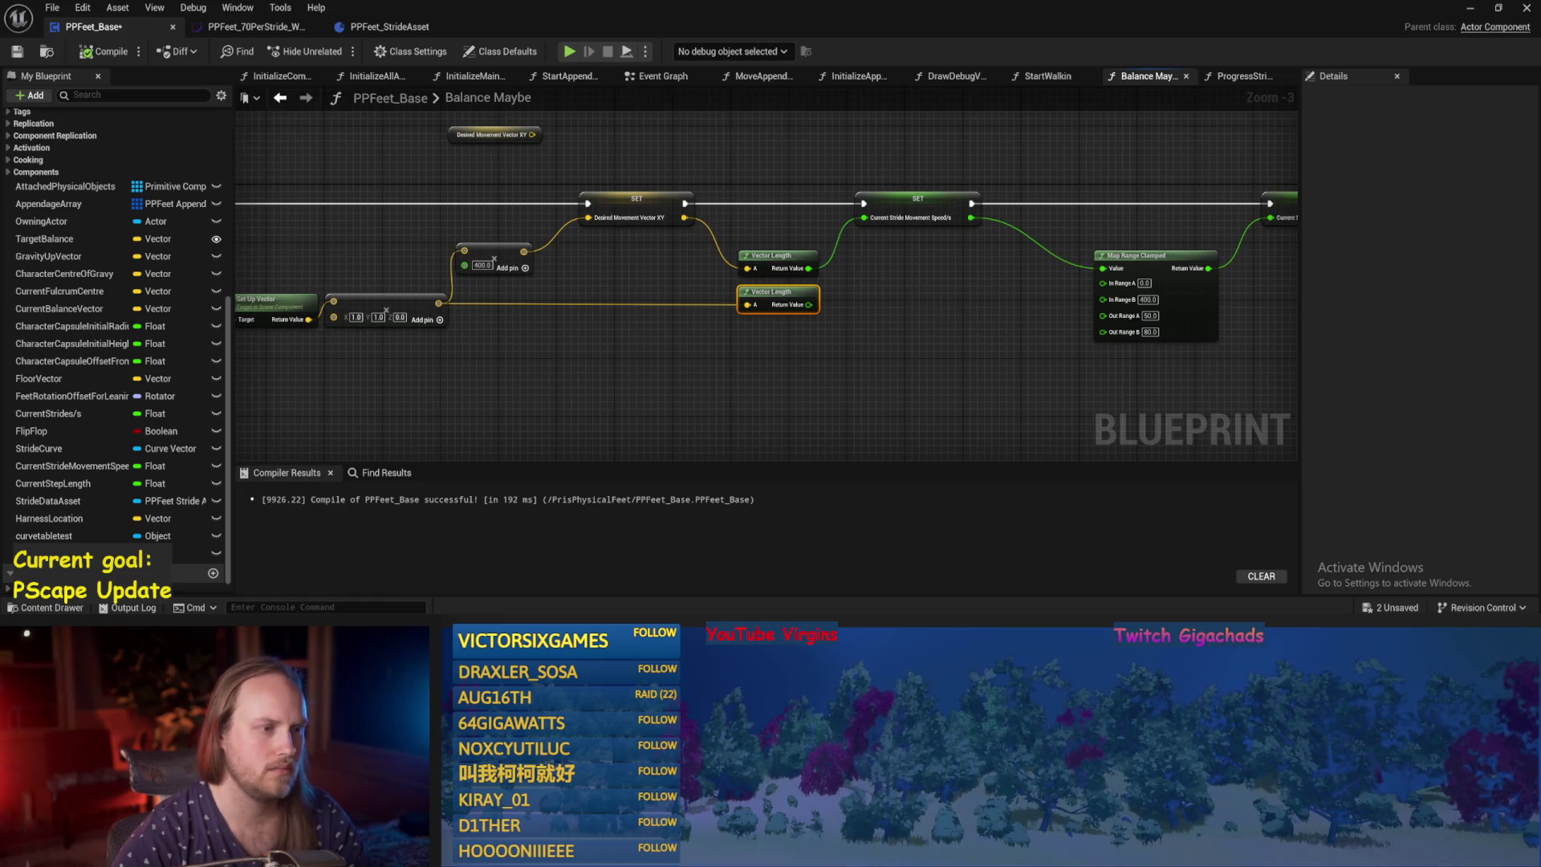
key("ctrl+s")
Set Map Range Clamped Out Range A to 20, then compile and save.
mouse_move(938, 308)
left_mouse_down()
mouse_move(737, 314)
mouse_move(672, 277)
left_mouse_up()
scroll(753, 299, "up", 1)
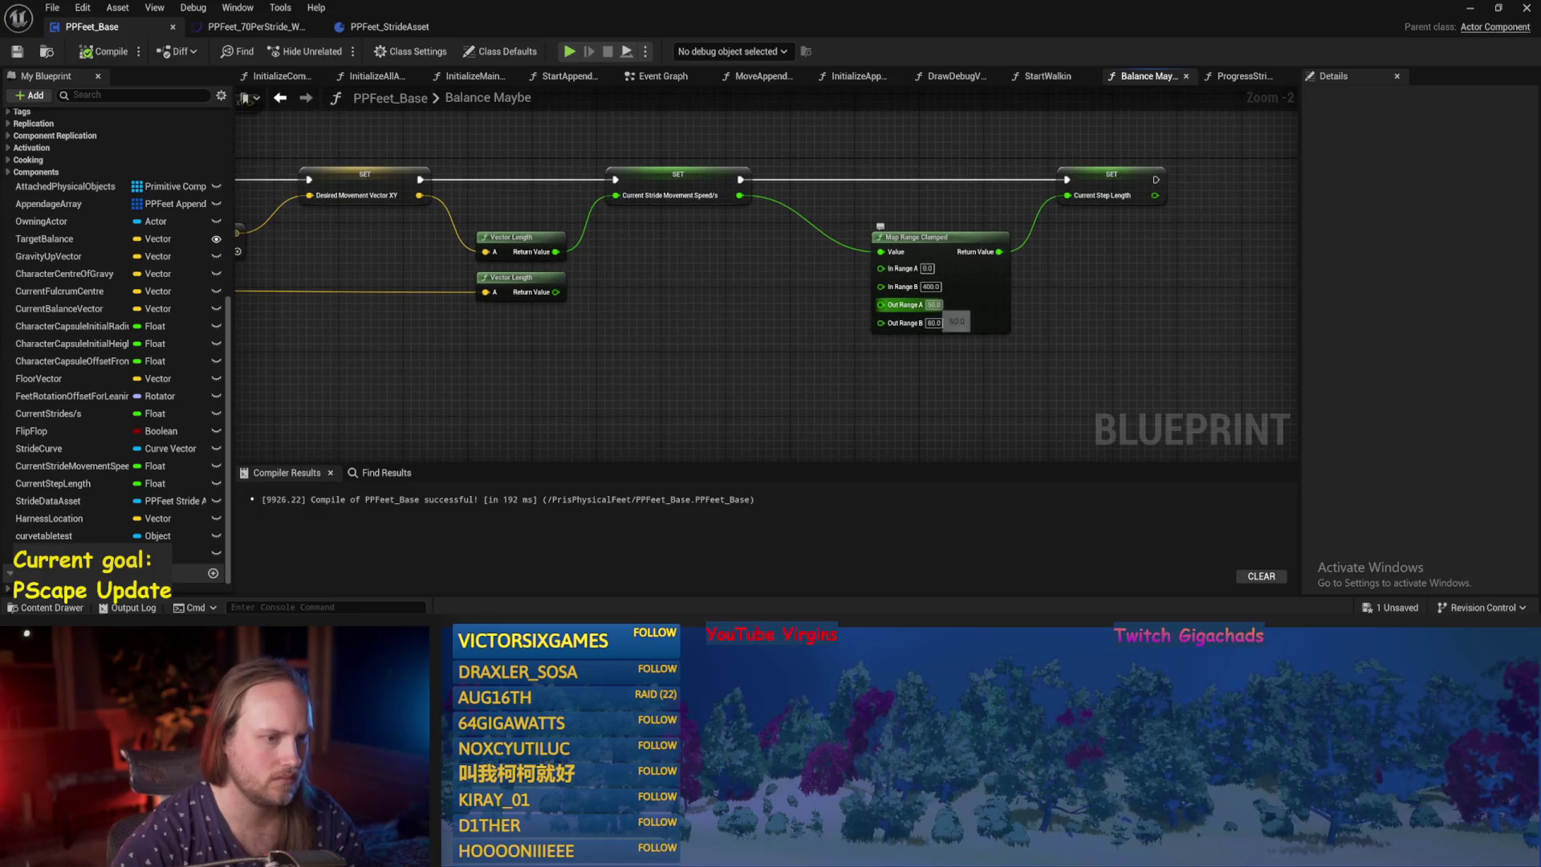
type("20")
key("Return")
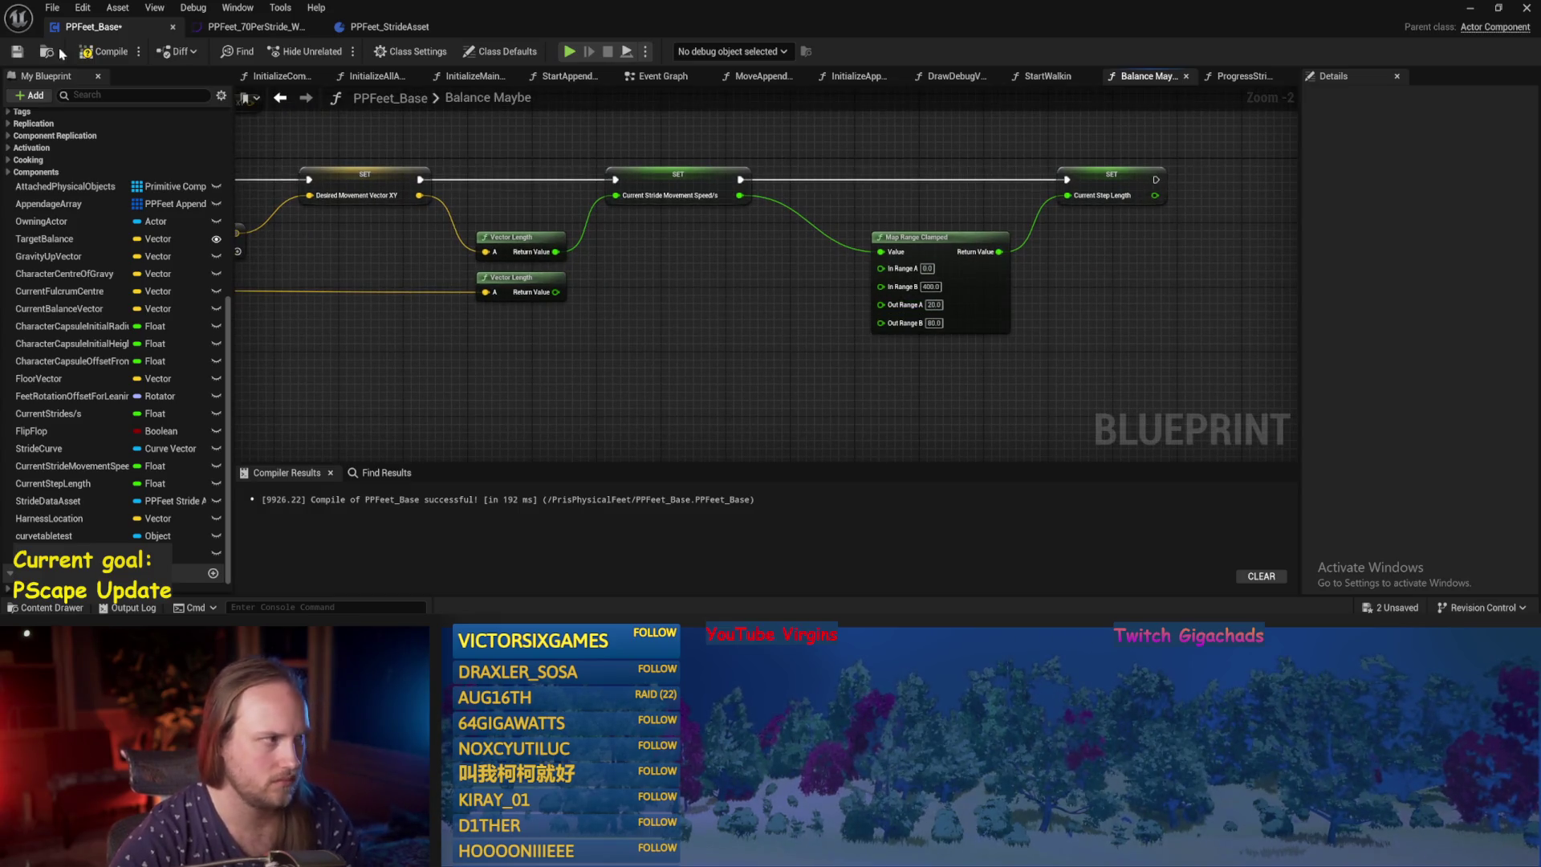
left_click(16, 51)
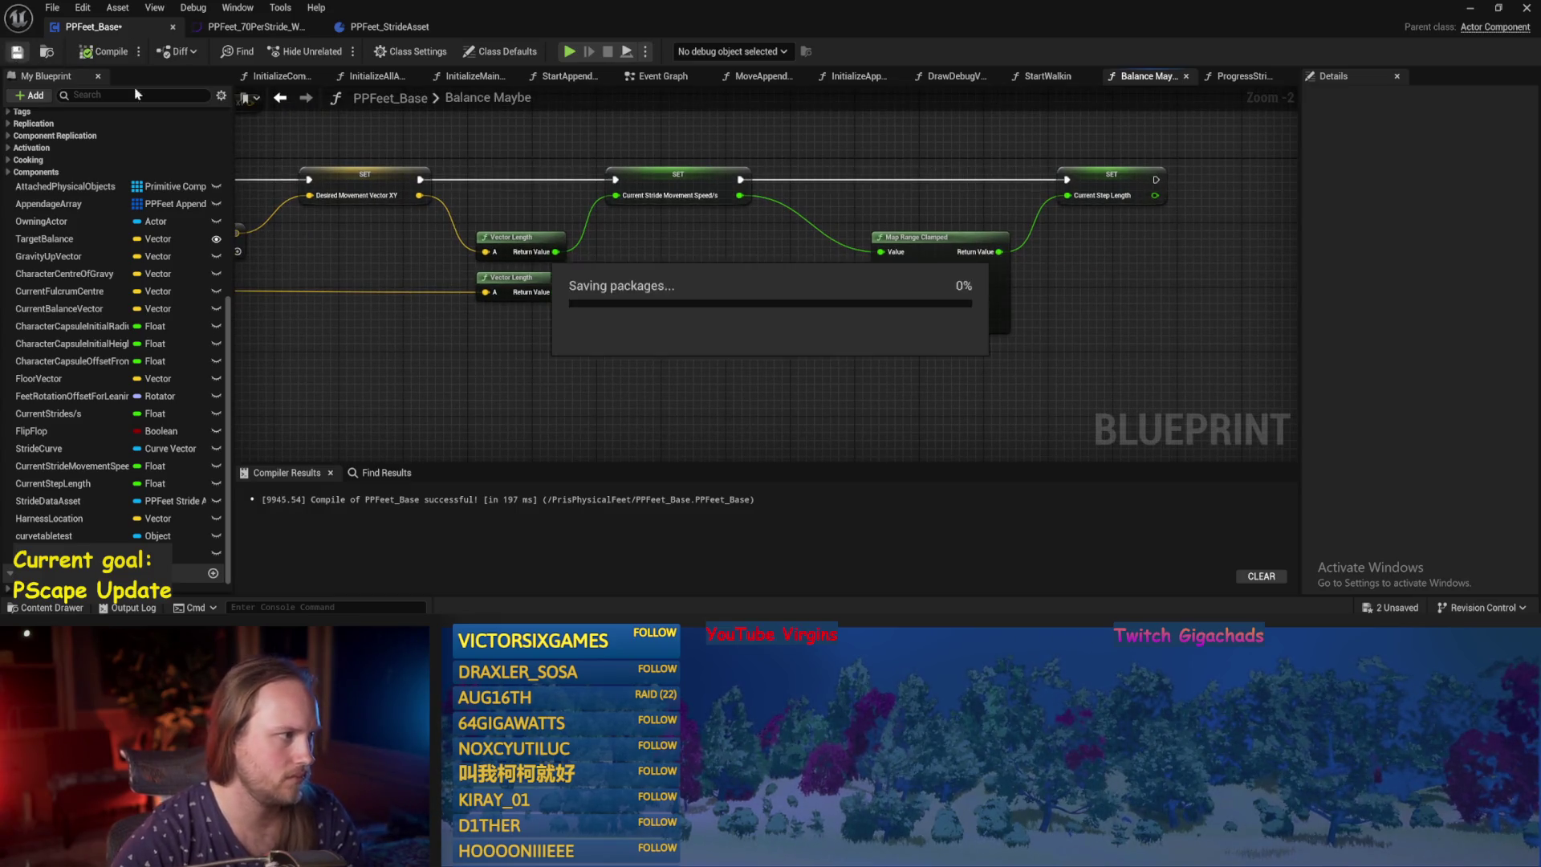
Play-test step length in the level, then recompile and save PPFeet_Base with F7.
left_click(1469, 10)
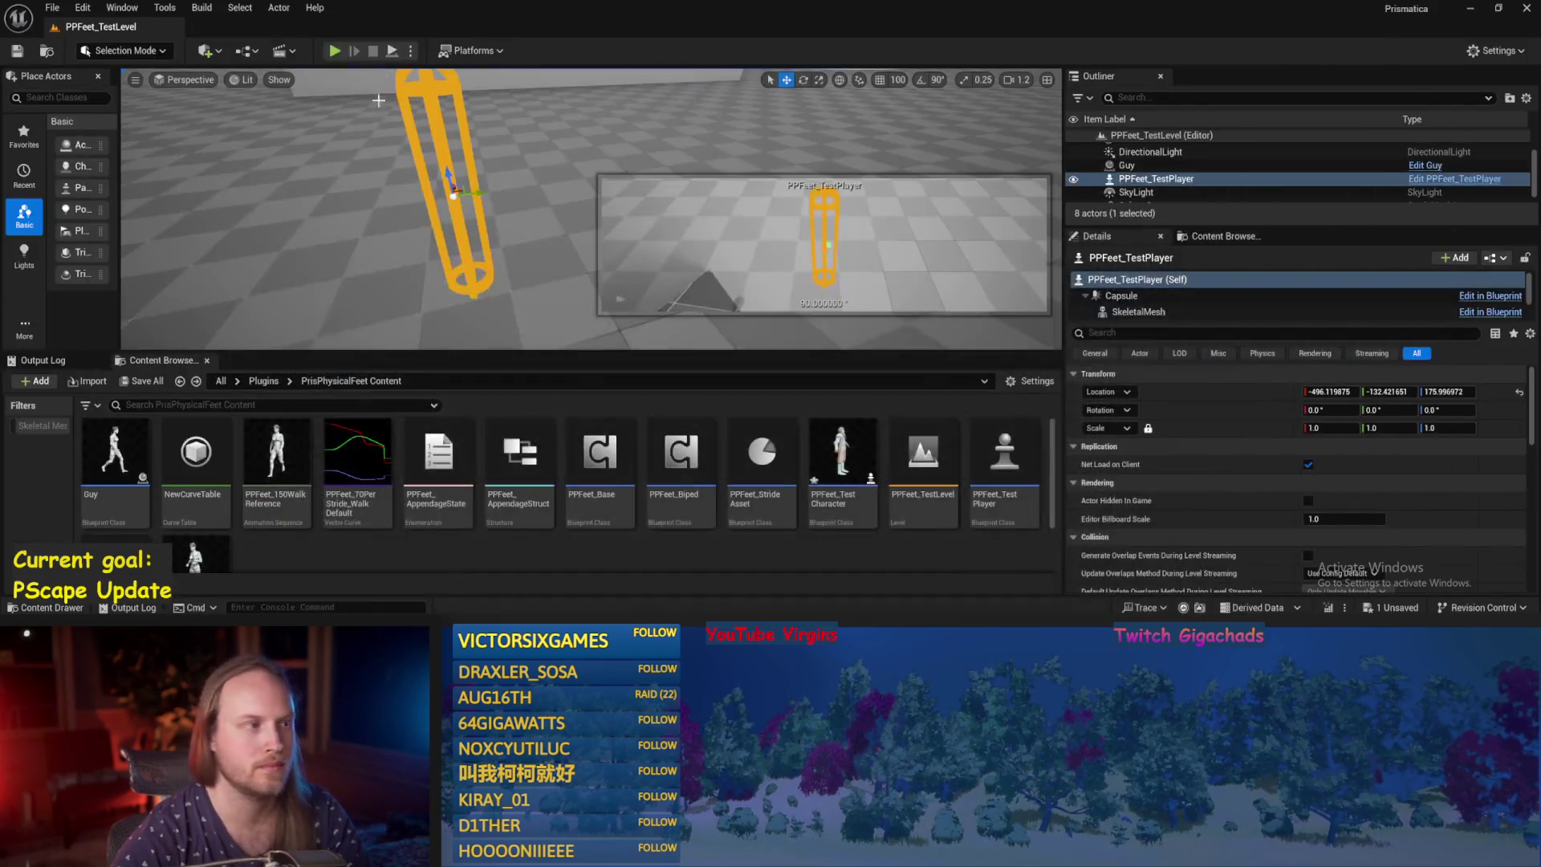
left_click(335, 51)
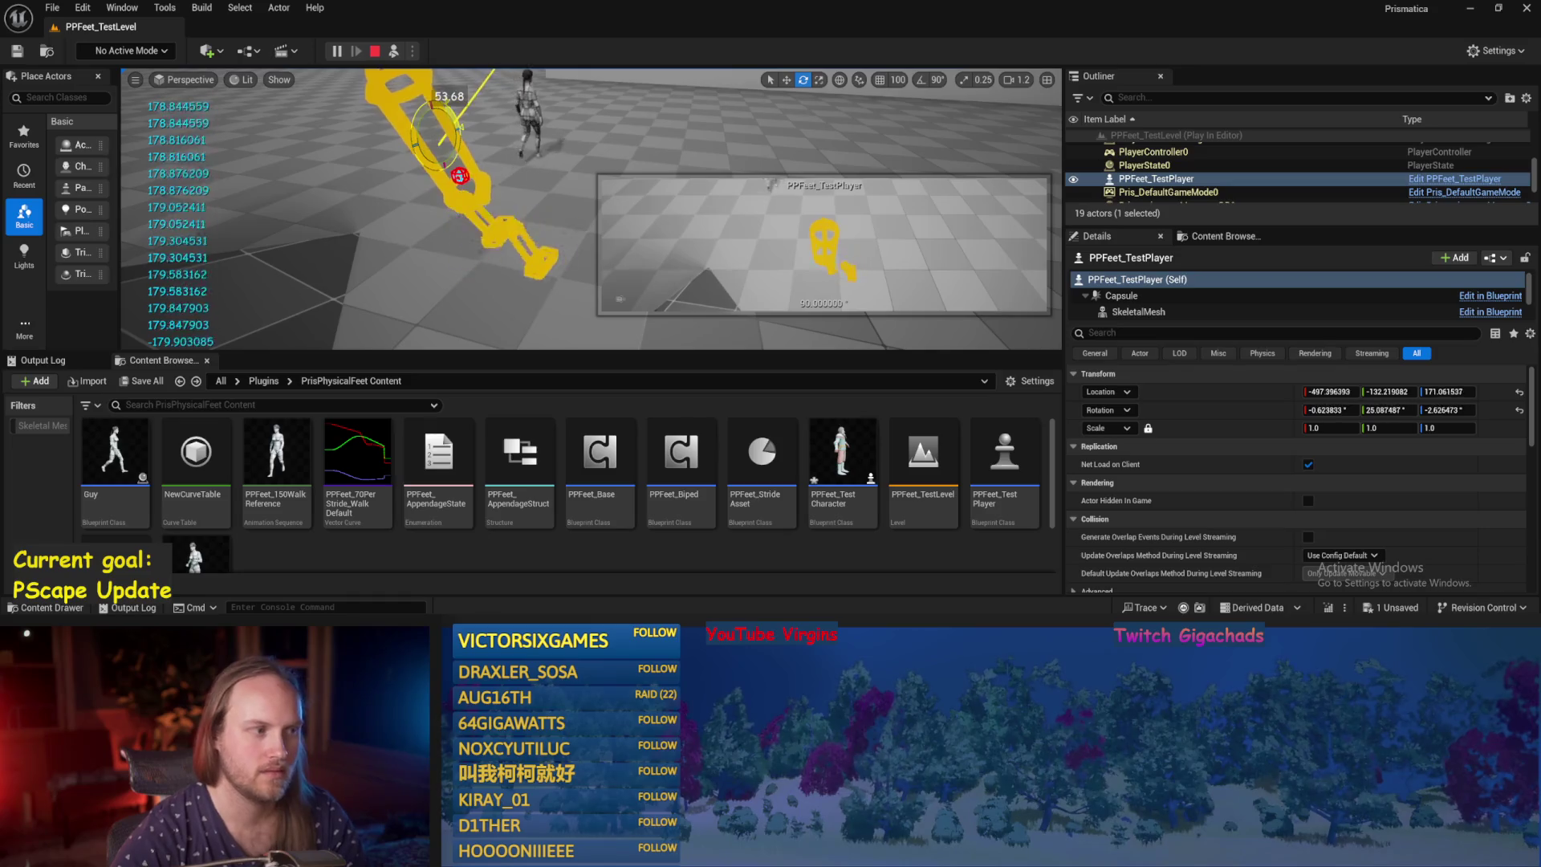
key("Escape")
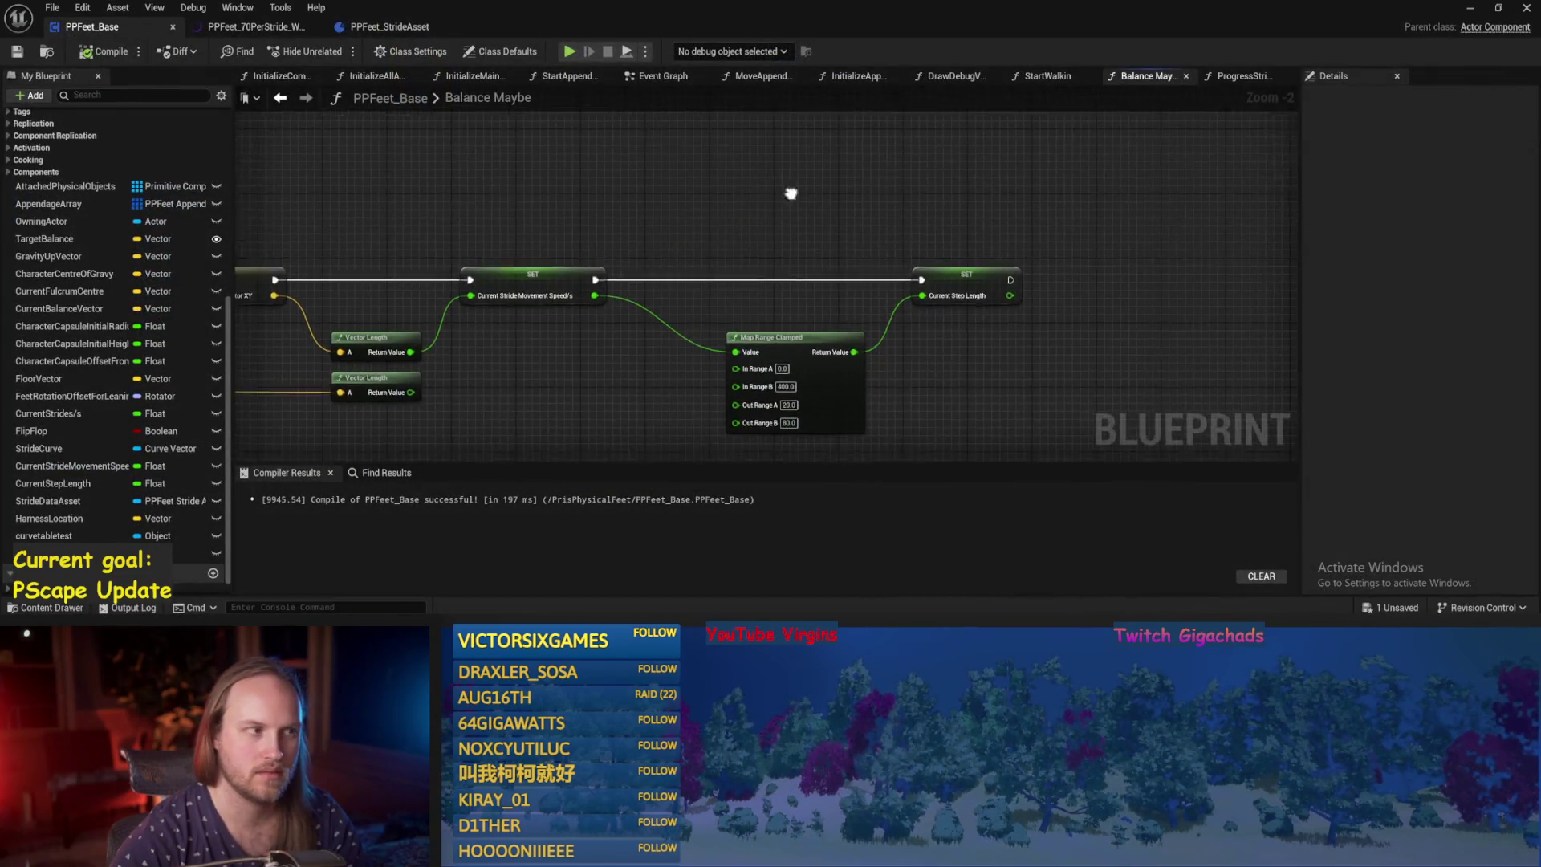
key("F7")
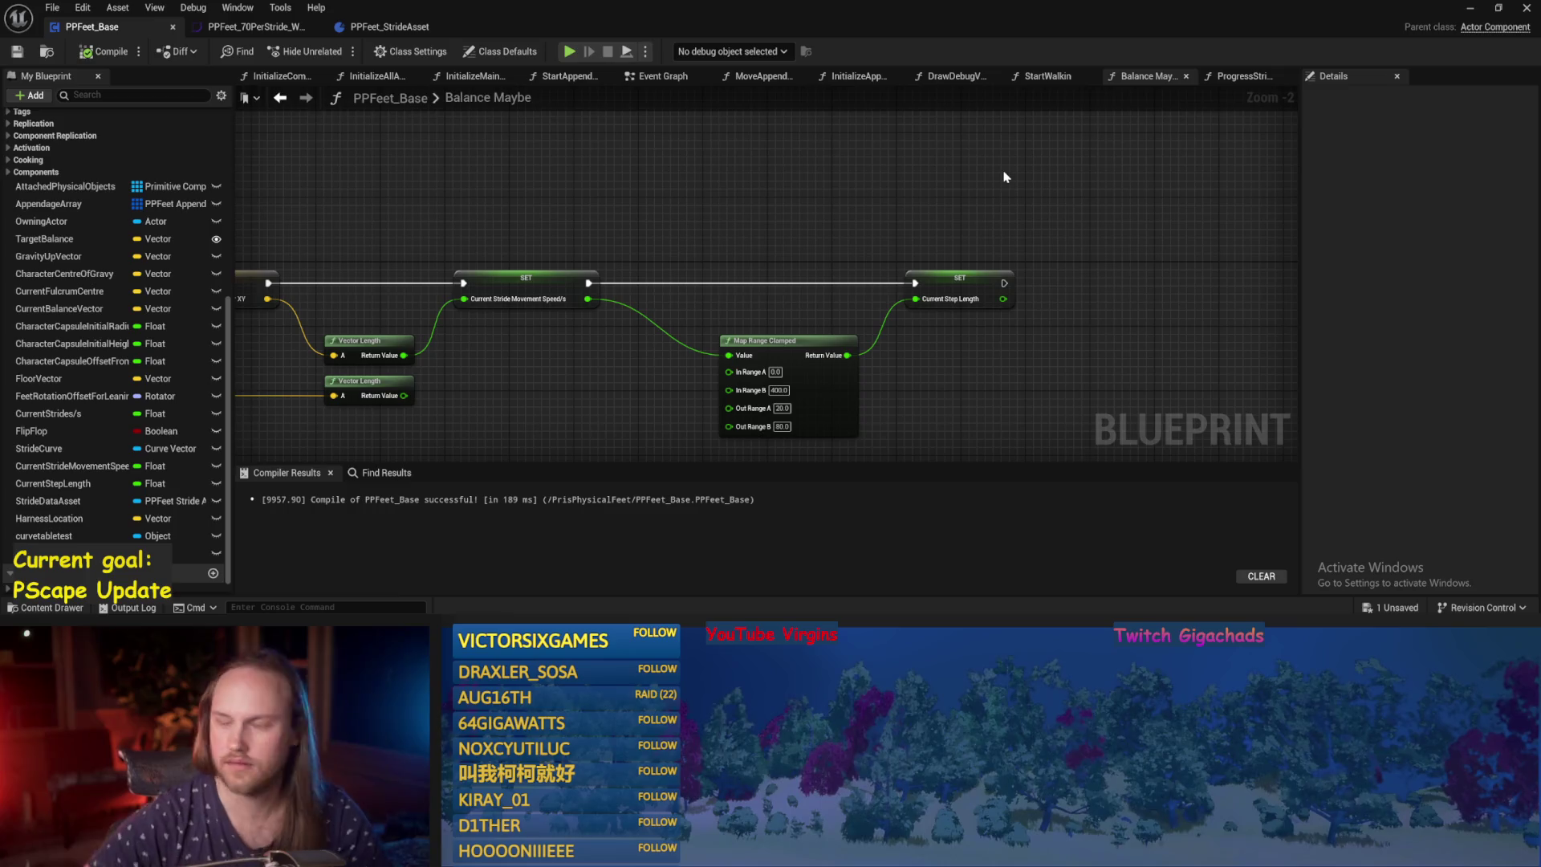
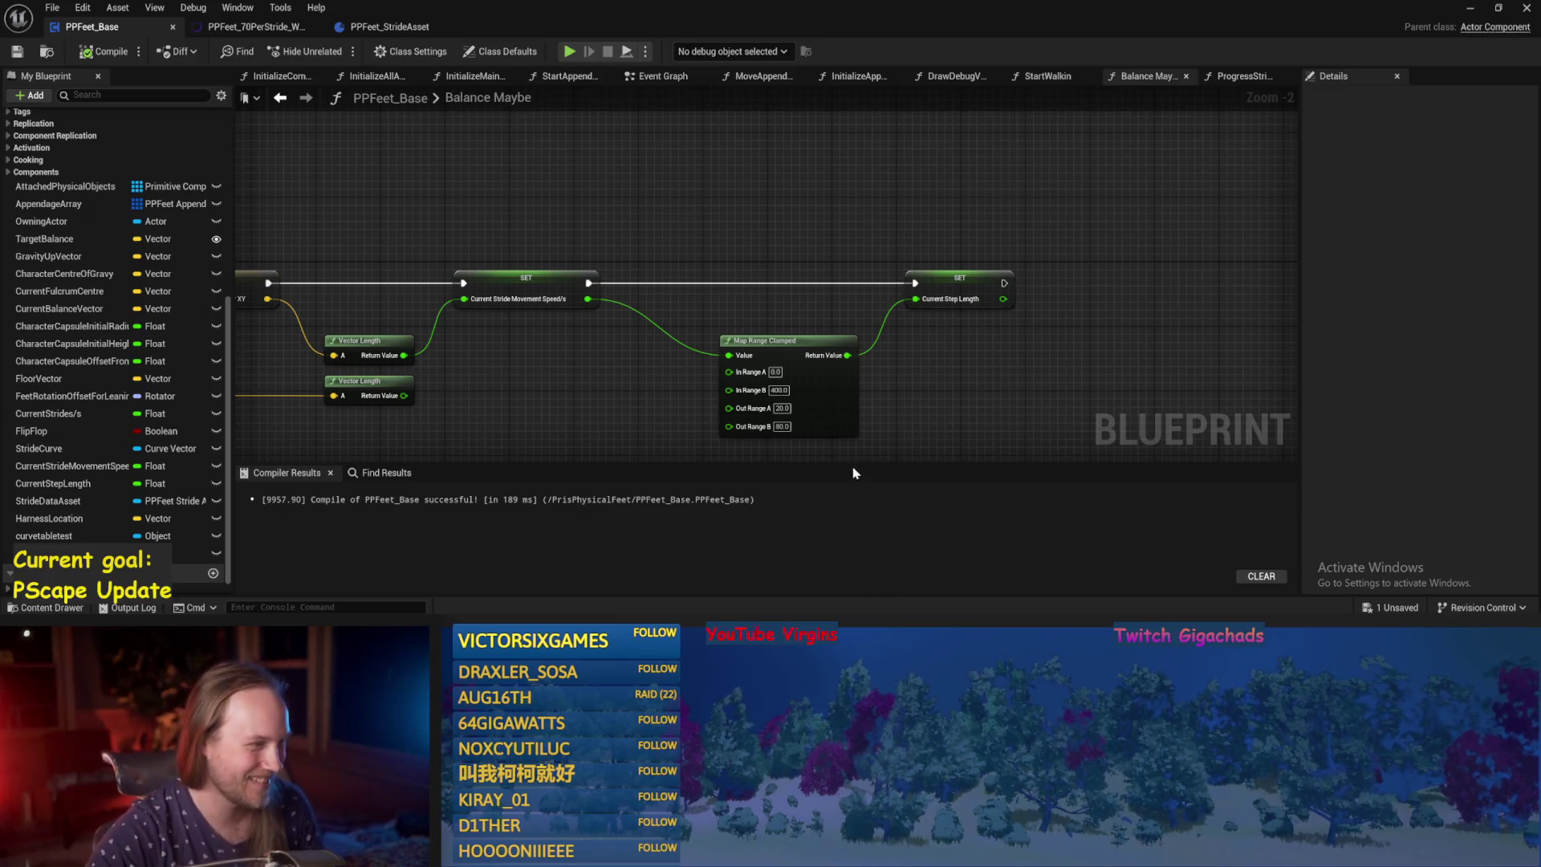
Nudge the first SET node left in Balance Maybe, then compile and save PPFeet_Base.
mouse_move(812, 212)
left_mouse_down()
mouse_move(665, 228)
mouse_move(732, 217)
mouse_move(900, 321)
mouse_move(905, 282)
left_mouse_up()
left_click(594, 224)
left_click_drag(454, 286, 498, 276)
left_click(606, 230)
left_click(104, 52)
left_click(18, 53)
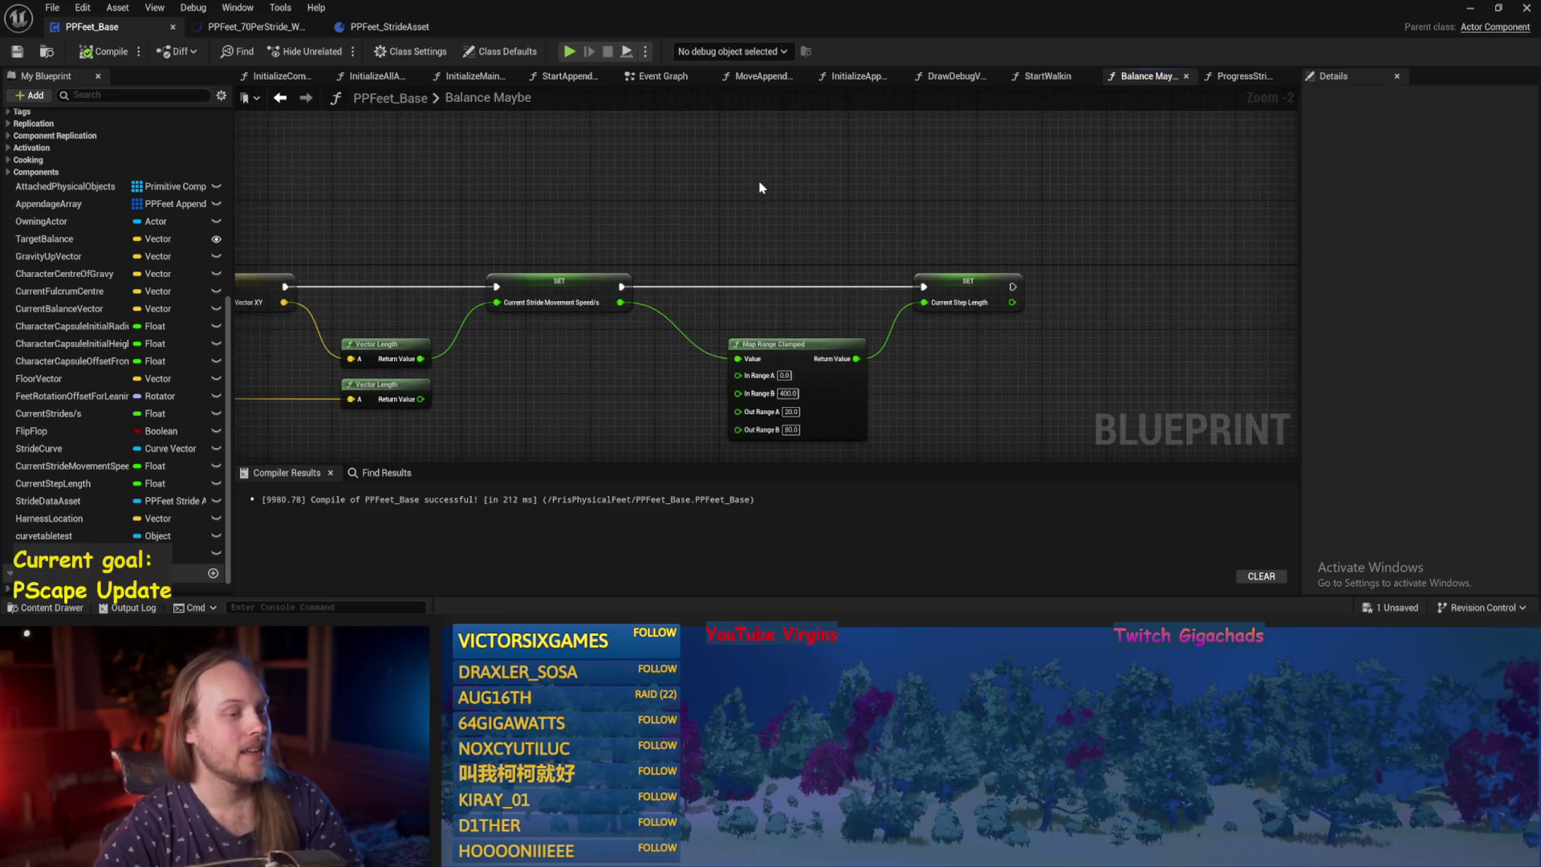
Set Map Range Clamped's Out Range A to 10 and save the blueprint.
left_click_drag(707, 178, 759, 185)
left_click(105, 51)
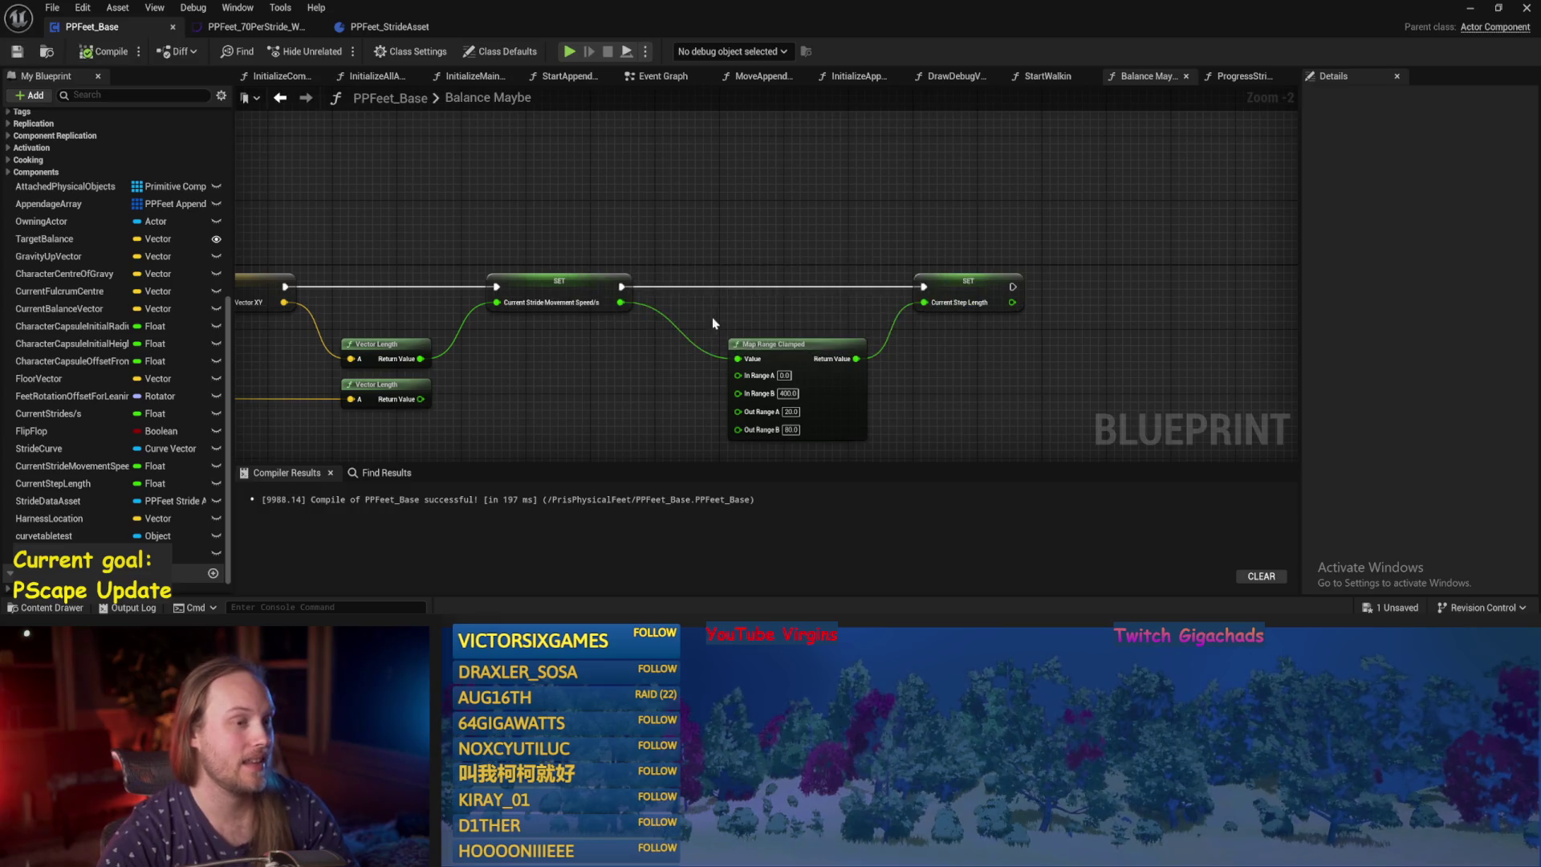
scroll(712, 268, "up", 1)
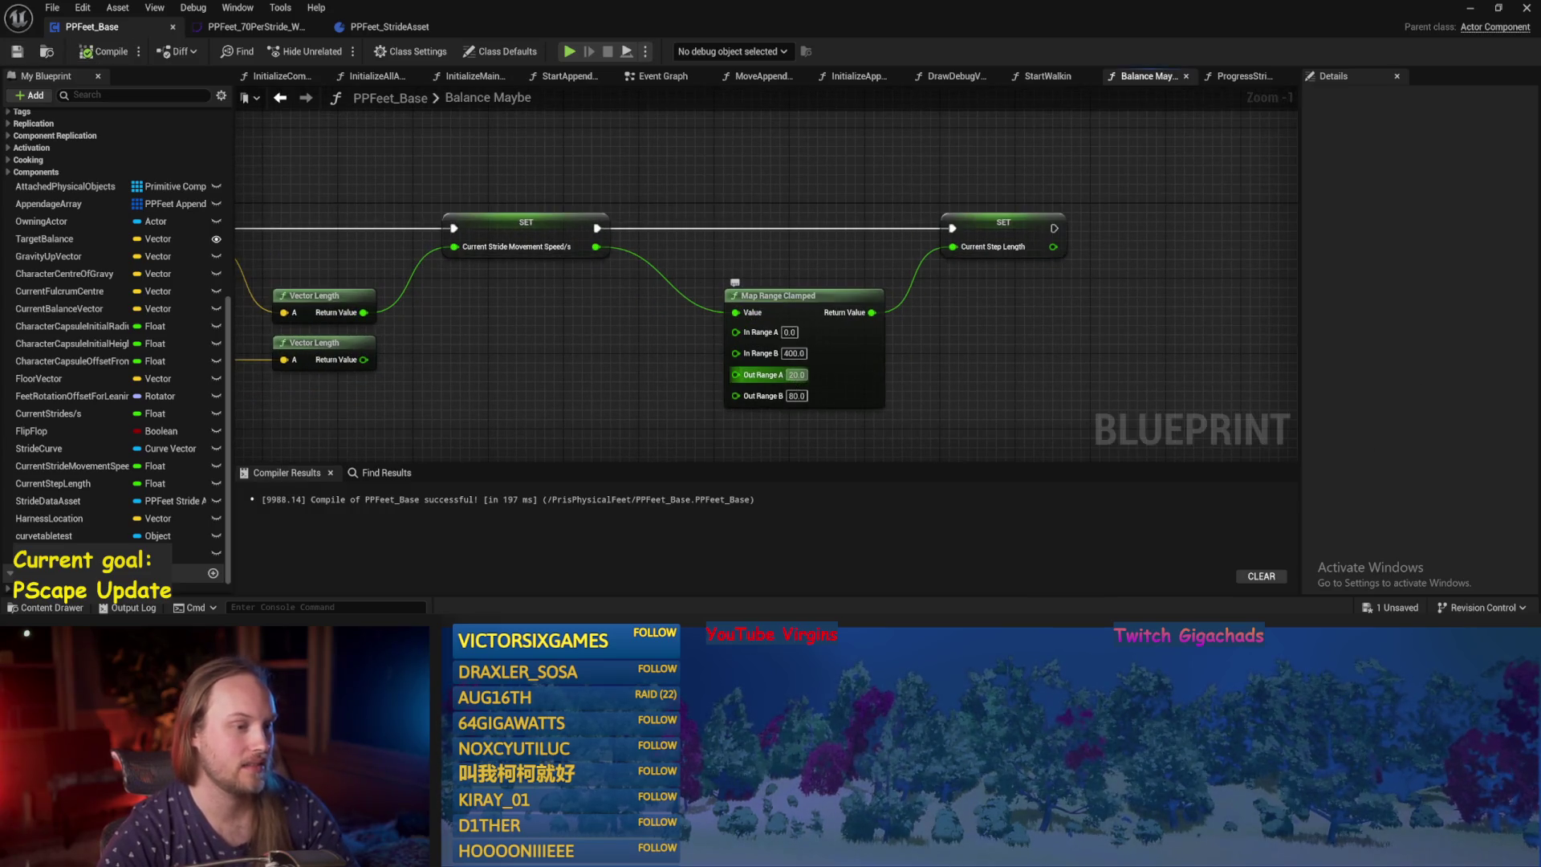
type("10")
key("Return")
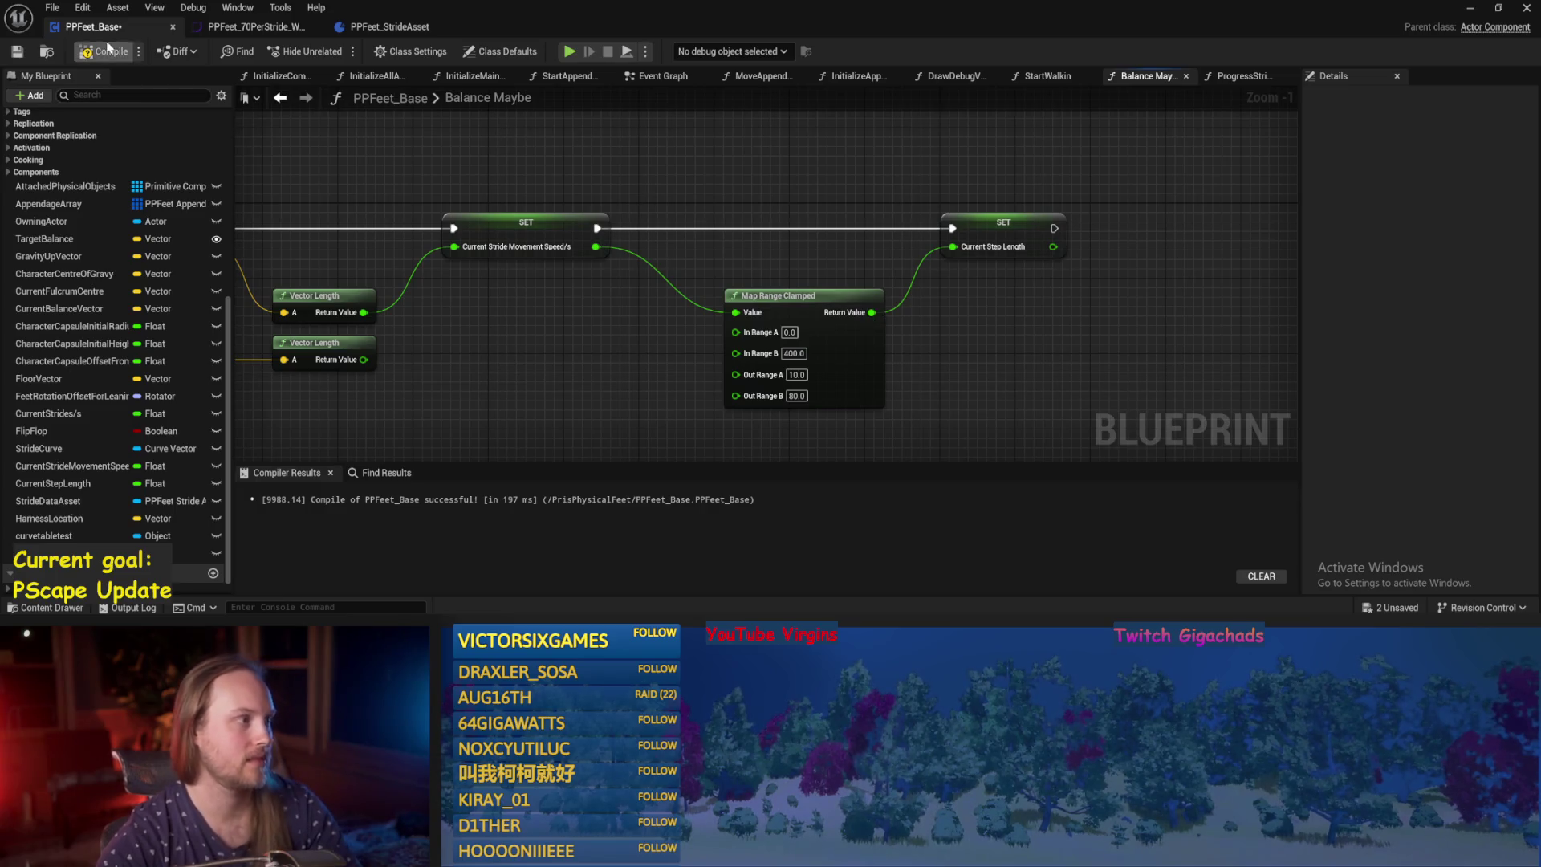
left_click(17, 51)
scroll(722, 222, "down", 1)
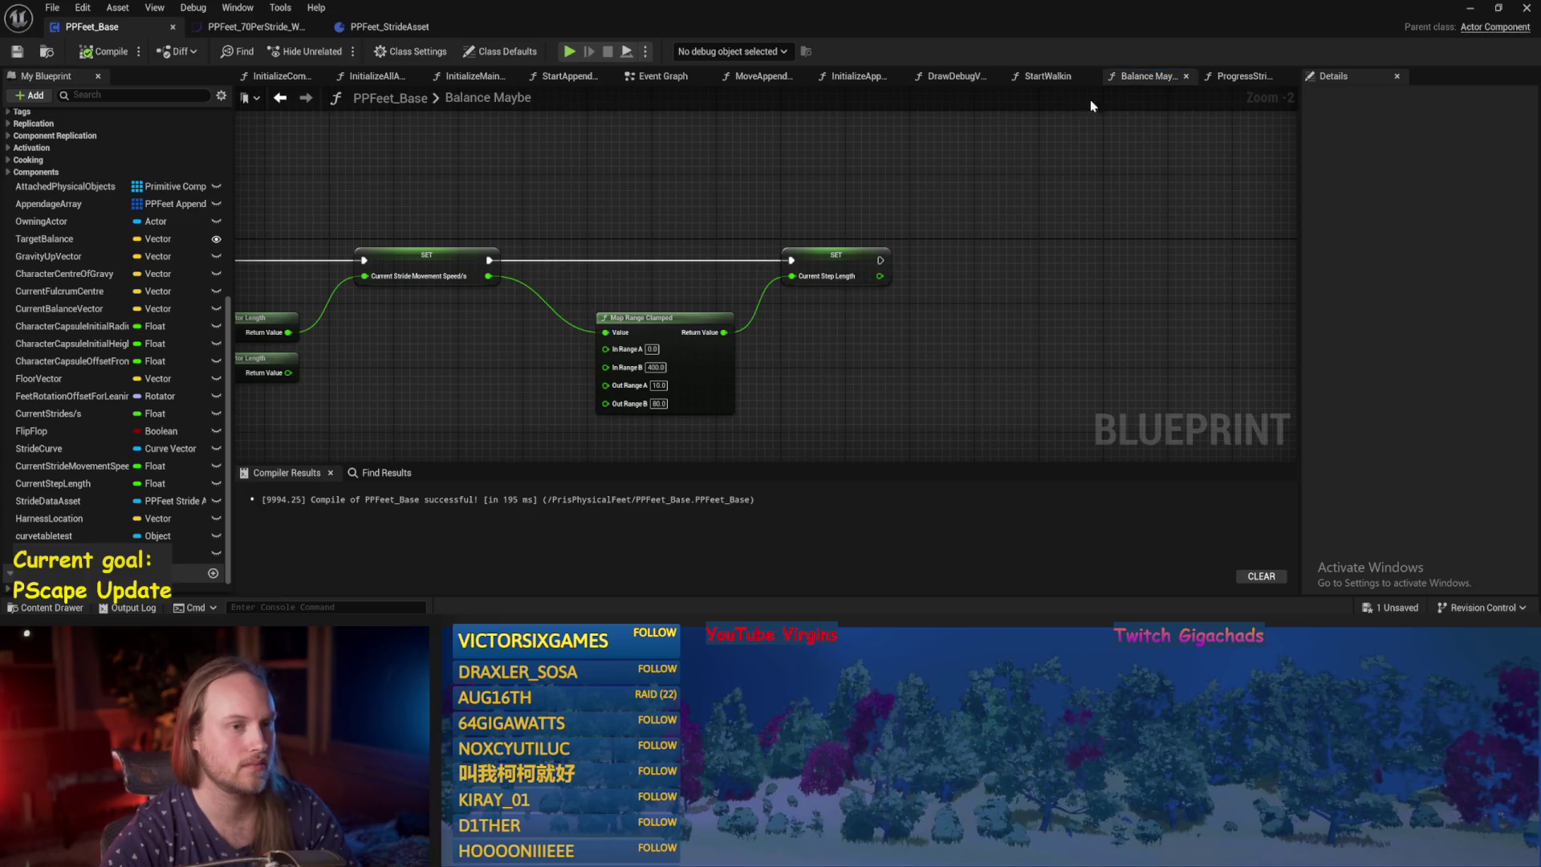
Wire Atan2's return value into the third Add in ProgressStrides, compile, save, and play the level.
left_click(1216, 78)
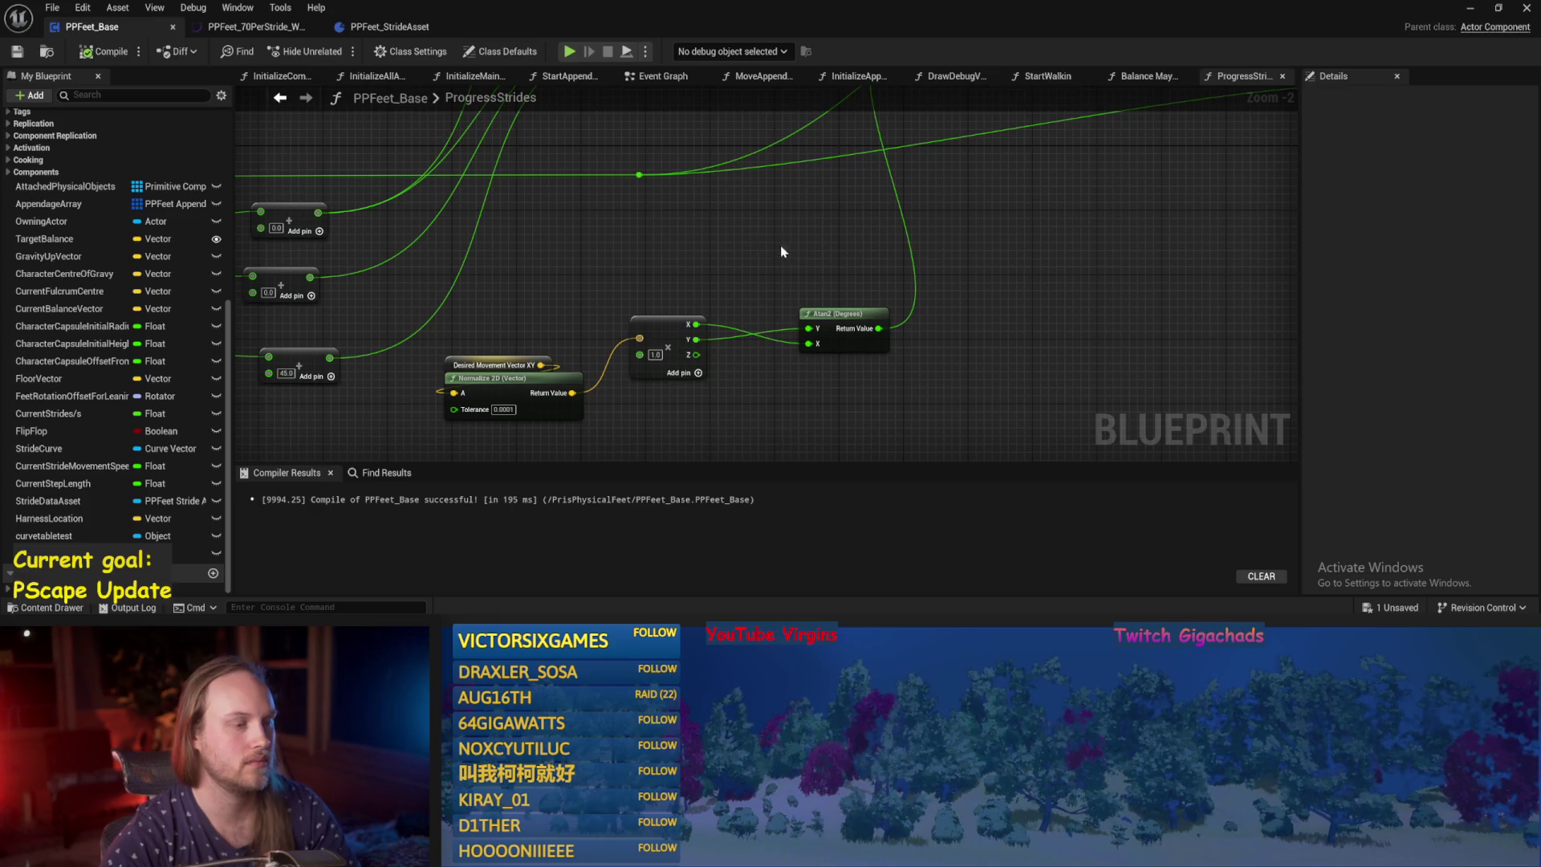
mouse_move(782, 251)
left_mouse_down()
mouse_move(791, 275)
mouse_move(642, 385)
mouse_move(1025, 300)
mouse_move(723, 374)
left_mouse_up()
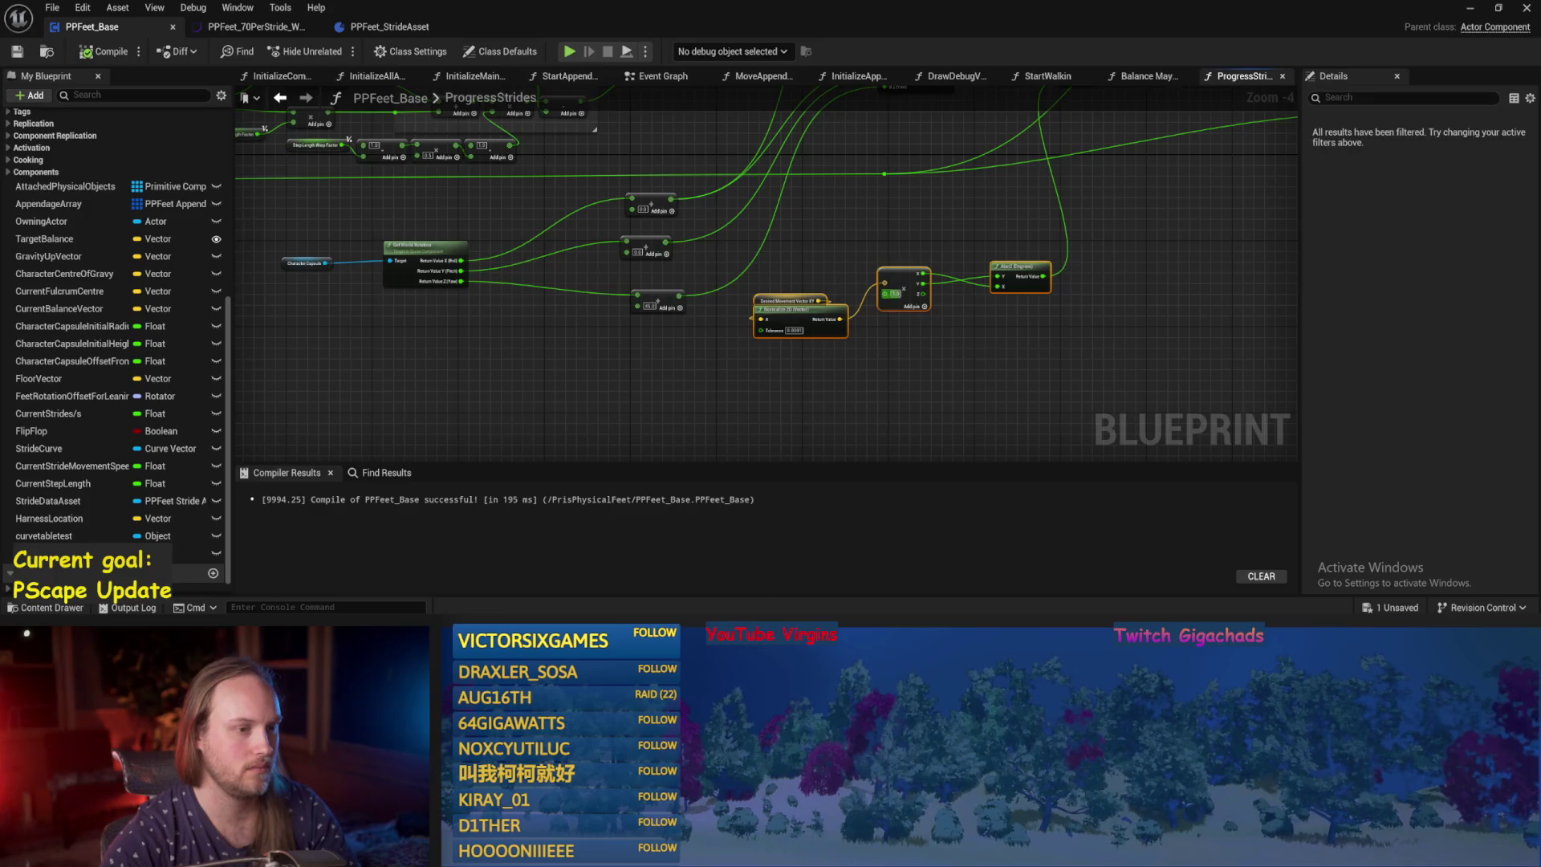
mouse_move(1019, 266)
left_mouse_down()
mouse_move(734, 359)
mouse_move(624, 290)
left_mouse_up()
scroll(711, 314, "up", 2)
left_click(711, 315)
key("ctrl+s")
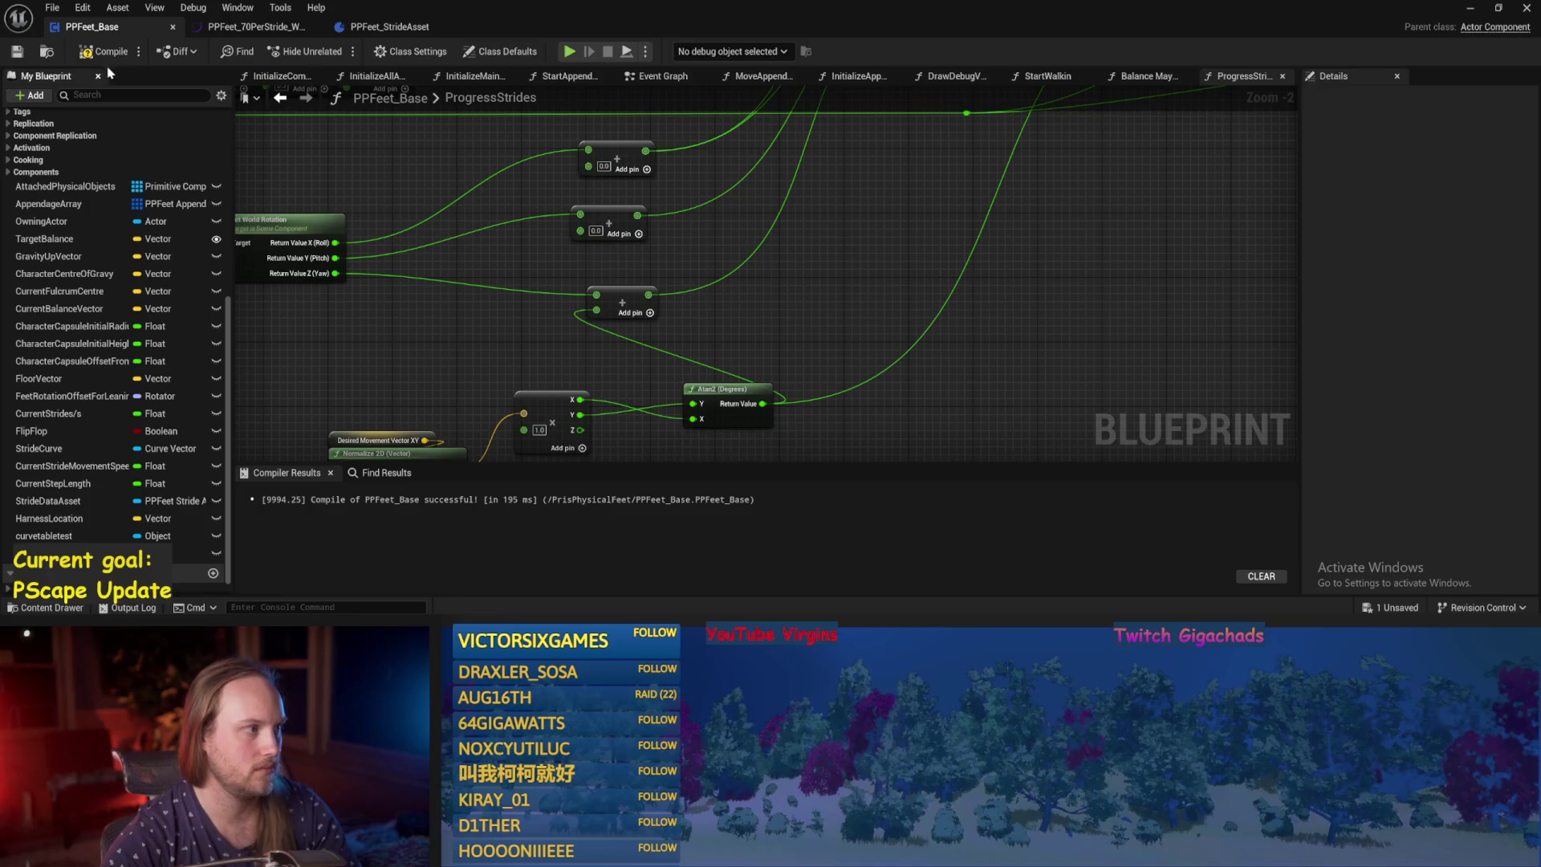
left_click(105, 51)
left_click_drag(877, 274, 812, 318)
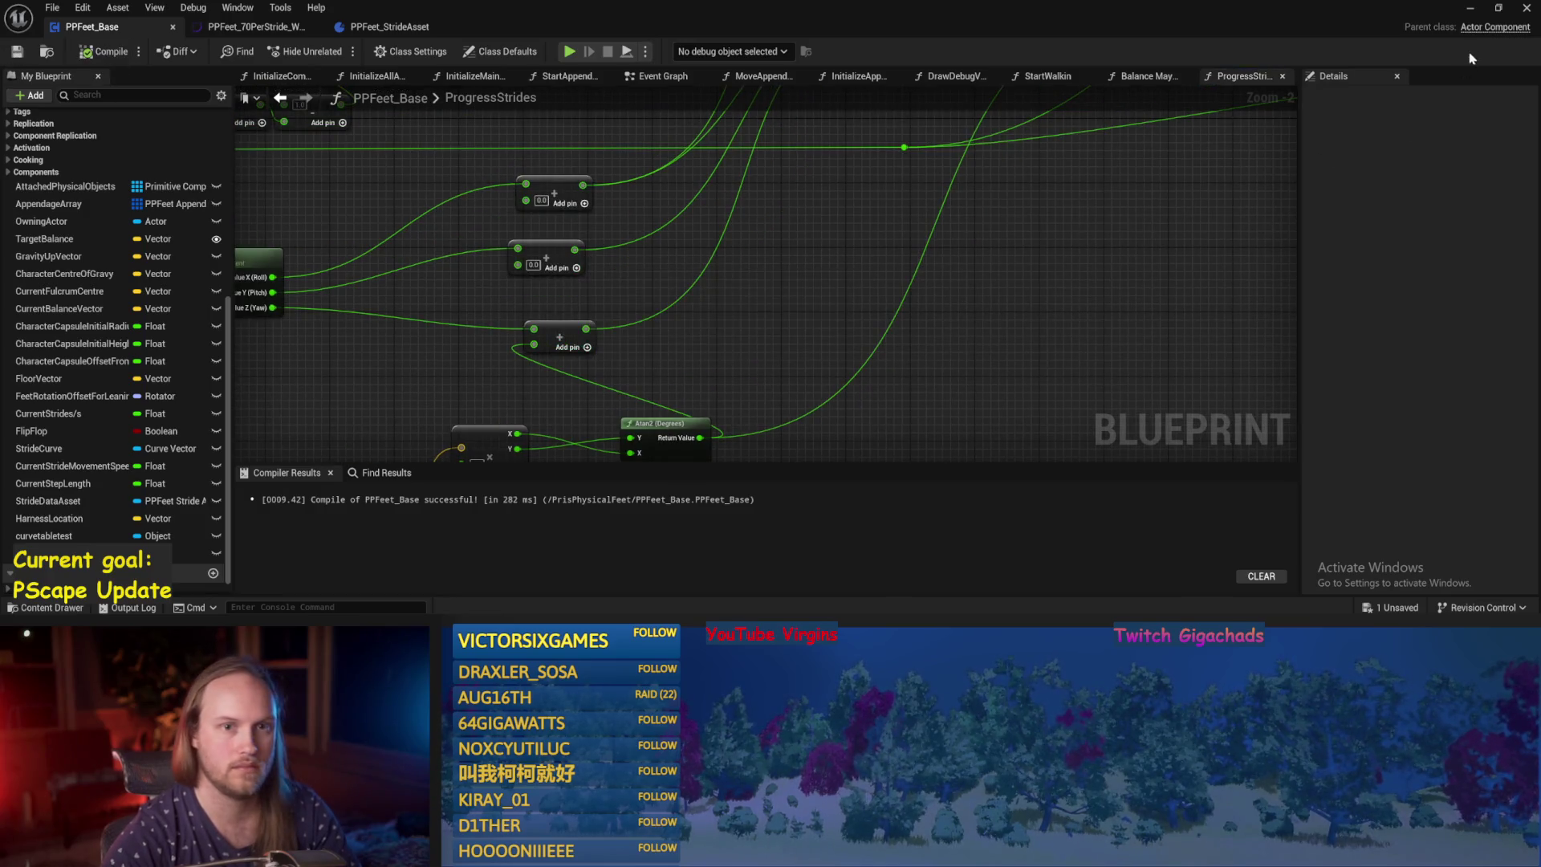
left_click(1470, 8)
key("alt+p")
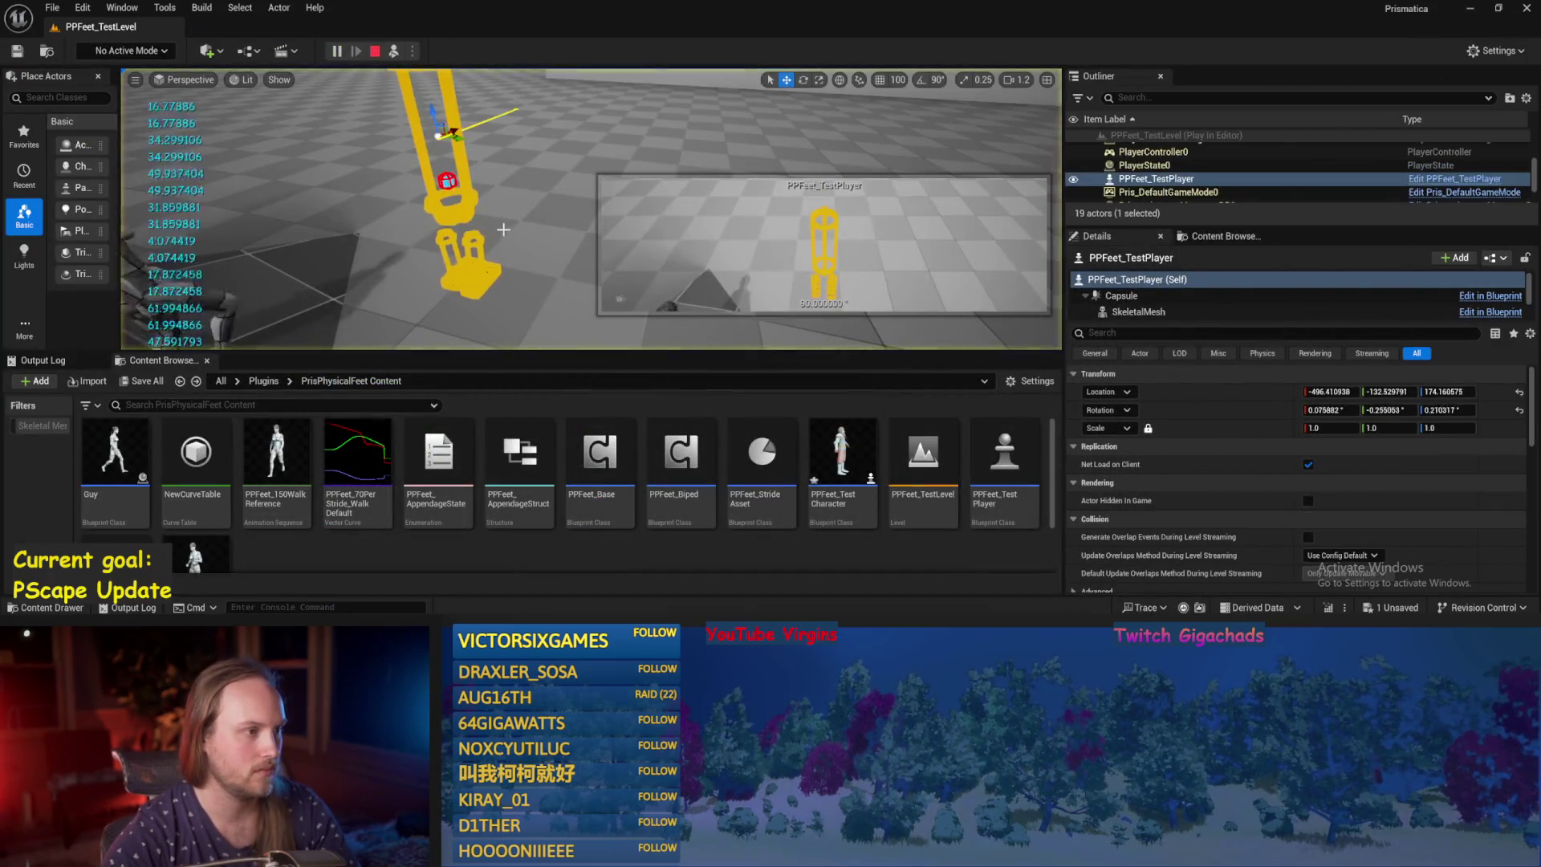
Tilt PPFeet_TestPlayer sideways and back with the rotate gizmo, then stop the play session.
key("e")
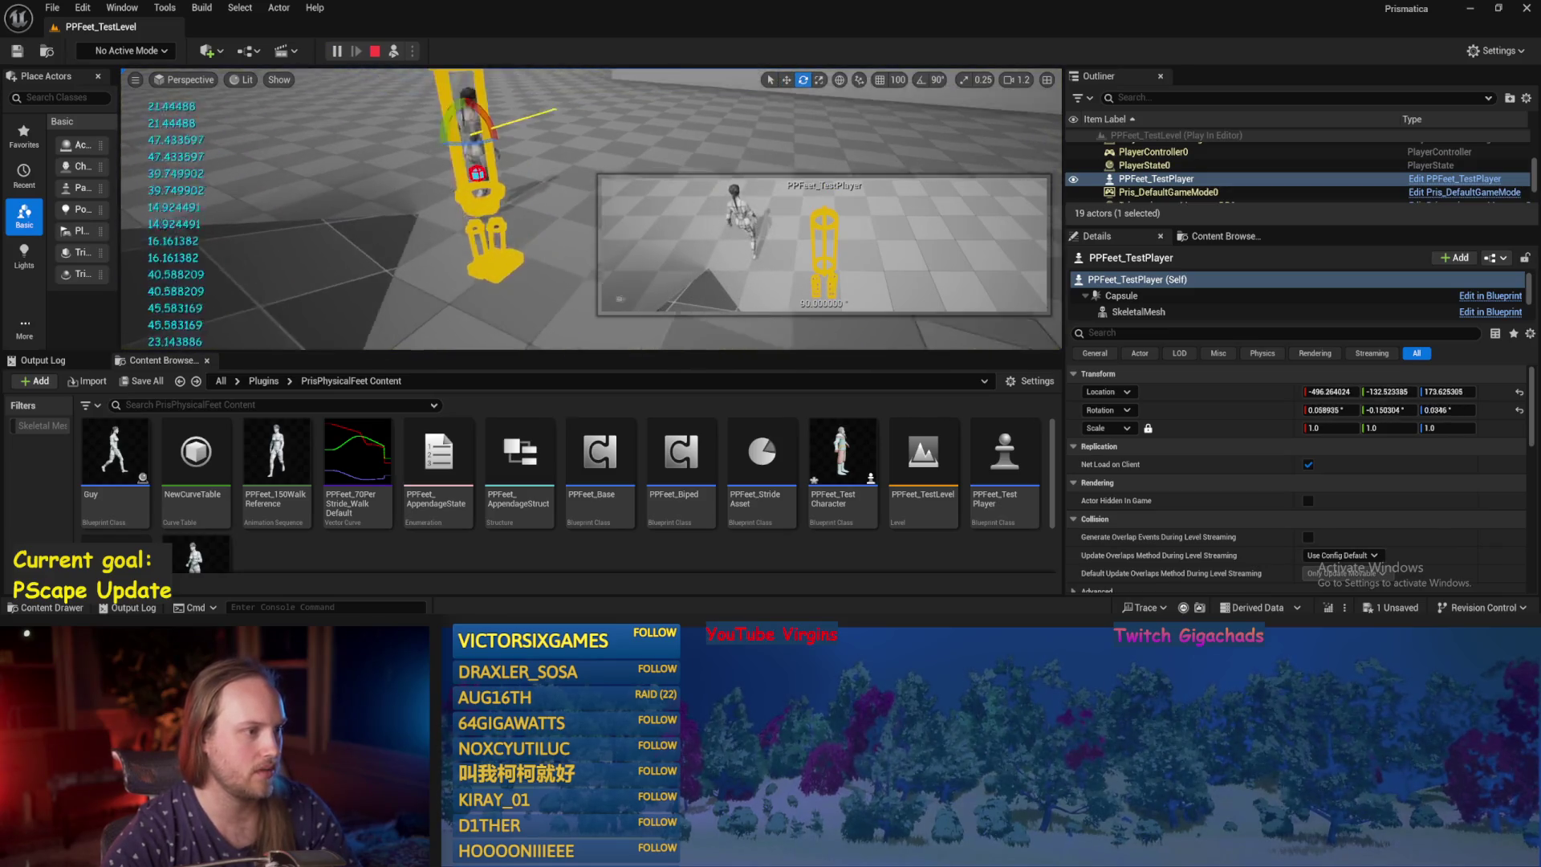
mouse_move(469, 133)
left_mouse_down()
mouse_move(446, 146)
mouse_move(447, 113)
left_mouse_up()
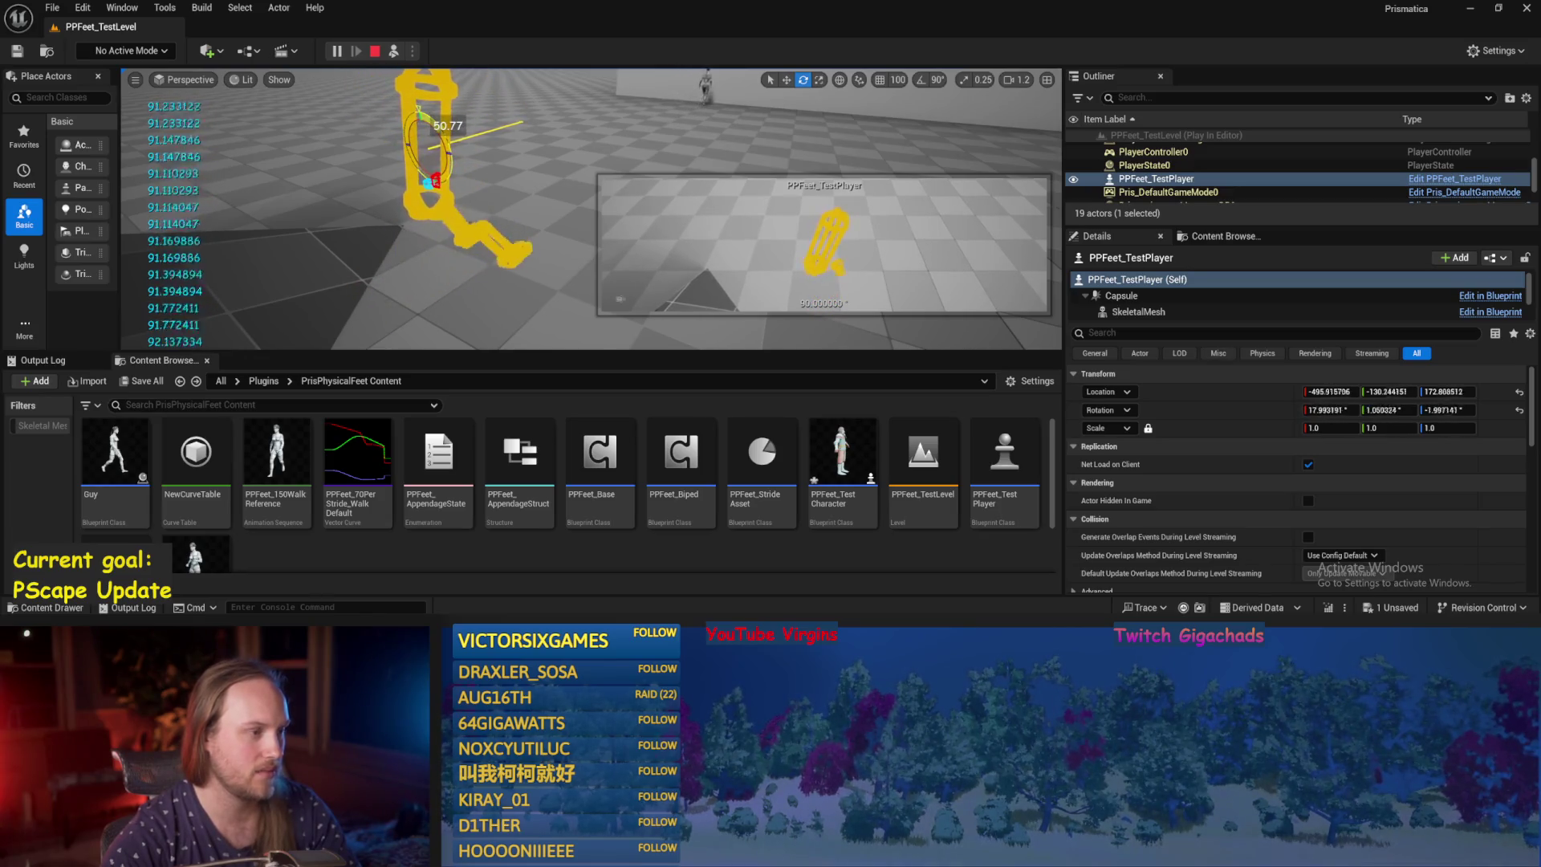
mouse_move(443, 143)
left_mouse_down()
mouse_move(379, 120)
mouse_move(474, 279)
left_mouse_up()
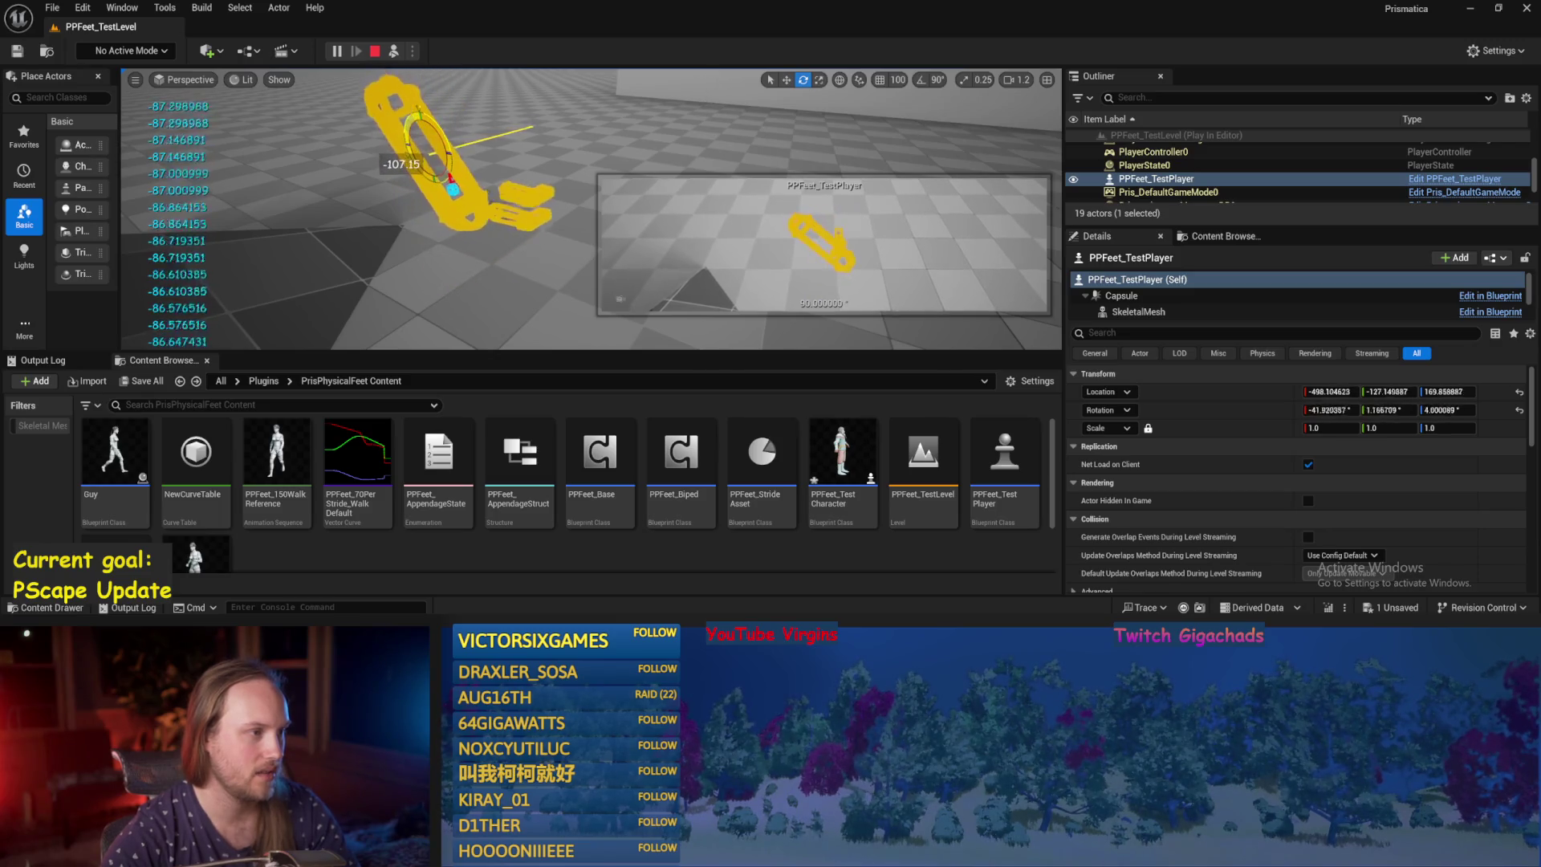
key("ctrl+s")
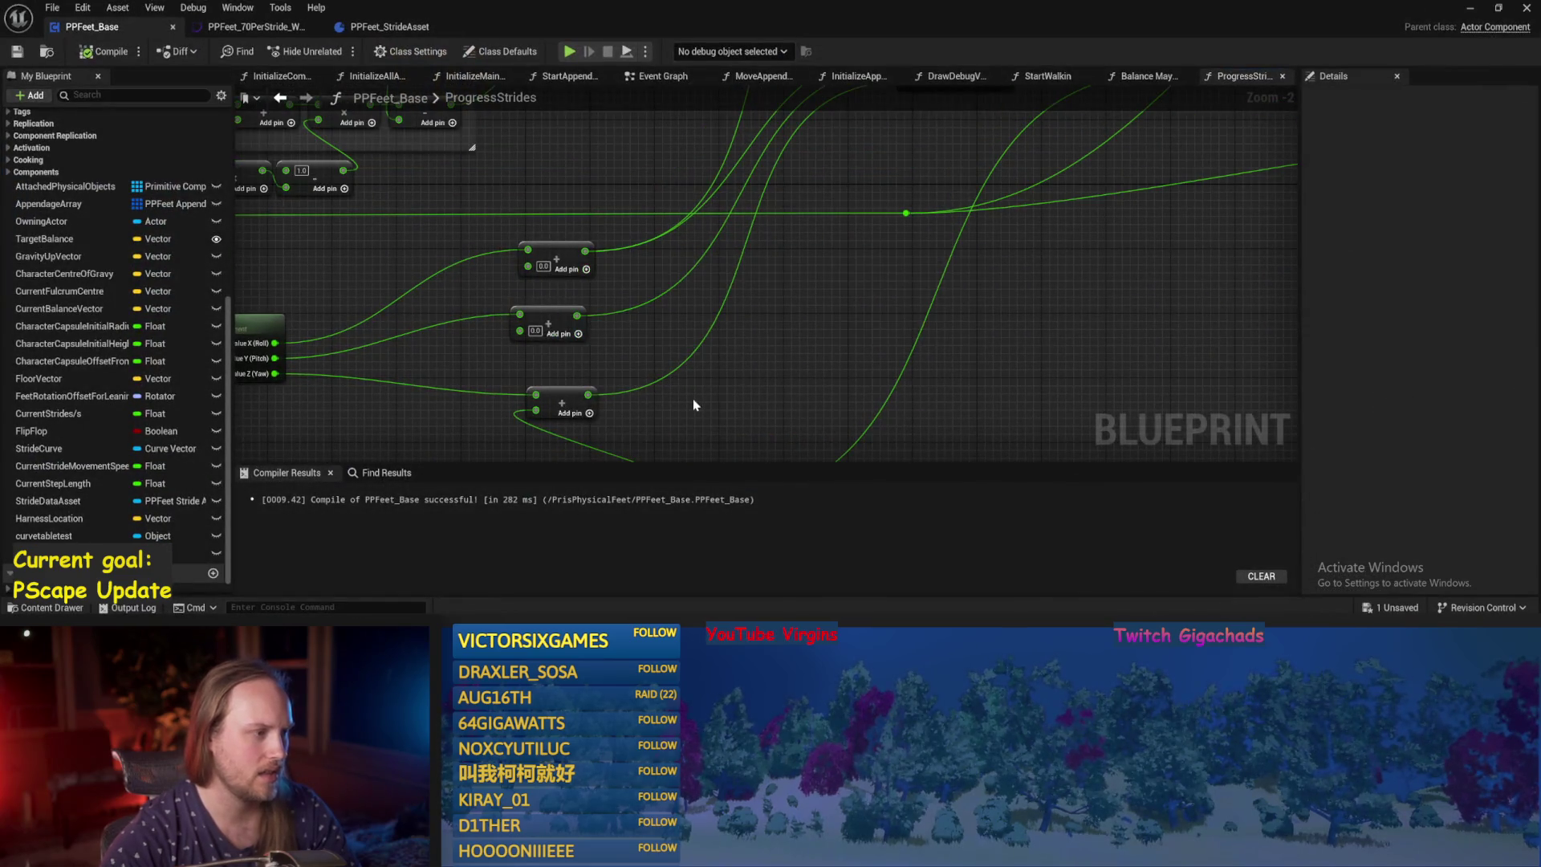
Rearrange the two Add nodes near Get World Rotation in ProgressStrides and save.
mouse_move(313, 381)
left_mouse_down()
mouse_move(573, 367)
mouse_move(658, 205)
mouse_move(658, 237)
left_mouse_up()
left_click(92, 50)
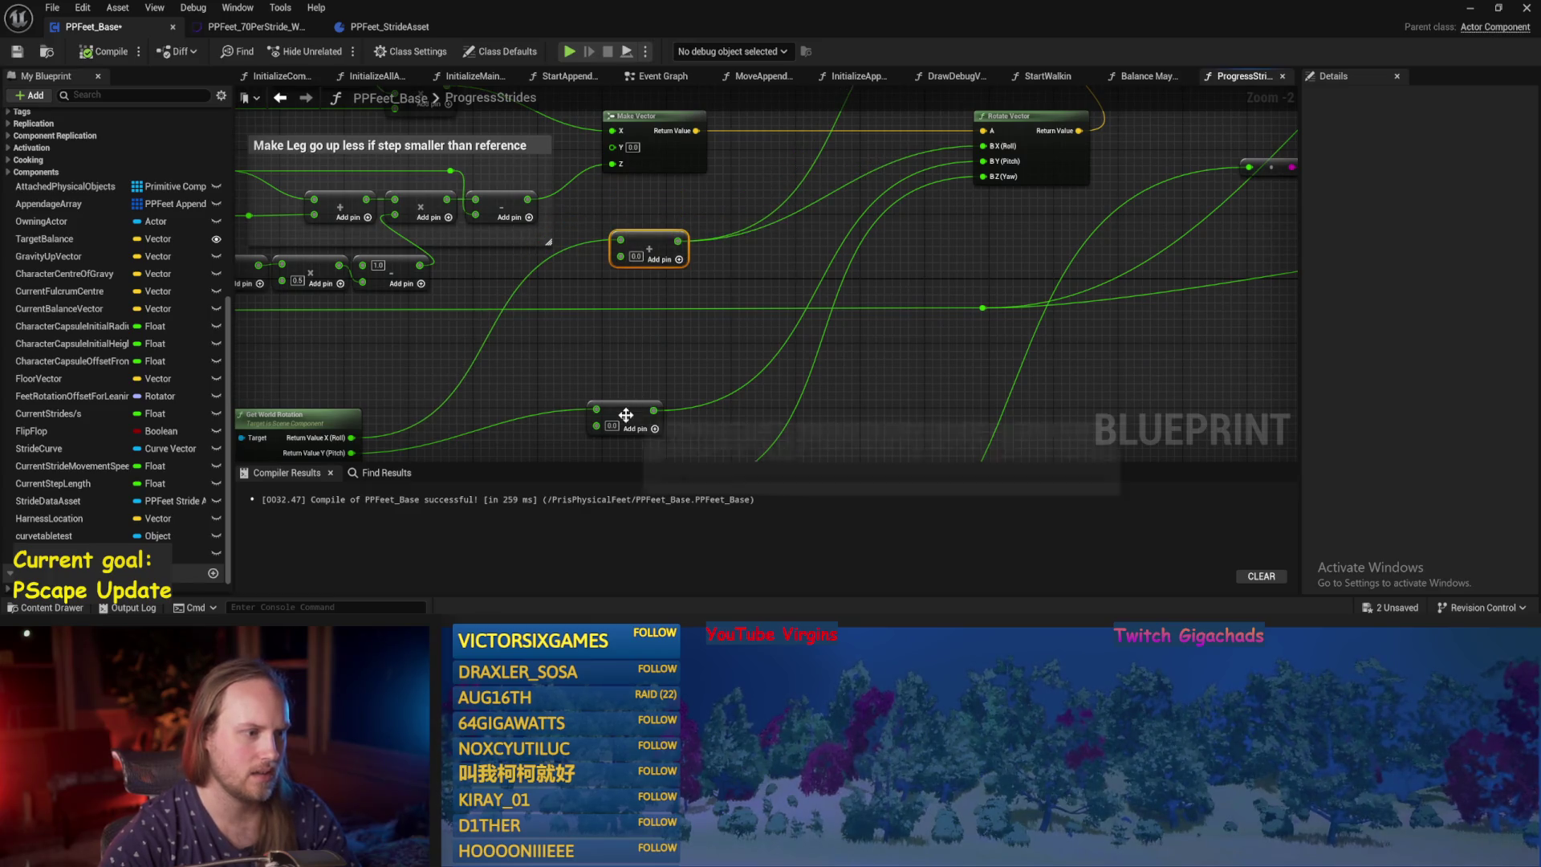
left_click_drag(640, 419, 639, 395)
mouse_move(656, 318)
left_mouse_down()
mouse_move(722, 289)
mouse_move(663, 325)
left_mouse_up()
left_click(663, 325)
key("ctrl+s")
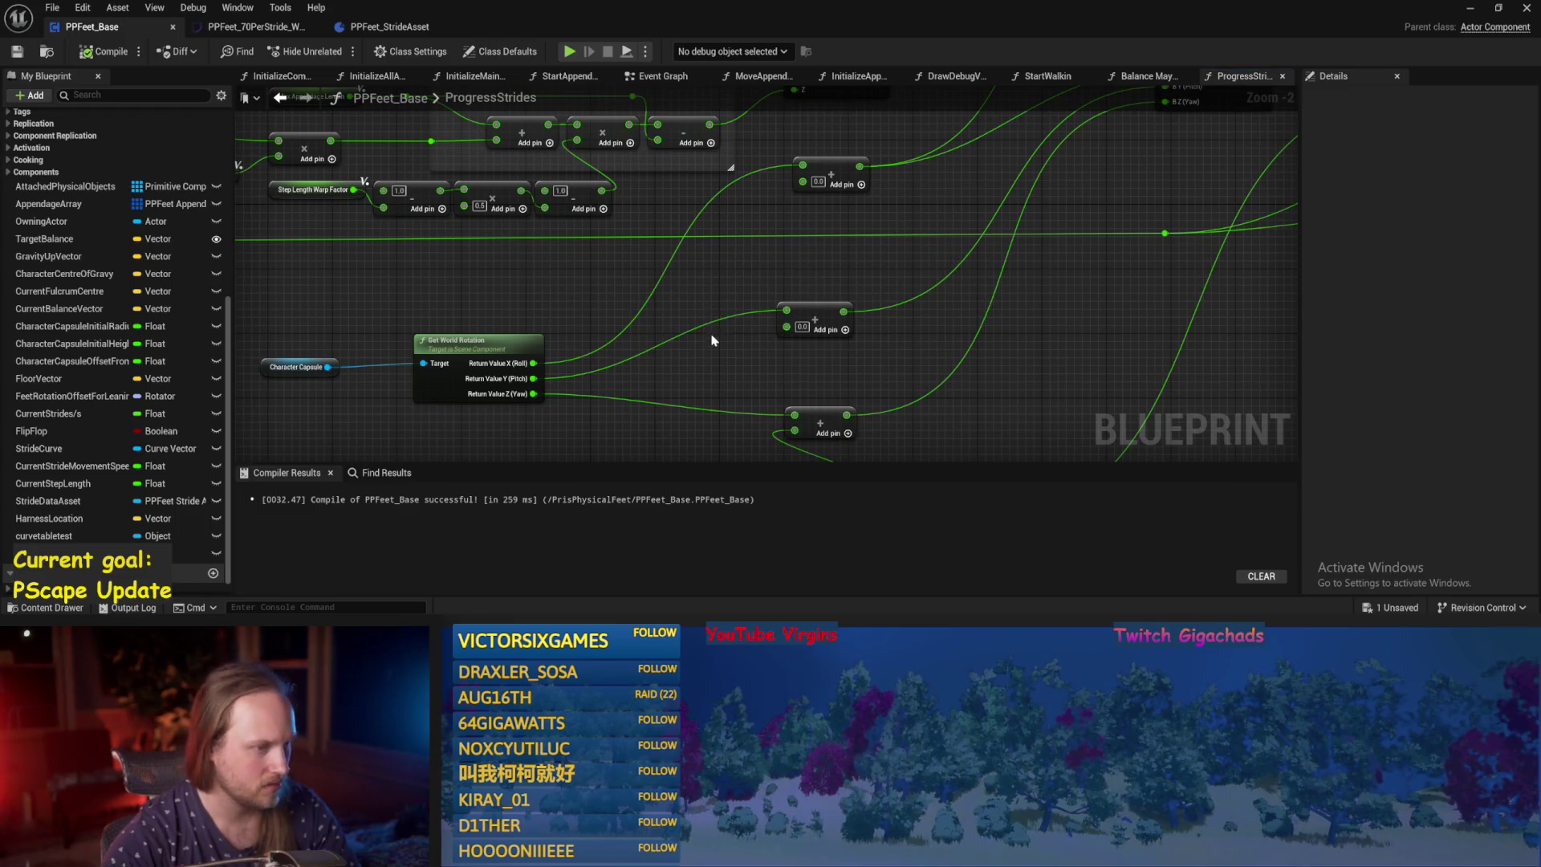
Move another Add node below the wire, then compile and save PPFeet_Base.
mouse_move(688, 257)
left_mouse_down()
mouse_move(666, 389)
mouse_move(757, 304)
mouse_move(698, 309)
mouse_move(692, 326)
left_mouse_up()
left_click(720, 275)
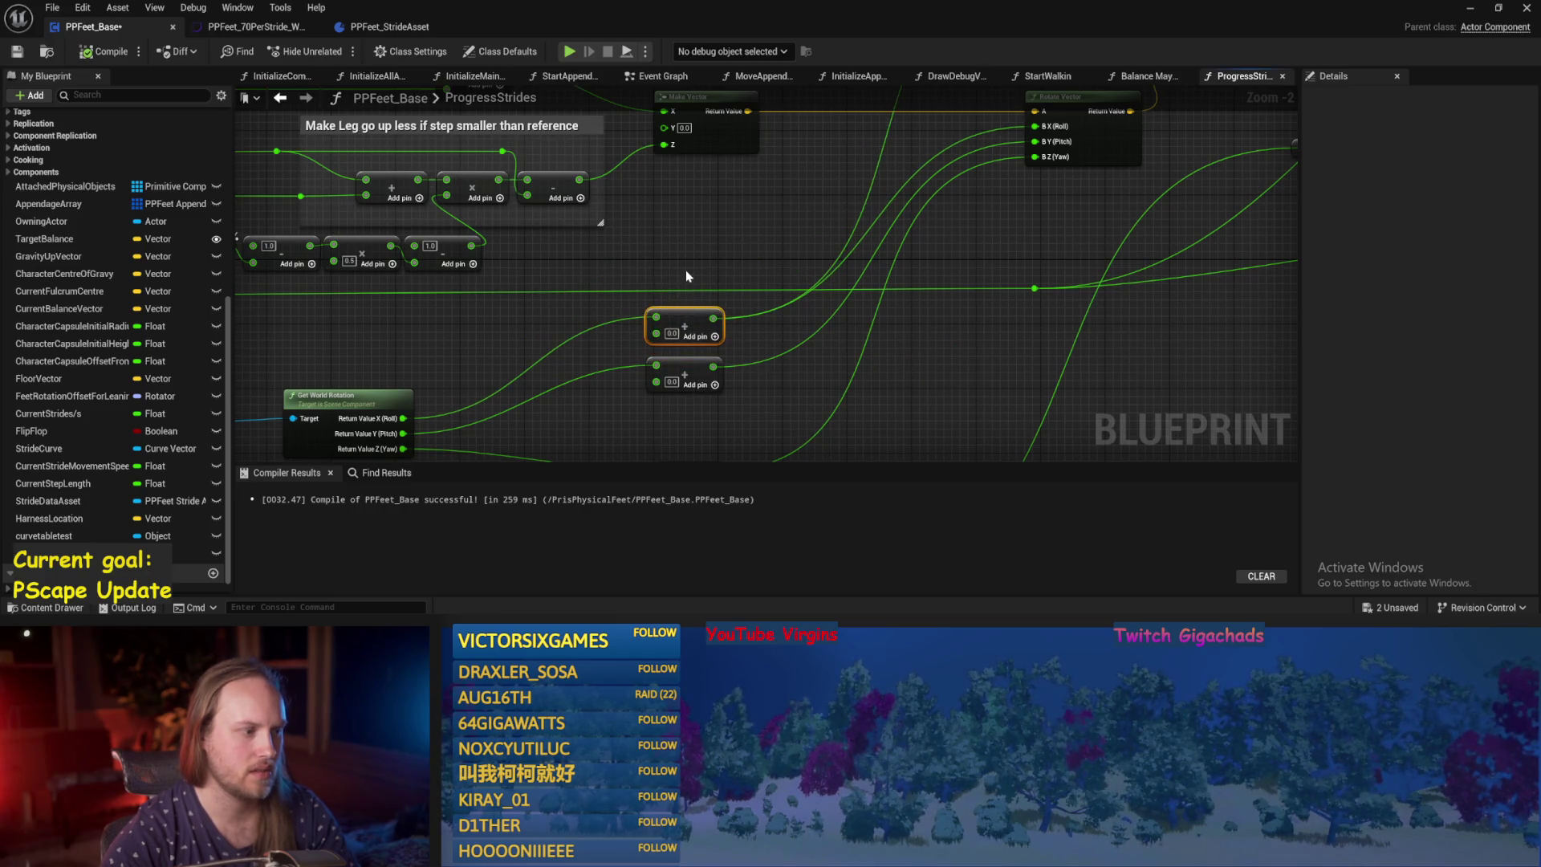
left_click(685, 271)
key("ctrl+s")
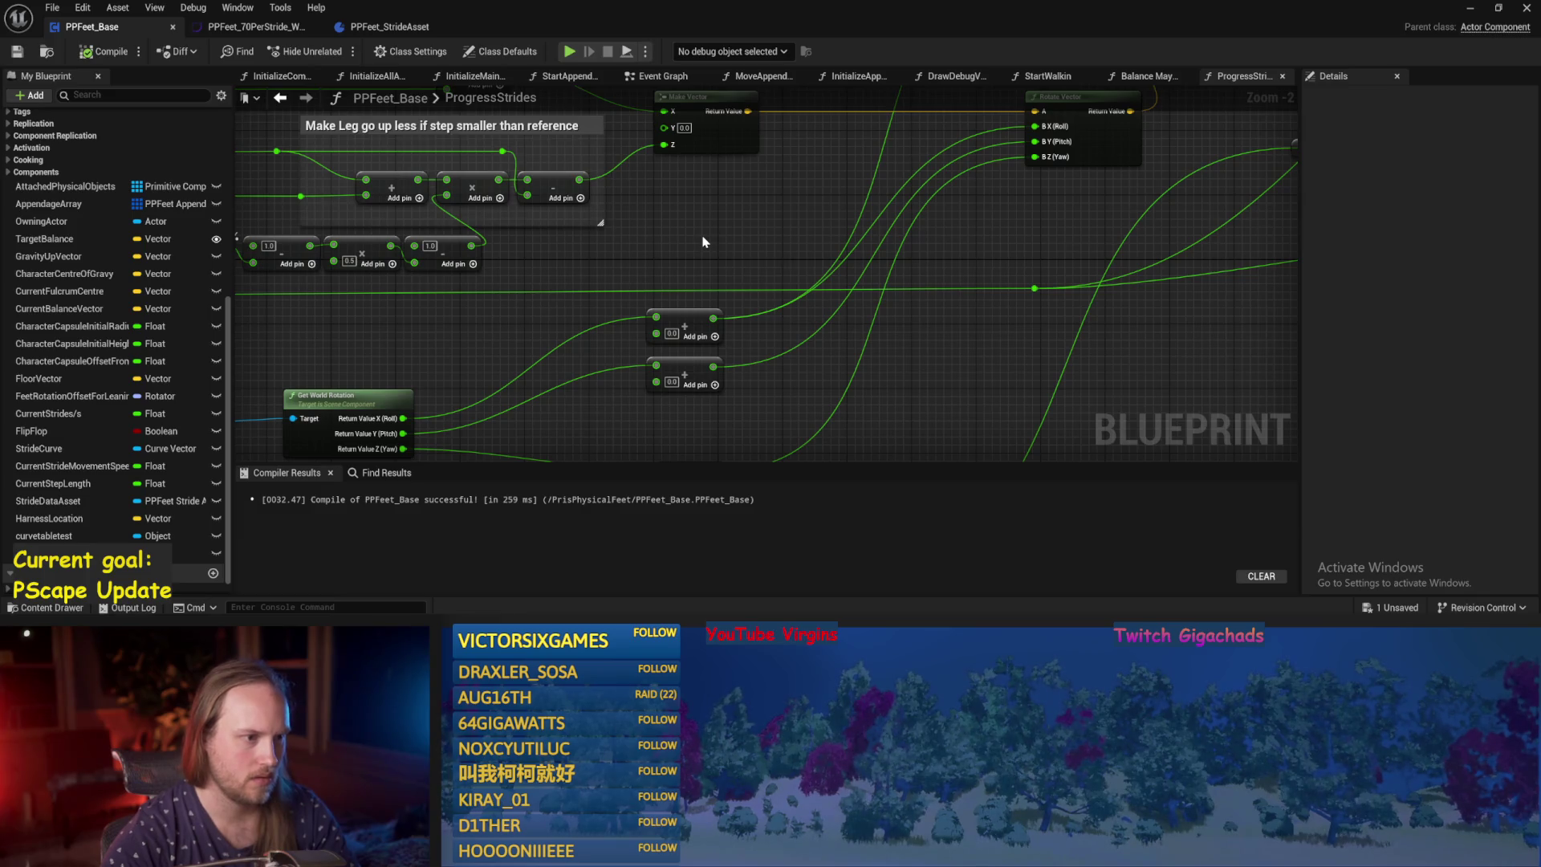
left_click_drag(743, 379, 760, 389)
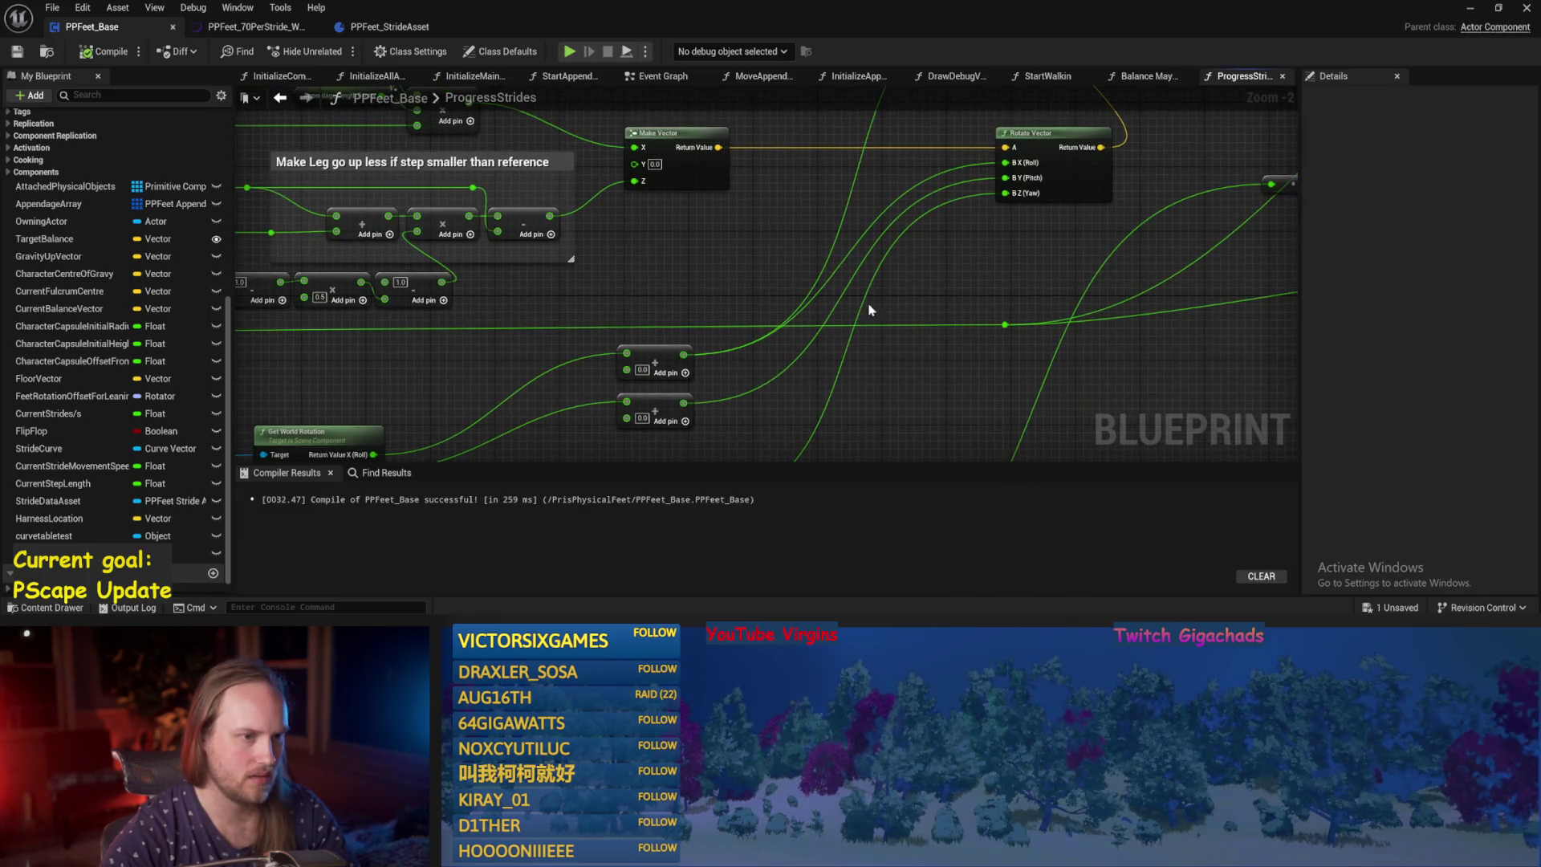
left_click_drag(867, 309, 947, 324)
left_click_drag(909, 380, 906, 258)
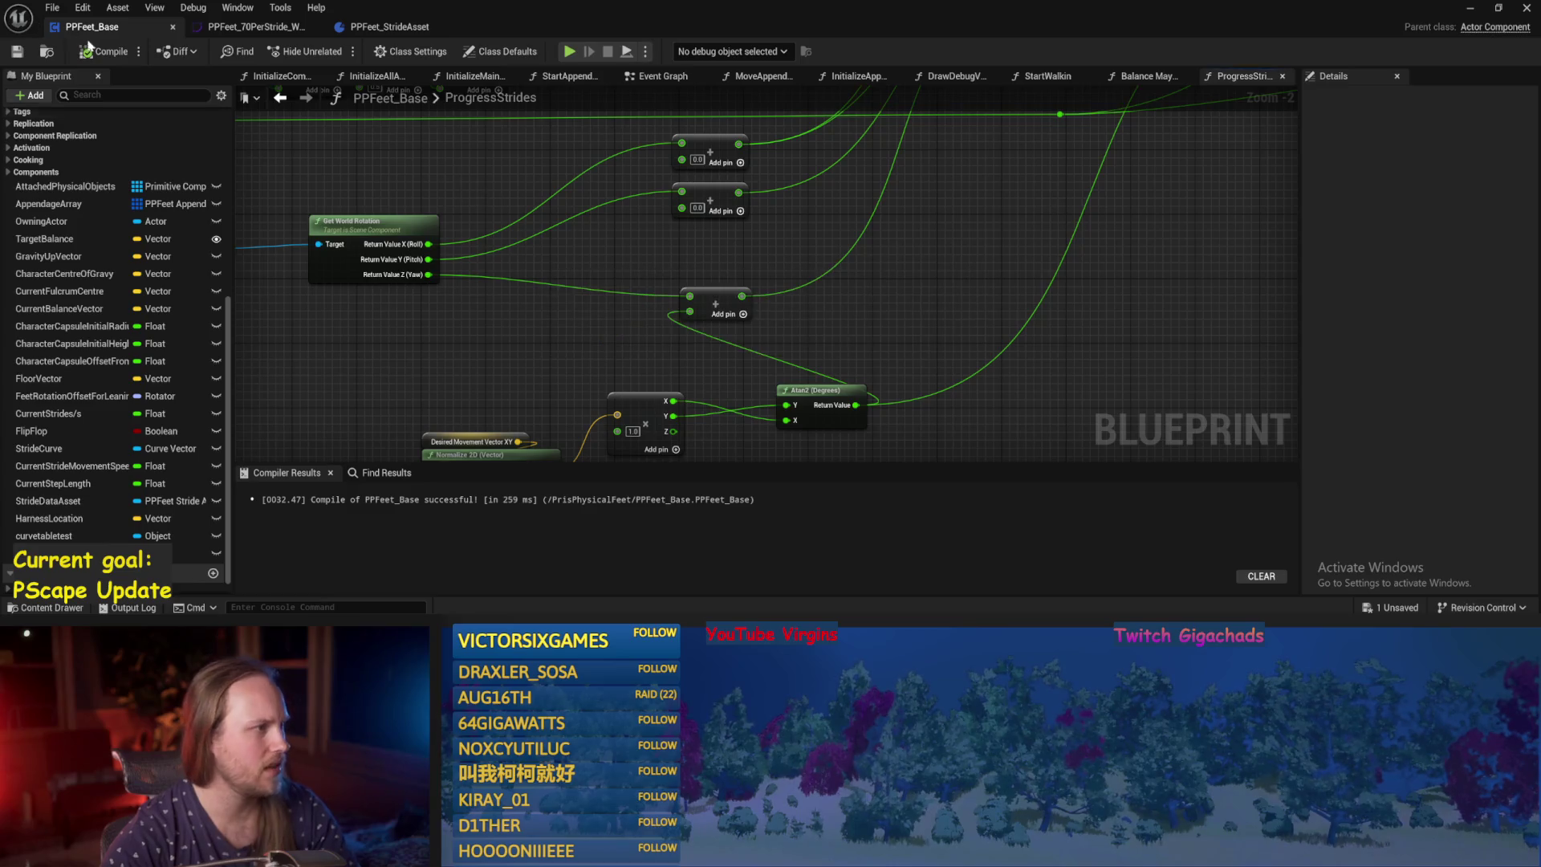
key("F7")
key("ctrl+s")
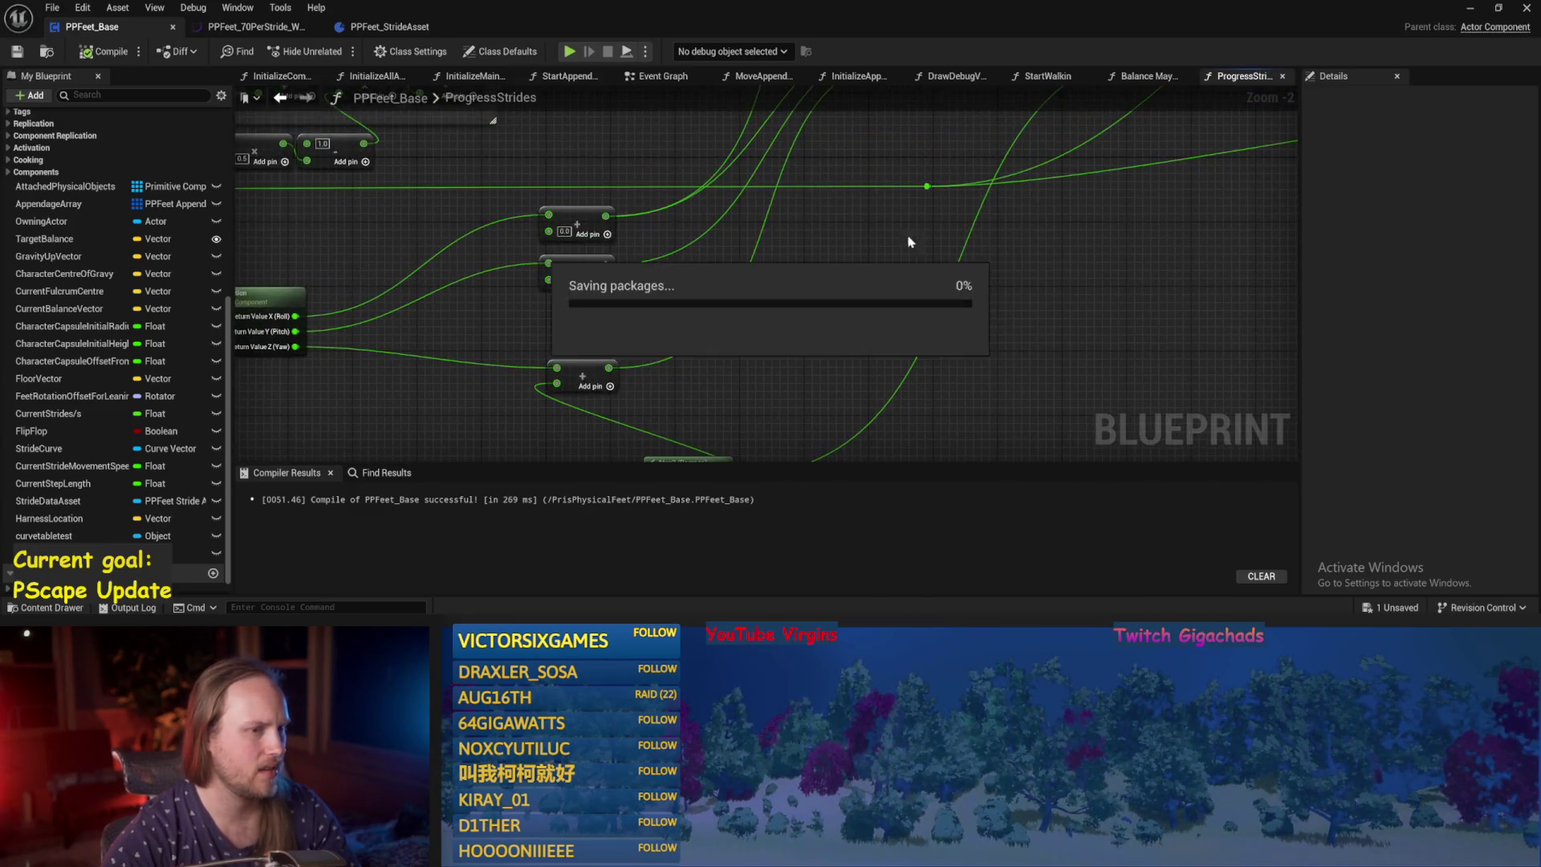
Break Rotate Vector's roll and pitch links so only yaw stays wired, then compile and save.
mouse_move(882, 277)
left_mouse_down()
mouse_move(901, 303)
mouse_move(748, 257)
mouse_move(941, 336)
left_mouse_up()
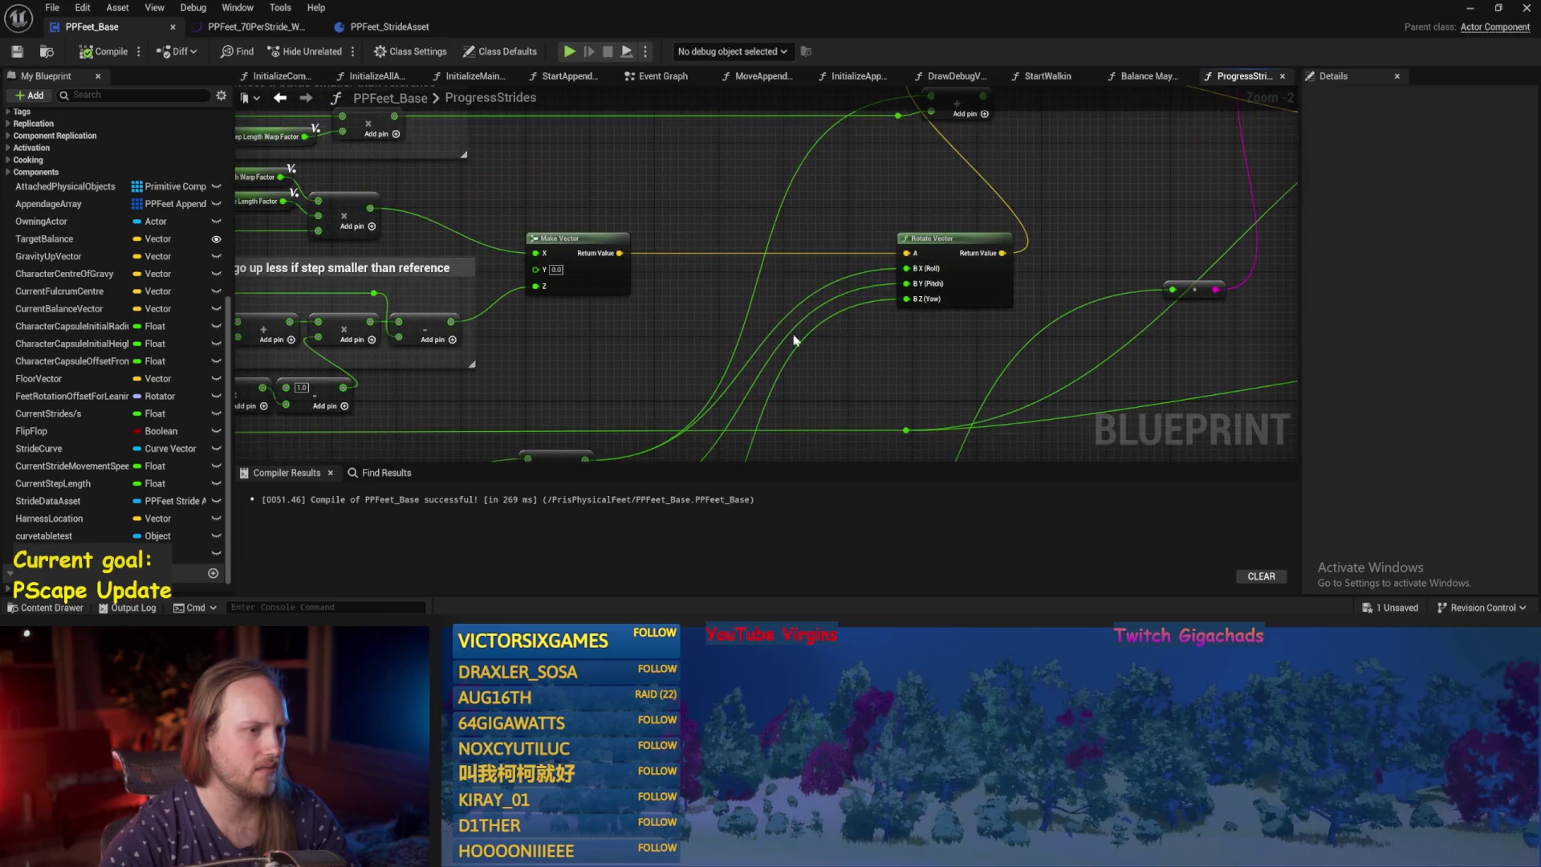
left_click(903, 268, "alt")
left_click(903, 286, "alt")
left_click_drag(797, 287, 794, 253)
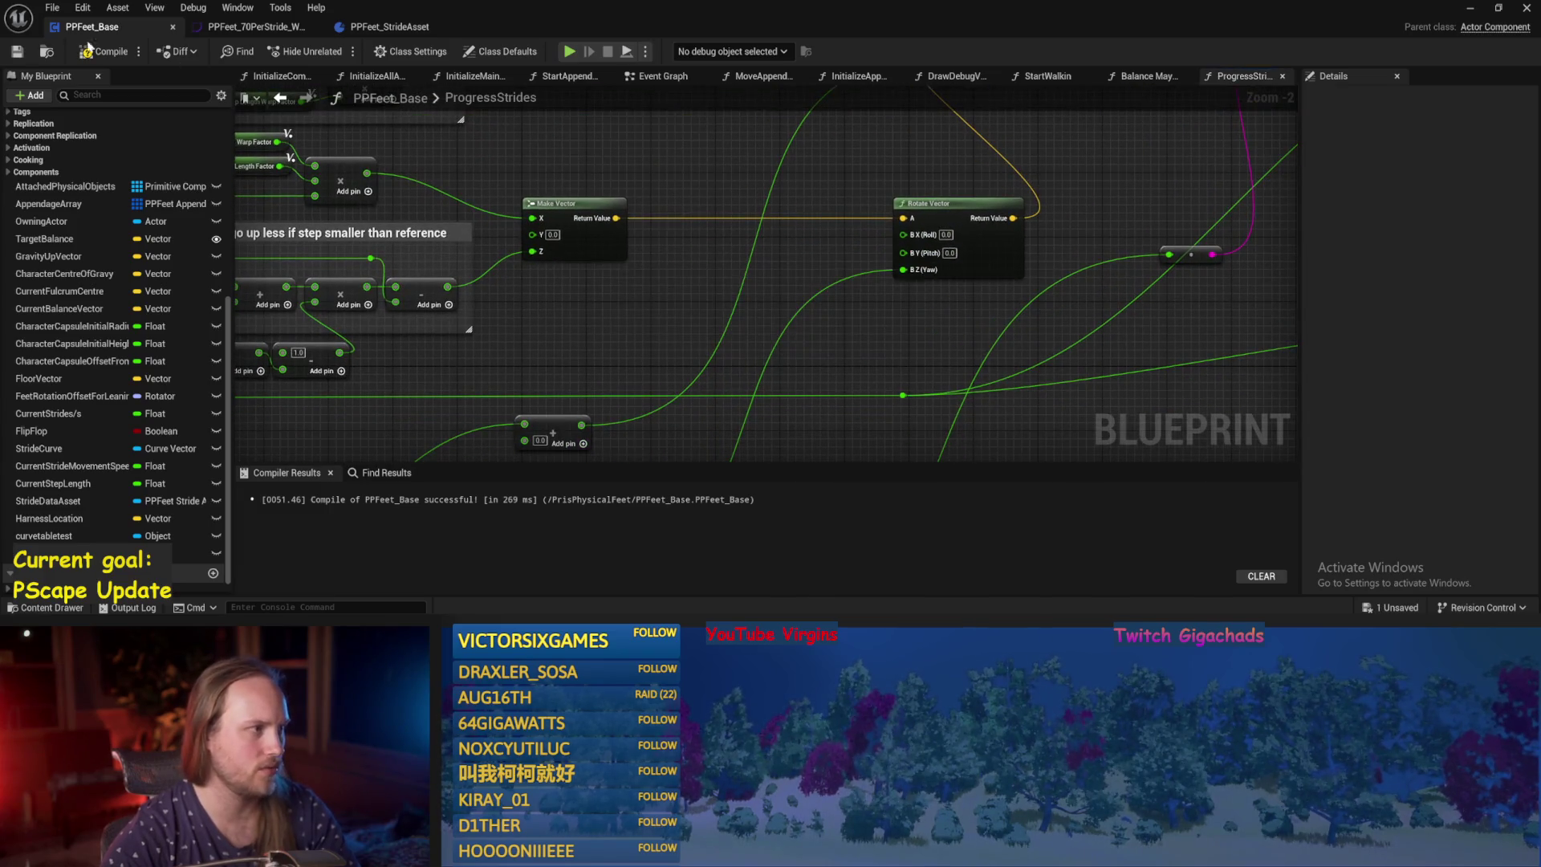
key("F7")
key("ctrl+s")
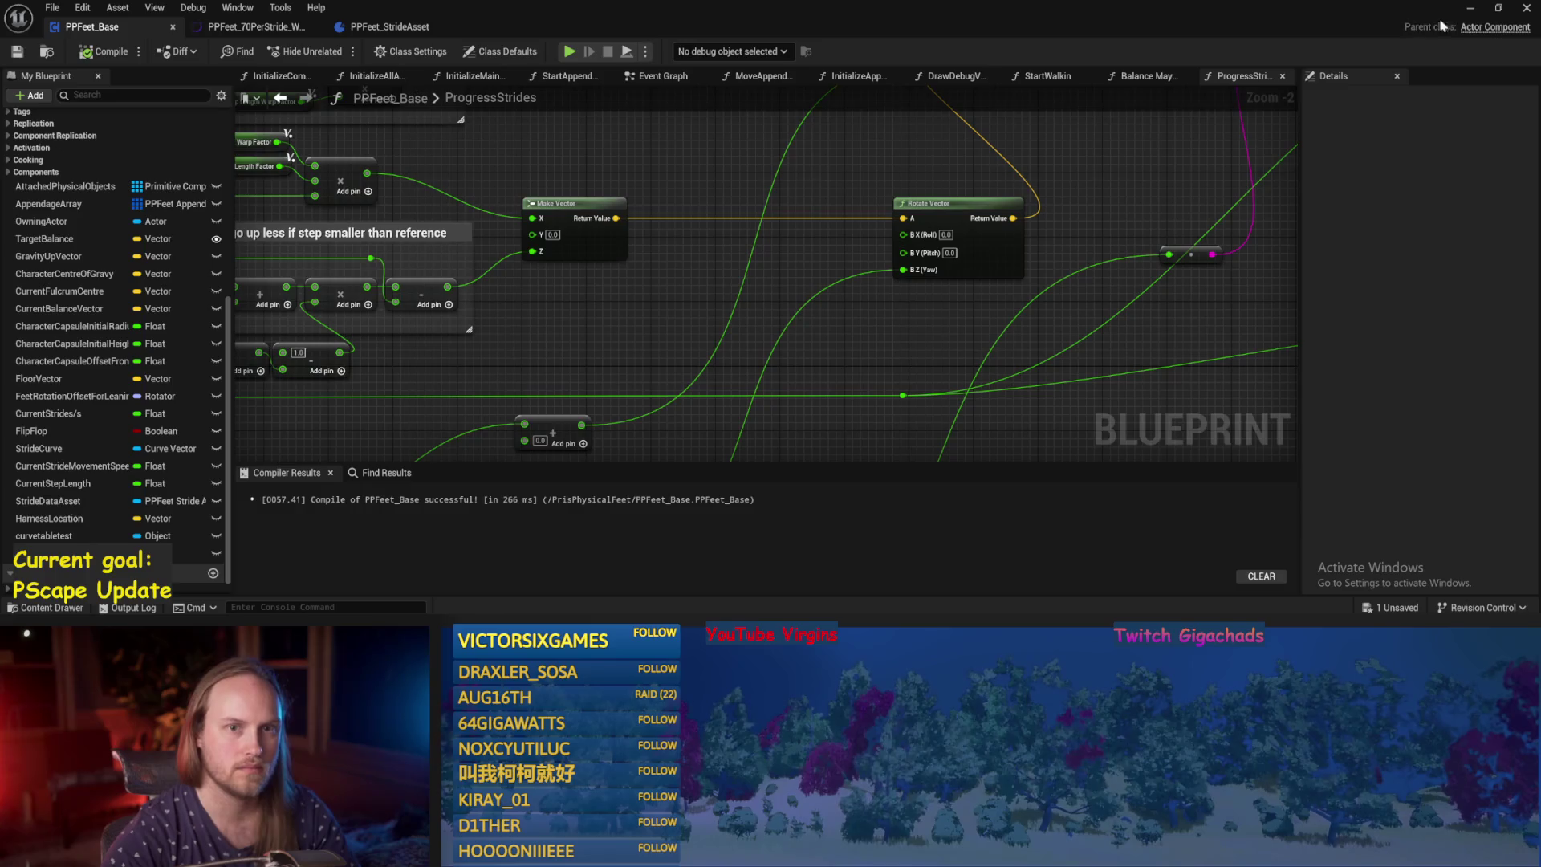
left_click(1469, 8)
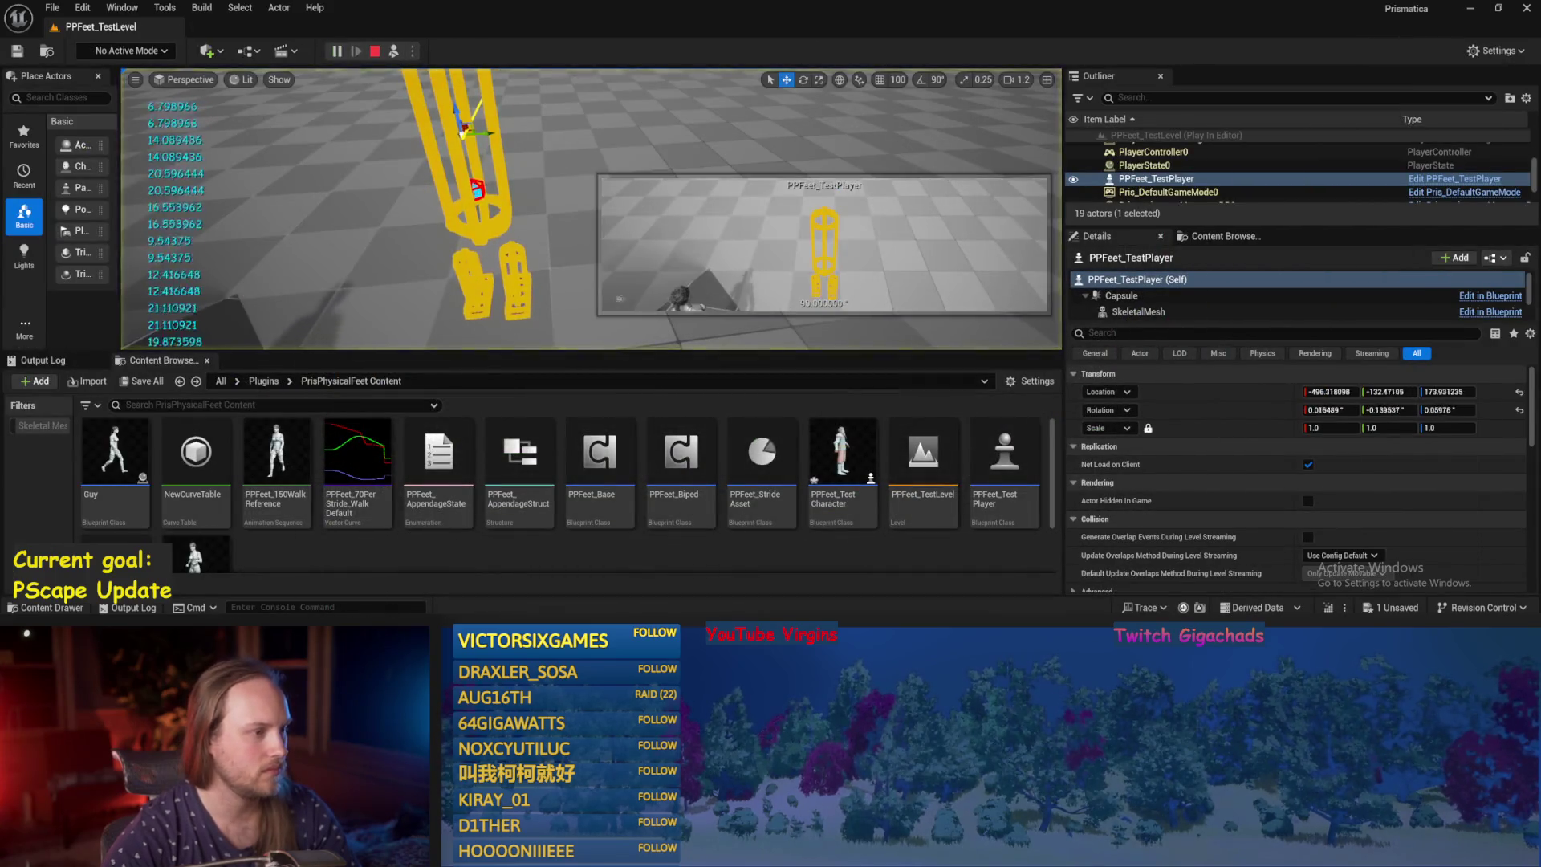
Tilt PPFeet_TestPlayer with the rotate gizmo, frame it, then stop play and return to PPFeet_Base.
key("e")
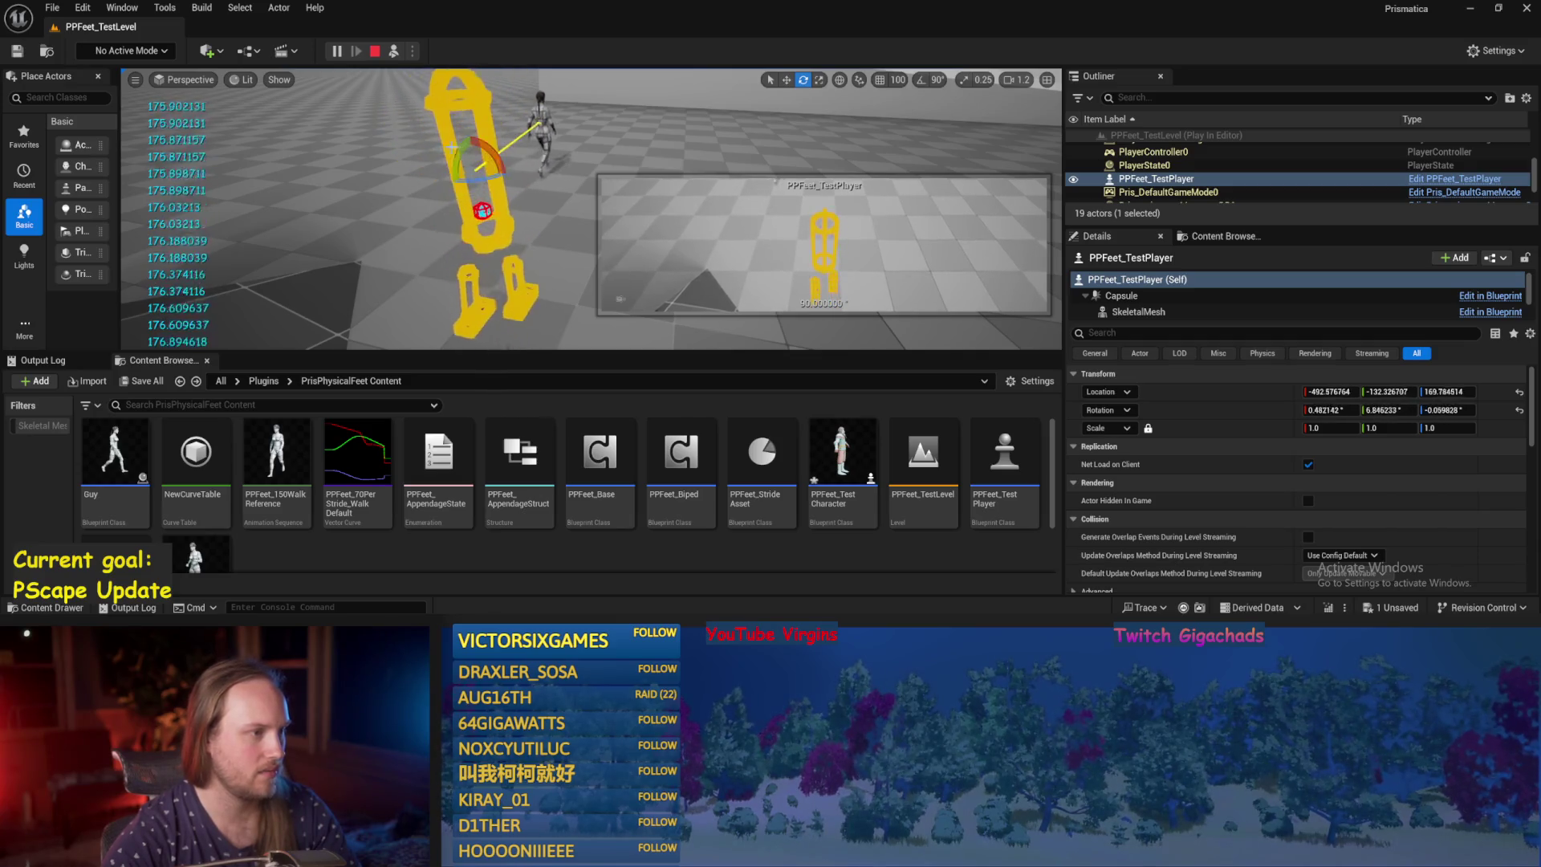
mouse_move(491, 150)
left_mouse_down()
mouse_move(517, 160)
mouse_move(454, 178)
mouse_move(507, 140)
mouse_move(418, 165)
left_mouse_up()
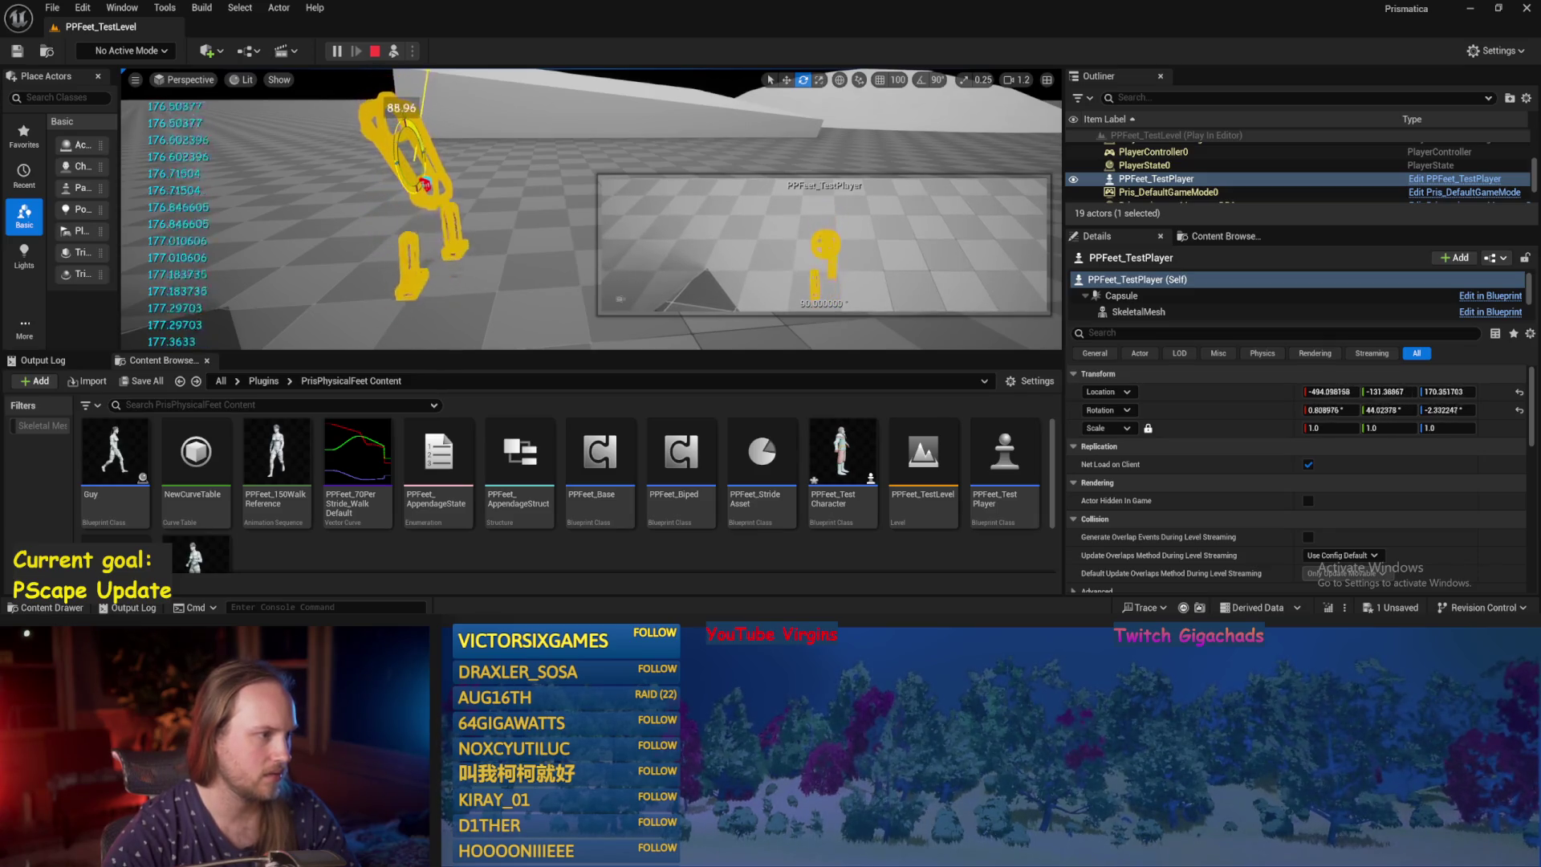
key("f")
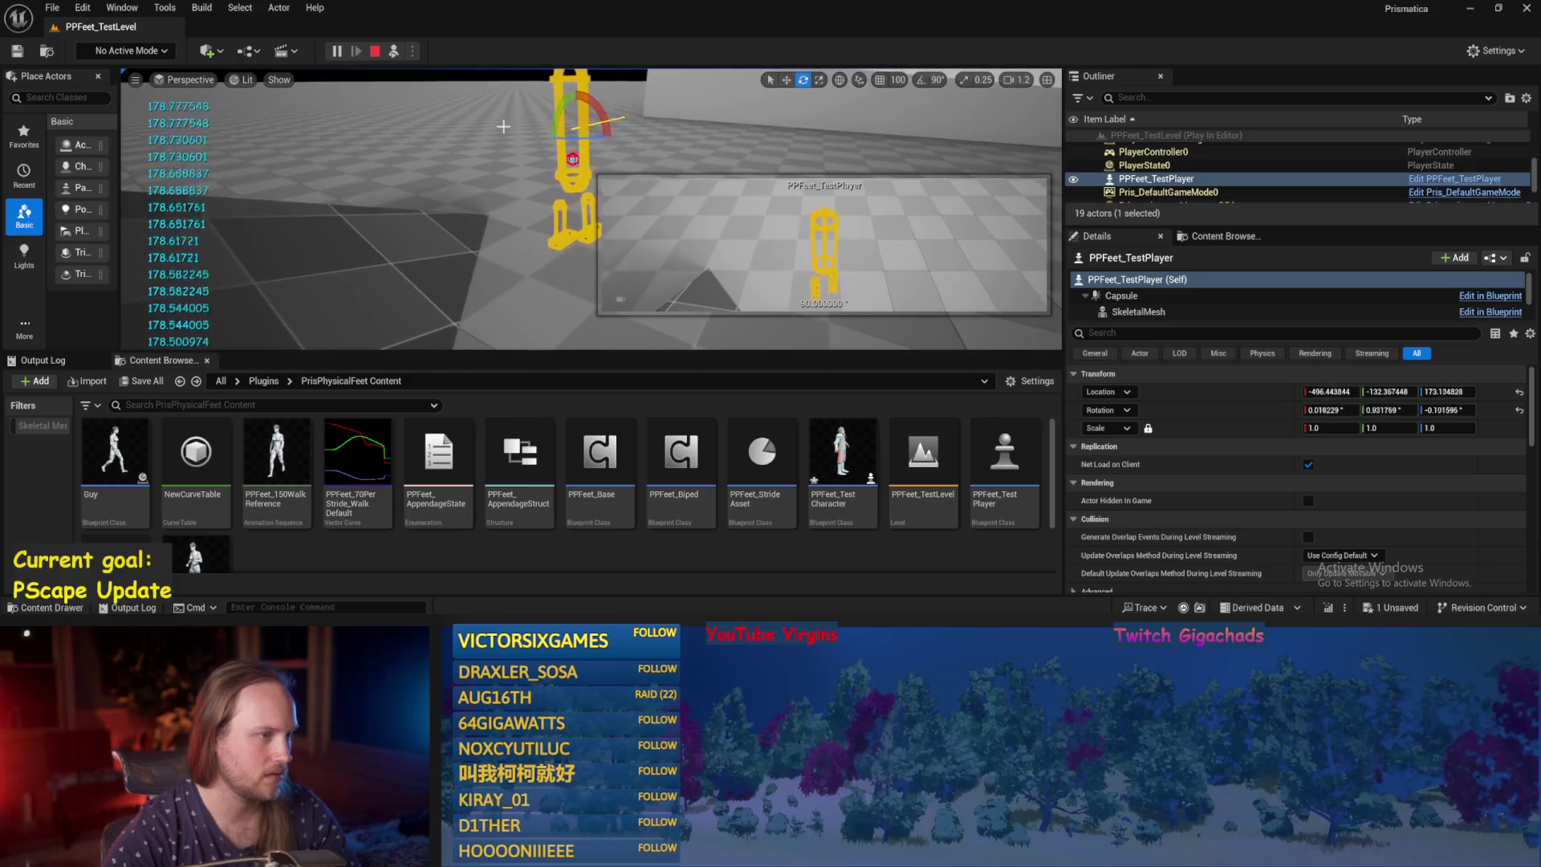
key("w")
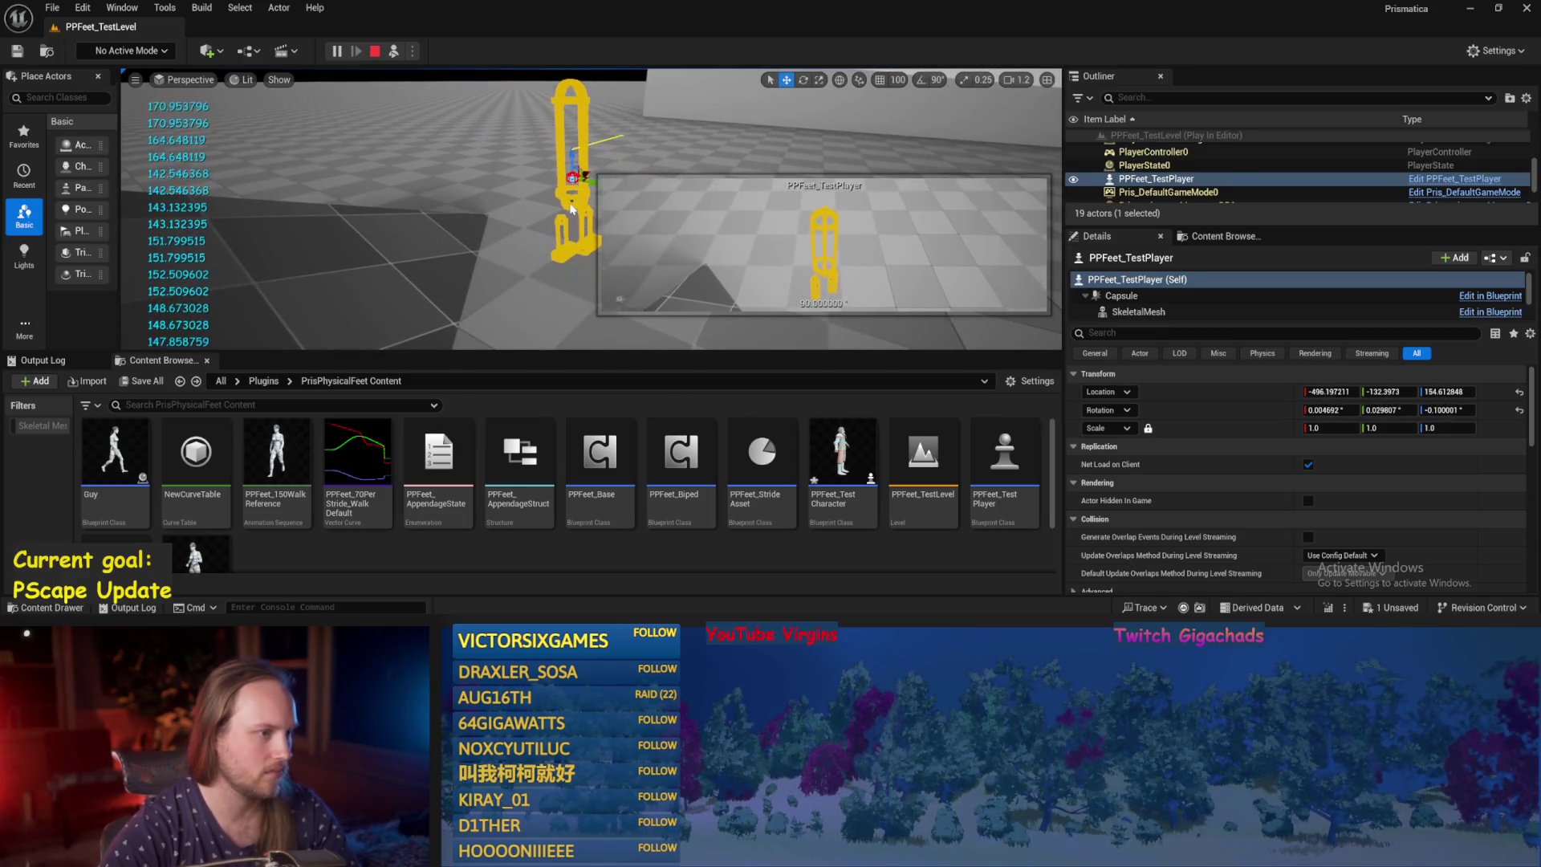
key("Escape")
key("alt+Tab")
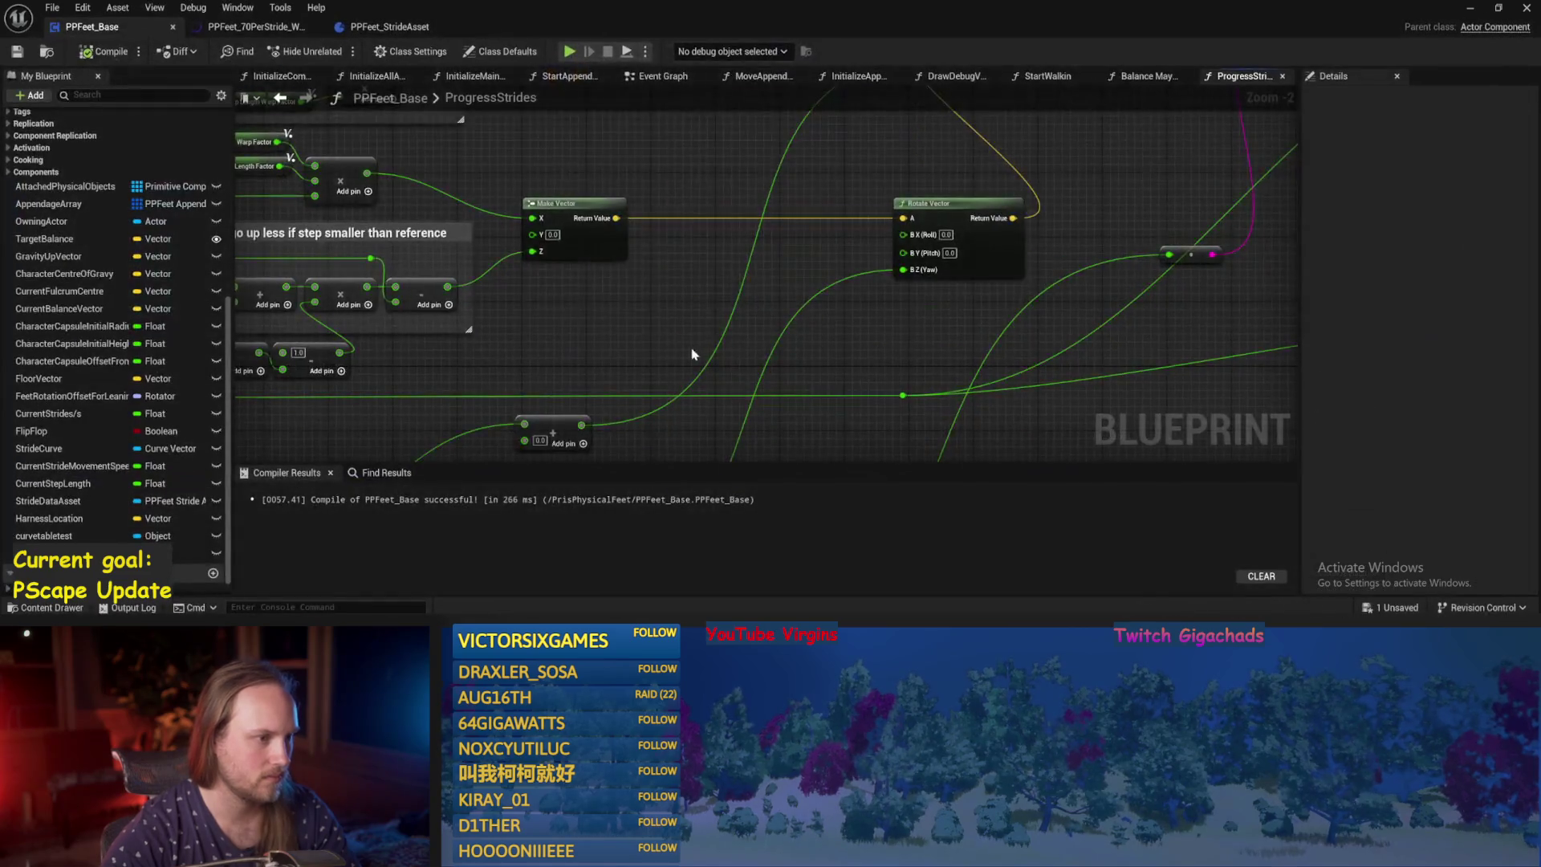
Save and recompile PPFeet_Base while checking the Get World Rotation and Print String nodes.
left_click(17, 53)
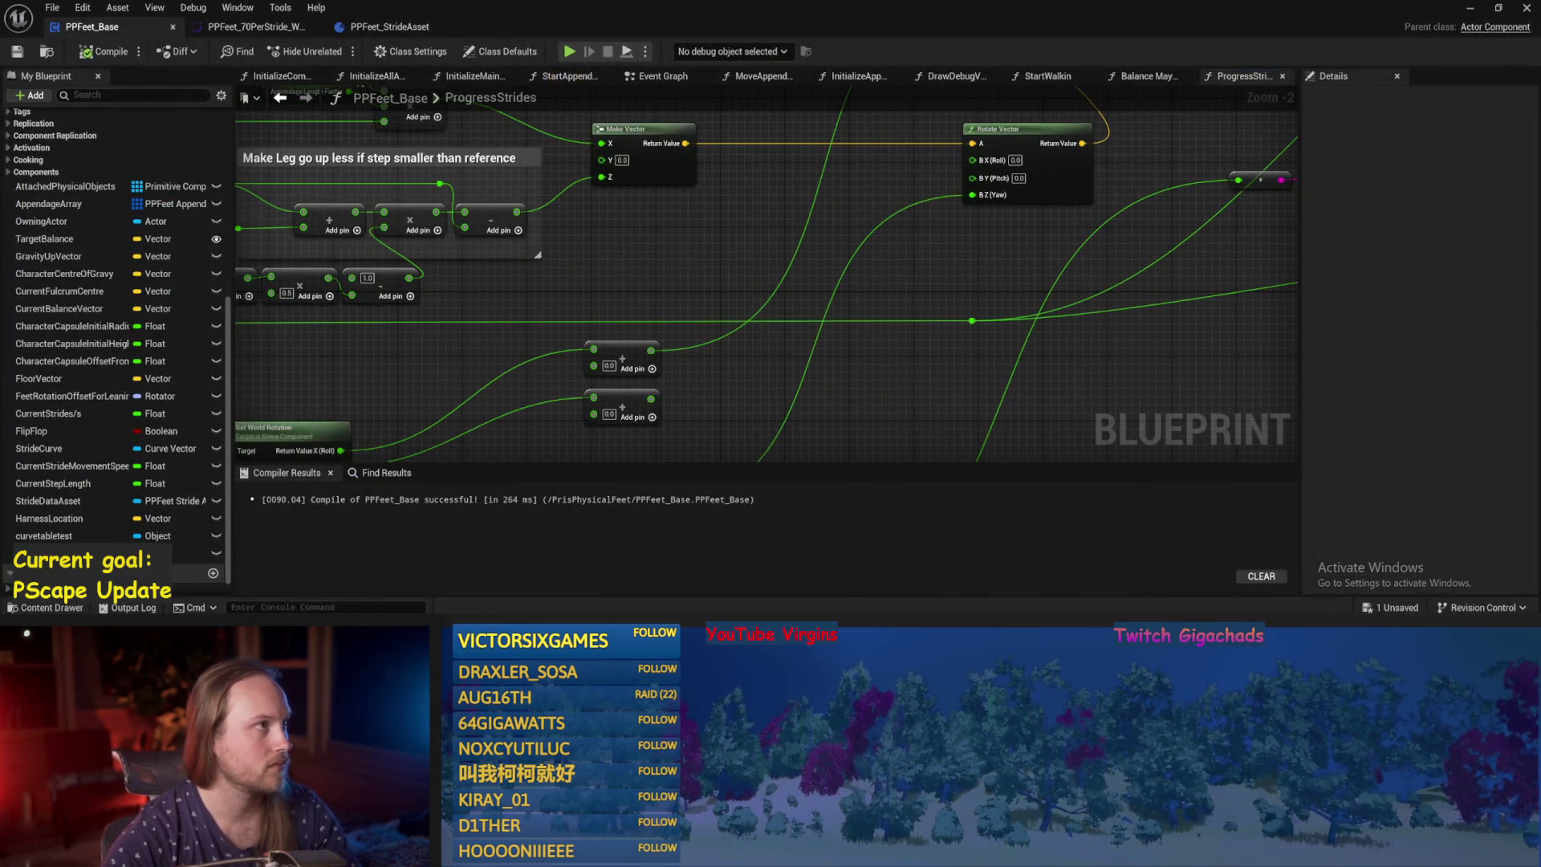
mouse_move(656, 286)
left_mouse_down()
mouse_move(778, 268)
mouse_move(825, 214)
mouse_move(749, 399)
mouse_move(633, 389)
mouse_move(775, 228)
left_mouse_up()
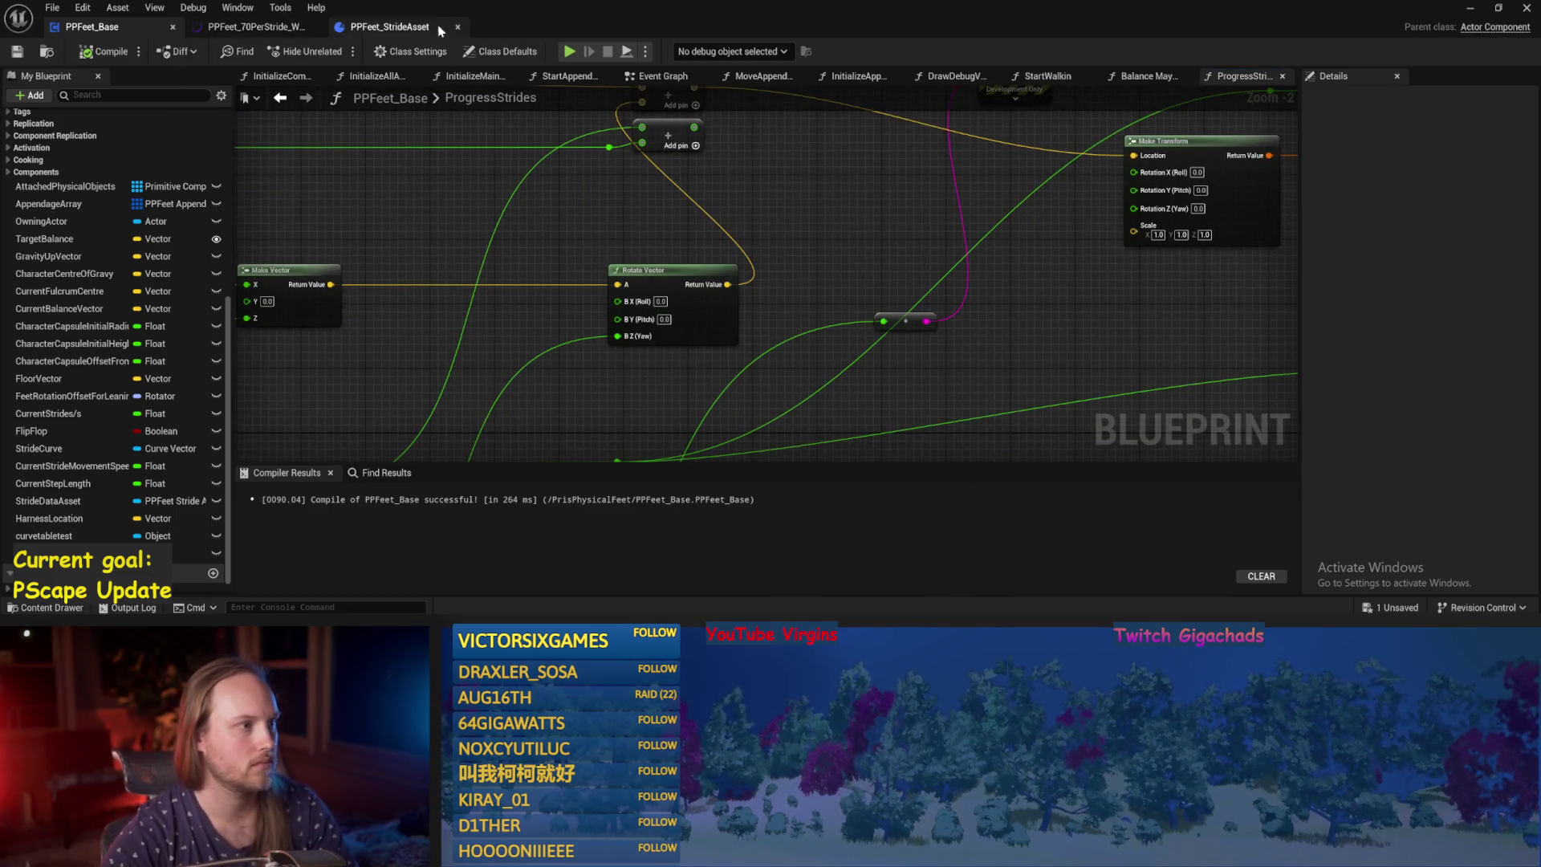
left_click(104, 51)
left_click_drag(280, 155, 88, 205)
left_click_drag(672, 142, 710, 180)
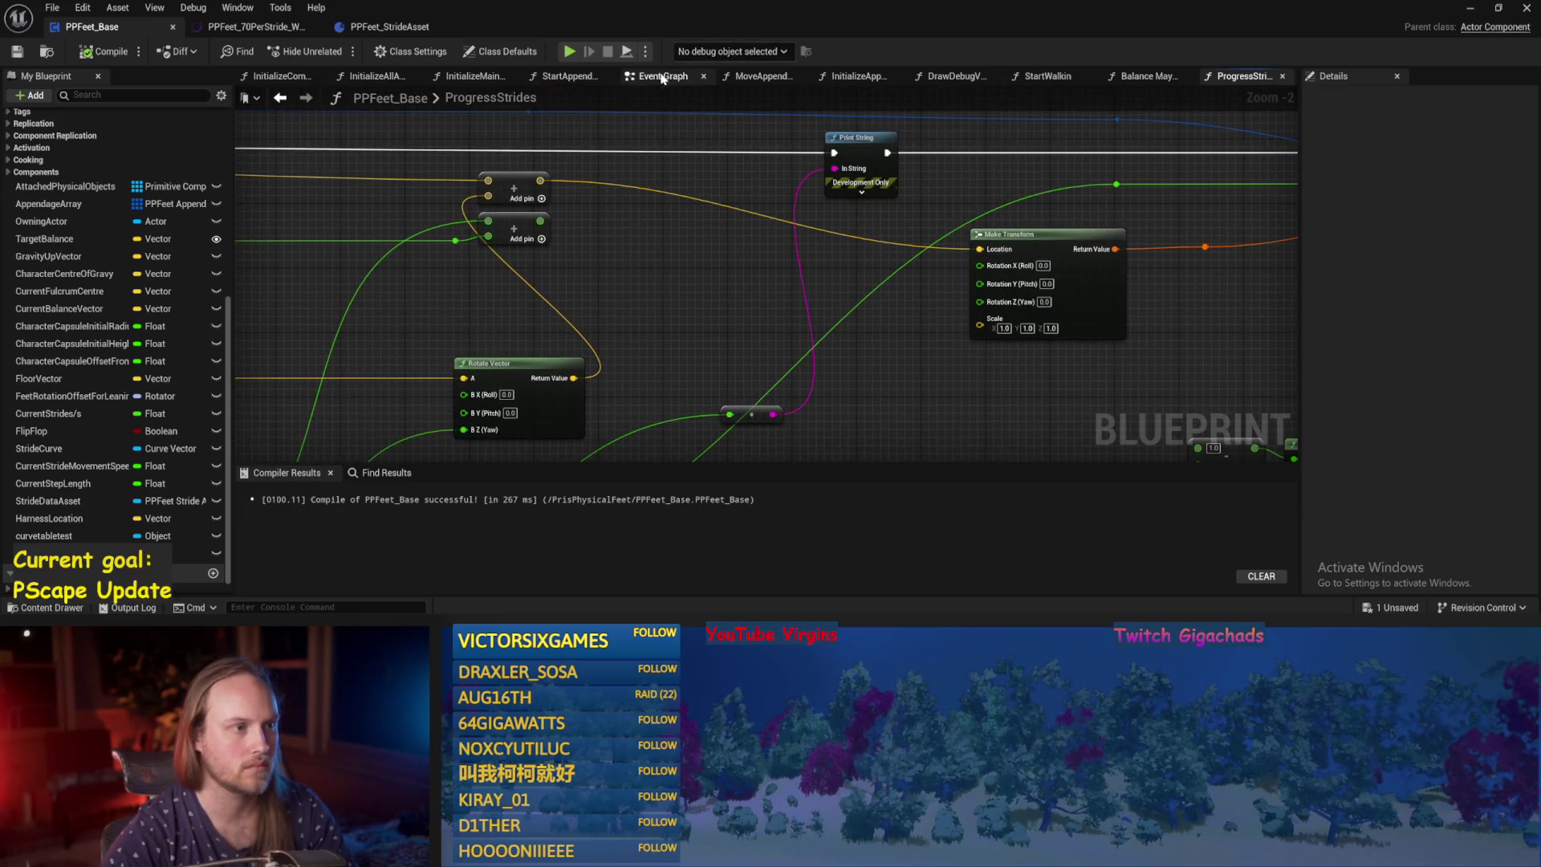
Check the Start Walkin link to Add Physics Handle in the Event Graph, then recompile and save.
left_click(658, 76)
mouse_move(801, 159)
left_mouse_down()
mouse_move(728, 179)
mouse_move(907, 249)
mouse_move(651, 253)
left_mouse_up()
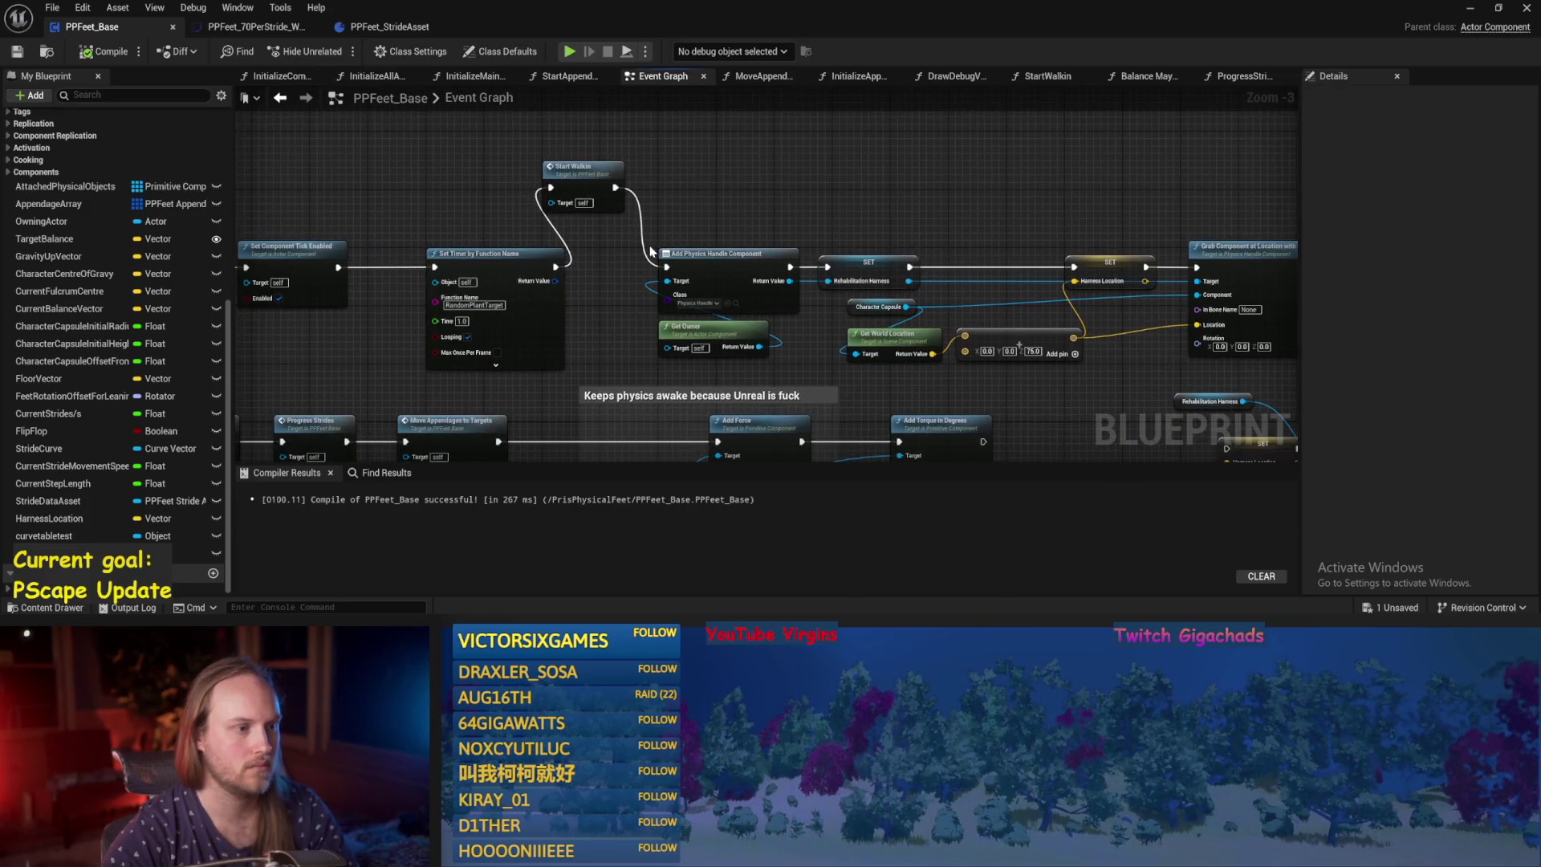
left_click(661, 268, "alt")
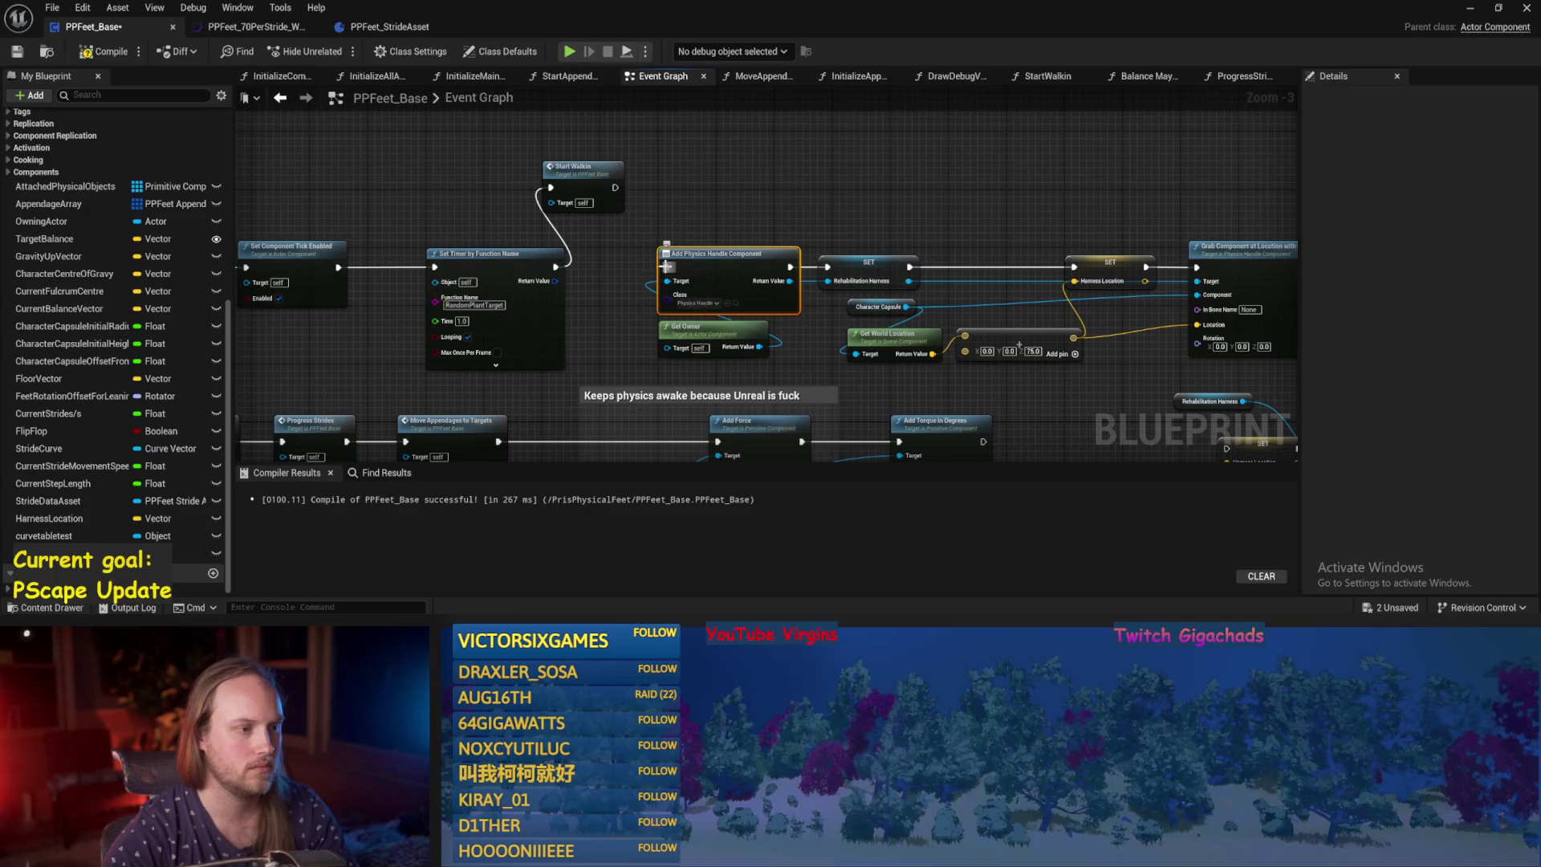
left_click_drag(764, 220, 766, 117)
left_click(766, 117)
key("ctrl+s")
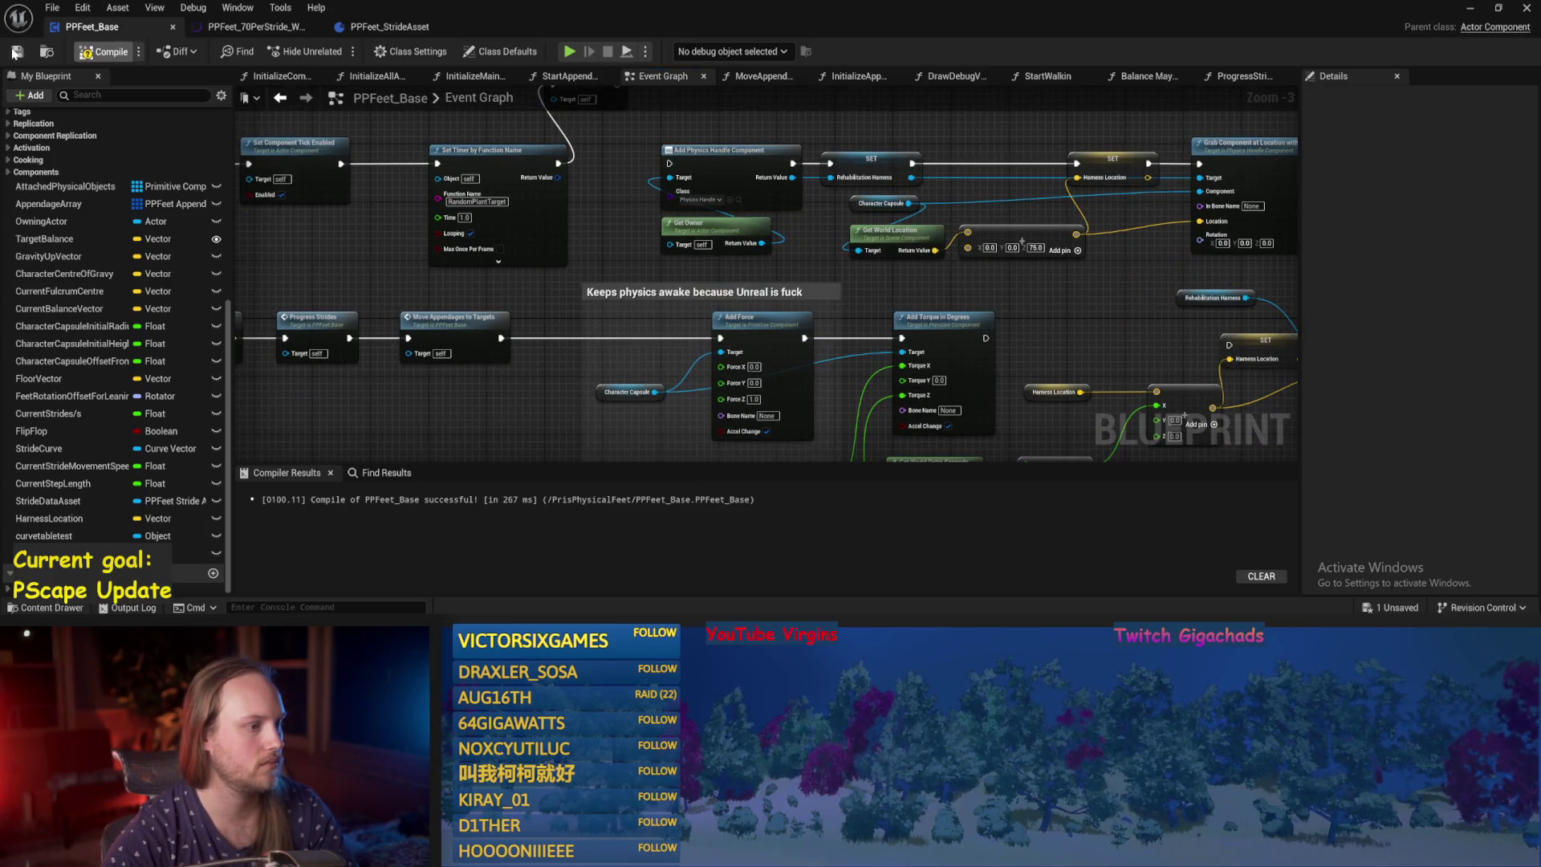
left_click(15, 52)
left_click_drag(562, 431, 558, 345)
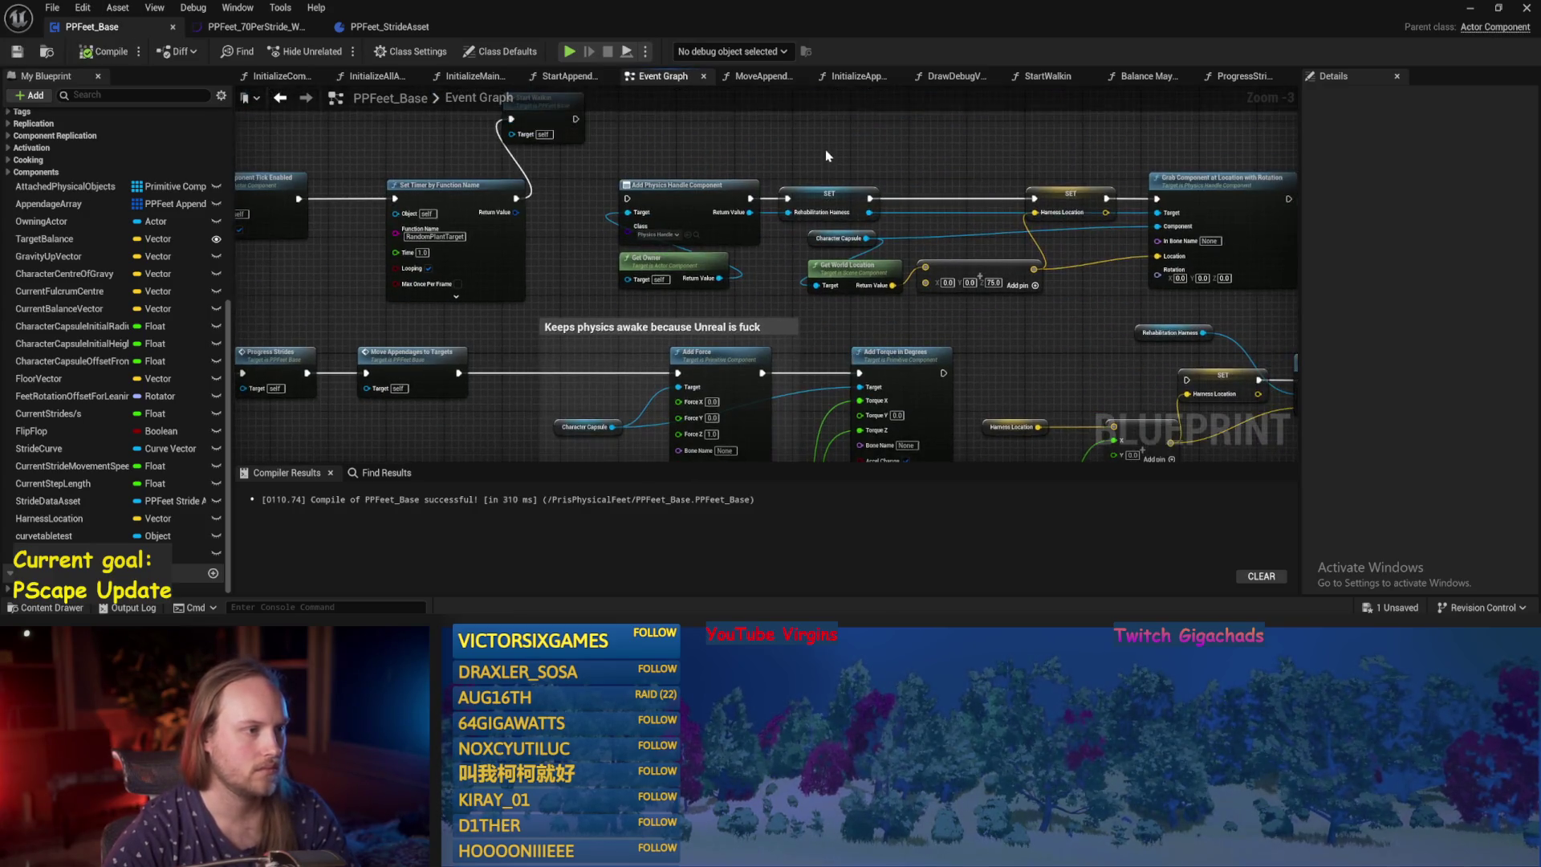
key("ctrl+s")
left_click(1469, 11)
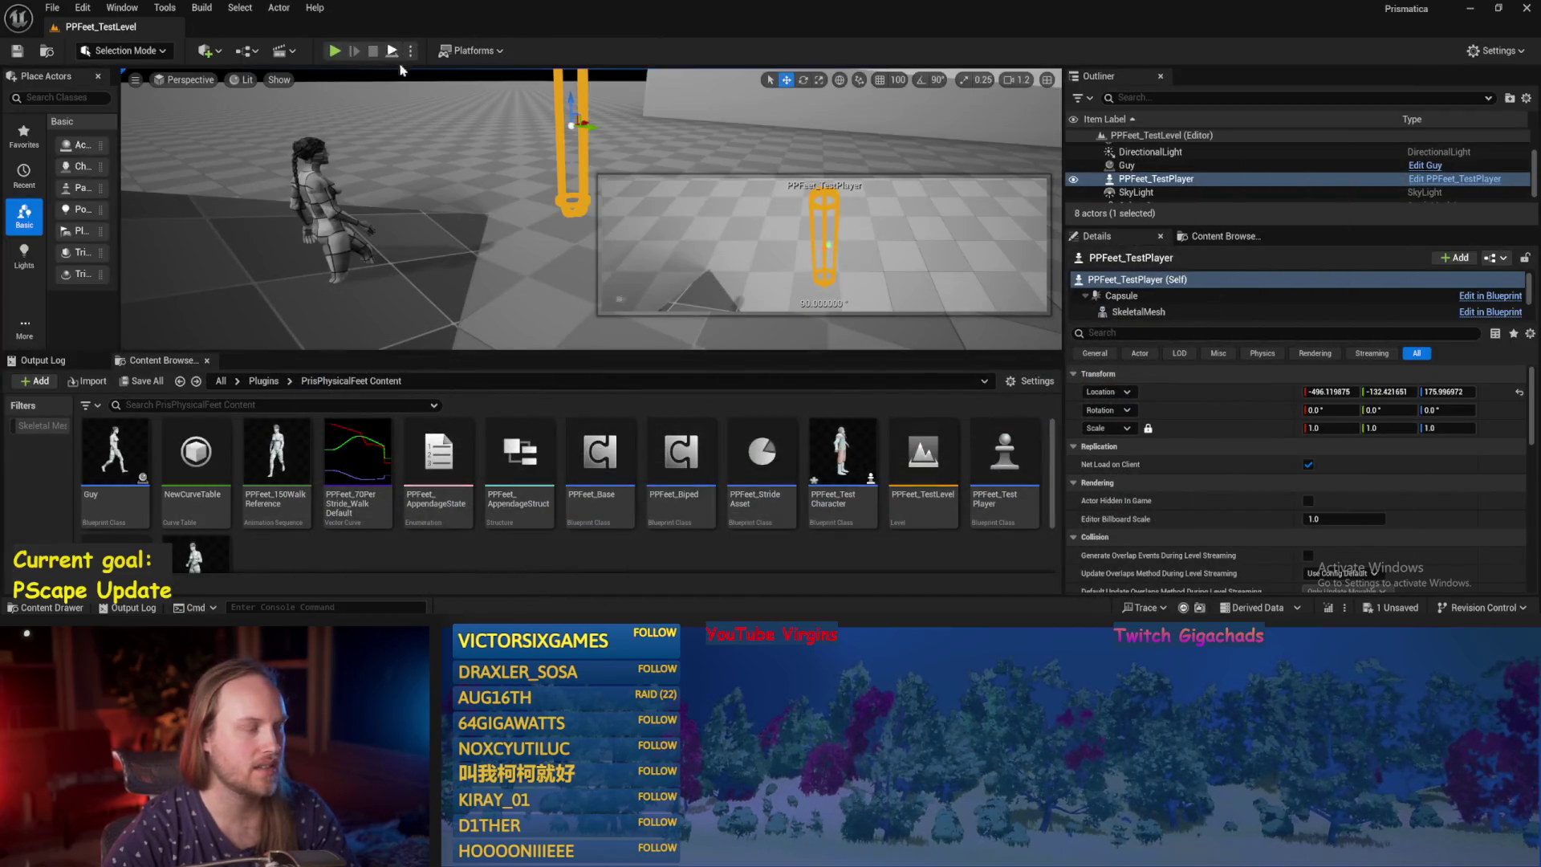
Run a brief play test of the level, then save all modified assets.
left_click(334, 51)
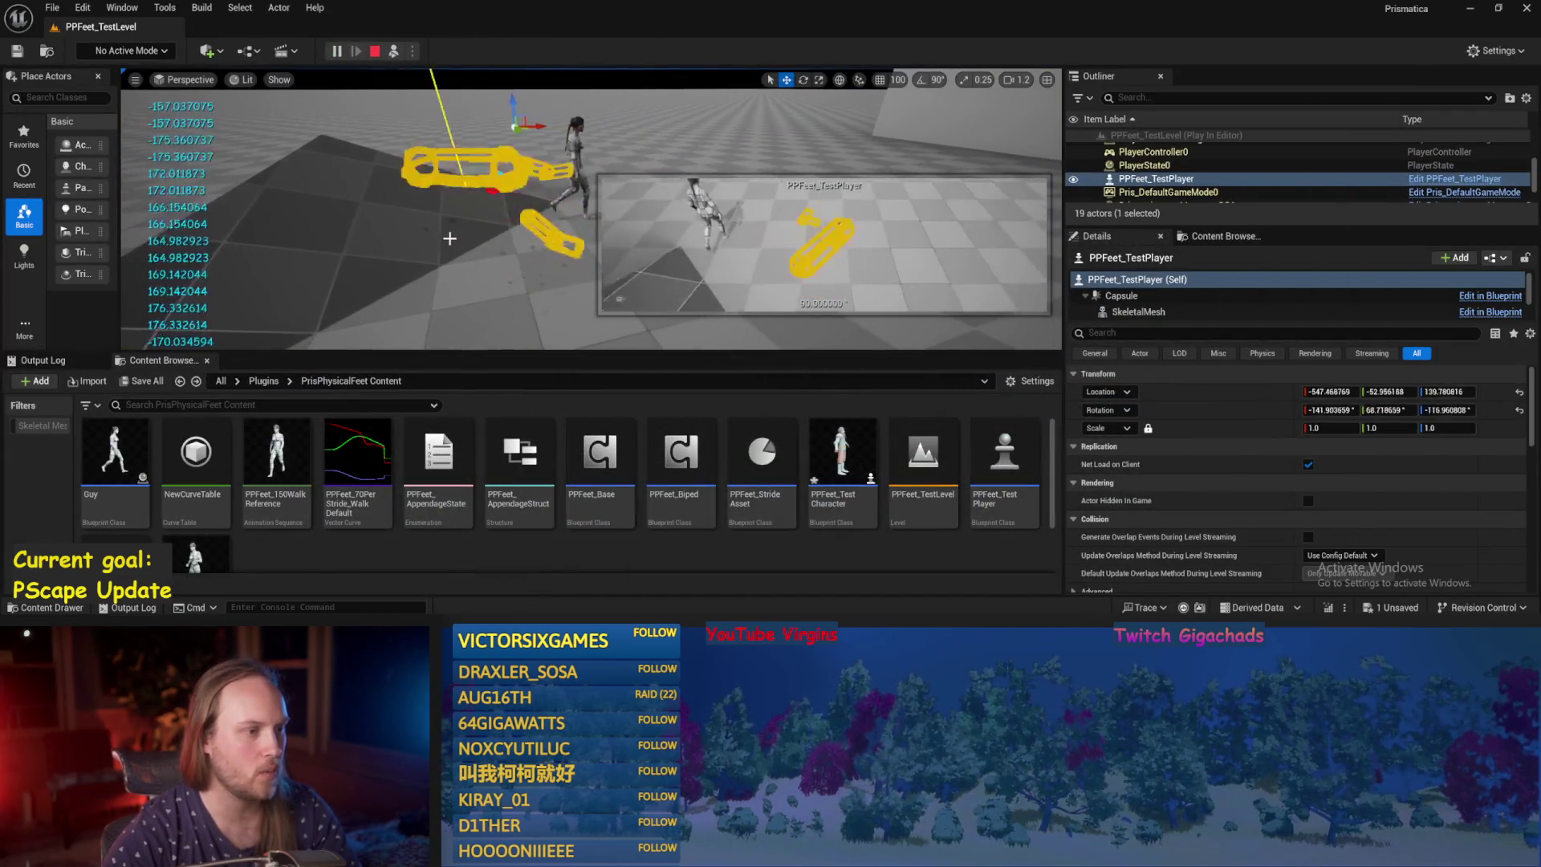
key("Escape")
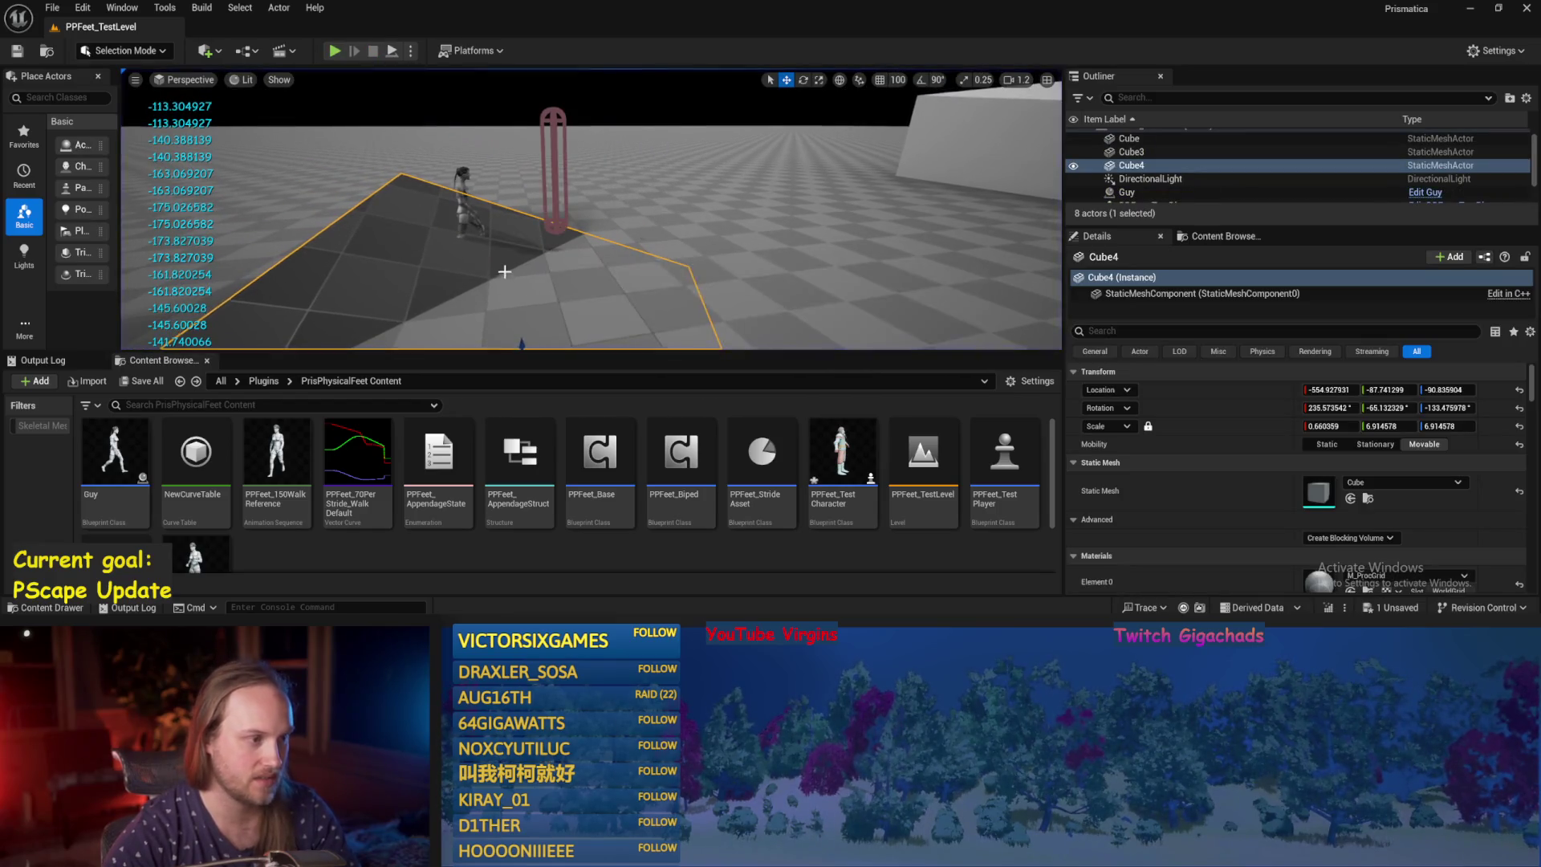
left_click(52, 8)
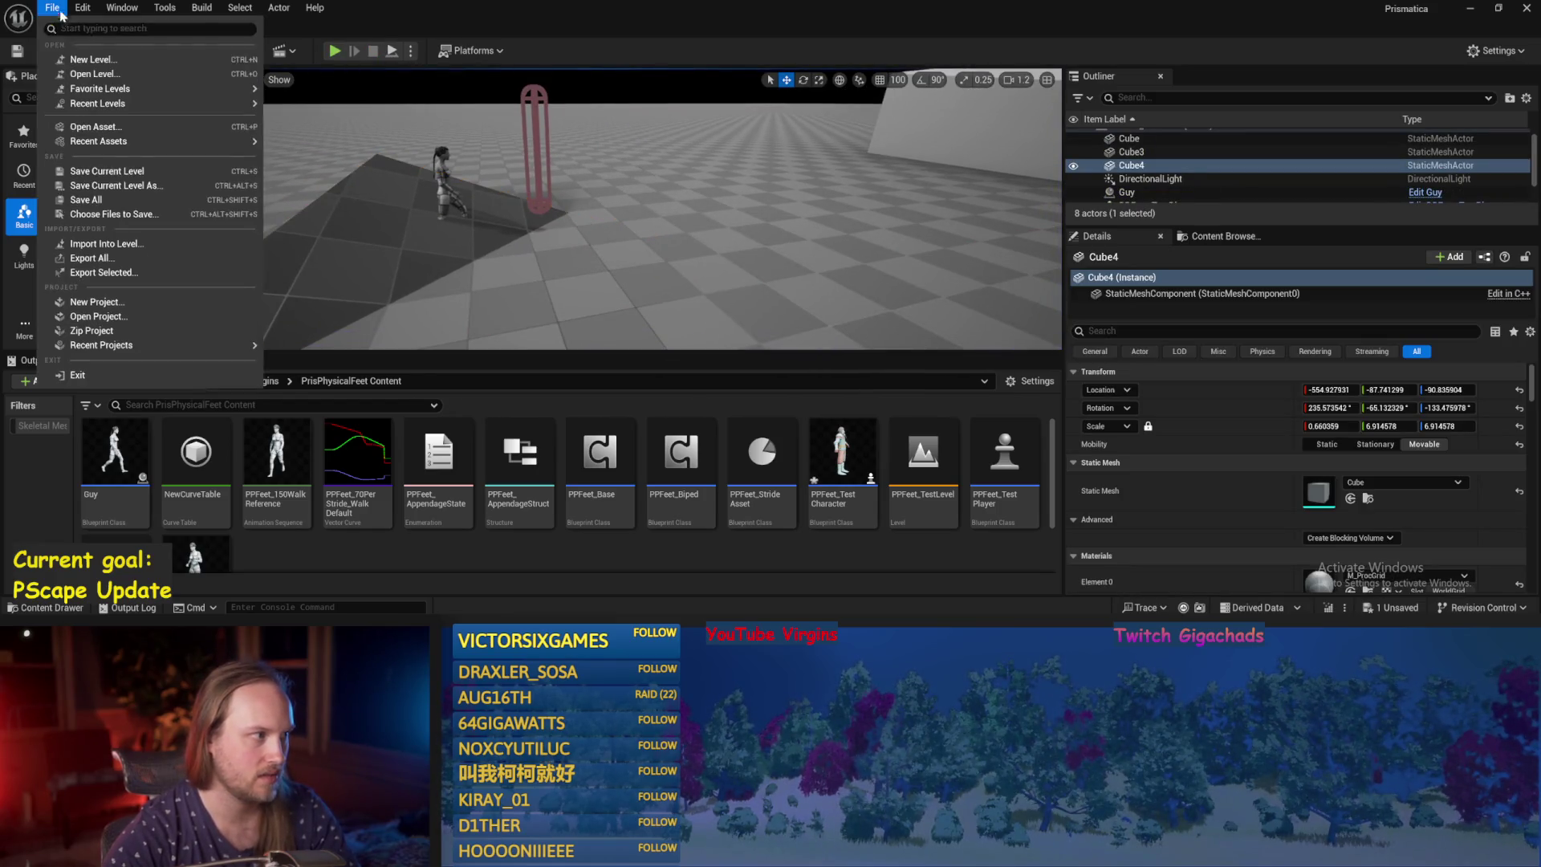
left_click(96, 200)
Lower PPFeet_TestPlayer to Z 125.25, simulate briefly, and save the level.
left_click(539, 210)
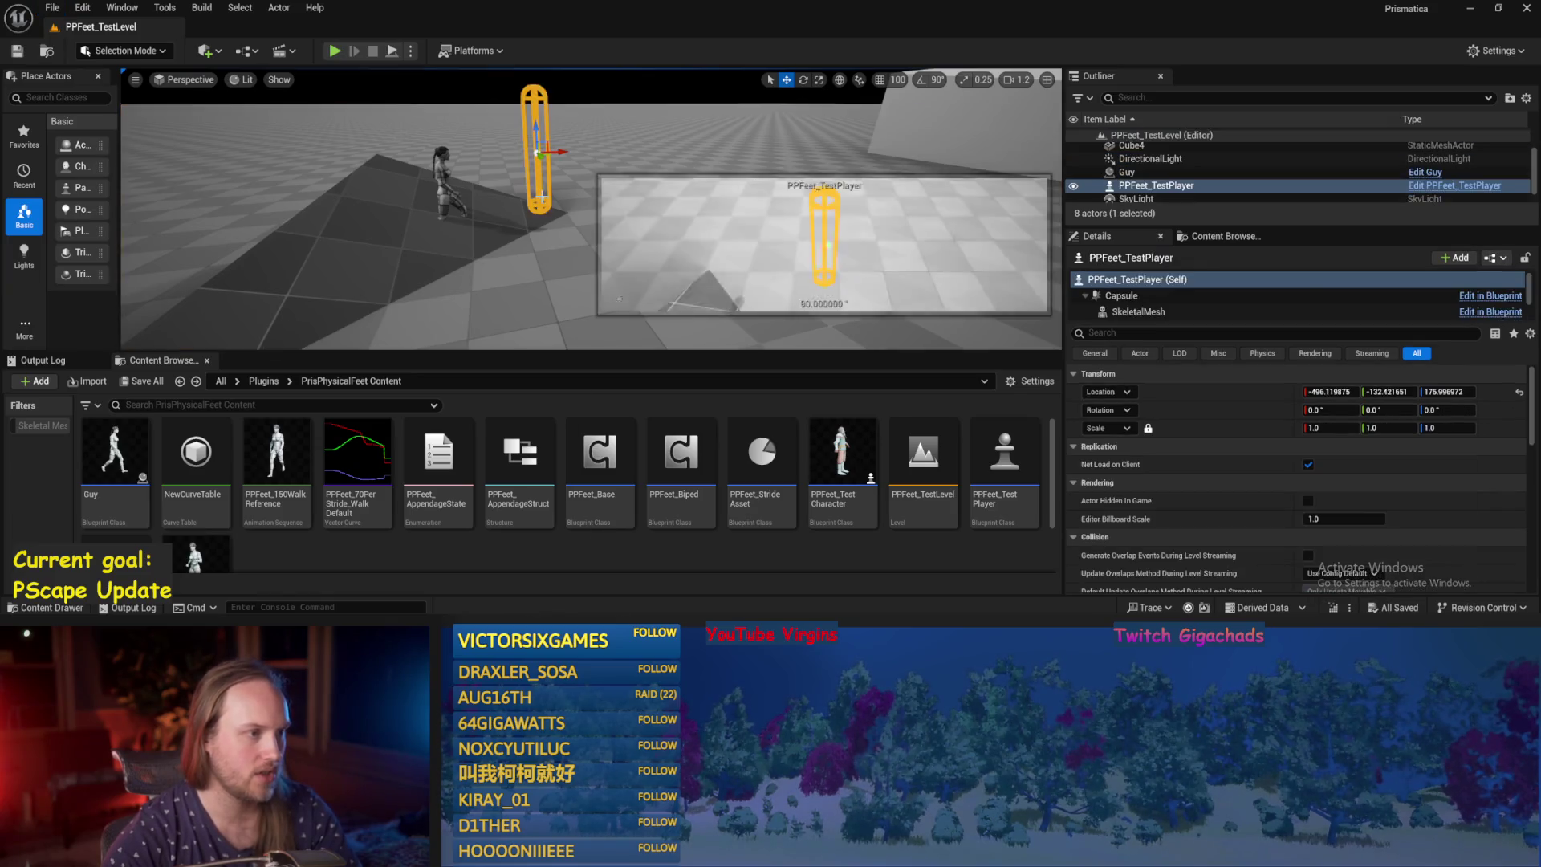
key("End")
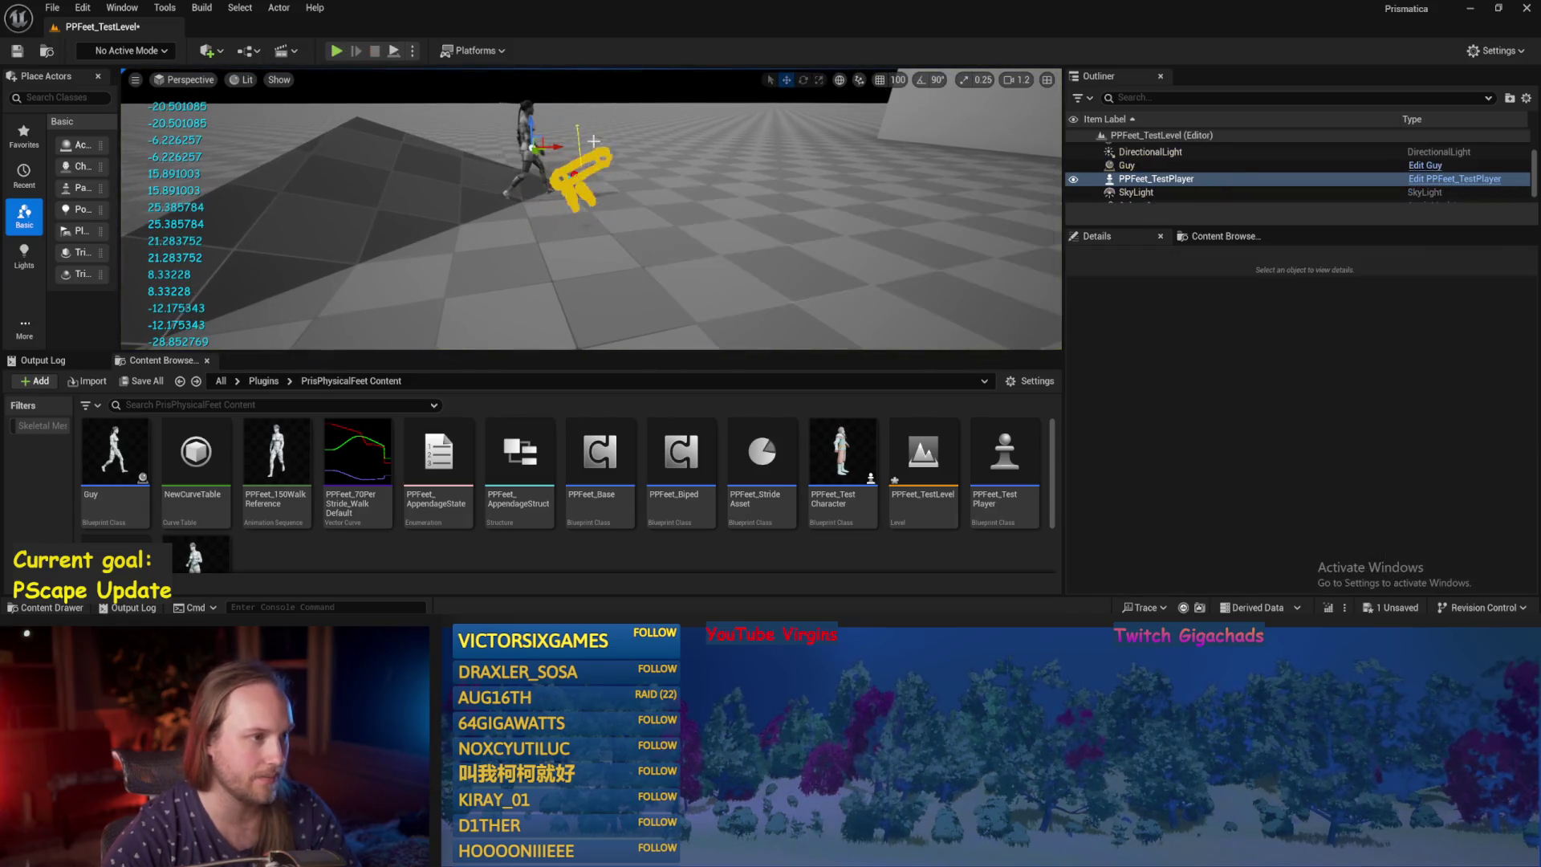
left_click(528, 119)
left_click_drag(528, 119, 528, 108)
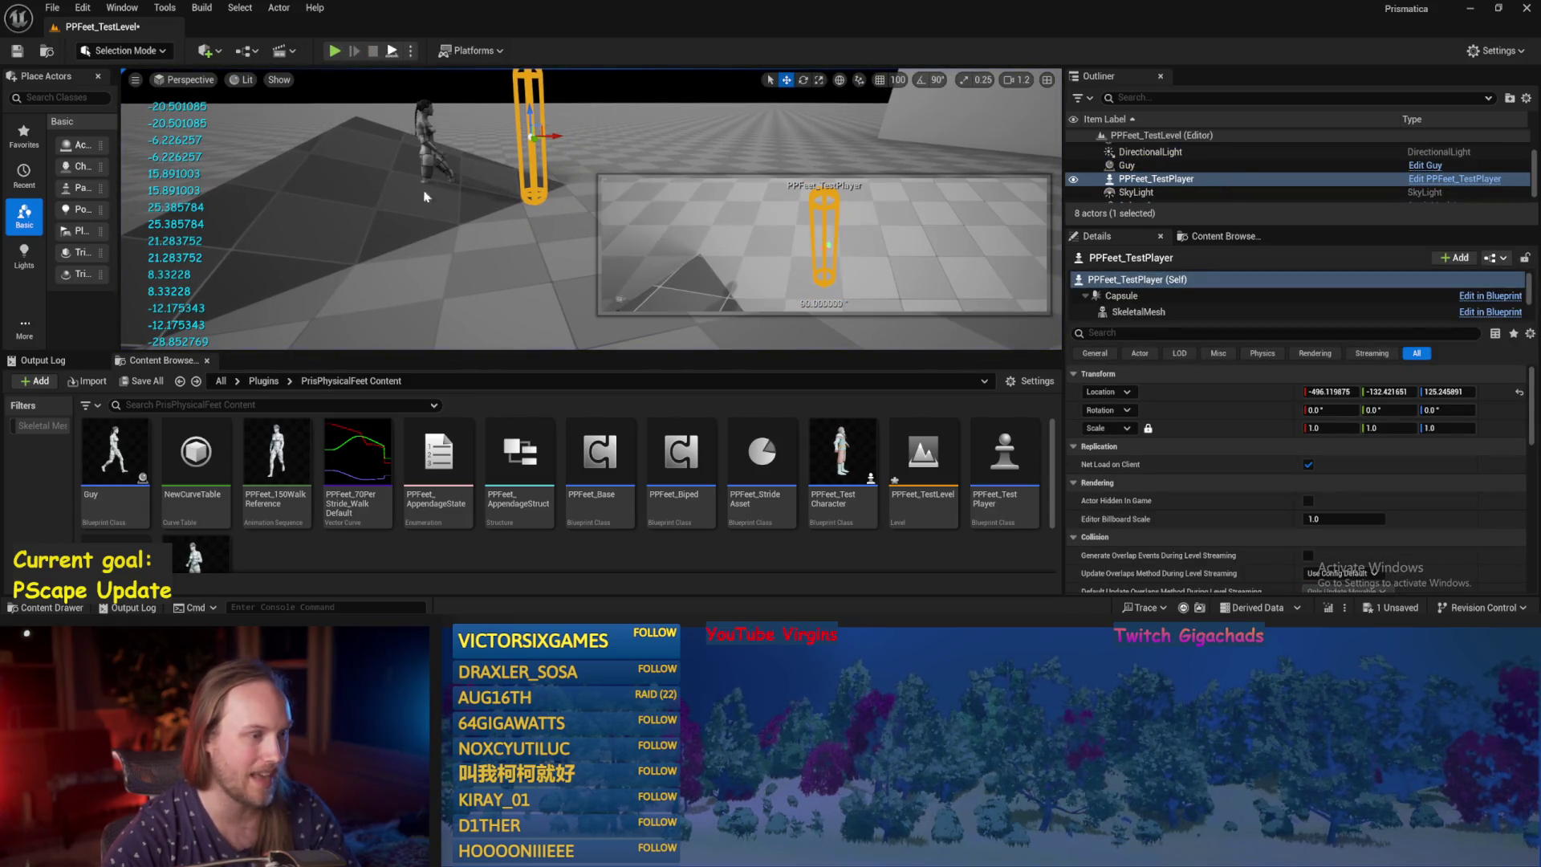
key("alt+s")
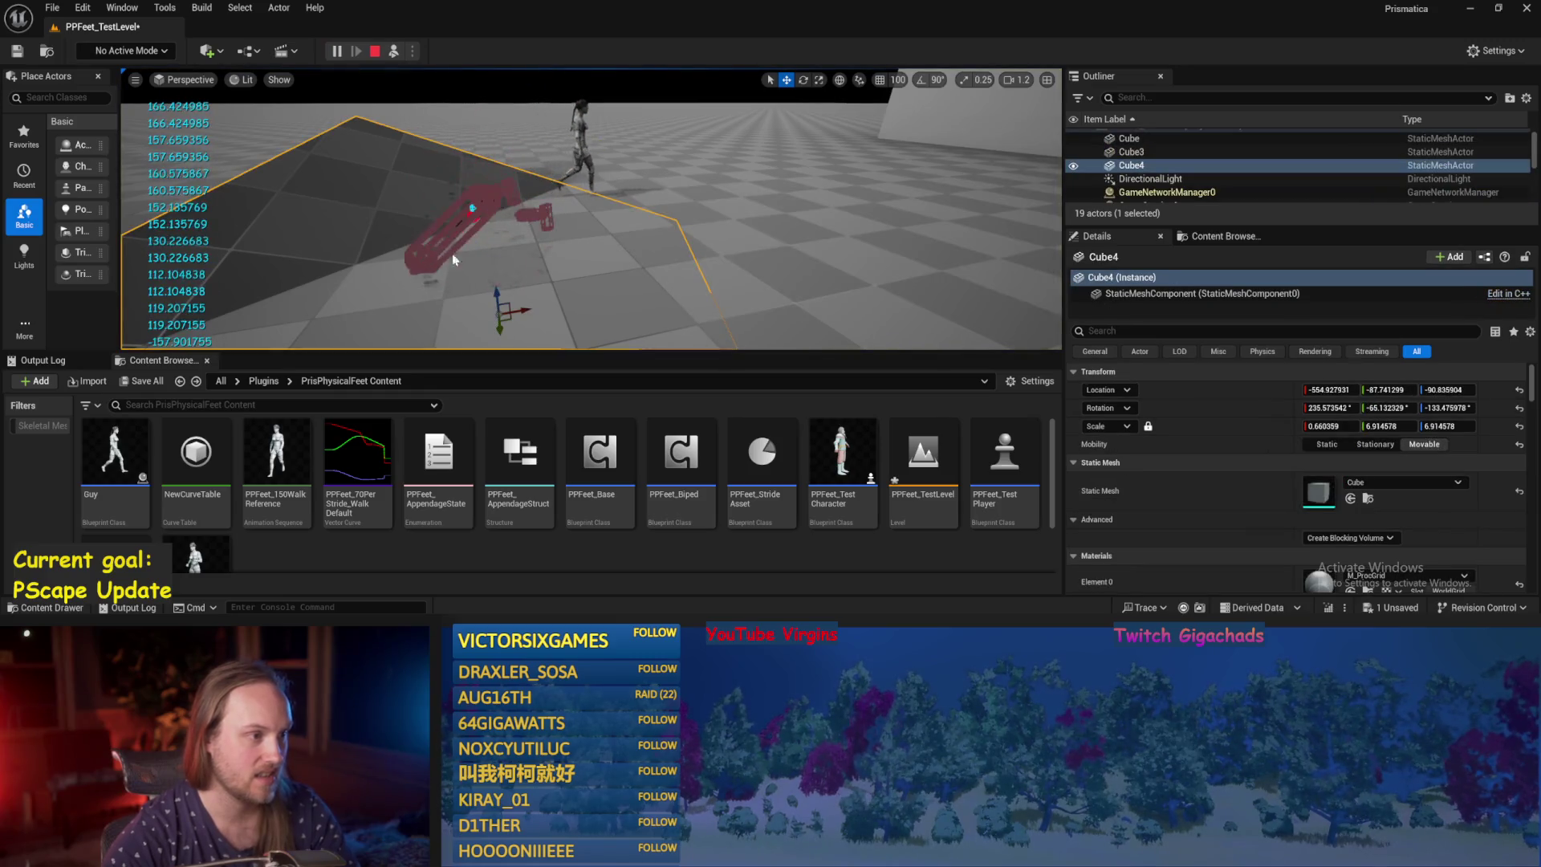
key("Escape")
key("ctrl+s")
Reopen the PPFeet_Base blueprint from the Content Browser.
left_click(72, 15)
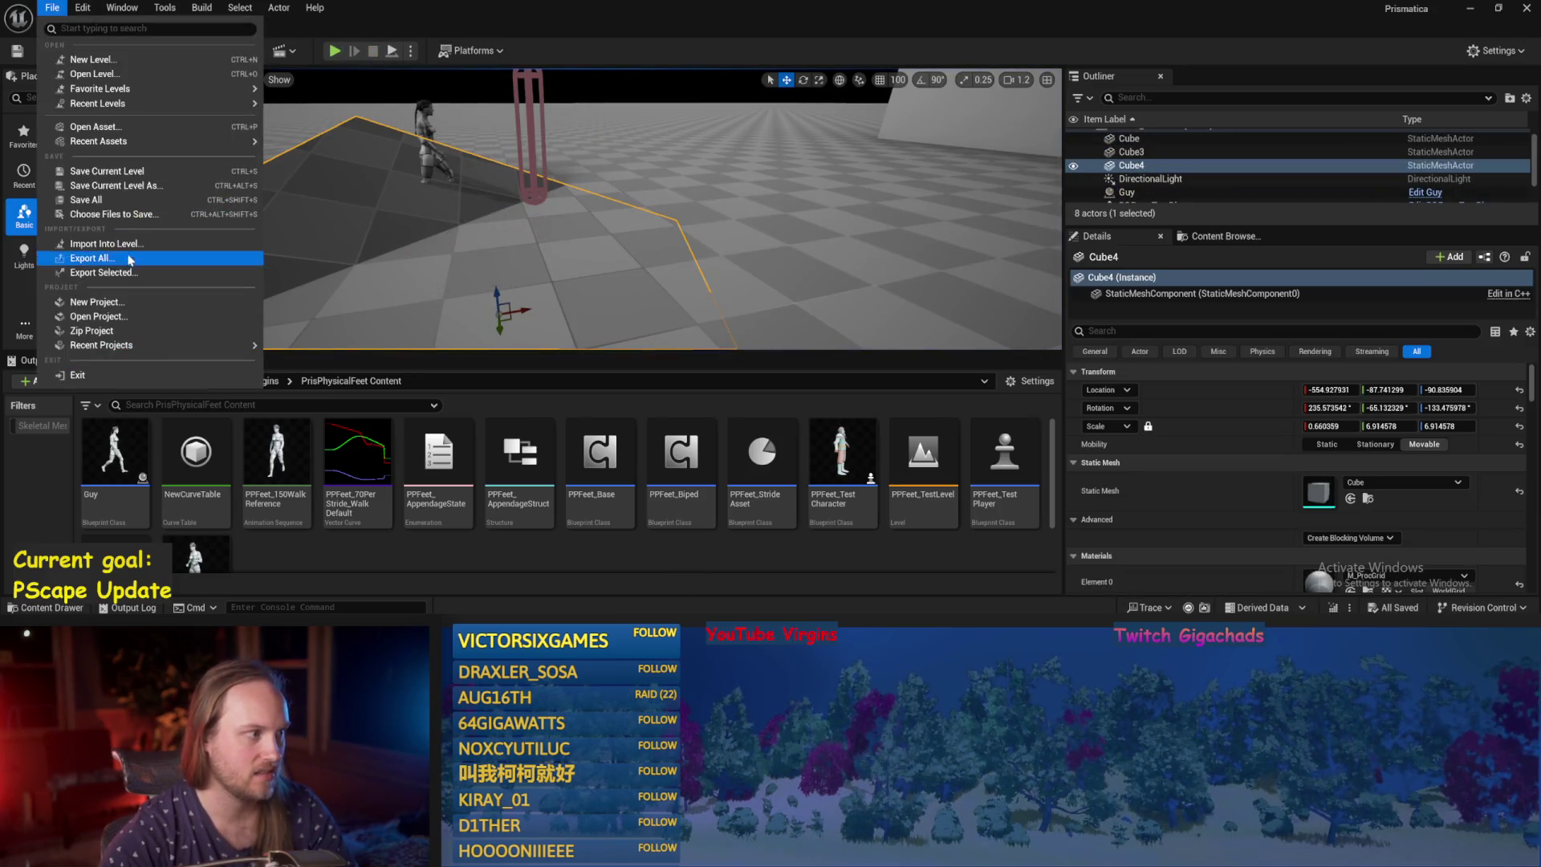
left_click(581, 596)
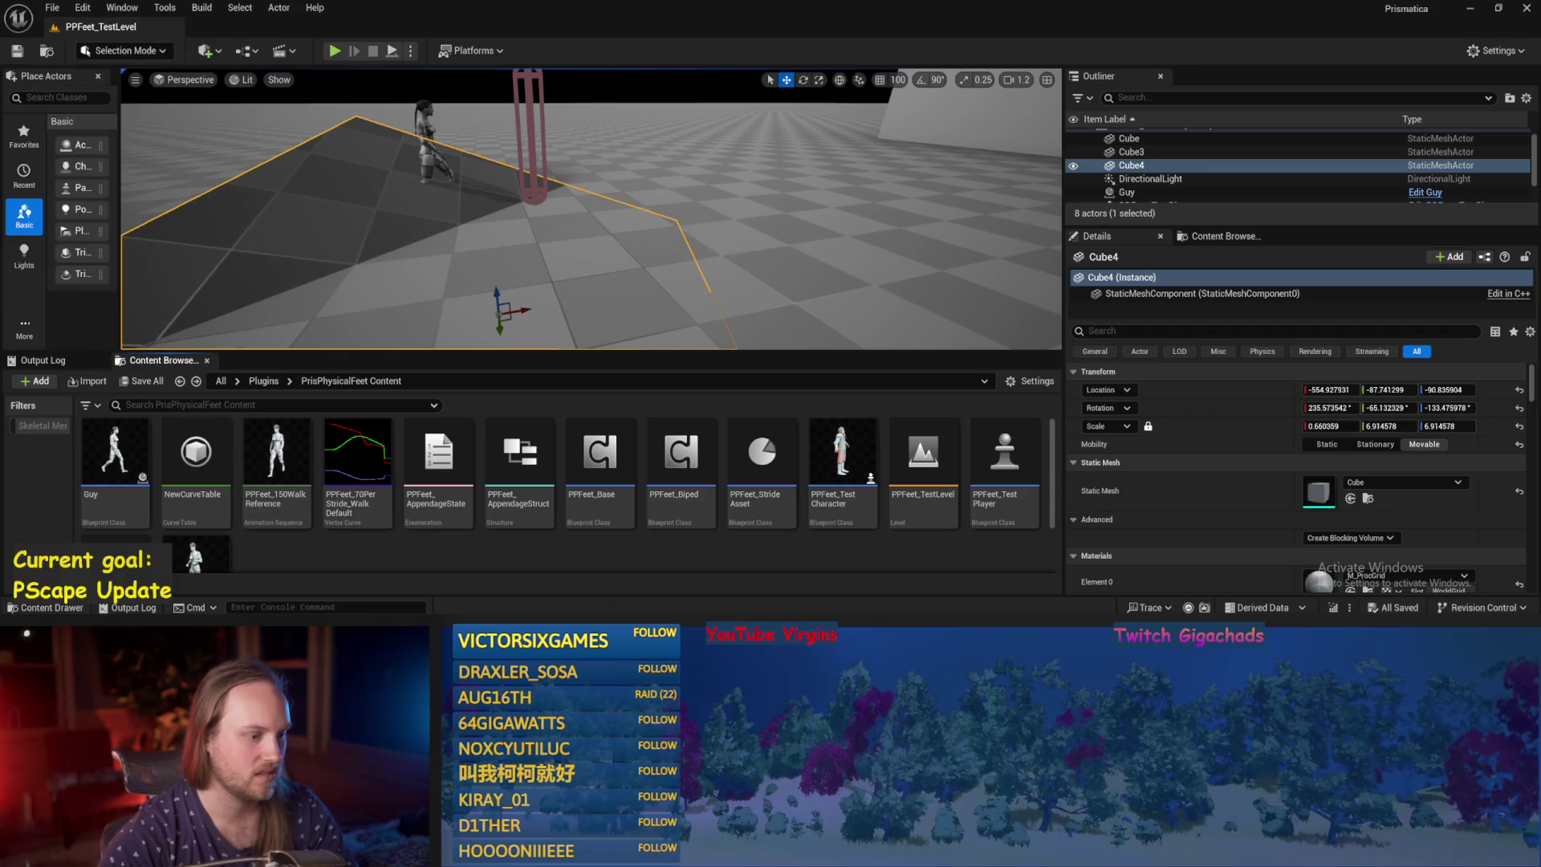
double_click(601, 461)
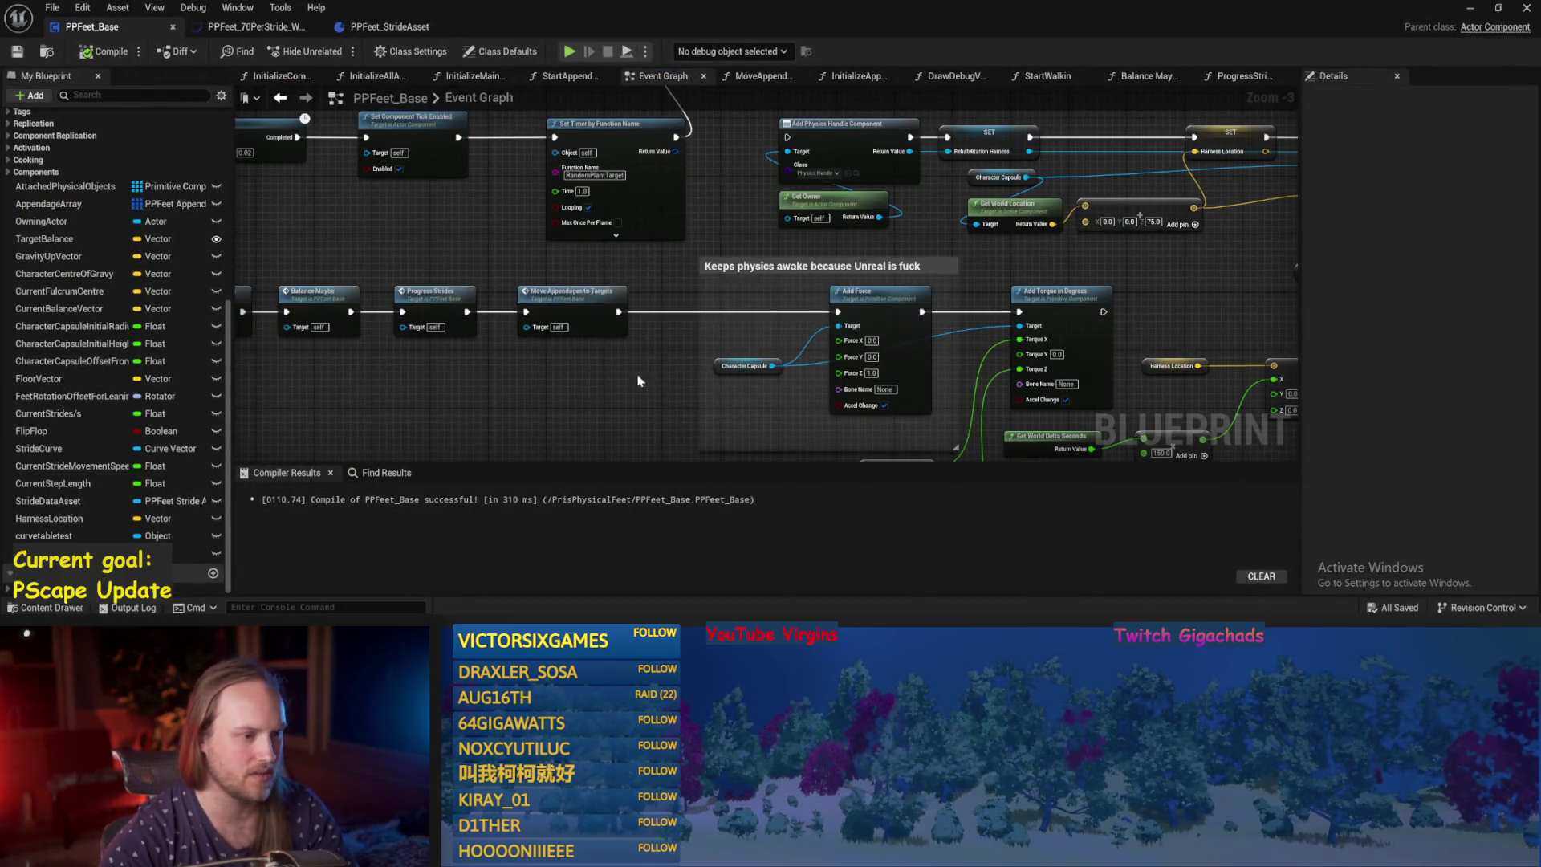
Review the physics-awake chain and Set Target Location node in the Event Graph, then save.
left_click_drag(638, 380, 552, 335)
mouse_move(974, 259)
left_mouse_down()
mouse_move(740, 217)
mouse_move(1122, 323)
mouse_move(1146, 301)
mouse_move(1081, 351)
left_mouse_up()
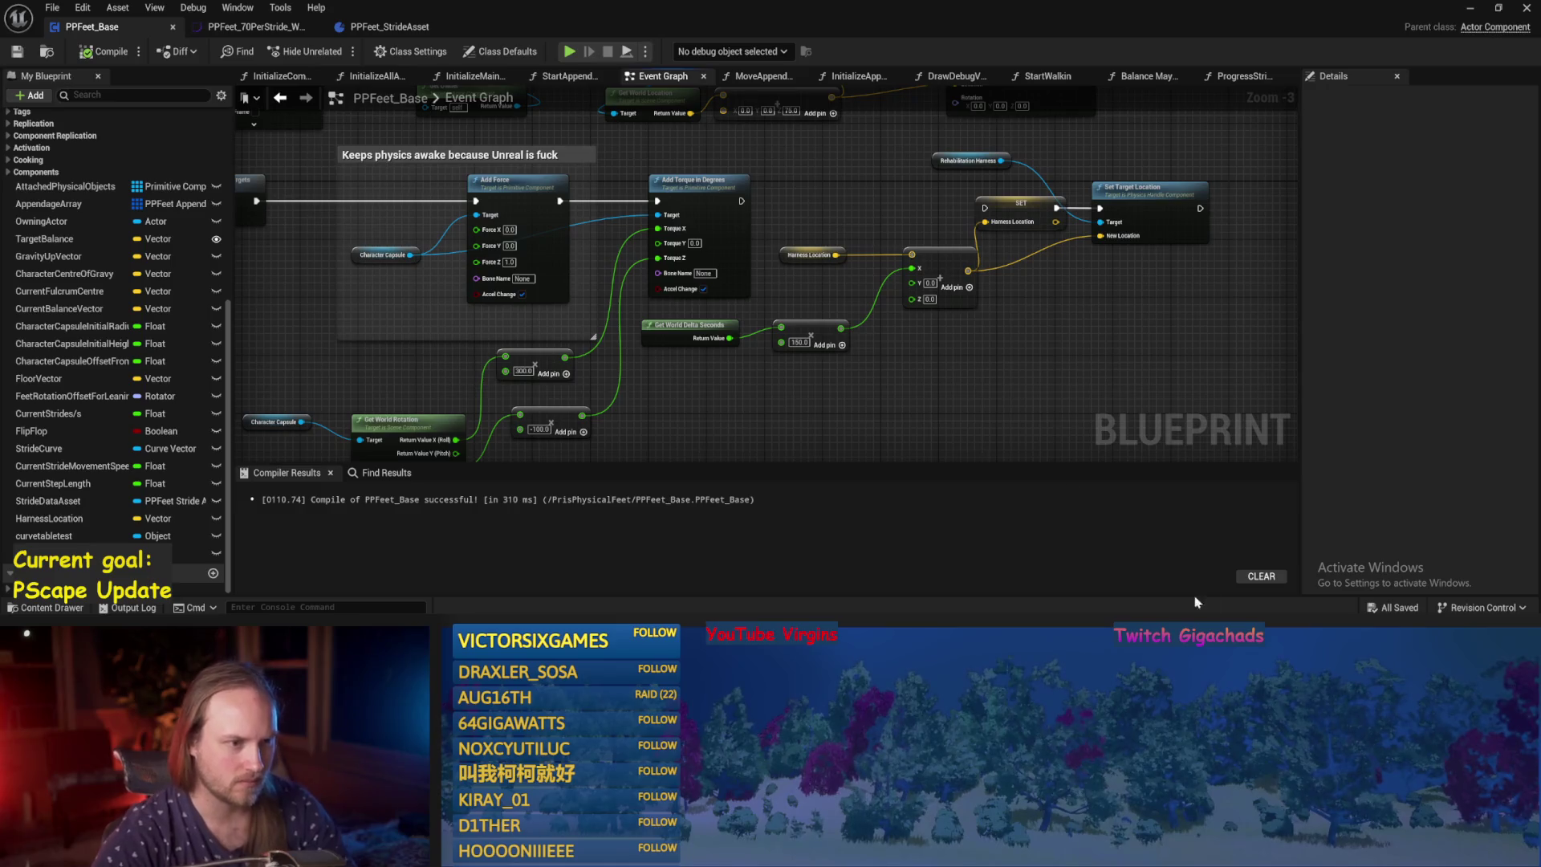
left_click_drag(1037, 389, 947, 407)
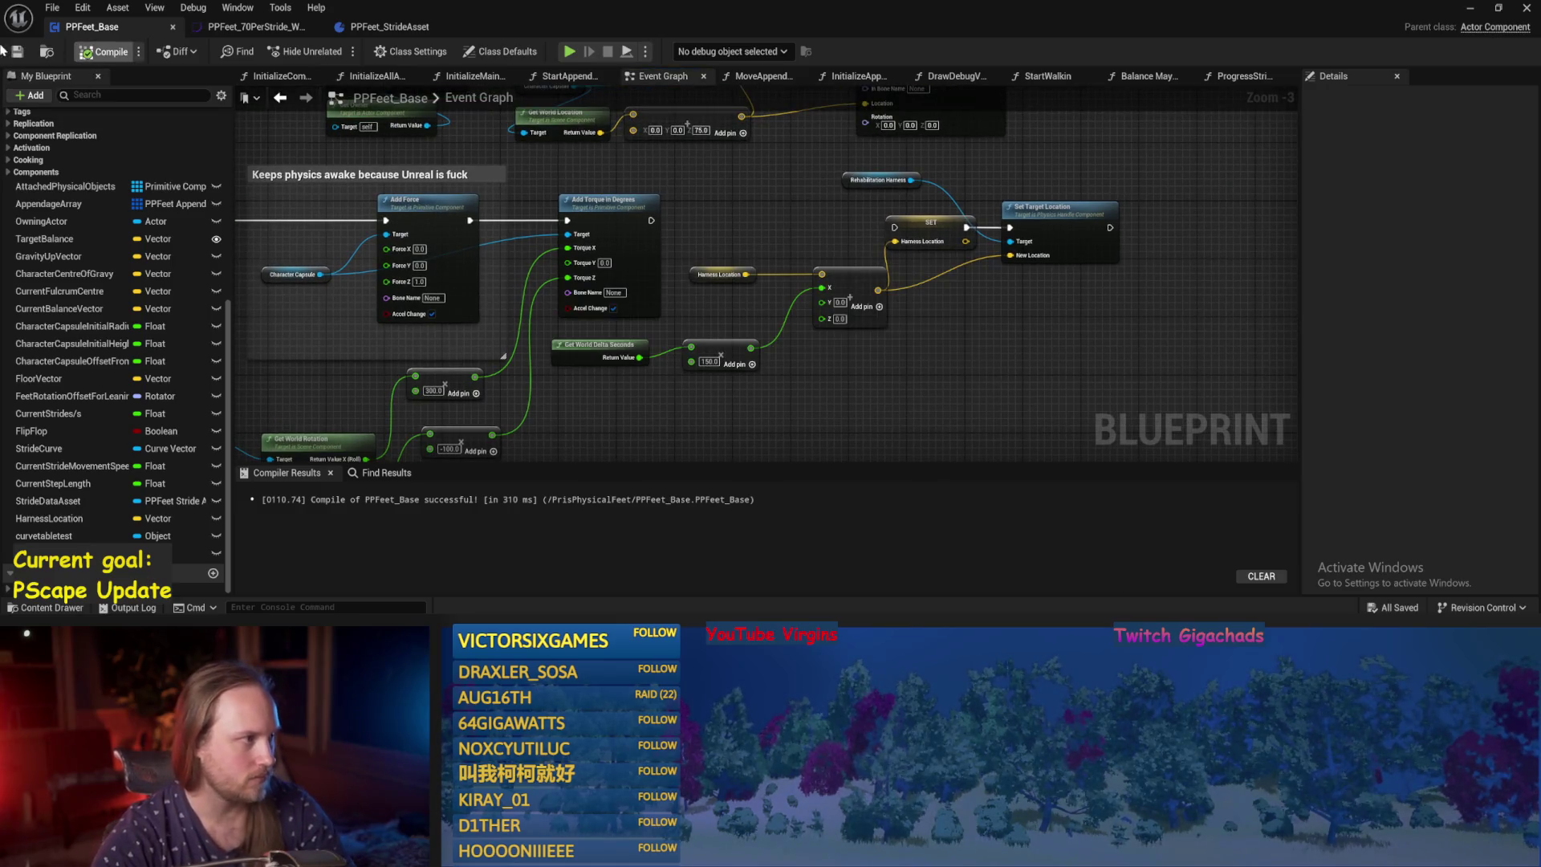
key("ctrl+s")
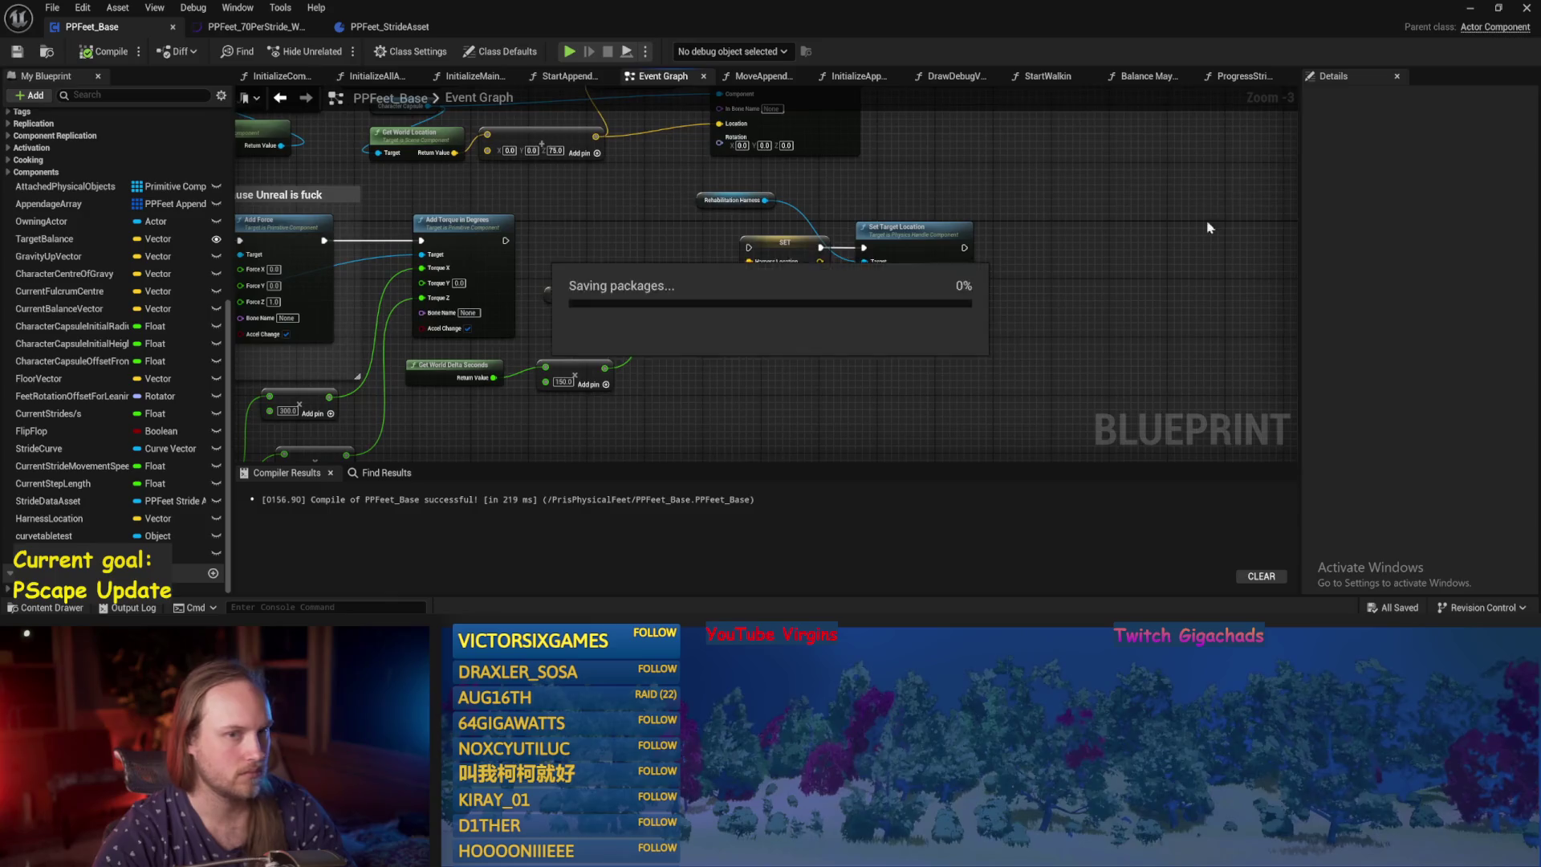
left_click(1527, 7)
Run a quick play test, then reopen PPFeet_Base to its InitializeAppendage function graph.
left_click(335, 50)
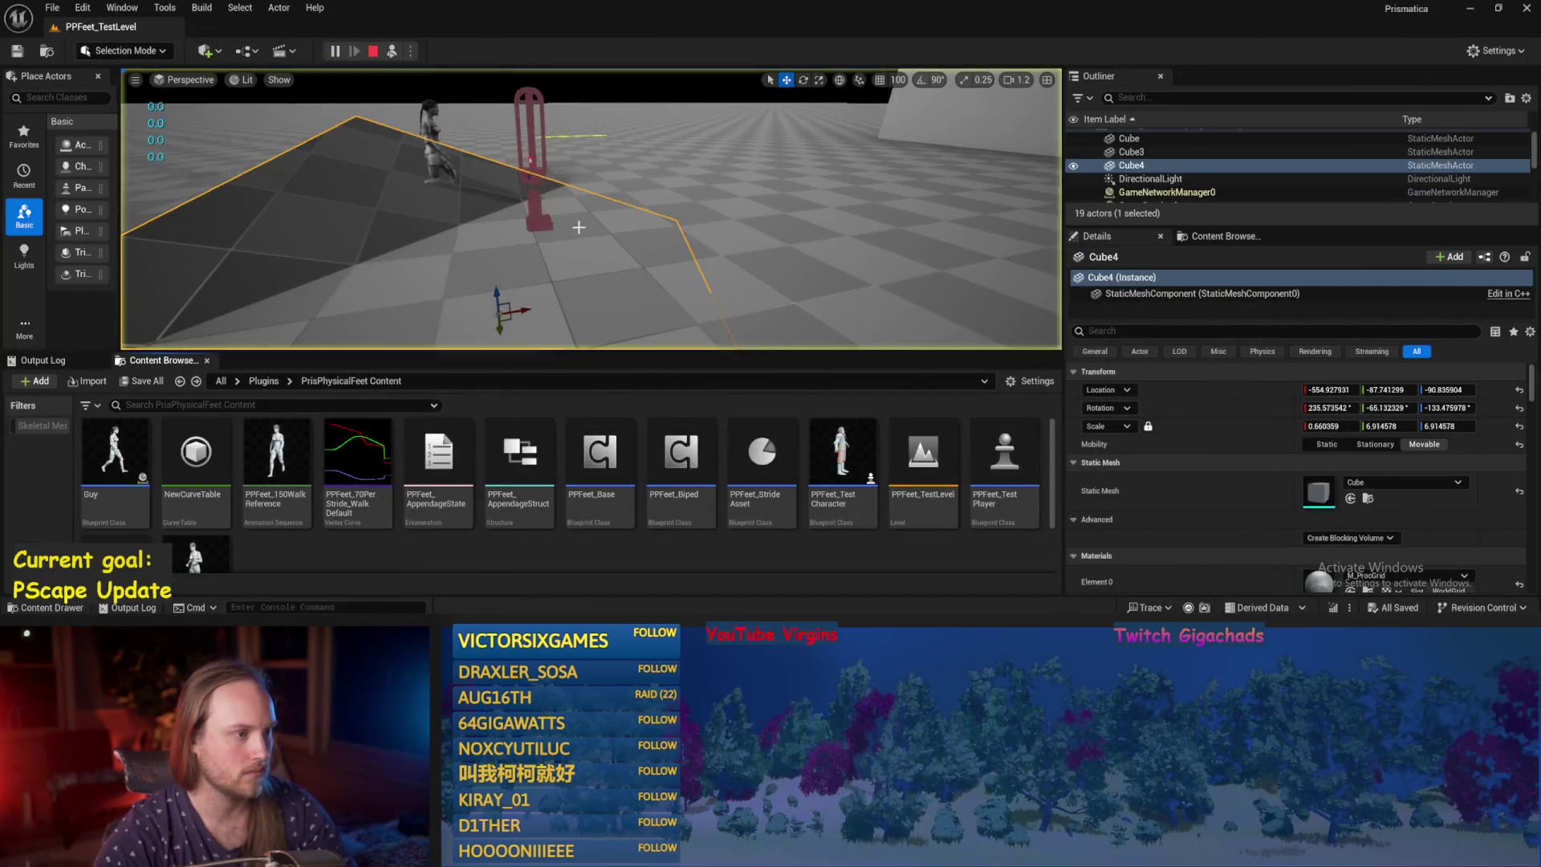
key("Escape")
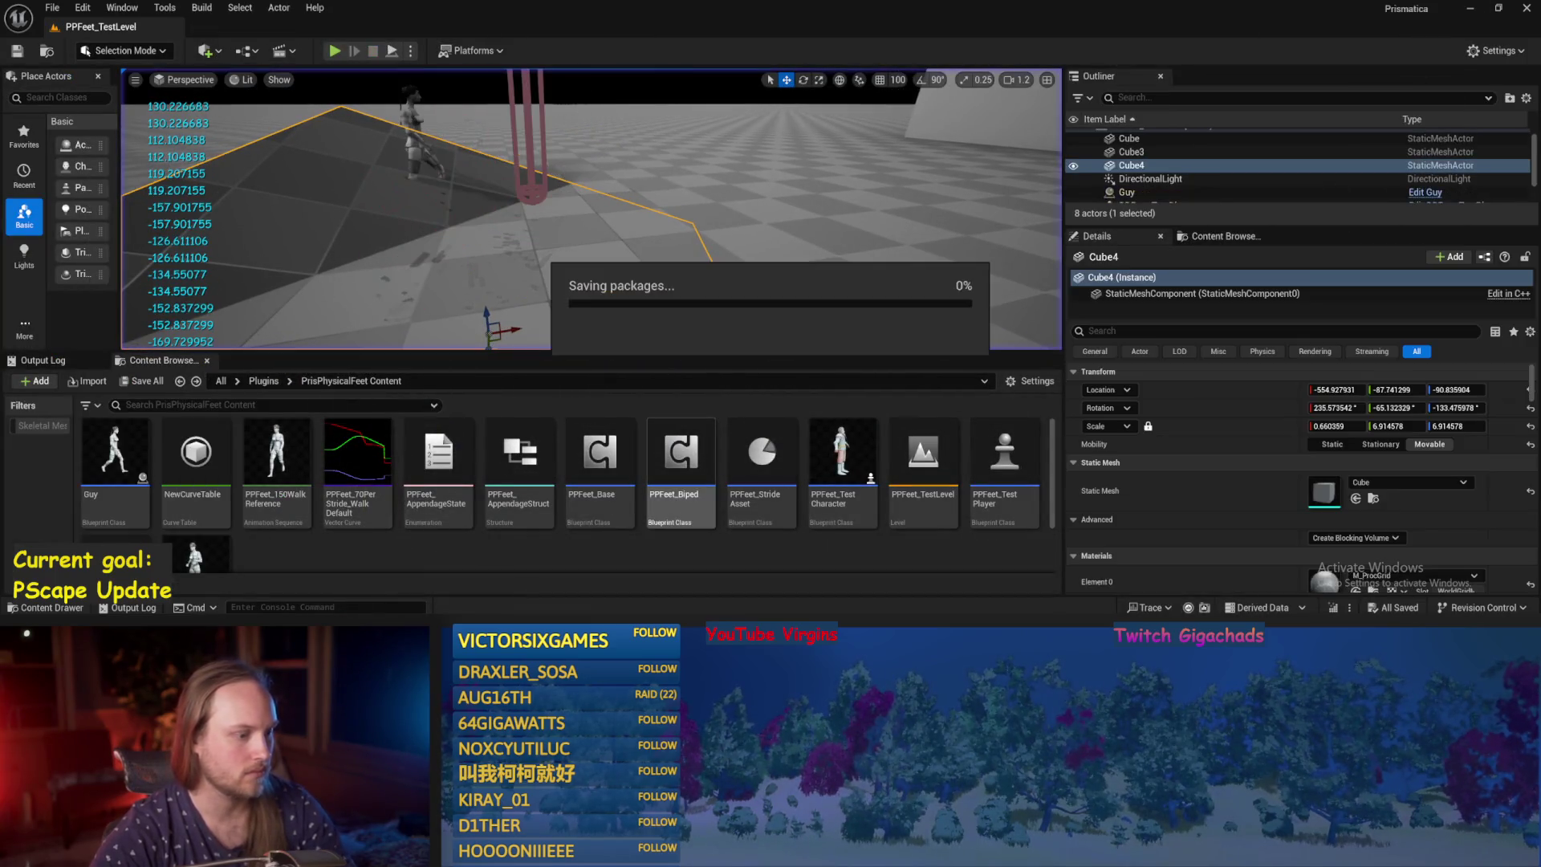
double_click(600, 453)
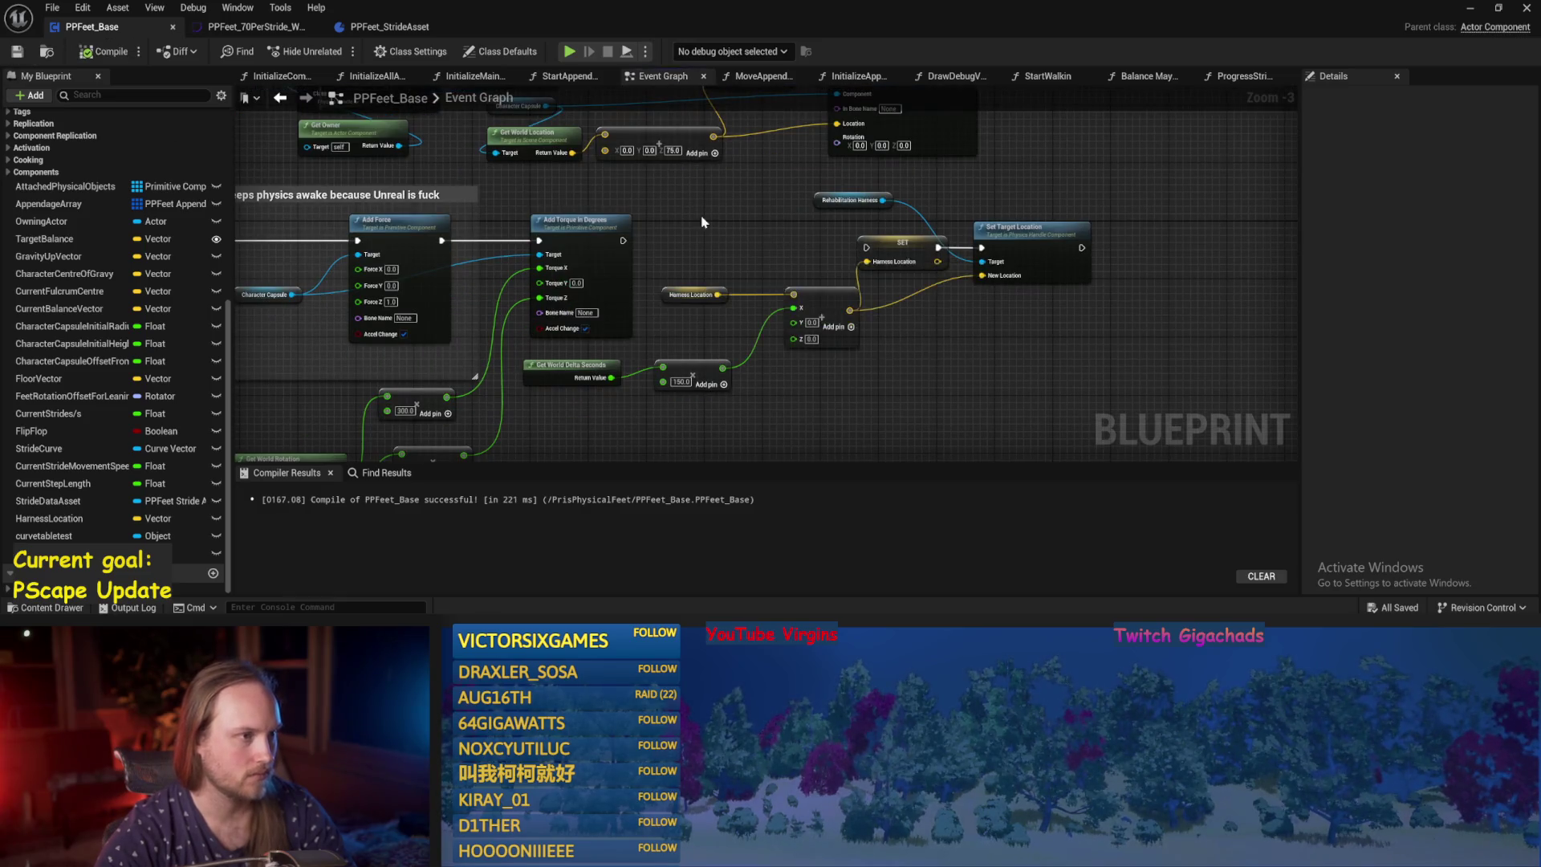
mouse_move(675, 222)
left_mouse_down()
mouse_move(865, 262)
mouse_move(862, 291)
left_mouse_up()
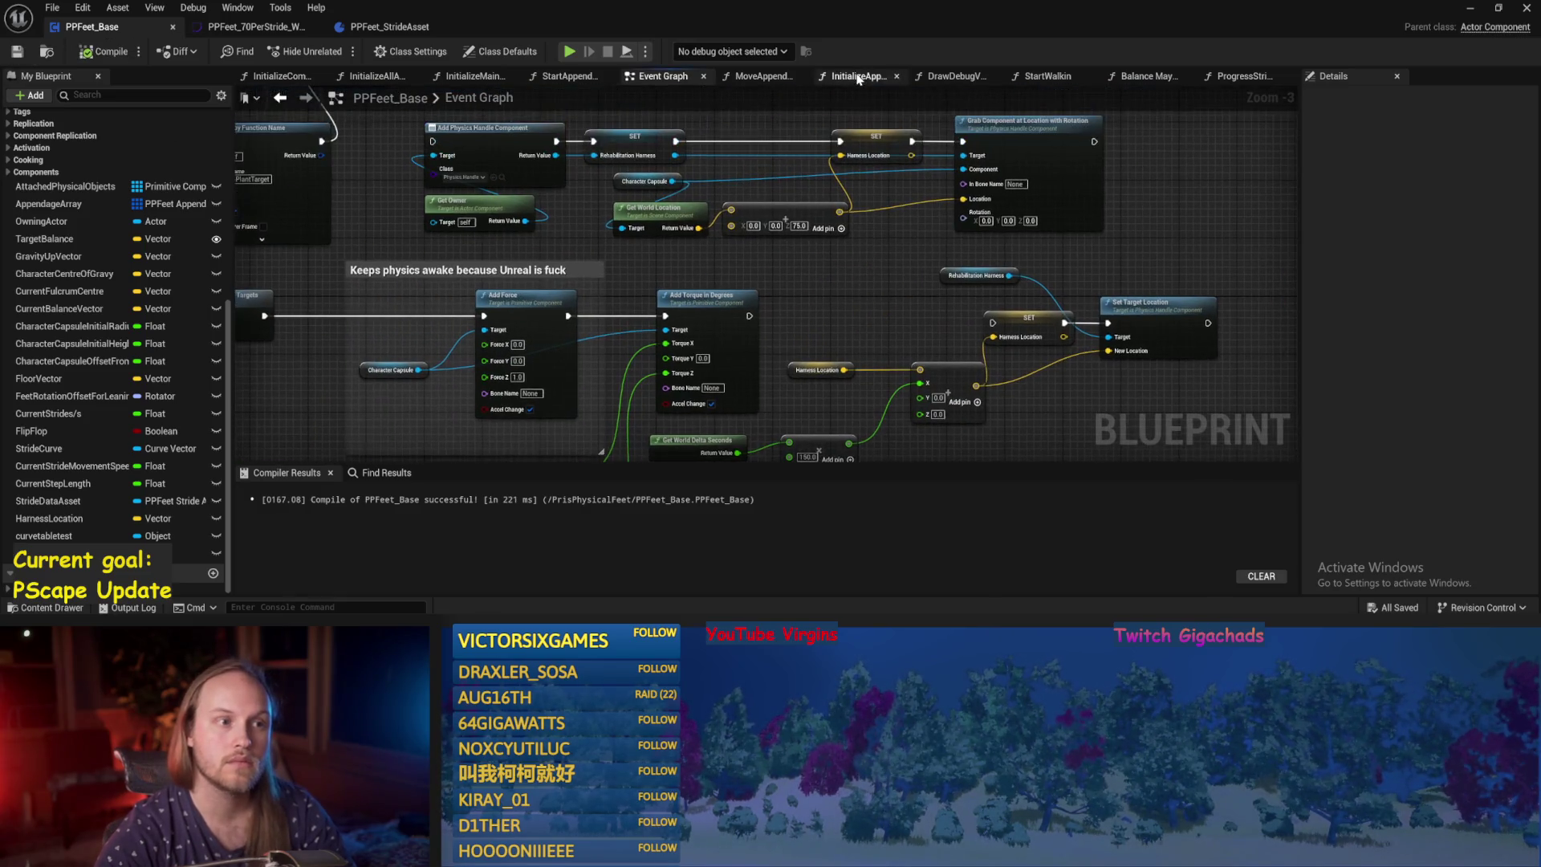
left_click(857, 78)
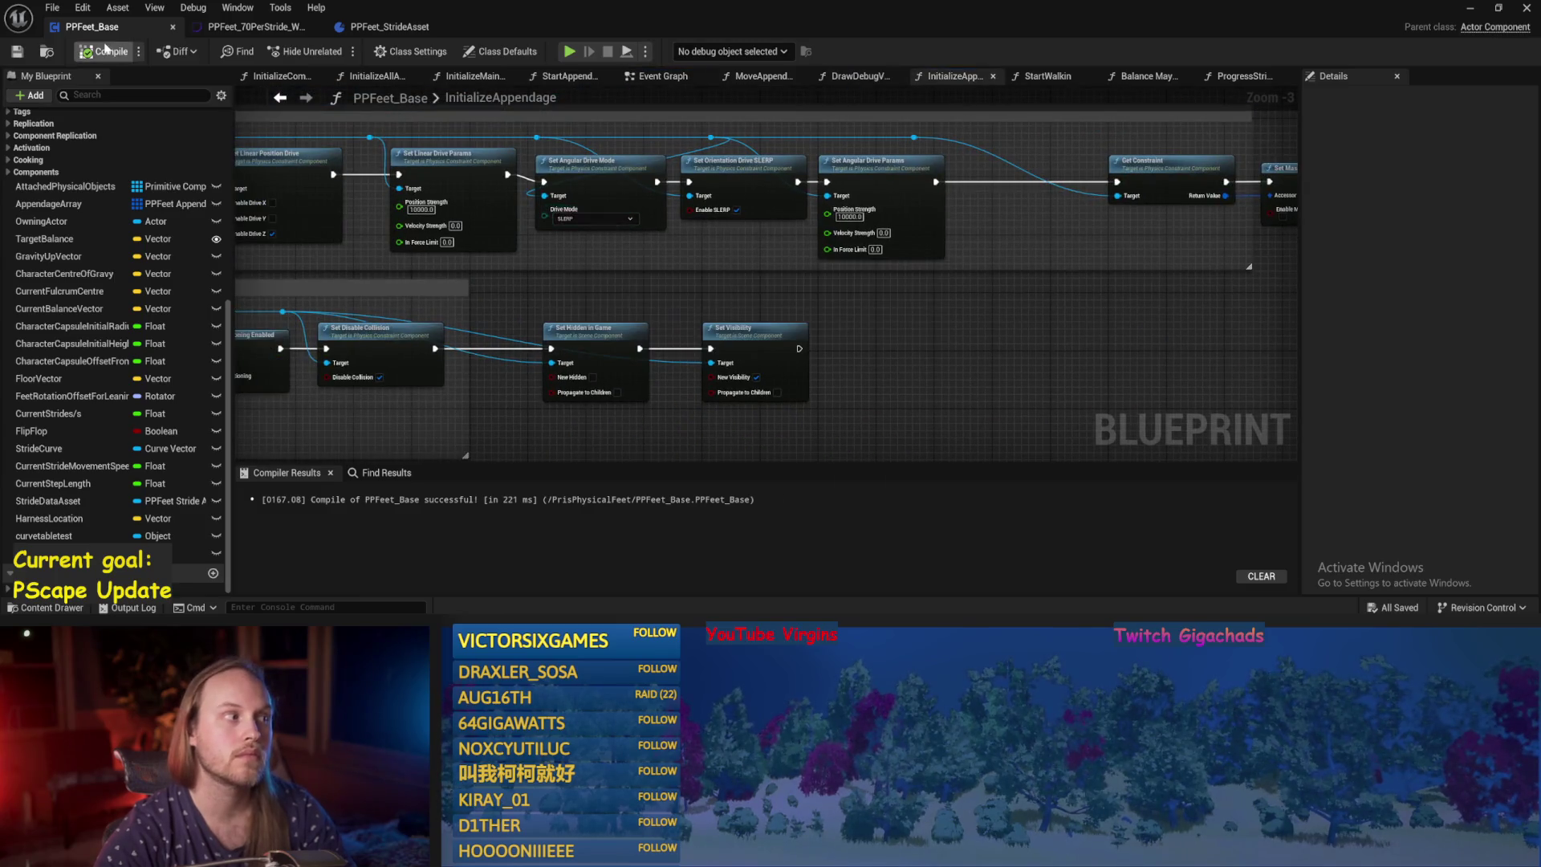
Set the angular drive Velocity Strength to 1000 in InitializeAppendage, then compile and save.
left_click(16, 54)
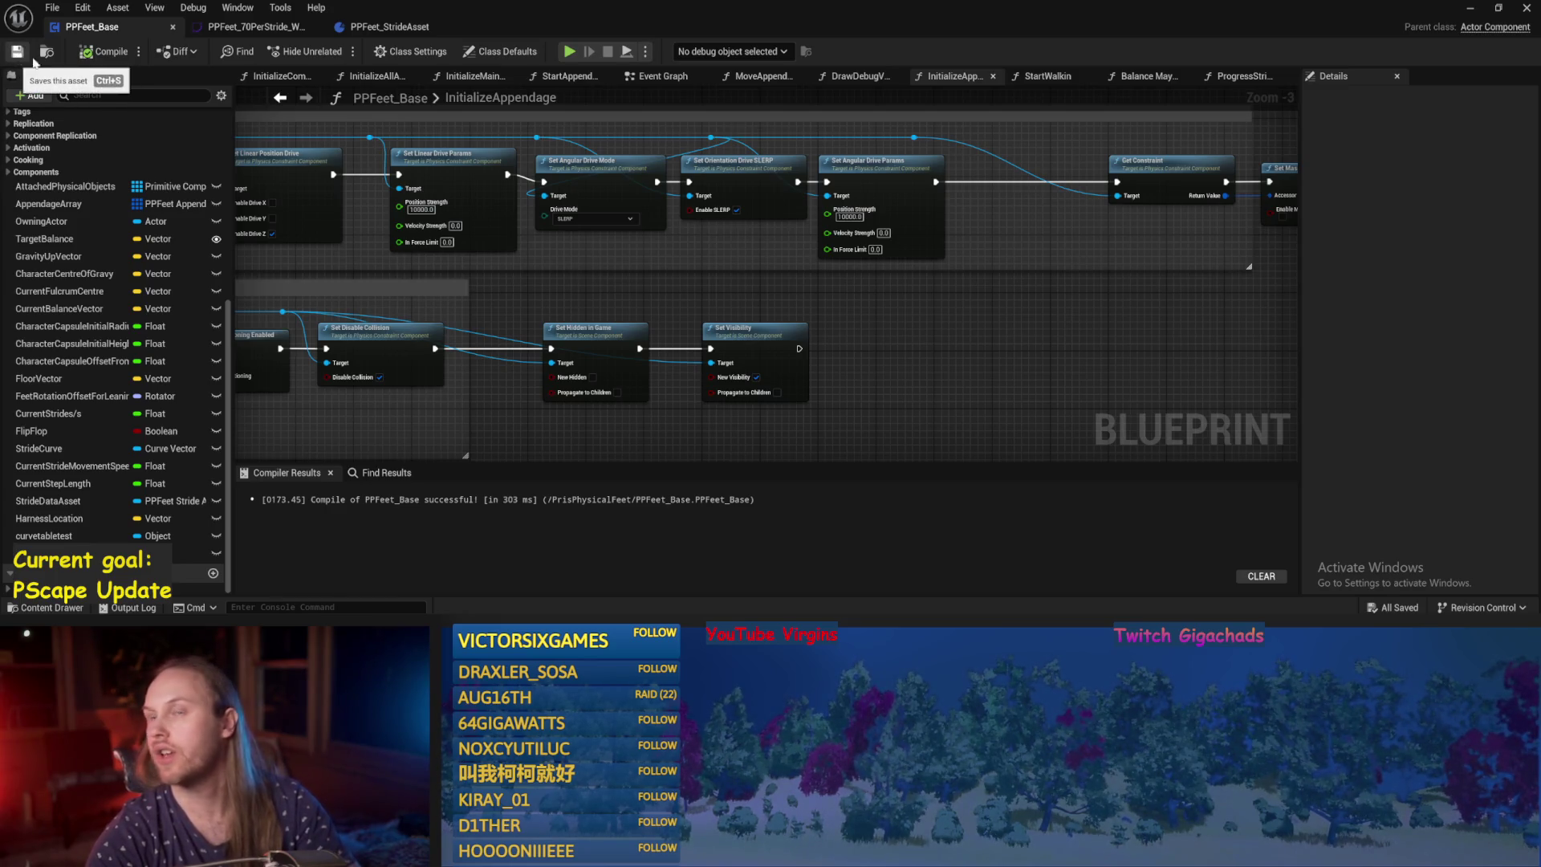
scroll(819, 333, "down", 2)
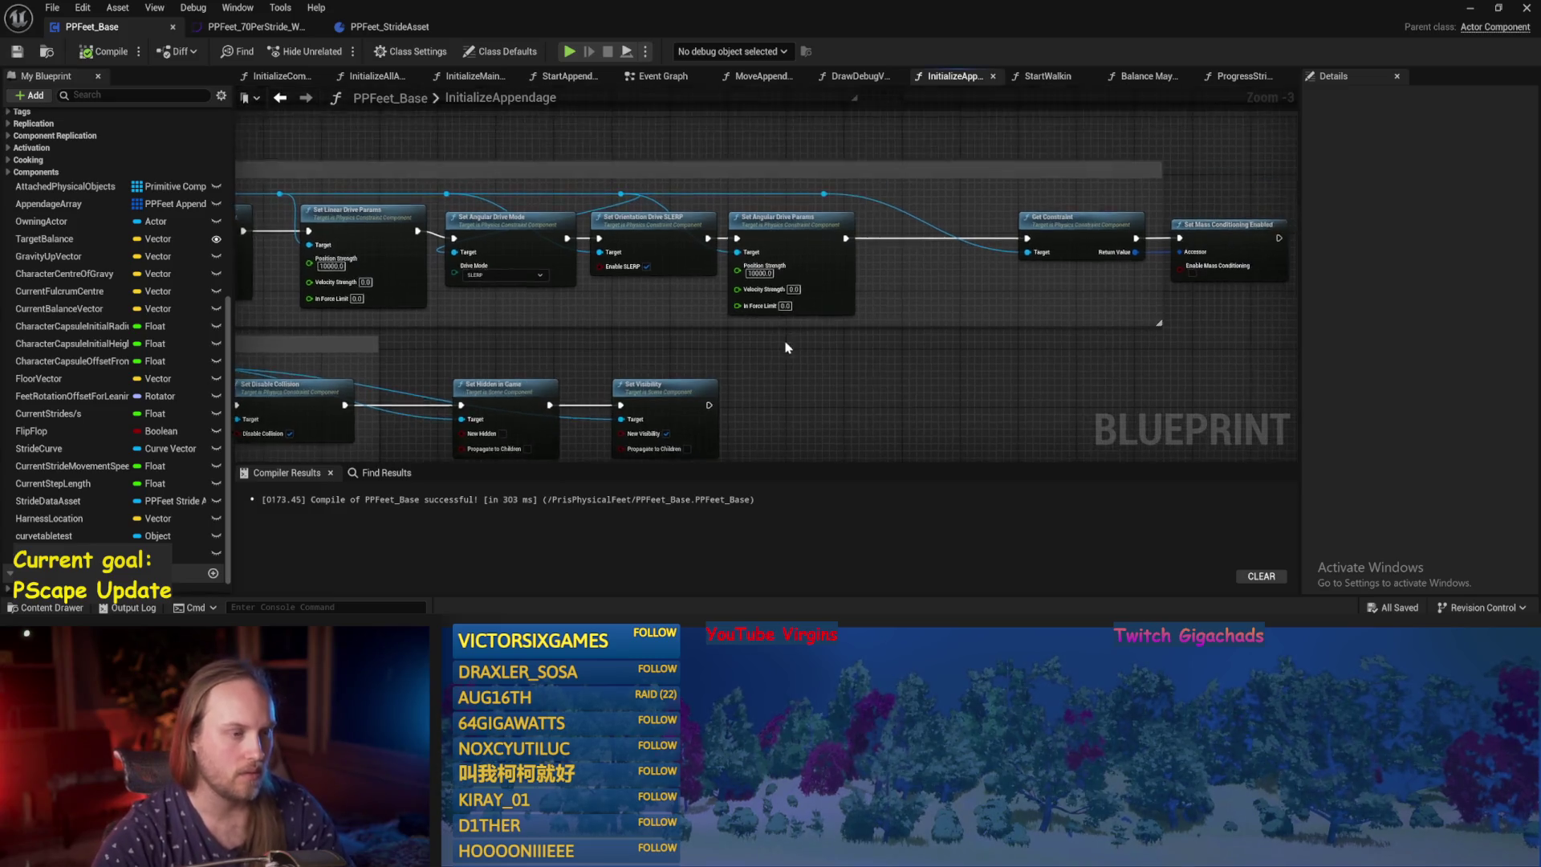
scroll(786, 346, "up", 2)
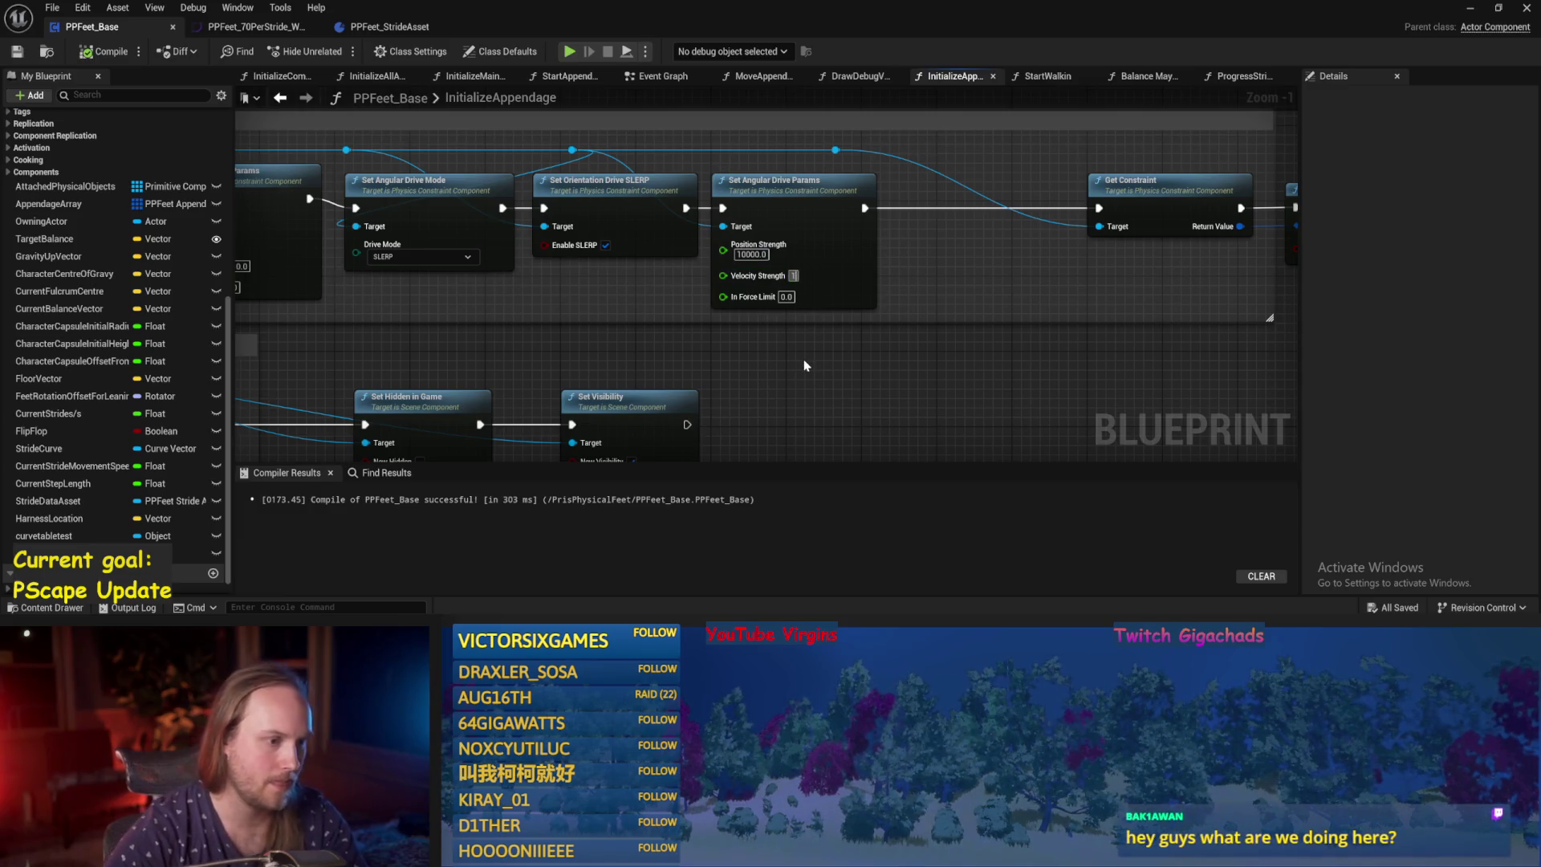
type("1000")
left_click_drag(801, 361, 844, 315)
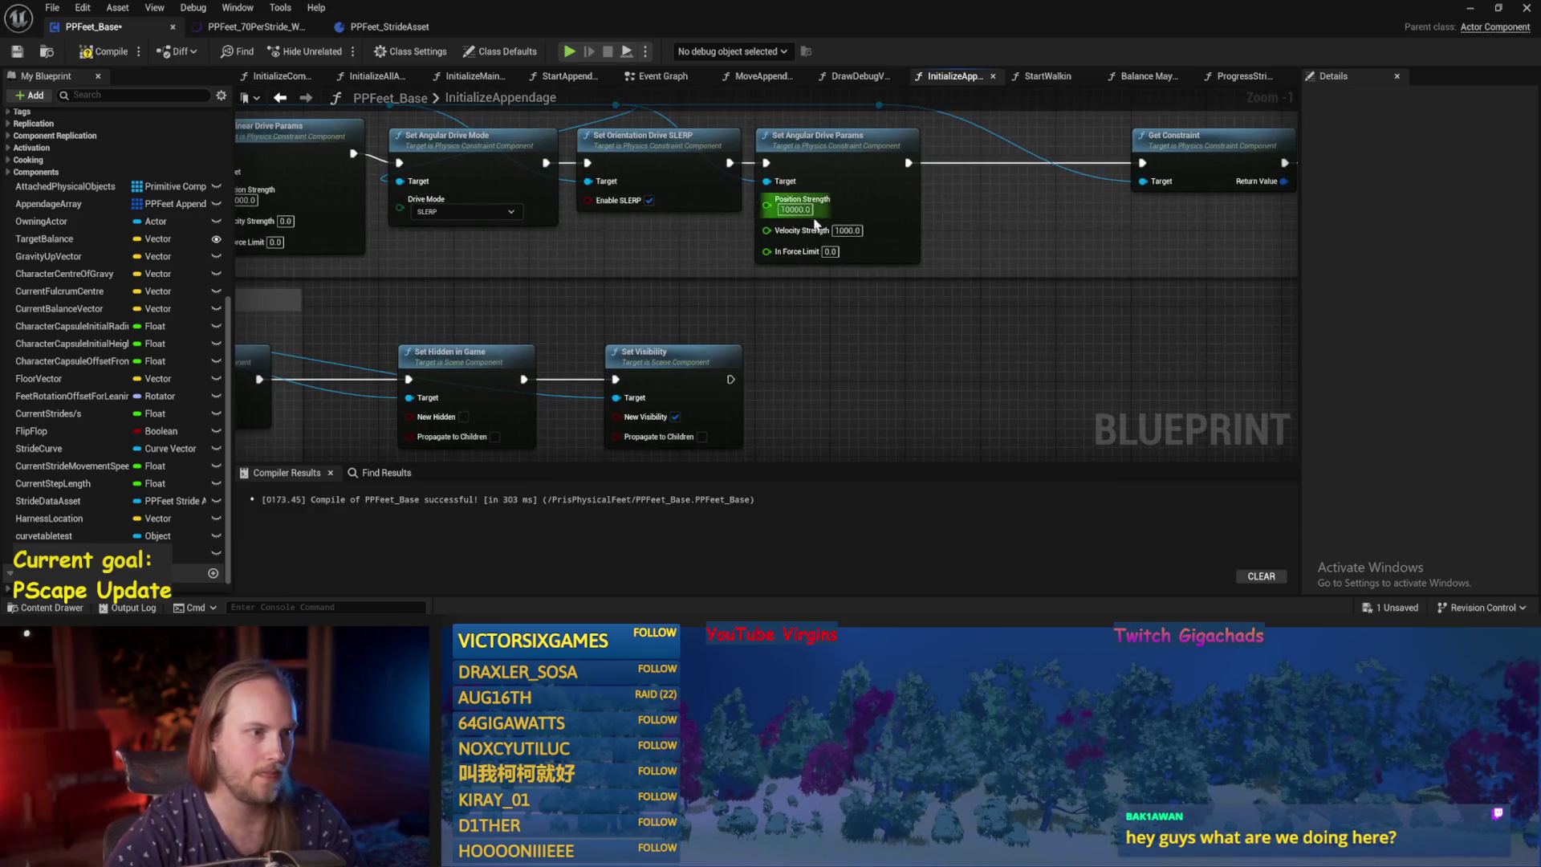
scroll(804, 289, "down", 2)
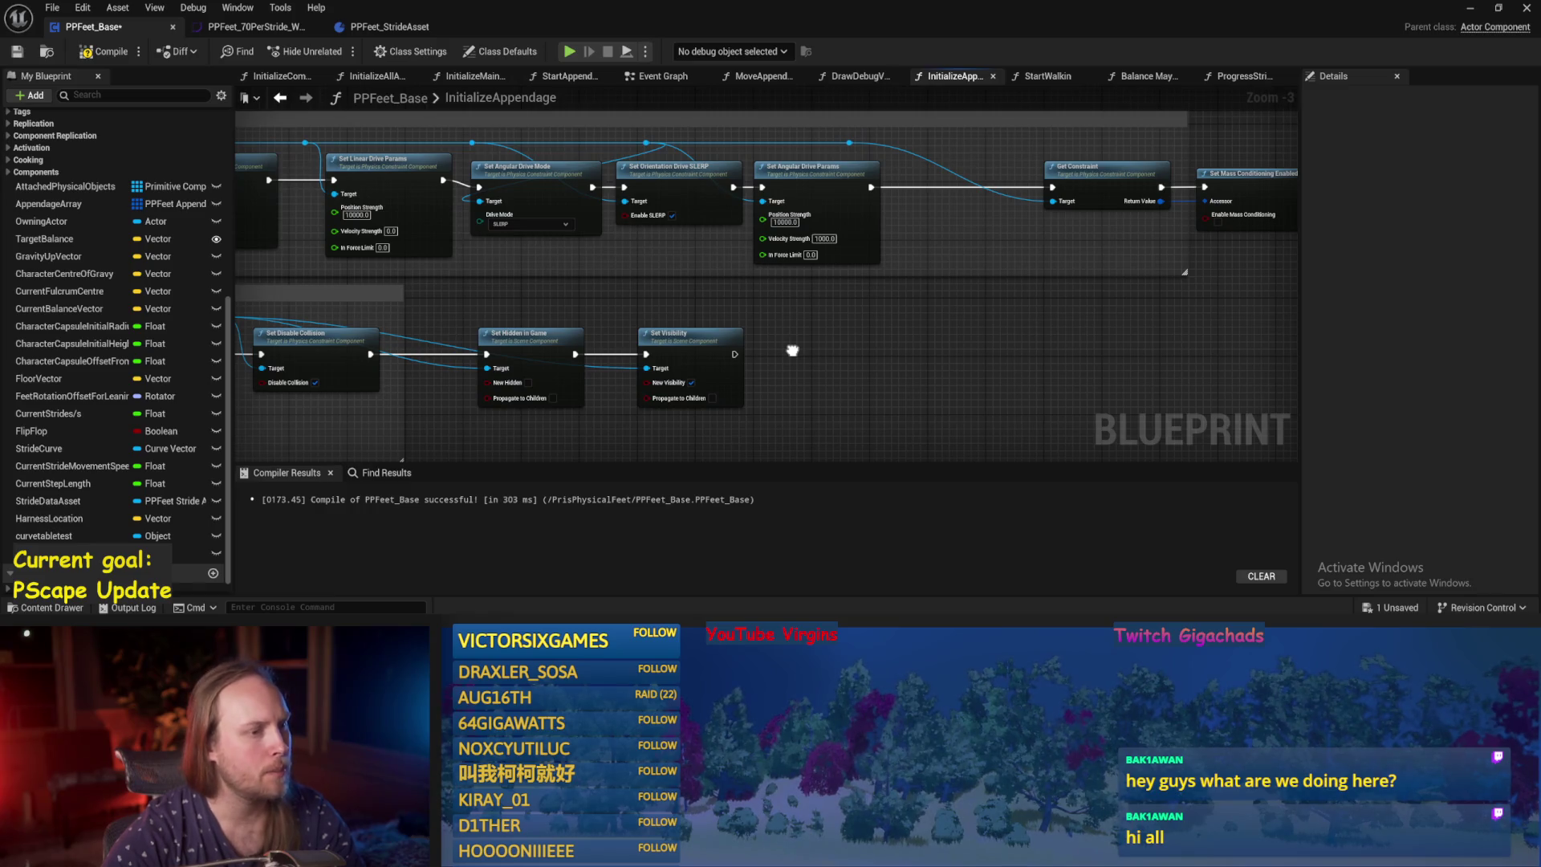
scroll(816, 261, "up", 1)
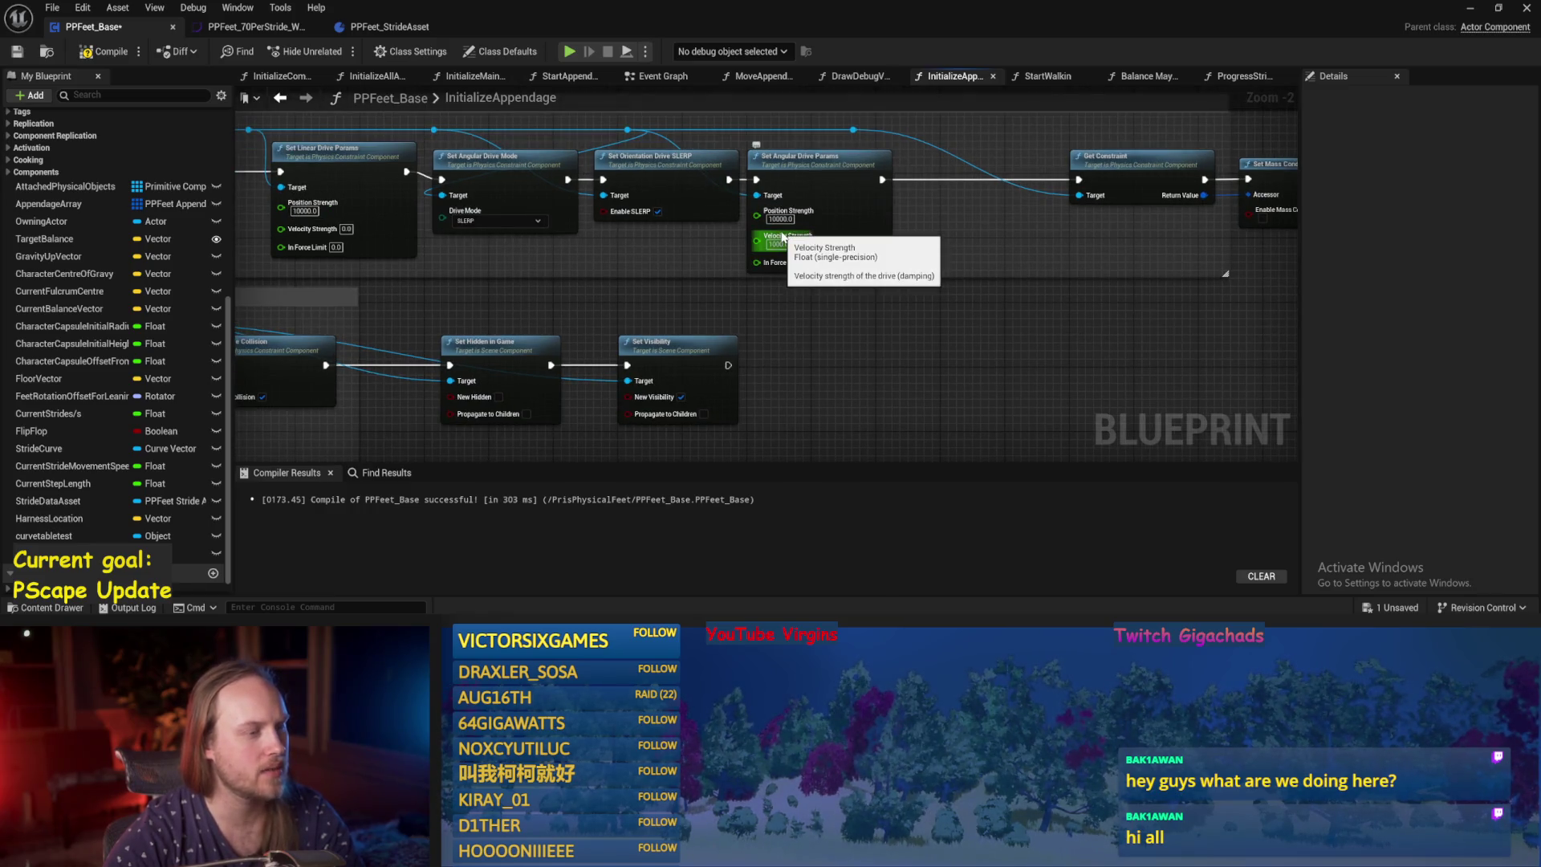
left_click_drag(661, 312, 767, 300)
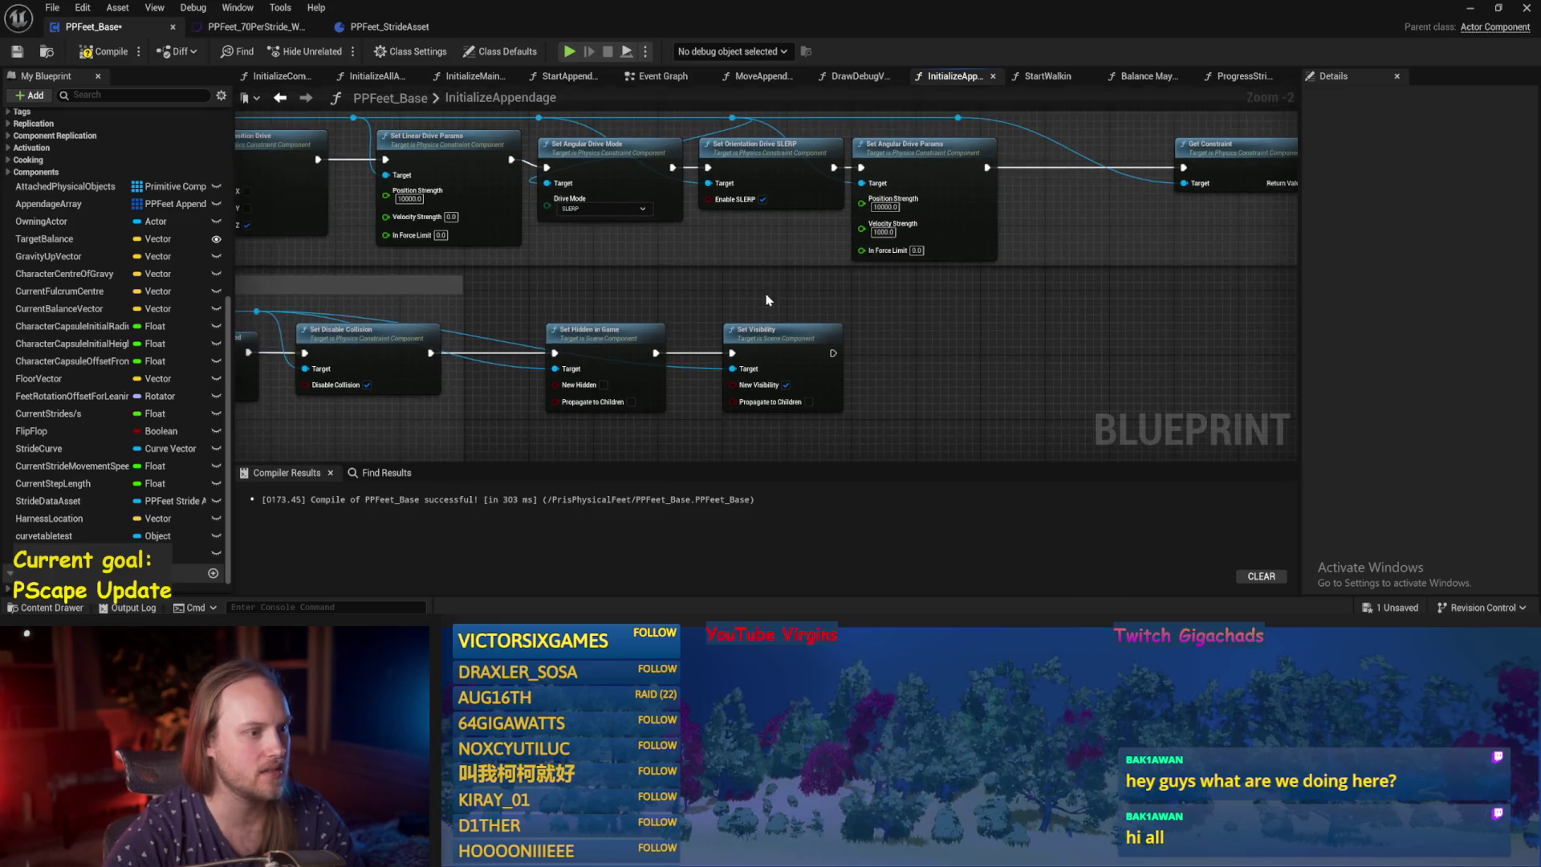
scroll(1142, 240, "down", 1)
mouse_move(1142, 241)
left_mouse_down()
mouse_move(928, 309)
mouse_move(710, 211)
left_mouse_up()
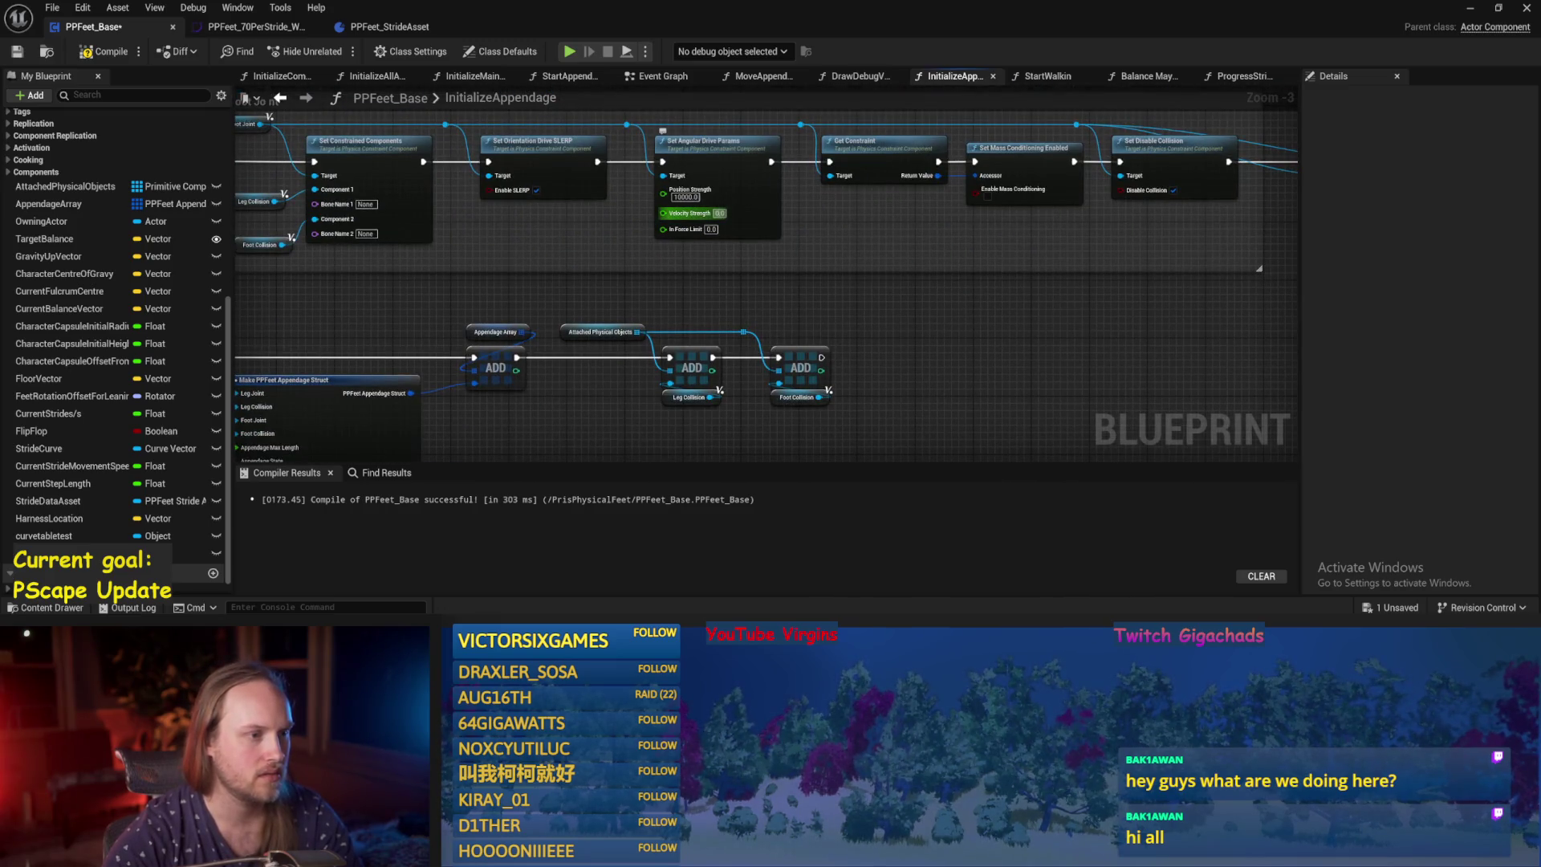
type("100")
key("Return")
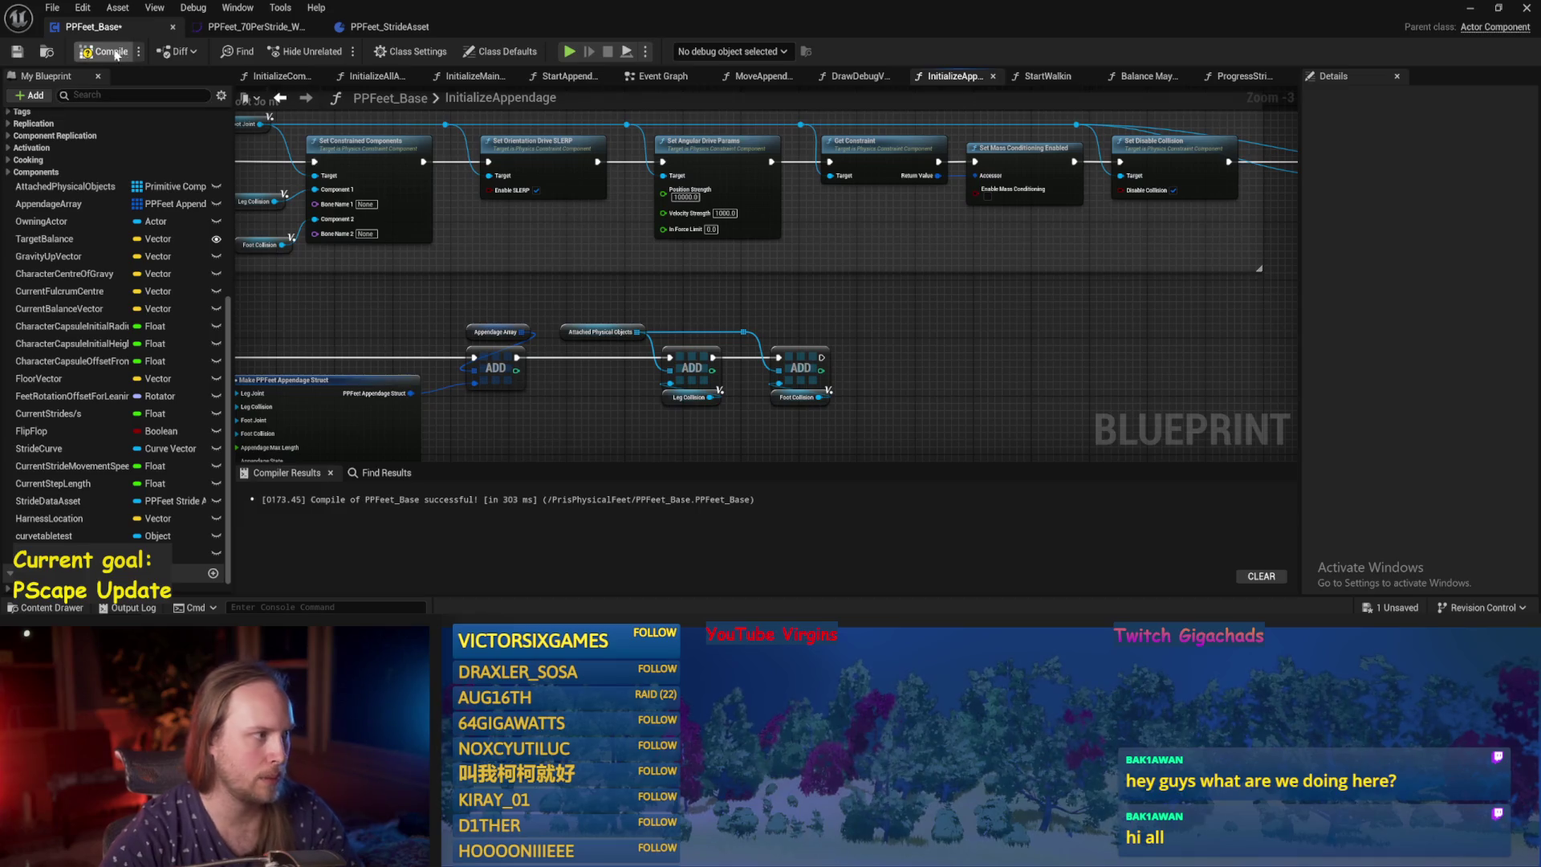
left_click(116, 55)
left_click(17, 52)
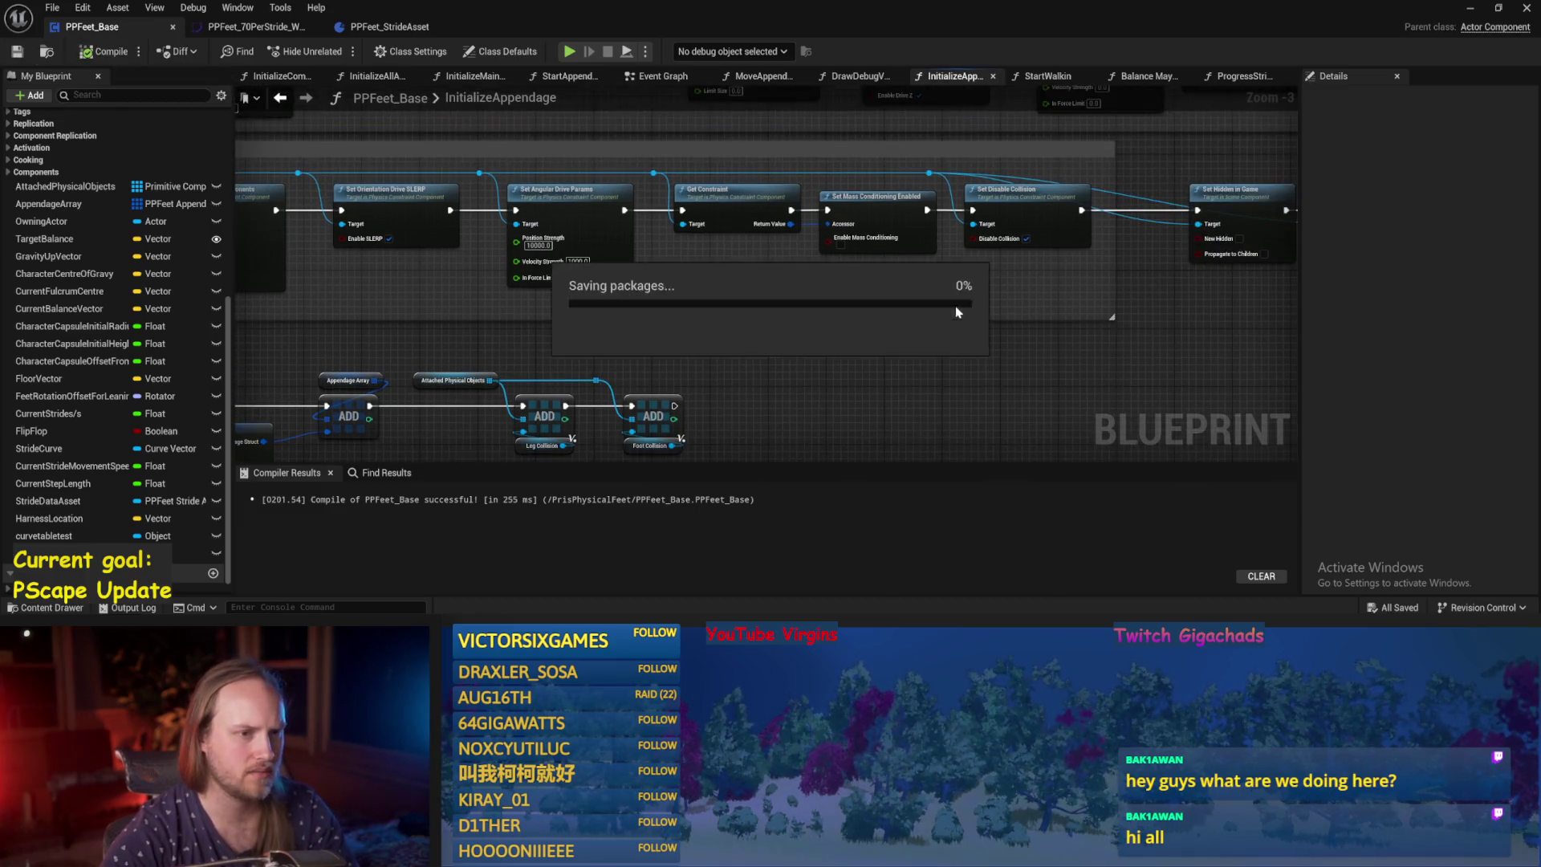
Play-test the walking character in the level, then reopen PPFeet_Base.
left_click(1468, 12)
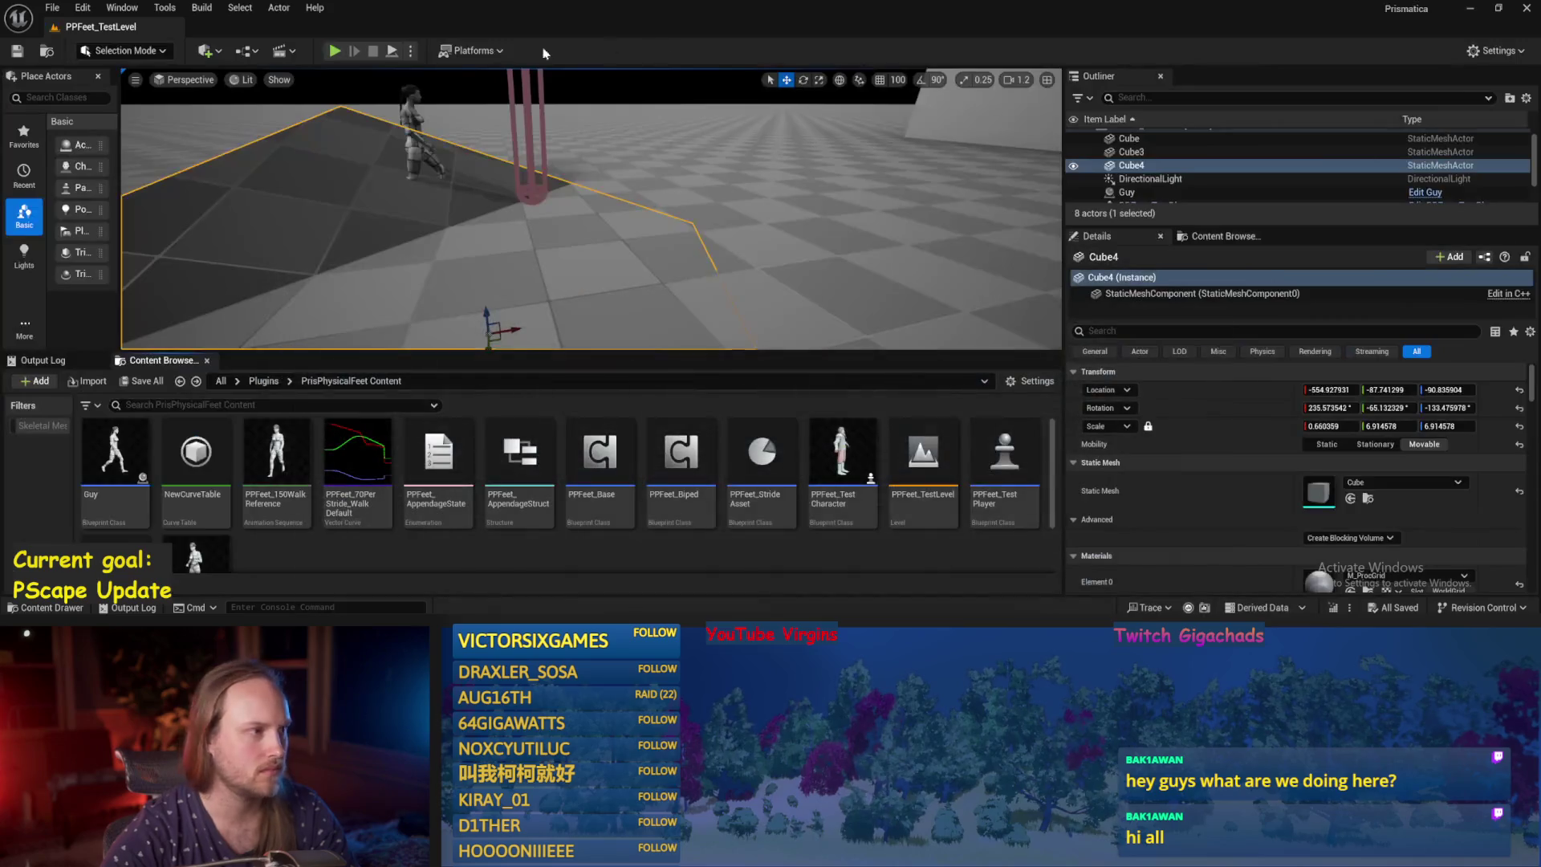
left_click(391, 51)
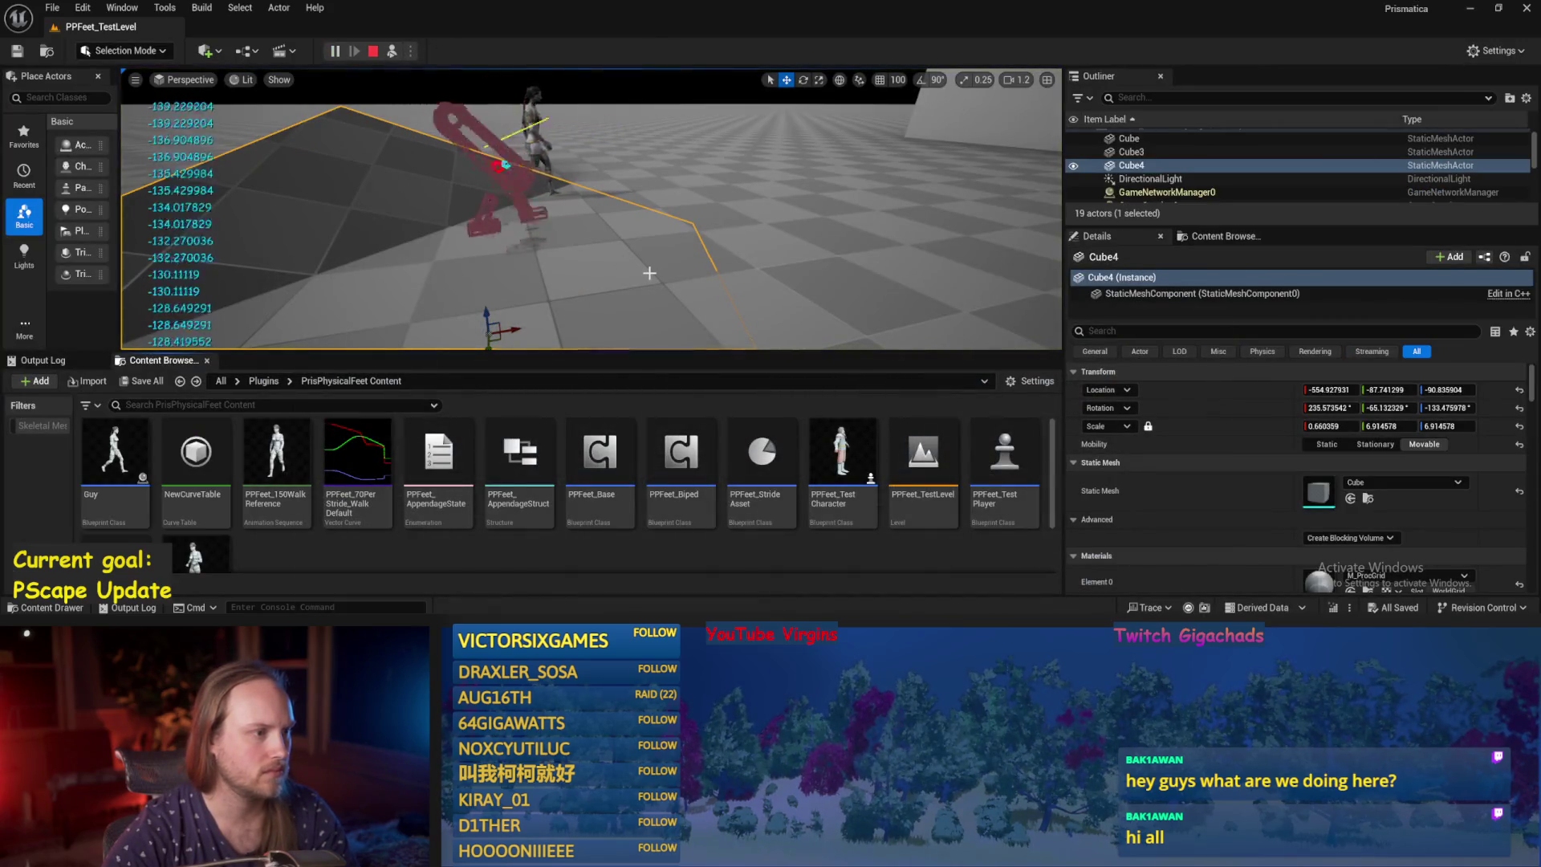
key("Escape")
double_click(600, 461)
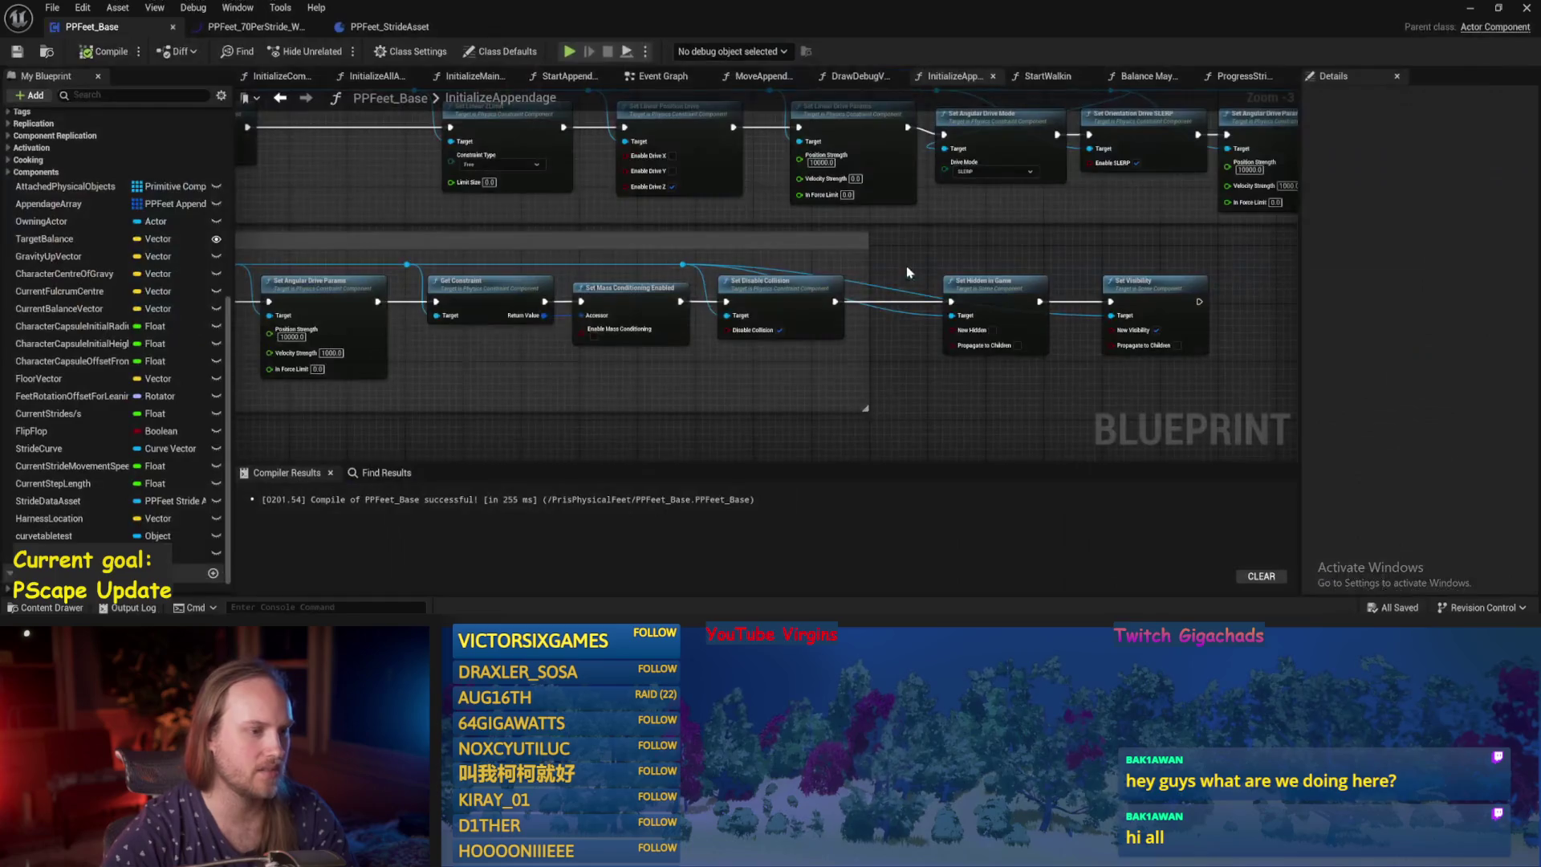
Review the later drive and ADD nodes, then run another play test of the level.
left_click_drag(854, 288, 633, 297)
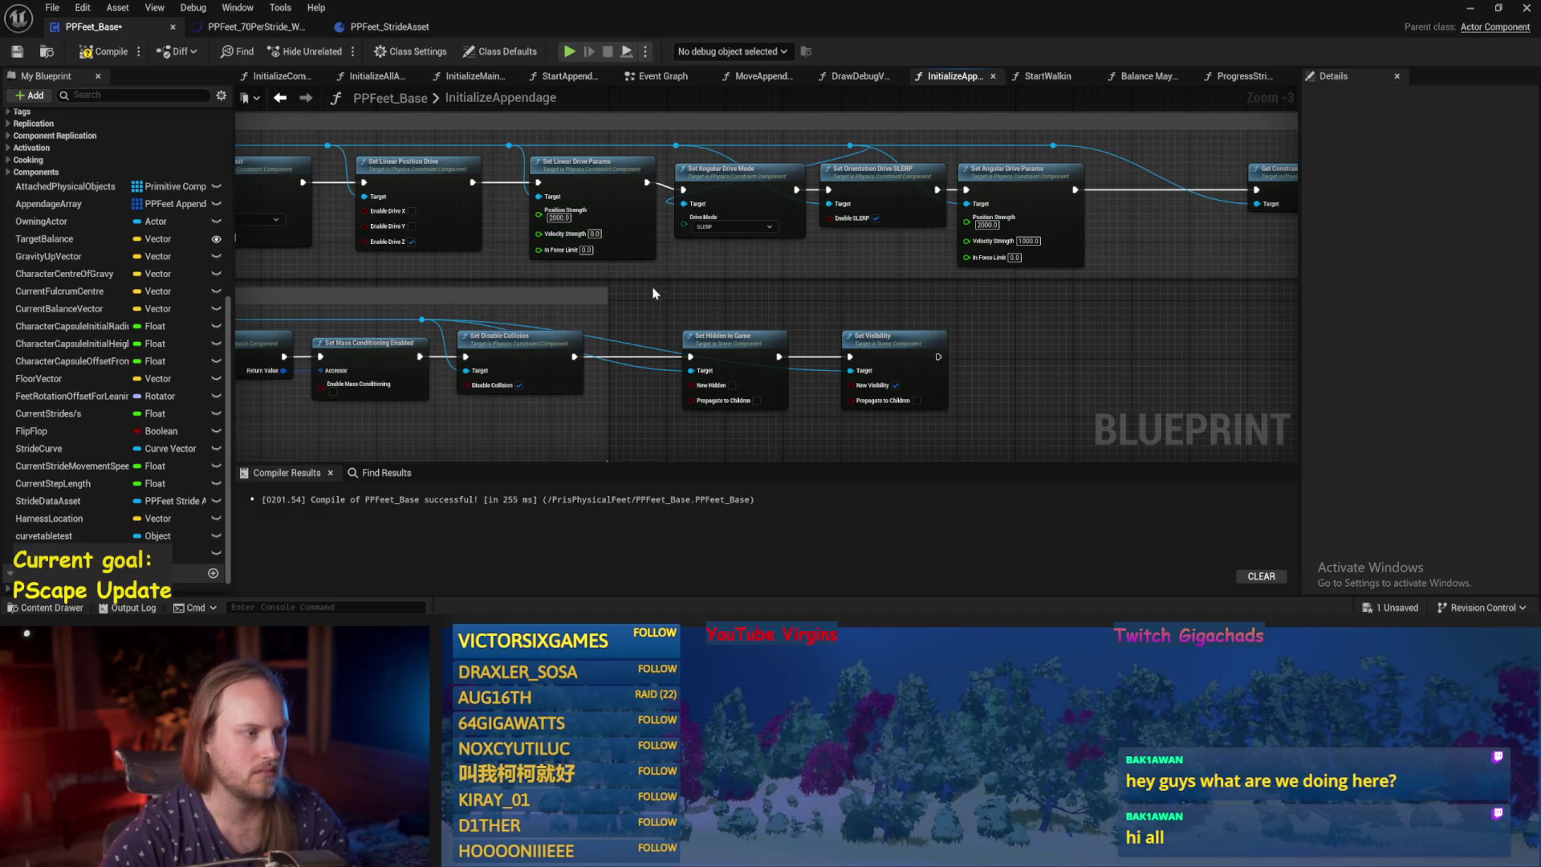
left_click_drag(652, 293, 896, 251)
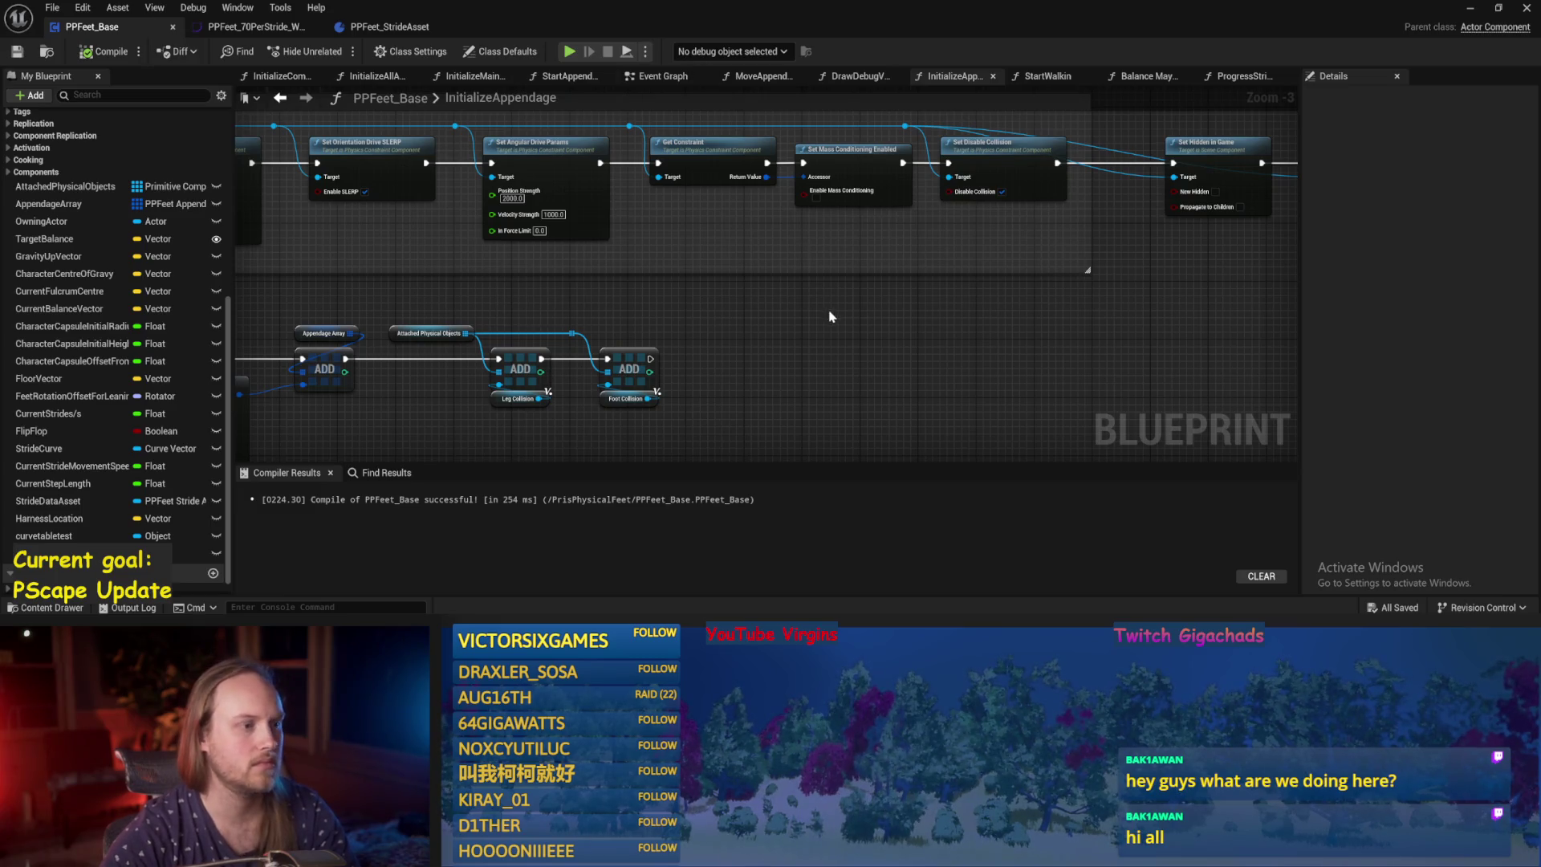
left_click_drag(830, 315, 804, 325)
left_click(1470, 8)
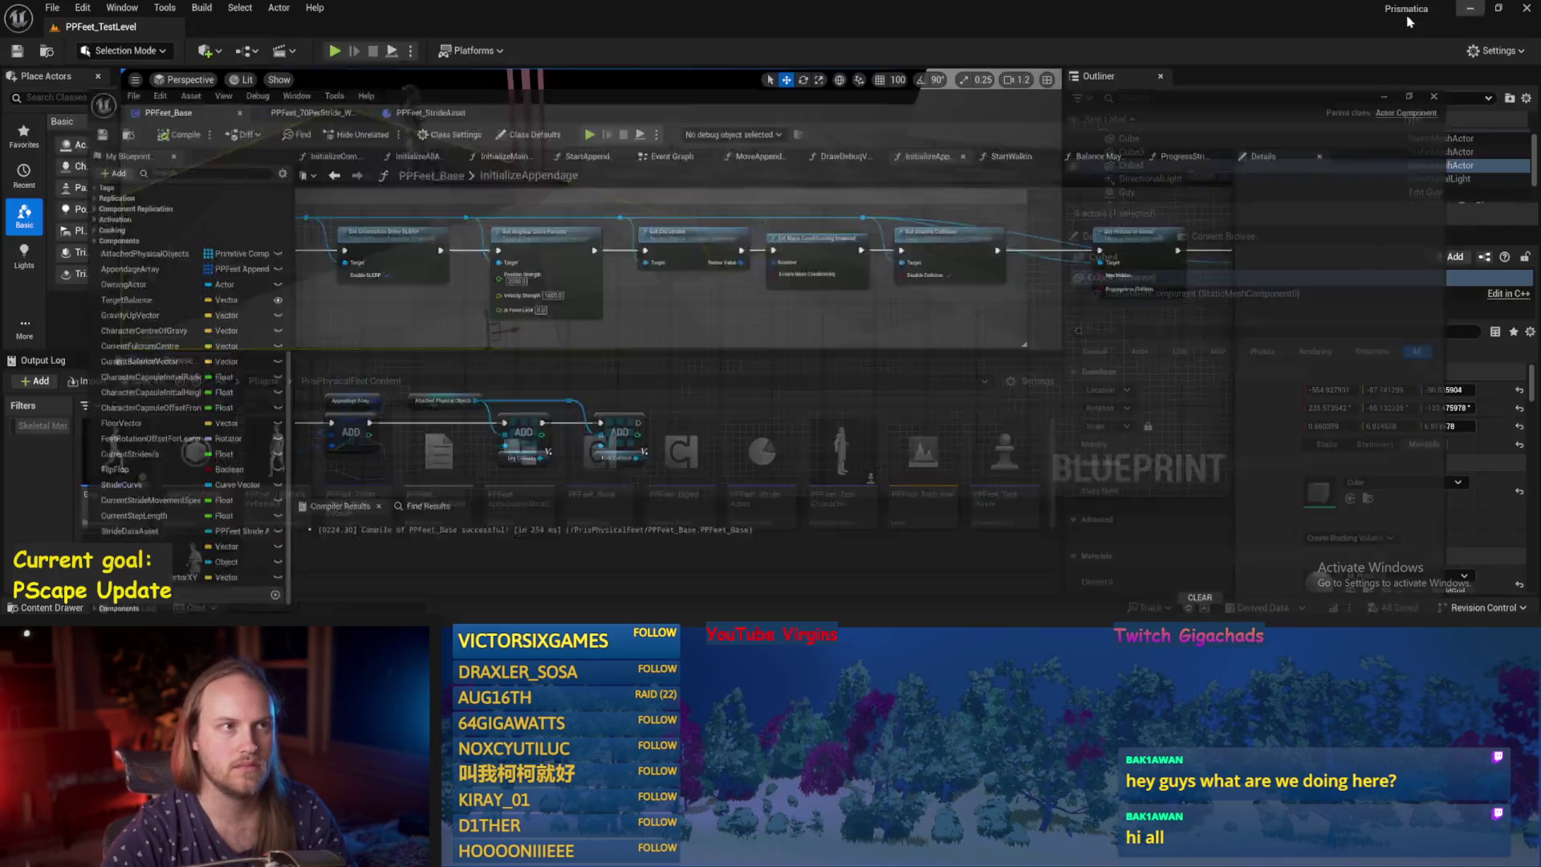
key("alt+p")
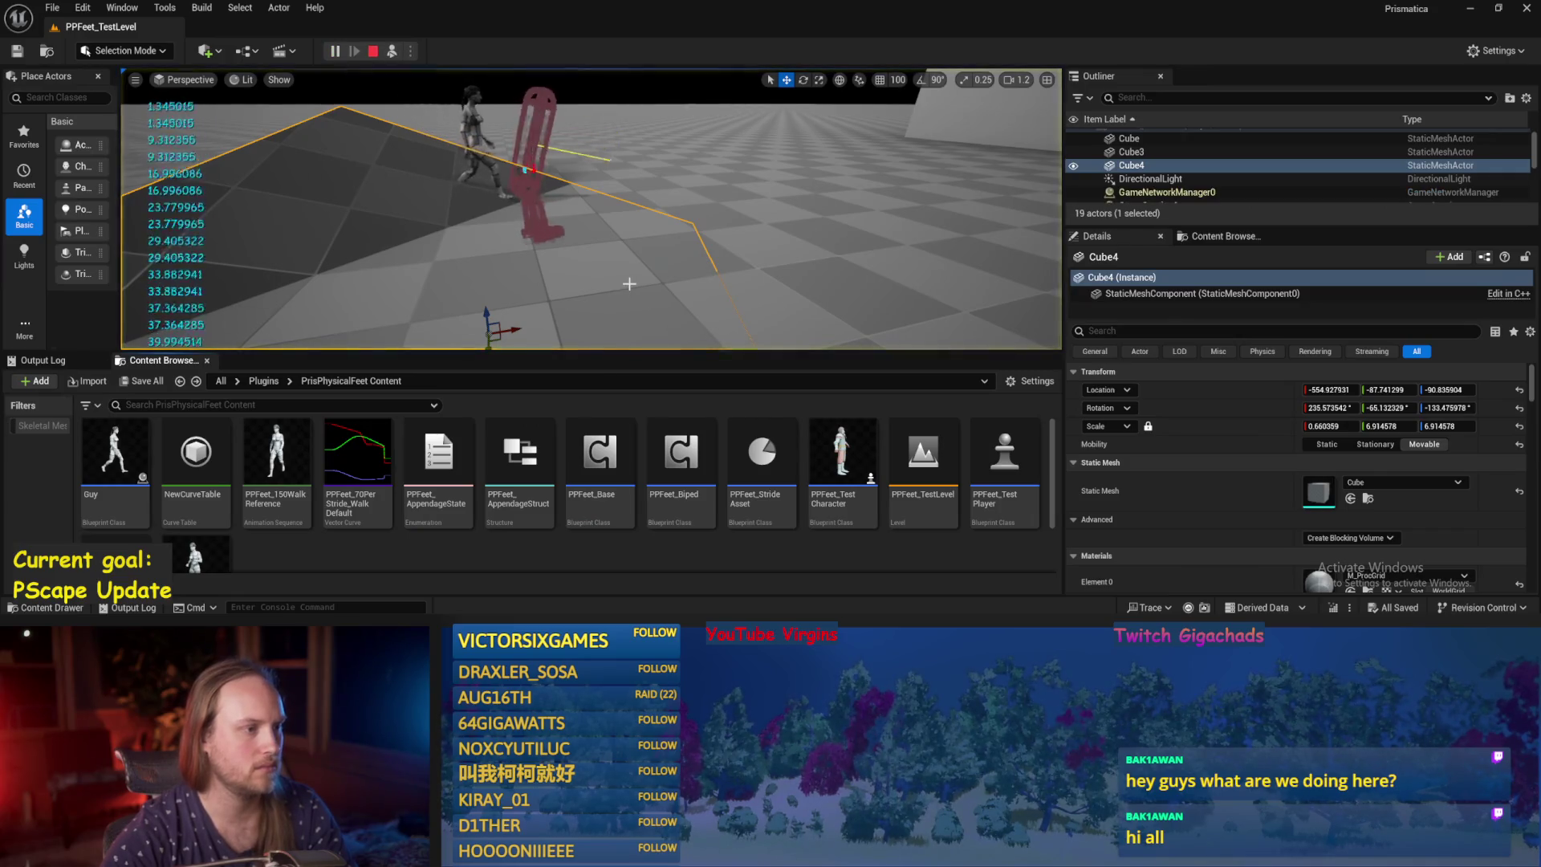
key("Escape")
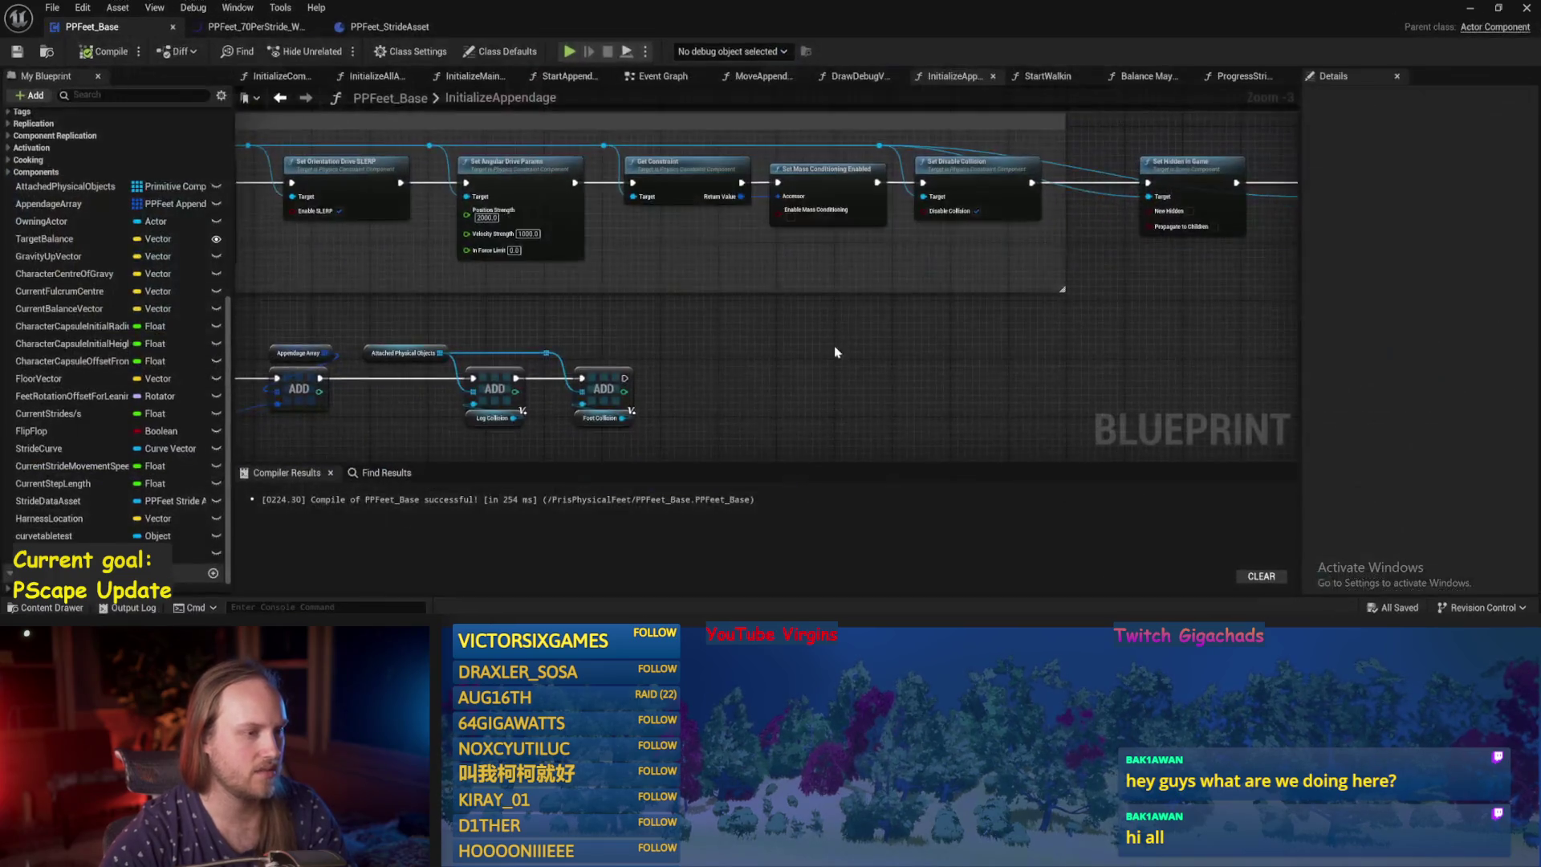
left_click(371, 77)
Add a 0.2 kg Set Mass Override in Kg for Leg Collision between SET and Attach Component To Component.
double_click(643, 255)
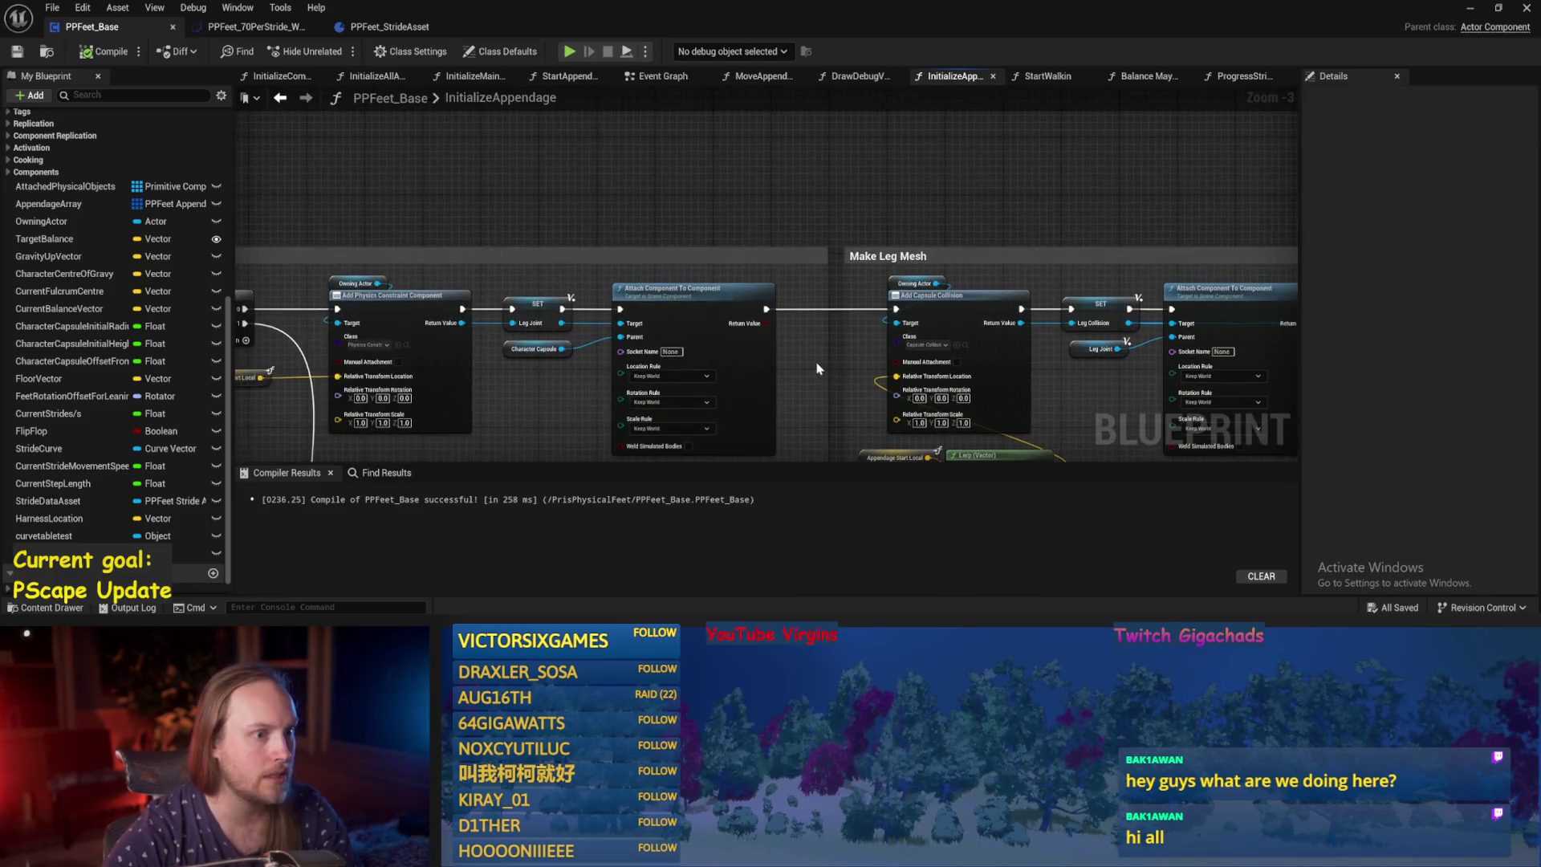
left_click_drag(1000, 326, 483, 340)
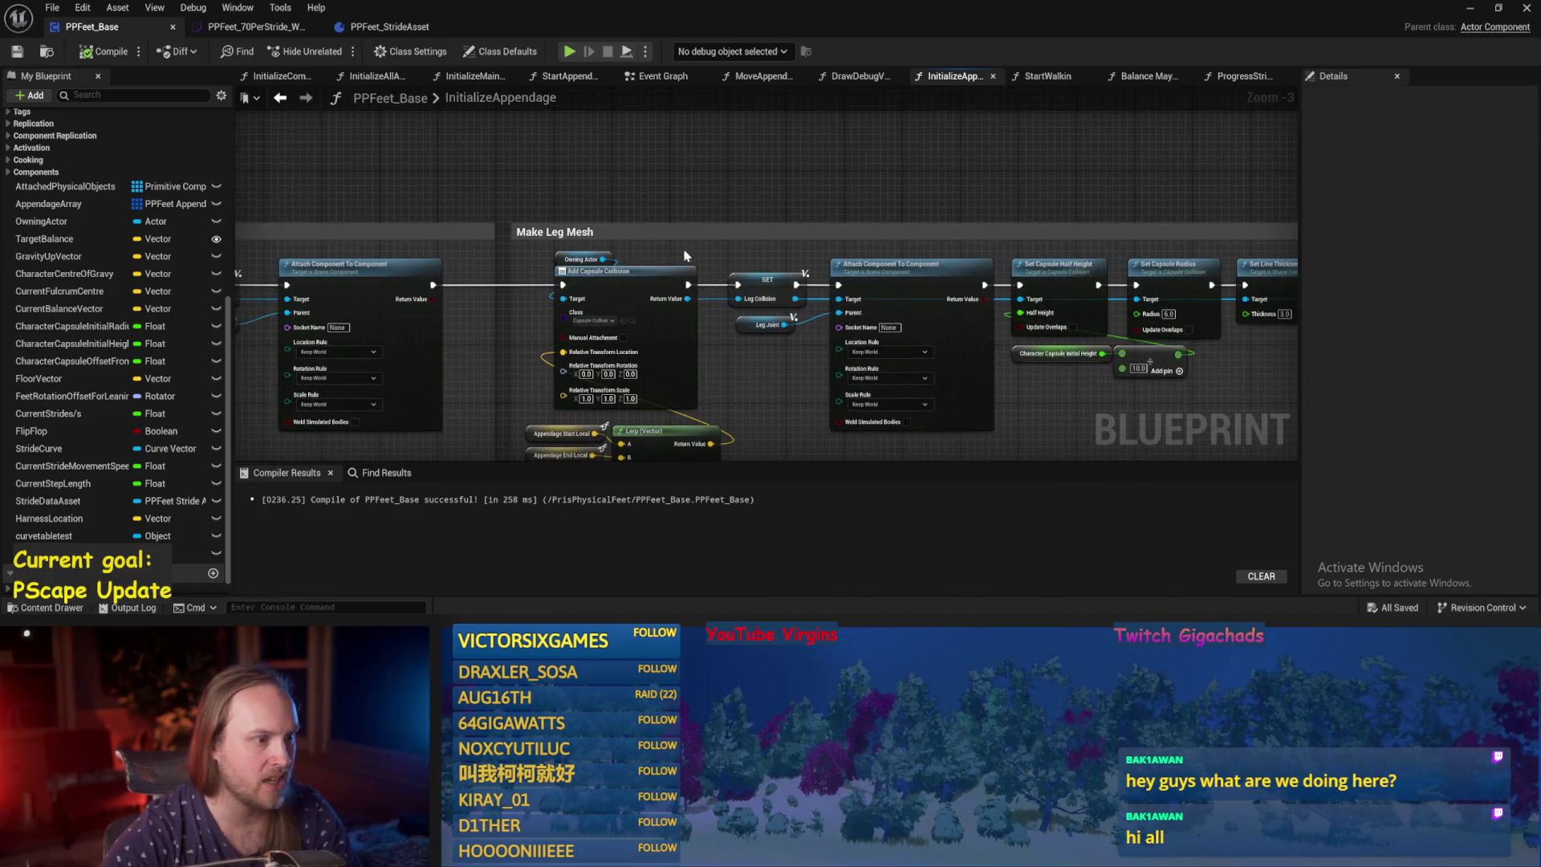
scroll(685, 255, "up", 1)
mouse_move(585, 241)
left_mouse_down()
mouse_move(618, 205)
mouse_move(488, 218)
mouse_move(481, 239)
mouse_move(706, 285)
left_mouse_up()
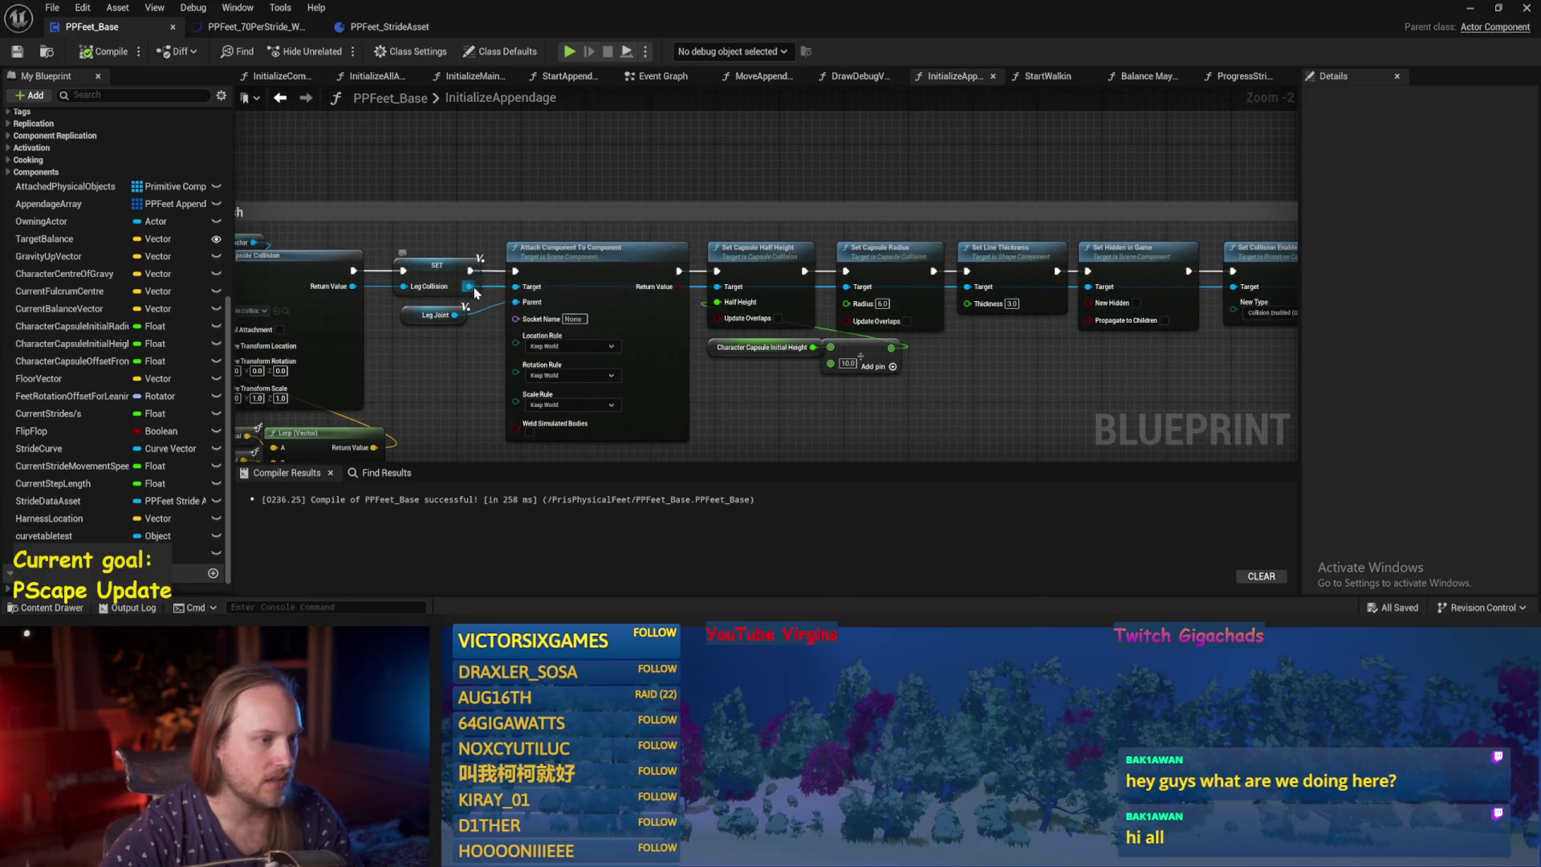
mouse_move(600, 308)
left_mouse_down()
mouse_move(634, 329)
mouse_move(581, 319)
mouse_move(690, 133)
left_mouse_up()
type("set mas")
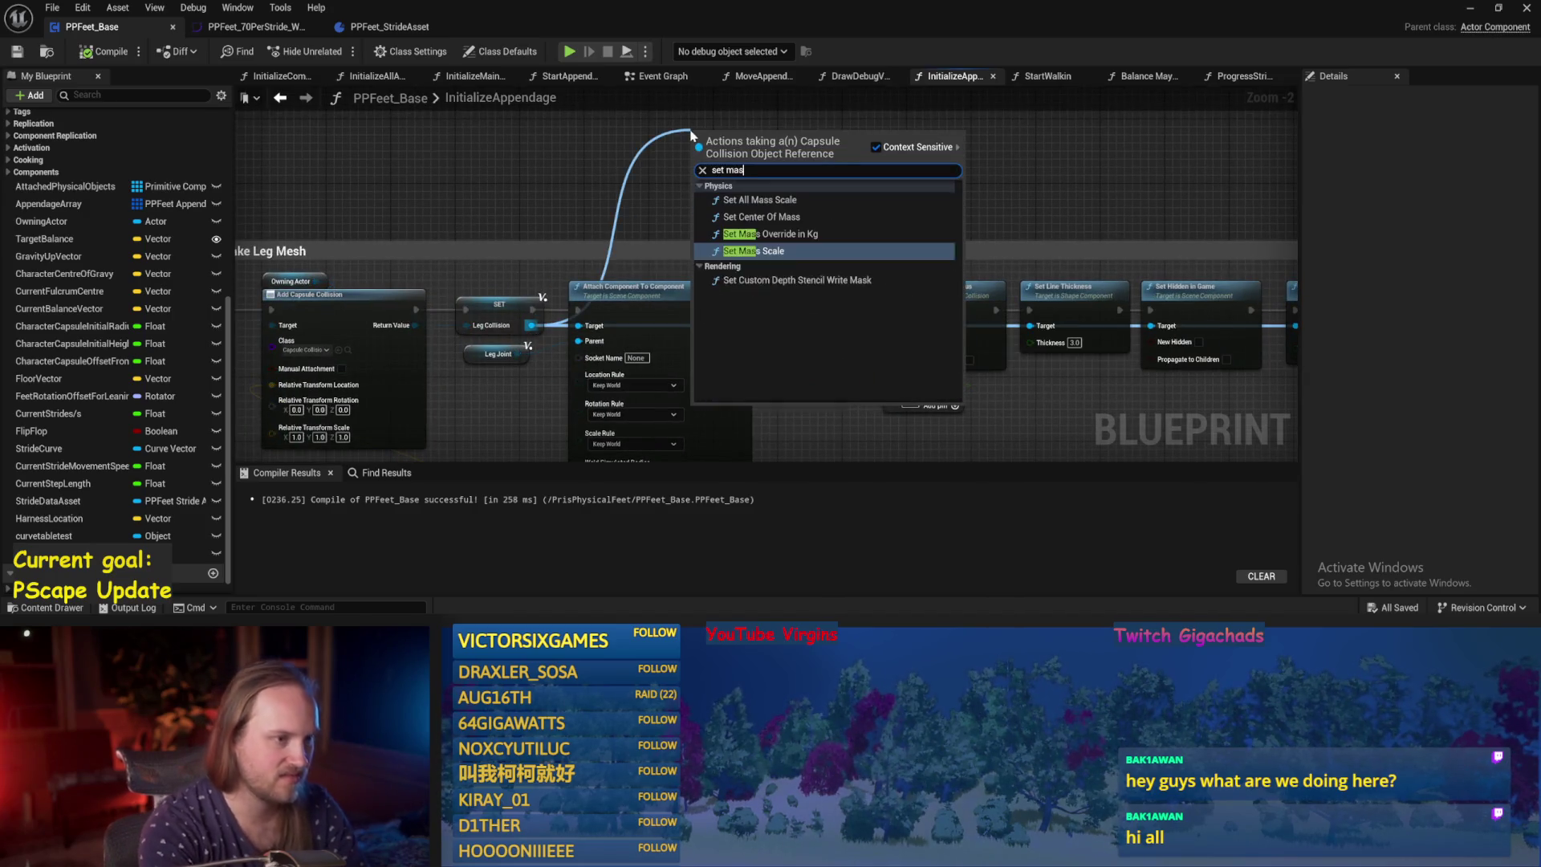
type("s")
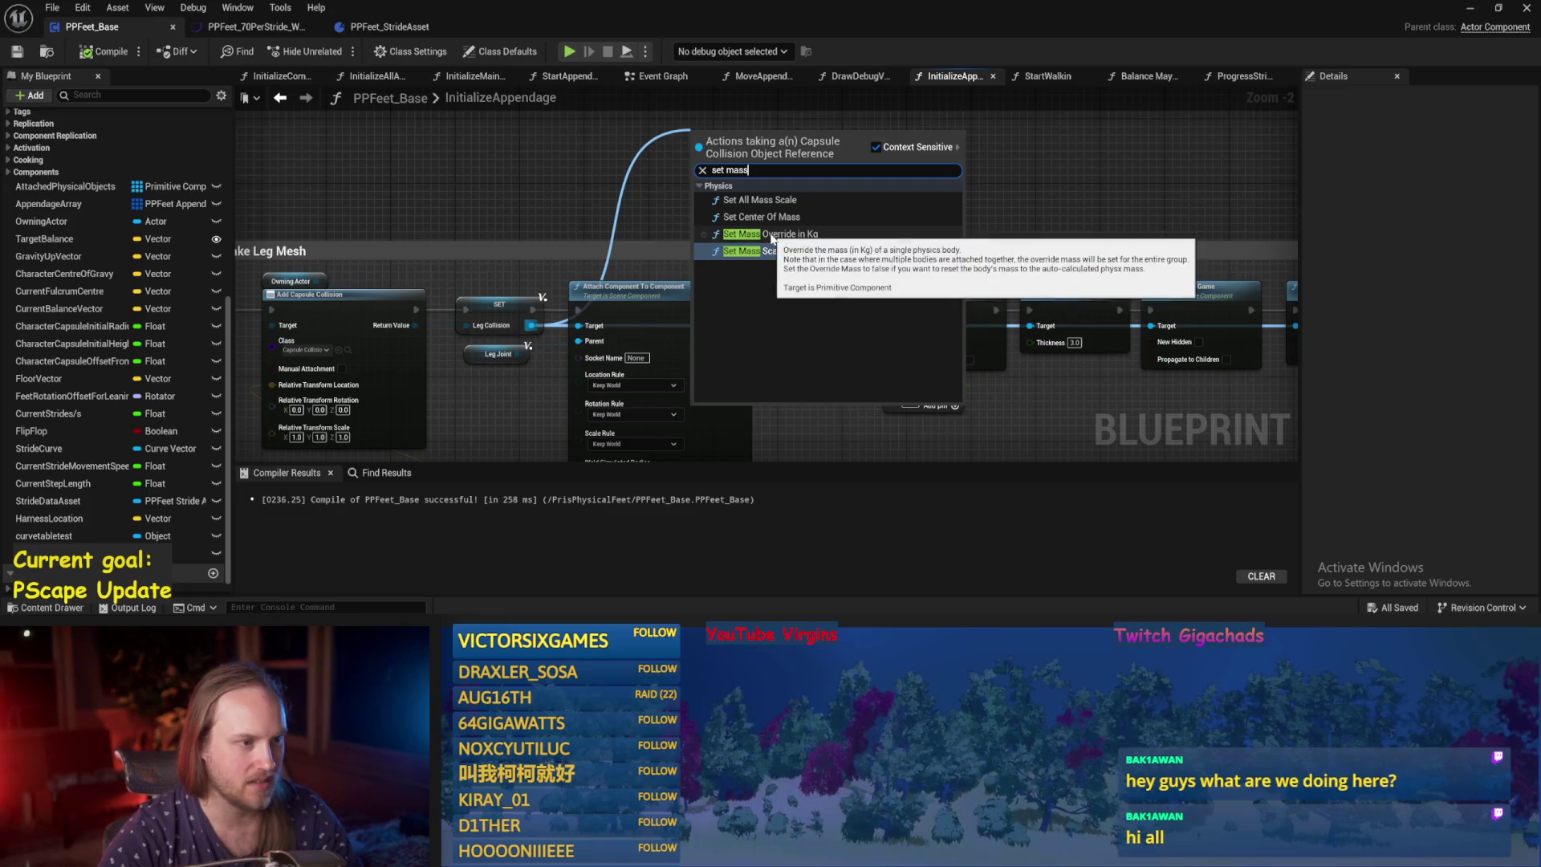
left_click(772, 234)
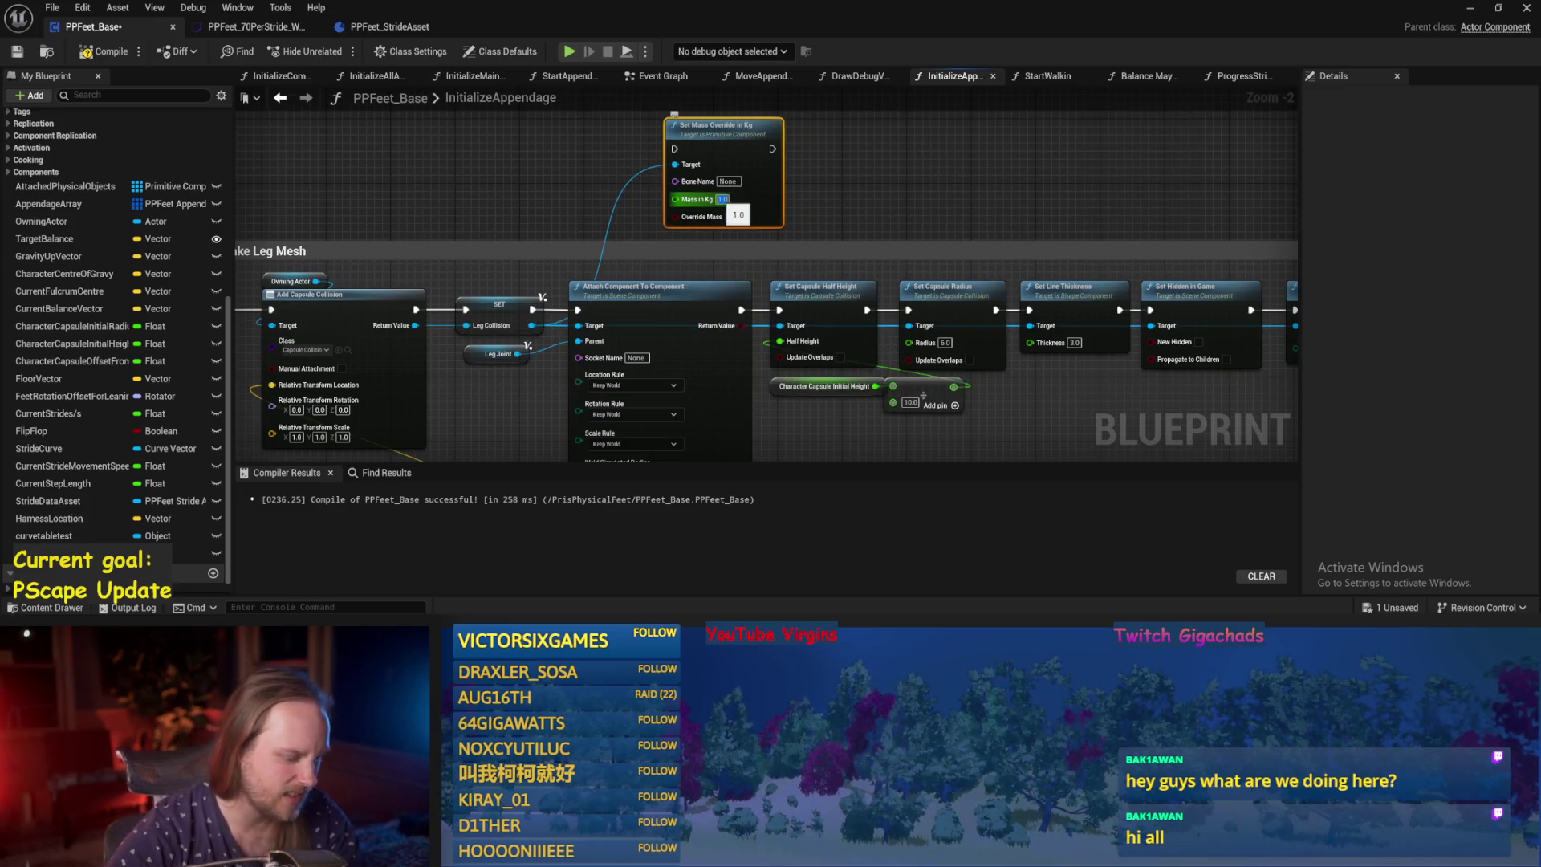
left_click_drag(775, 210, 752, 210)
left_click_drag(533, 309, 650, 151)
mouse_move(748, 149)
left_mouse_down()
mouse_move(803, 335)
mouse_move(579, 310)
left_mouse_up()
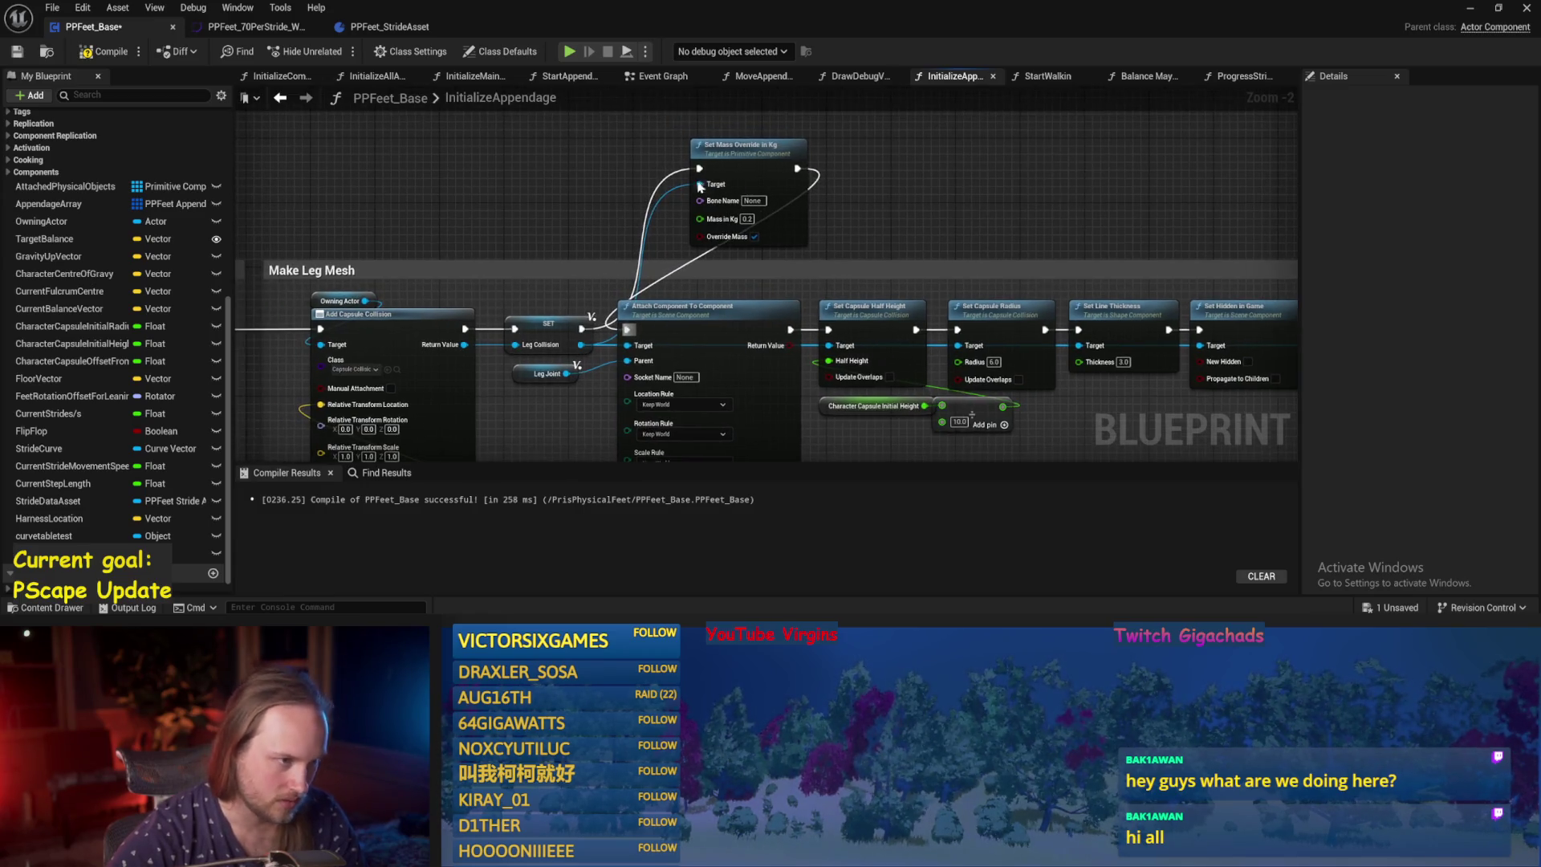
mouse_move(764, 167)
left_mouse_down()
mouse_move(682, 143)
mouse_move(635, 256)
mouse_move(726, 231)
mouse_move(176, 161)
mouse_move(176, 254)
left_mouse_up()
Paste a copy of the mass override node into the Make Foot Mesh chain and wire its execution.
key("ctrl+v")
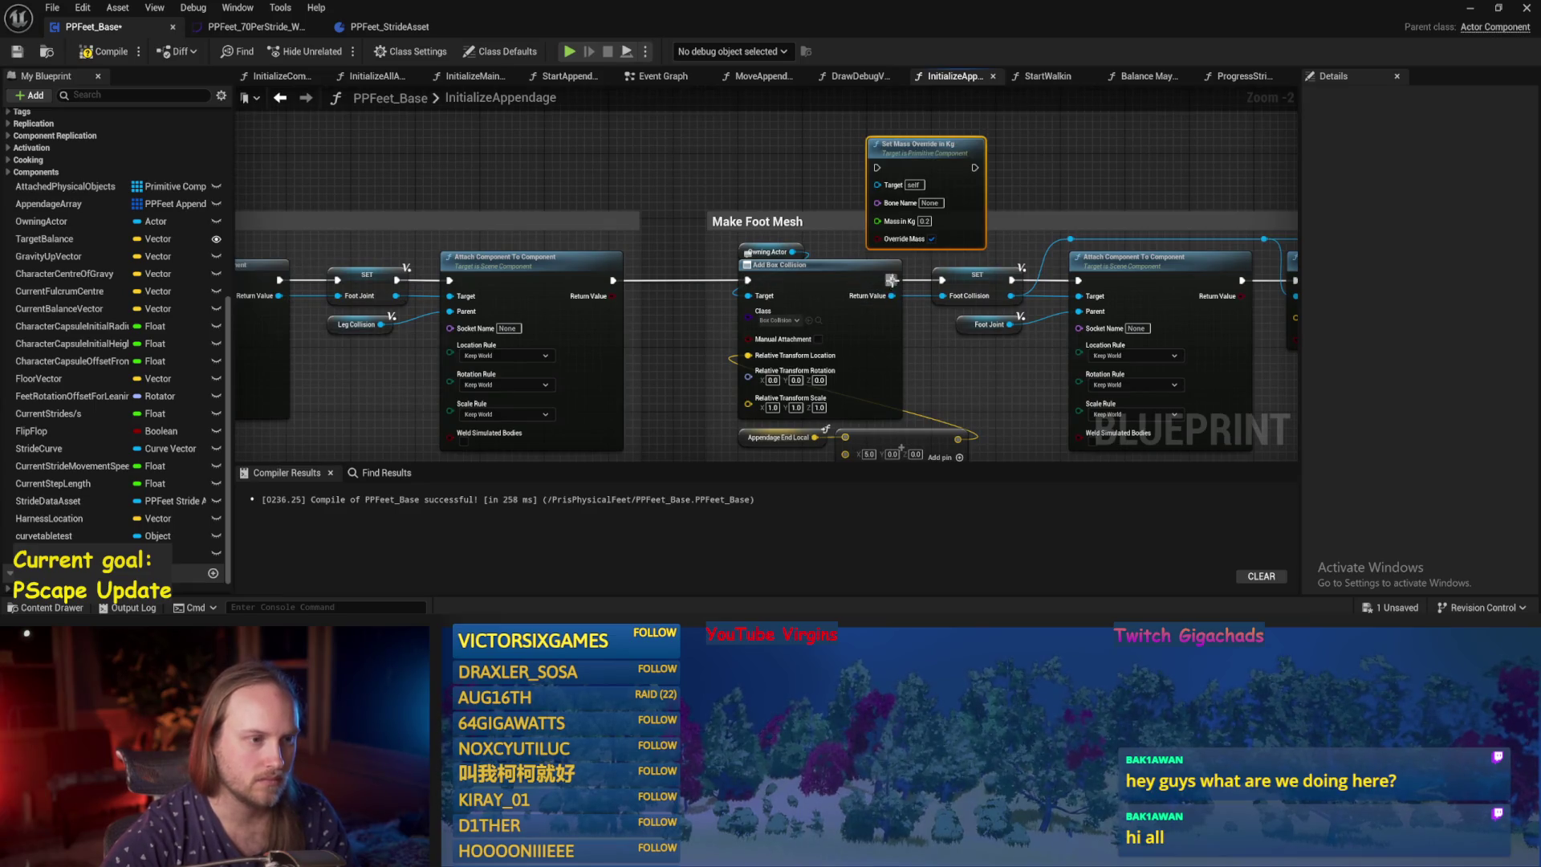
left_click_drag(892, 280, 876, 167)
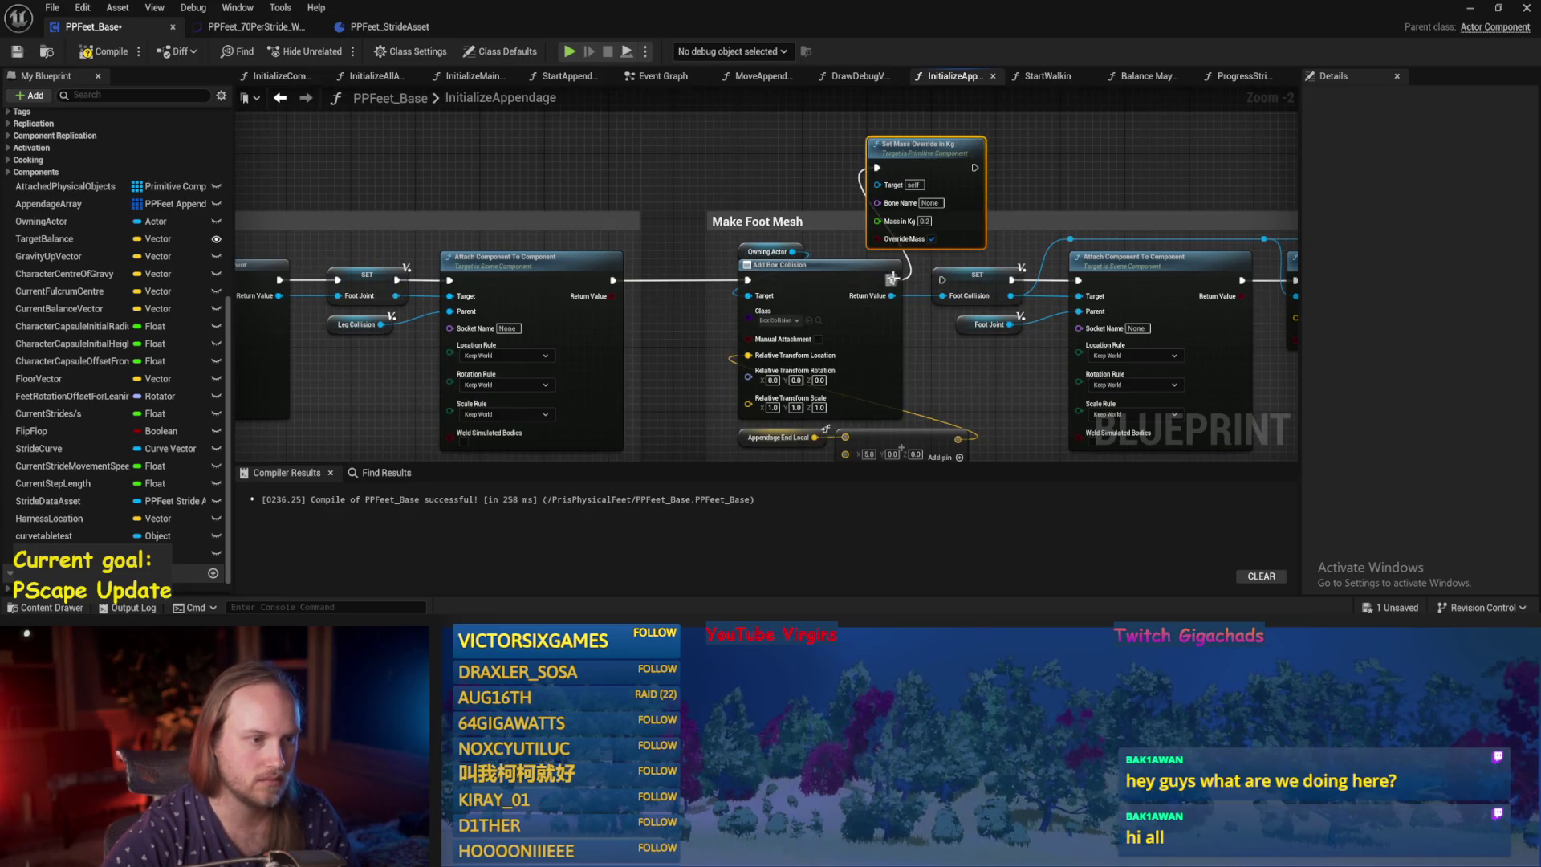
left_click_drag(974, 201, 1039, 168)
mouse_move(886, 280)
left_mouse_down()
mouse_move(941, 280)
mouse_move(804, 301)
mouse_move(835, 200)
mouse_move(805, 155)
left_mouse_up()
mouse_move(902, 155)
left_mouse_down()
mouse_move(923, 173)
mouse_move(942, 300)
left_mouse_up()
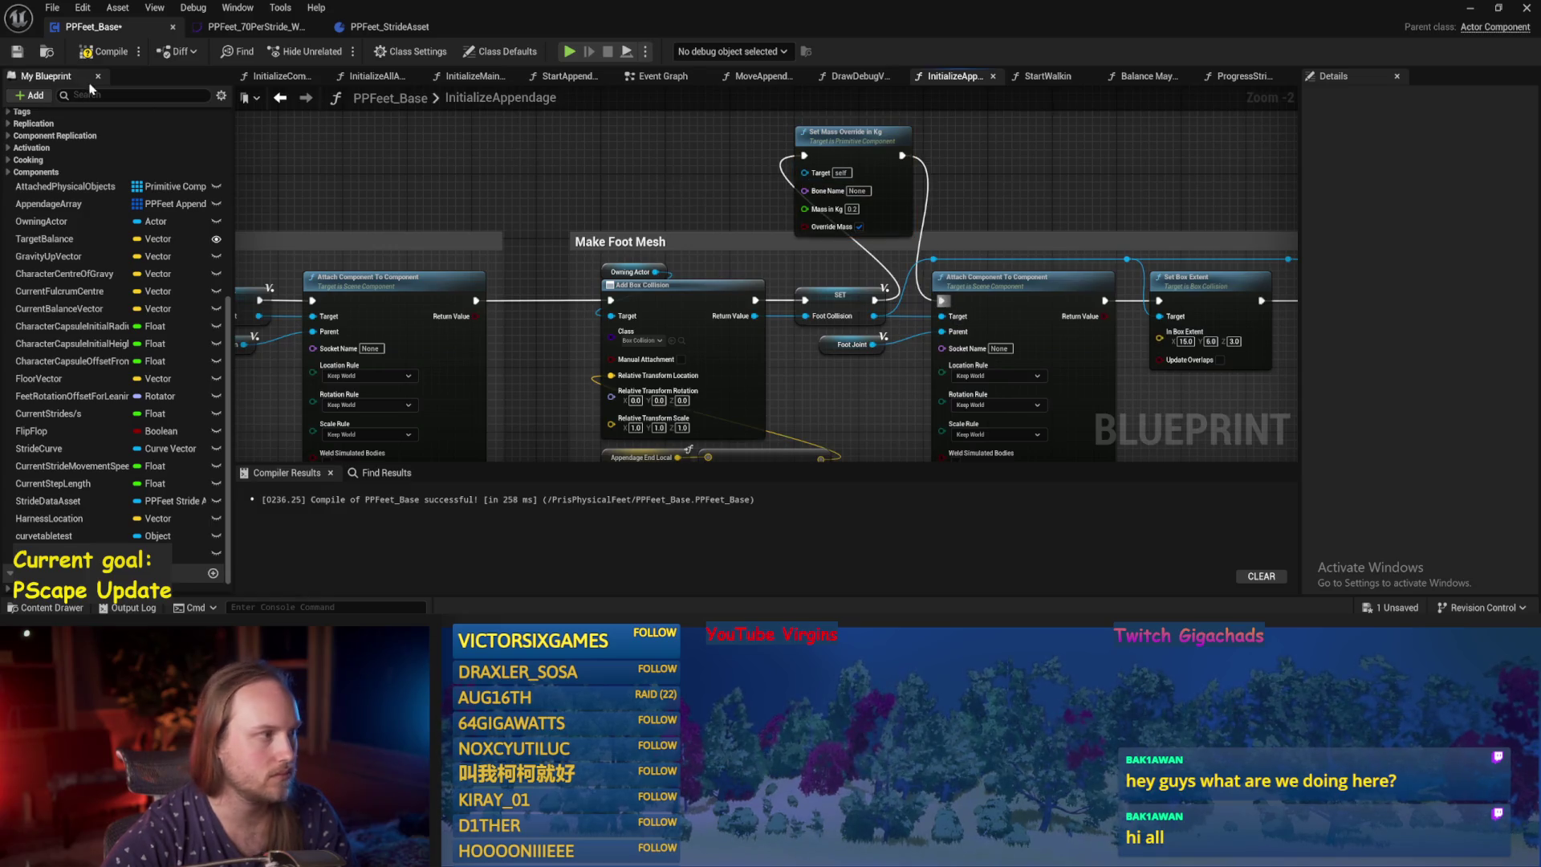
Target the copied mass override at Foot Collision, recompile, and switch back to the test level.
left_click(104, 51)
key("F7")
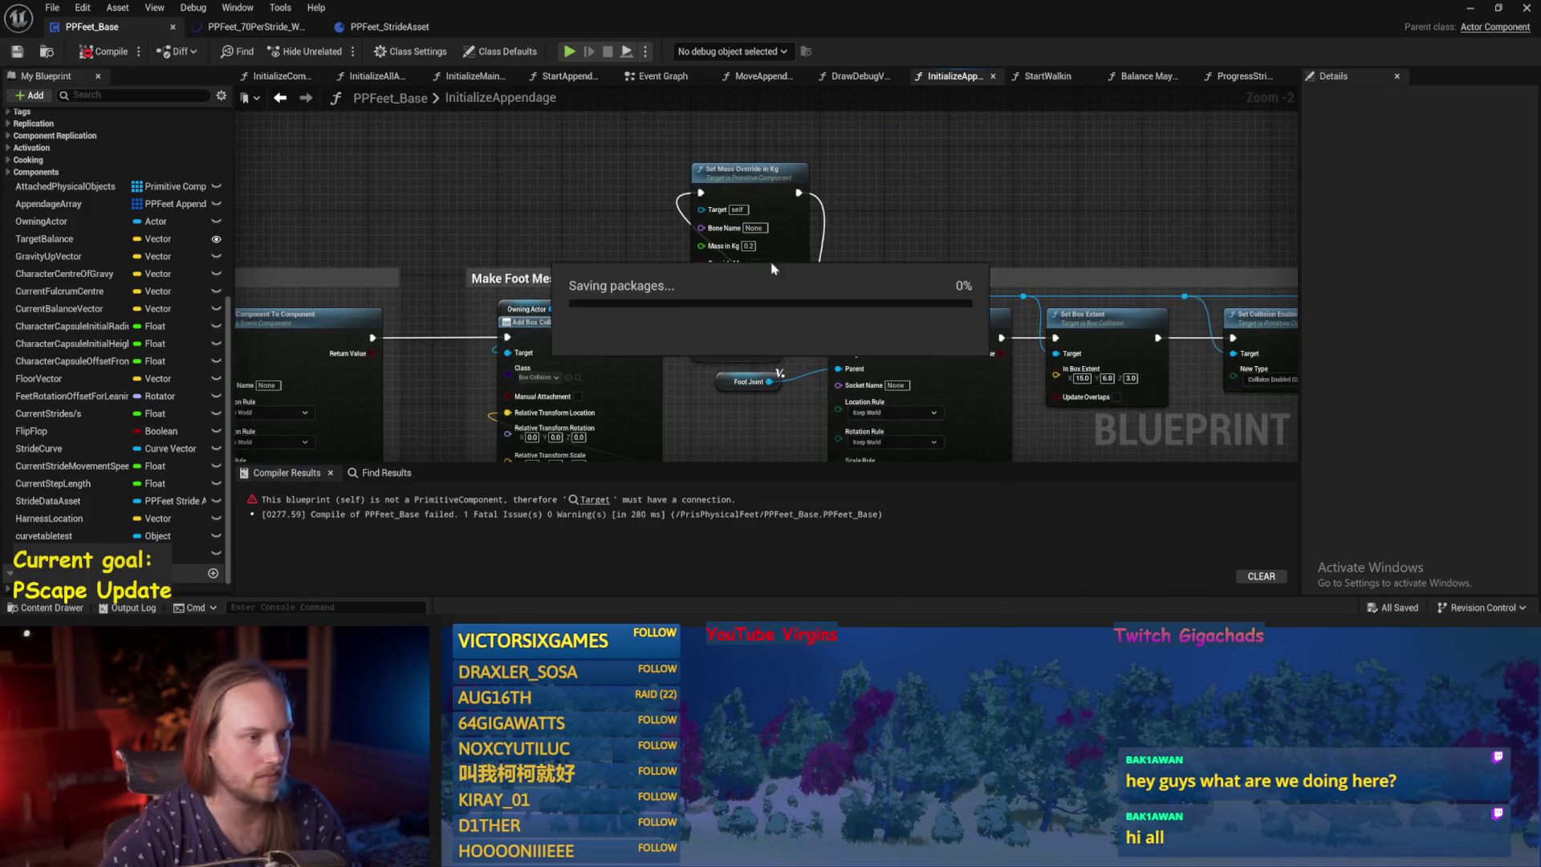
left_click_drag(779, 348, 701, 209)
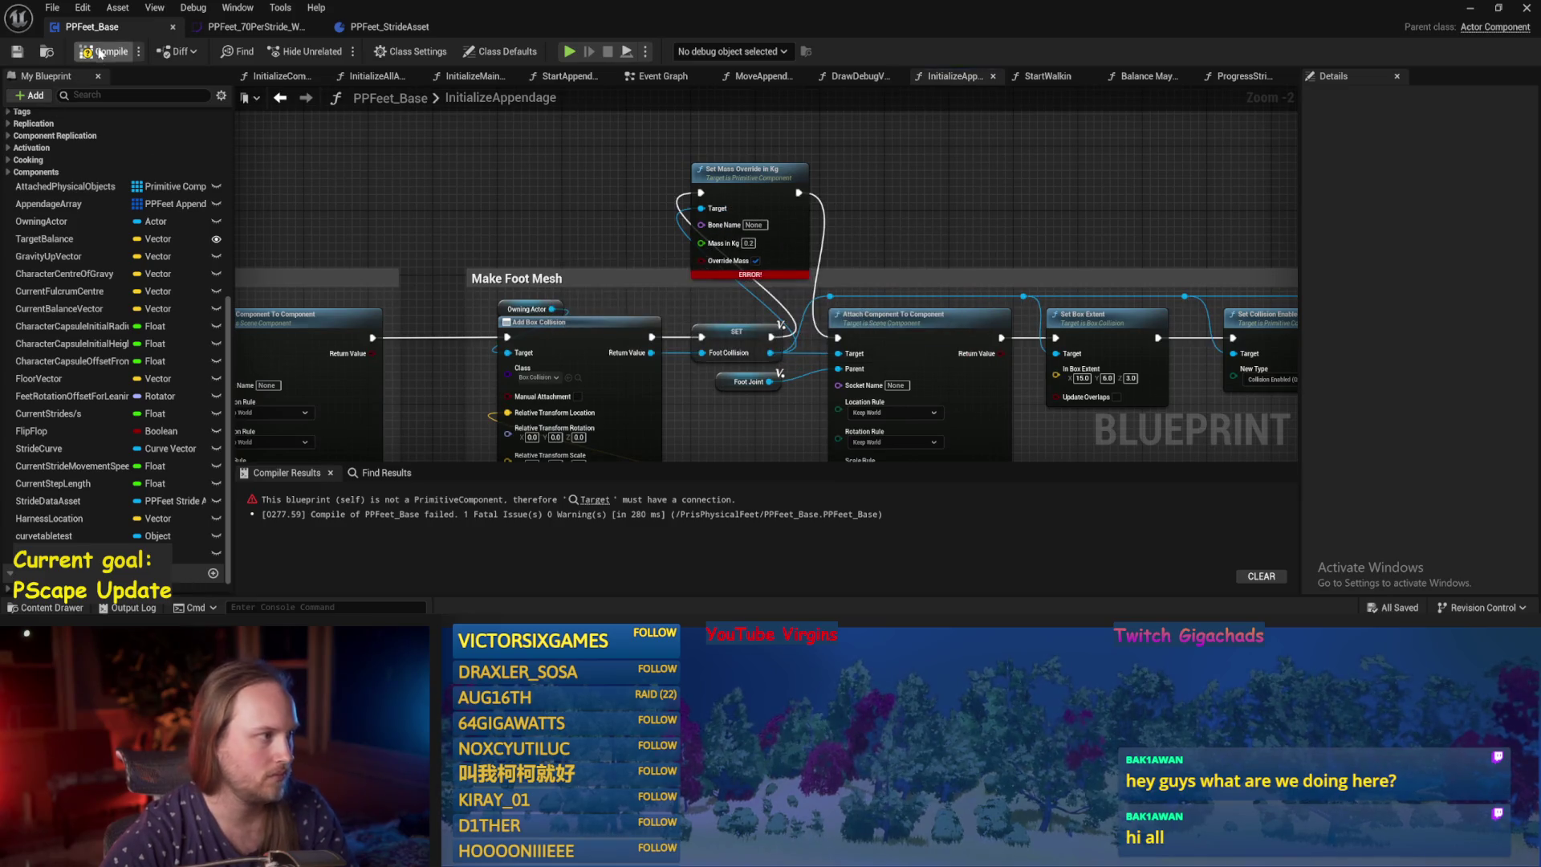
key("F7")
key("alt+Tab")
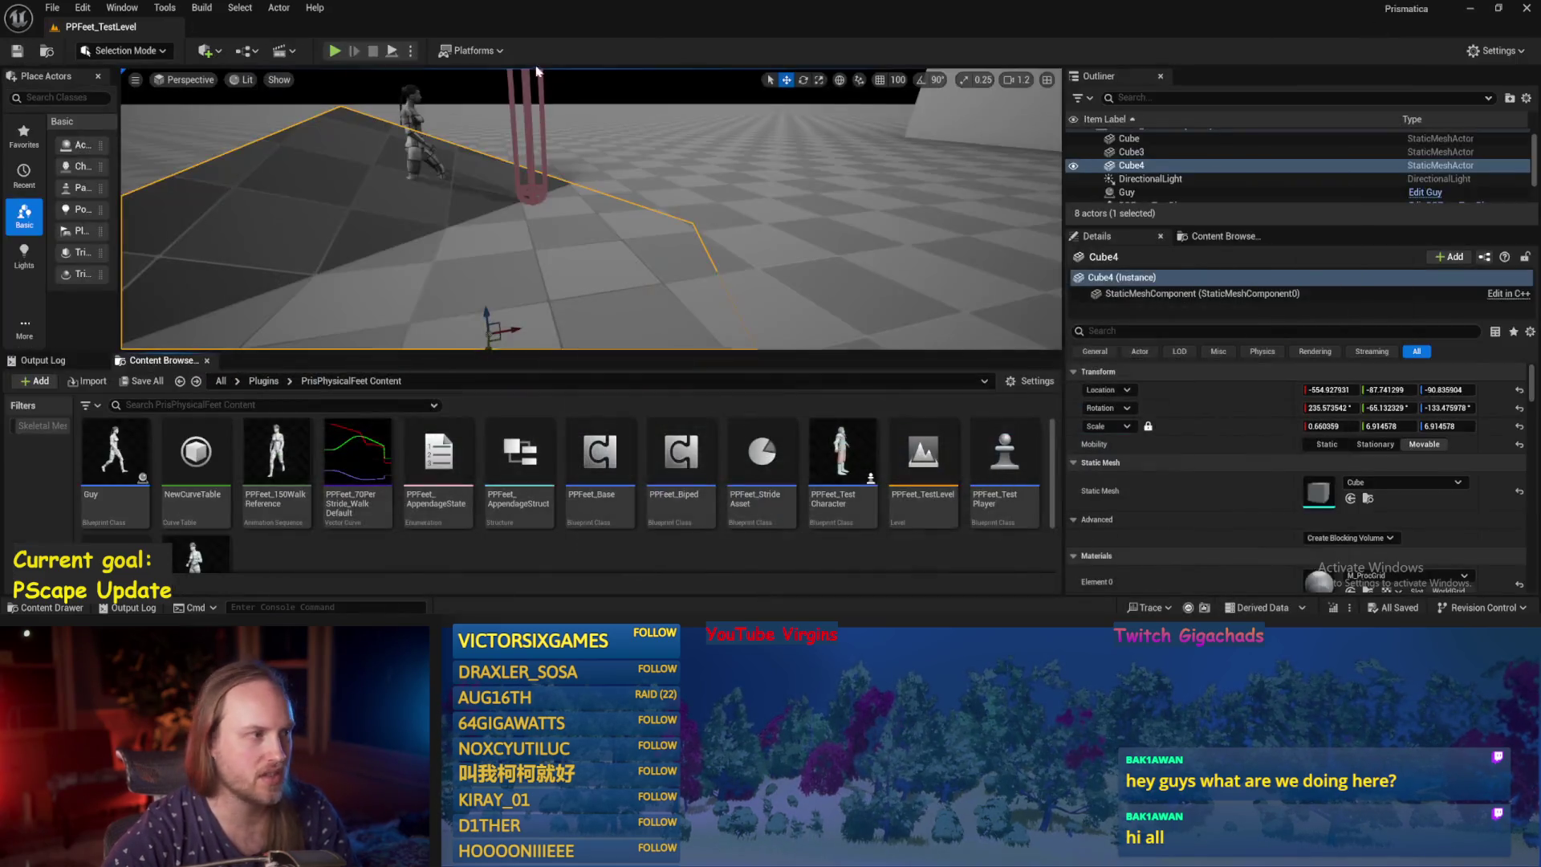
Run a quick test play of the level, then return to the PPFeet_Base blueprint.
key("alt+p")
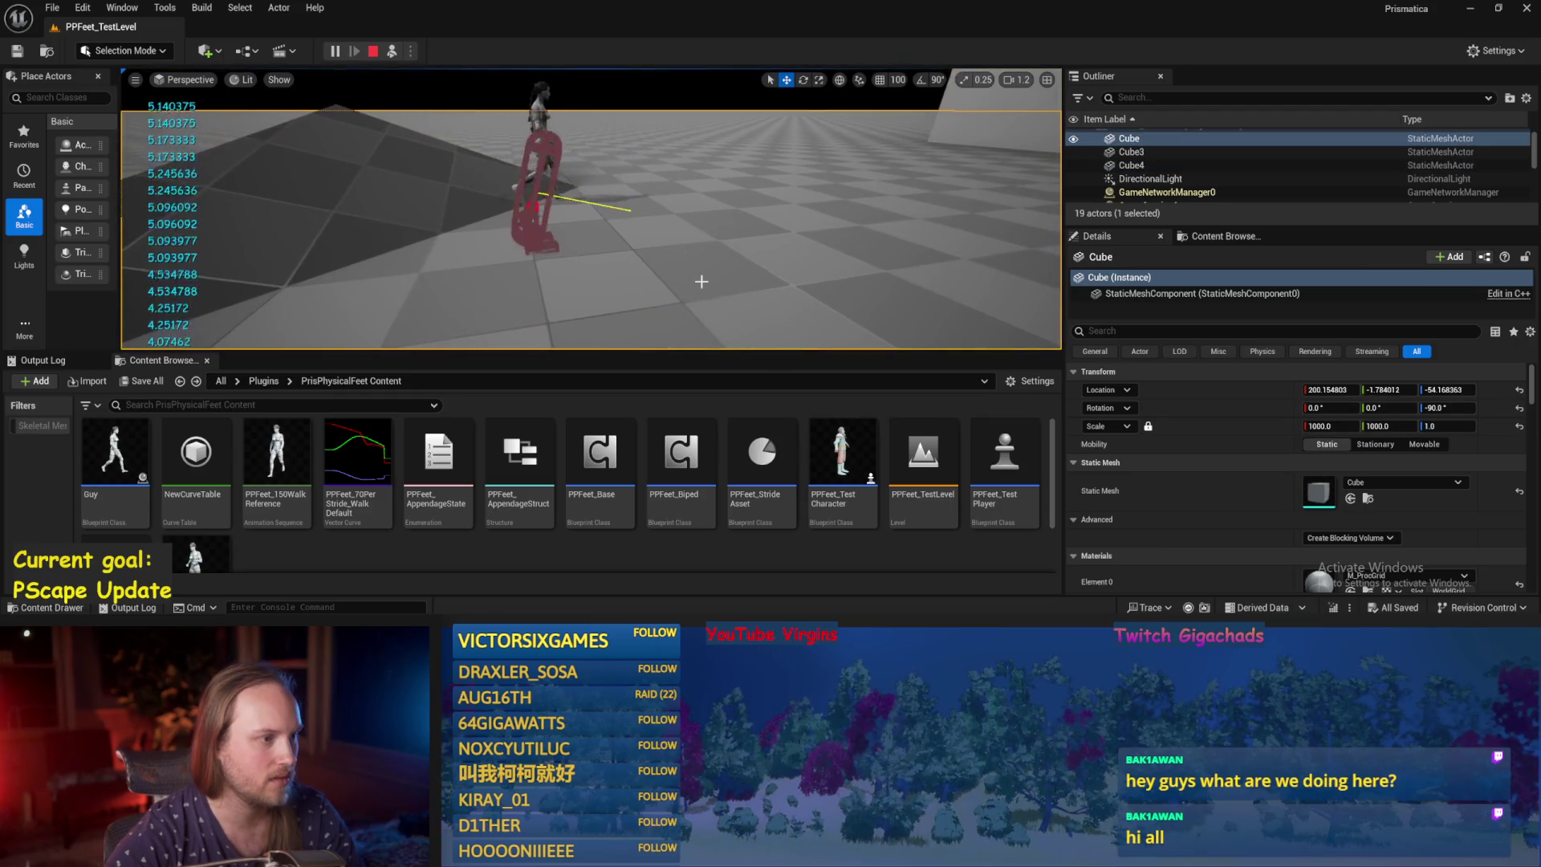
key("Escape")
key("alt+Tab")
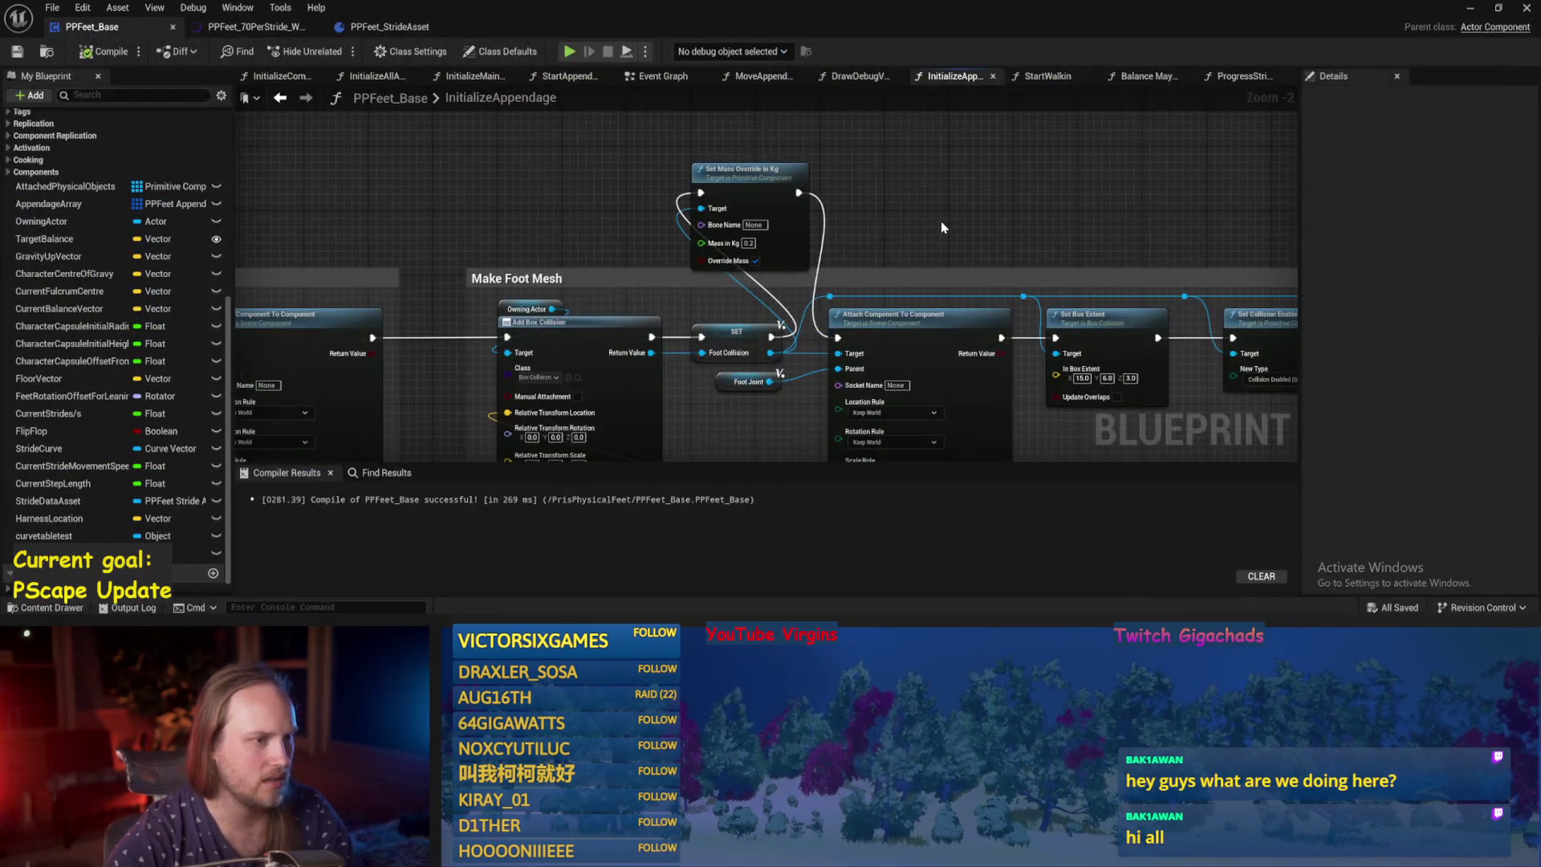
Change the Velocity Strength value on the Set Angular Drive Params node.
scroll(851, 193, "down", 1)
mouse_move(851, 193)
left_mouse_down()
mouse_move(607, 193)
mouse_move(849, 361)
mouse_move(860, 344)
mouse_move(764, 339)
left_mouse_up()
scroll(849, 361, "down", 1)
scroll(764, 340, "up", 2)
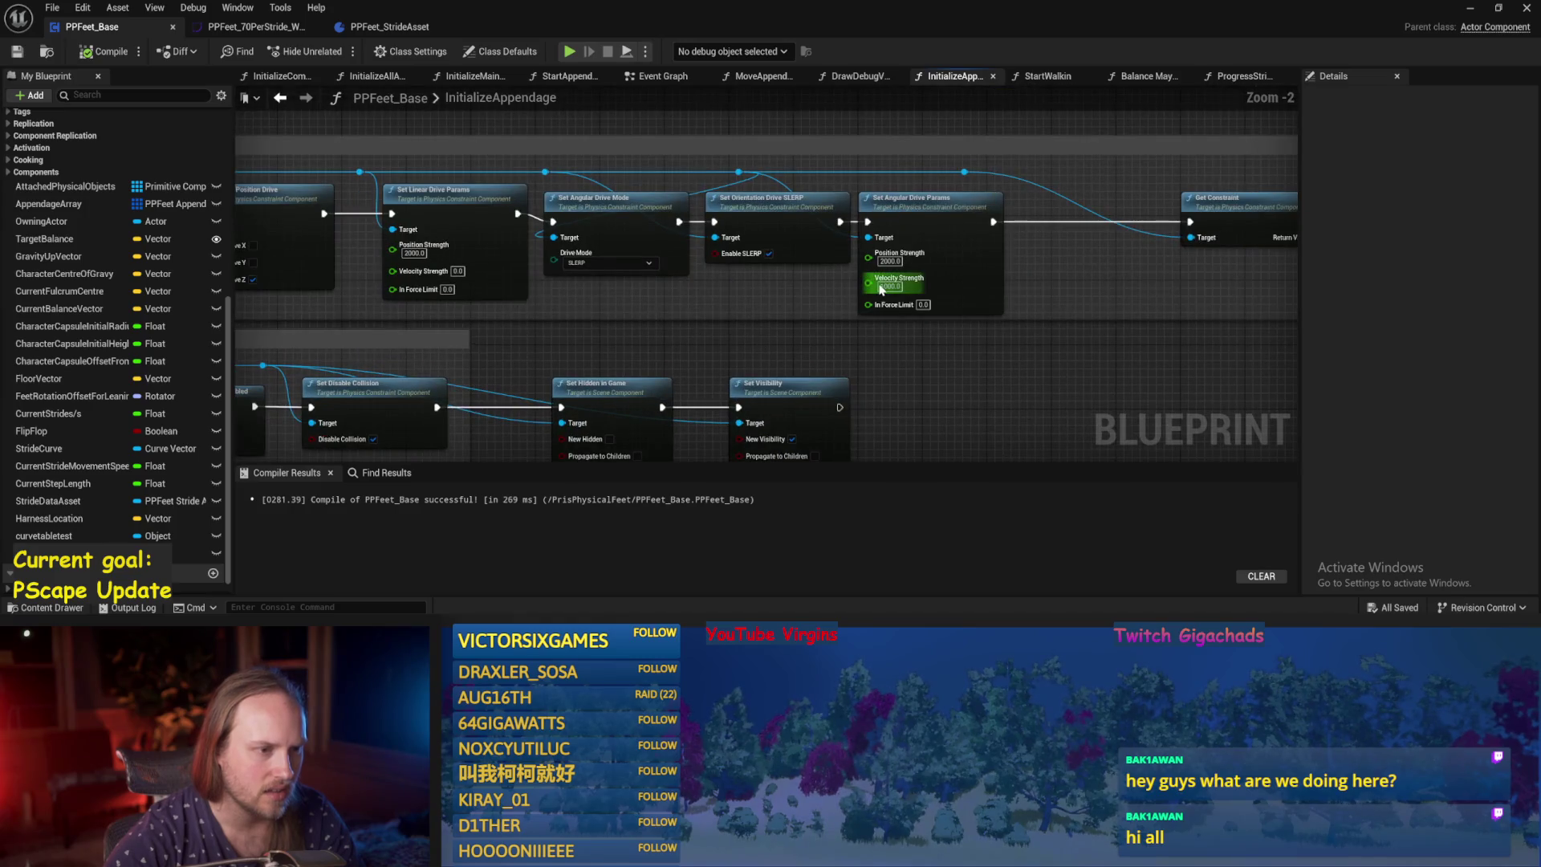
type("0")
key("Return")
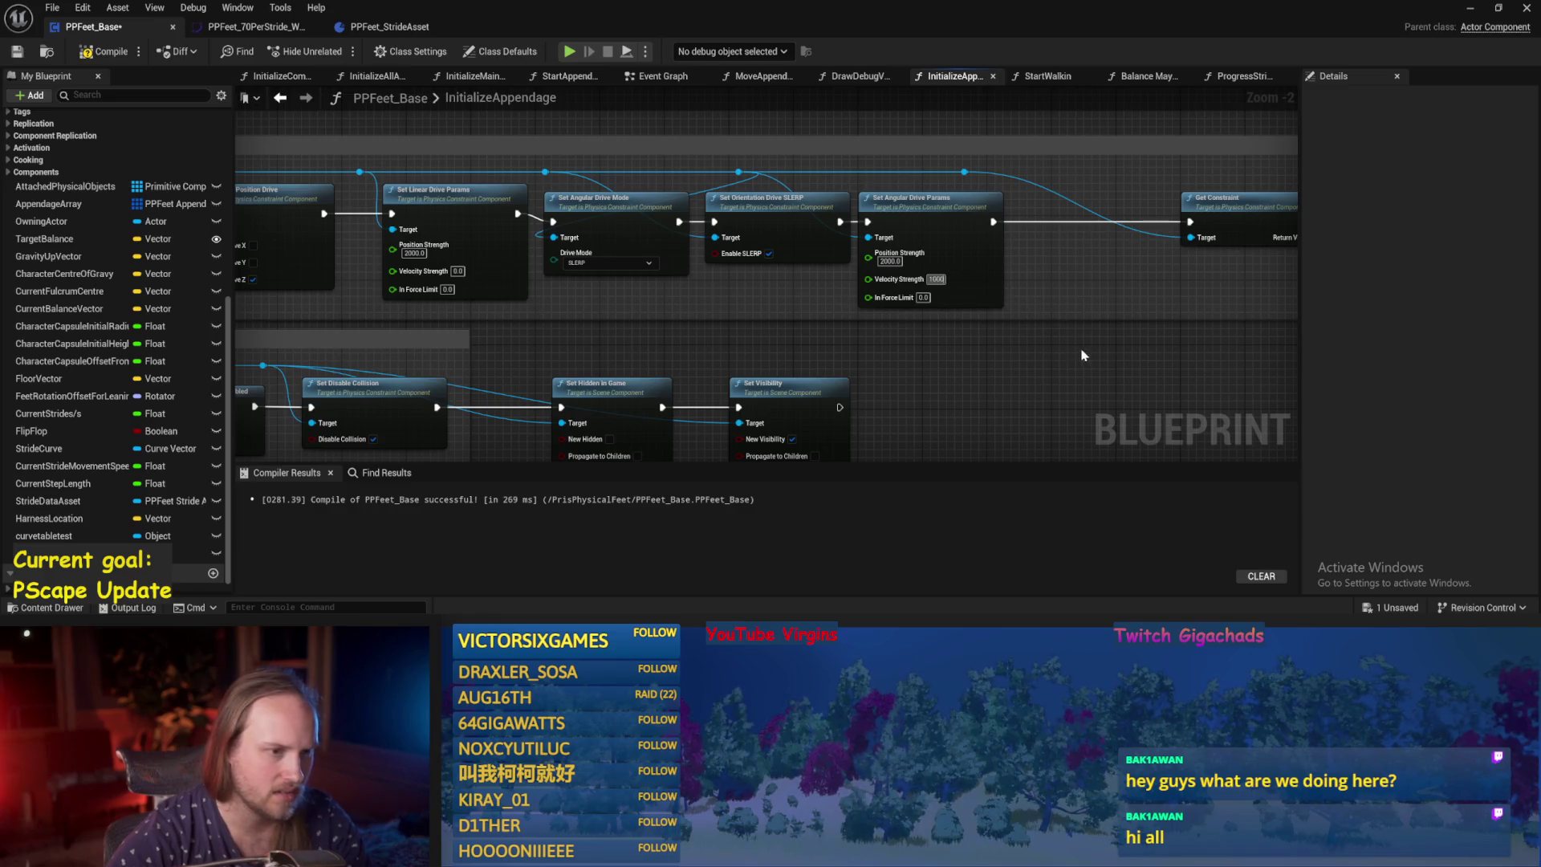
Select and straighten the three angular drive nodes, then compile the blueprint.
left_click_drag(355, 239, 548, 242)
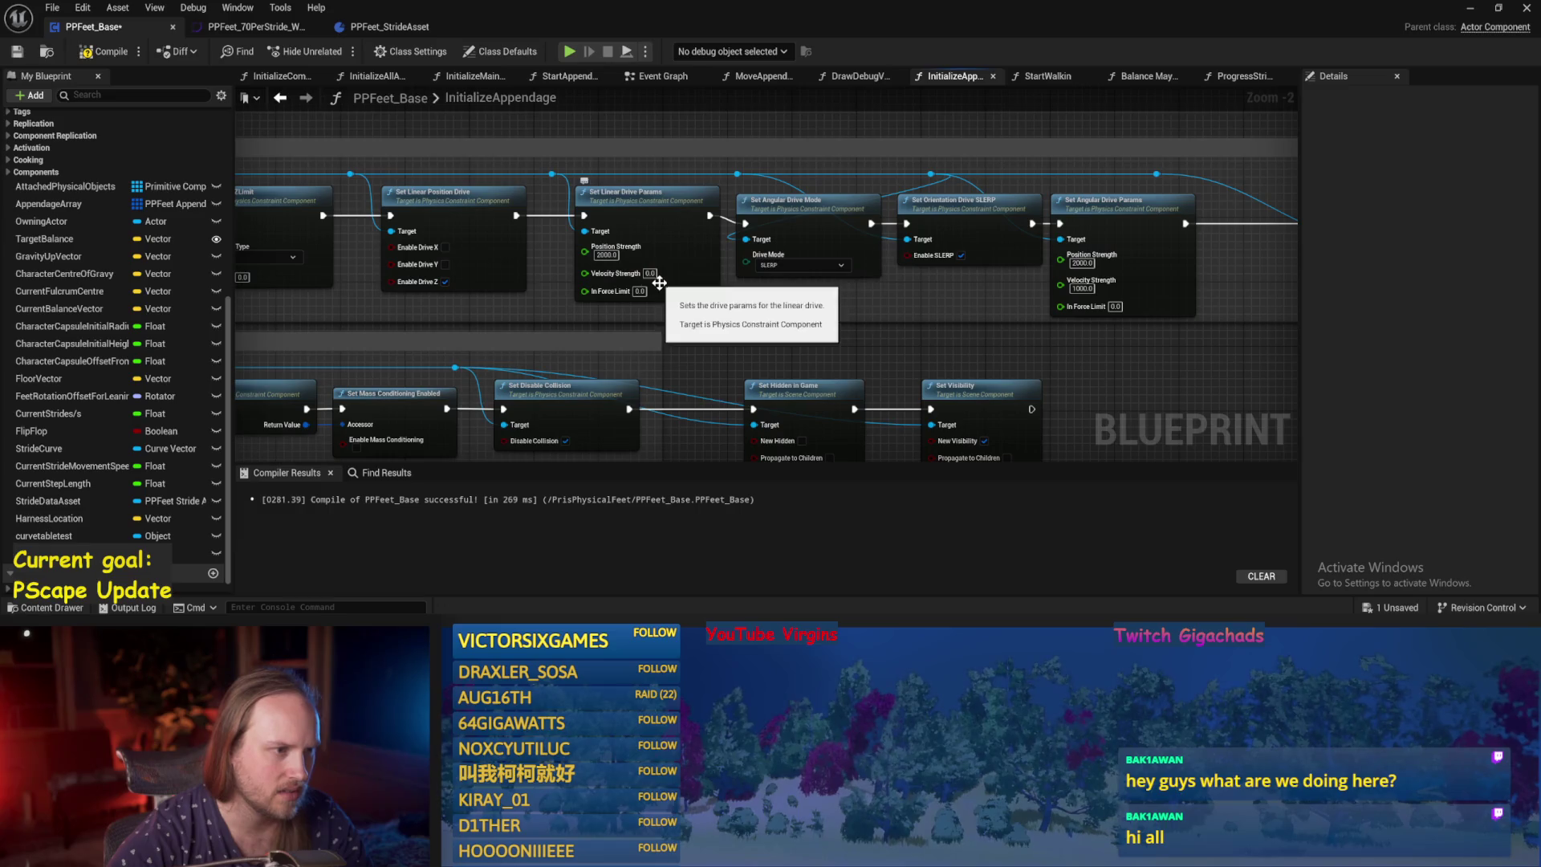
mouse_move(690, 295)
left_mouse_down()
mouse_move(867, 347)
mouse_move(767, 321)
left_mouse_up()
left_click_drag(1228, 295, 775, 181)
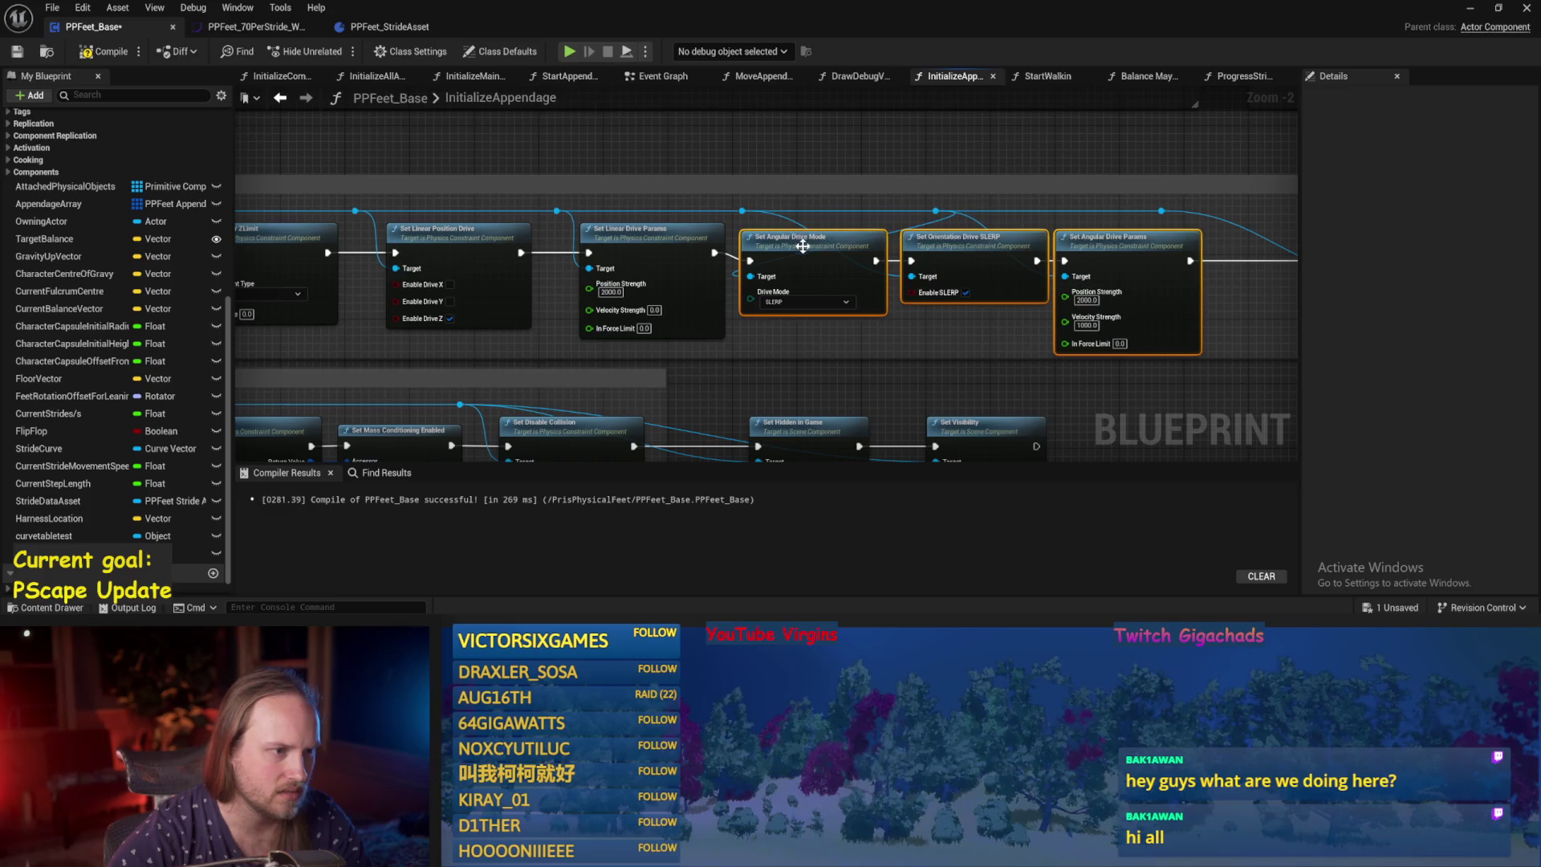
key("q")
left_click(17, 53)
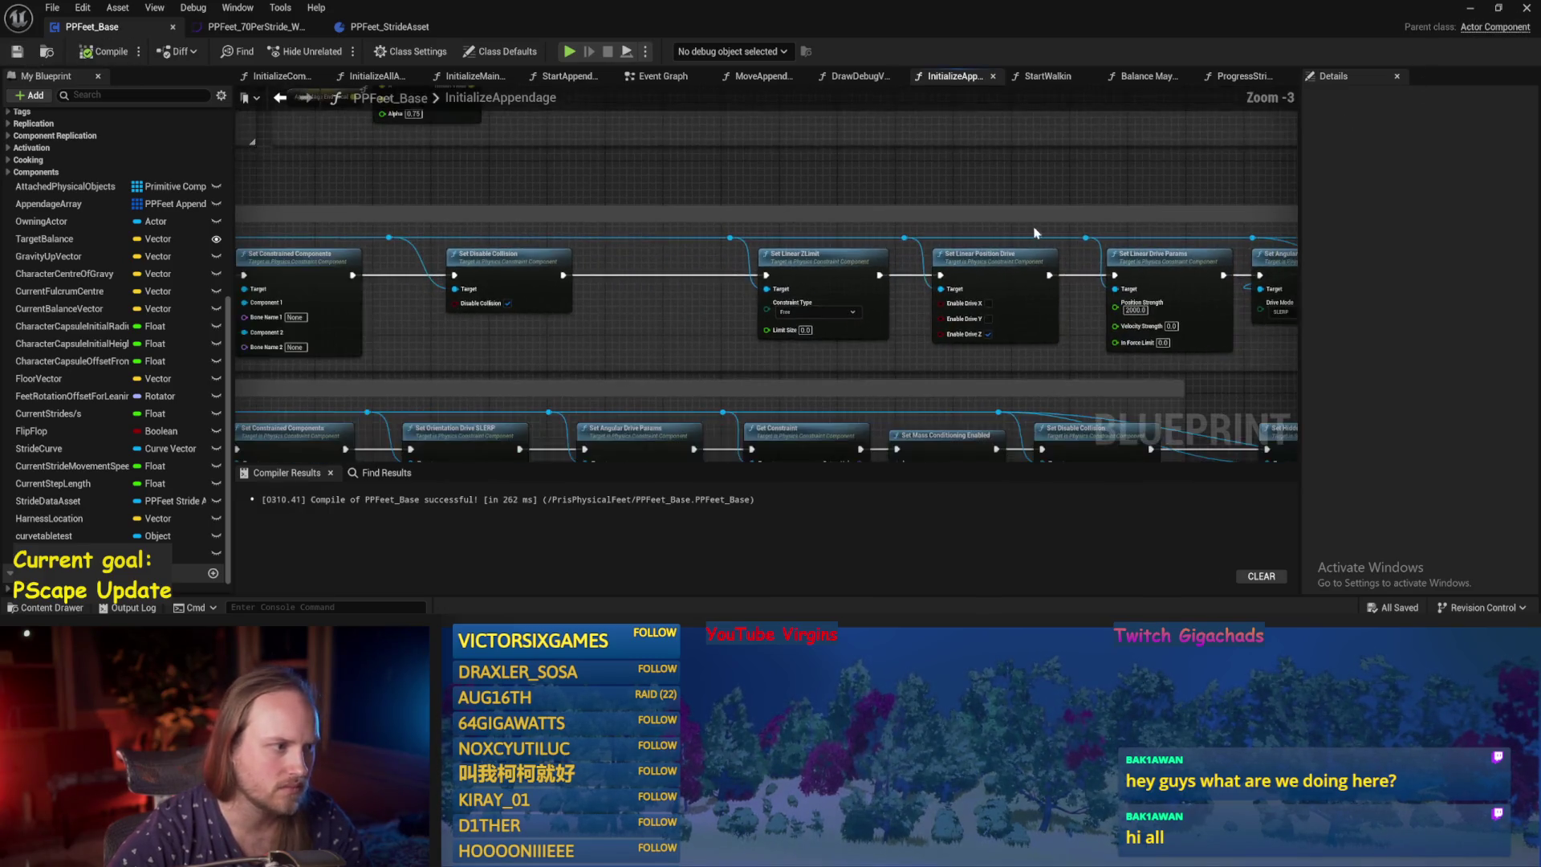
Save the blueprint and locate the foot's Set Mass Override node in InitializeAppendage.
scroll(813, 241, "down", 1)
key("ctrl+s")
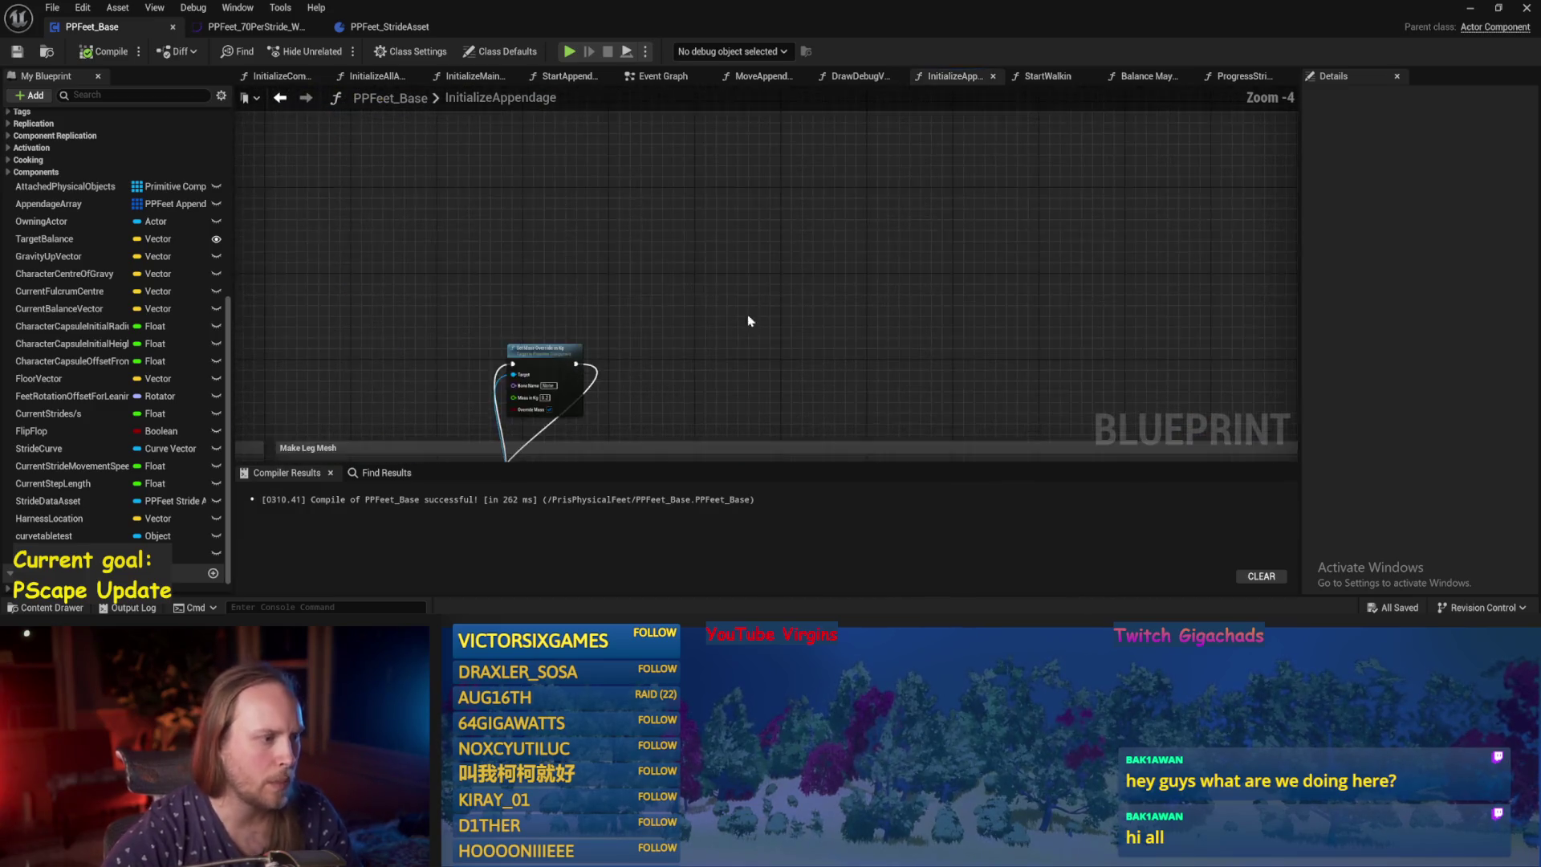
scroll(824, 210, "up", 1)
mouse_move(695, 284)
left_mouse_down()
mouse_move(907, 204)
mouse_move(322, 247)
mouse_move(302, 314)
left_mouse_up()
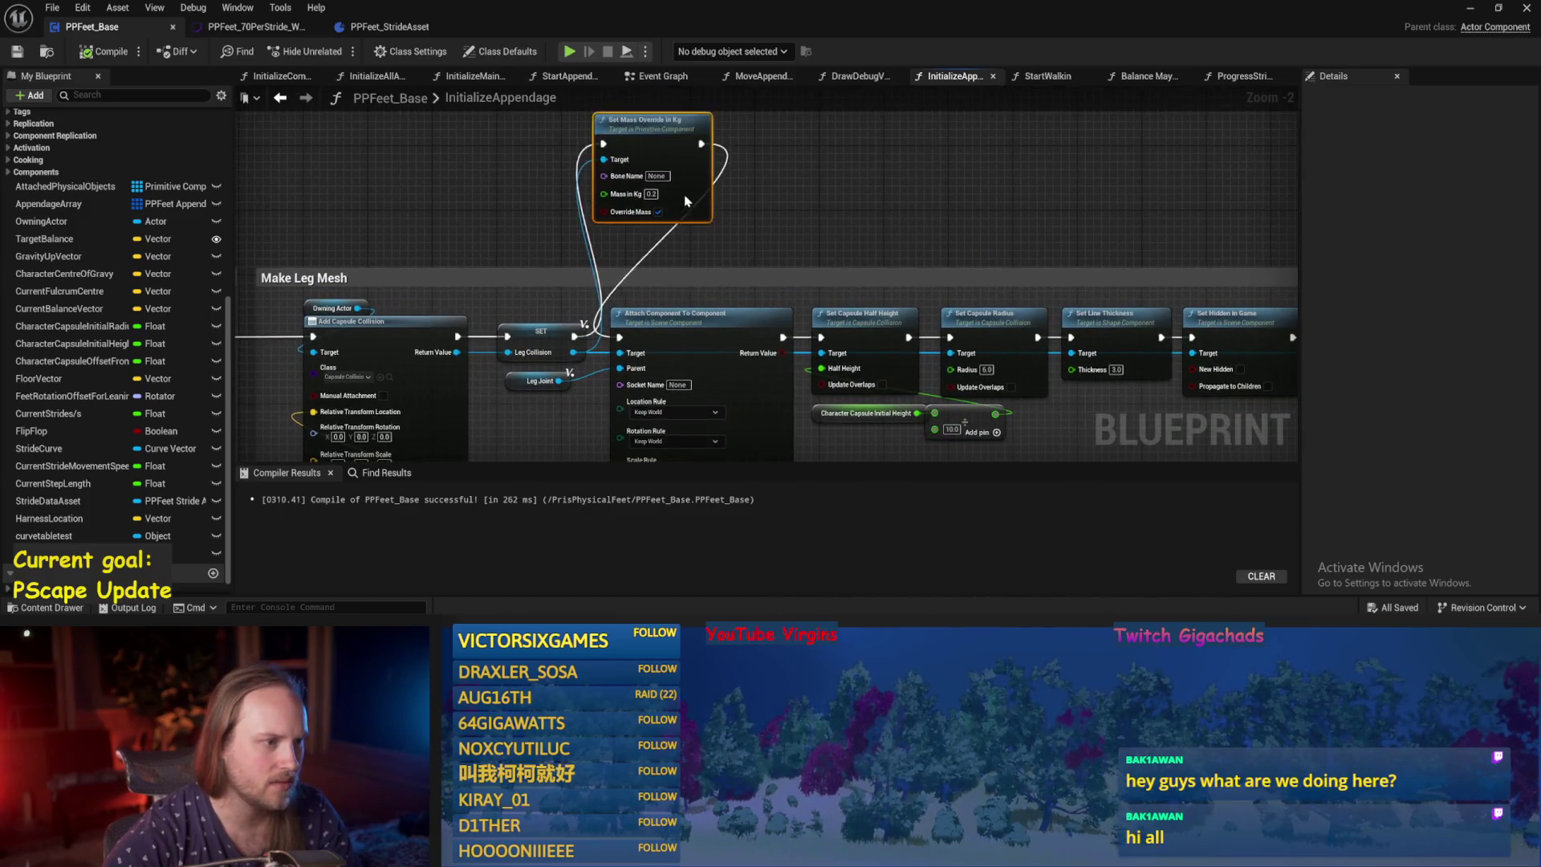
left_click_drag(687, 192, 638, 179)
mouse_move(1161, 217)
left_mouse_down()
mouse_move(395, 217)
mouse_move(527, 175)
left_mouse_up()
mouse_move(626, 203)
left_mouse_down()
mouse_move(513, 241)
mouse_move(1204, 169)
mouse_move(727, 163)
left_mouse_up()
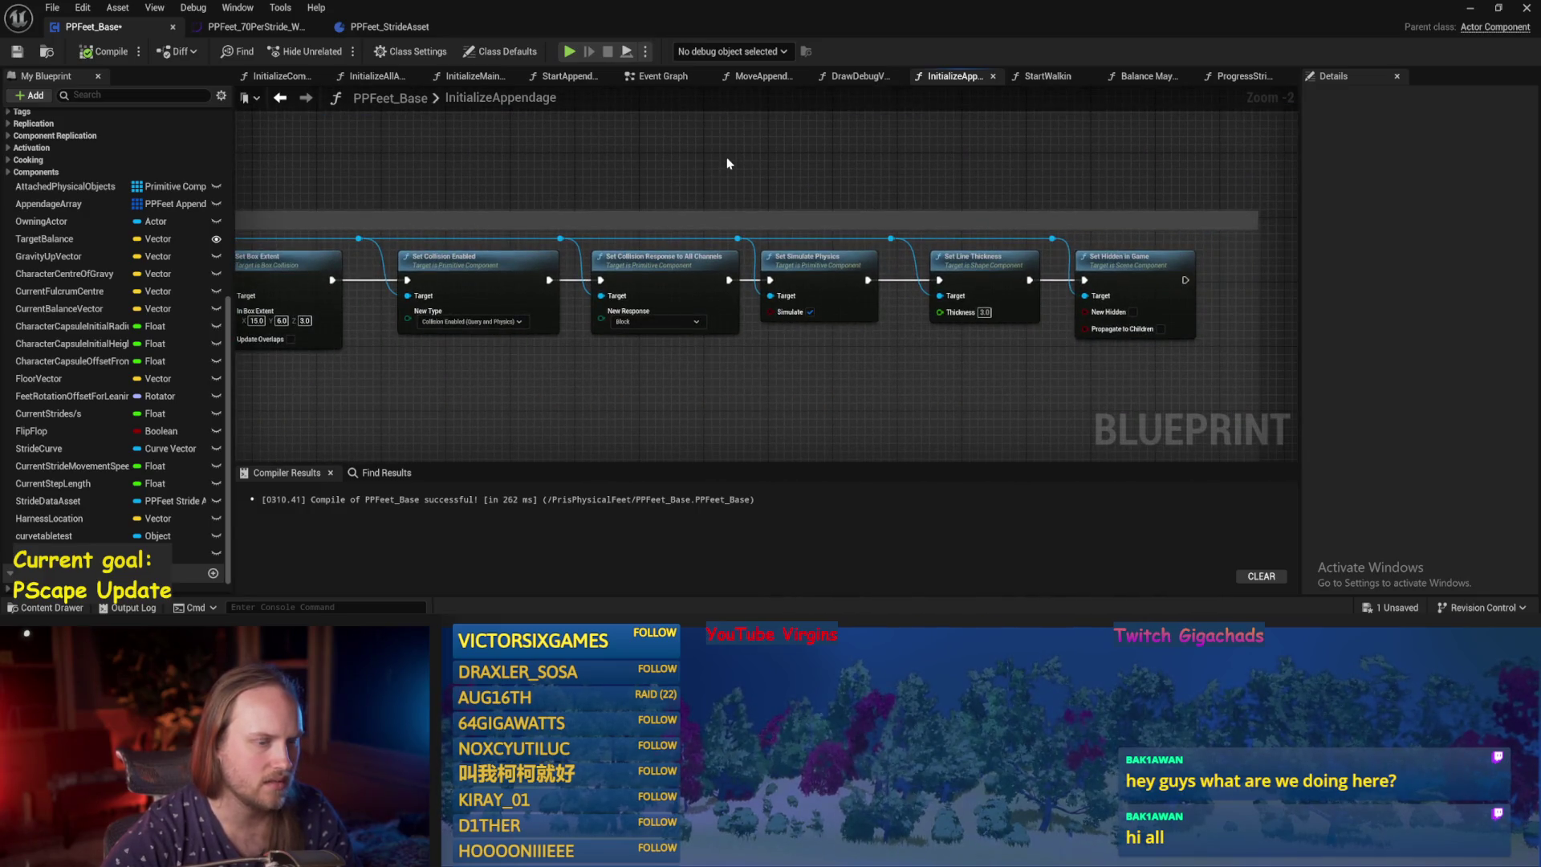
left_click_drag(581, 378, 1040, 387)
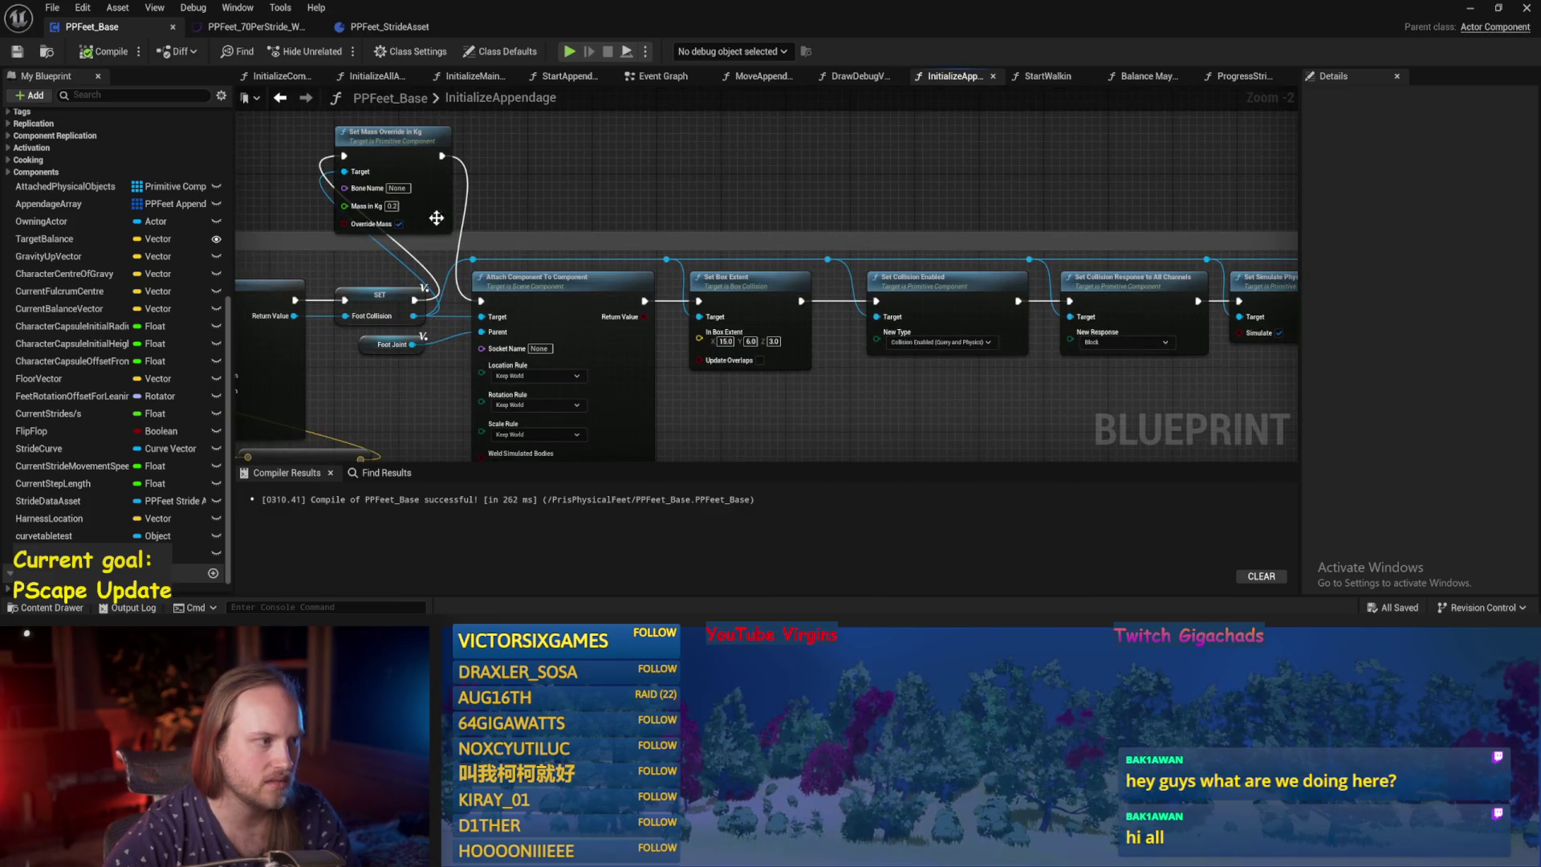
Set Mass in Kg to 0.5 on the foot and leg overrides, then compile and save.
left_click(391, 205)
type("0.5")
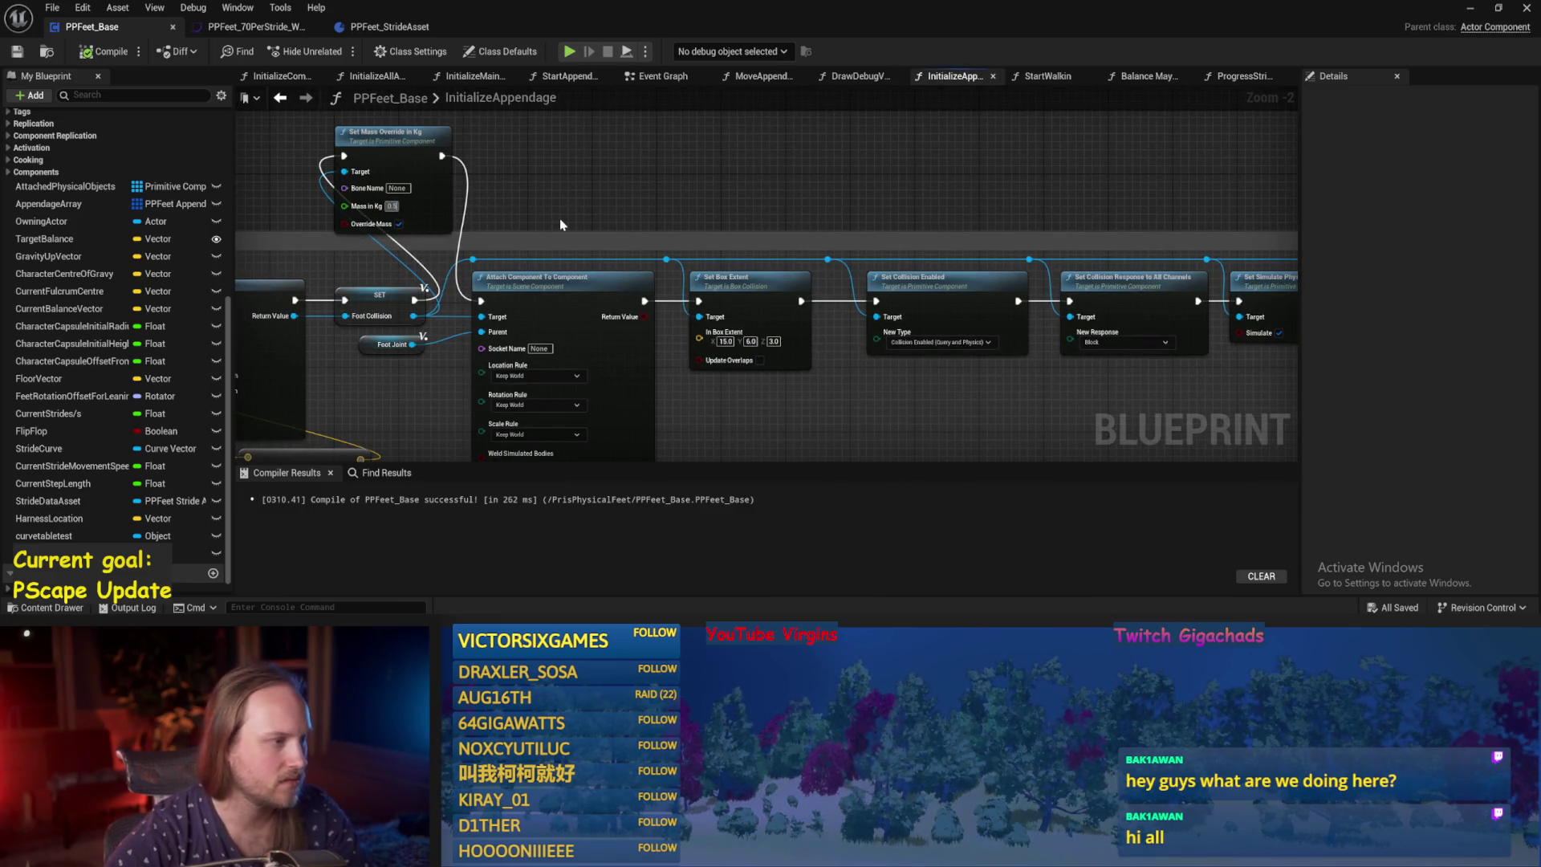
mouse_move(560, 225)
left_mouse_down()
mouse_move(1049, 268)
mouse_move(657, 244)
mouse_move(1059, 224)
mouse_move(743, 266)
left_mouse_up()
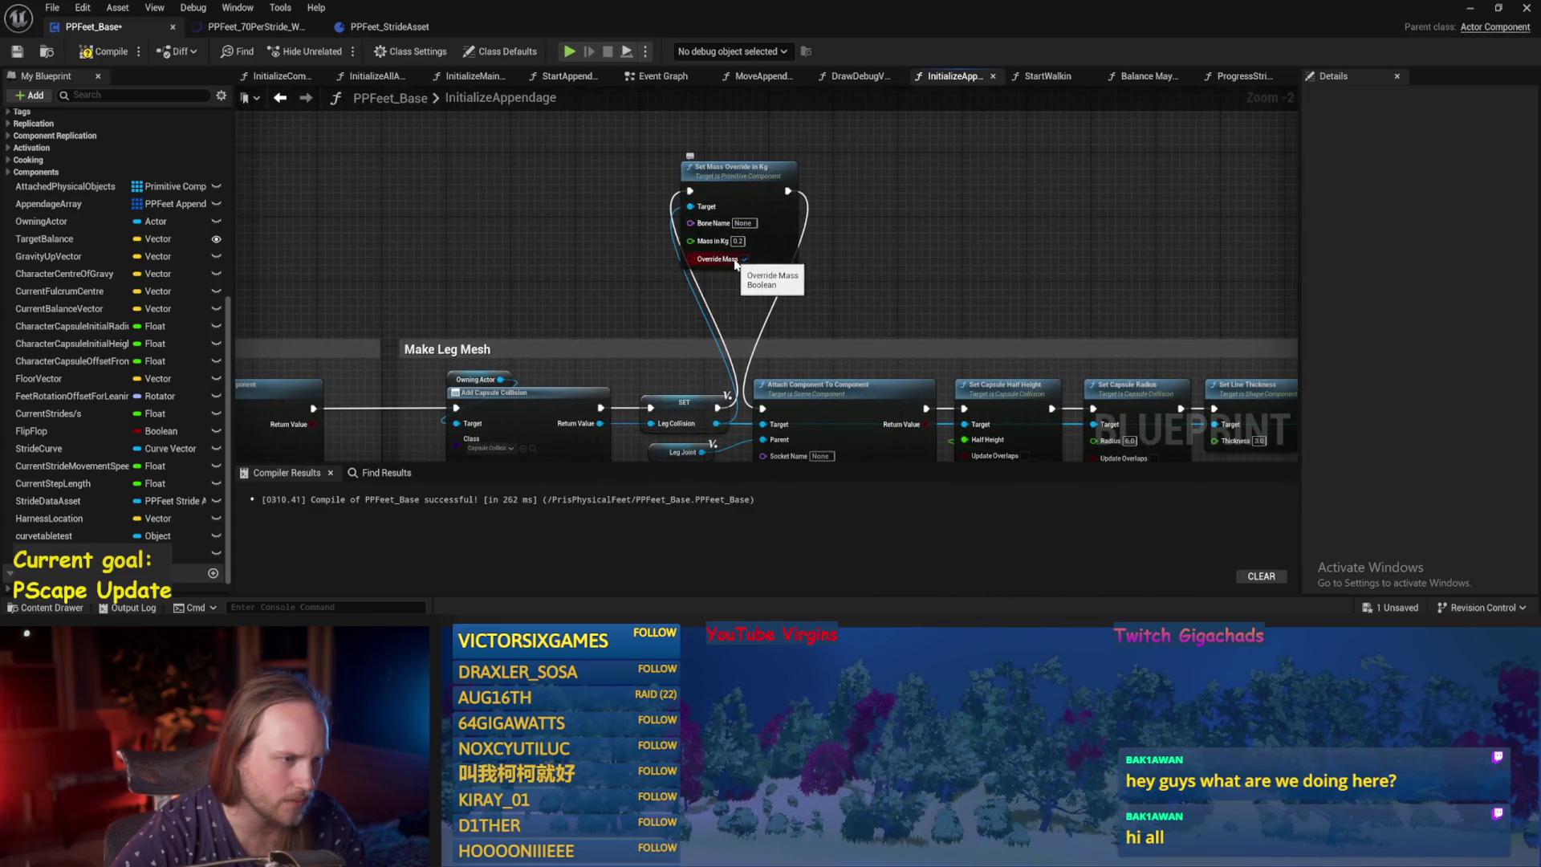
type("0.5")
key("Return")
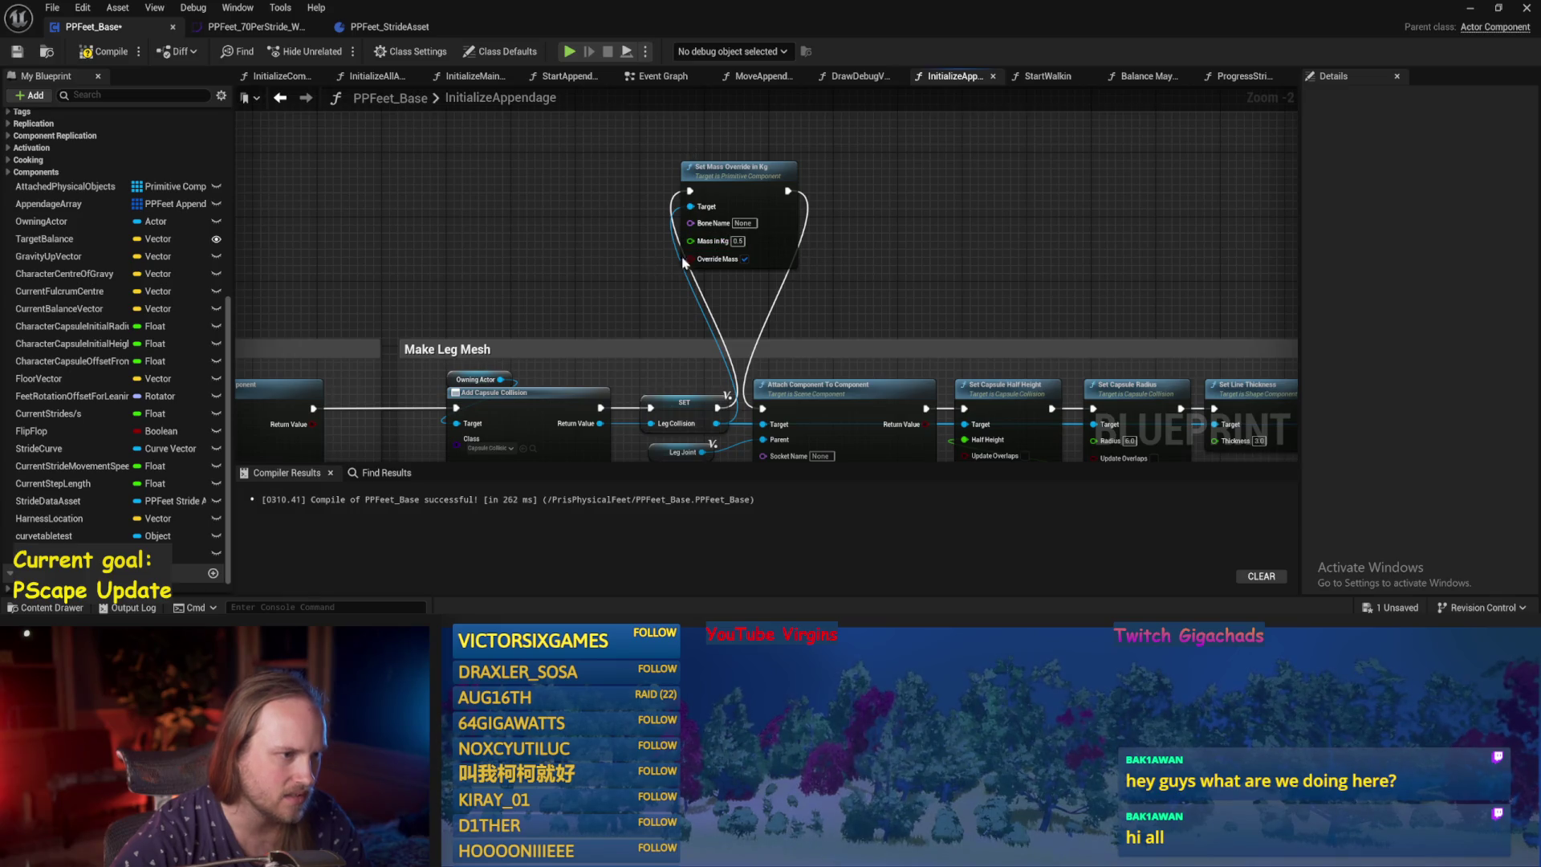
scroll(716, 265, "up", 2)
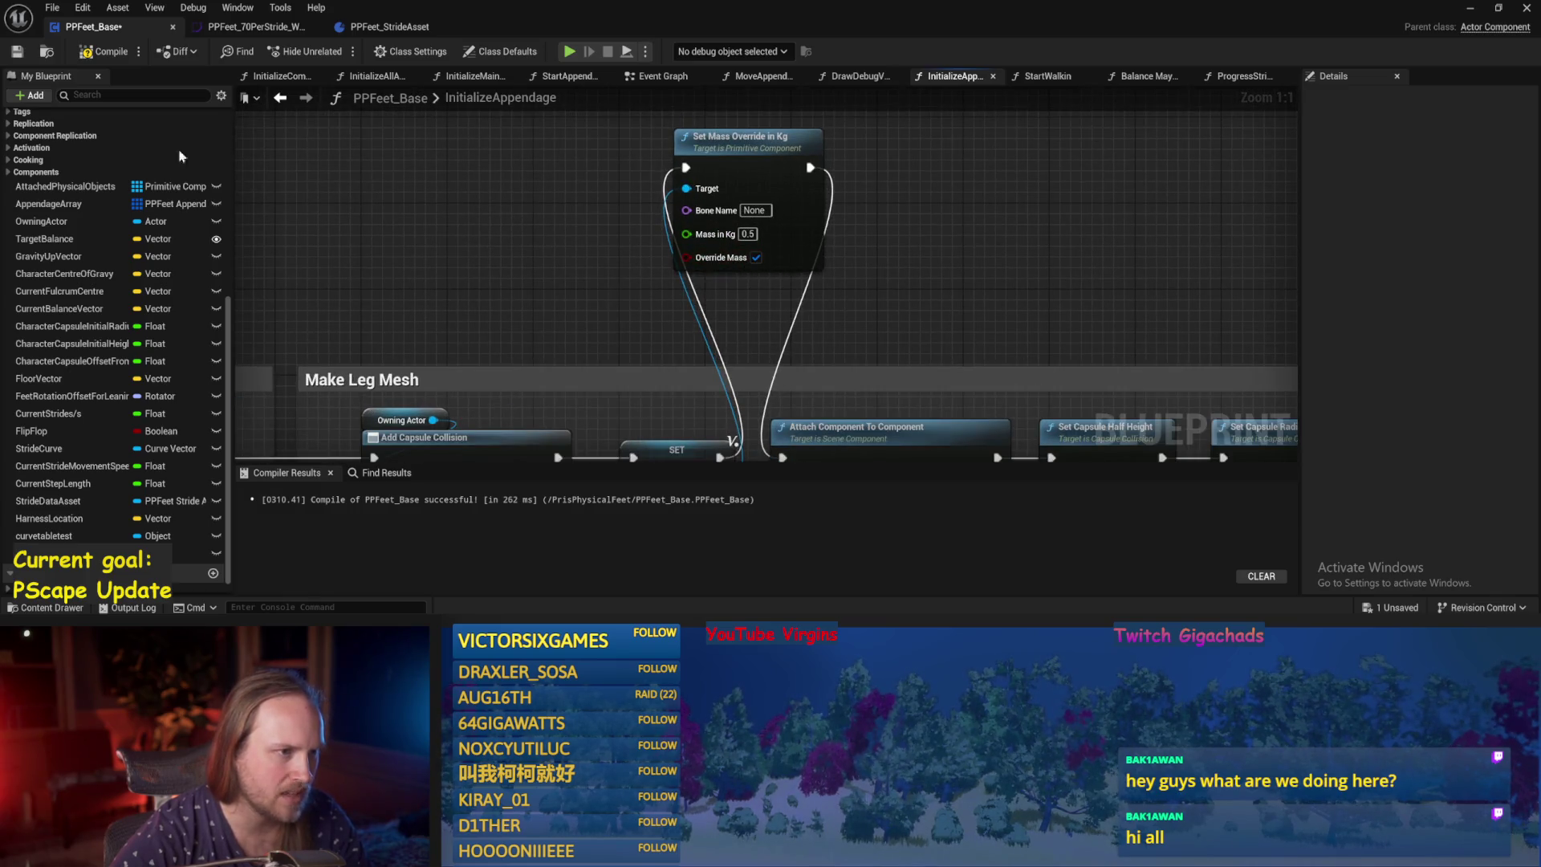
left_click(11, 53)
Switch to the level editor and start playing PPFeet_TestLevel.
scroll(974, 257, "down", 2)
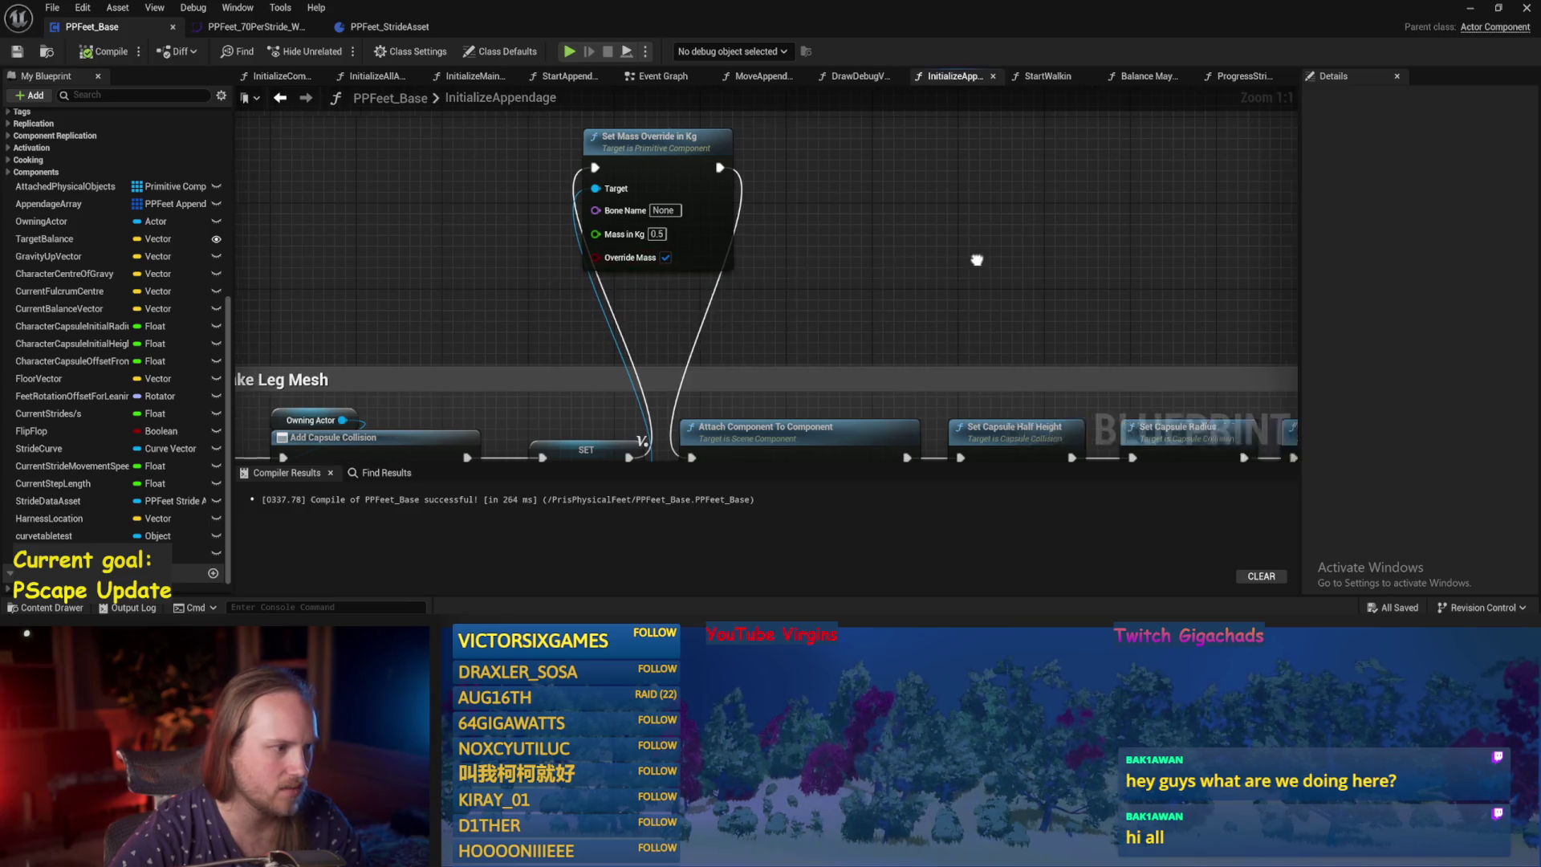
left_click_drag(1032, 190, 877, 139)
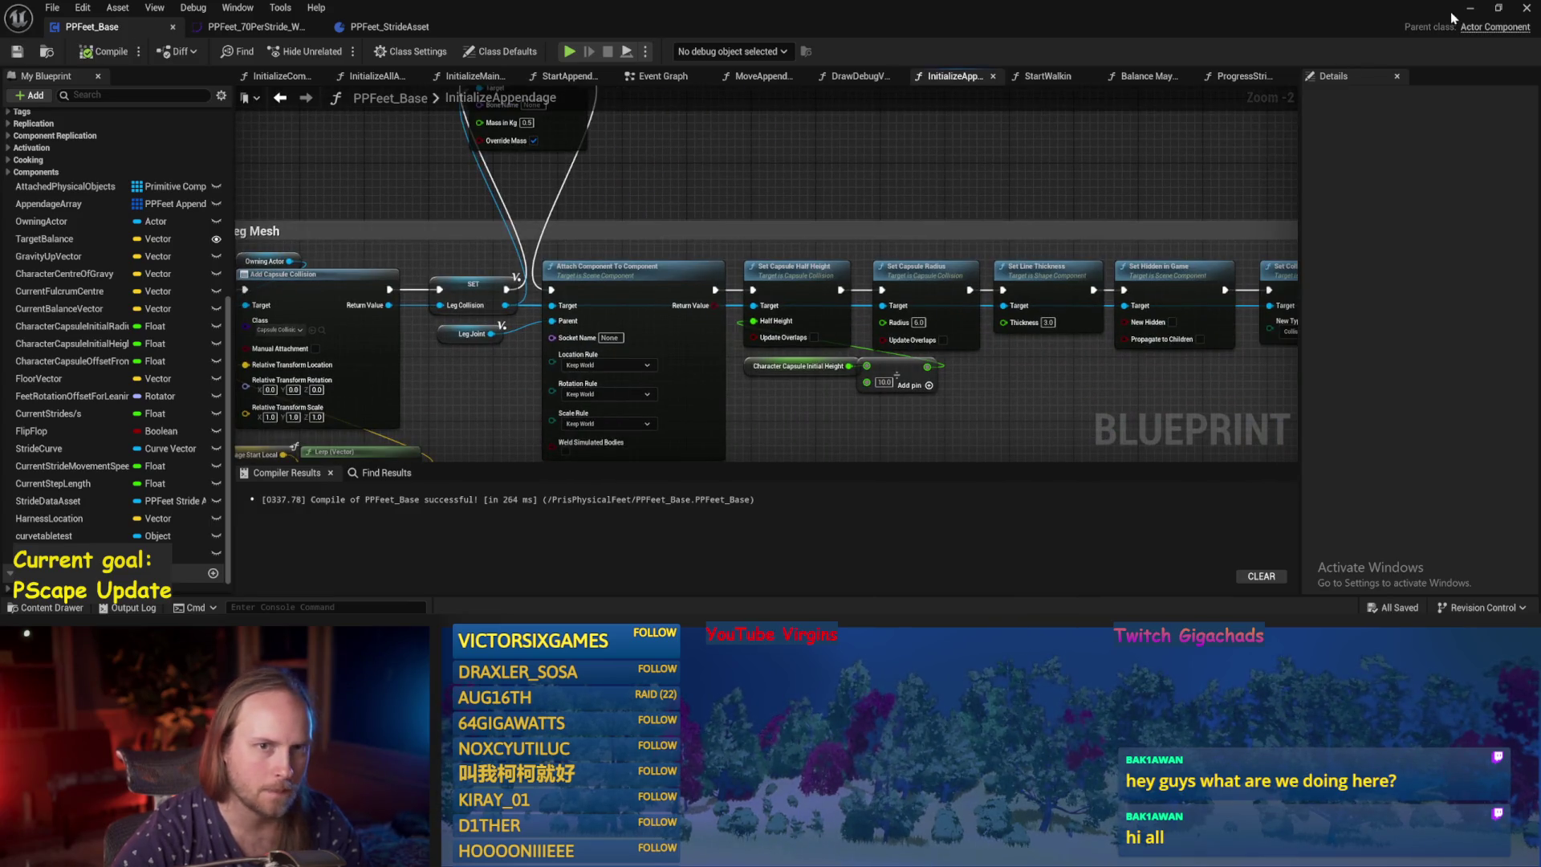
left_click(1475, 11)
left_click(391, 52)
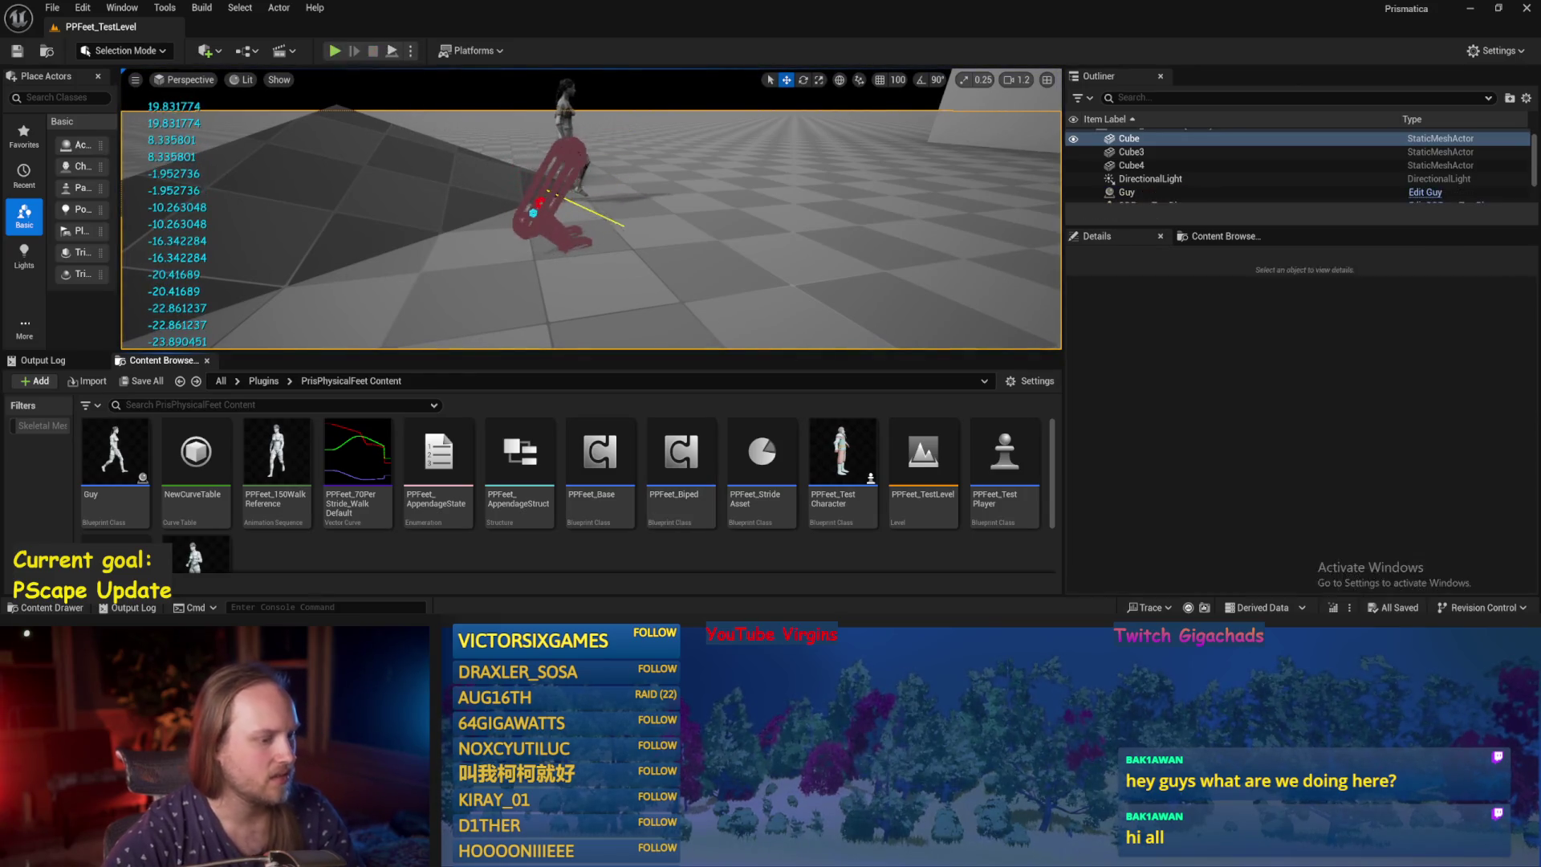
Back in PPFeet_Base, change Position Strength on the Set Linear Drive Params node.
left_click(697, 566)
scroll(739, 345, "down", 1)
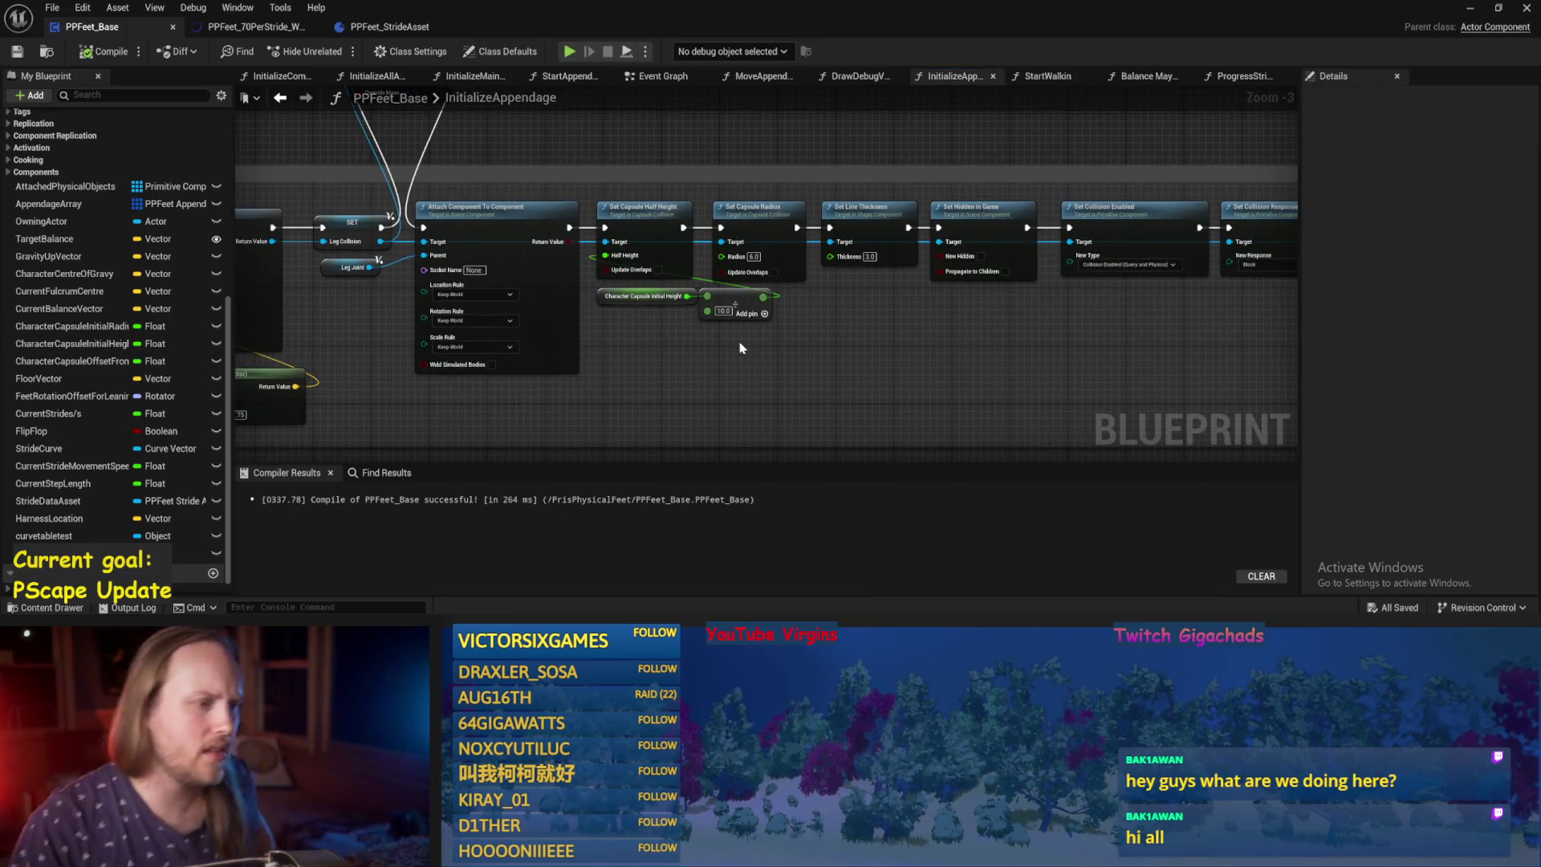
scroll(739, 348, "down", 3)
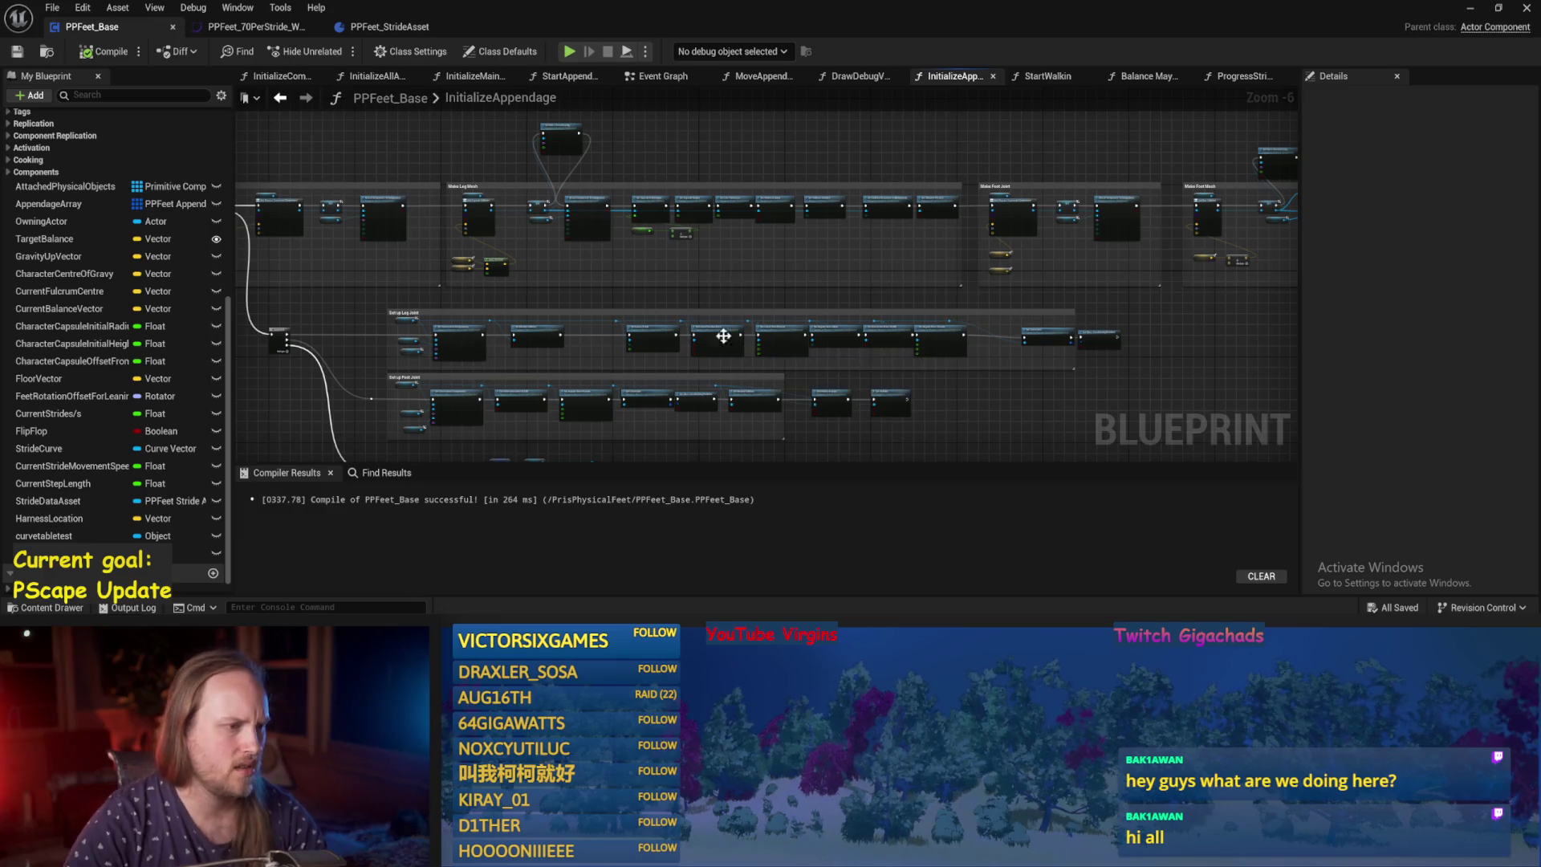
scroll(846, 345, "up", 2)
scroll(864, 247, "up", 2)
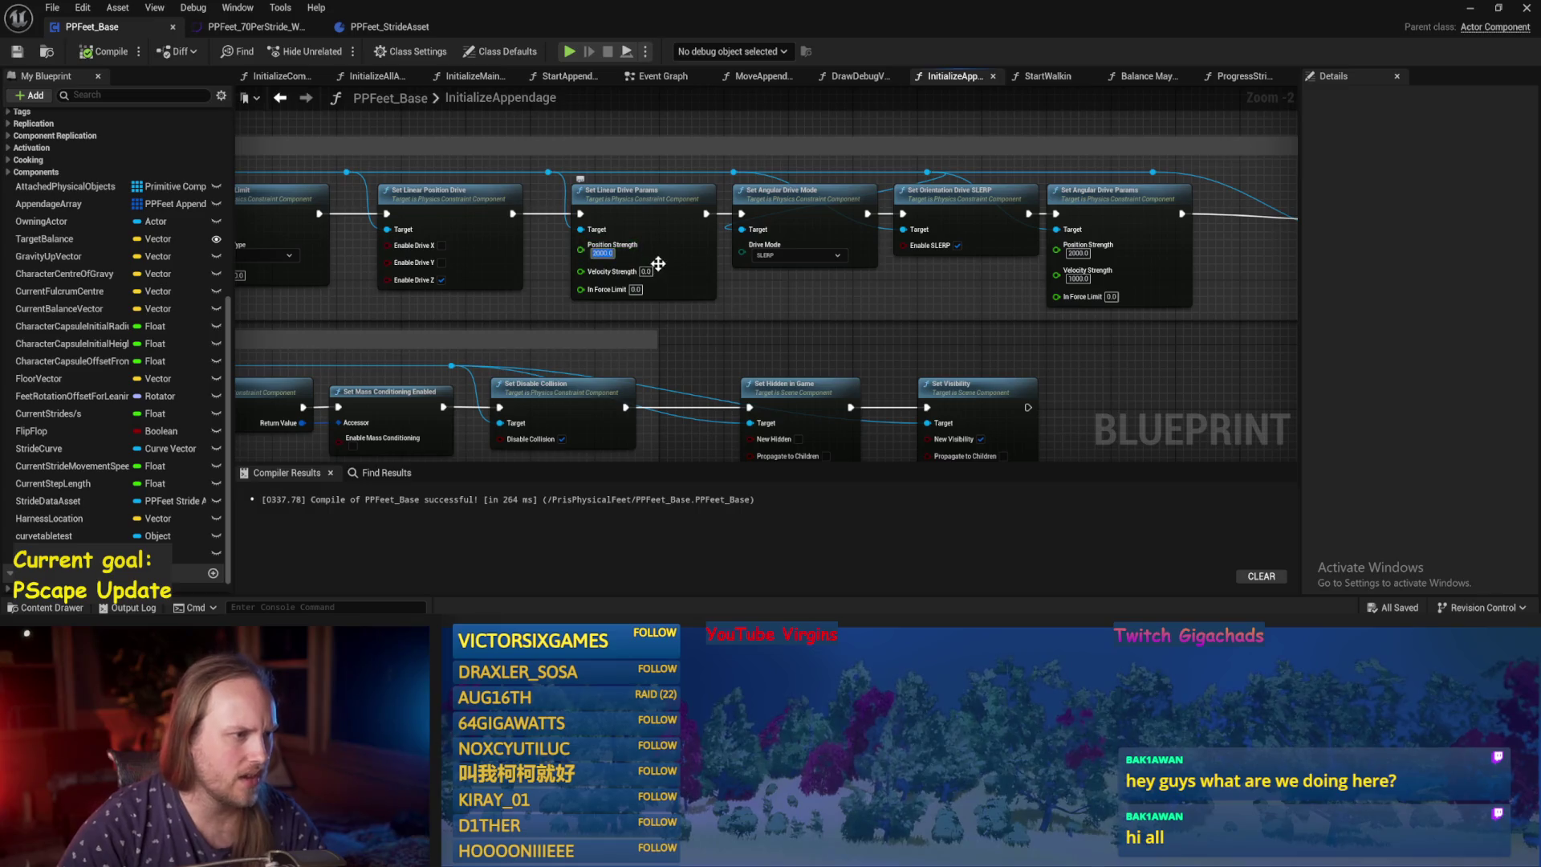
type("1")
key("Return")
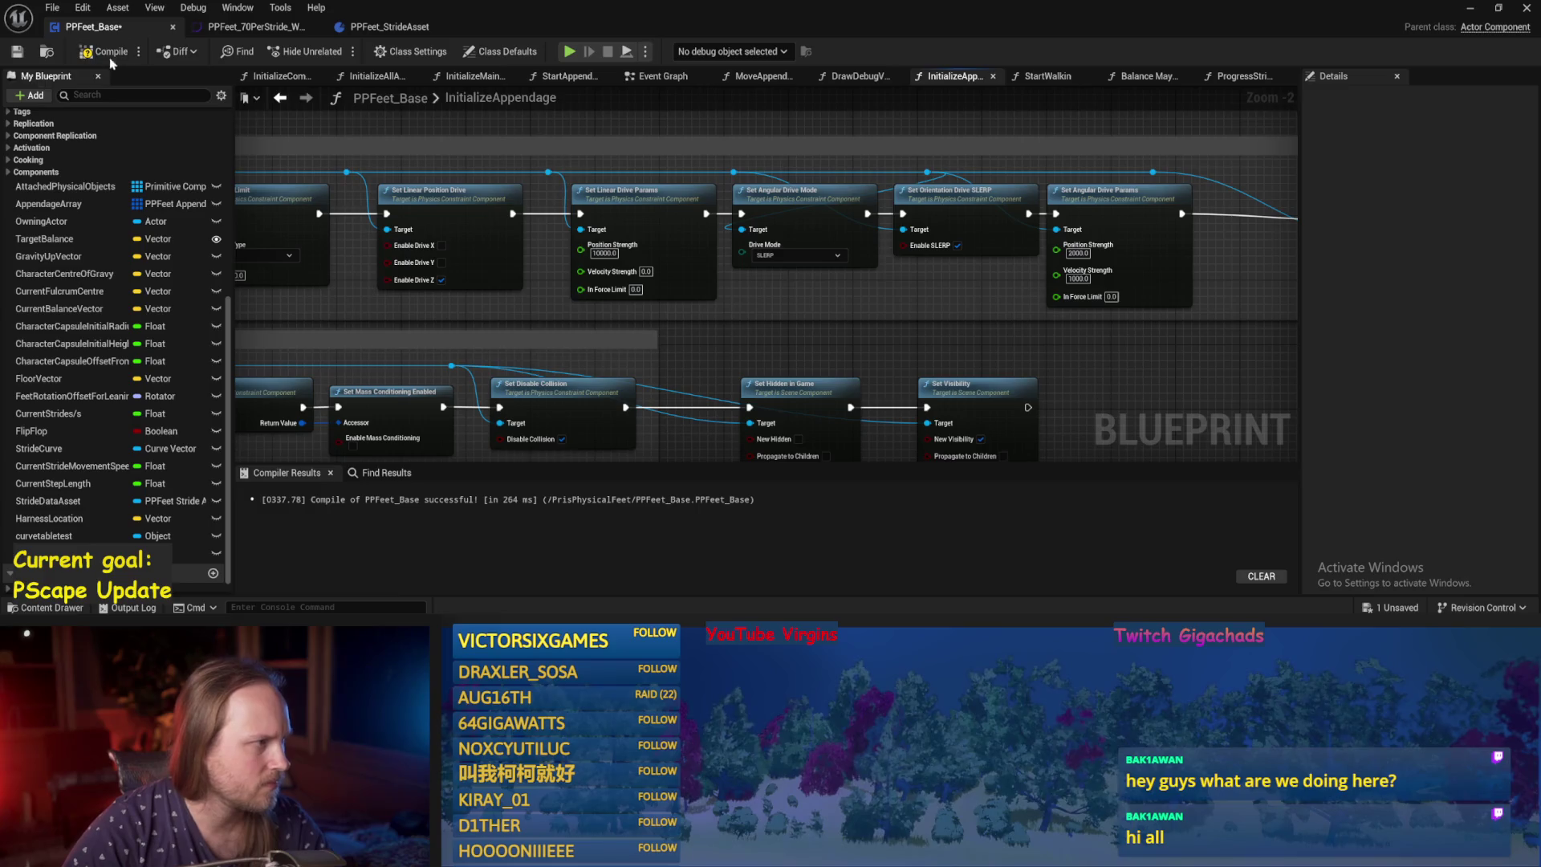
Save and compile, then test-play the level twice in the level editor.
key("ctrl+s")
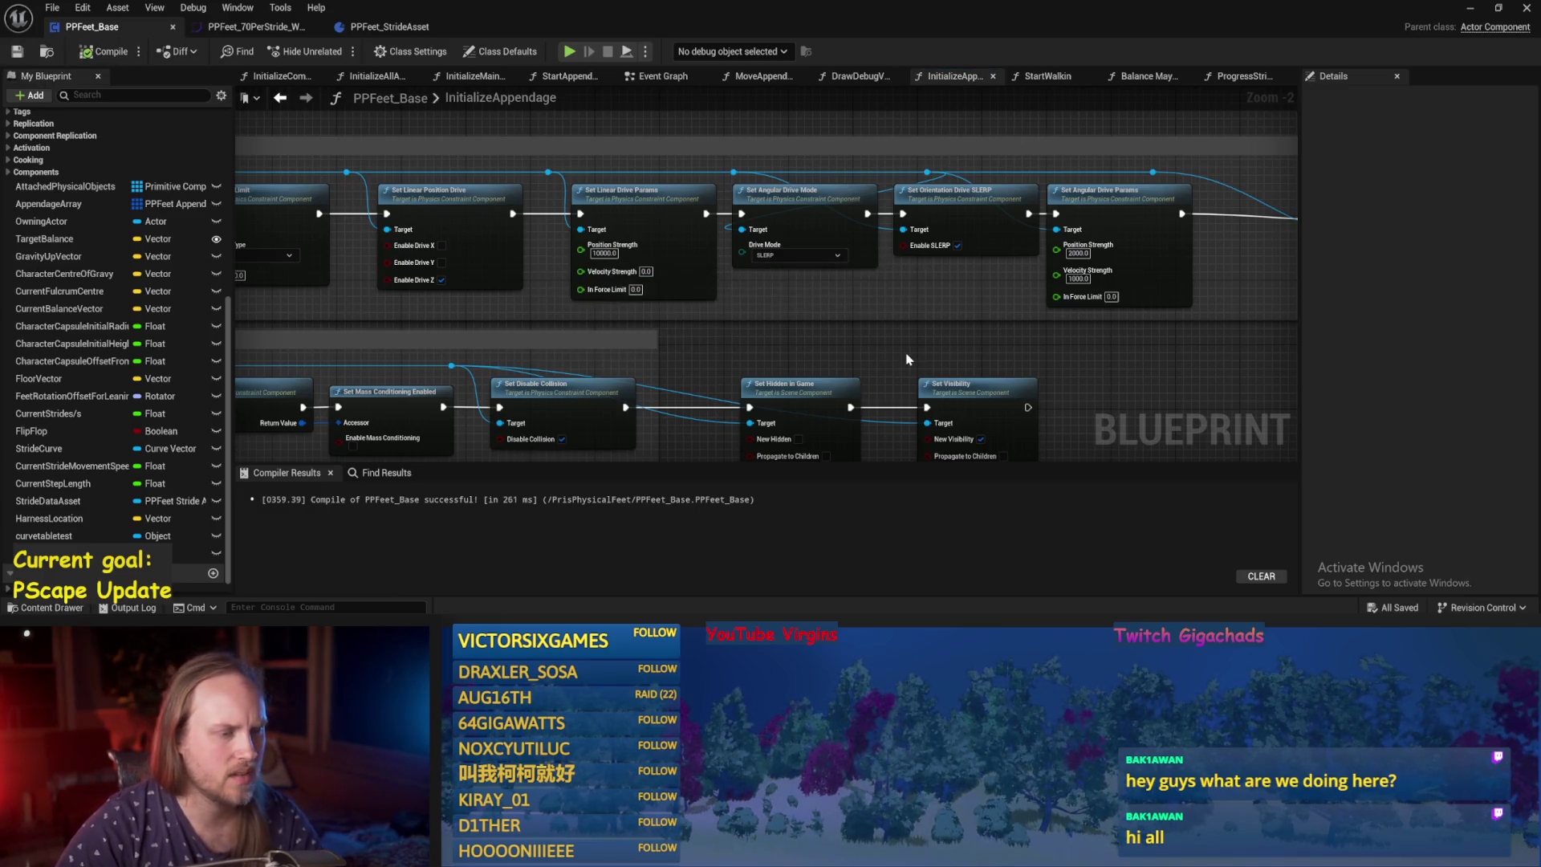
left_click(1469, 8)
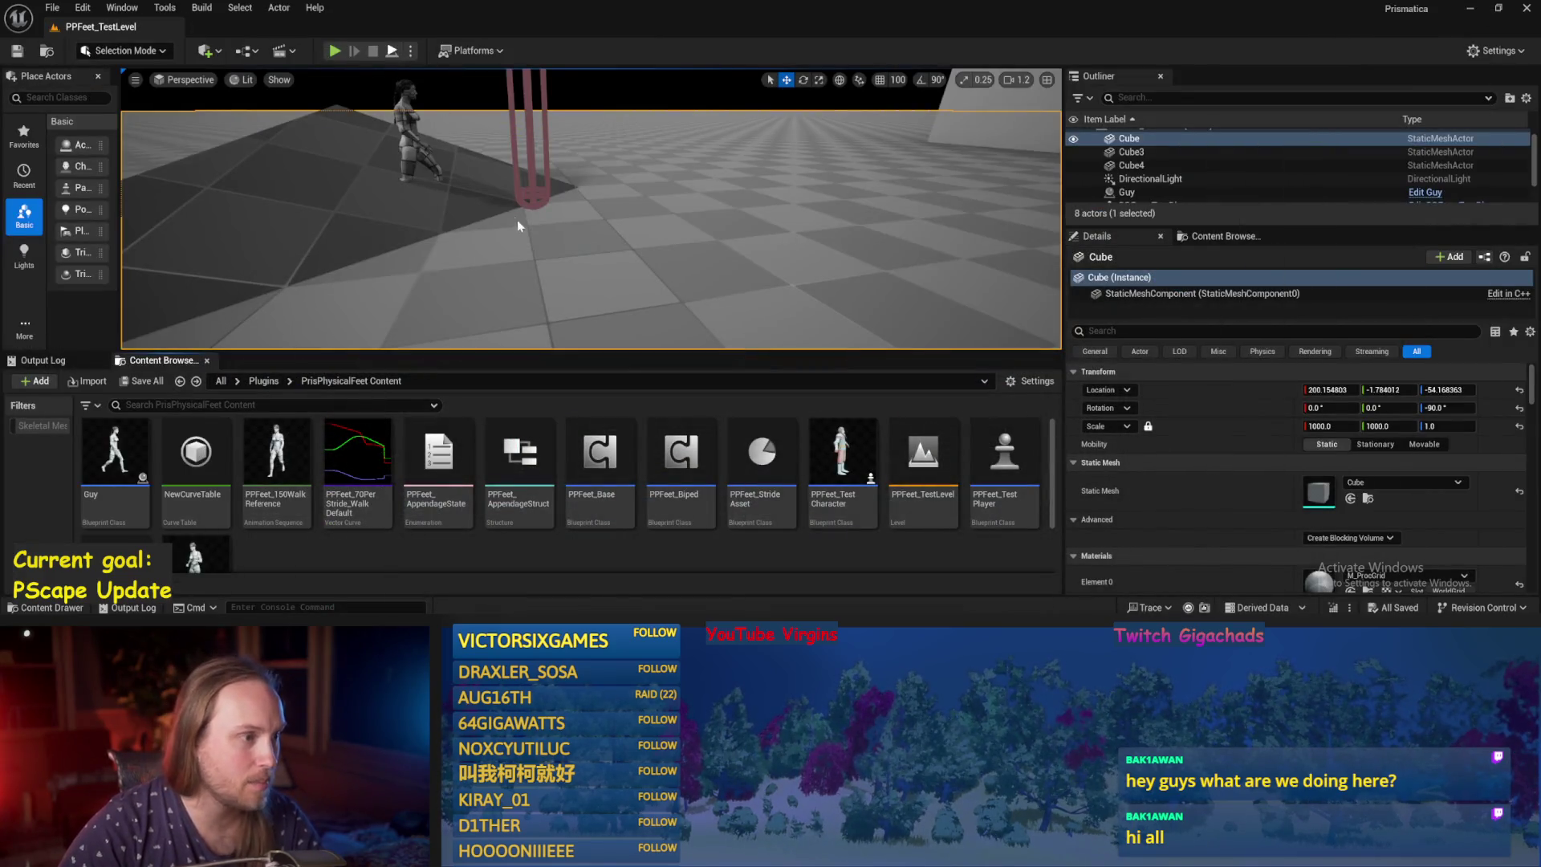
key("alt+p")
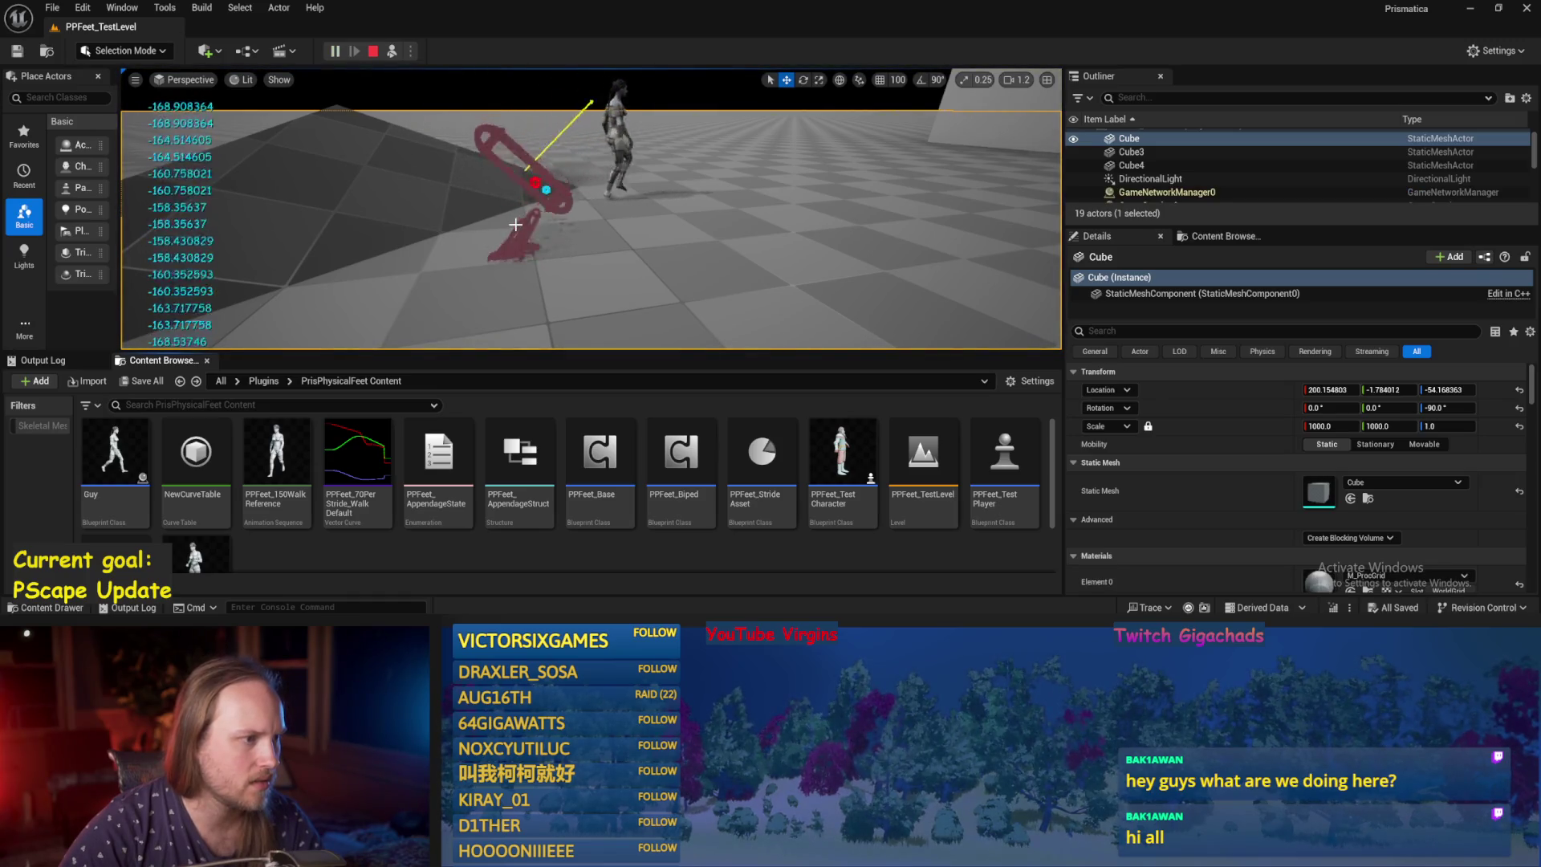
key("Escape")
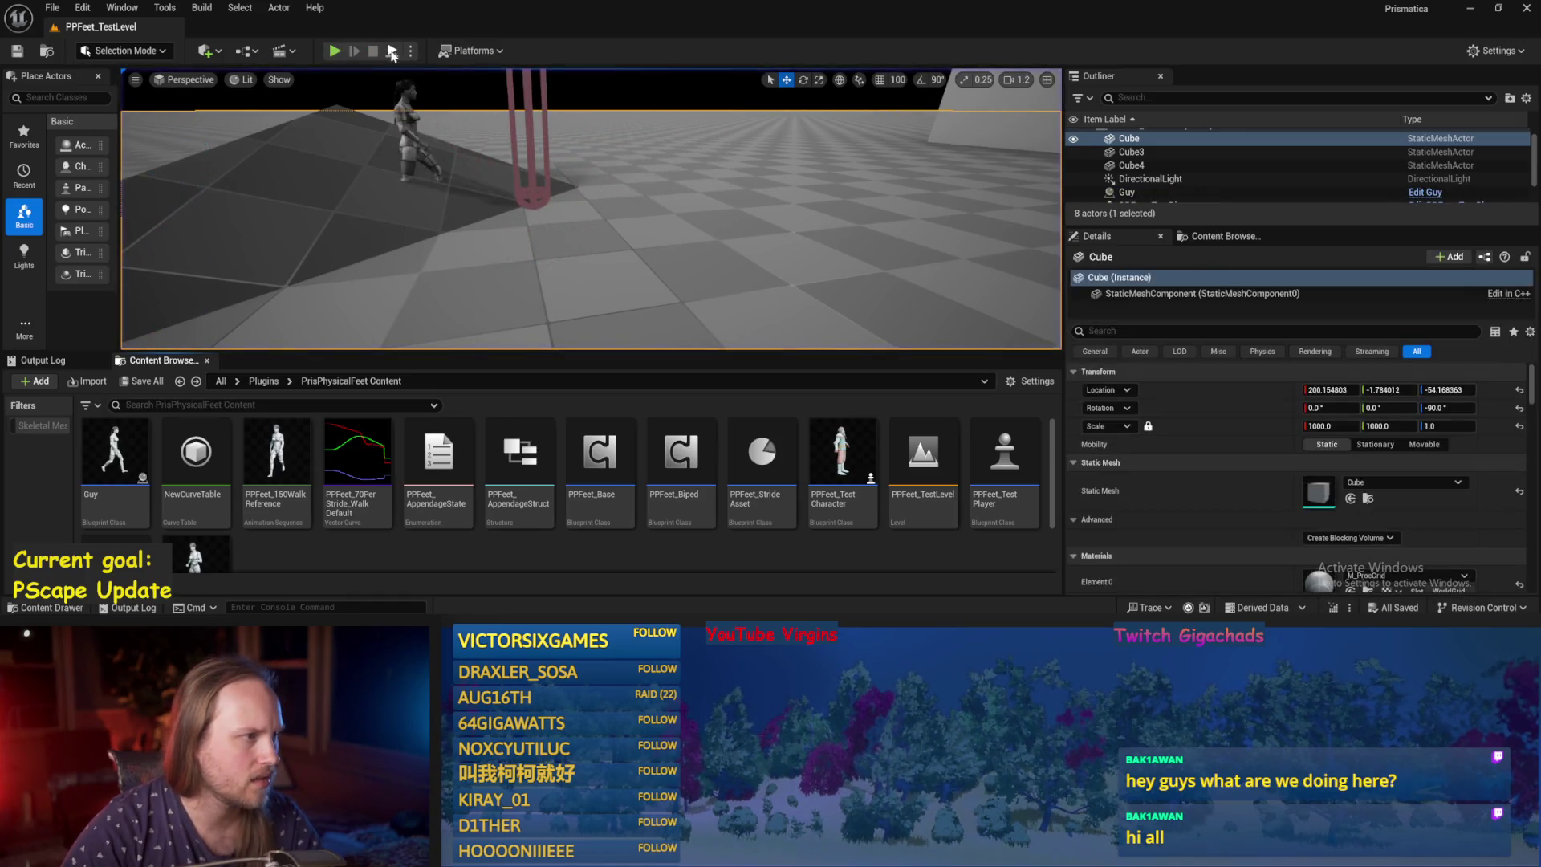
left_click(391, 53)
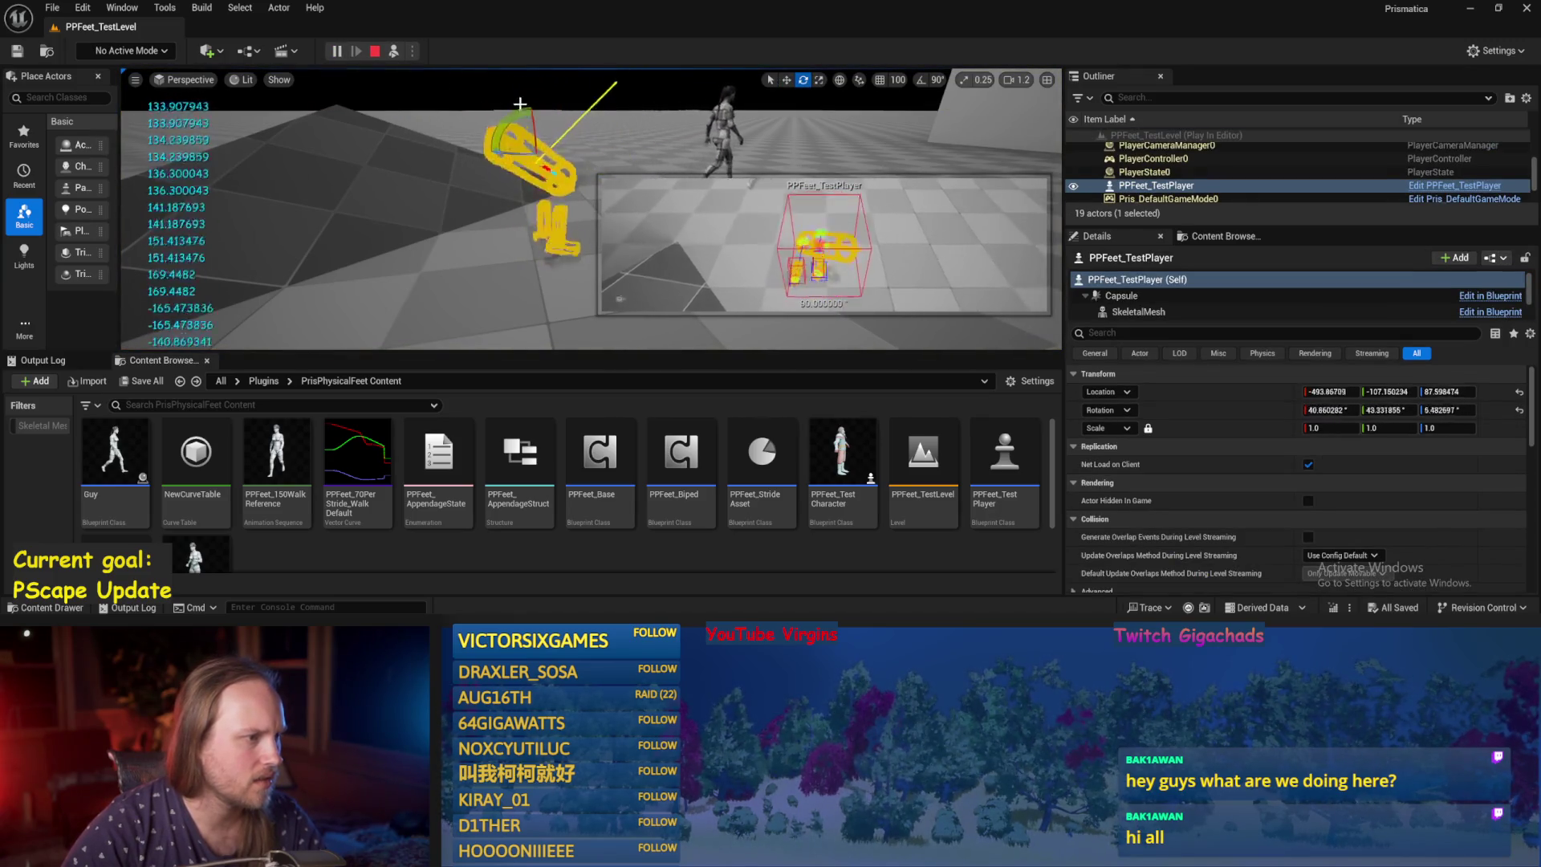
key("Escape")
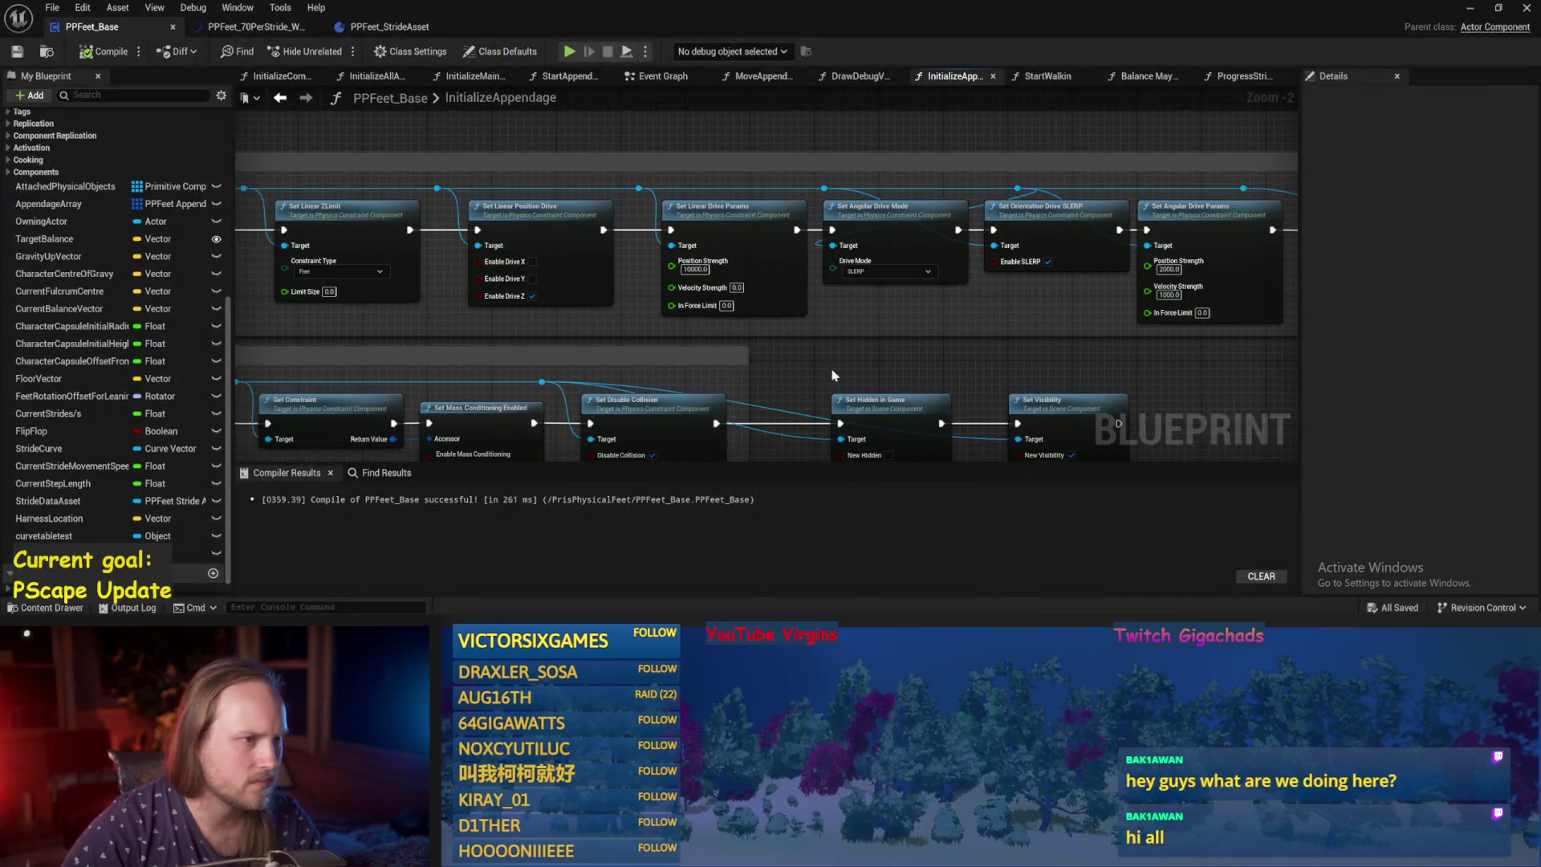
In Balance Maybe, lower the Desired Movement Vector XY multiplier from 400 to 200.
left_click_drag(657, 75, 759, 76)
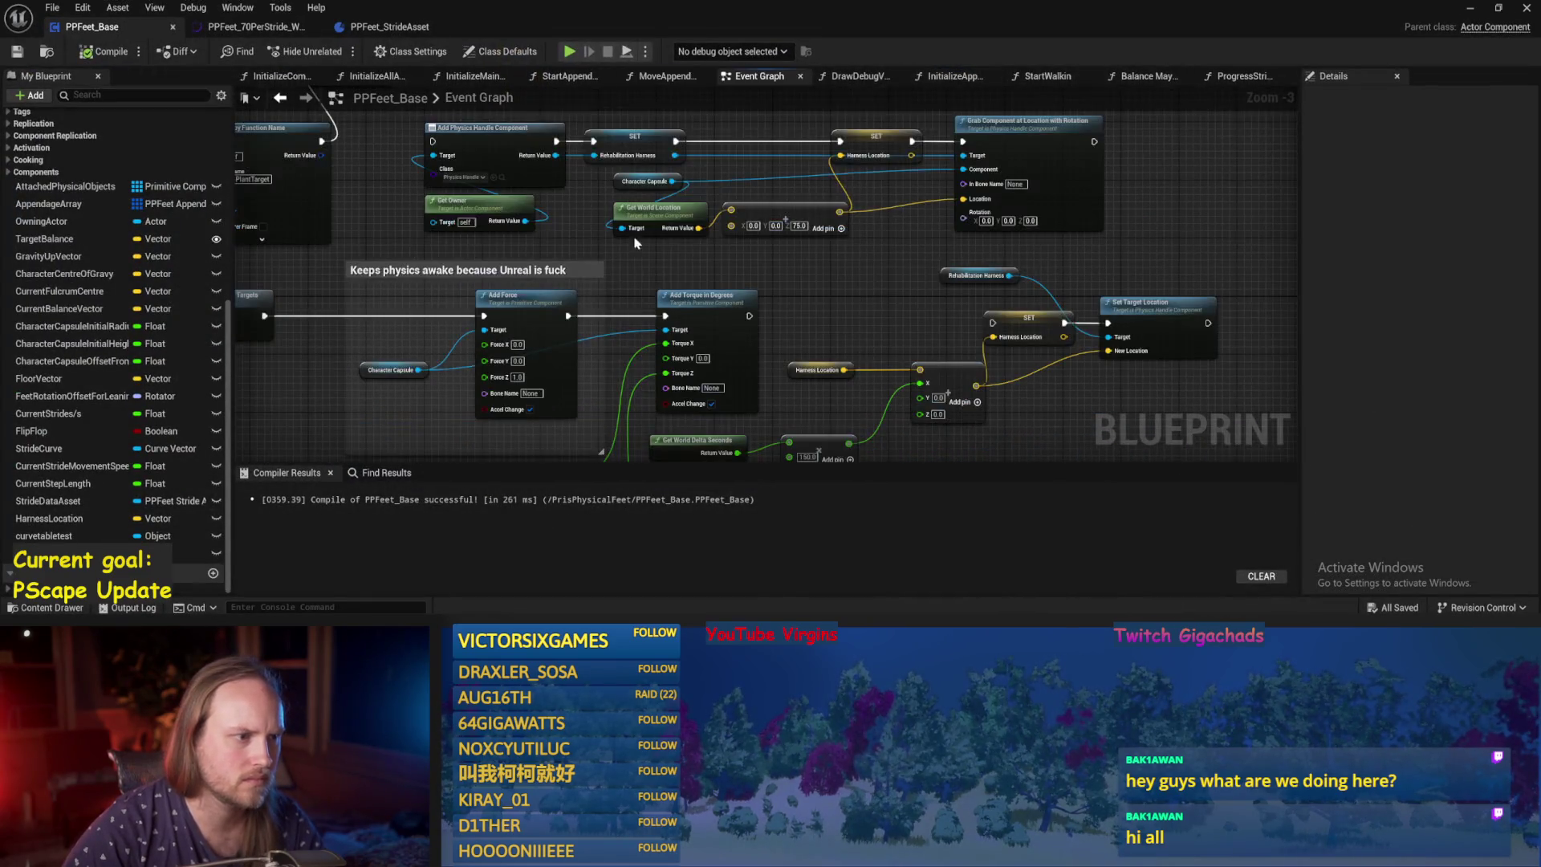
mouse_move(754, 281)
left_mouse_down()
mouse_move(650, 286)
mouse_move(688, 269)
mouse_move(700, 284)
mouse_move(956, 275)
mouse_move(750, 268)
mouse_move(586, 365)
mouse_move(705, 389)
mouse_move(657, 272)
left_mouse_up()
double_click(657, 274)
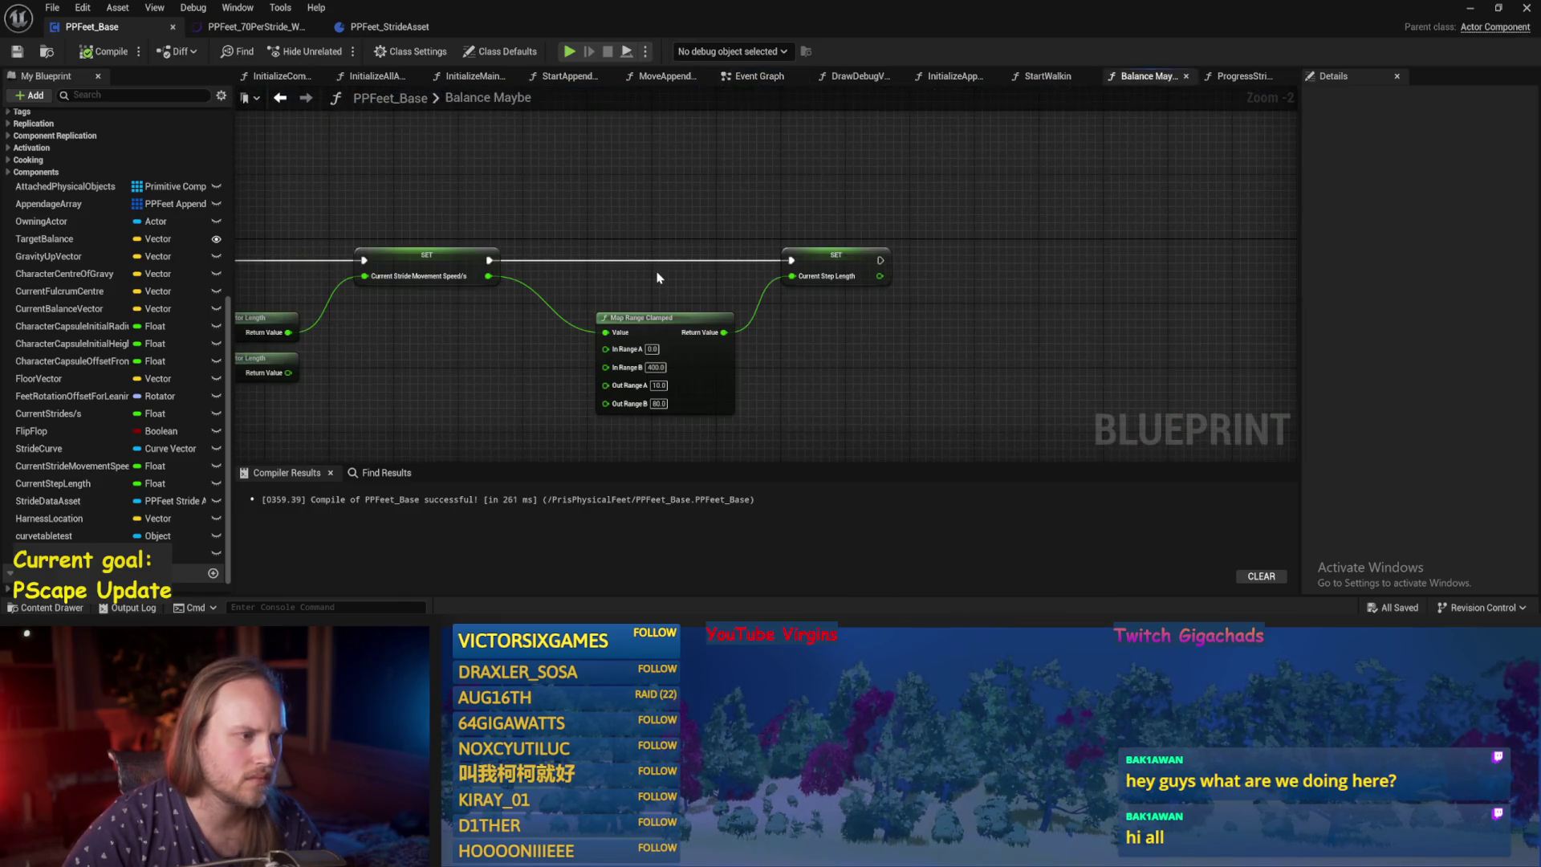
scroll(926, 264, "up", 1)
mouse_move(927, 264)
left_mouse_down()
mouse_move(1067, 277)
mouse_move(723, 337)
left_mouse_up()
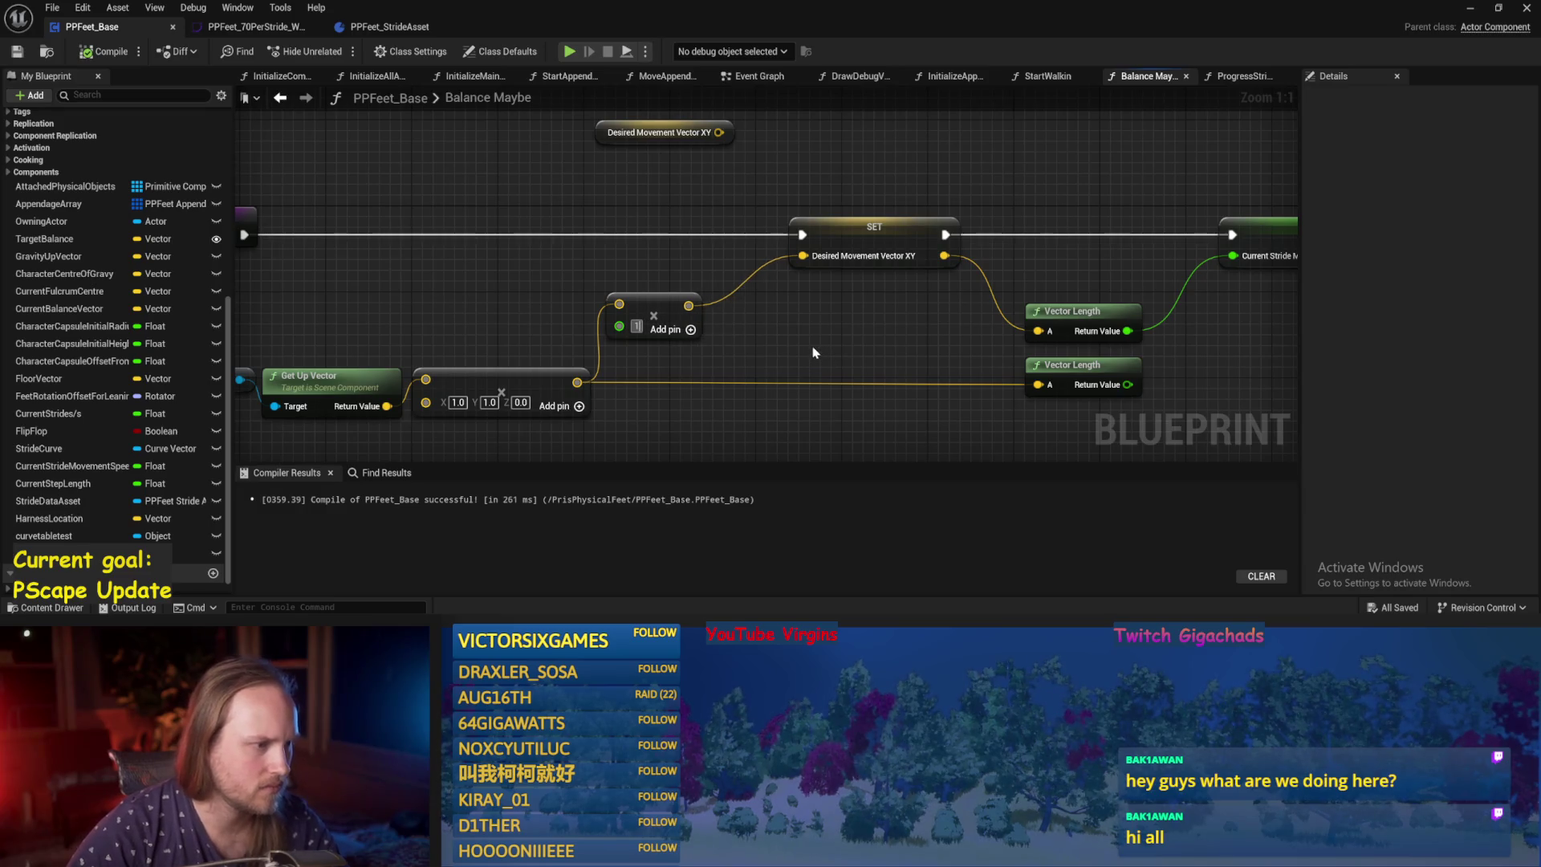
type("0")
key("Return")
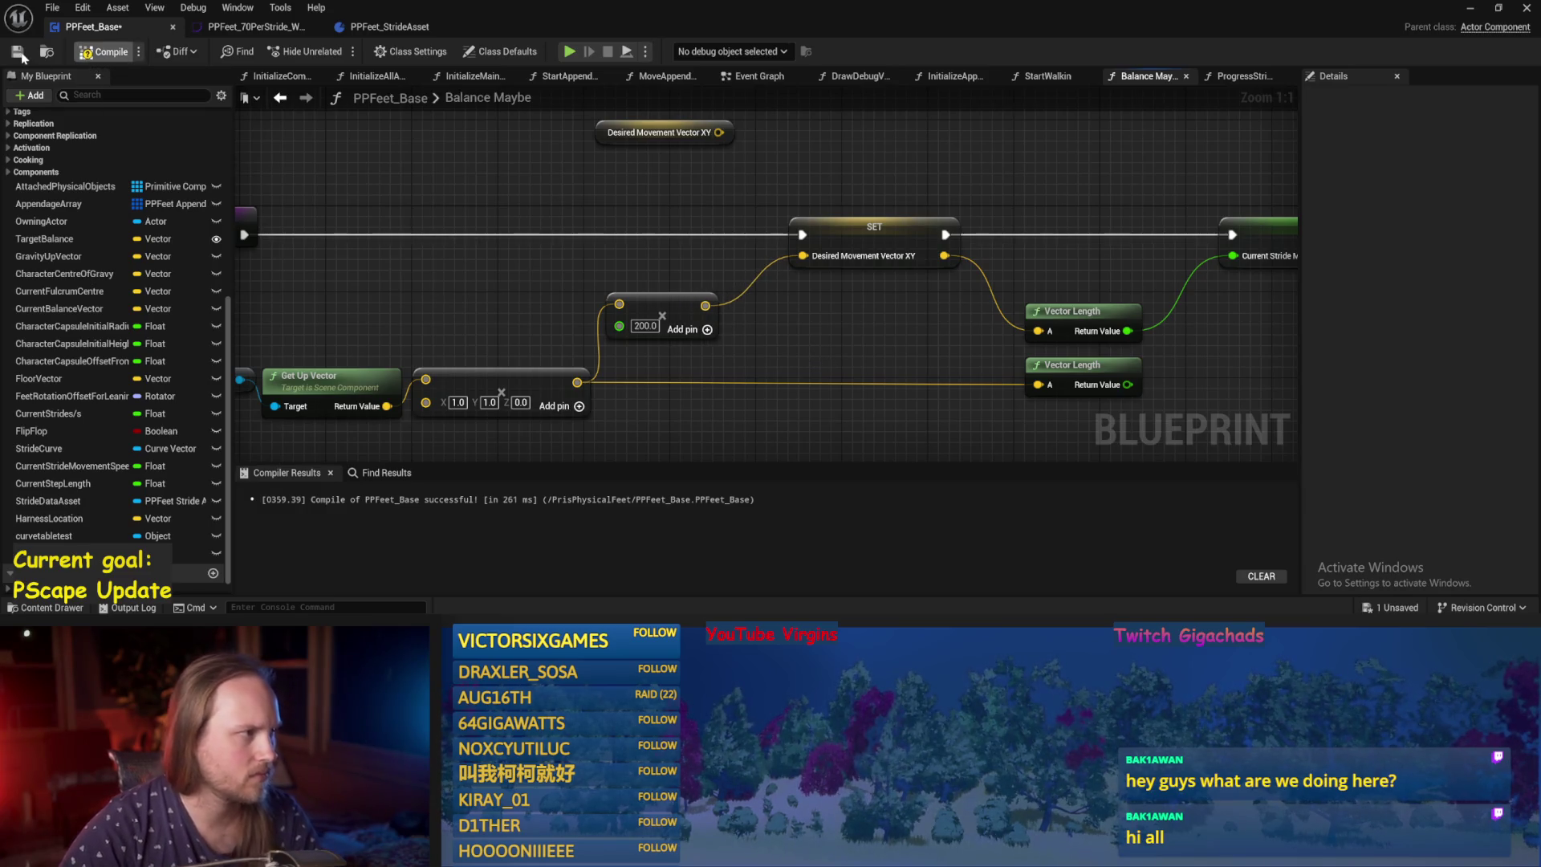
left_click(1467, 11)
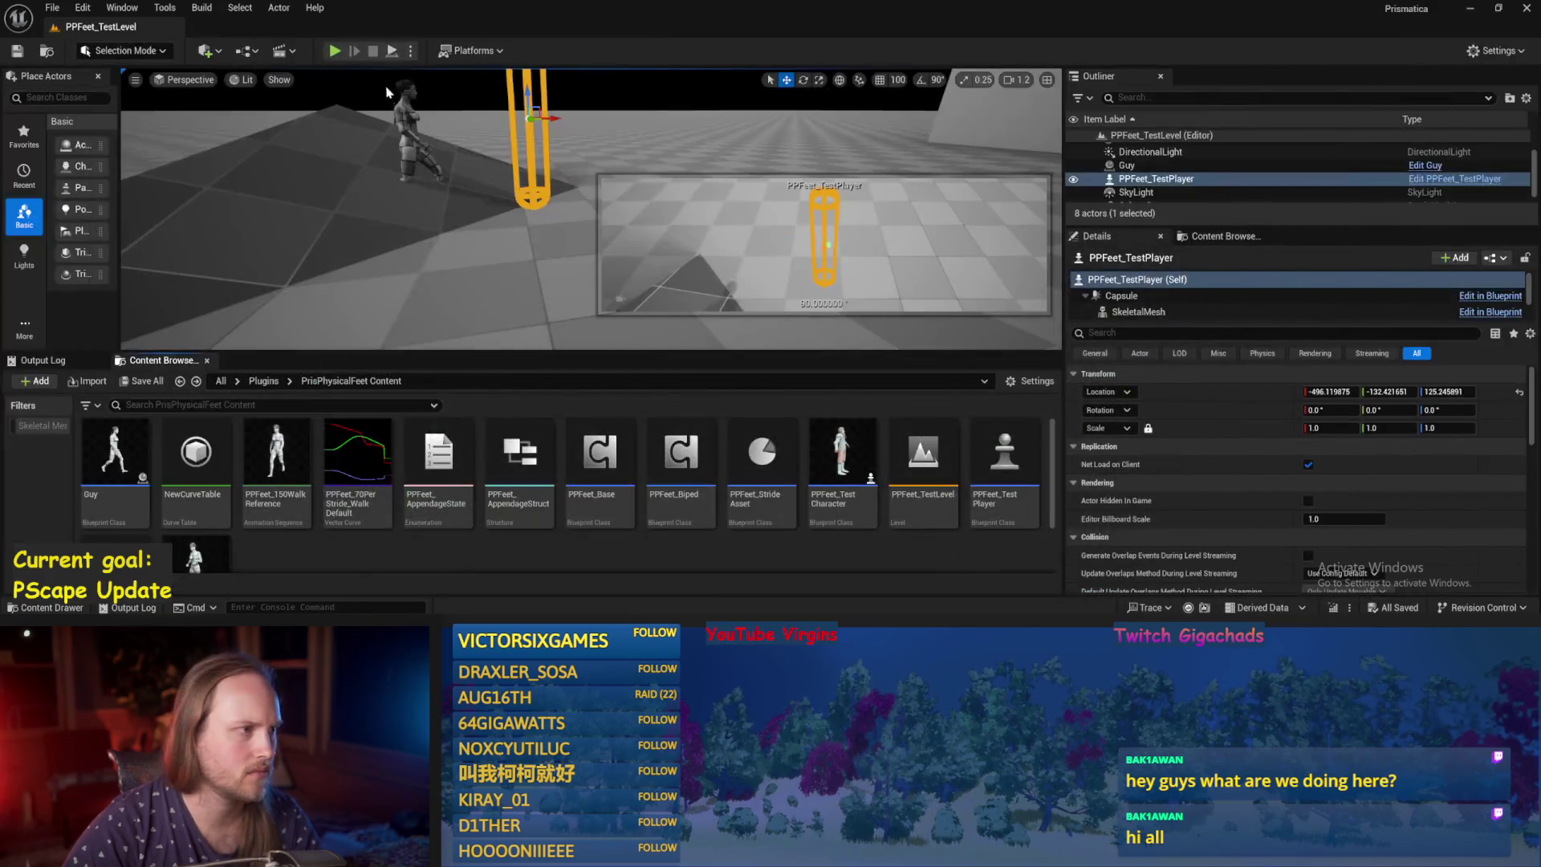
Run a short test play, then go to the InitializeAppendage function graph.
key("alt+p")
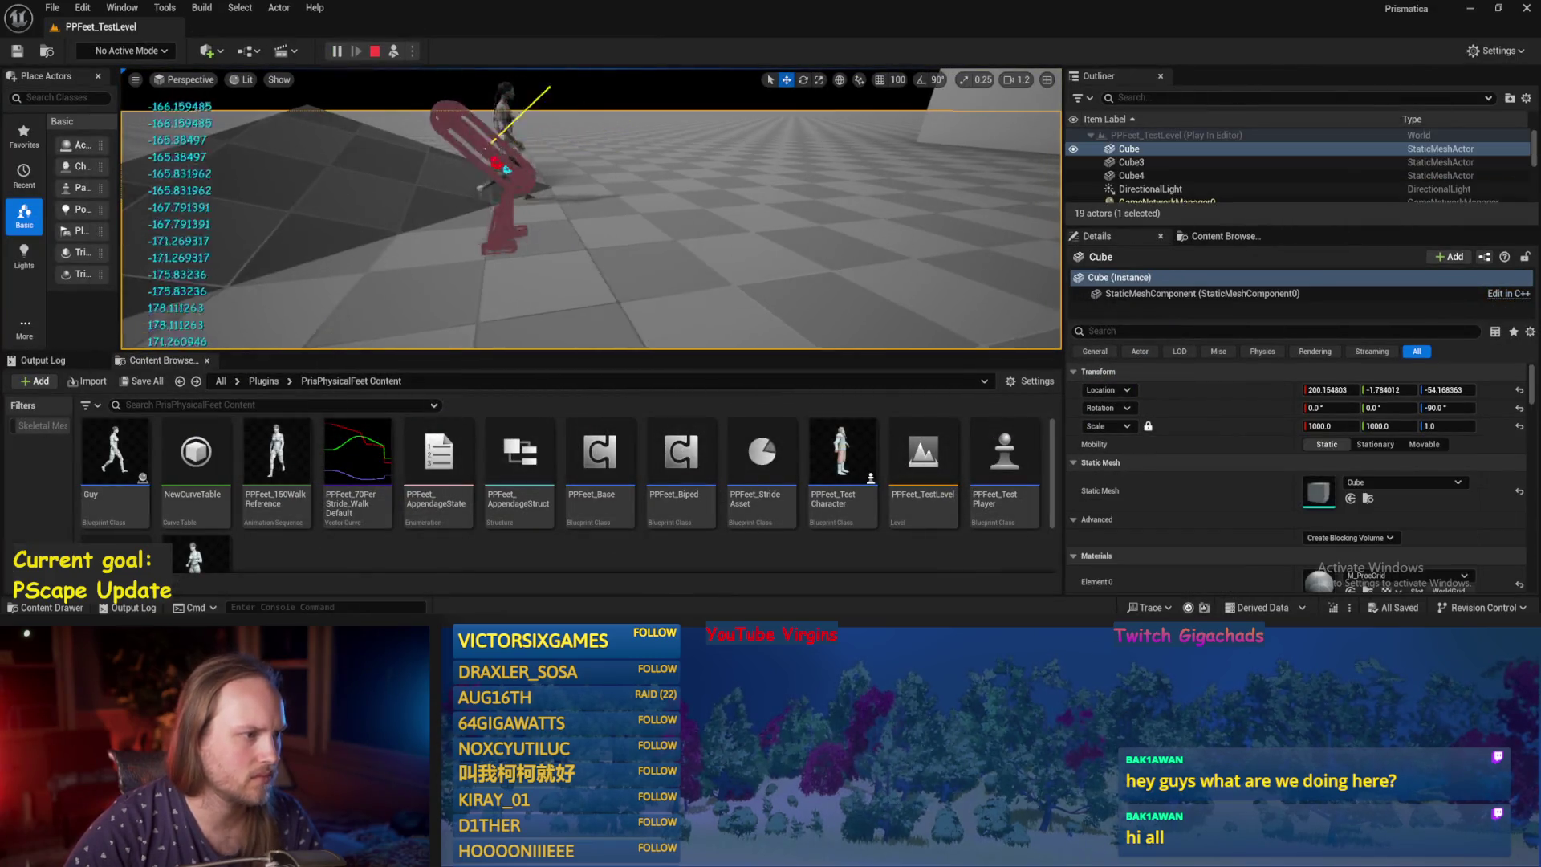
key("Escape")
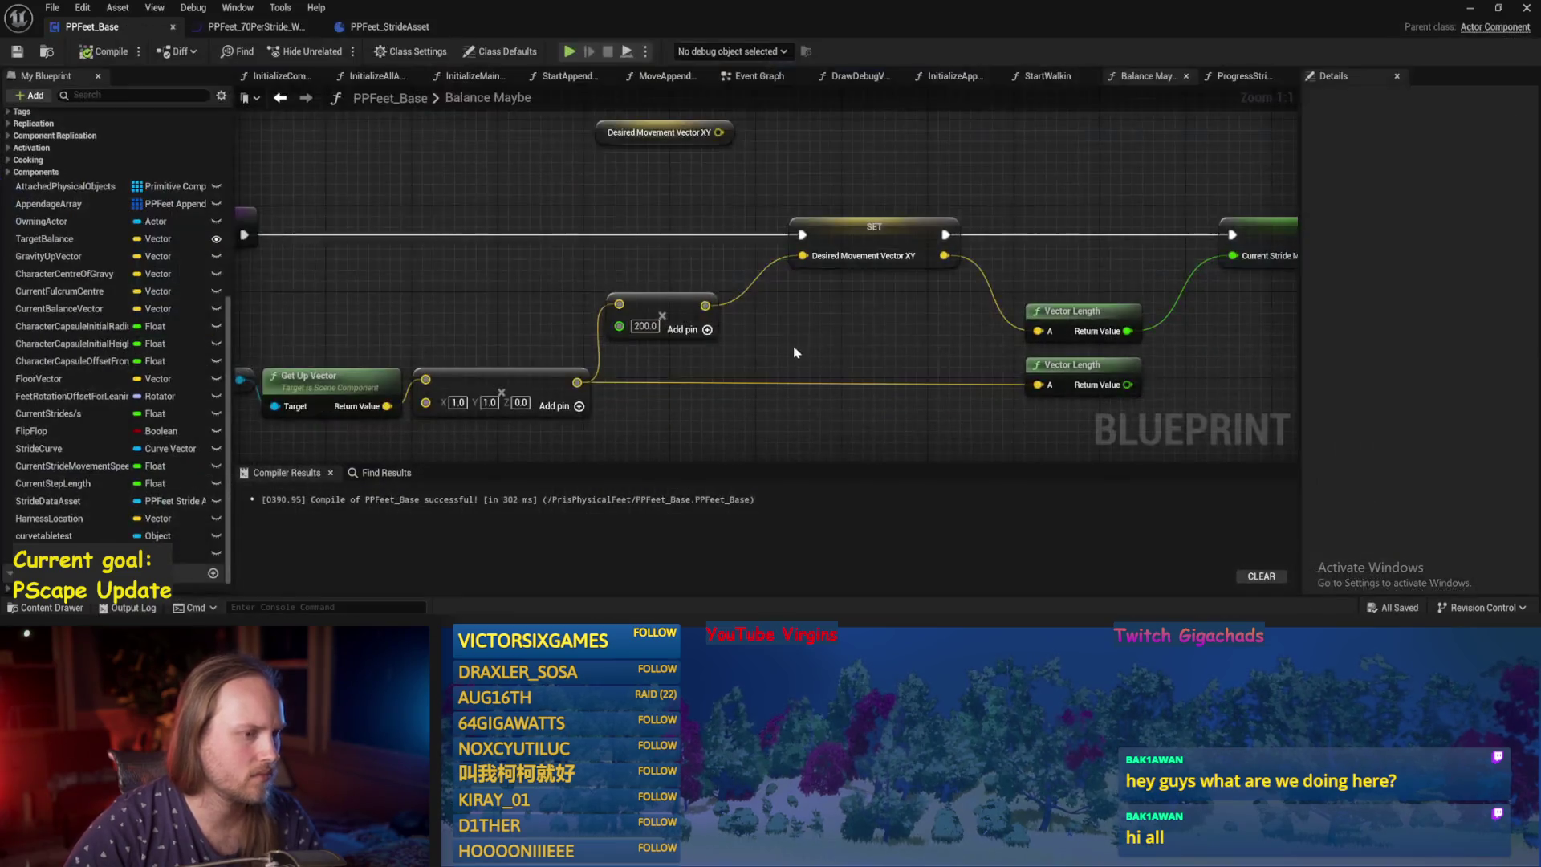
left_click_drag(795, 352, 703, 356)
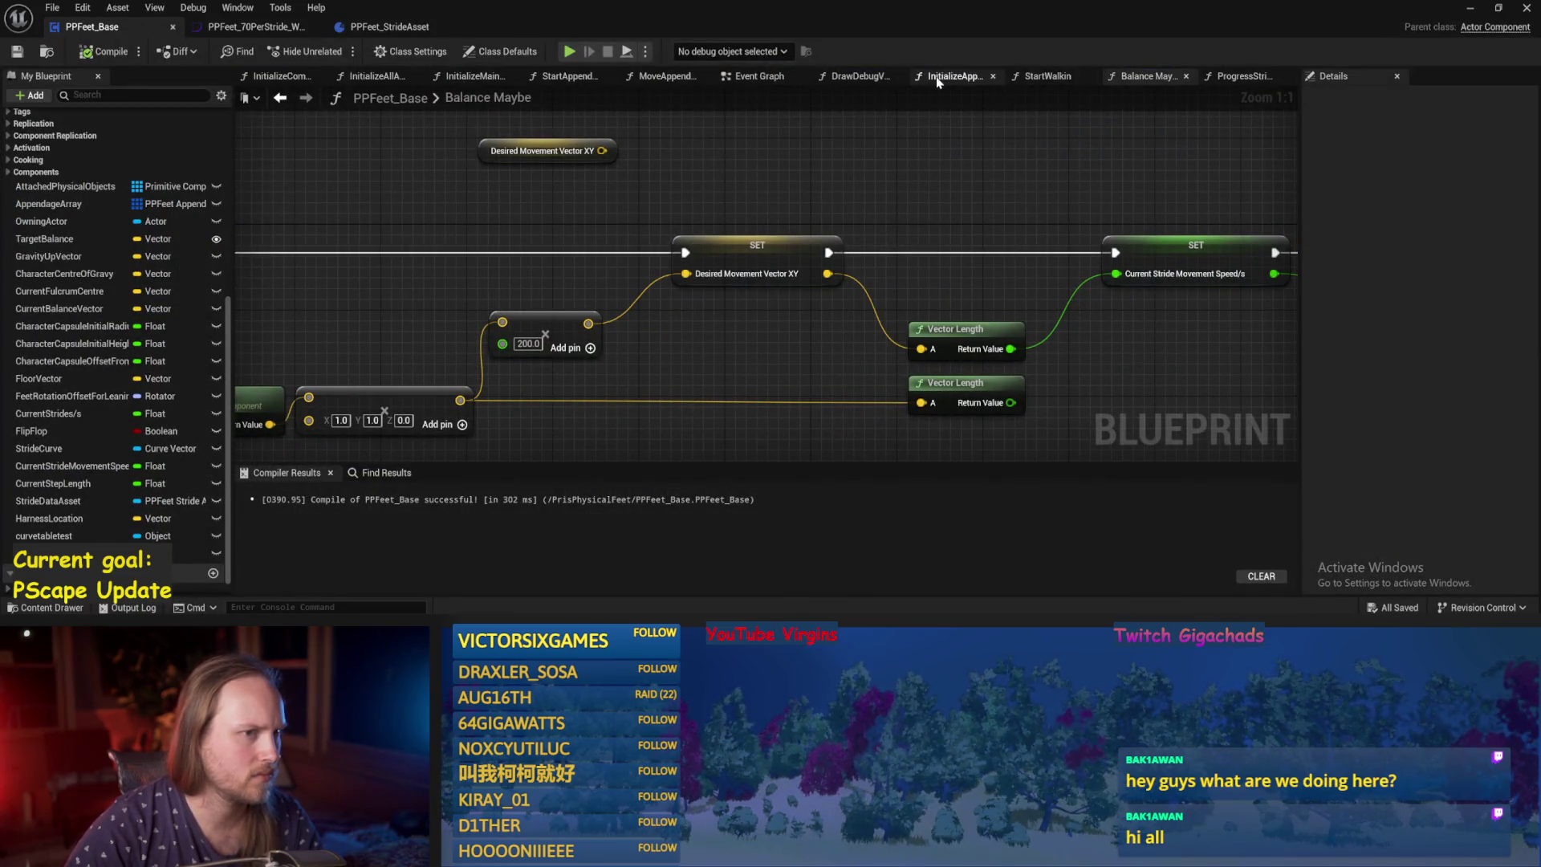
left_click(754, 76)
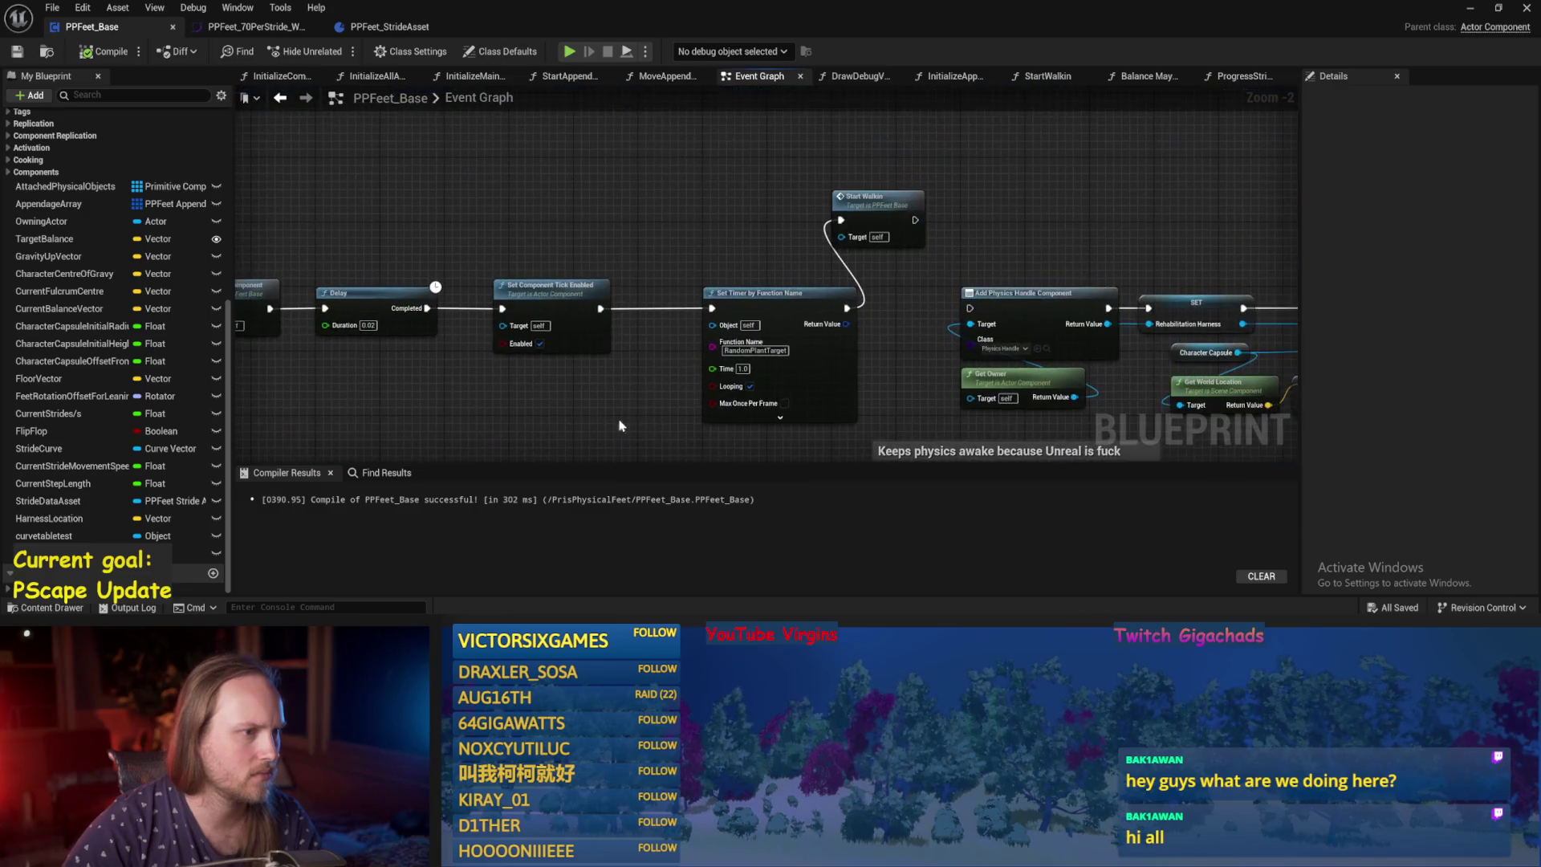
mouse_move(1013, 223)
left_mouse_down()
mouse_move(619, 206)
mouse_move(722, 251)
left_mouse_up()
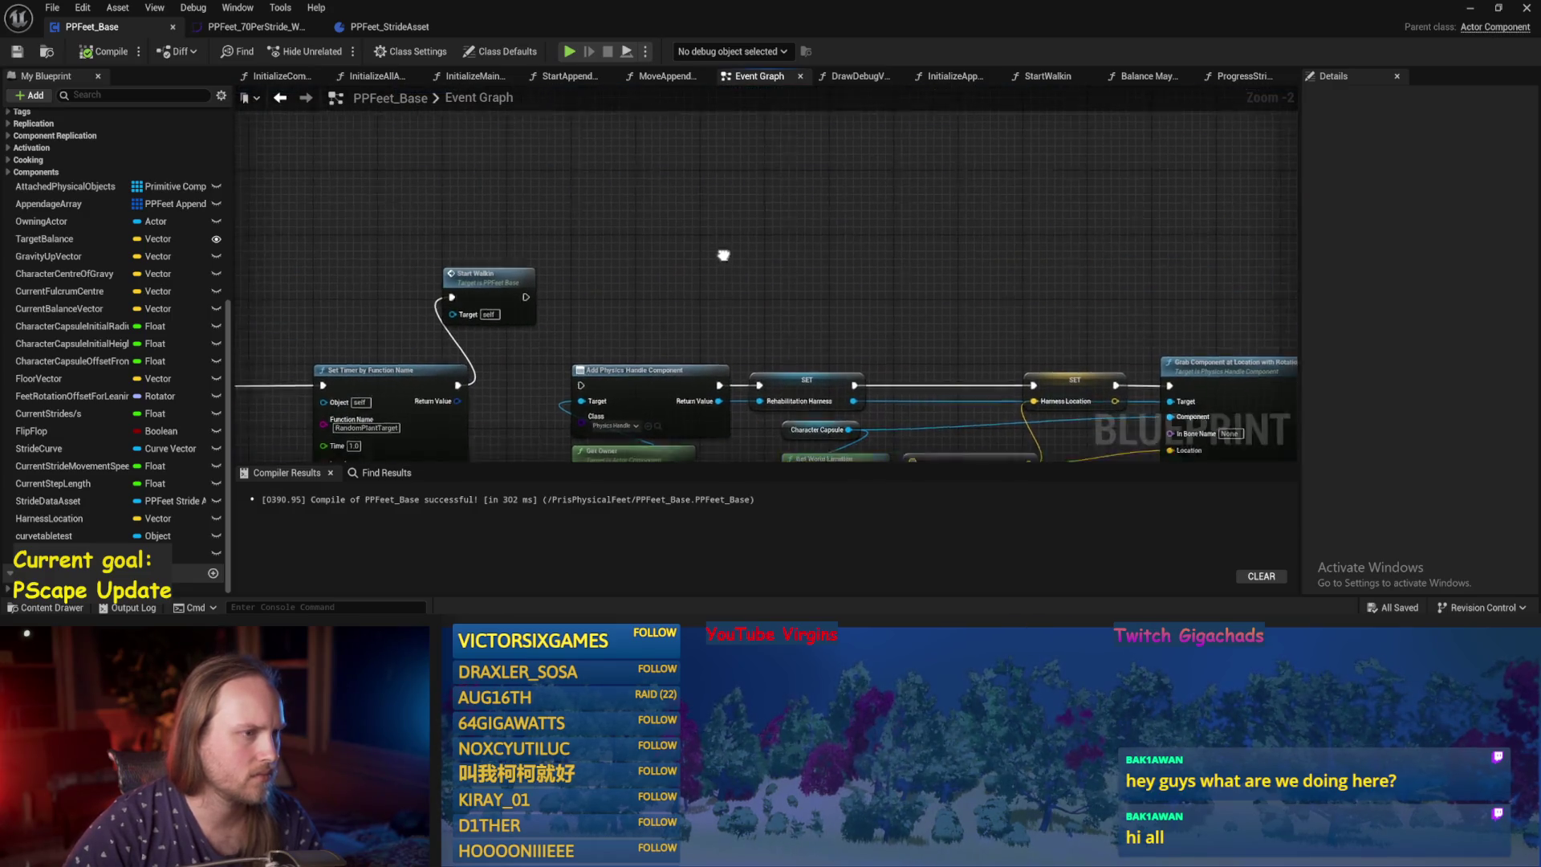
left_click(952, 77)
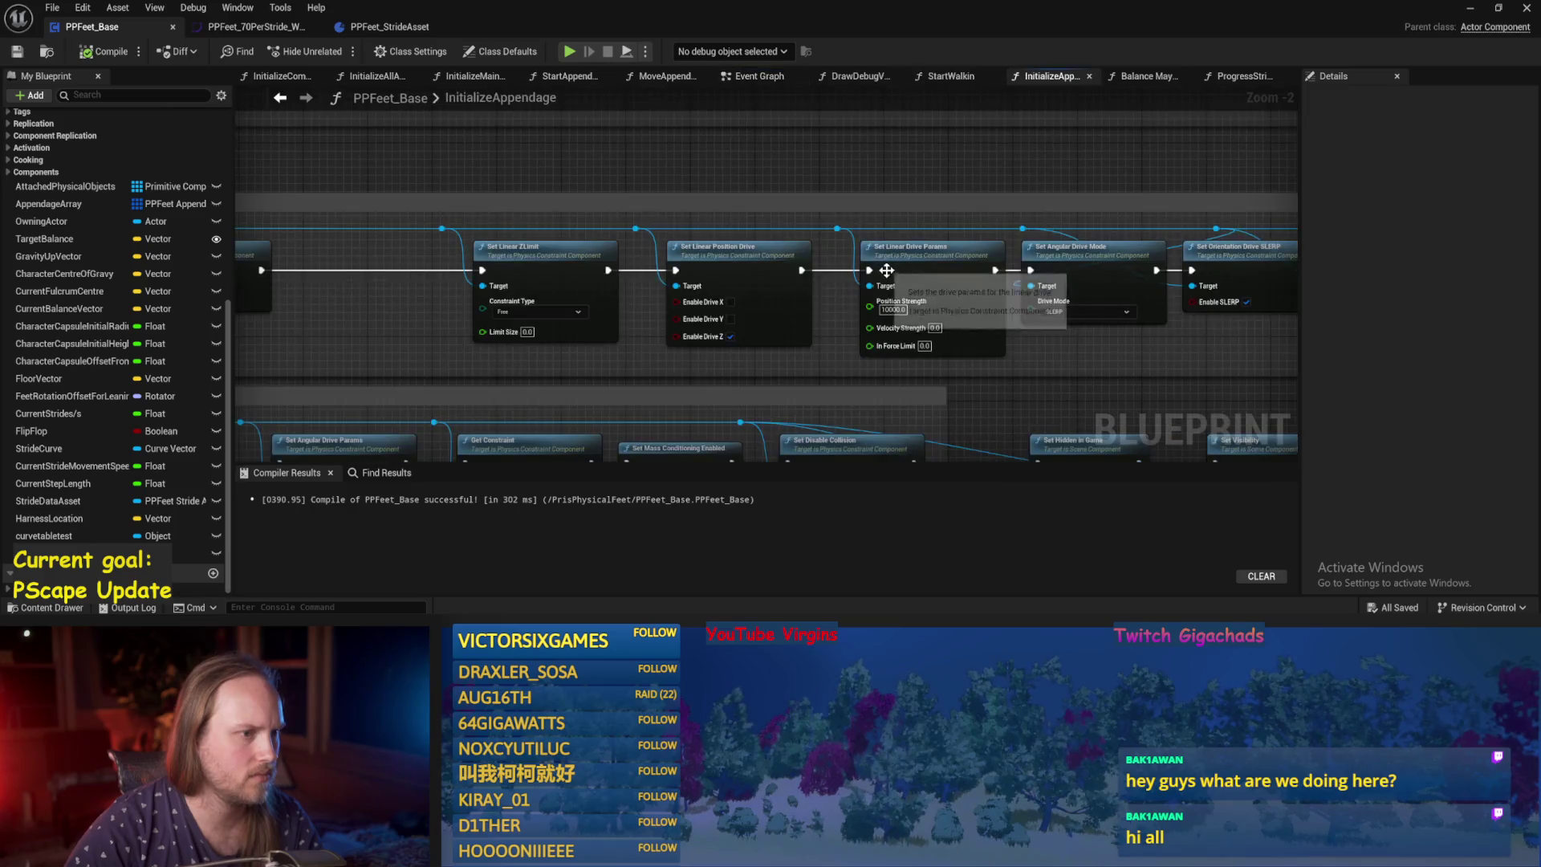
Set the Make Foot Mesh mass override to 1.0 kg, save, compile, and play-test.
left_click_drag(846, 270, 874, 410)
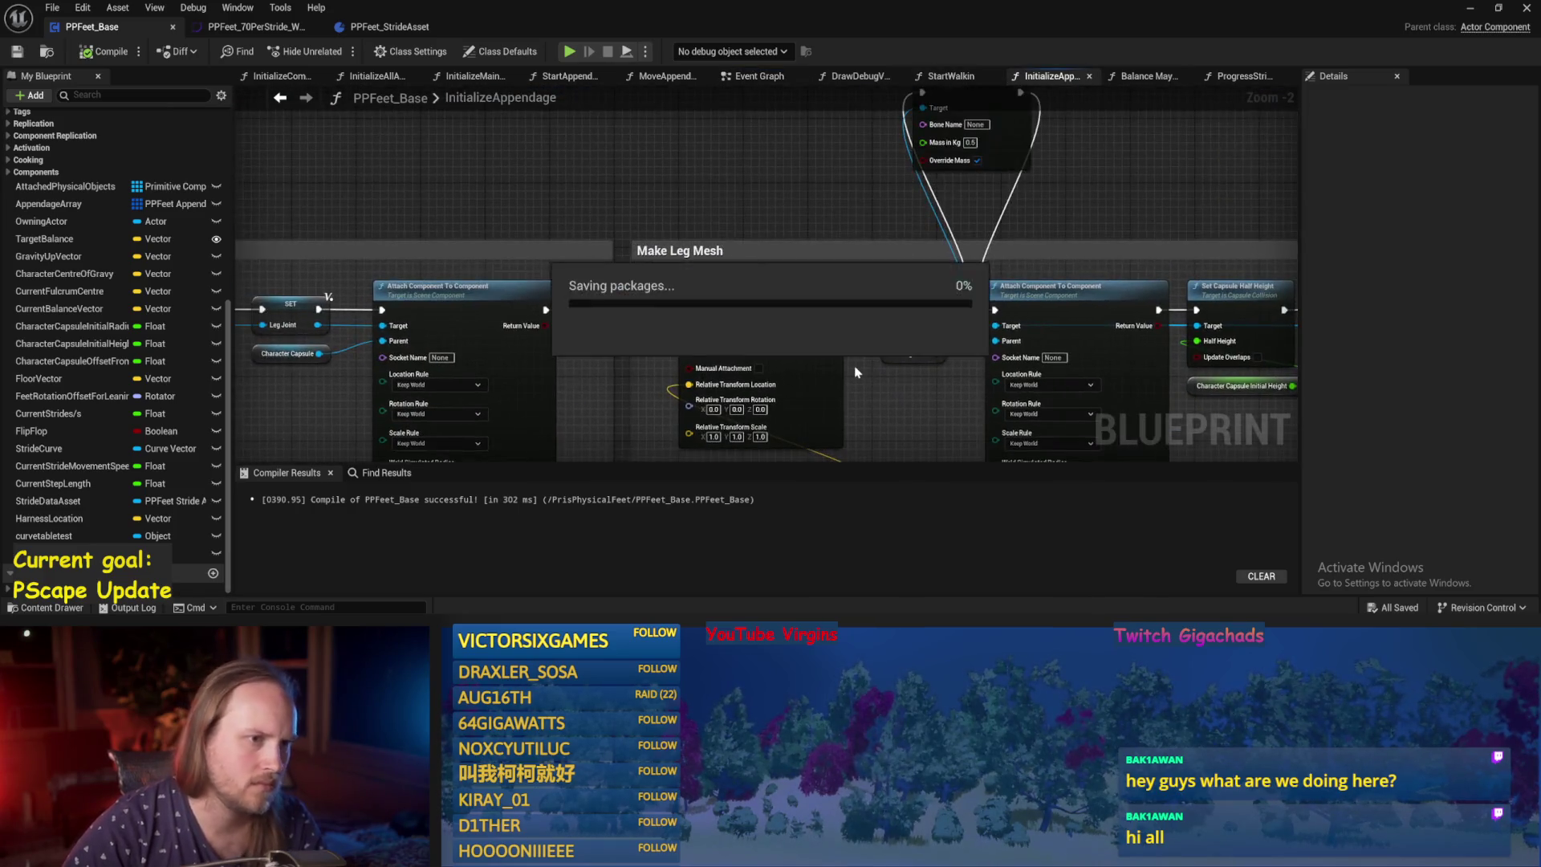
mouse_move(1155, 233)
left_mouse_down()
mouse_move(593, 225)
mouse_move(378, 262)
mouse_move(289, 217)
left_mouse_up()
left_click_drag(674, 216, 184, 213)
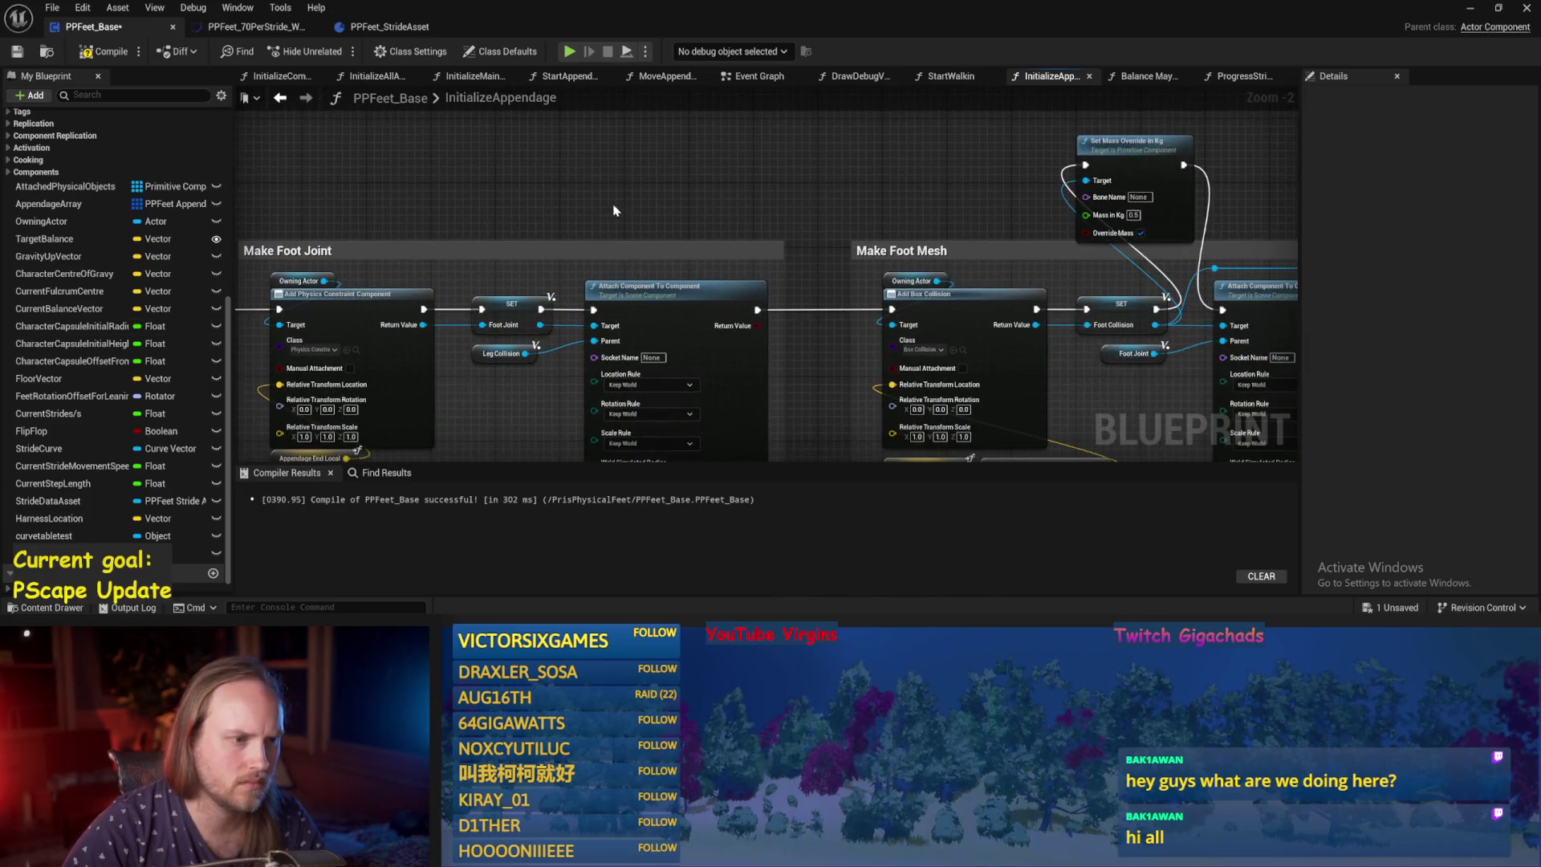
left_click_drag(746, 208, 556, 212)
key("ctrl+s")
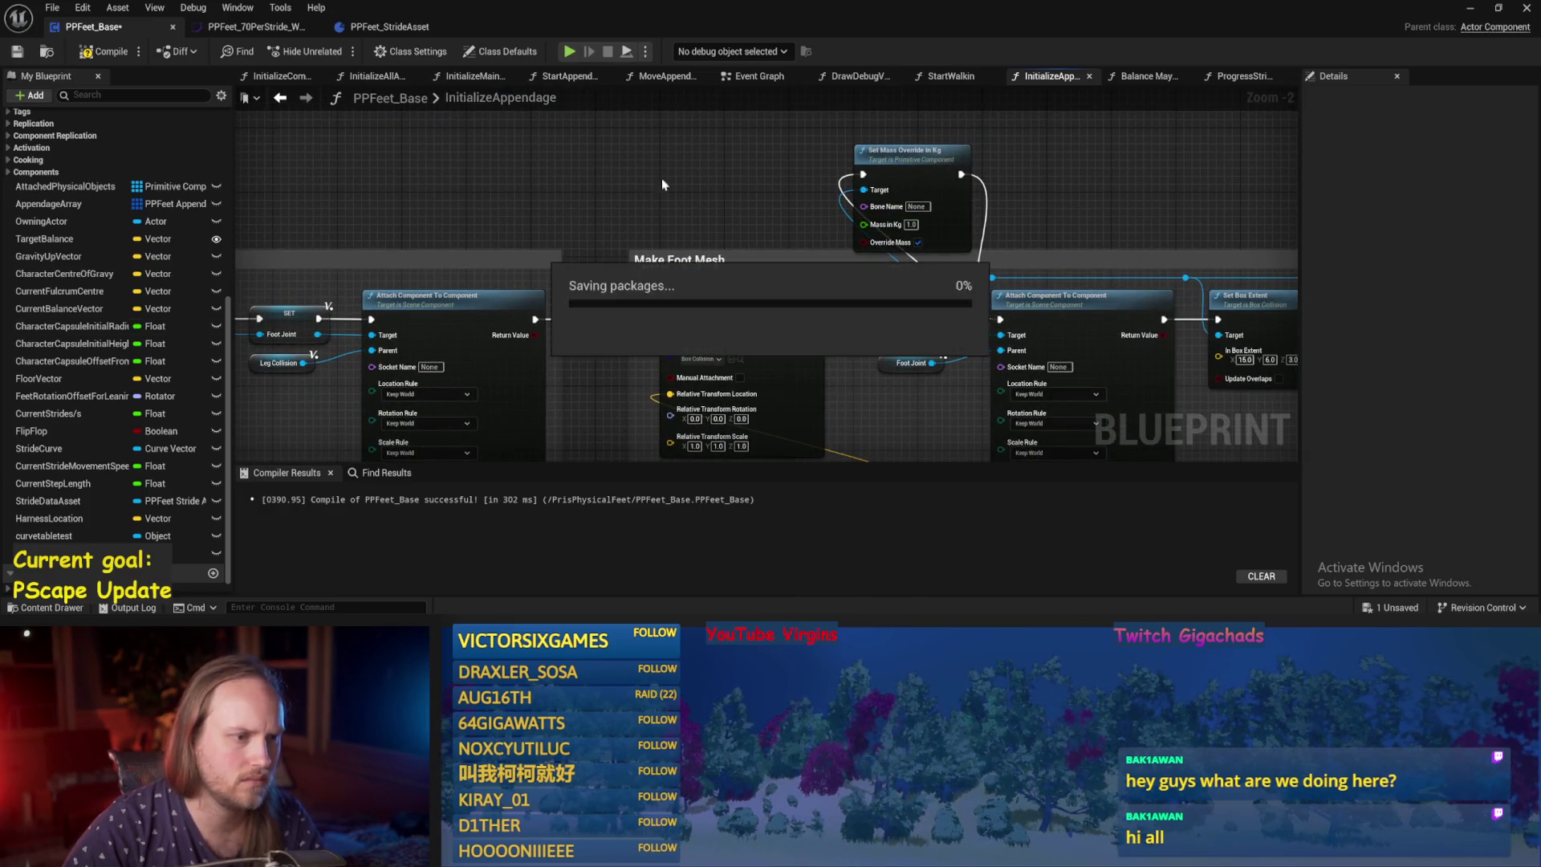
left_click(104, 51)
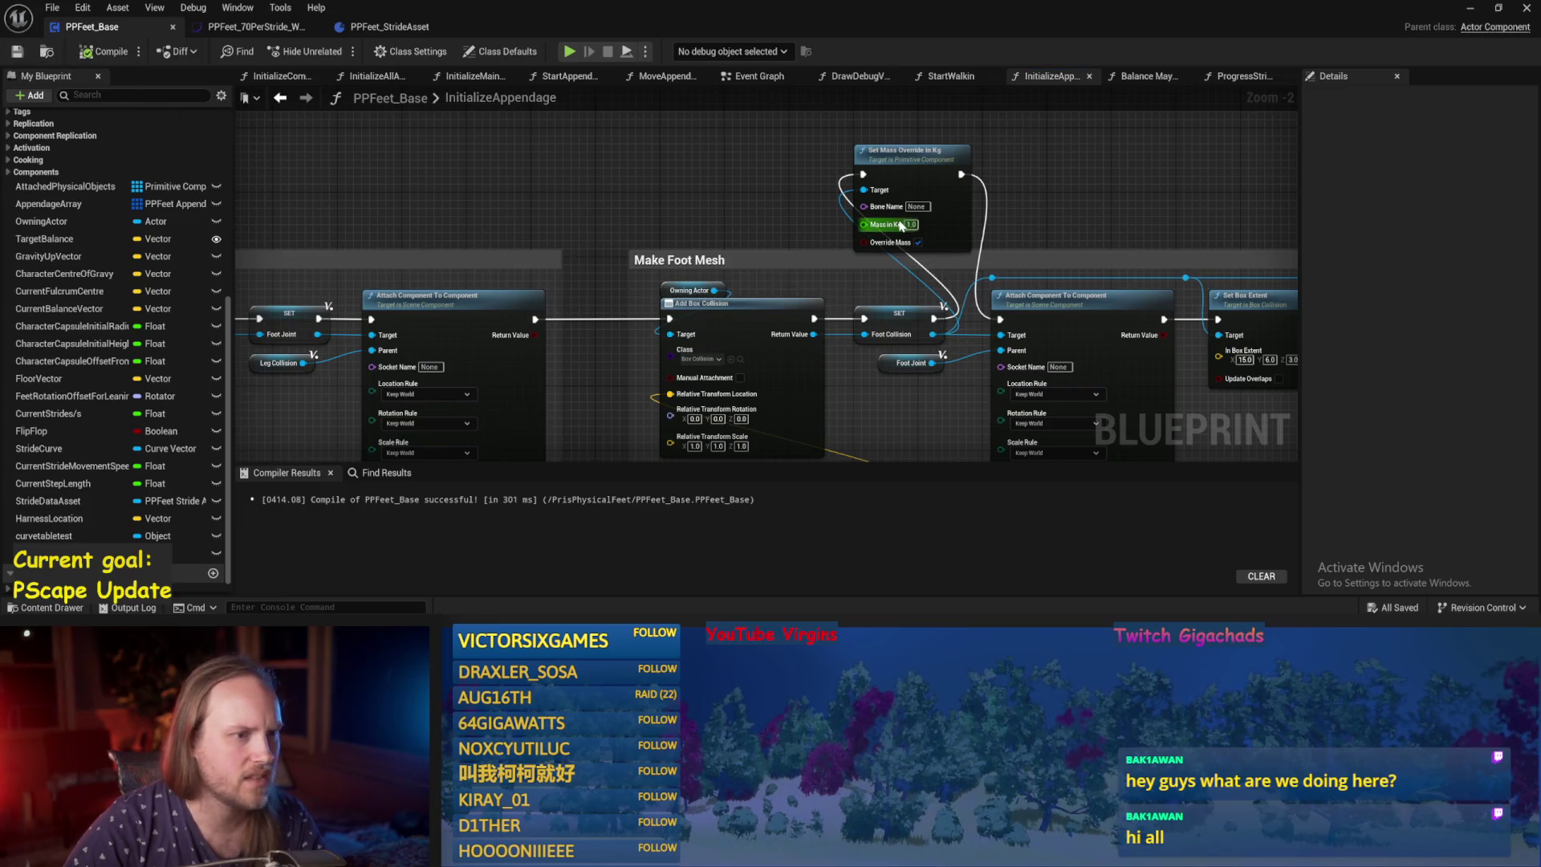
left_click_drag(1100, 230, 1009, 245)
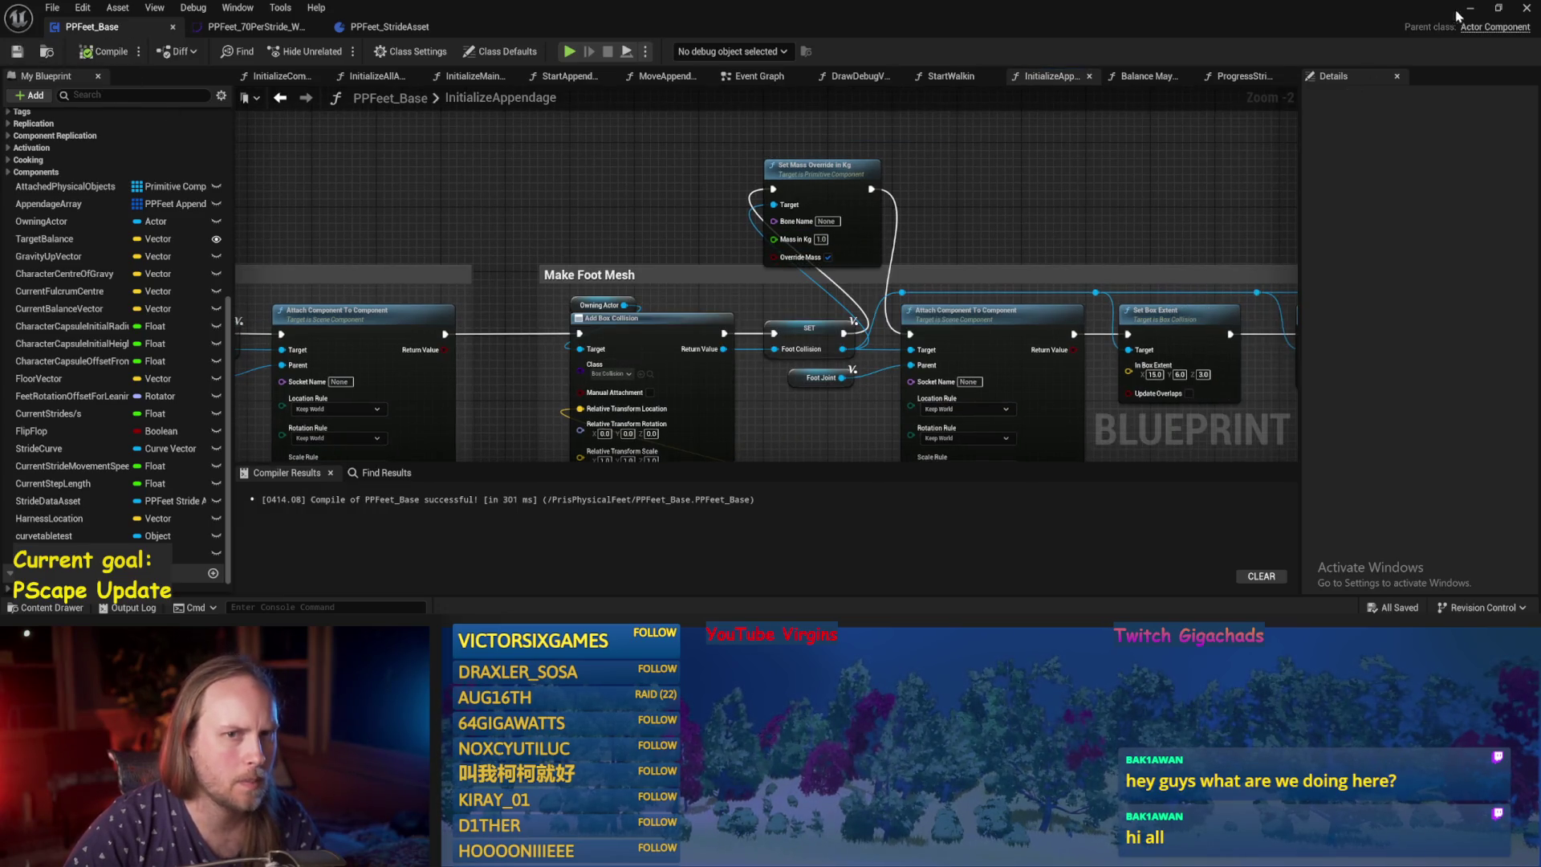
left_click(1470, 10)
key("alt+p")
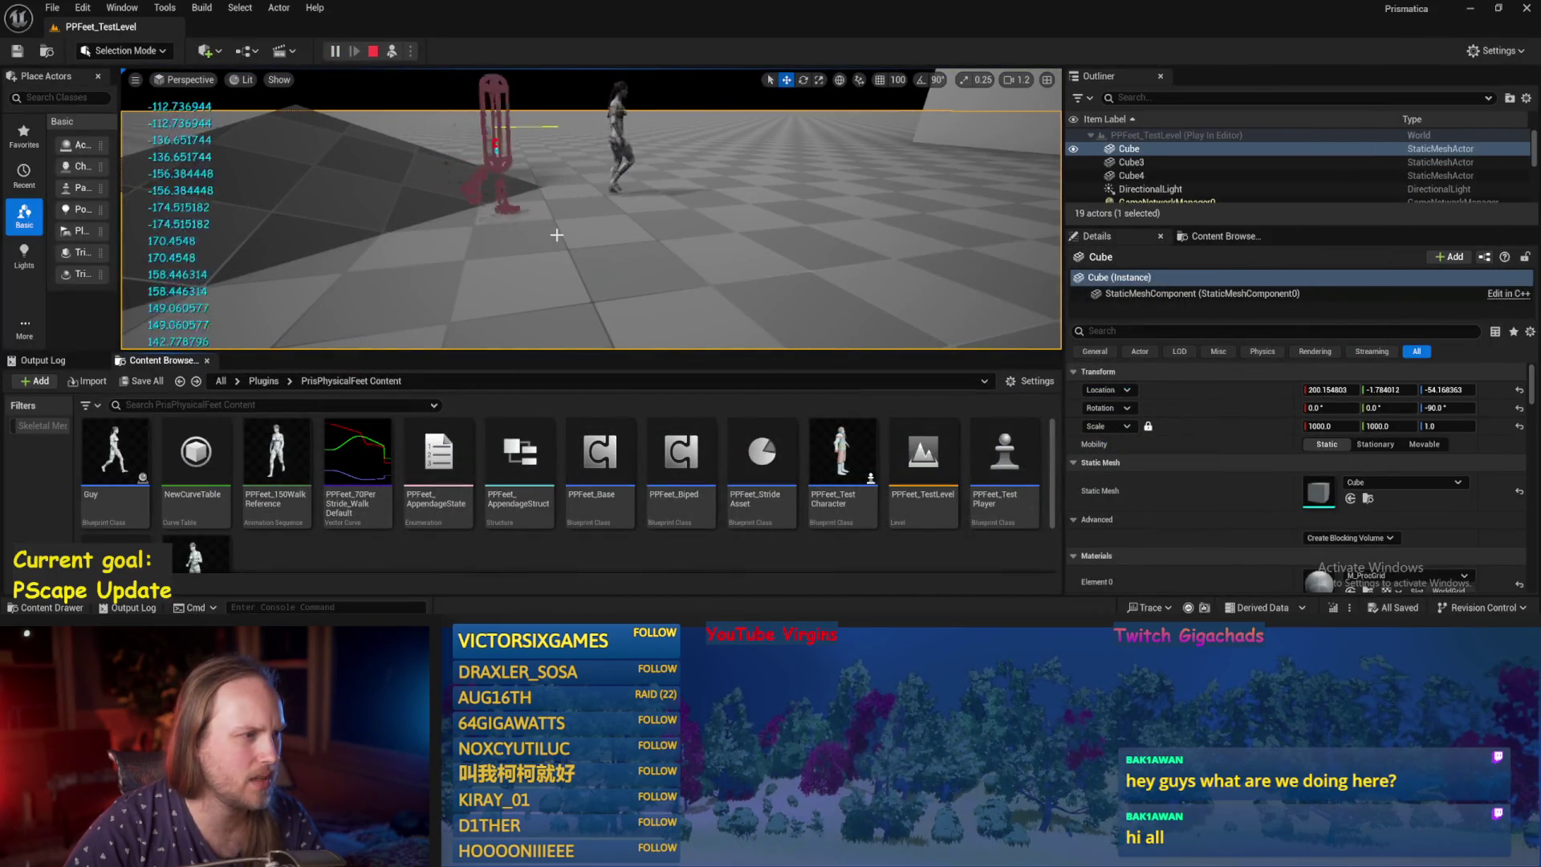
Stop and restart the play session three times to watch the 1.0 kg walk, then return to PPFeet_Base.
key("Escape")
left_click(393, 52)
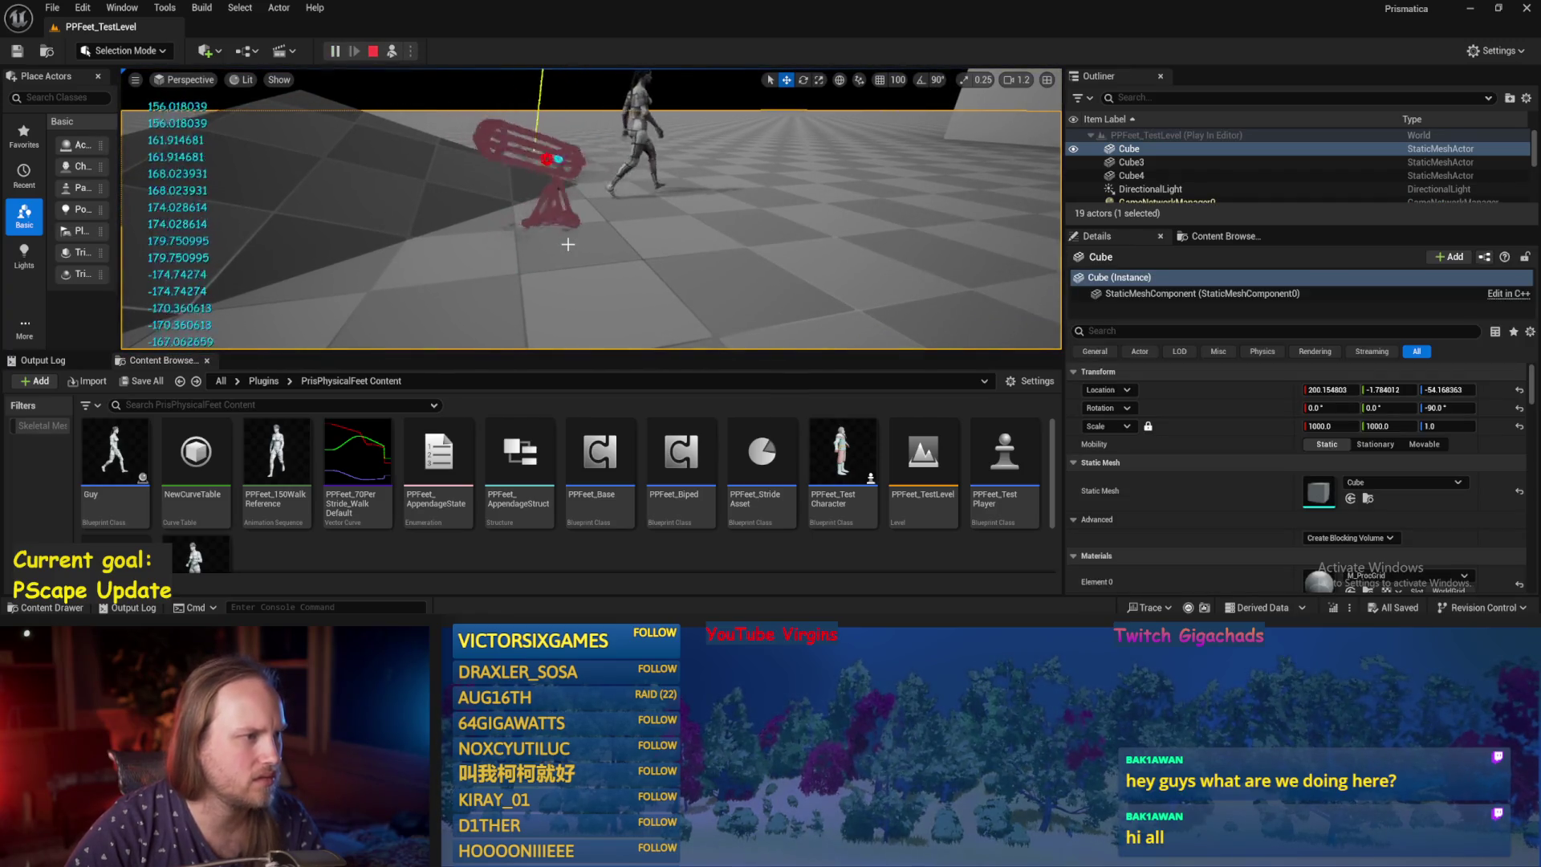
key("Escape")
left_click(393, 52)
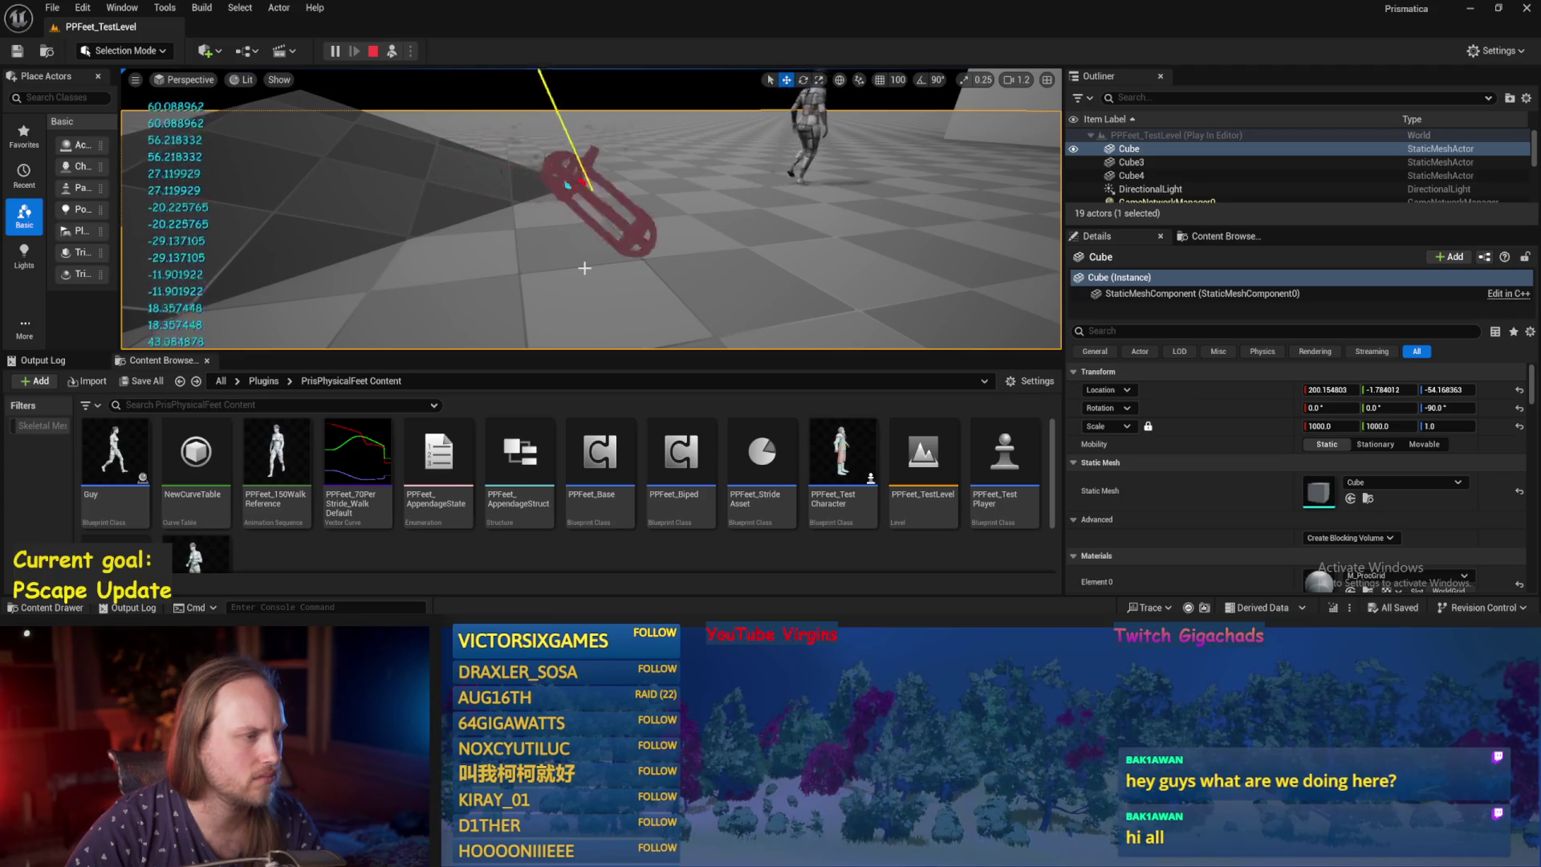
left_click(374, 51)
left_click(391, 51)
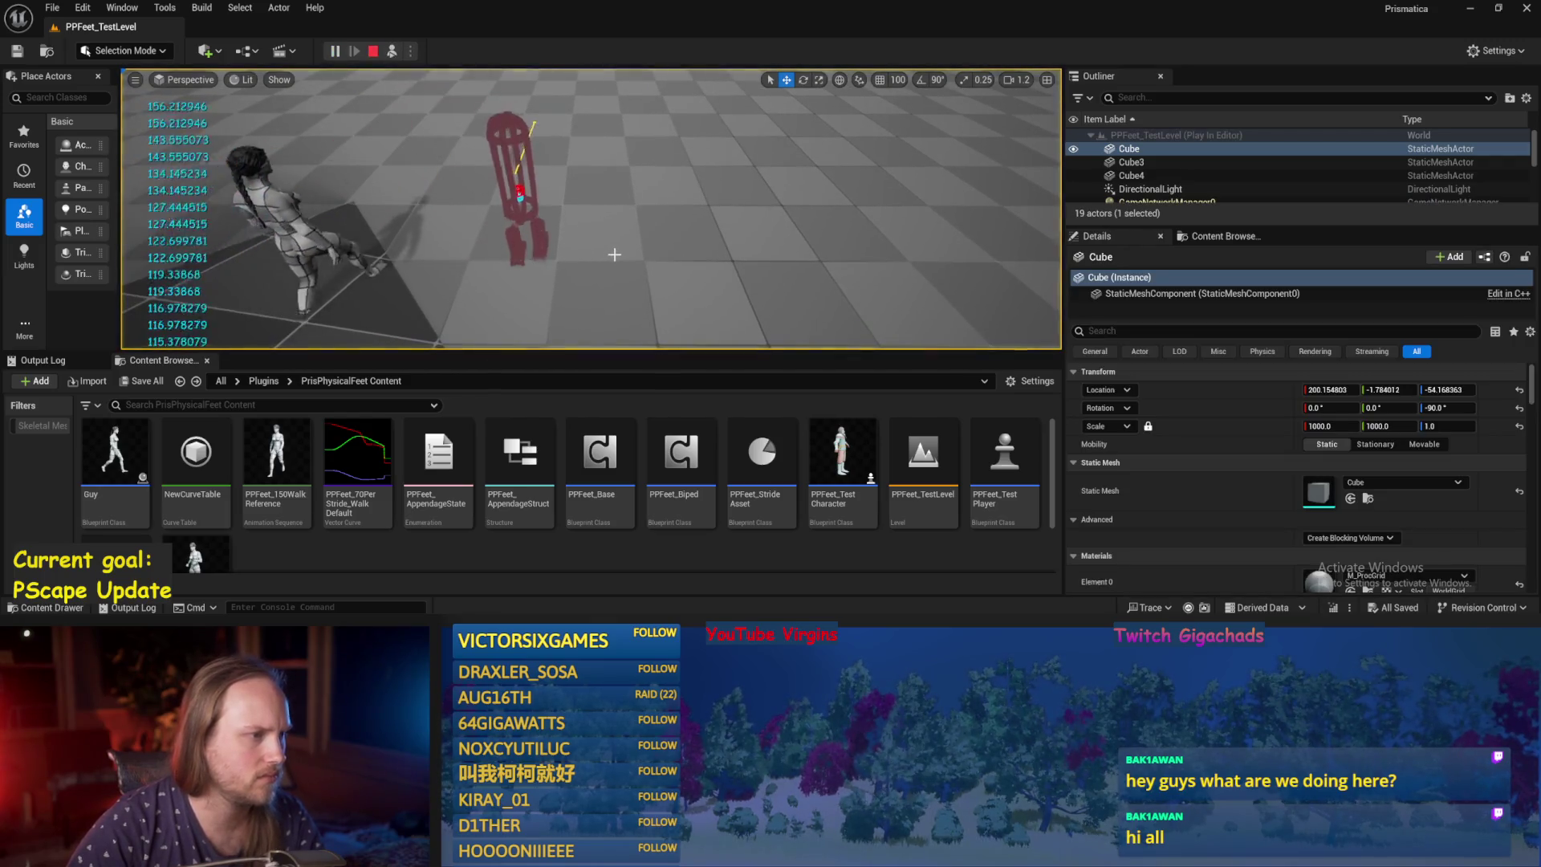
key("Escape")
left_click(685, 582)
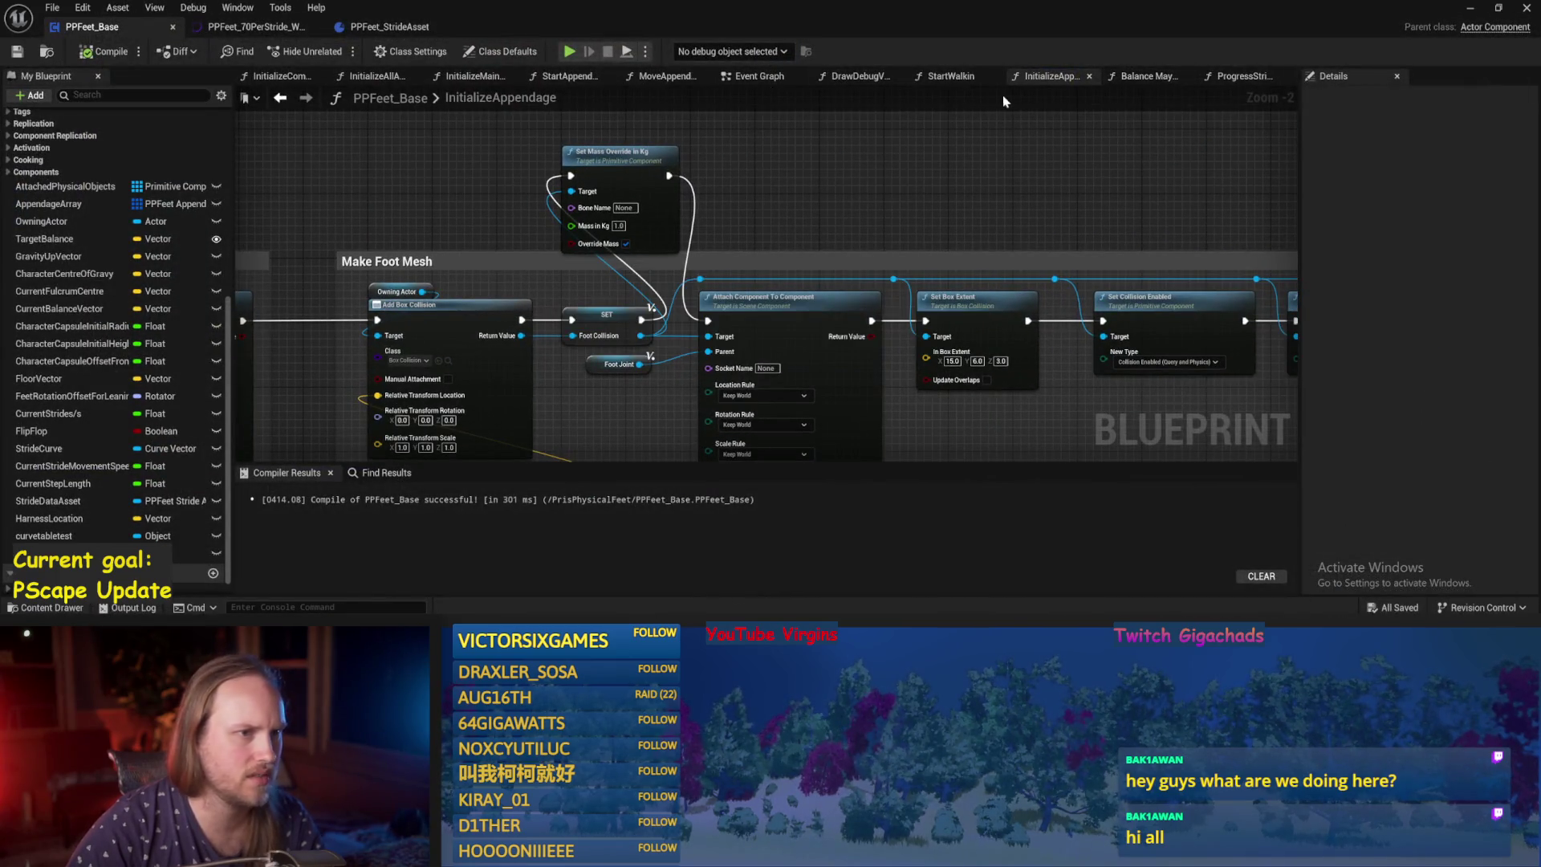
Save the blueprint and move from Balance Maybe over to the ProgressStrides function graph.
left_click(758, 77)
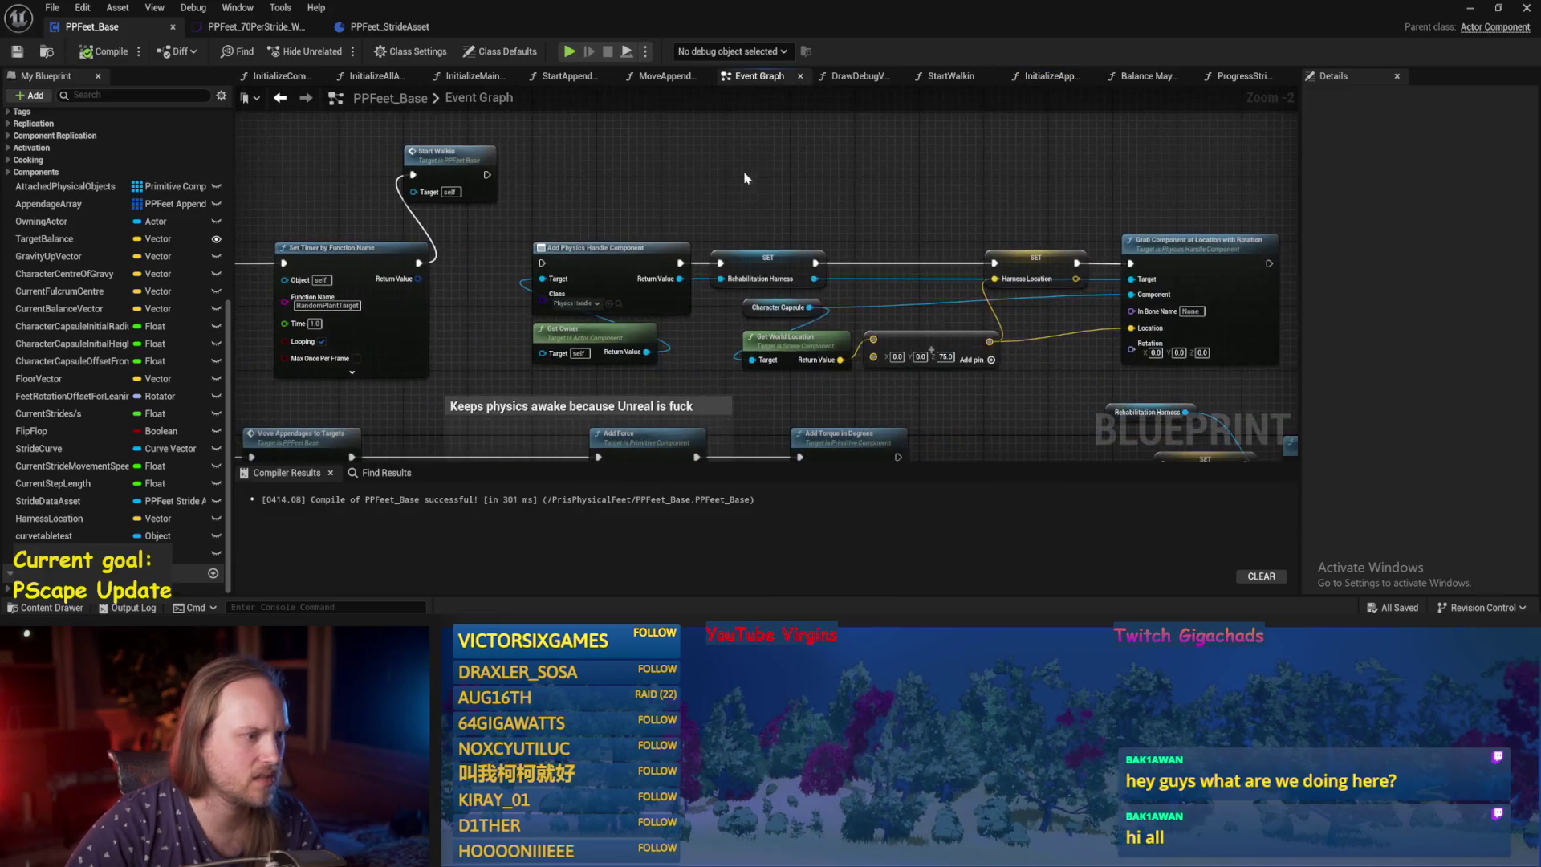
key("ctrl+s")
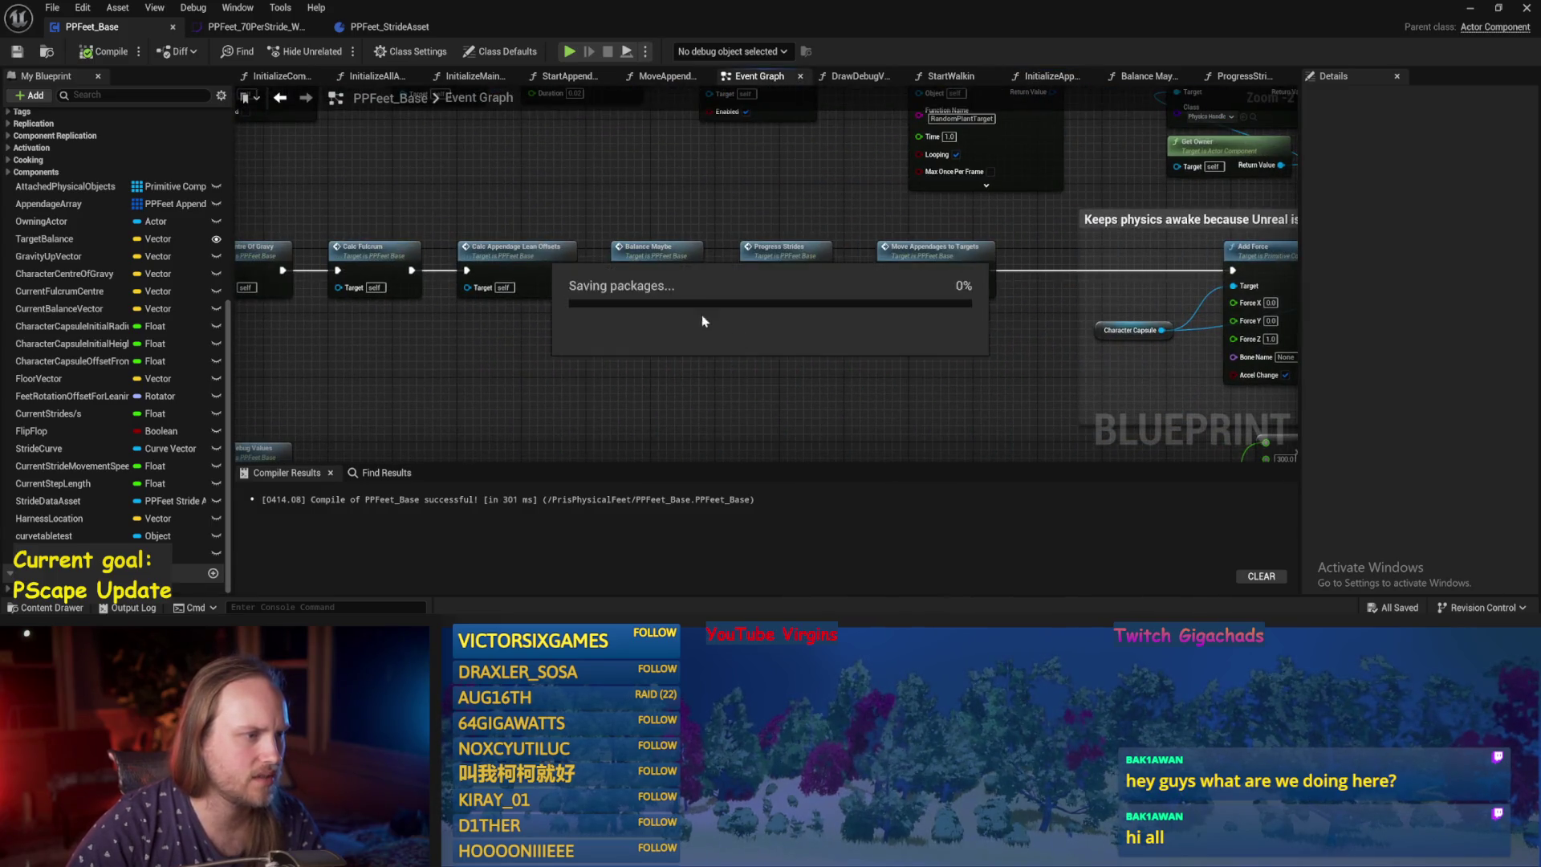
double_click(657, 251)
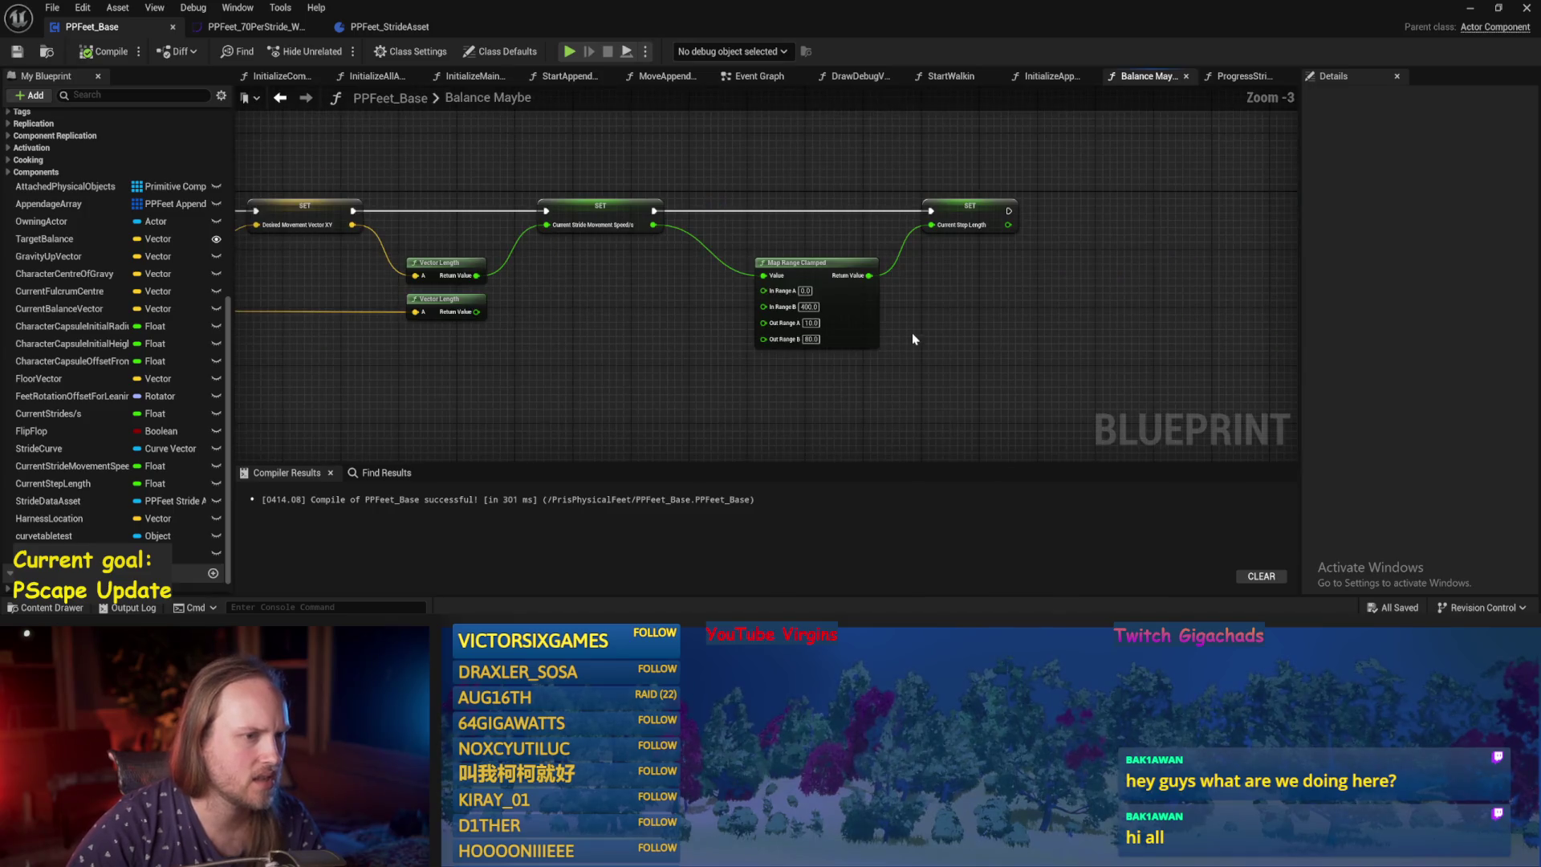
left_click(280, 97)
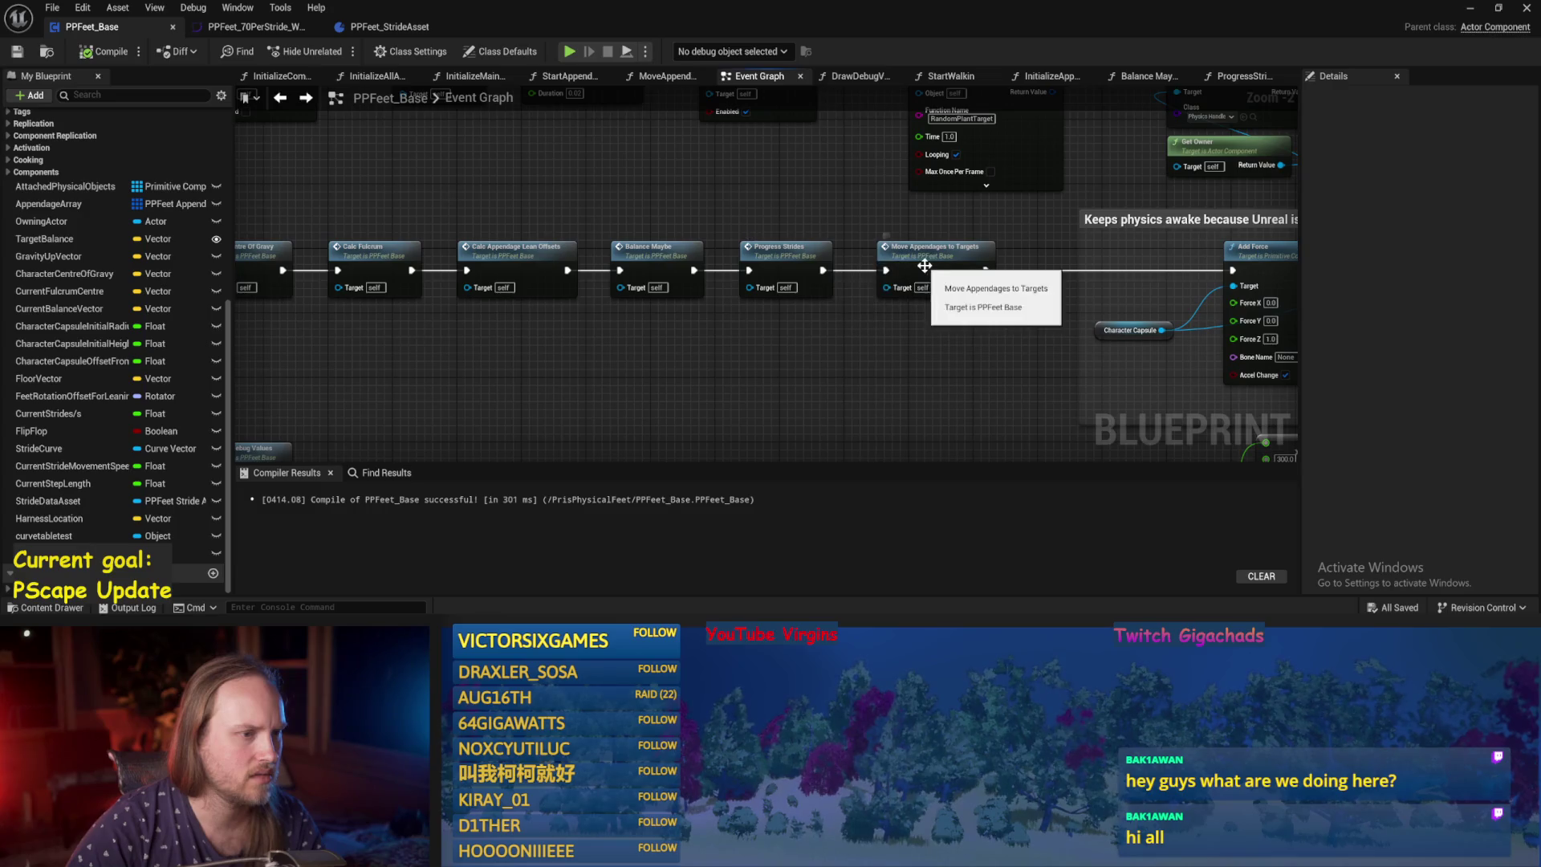
double_click(805, 261)
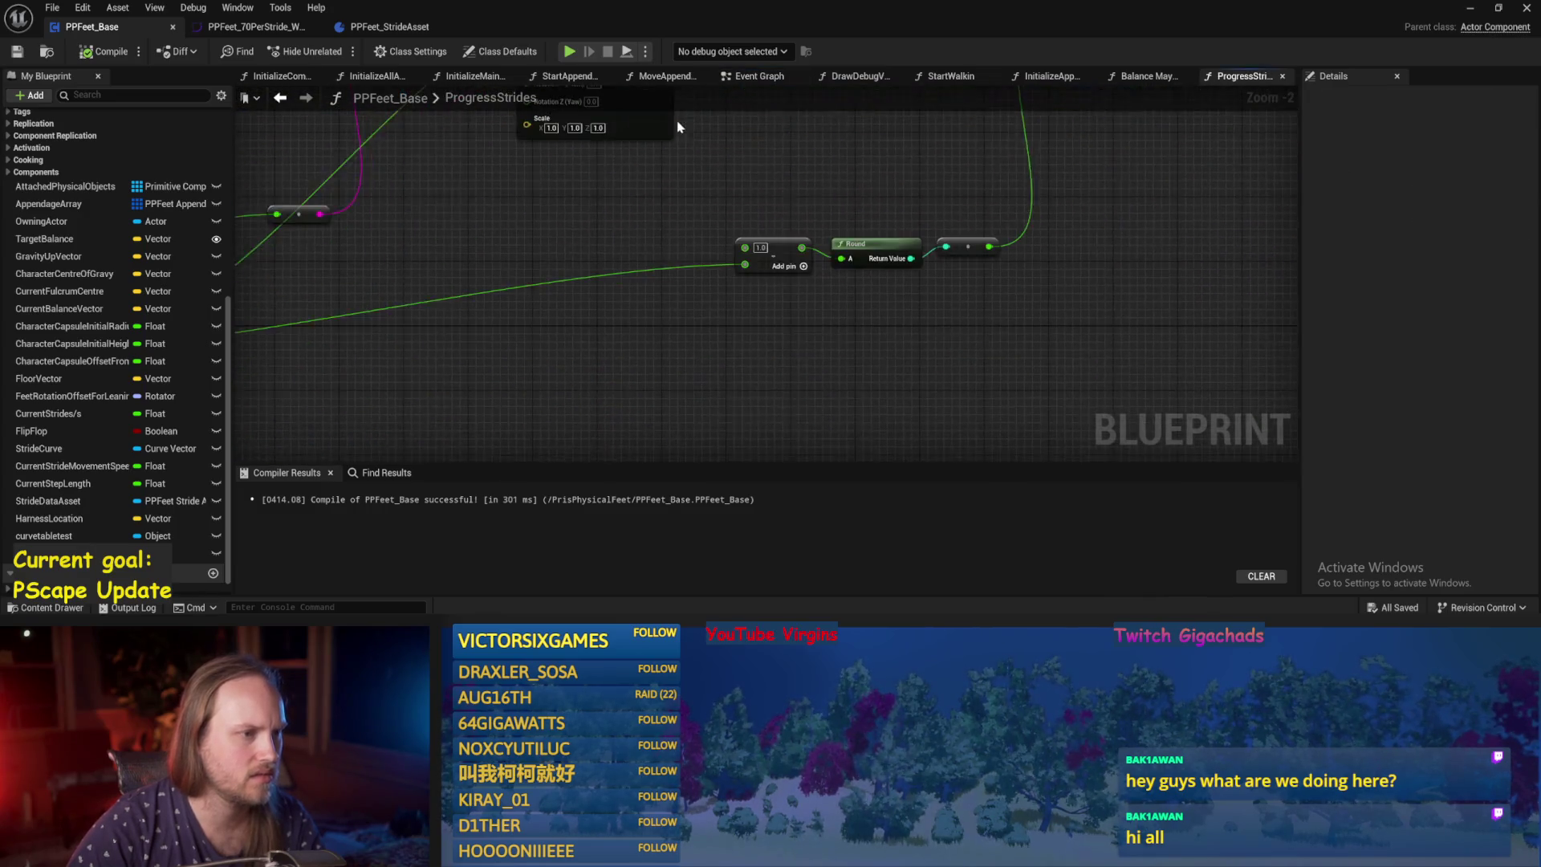
Rearrange the direction nodes, shifting Atan2 and Normalize 2D to make room, and save.
mouse_move(671, 293)
left_mouse_down()
mouse_move(625, 440)
mouse_move(880, 251)
mouse_move(1008, 275)
left_mouse_up()
scroll(989, 275, "up", 1)
left_click_drag(795, 293, 729, 301)
scroll(719, 406, "up", 2)
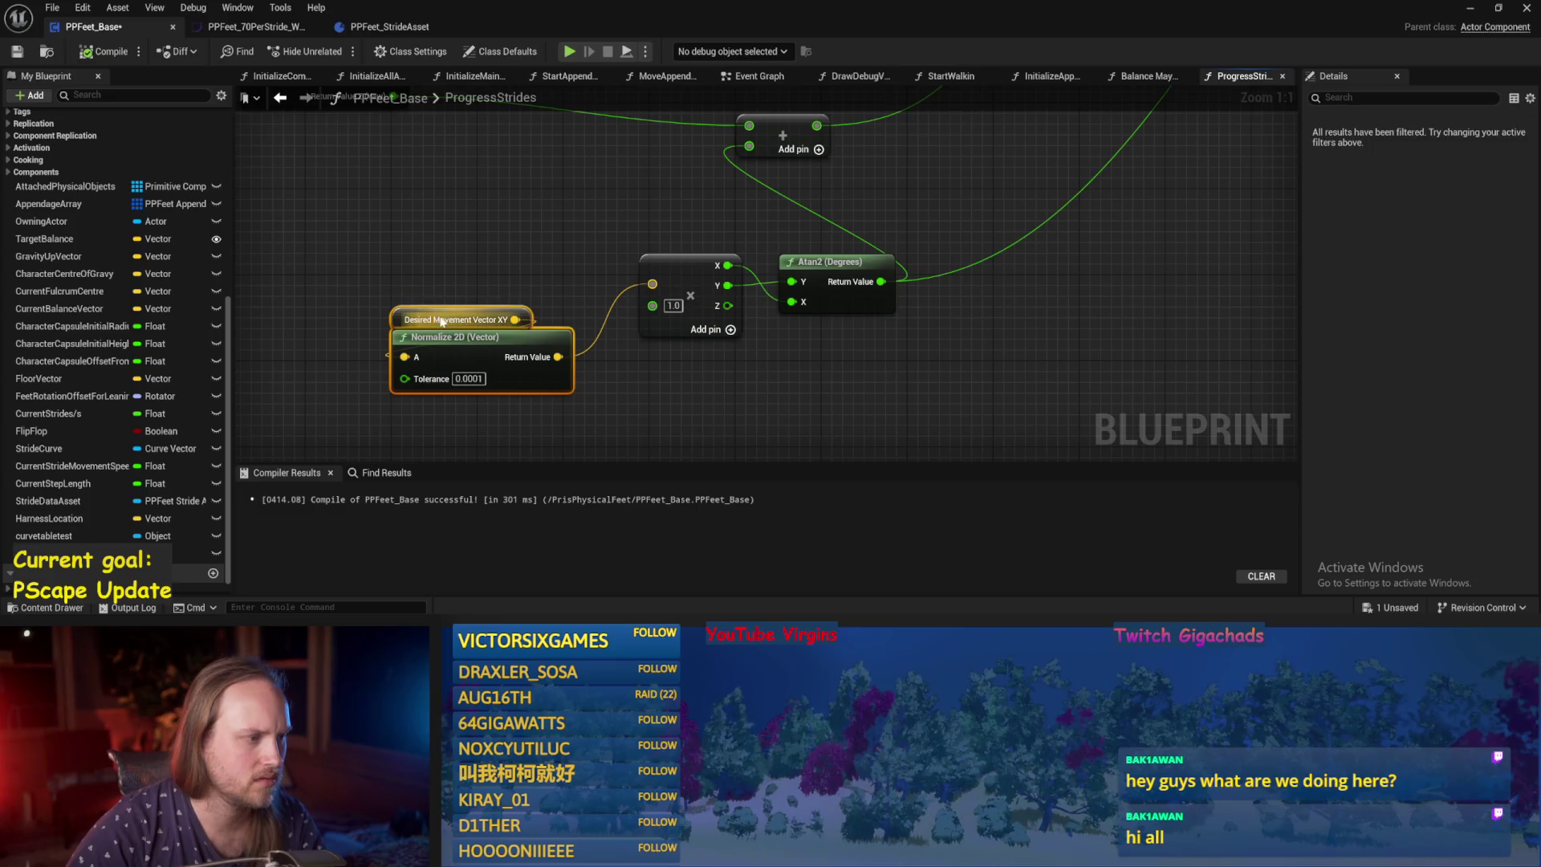
left_click_drag(474, 272, 610, 269)
left_click_drag(658, 335, 506, 325)
left_click_drag(745, 366, 688, 386)
key("ctrl+s")
Insert a vector Multiply (1, 0, 0) between Desired Movement Vector XY and Normalize 2D.
left_click_drag(520, 369, 744, 313)
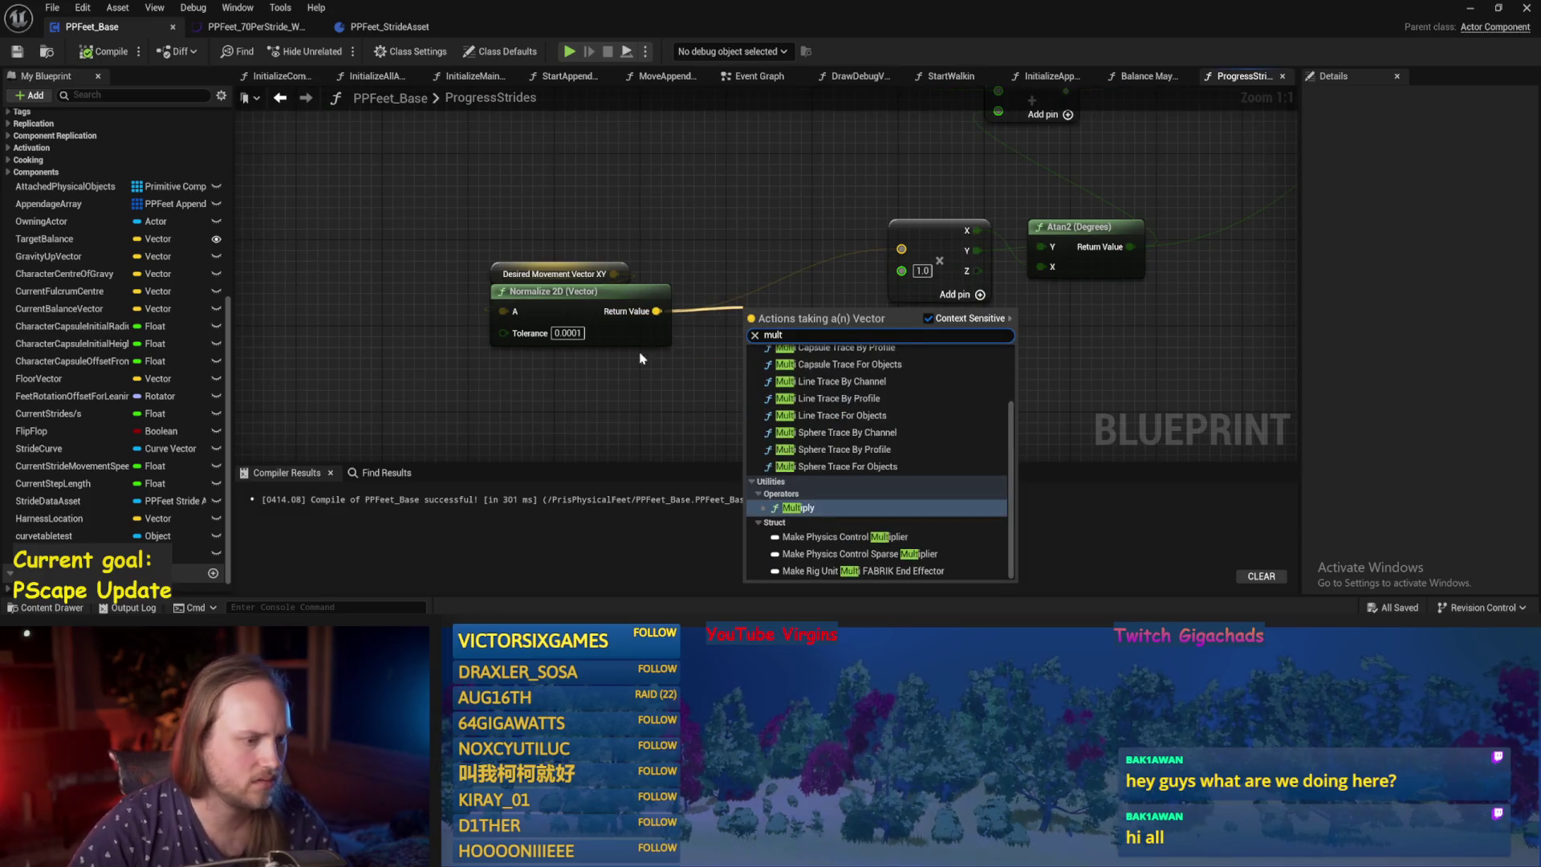
key("Escape")
left_click_drag(613, 273, 639, 214)
type(",ul;t")
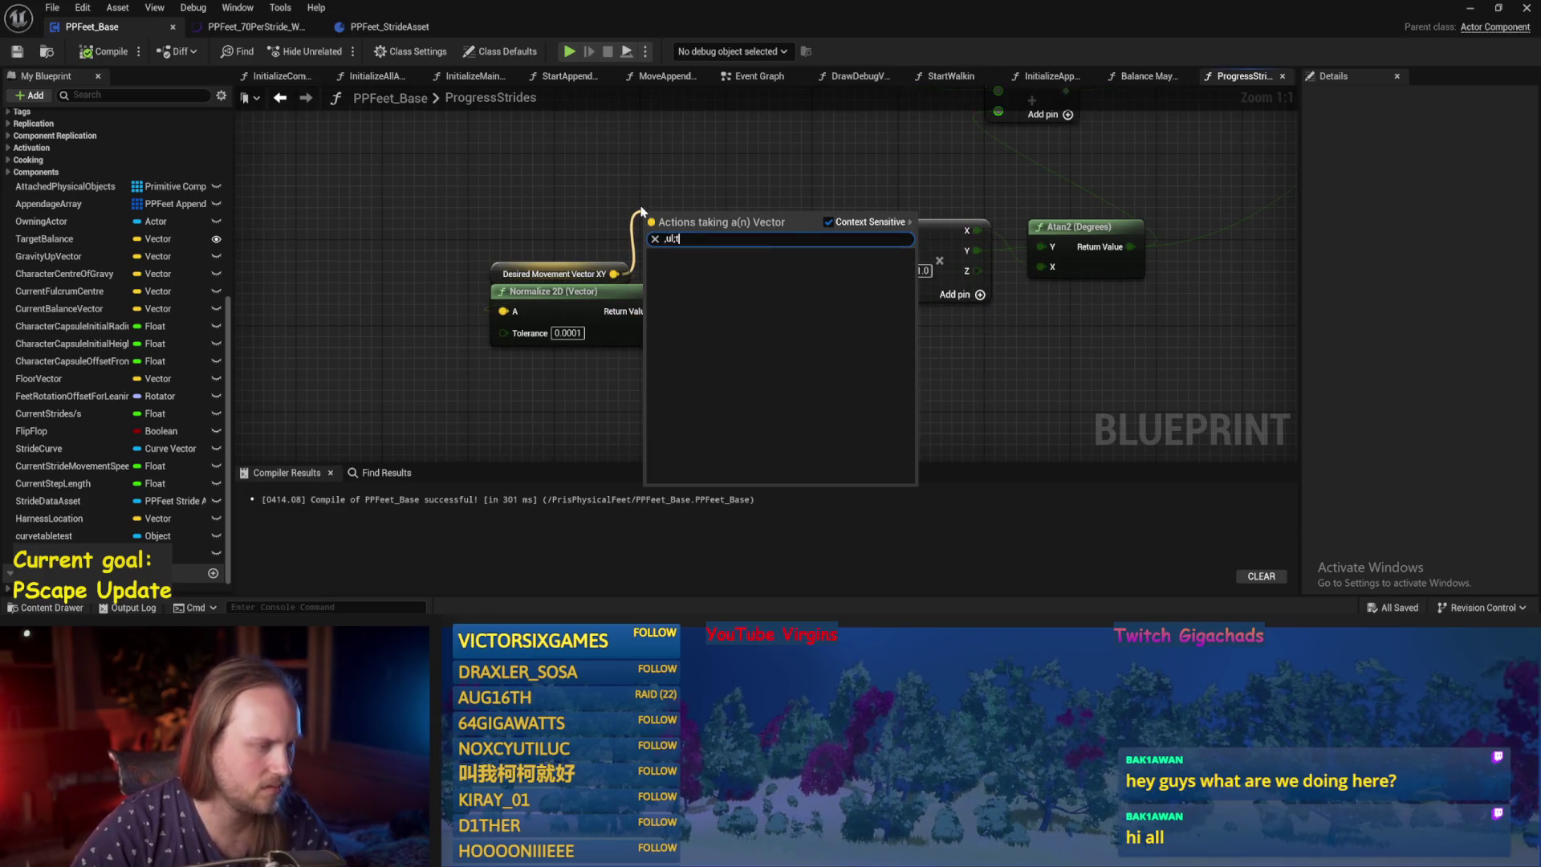
type("mul")
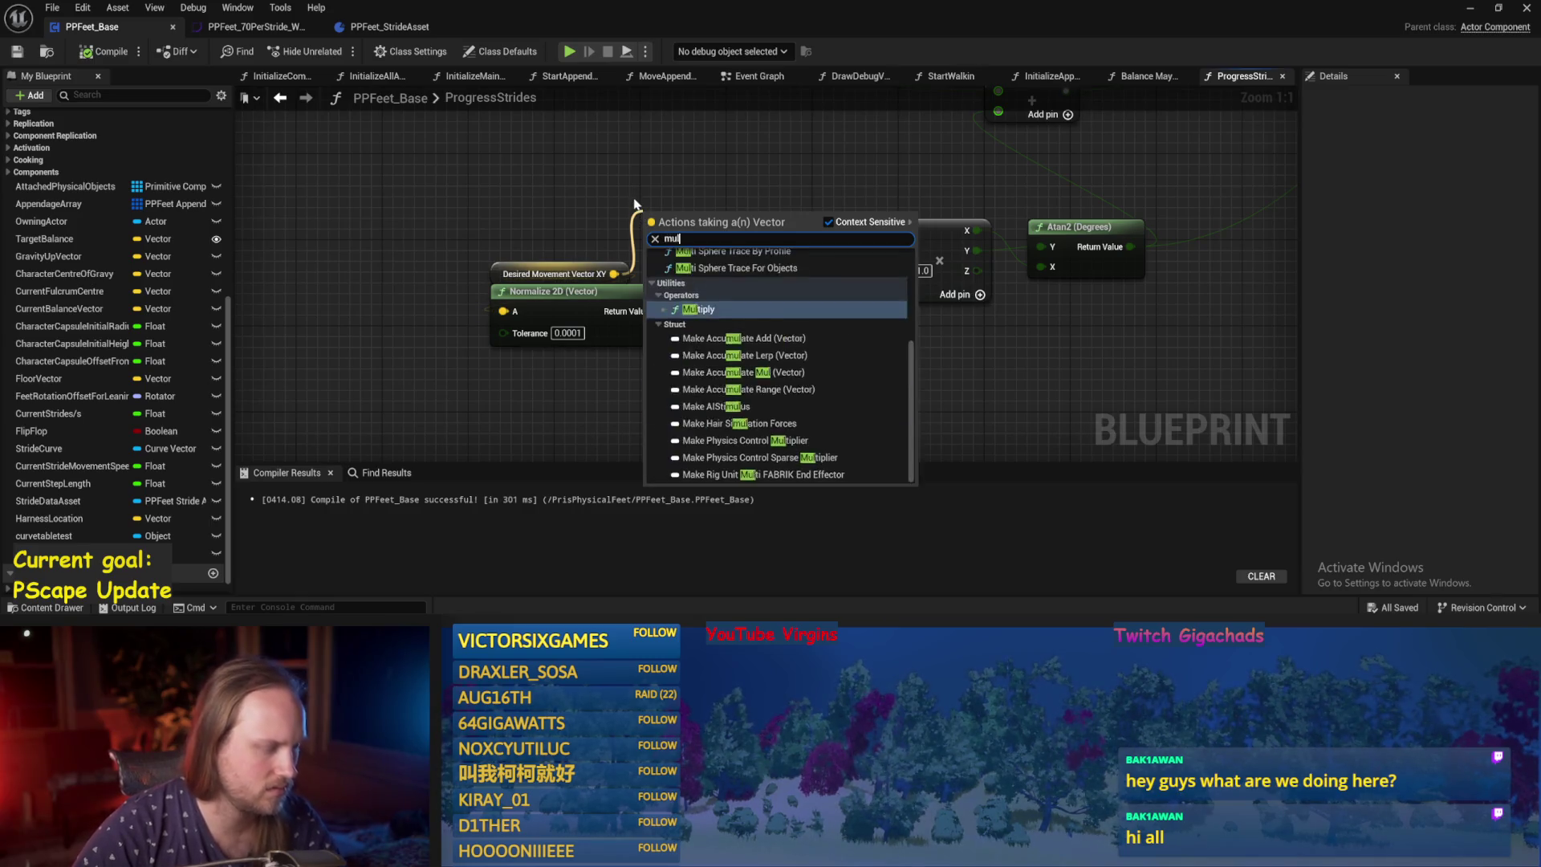
key("Return")
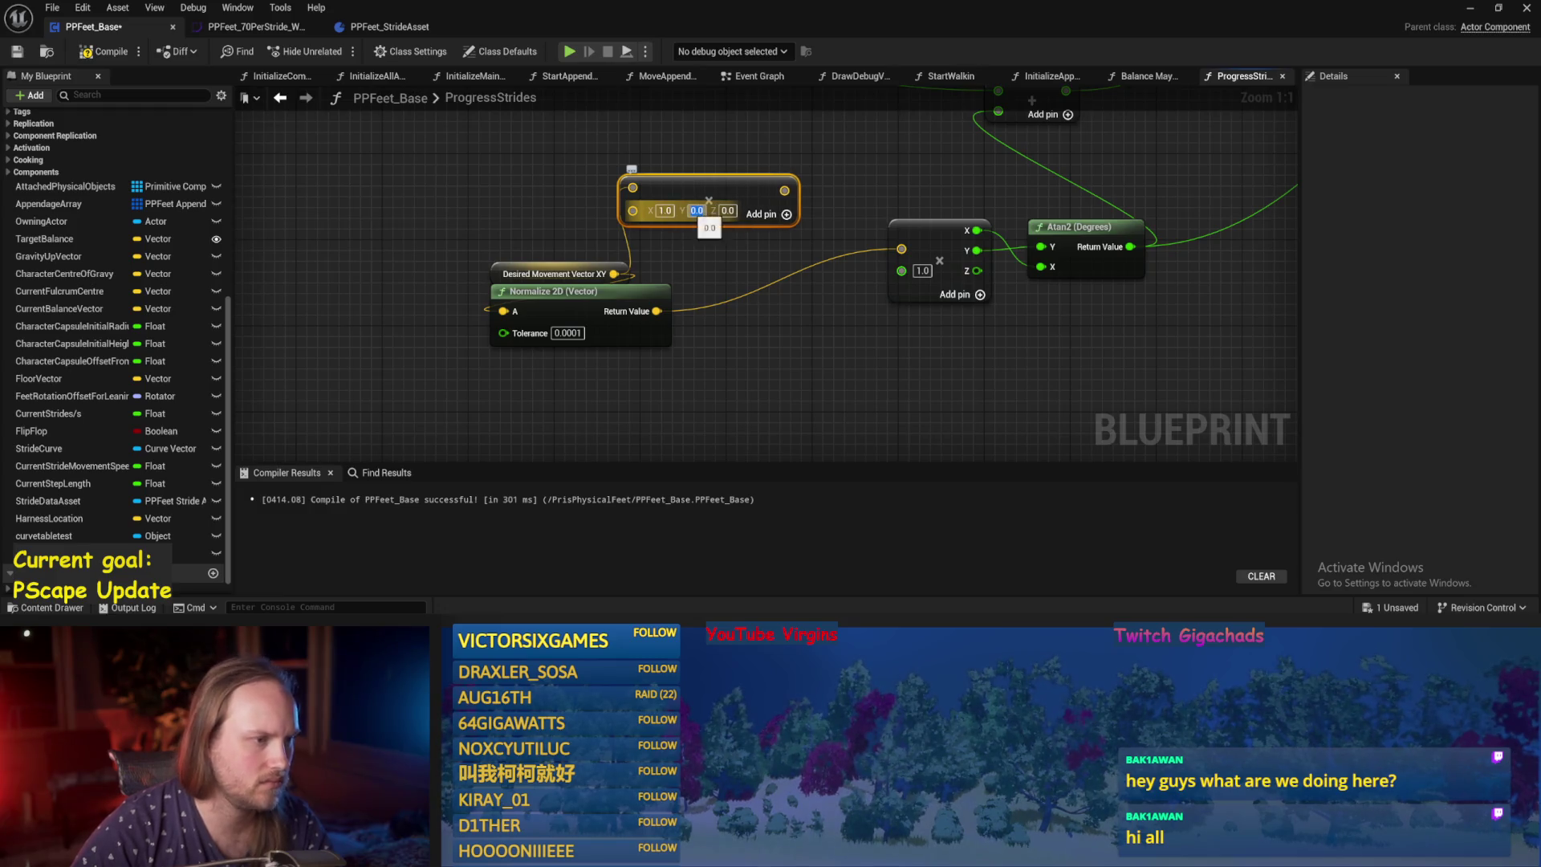
mouse_move(784, 190)
left_mouse_down()
mouse_move(799, 215)
mouse_move(503, 311)
left_mouse_up()
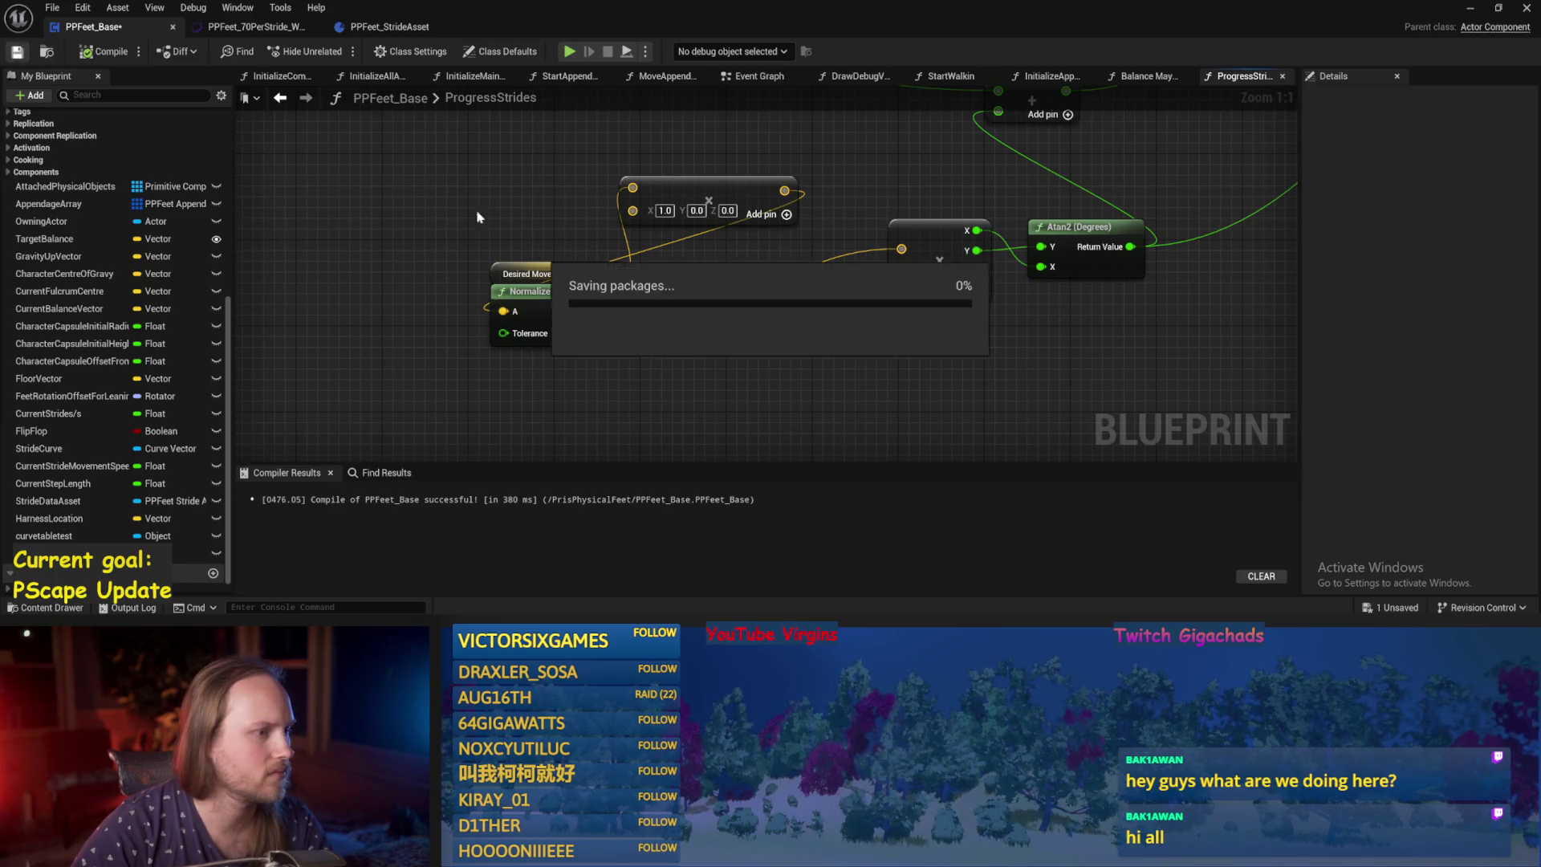
left_click_drag(553, 273, 502, 198)
left_click(1470, 8)
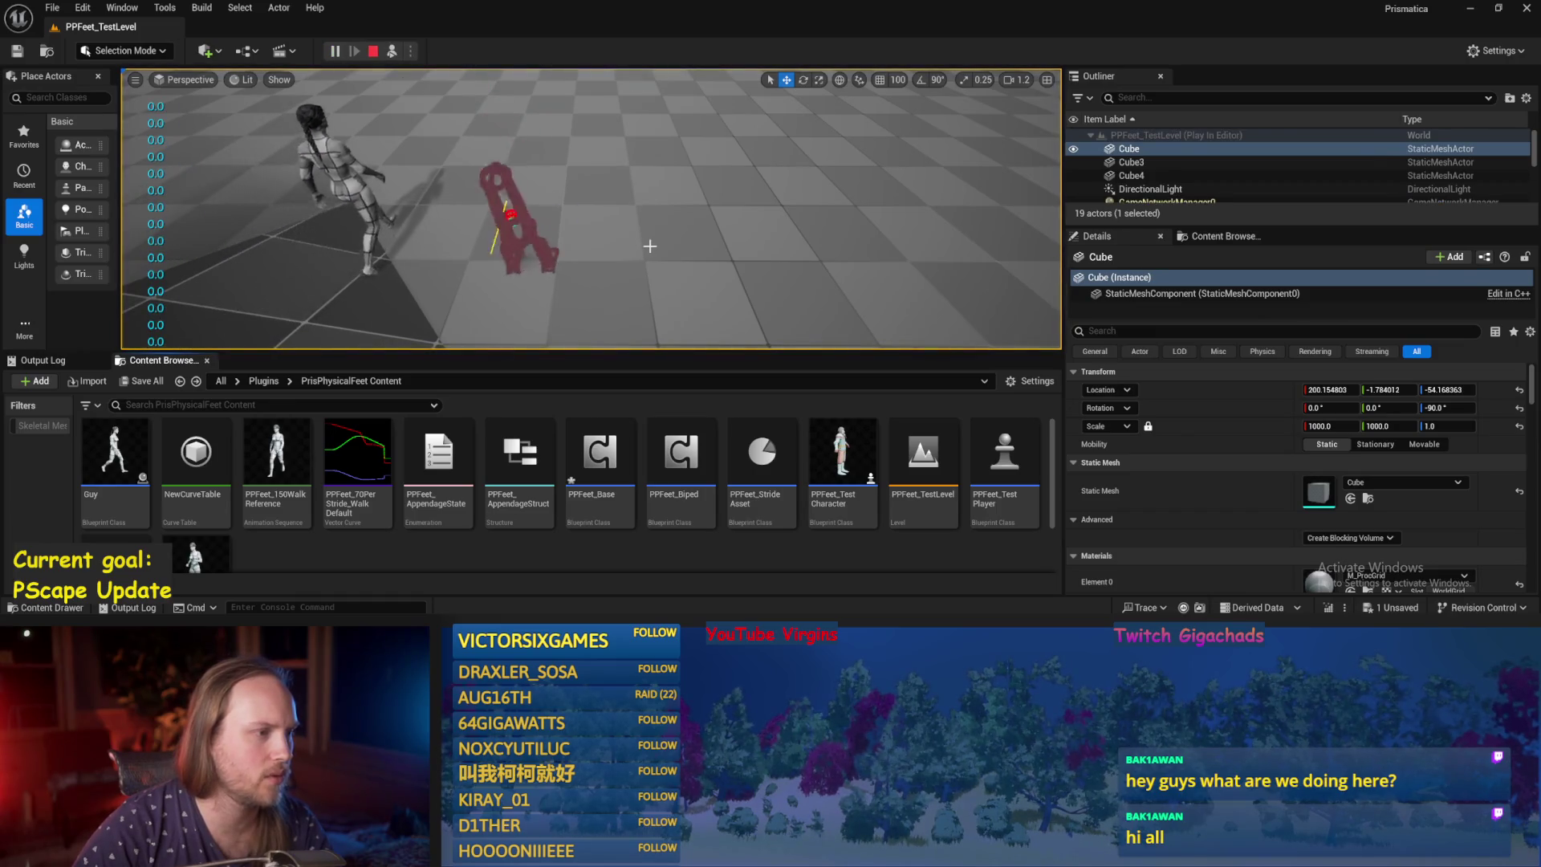
Stop the play test, return to PPFeet_Base's Event Graph, and save the blueprint.
key("Escape")
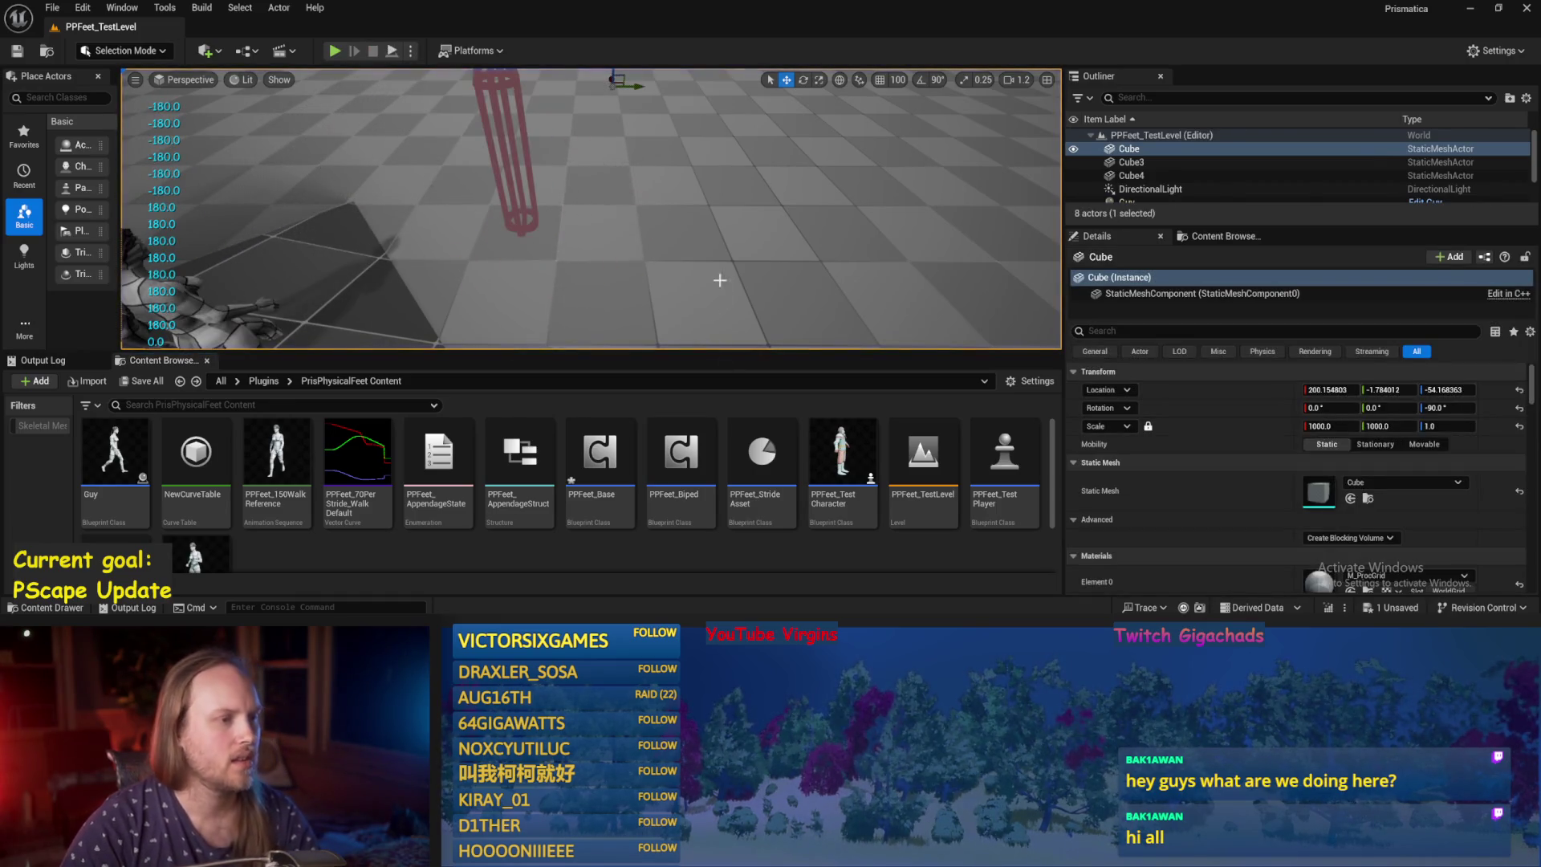
left_click(678, 570)
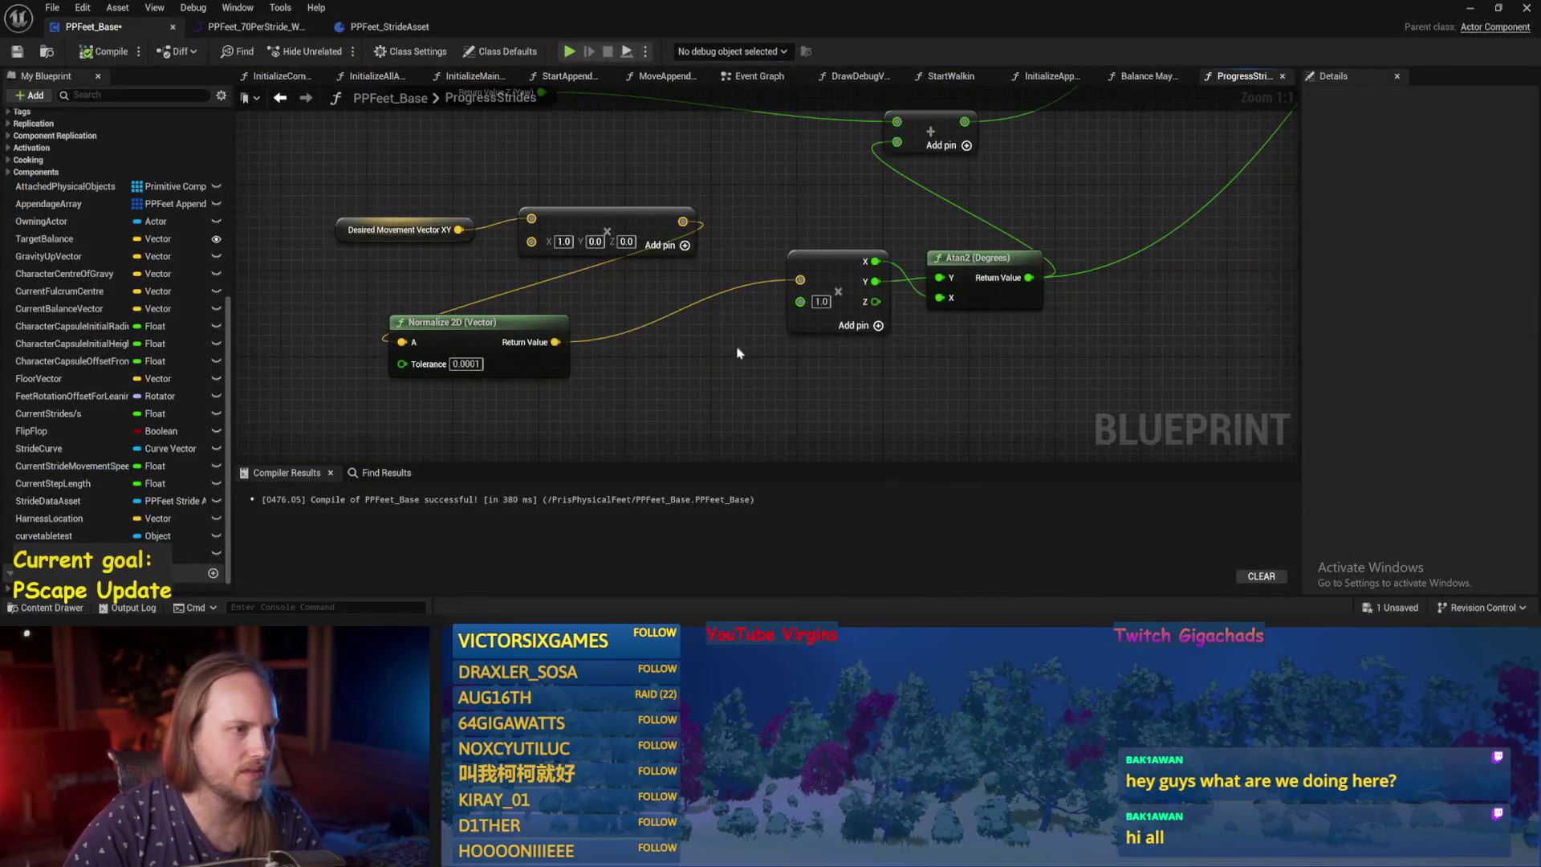
left_click(749, 84)
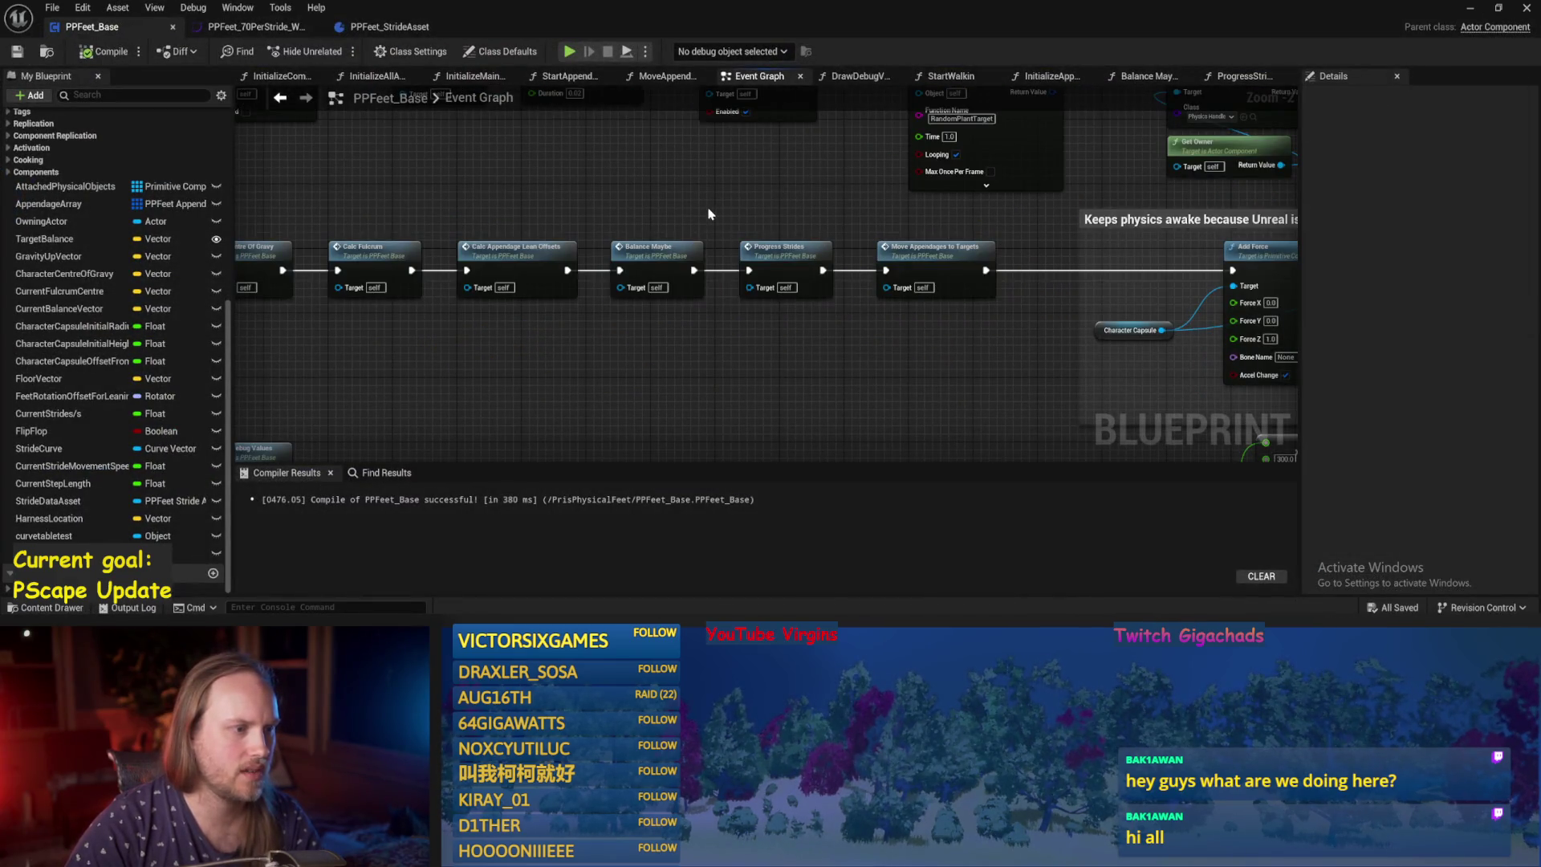
left_click_drag(531, 218, 701, 248)
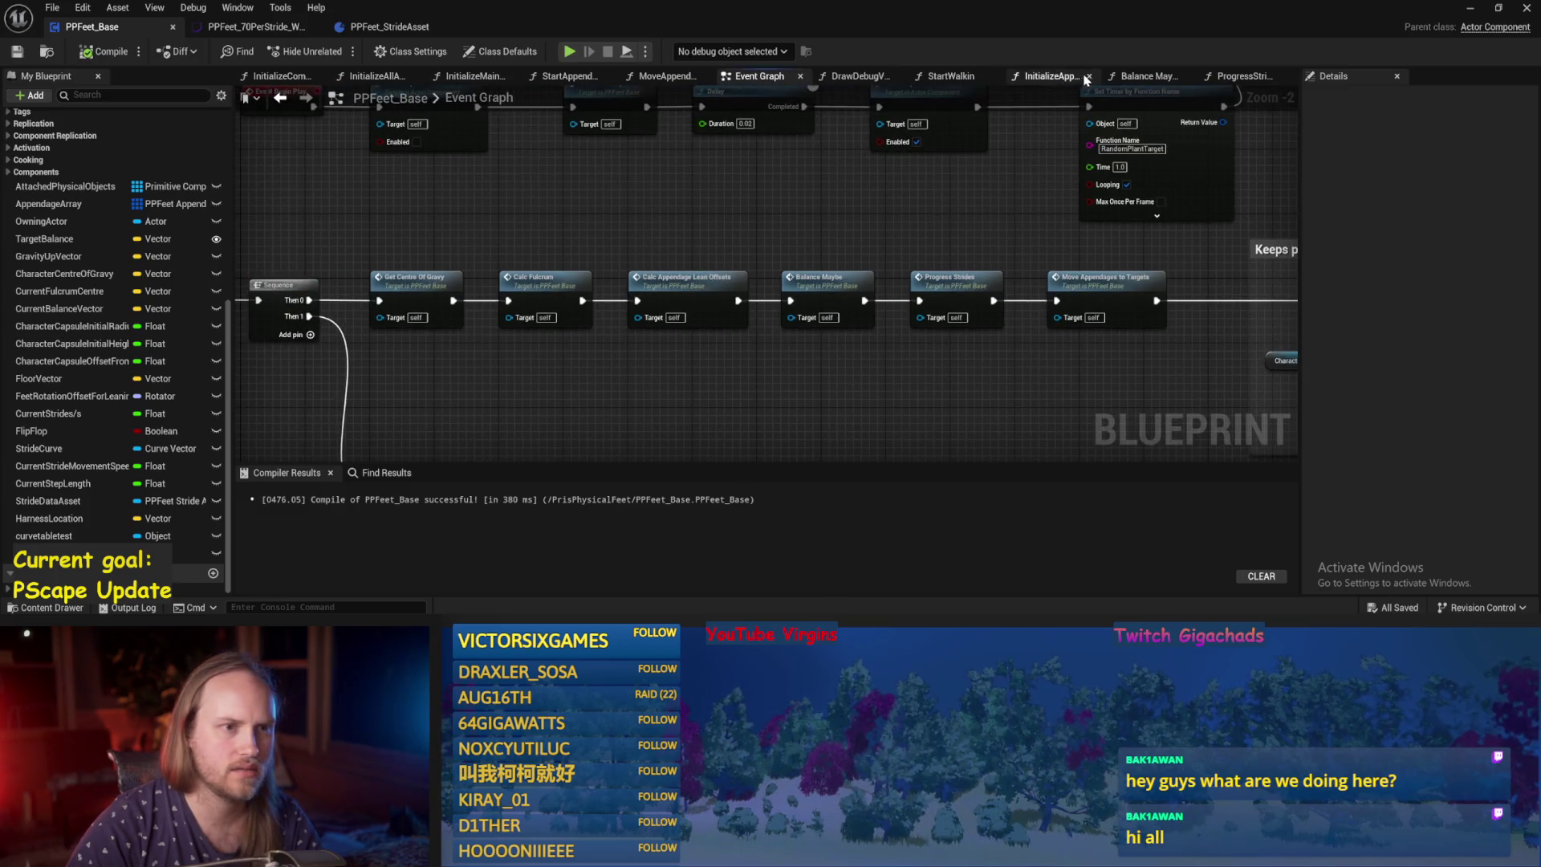
left_click_drag(629, 195, 605, 241)
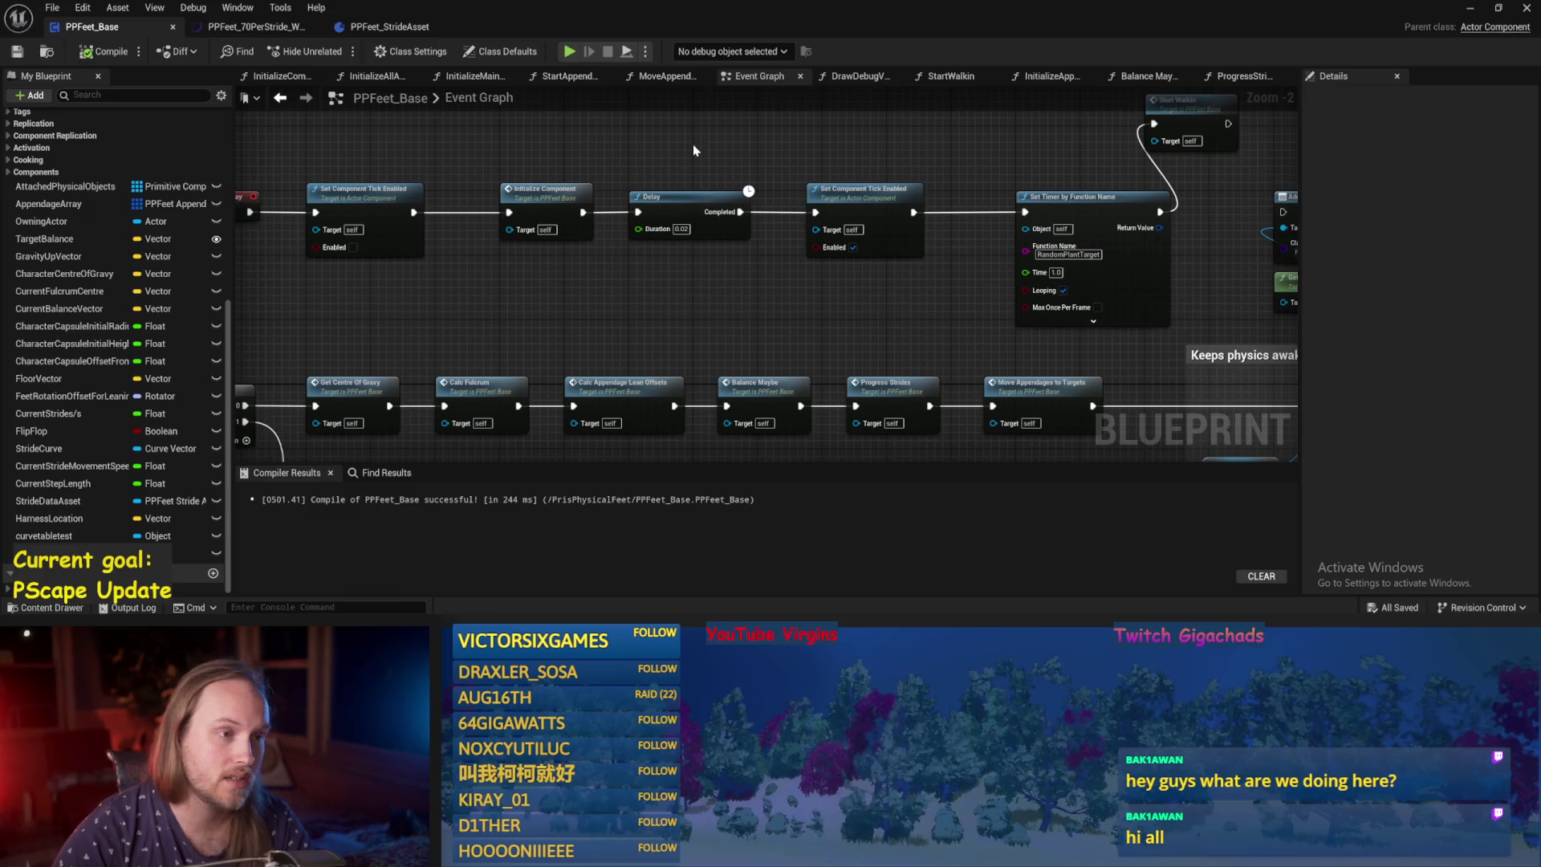
key("ctrl+s")
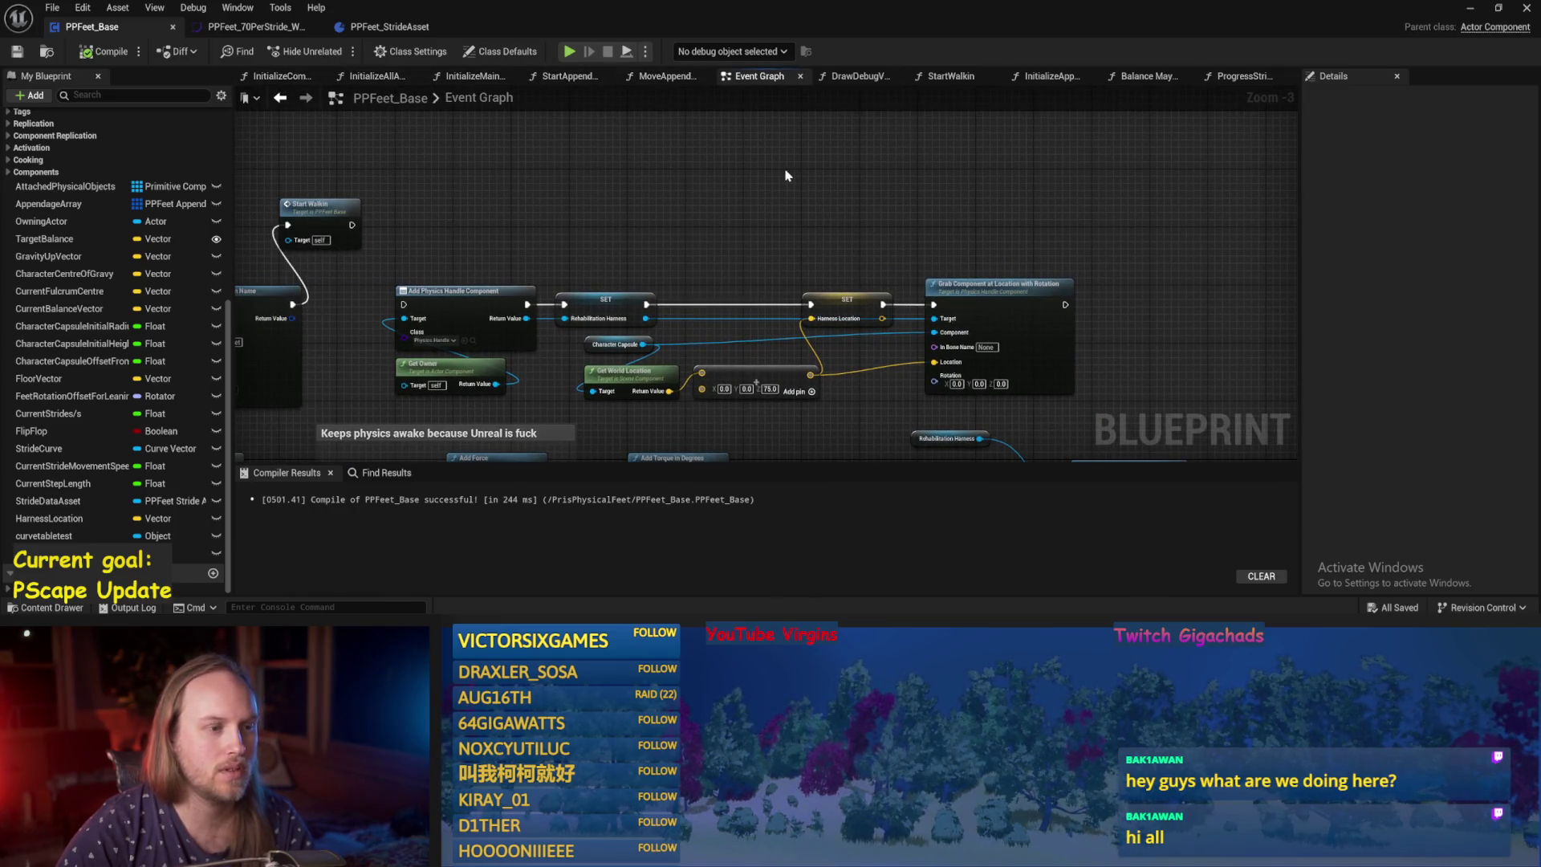
Pan the Event Graph past Start Walkin to the Event Begin Play chain.
mouse_move(788, 171)
left_mouse_down()
mouse_move(743, 189)
mouse_move(768, 162)
left_mouse_up()
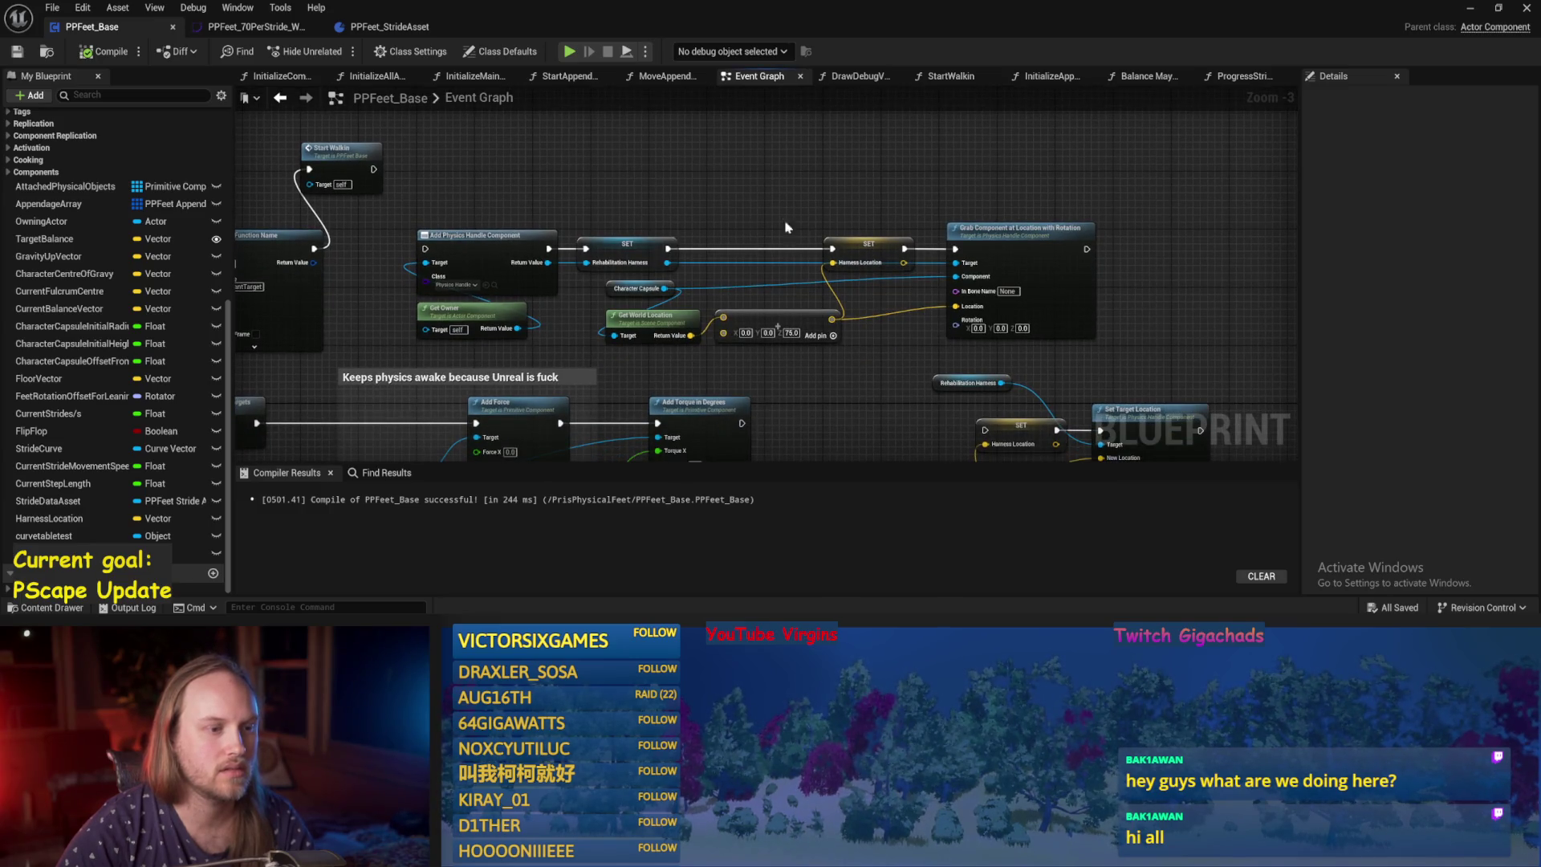
left_click_drag(786, 228, 776, 176)
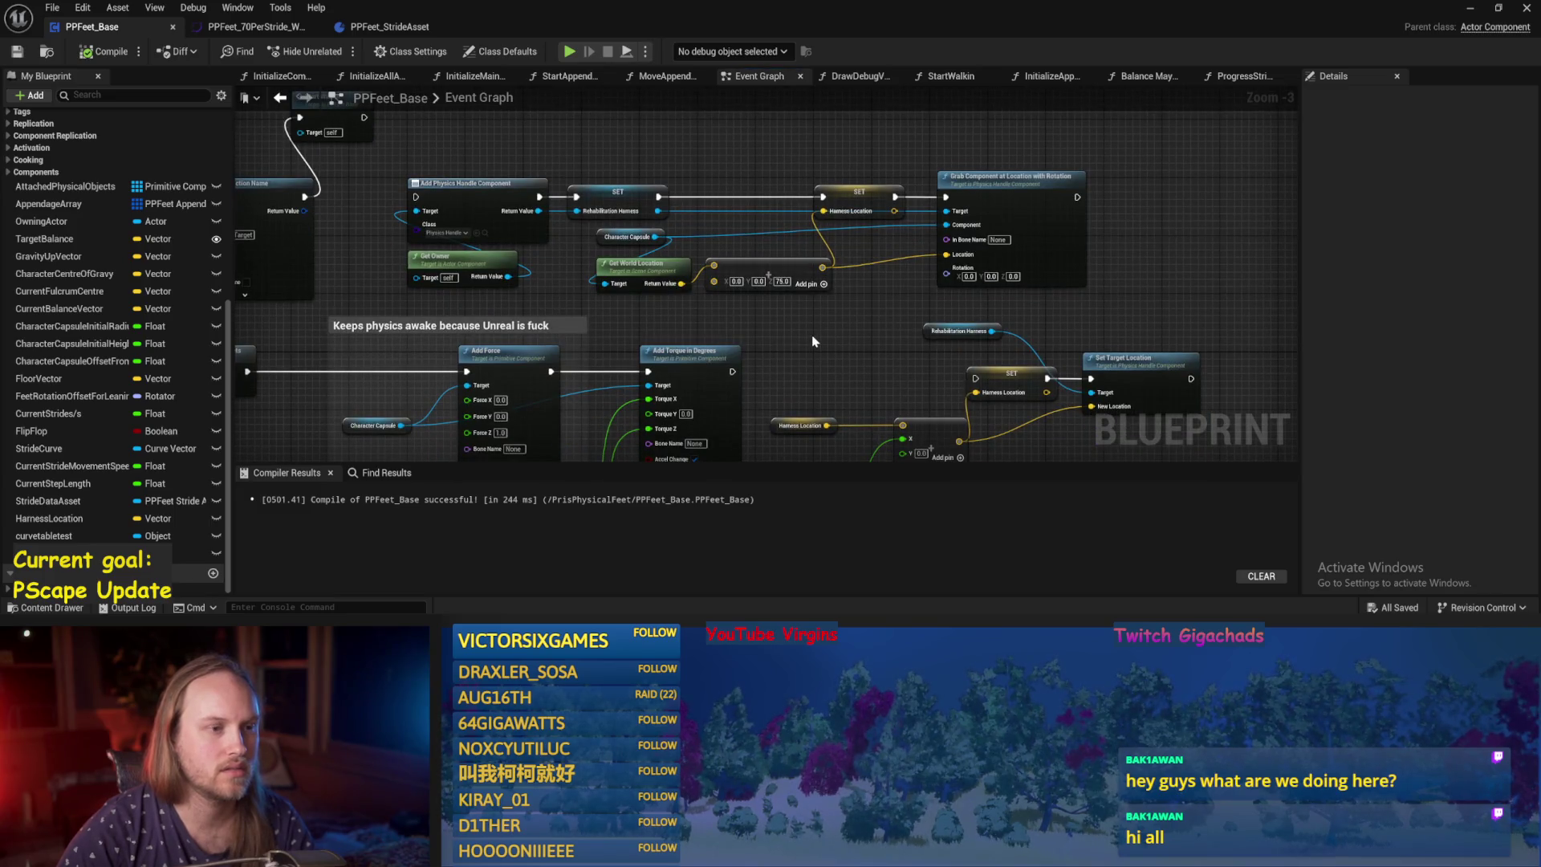
mouse_move(812, 341)
left_mouse_down()
mouse_move(634, 224)
mouse_move(819, 248)
mouse_move(448, 242)
left_mouse_up()
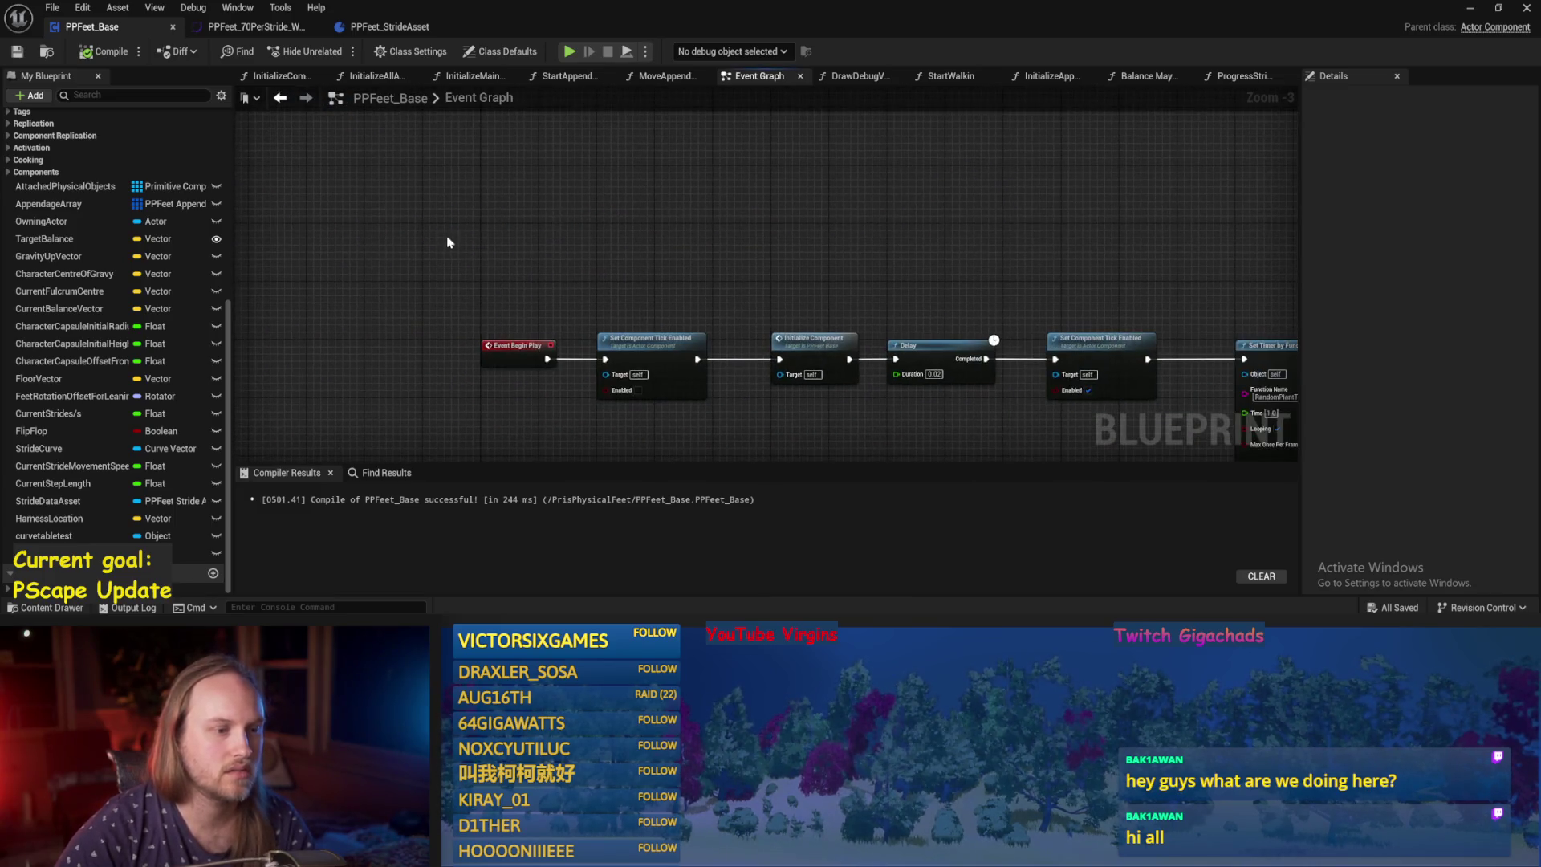